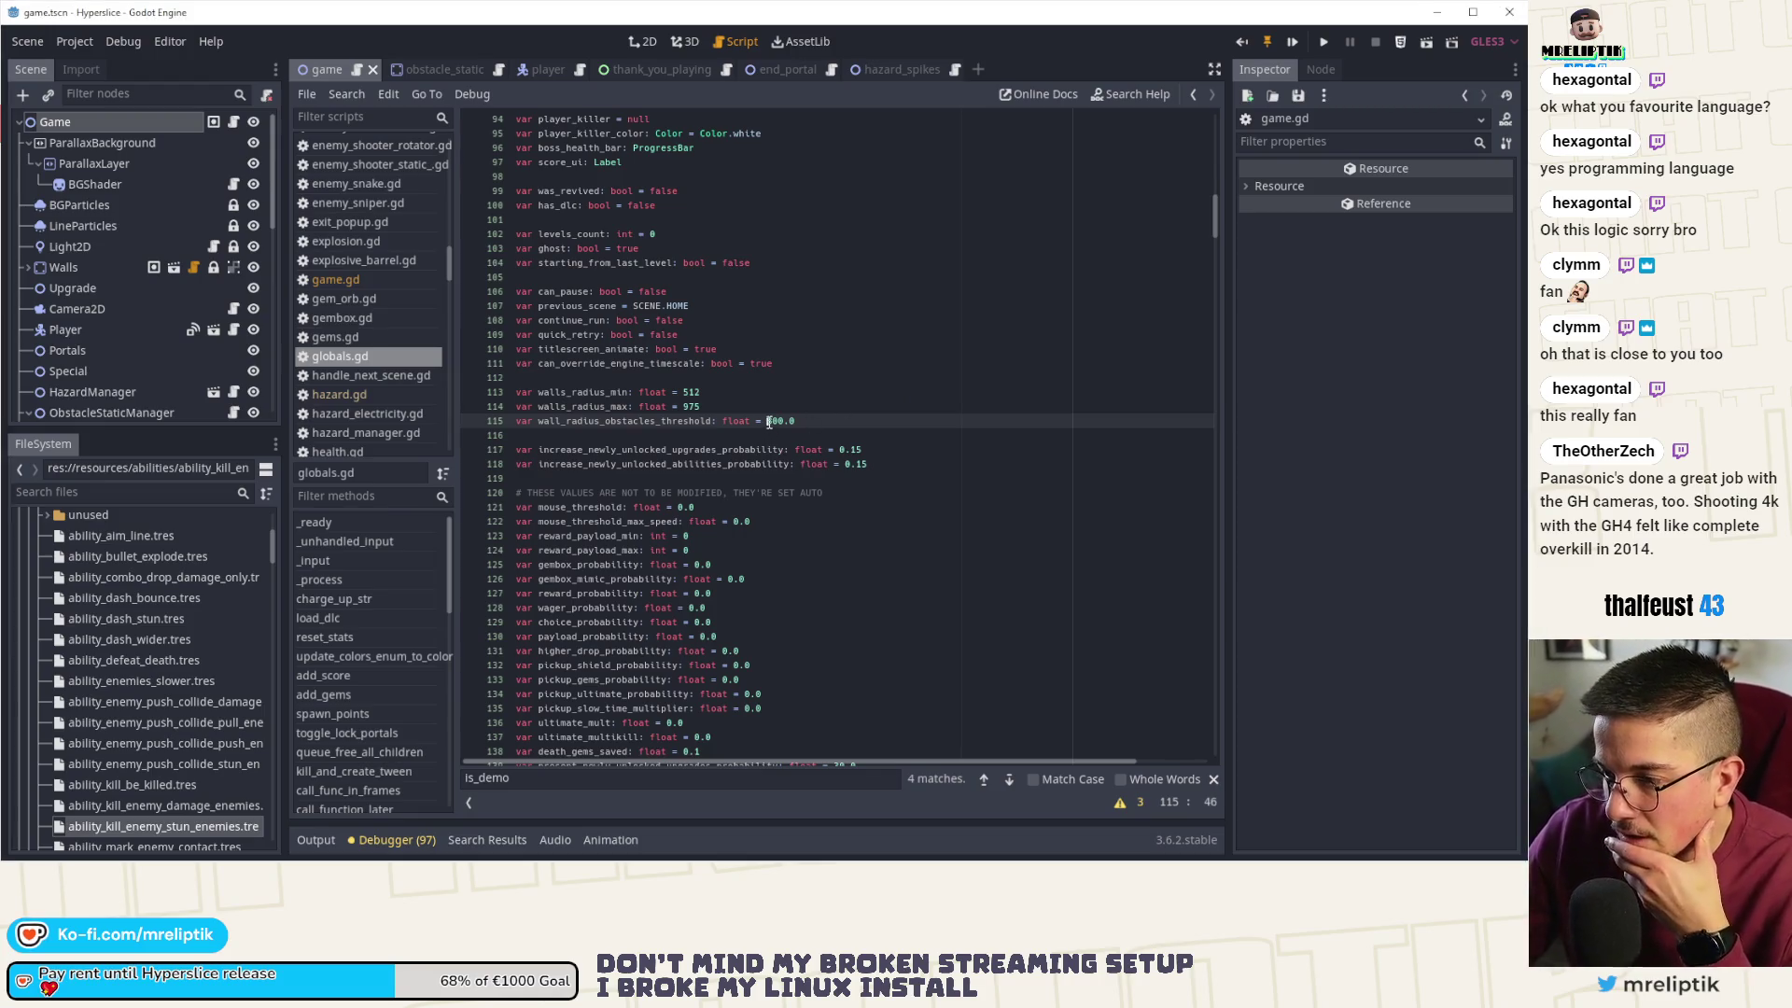
- Copy wall_radius_obstacles_threshold from globals.gd and find its use on line 293 of game.gd
{"action": "double_click", "coordinate": [619, 421]}
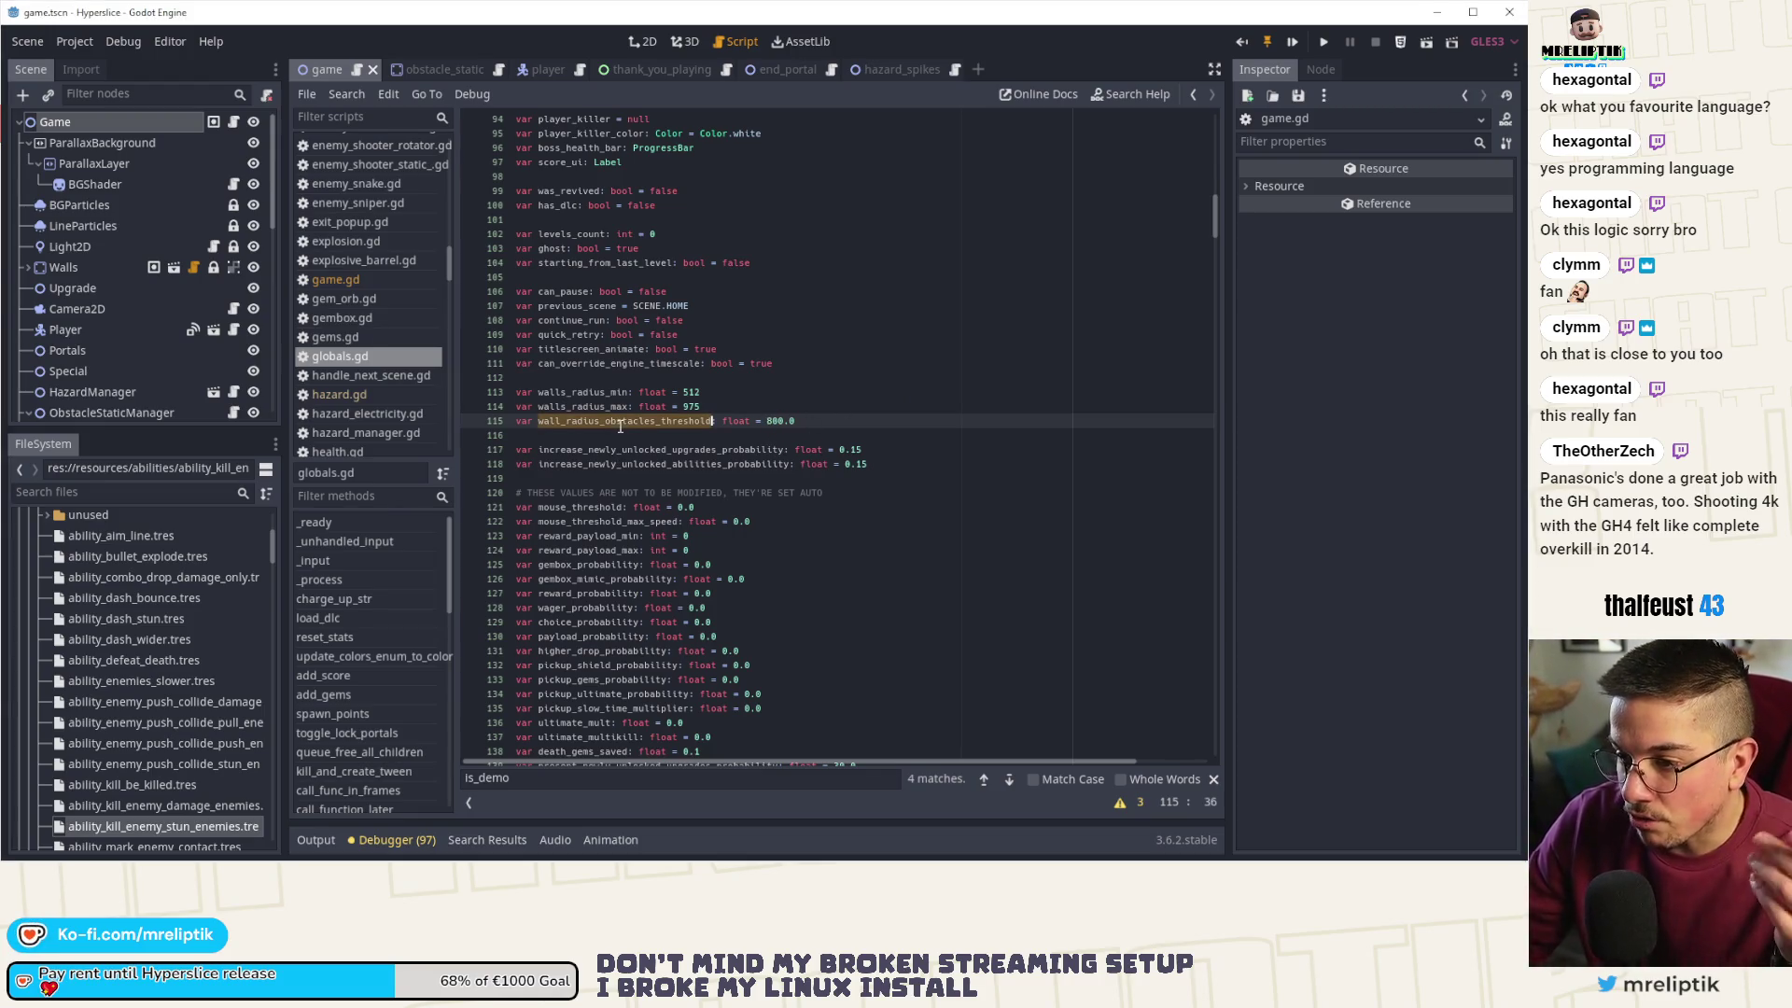
{"action": "key", "text": "ctrl+c"}
{"action": "key", "text": "alt+Left"}
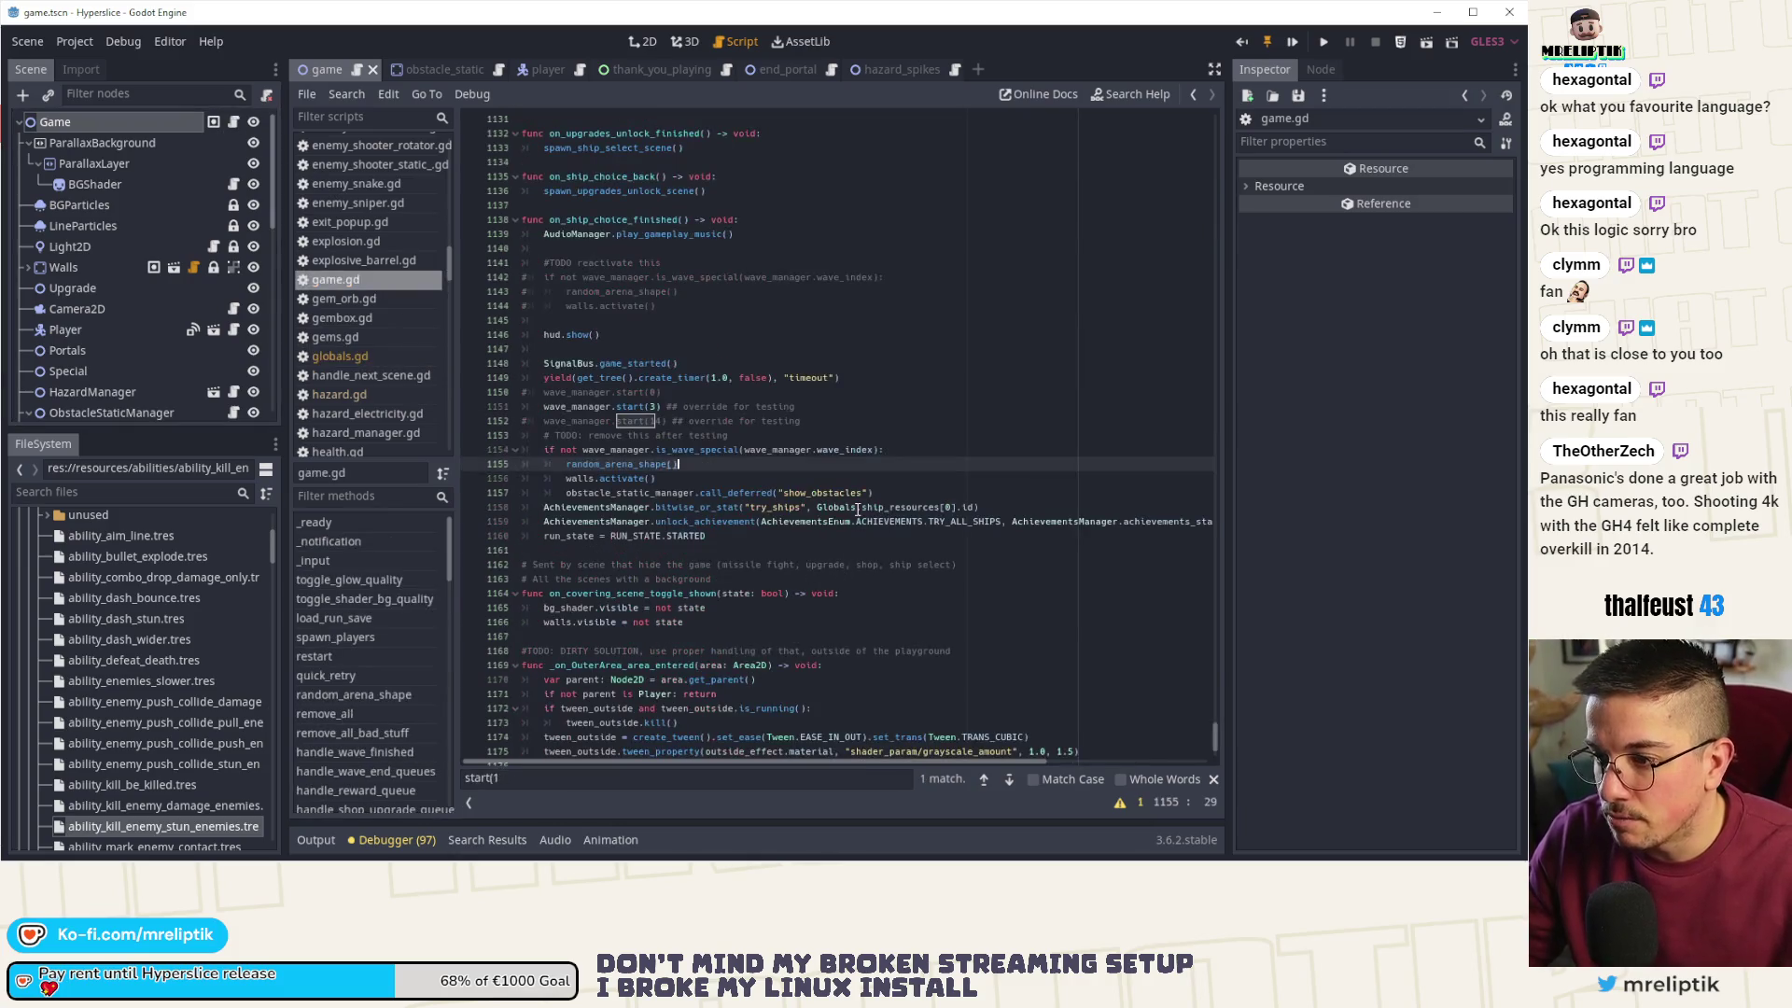
{"action": "key", "text": "ctrl+f"}
{"action": "key", "text": "ctrl+v"}
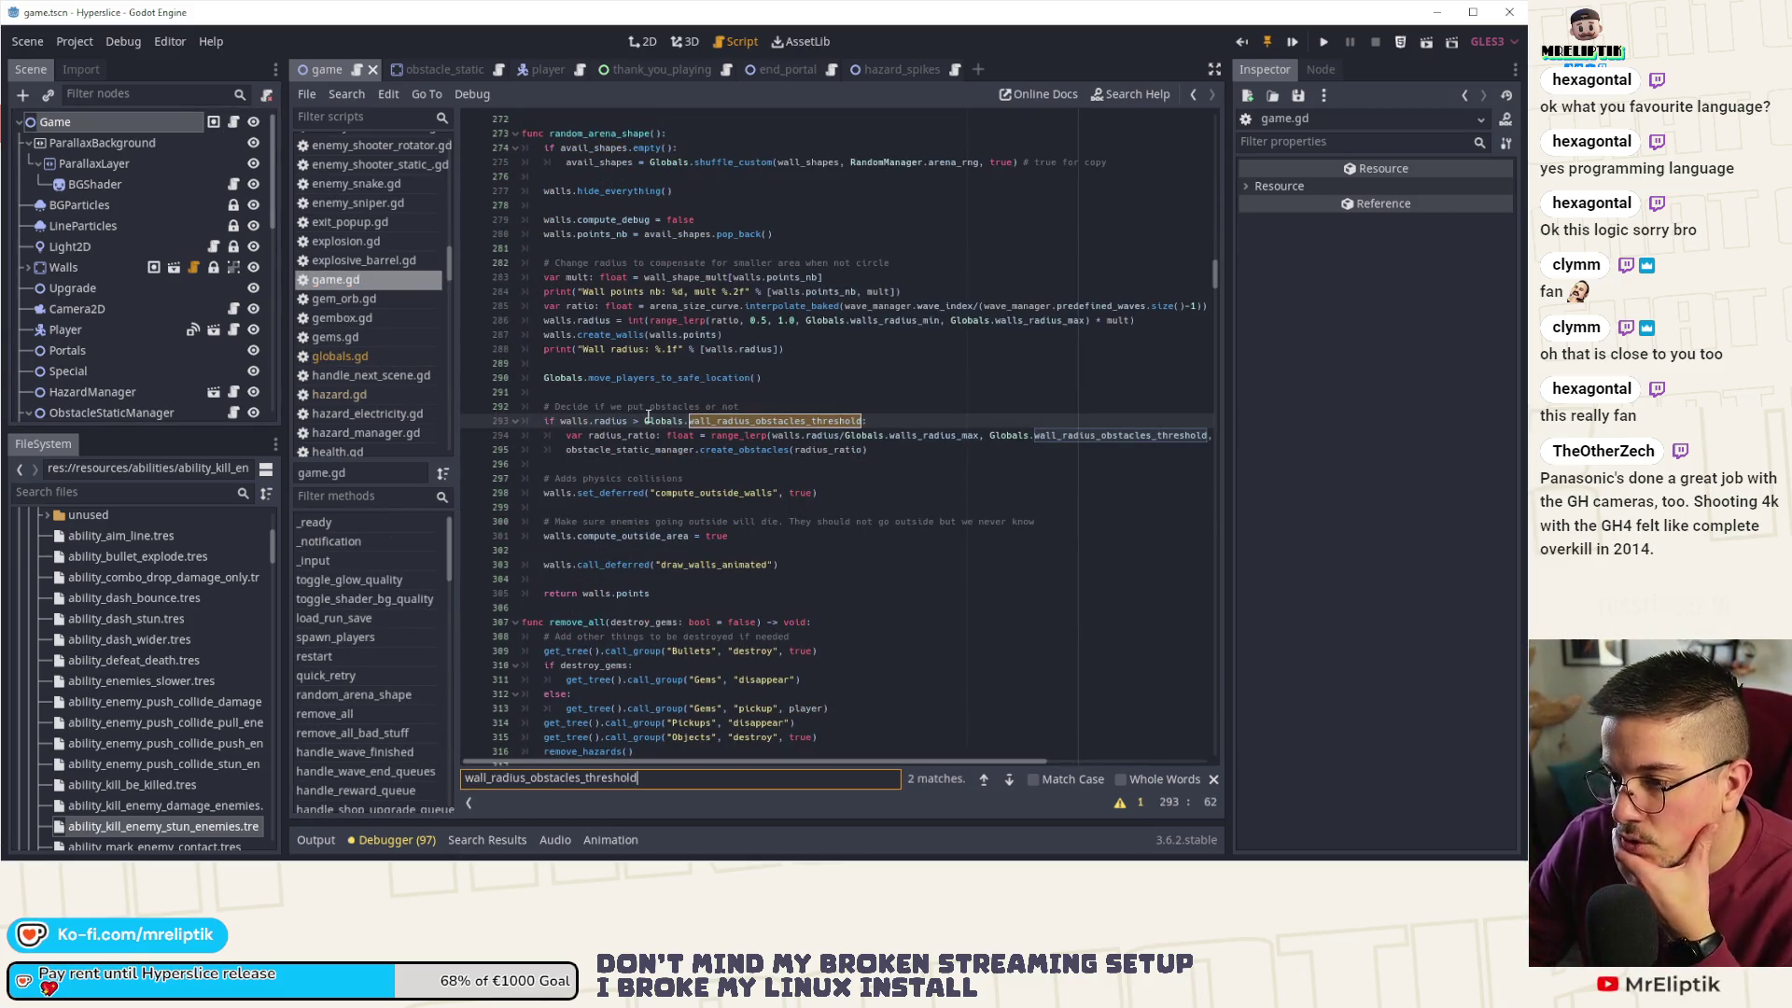
- Trace the create_walls radius calculation using walls_radius_min and walls_radius_max, then show obstacle_static
{"action": "double_click", "coordinate": [611, 420]}
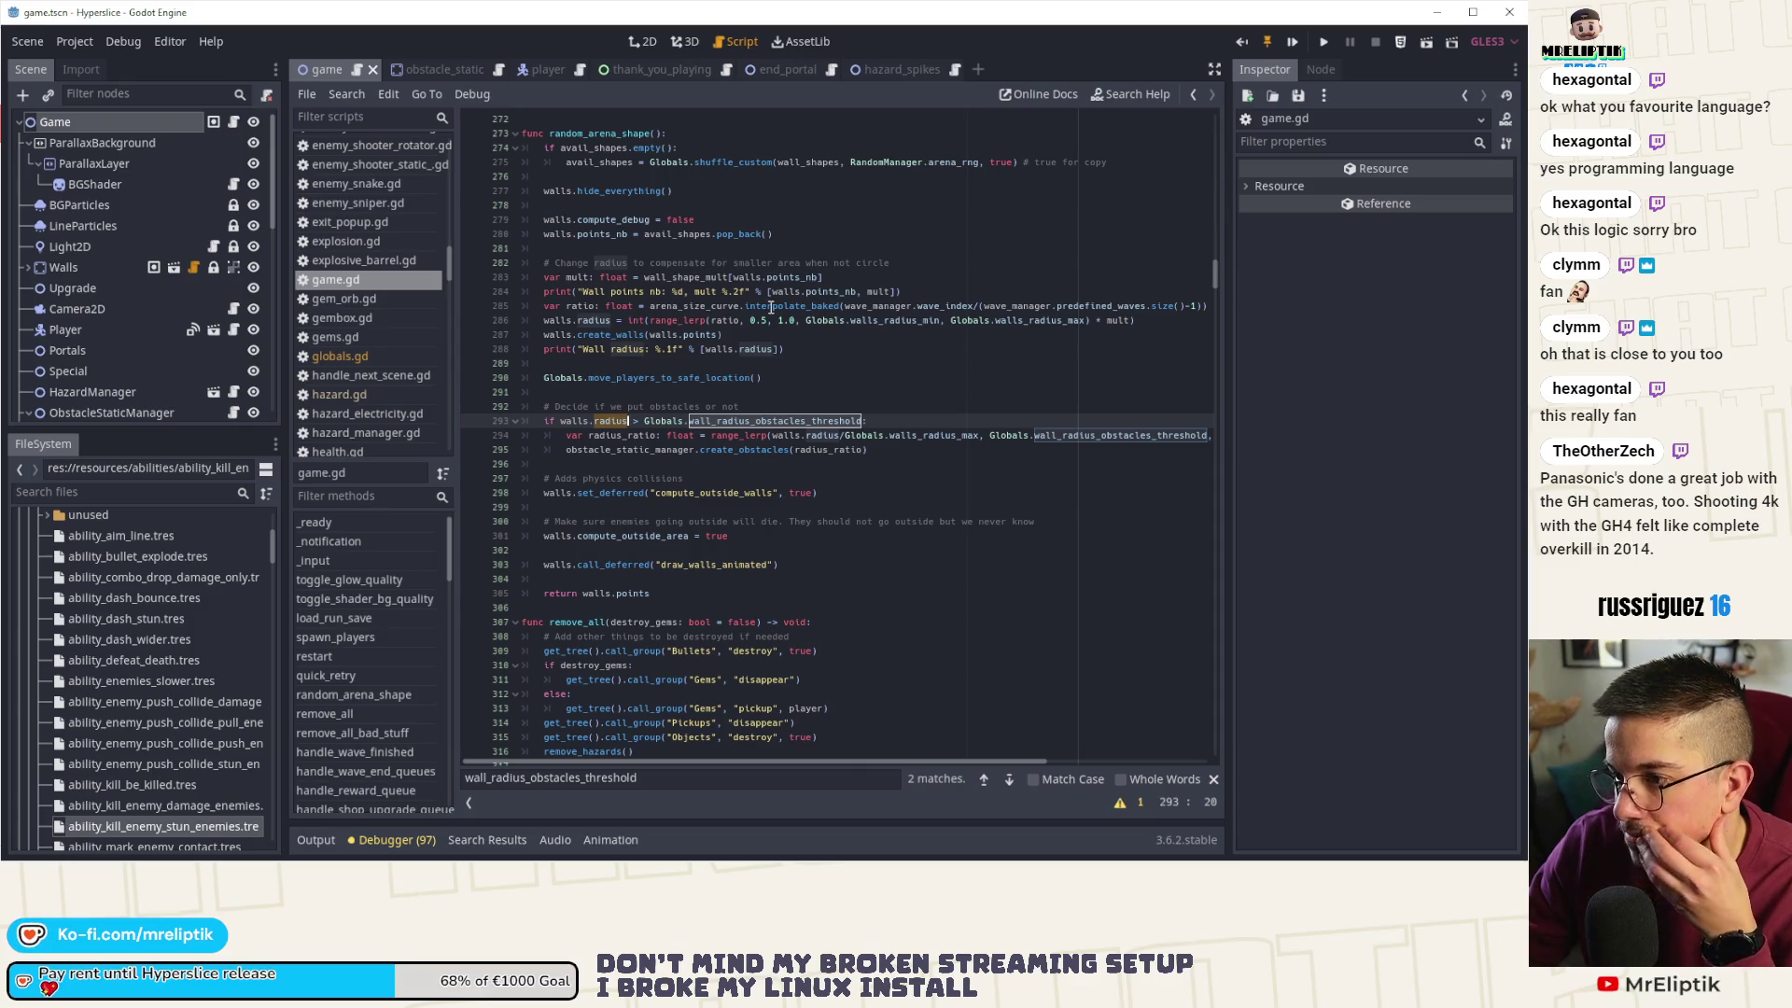
{"action": "double_click", "coordinate": [615, 335]}
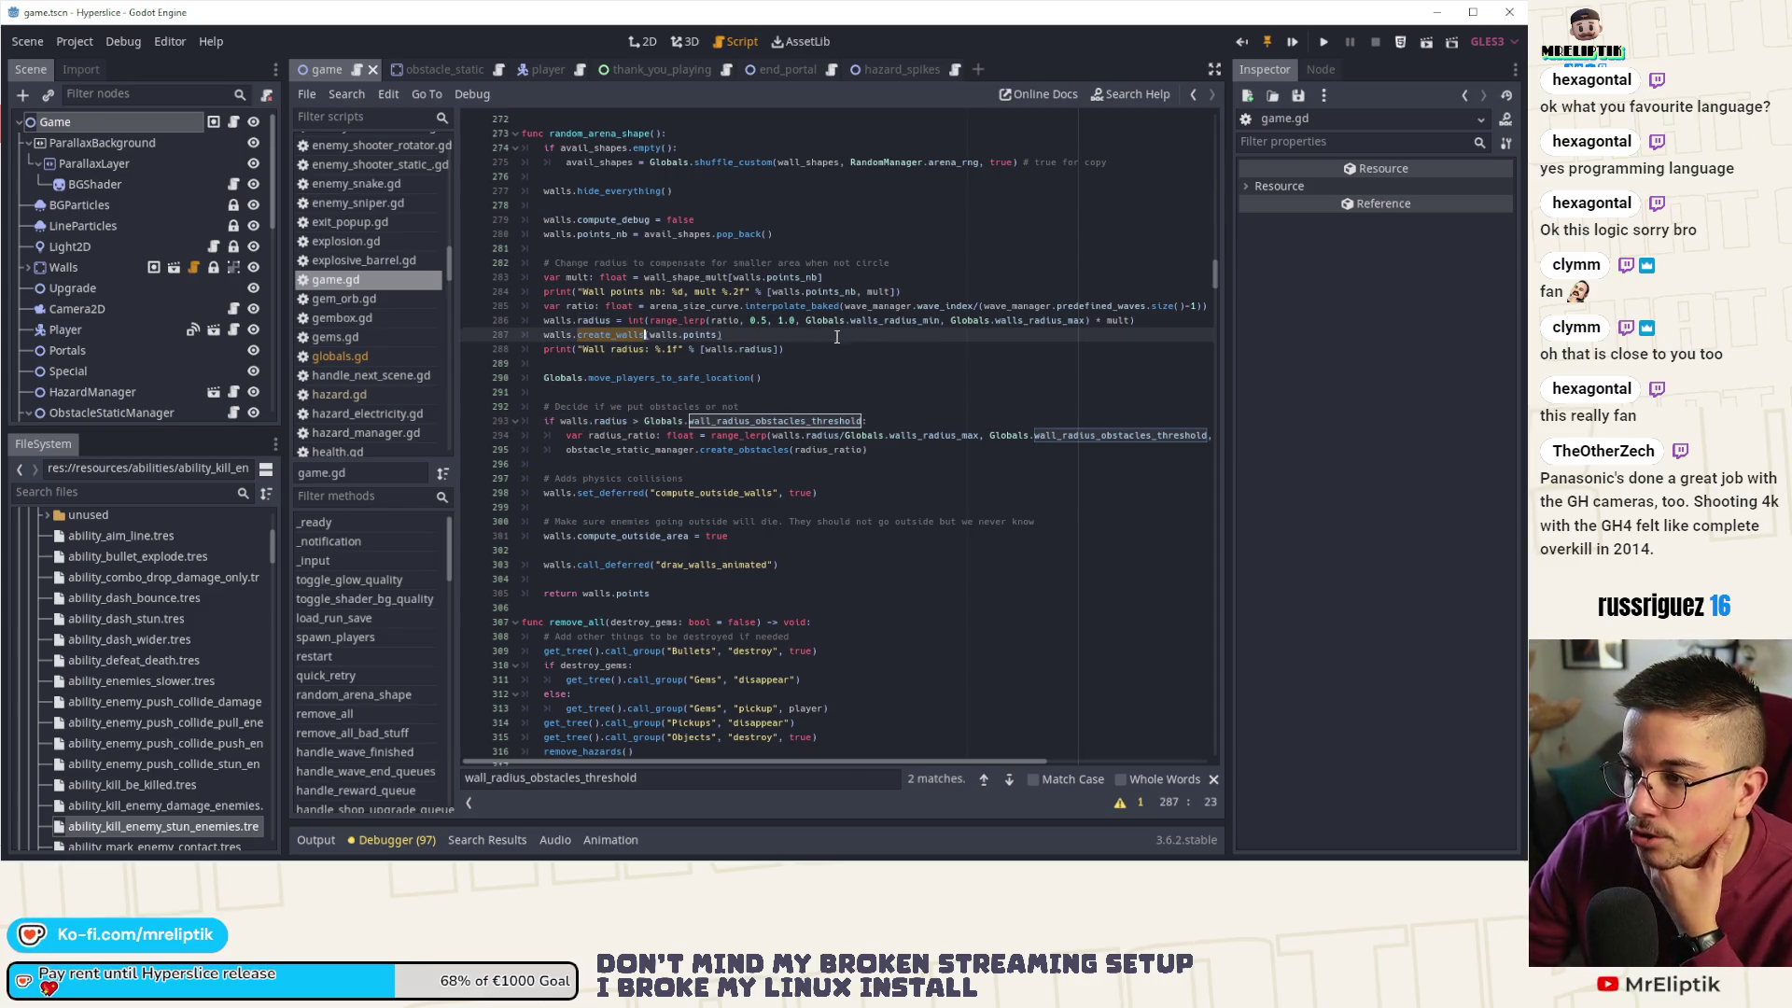
{"action": "double_click", "coordinate": [888, 320]}
{"action": "double_click", "coordinate": [1059, 320]}
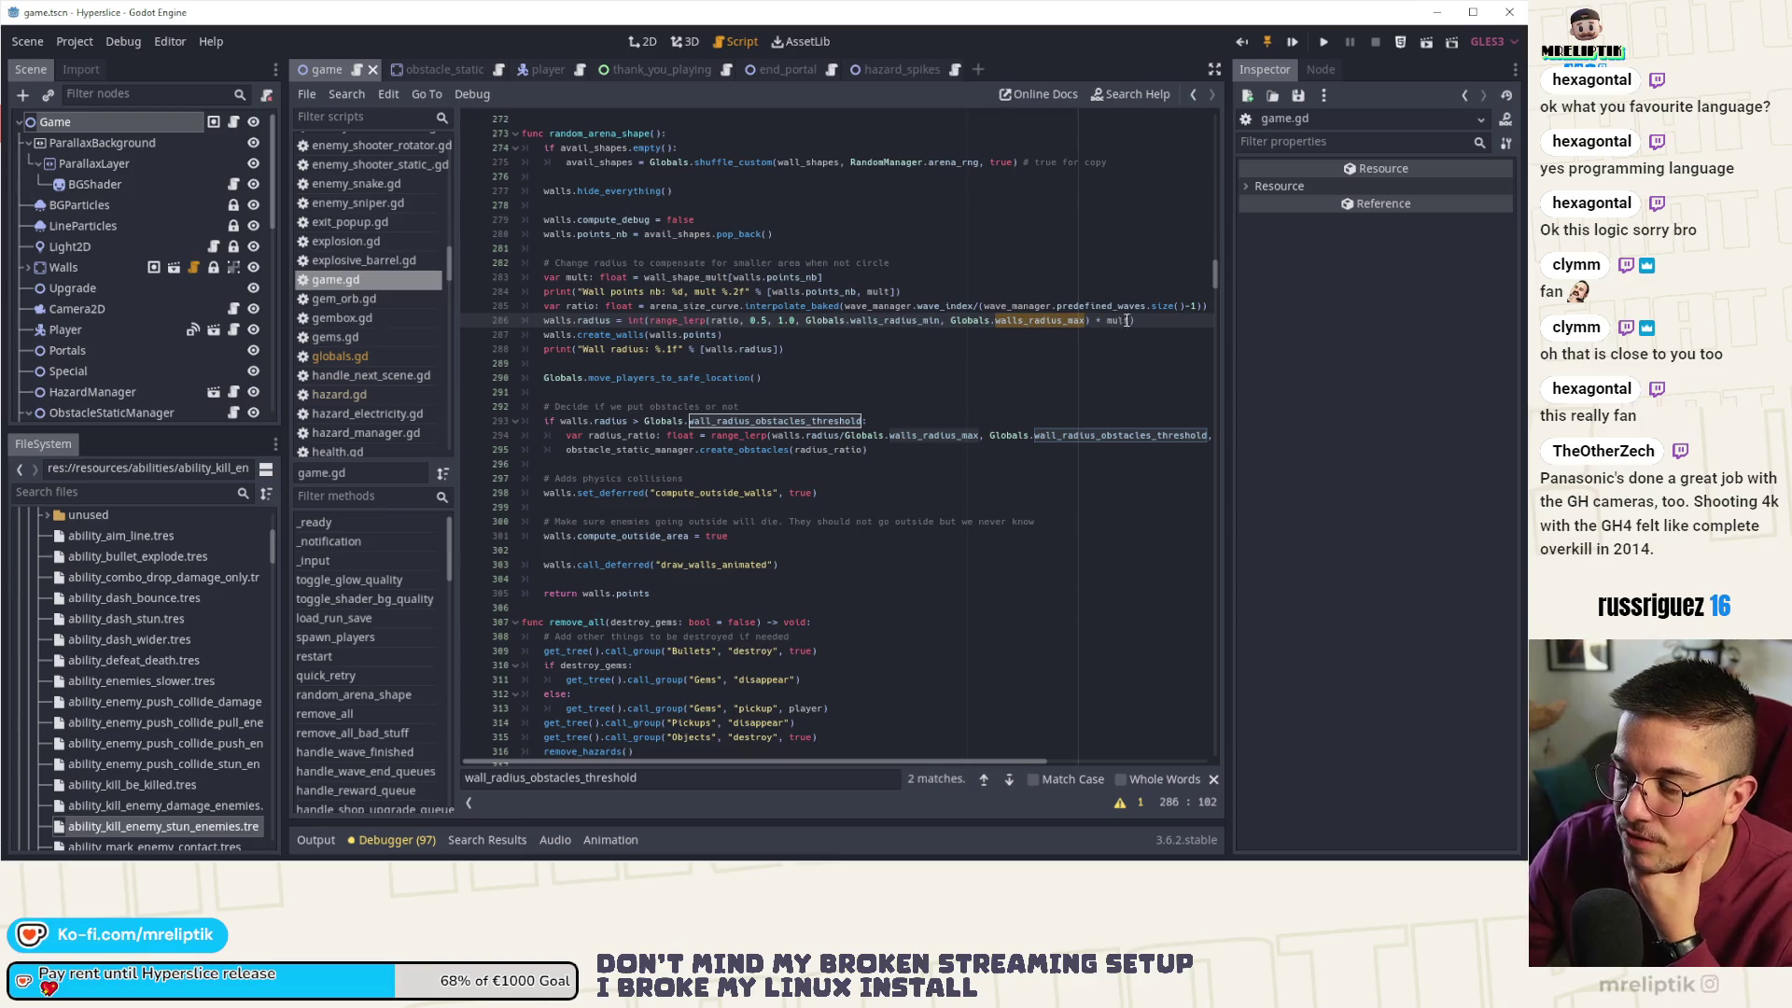
{"action": "double_click", "coordinate": [729, 405]}
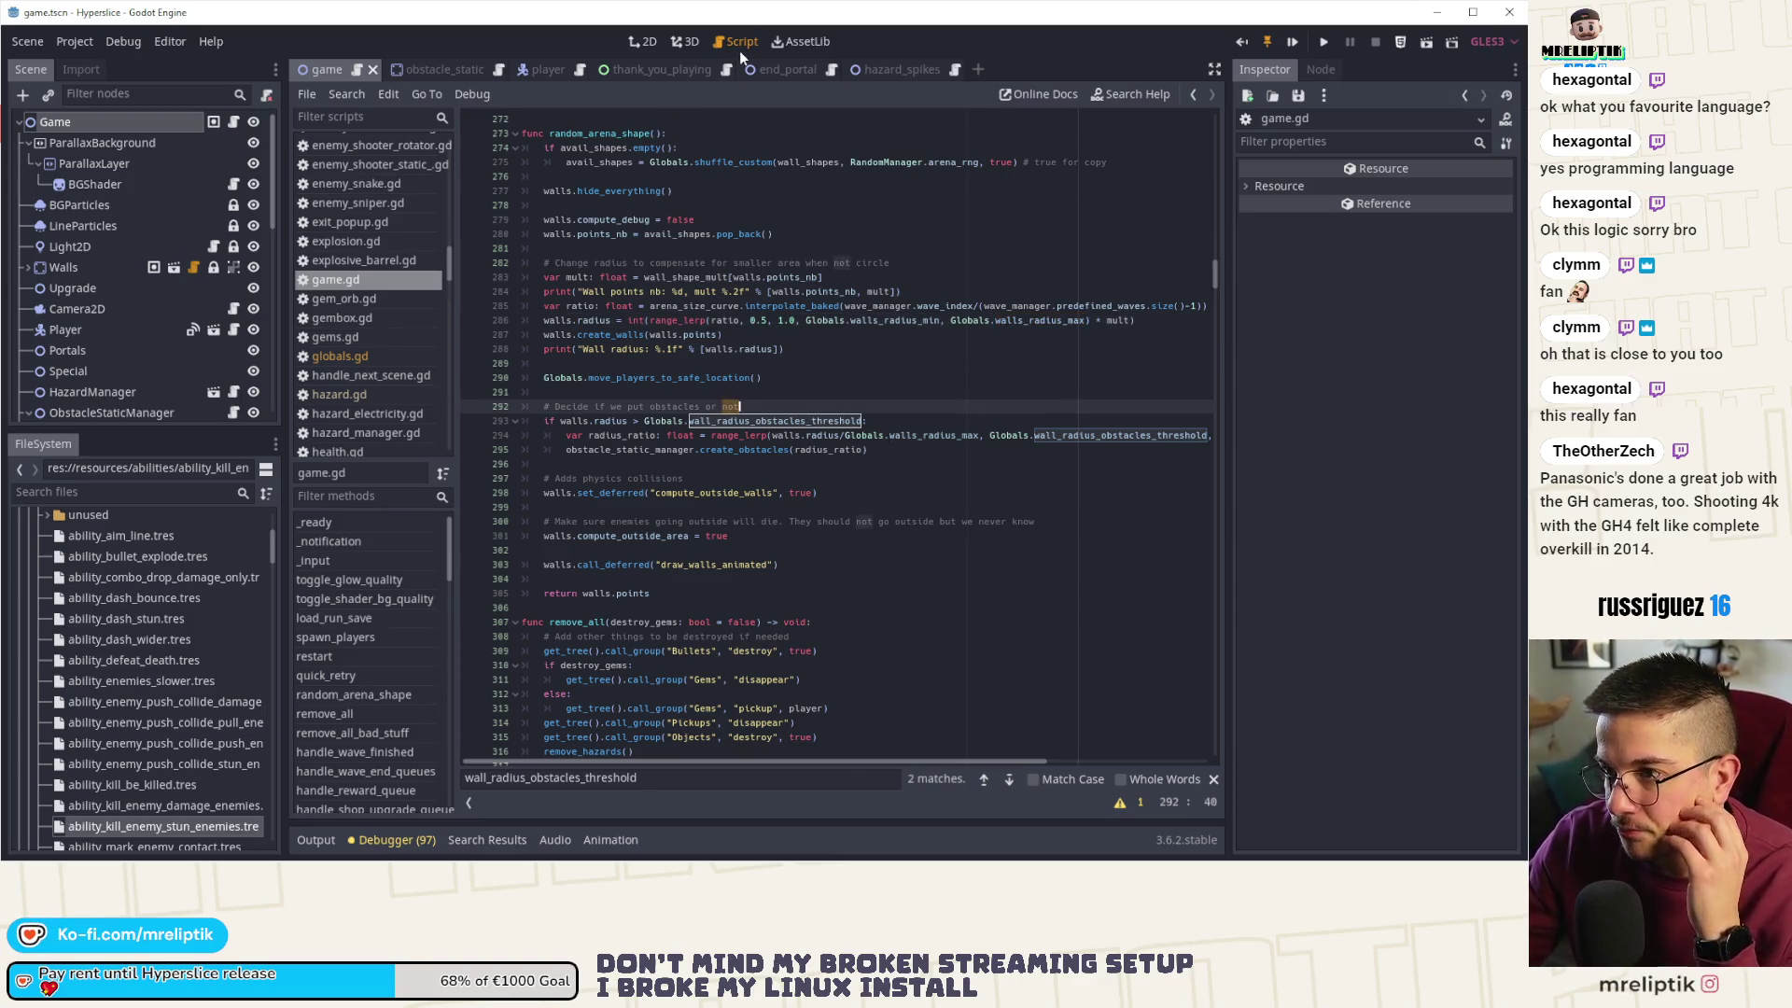
{"action": "key", "text": "ctrl+Tab"}
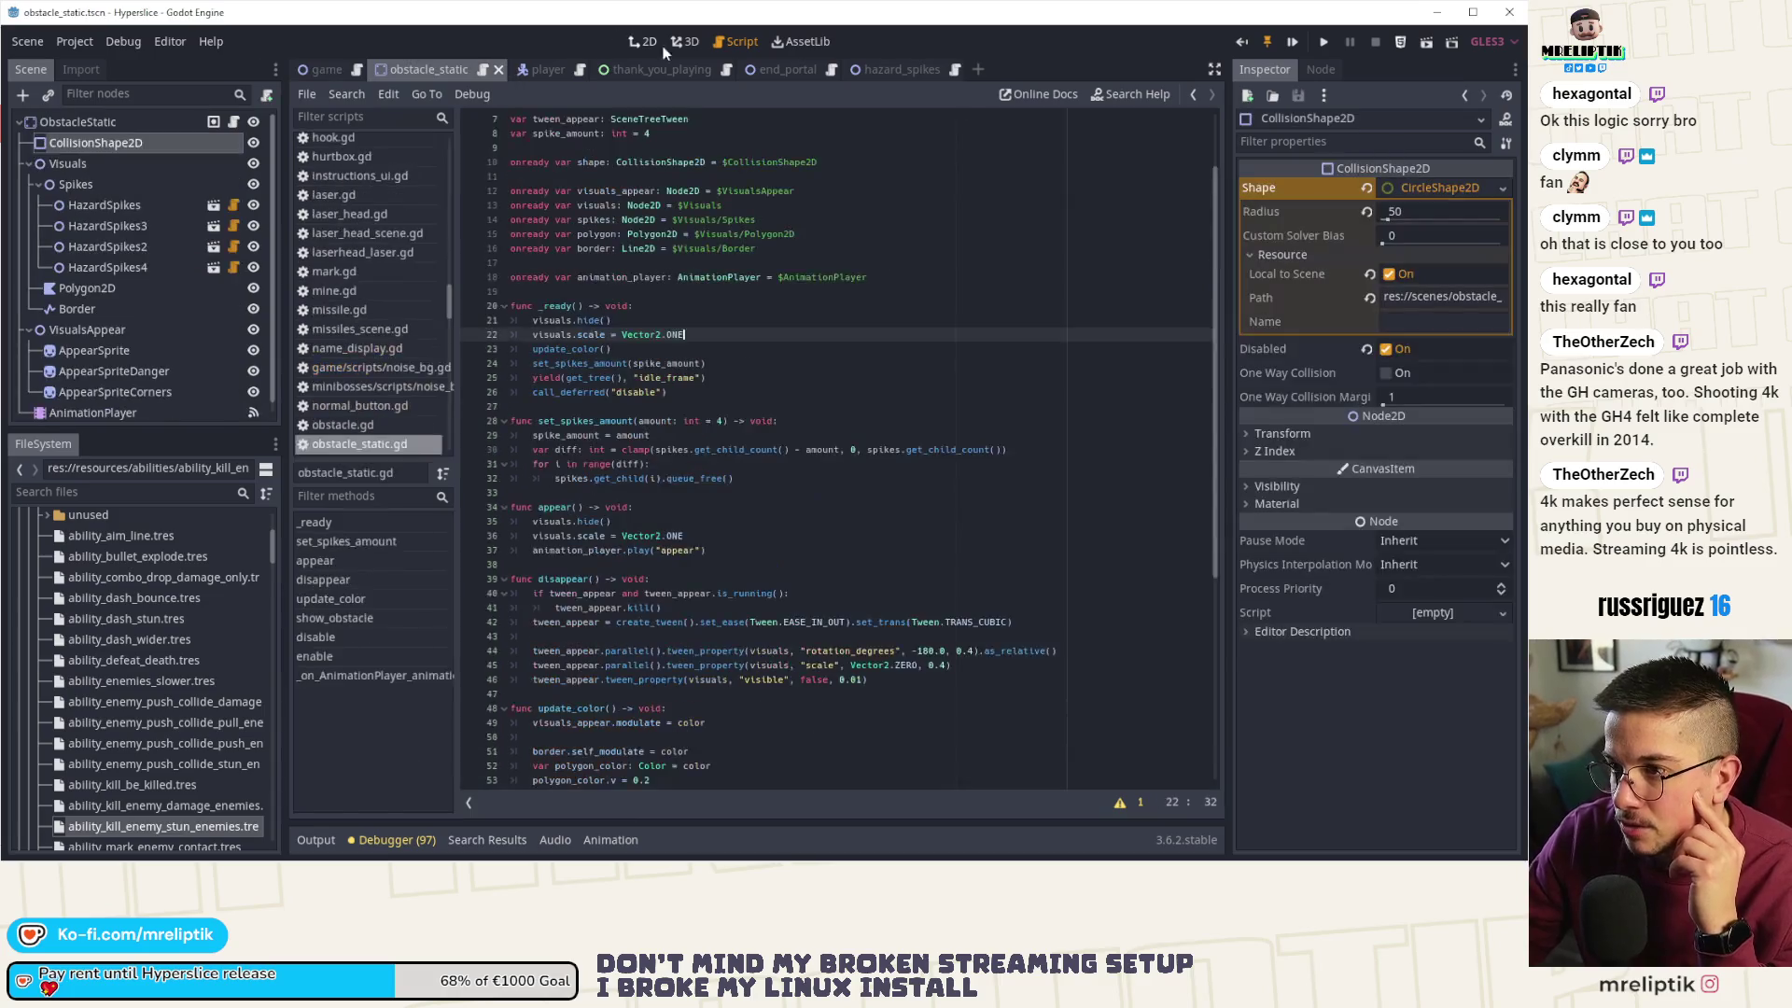
- In the 2D view, pull all four corners of the Polygon2D white square inward
{"action": "left_click", "coordinate": [684, 42]}
{"action": "left_click", "coordinate": [644, 43]}
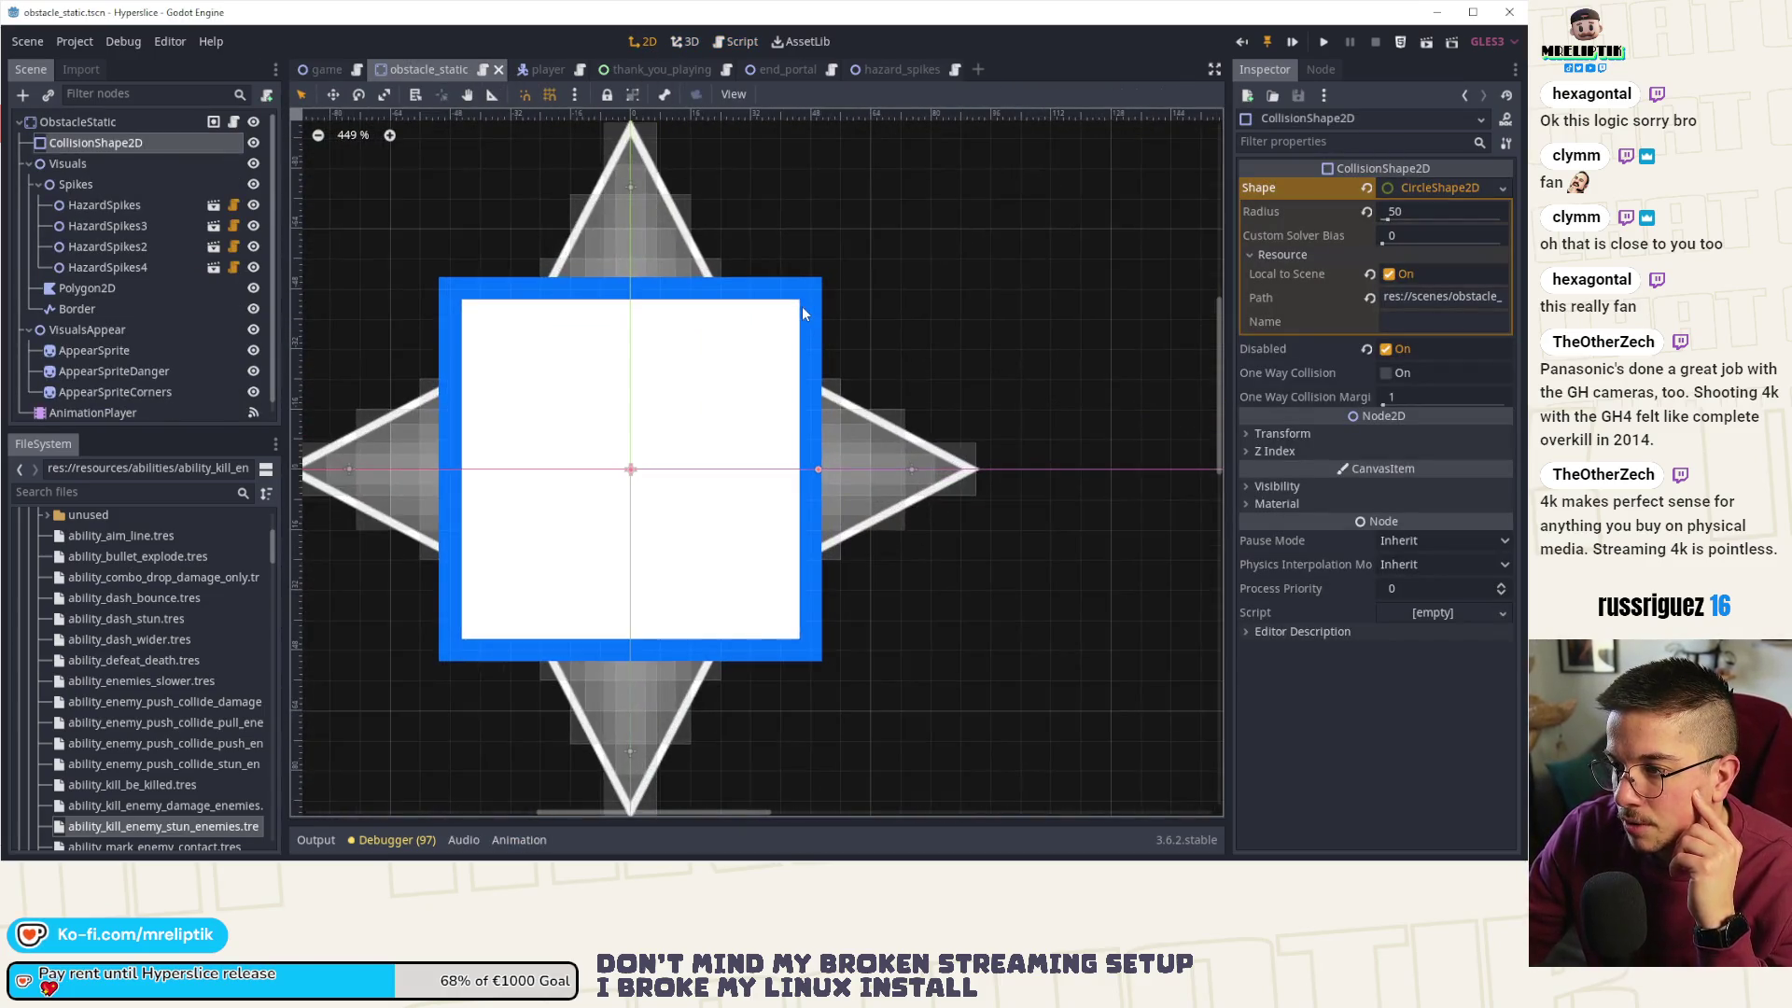
{"action": "left_click", "coordinate": [803, 313]}
{"action": "left_click", "coordinate": [89, 289]}
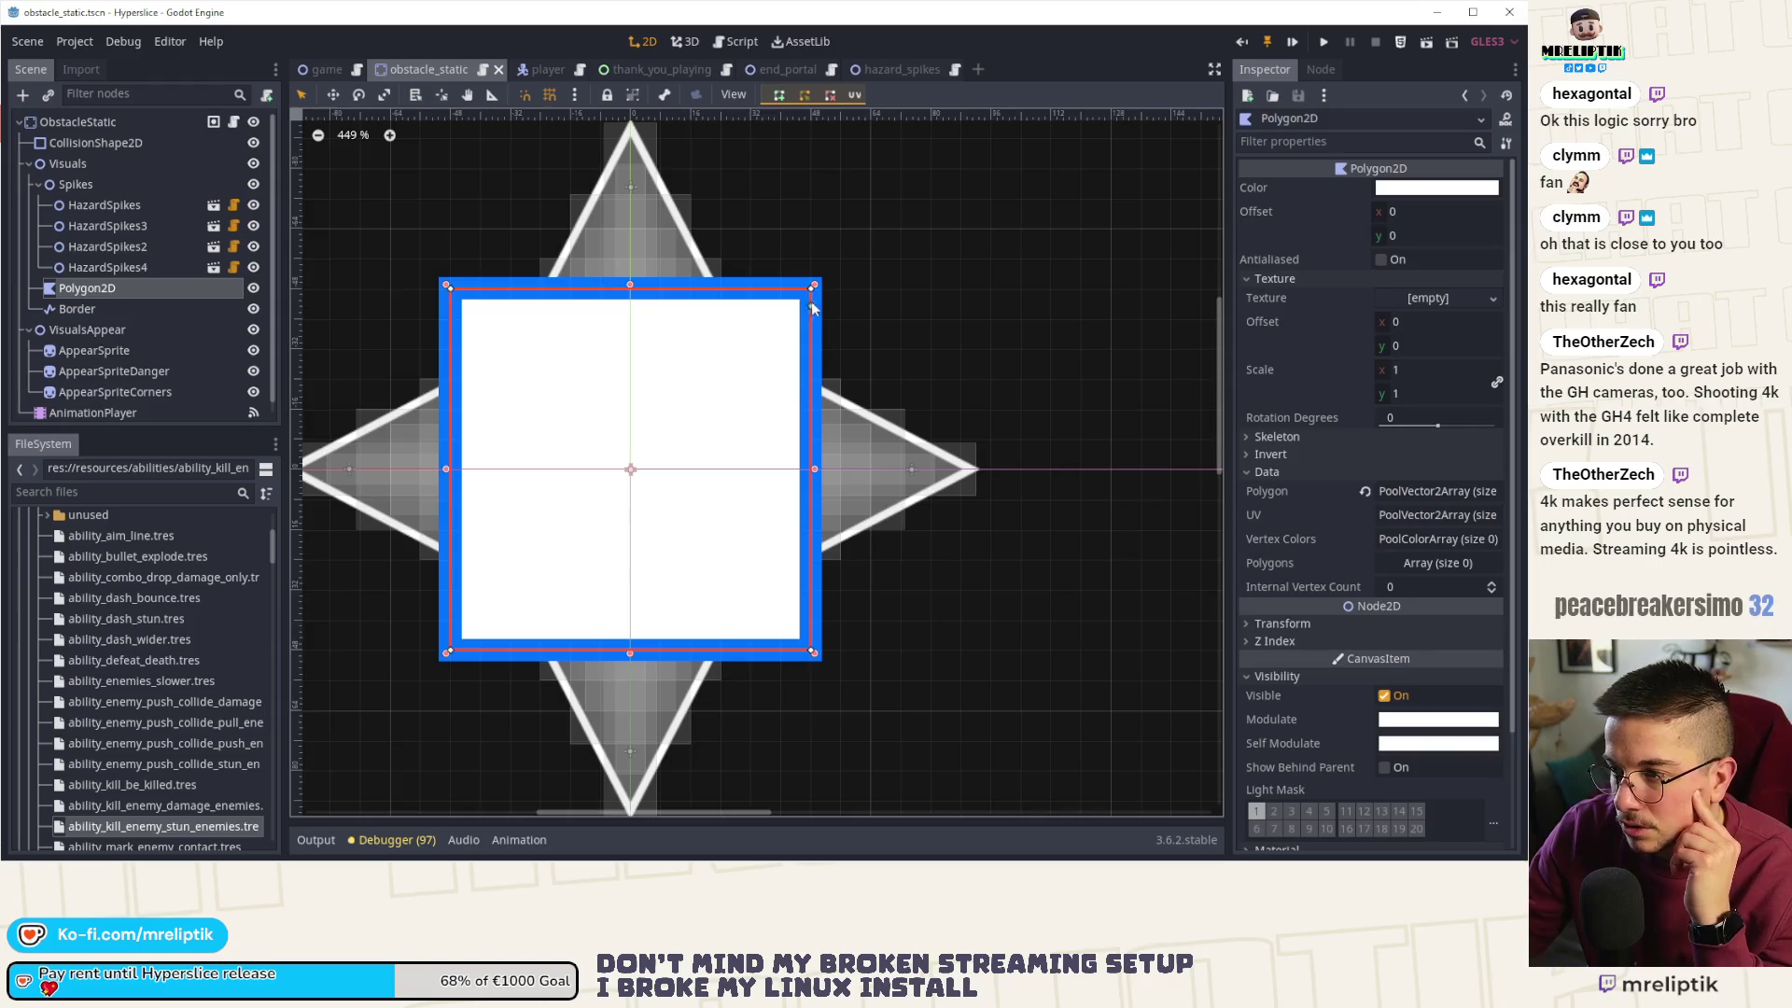
{"action": "left_click_drag", "start_coordinate": [813, 285], "coordinate": [780, 319]}
{"action": "left_click_drag", "start_coordinate": [447, 286], "coordinate": [482, 318]}
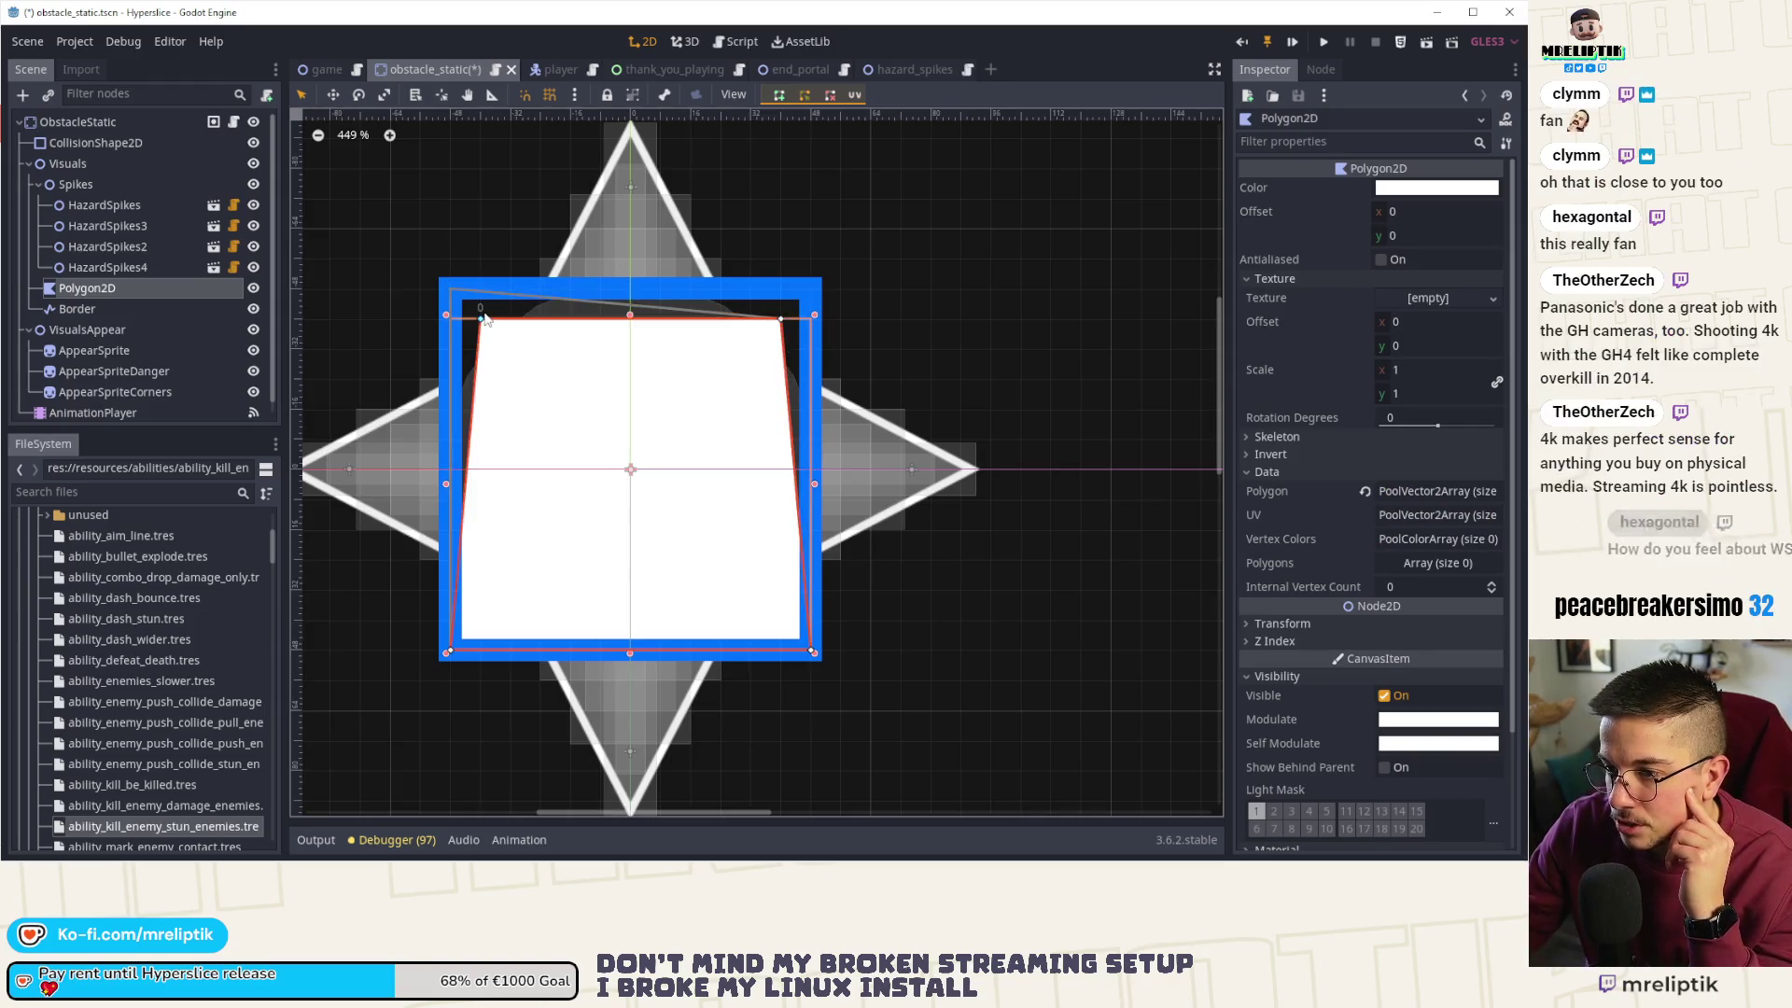
{"action": "left_click_drag", "start_coordinate": [449, 651], "coordinate": [480, 620]}
{"action": "left_click_drag", "start_coordinate": [812, 650], "coordinate": [782, 620]}
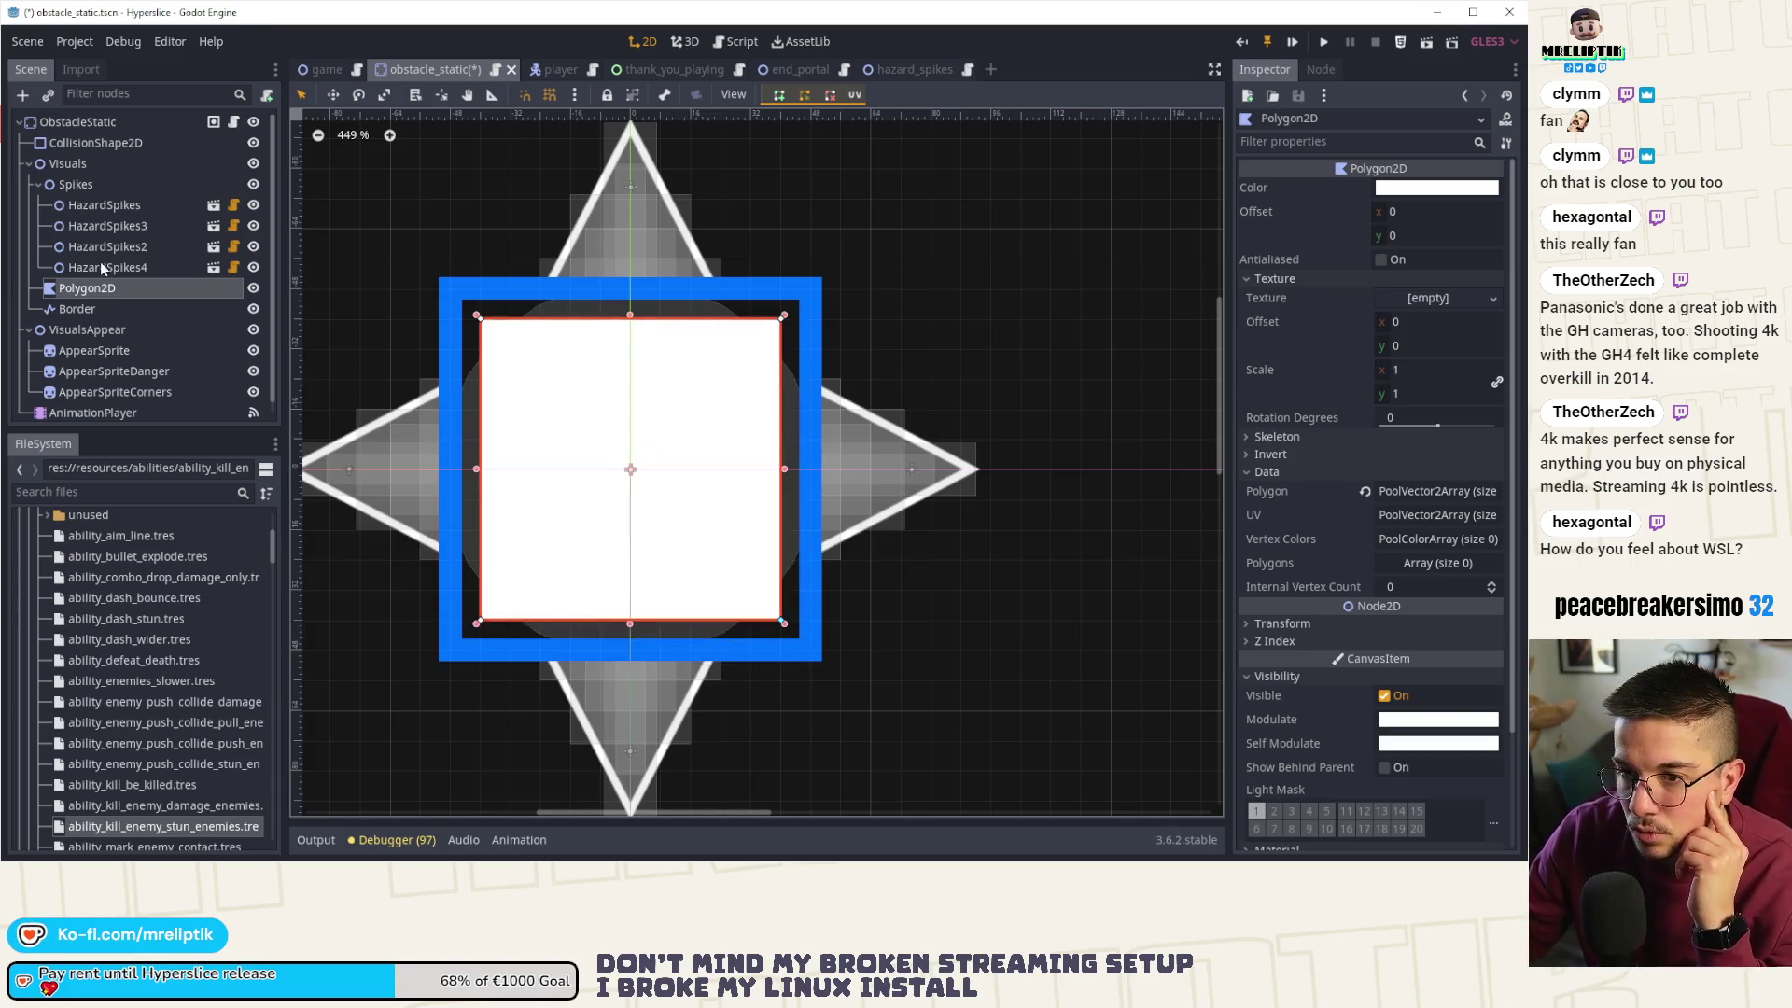
- Move the Border outline's points inward to match the smaller square, undoing one stray move
{"action": "left_click", "coordinate": [78, 308]}
{"action": "mouse_move", "coordinate": [451, 288]}
{"action": "left_mouse_down"}
{"action": "mouse_move", "coordinate": [480, 318]}
{"action": "mouse_move", "coordinate": [570, 319]}
{"action": "left_mouse_up"}
{"action": "left_click_drag", "start_coordinate": [456, 292], "coordinate": [486, 322]}
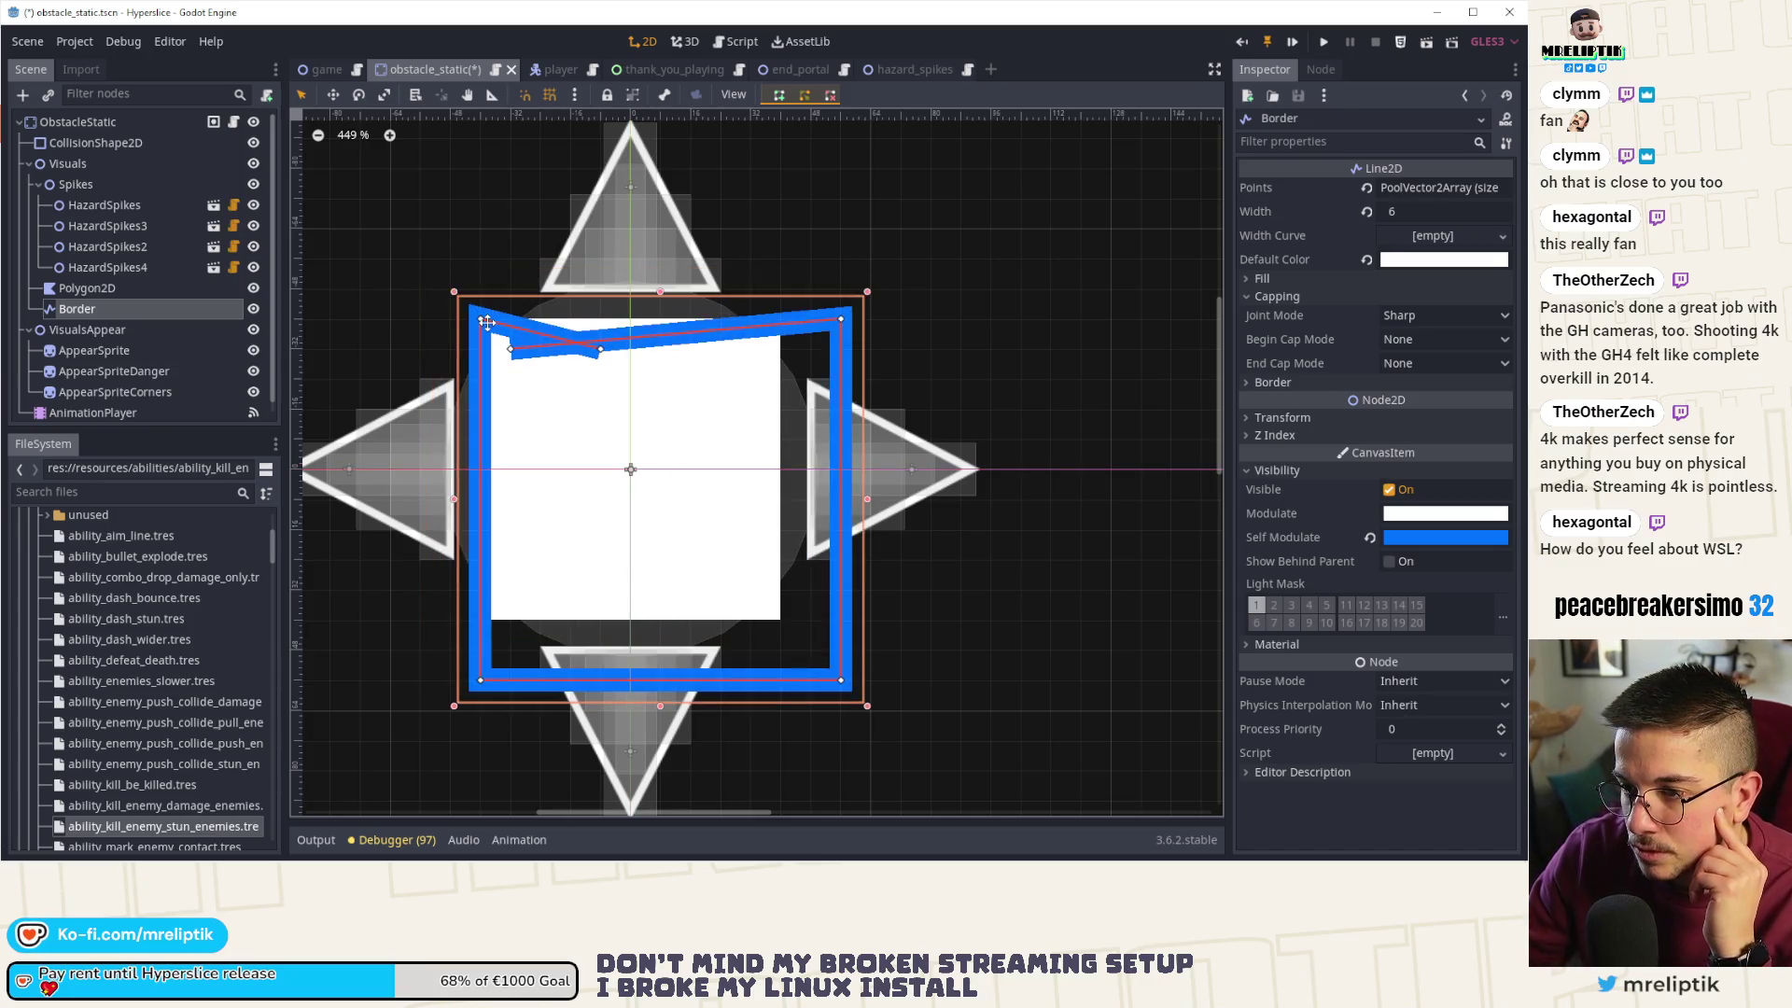
{"action": "key", "text": "ctrl+z"}
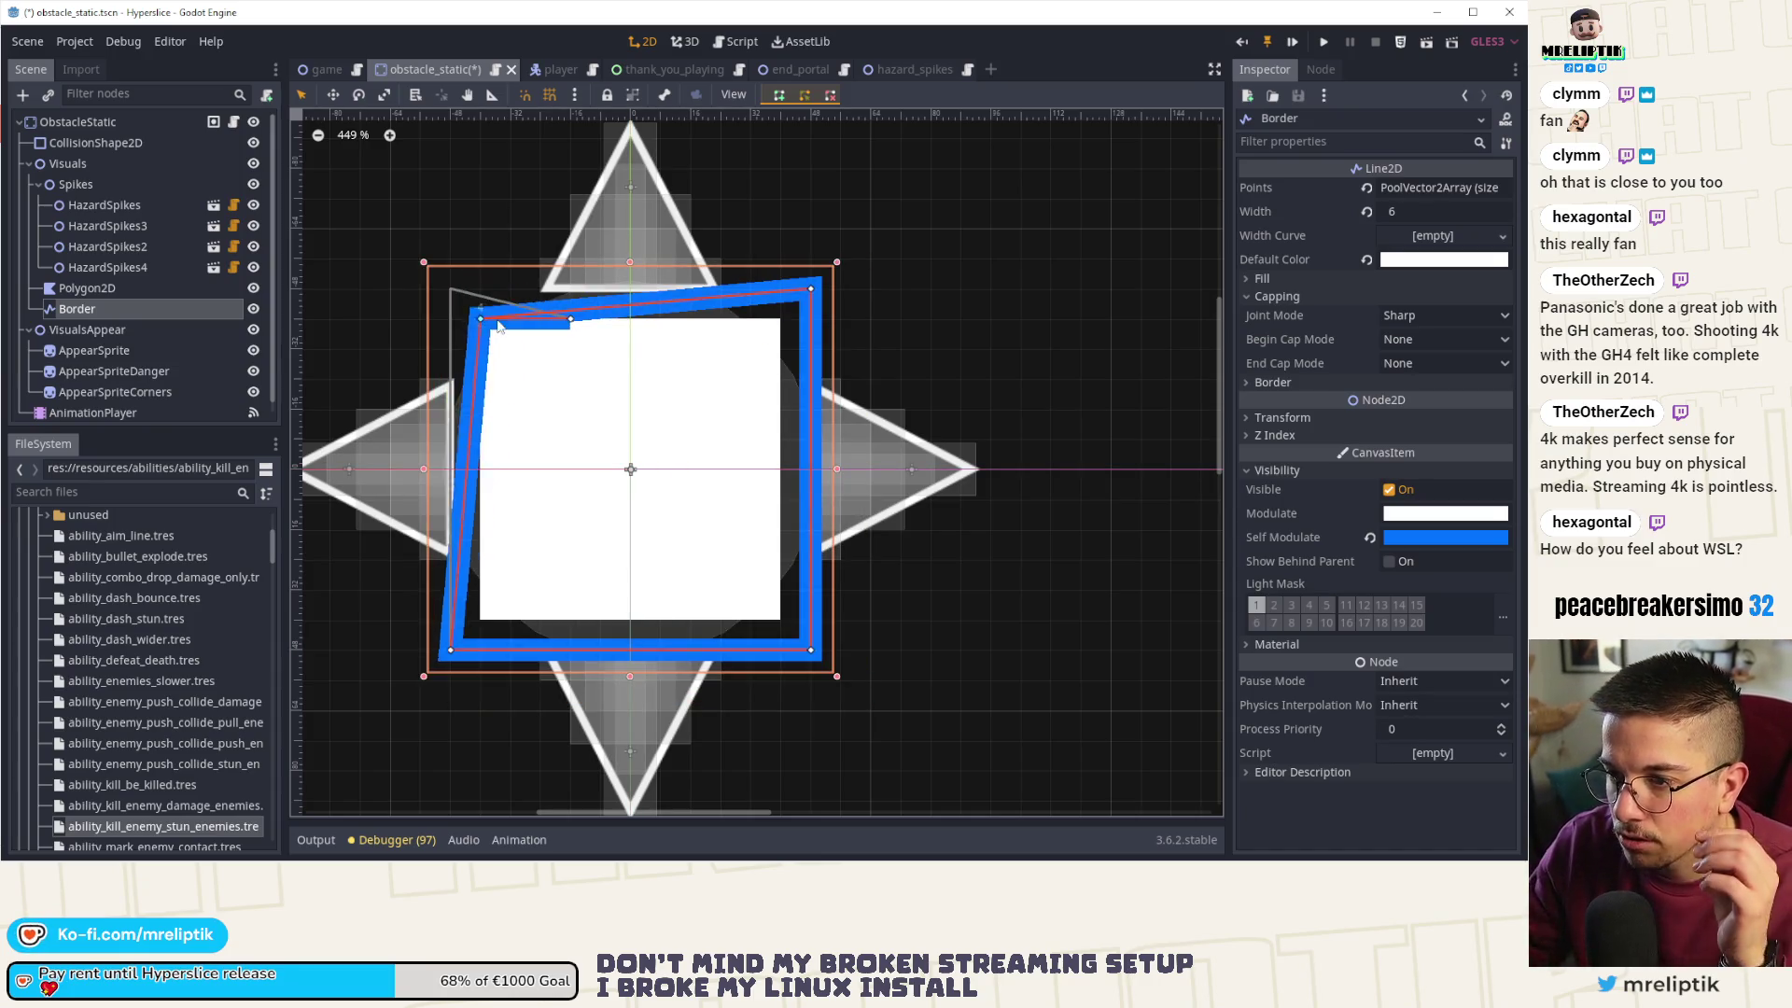
{"action": "left_click_drag", "start_coordinate": [450, 651], "coordinate": [478, 634]}
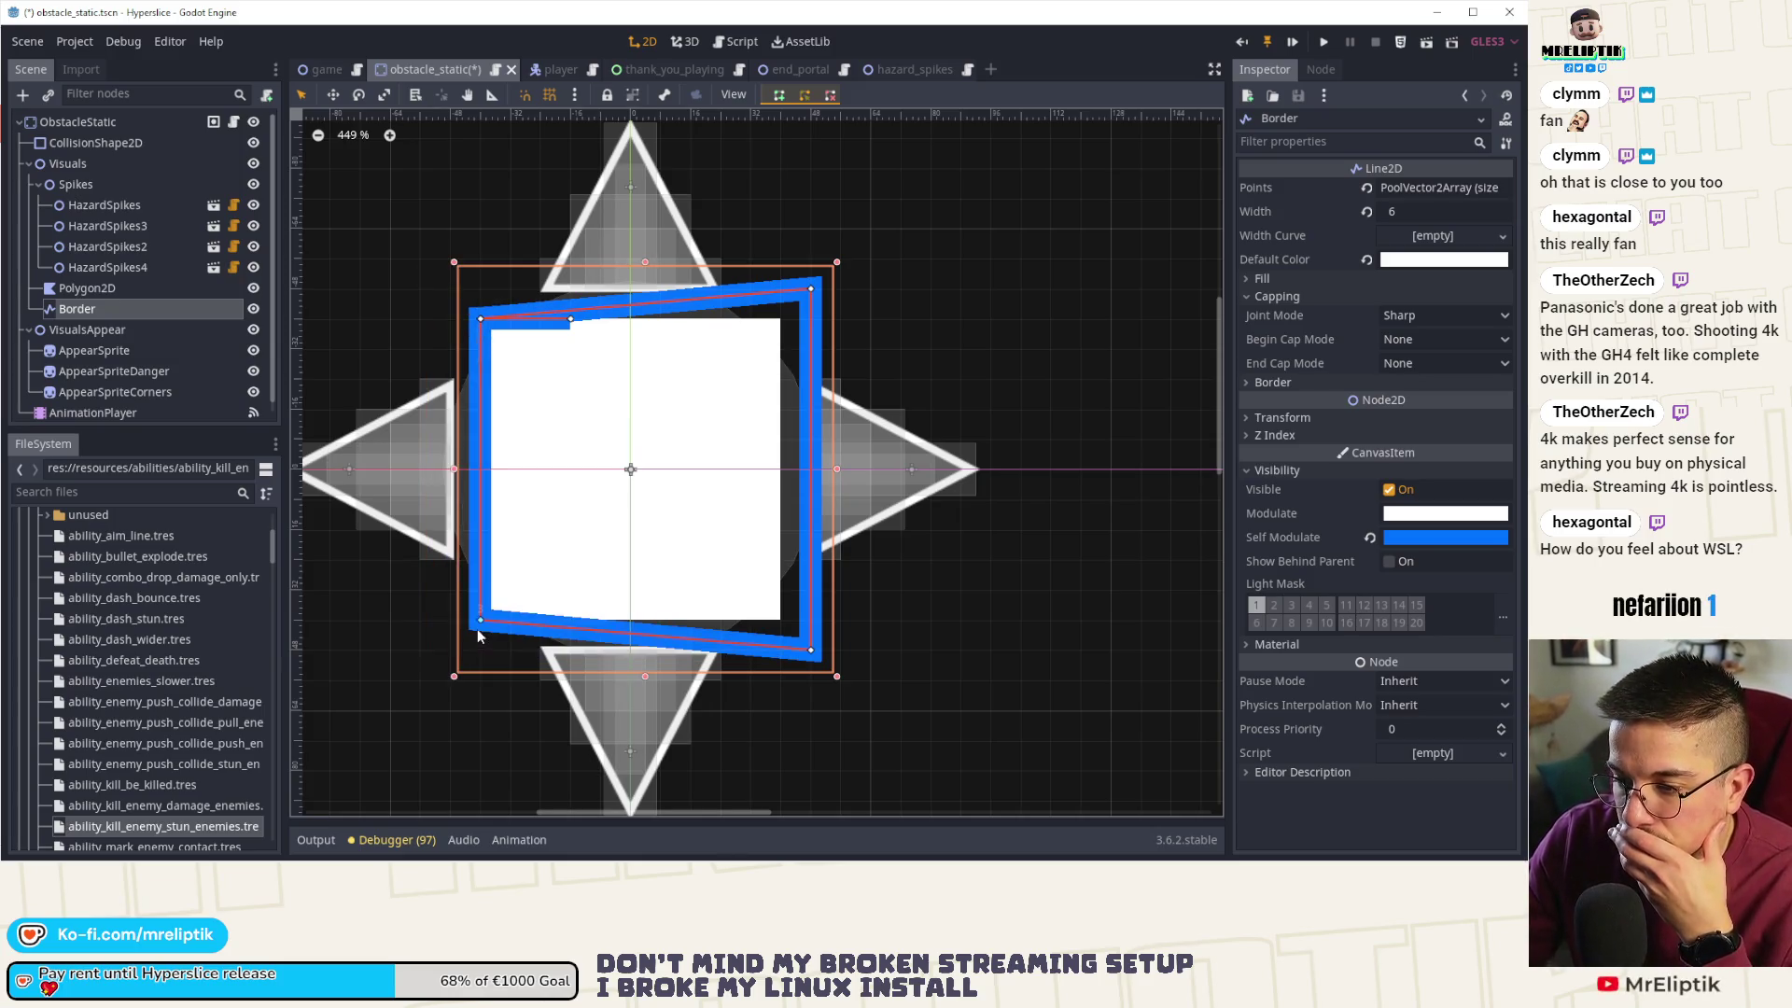
{"action": "left_click_drag", "start_coordinate": [811, 658], "coordinate": [782, 628]}
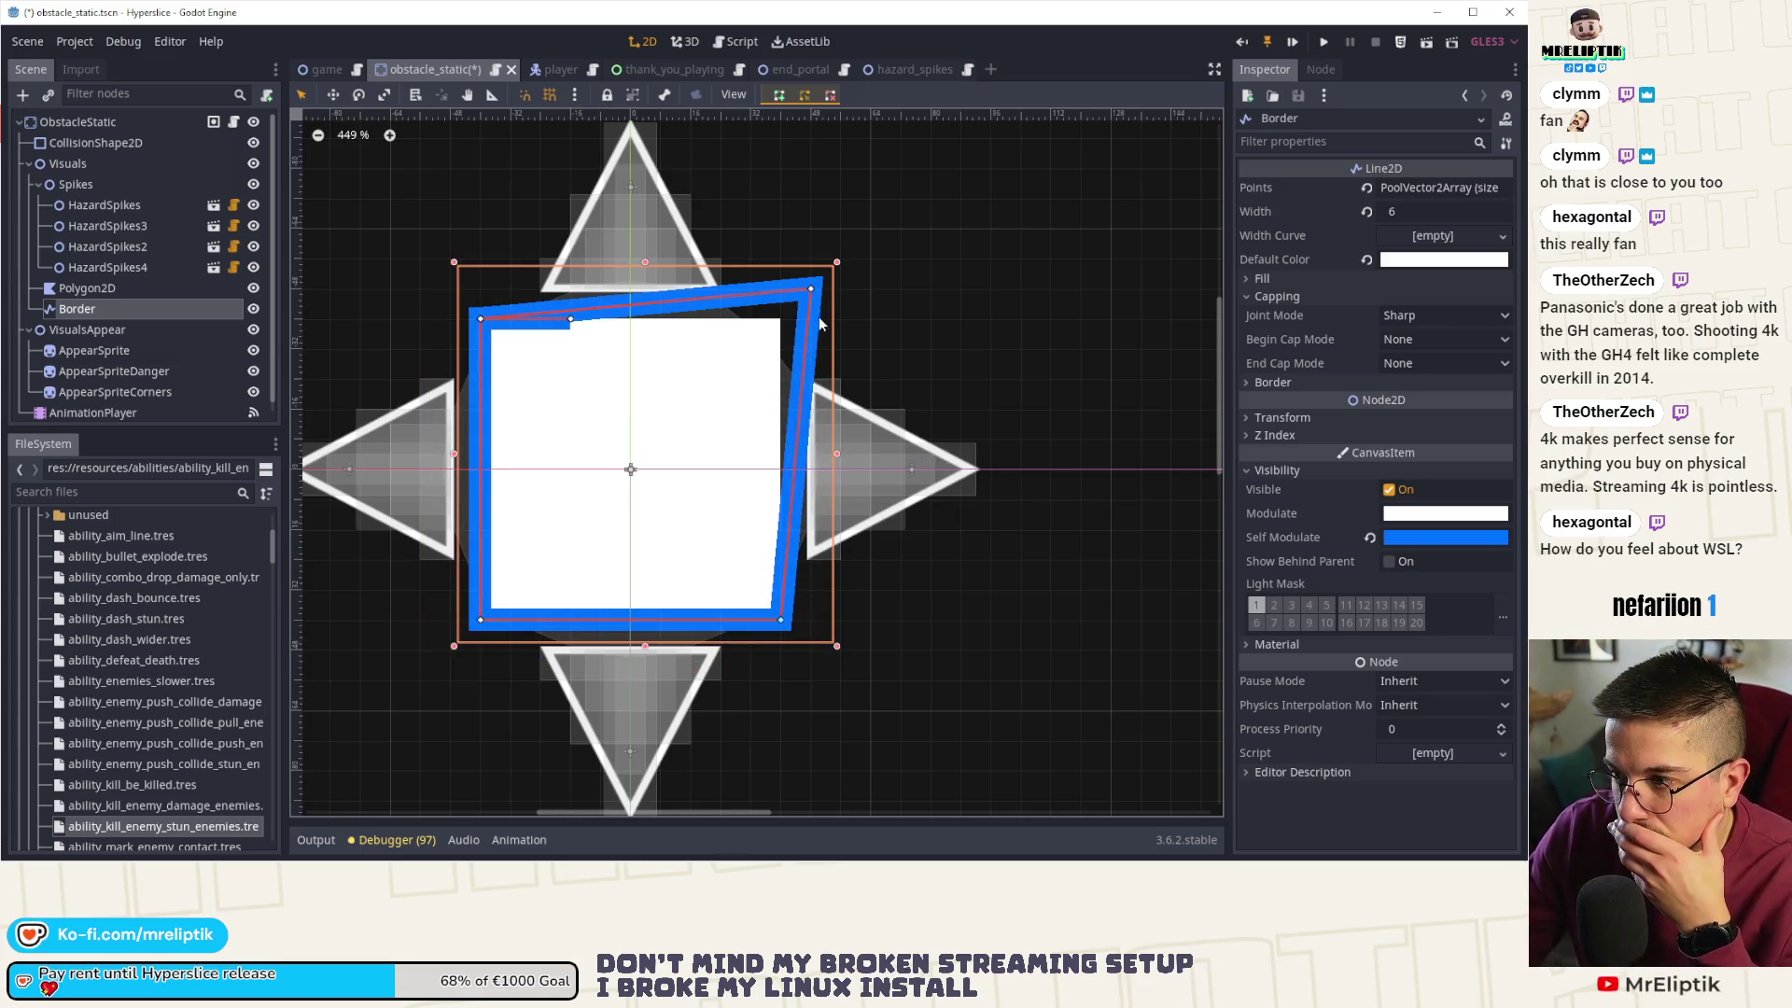
{"action": "left_click_drag", "start_coordinate": [808, 290], "coordinate": [782, 321]}
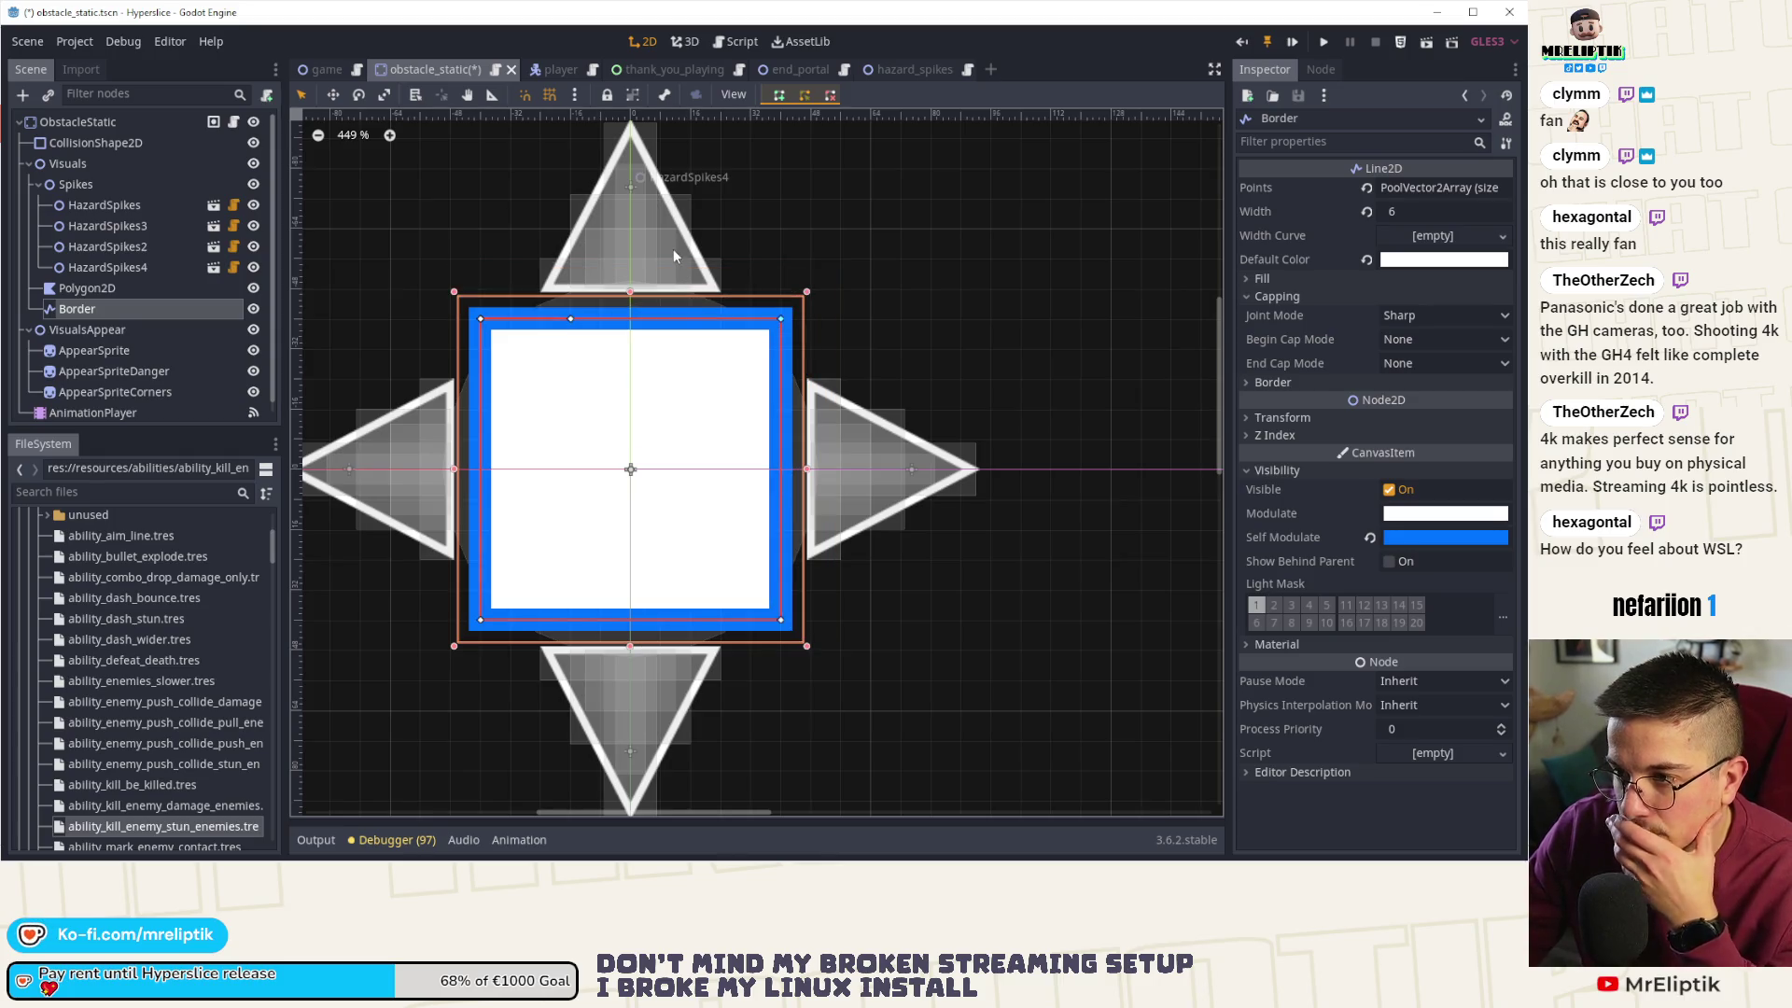
- Set the top spike HazardSpikes4 Position y to -65 and save the scene
{"action": "left_click", "coordinate": [644, 219]}
{"action": "left_click", "coordinate": [1455, 262]}
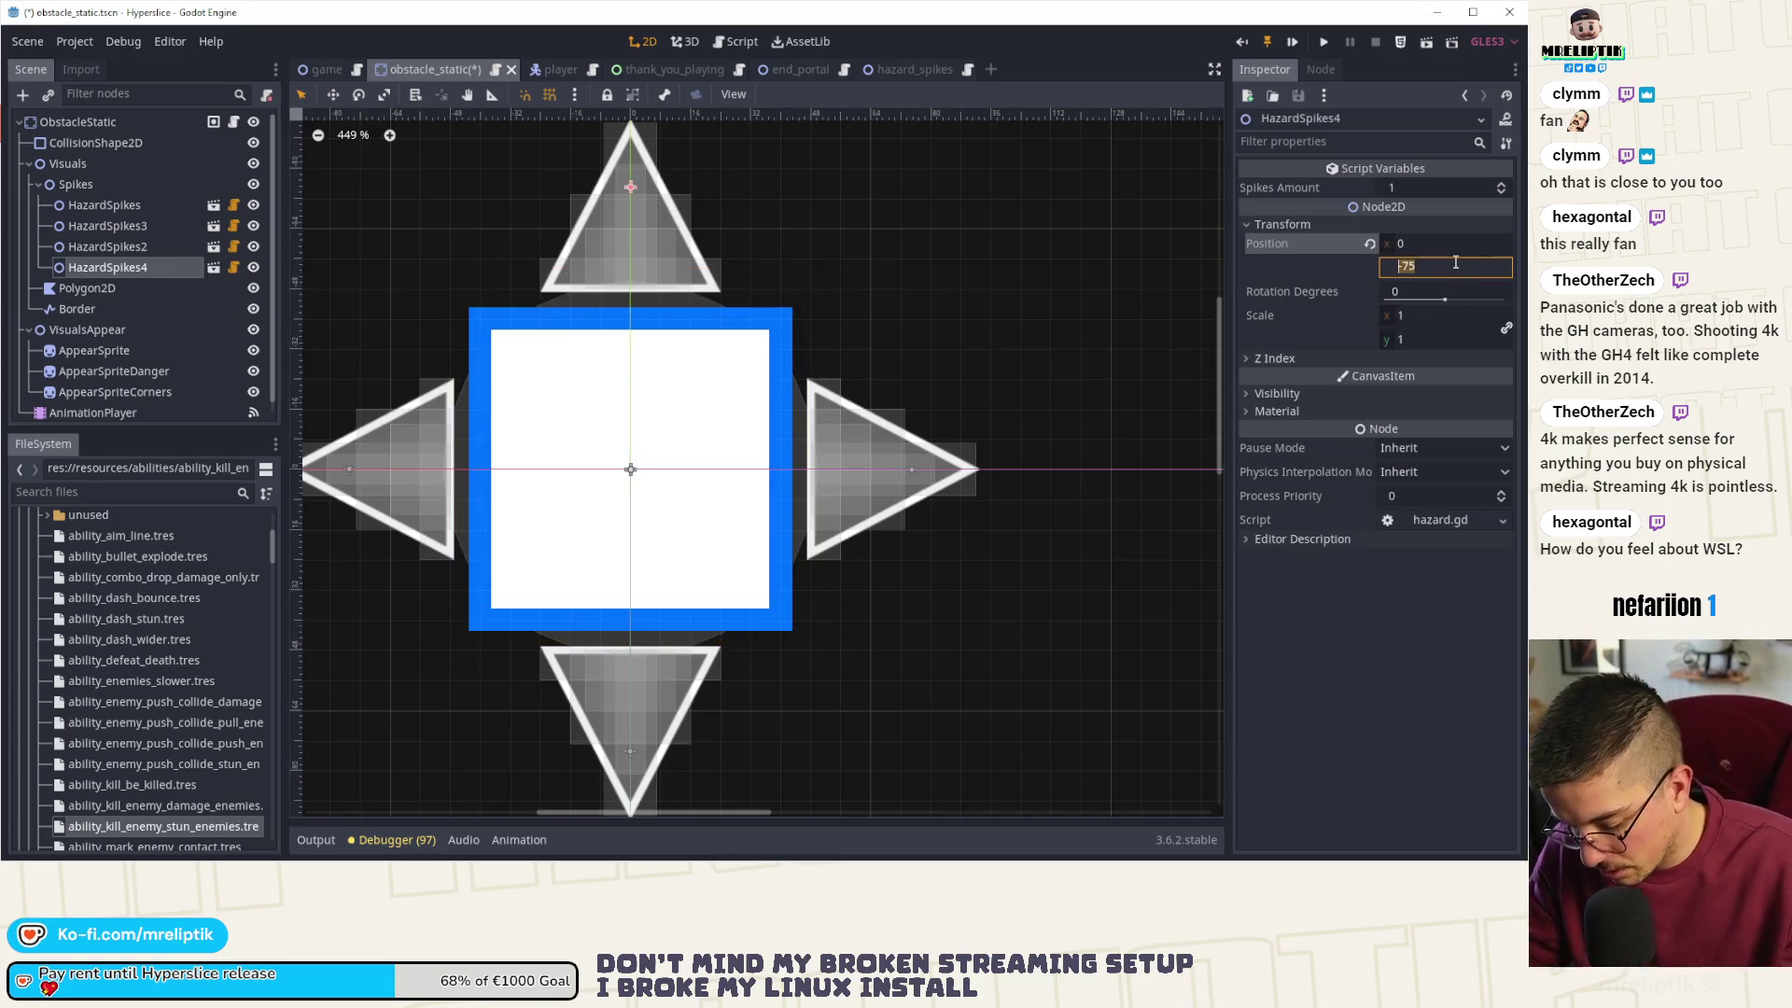
{"action": "type", "text": "-65"}
{"action": "key", "text": "Return"}
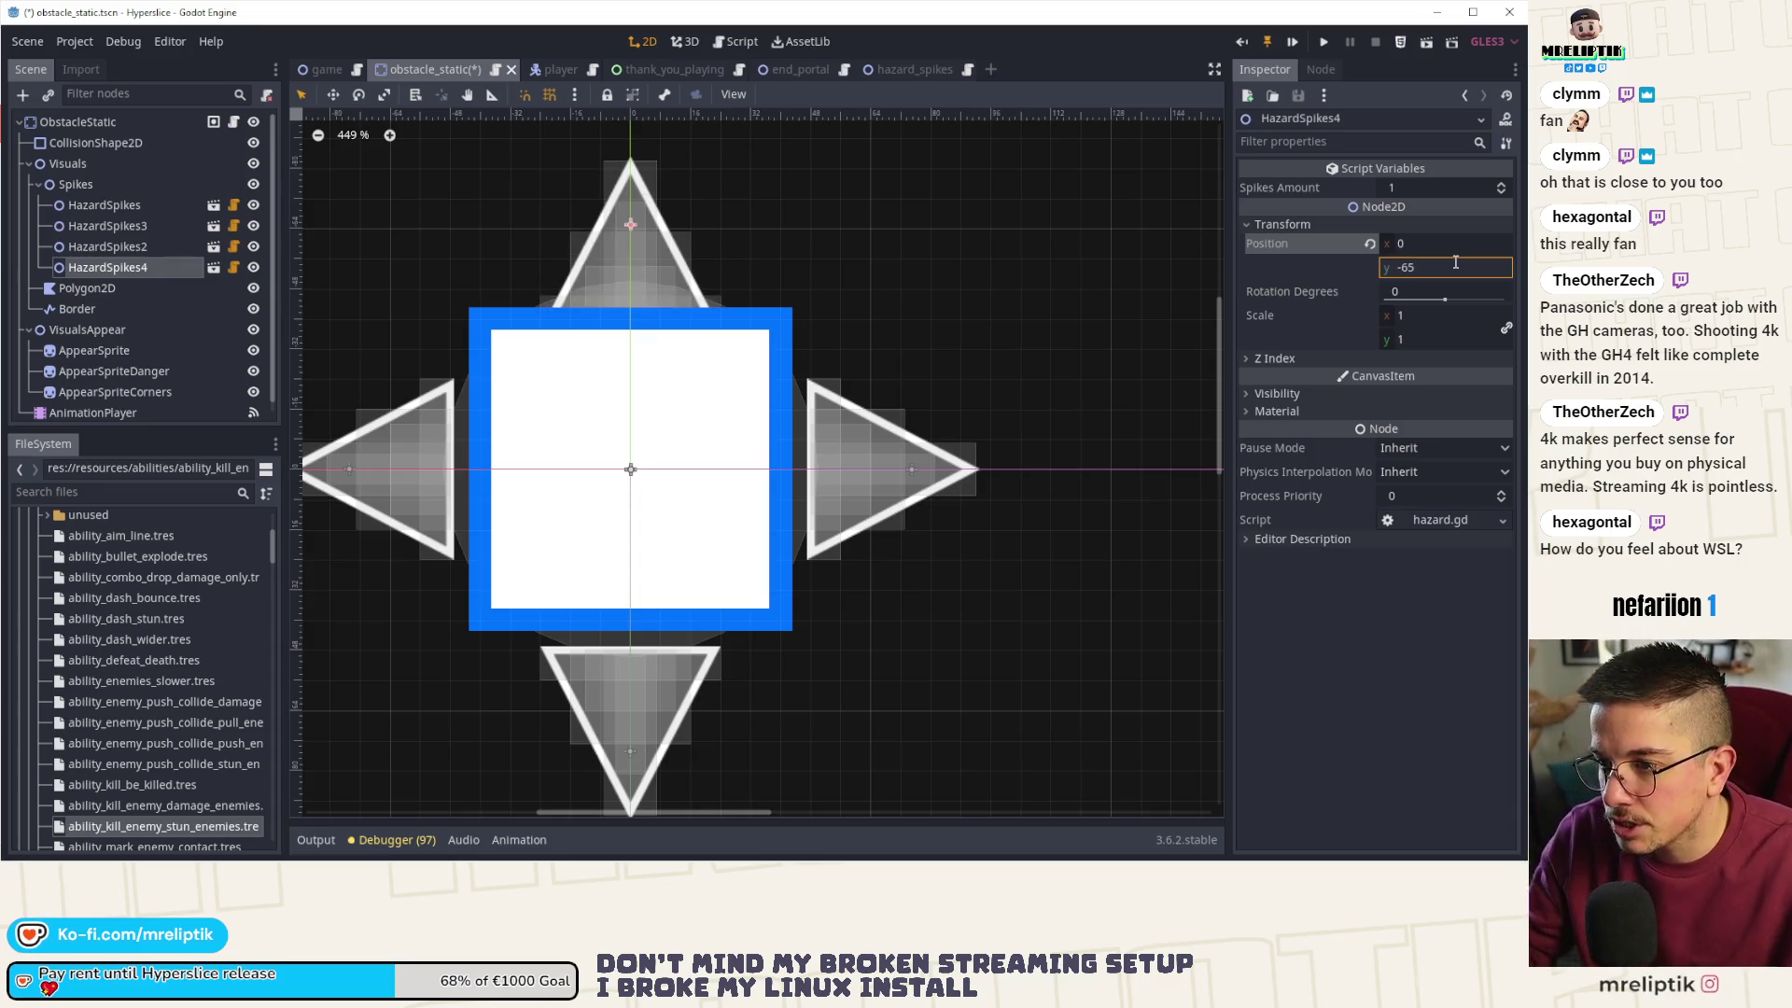
{"action": "left_click", "coordinate": [1441, 266]}
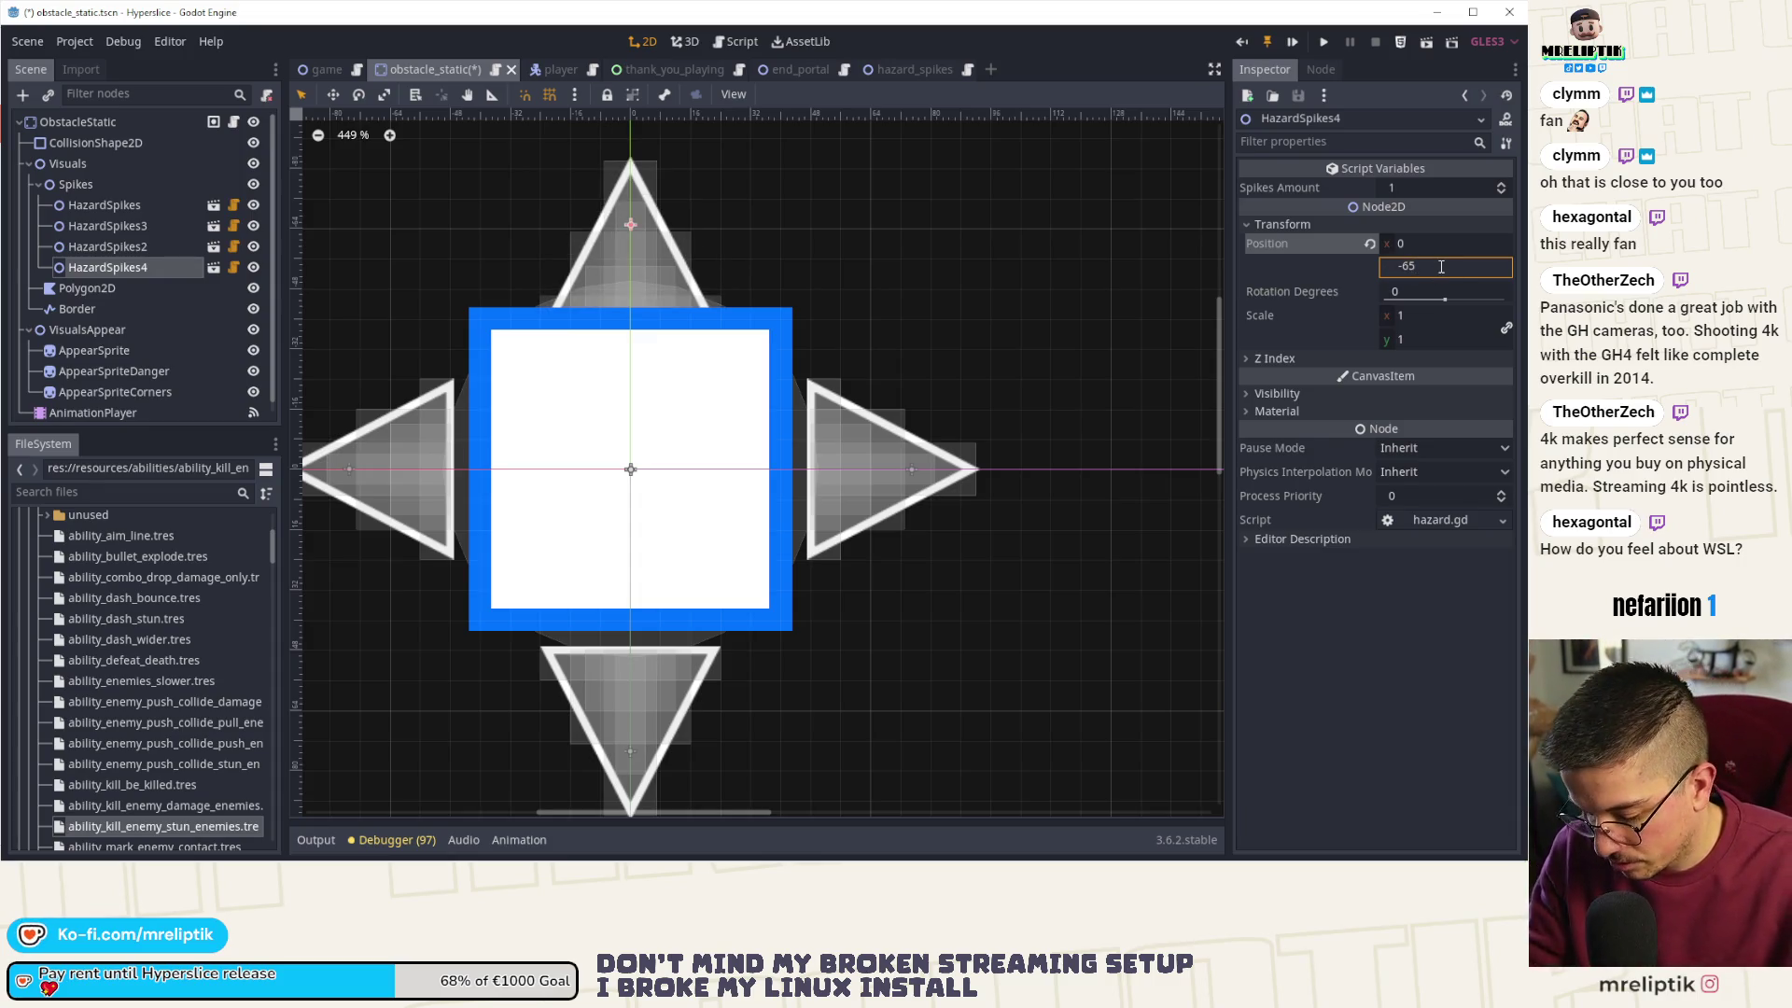
{"action": "type", "text": "70"}
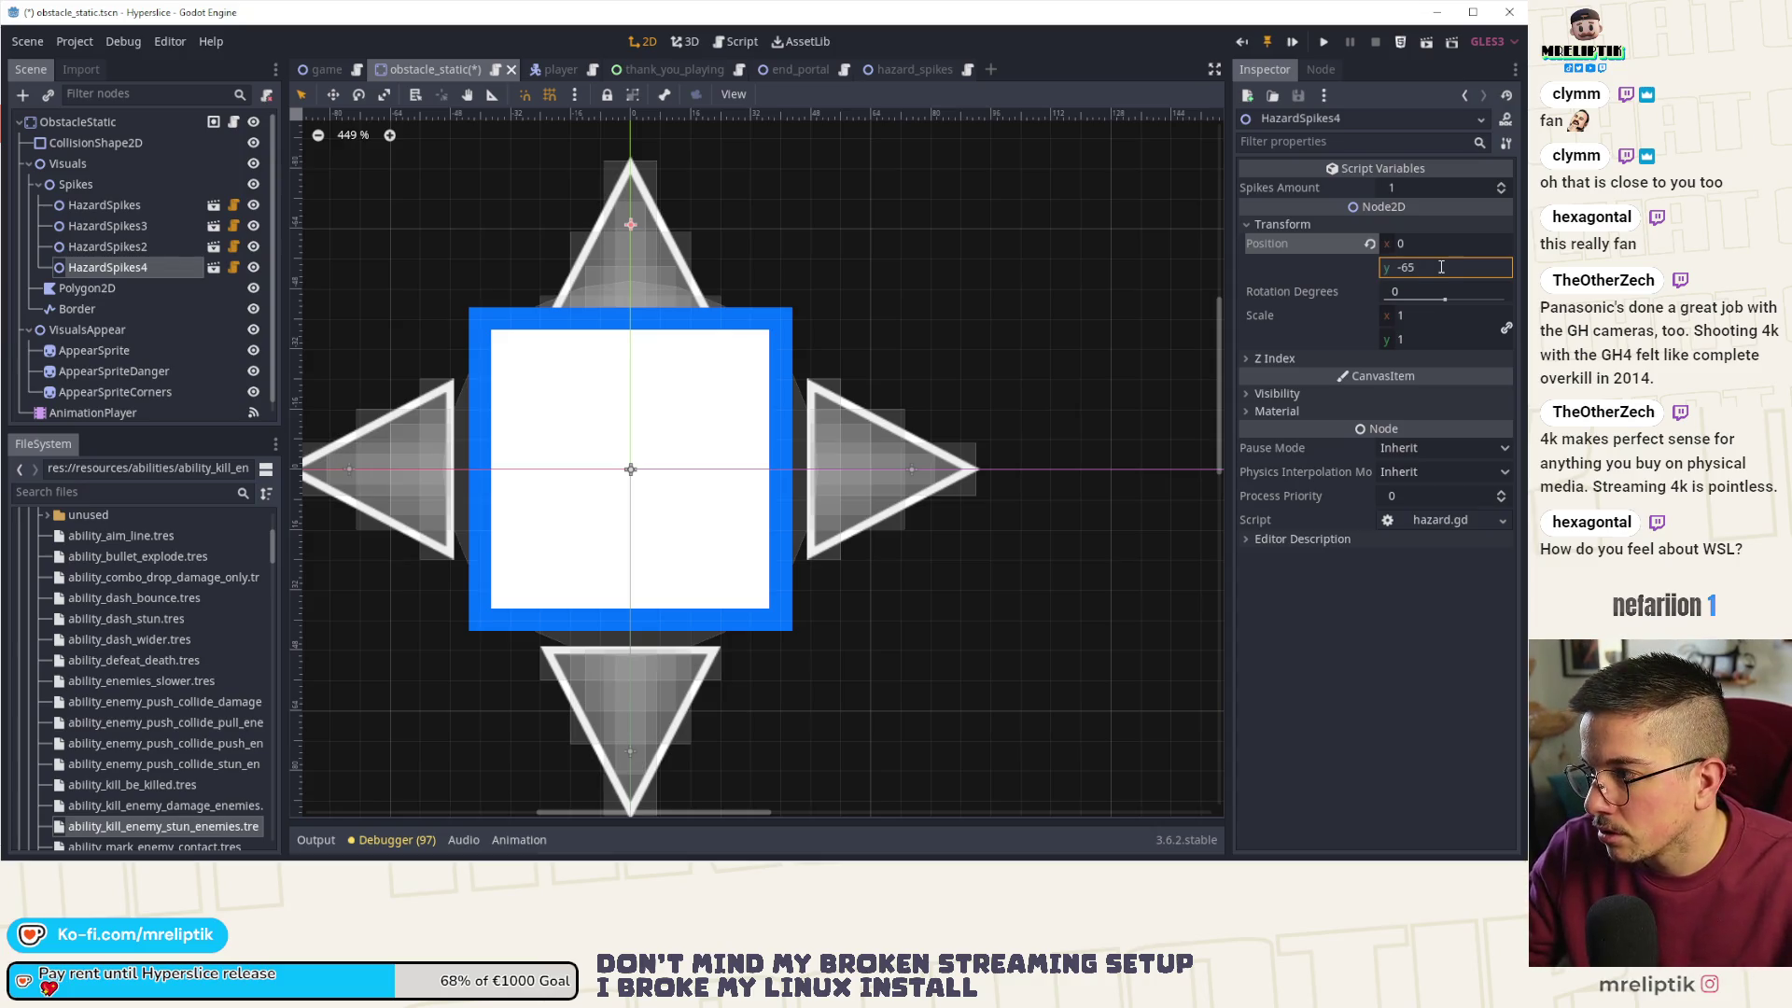
{"action": "left_click", "coordinate": [1449, 265]}
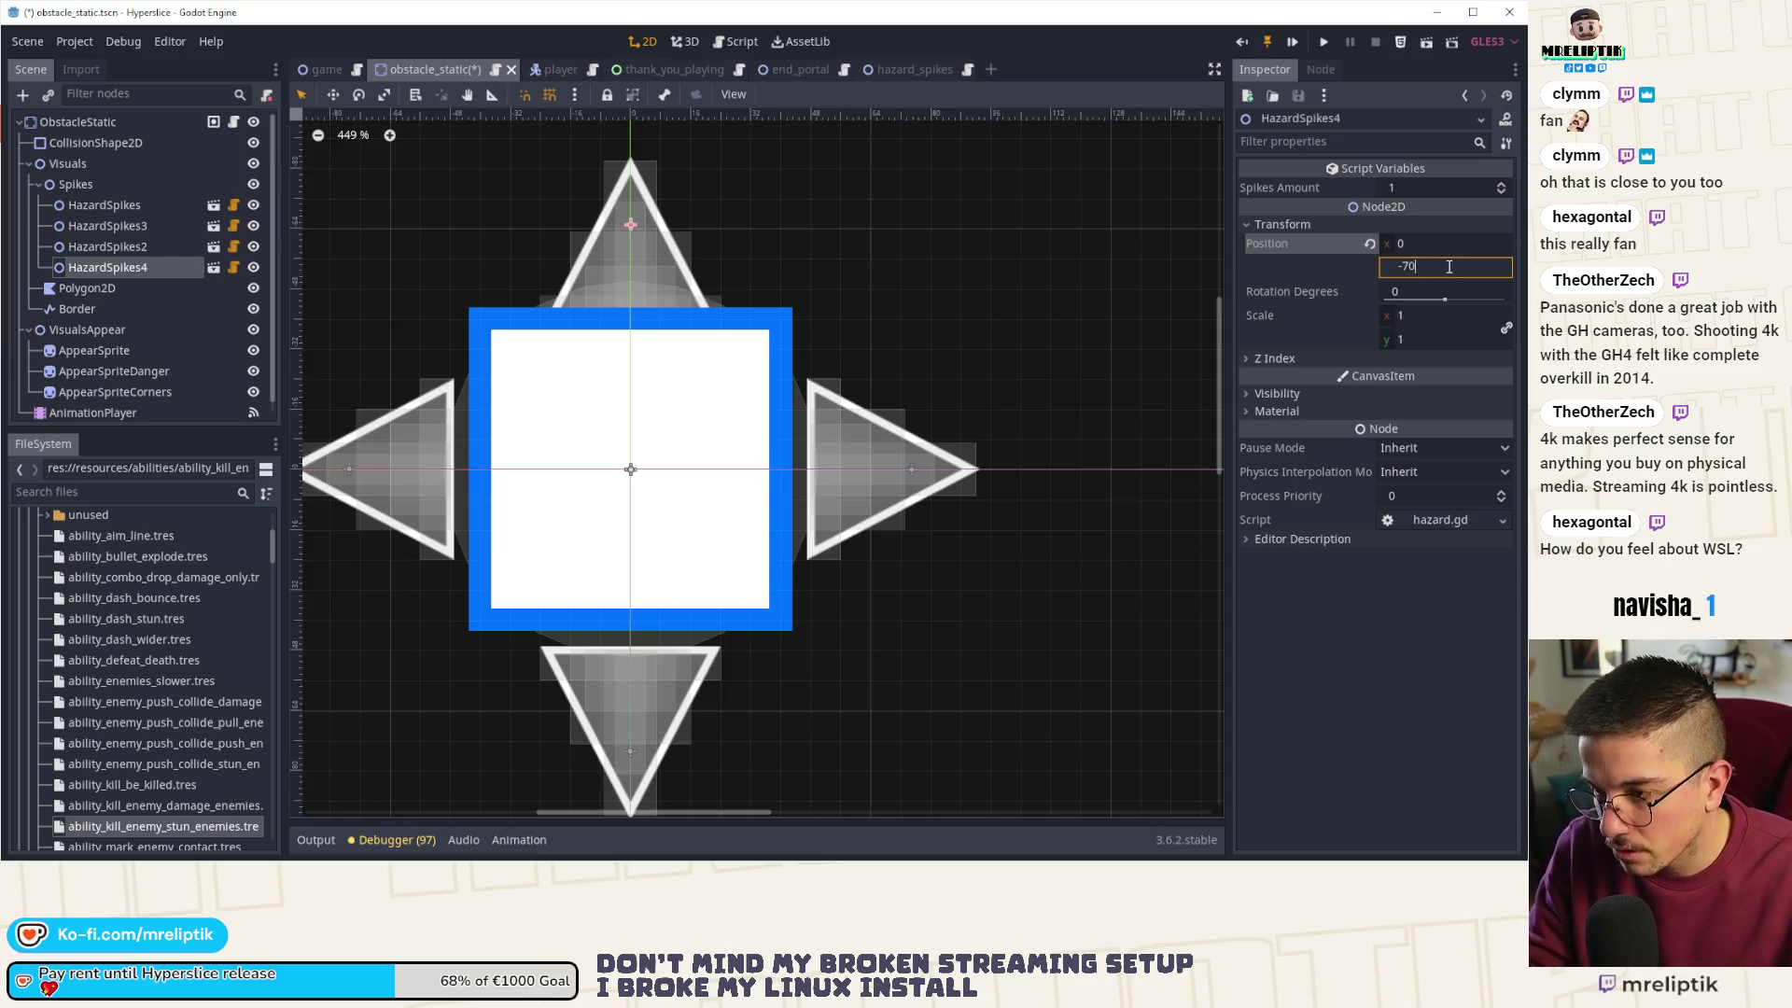
{"action": "key", "text": "Return"}
{"action": "key", "text": "ctrl+s"}
- Set the bottom spike HazardSpikes2 Position y to 65 and save
{"action": "left_click", "coordinate": [107, 246]}
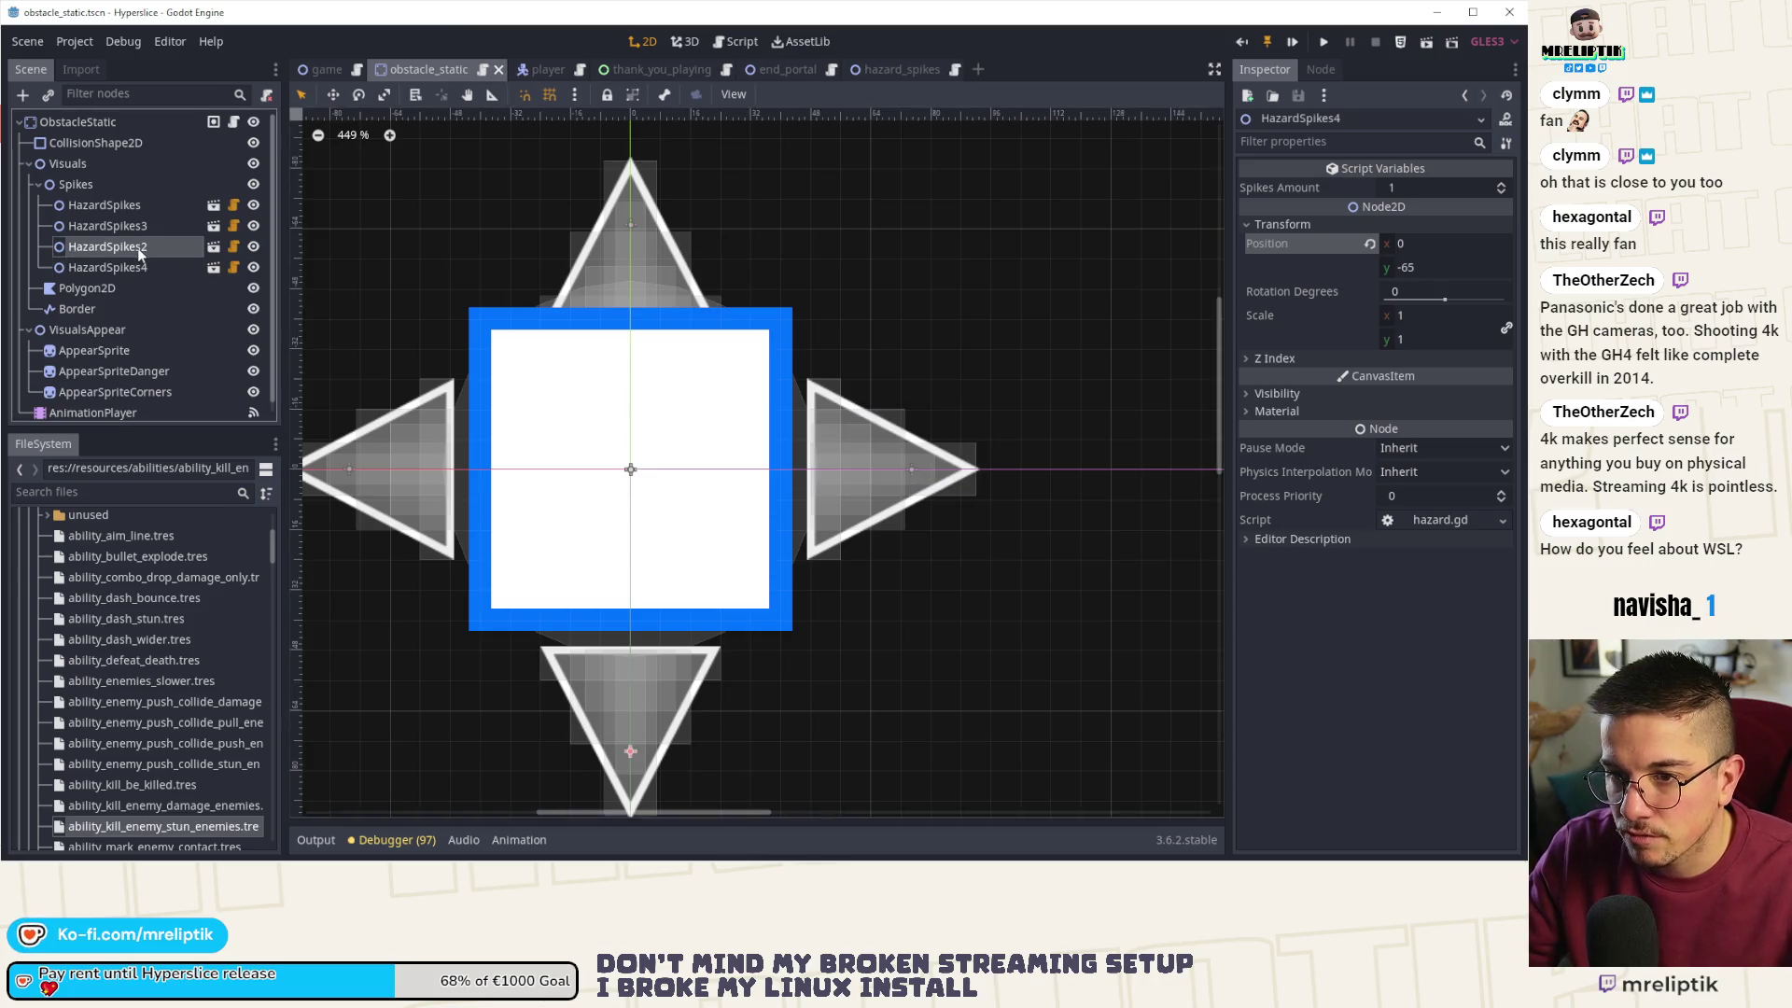
{"action": "left_click", "coordinate": [1437, 267]}
{"action": "type", "text": "65"}
{"action": "key", "text": "Return"}
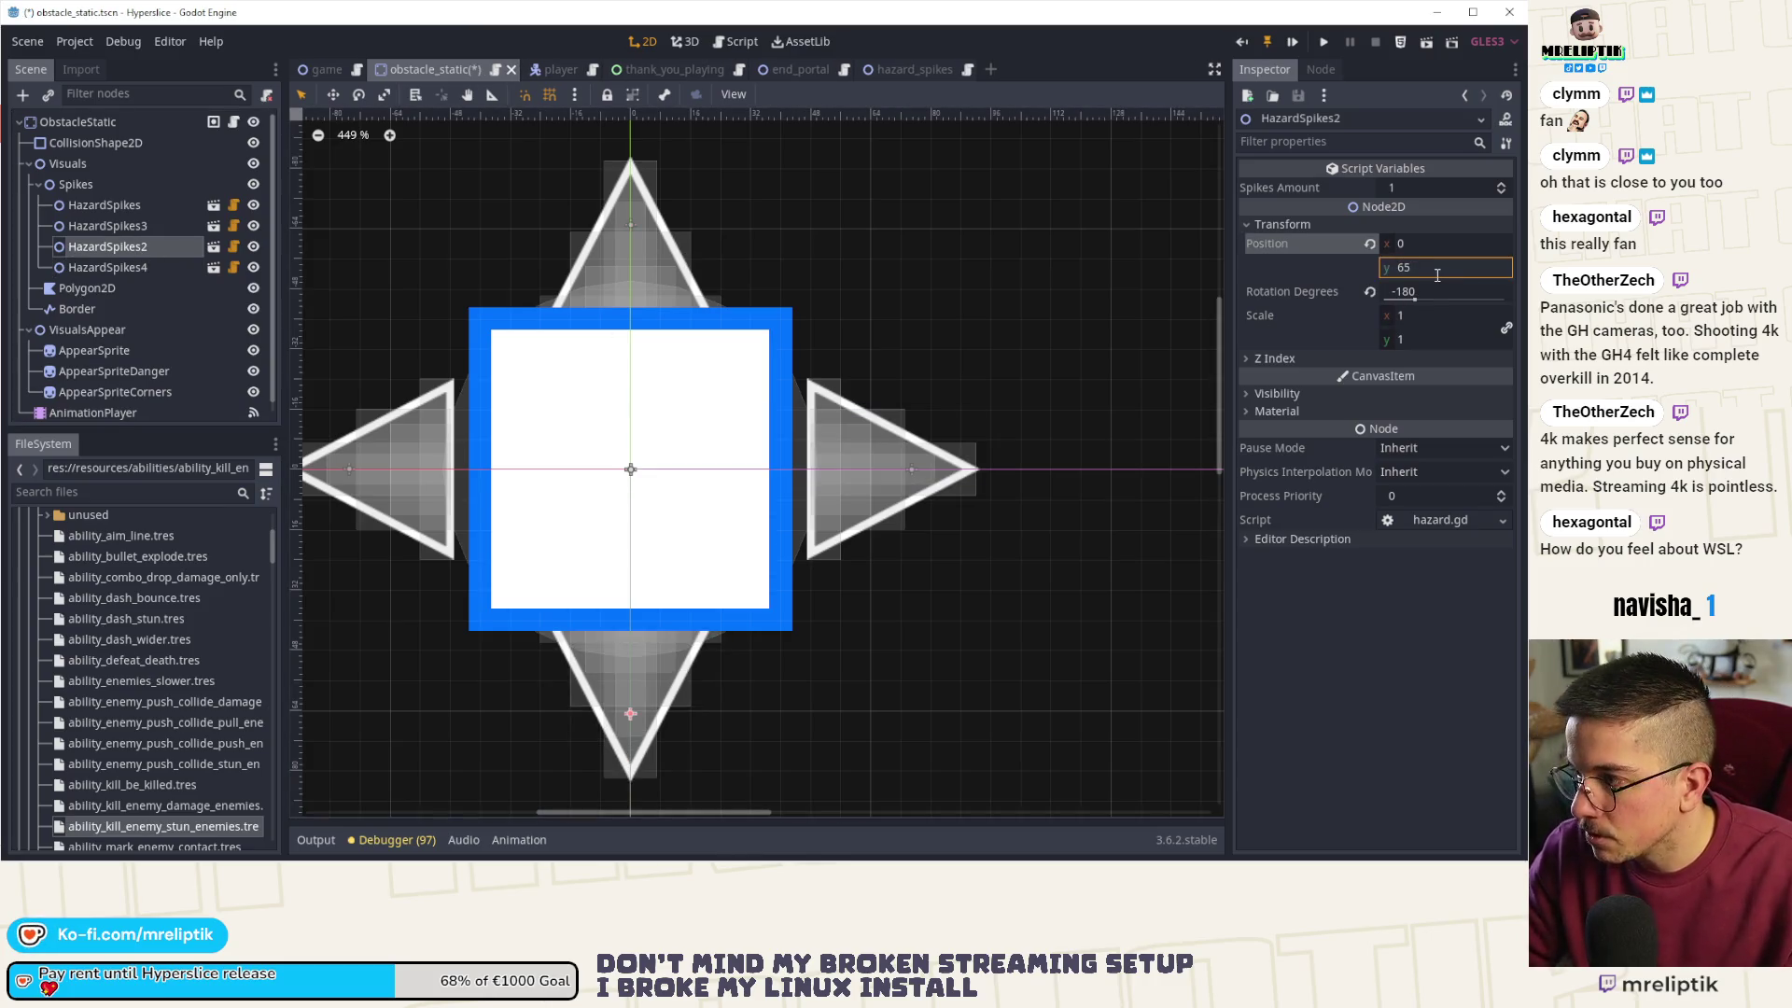
{"action": "key", "text": "ctrl+s"}
- Set the left spike HazardSpikes3 x to -65 and the right spike HazardSpikes x to 65
{"action": "left_click", "coordinate": [140, 226]}
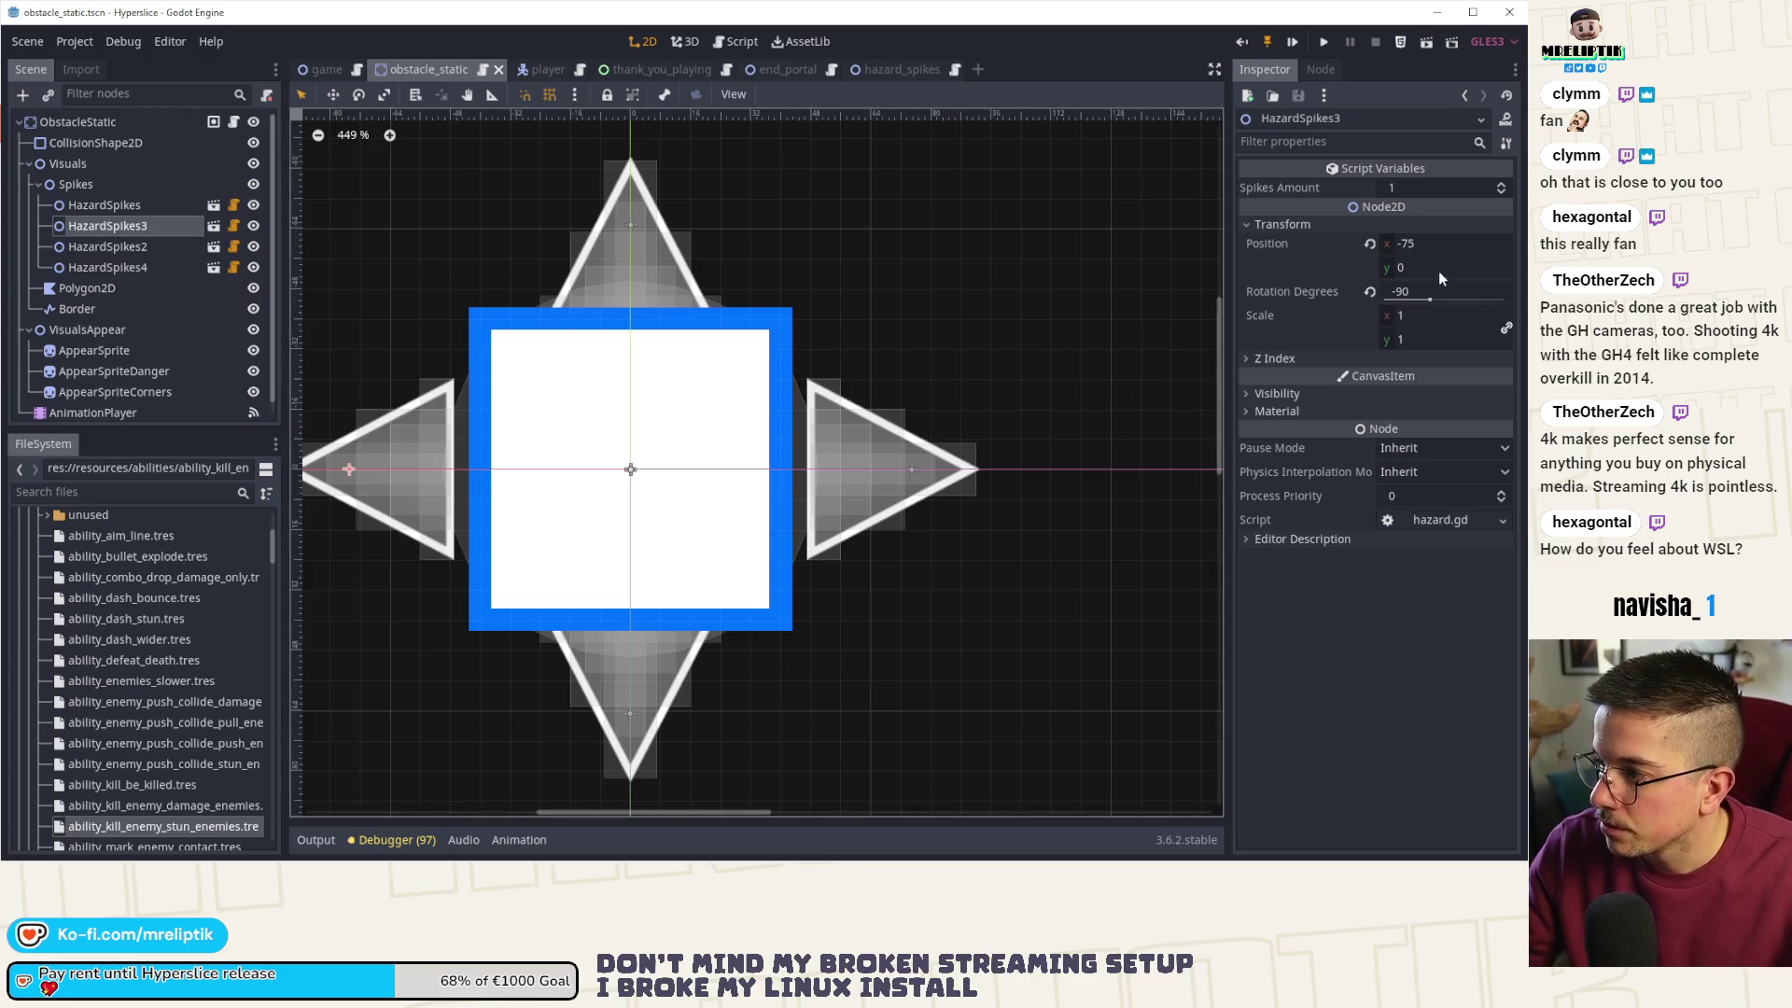
{"action": "left_click", "coordinate": [1442, 243]}
{"action": "type", "text": "-"}
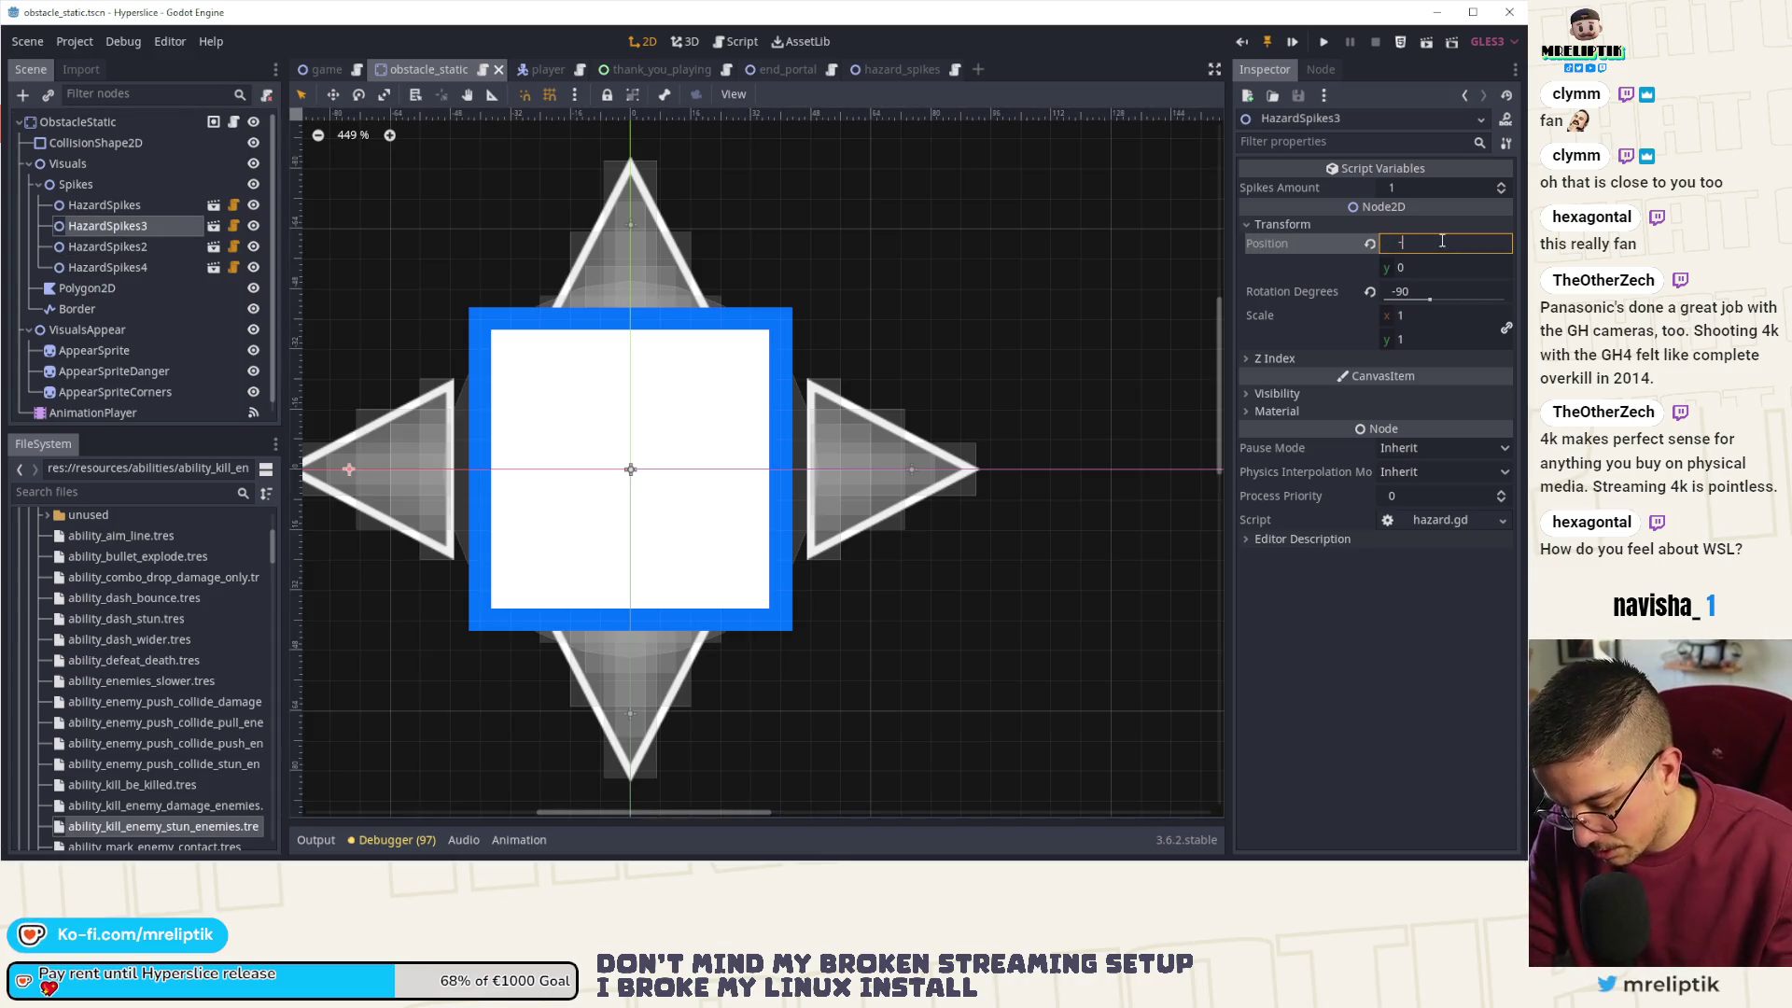
{"action": "key", "text": "Return"}
{"action": "right_click", "coordinate": [660, 406], "text": "alt"}
{"action": "left_click", "coordinate": [699, 441]}
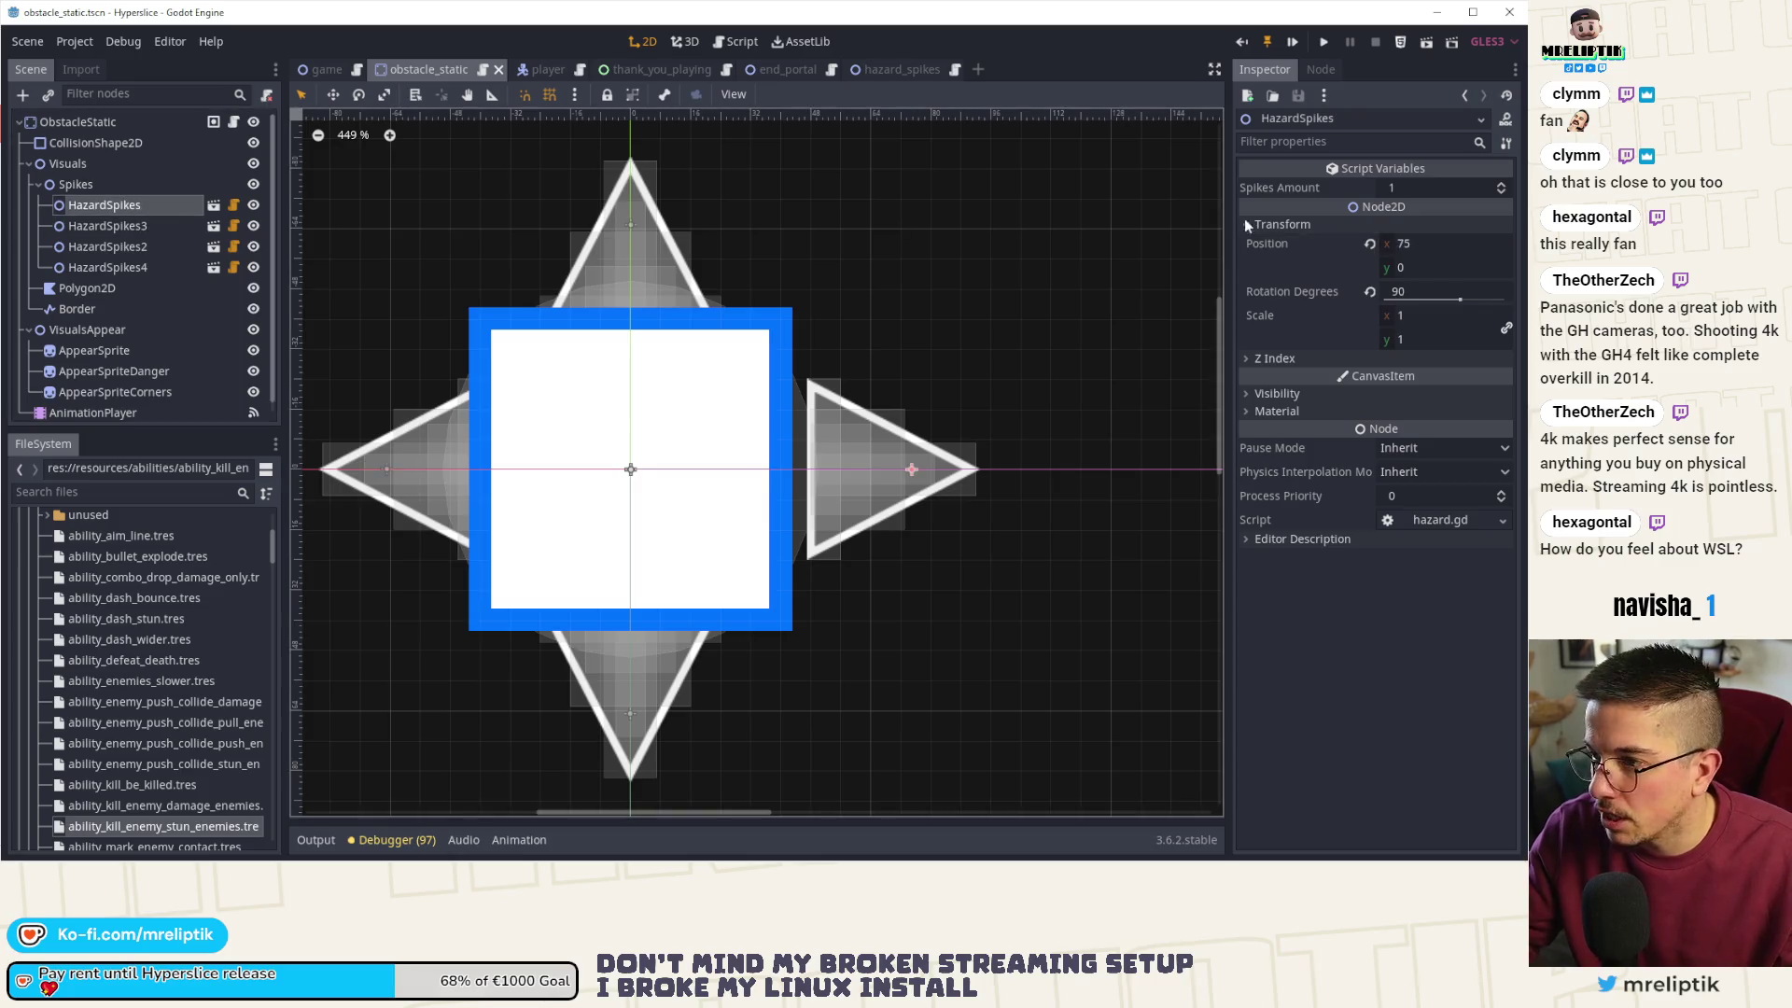
{"action": "left_click", "coordinate": [1450, 245]}
{"action": "type", "text": "65"}
{"action": "key", "text": "Return"}
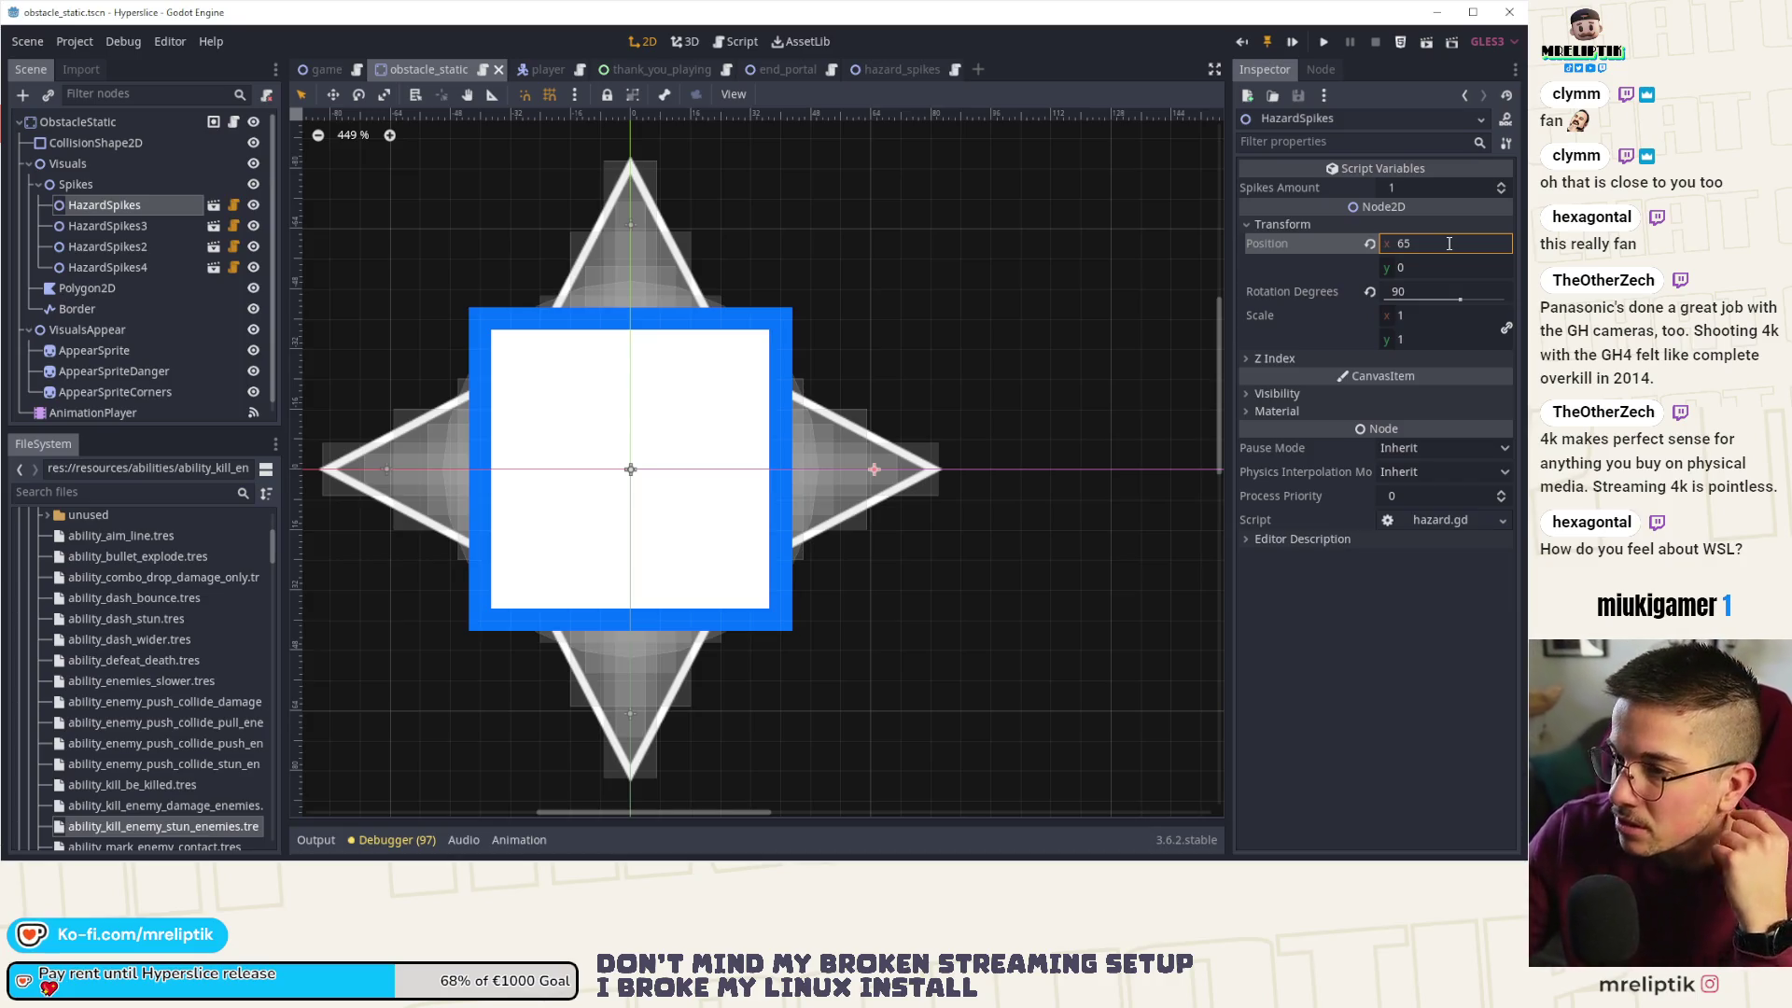
{"action": "scroll", "coordinate": [845, 274], "scroll_direction": "down", "scroll_amount": 4}
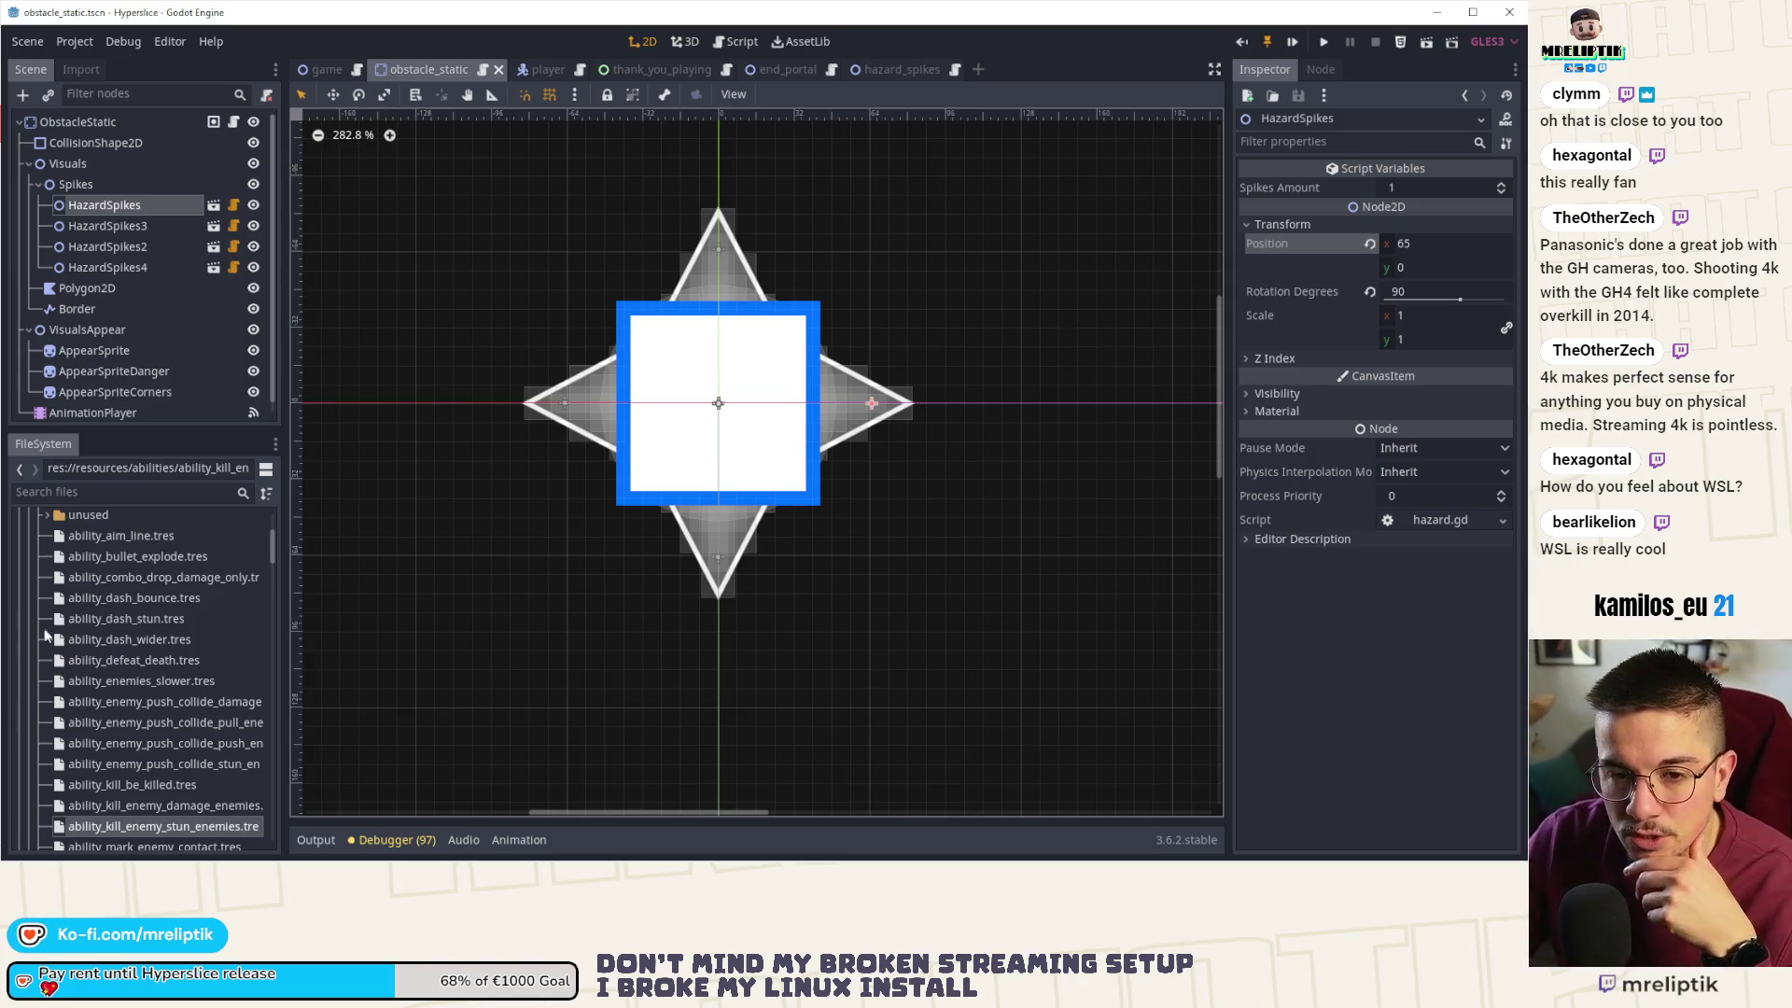
{"action": "left_click", "coordinate": [19, 846]}
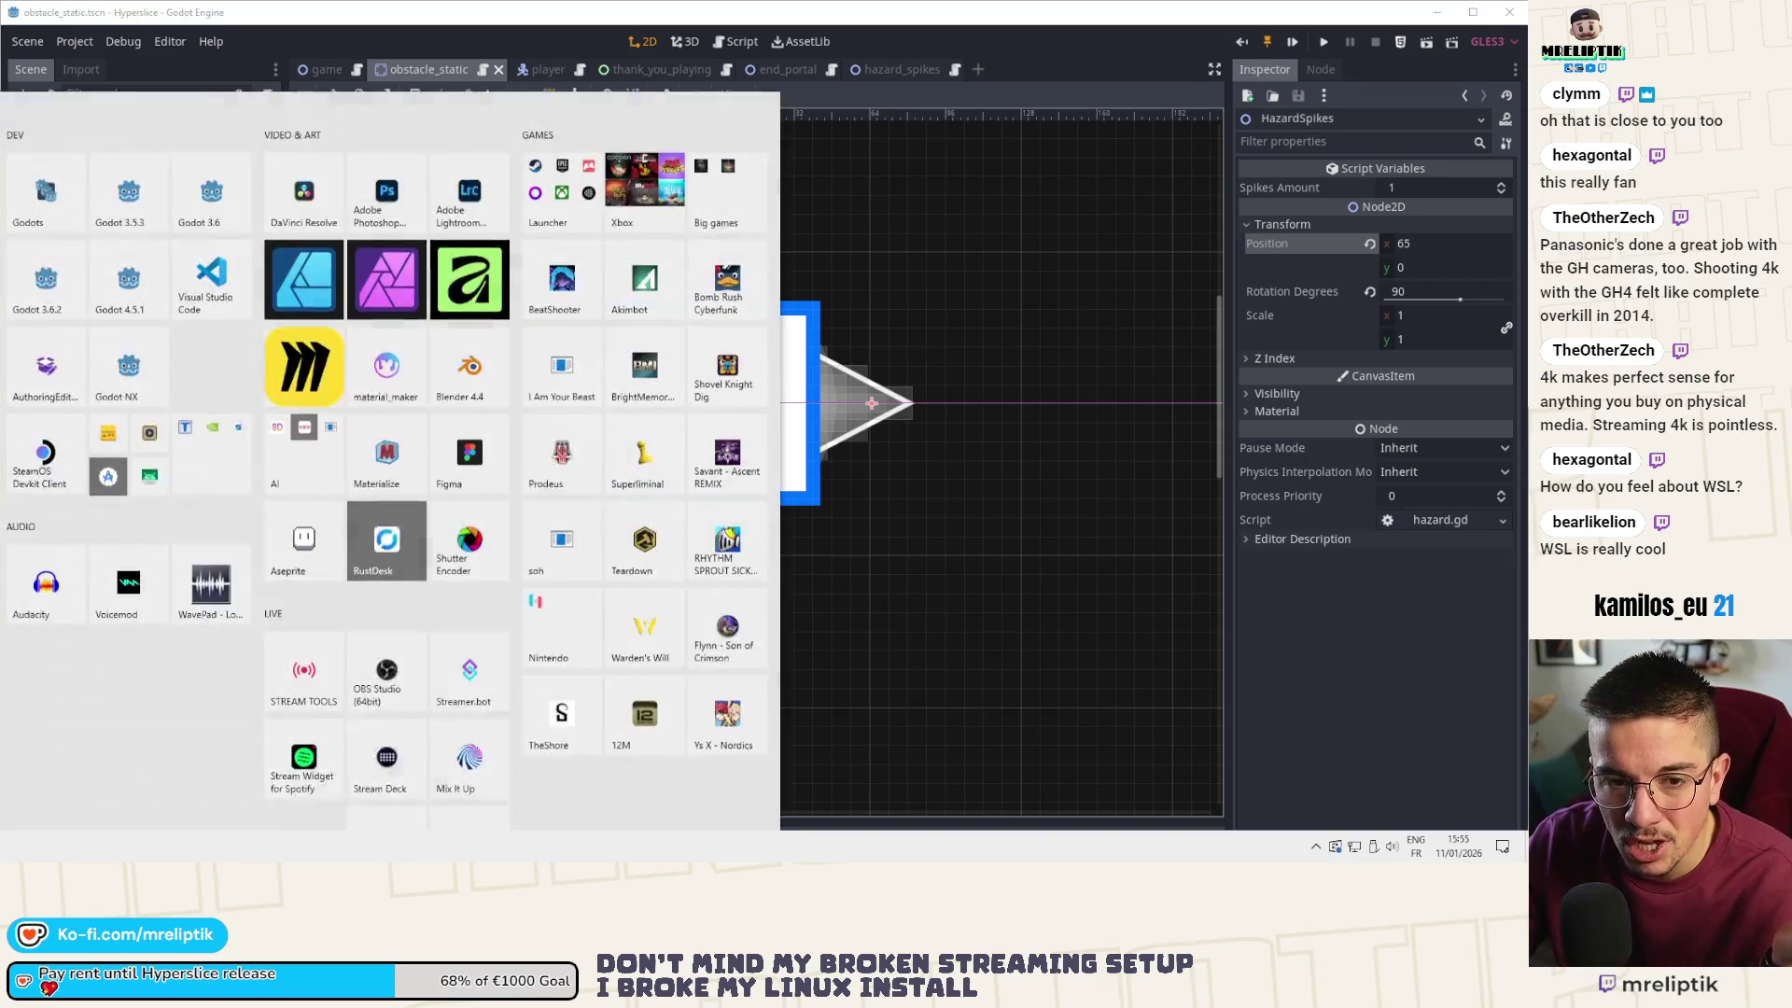
{"action": "left_click", "coordinate": [40, 316]}
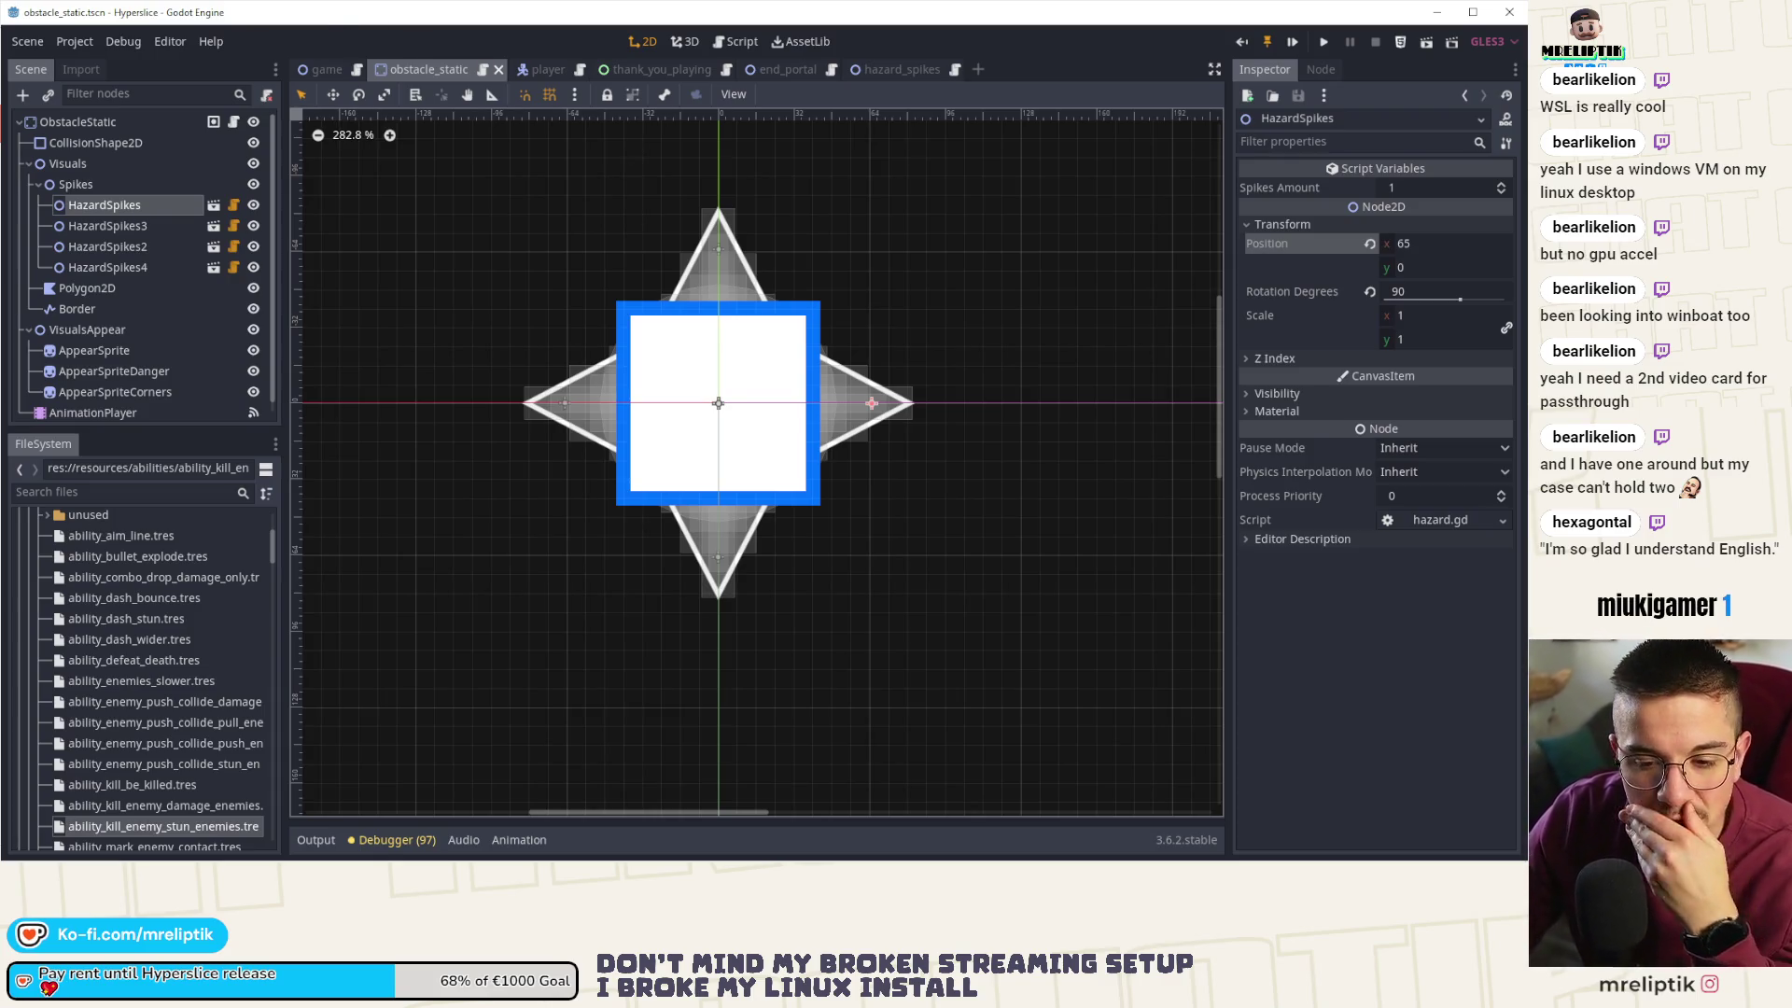
{"action": "key", "text": "super"}
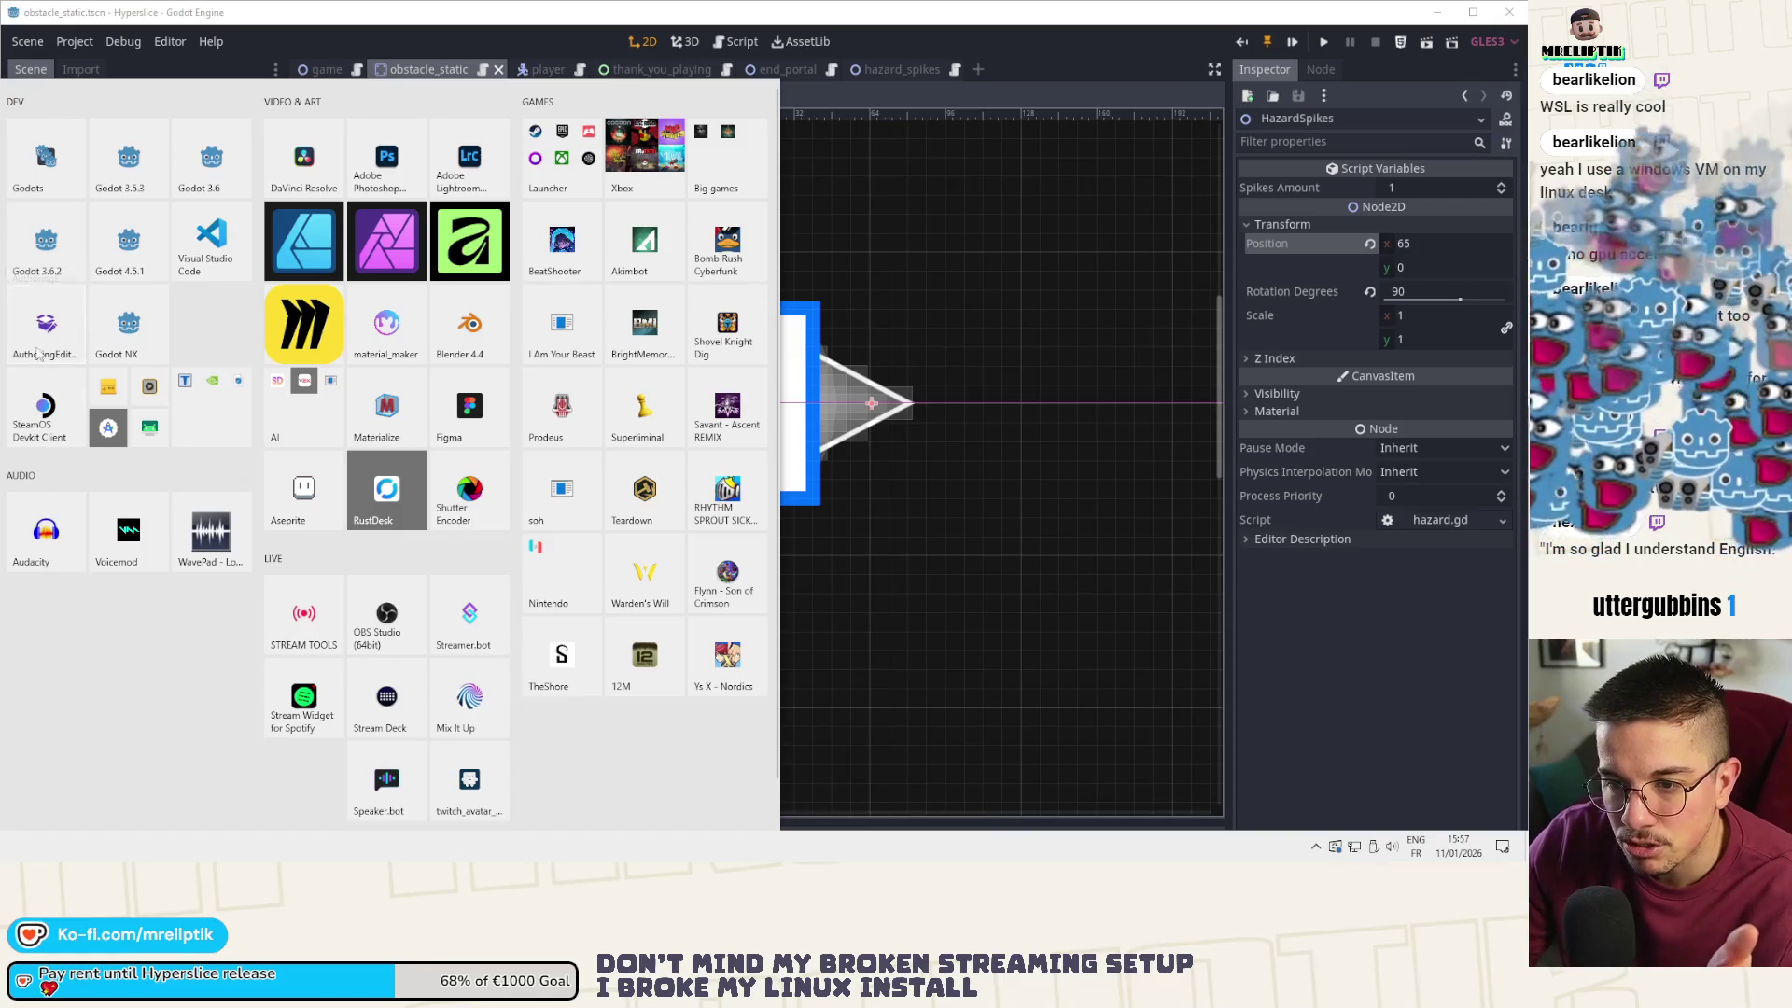
{"action": "key", "text": "Escape"}
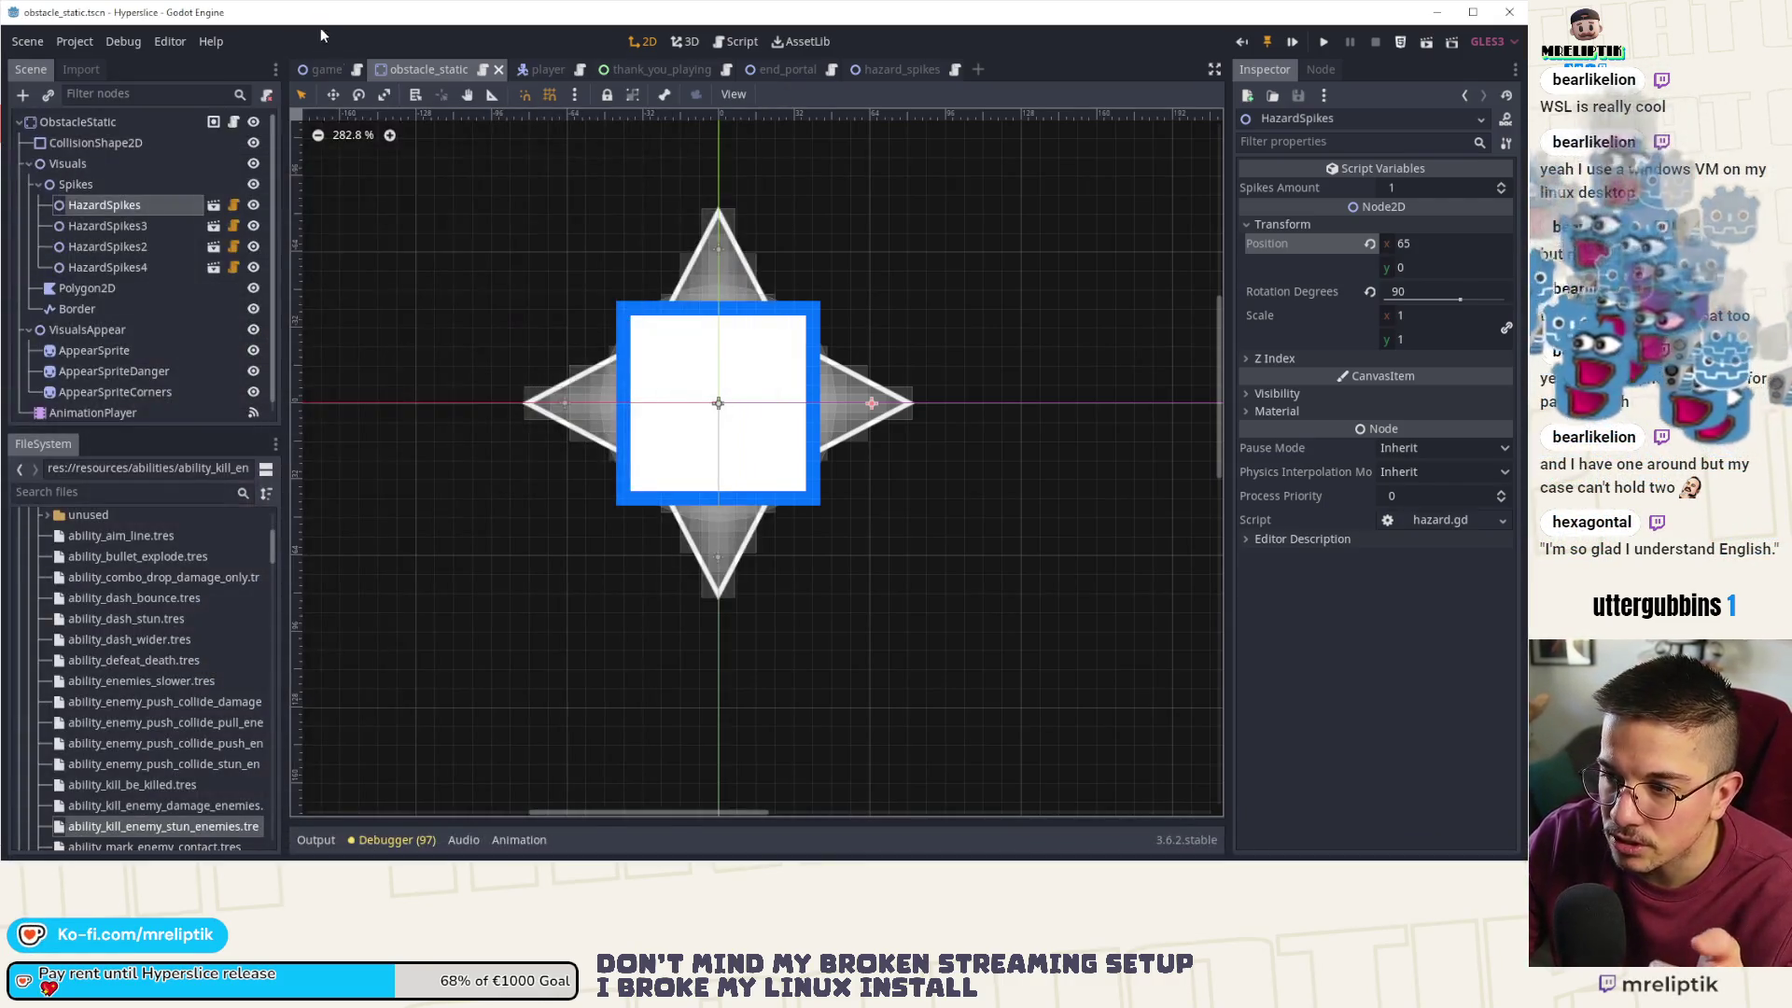
- Run the project from the game scene and maximize the Hyperslice (DEBUG) window
{"action": "left_click", "coordinate": [326, 70]}
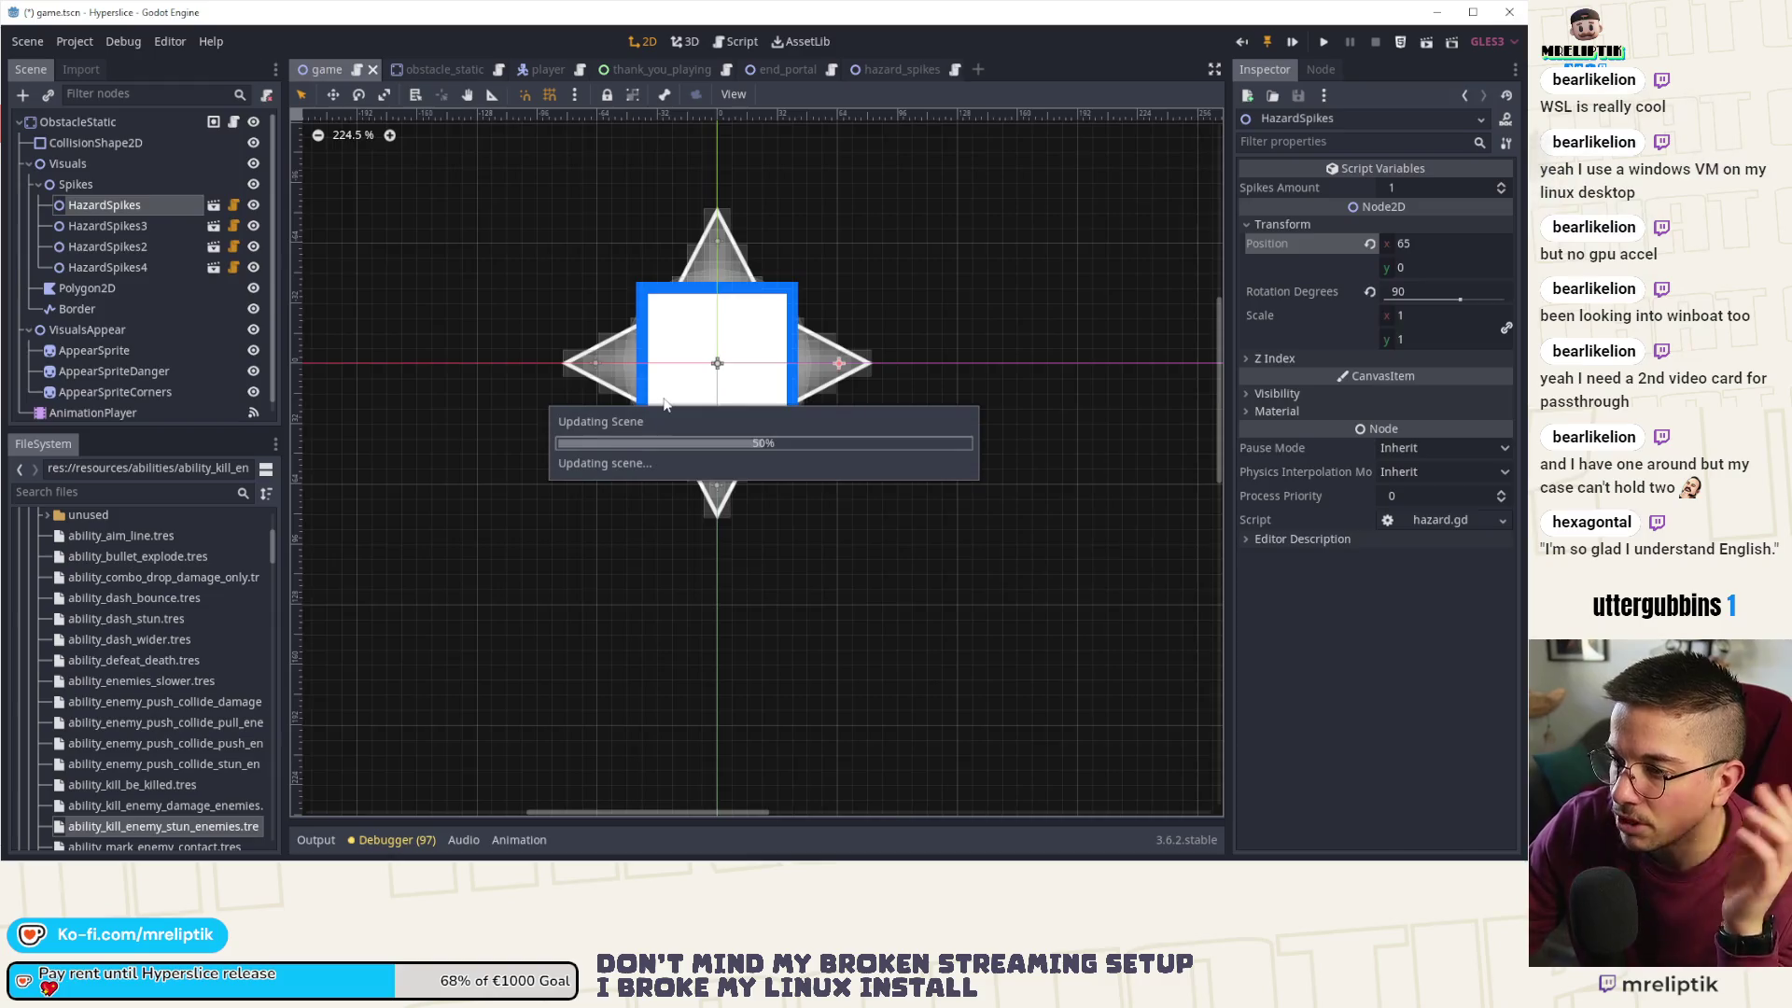
{"action": "left_click", "coordinate": [1293, 43]}
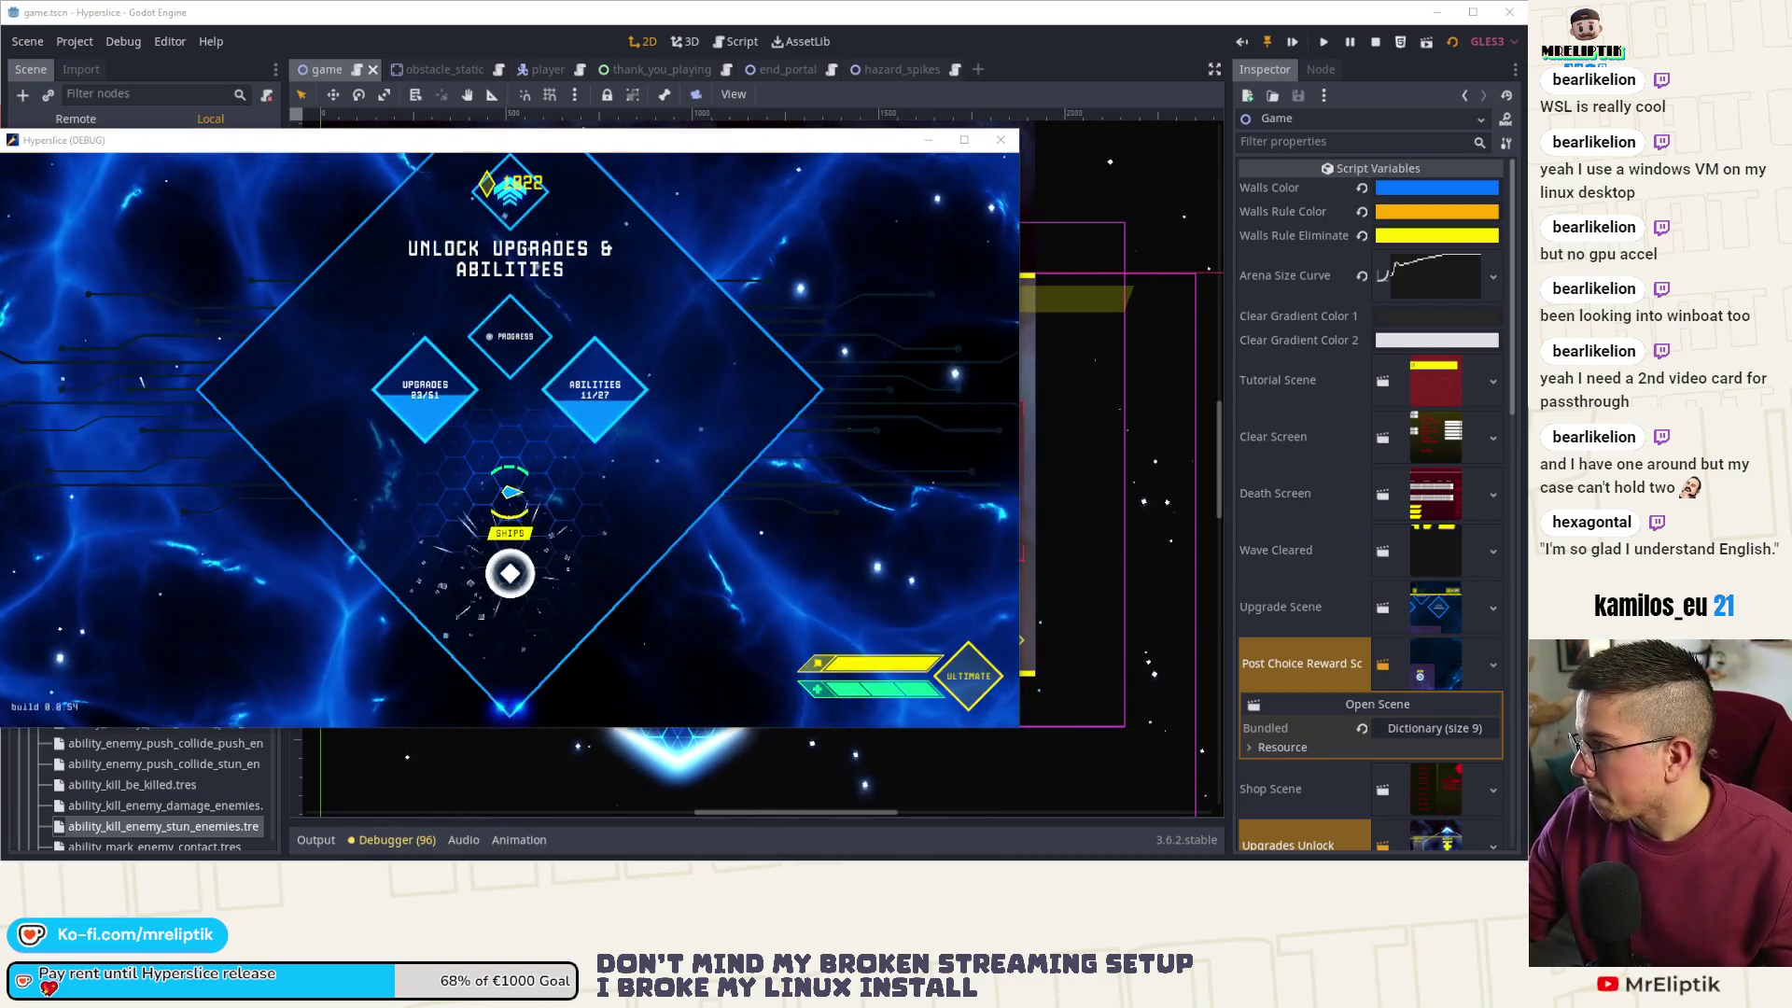
{"action": "key", "text": "super+Up"}
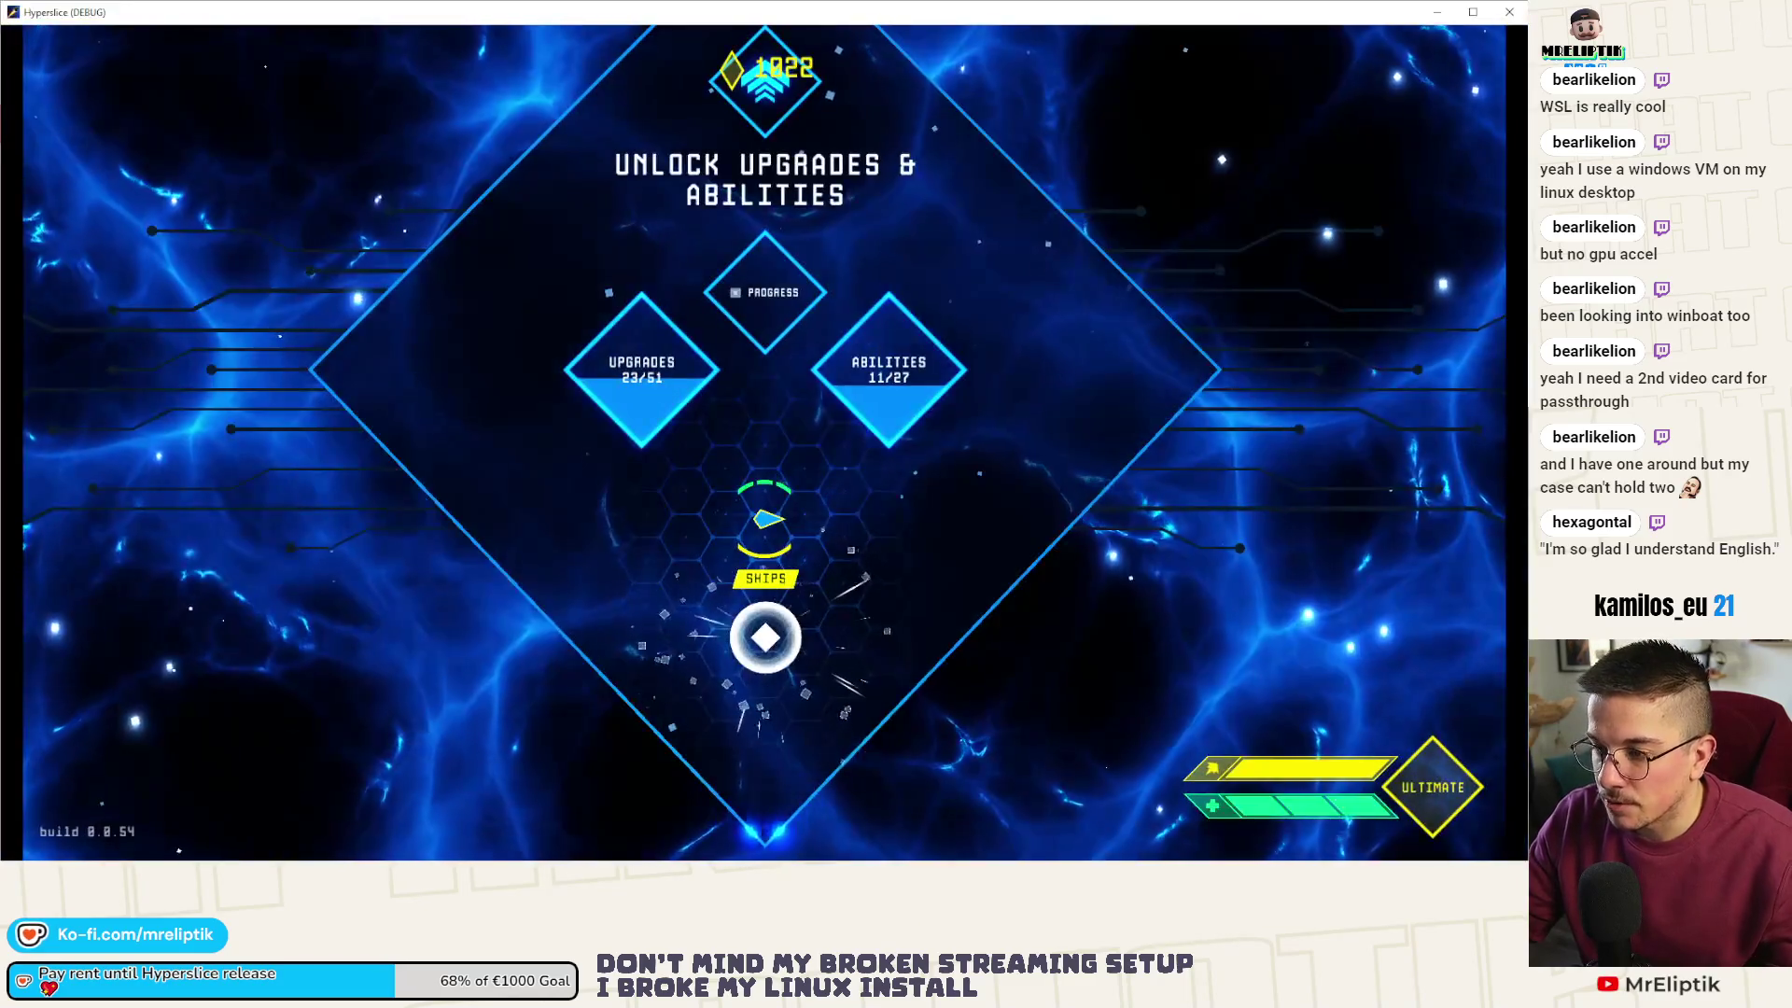
- Slice SHIPS, pick a ship, clear wave 3 with multikills, then slice FIGHT in the shop
{"action": "left_click_drag", "start_coordinate": [765, 518], "coordinate": [775, 709]}
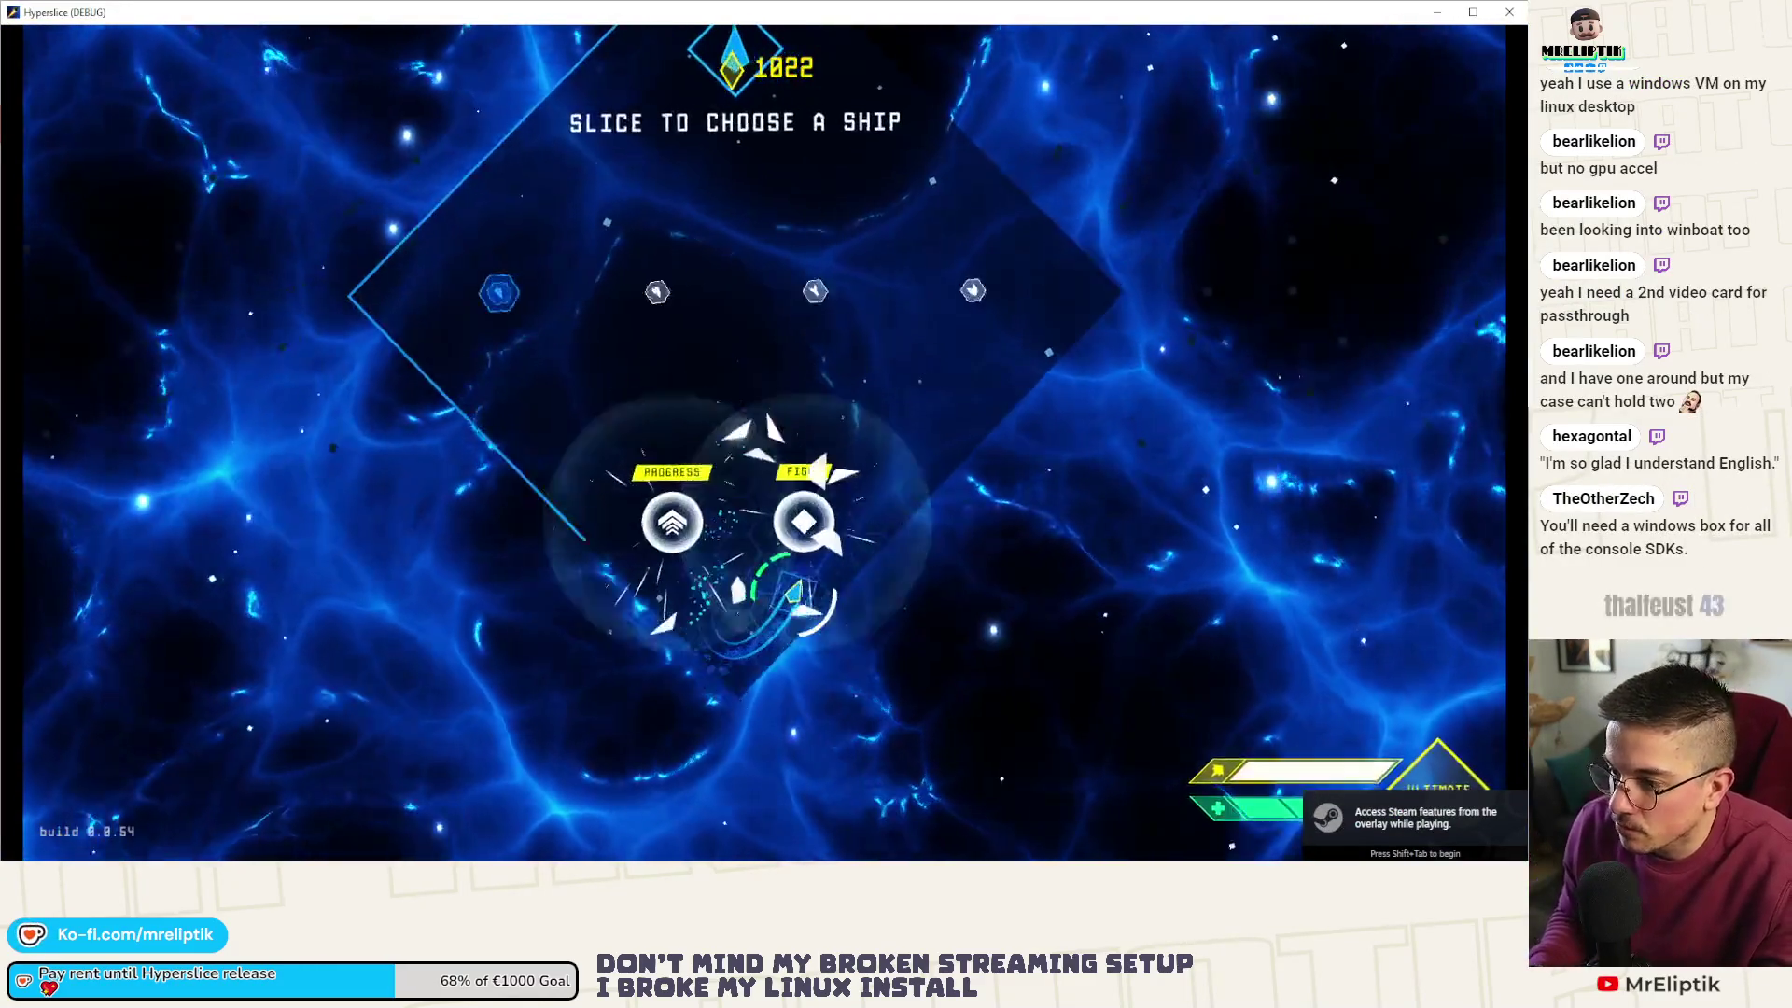
{"action": "mouse_move", "coordinate": [793, 593]}
{"action": "left_mouse_down"}
{"action": "mouse_move", "coordinate": [821, 523]}
{"action": "mouse_move", "coordinate": [746, 327]}
{"action": "mouse_move", "coordinate": [839, 354]}
{"action": "left_mouse_up"}
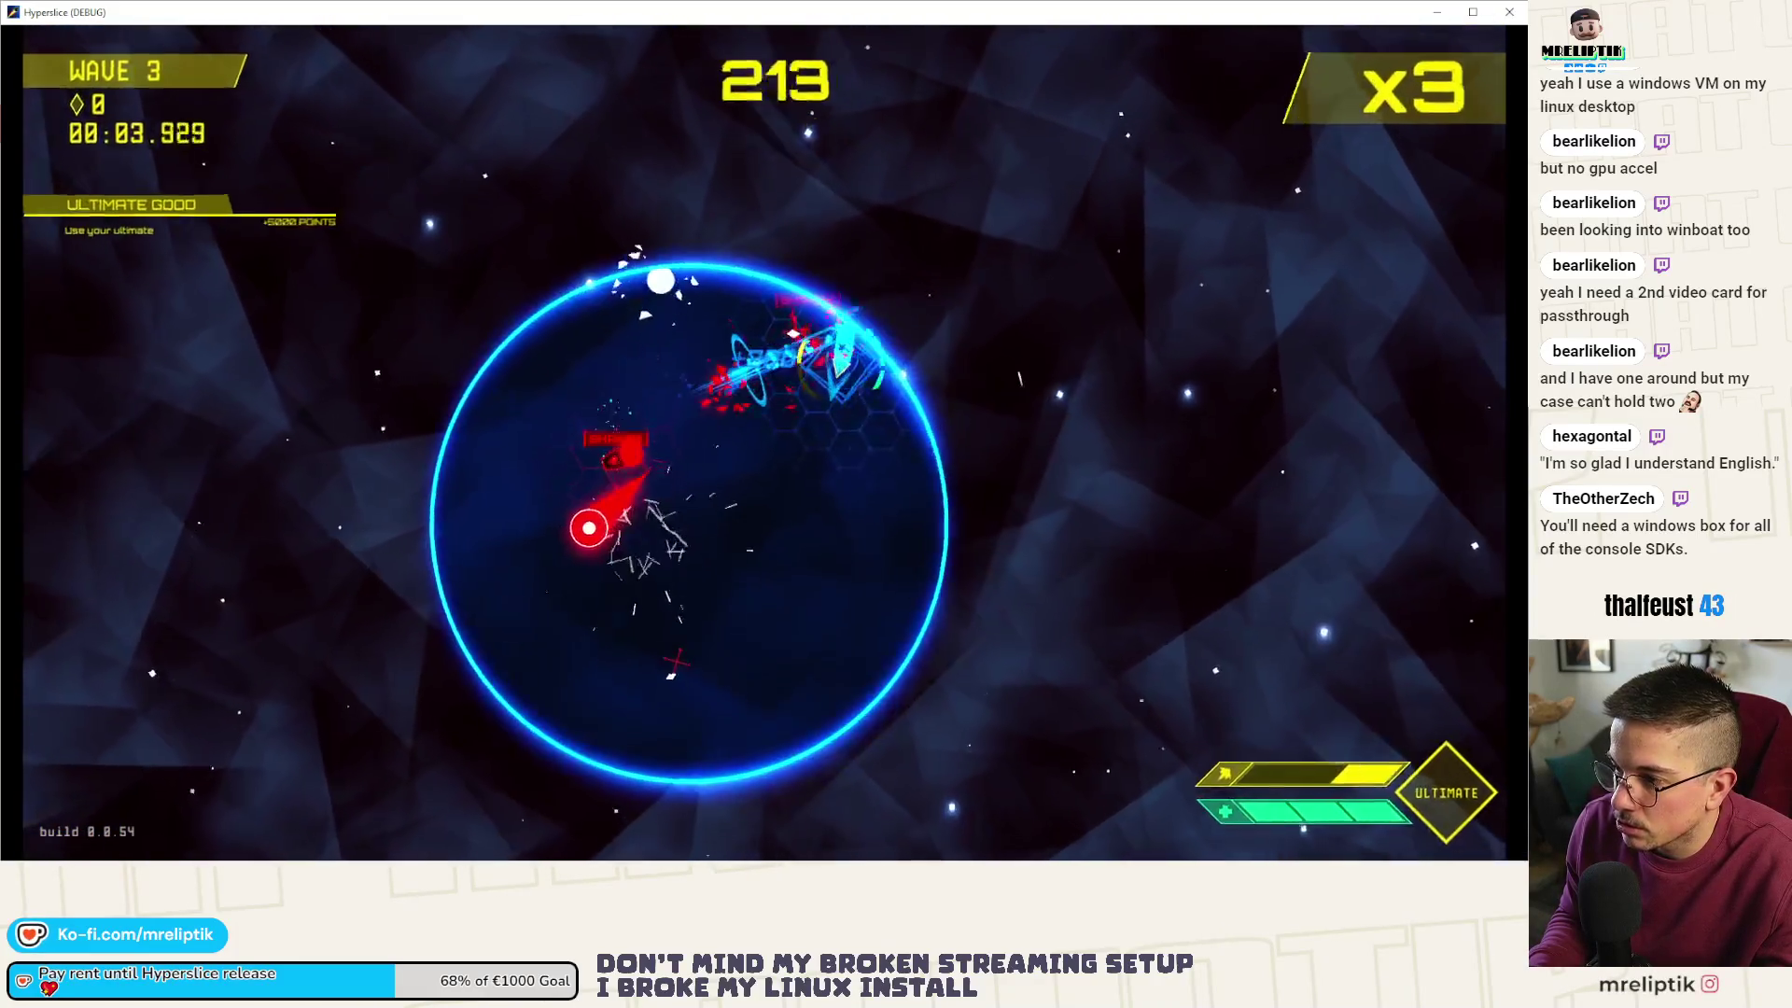
{"action": "mouse_move", "coordinate": [588, 528]}
{"action": "left_mouse_down"}
{"action": "mouse_move", "coordinate": [507, 712]}
{"action": "mouse_move", "coordinate": [740, 392]}
{"action": "left_mouse_up"}
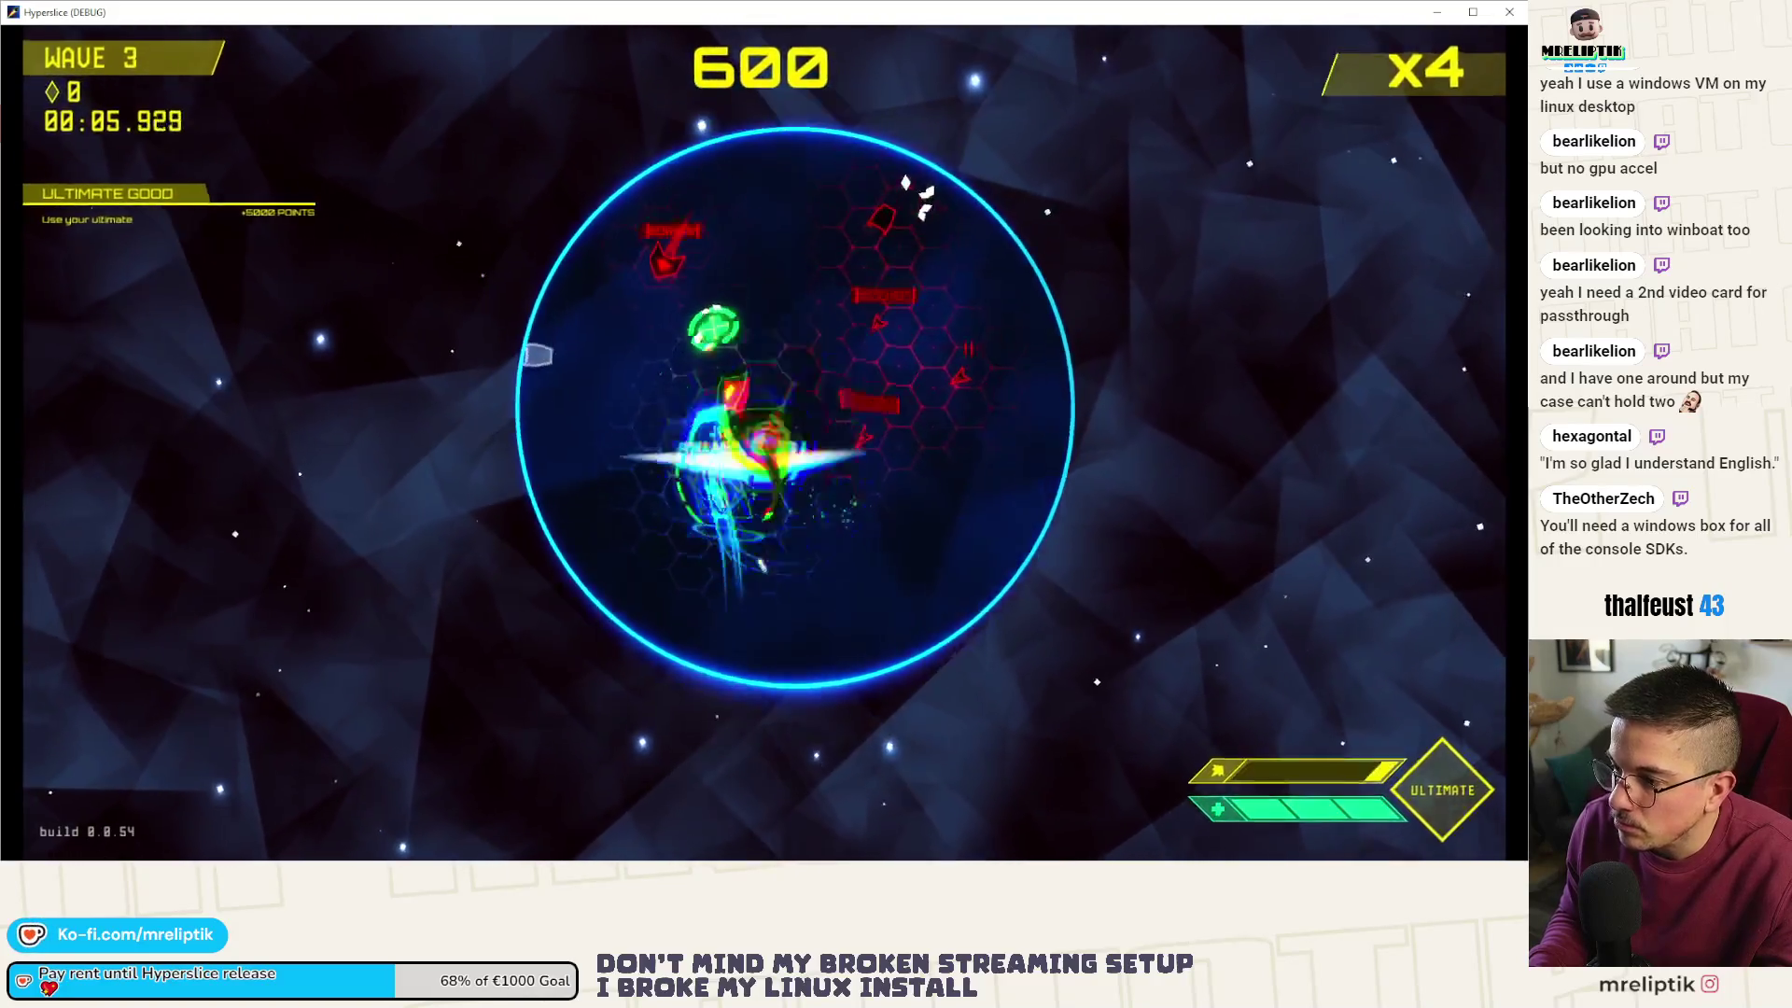
{"action": "mouse_move", "coordinate": [740, 472]}
{"action": "left_mouse_down"}
{"action": "mouse_move", "coordinate": [933, 471]}
{"action": "mouse_move", "coordinate": [821, 299]}
{"action": "mouse_move", "coordinate": [712, 512]}
{"action": "mouse_move", "coordinate": [820, 600]}
{"action": "mouse_move", "coordinate": [849, 369]}
{"action": "mouse_move", "coordinate": [680, 460]}
{"action": "mouse_move", "coordinate": [740, 339]}
{"action": "mouse_move", "coordinate": [779, 331]}
{"action": "mouse_move", "coordinate": [700, 359]}
{"action": "left_mouse_up"}
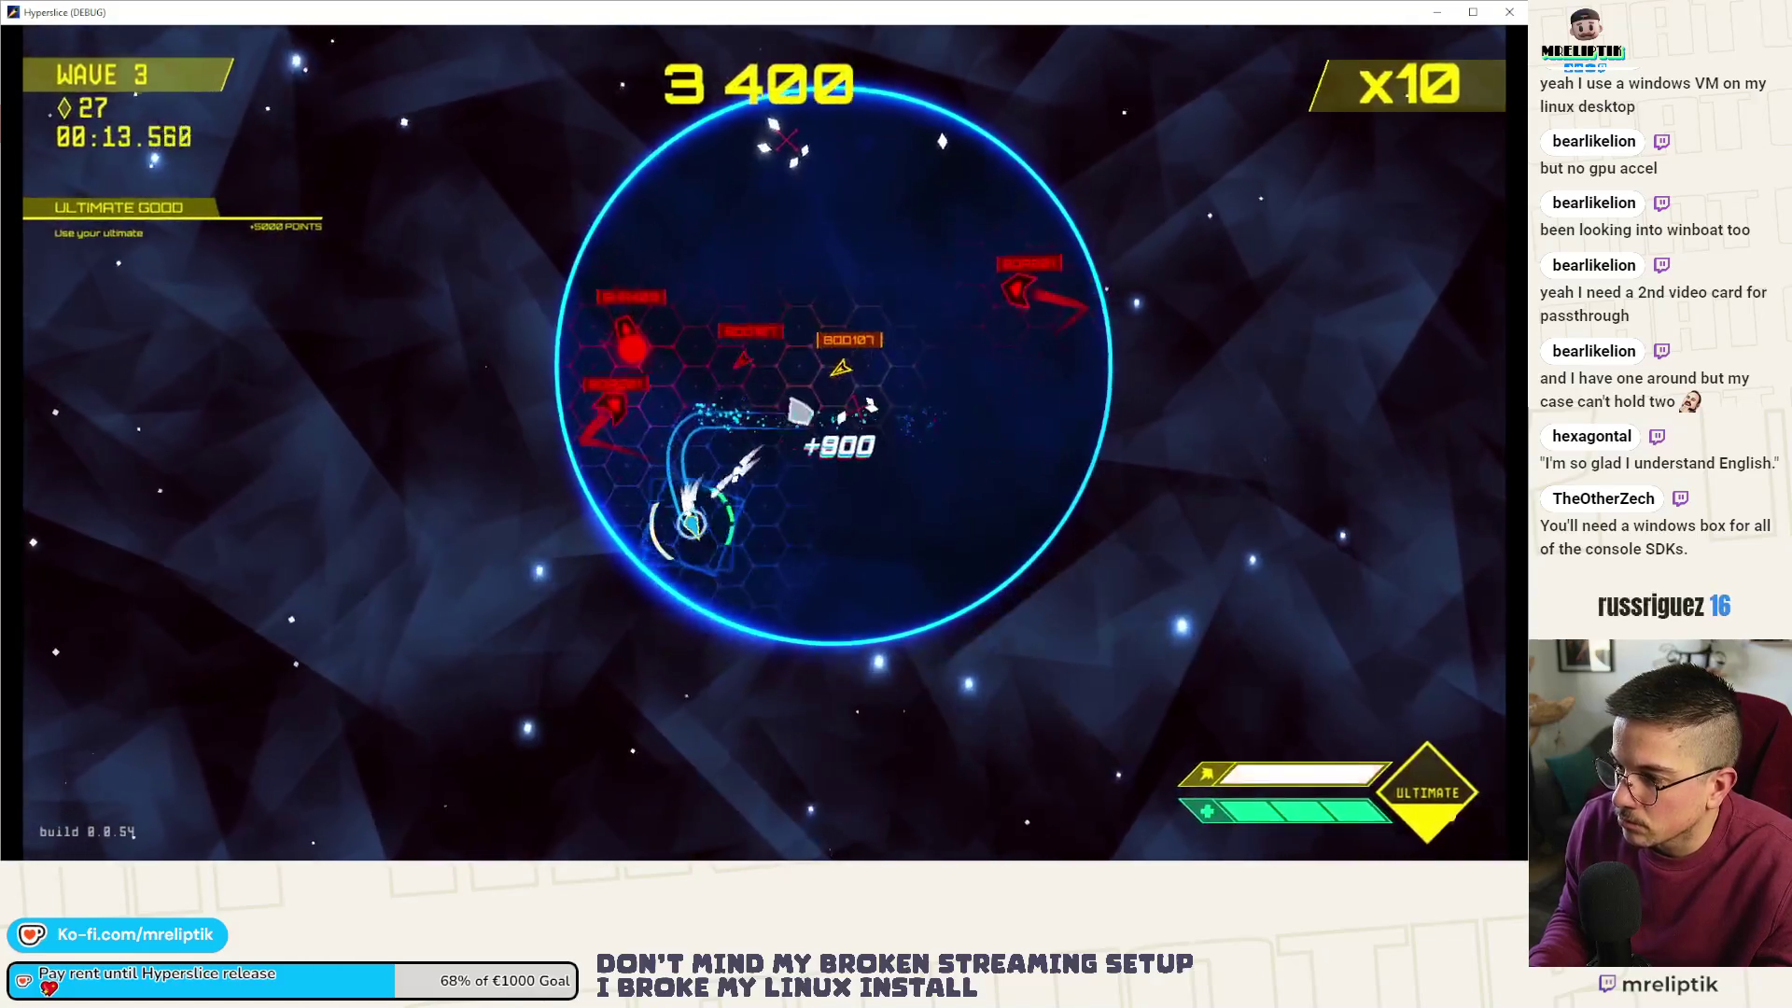
{"action": "left_click_drag", "start_coordinate": [840, 367], "coordinate": [754, 565]}
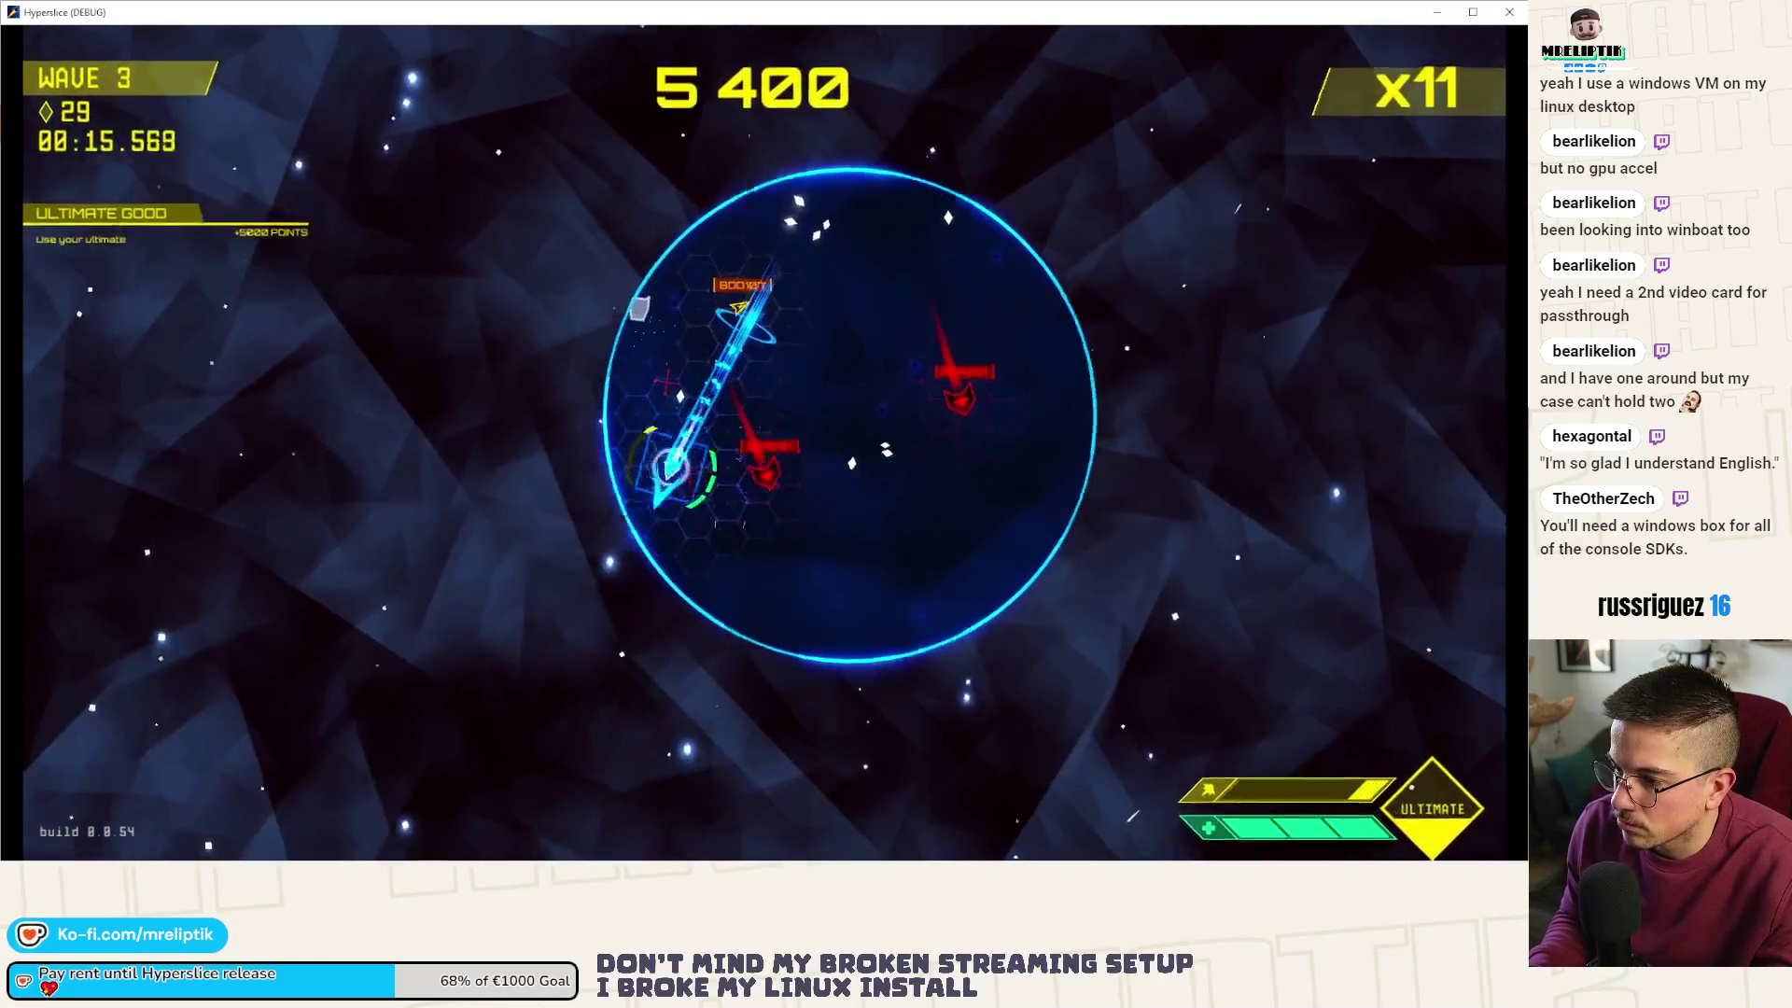
{"action": "mouse_move", "coordinate": [739, 308]}
{"action": "left_mouse_down"}
{"action": "mouse_move", "coordinate": [825, 254]}
{"action": "mouse_move", "coordinate": [726, 366]}
{"action": "mouse_move", "coordinate": [691, 551]}
{"action": "left_mouse_up"}
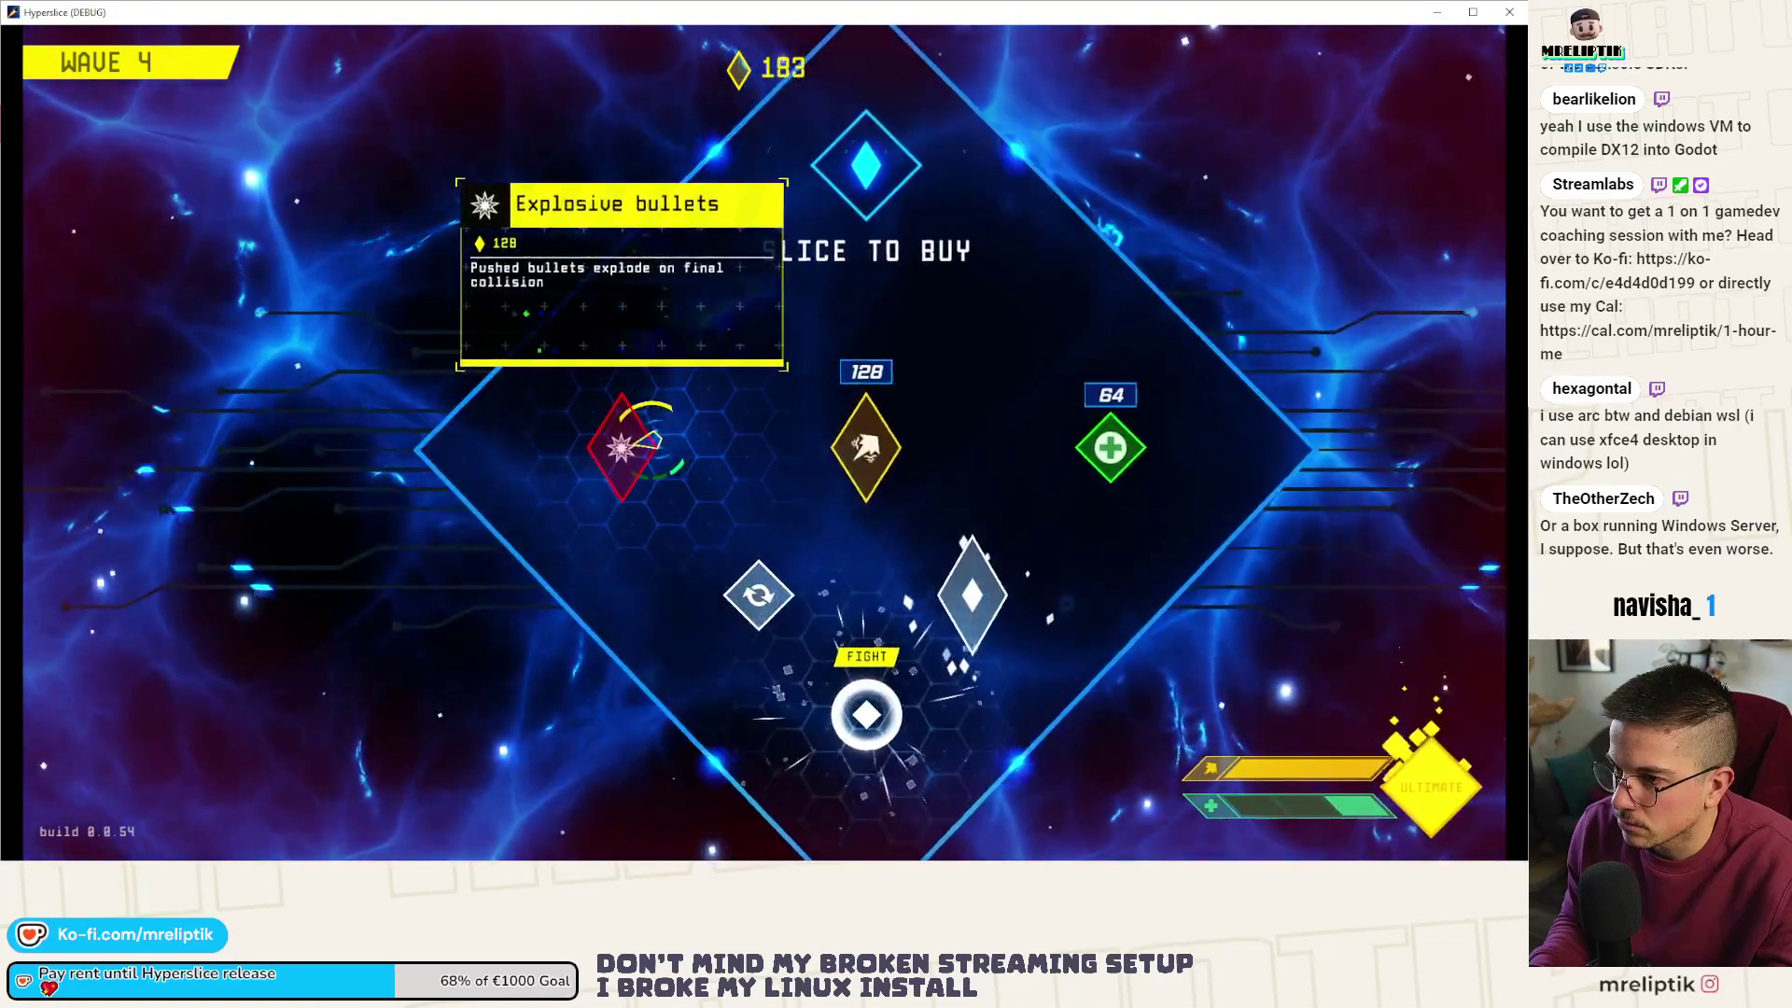
{"action": "left_click", "coordinate": [798, 704]}
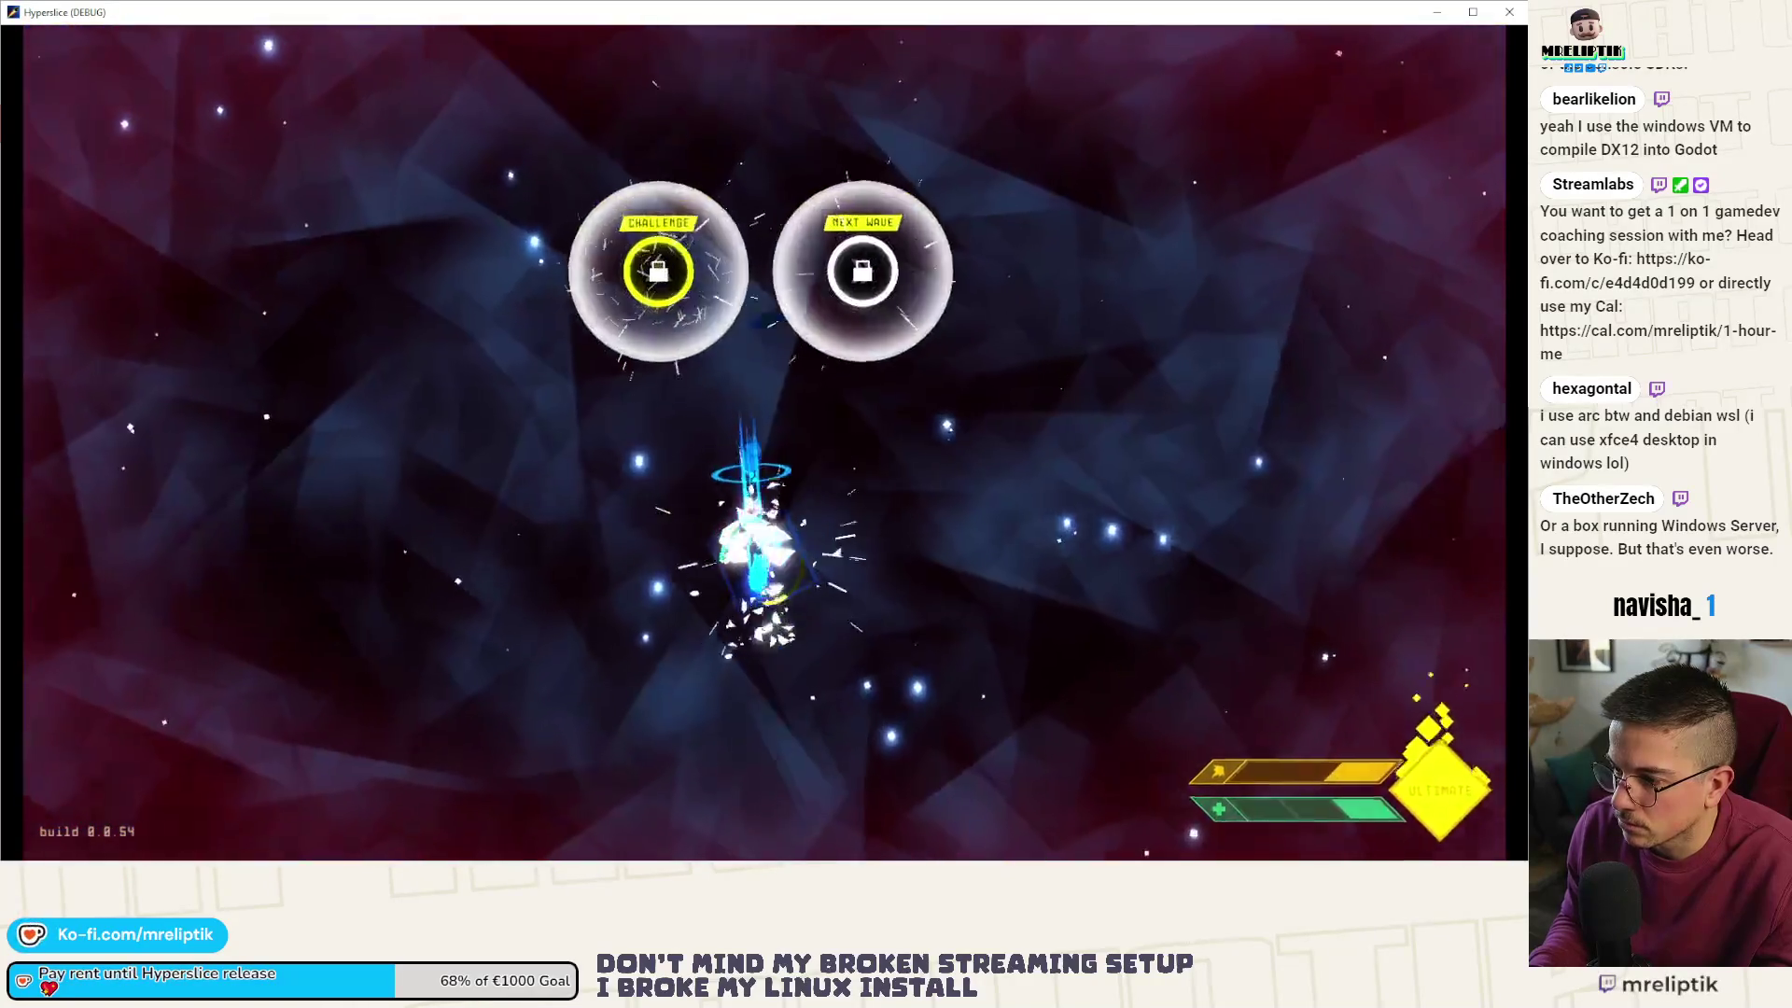
- Take the Challenge, lose at wave 5, then Quick Retry into a fresh wave 1 run
{"action": "key", "text": "w"}
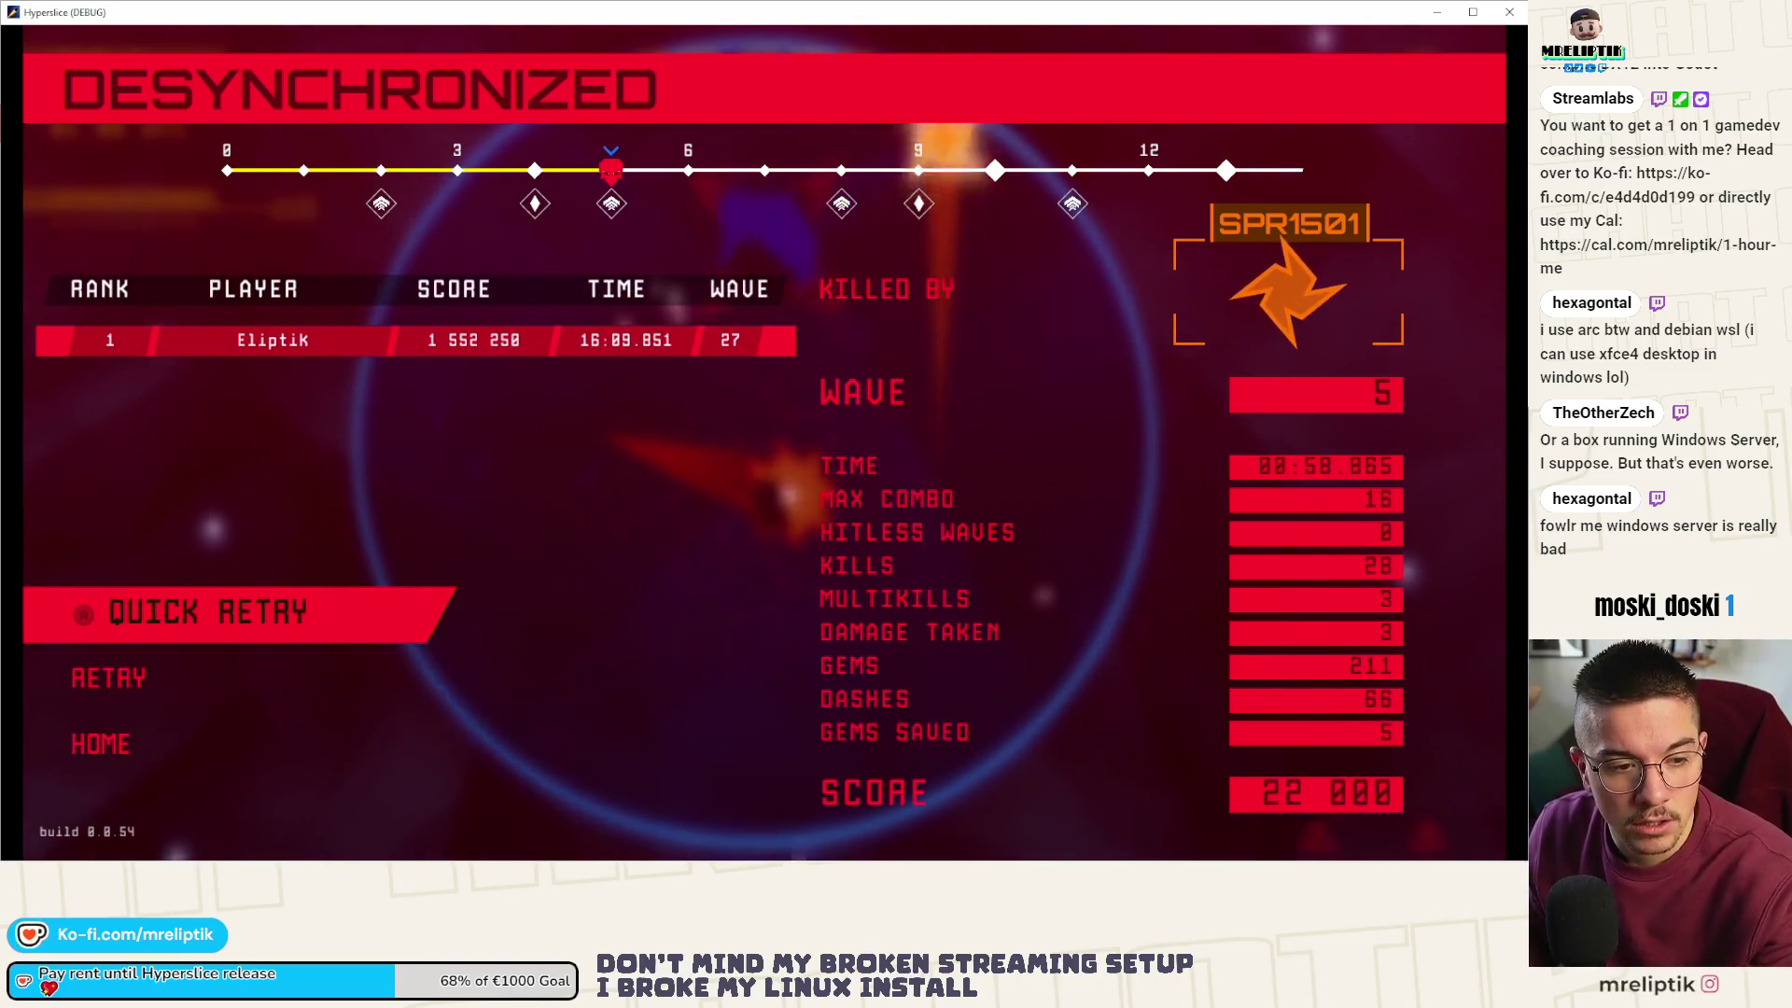
{"action": "key", "text": "Return"}
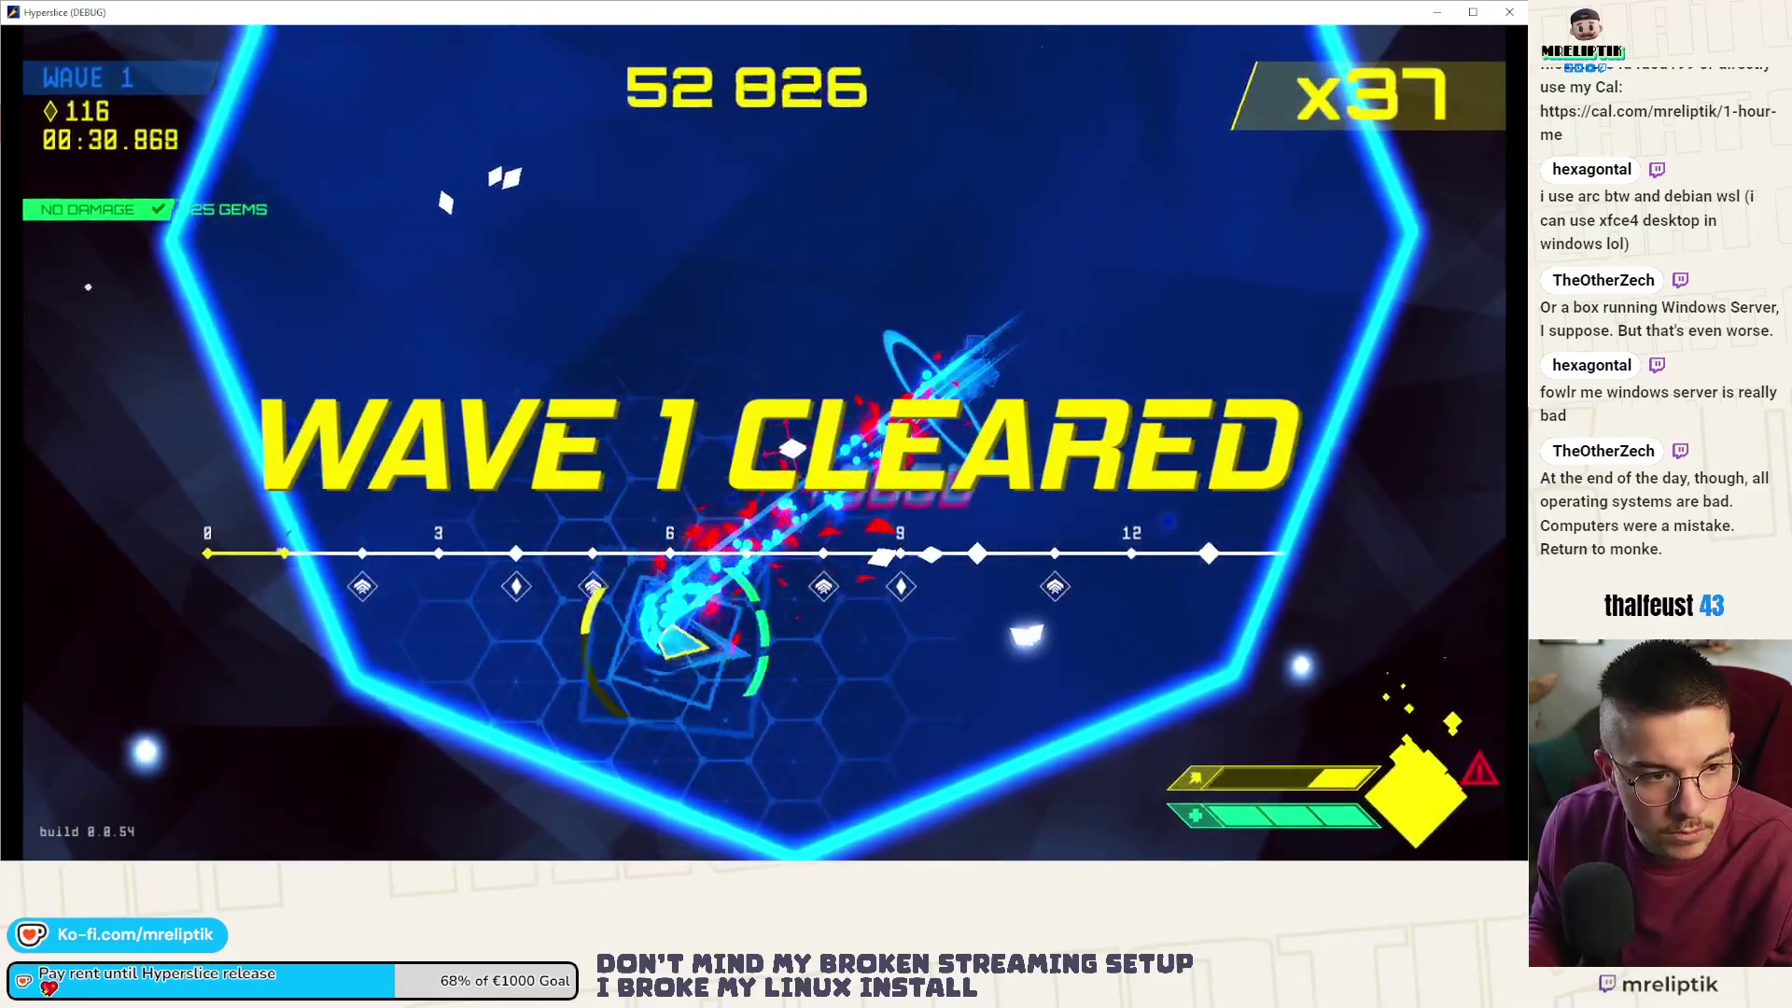
- Pause after wave 1, resume, then pause again in wave 3 at 88 900 and return to the editor
{"action": "key", "text": "Escape"}
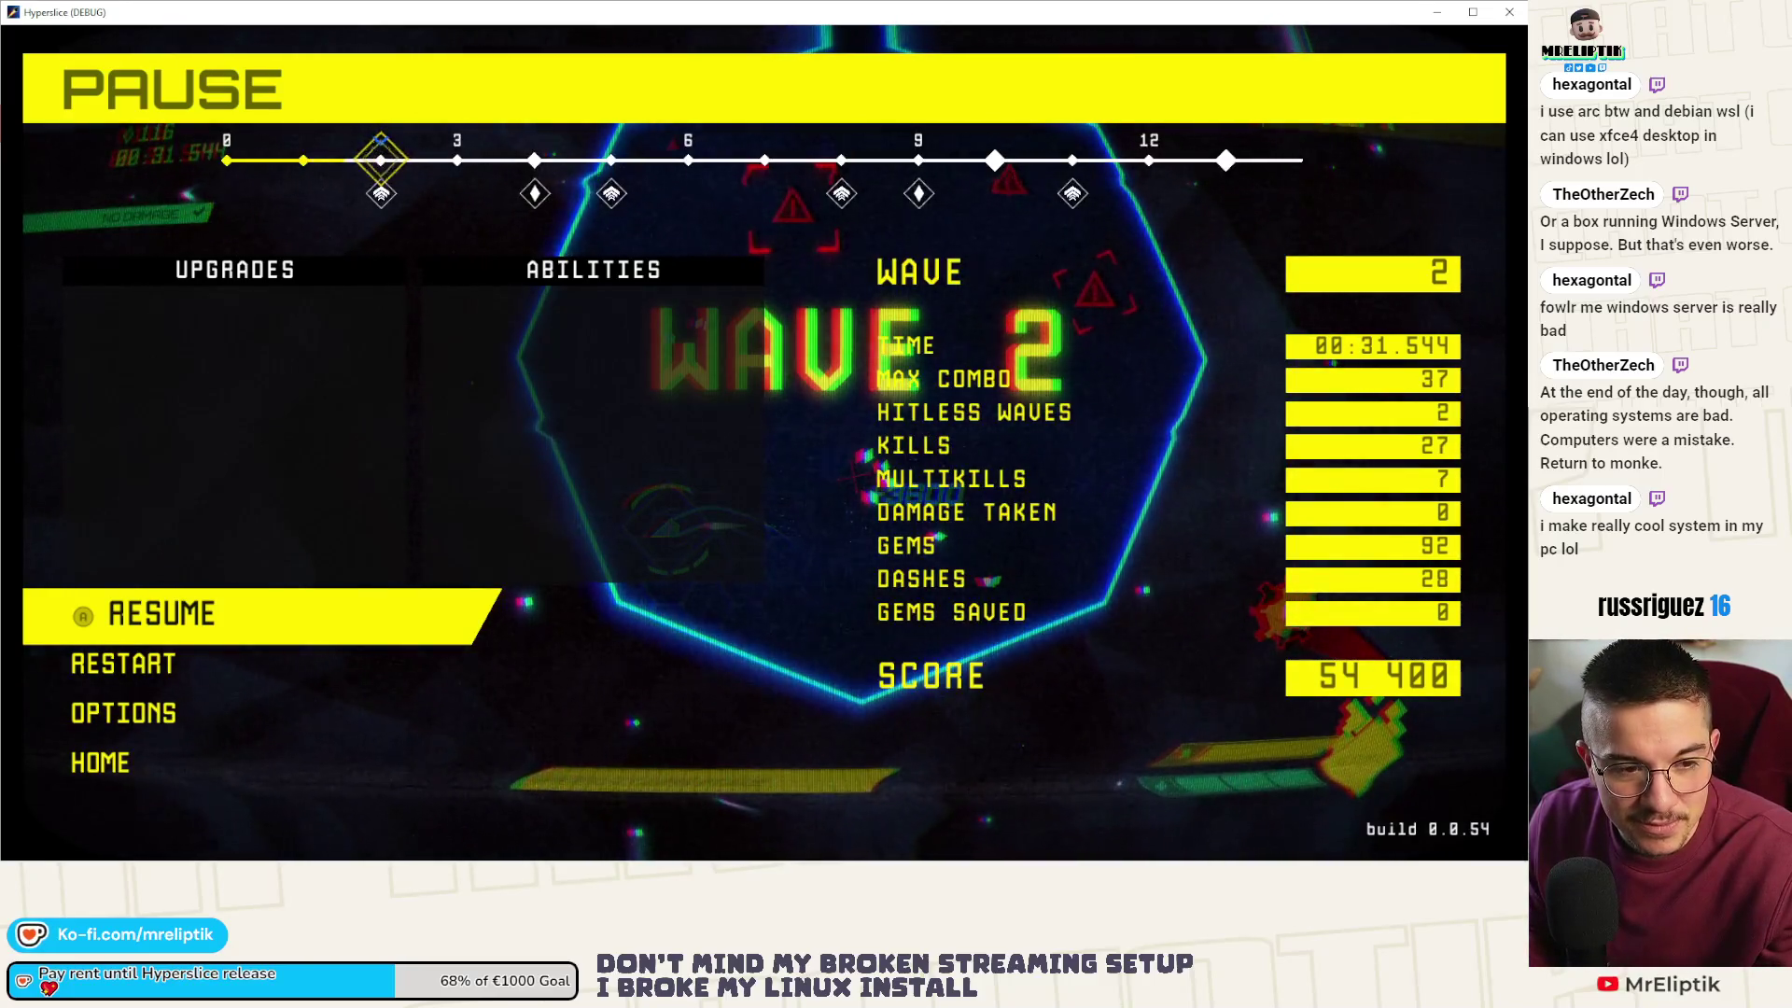
{"action": "key", "text": "Return"}
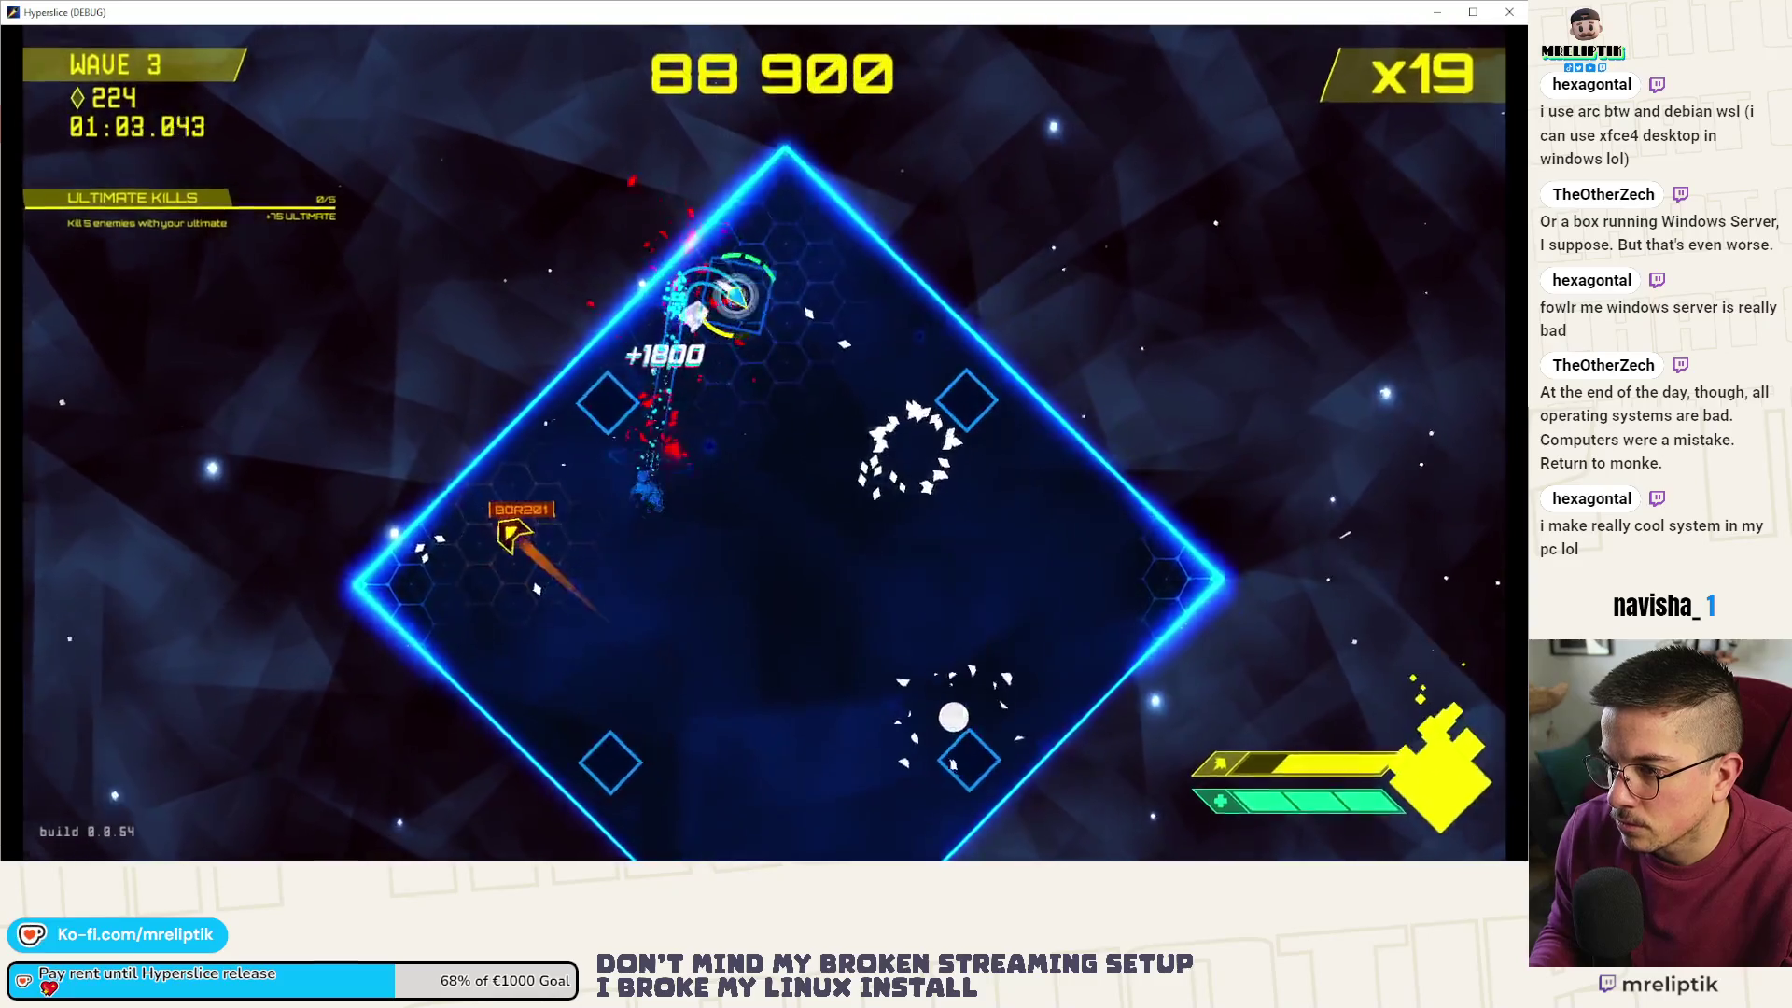
{"action": "key", "text": "Escape"}
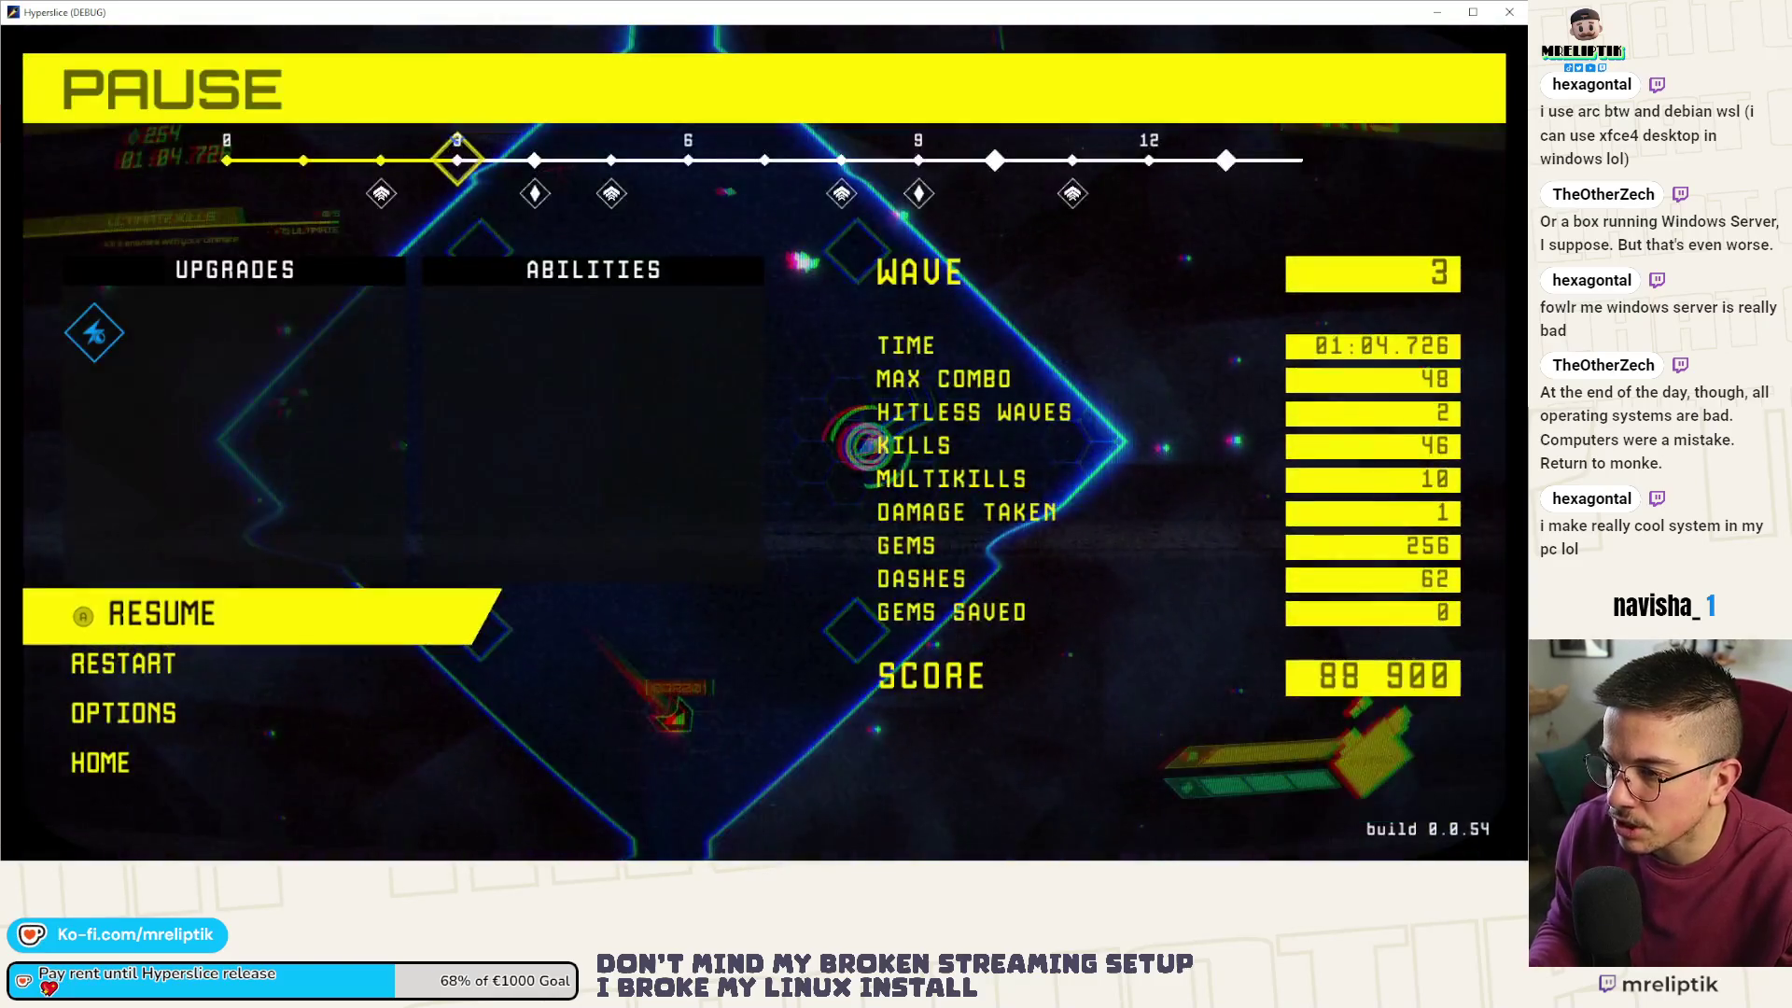
{"action": "key", "text": "alt+Tab"}
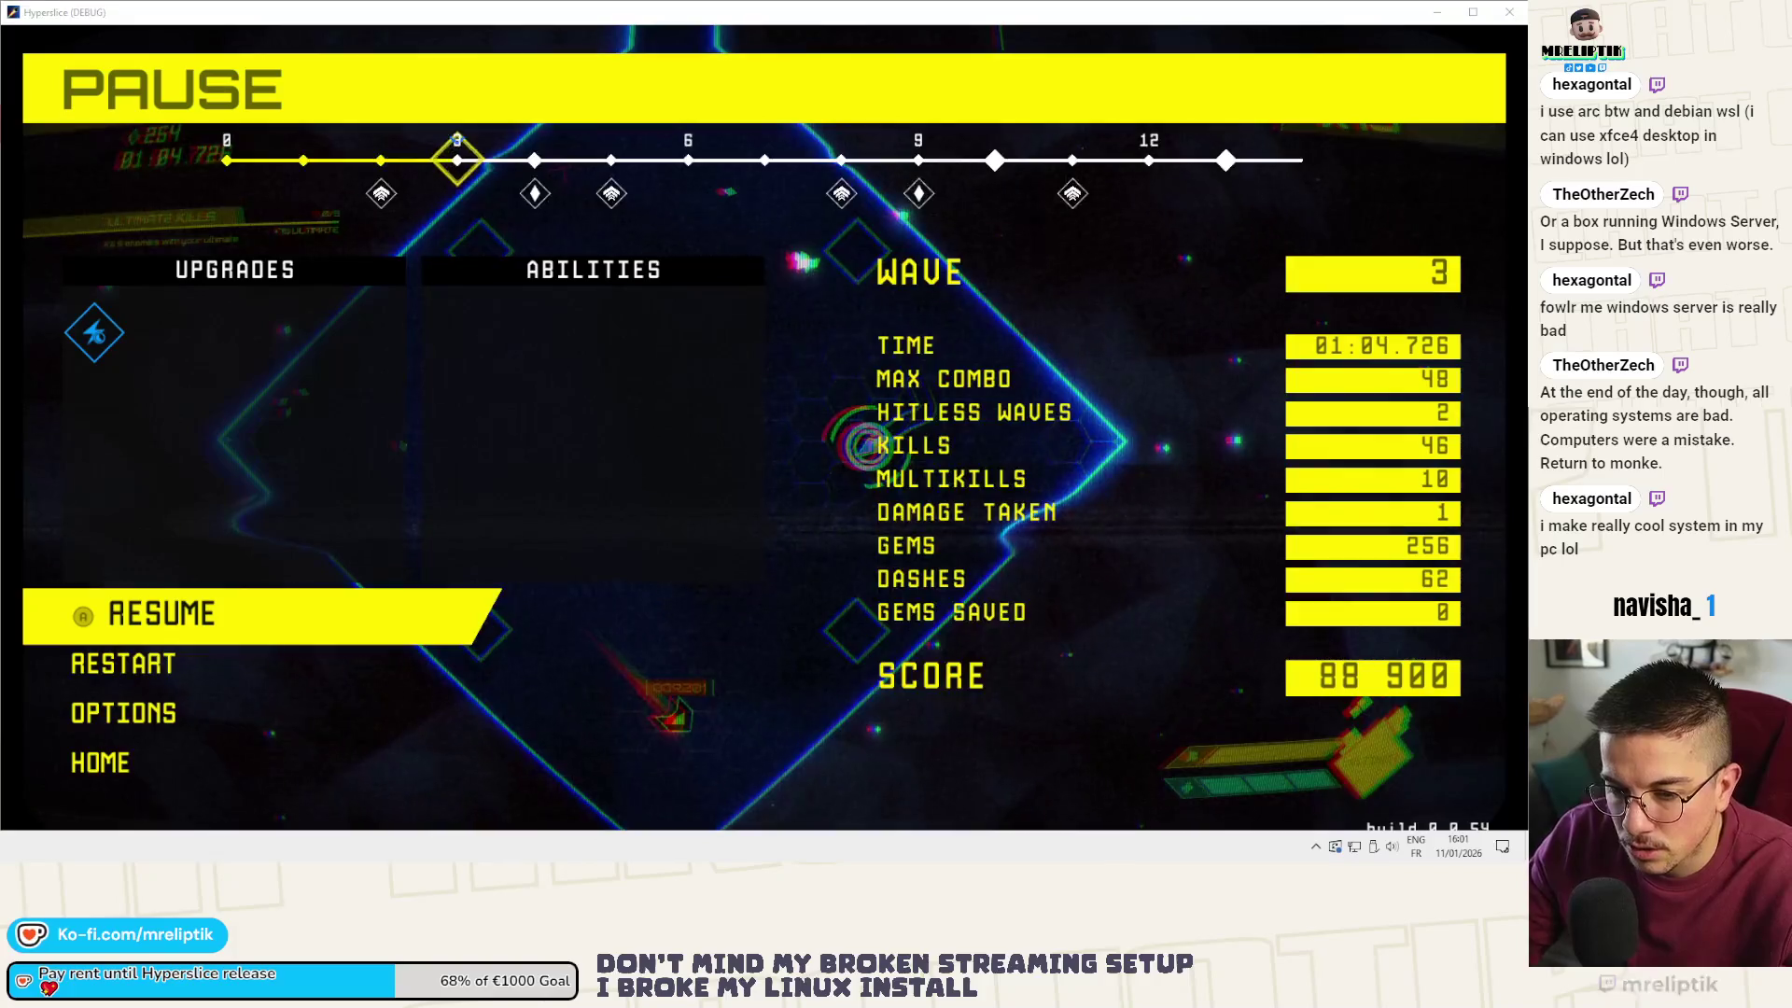
{"action": "key", "text": "F8"}
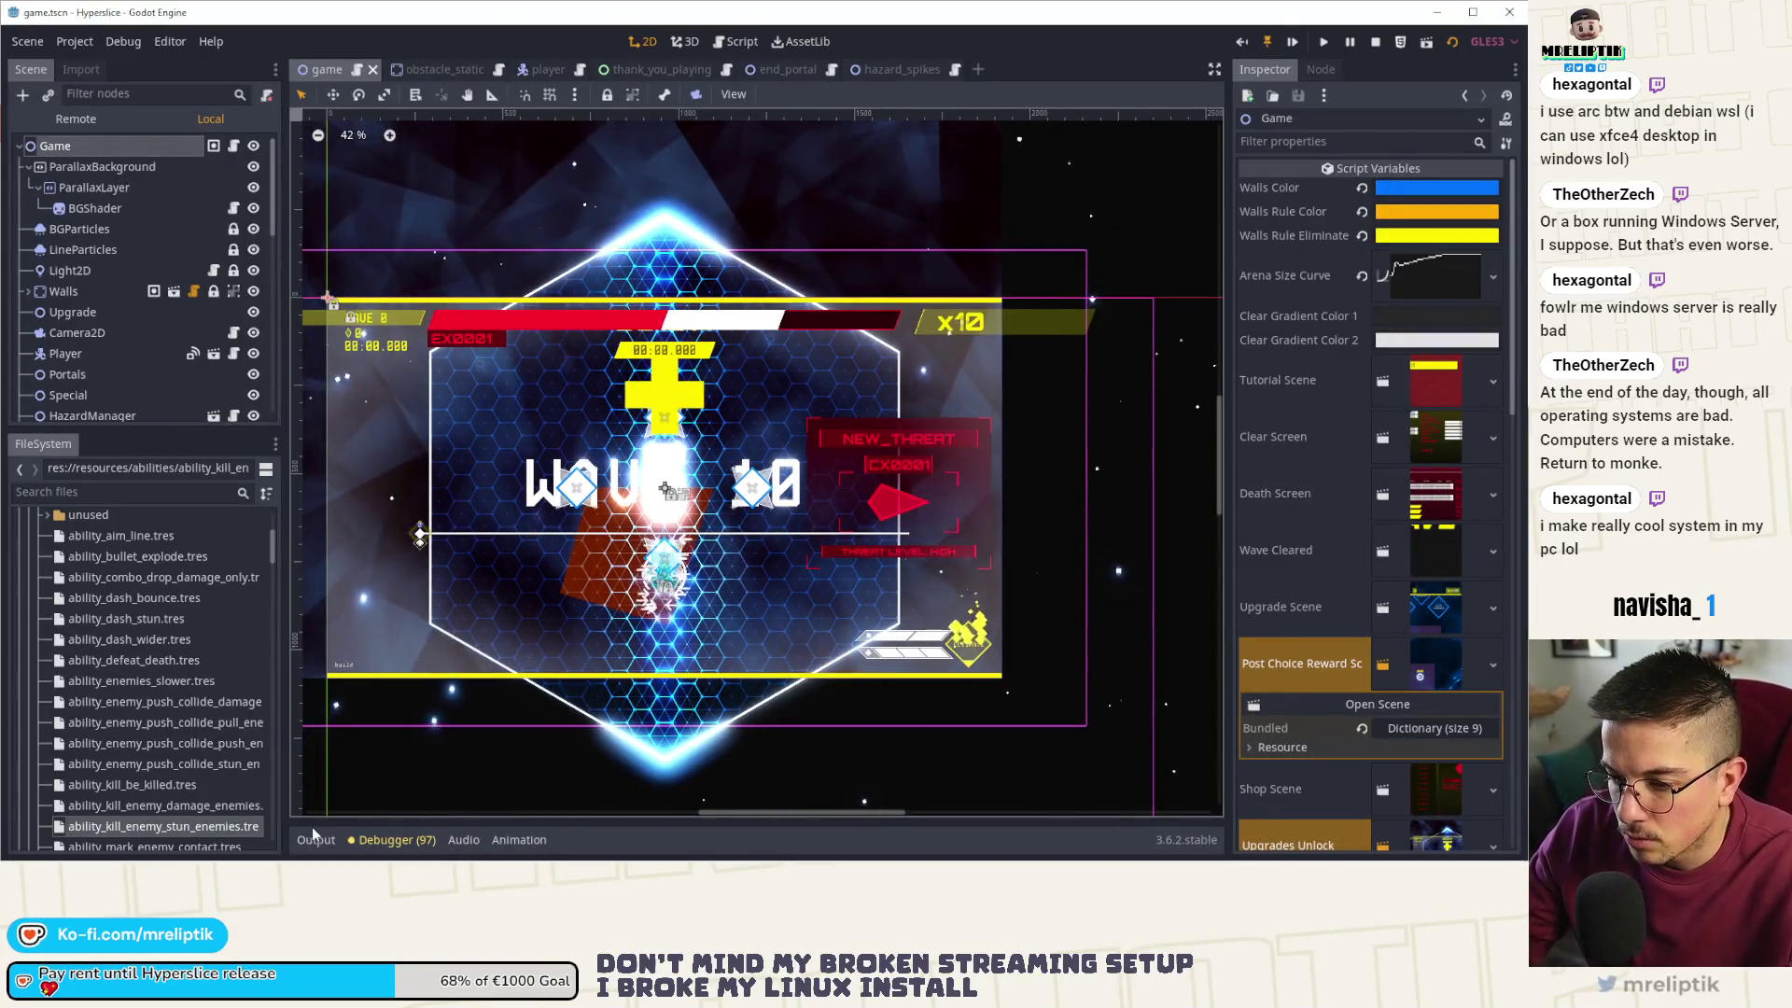
- Check the output log, then look over the obstacle_static.gd script
{"action": "left_click", "coordinate": [315, 838]}
{"action": "left_click", "coordinate": [317, 843]}
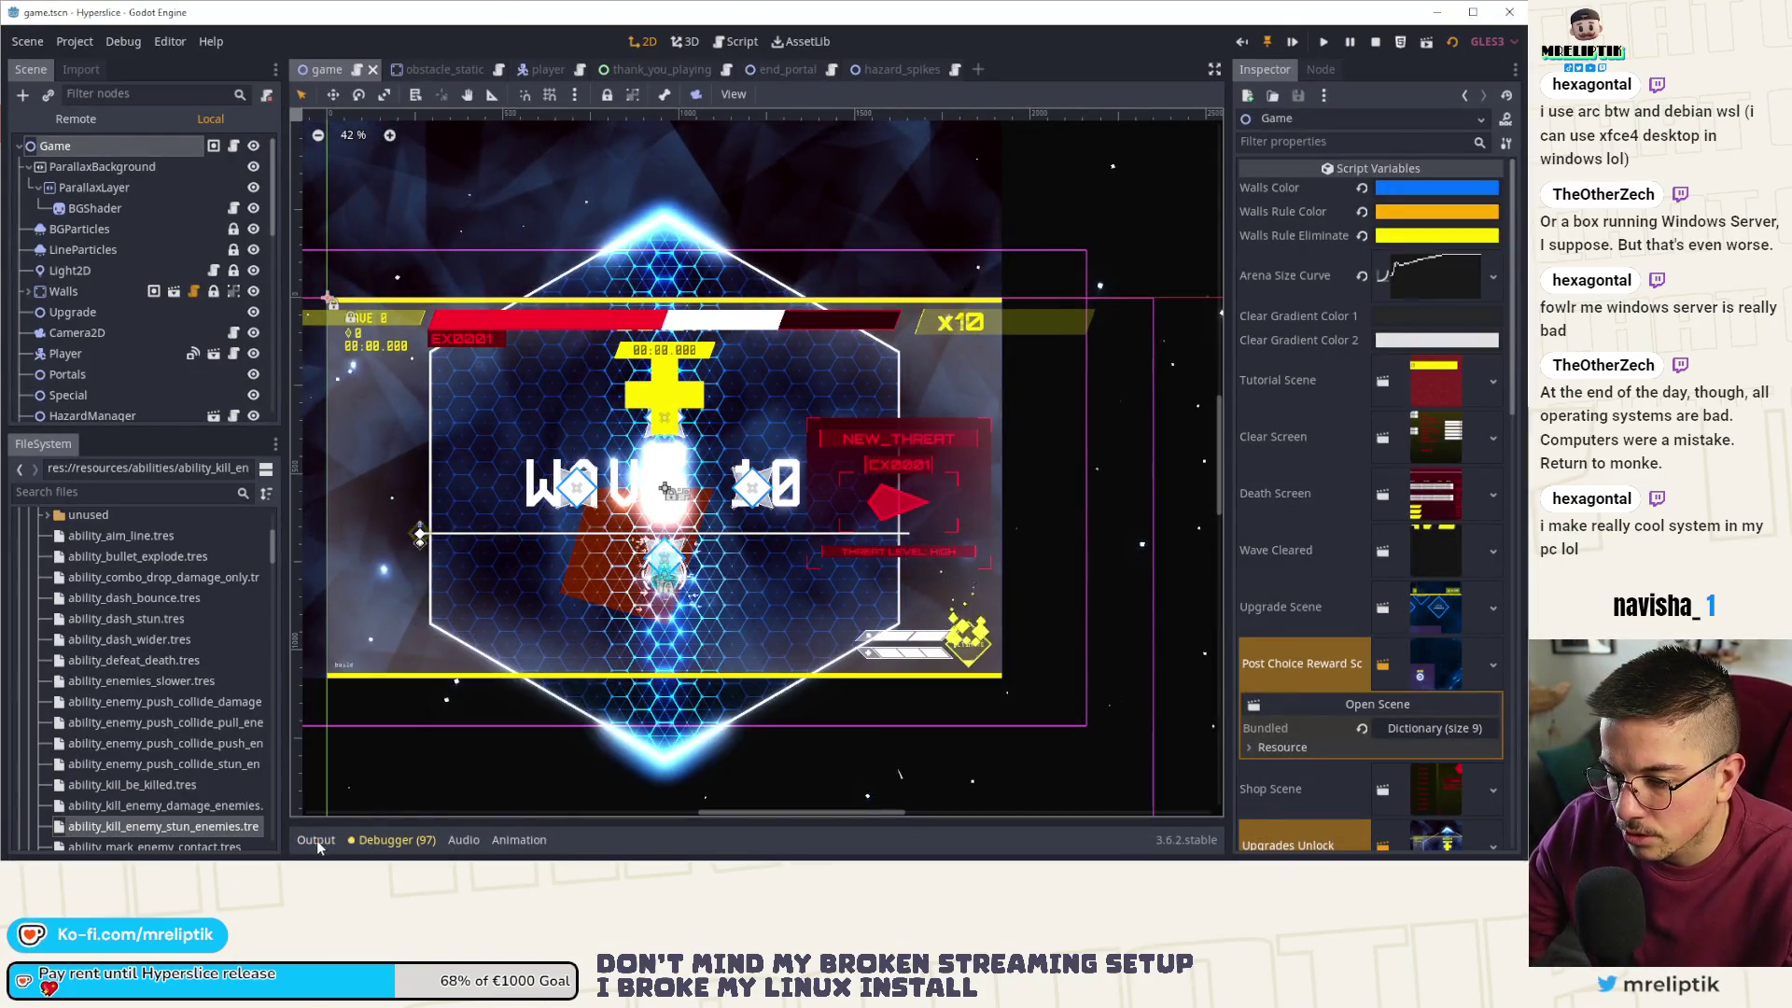
{"action": "left_click", "coordinate": [429, 69]}
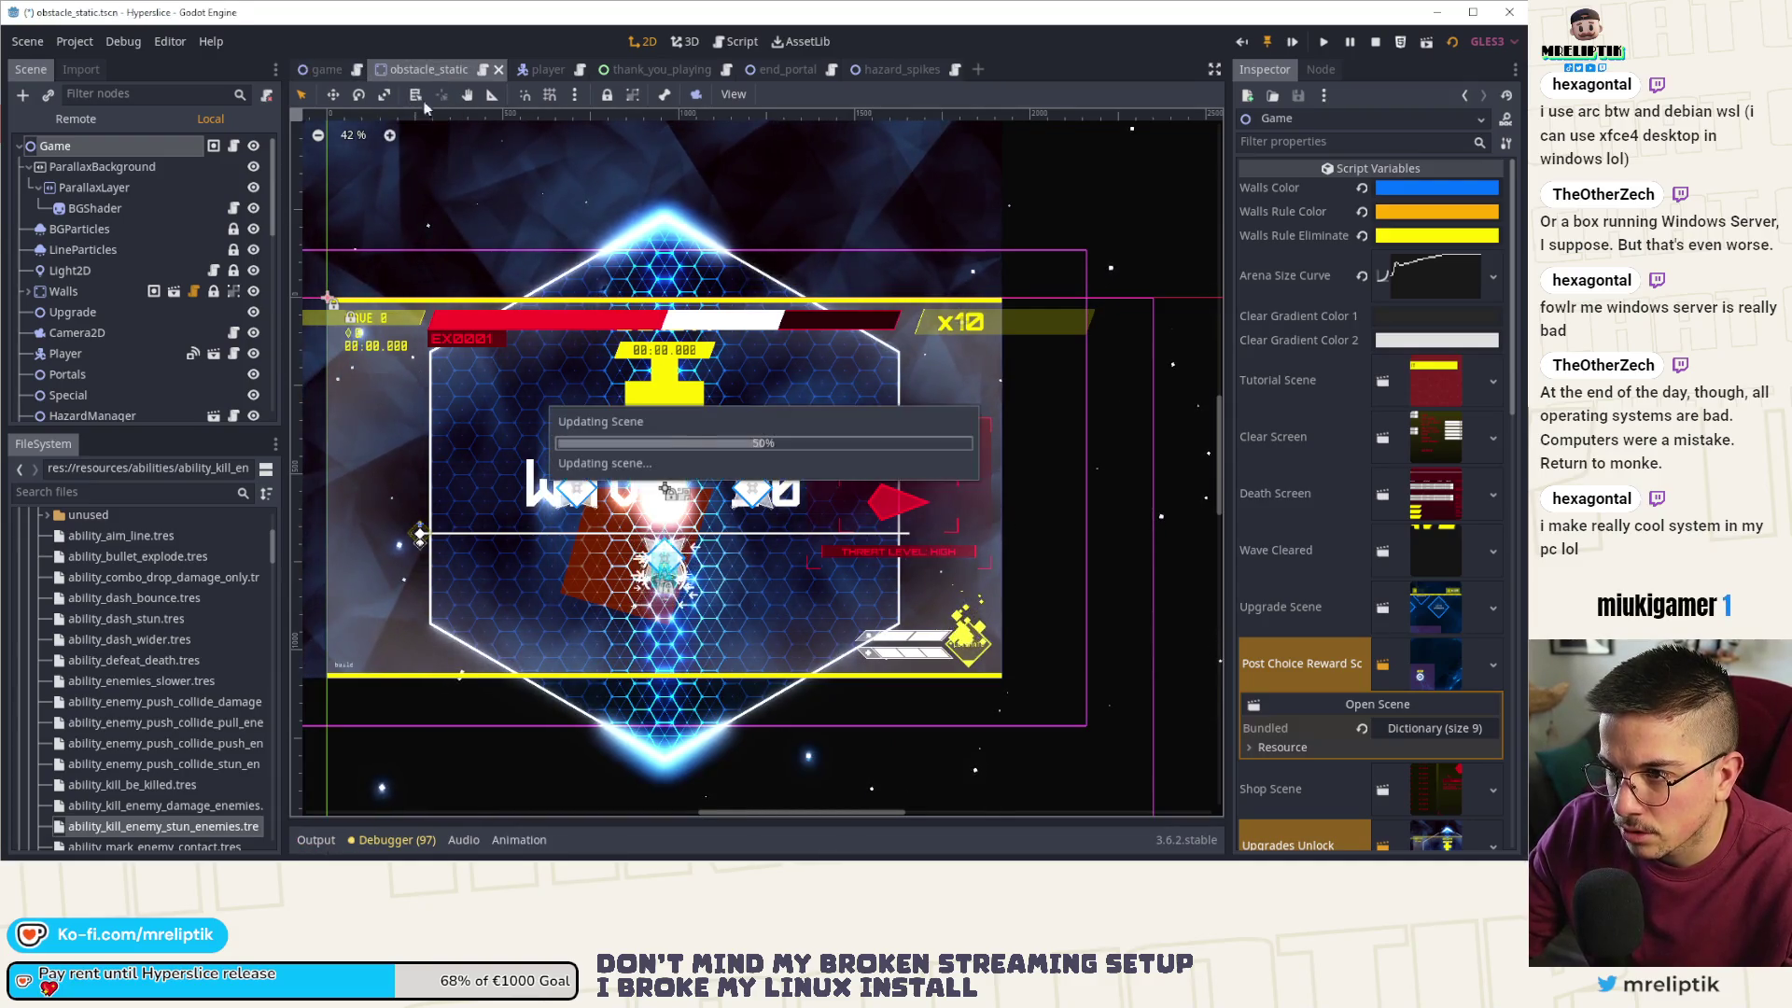
{"action": "key", "text": "ctrl+F3"}
{"action": "scroll", "coordinate": [666, 514], "scroll_direction": "down", "scroll_amount": 5}
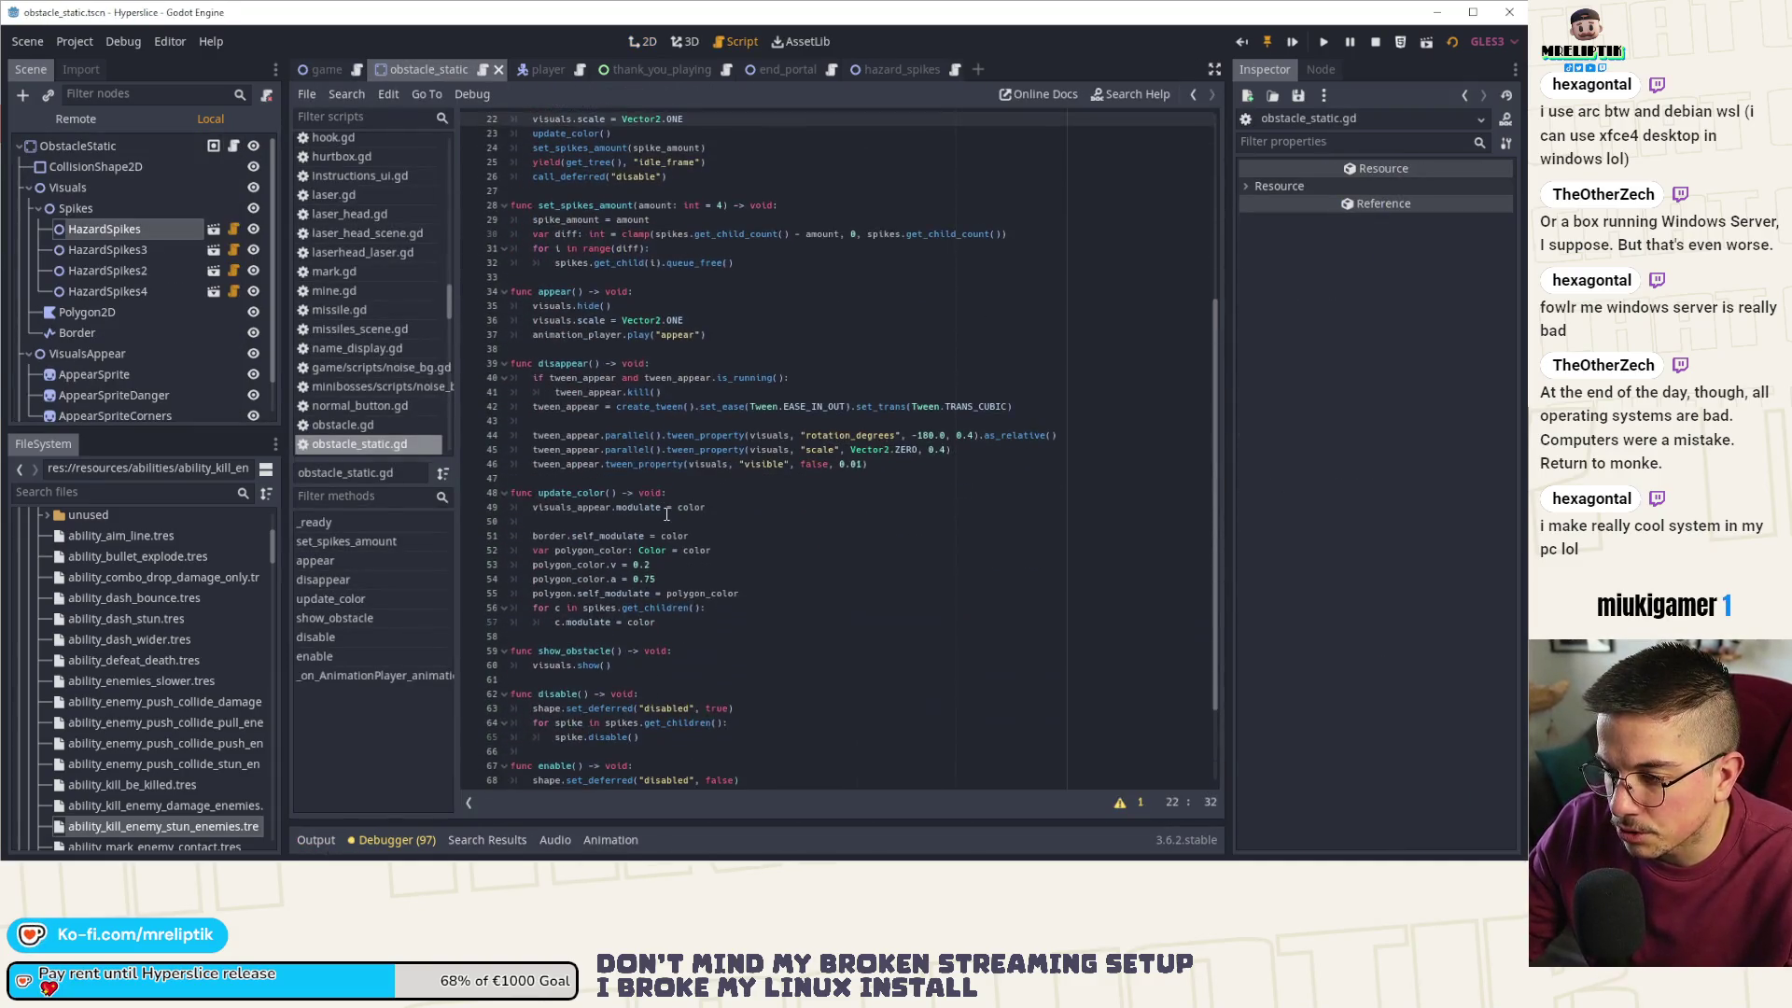
{"action": "scroll", "coordinate": [923, 484], "scroll_direction": "up", "scroll_amount": 3}
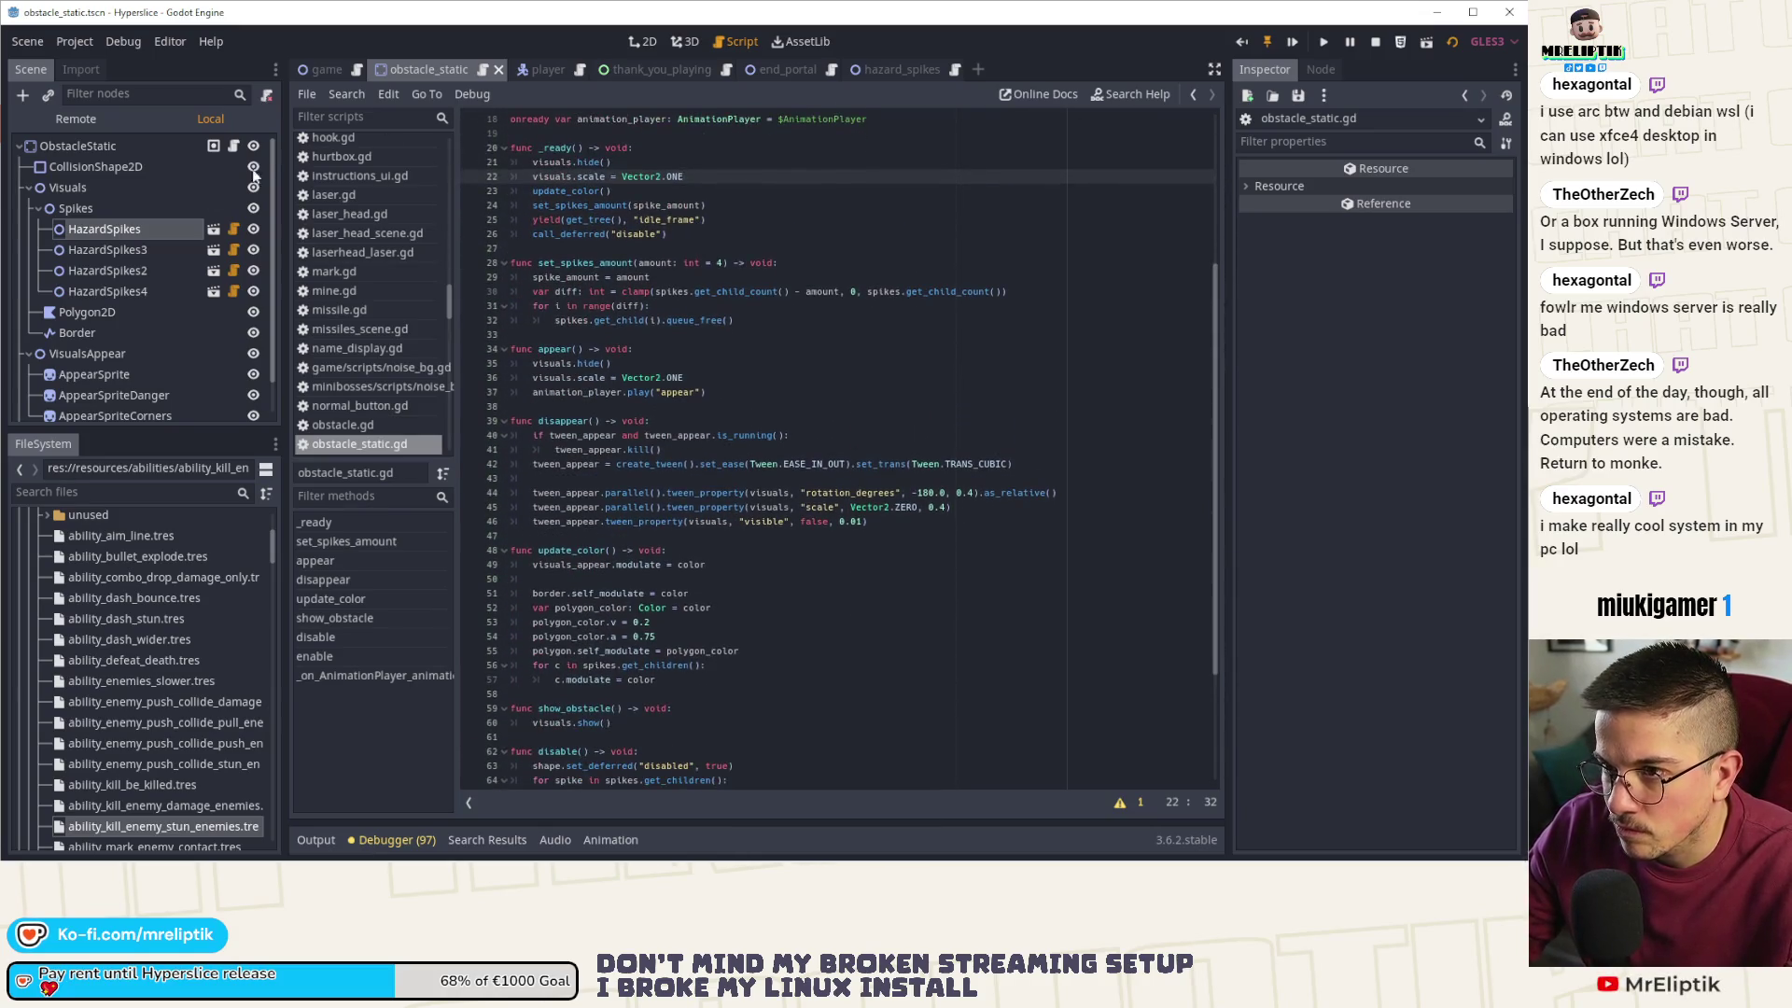
- Review dist_center_min and size_ratio in obstacle_static_manager.gd, then locate radius_ratio in game.gd
{"action": "left_click", "coordinate": [328, 70]}
{"action": "scroll", "coordinate": [168, 350], "scroll_direction": "down", "scroll_amount": 3}
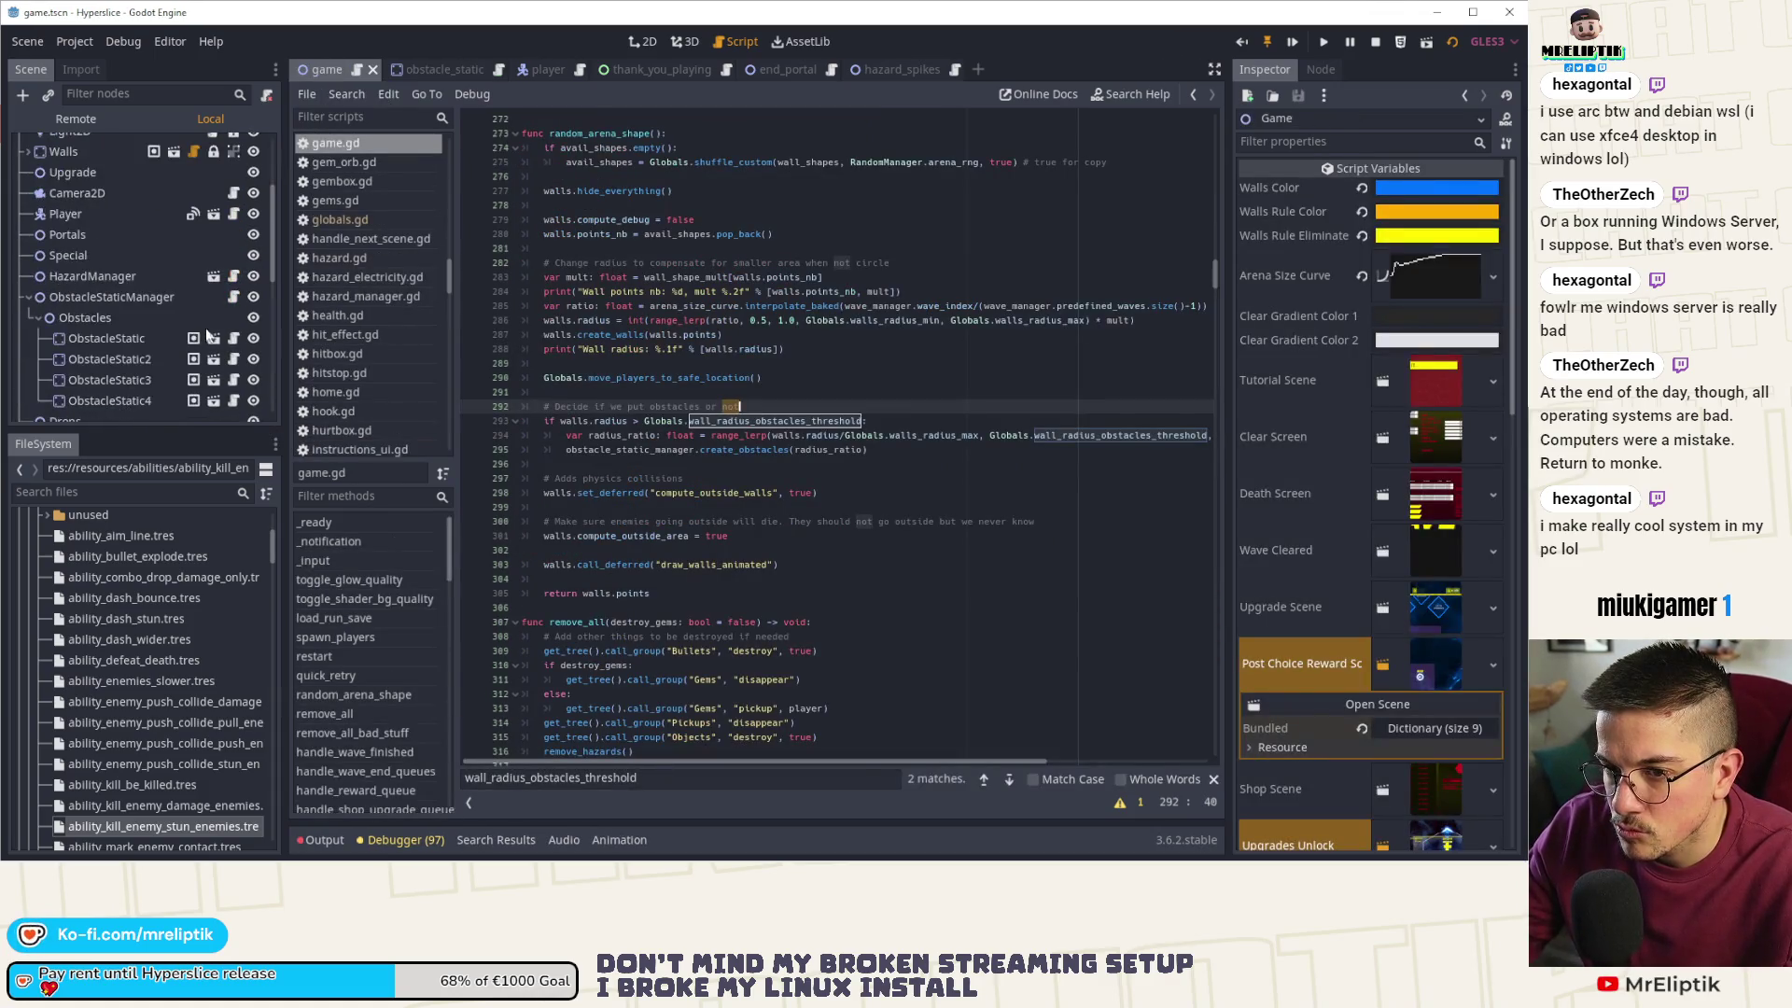
{"action": "left_click", "coordinate": [233, 297]}
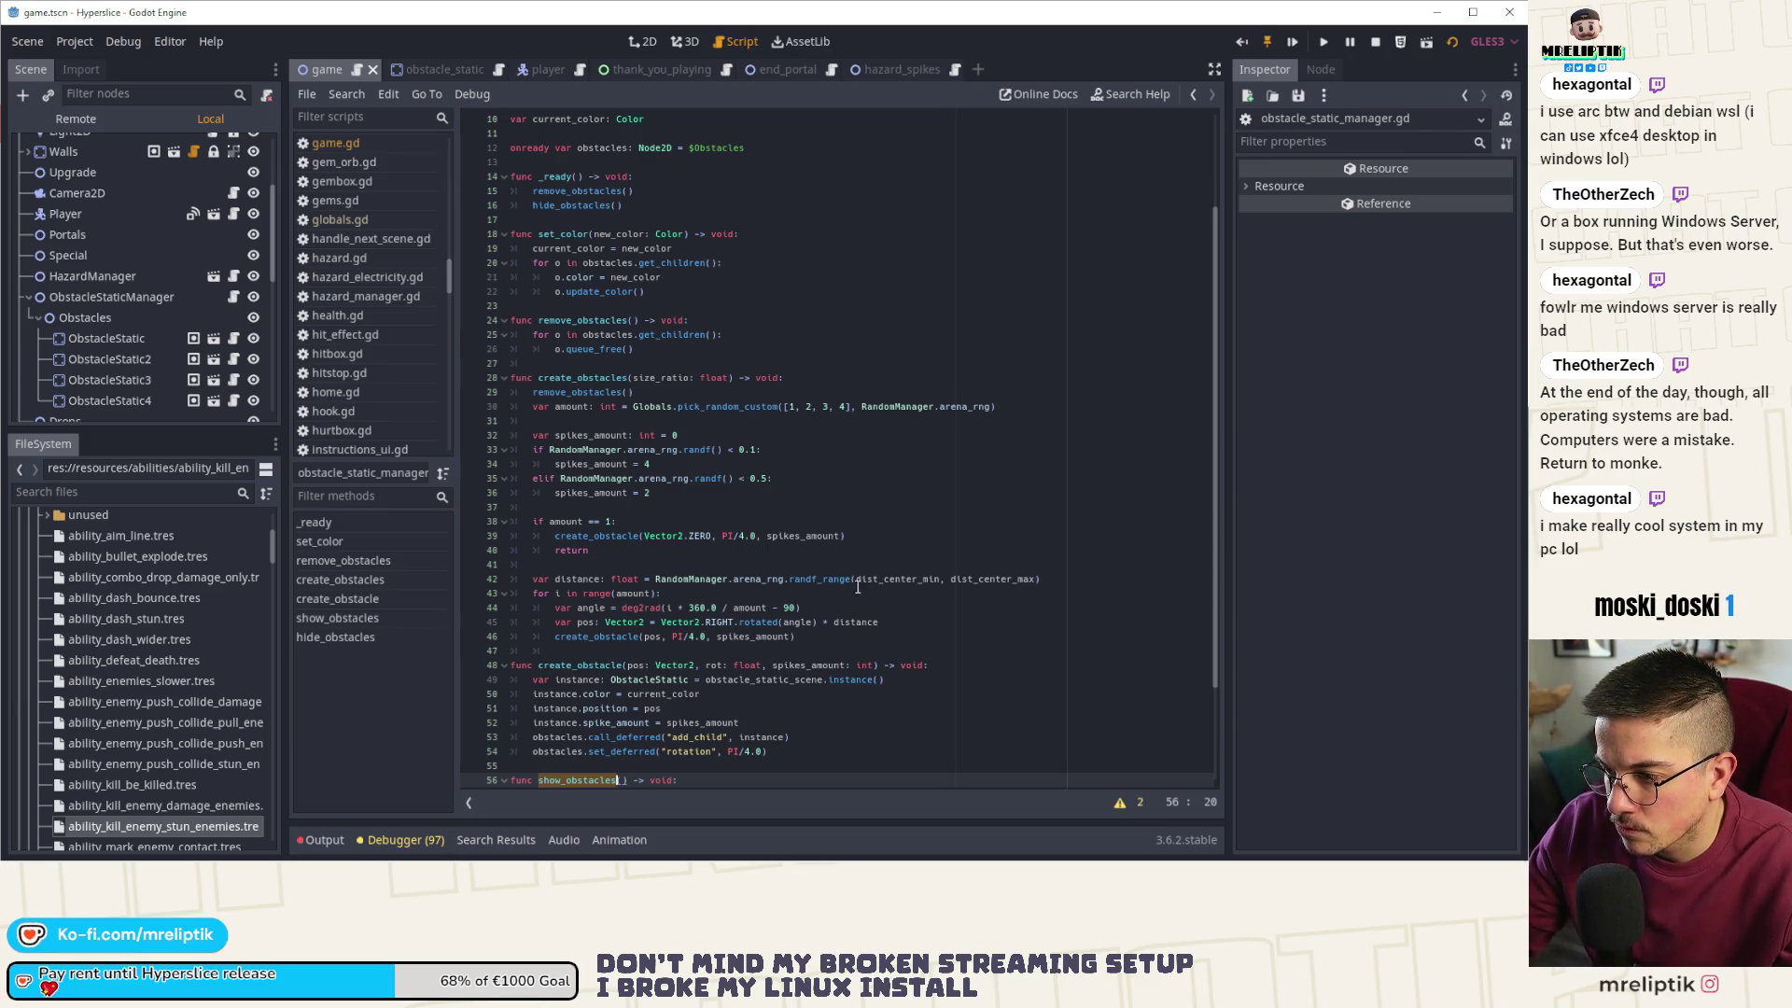
{"action": "double_click", "coordinate": [891, 580]}
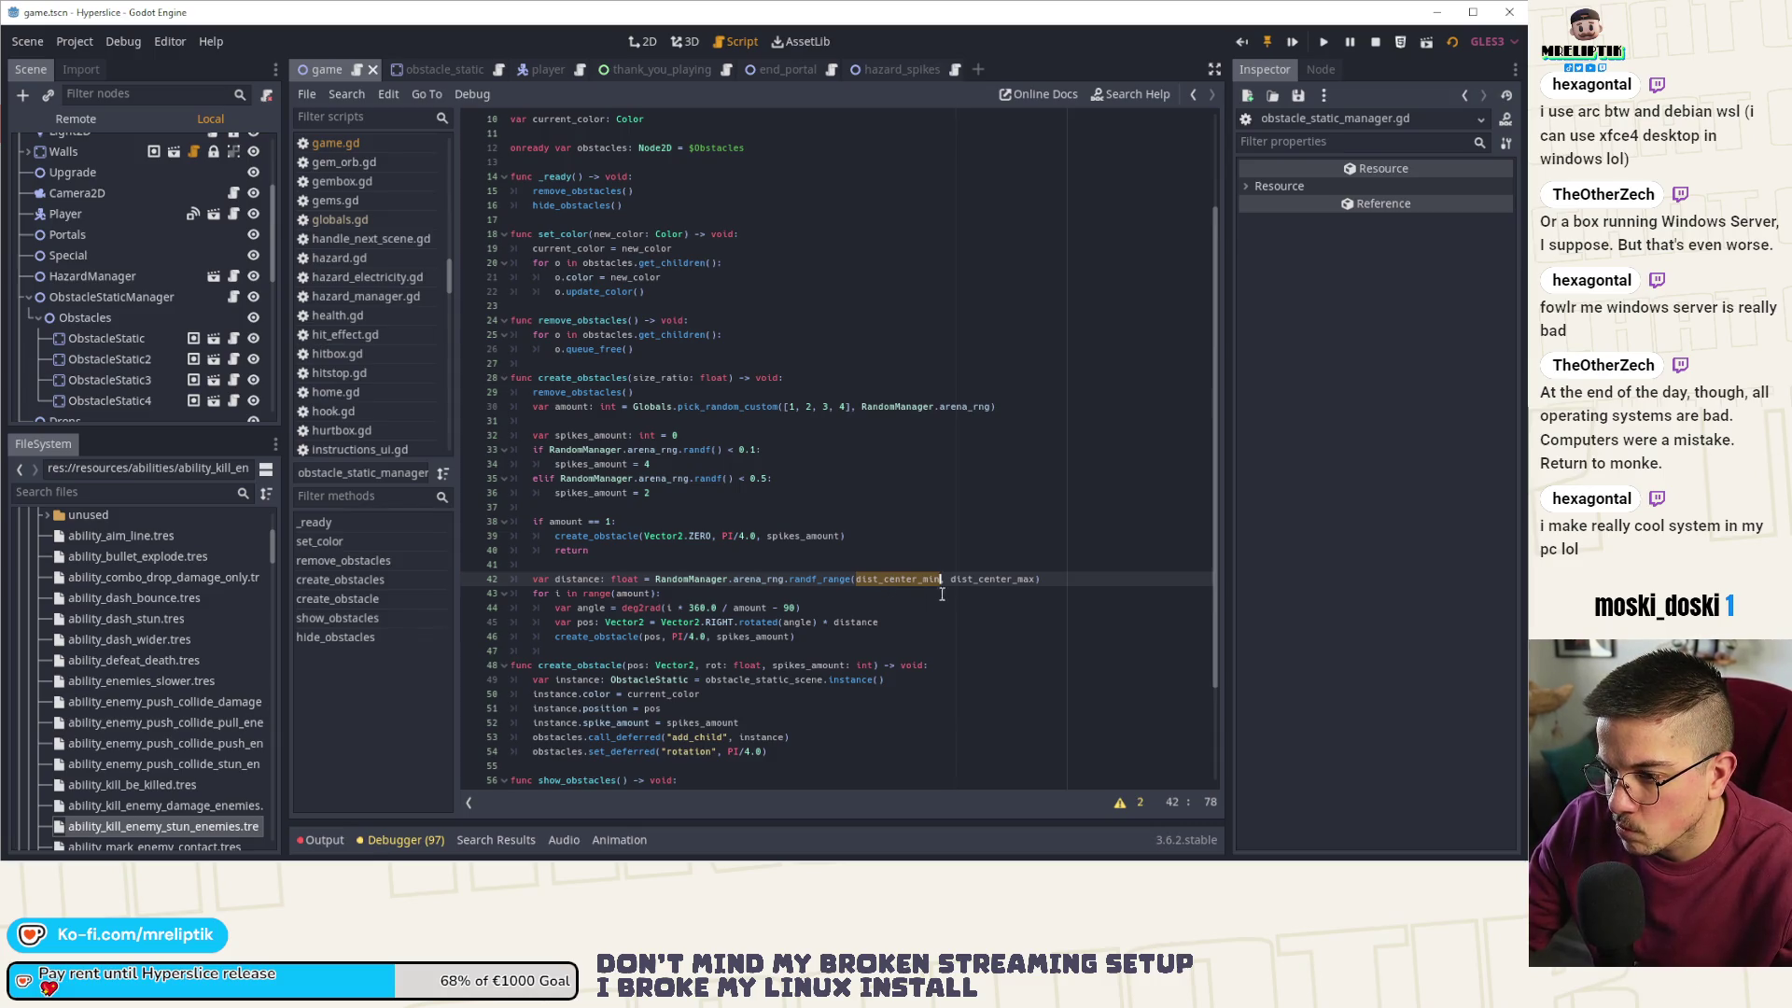
{"action": "scroll", "coordinate": [942, 594], "scroll_direction": "down", "scroll_amount": 2}
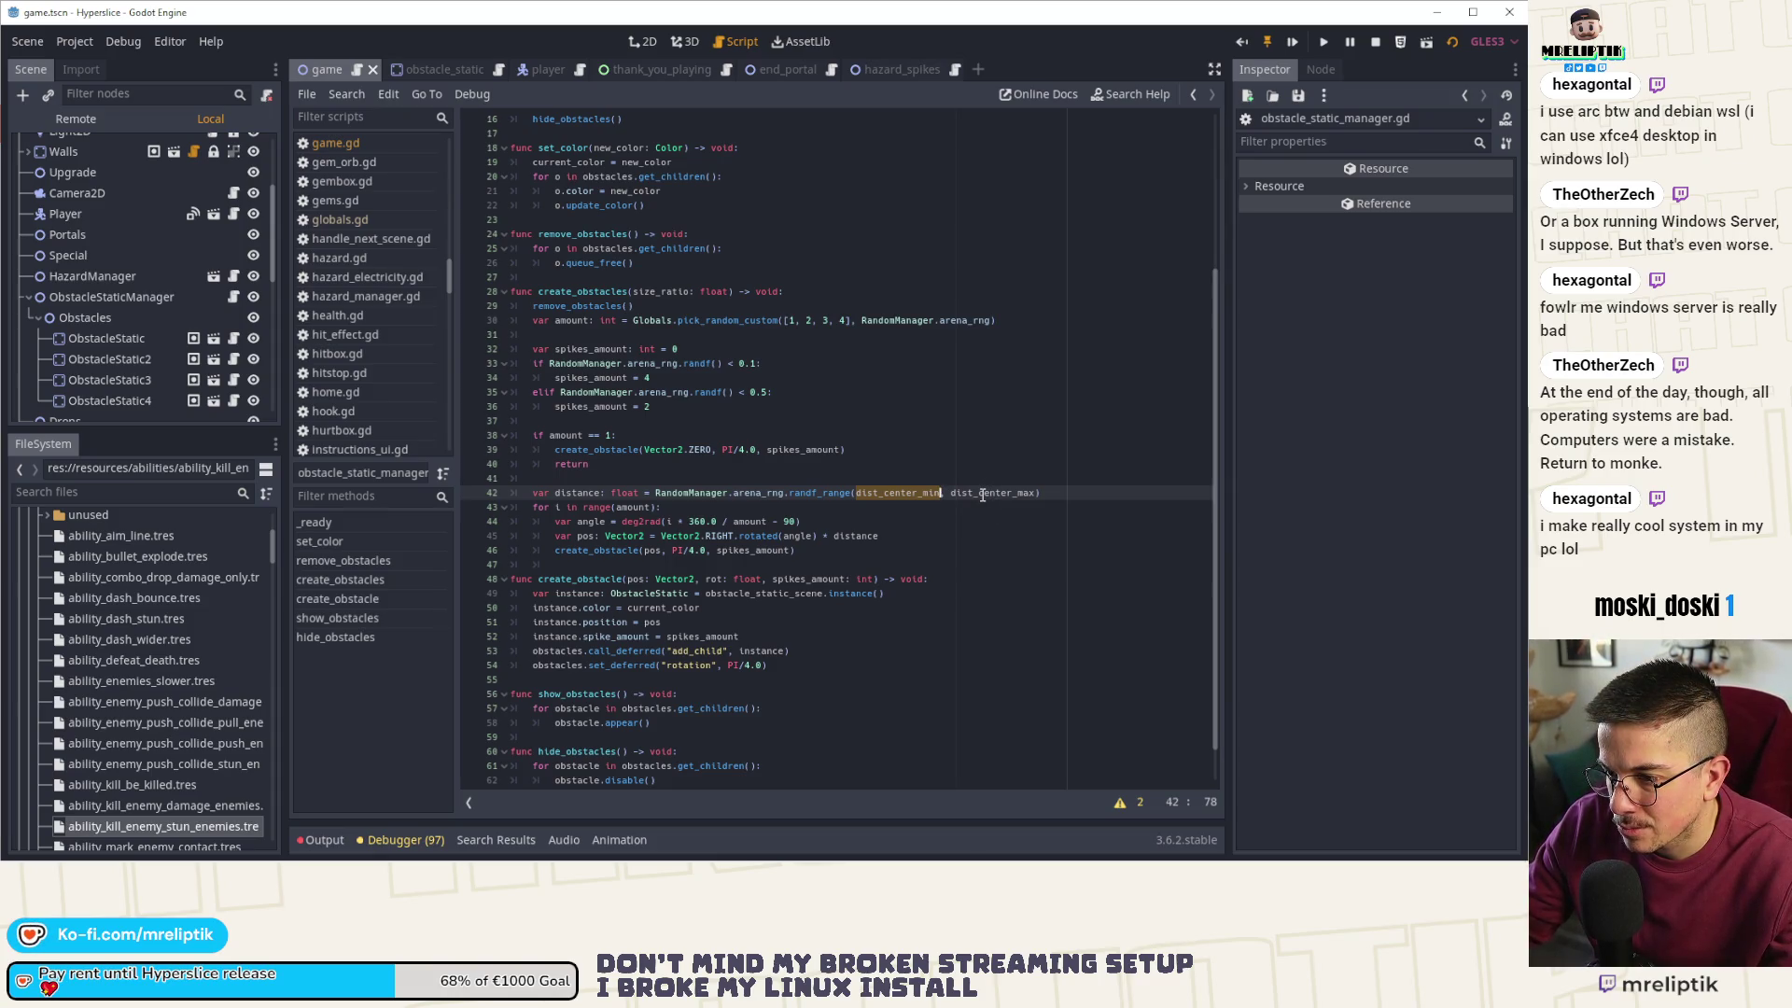
{"action": "left_click", "coordinate": [693, 291]}
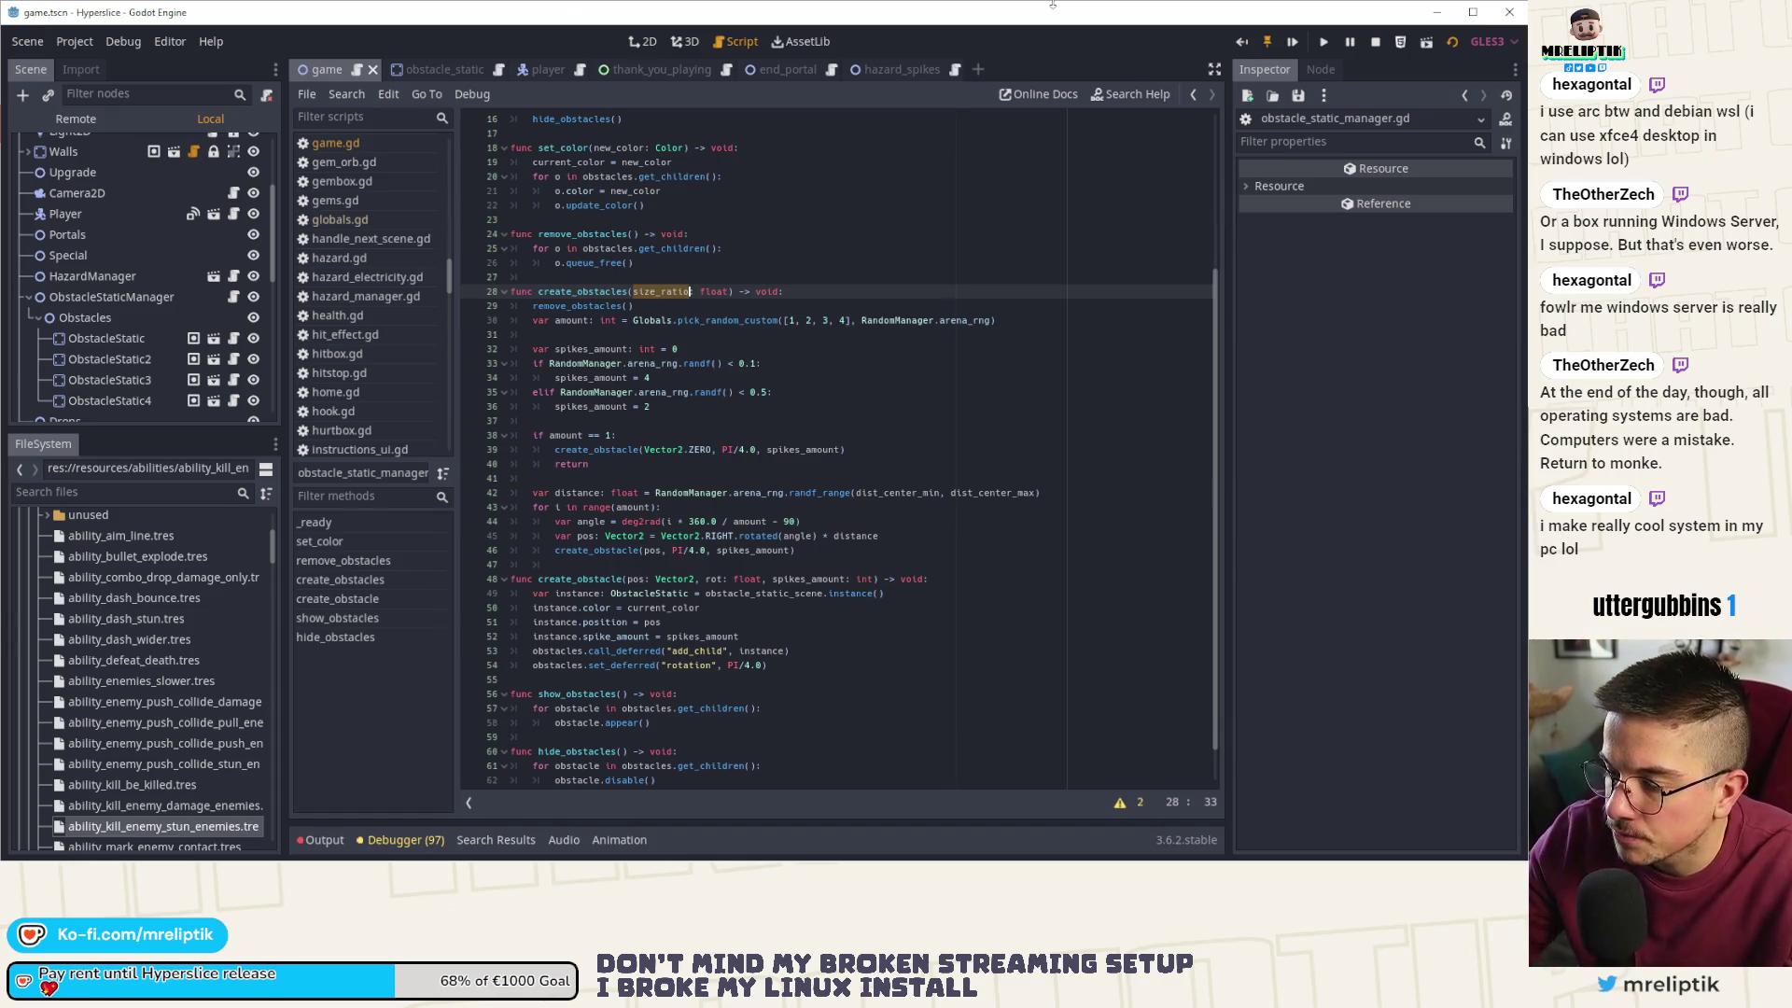
{"action": "scroll", "coordinate": [169, 240], "scroll_direction": "up", "scroll_amount": 3}
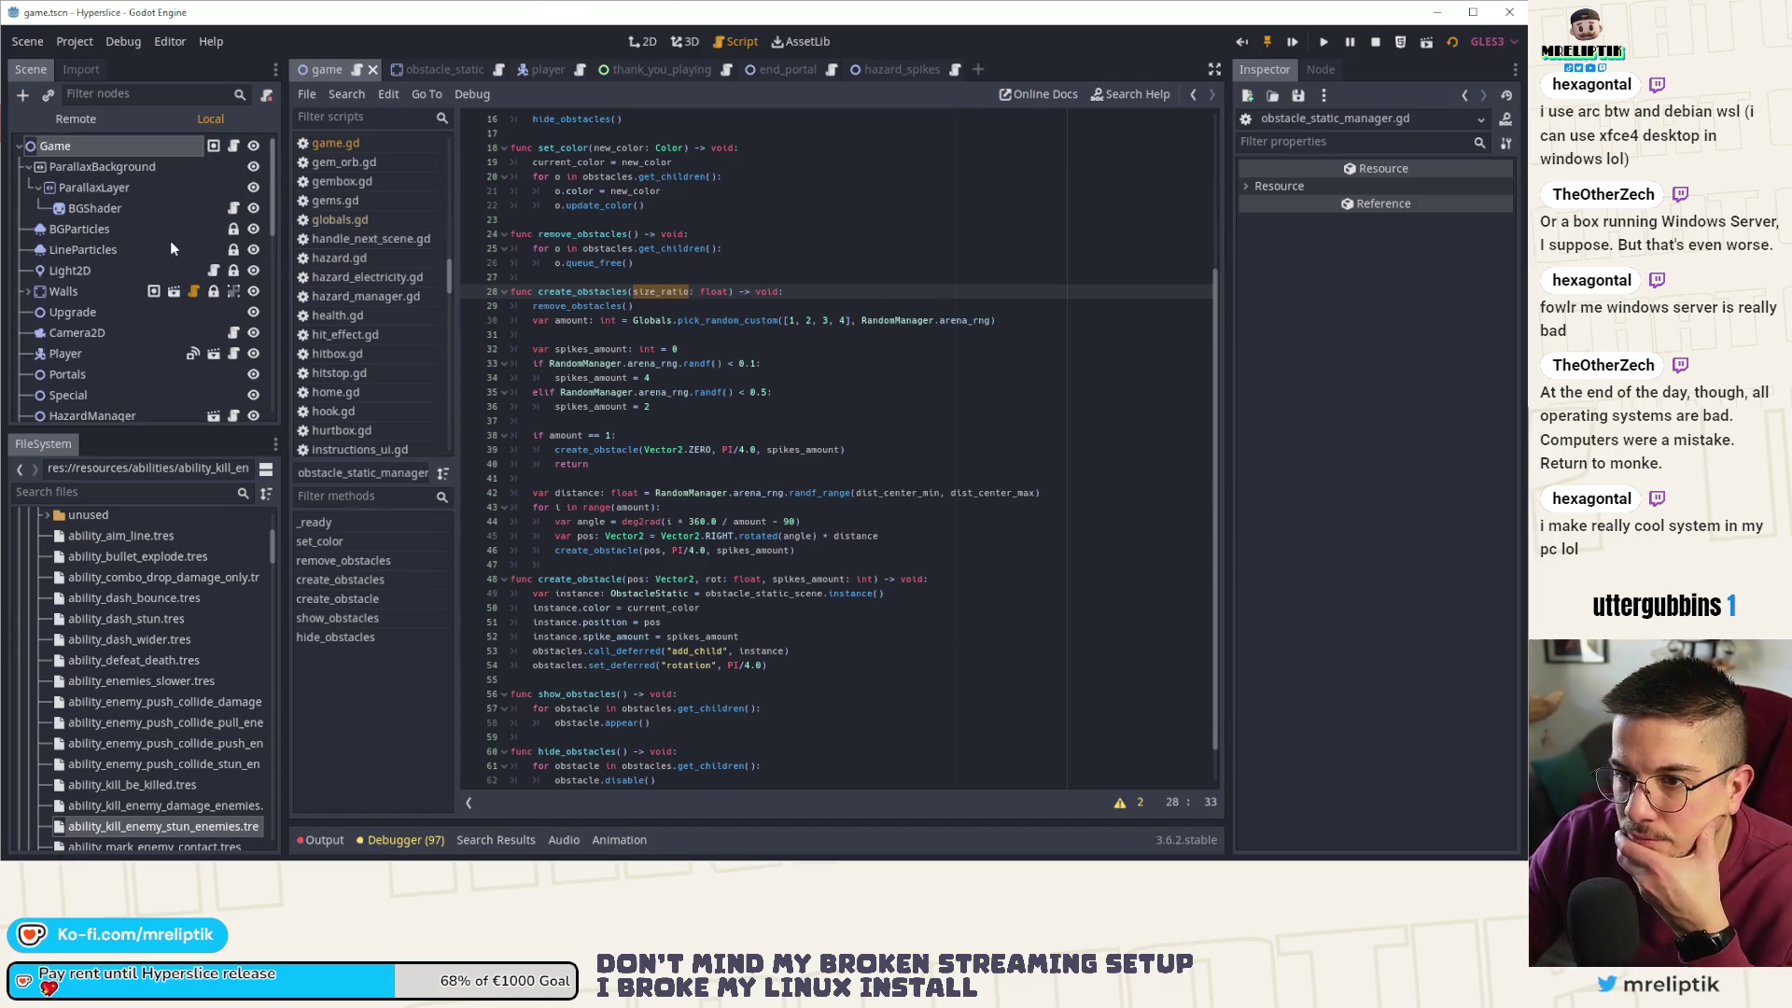
{"action": "left_click", "coordinate": [234, 148]}
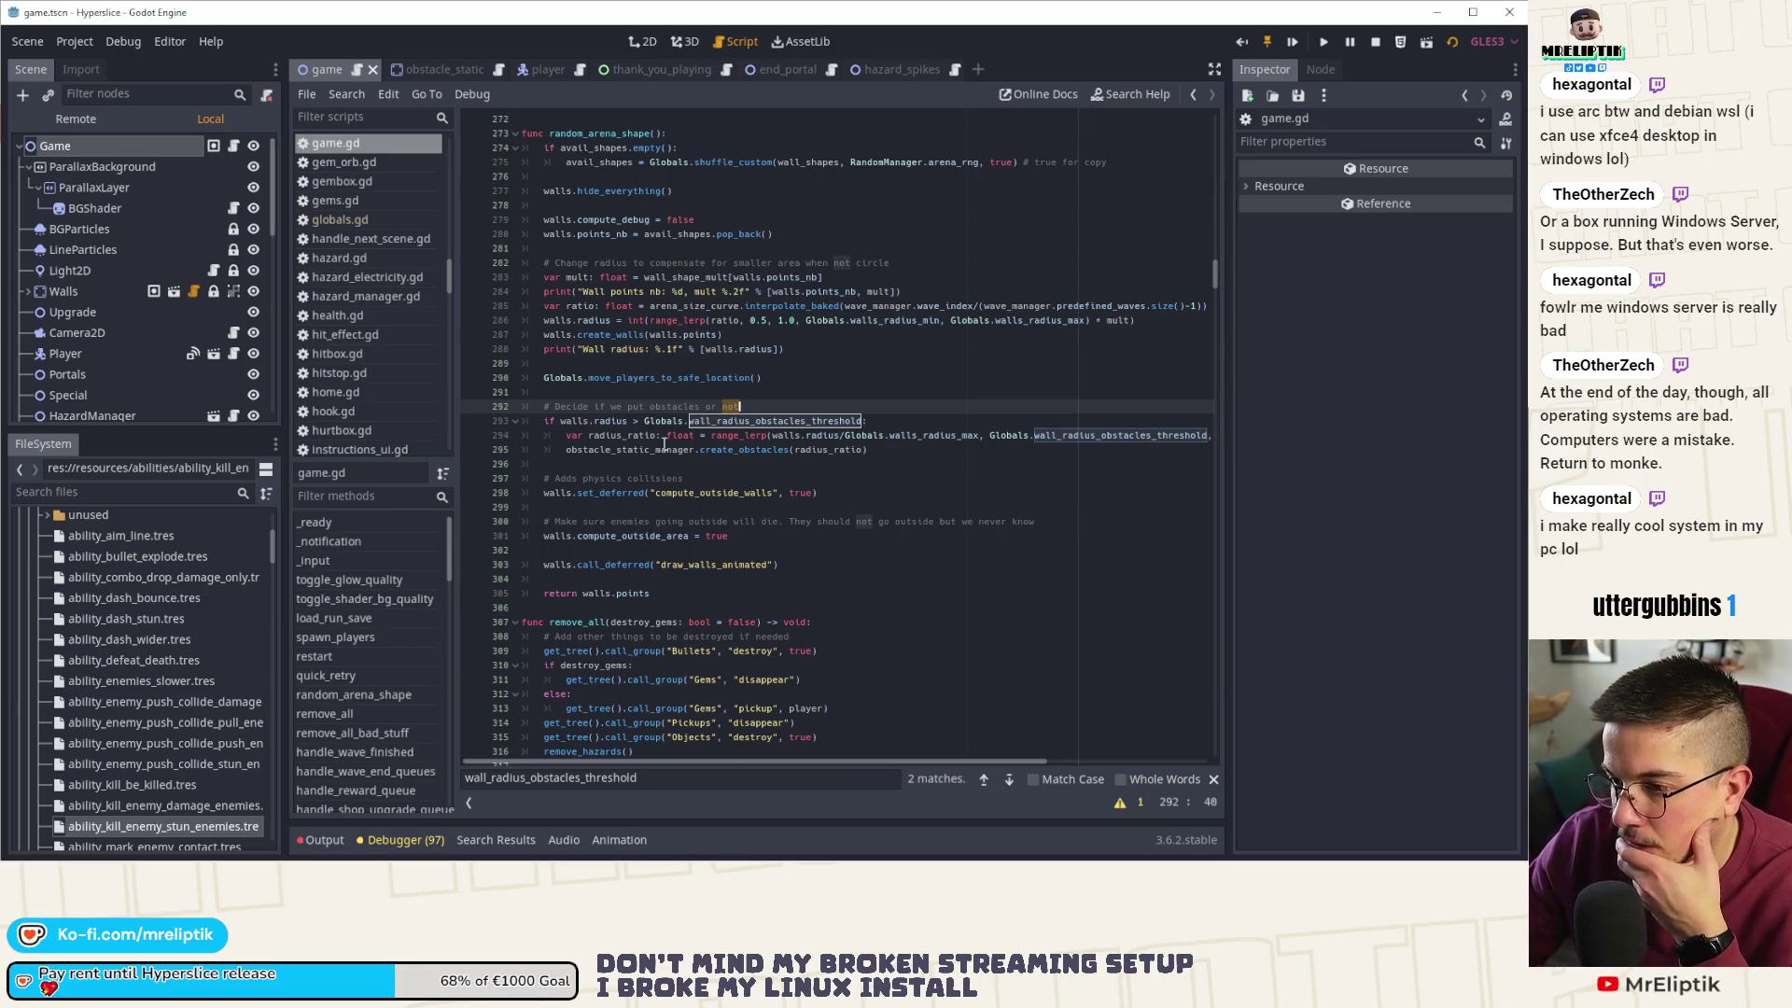
{"action": "double_click", "coordinate": [614, 436]}
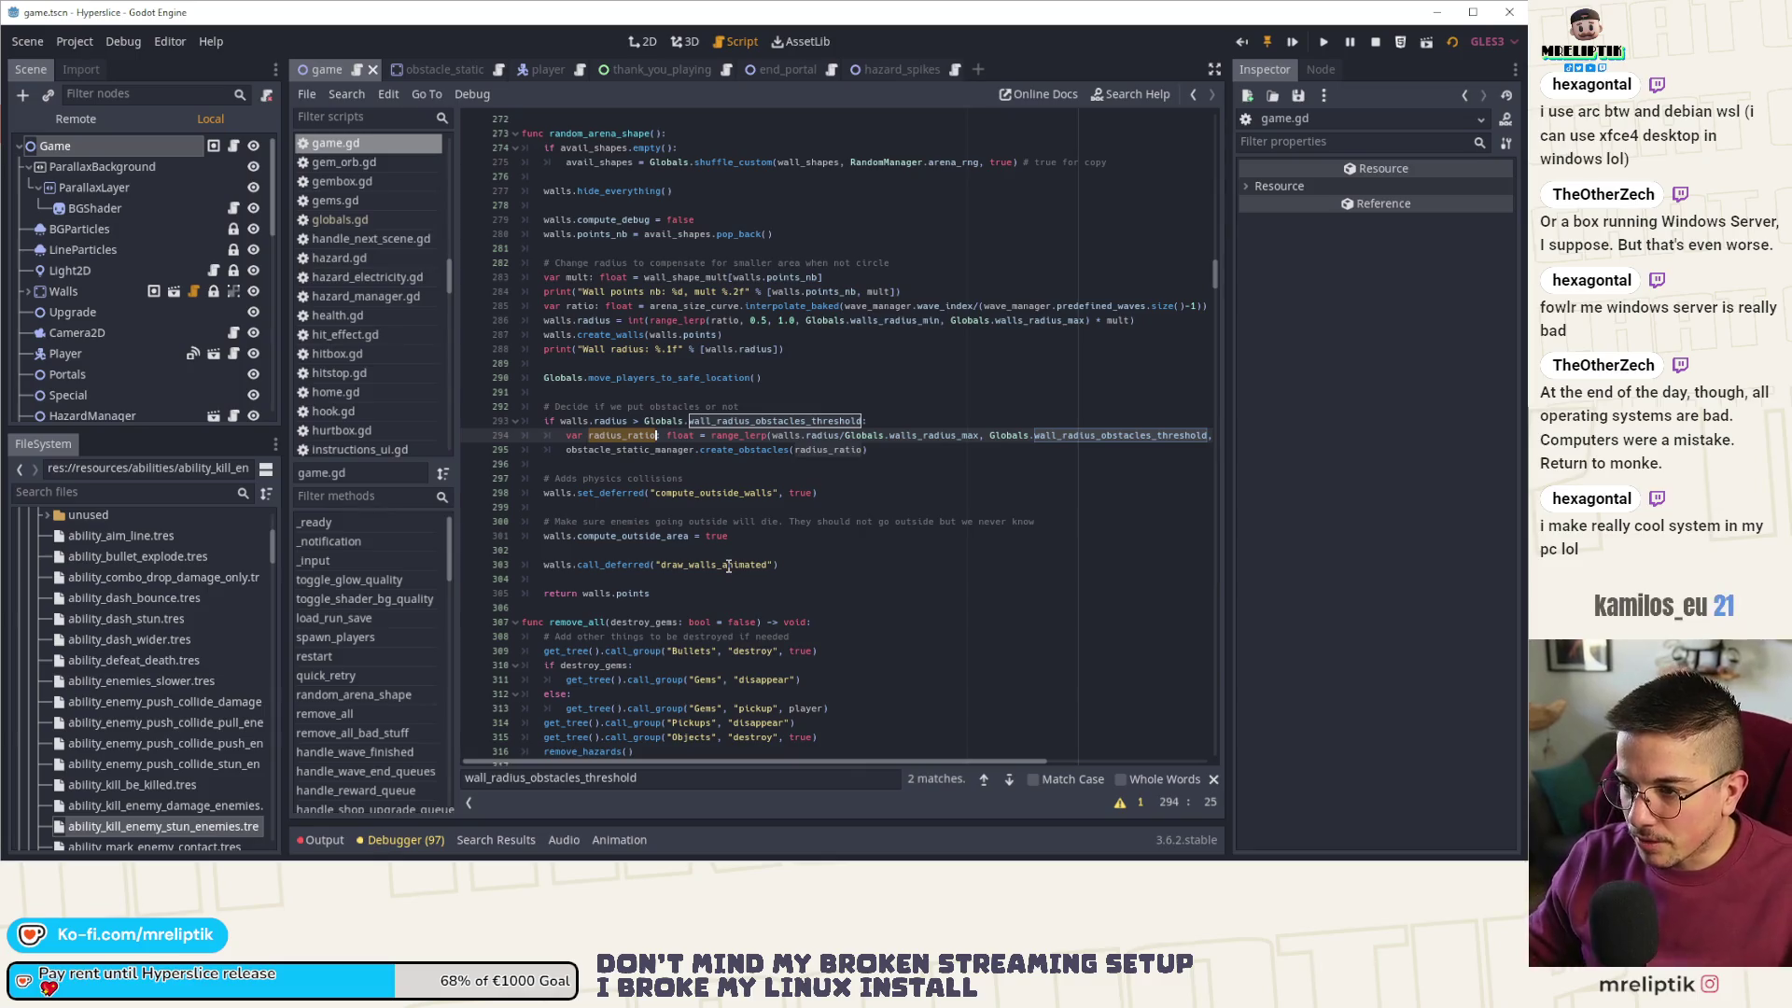
- Jump from the create_obstacles call to its definition in obstacle_static_manager.gd
{"action": "left_click", "coordinate": [774, 450]}
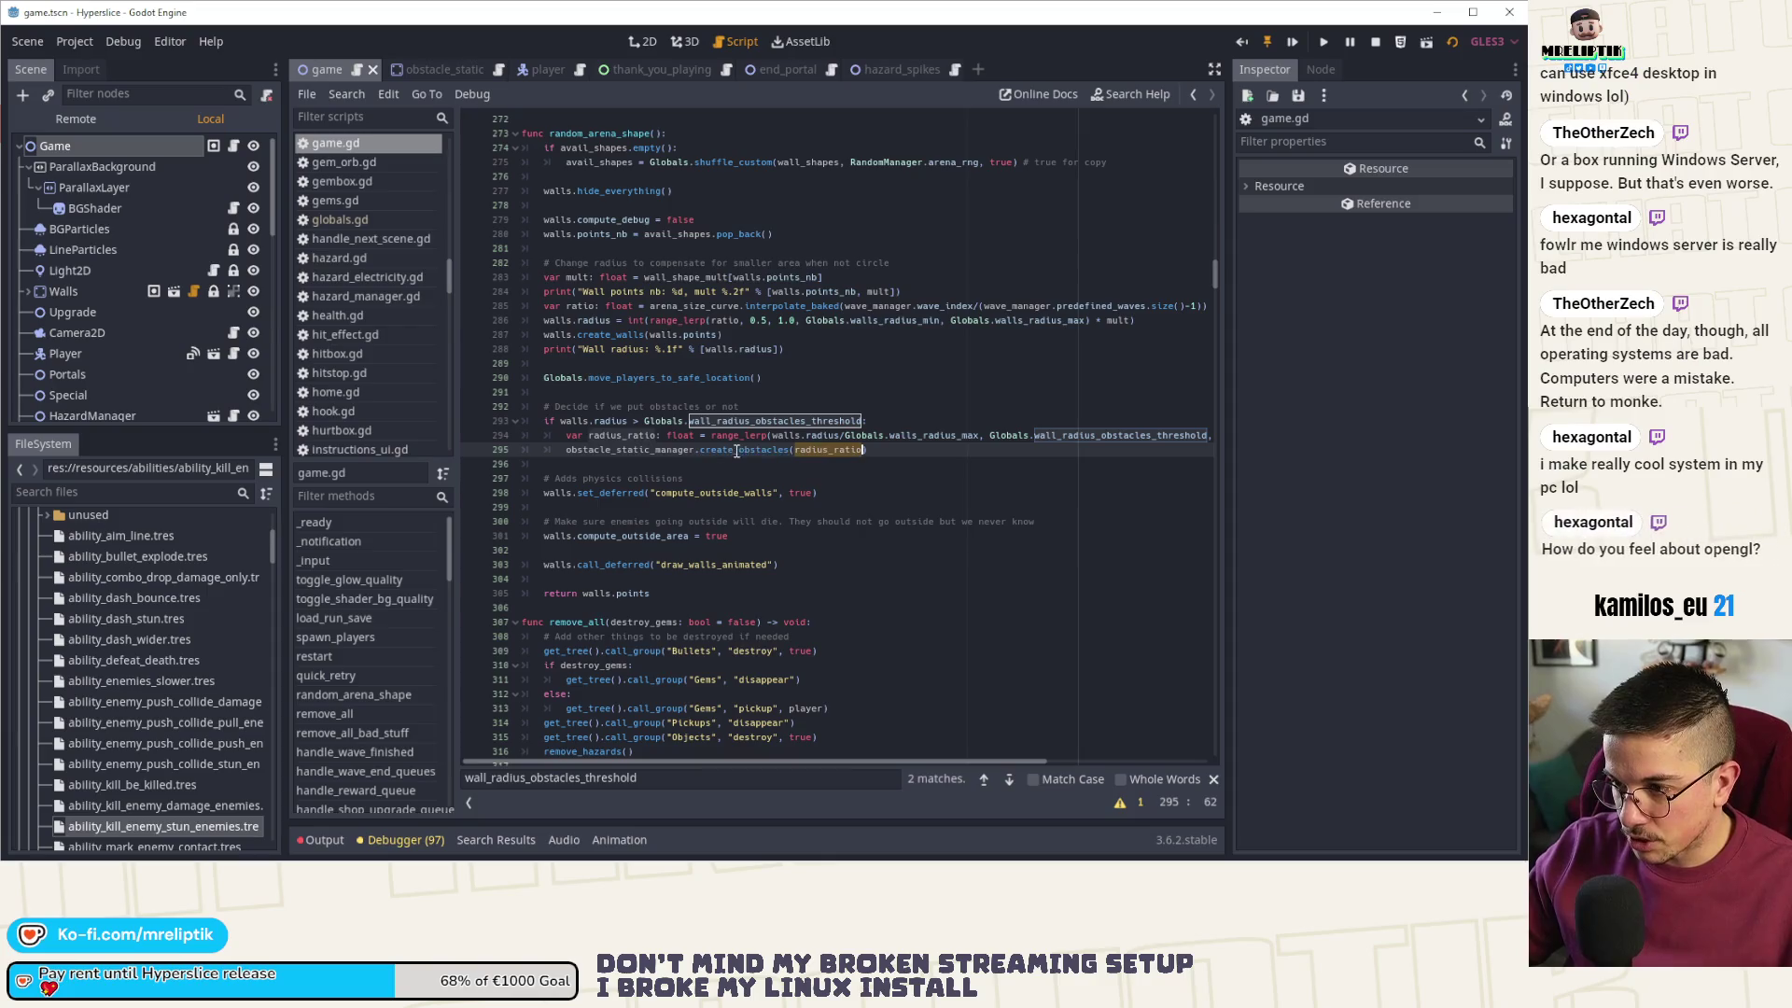
{"action": "left_click", "coordinate": [812, 450]}
{"action": "scroll", "coordinate": [196, 299], "scroll_direction": "down", "scroll_amount": 3}
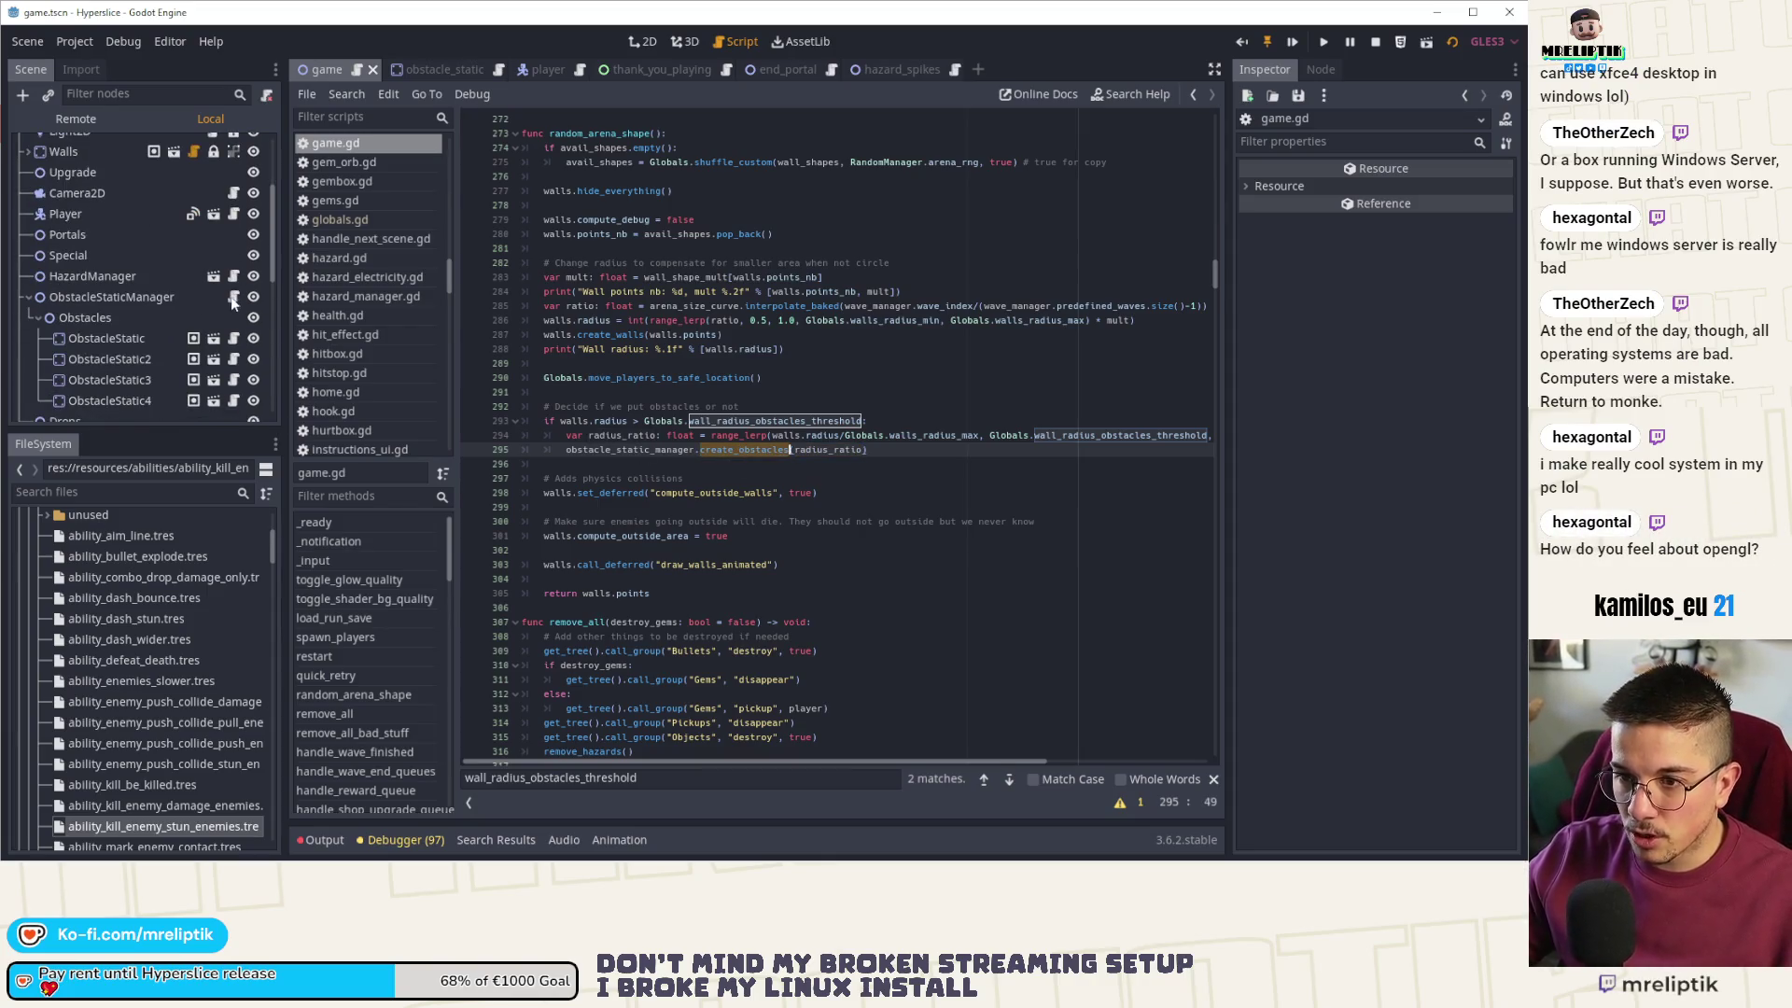
{"action": "left_click", "coordinate": [743, 449], "text": "ctrl"}
{"action": "left_click", "coordinate": [802, 308]}
- Replace line 42's randf_range with lerp(dist_center_min, dist_center_max, size_ratio) and save
{"action": "left_click", "coordinate": [683, 493]}
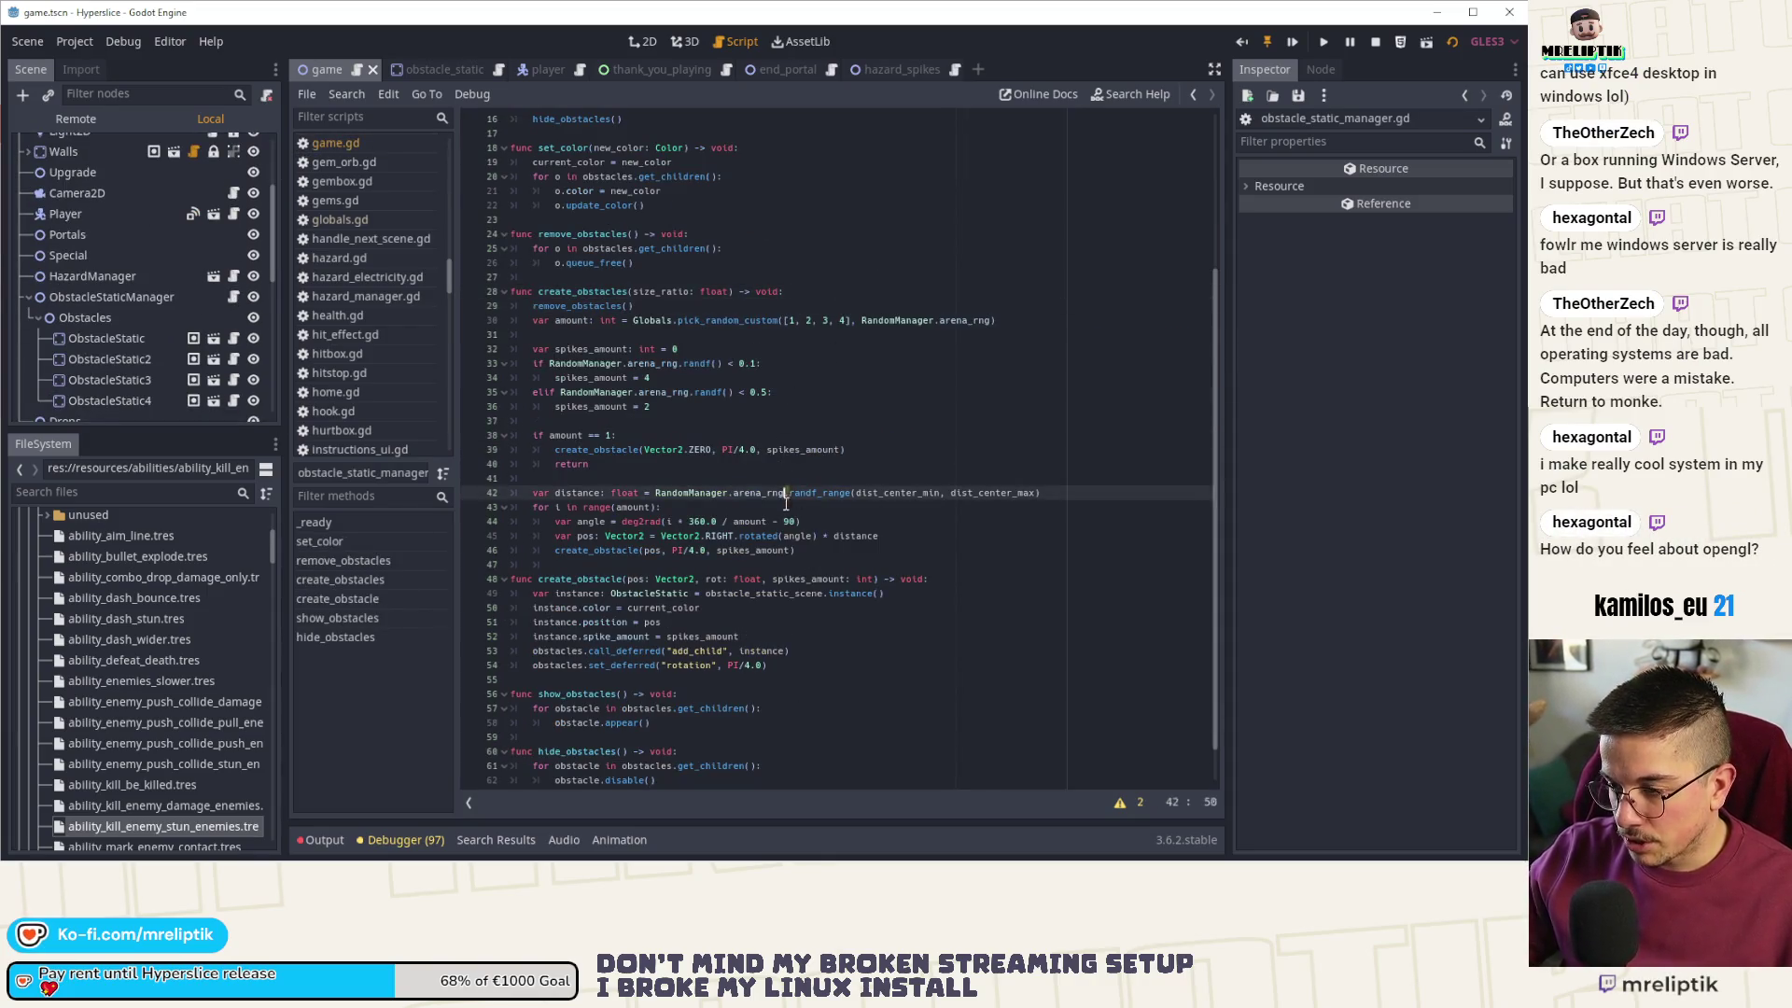
{"action": "left_click_drag", "start_coordinate": [657, 493], "coordinate": [833, 490]}
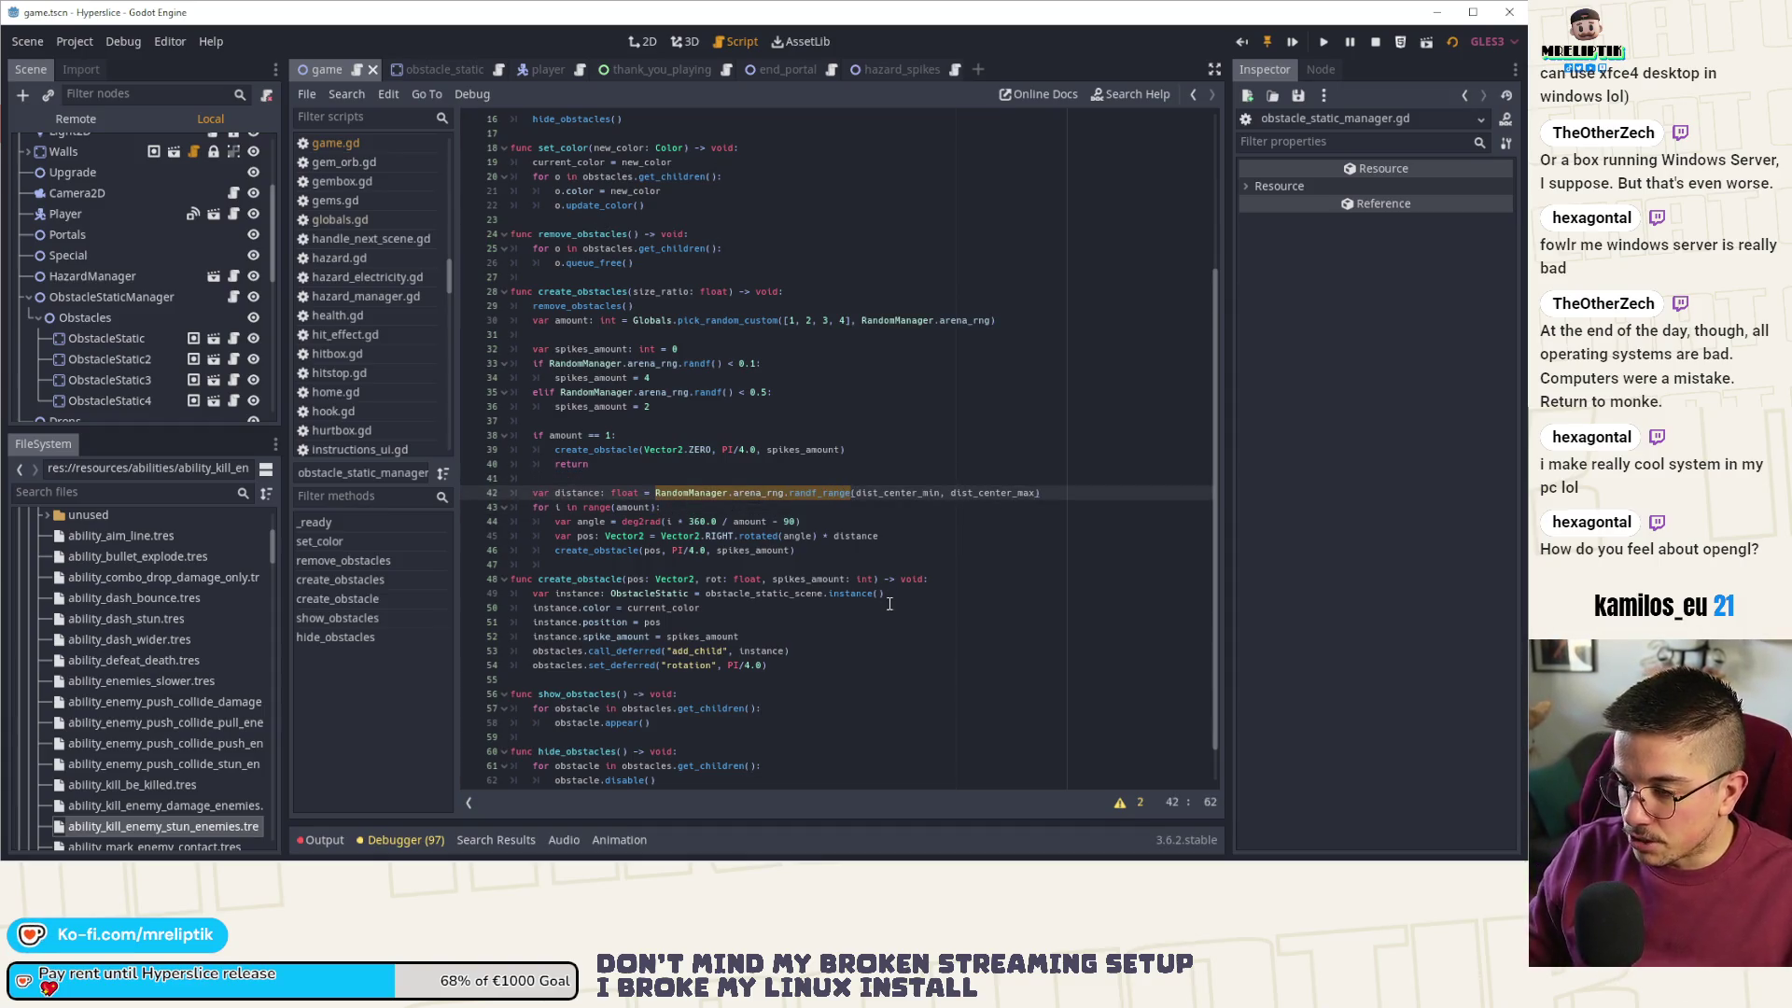
{"action": "type", "text": "lerp"}
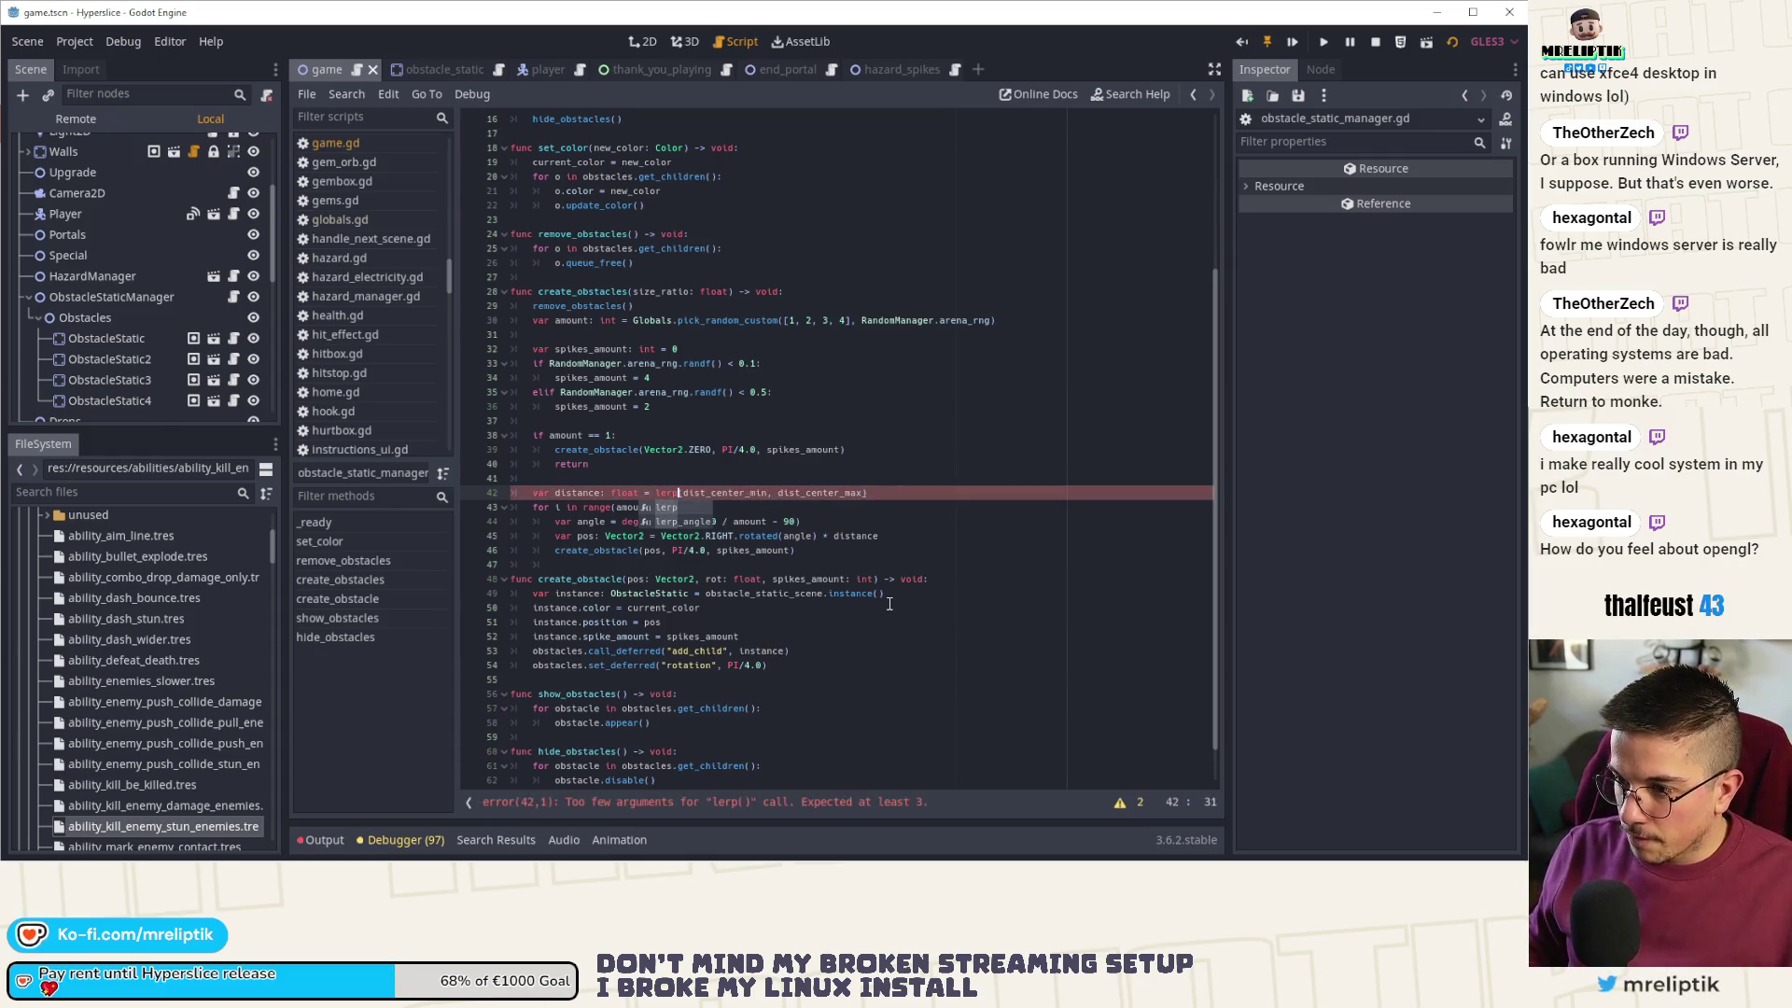
{"action": "key", "text": "End"}
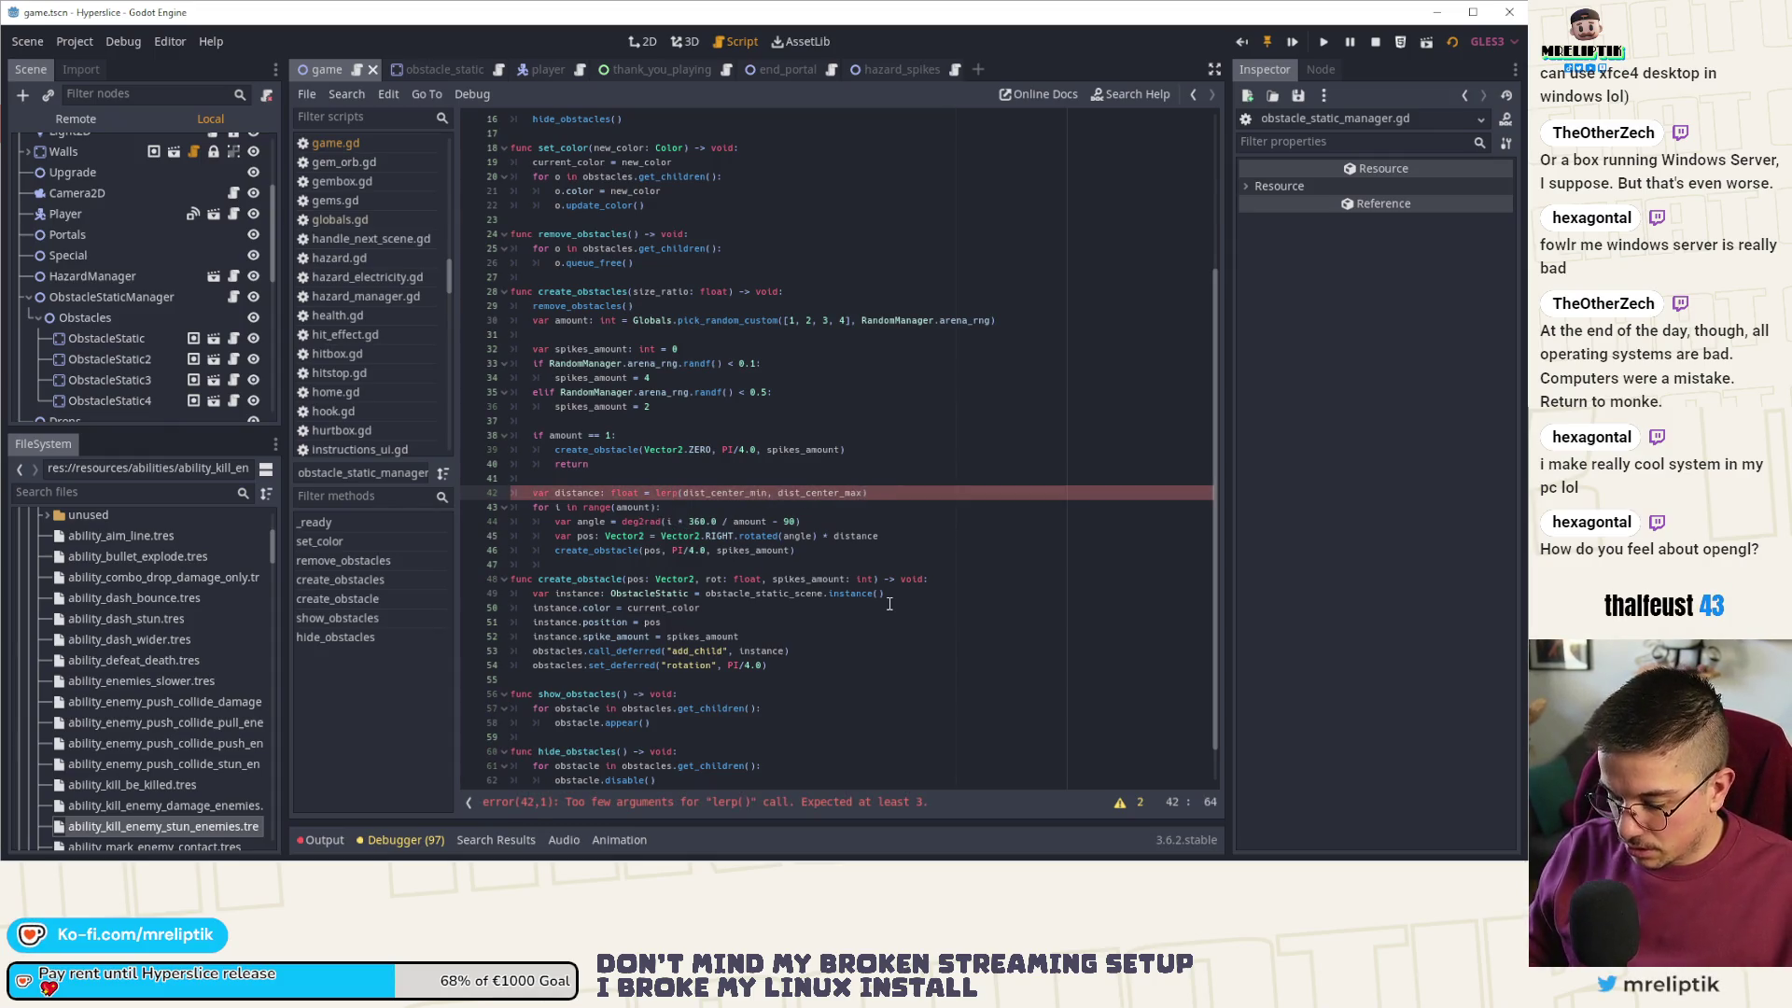
{"action": "type", "text": ", size_ratio"}
{"action": "key", "text": "ctrl+s"}
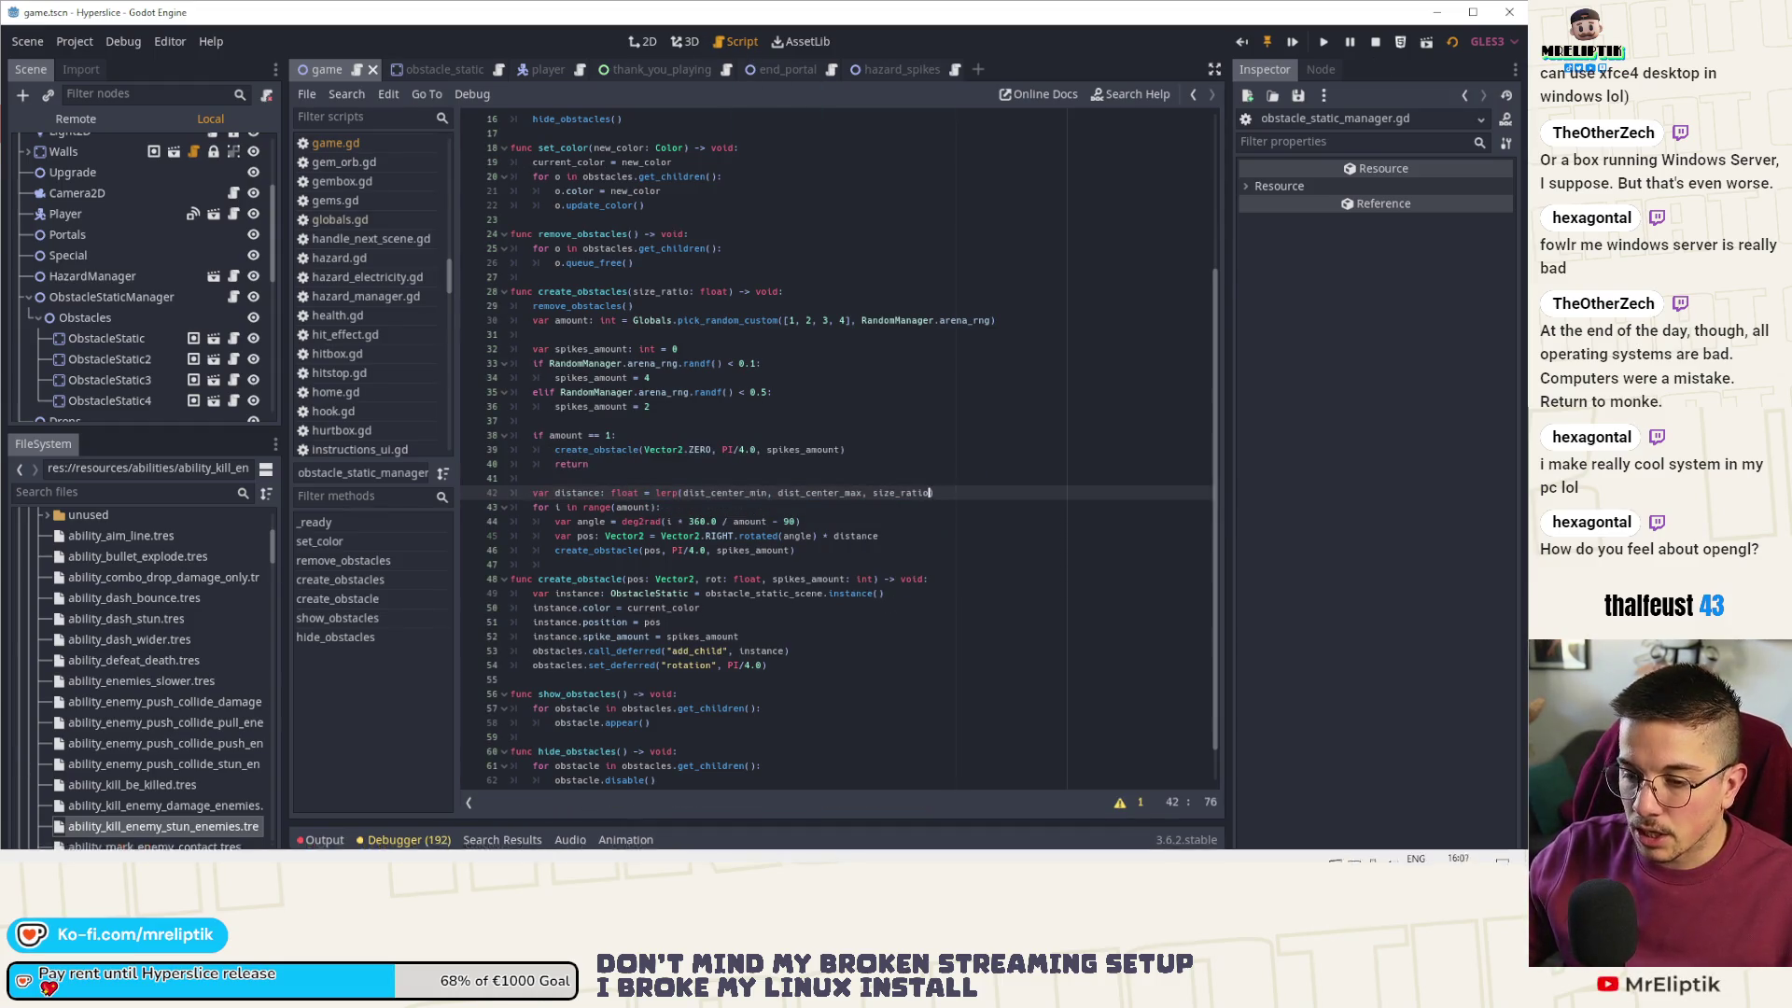
{"action": "key", "text": "alt+Tab"}
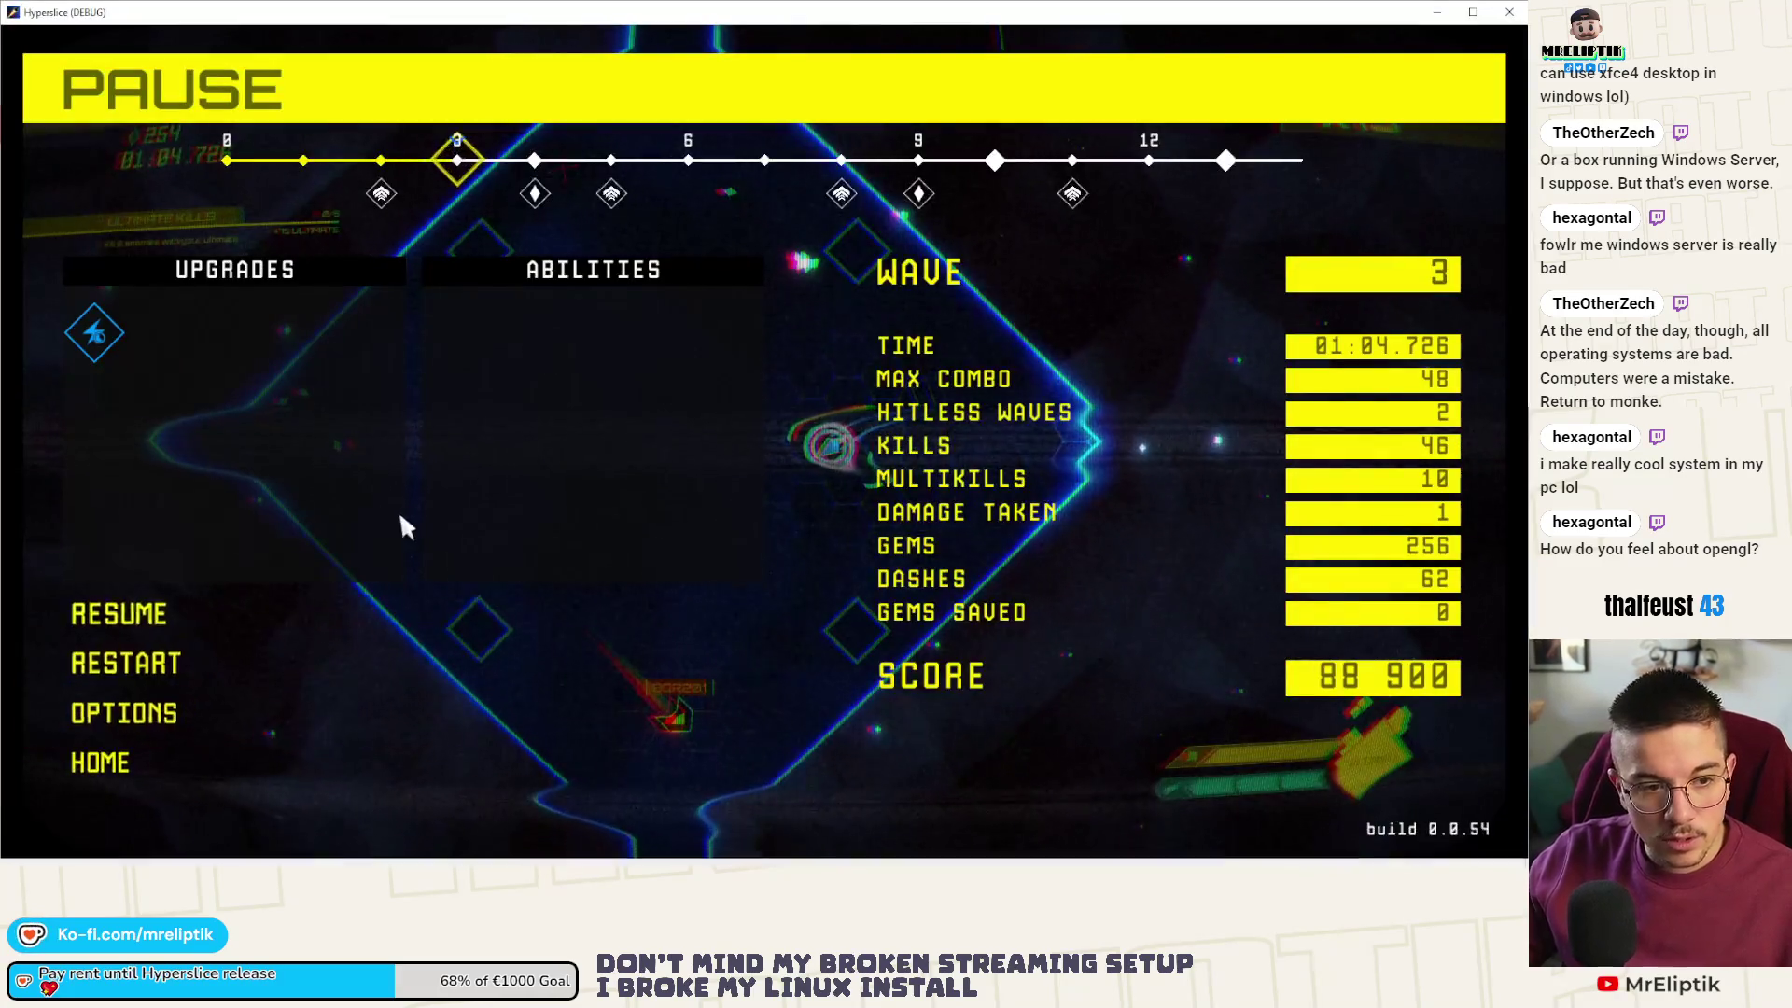
- Resume the paused run and dash through the enemies to clear wave 3
{"action": "left_click", "coordinate": [121, 614]}
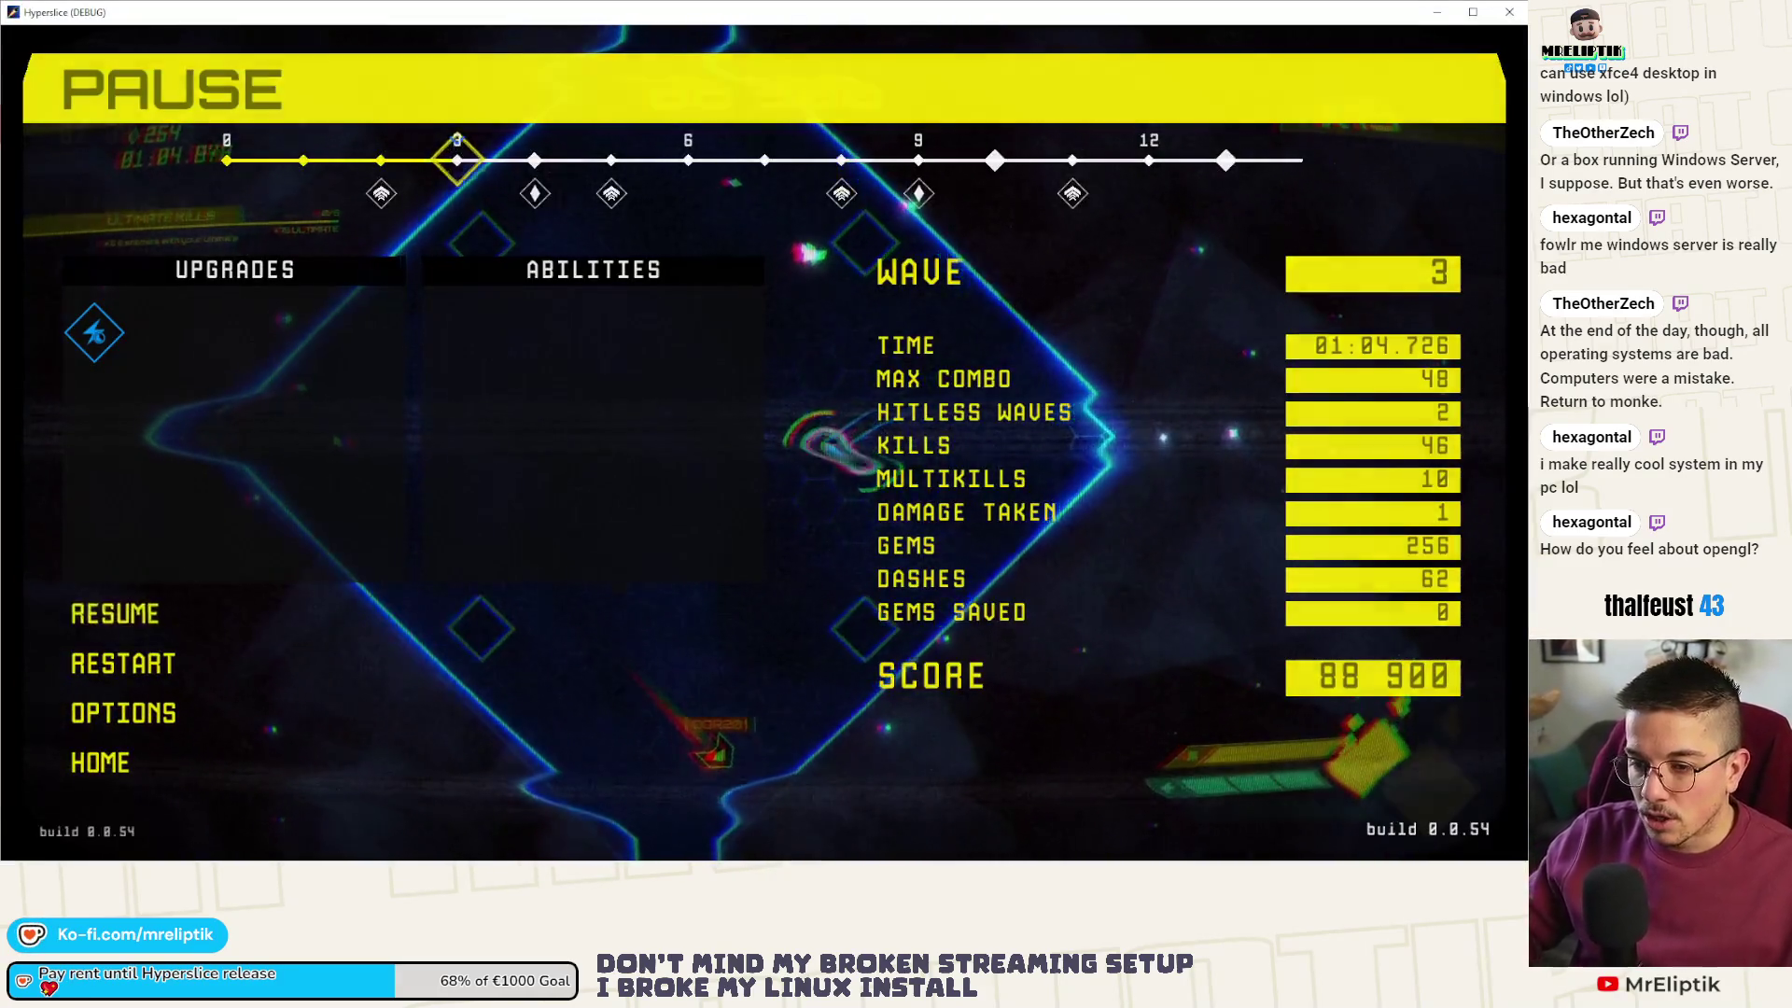
{"action": "key", "text": "a"}
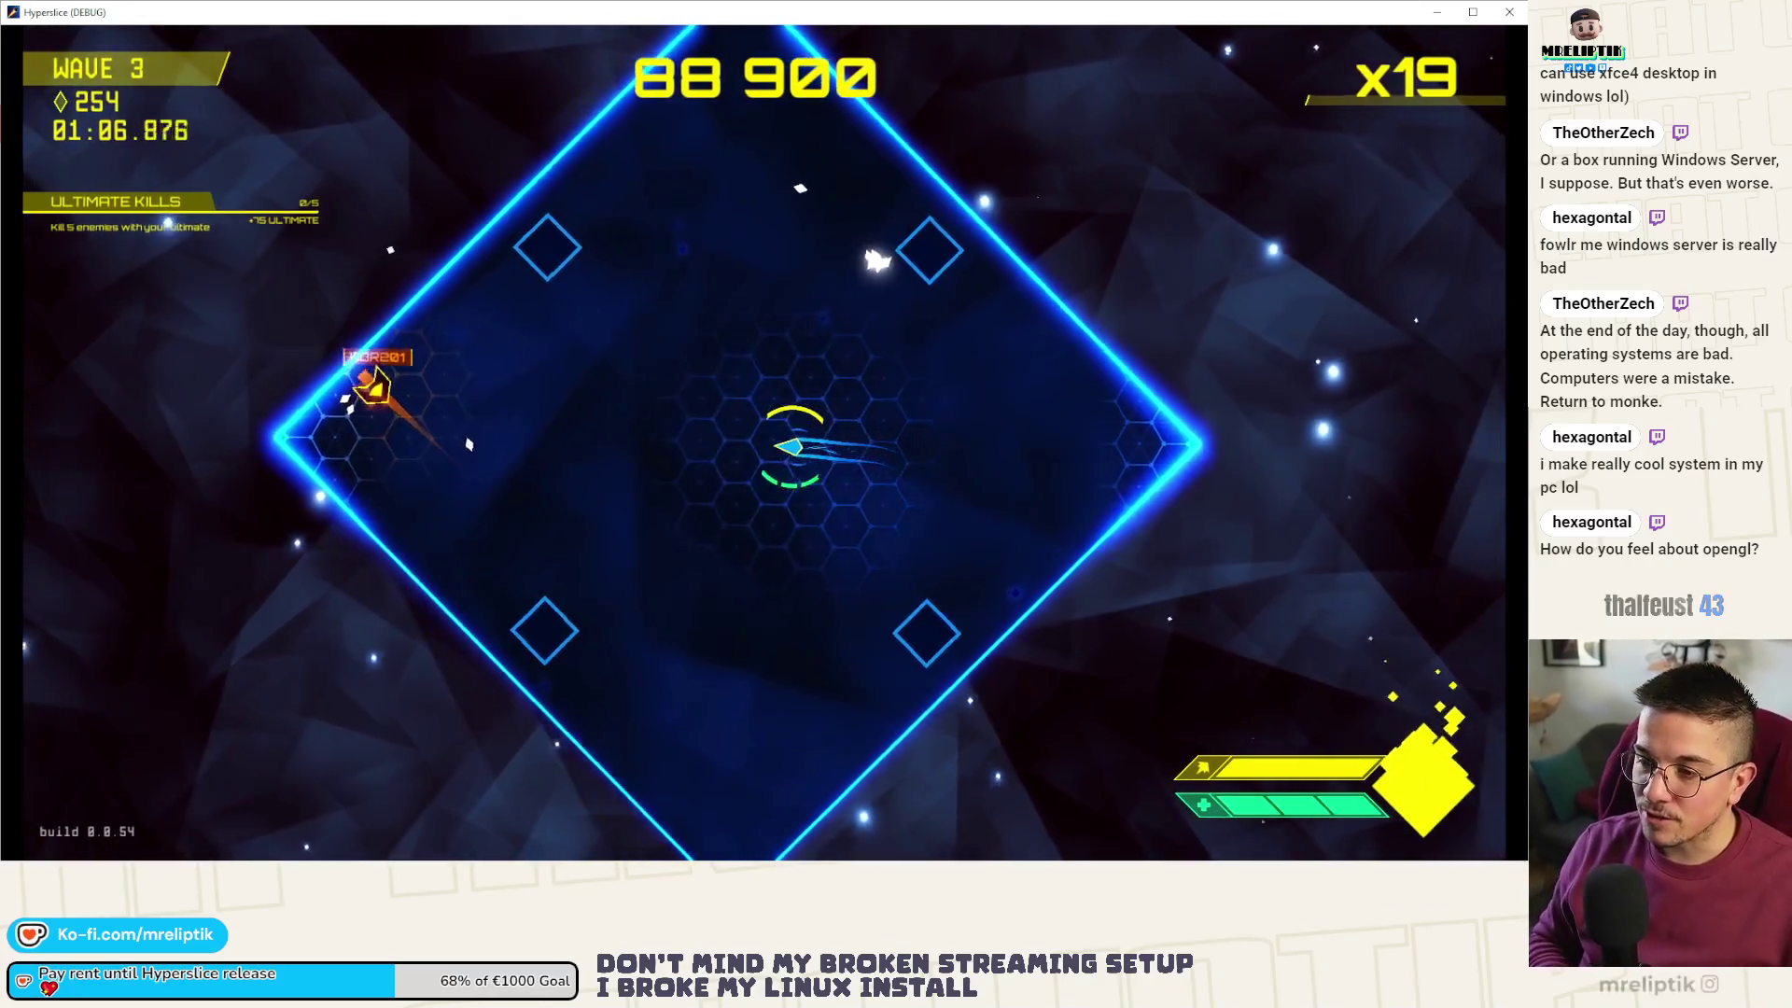
{"action": "key", "text": "d"}
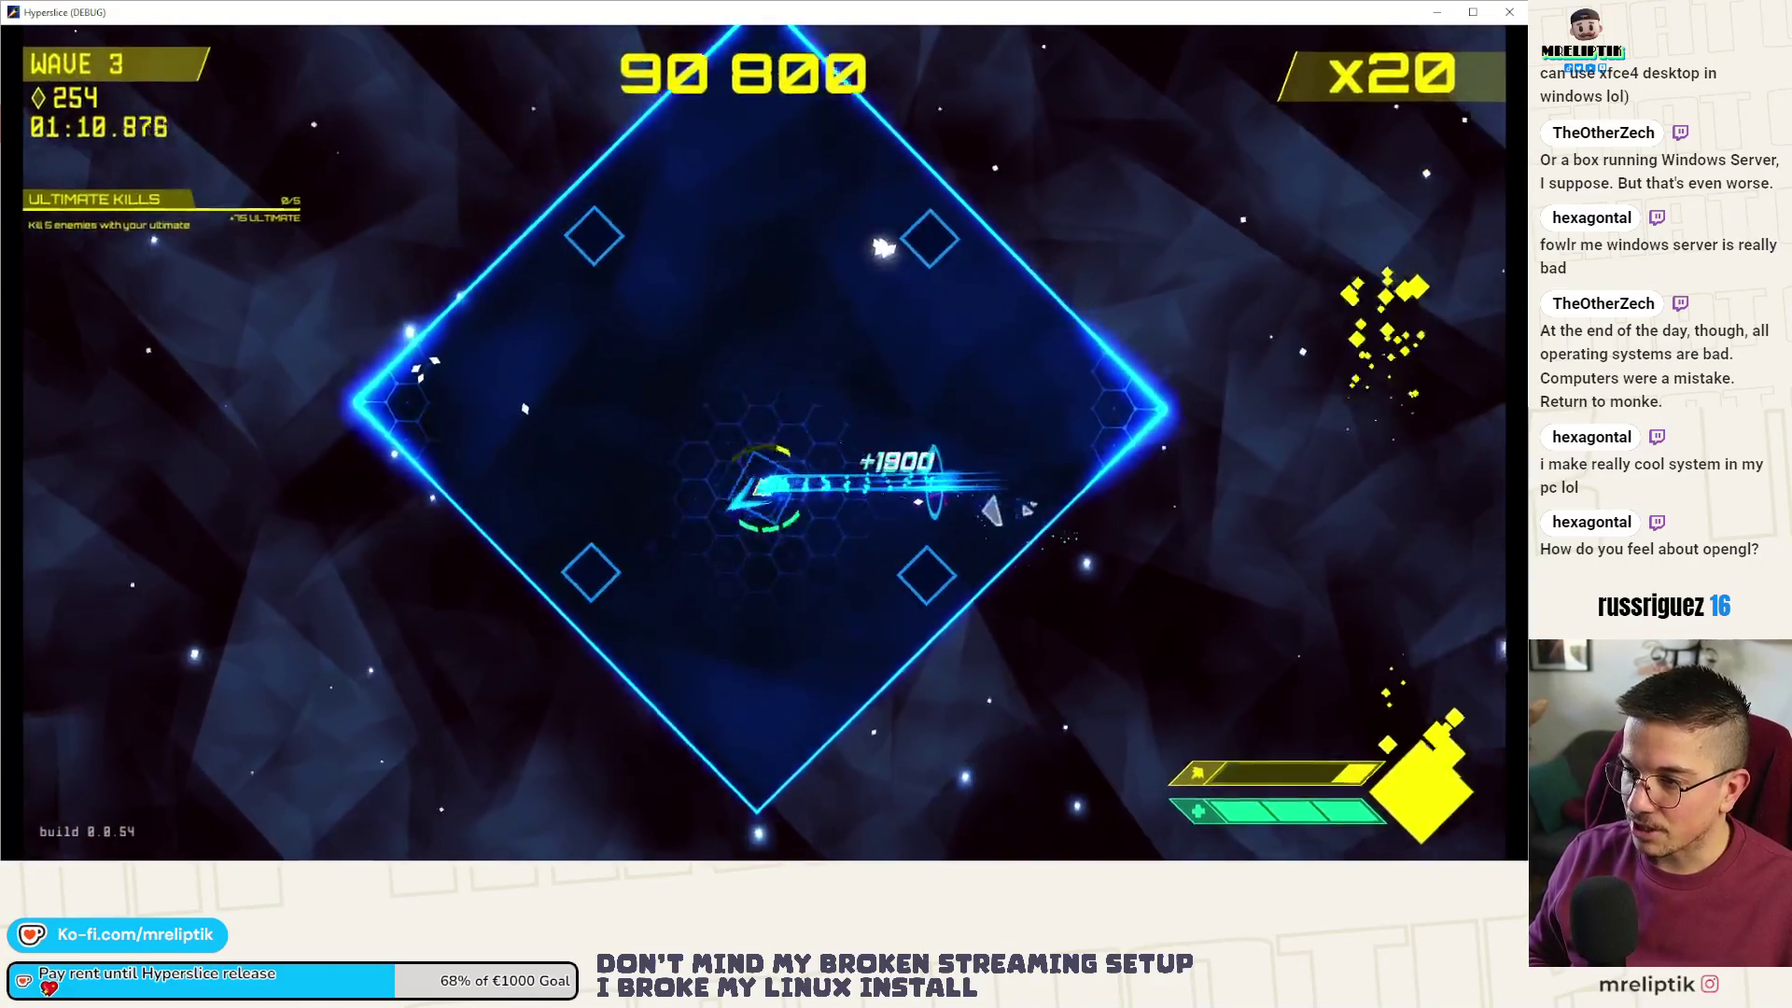
{"action": "key", "text": "s"}
{"action": "key", "text": "w"}
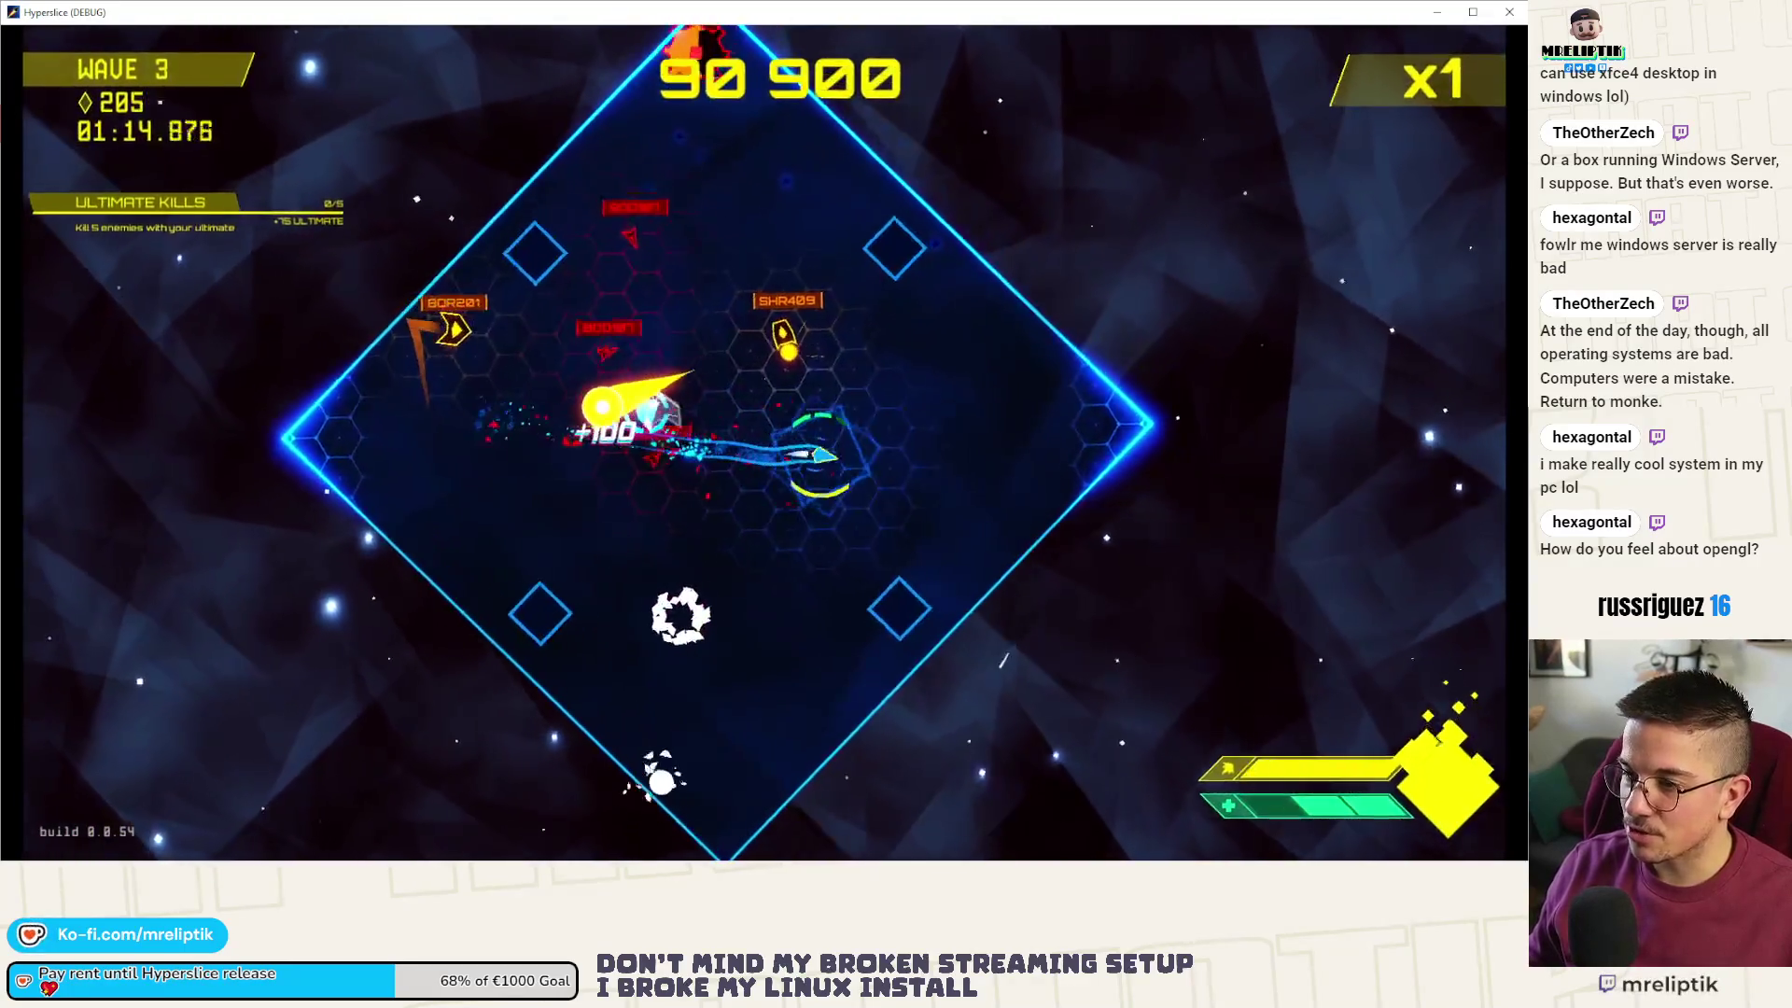
{"action": "key", "text": "a"}
{"action": "key", "text": "w"}
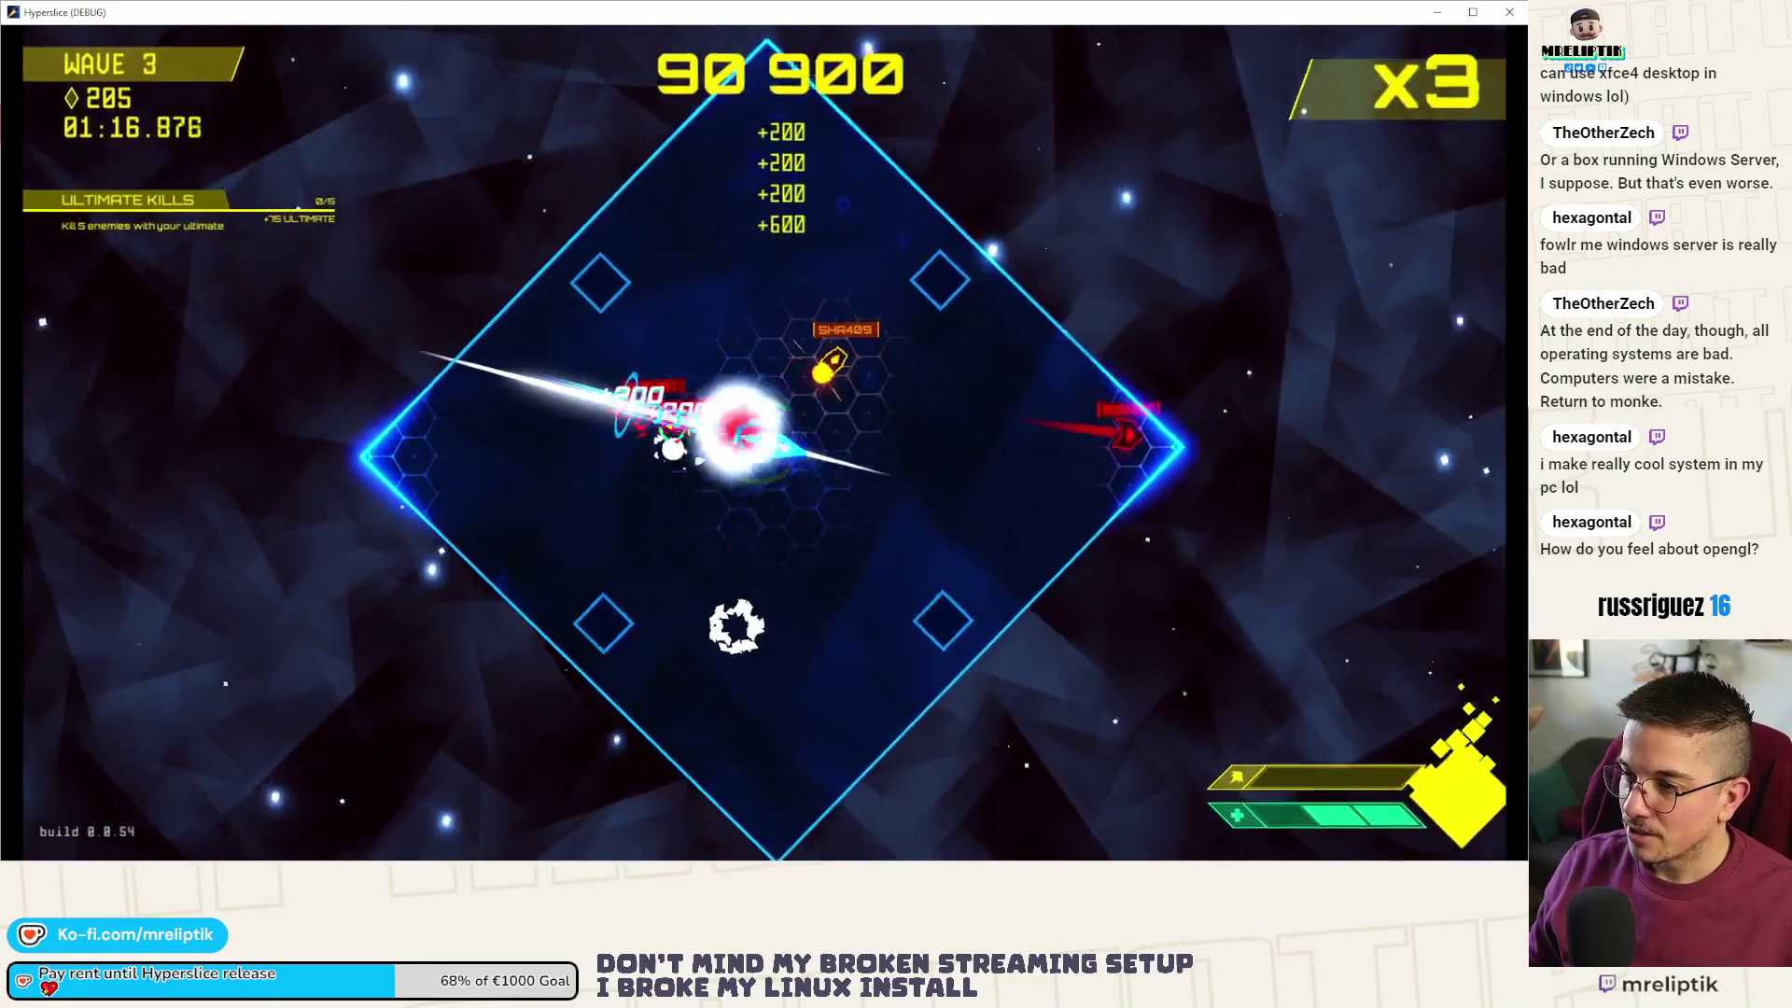
{"action": "key", "text": "s"}
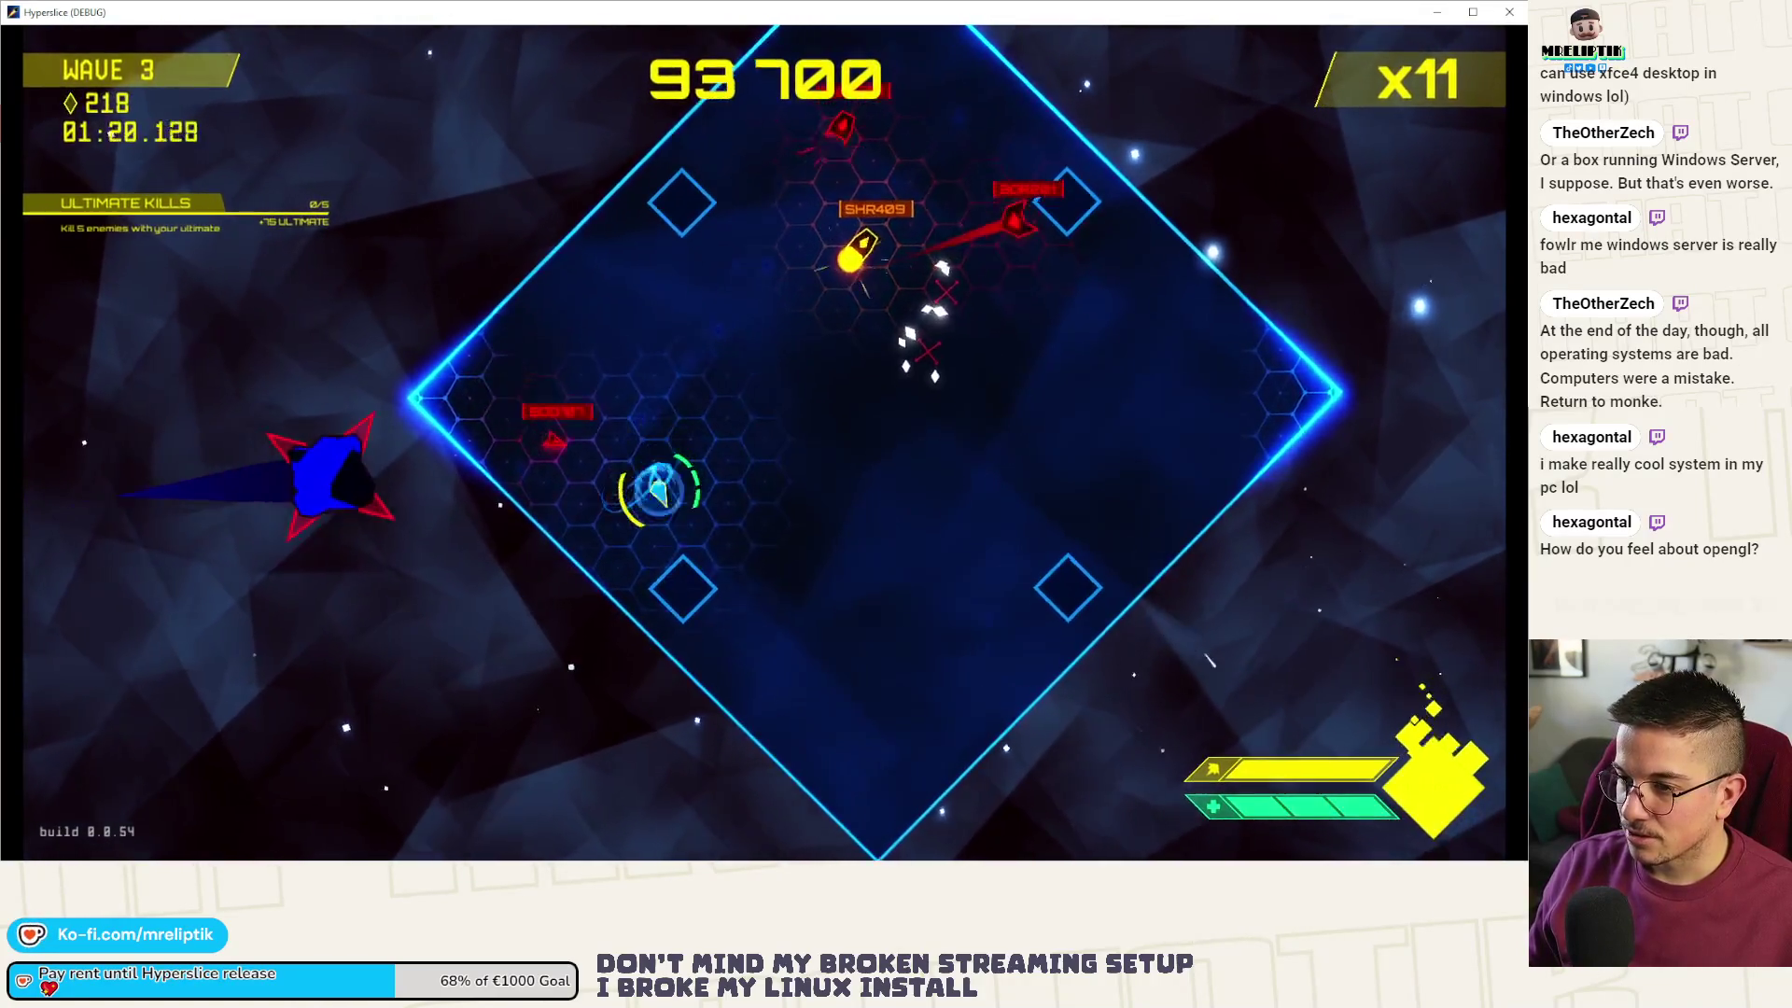
{"action": "key", "text": "w"}
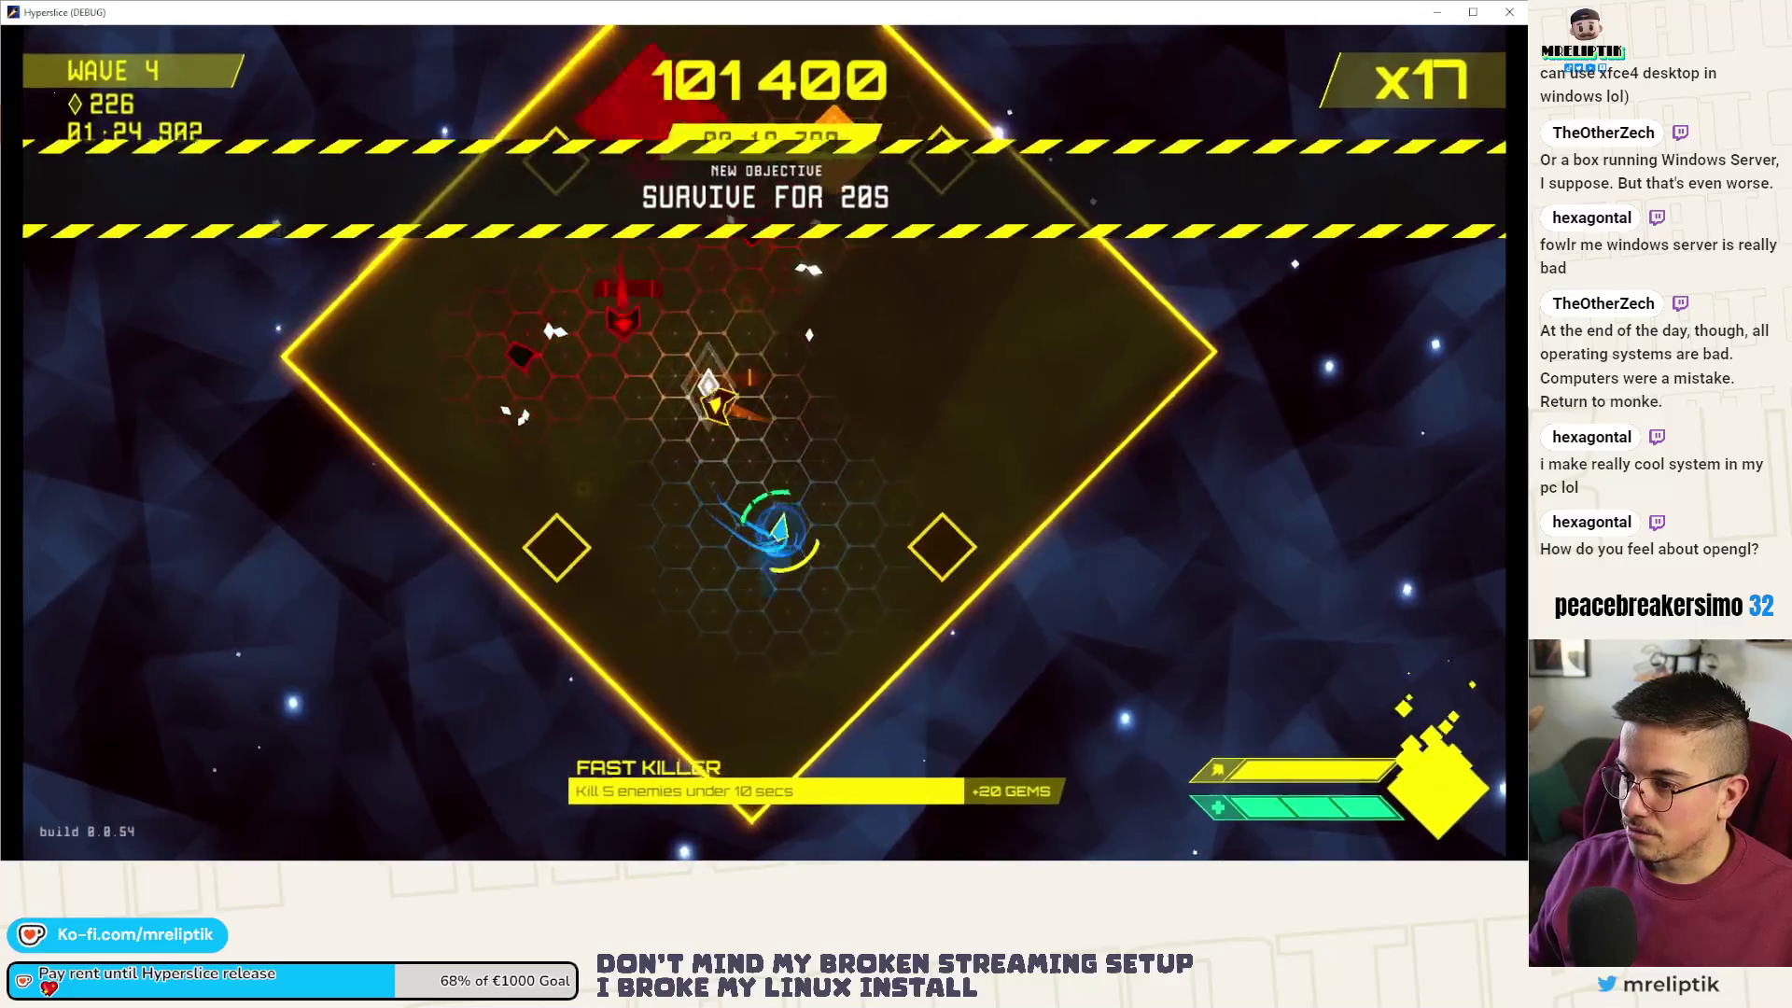
- Keep dashing through enemies to rebuild the combo and survive wave 4
{"action": "key", "text": "d"}
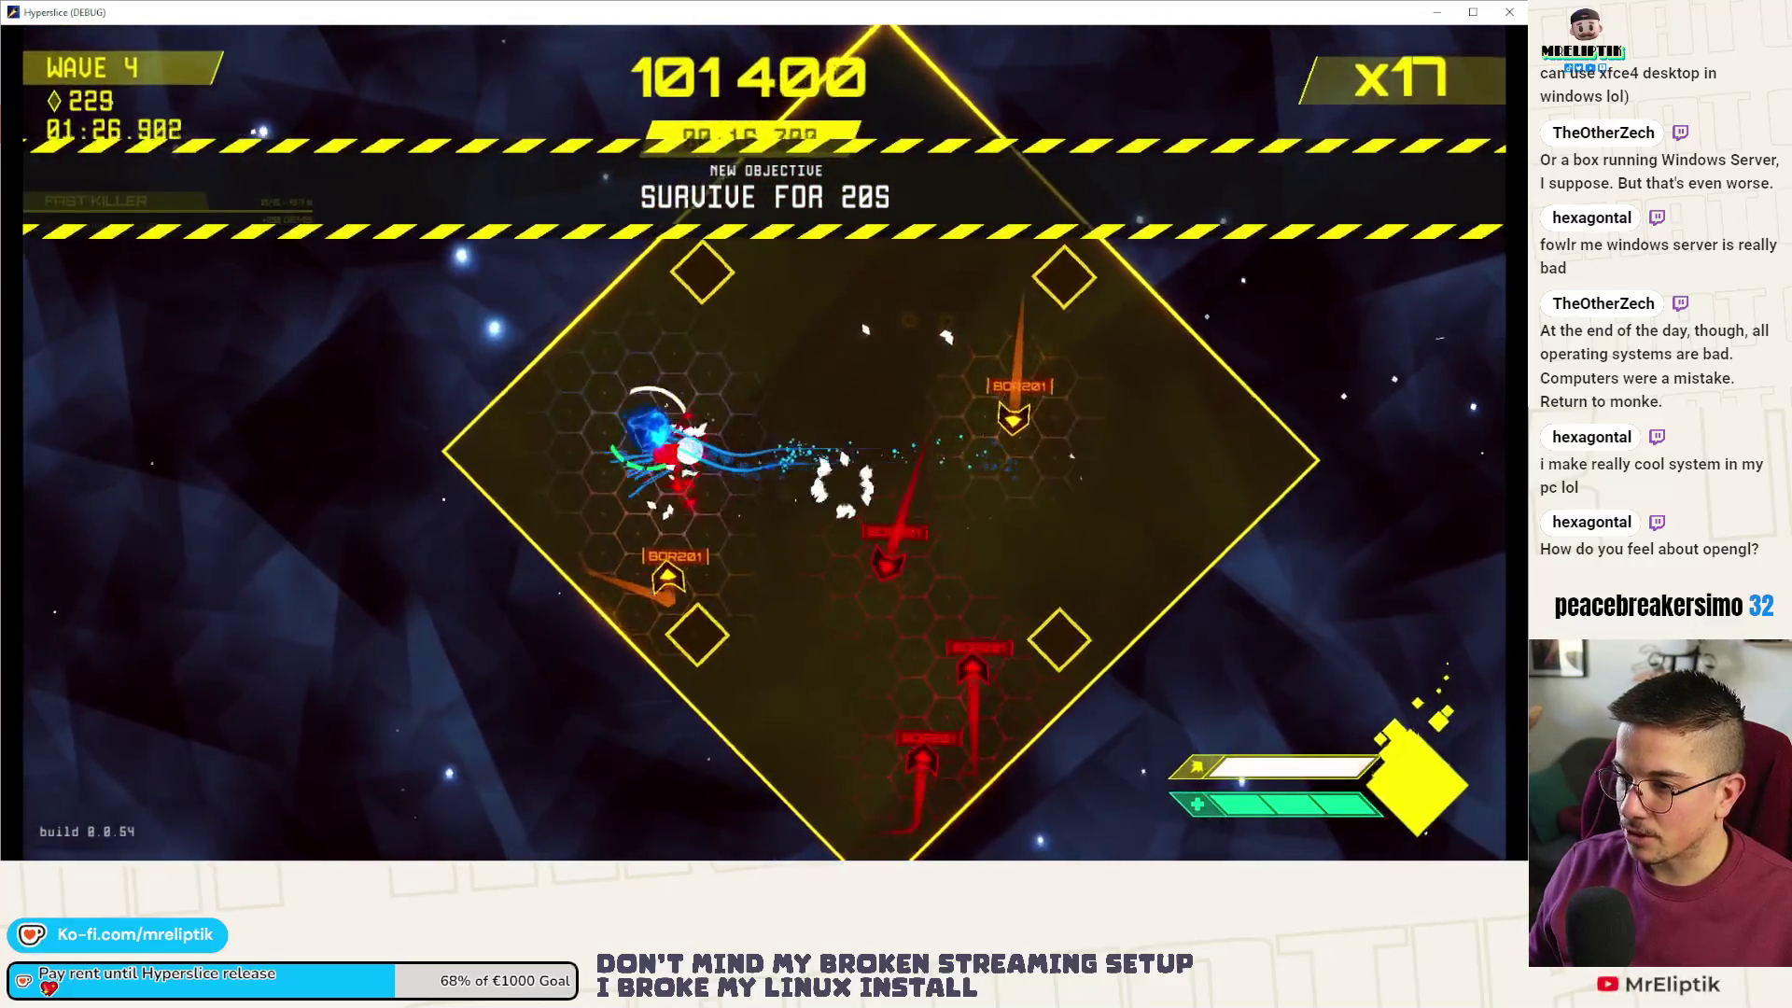
{"action": "key", "text": "d"}
{"action": "key", "text": "d"}
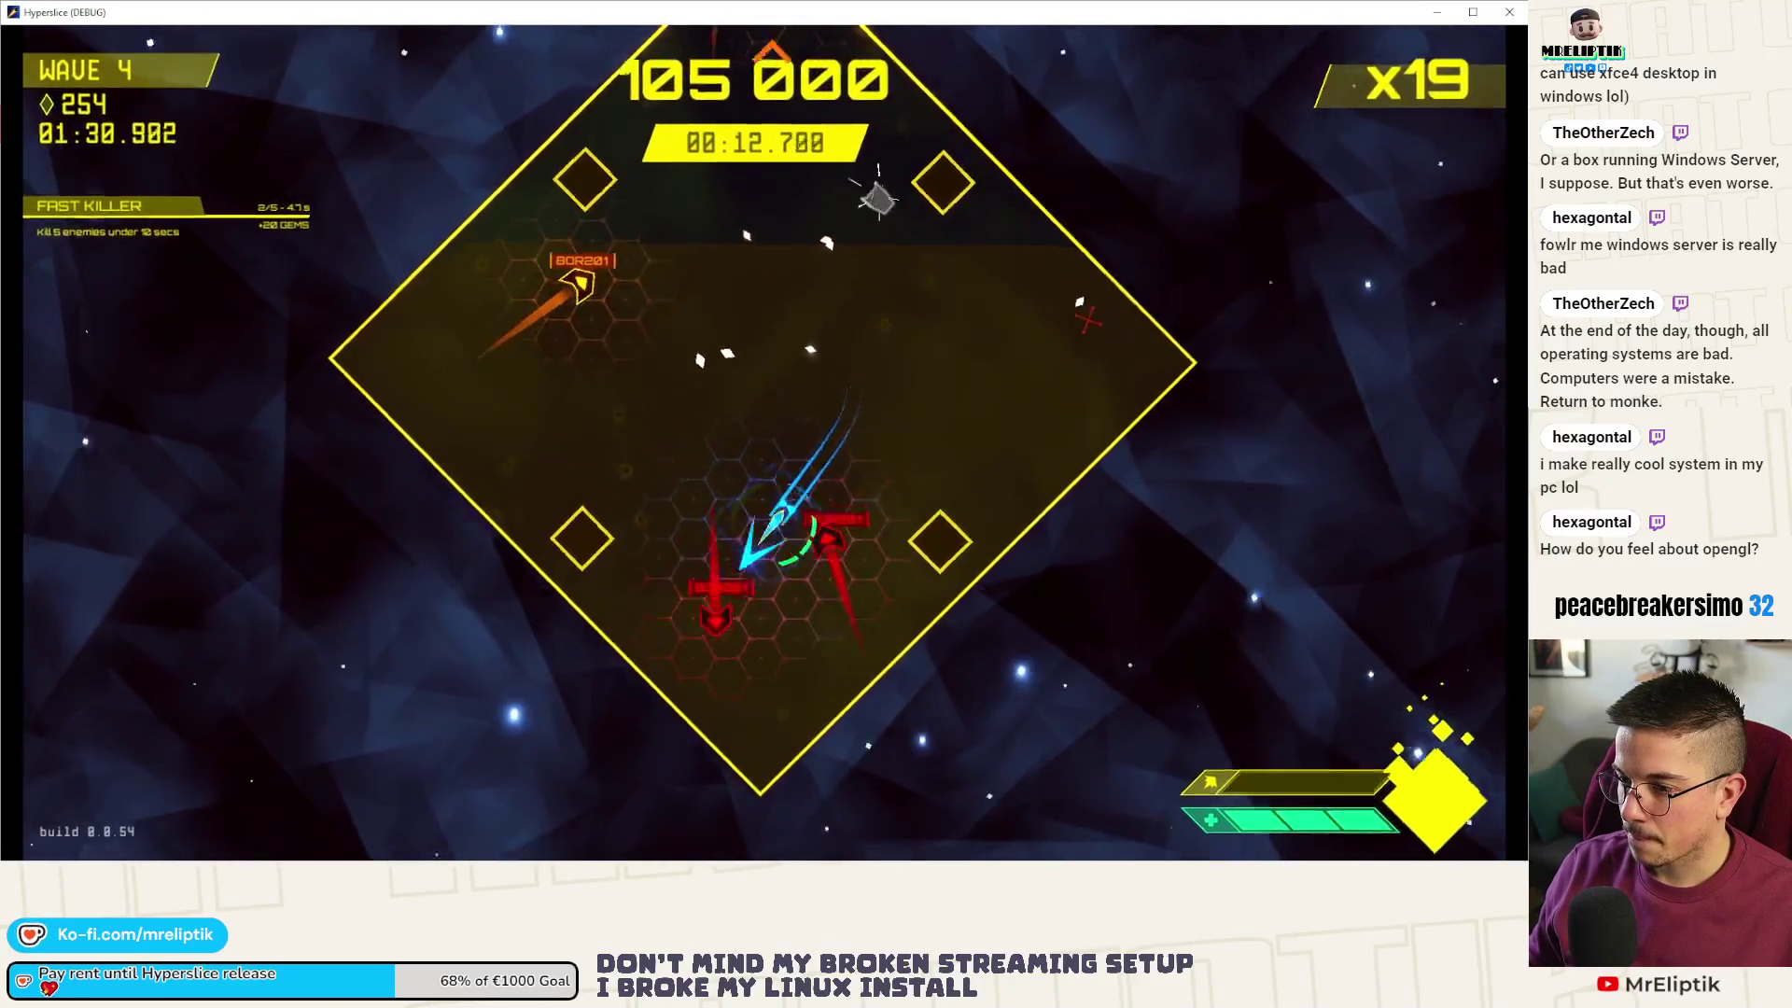
{"action": "key", "text": "d"}
{"action": "key", "text": "d"}
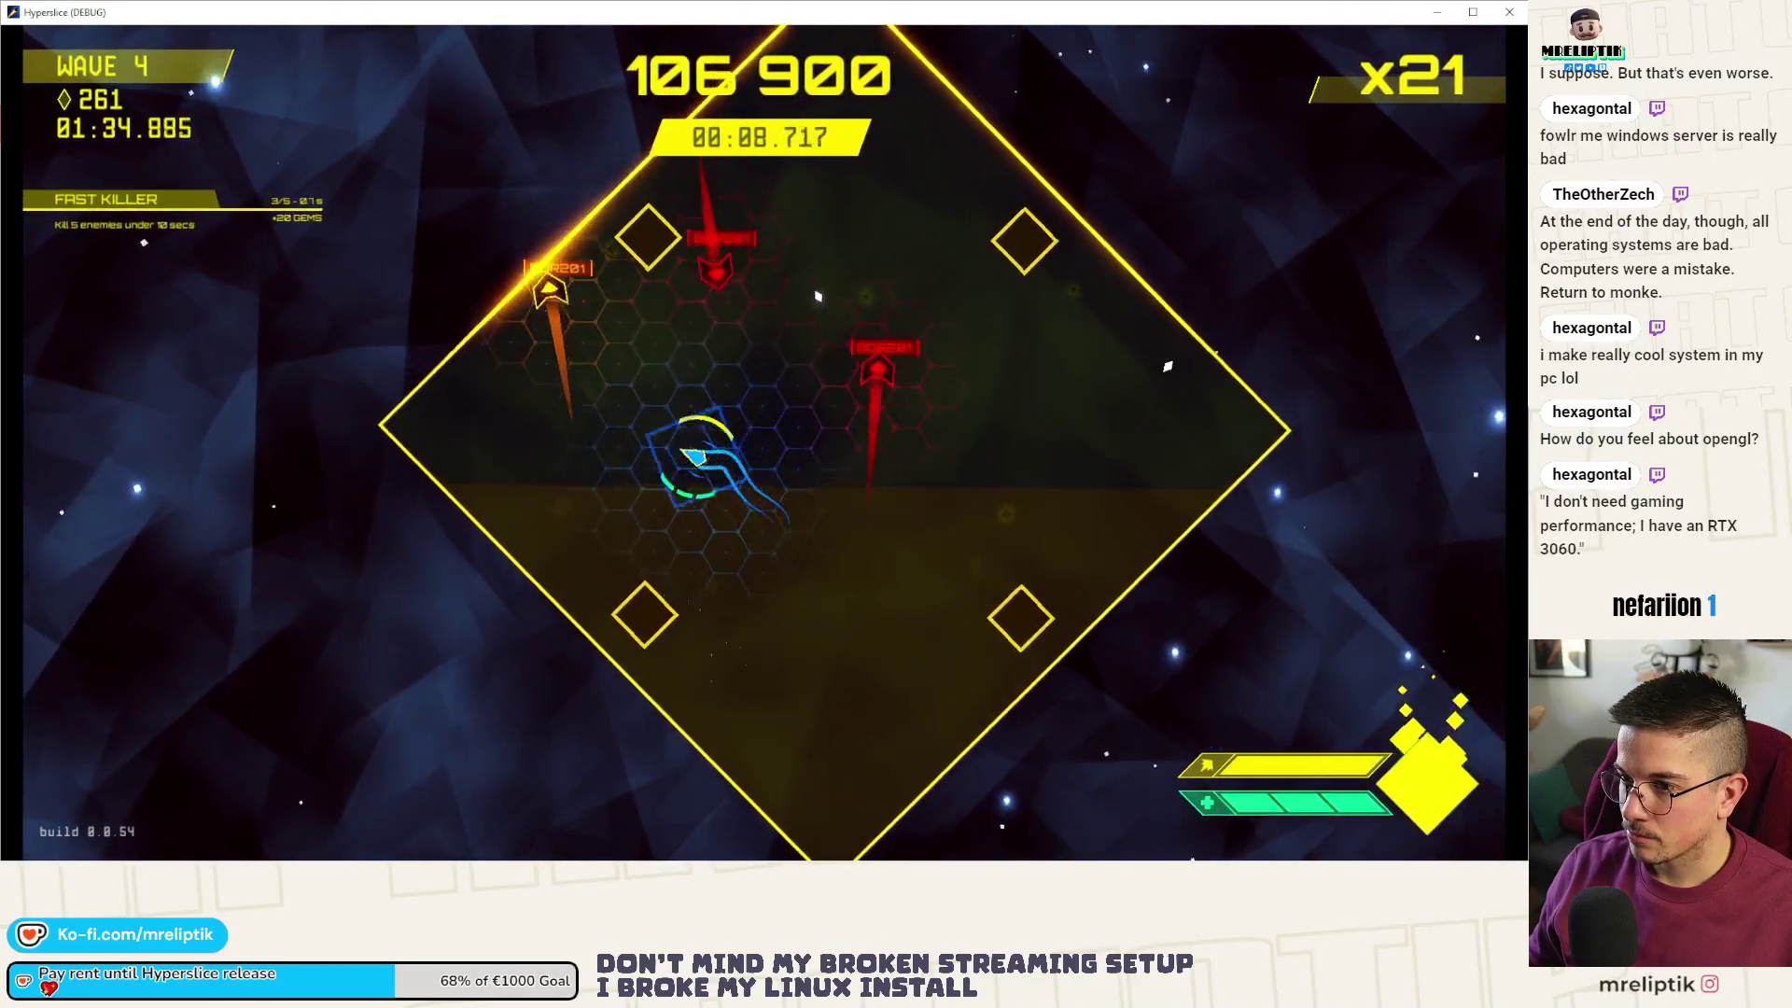
{"action": "key", "text": "d"}
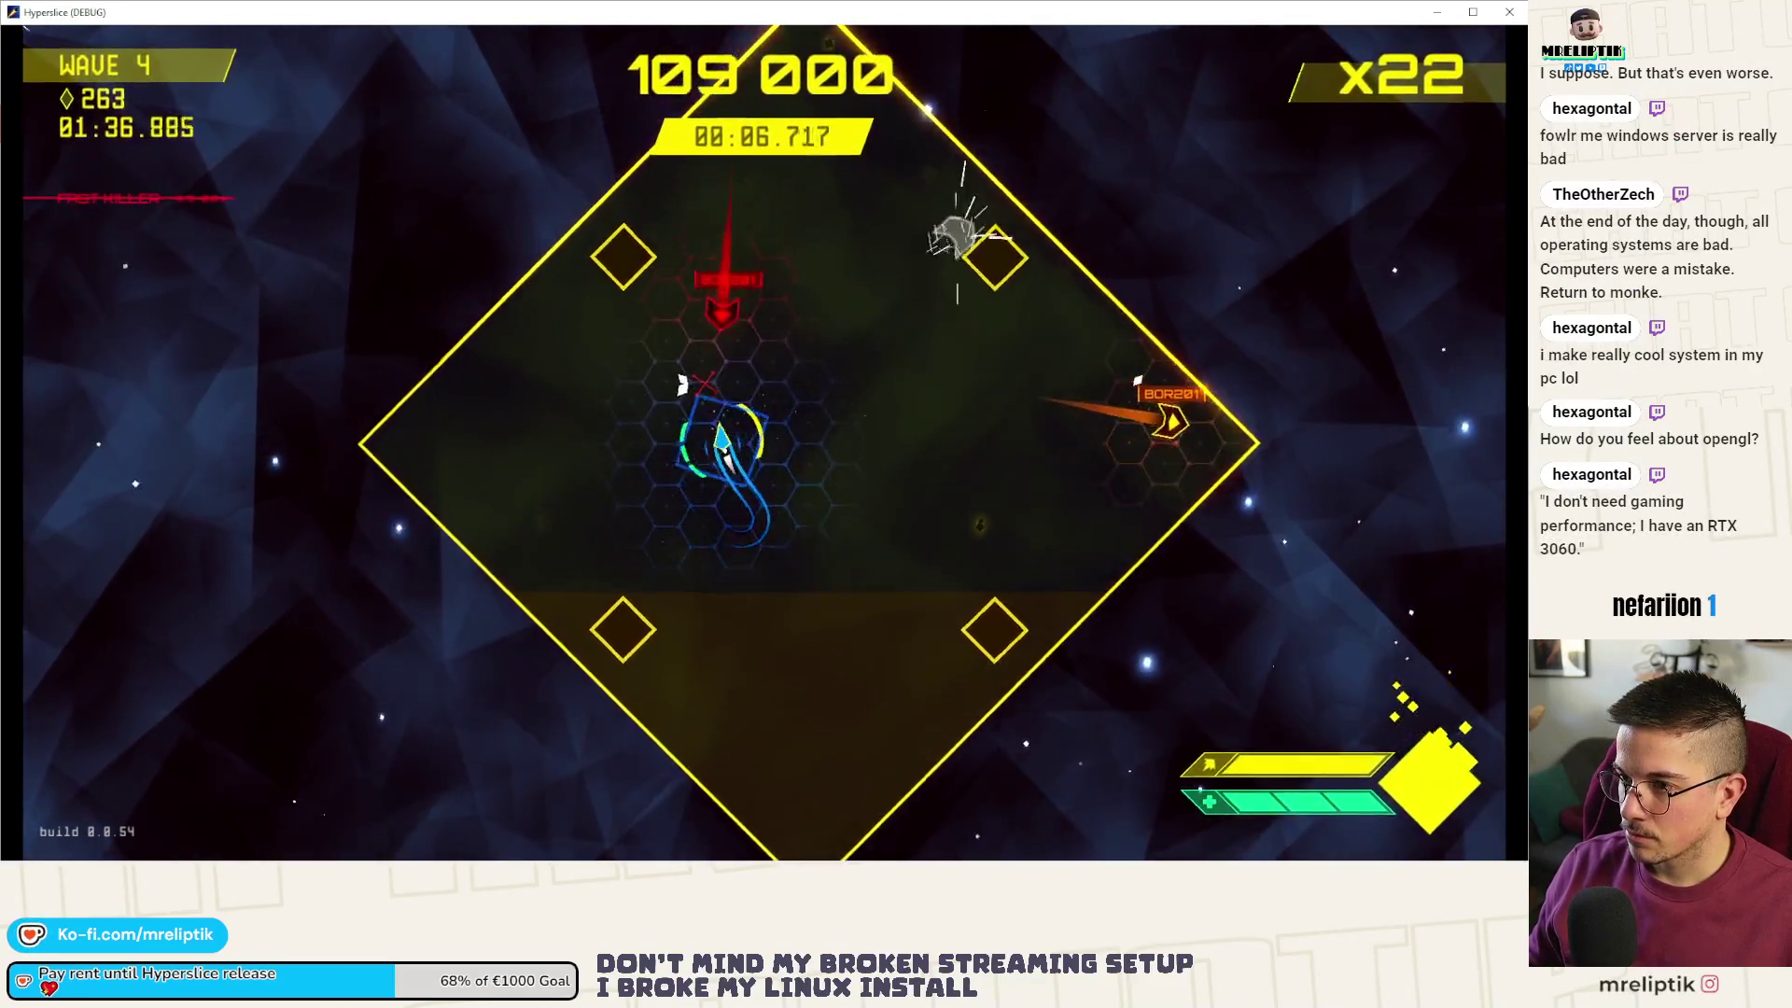
{"action": "key", "text": "d"}
{"action": "key", "text": "d"}
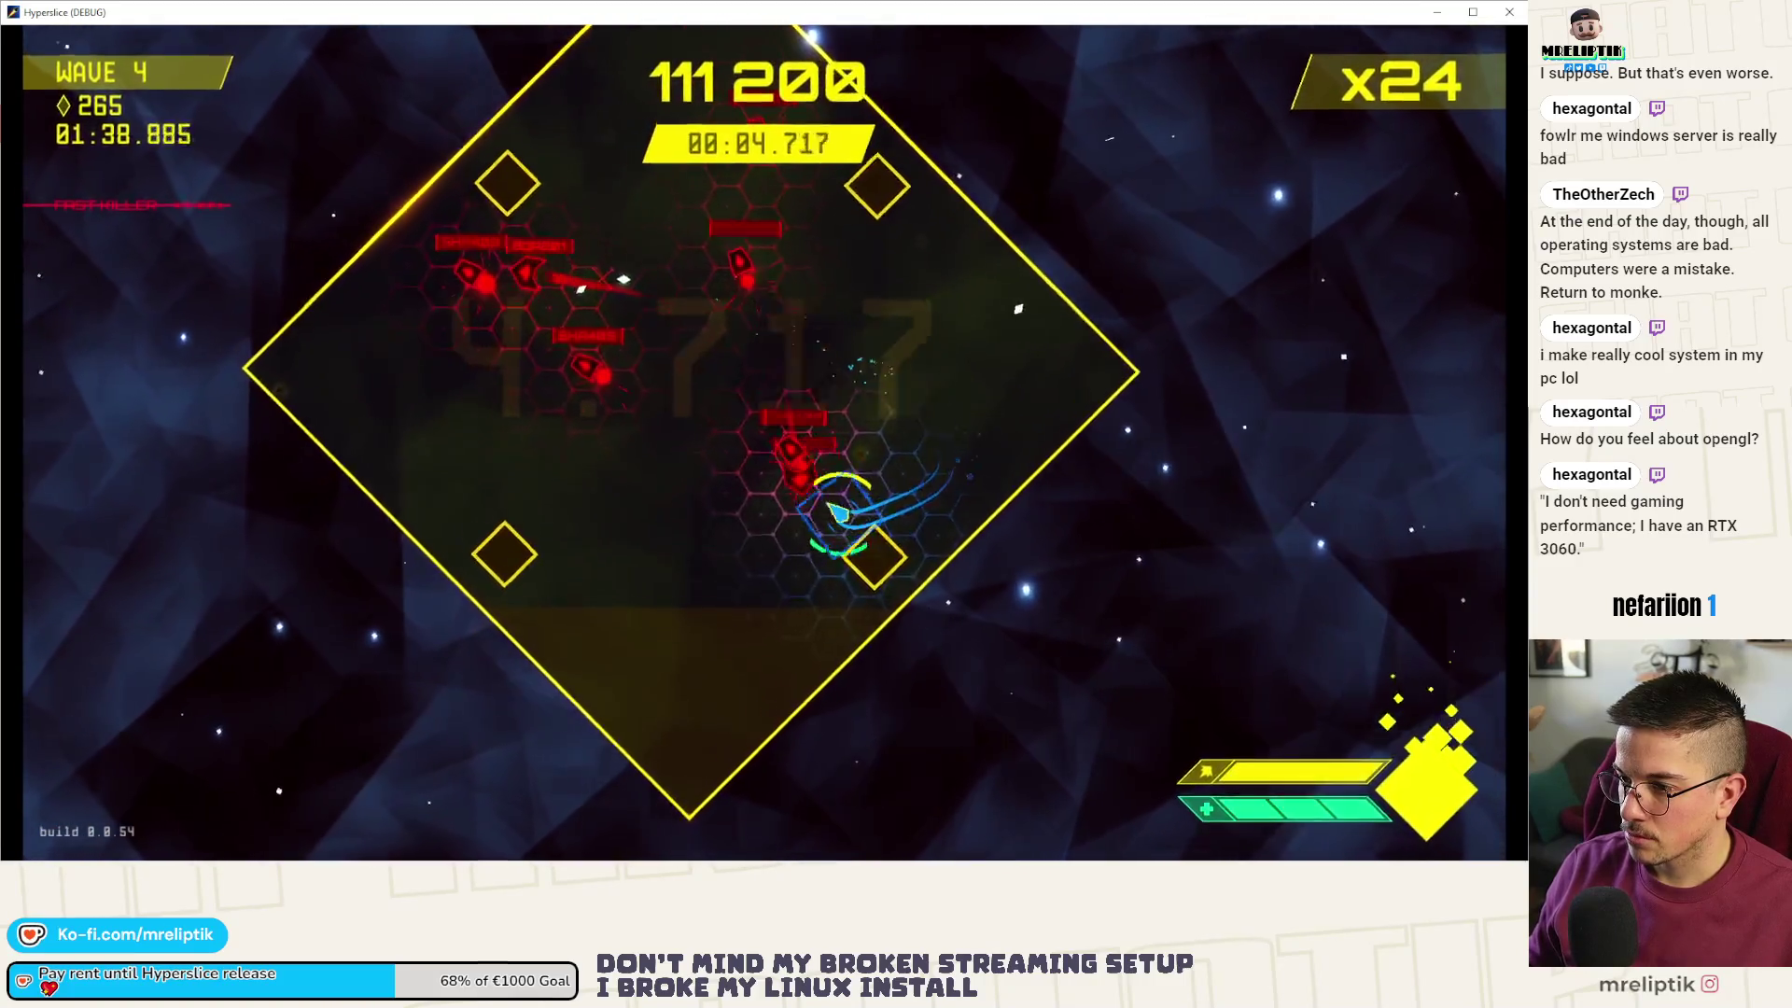
{"action": "key", "text": "d"}
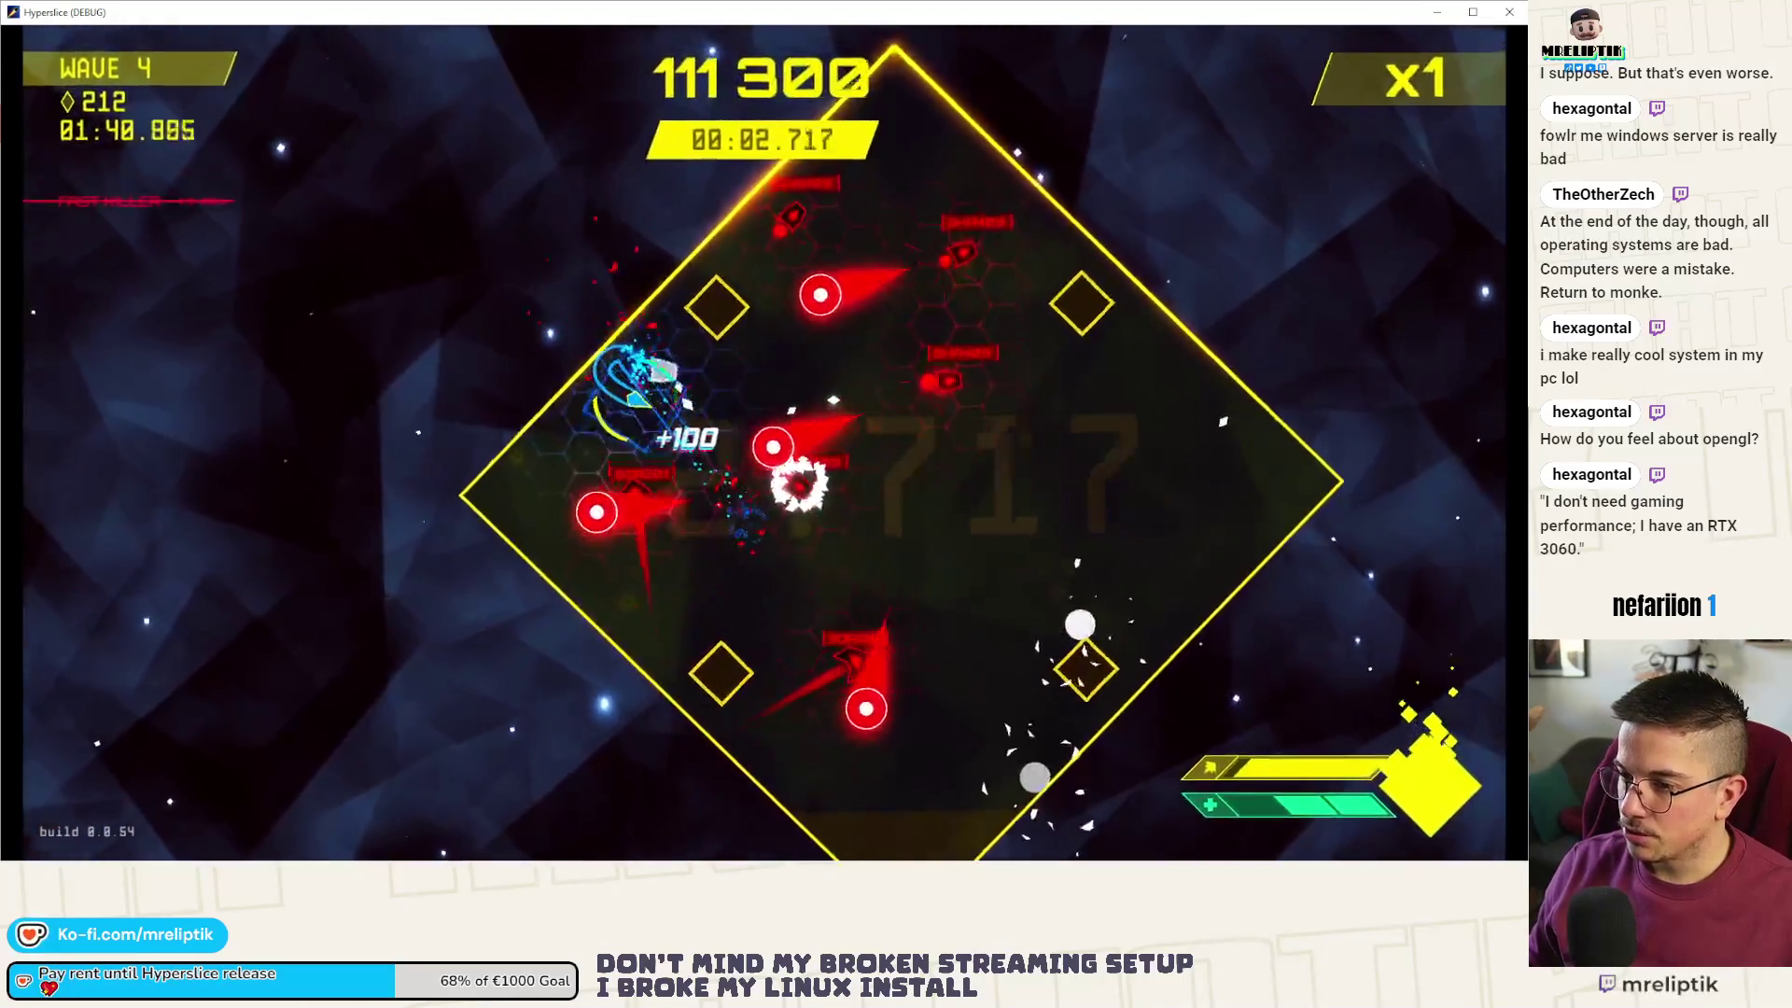
{"action": "key", "text": "d"}
{"action": "key", "text": "d"}
{"action": "key", "text": "d"}
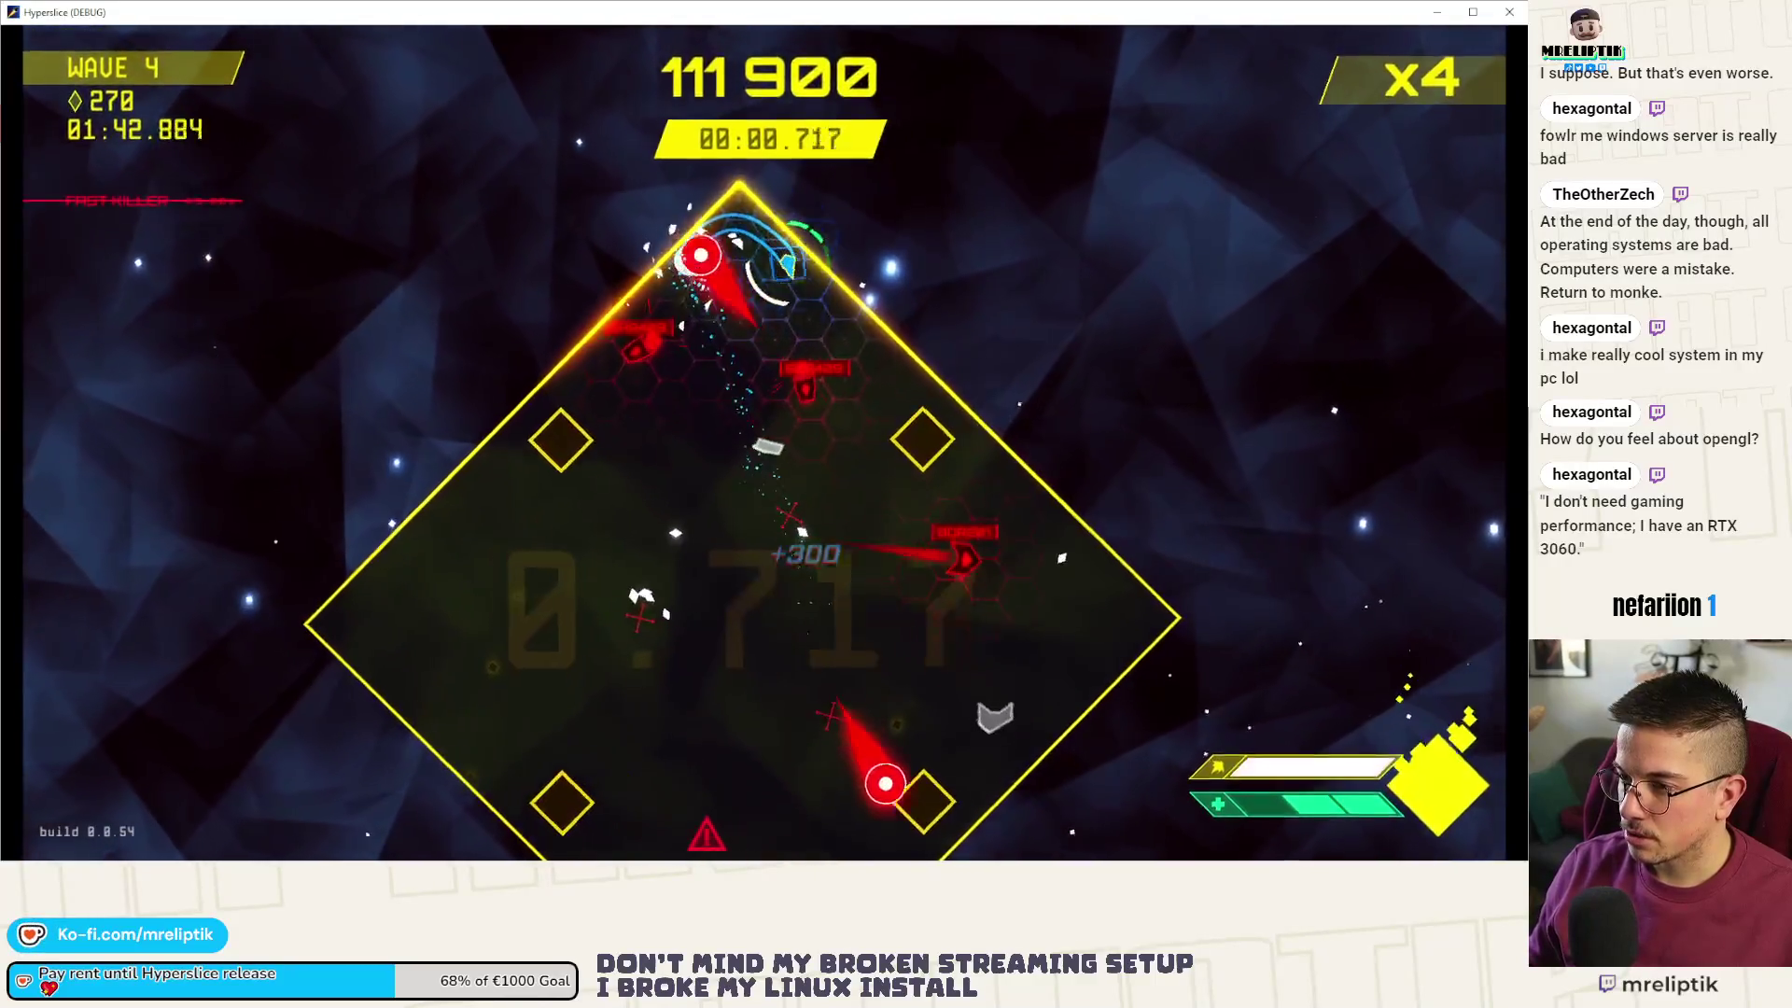
{"action": "key", "text": "d"}
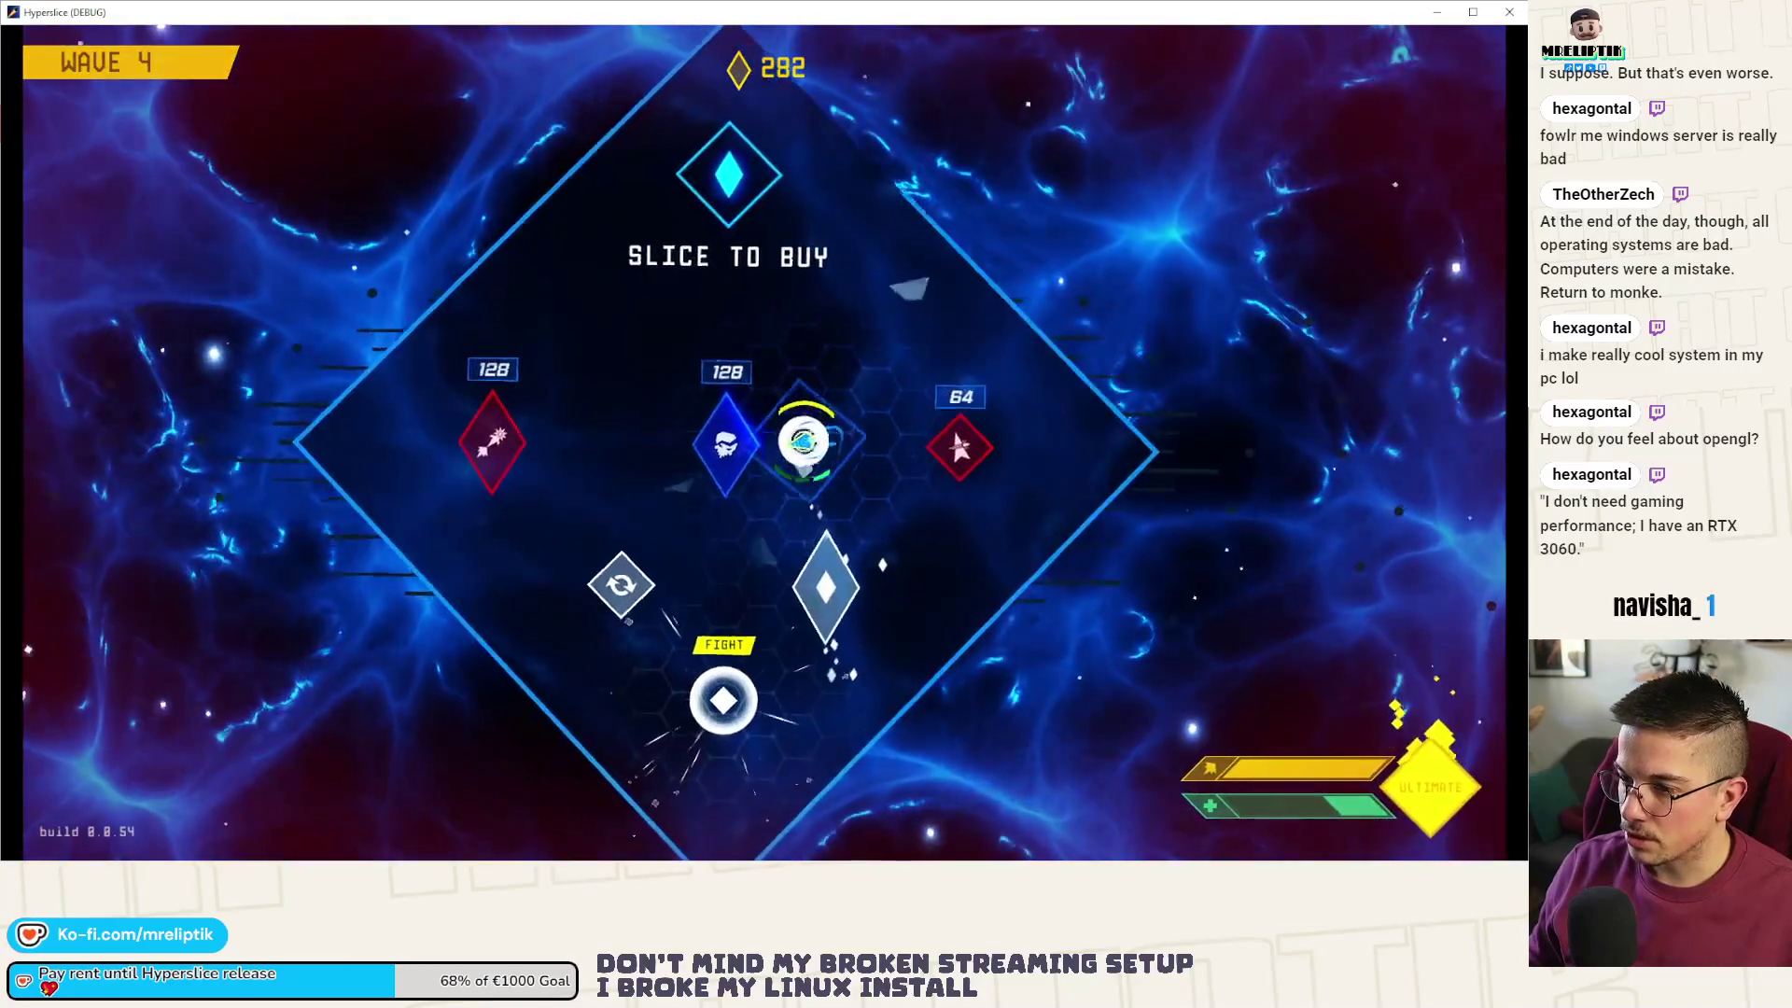
- Buy the Death defier upgrade in the shop and start the next wave
{"action": "key", "text": "d"}
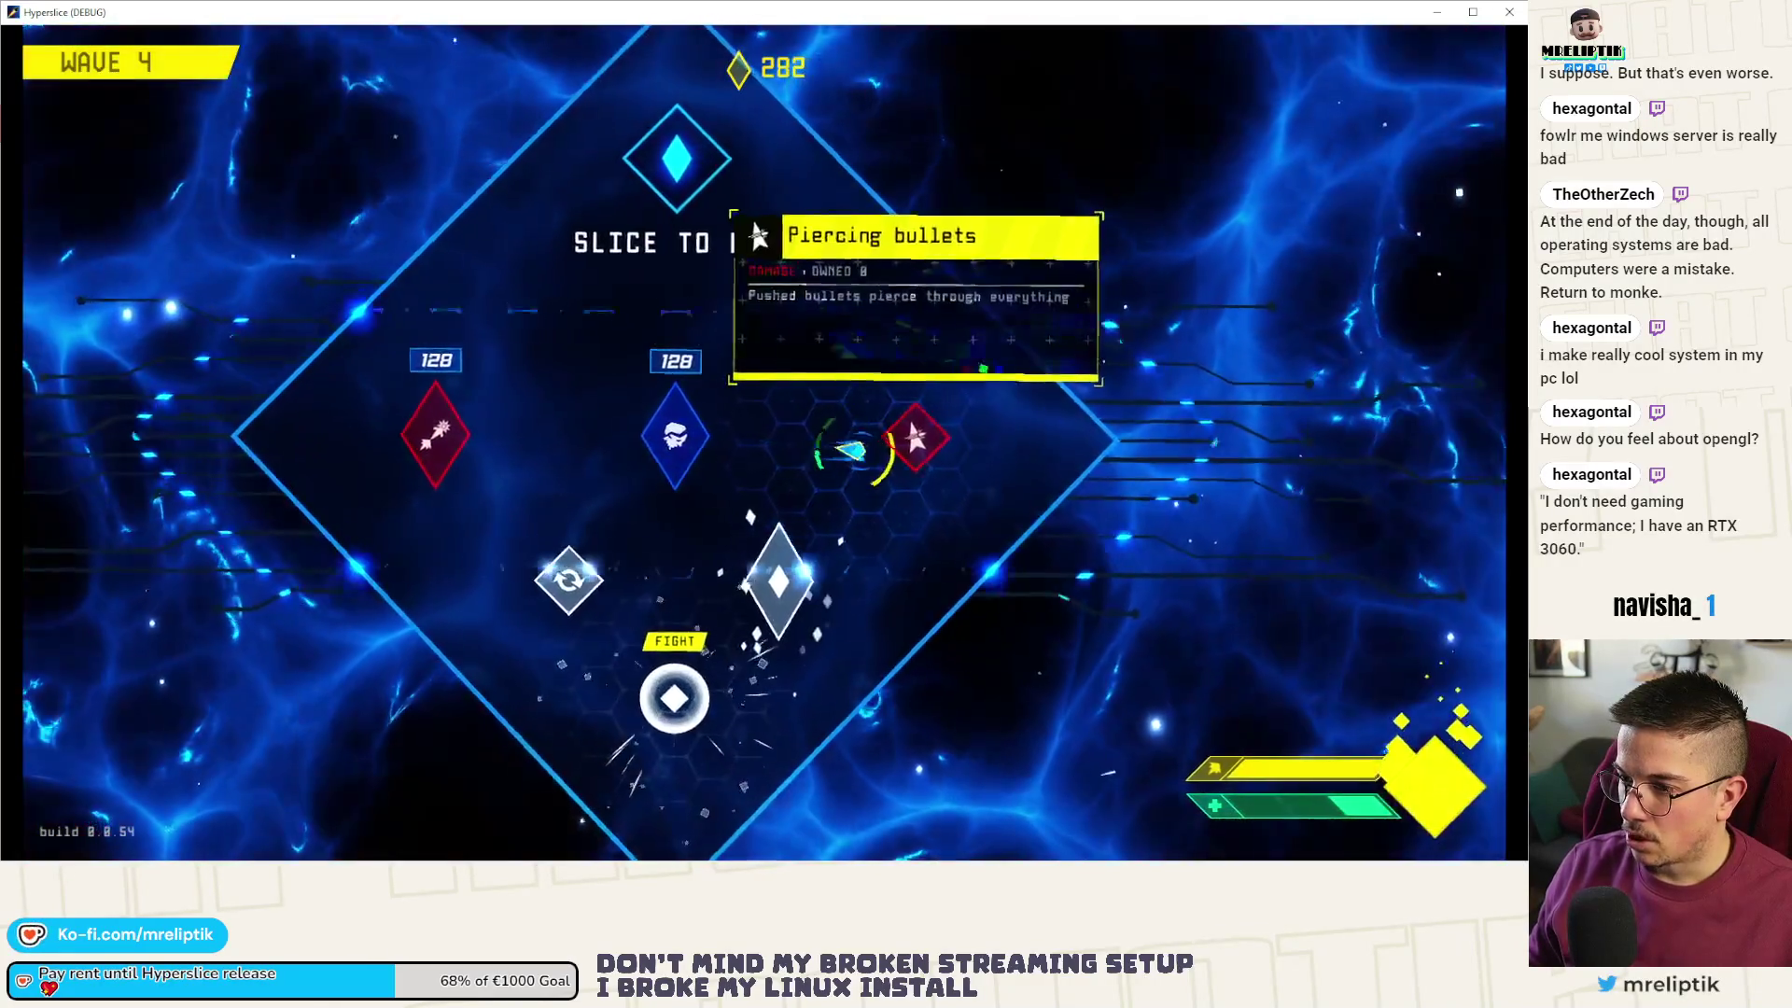
{"action": "key", "text": "a"}
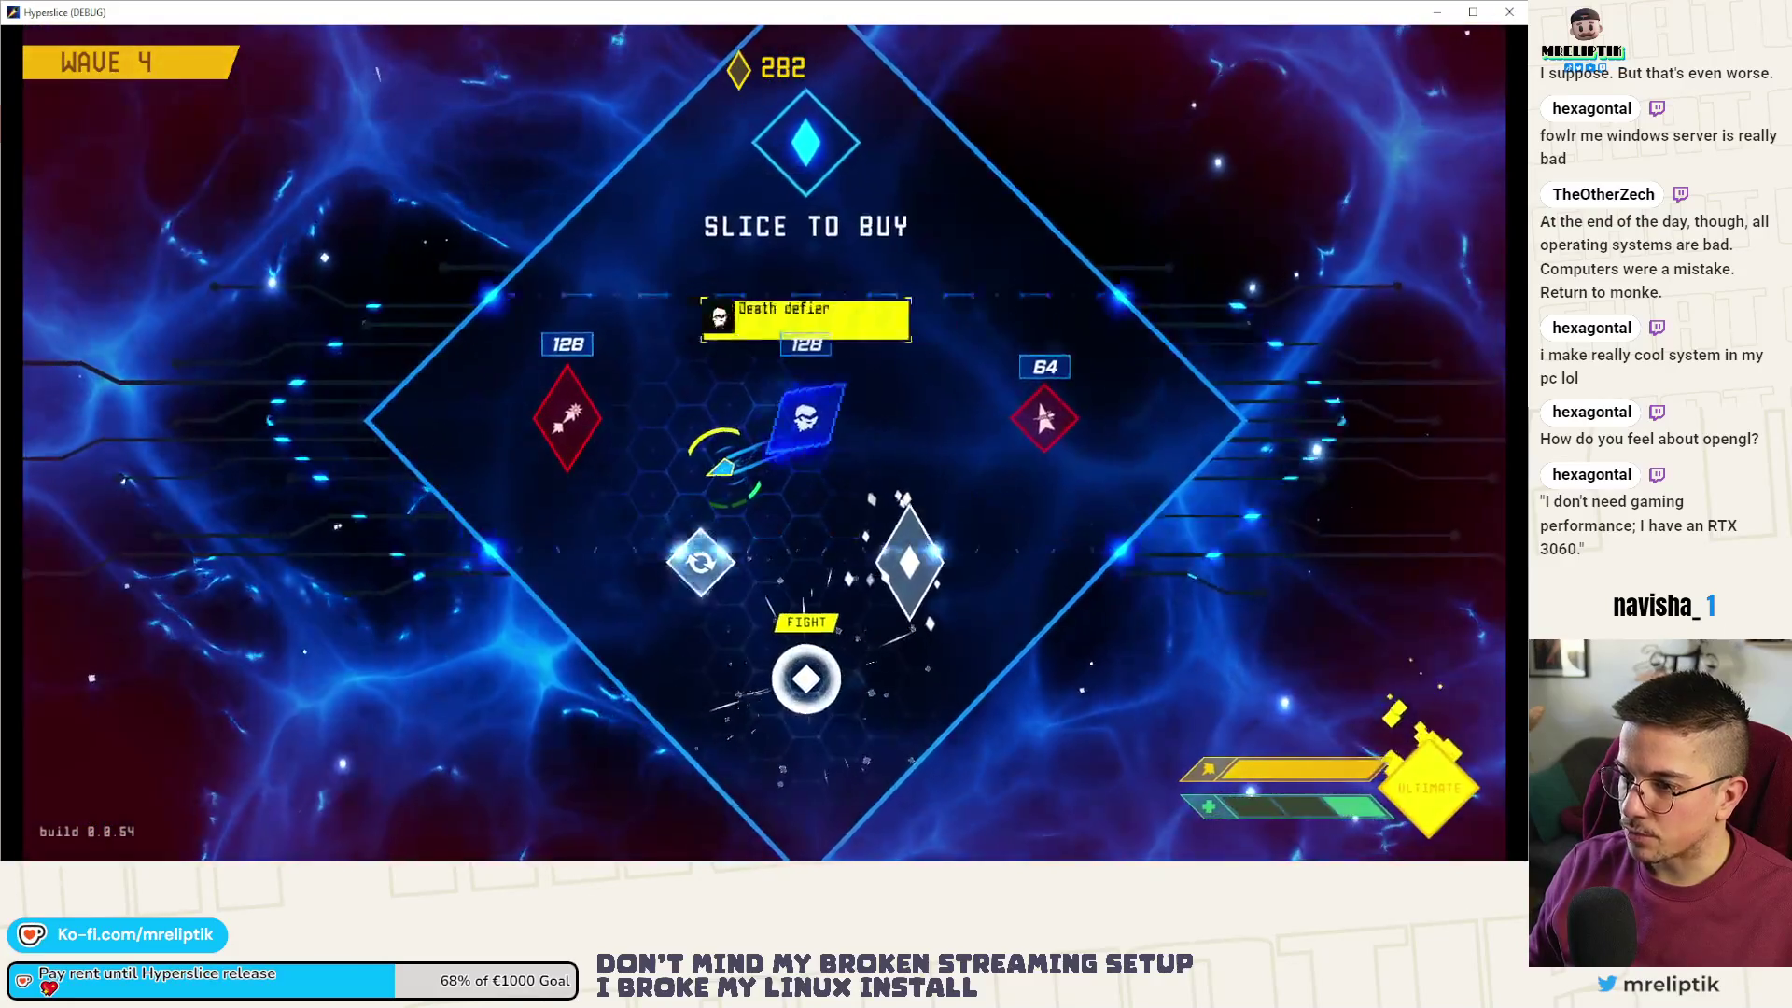
{"action": "key", "text": "d"}
{"action": "key", "text": "s"}
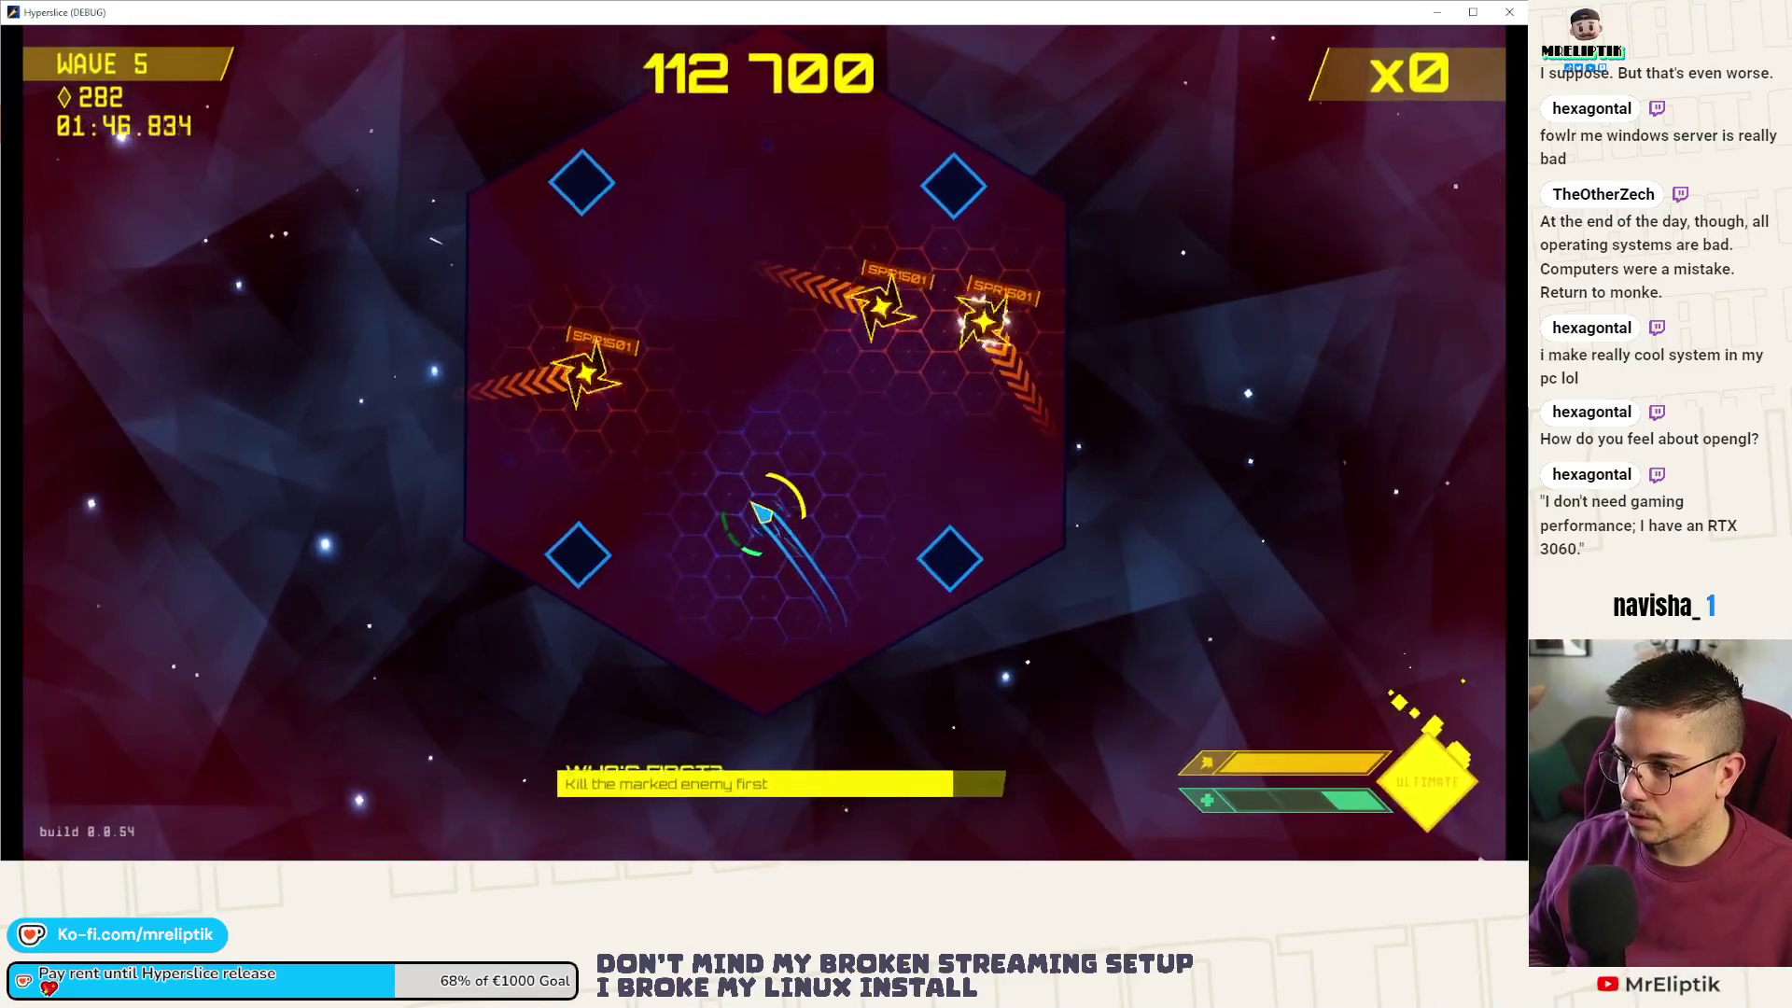
- Dash through the marked enemies and fire the ultimate until the run ends
{"action": "key", "text": "a"}
{"action": "key", "text": "w"}
{"action": "key", "text": "w"}
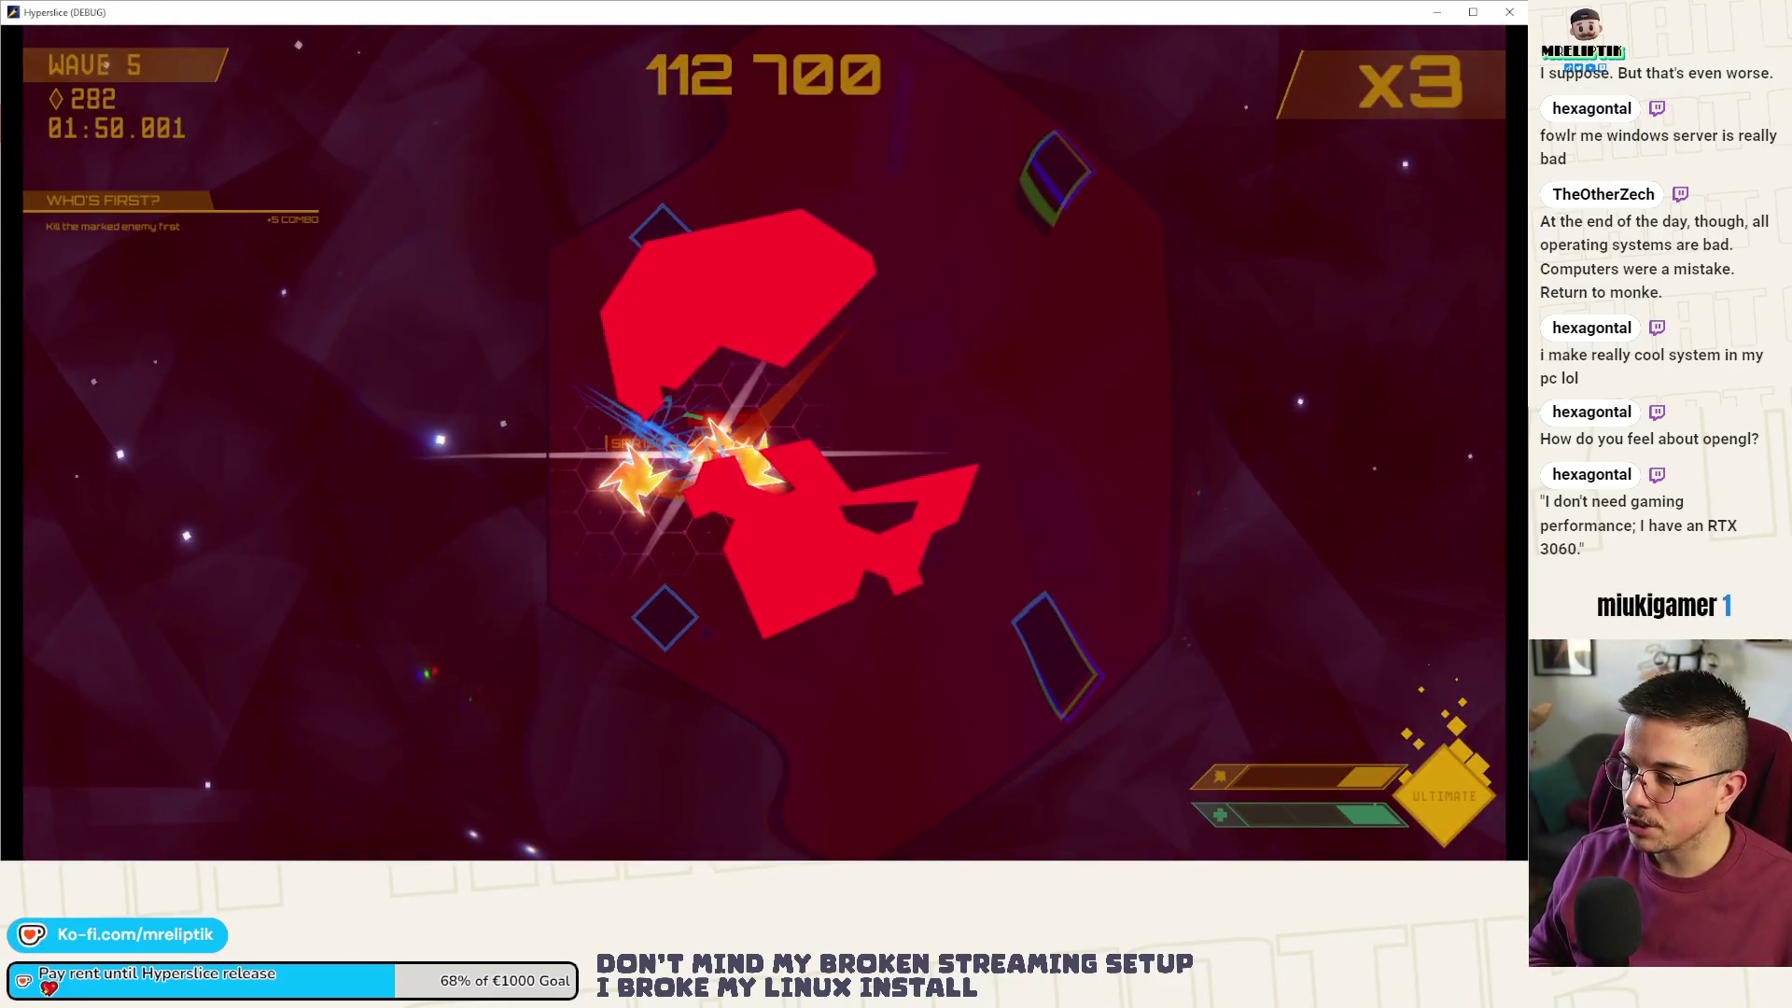
{"action": "key", "text": "d"}
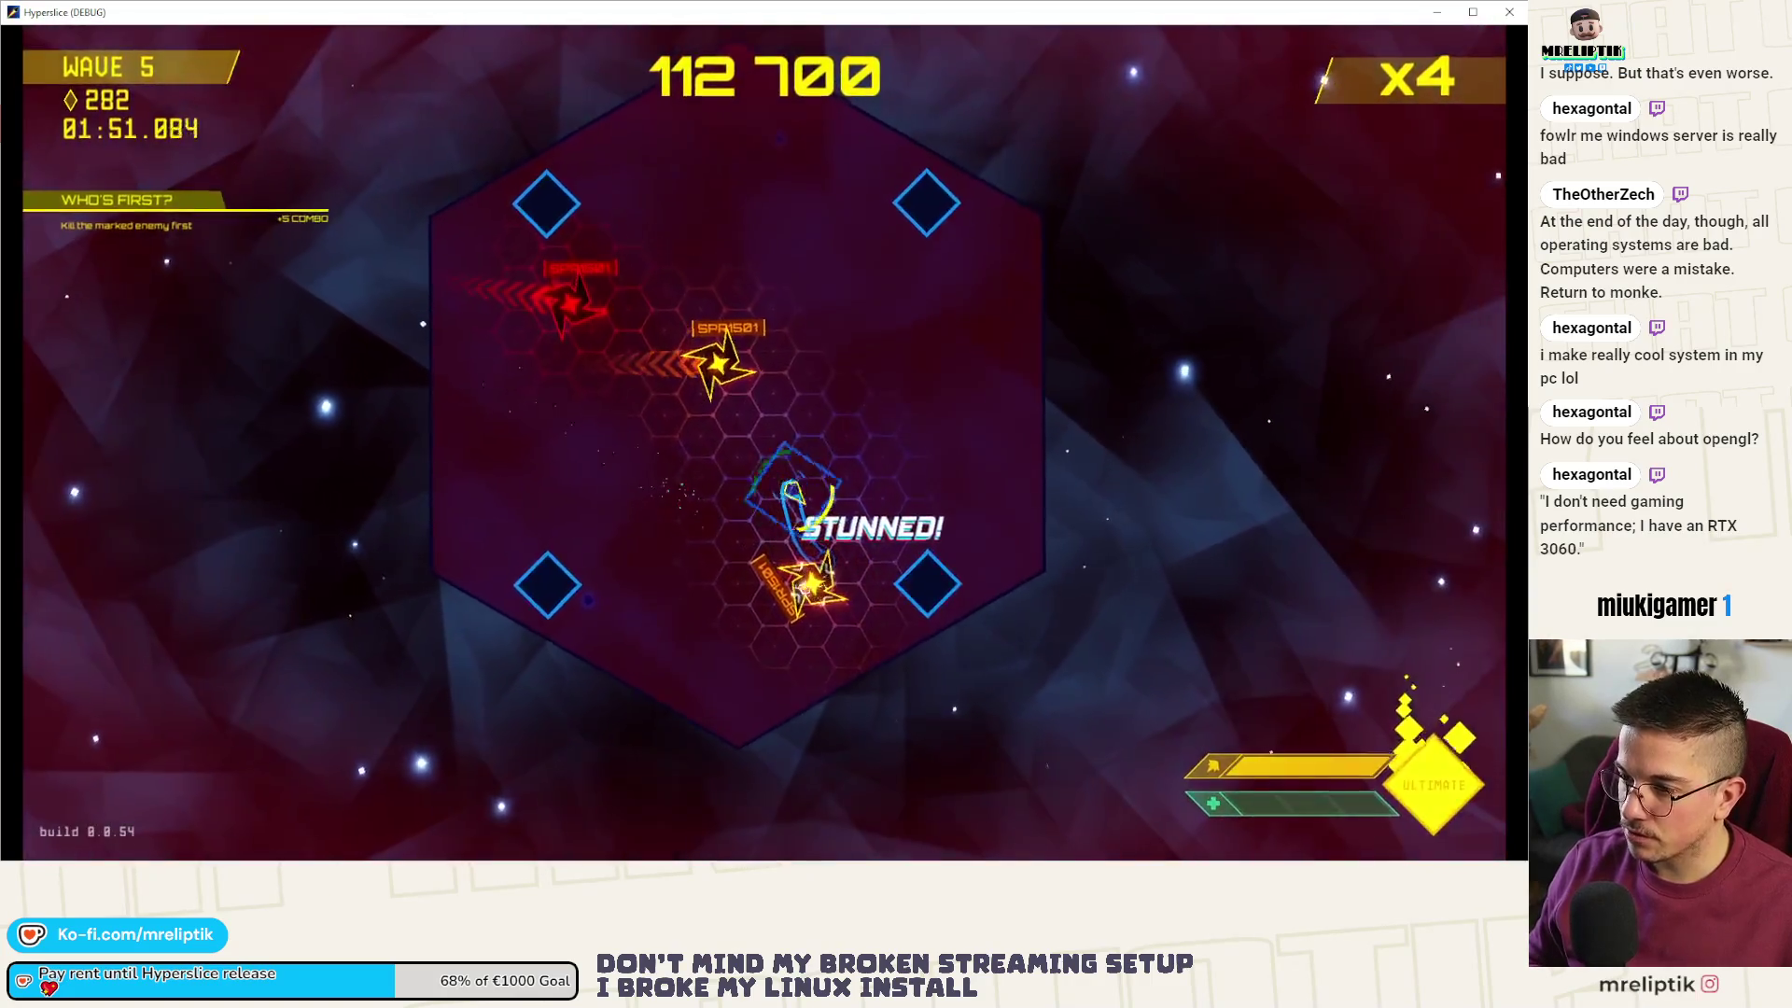
{"action": "key", "text": "space"}
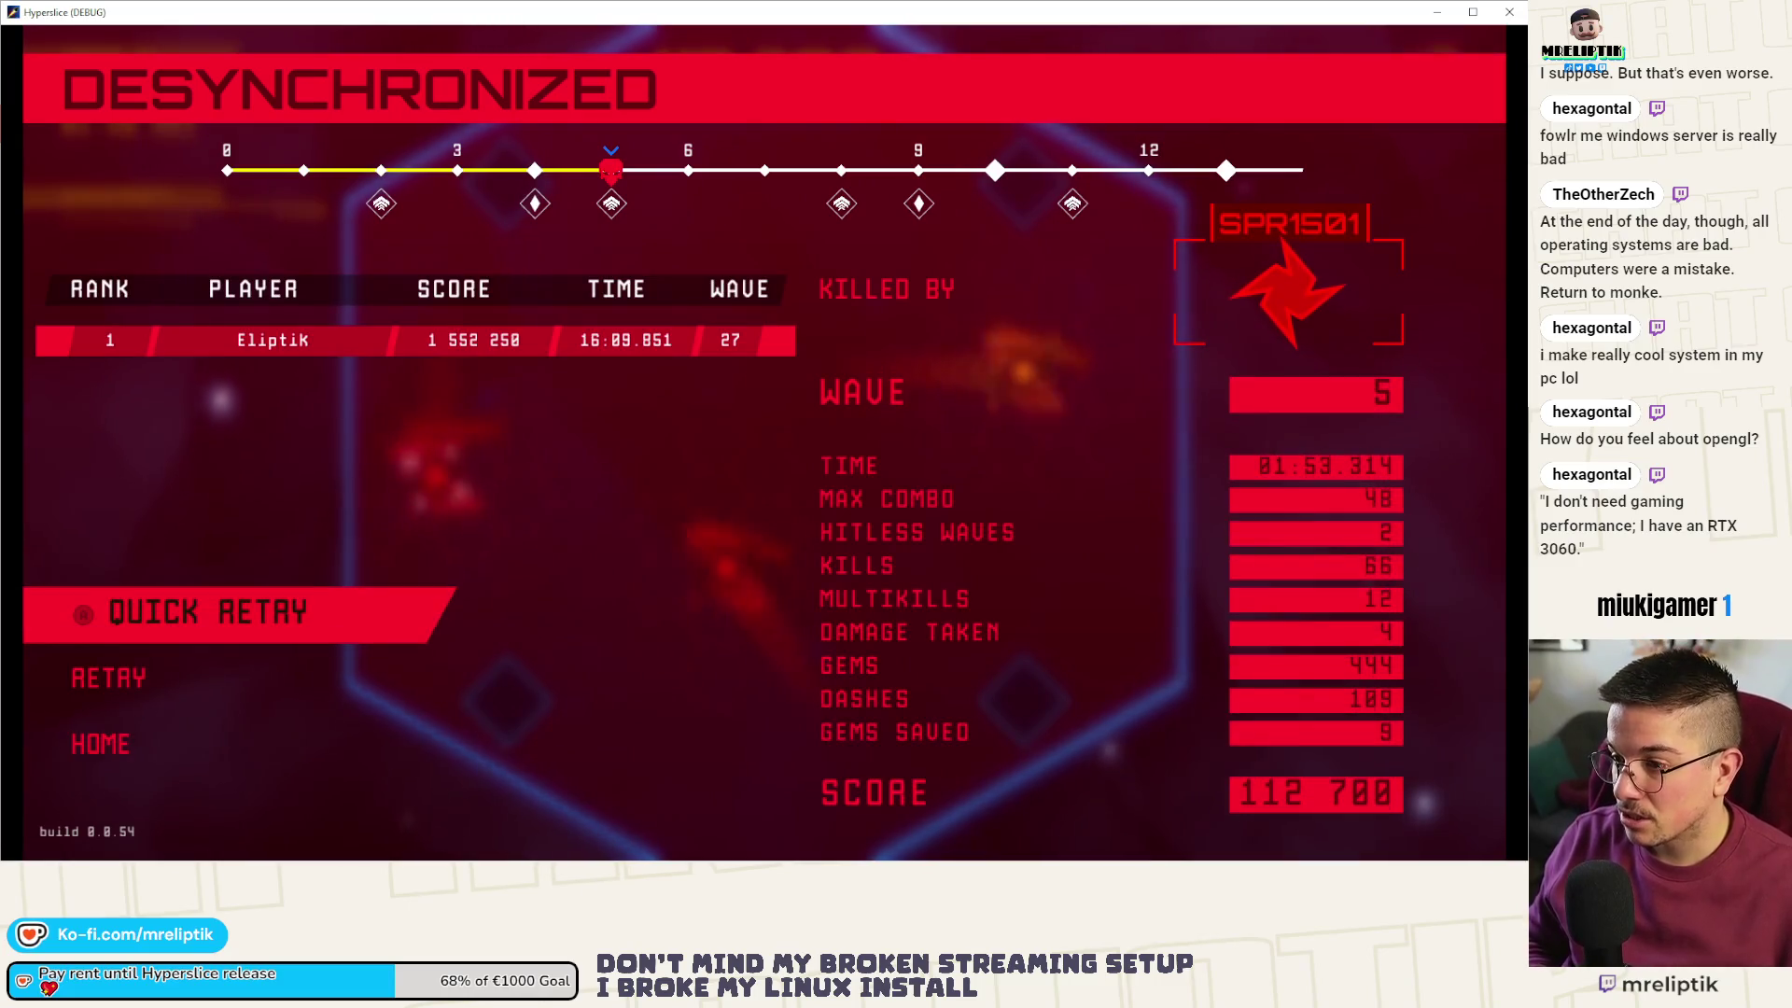
- Quick-retry a fresh run, play into wave 1, pause, and return to Godot
{"action": "key", "text": "r"}
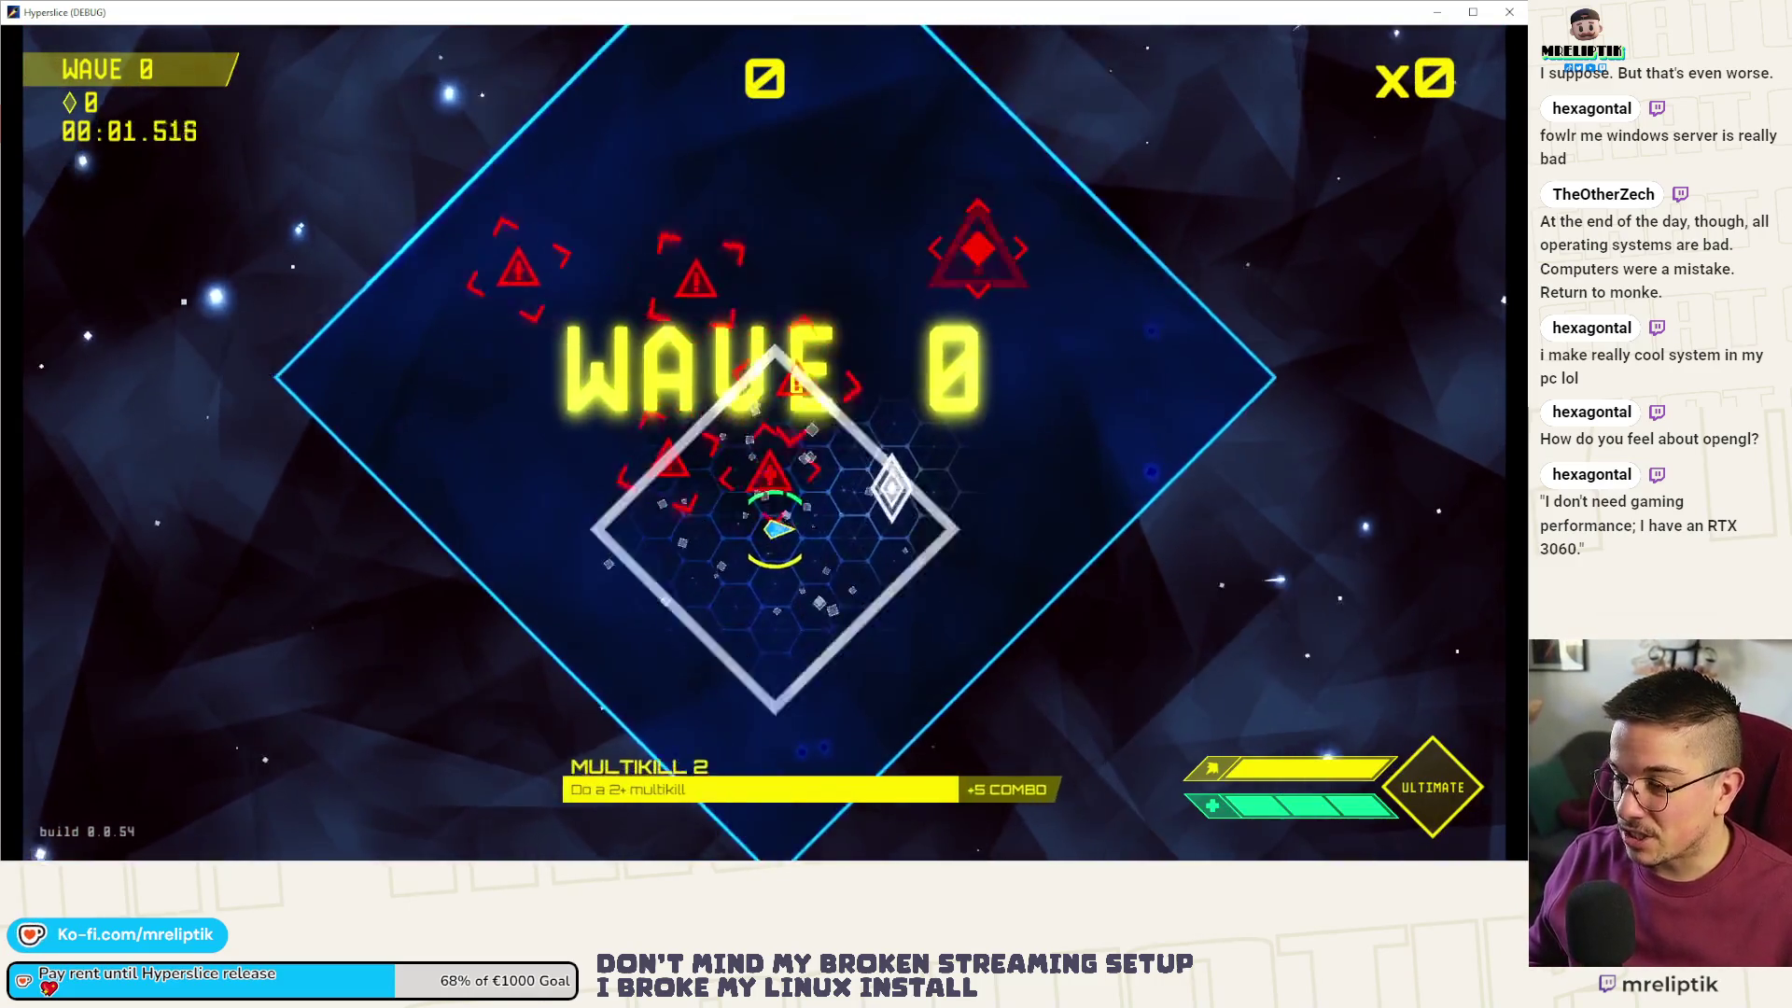
{"action": "key", "text": "space"}
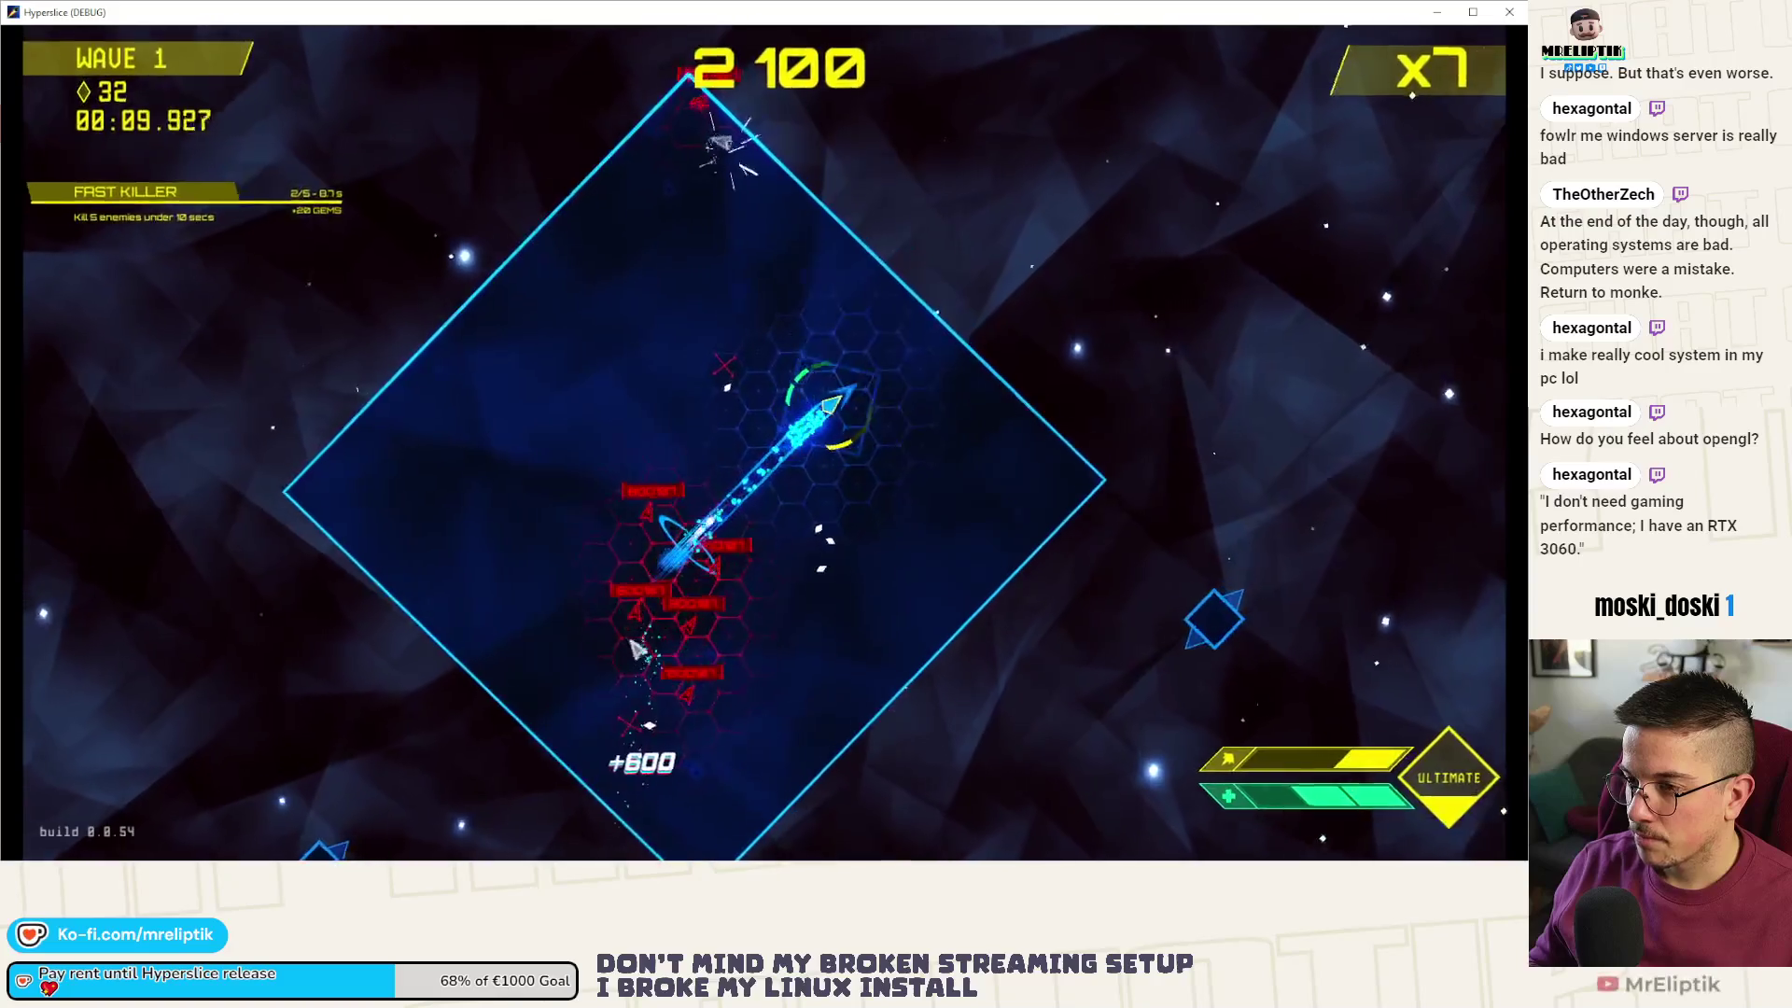
{"action": "key", "text": "Escape"}
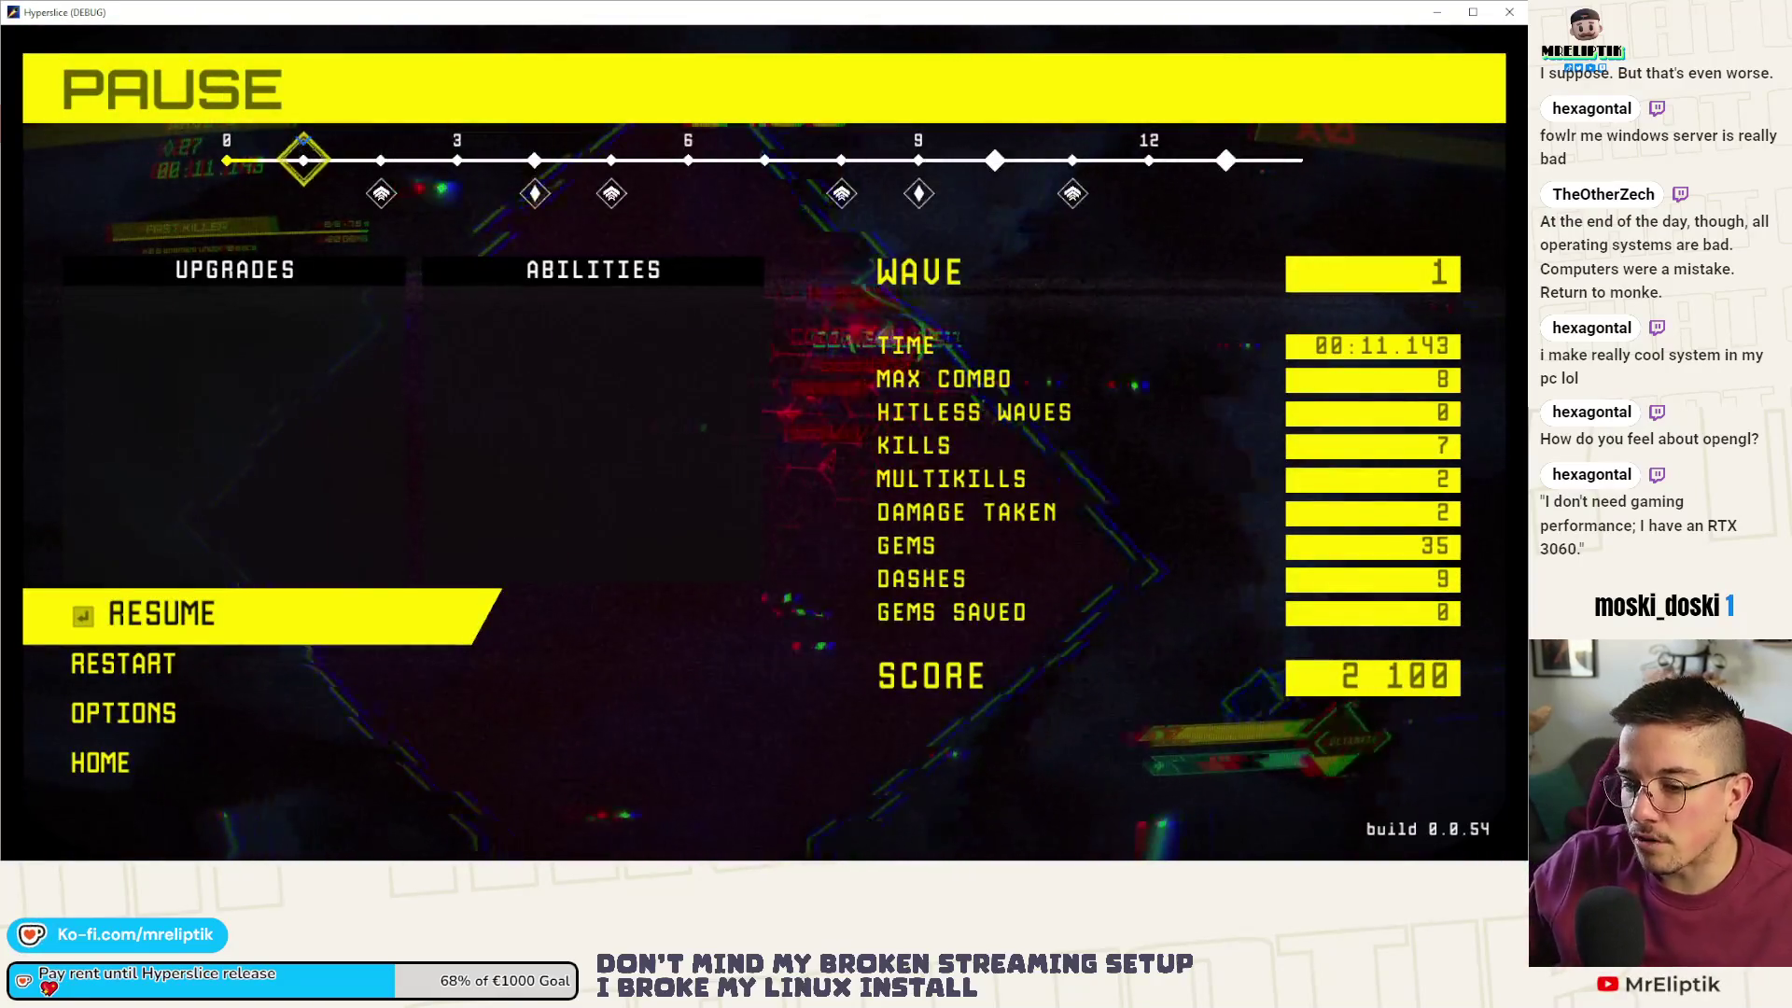
{"action": "key", "text": "alt+Tab"}
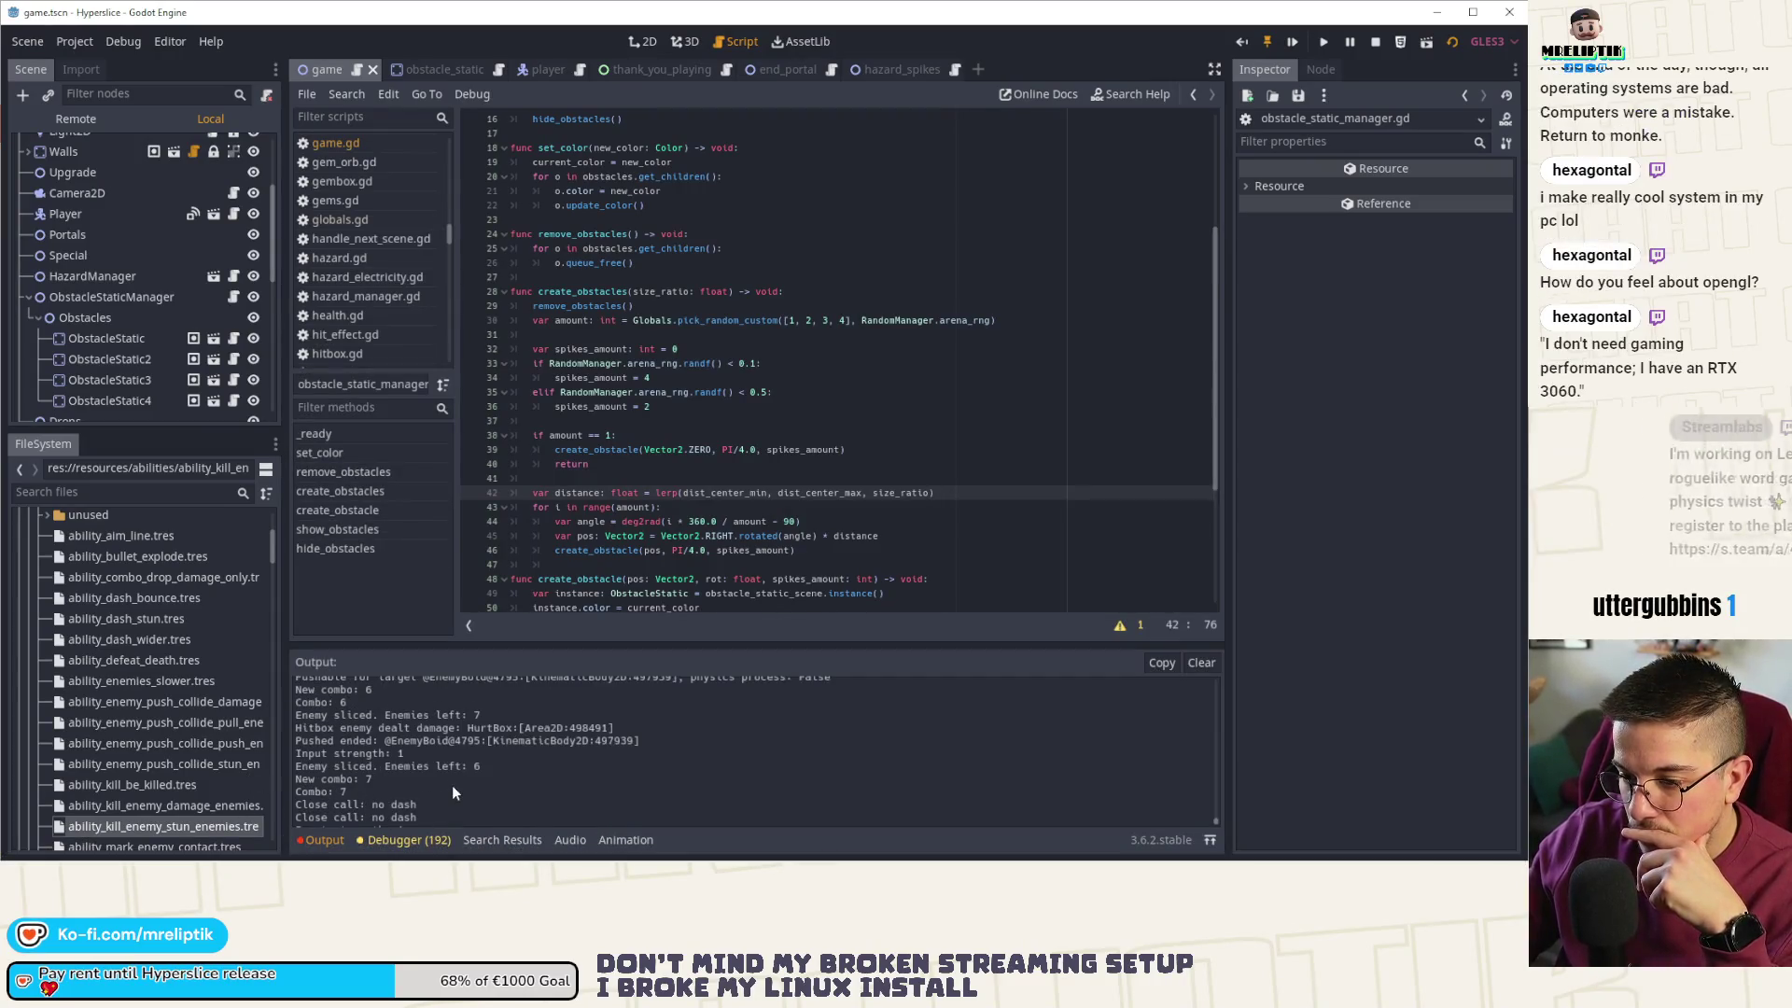
- Check where distance and size_ratio are used in create_obstacles, then jump back to its game.gd call
{"action": "scroll", "coordinate": [474, 787], "scroll_direction": "up", "scroll_amount": 3}
{"action": "scroll", "coordinate": [474, 788], "scroll_direction": "down", "scroll_amount": 3}
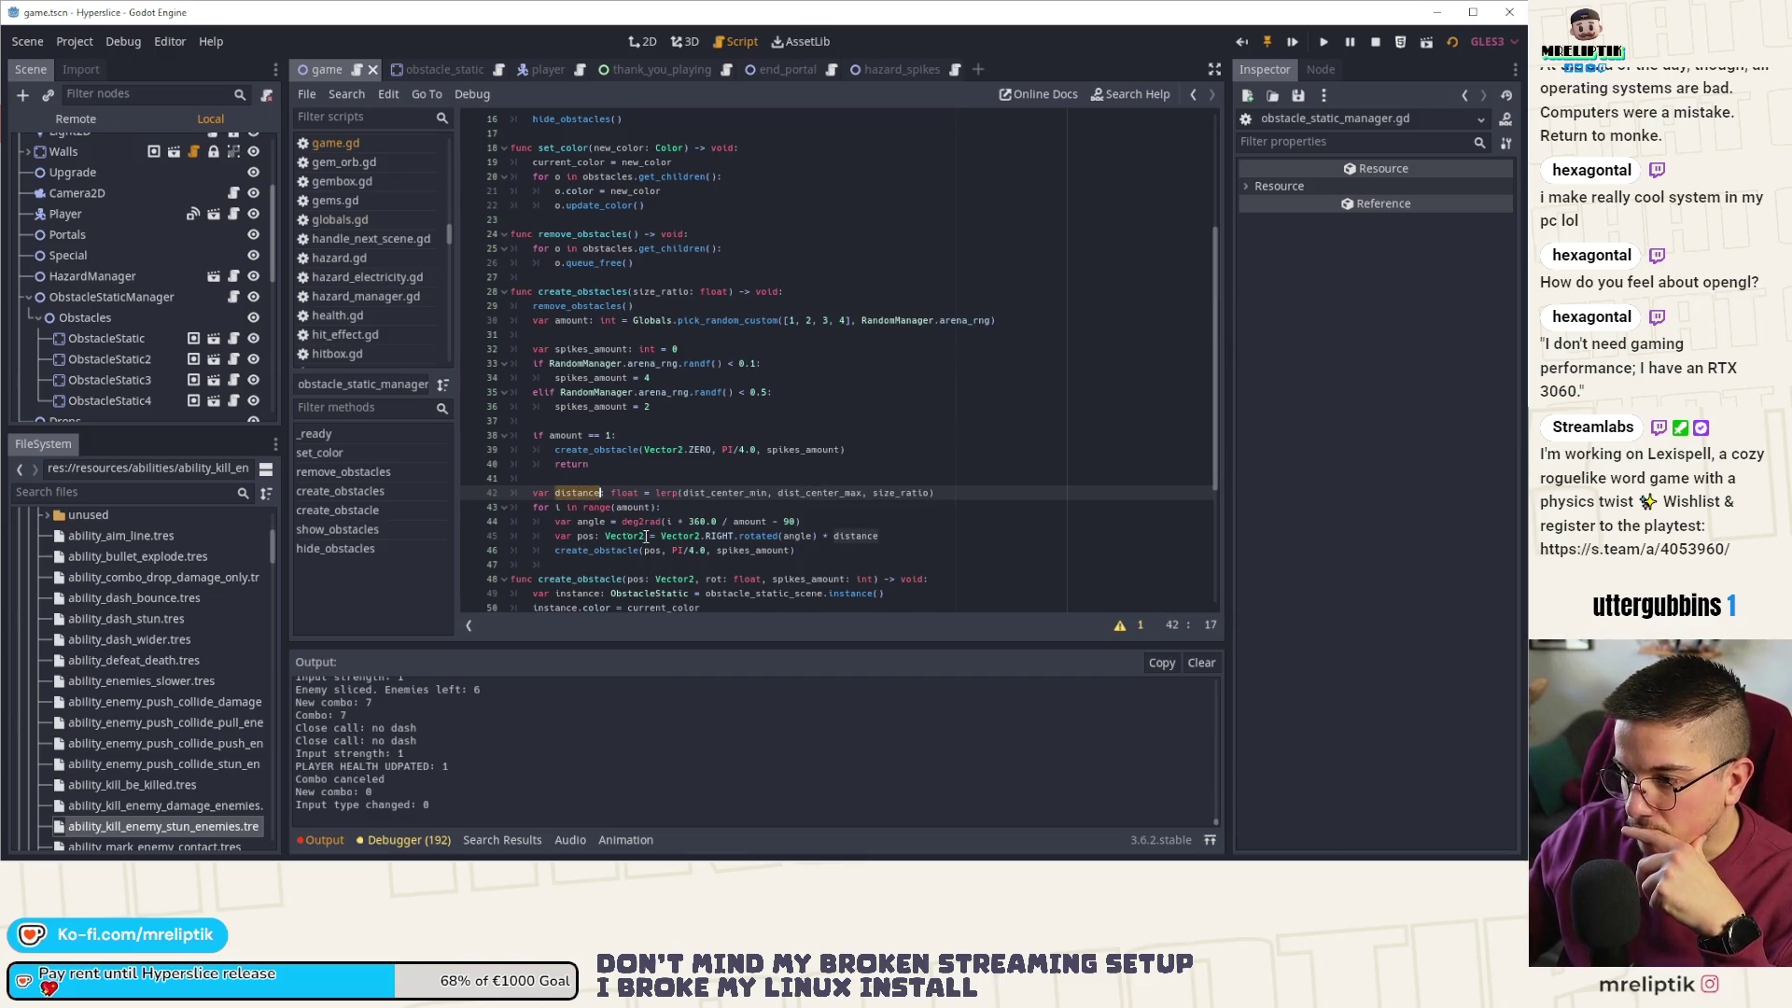
{"action": "left_click", "coordinate": [572, 480]}
{"action": "double_click", "coordinate": [572, 488]}
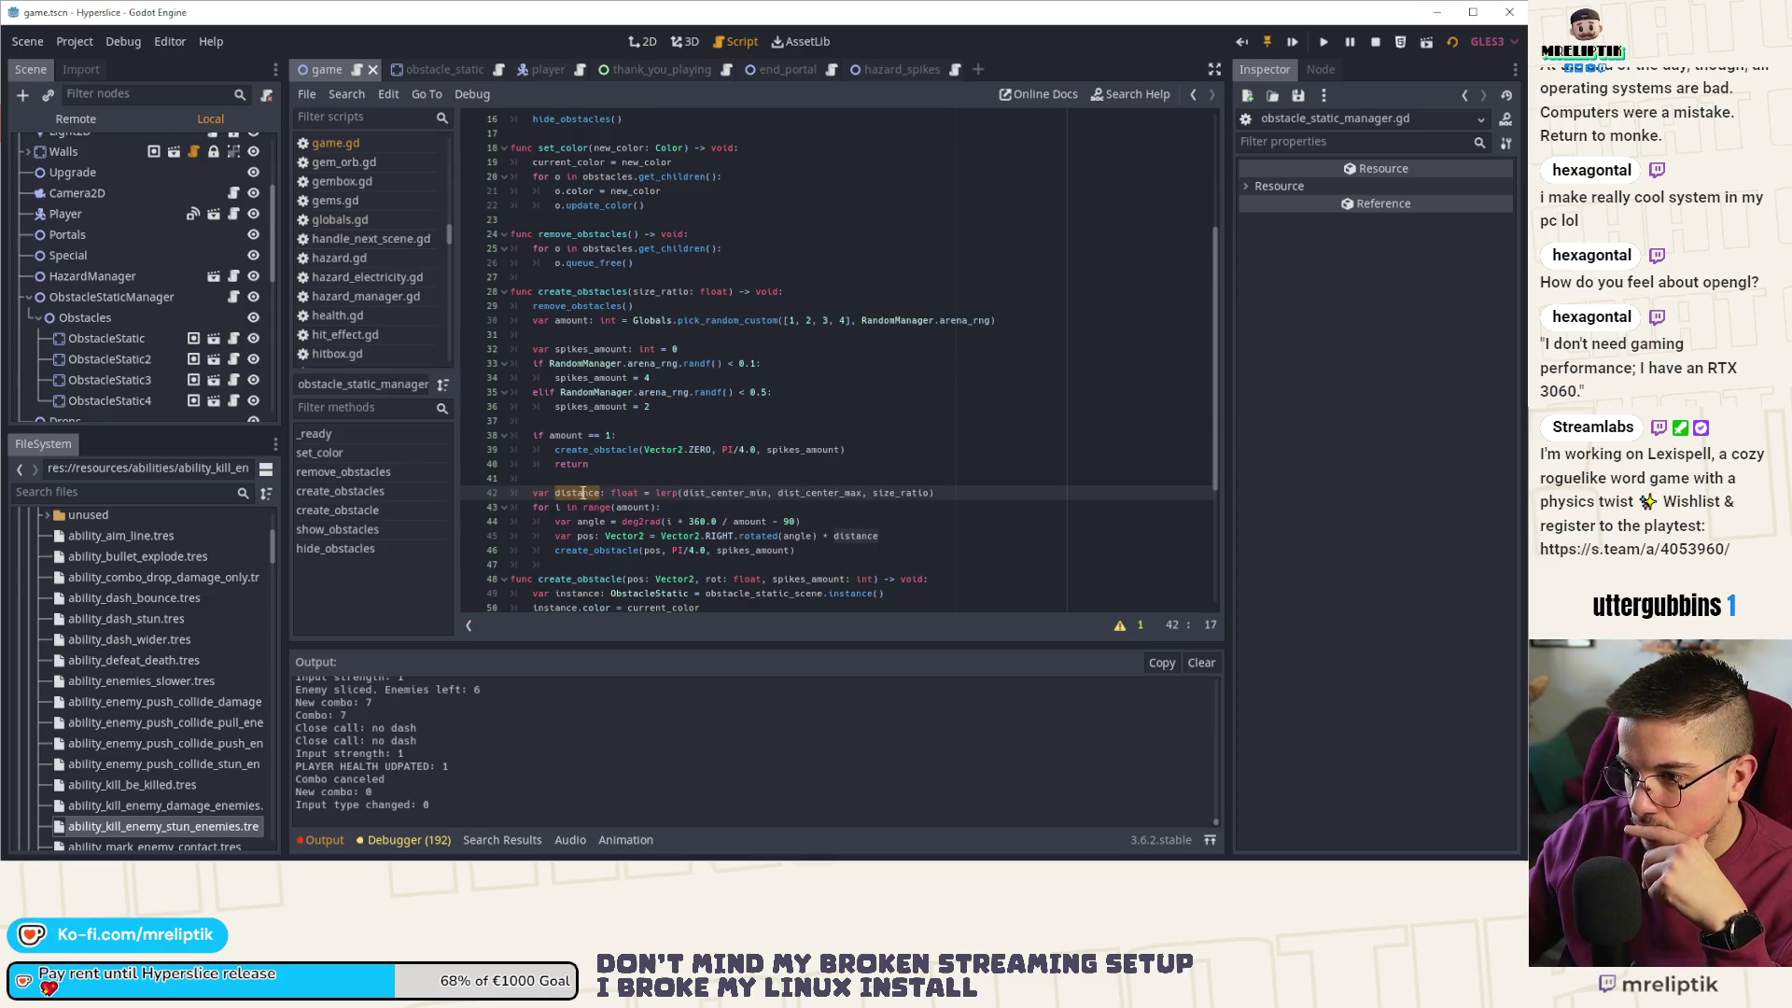
{"action": "double_click", "coordinate": [664, 292]}
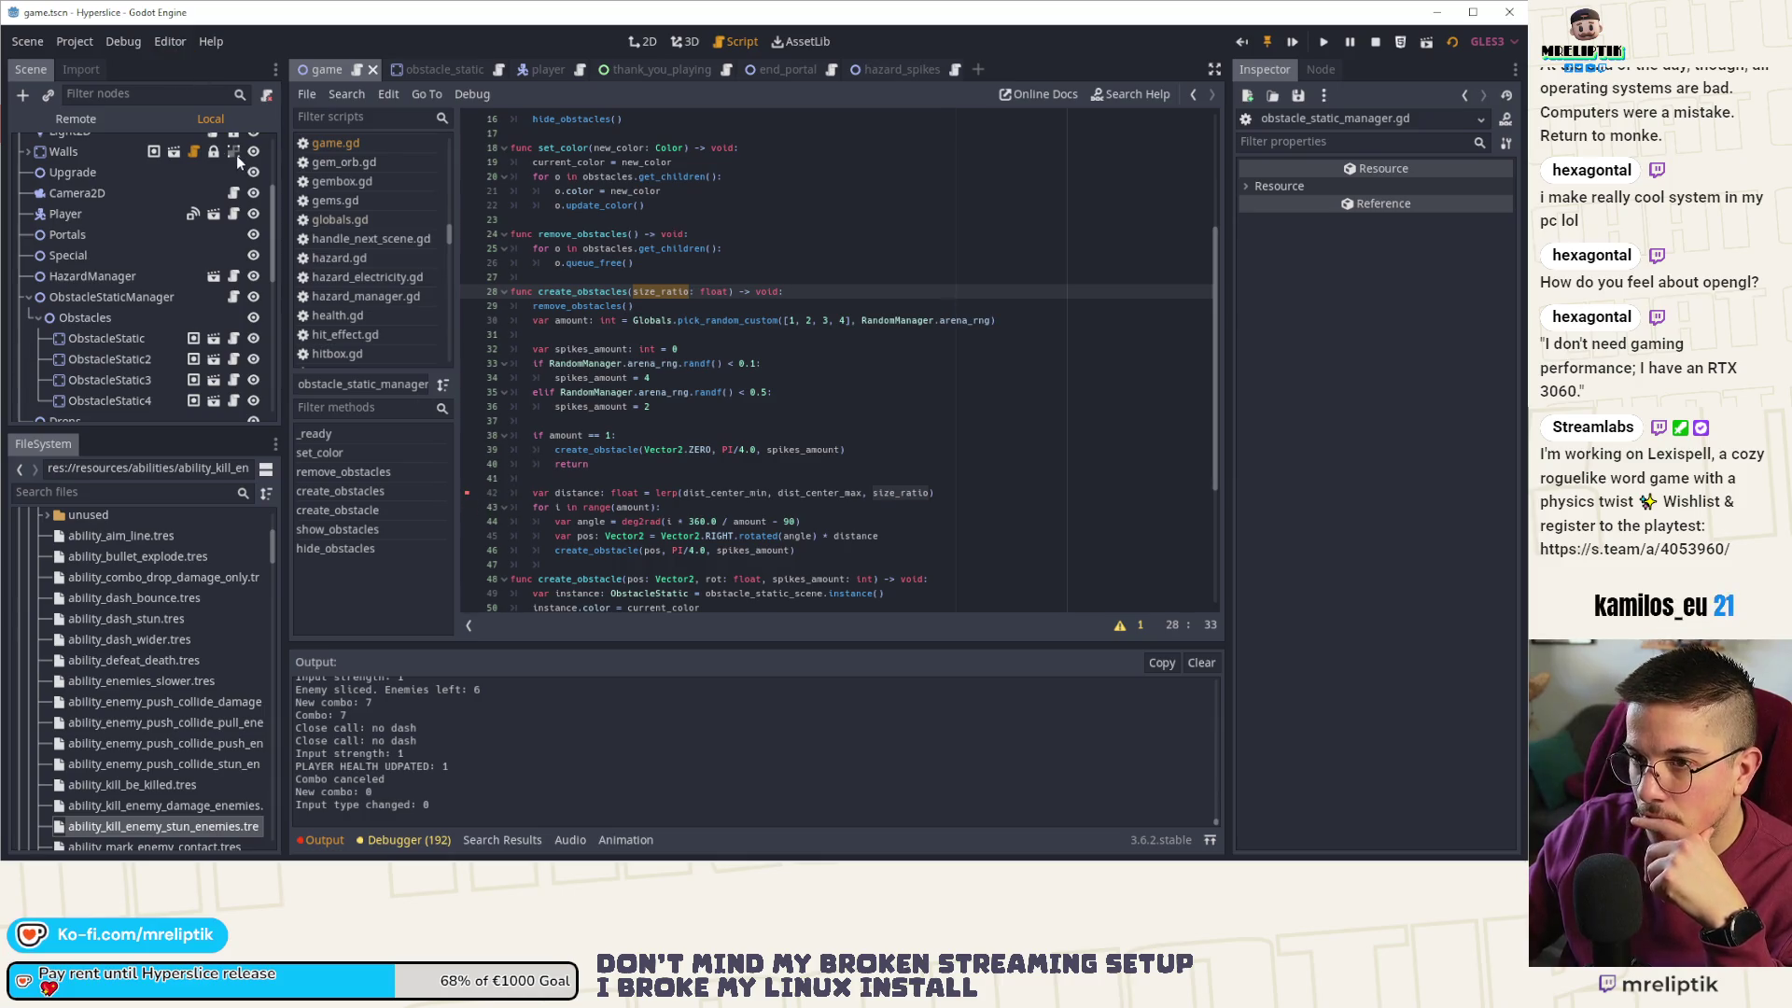
{"action": "scroll", "coordinate": [237, 155], "scroll_direction": "up", "scroll_amount": 3}
{"action": "key", "text": "alt+Left"}
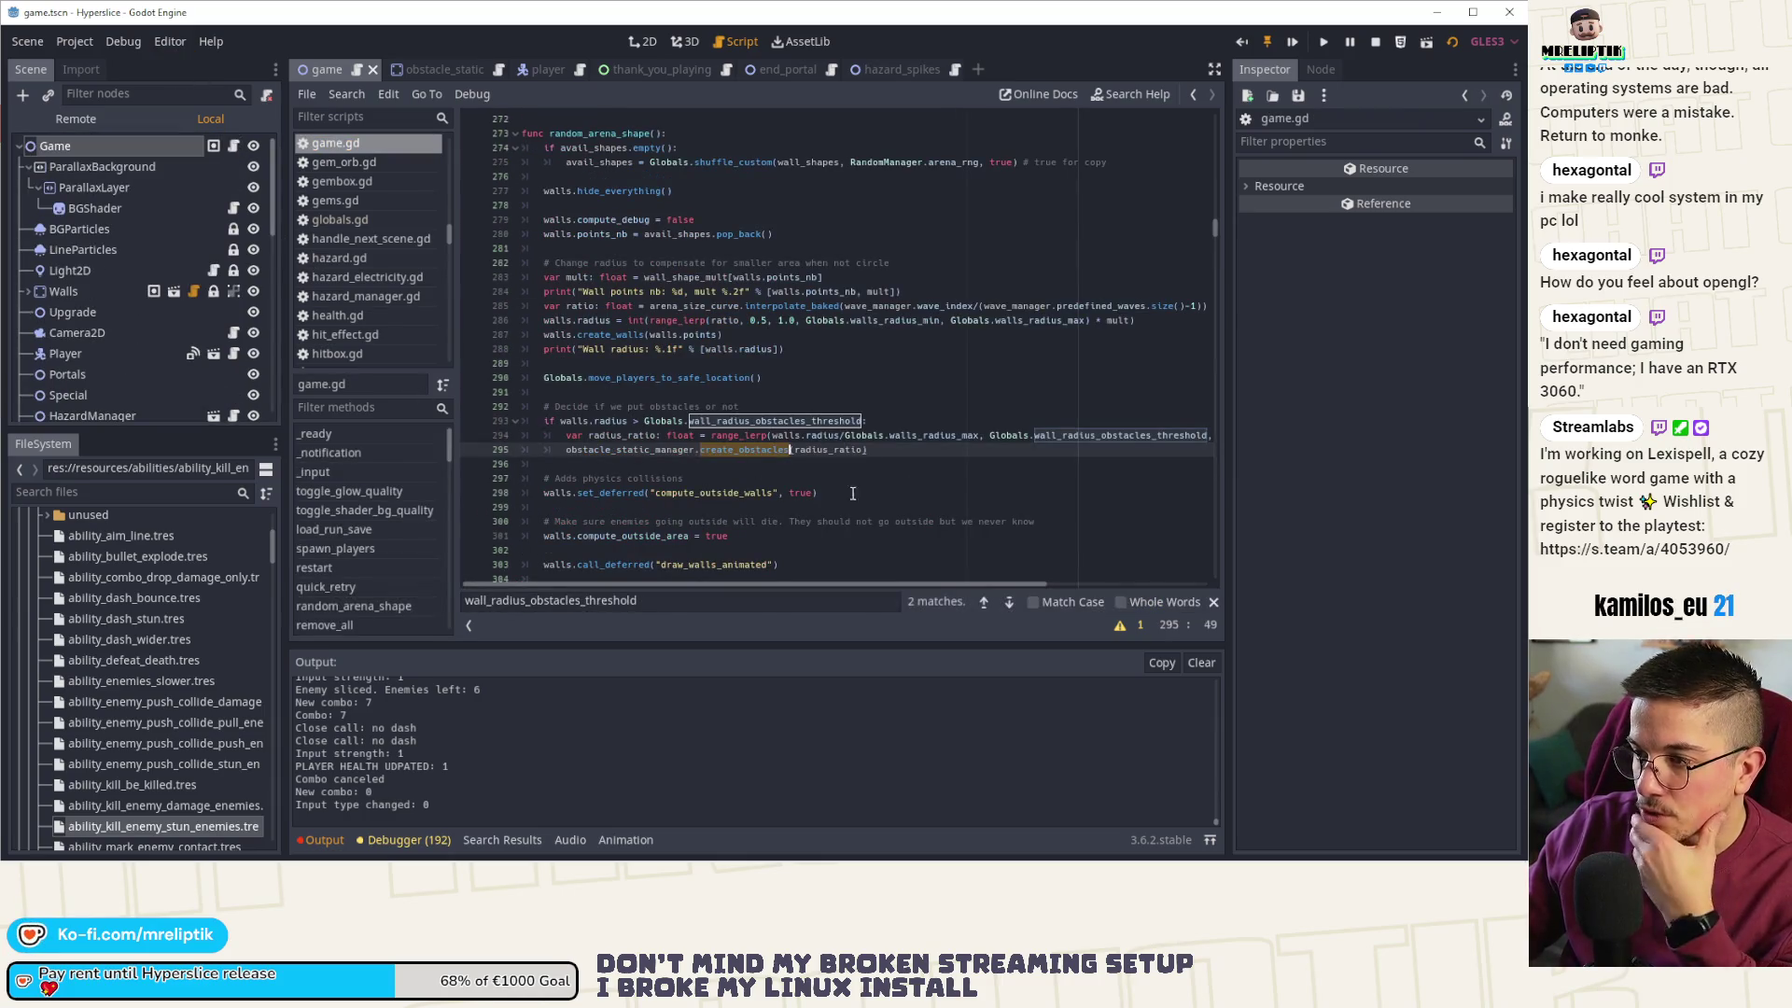
- Replace line 294's second wall_radius_obstacles_threshold with walls_radius_min, save game.gd, and stop the game
{"action": "left_click_drag", "start_coordinate": [1220, 429], "coordinate": [1336, 430]}
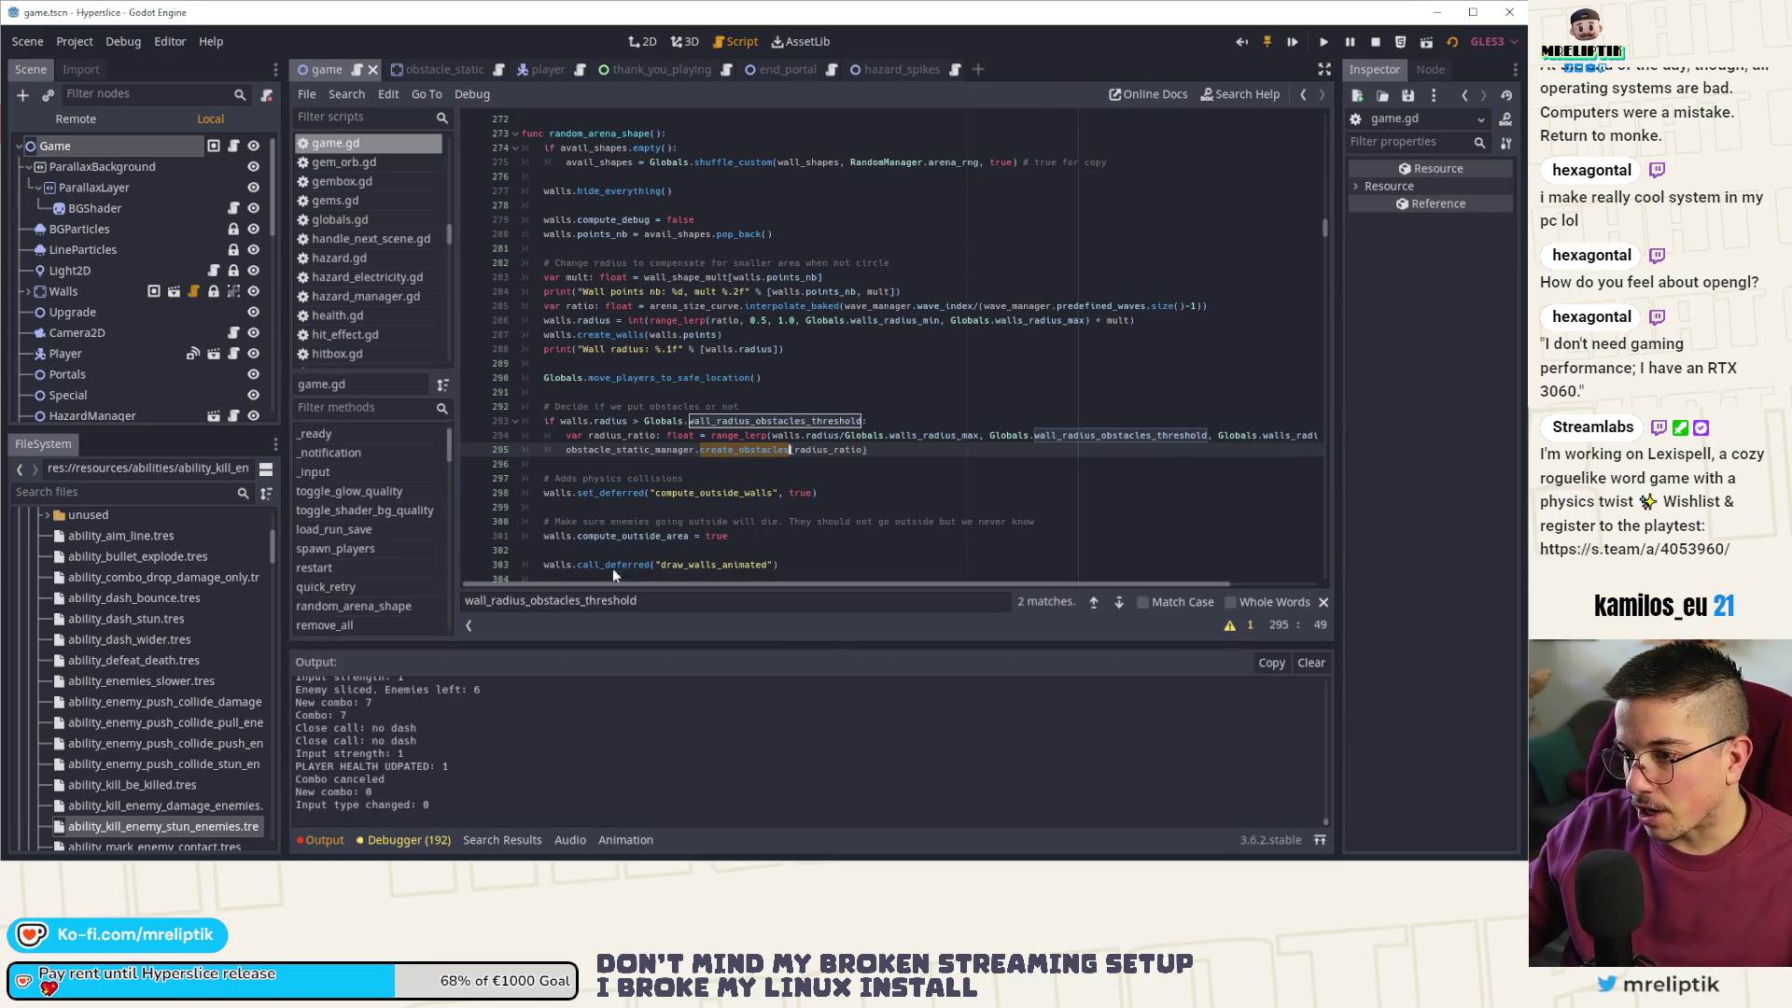
{"action": "left_click", "coordinate": [355, 837]}
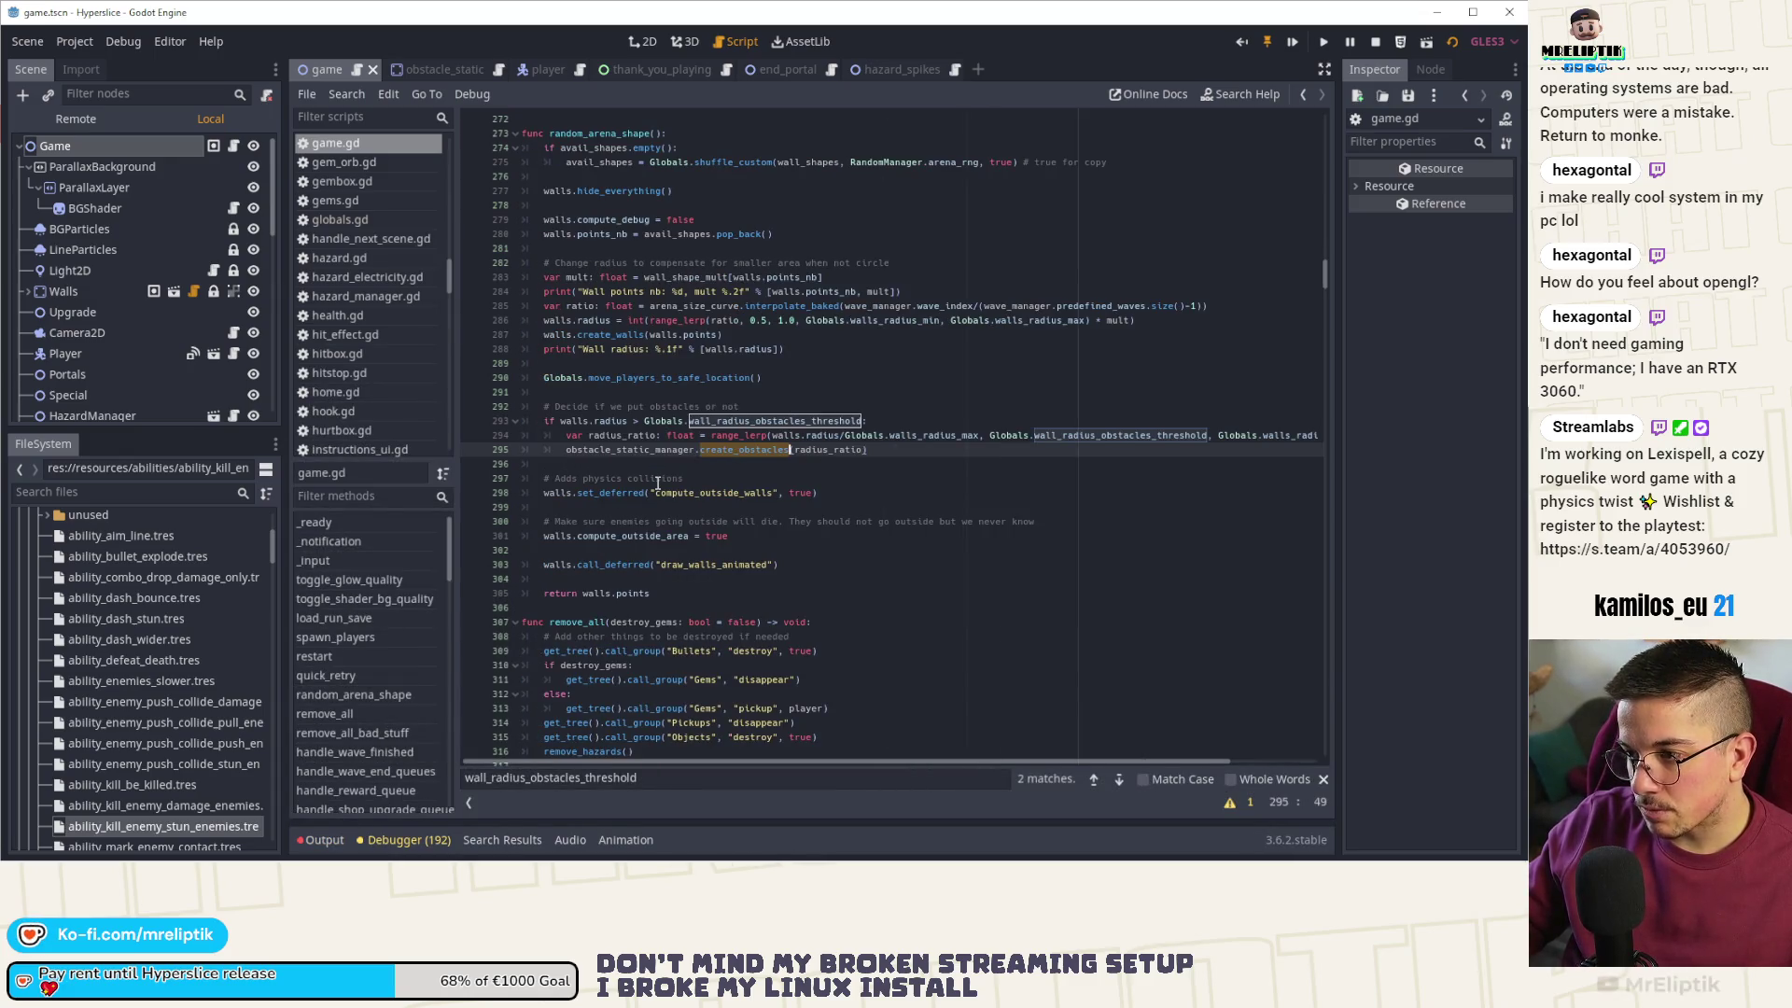
{"action": "scroll", "coordinate": [658, 483], "scroll_direction": "right", "scroll_amount": 2}
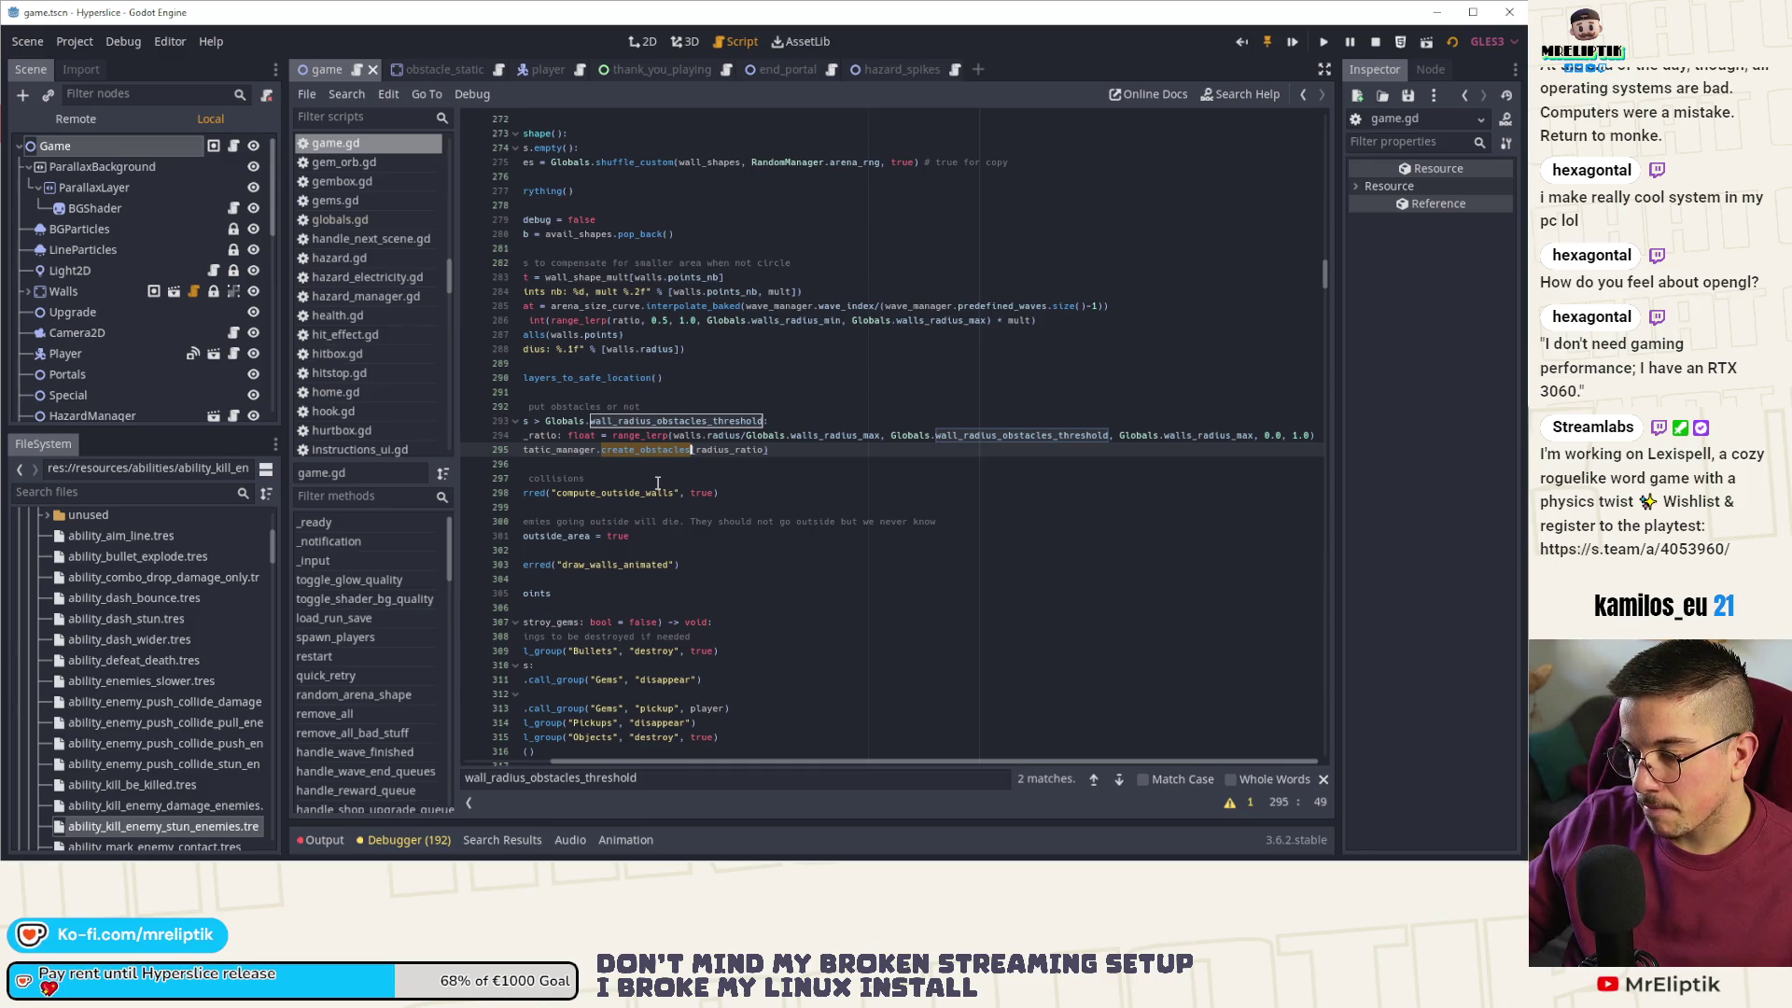
{"action": "double_click", "coordinate": [1001, 436]}
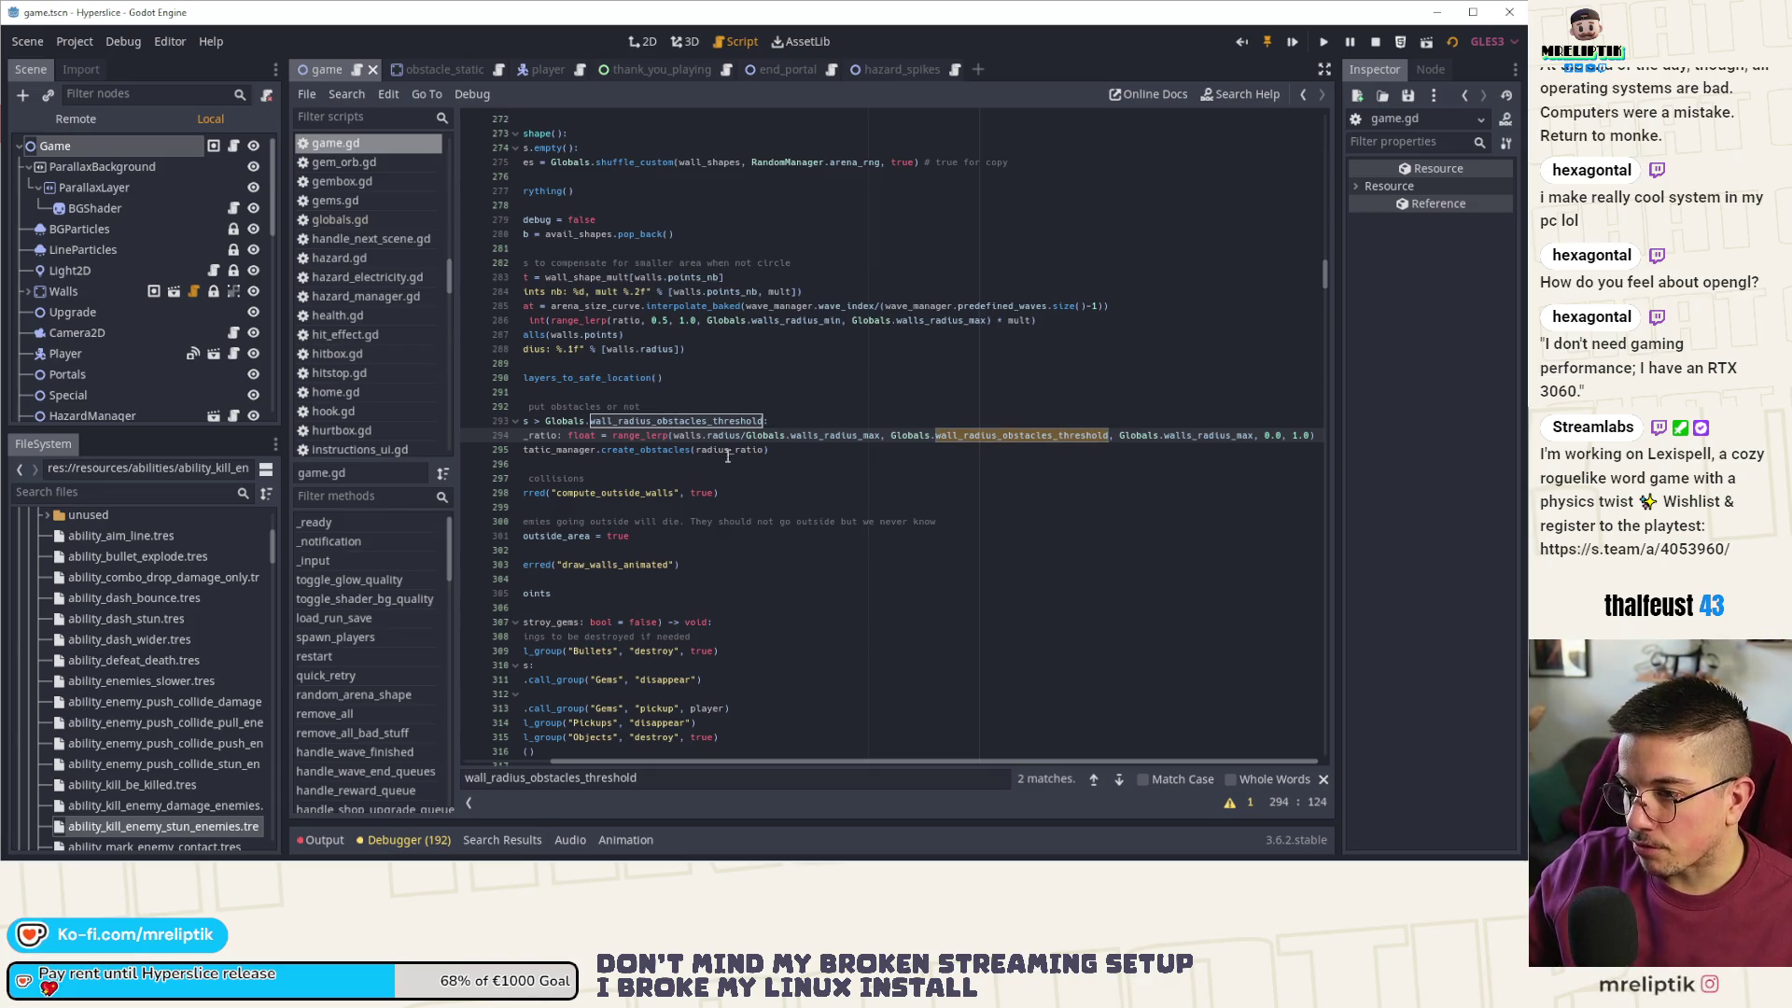
{"action": "type", "text": "wall"}
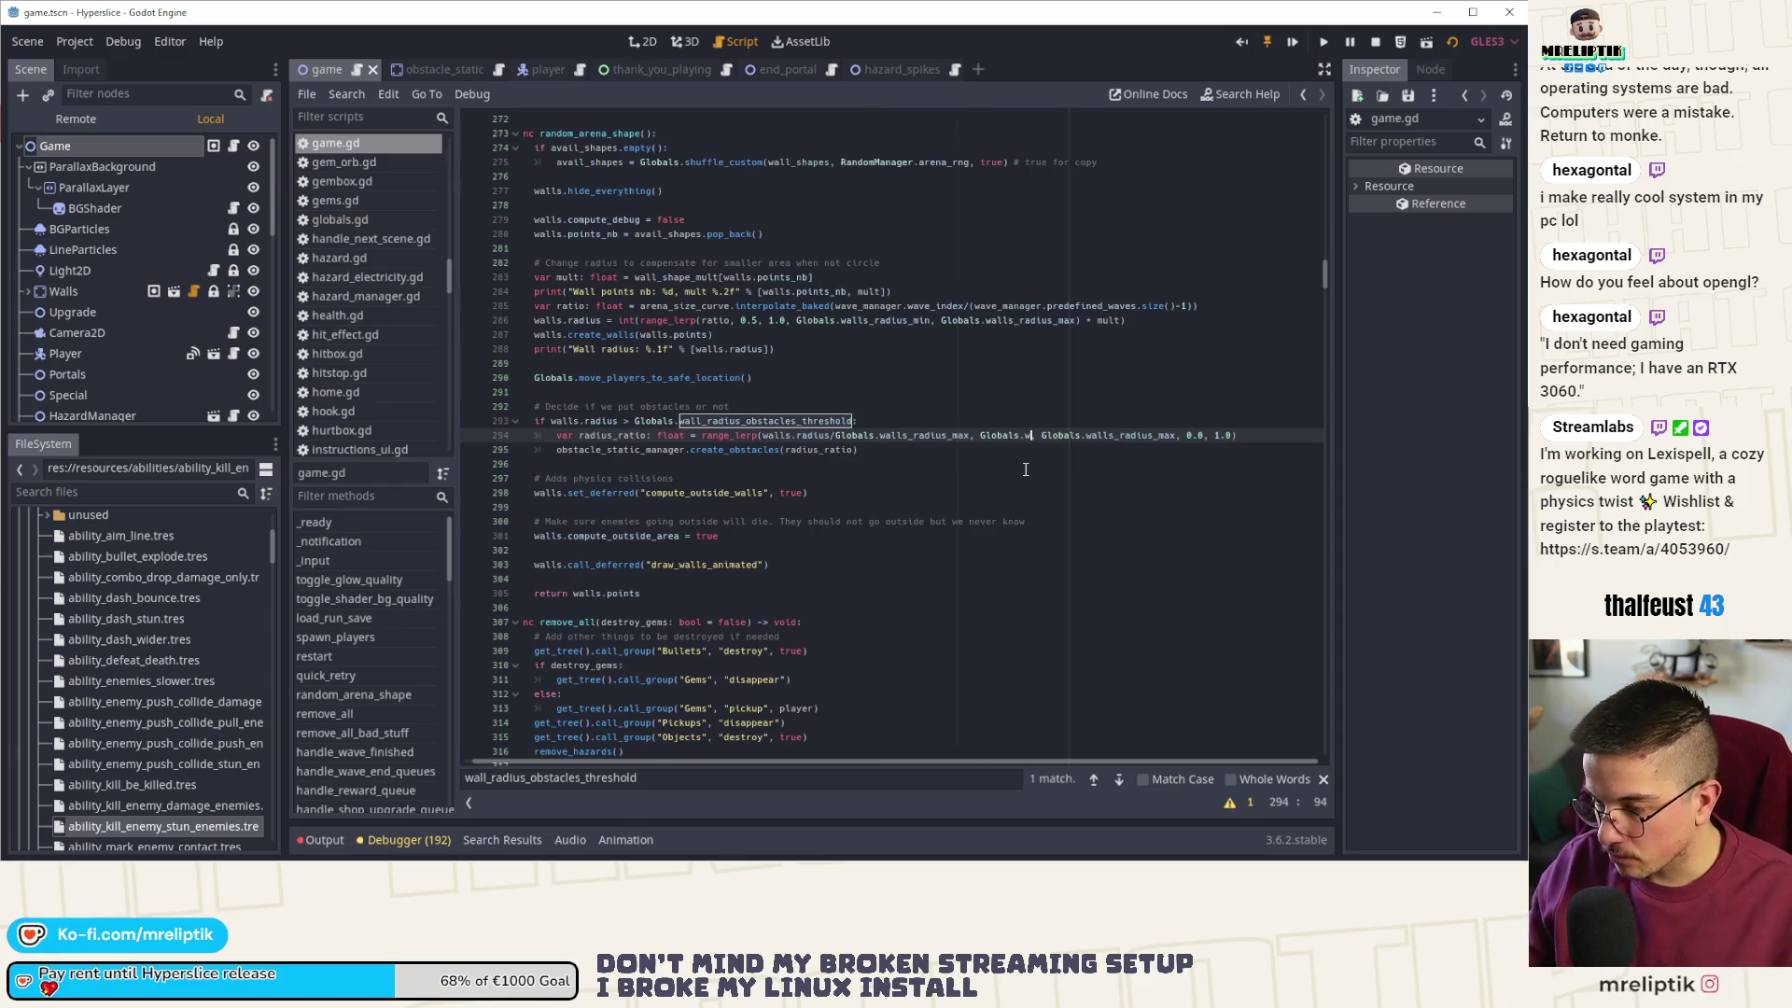
{"action": "type", "text": "_radius_"}
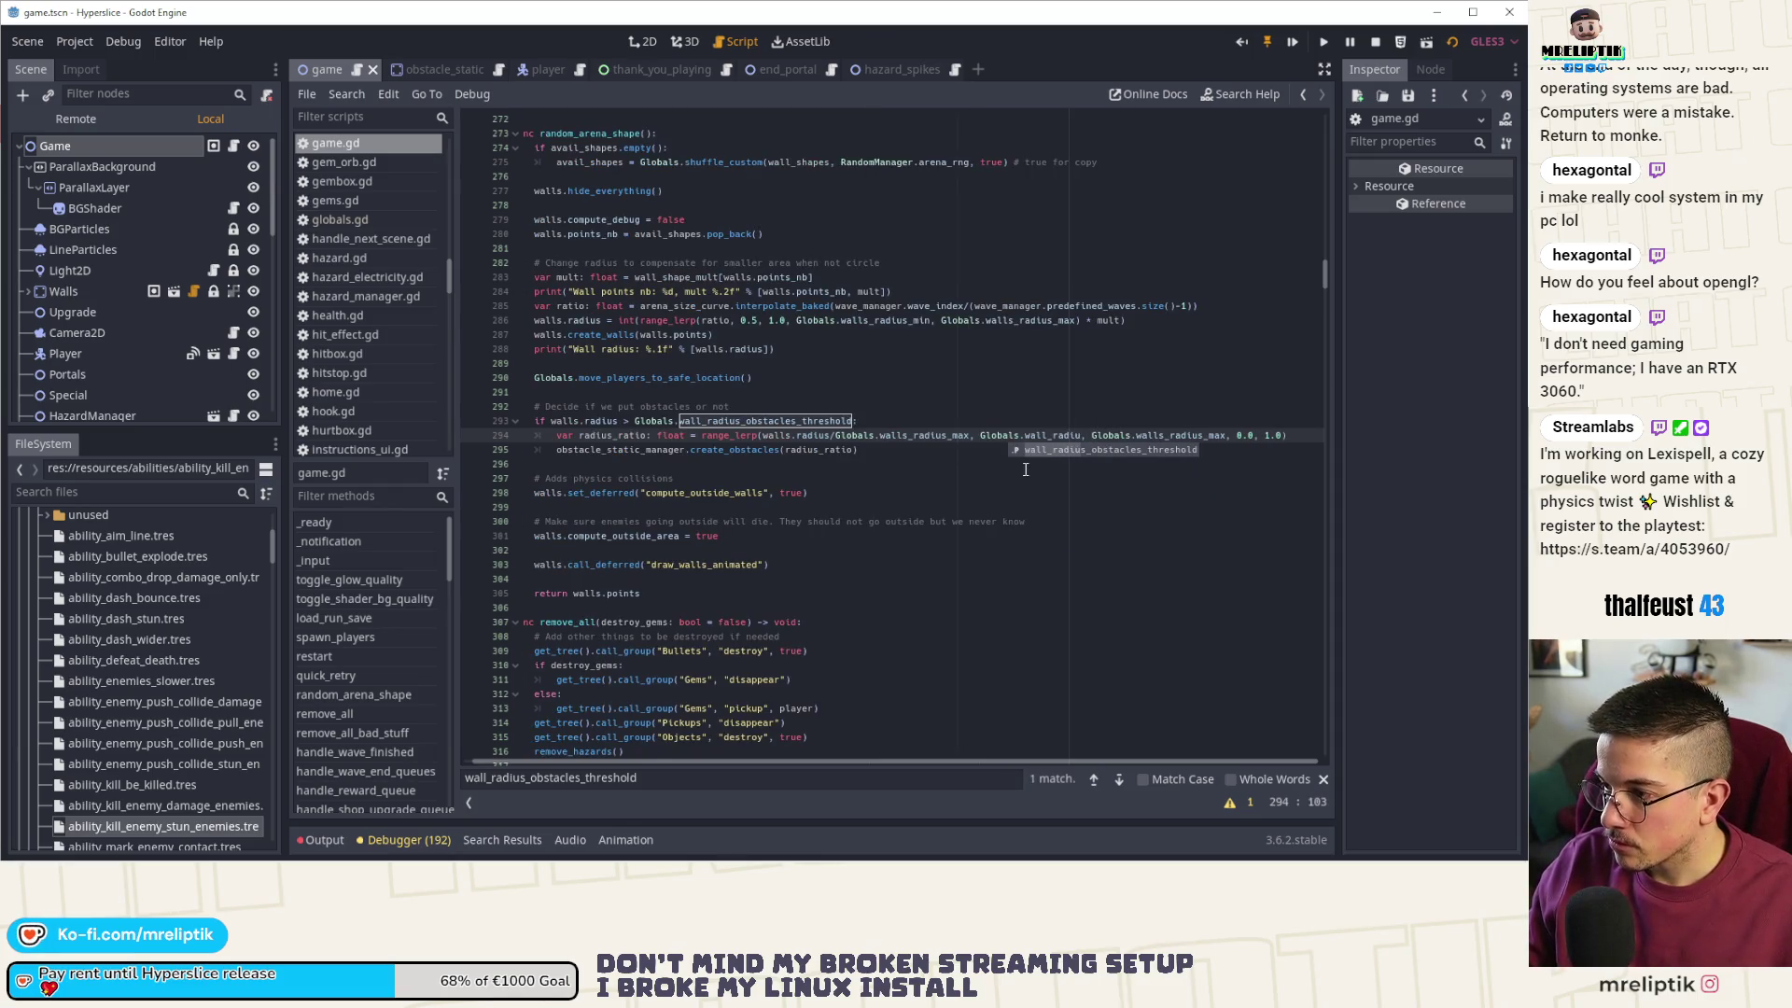
{"action": "type", "text": "m"}
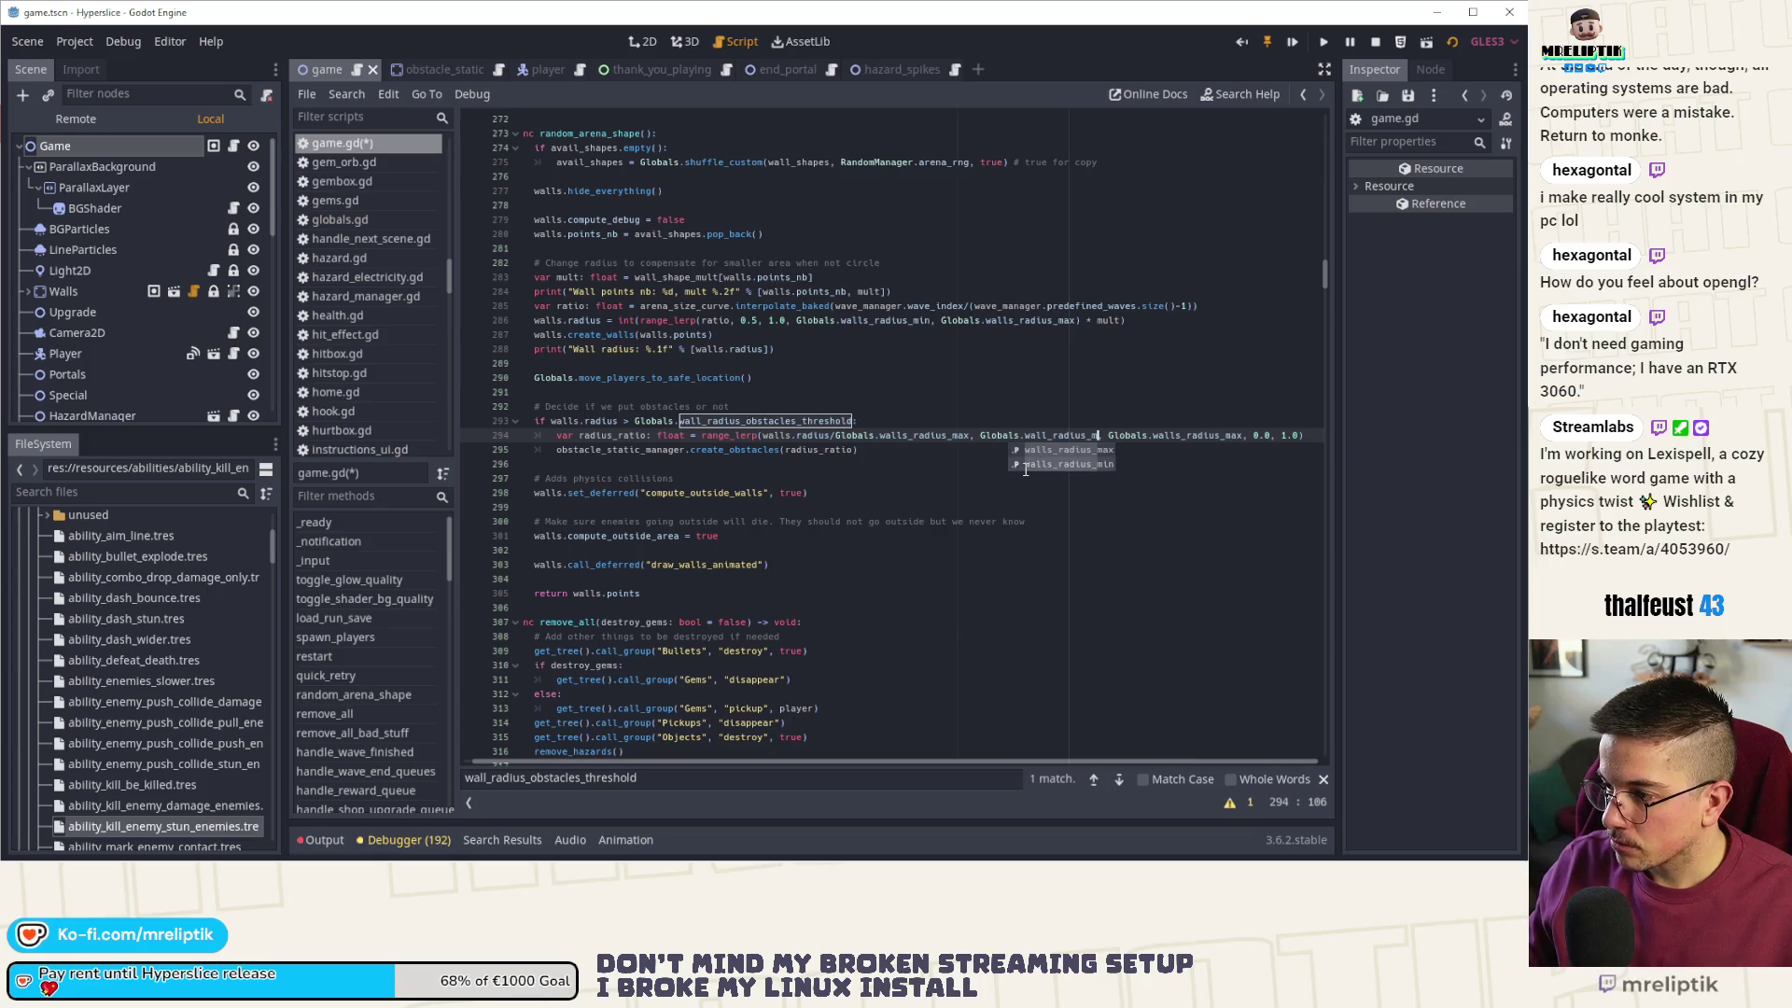
{"action": "left_click", "coordinate": [1025, 464]}
{"action": "key", "text": "ctrl+s"}
{"action": "left_click", "coordinate": [1366, 41]}
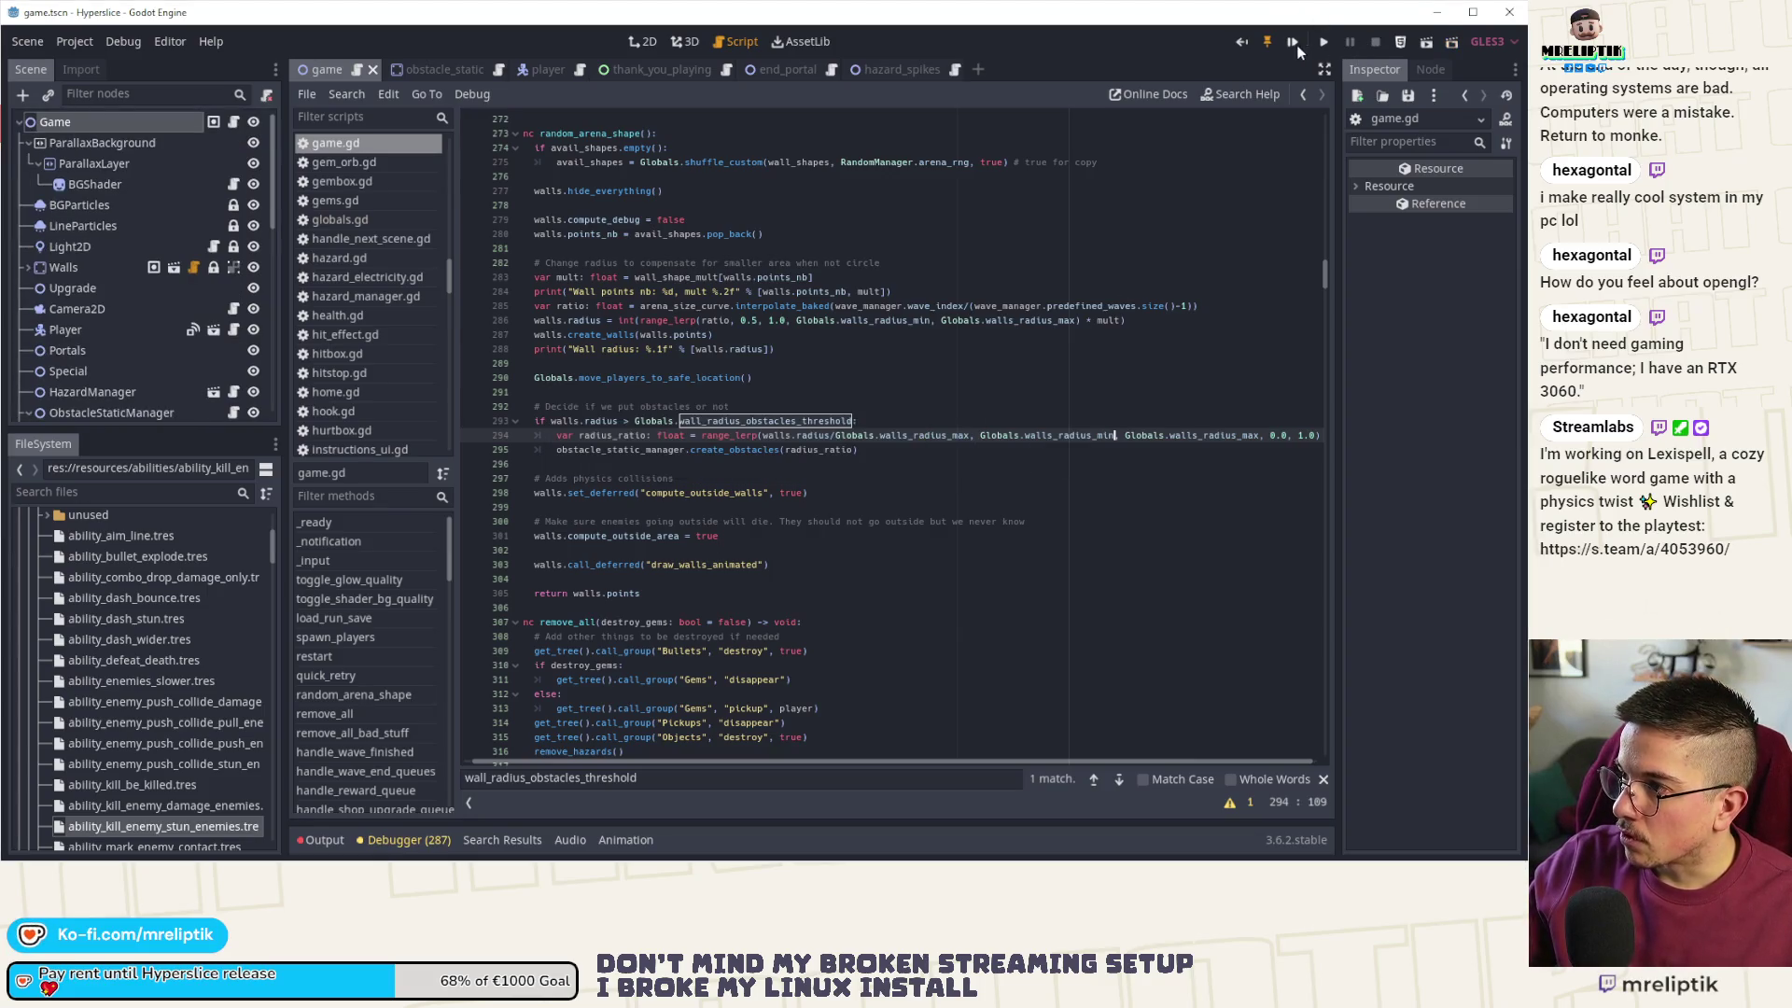
- Relaunch Hyperslice with the updated code and pick a ship from the hub to start a run
{"action": "left_click", "coordinate": [1293, 42]}
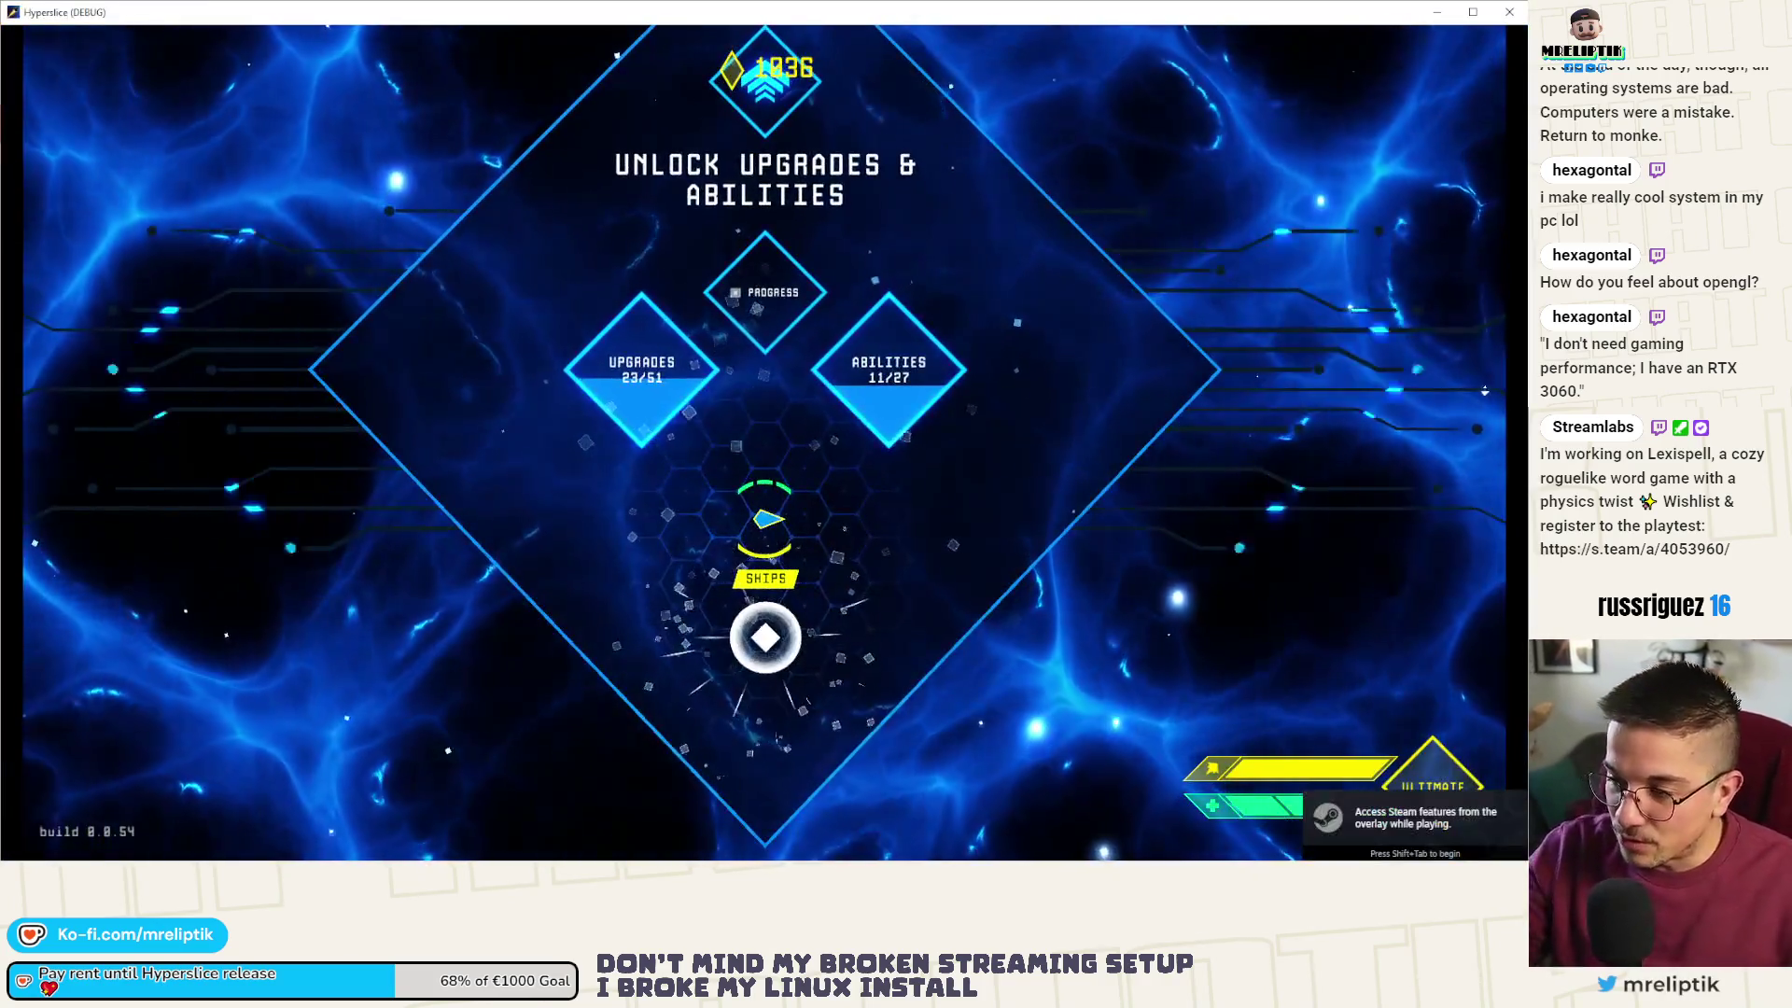
{"action": "left_click", "coordinate": [765, 637]}
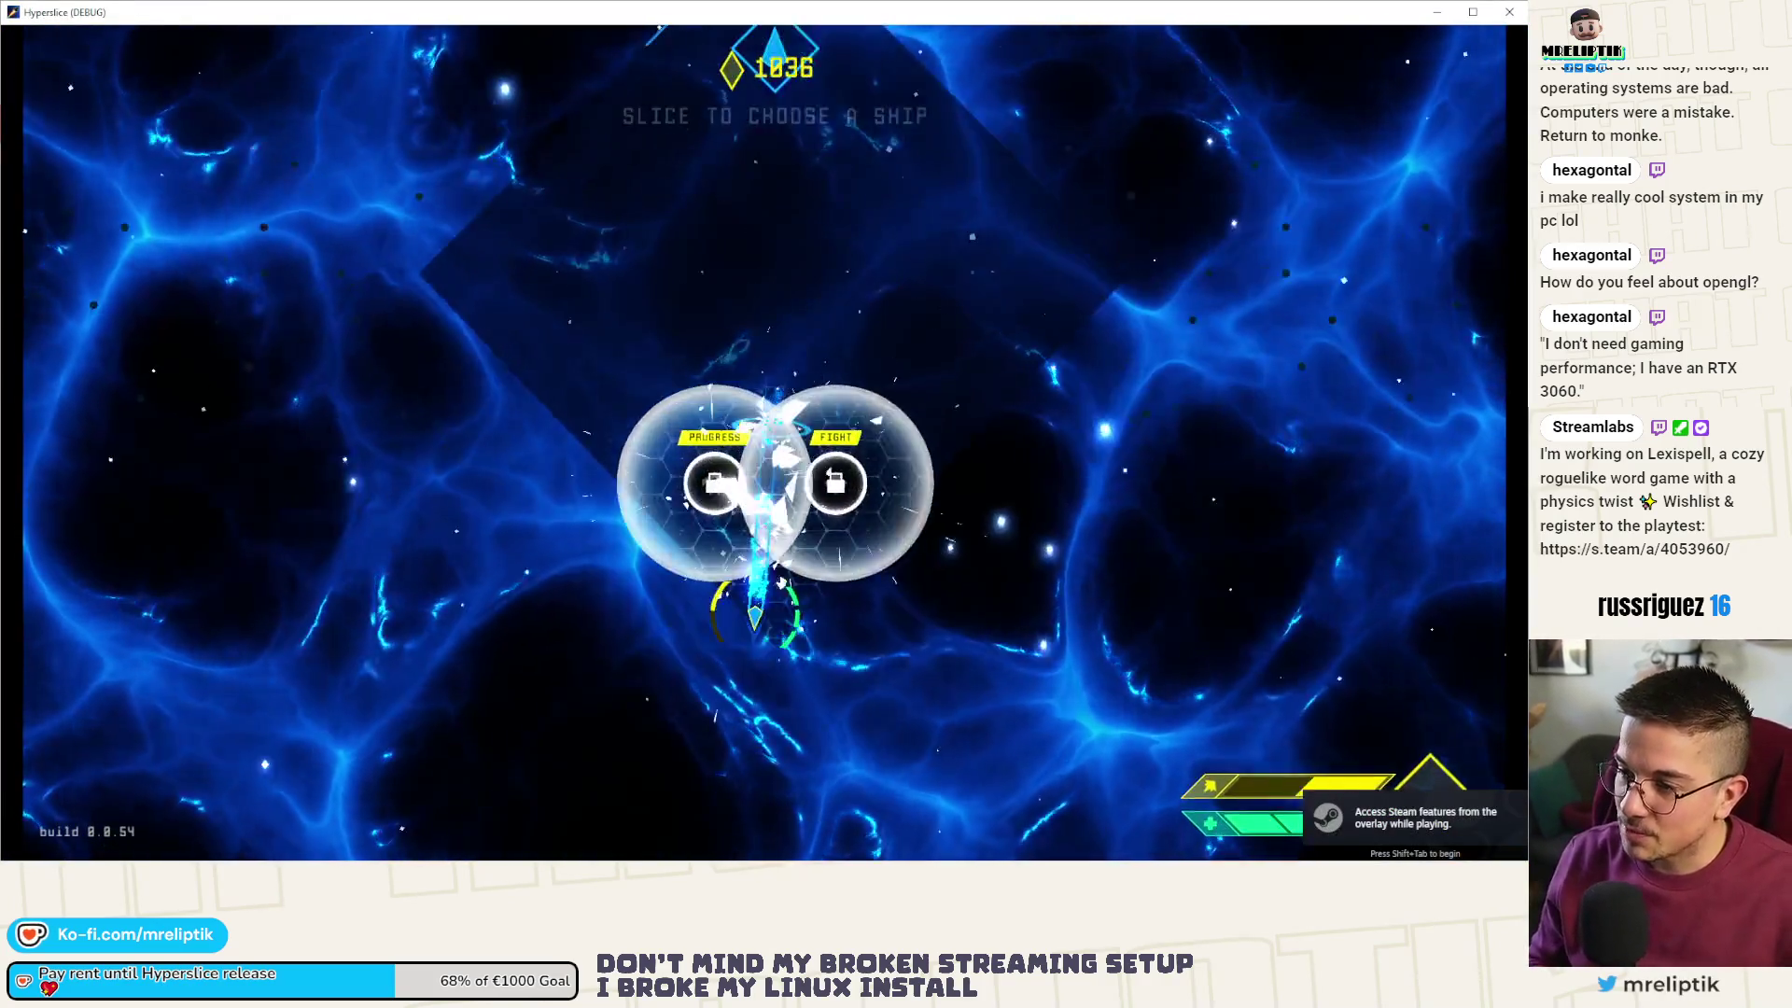
{"action": "left_click", "coordinate": [808, 532]}
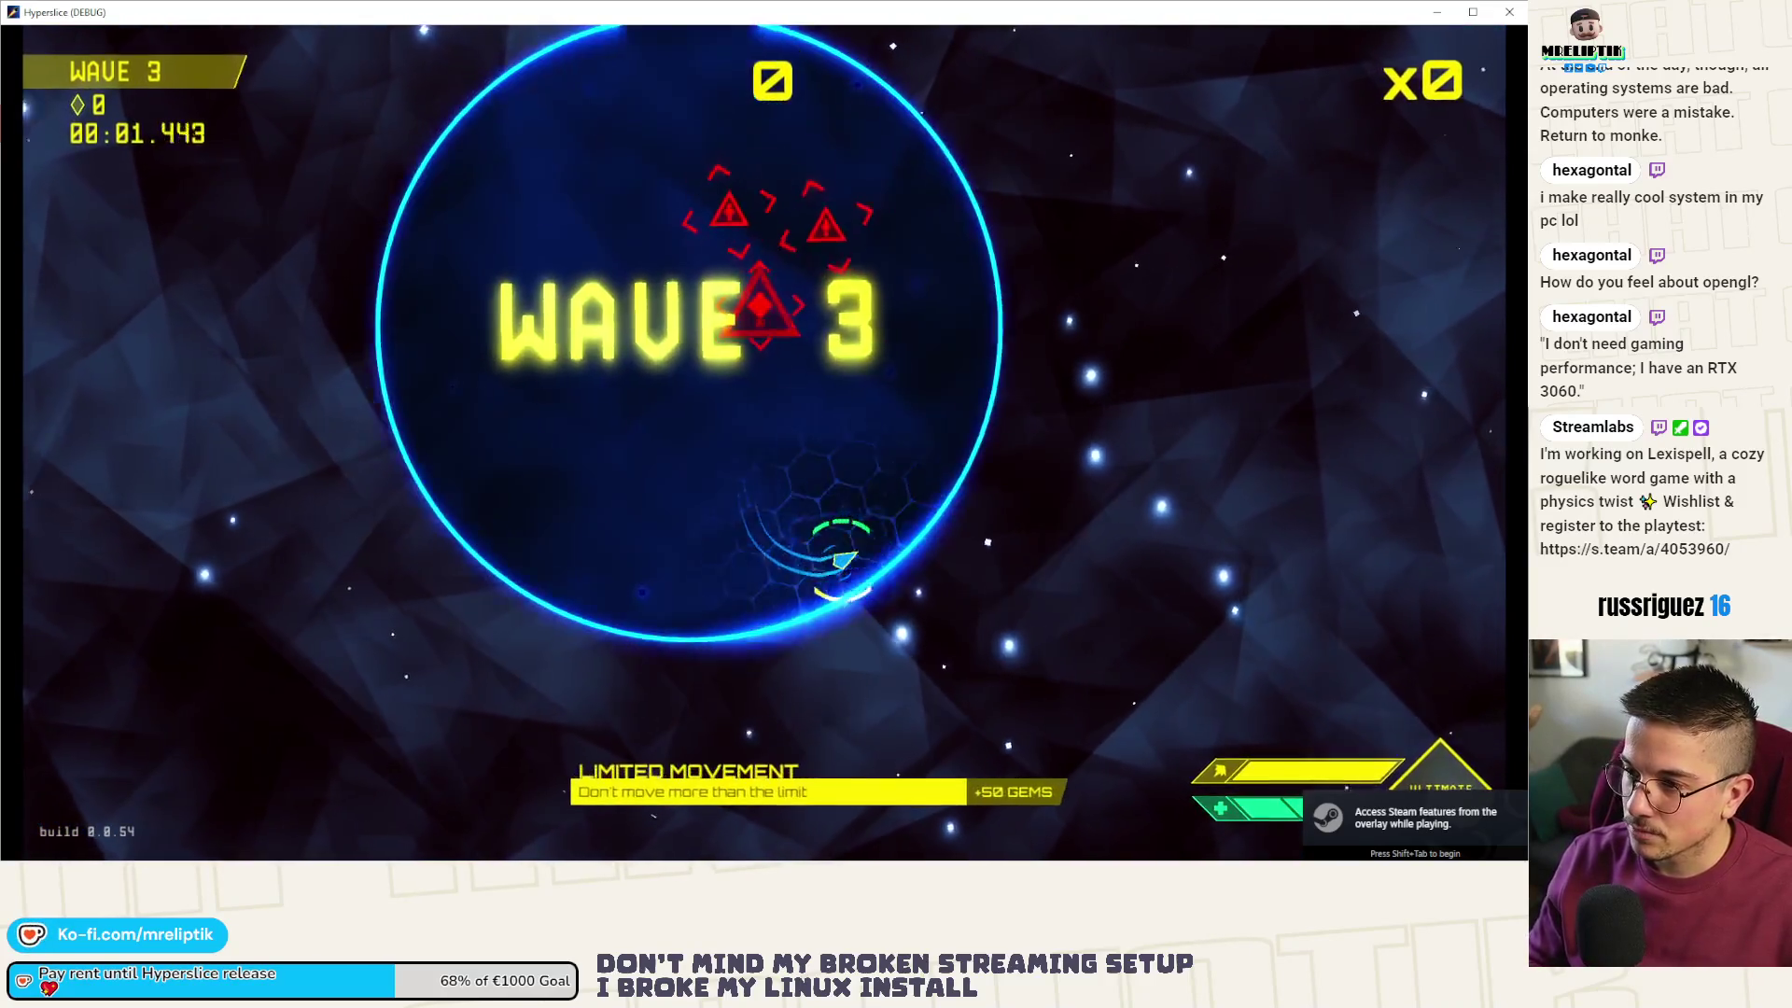
- Slice through the red enemies of waves 1 to 3 in the circular arena
{"action": "left_click_drag", "start_coordinate": [759, 500], "coordinate": [840, 327]}
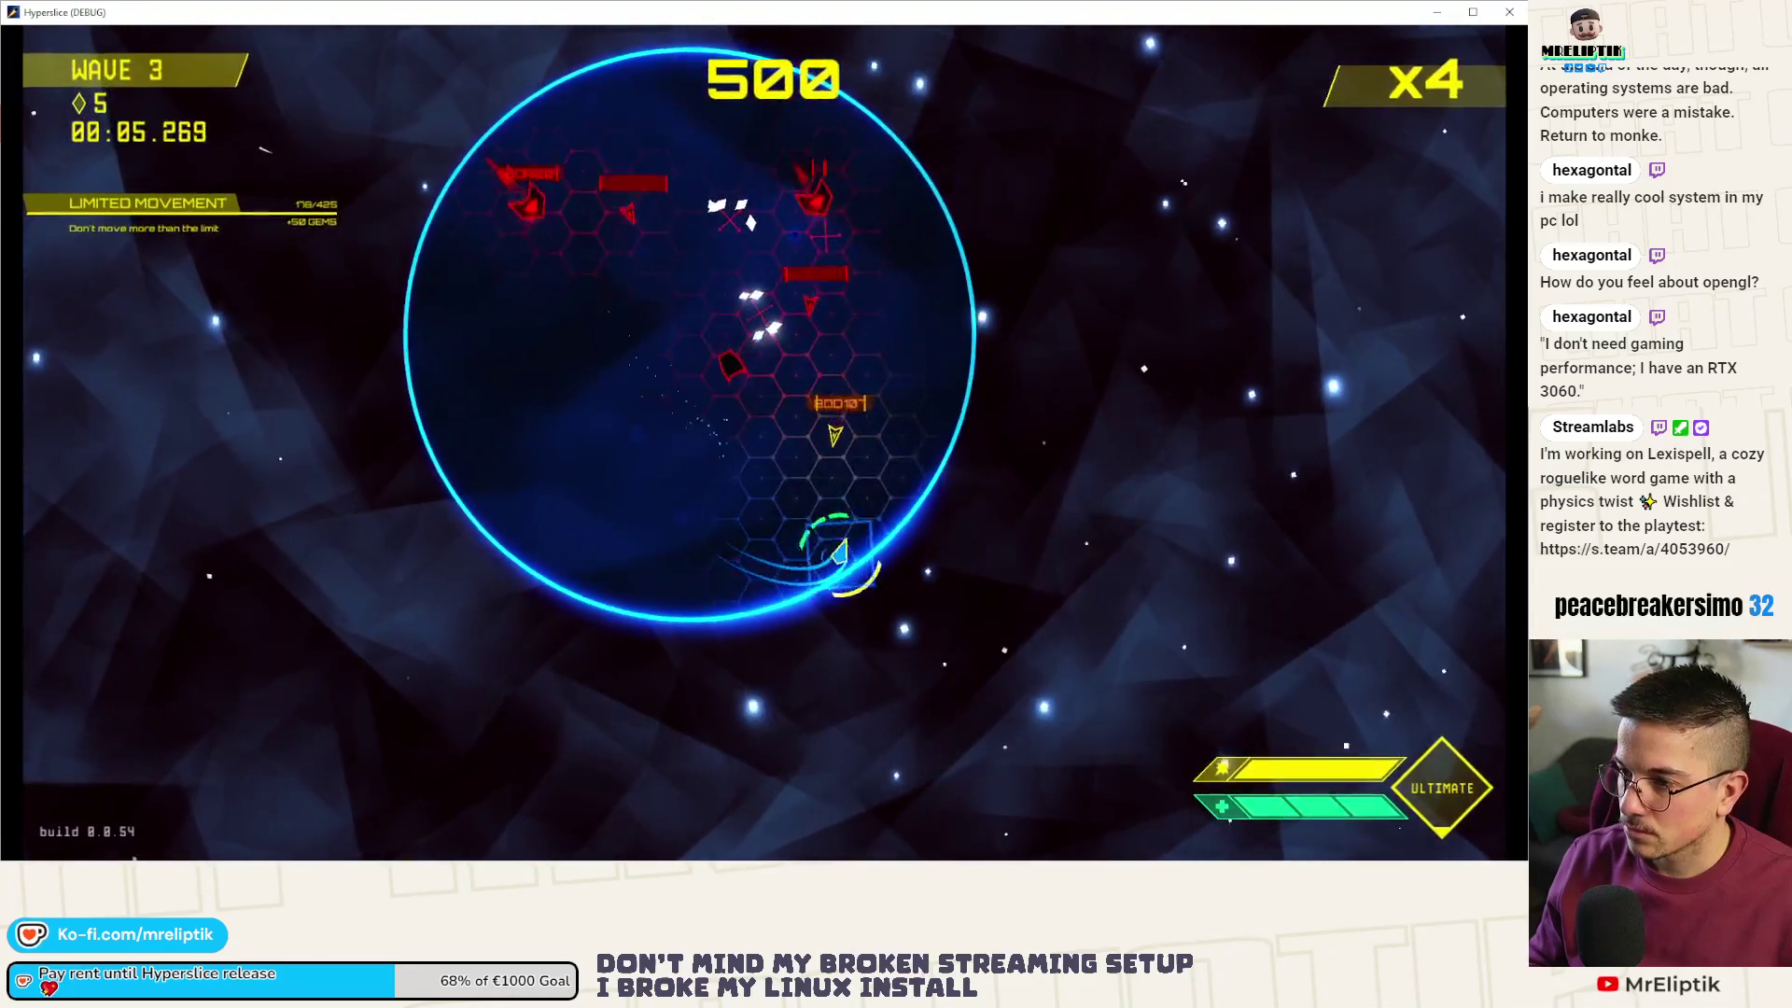
{"action": "mouse_move", "coordinate": [821, 541]}
{"action": "left_mouse_down"}
{"action": "mouse_move", "coordinate": [741, 521]}
{"action": "mouse_move", "coordinate": [711, 462]}
{"action": "mouse_move", "coordinate": [572, 451]}
{"action": "mouse_move", "coordinate": [820, 468]}
{"action": "mouse_move", "coordinate": [560, 280]}
{"action": "mouse_move", "coordinate": [945, 526]}
{"action": "mouse_move", "coordinate": [893, 744]}
{"action": "mouse_move", "coordinate": [355, 285]}
{"action": "mouse_move", "coordinate": [571, 321]}
{"action": "mouse_move", "coordinate": [761, 323]}
{"action": "mouse_move", "coordinate": [889, 375]}
{"action": "mouse_move", "coordinate": [563, 428]}
{"action": "mouse_move", "coordinate": [614, 315]}
{"action": "mouse_move", "coordinate": [841, 435]}
{"action": "left_mouse_up"}
{"action": "mouse_move", "coordinate": [700, 377]}
{"action": "left_mouse_down"}
{"action": "mouse_move", "coordinate": [804, 400]}
{"action": "mouse_move", "coordinate": [699, 415]}
{"action": "mouse_move", "coordinate": [712, 320]}
{"action": "mouse_move", "coordinate": [620, 539]}
{"action": "mouse_move", "coordinate": [820, 479]}
{"action": "mouse_move", "coordinate": [958, 501]}
{"action": "mouse_move", "coordinate": [764, 512]}
{"action": "mouse_move", "coordinate": [652, 644]}
{"action": "mouse_move", "coordinate": [752, 704]}
{"action": "mouse_move", "coordinate": [745, 183]}
{"action": "mouse_move", "coordinate": [788, 287]}
{"action": "mouse_move", "coordinate": [619, 232]}
{"action": "mouse_move", "coordinate": [732, 320]}
{"action": "mouse_move", "coordinate": [714, 238]}
{"action": "mouse_move", "coordinate": [756, 256]}
{"action": "mouse_move", "coordinate": [756, 240]}
{"action": "mouse_move", "coordinate": [768, 272]}
{"action": "mouse_move", "coordinate": [751, 295]}
{"action": "left_mouse_up"}
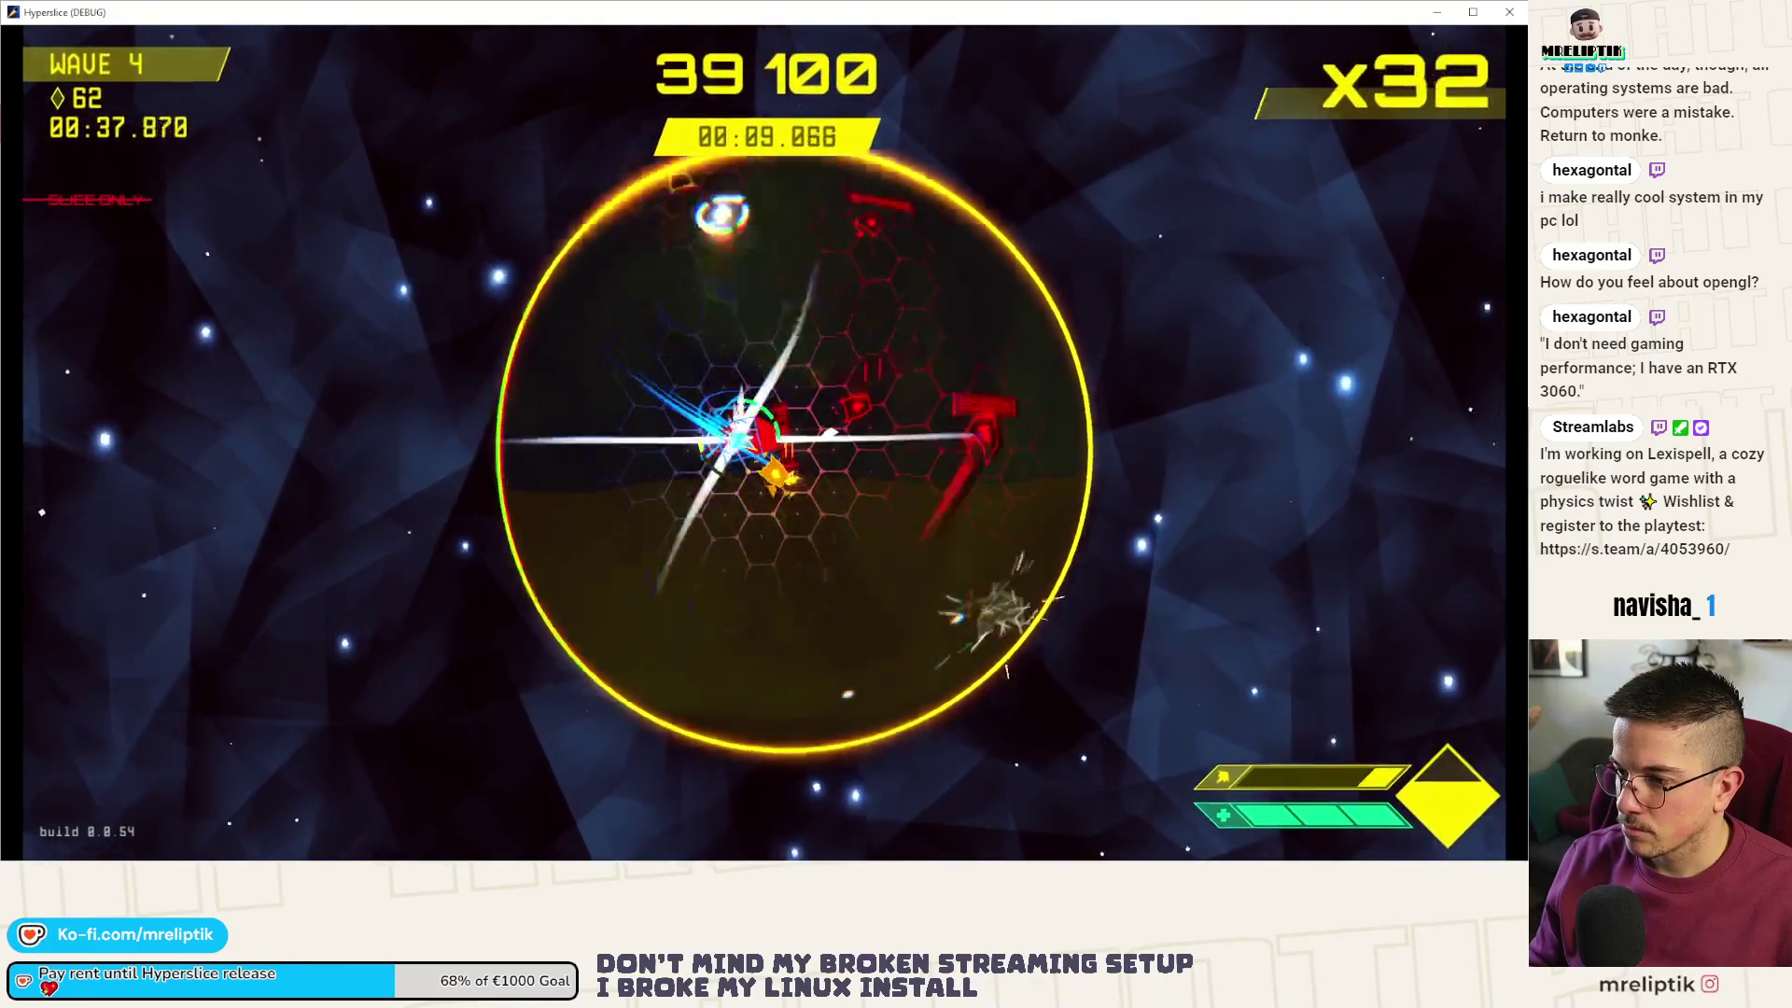
- Slice enemies through waves 4 to 7, then pause at 213 100 points to check run stats
{"action": "mouse_move", "coordinate": [737, 438]}
{"action": "left_mouse_down"}
{"action": "mouse_move", "coordinate": [780, 439]}
{"action": "mouse_move", "coordinate": [840, 520]}
{"action": "mouse_move", "coordinate": [820, 460]}
{"action": "mouse_move", "coordinate": [751, 524]}
{"action": "mouse_move", "coordinate": [736, 495]}
{"action": "mouse_move", "coordinate": [869, 464]}
{"action": "left_mouse_up"}
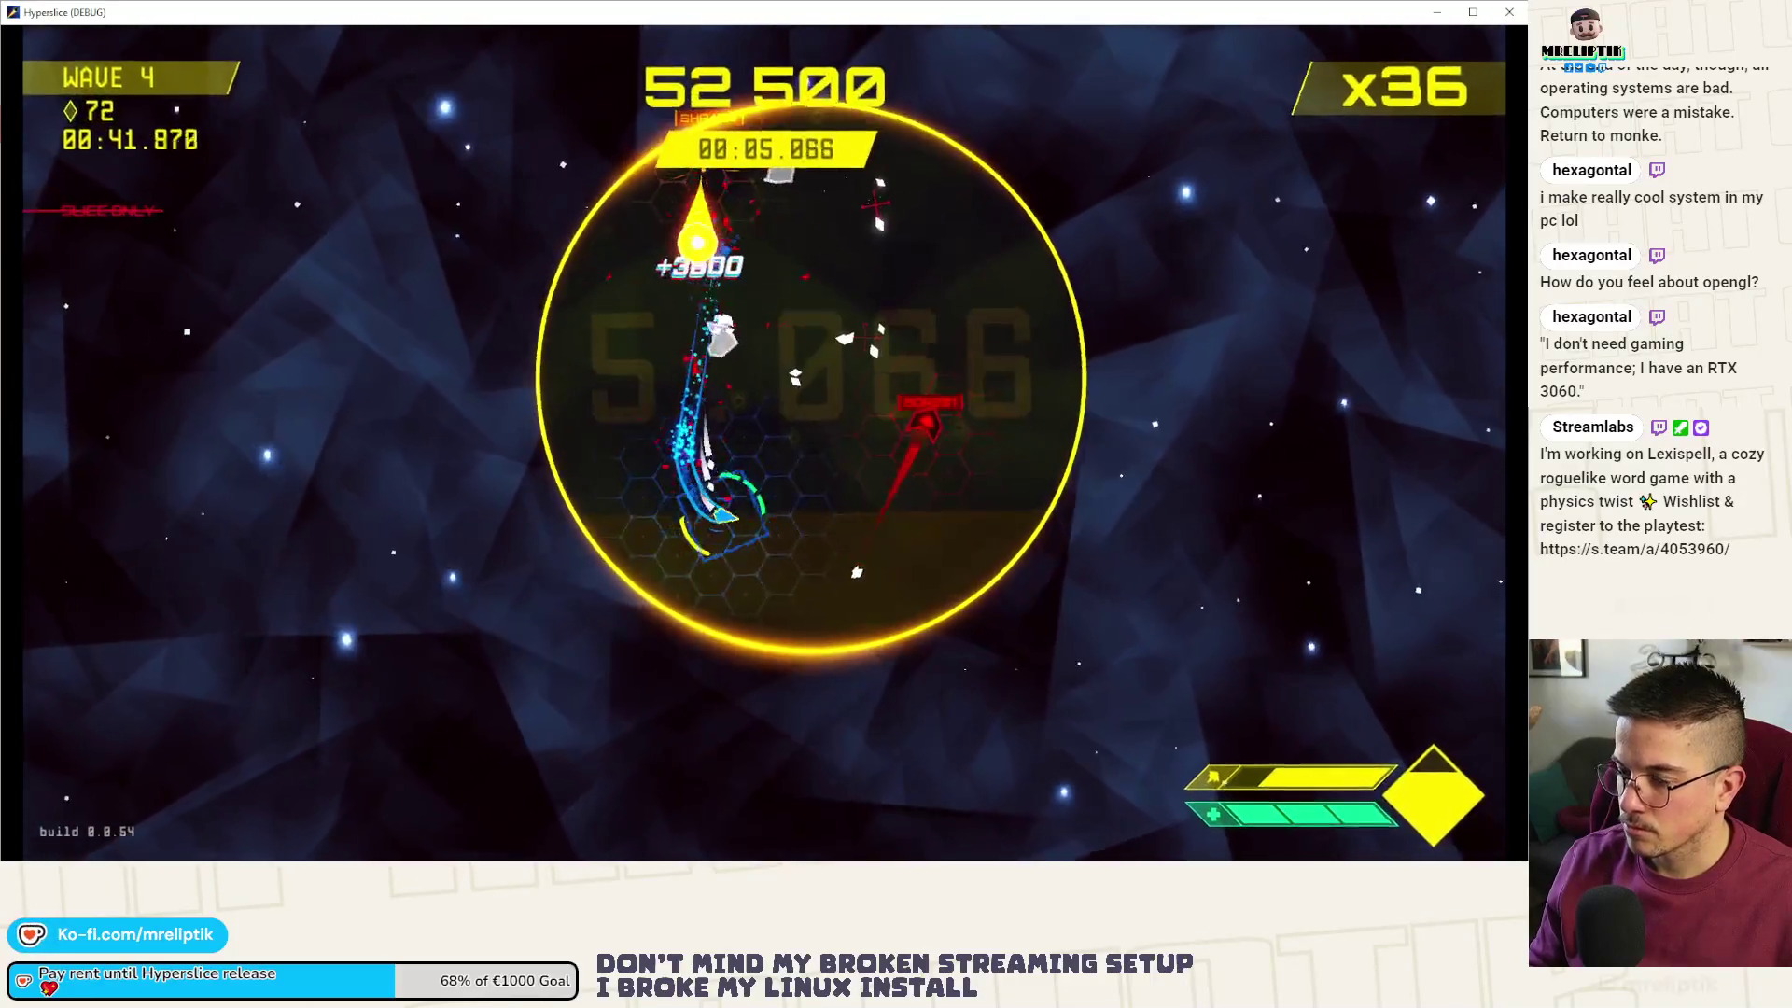
{"action": "left_click_drag", "start_coordinate": [877, 202], "coordinate": [887, 260]}
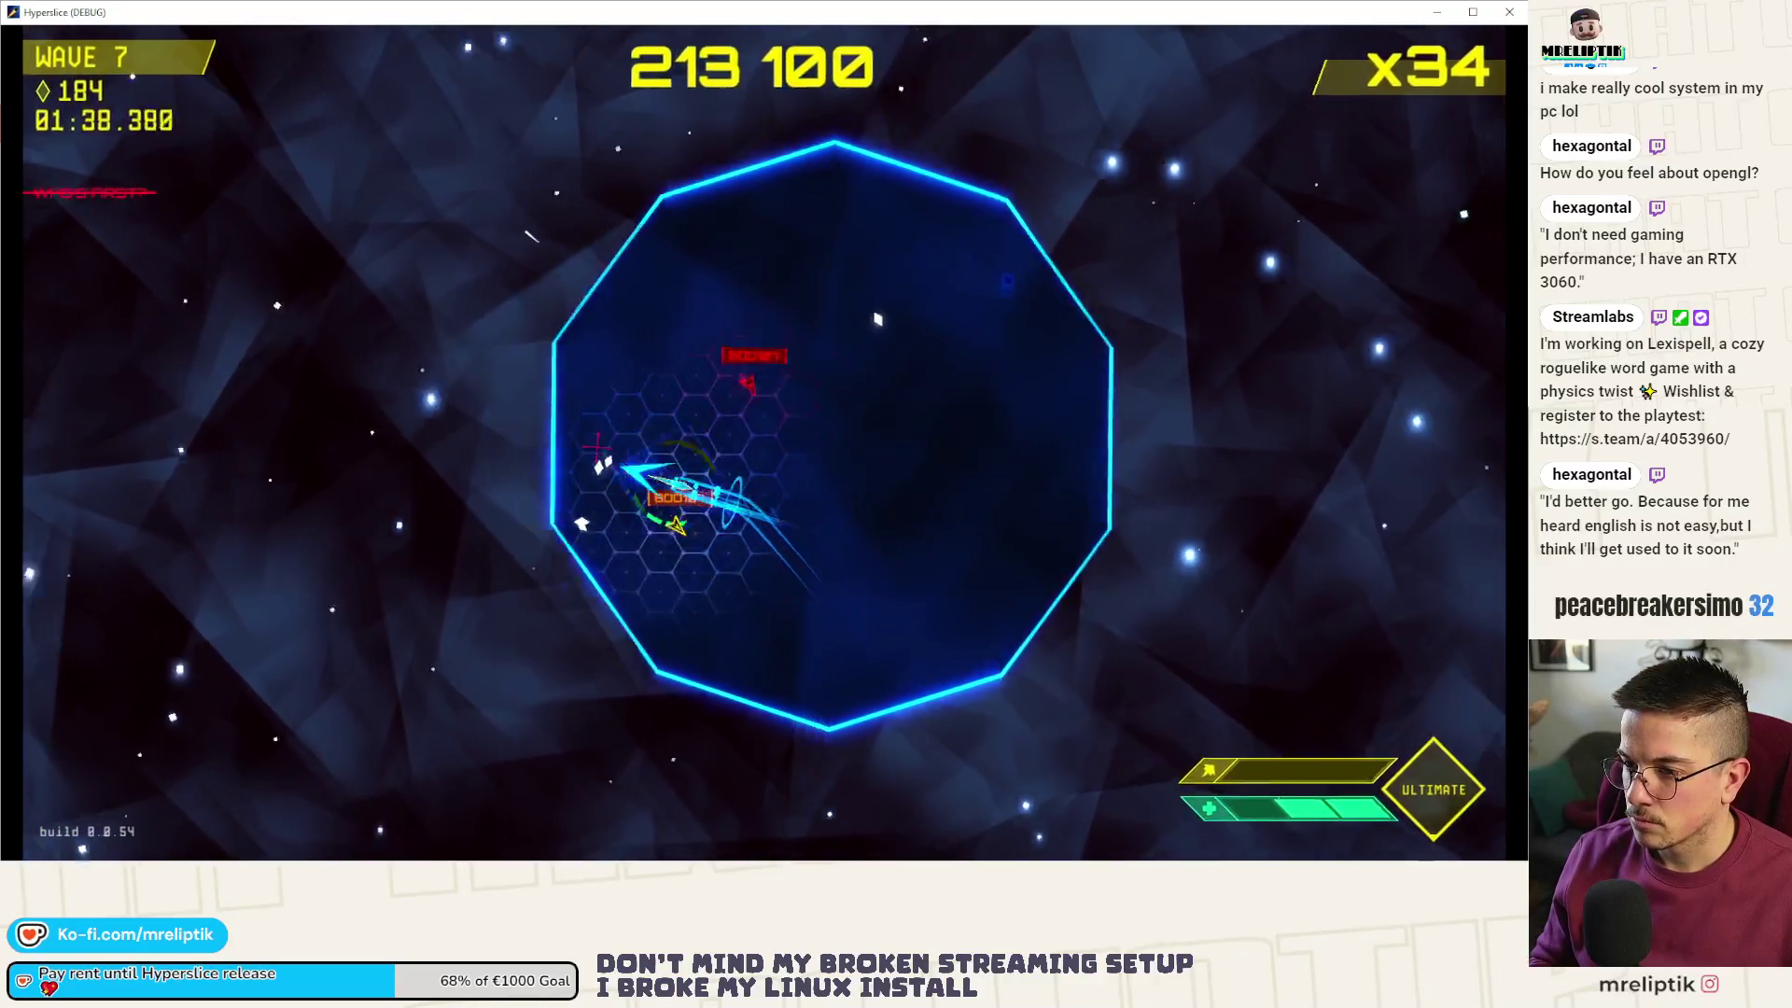
{"action": "key", "text": "Escape"}
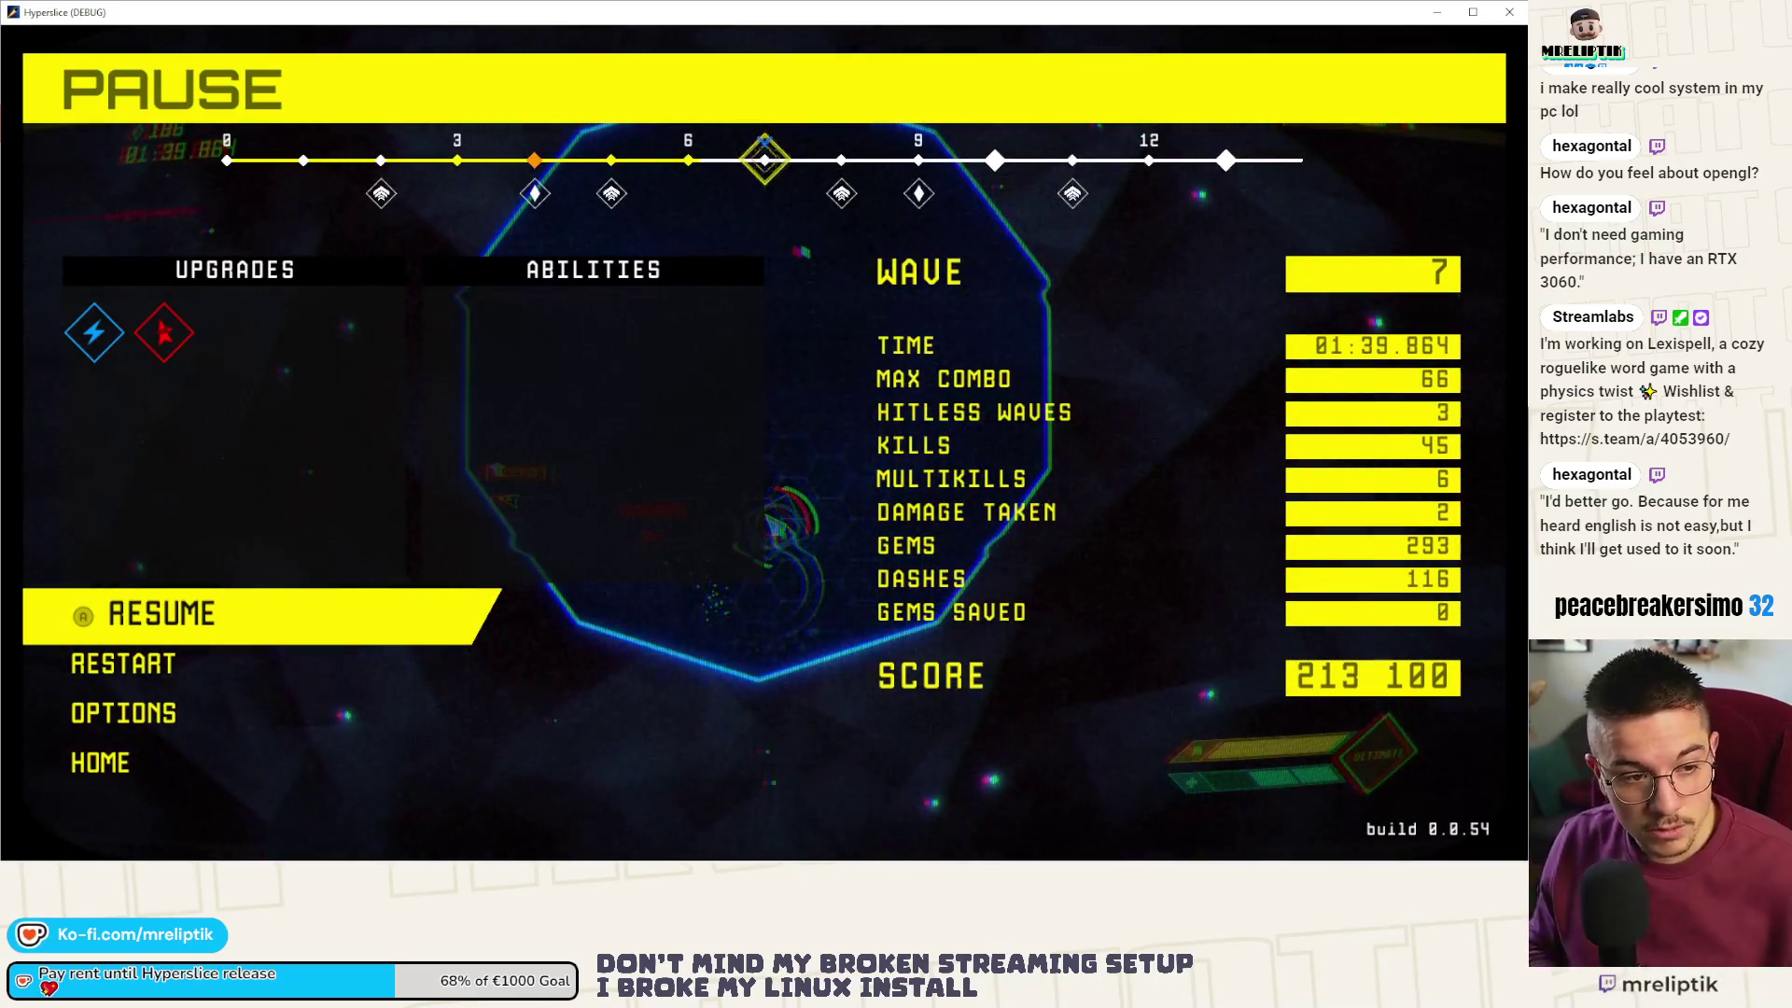
- Resume the run, dash through the wave 9 enemies, then switch to VS Code and back to Godot
{"action": "key", "text": "Escape"}
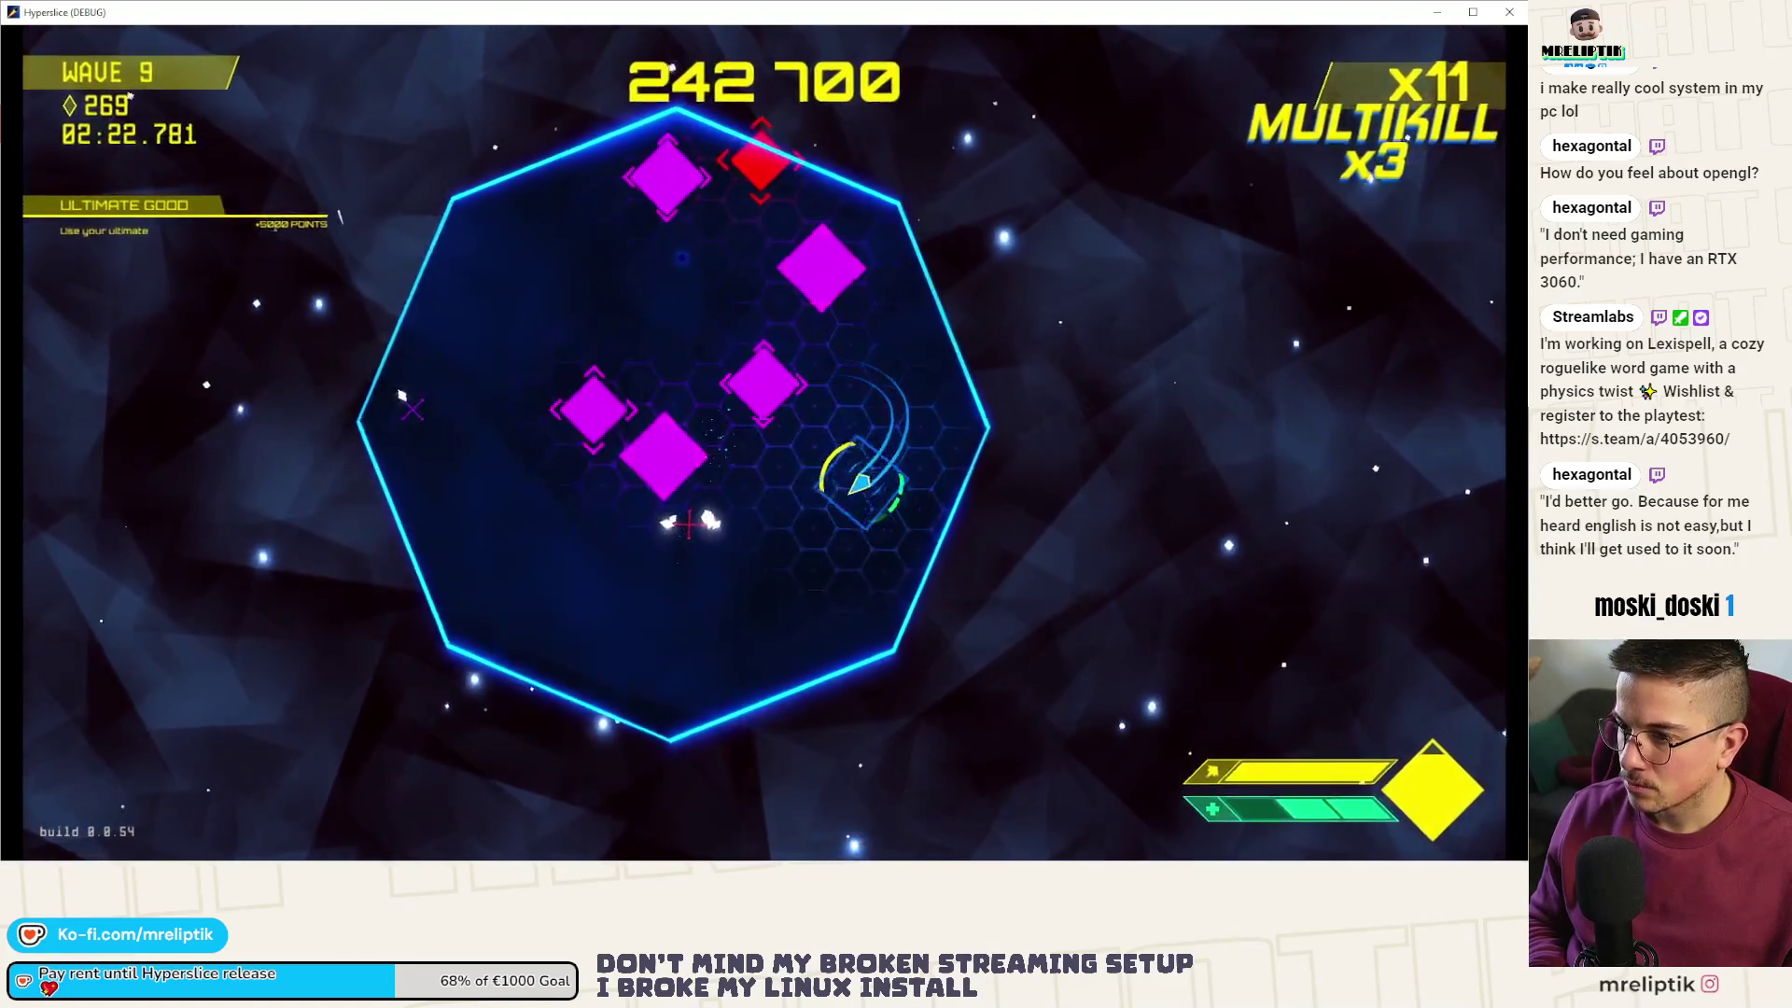
{"action": "left_click", "coordinate": [688, 524]}
{"action": "left_click", "coordinate": [822, 454]}
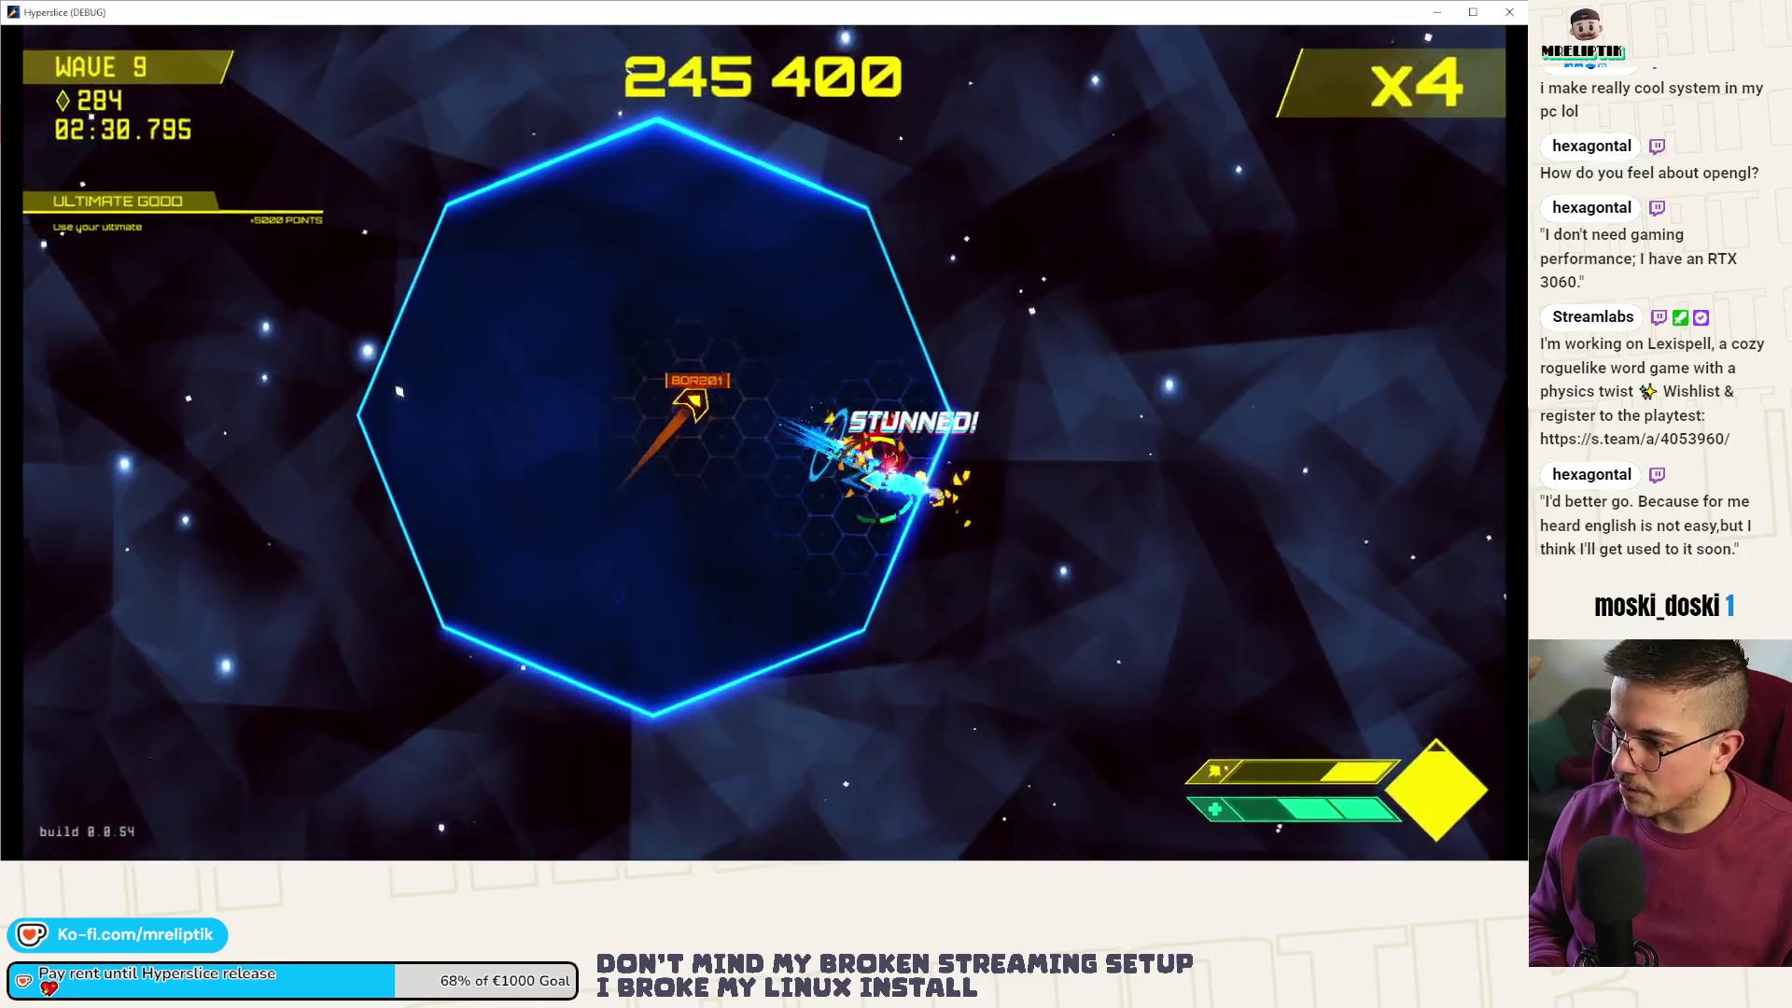
{"action": "left_click", "coordinate": [408, 426]}
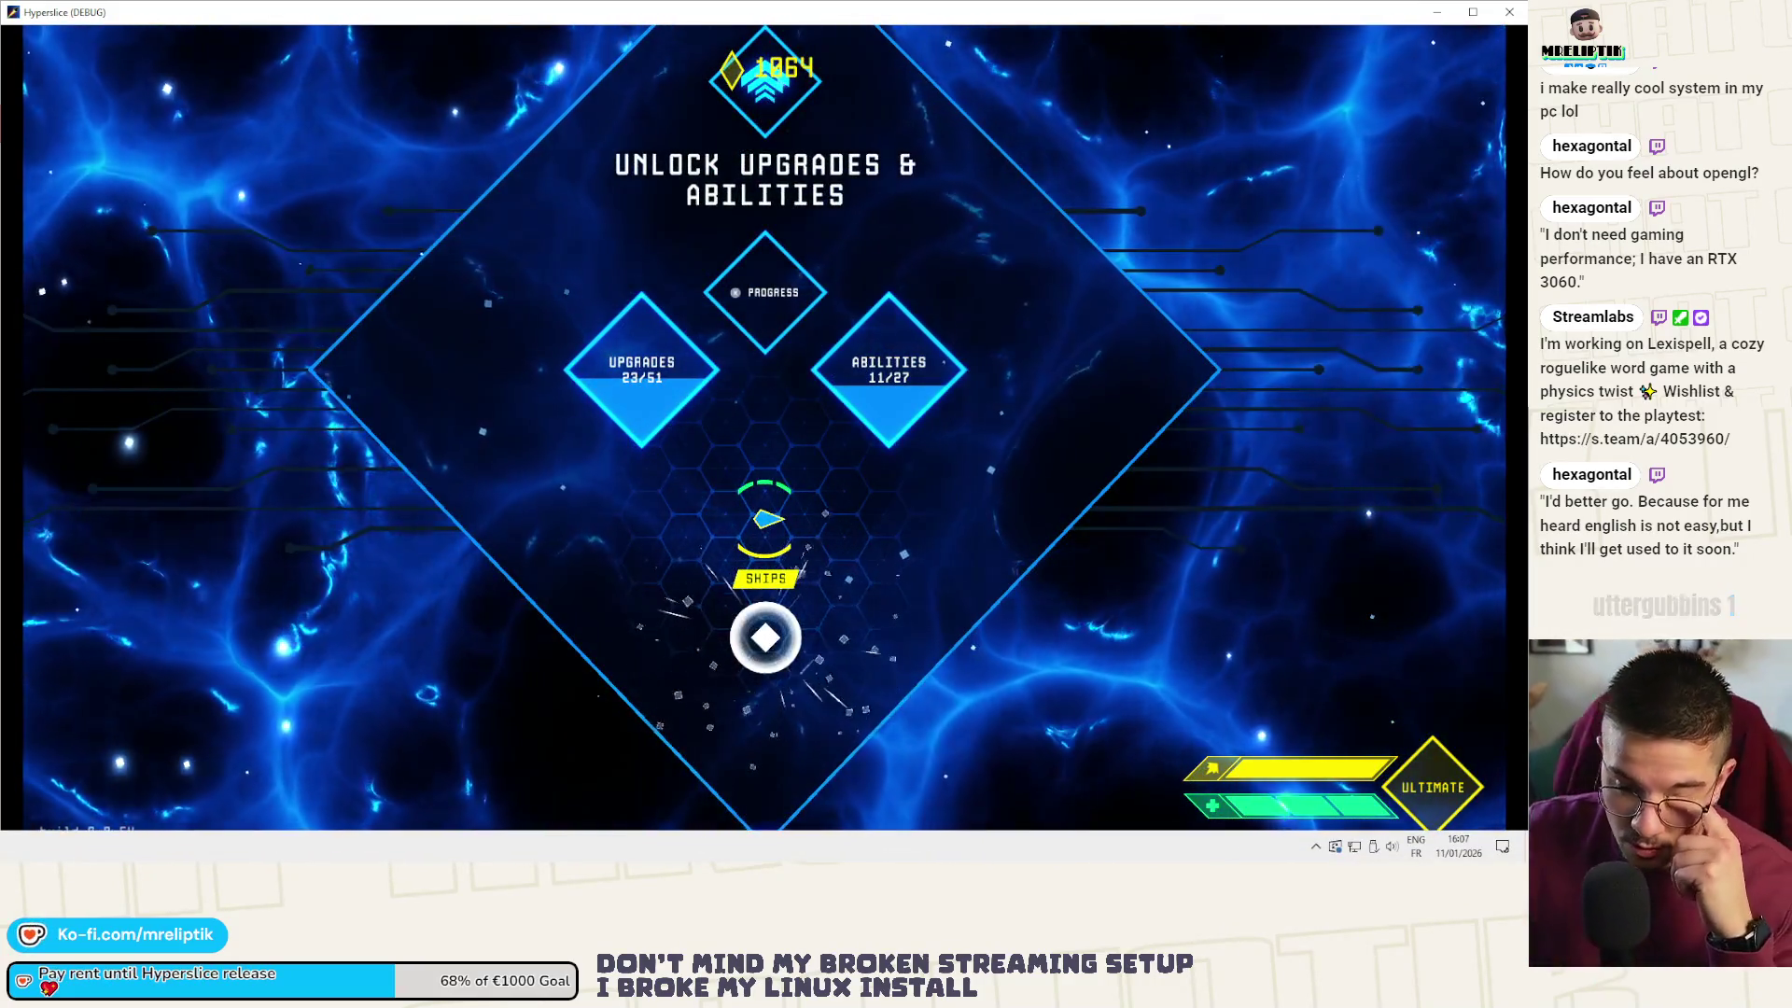
{"action": "key", "text": "alt+F4"}
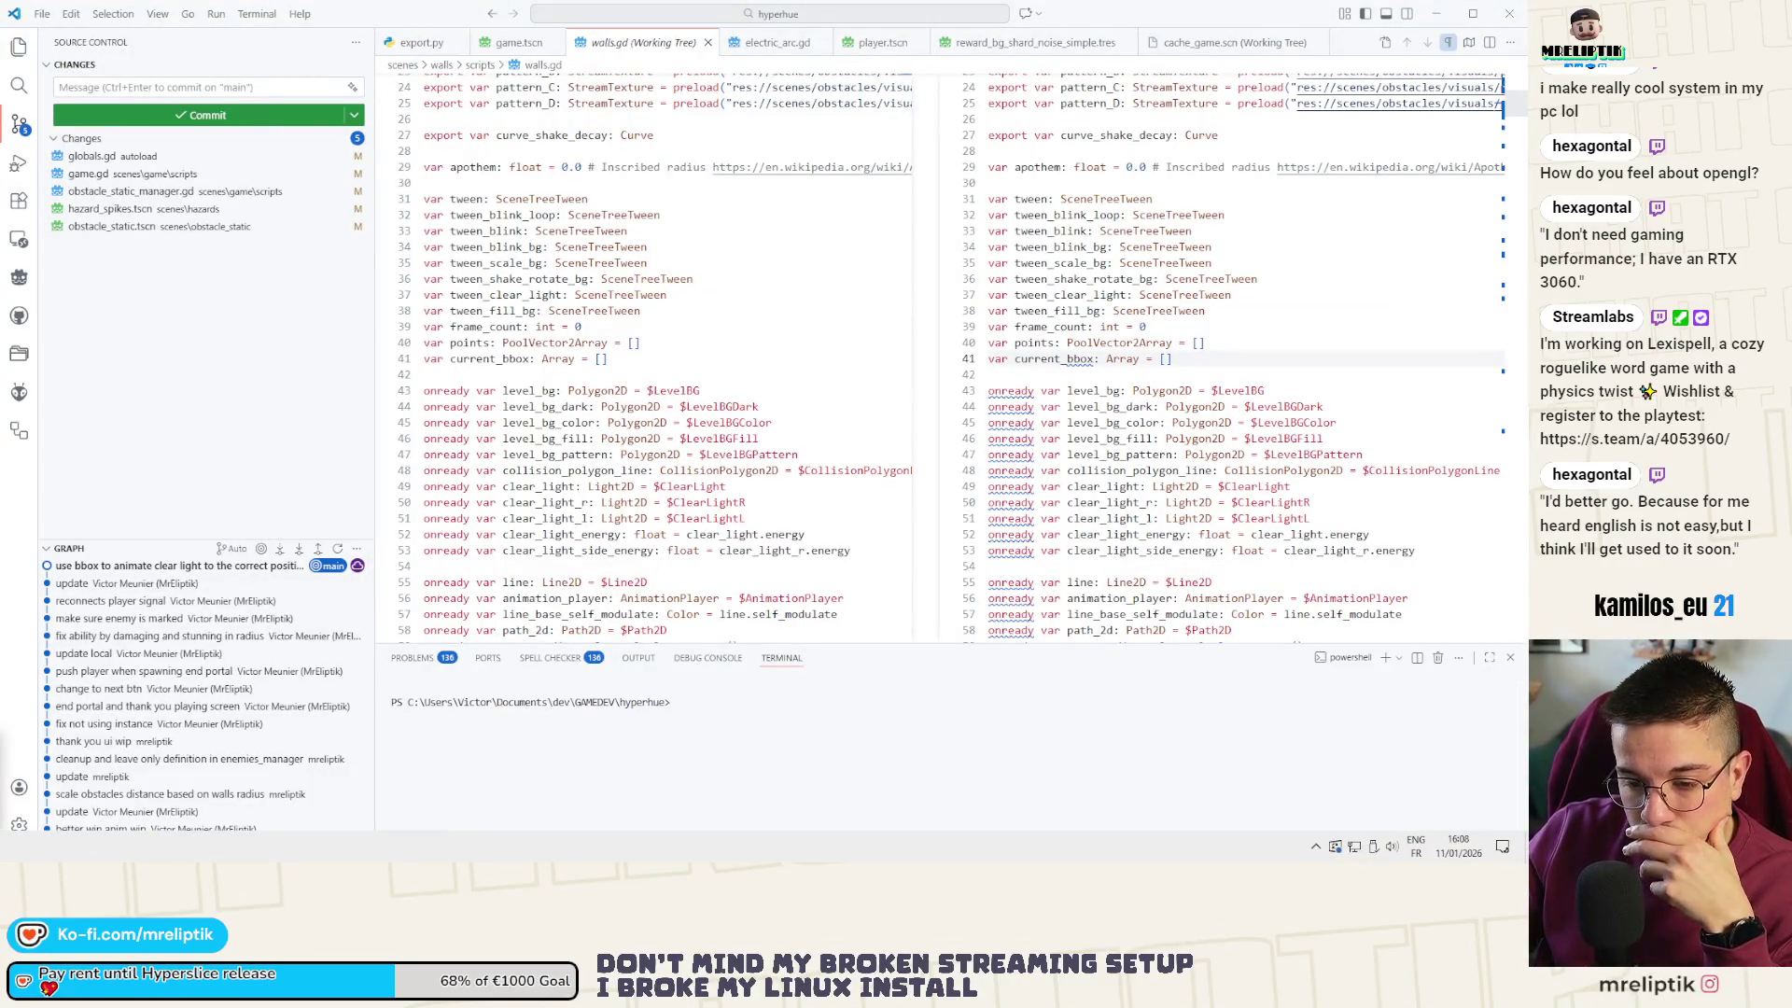
{"action": "key", "text": "alt+Tab"}
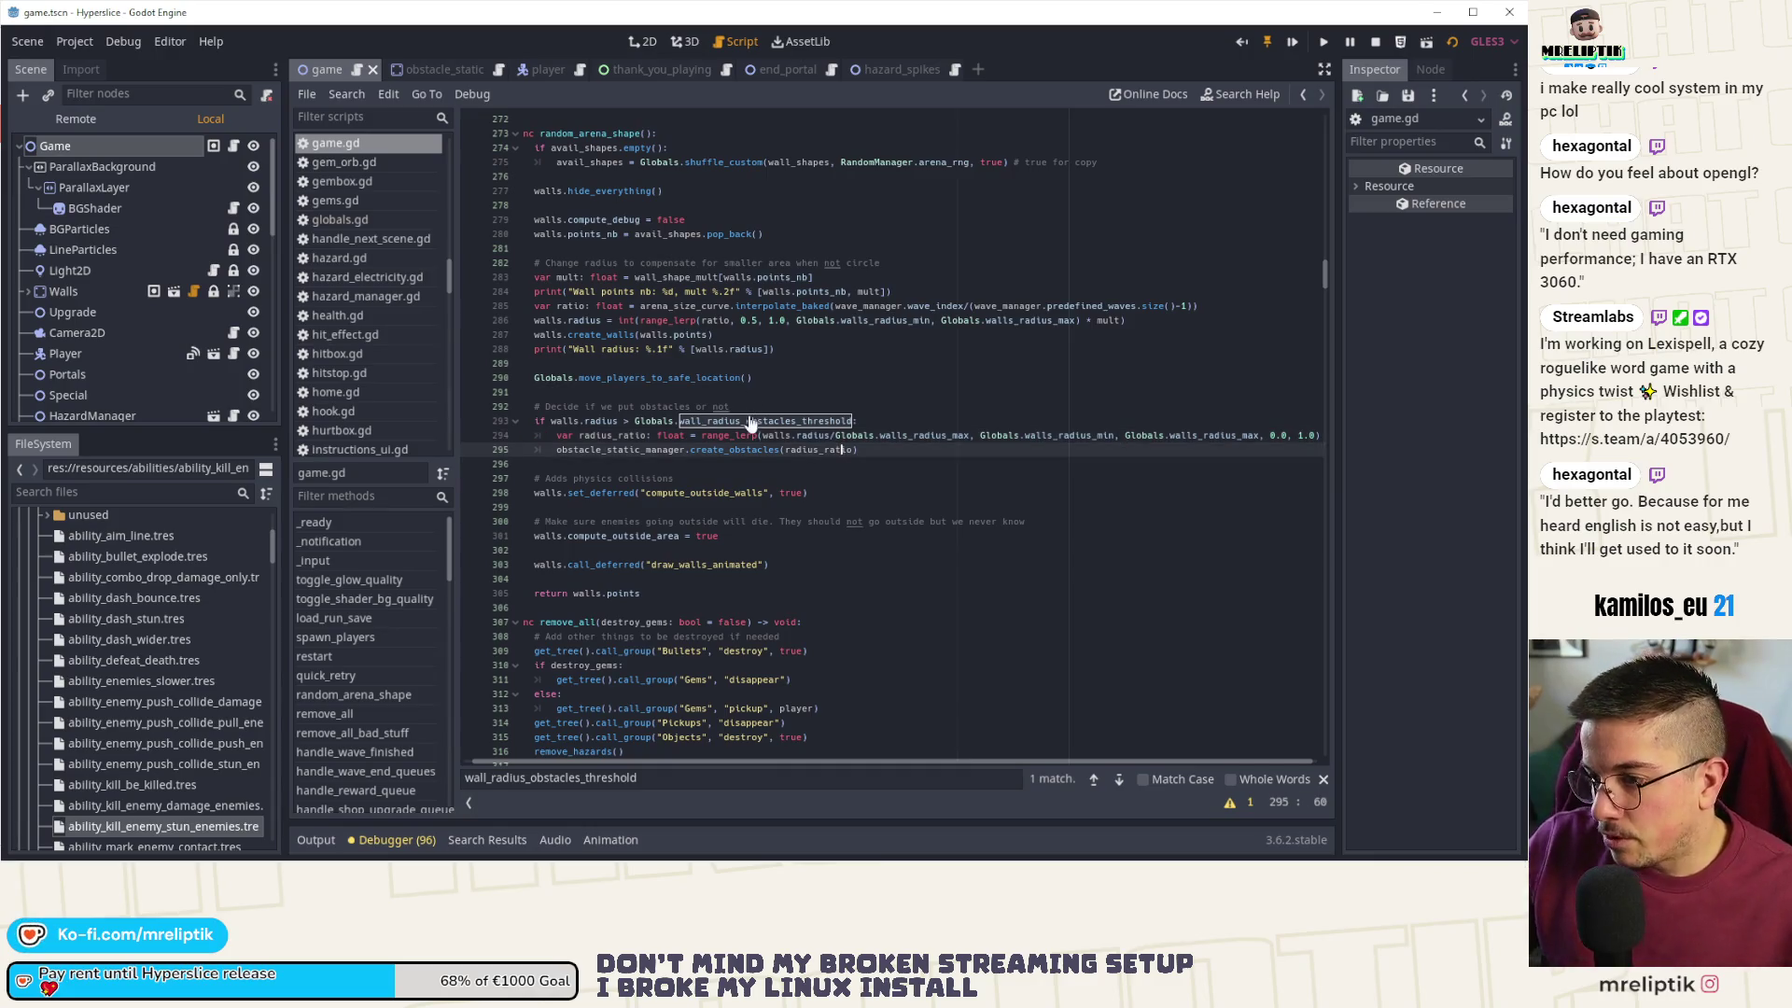
- Stop the game and add a breakpoint on game.gd line 295, where obstacles are created
{"action": "left_click", "coordinate": [751, 422], "text": "ctrl"}
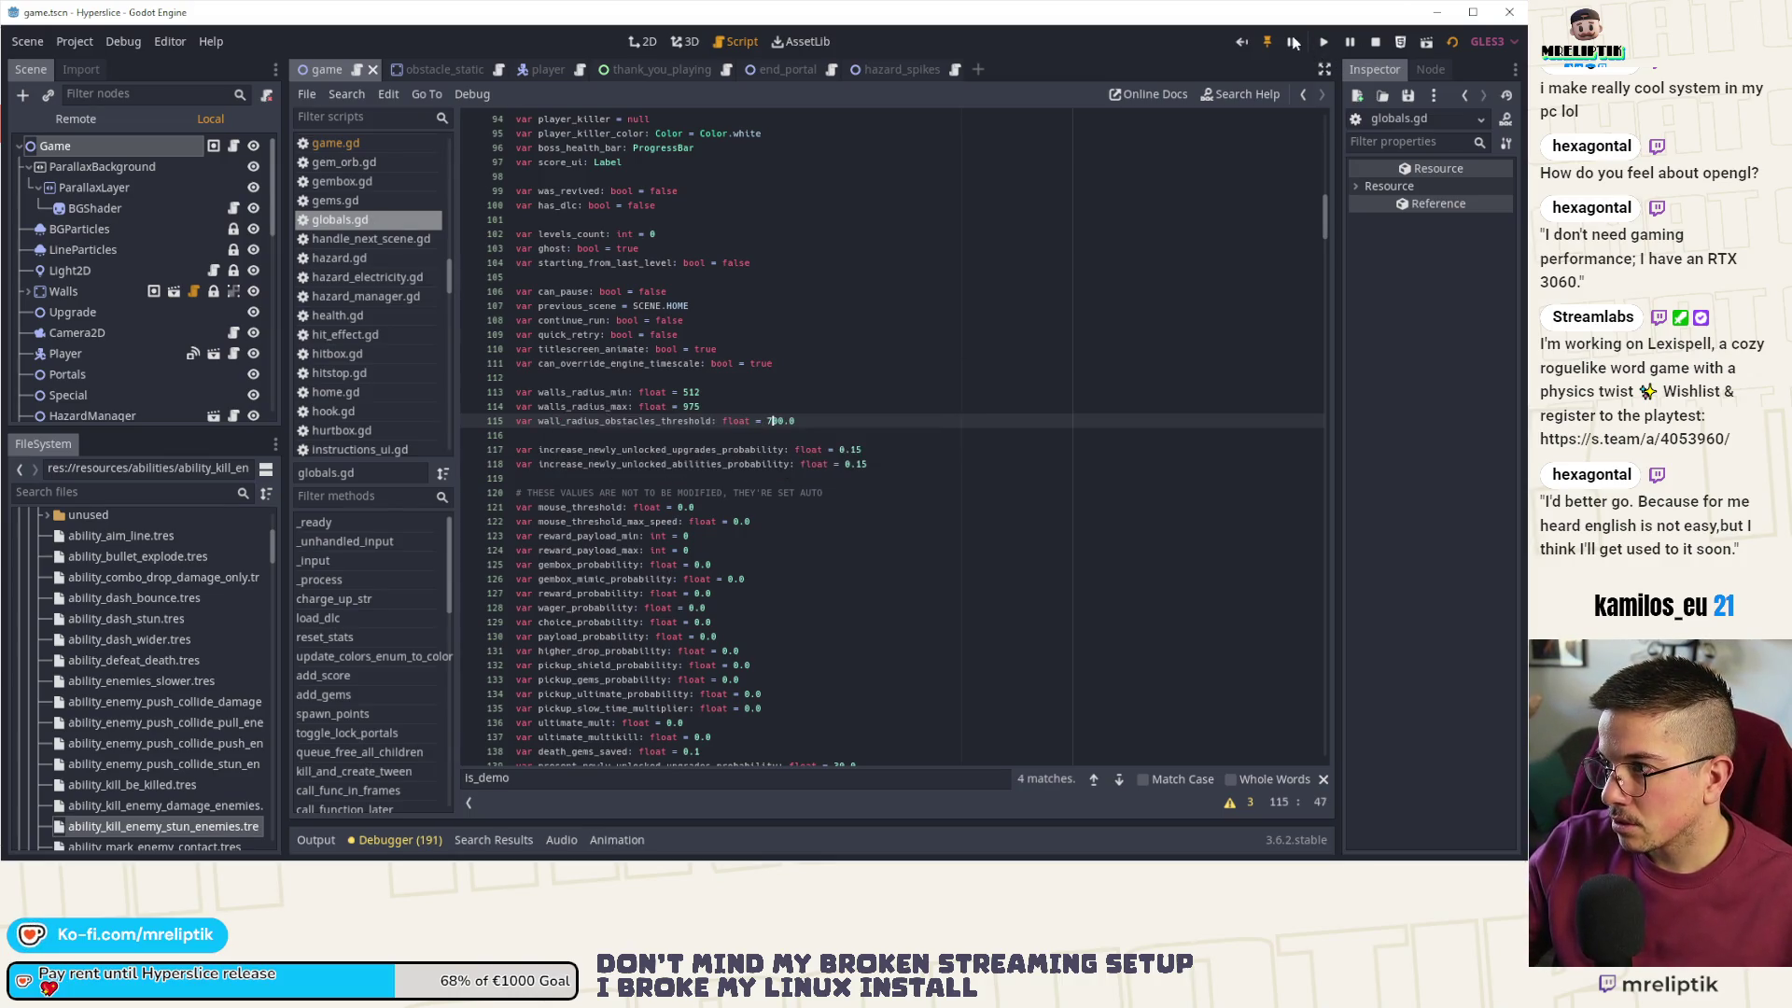
{"action": "left_click", "coordinate": [1375, 42]}
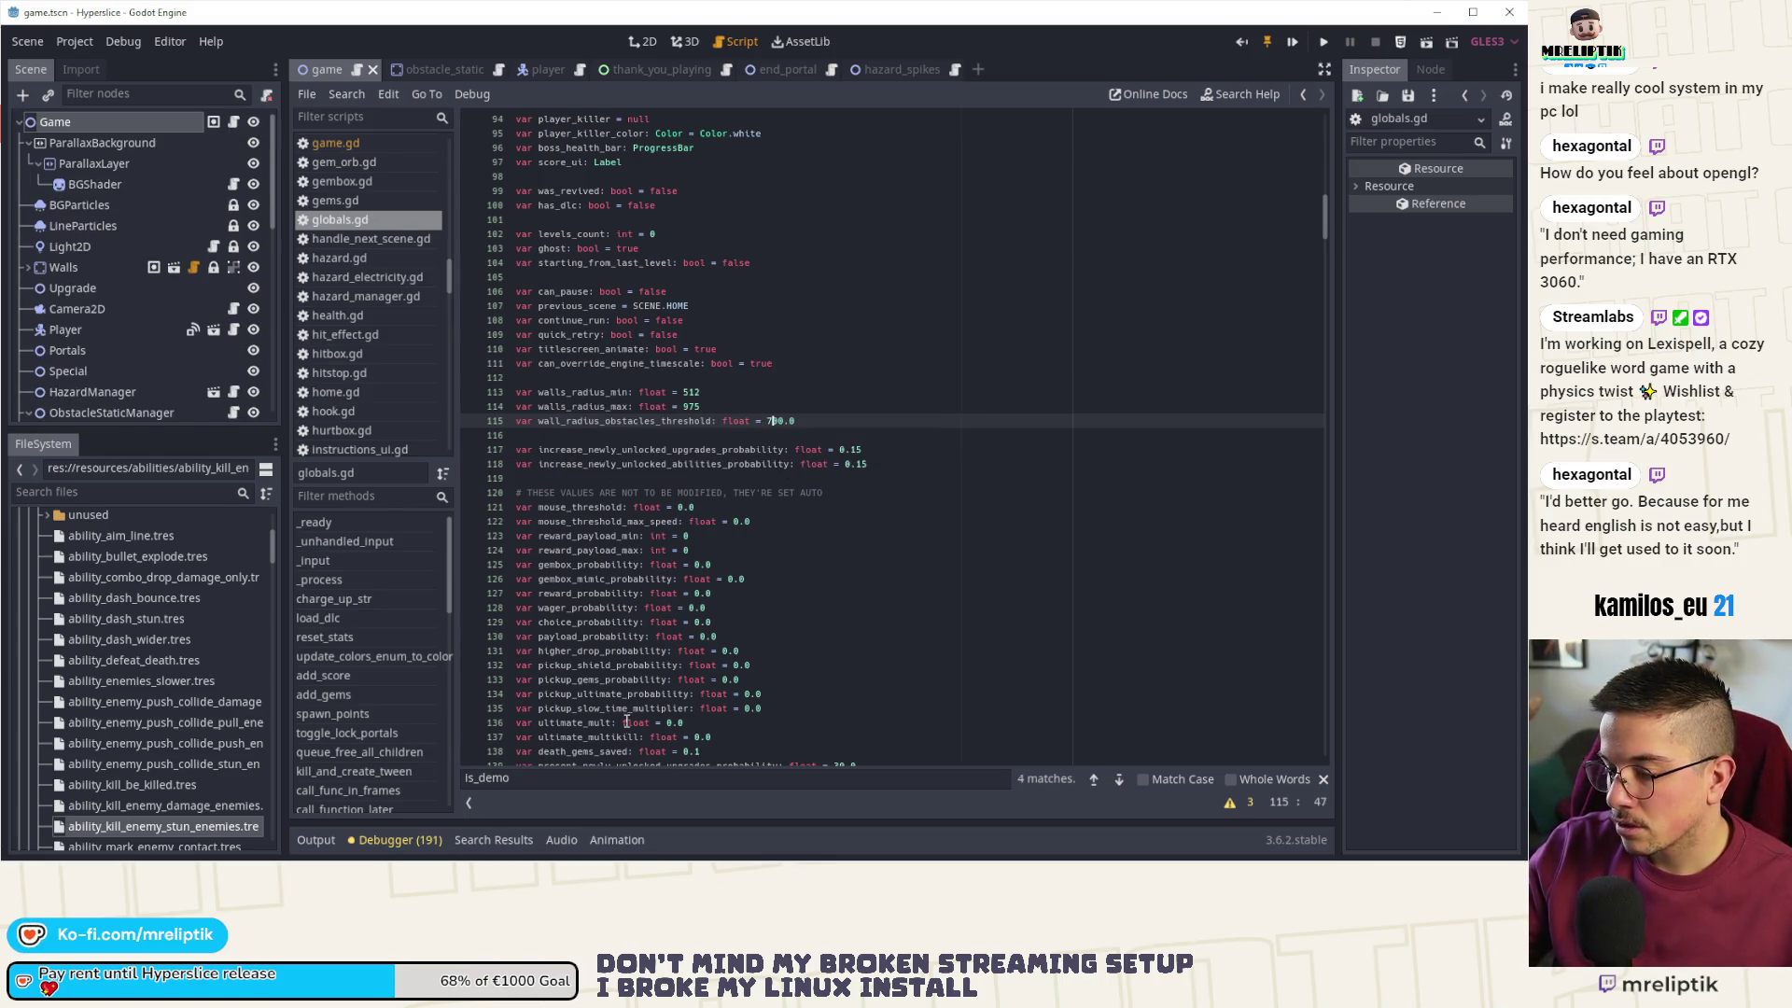
{"action": "left_click", "coordinate": [235, 122]}
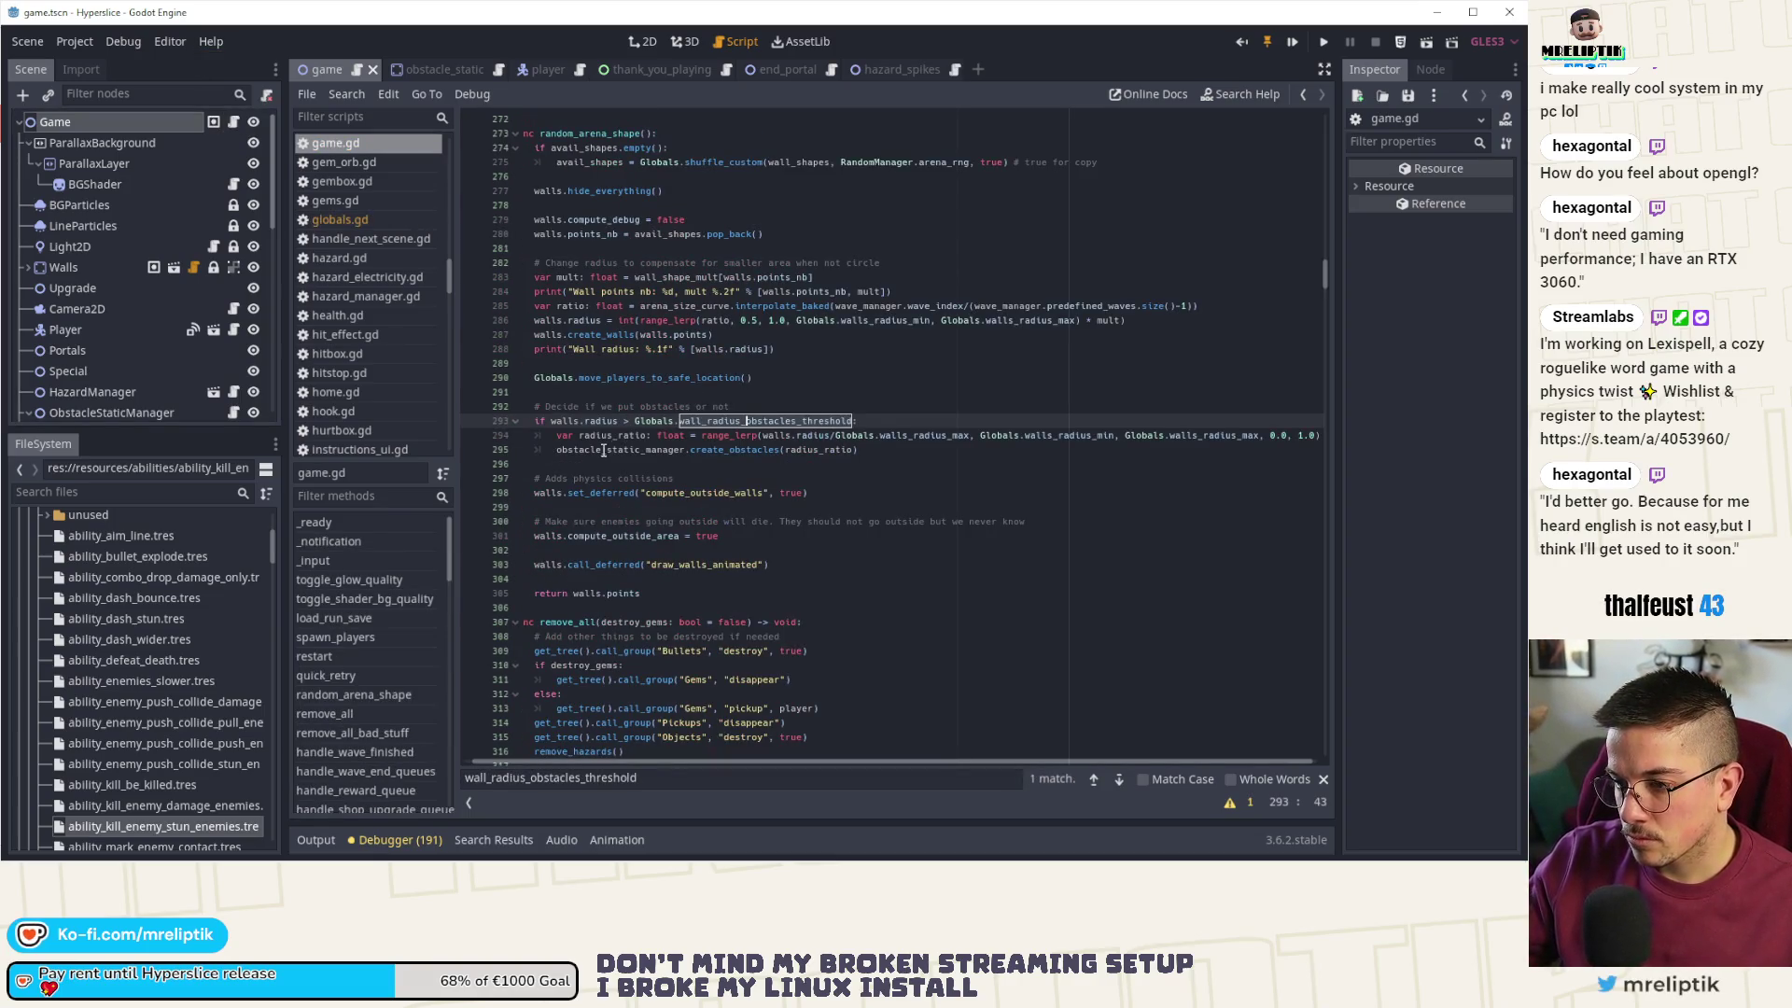
{"action": "left_click", "coordinate": [638, 450]}
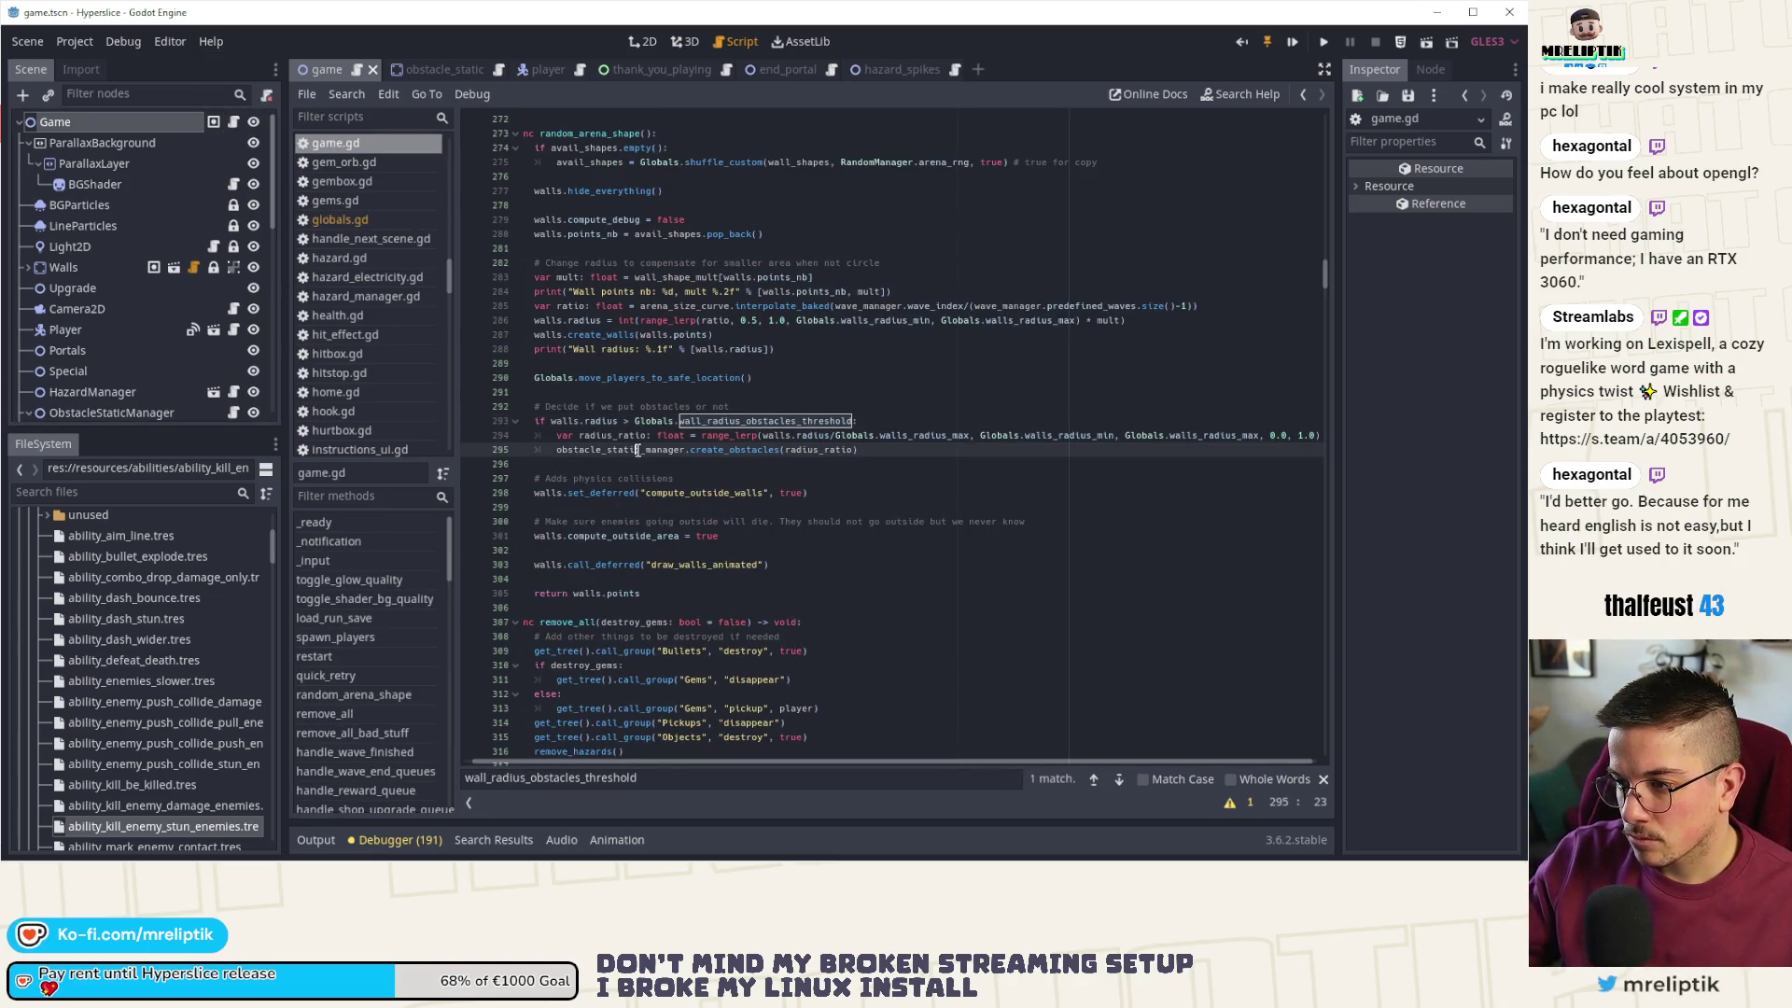
{"action": "left_click", "coordinate": [1321, 45]}
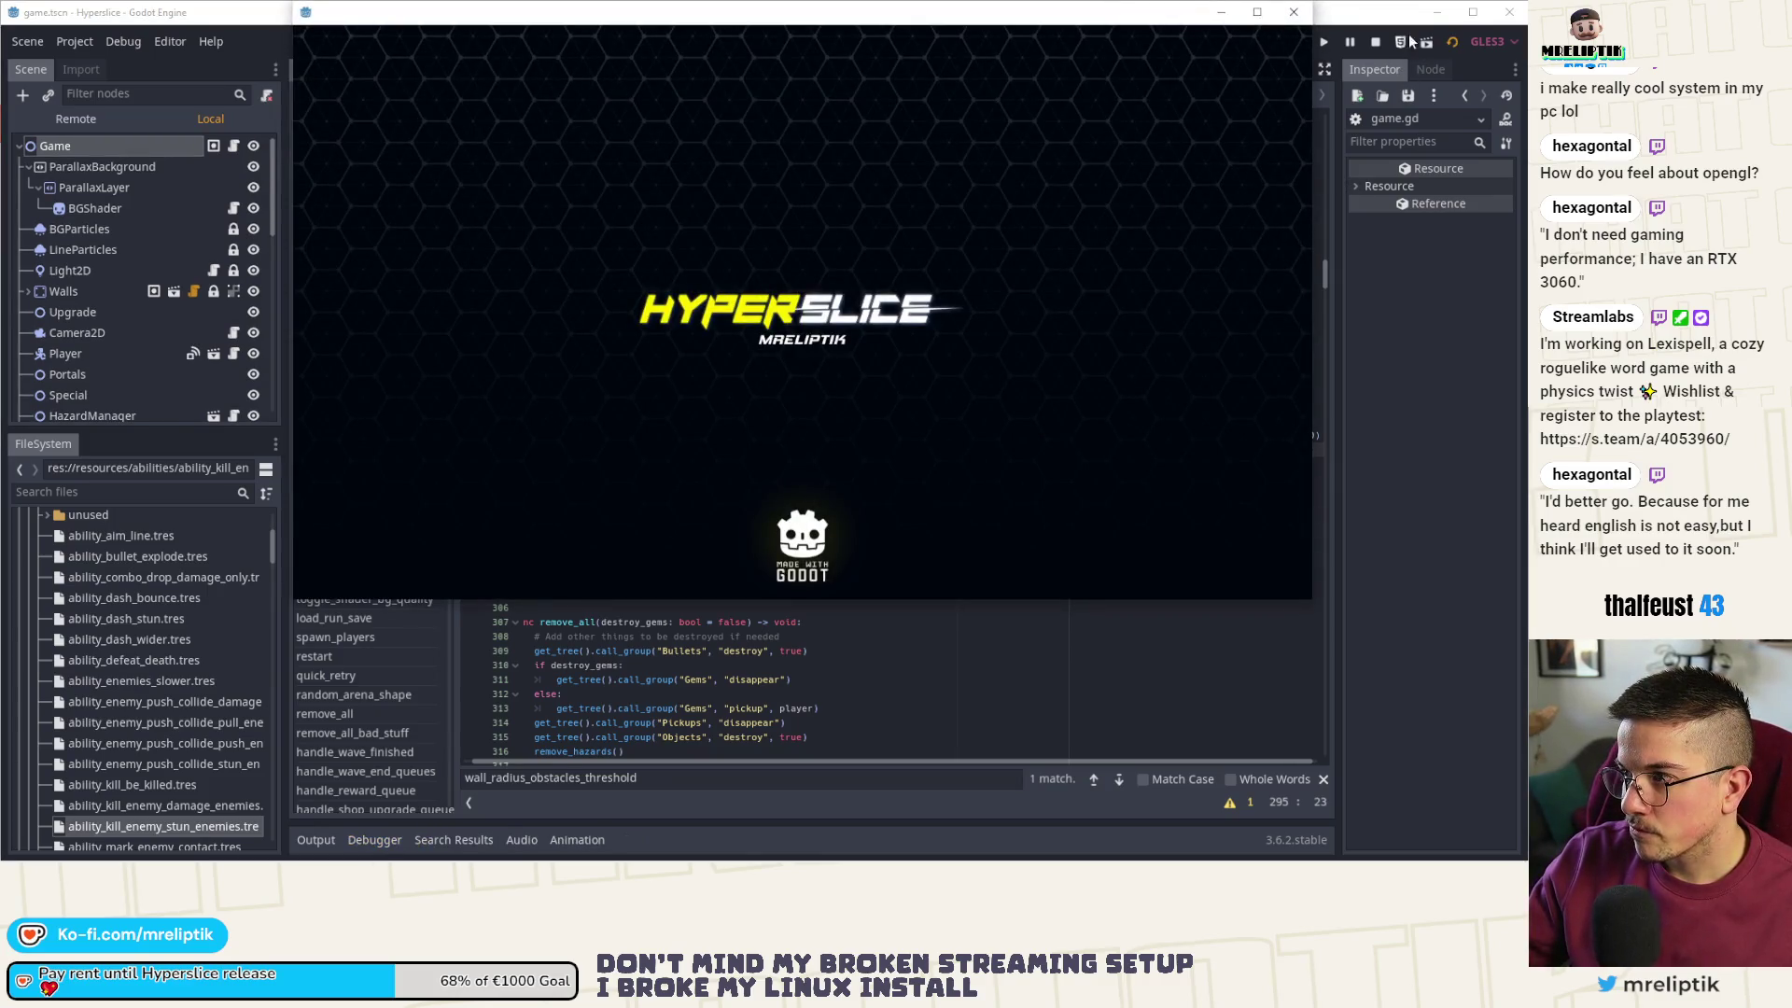
{"action": "left_click", "coordinate": [1375, 42]}
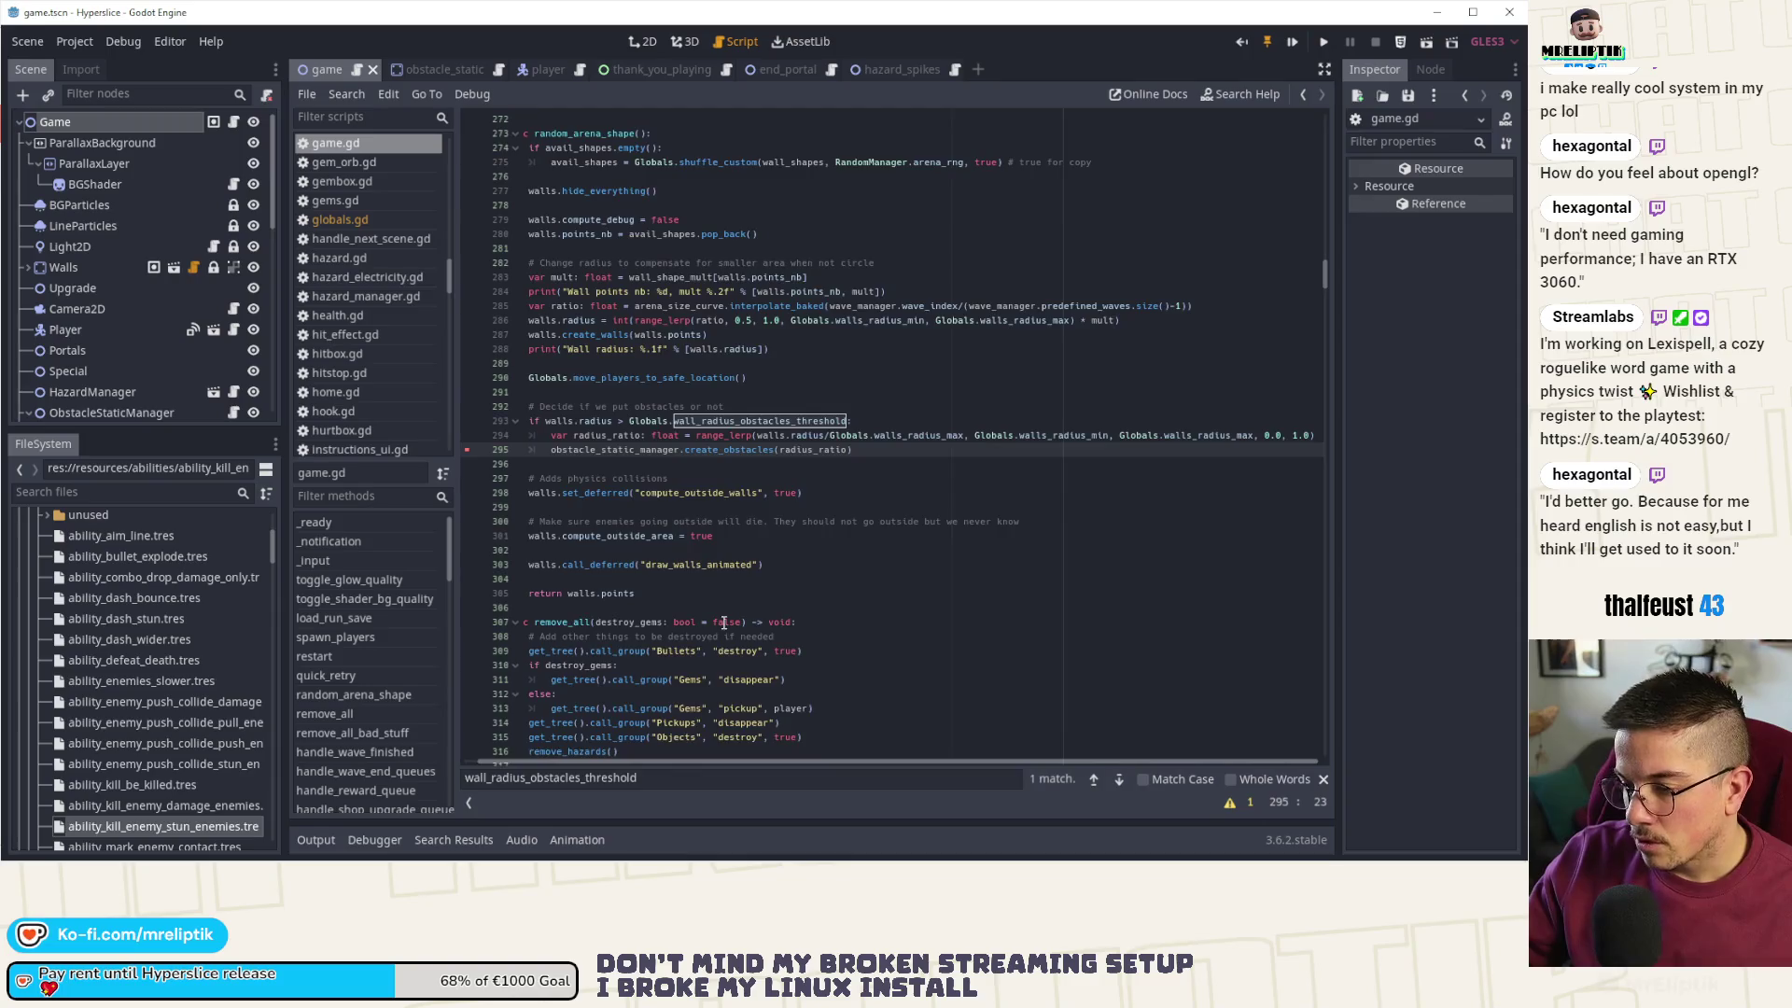
- Comment out the wave_manager.start(3) override, re-enable the next start line with an edited wave number, save, and run
{"action": "scroll", "coordinate": [682, 560], "scroll_direction": "down", "scroll_amount": 5}
{"action": "key", "text": "ctrl+f"}
{"action": "type", "text": "start("}
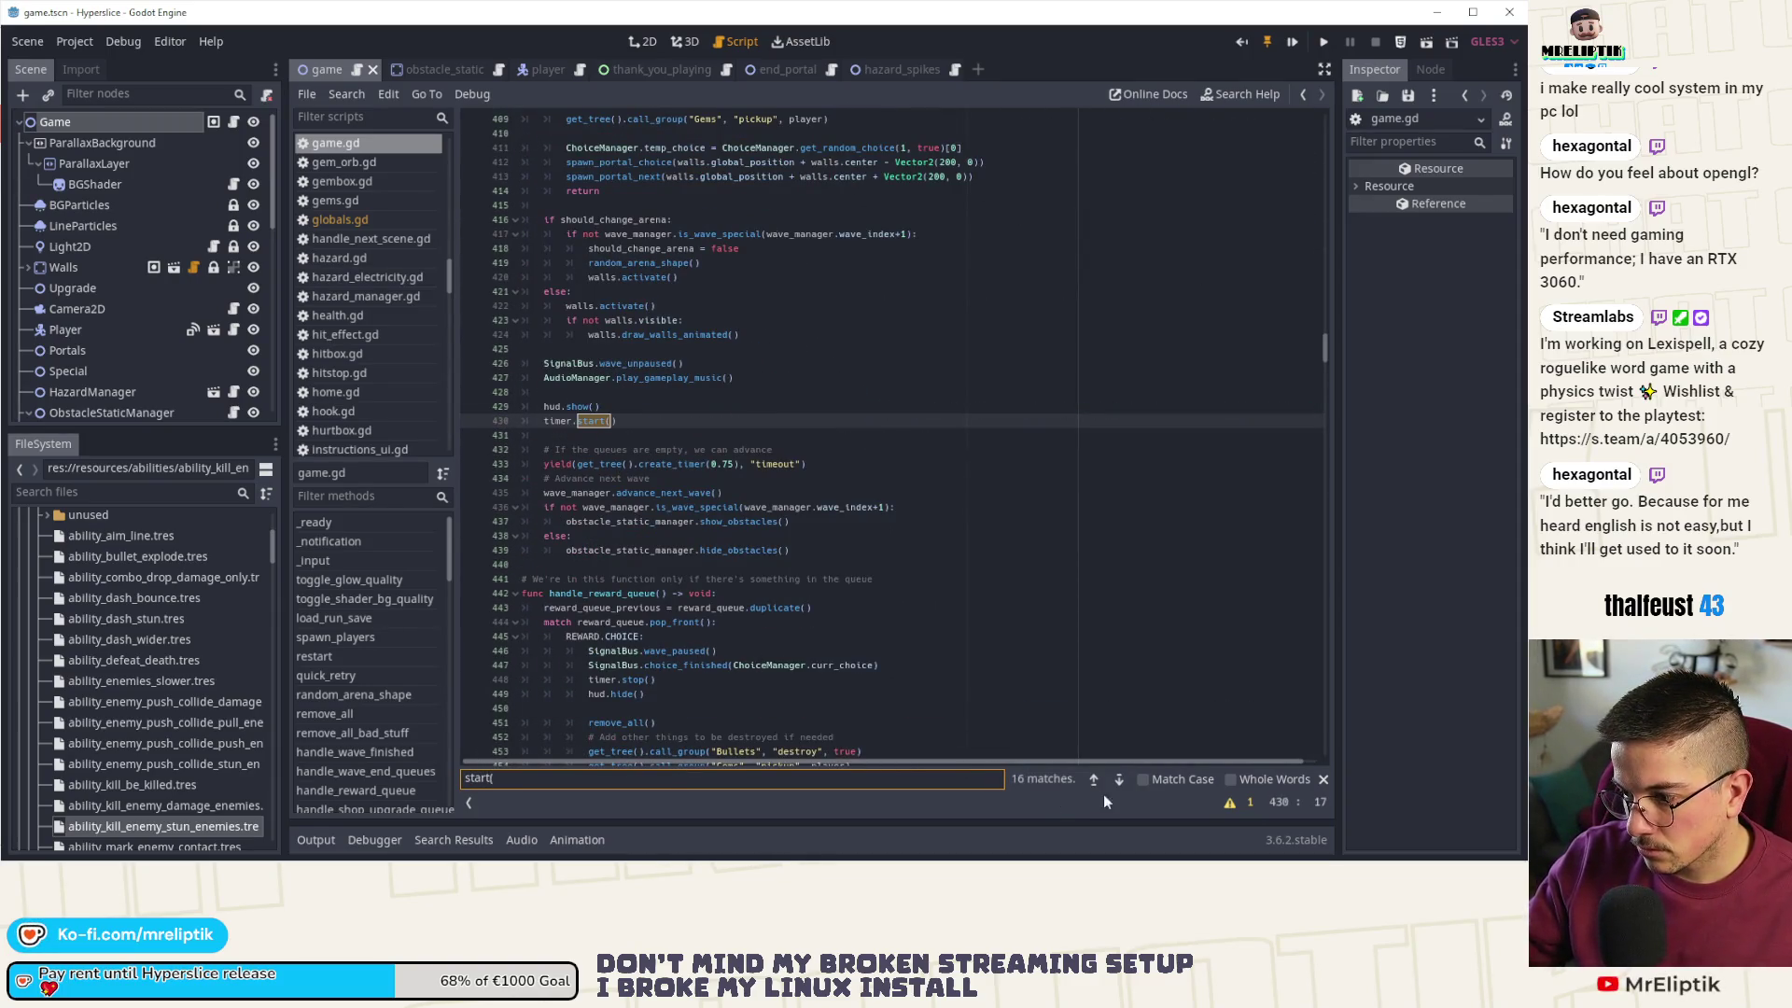
{"action": "type", "text": "1"}
{"action": "left_click", "coordinate": [660, 407]}
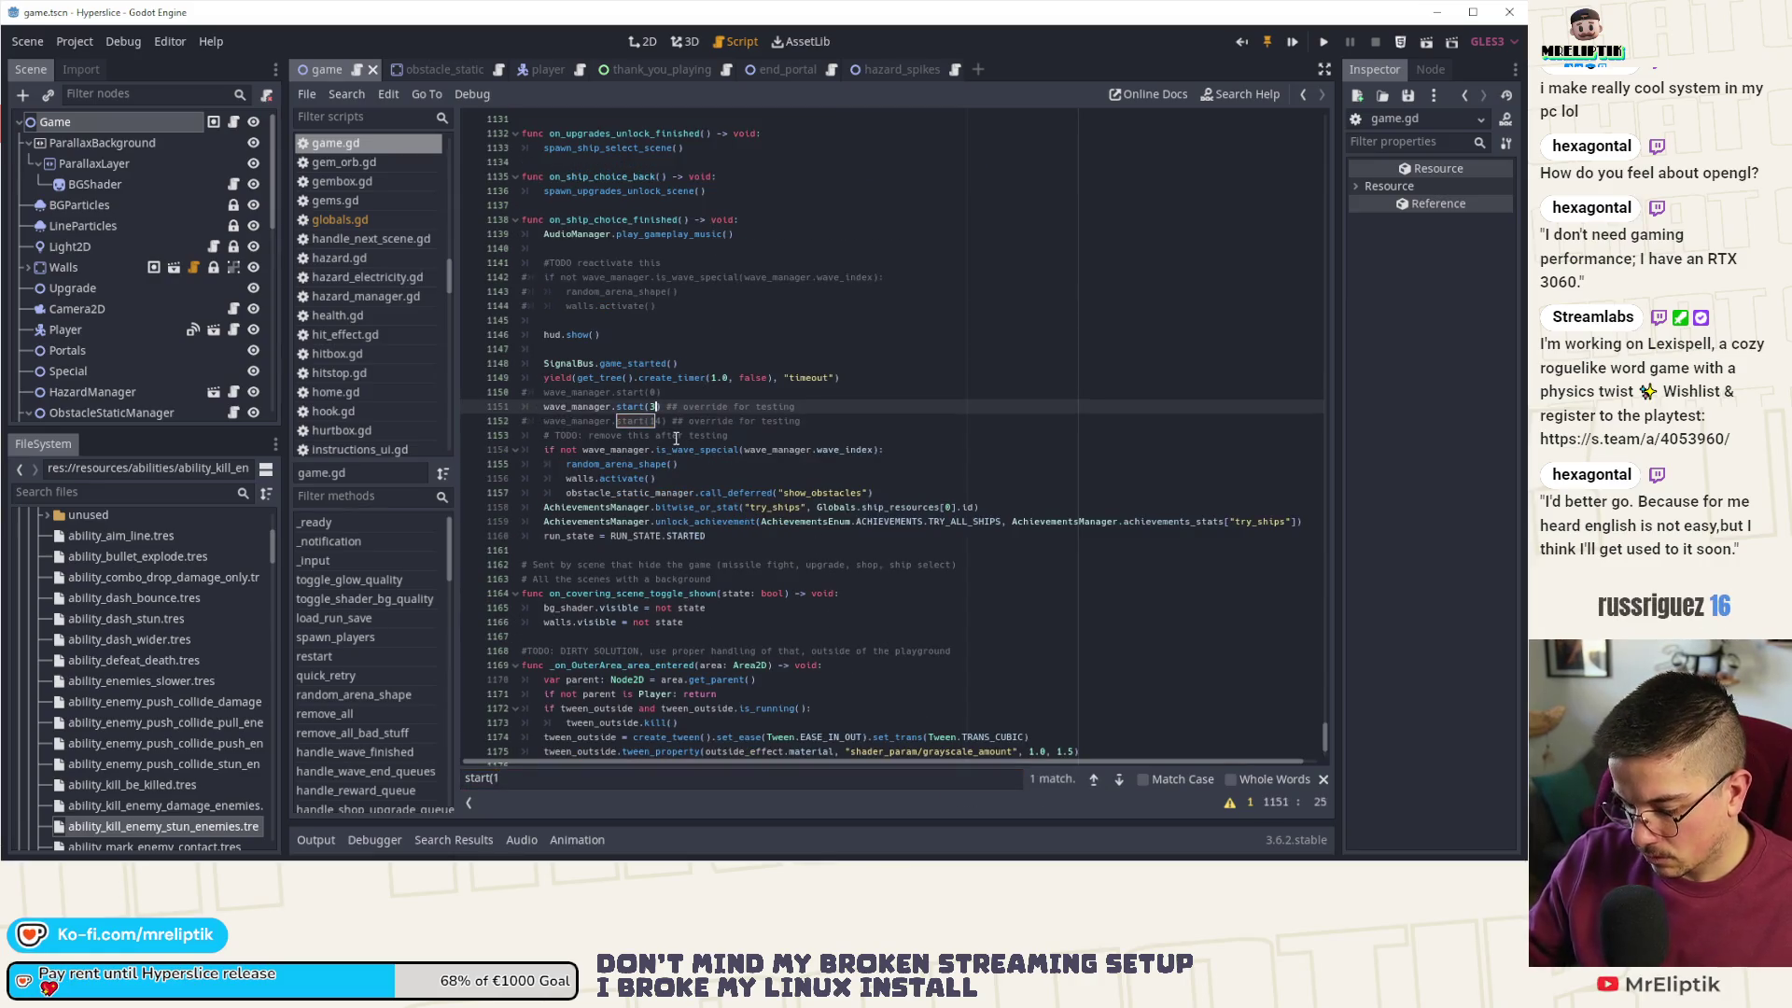
{"action": "key", "text": "ctrl+k"}
{"action": "key", "text": "Down"}
{"action": "key", "text": "ctrl+k"}
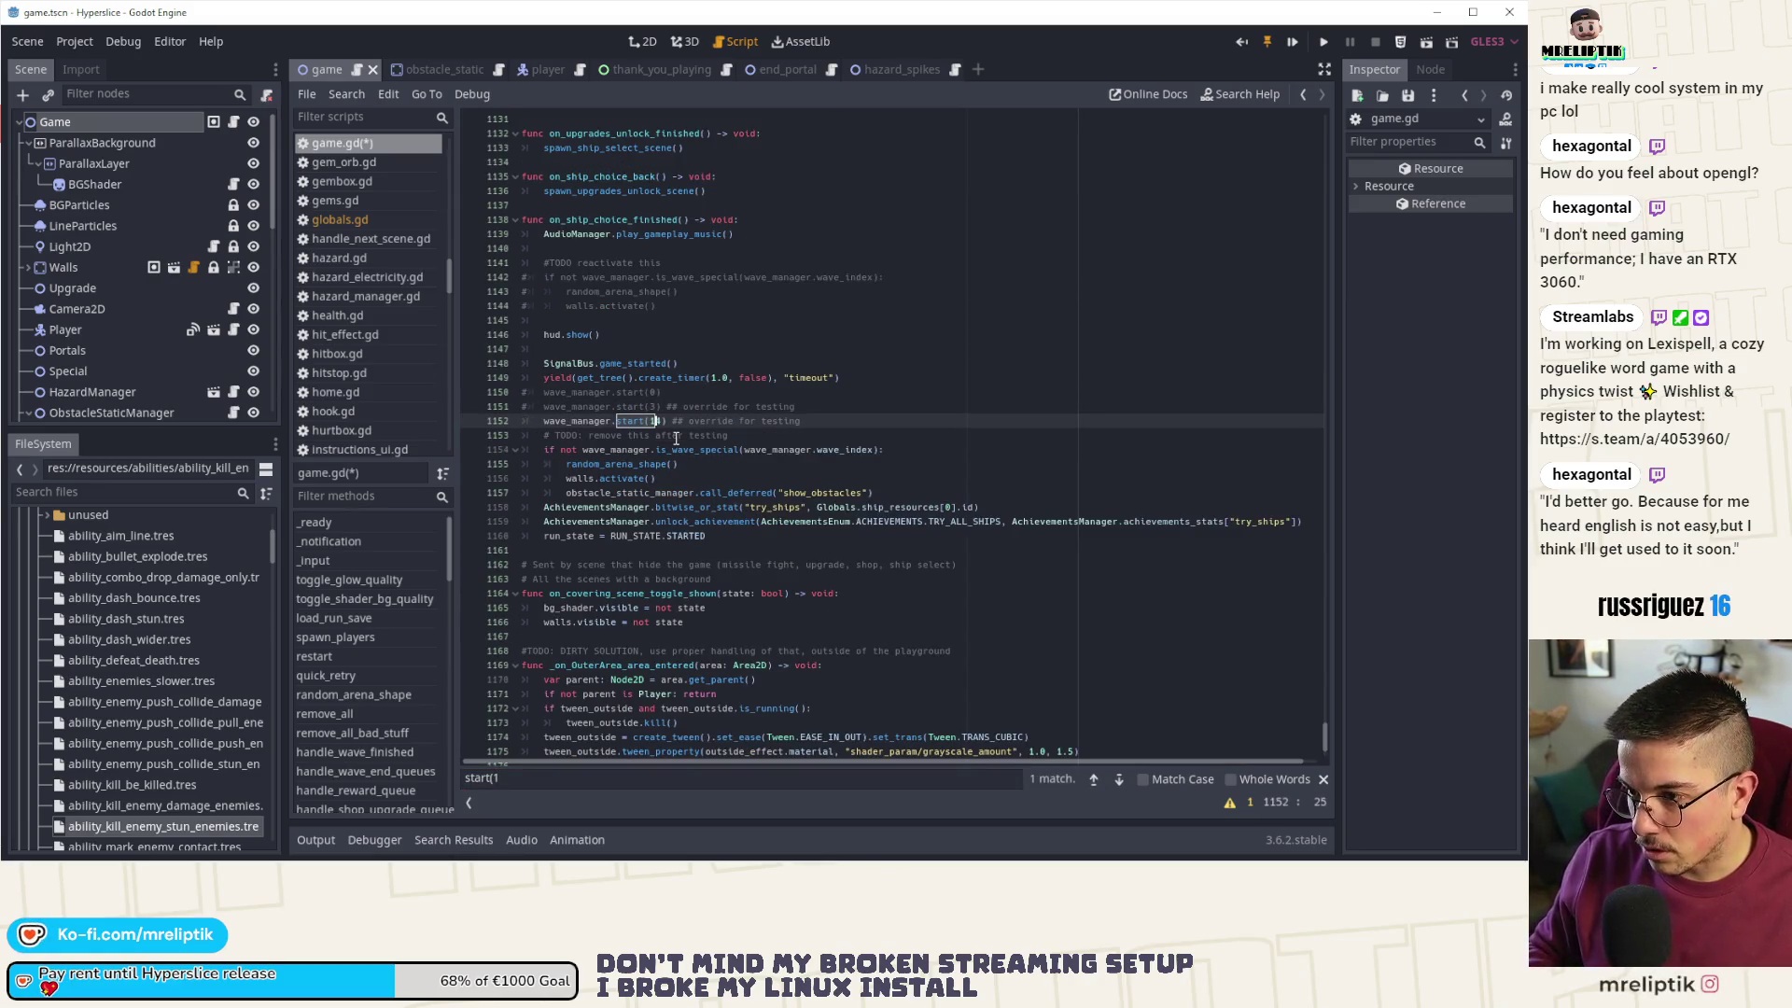
{"action": "key", "text": "BackSpace"}
{"action": "key", "text": "BackSpace"}
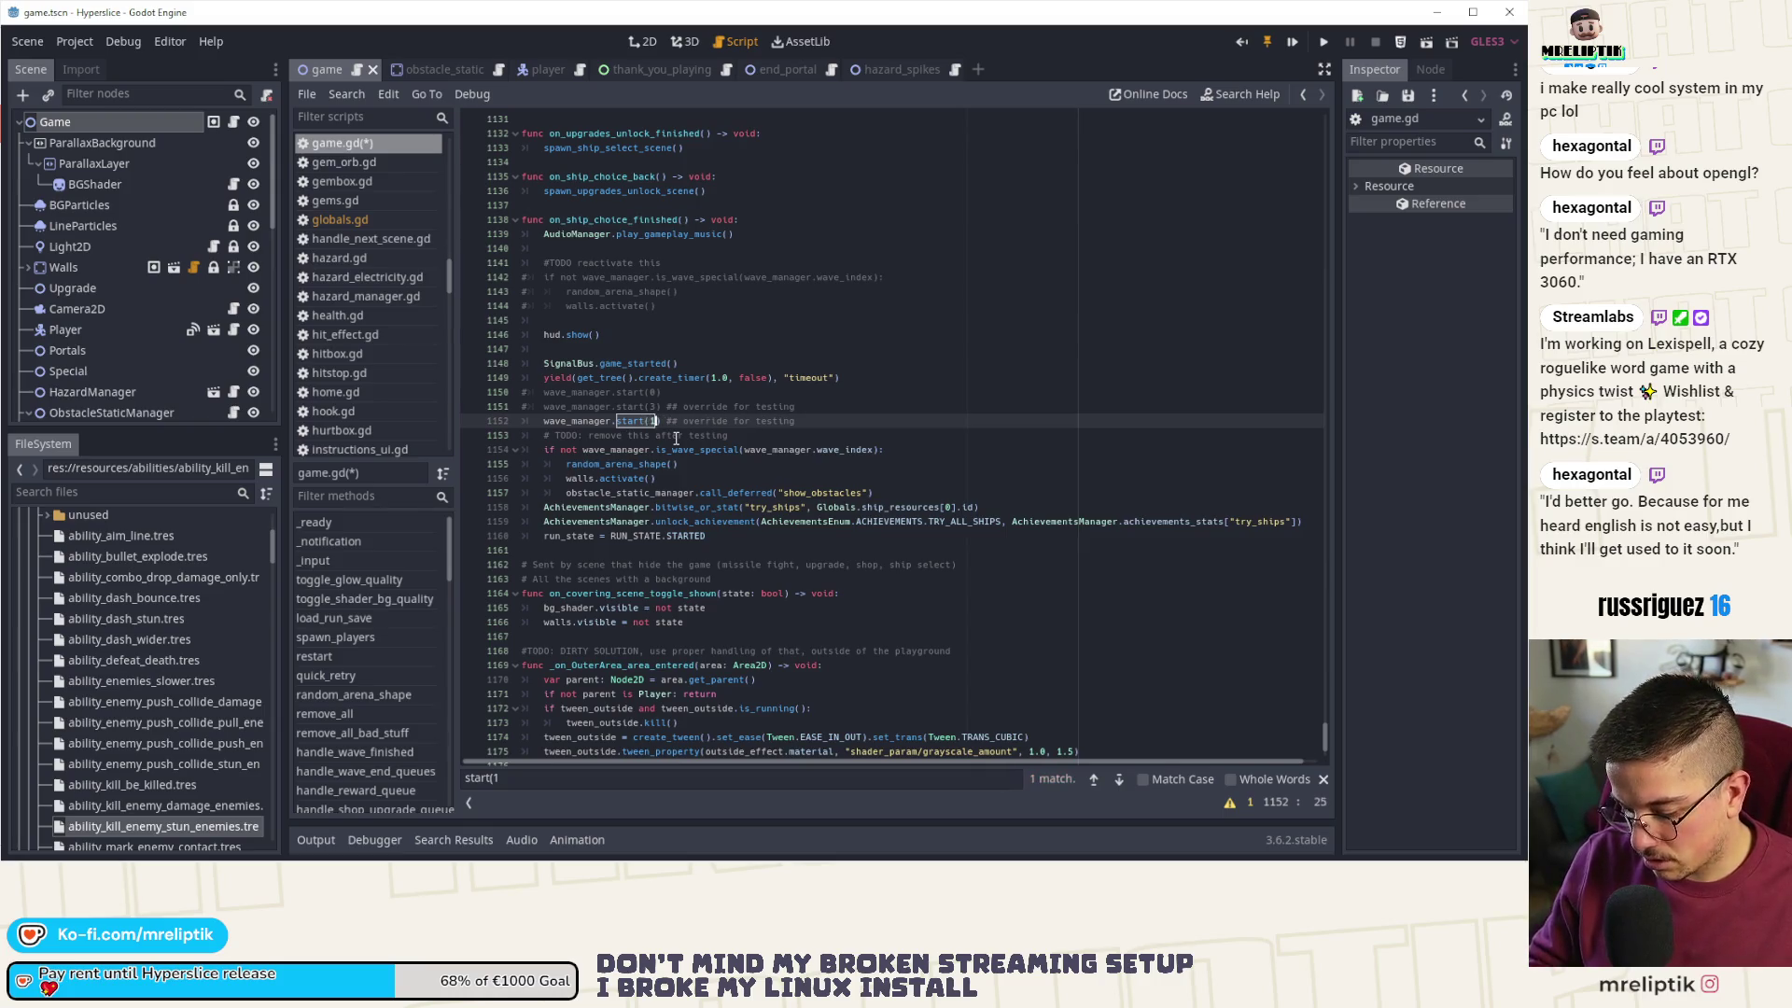
{"action": "type", "text": "0"}
{"action": "key", "text": "ctrl+s"}
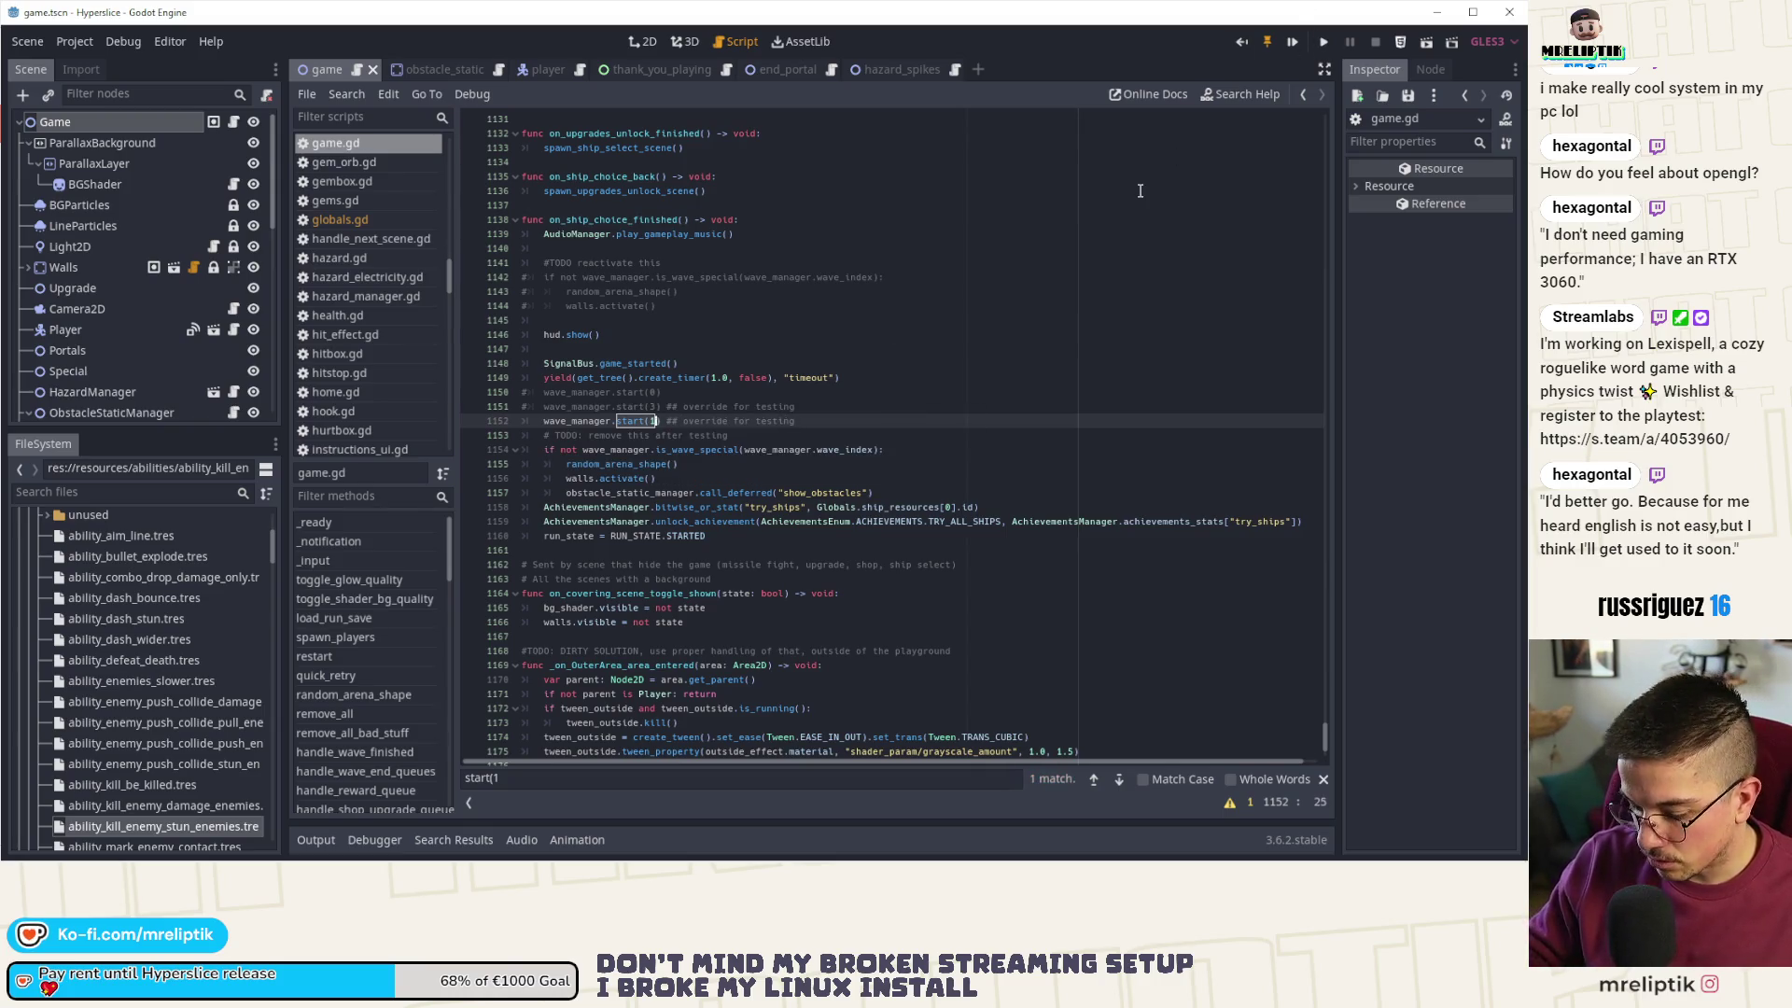
{"action": "key", "text": "F5"}
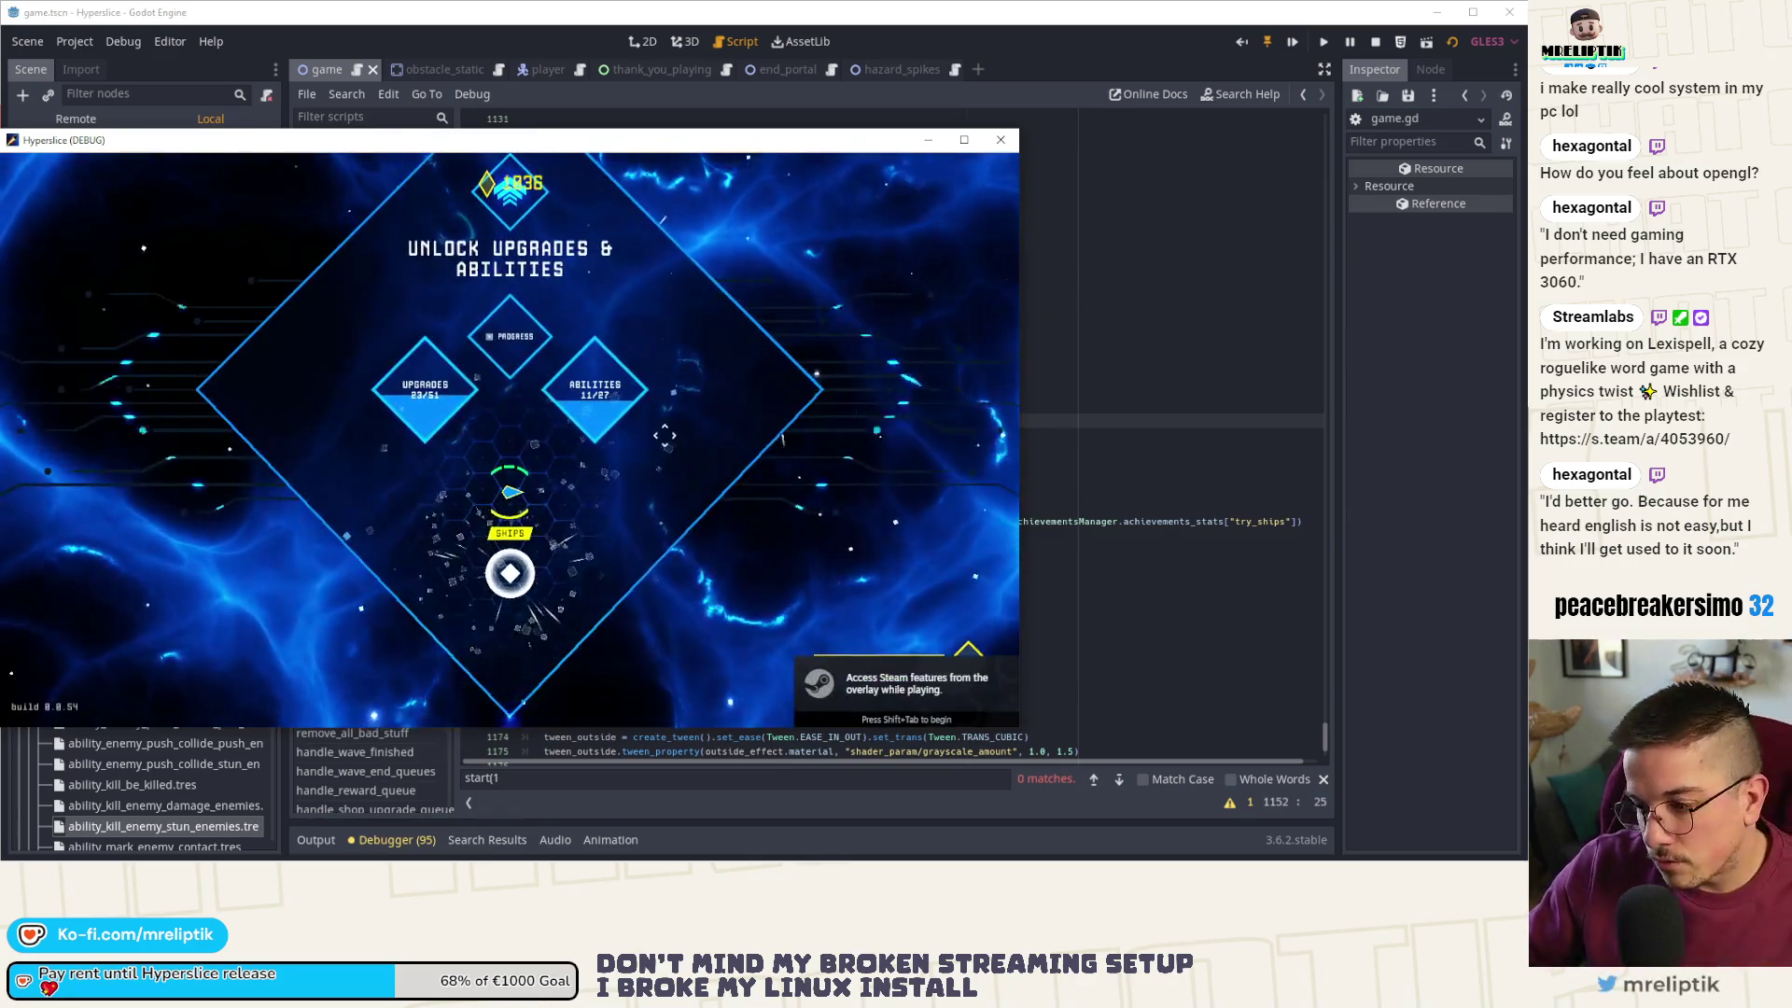
- Start a run with a ship so the game halts at line 295, and inspect radius_ratio
{"action": "left_click", "coordinate": [509, 573]}
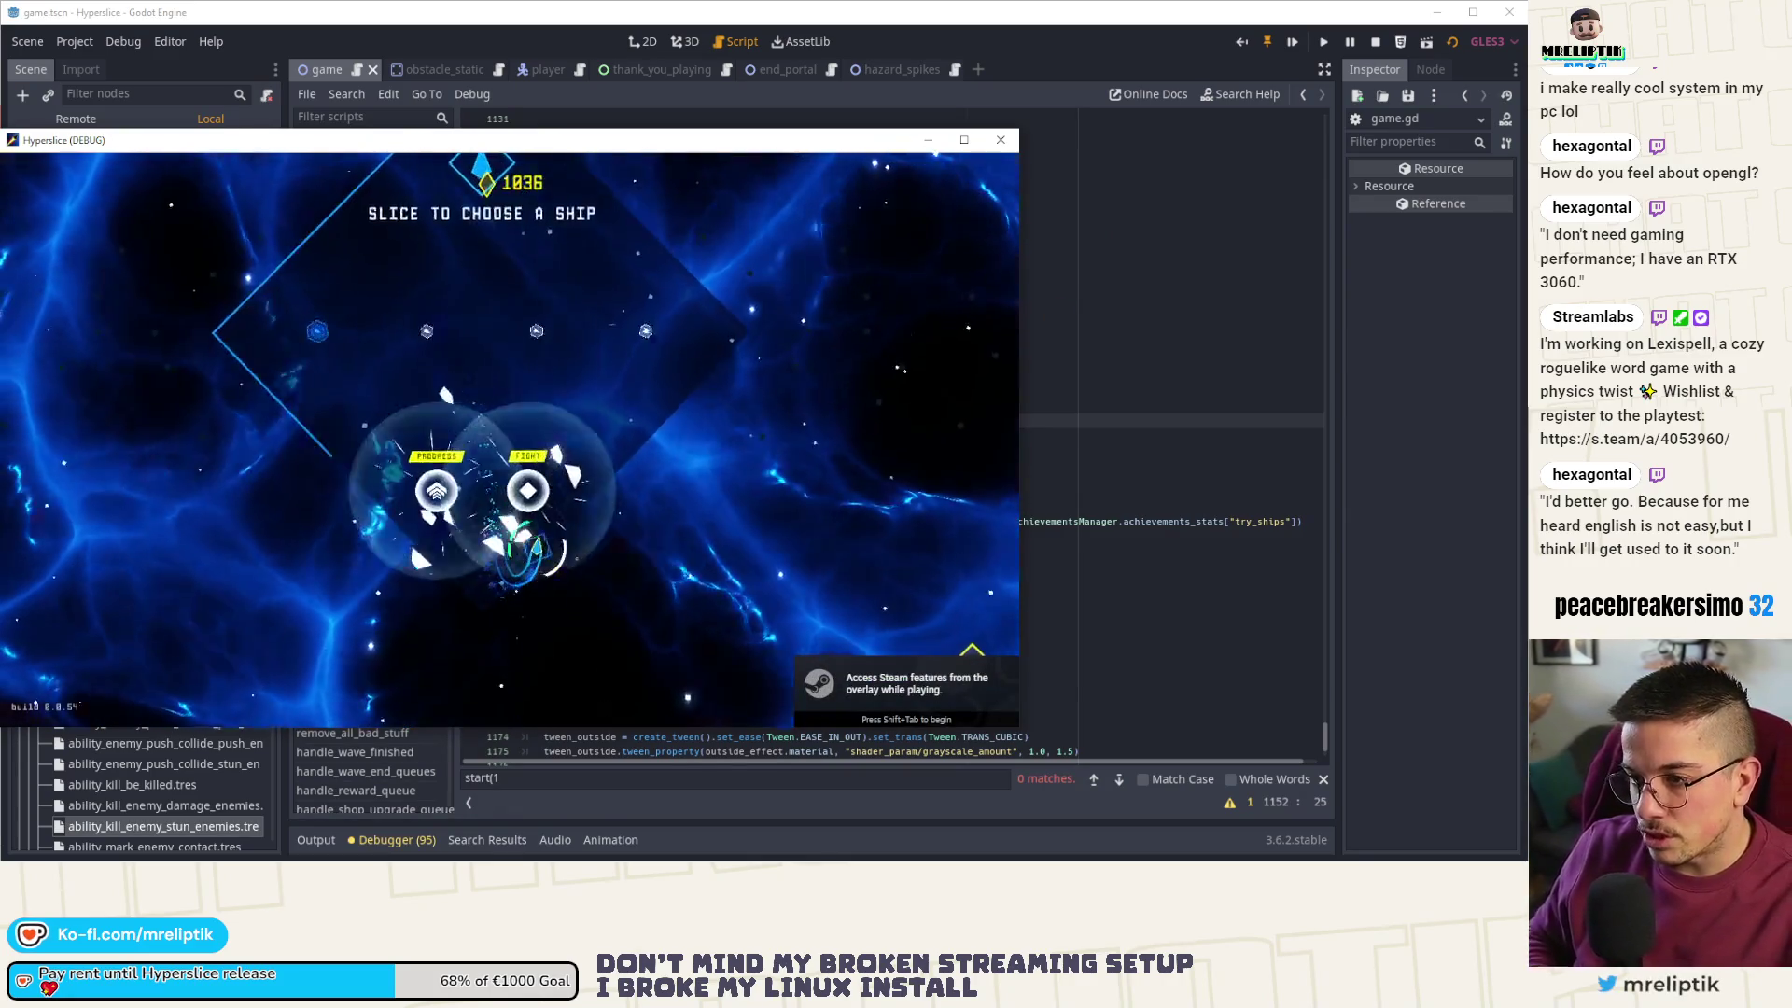
{"action": "left_click", "coordinate": [530, 486]}
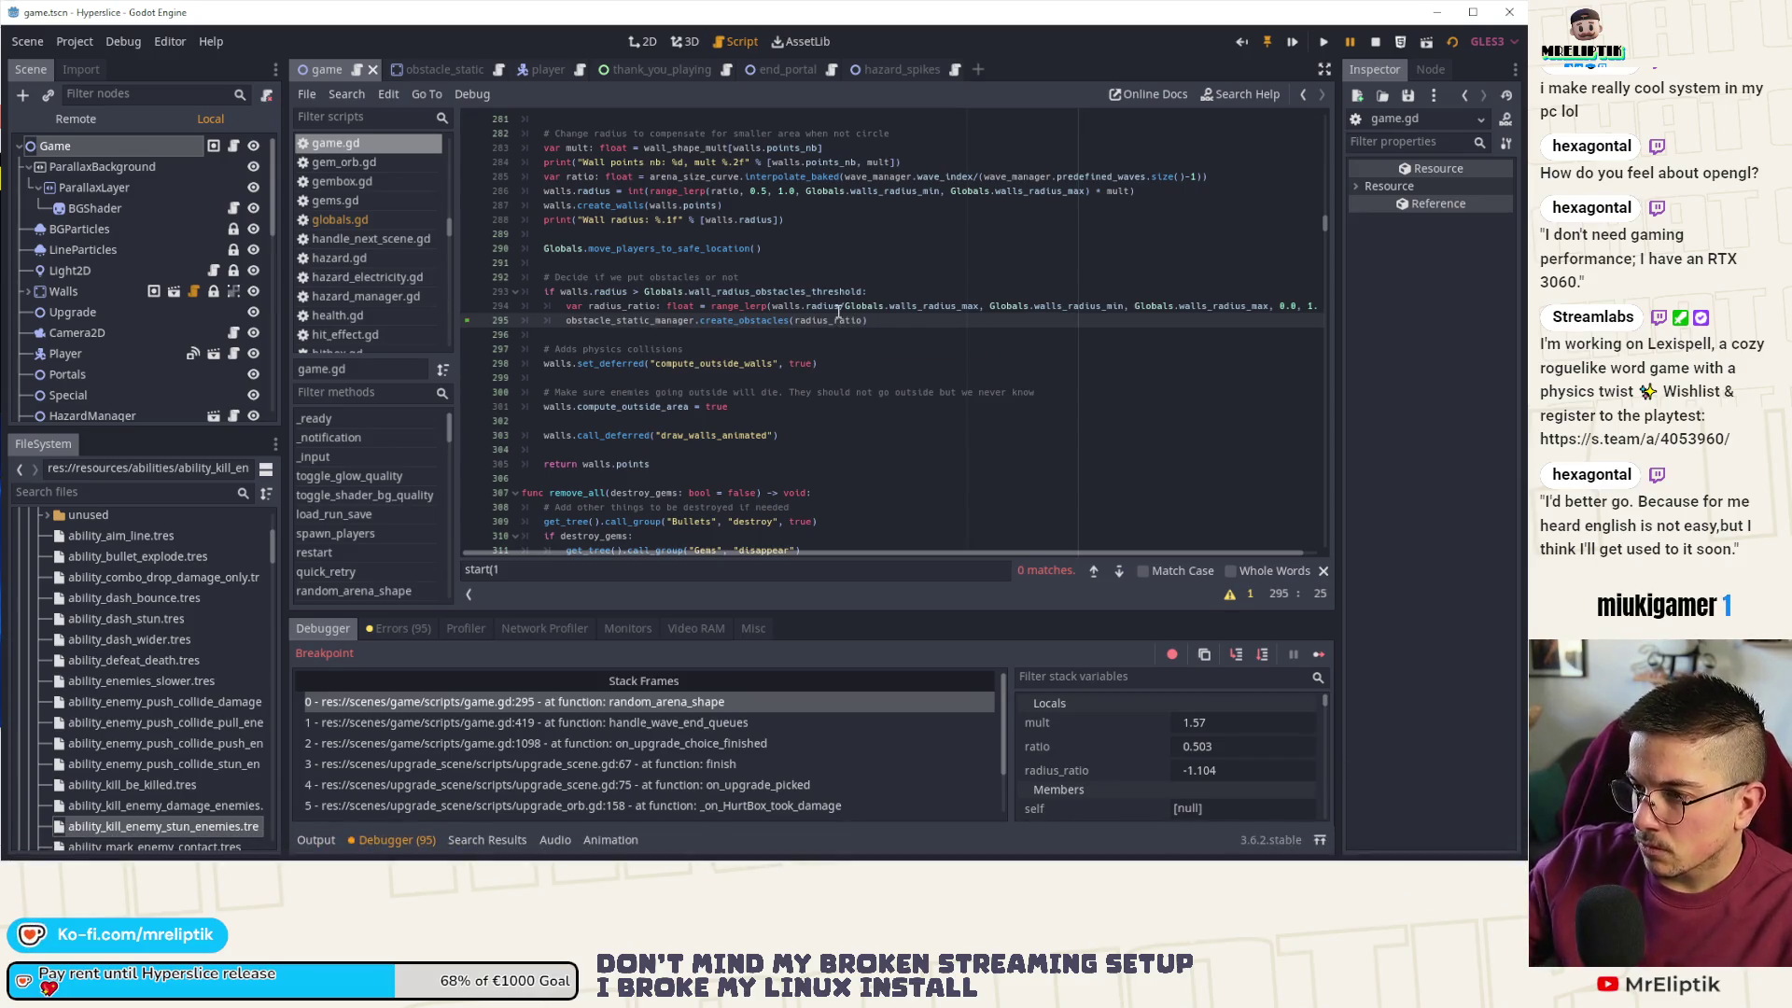
{"action": "mouse_move", "coordinate": [828, 315]}
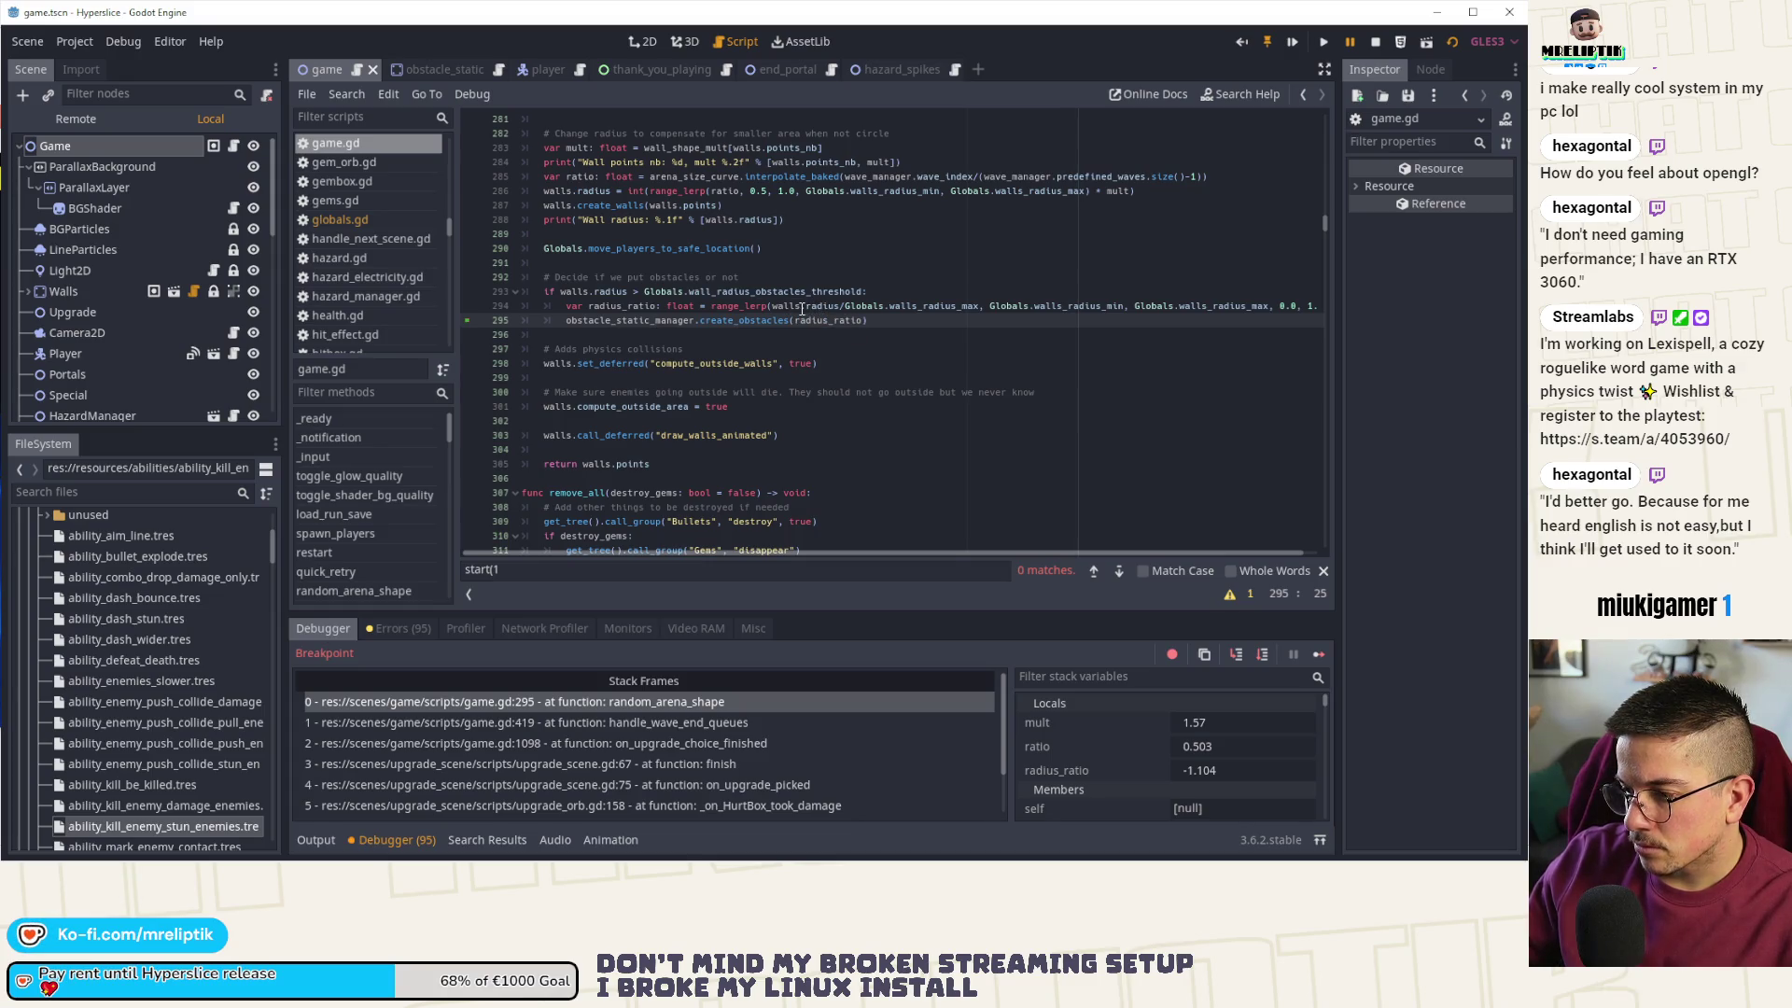
{"action": "key", "text": "Right"}
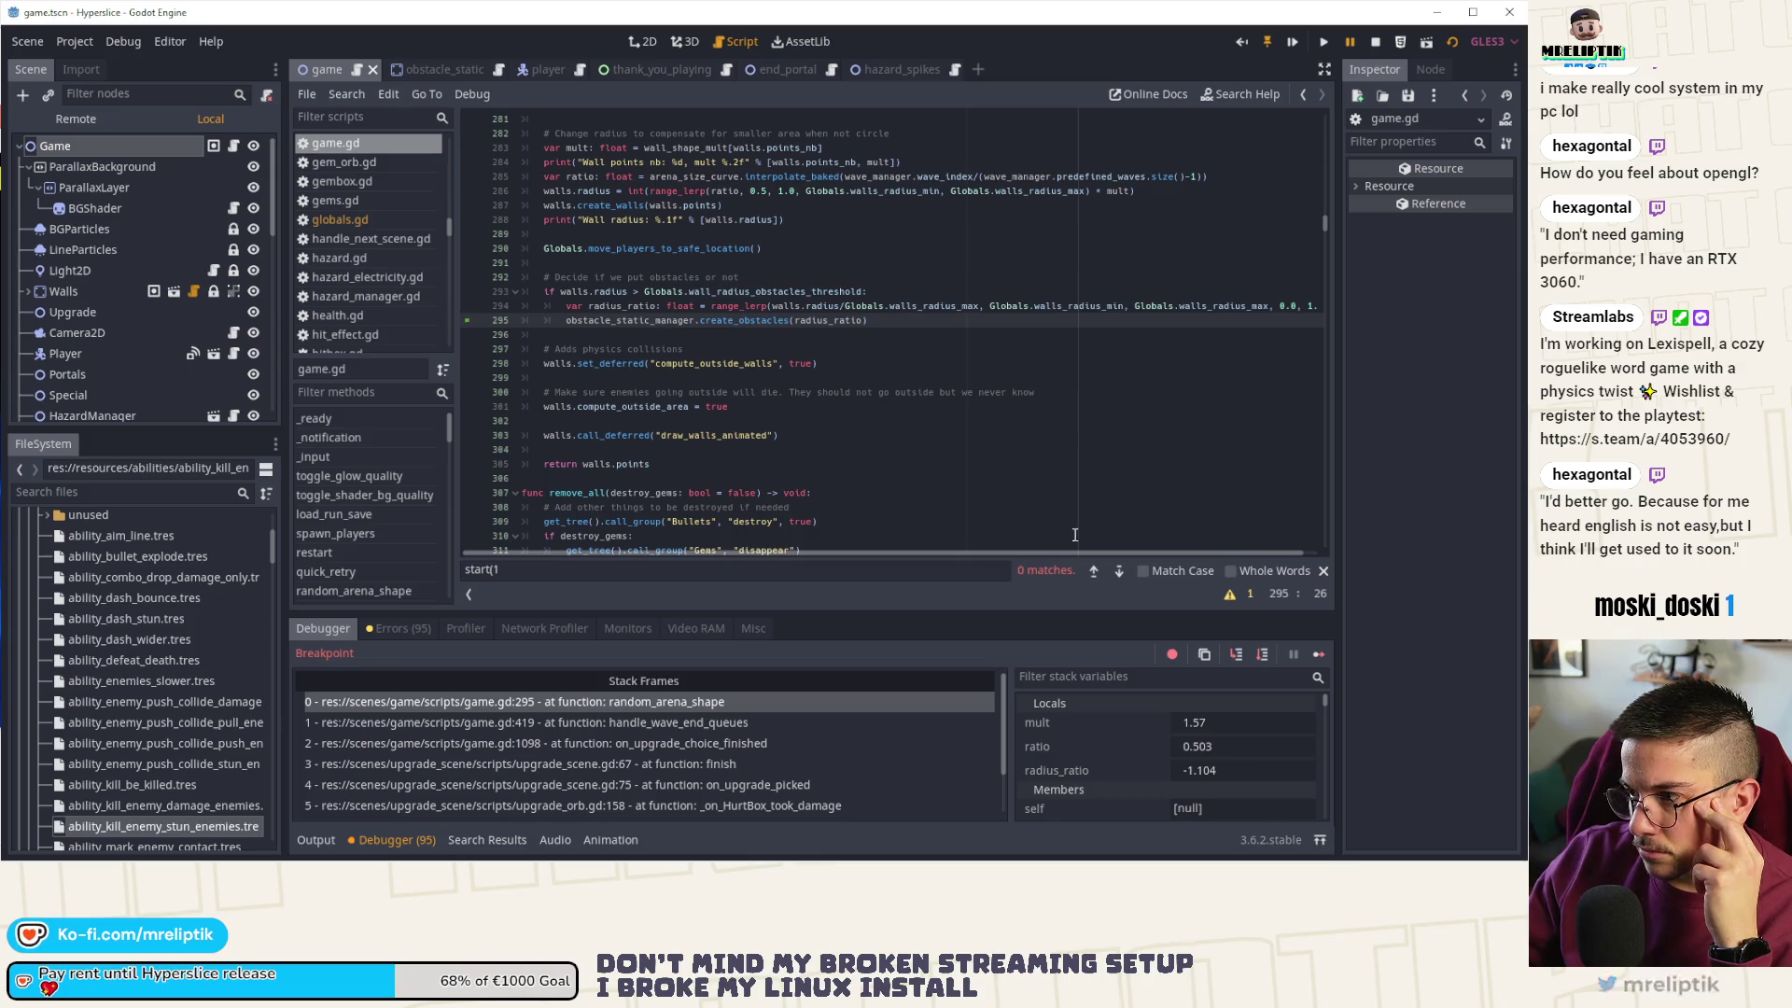
{"action": "left_click_drag", "start_coordinate": [1025, 552], "coordinate": [1130, 551]}
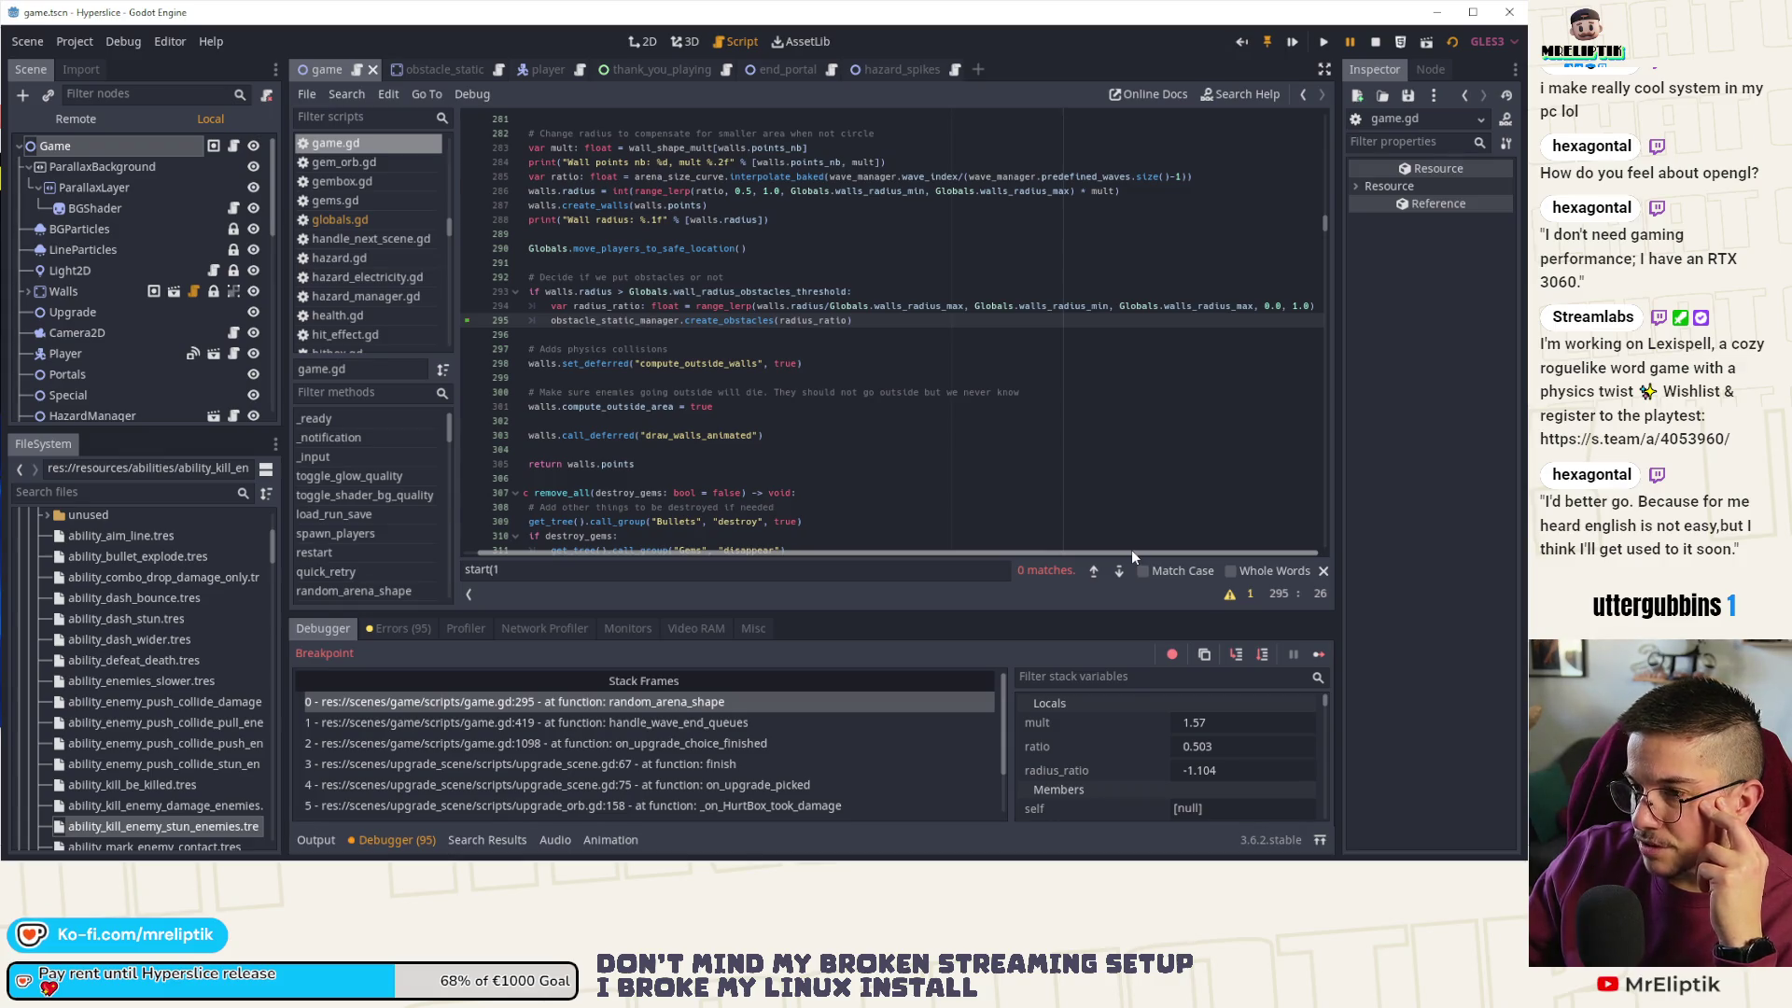
- Remove the division by Globals.walls_radius_max from line 294 and resume the game
{"action": "double_click", "coordinate": [906, 304]}
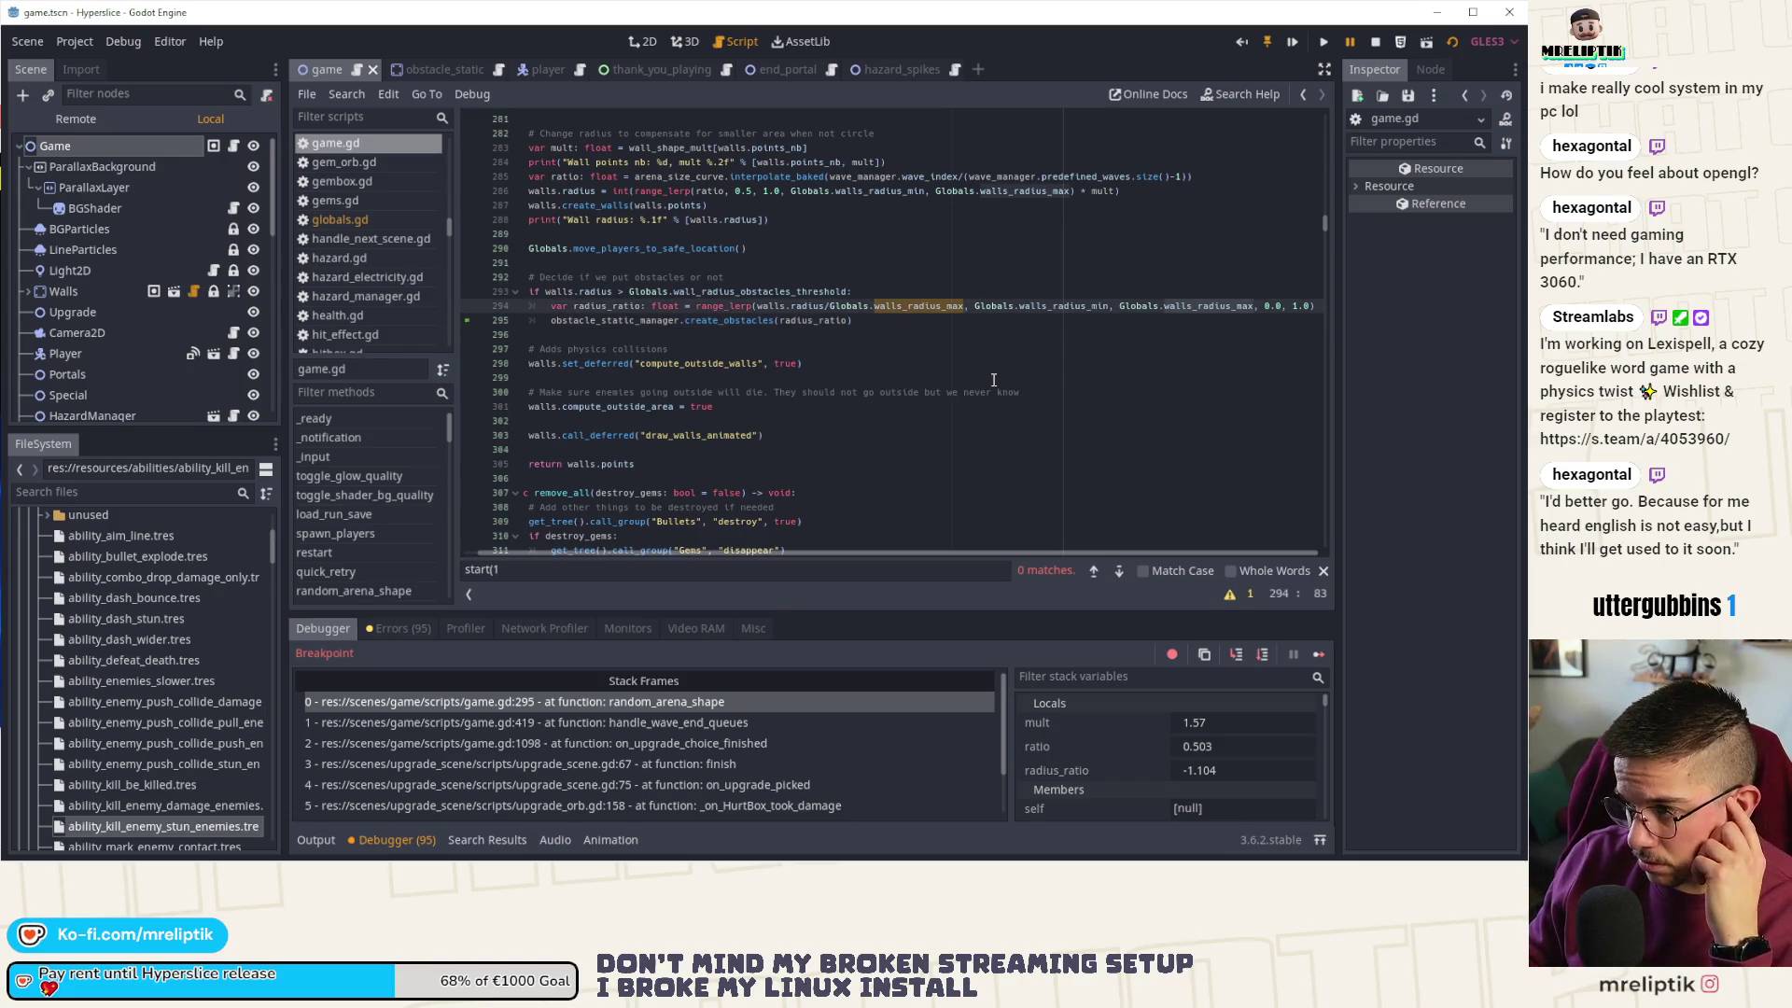
{"action": "key", "text": "BackSpace"}
{"action": "key", "text": "BackSpace"}
{"action": "key", "text": "BackSpace"}
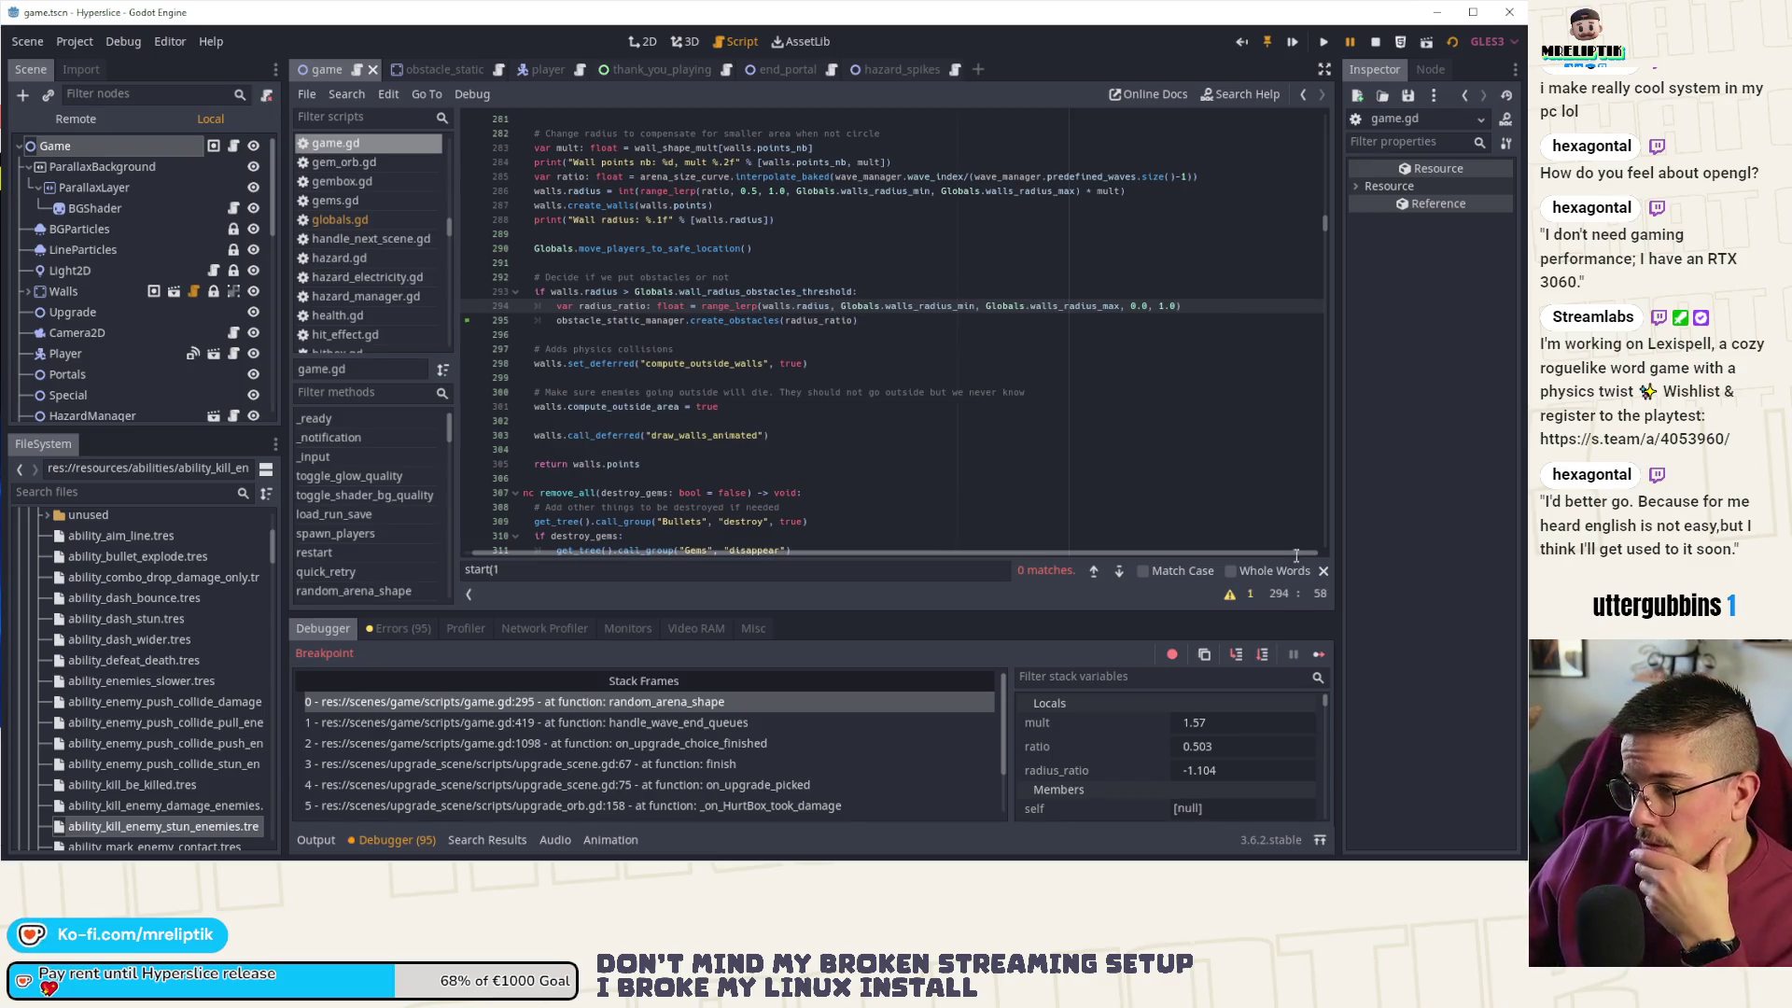
{"action": "left_click", "coordinate": [1315, 654]}
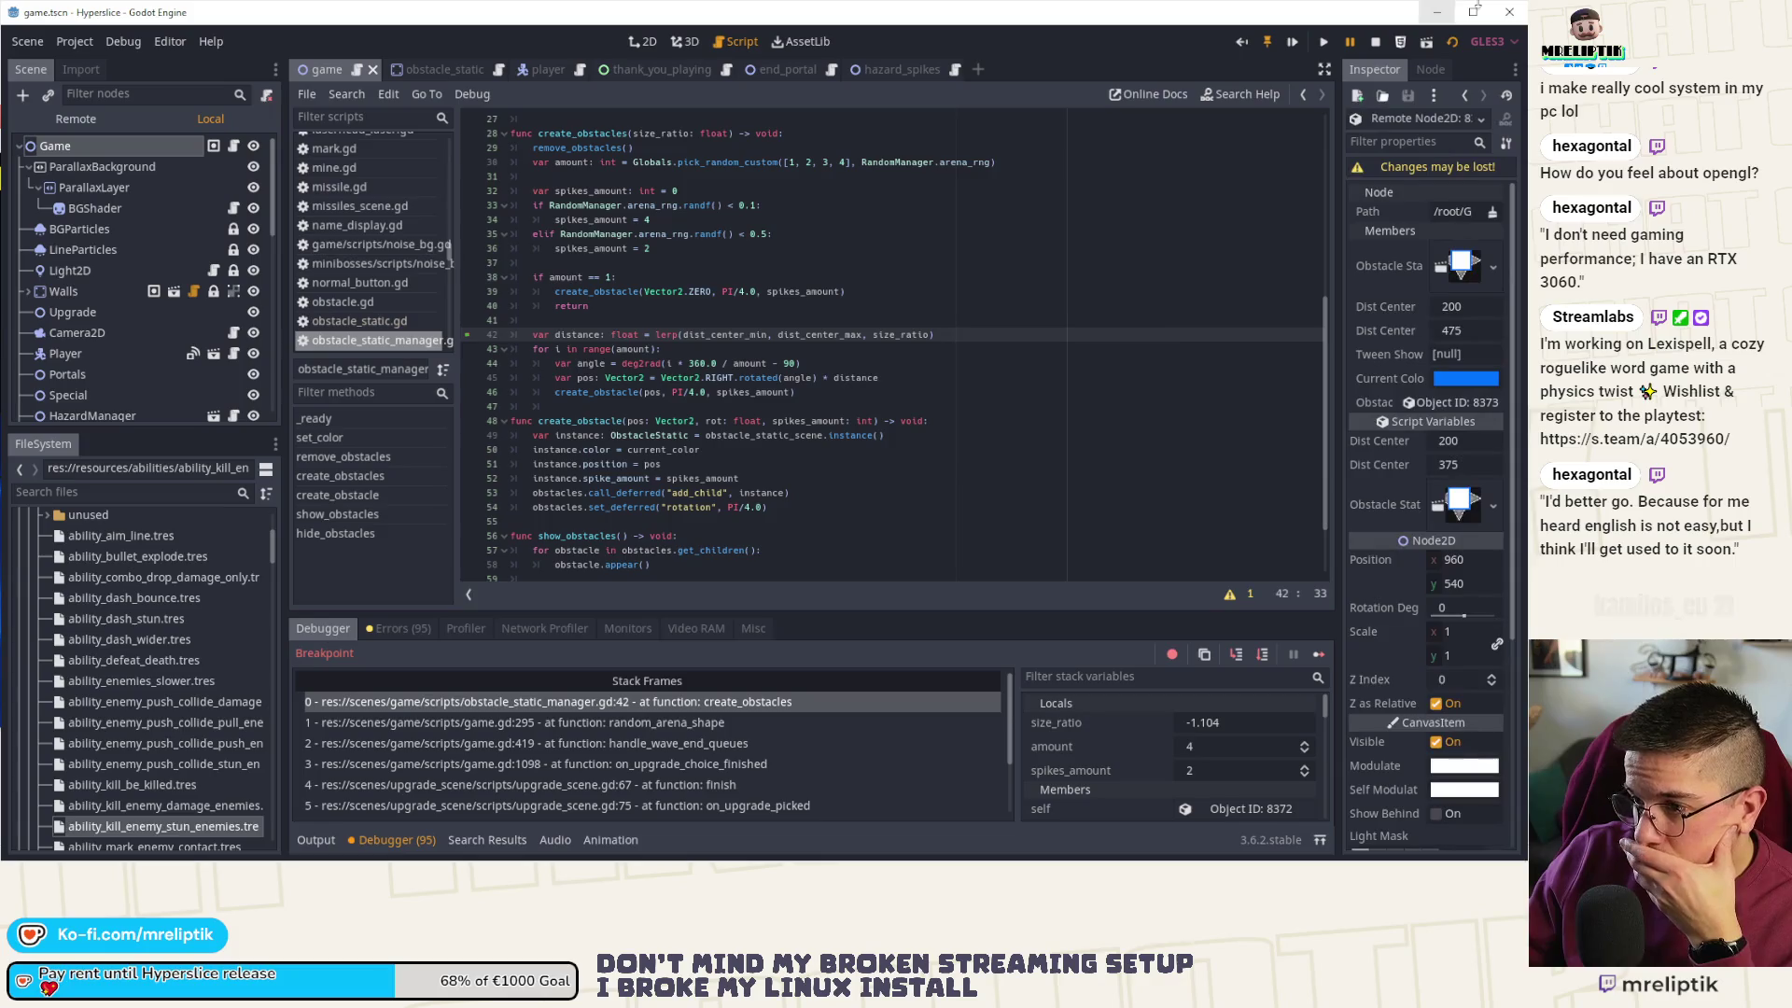
{"action": "left_click", "coordinate": [1378, 41]}
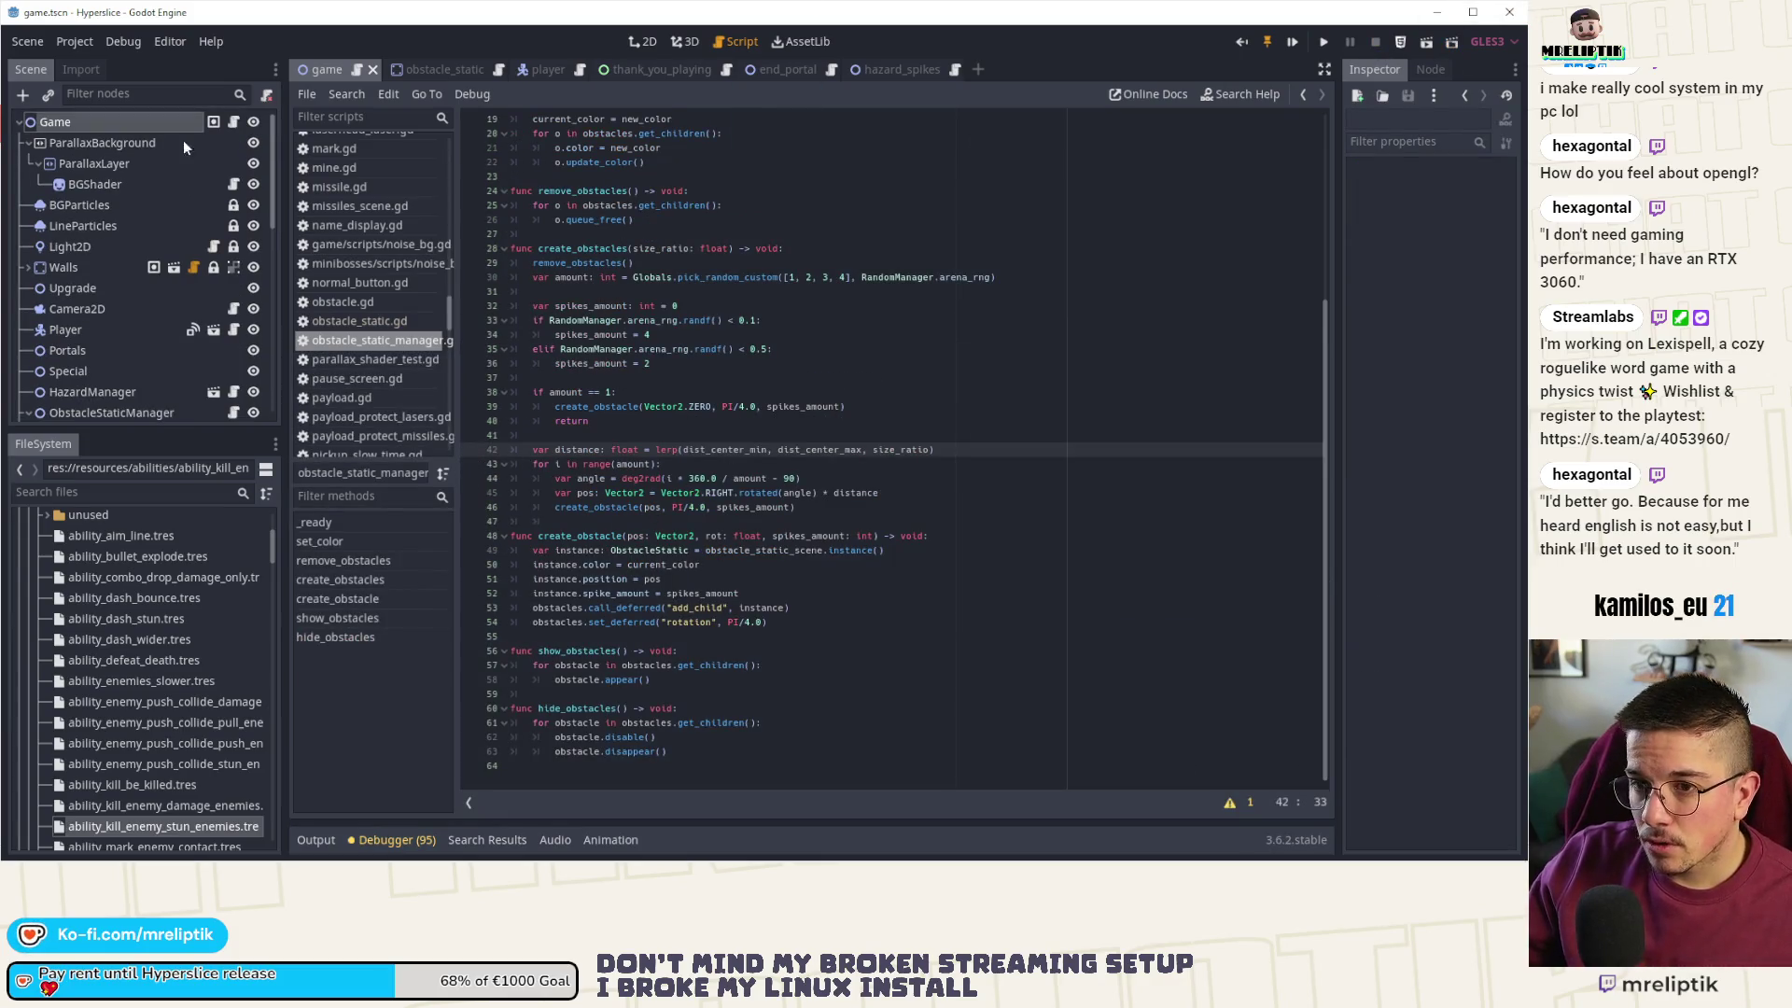
{"action": "left_click", "coordinate": [213, 123]}
{"action": "left_click", "coordinate": [233, 122]}
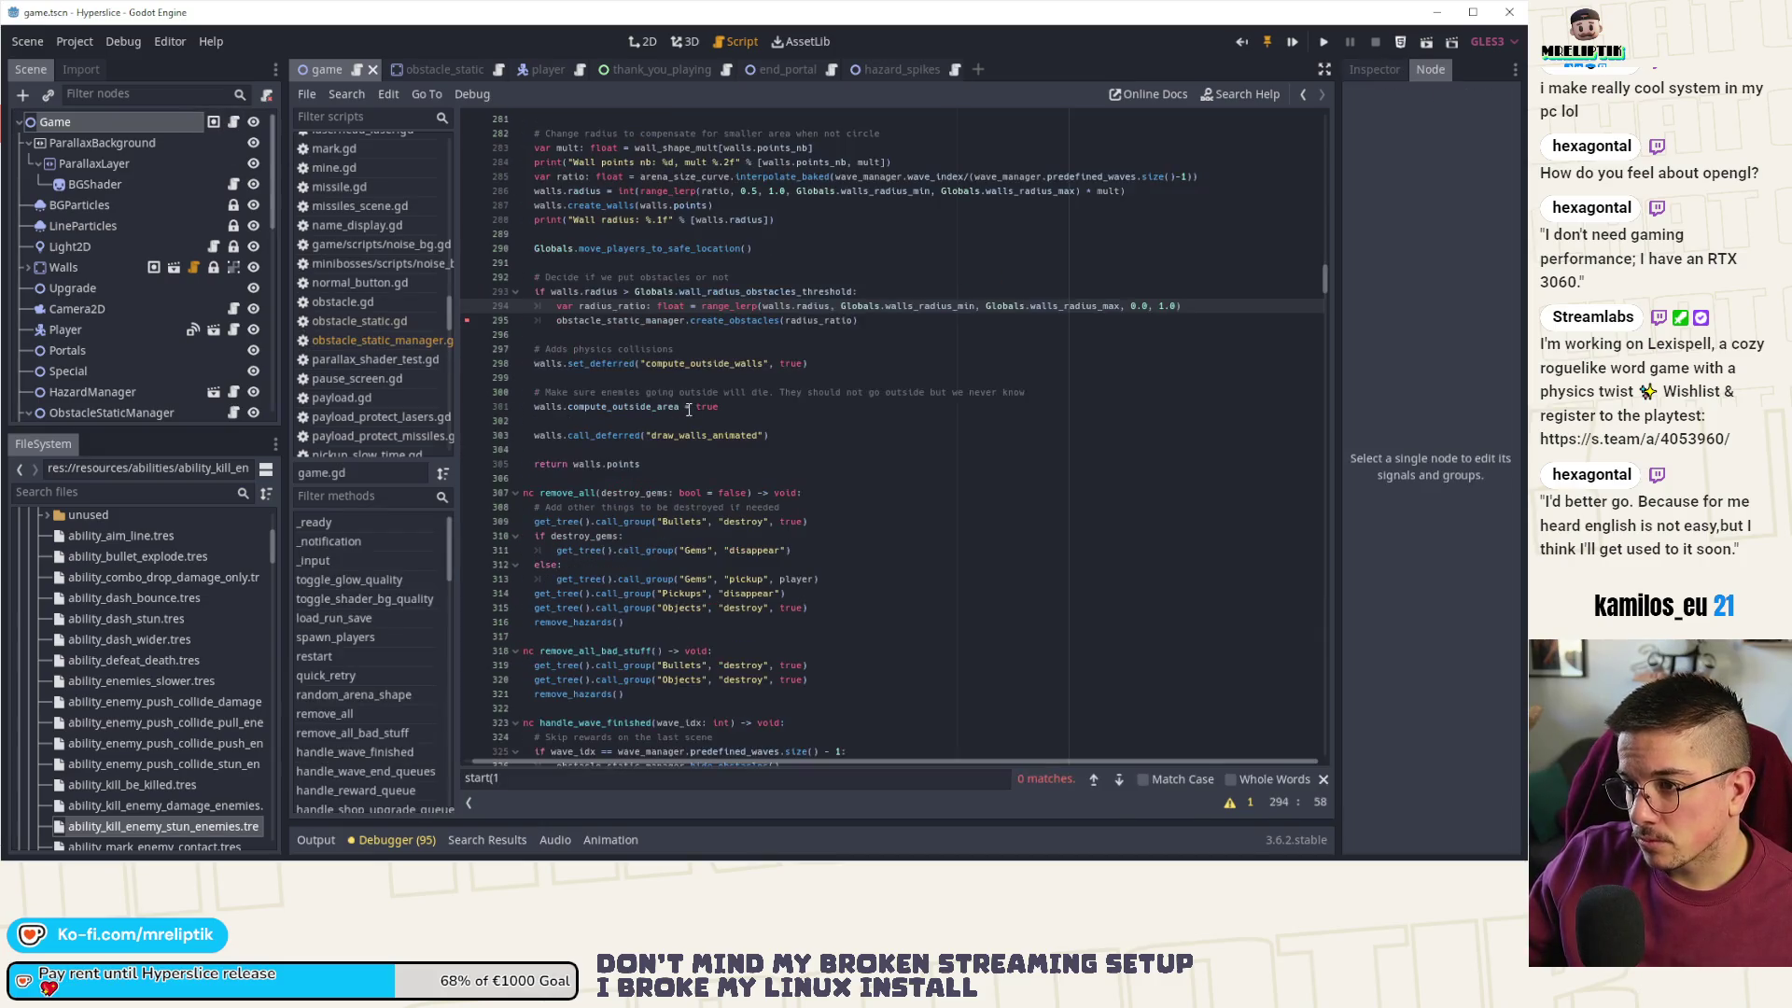
{"action": "left_click", "coordinate": [751, 292]}
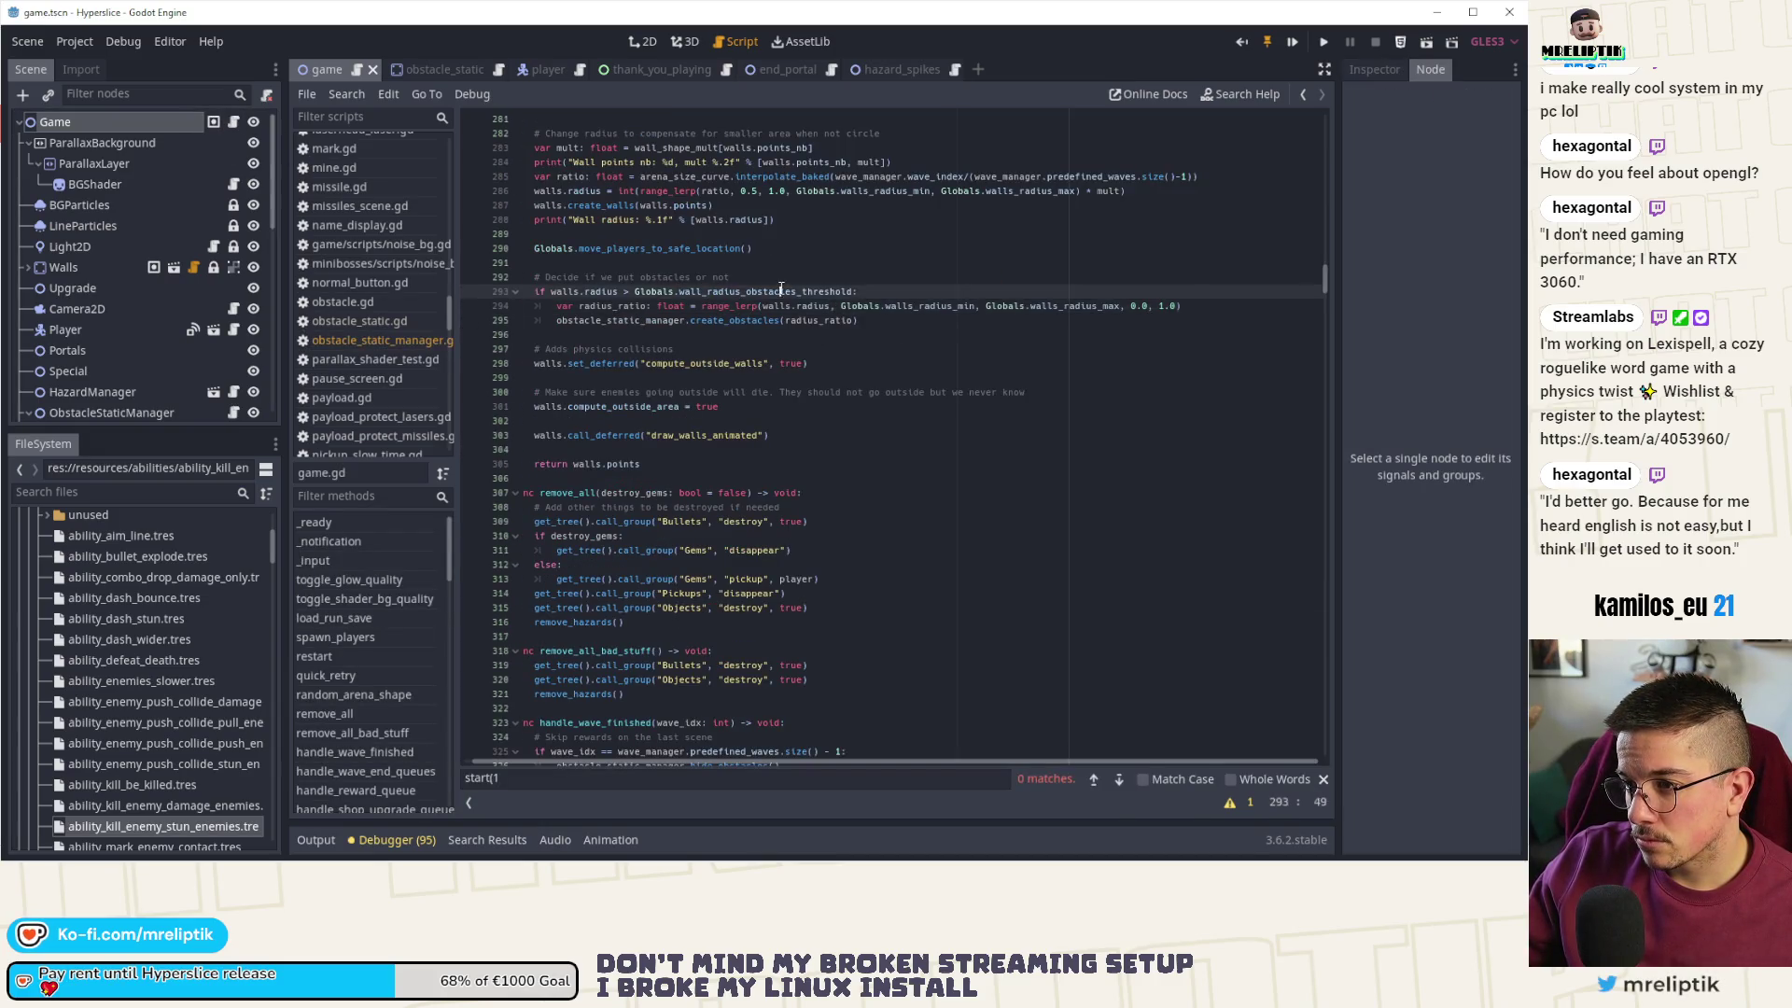
{"action": "left_click", "coordinate": [751, 292], "text": "ctrl"}
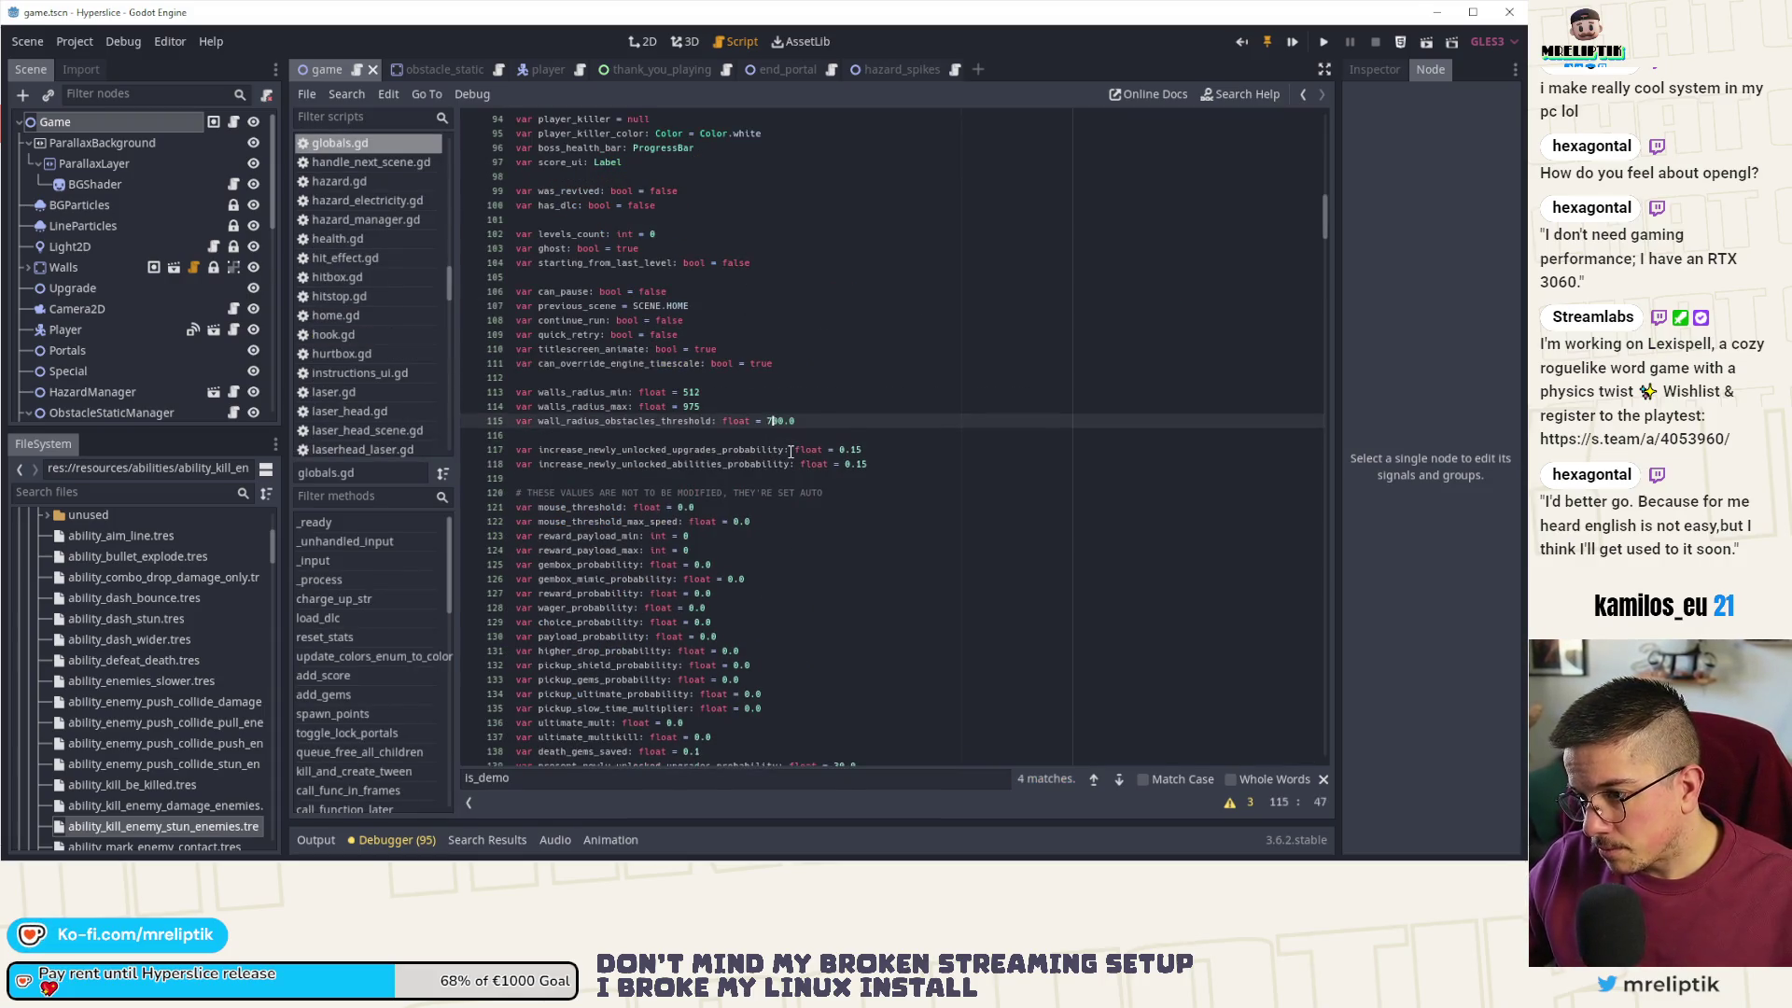
{"action": "key", "text": "BackSpace"}
{"action": "type", "text": "65"}
{"action": "key", "text": "ctrl+s"}
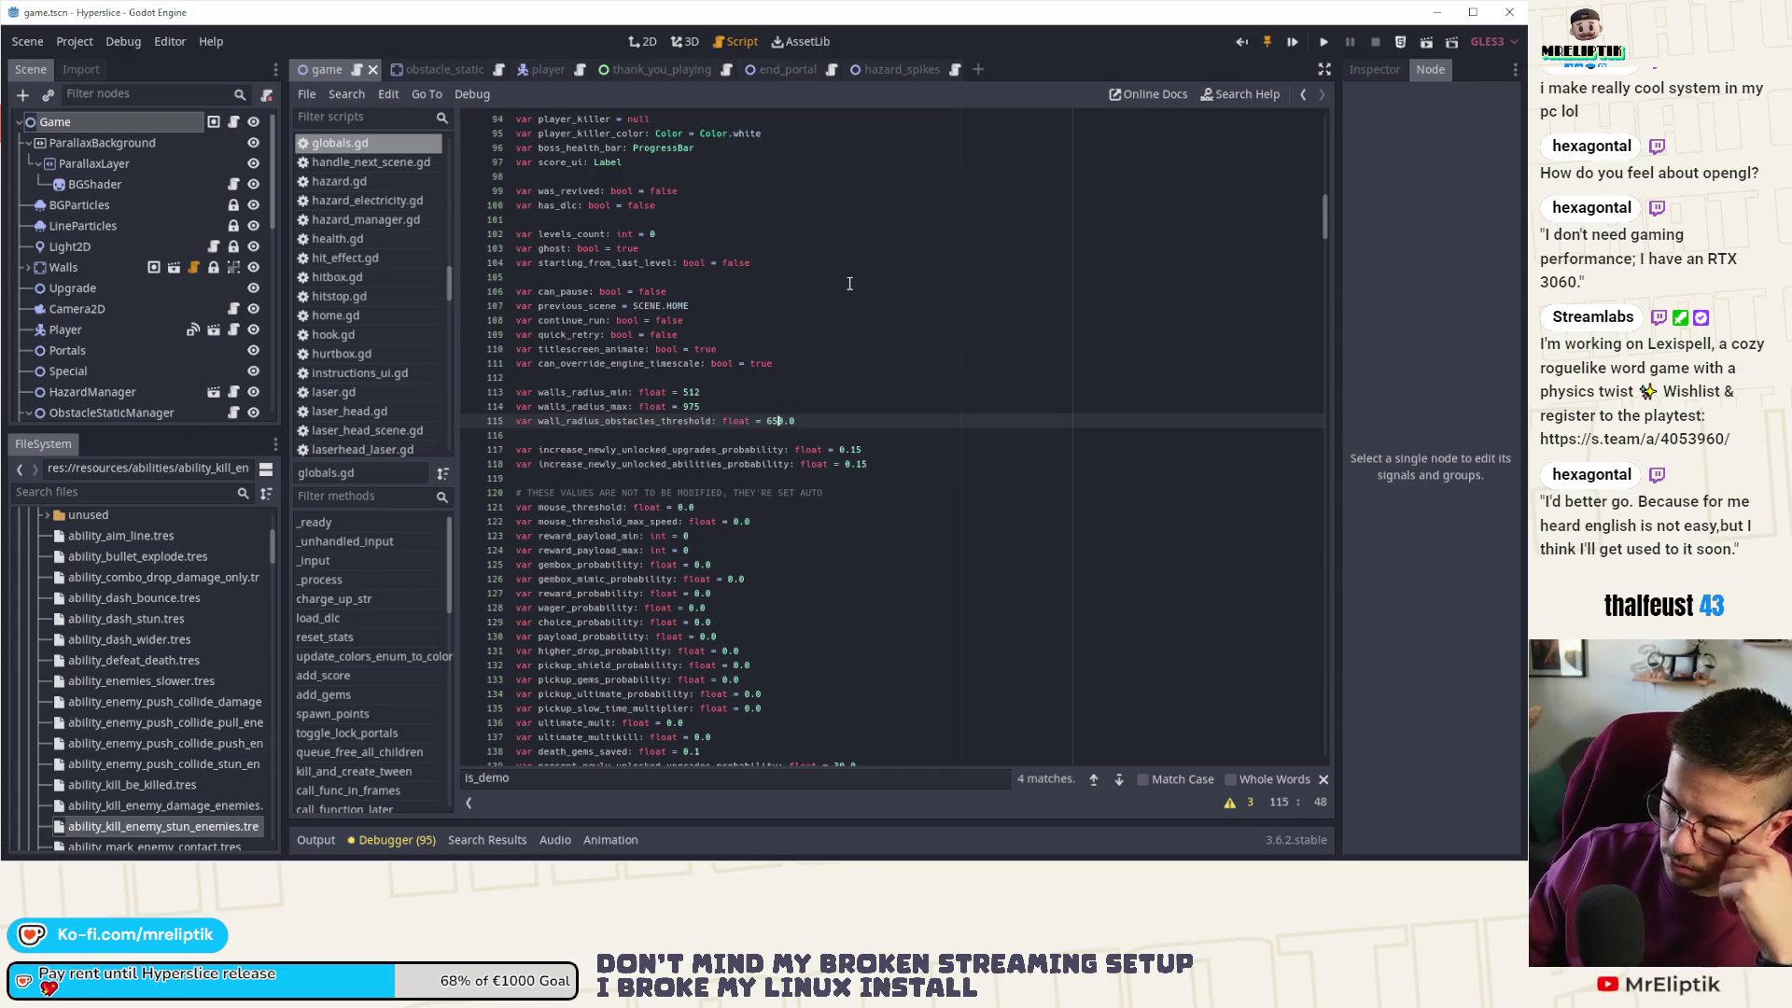
{"action": "left_click", "coordinate": [233, 121]}
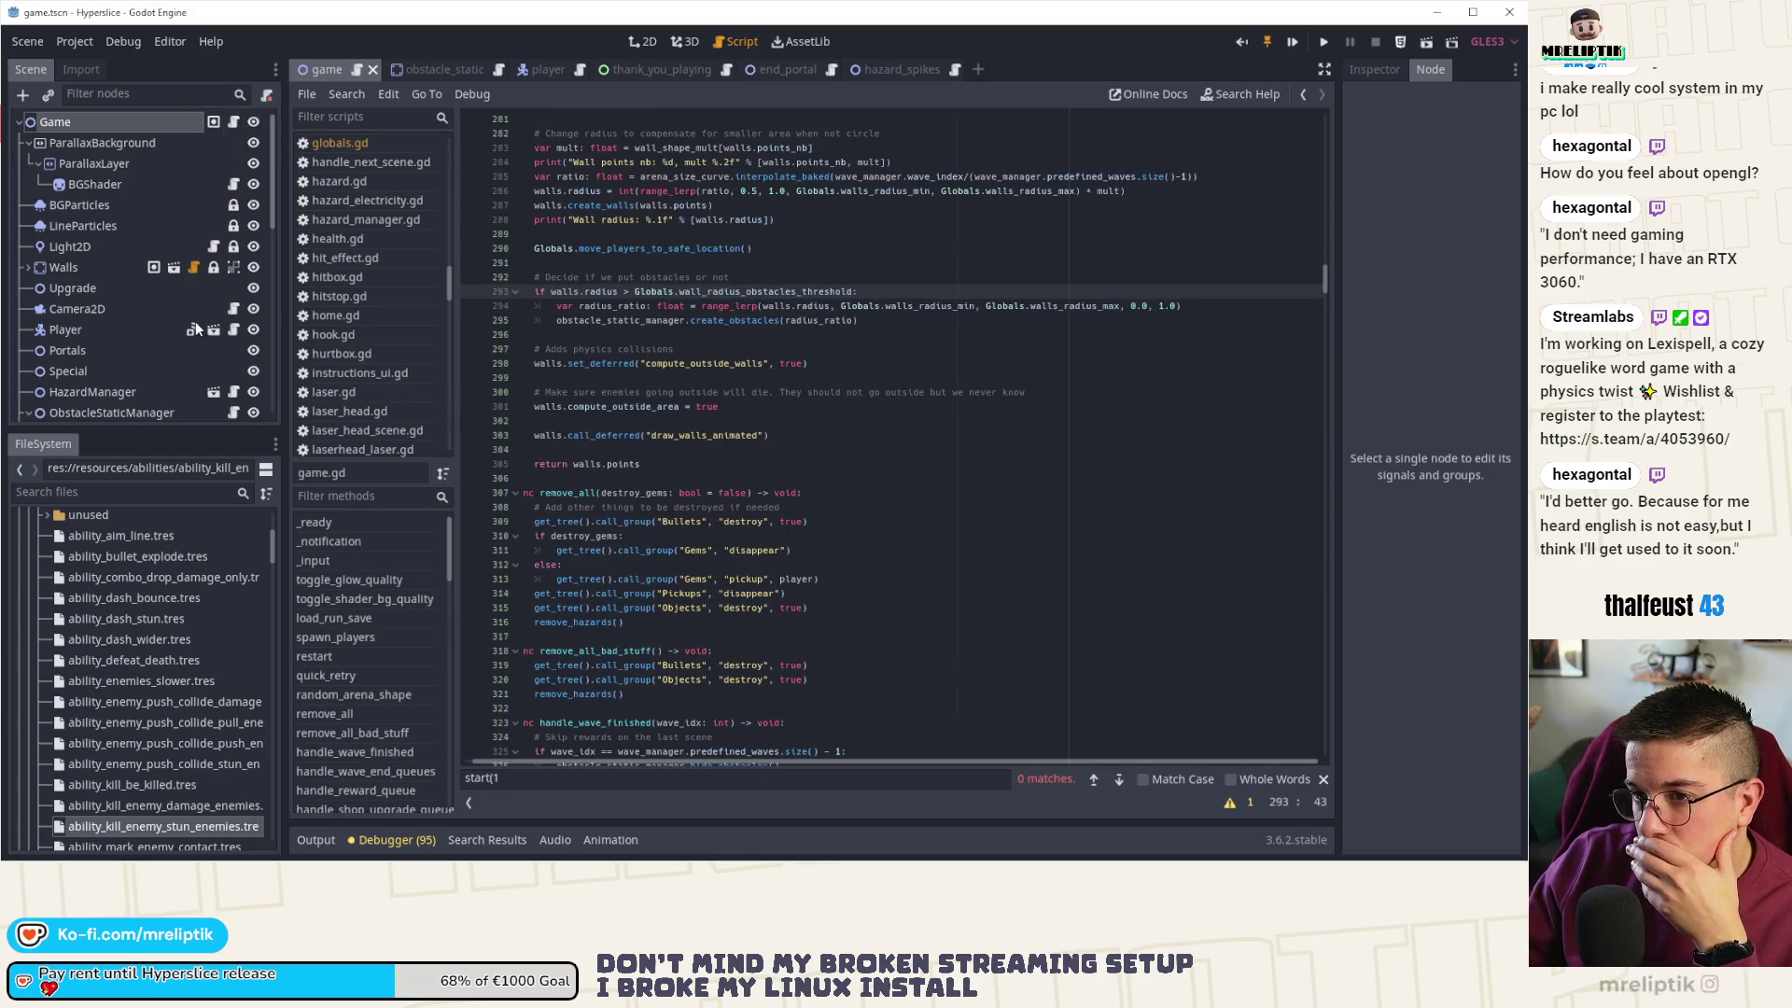
{"action": "scroll", "coordinate": [196, 328], "scroll_direction": "down", "scroll_amount": 10}
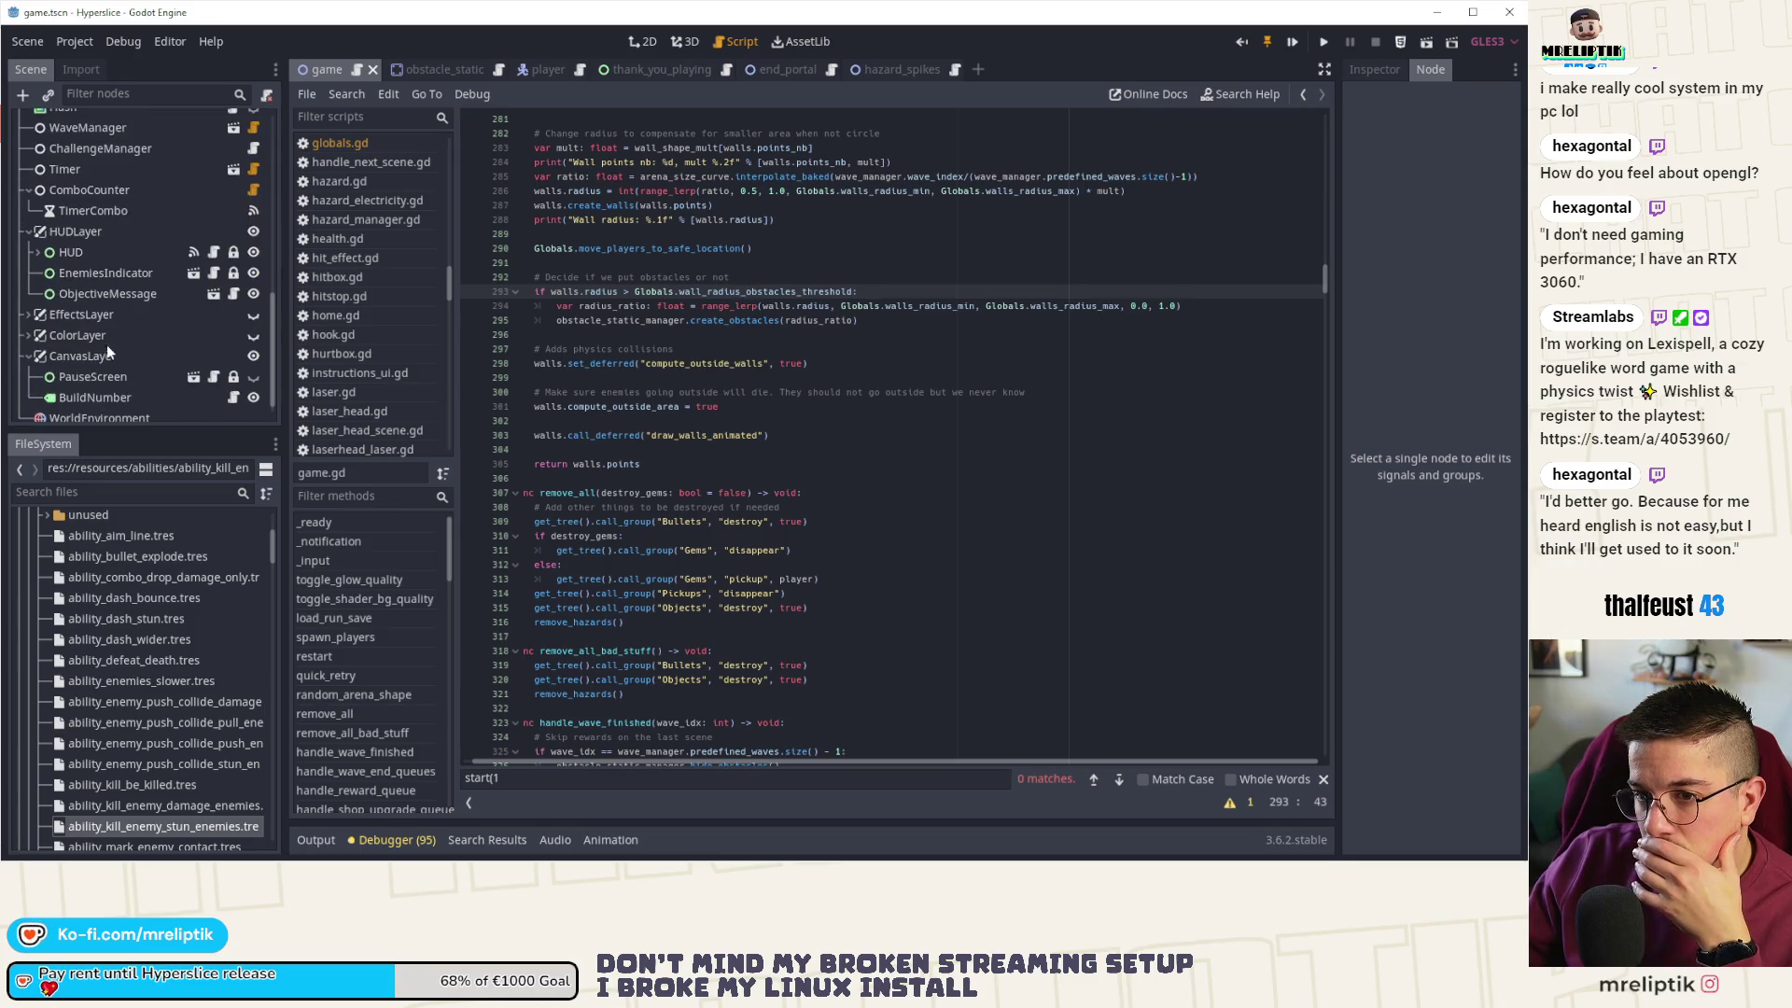
{"action": "scroll", "coordinate": [145, 344], "scroll_direction": "up", "scroll_amount": 2}
{"action": "scroll", "coordinate": [152, 345], "scroll_direction": "up", "scroll_amount": 3}
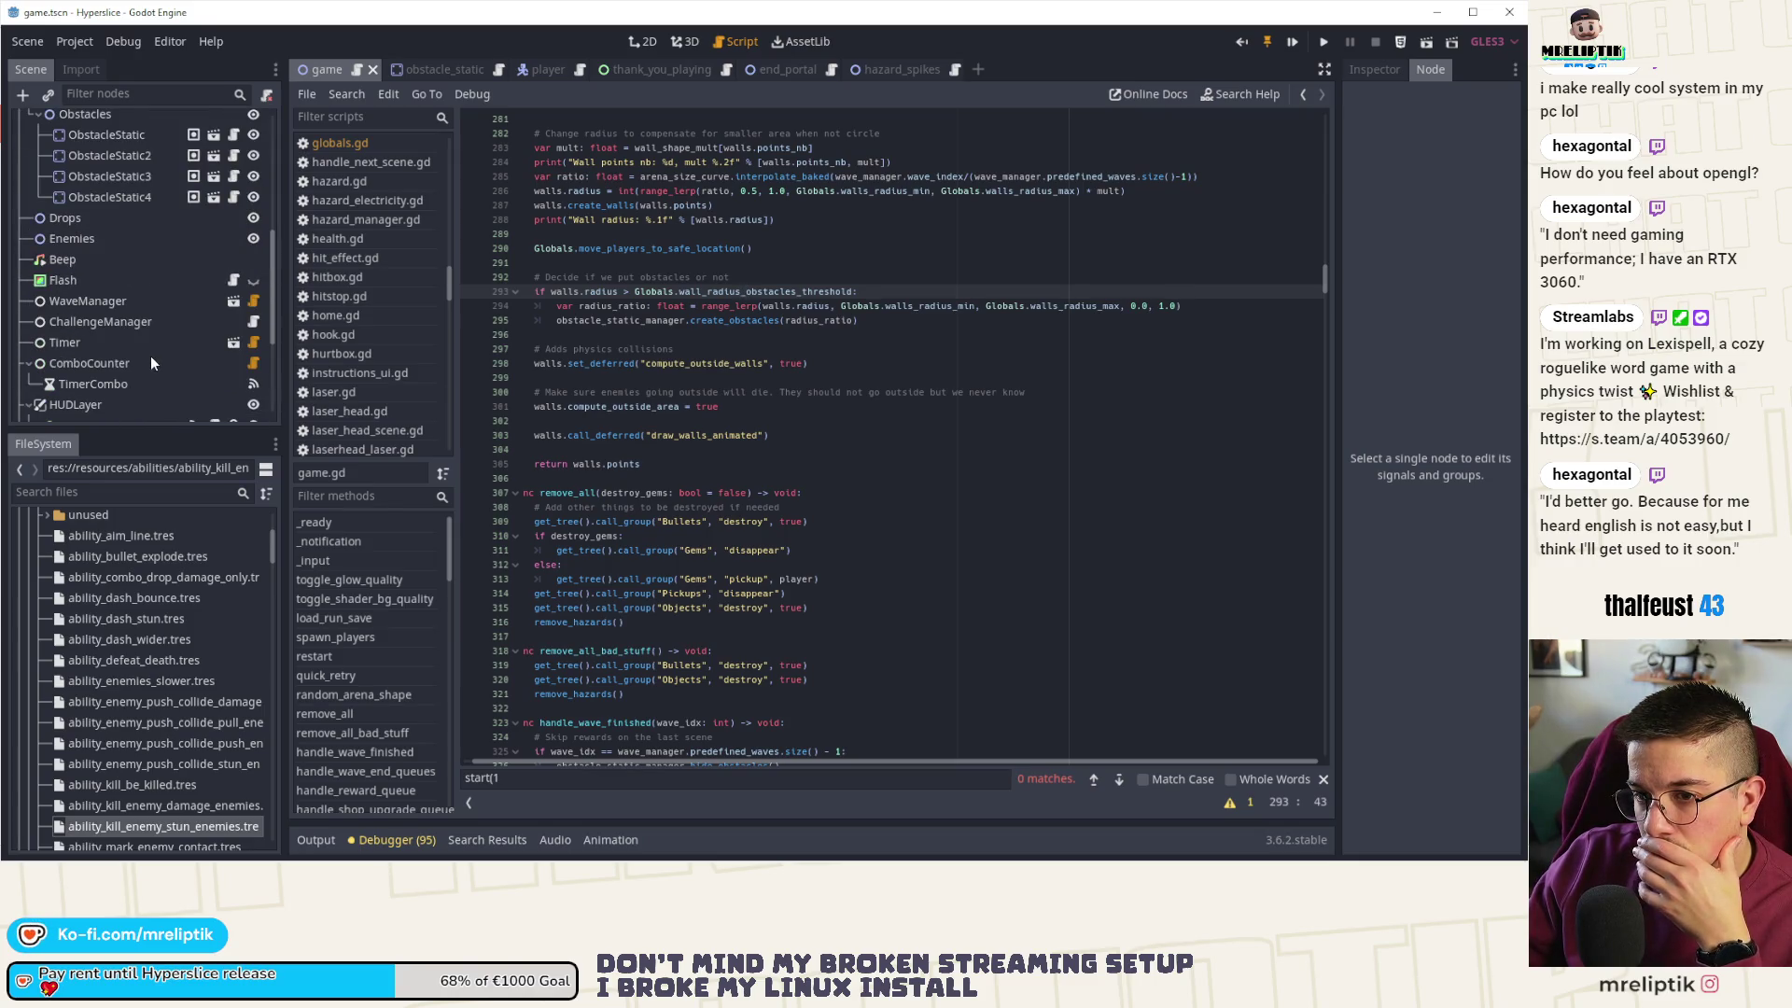
{"action": "scroll", "coordinate": [152, 361], "scroll_direction": "up", "scroll_amount": 6}
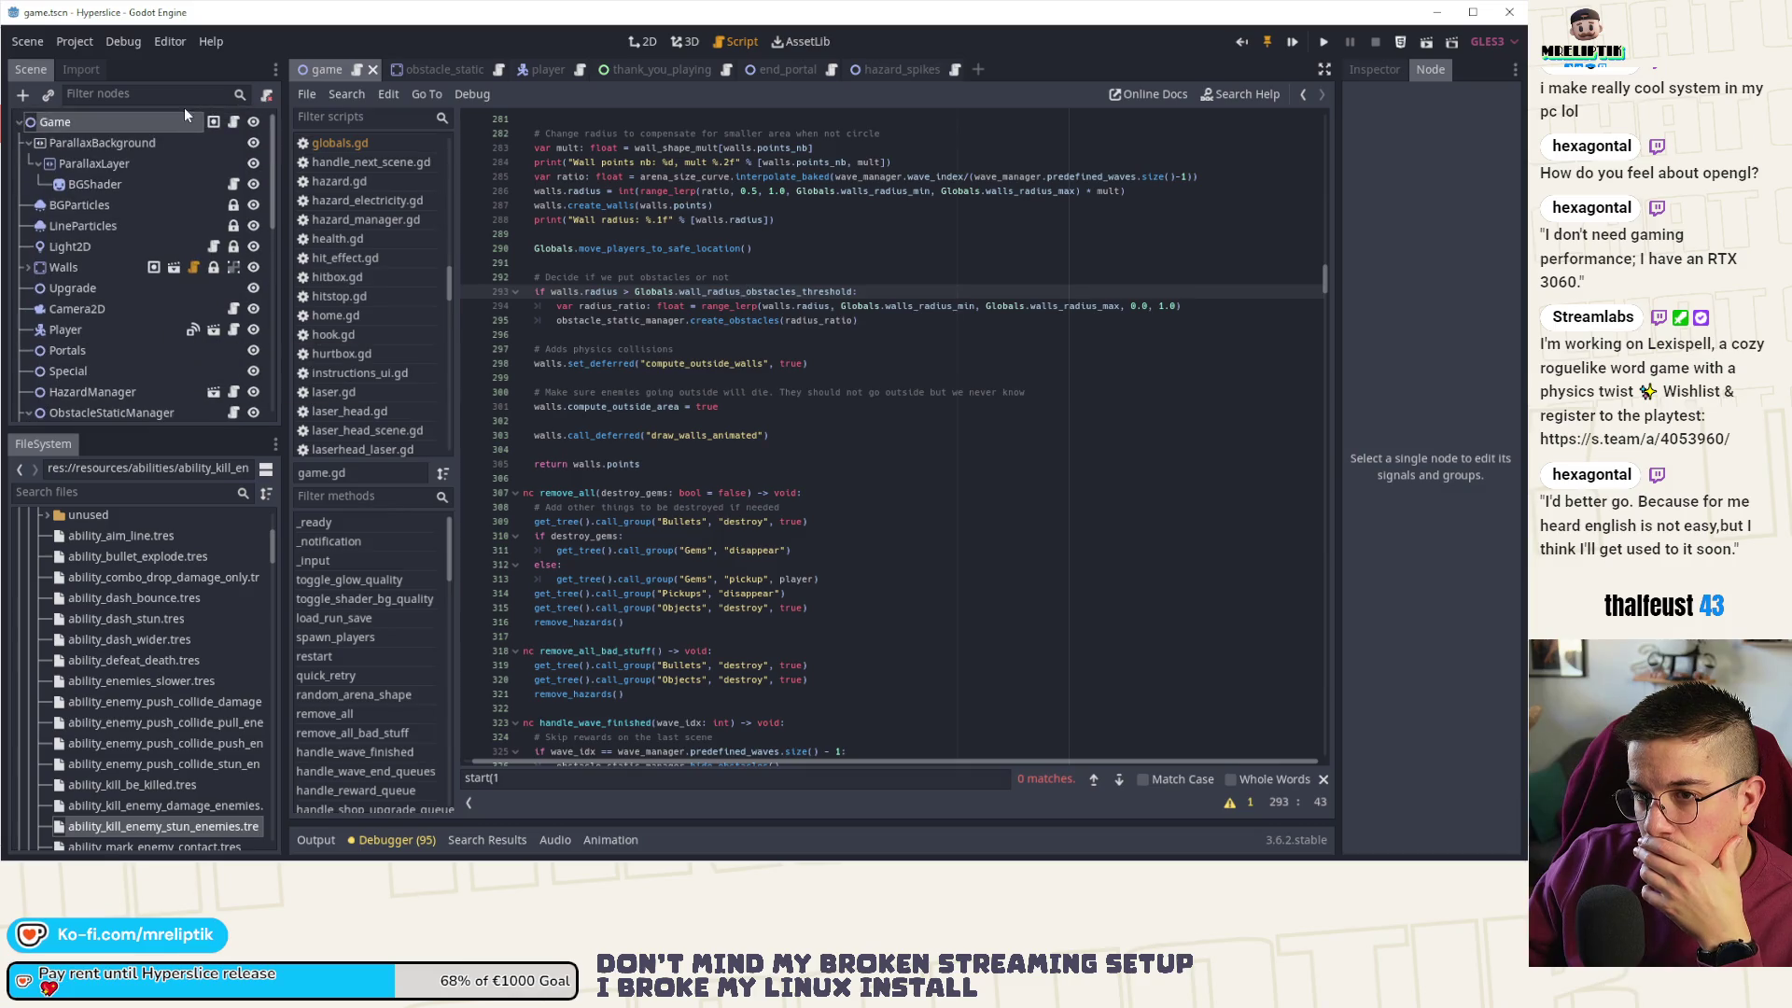
{"action": "scroll", "coordinate": [182, 256], "scroll_direction": "down", "scroll_amount": 5}
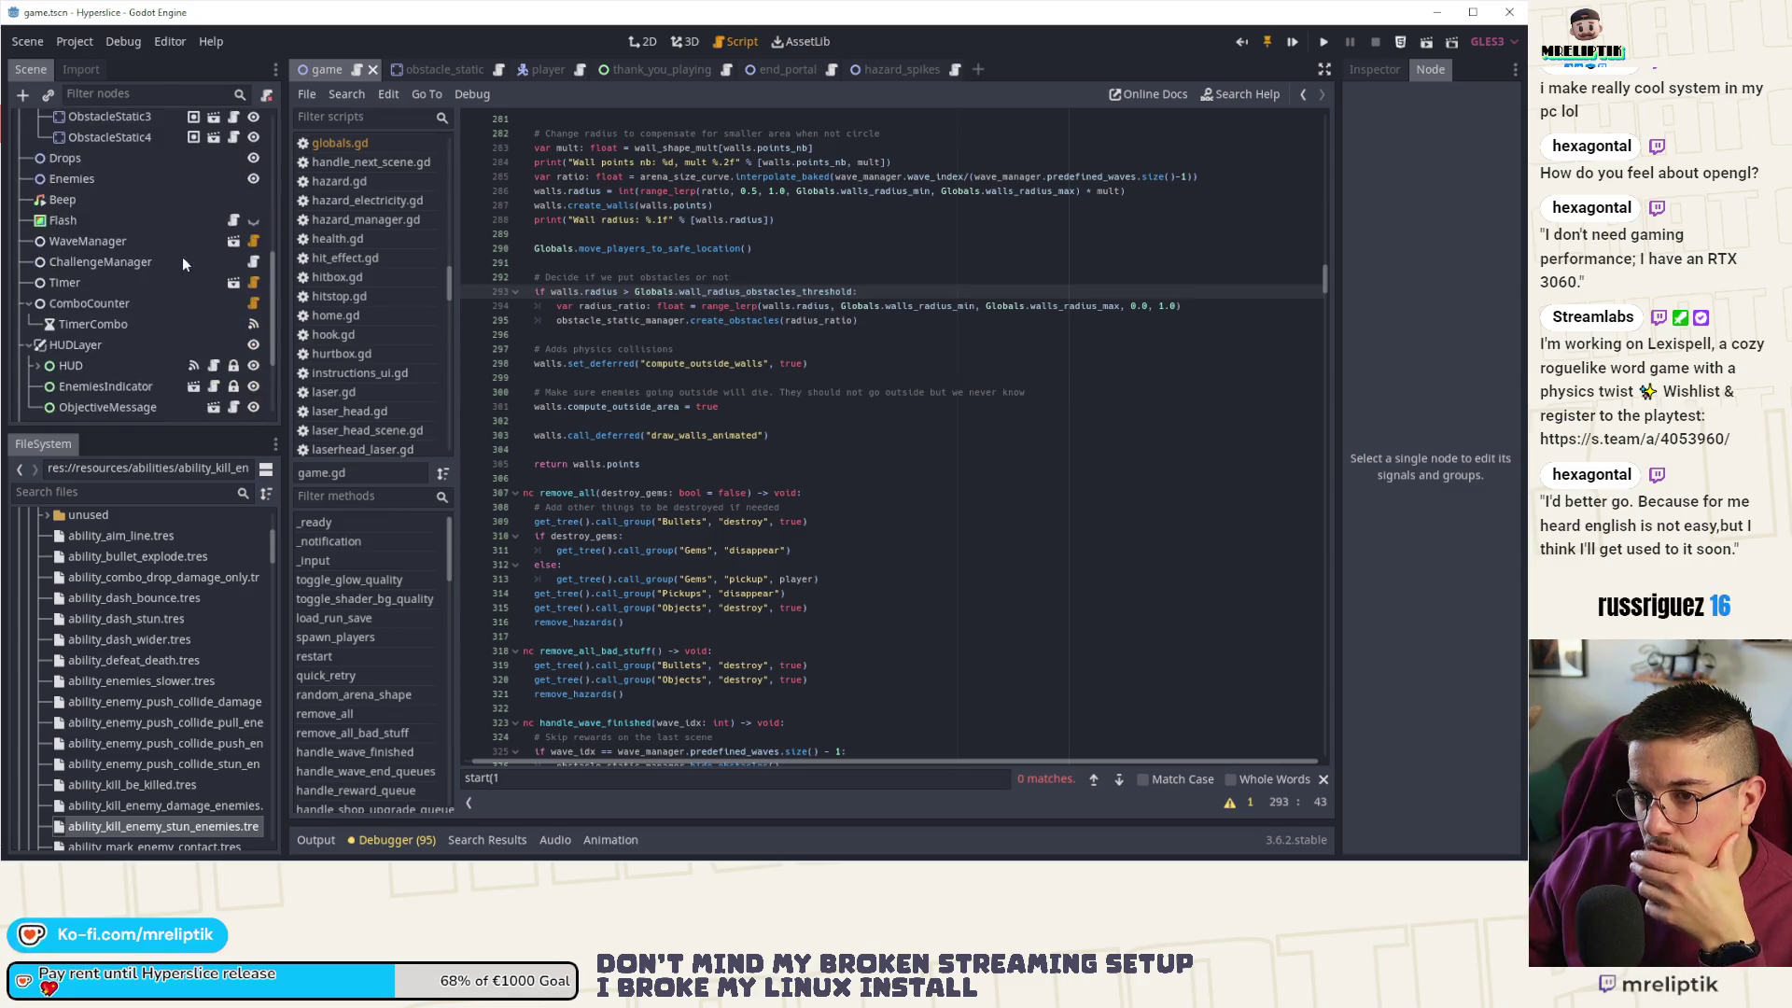
- In wave_manager.gd, uncomment the long final wave definition
{"action": "left_click", "coordinate": [254, 243]}
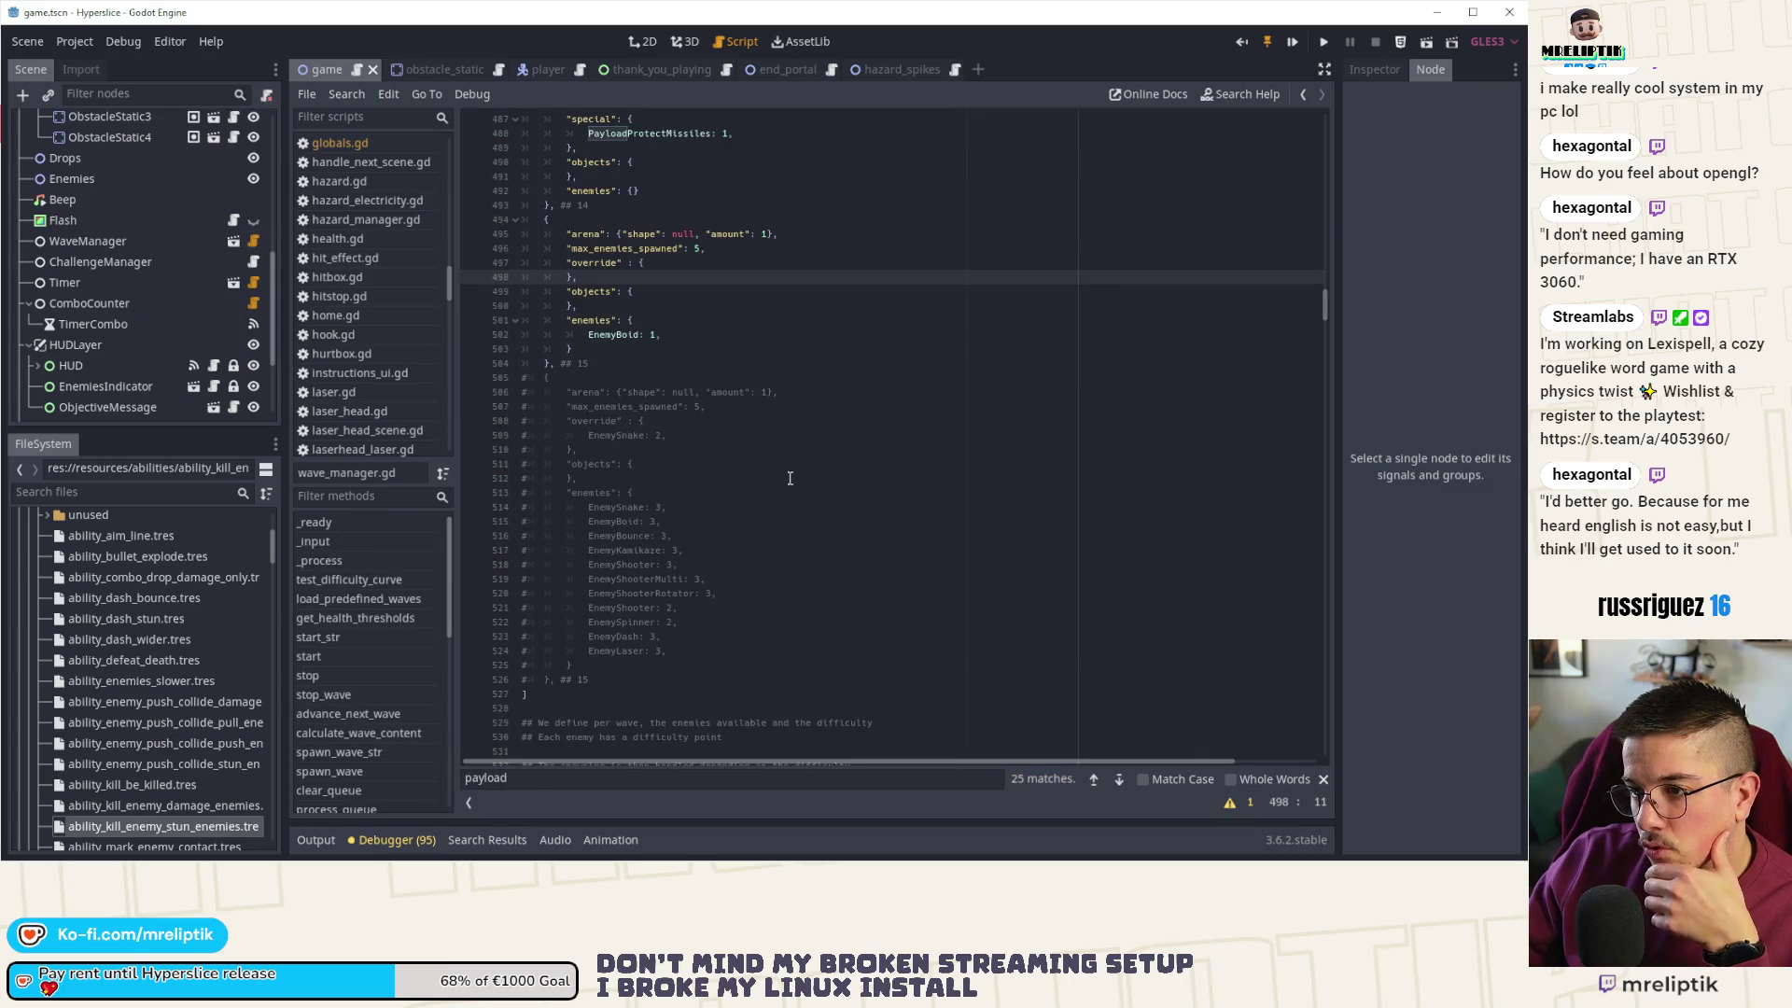
{"action": "scroll", "coordinate": [746, 466], "scroll_direction": "up", "scroll_amount": 20}
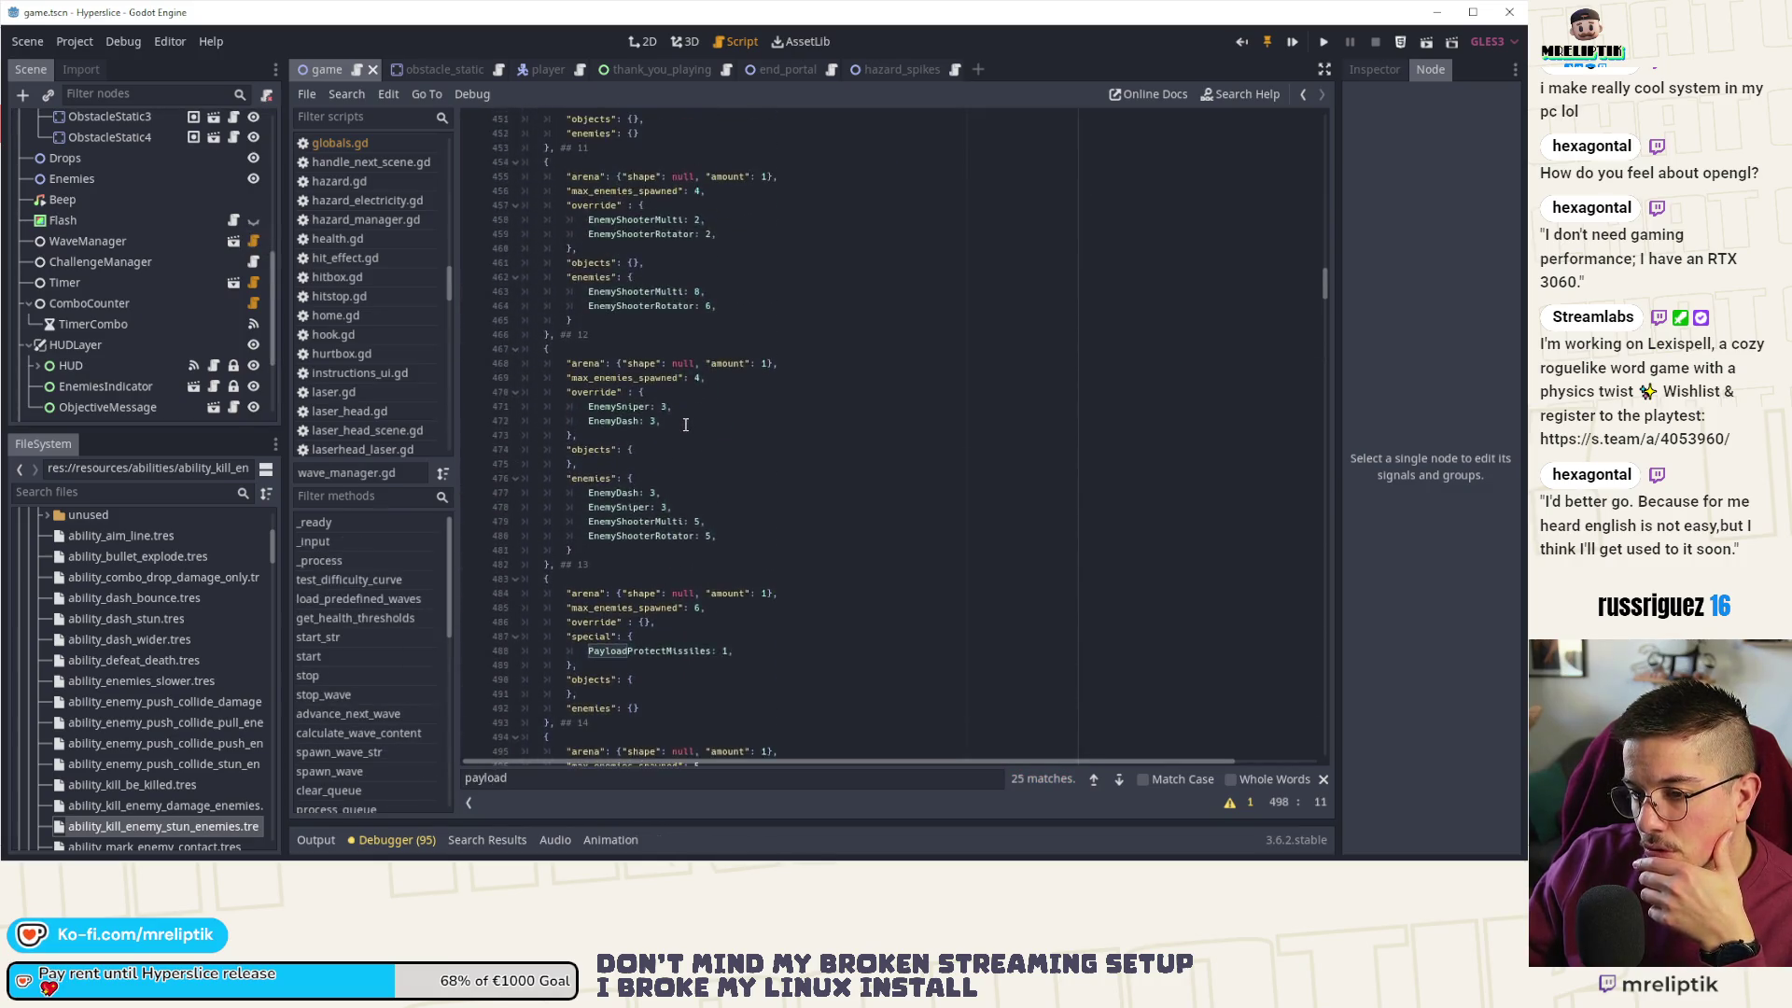
{"action": "scroll", "coordinate": [822, 525], "scroll_direction": "up", "scroll_amount": 20}
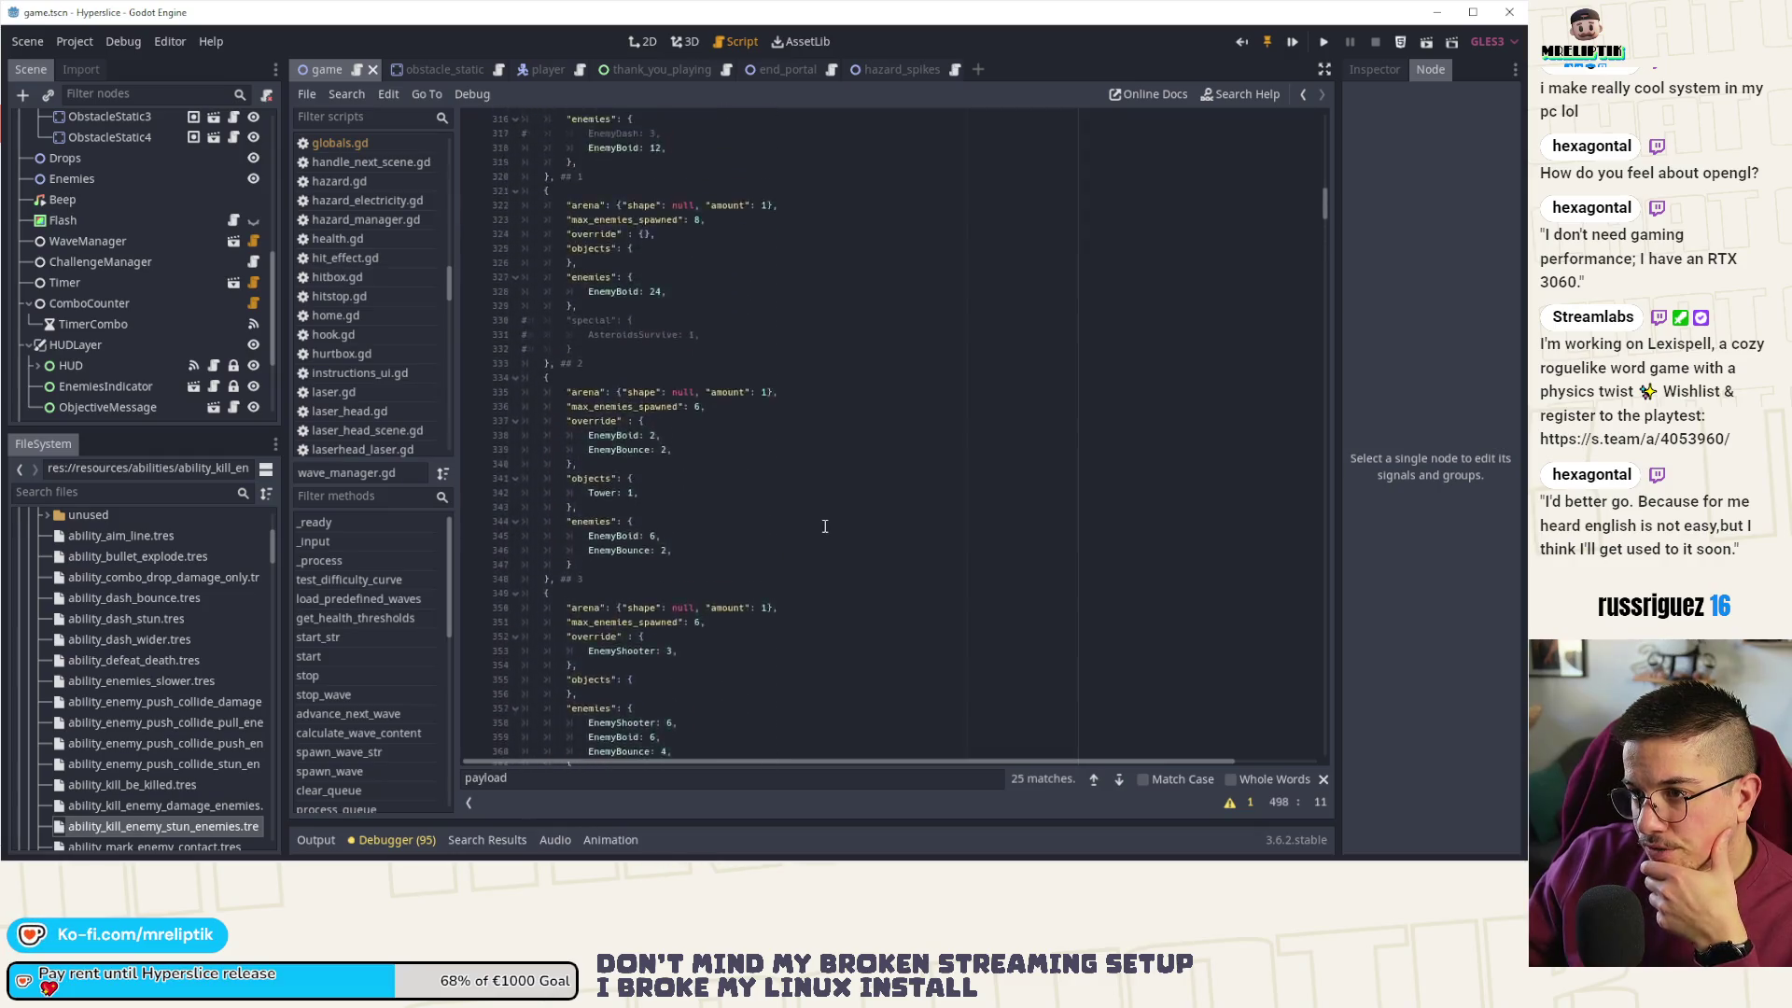
{"action": "scroll", "coordinate": [841, 514], "scroll_direction": "down", "scroll_amount": 20}
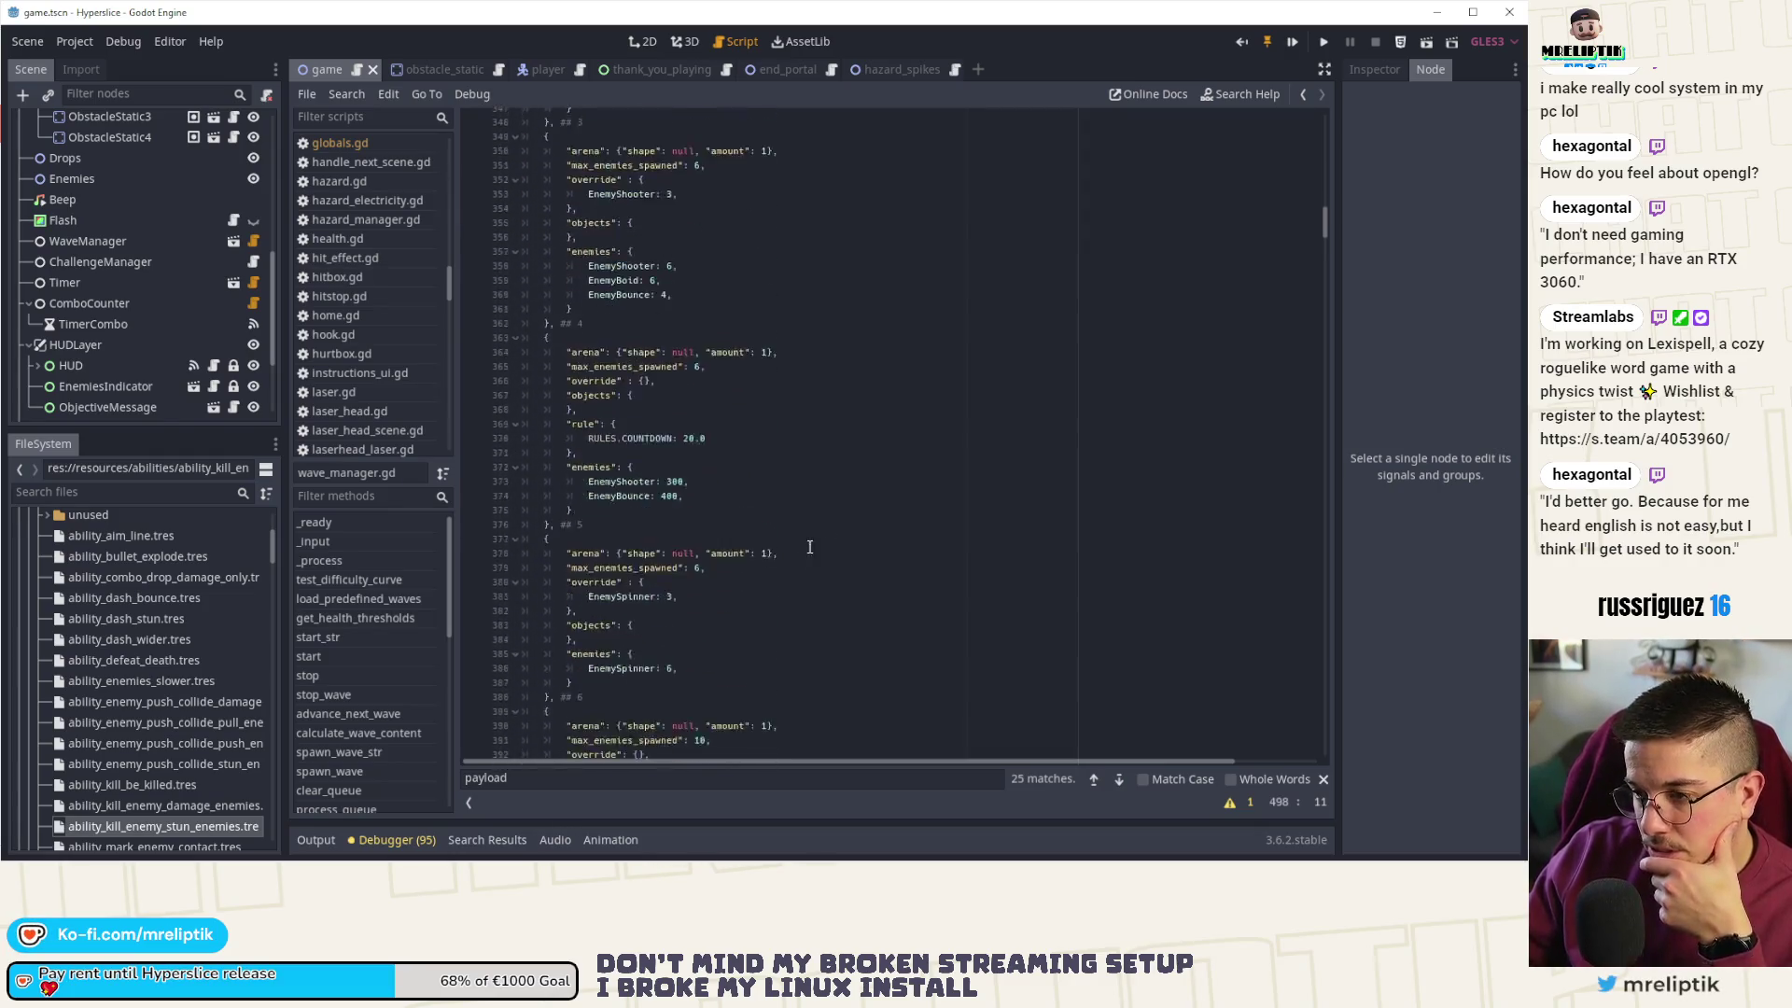
{"action": "scroll", "coordinate": [784, 560], "scroll_direction": "down", "scroll_amount": 11}
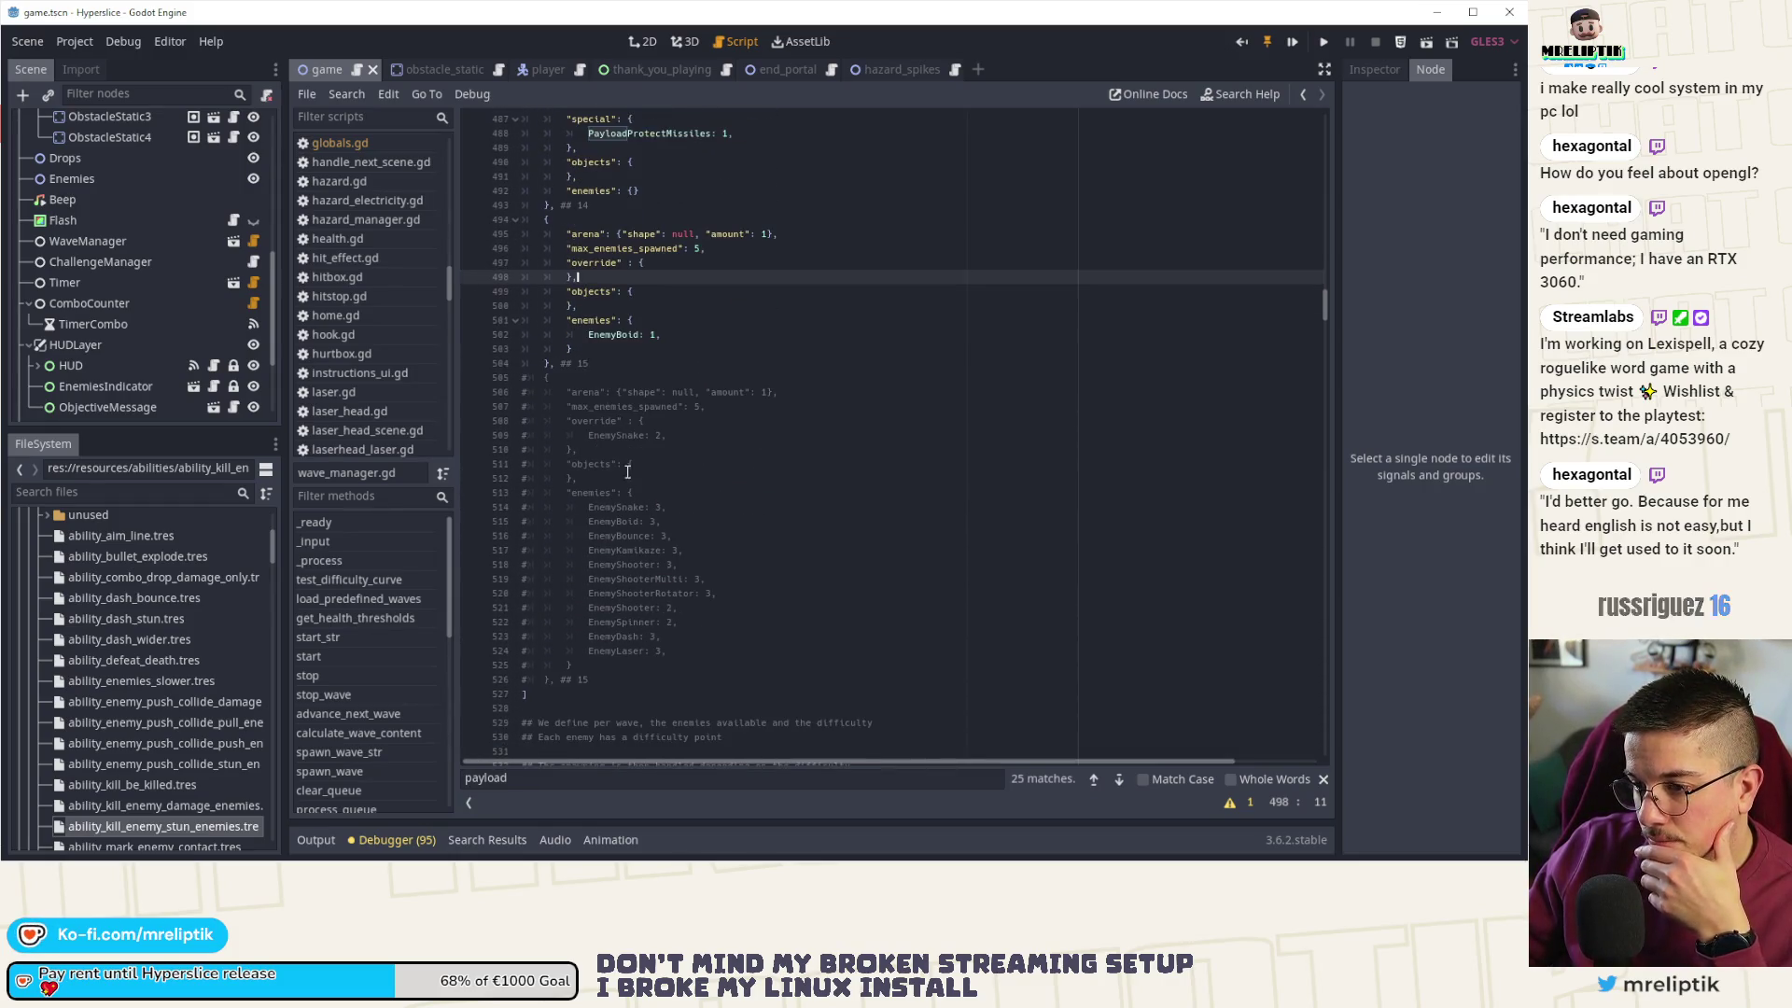
{"action": "scroll", "coordinate": [627, 472], "scroll_direction": "down", "scroll_amount": 2}
{"action": "left_click_drag", "start_coordinate": [616, 594], "coordinate": [406, 295]}
{"action": "key", "text": "ctrl+k"}
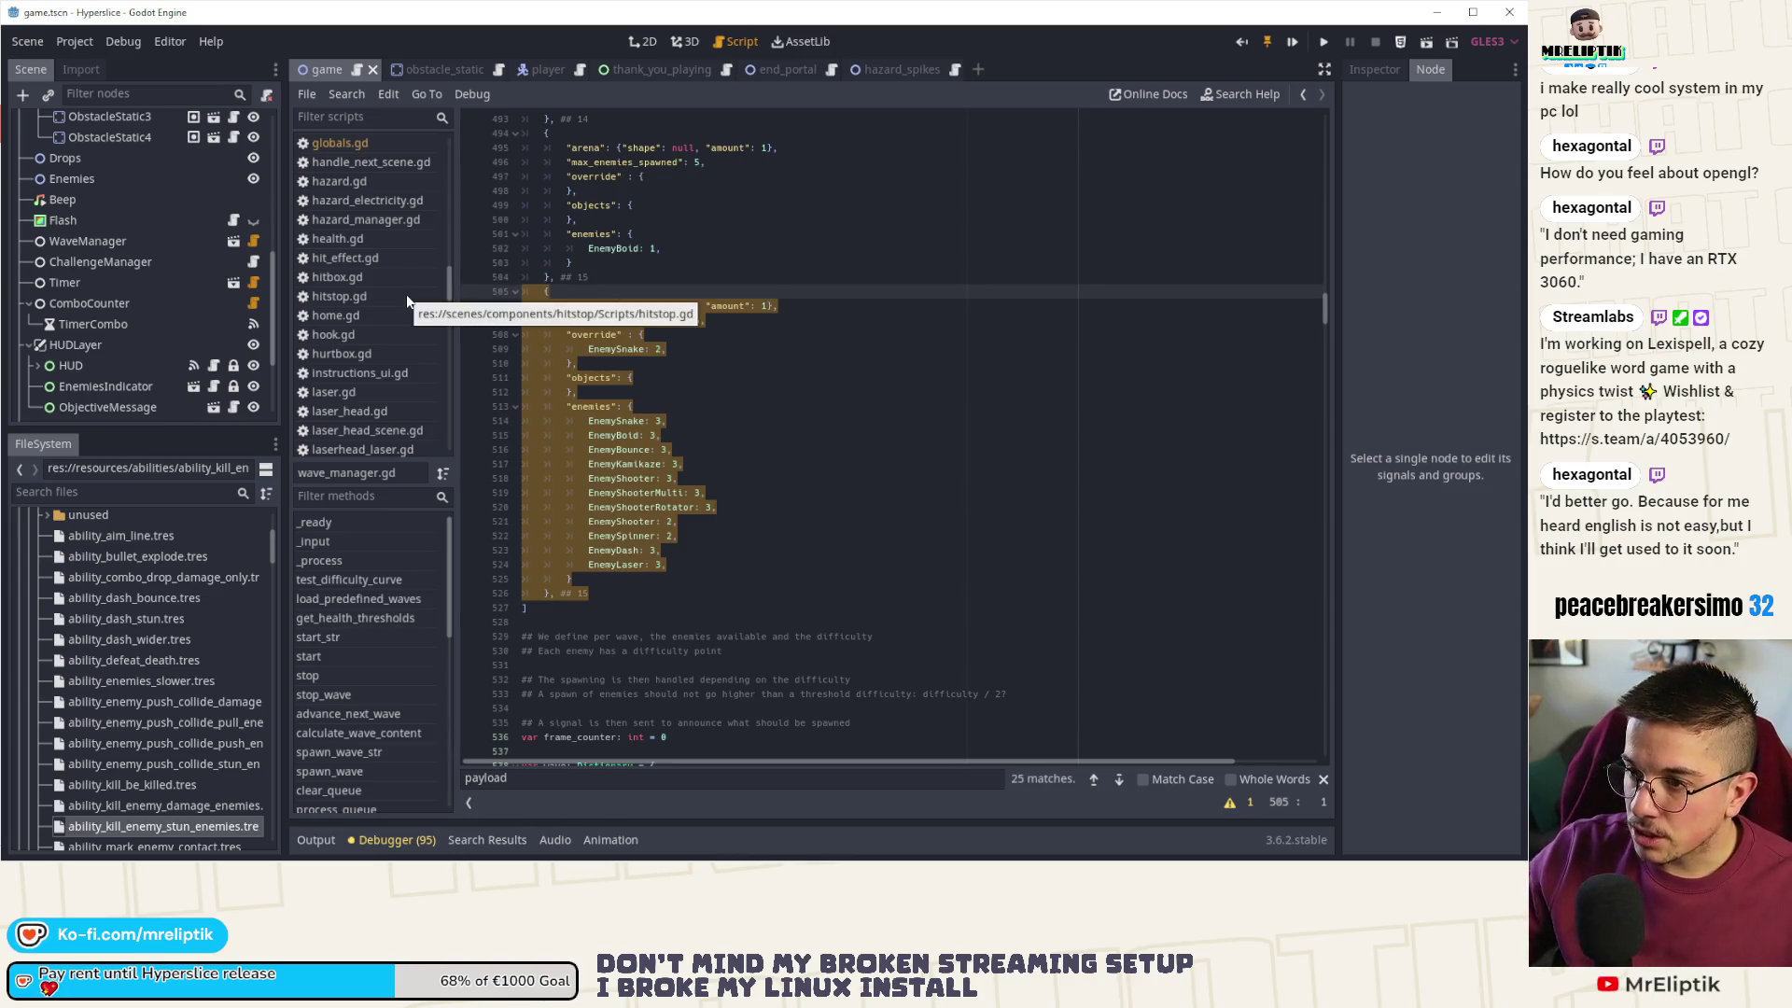
- Comment out the one-EnemyBoid test wave and save wave_manager.gd
{"action": "scroll", "coordinate": [654, 448], "scroll_direction": "up", "scroll_amount": 4}
{"action": "mouse_move", "coordinate": [607, 448]}
{"action": "left_mouse_down"}
{"action": "mouse_move", "coordinate": [396, 166]}
{"action": "mouse_move", "coordinate": [440, 312]}
{"action": "left_mouse_up"}
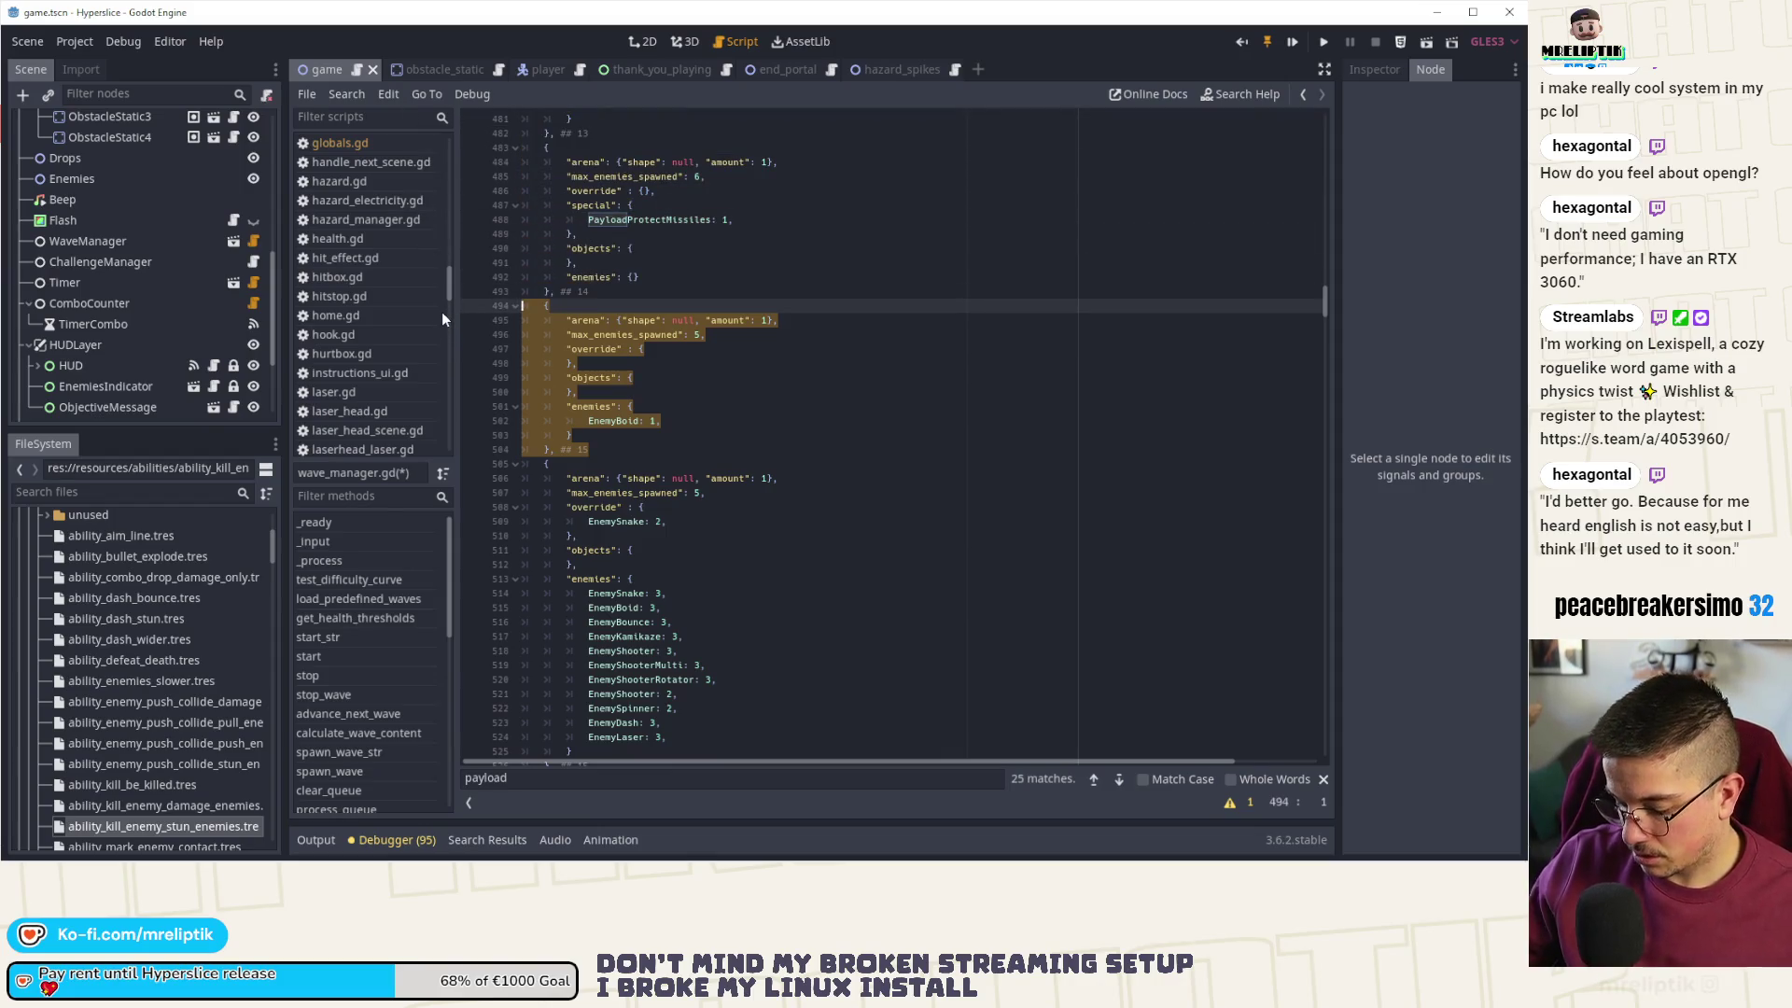
{"action": "key", "text": "ctrl+k"}
{"action": "left_click", "coordinate": [808, 319]}
{"action": "key", "text": "ctrl+s"}
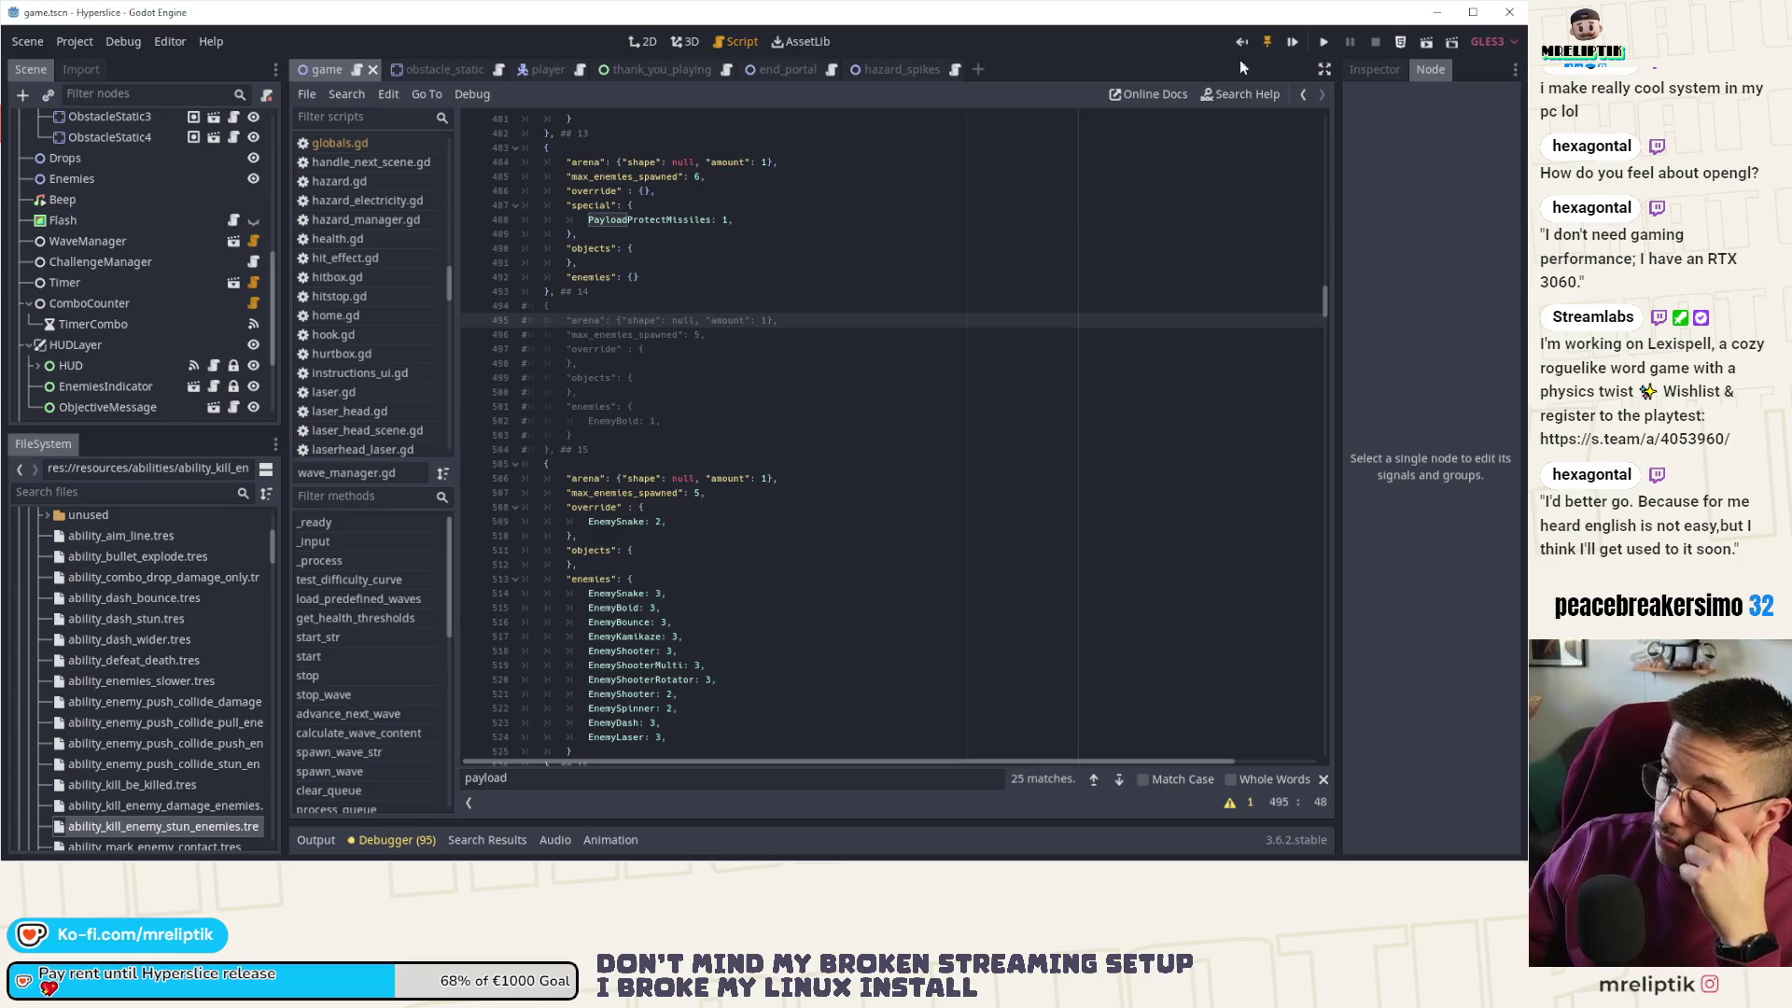
- Locate the MissilesFight special wave entry, then go back to game.gd
{"action": "scroll", "coordinate": [695, 513], "scroll_direction": "up", "scroll_amount": 8}
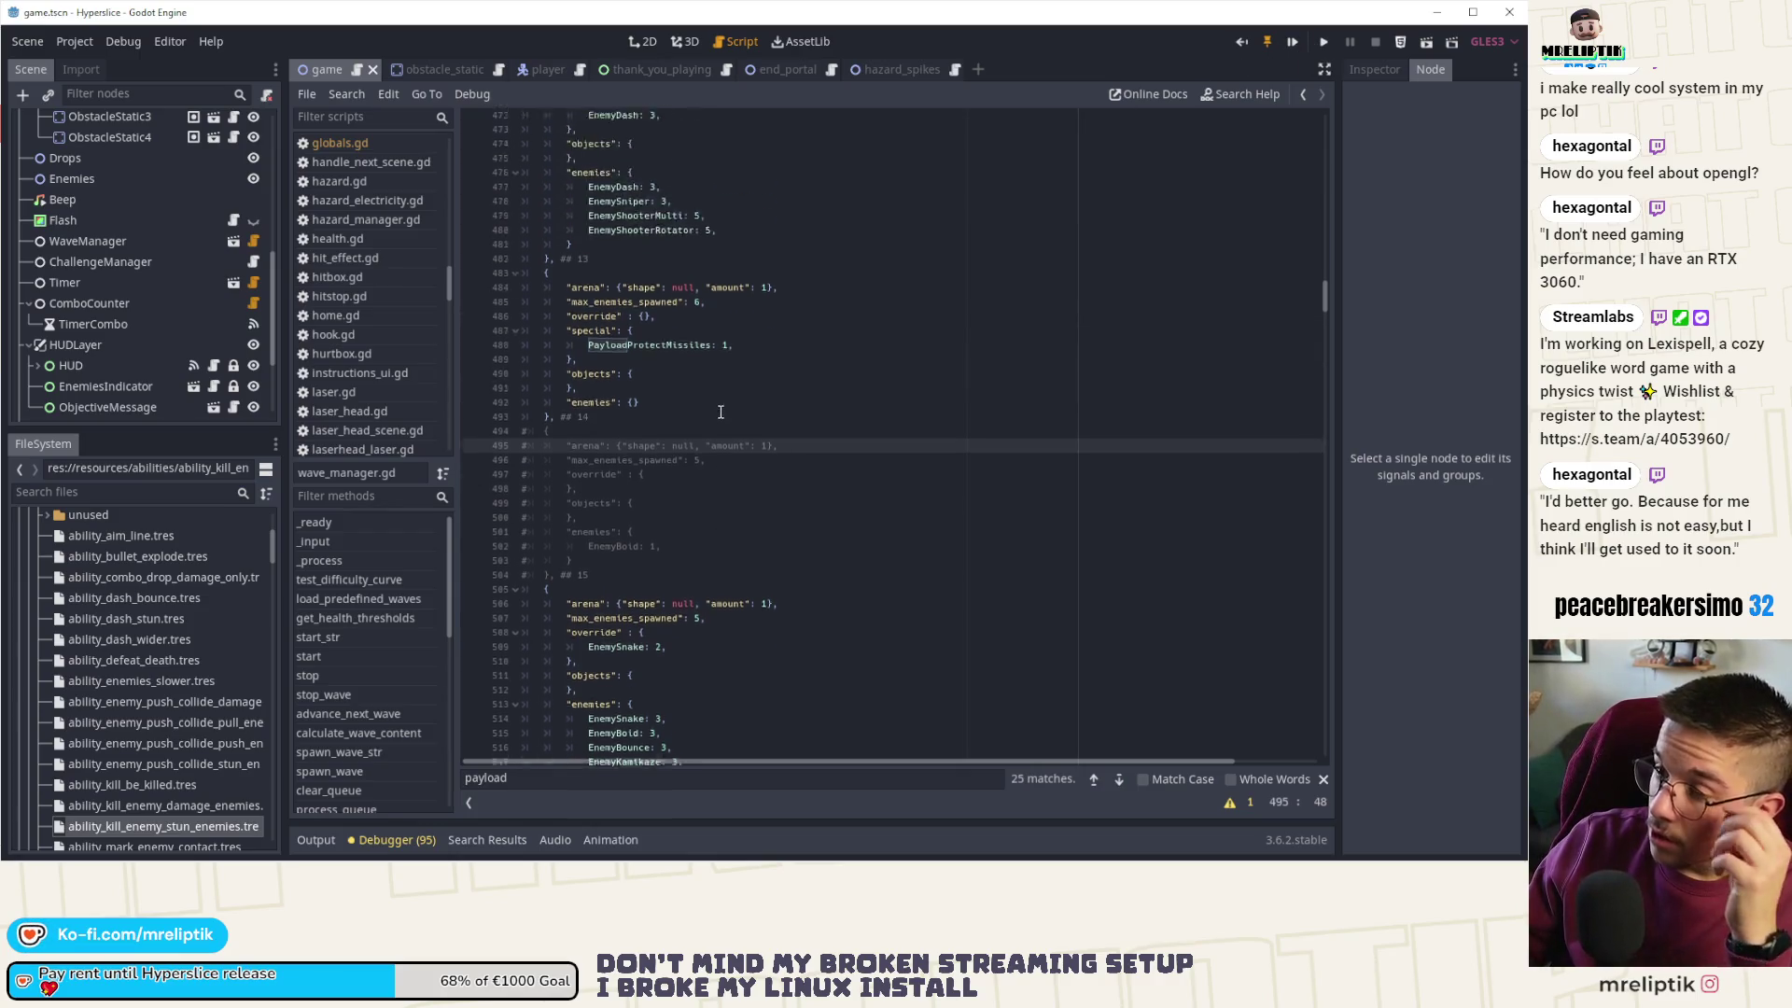
{"action": "double_click", "coordinate": [664, 564]}
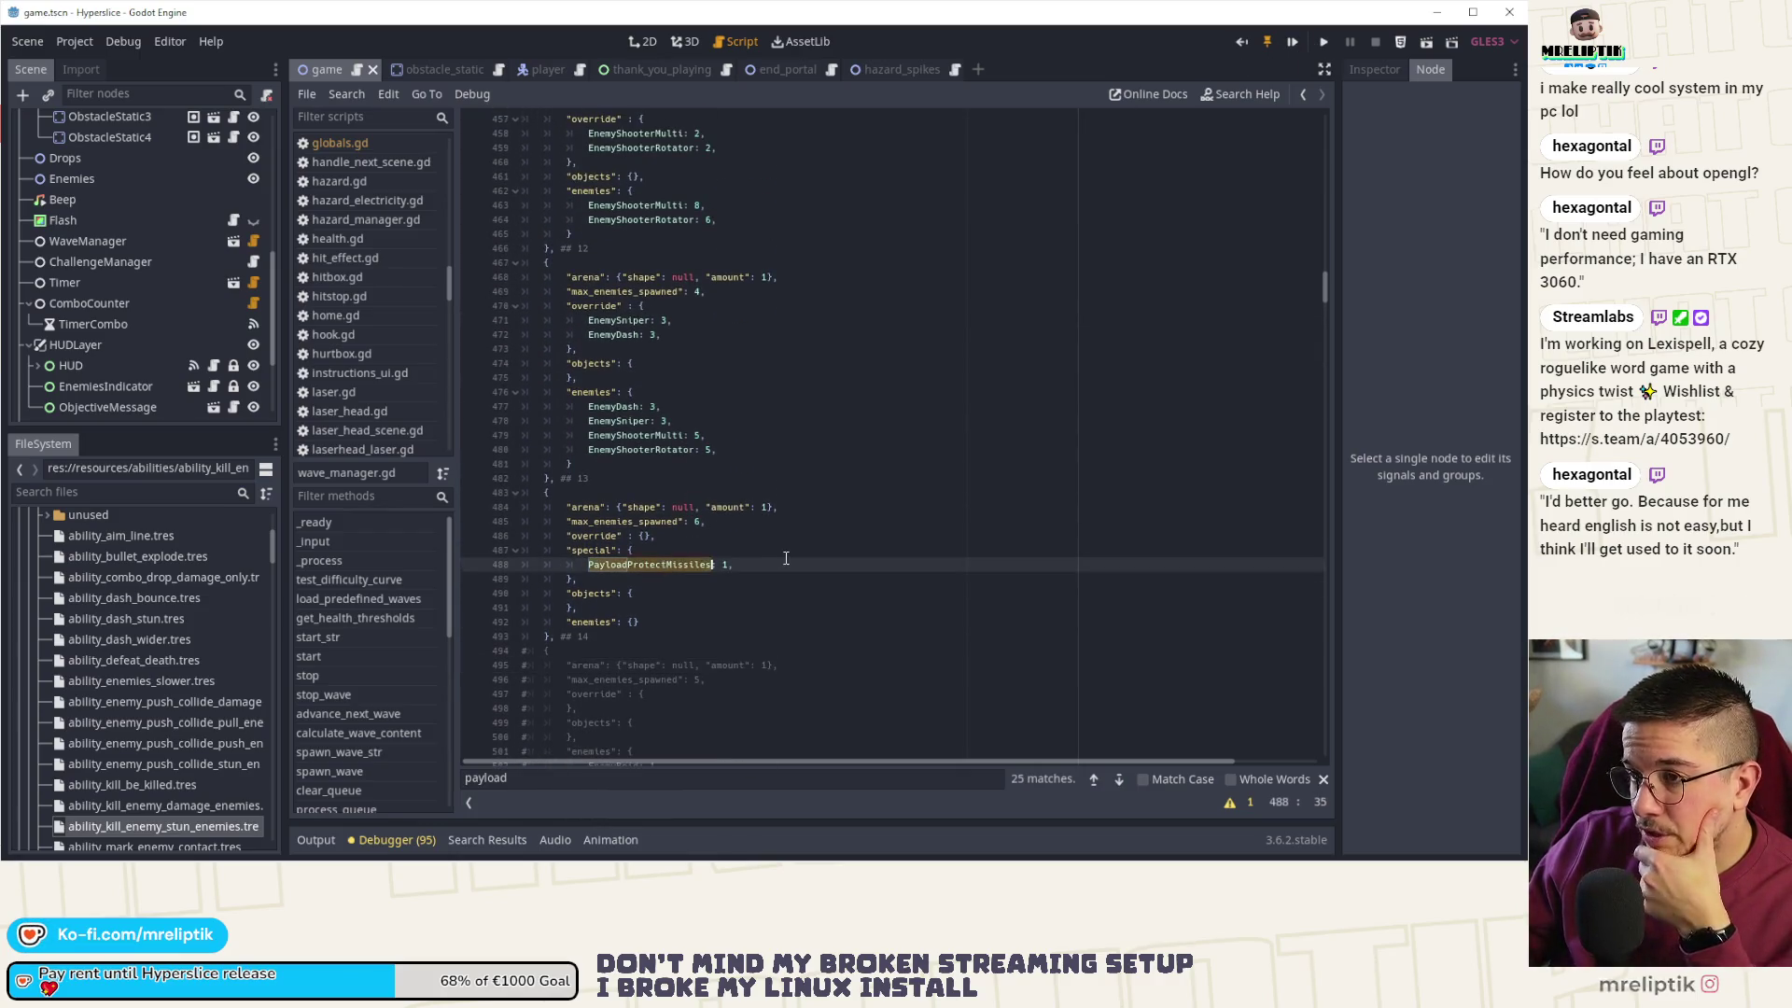
{"action": "scroll", "coordinate": [664, 559], "scroll_direction": "up", "scroll_amount": 10}
{"action": "double_click", "coordinate": [644, 435]}
{"action": "scroll", "coordinate": [653, 489], "scroll_direction": "up", "scroll_amount": 3}
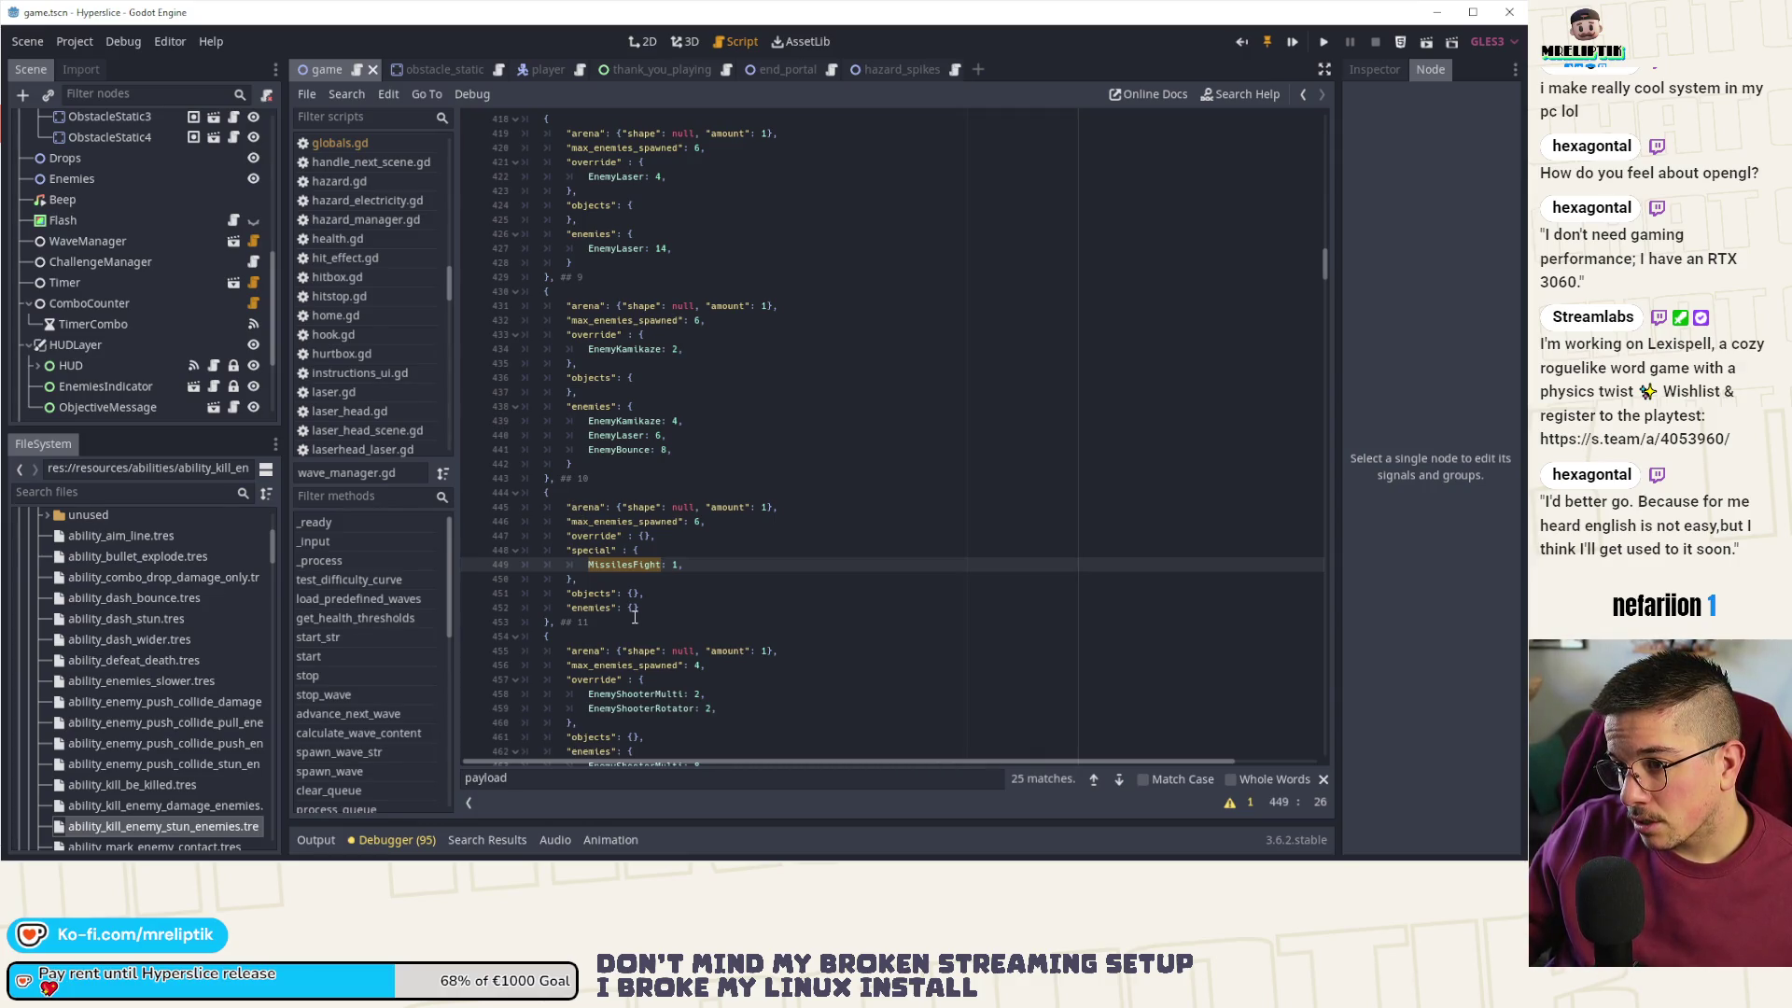
{"action": "scroll", "coordinate": [205, 132], "scroll_direction": "up", "scroll_amount": 5}
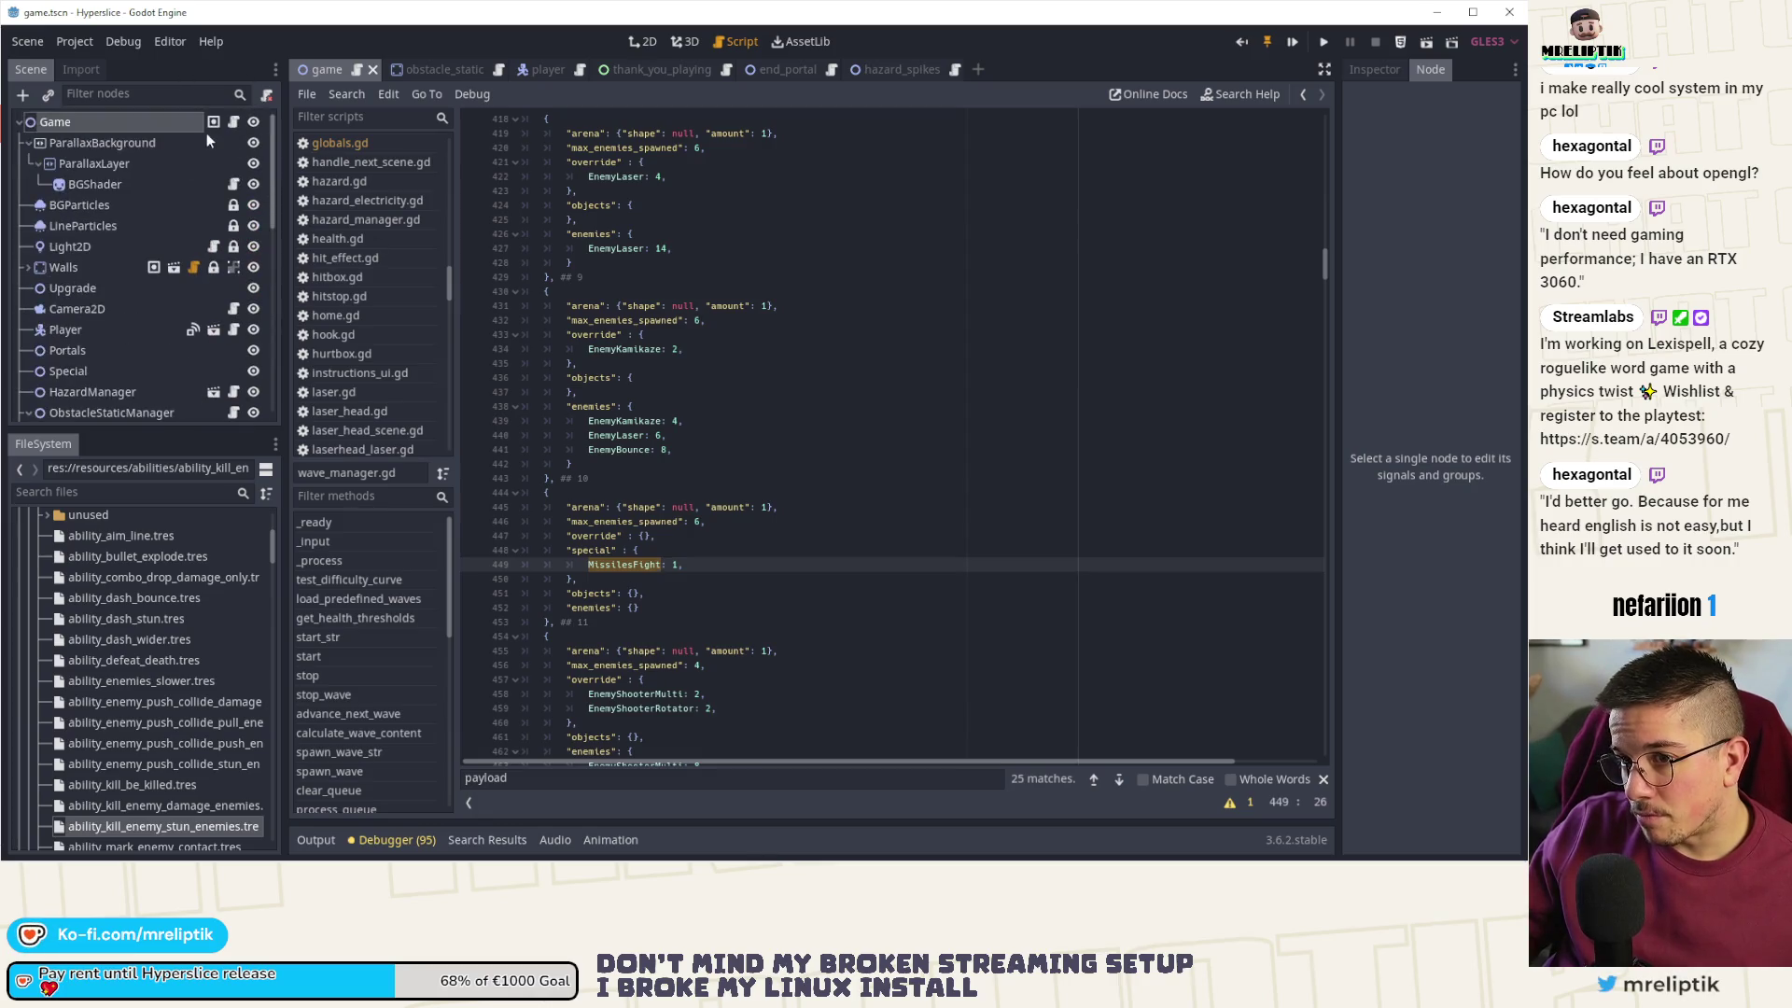
{"action": "left_click", "coordinate": [235, 122]}
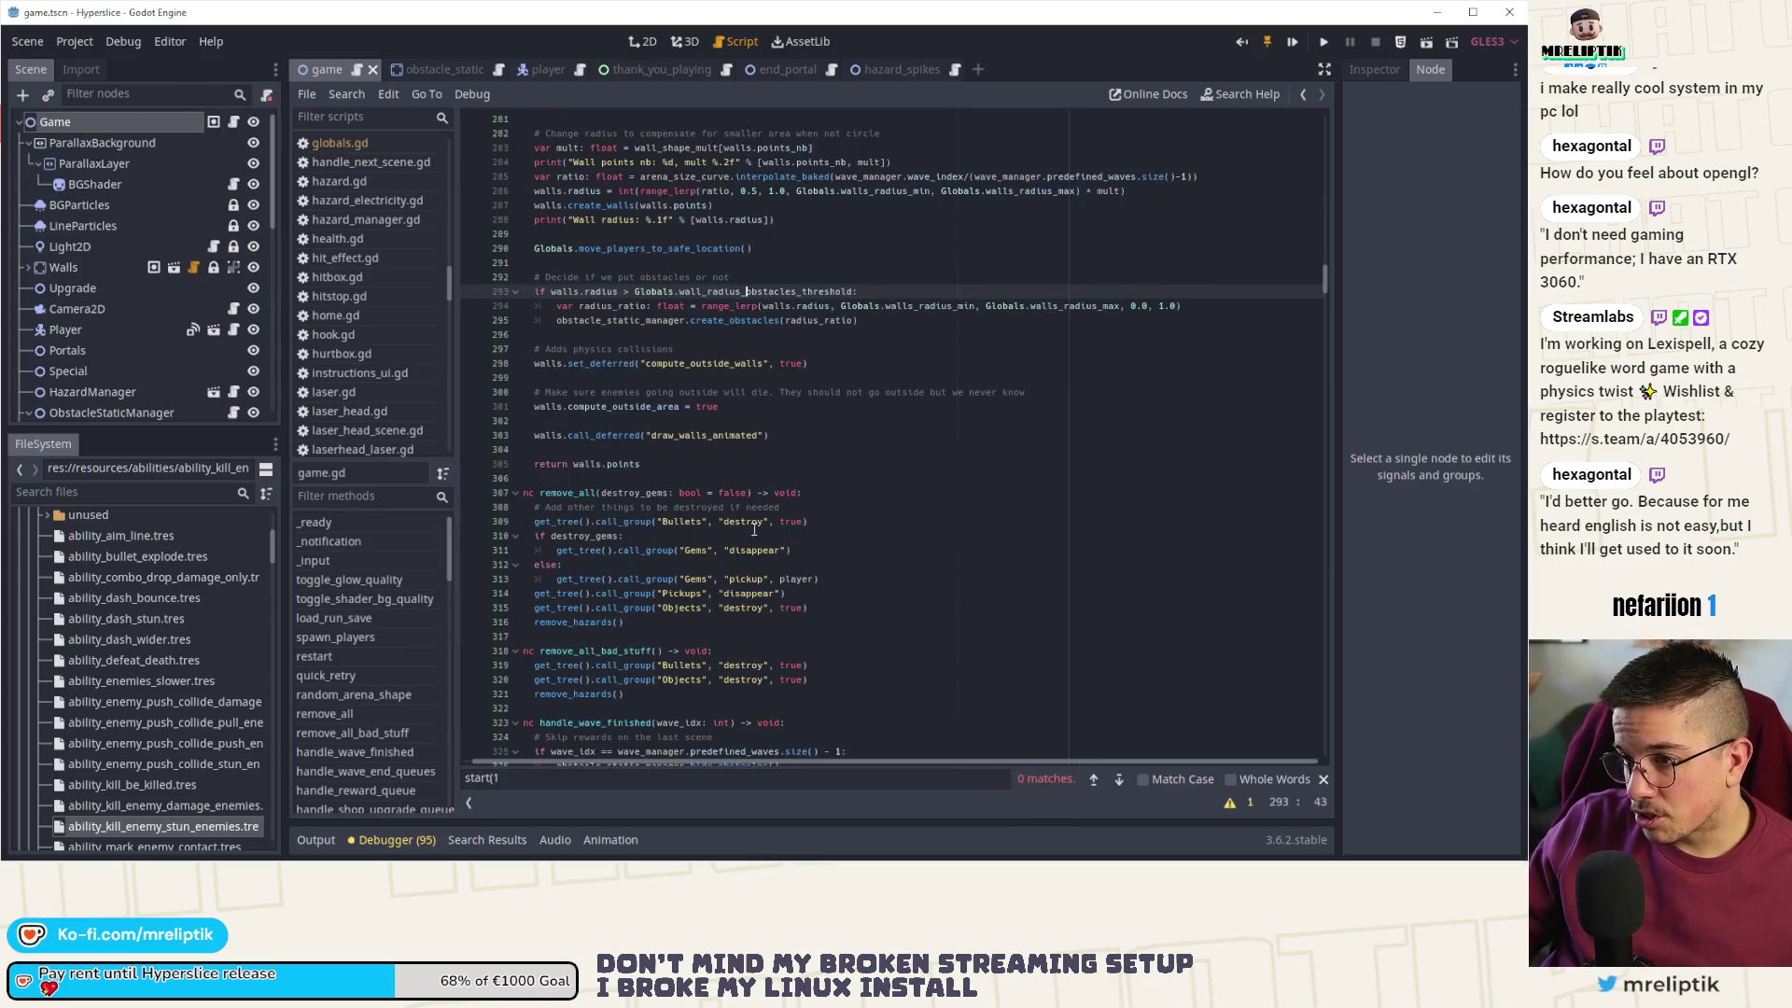
- Step through the start( search matches to the line 1152 wave override and launch the game on wave 10
{"action": "scroll", "coordinate": [757, 540], "scroll_direction": "down", "scroll_amount": 1}
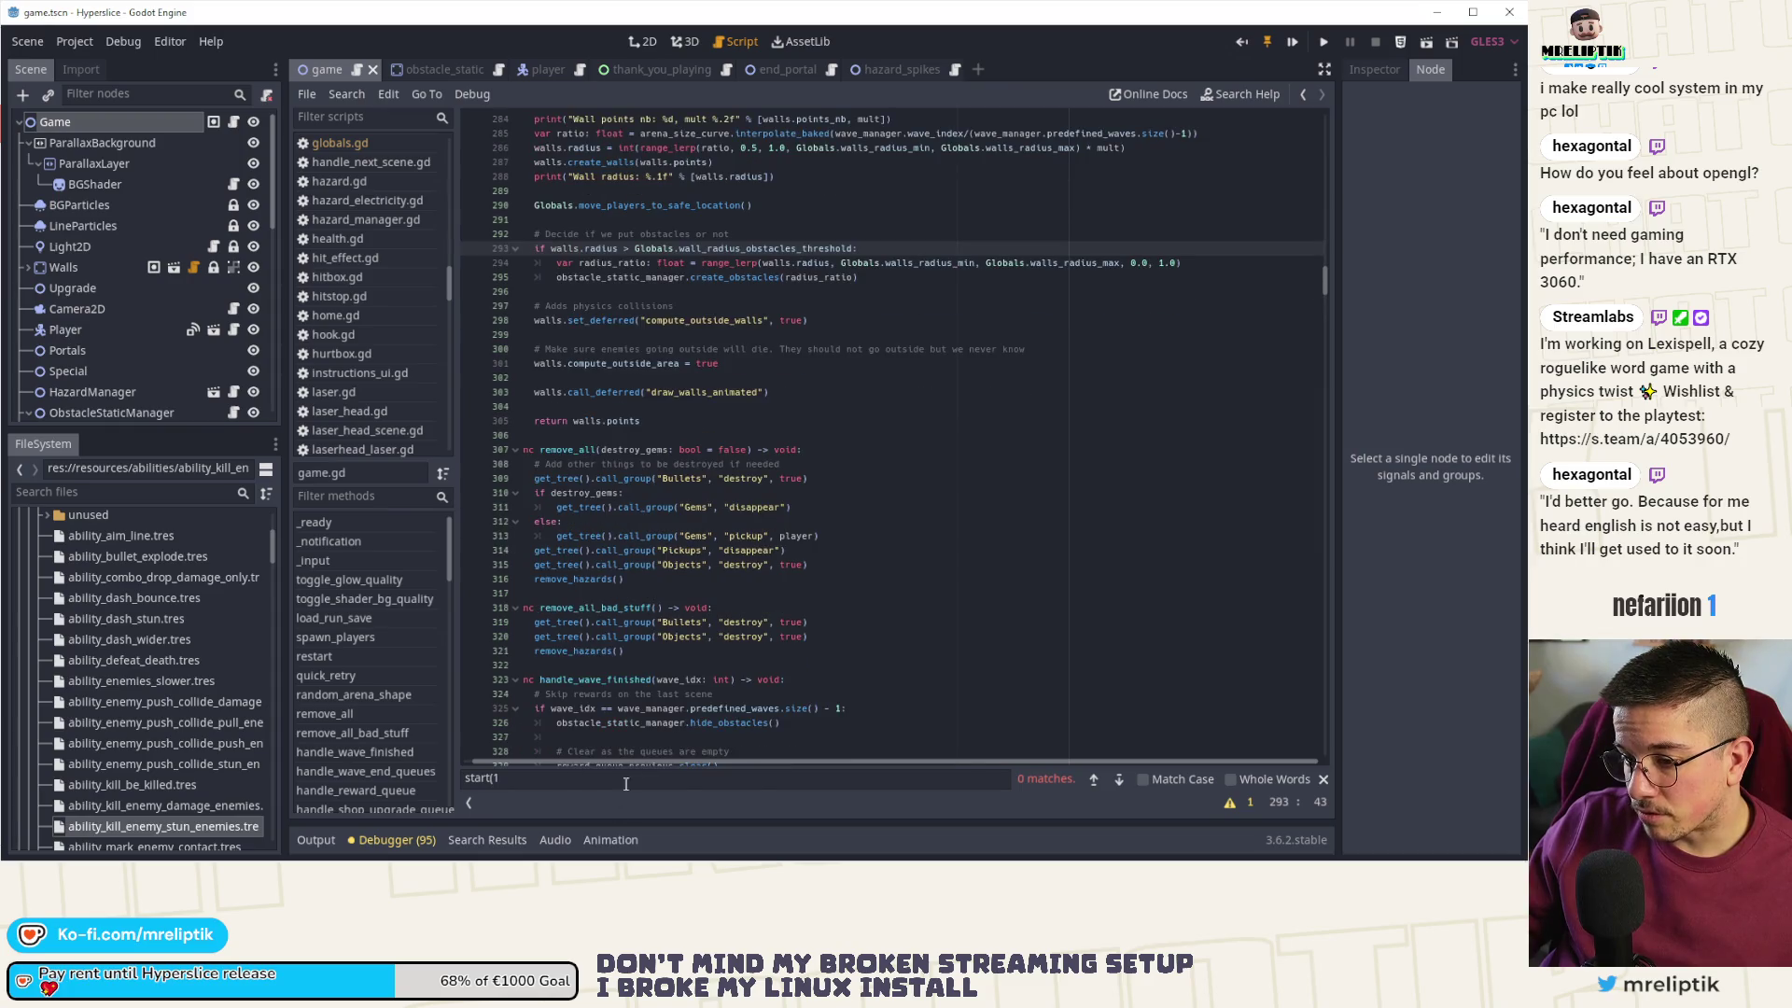
{"action": "left_click", "coordinate": [817, 786]}
{"action": "key", "text": "BackSpace"}
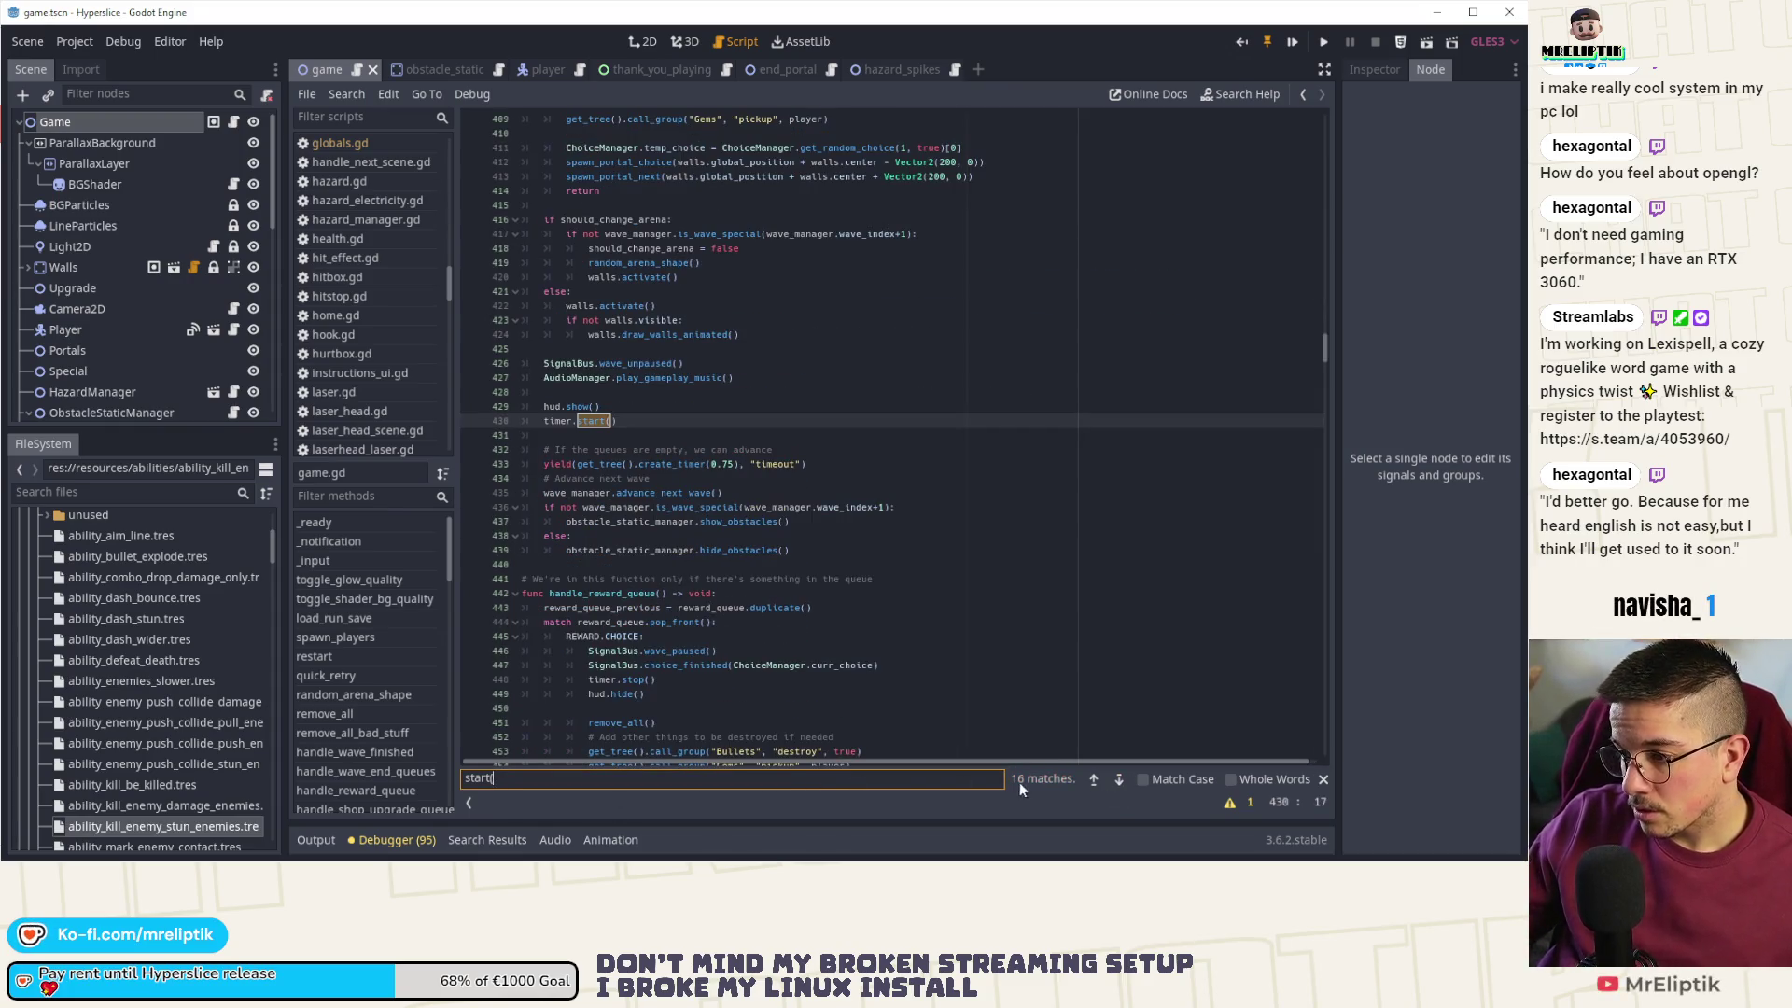
{"action": "left_click", "coordinate": [1113, 781]}
{"action": "left_click", "coordinate": [1113, 780]}
{"action": "left_click", "coordinate": [1113, 781]}
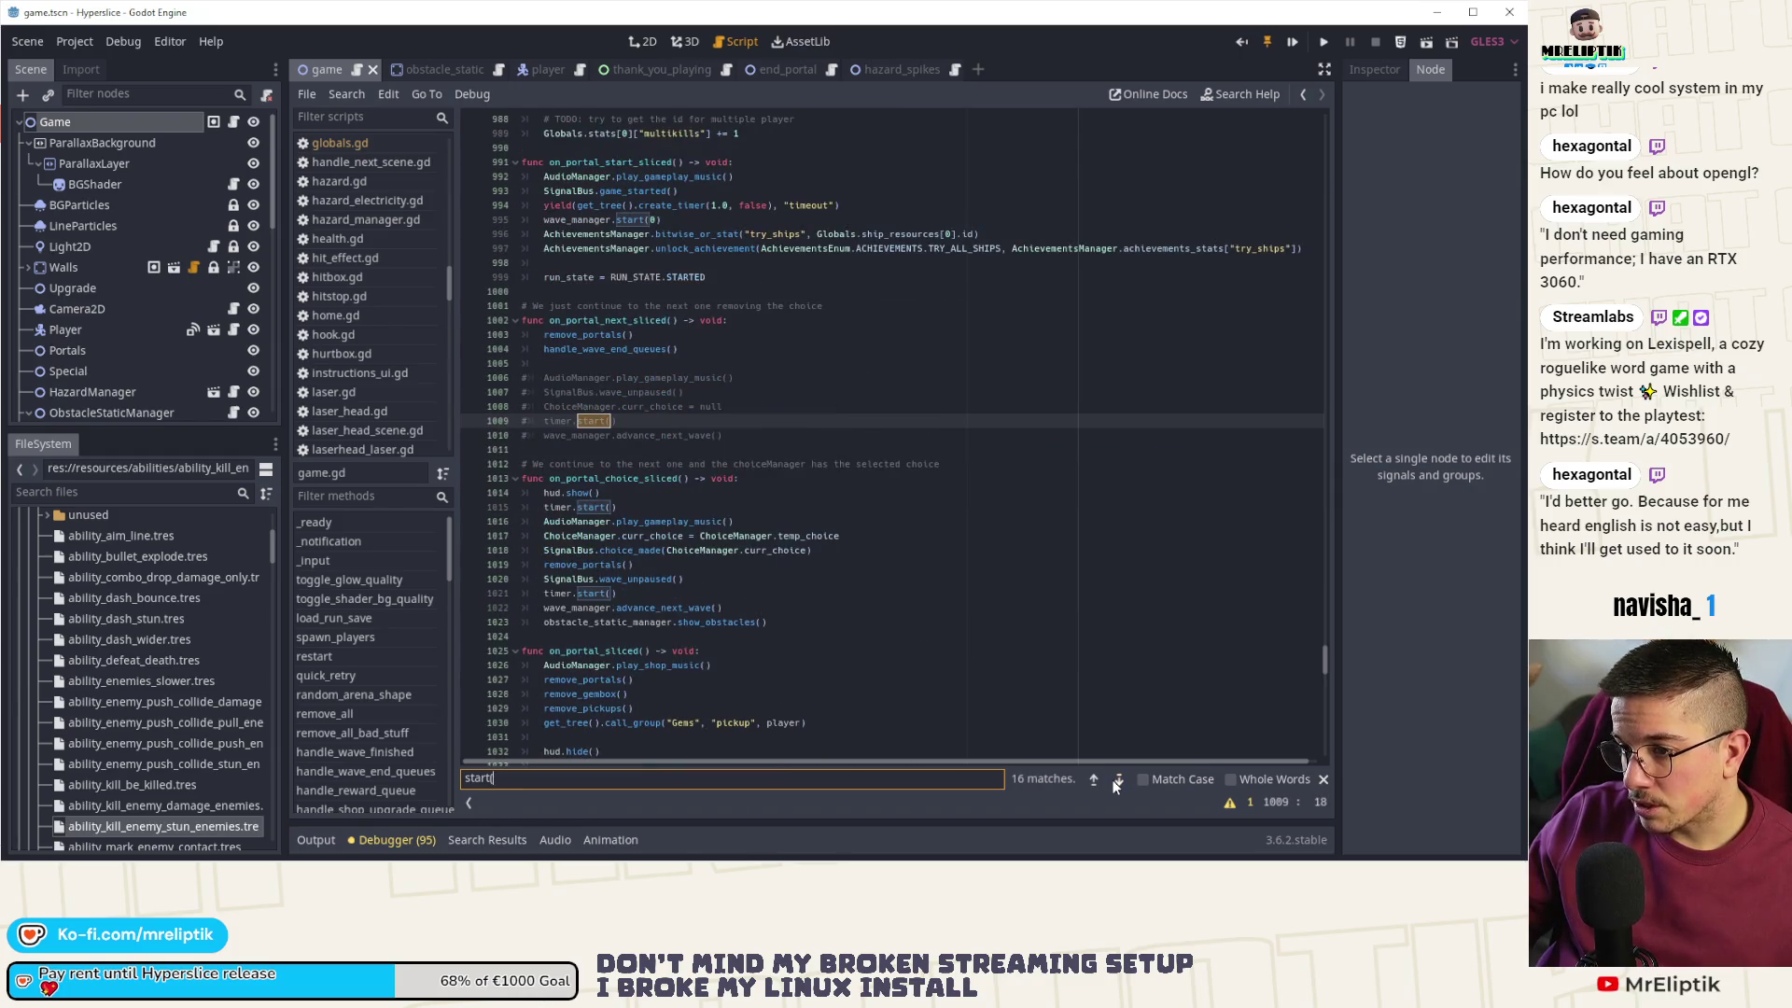
{"action": "left_click", "coordinate": [1117, 780]}
{"action": "left_click", "coordinate": [1116, 780]}
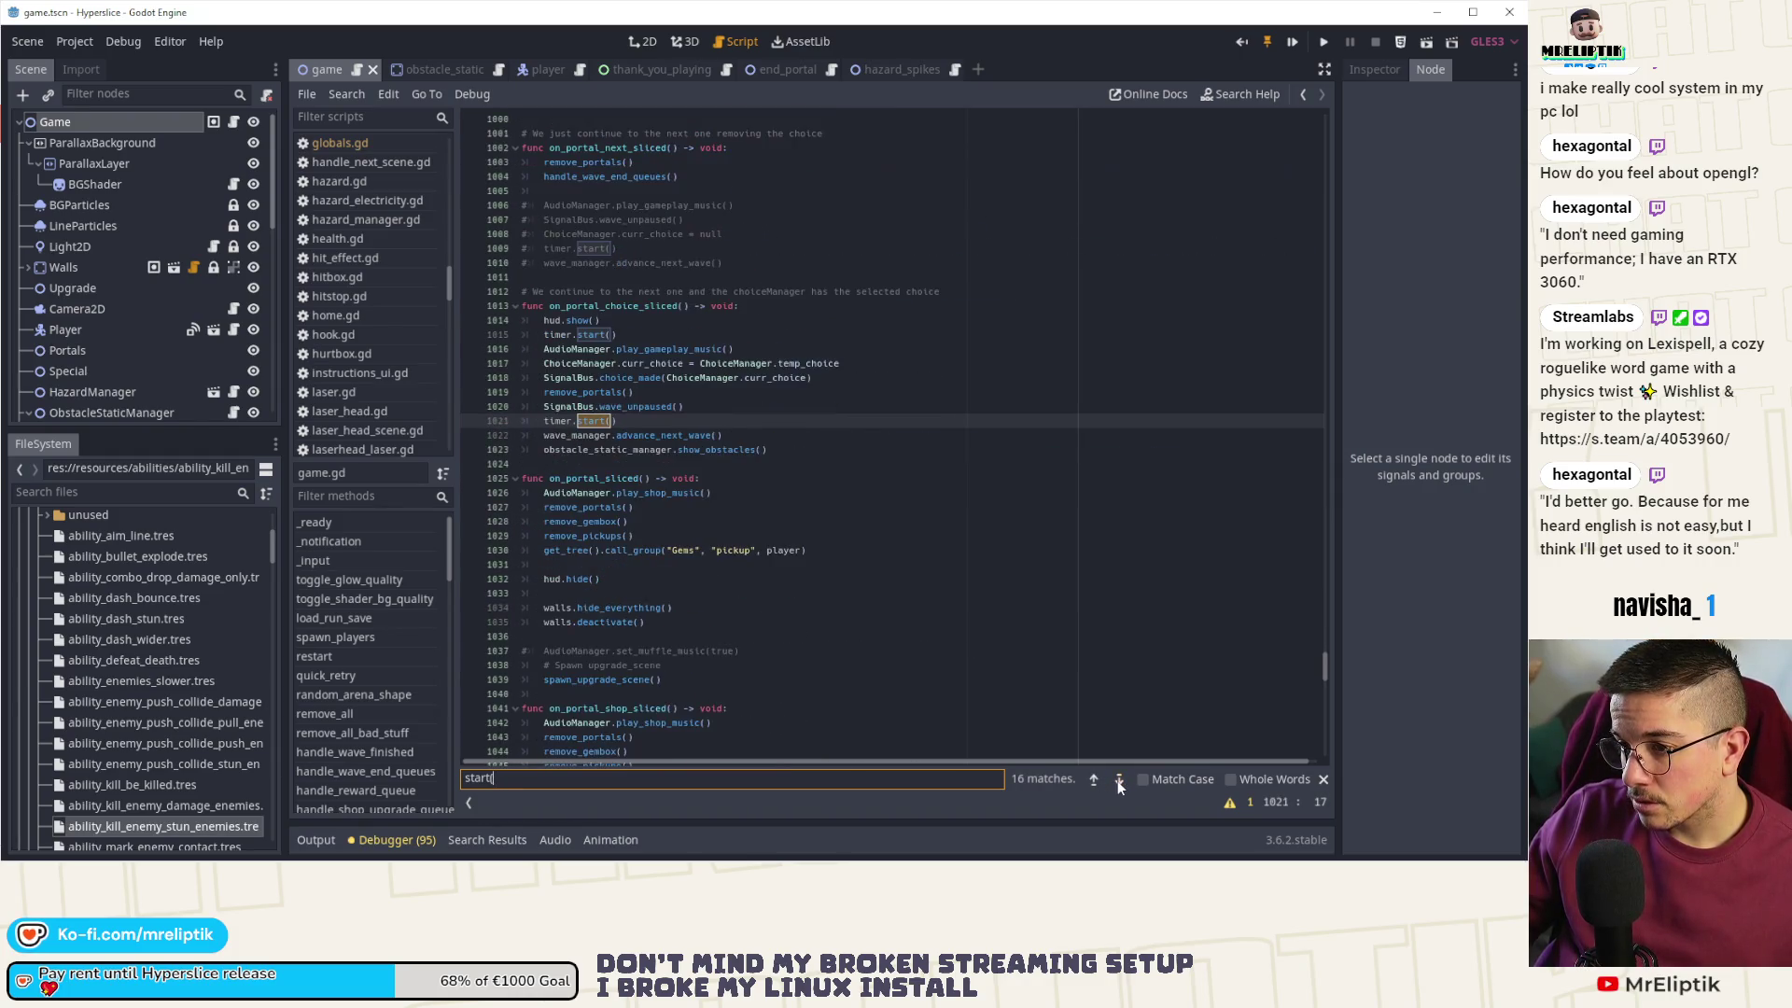
{"action": "left_click", "coordinate": [1116, 780]}
{"action": "left_click", "coordinate": [1117, 780]}
{"action": "left_click", "coordinate": [1117, 780]}
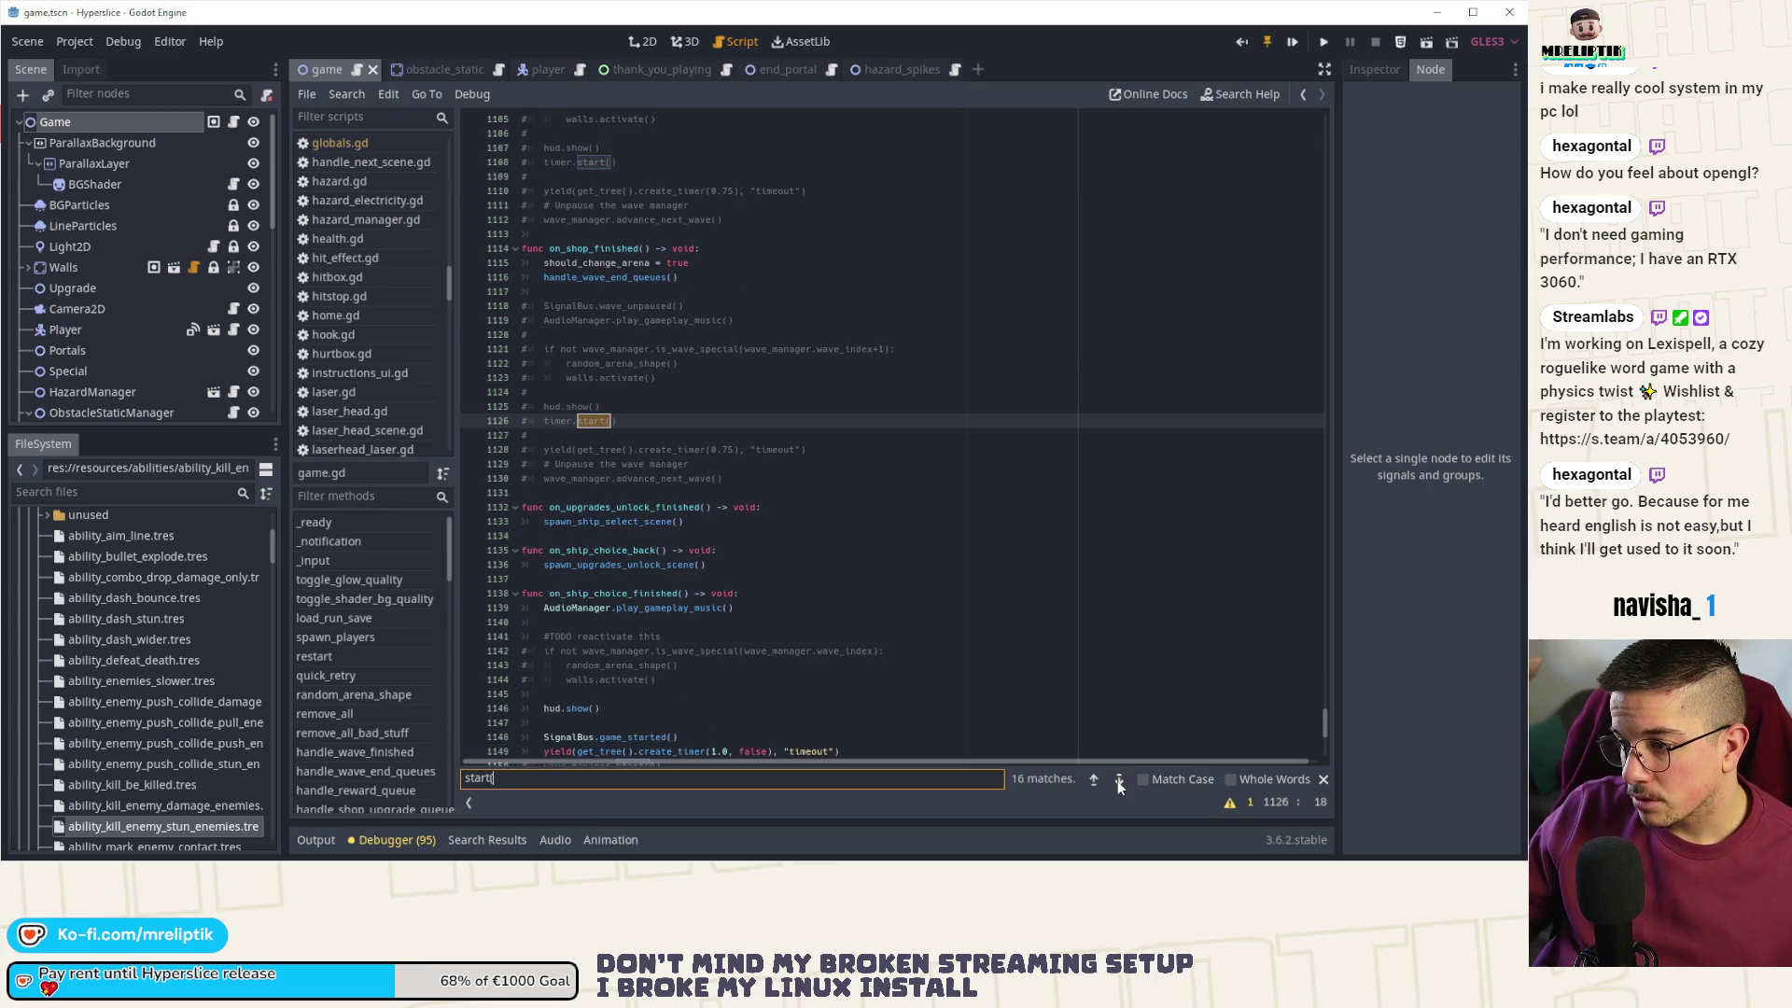
{"action": "left_click", "coordinate": [1117, 780]}
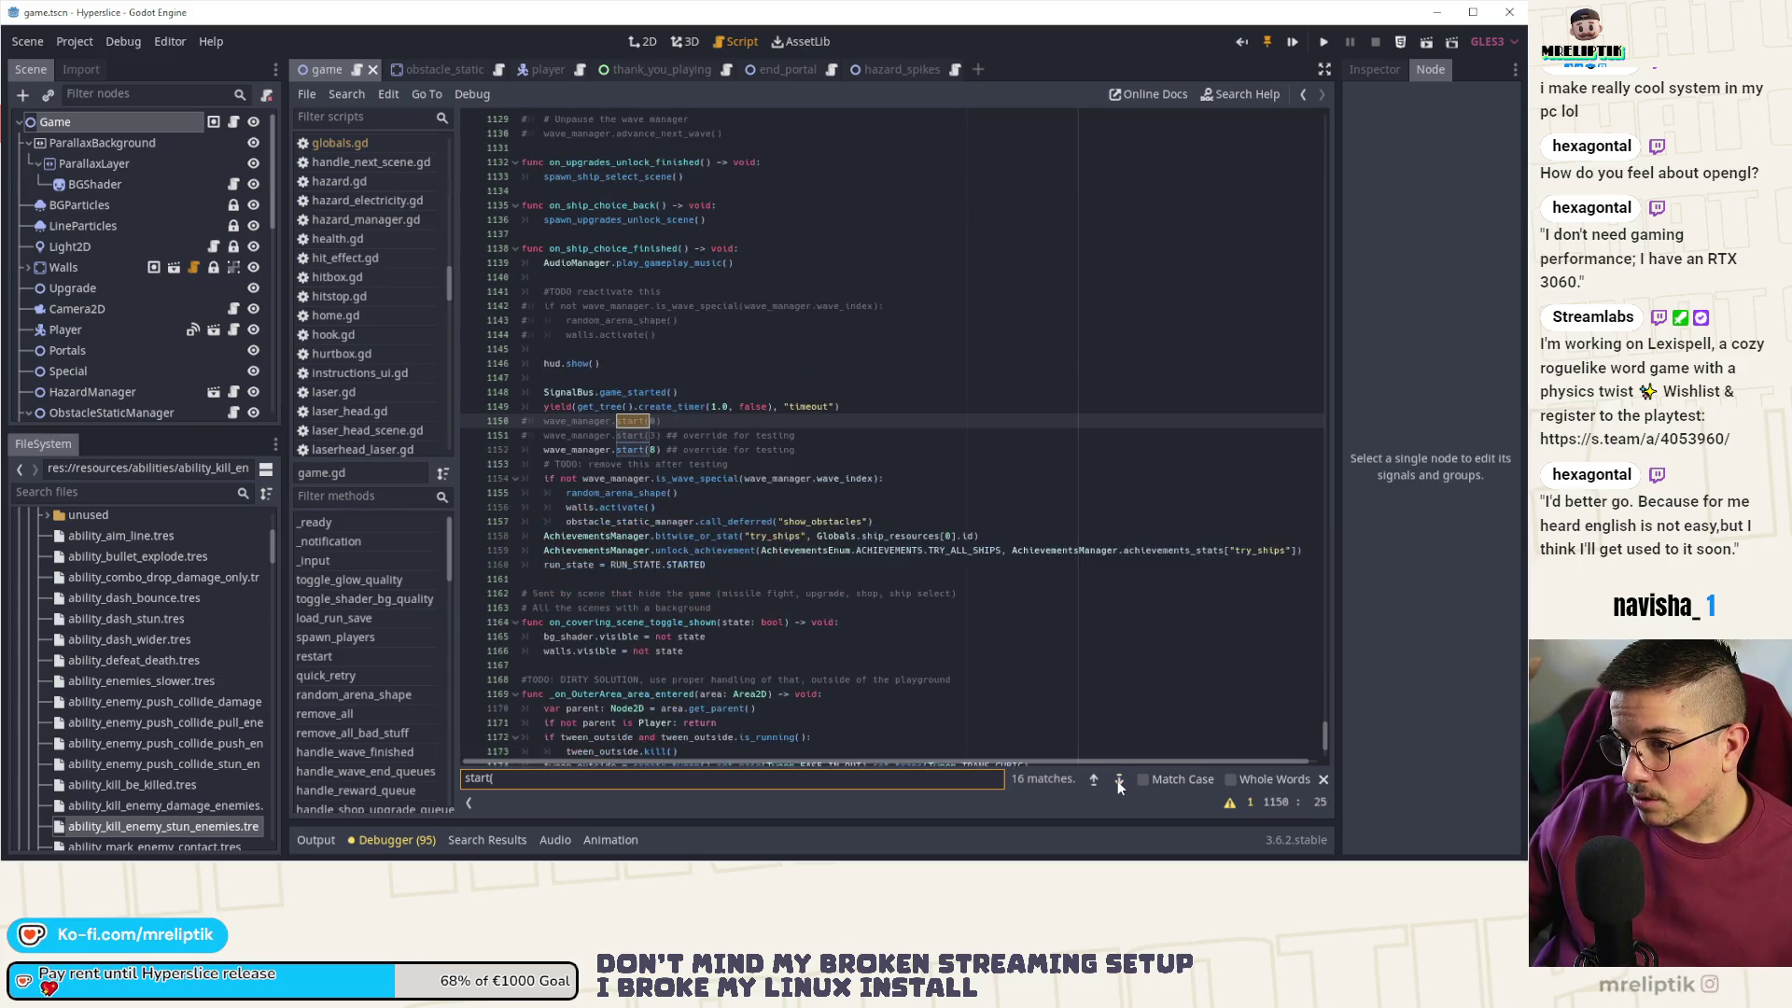
{"action": "left_click", "coordinate": [661, 452]}
{"action": "type", "text": "0"}
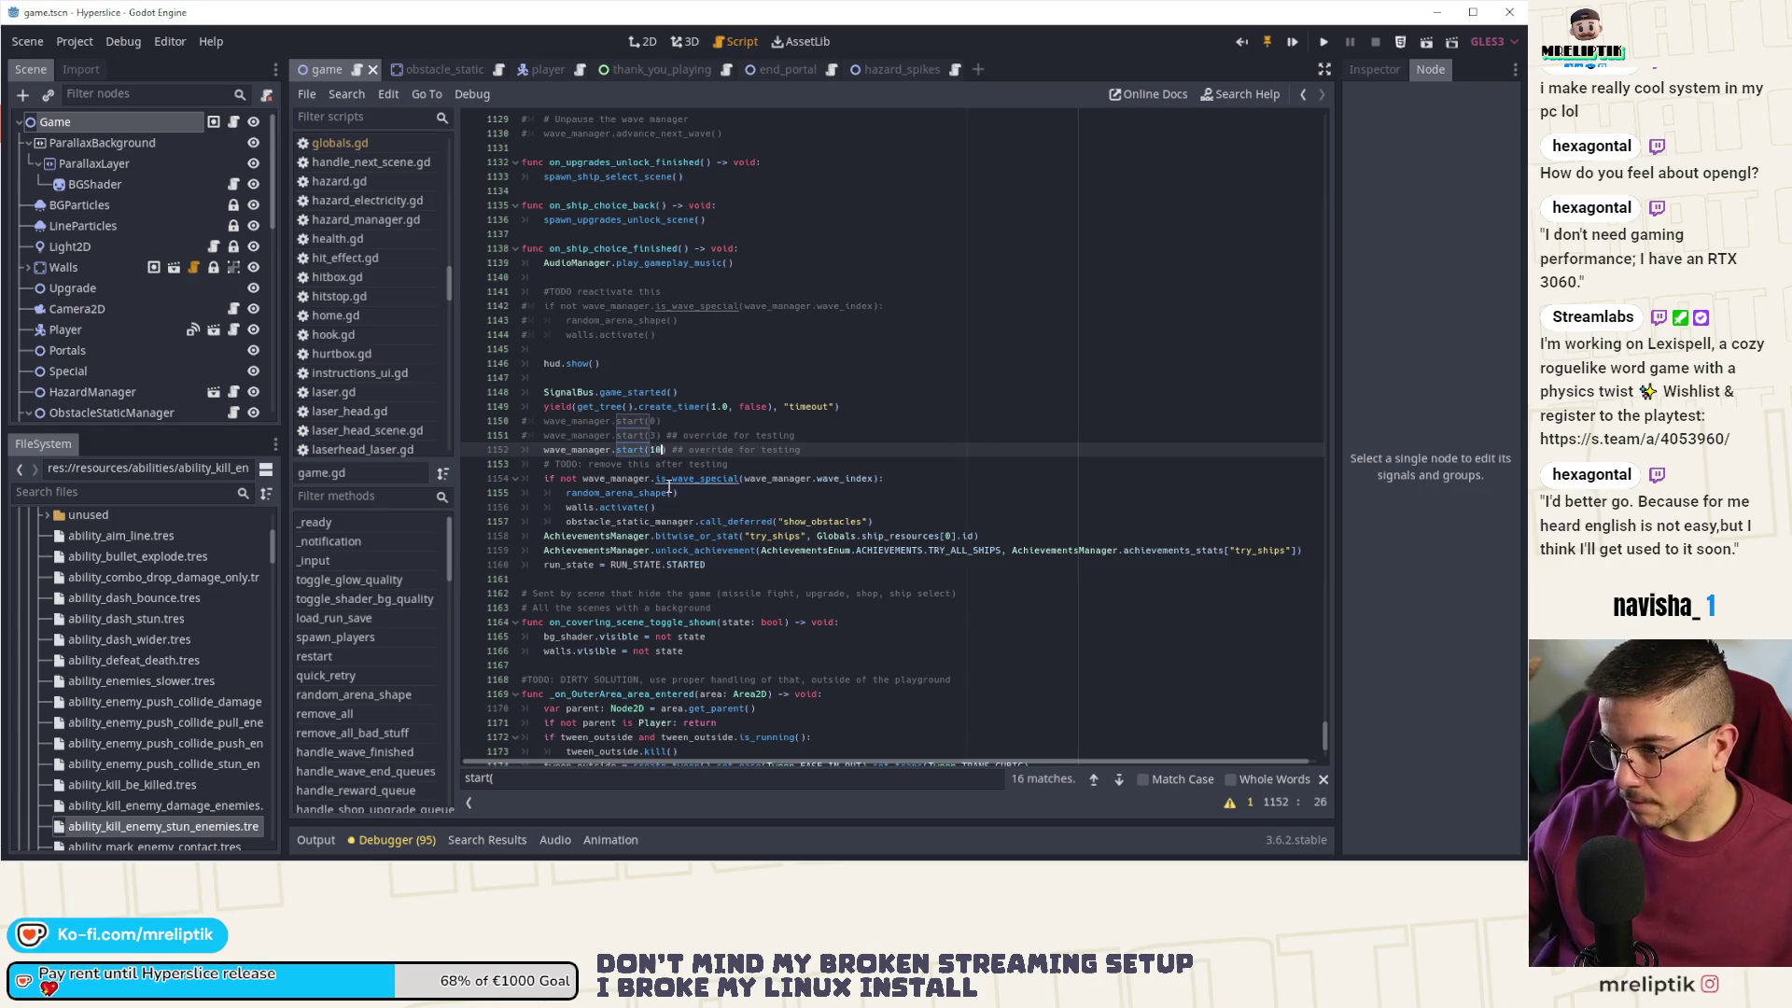
{"action": "left_click", "coordinate": [1297, 41]}
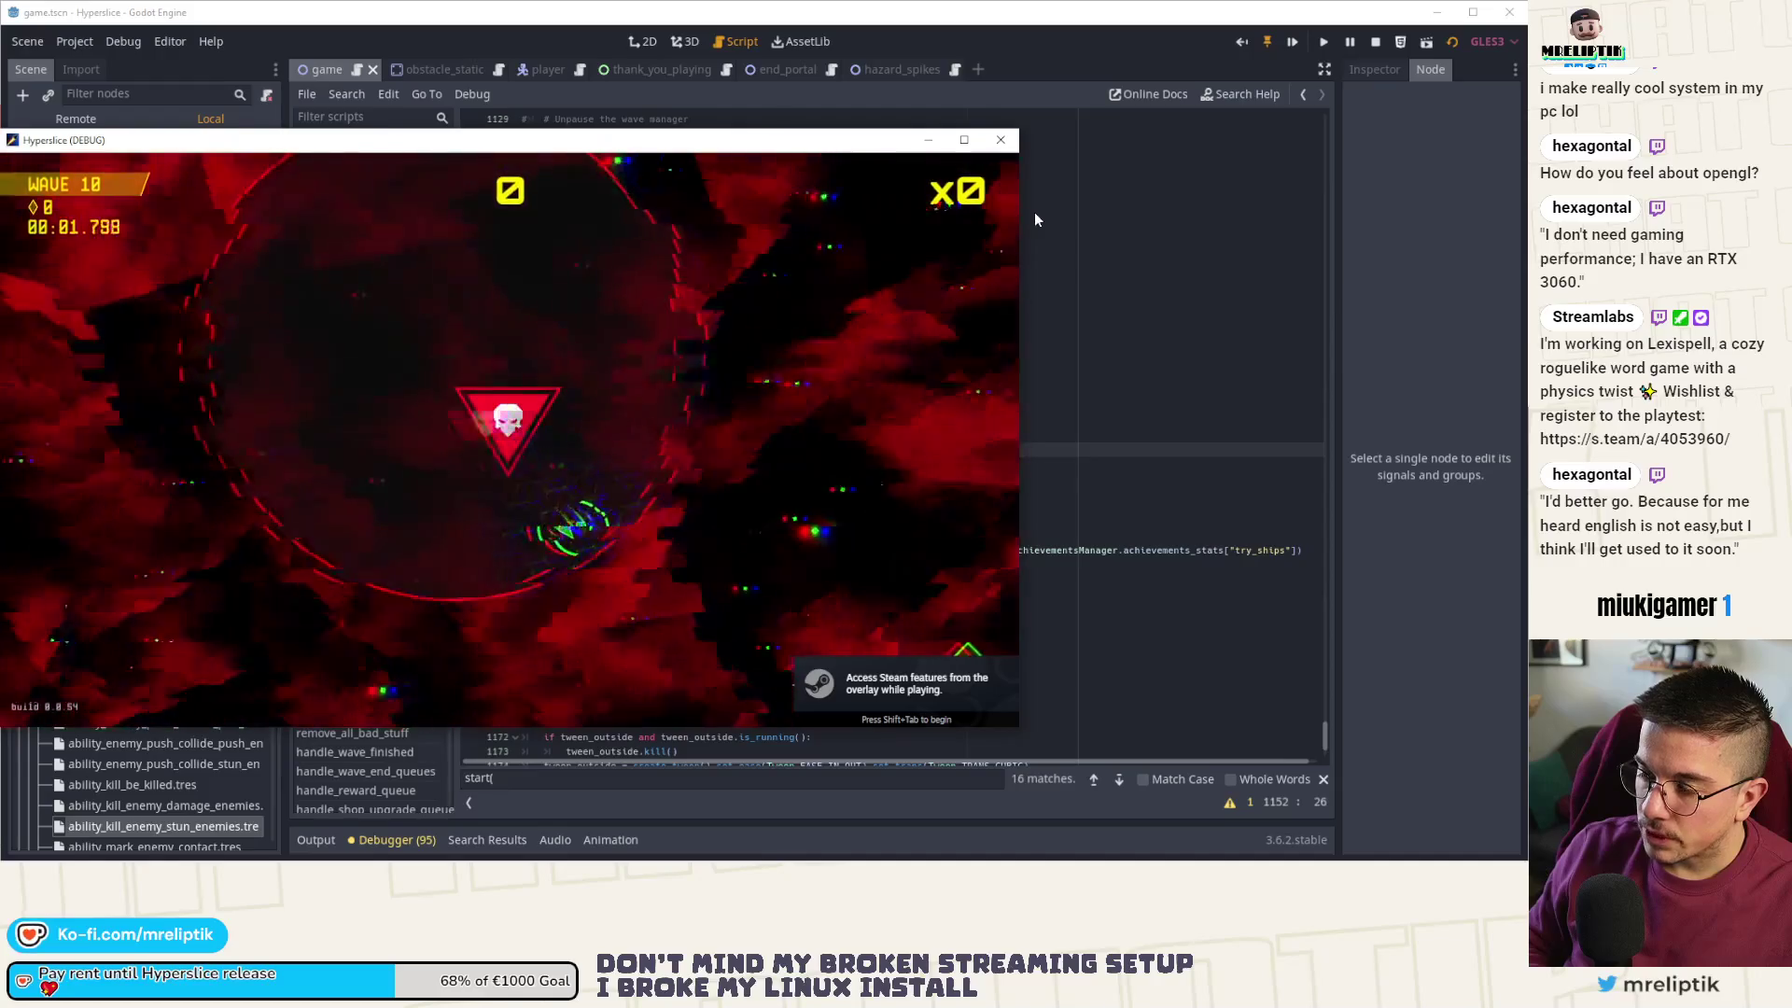
- Close the Hyperslice debug window, relaunch it, and slide the ship through start to begin a run
{"action": "left_click", "coordinate": [1000, 140]}
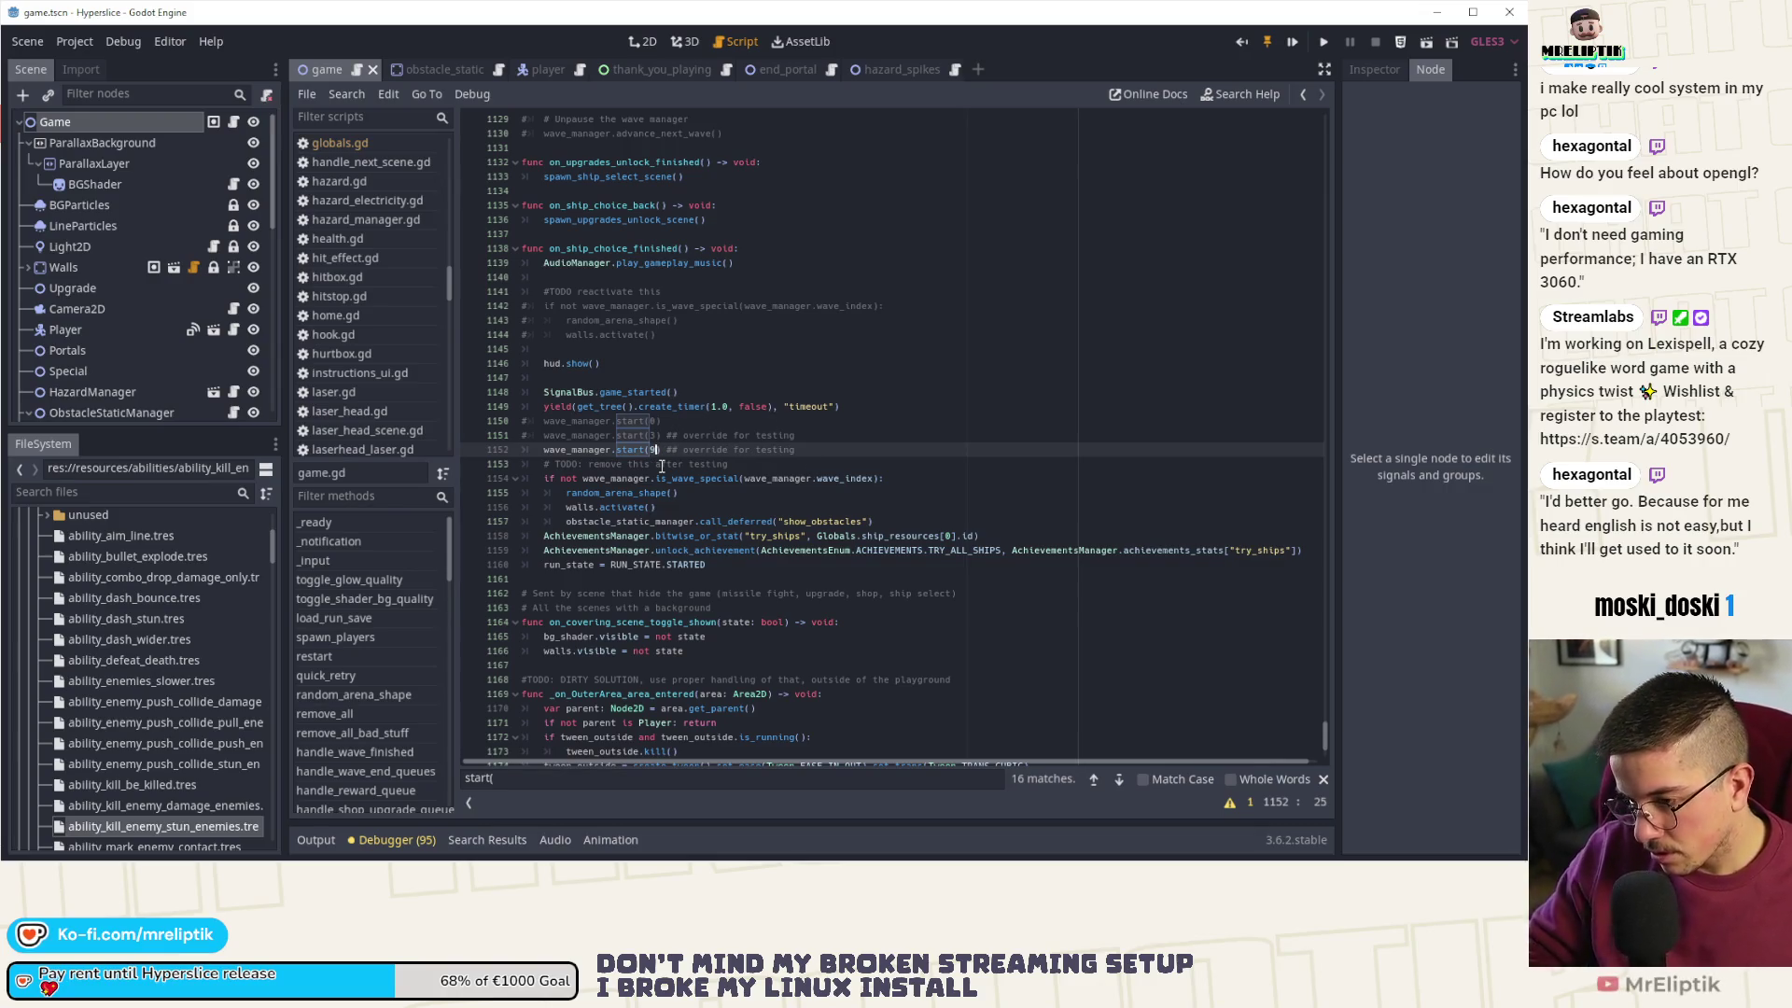
{"action": "left_click", "coordinate": [1292, 41]}
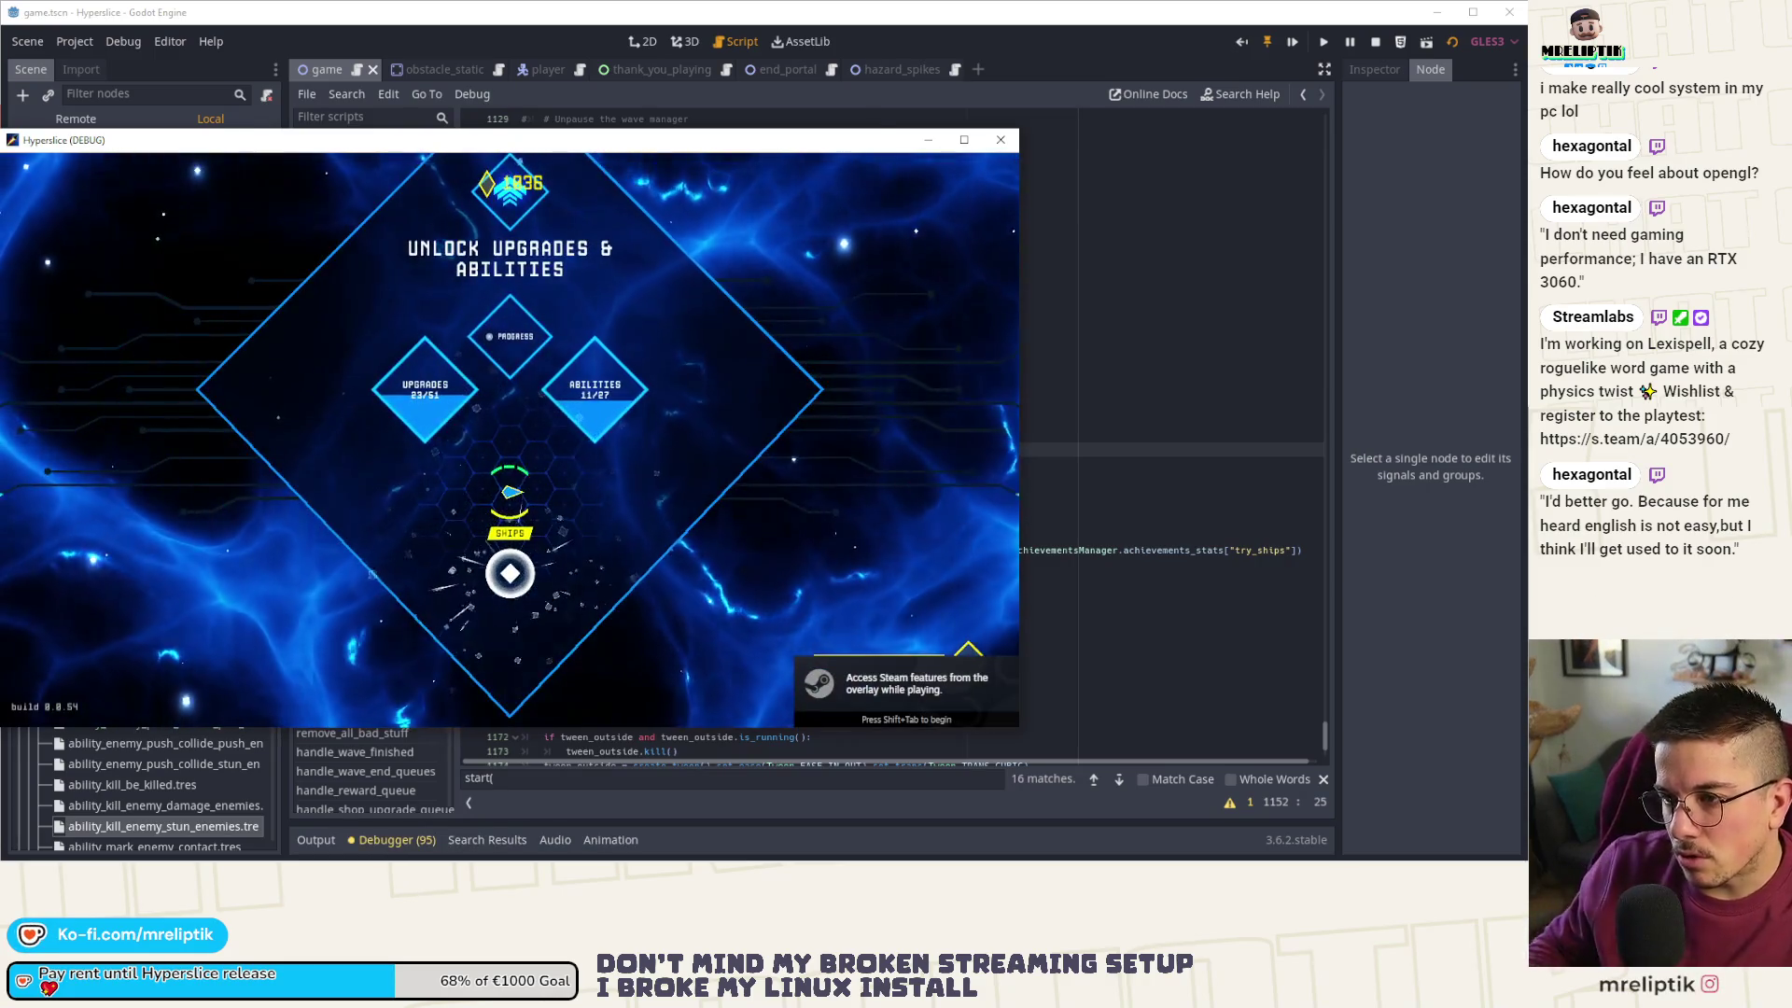
{"action": "mouse_move", "coordinate": [512, 493]}
{"action": "left_mouse_down"}
{"action": "mouse_move", "coordinate": [511, 597]}
{"action": "mouse_move", "coordinate": [519, 380]}
{"action": "mouse_move", "coordinate": [512, 508]}
{"action": "mouse_move", "coordinate": [448, 508]}
{"action": "mouse_move", "coordinate": [512, 360]}
{"action": "mouse_move", "coordinate": [588, 427]}
{"action": "mouse_move", "coordinate": [494, 494]}
{"action": "left_mouse_up"}
- Slice enemies with the ship until the wave 9 attempt ends at 7 500 points, then restart
{"action": "mouse_move", "coordinate": [583, 245]}
{"action": "left_mouse_down"}
{"action": "mouse_move", "coordinate": [523, 392]}
{"action": "mouse_move", "coordinate": [576, 321]}
{"action": "mouse_move", "coordinate": [653, 522]}
{"action": "mouse_move", "coordinate": [643, 439]}
{"action": "mouse_move", "coordinate": [635, 597]}
{"action": "mouse_move", "coordinate": [546, 542]}
{"action": "left_mouse_up"}
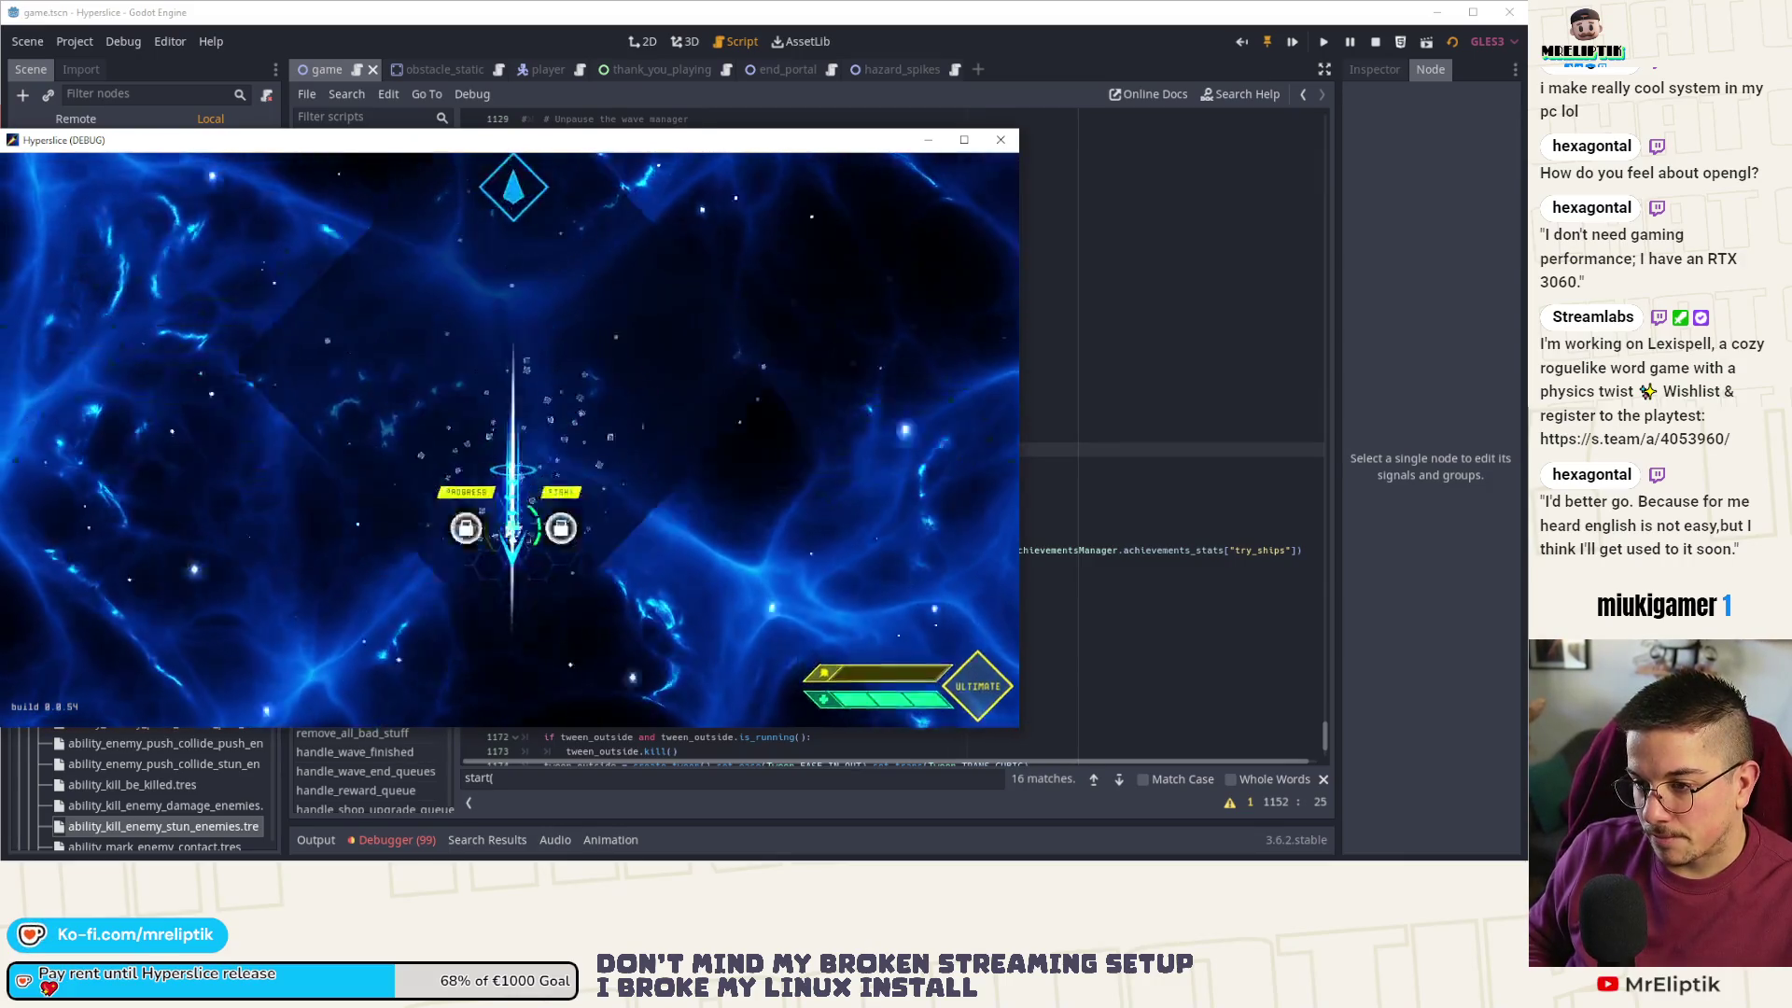
{"action": "key", "text": "space"}
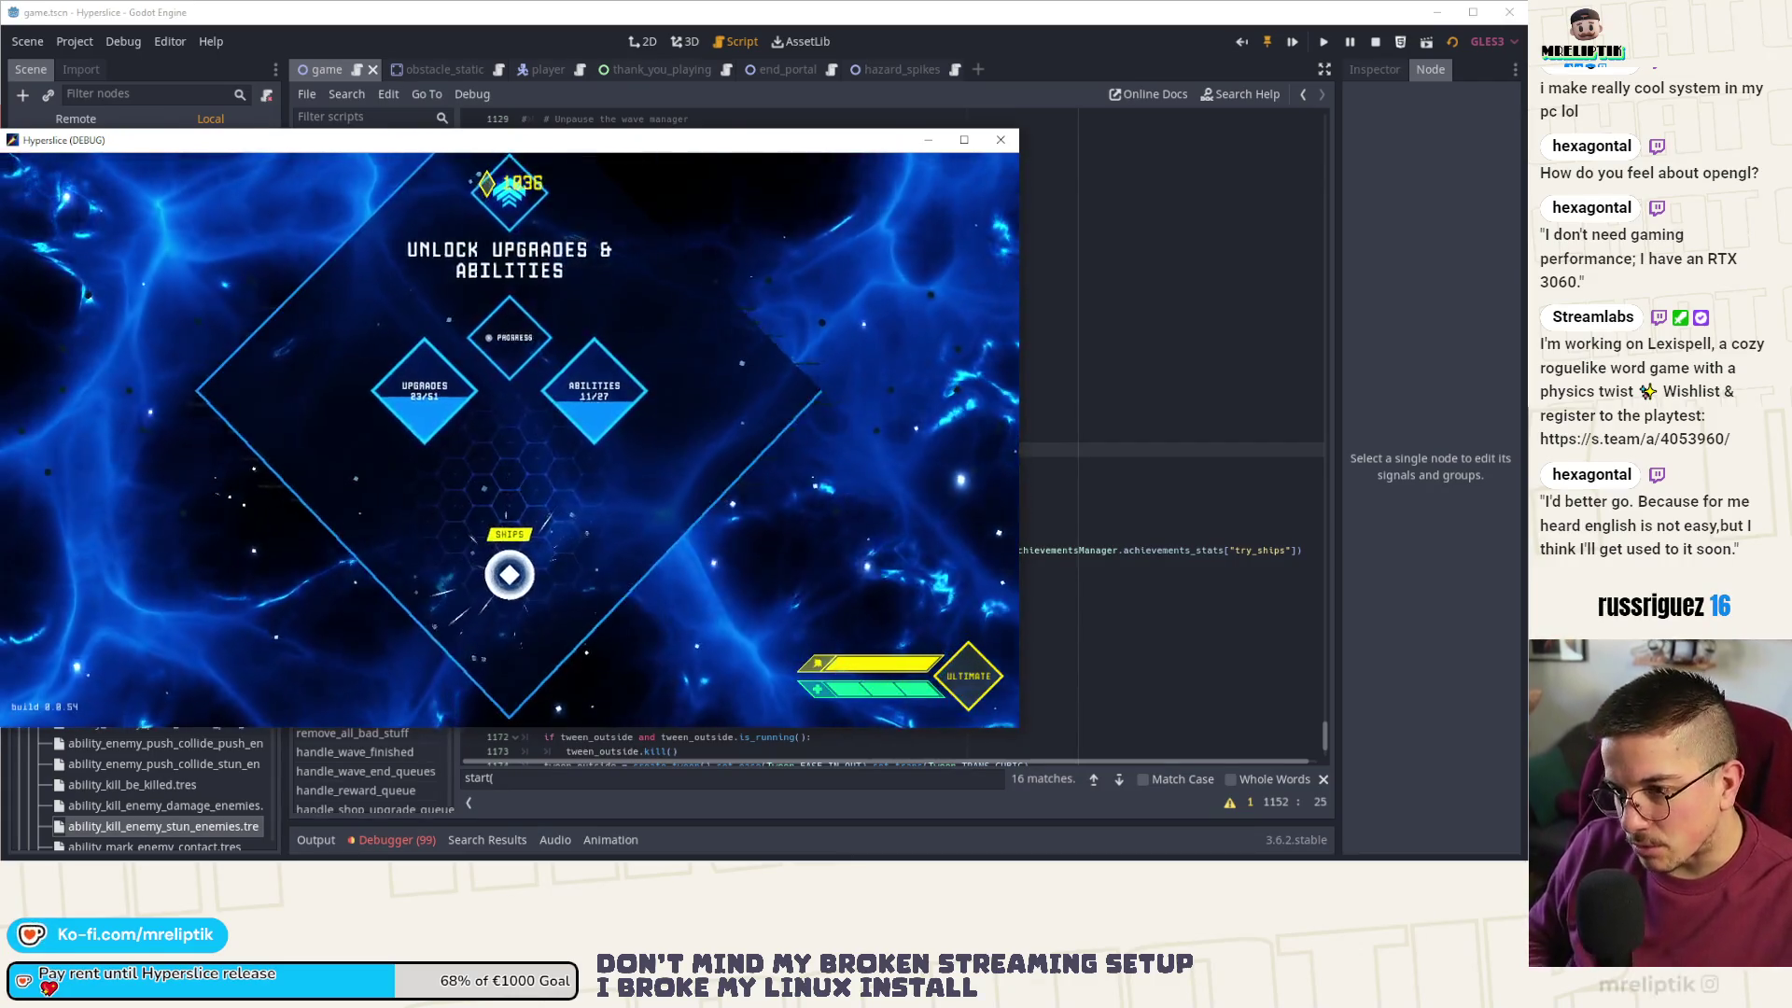
- Launch a fresh run from the upgrades hub, starting on wave 0 with a score of 0
{"action": "key", "text": "space"}
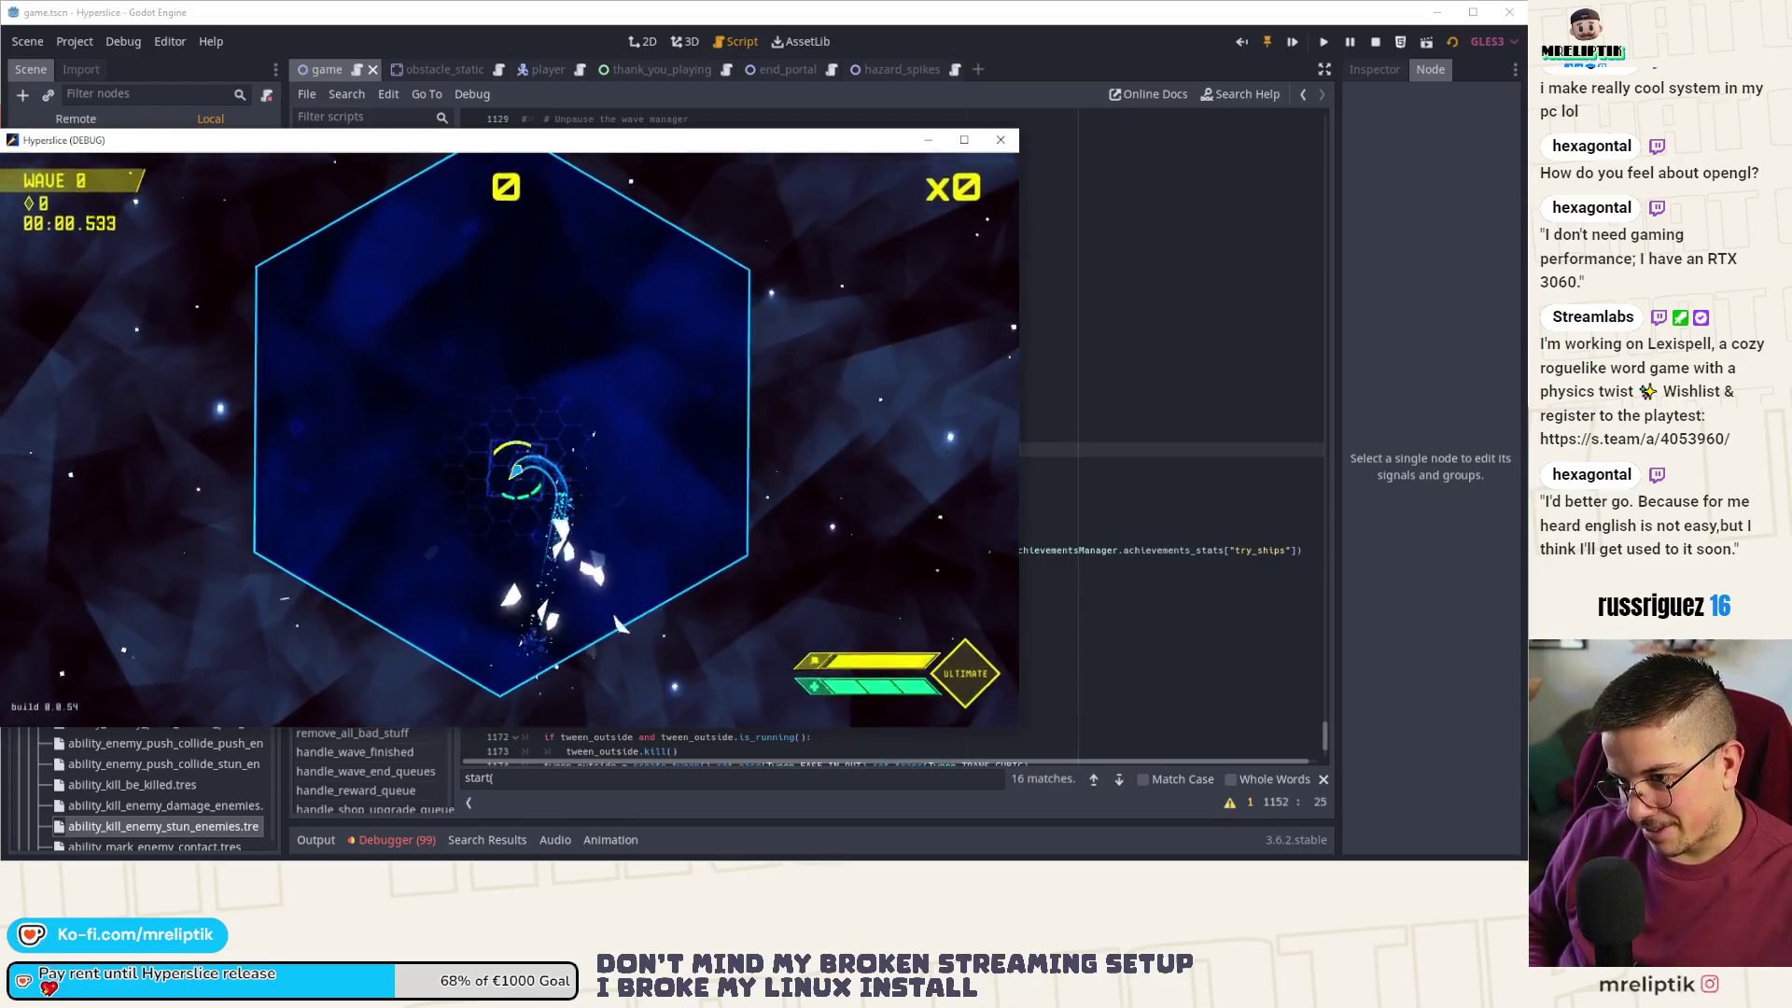
- Begin the opening wave and play until the run ends at 400 points
{"action": "key", "text": "space"}
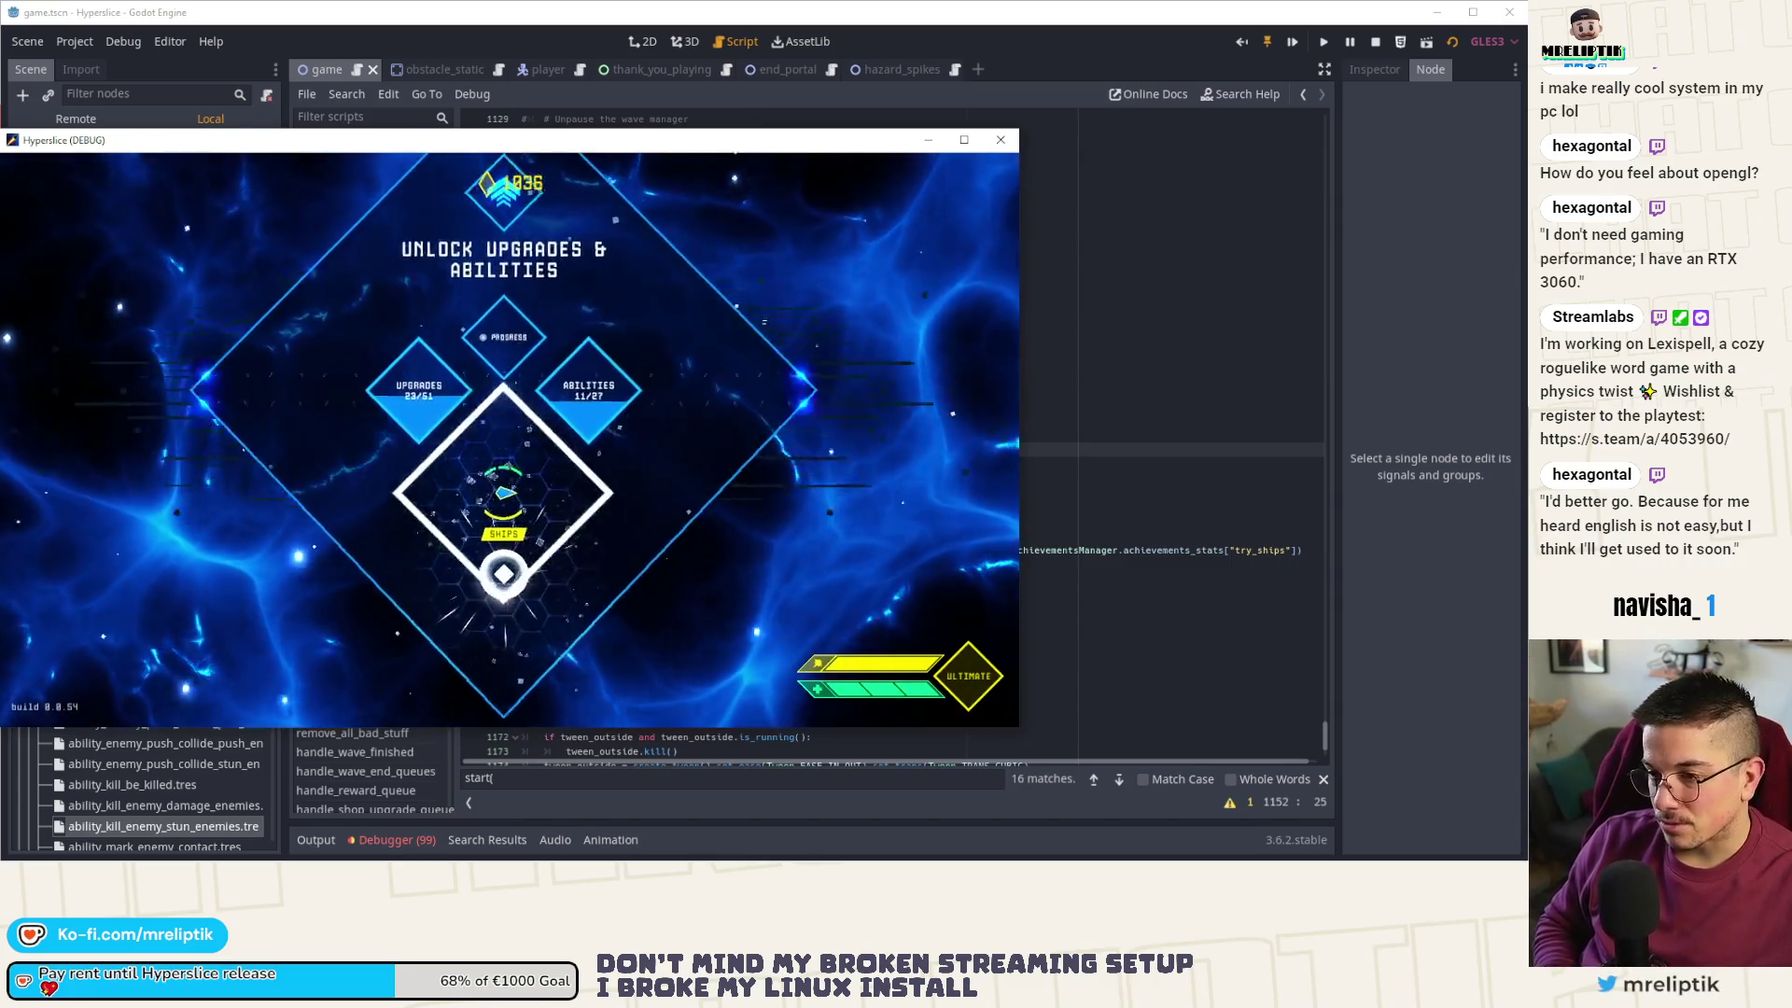
- Play a few more runs from the hub, then close the Hyperslice debug window after wave 18
{"action": "key", "text": "space"}
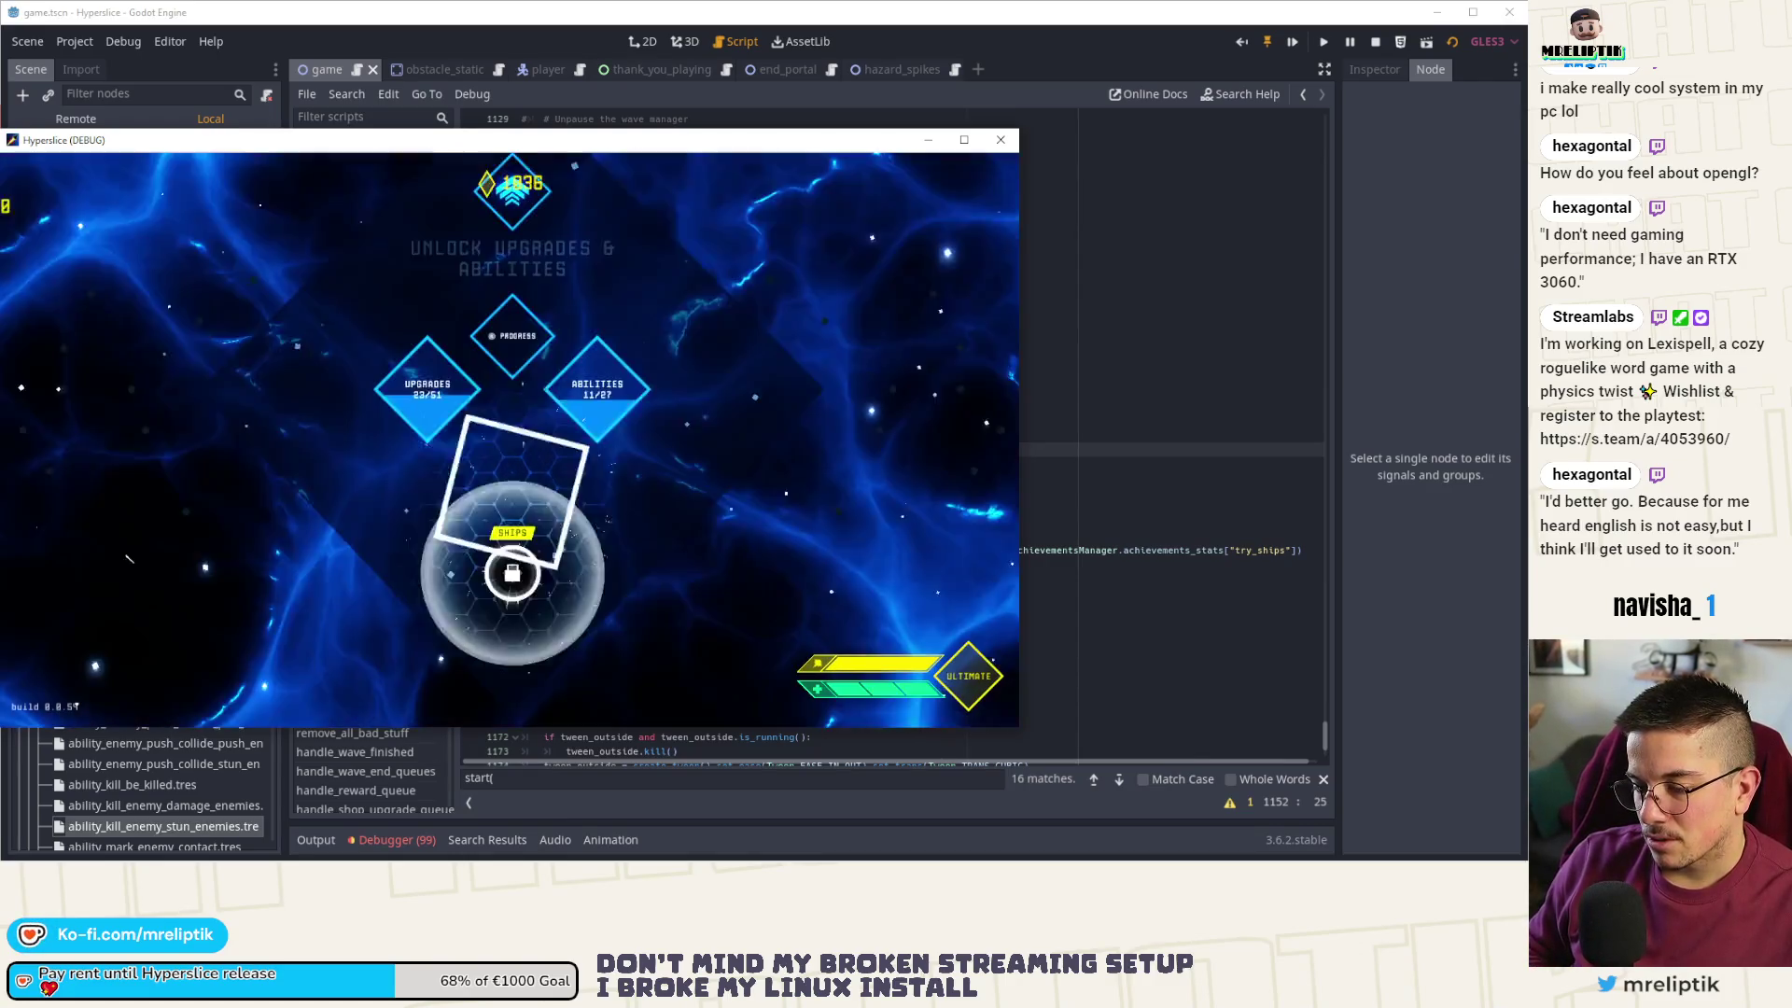
{"action": "key", "text": "space"}
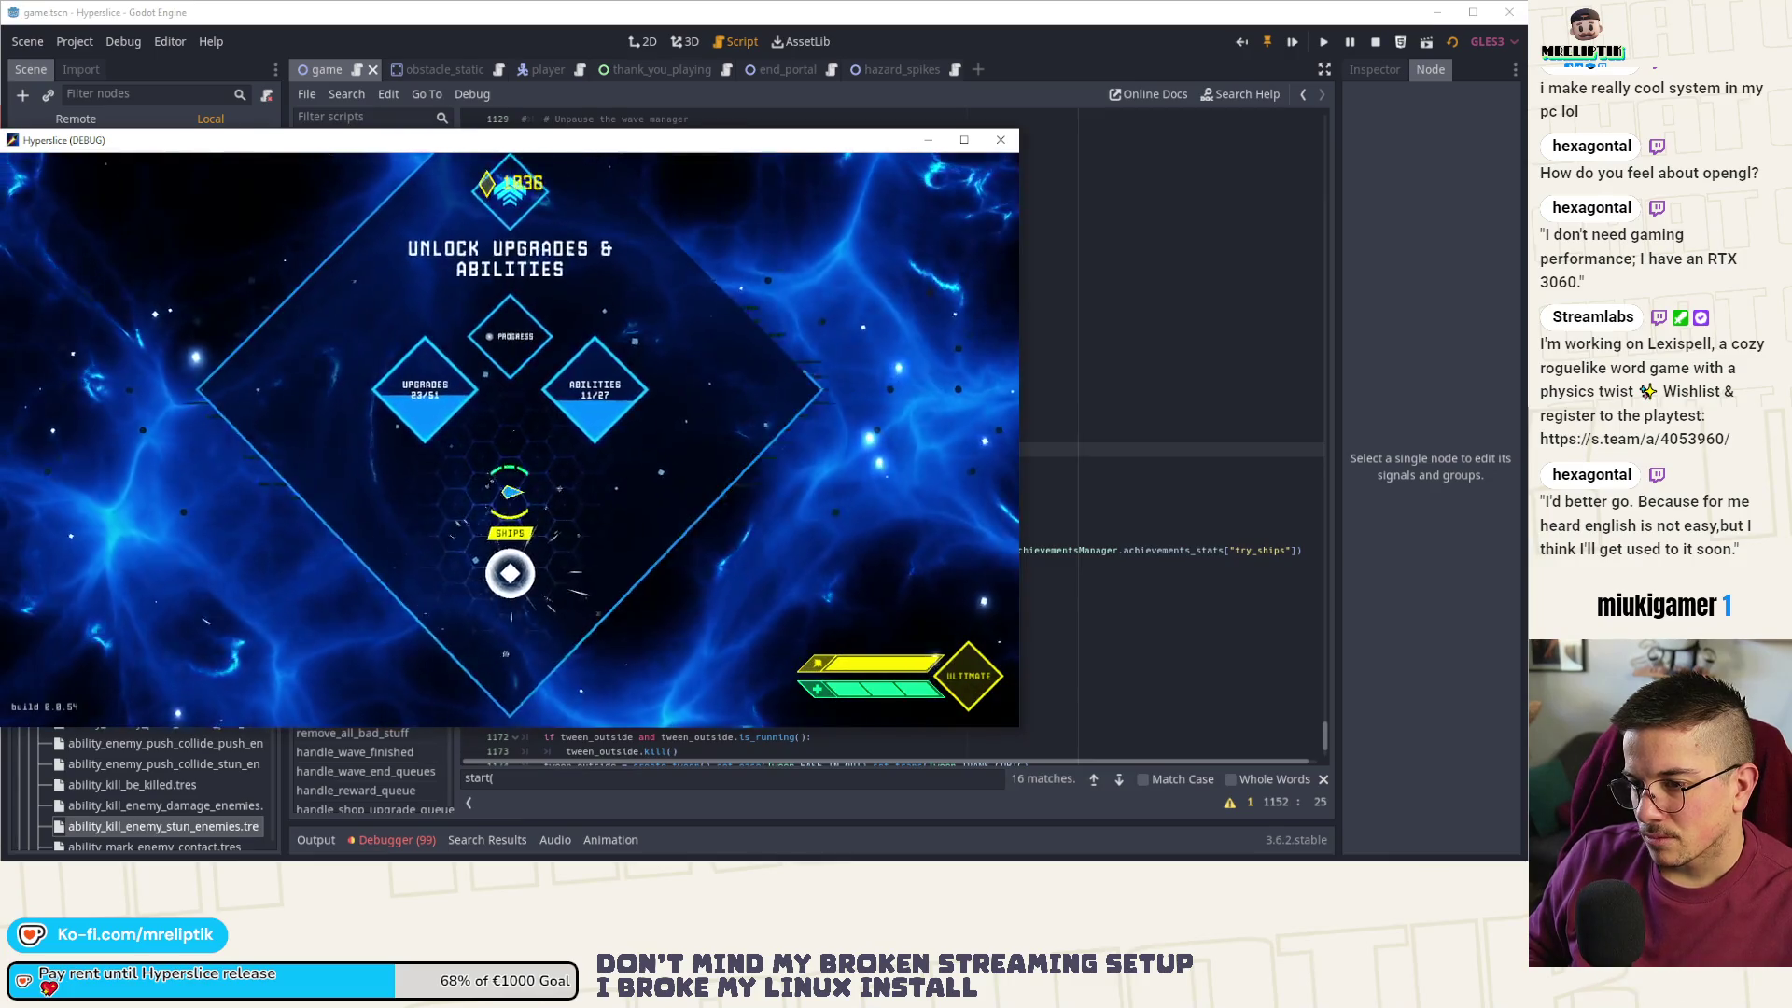
{"action": "key", "text": "space"}
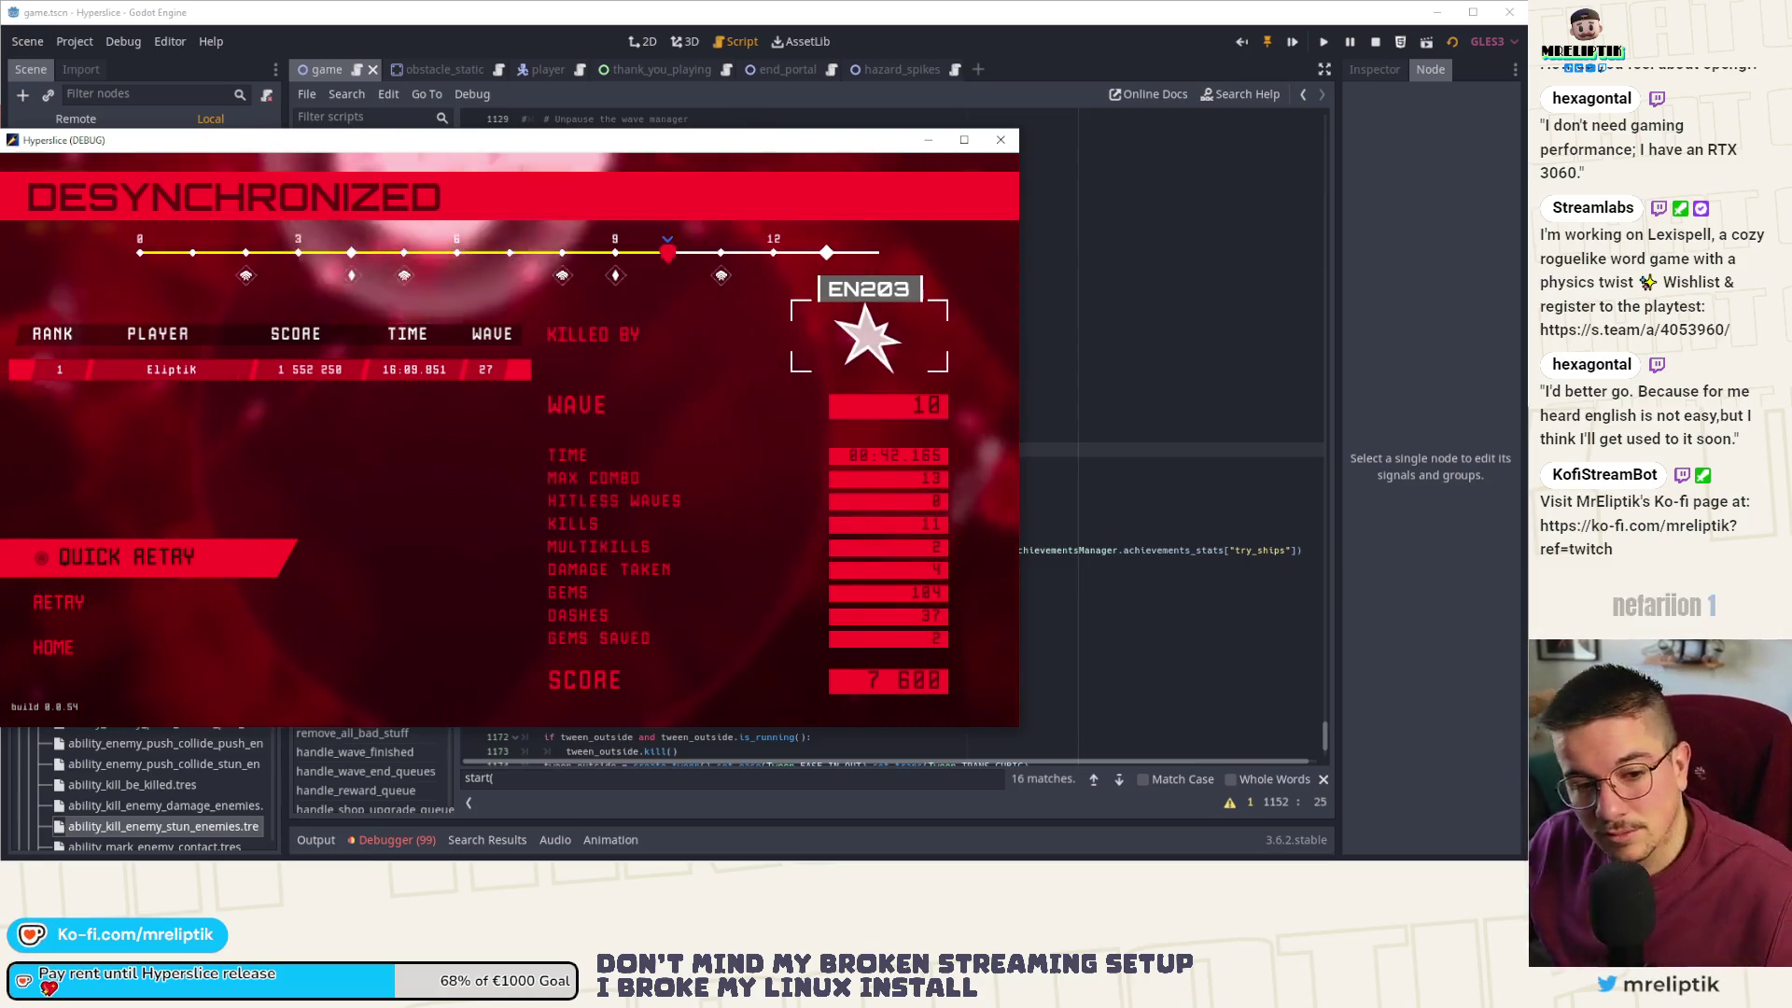
{"action": "left_click", "coordinate": [1000, 140]}
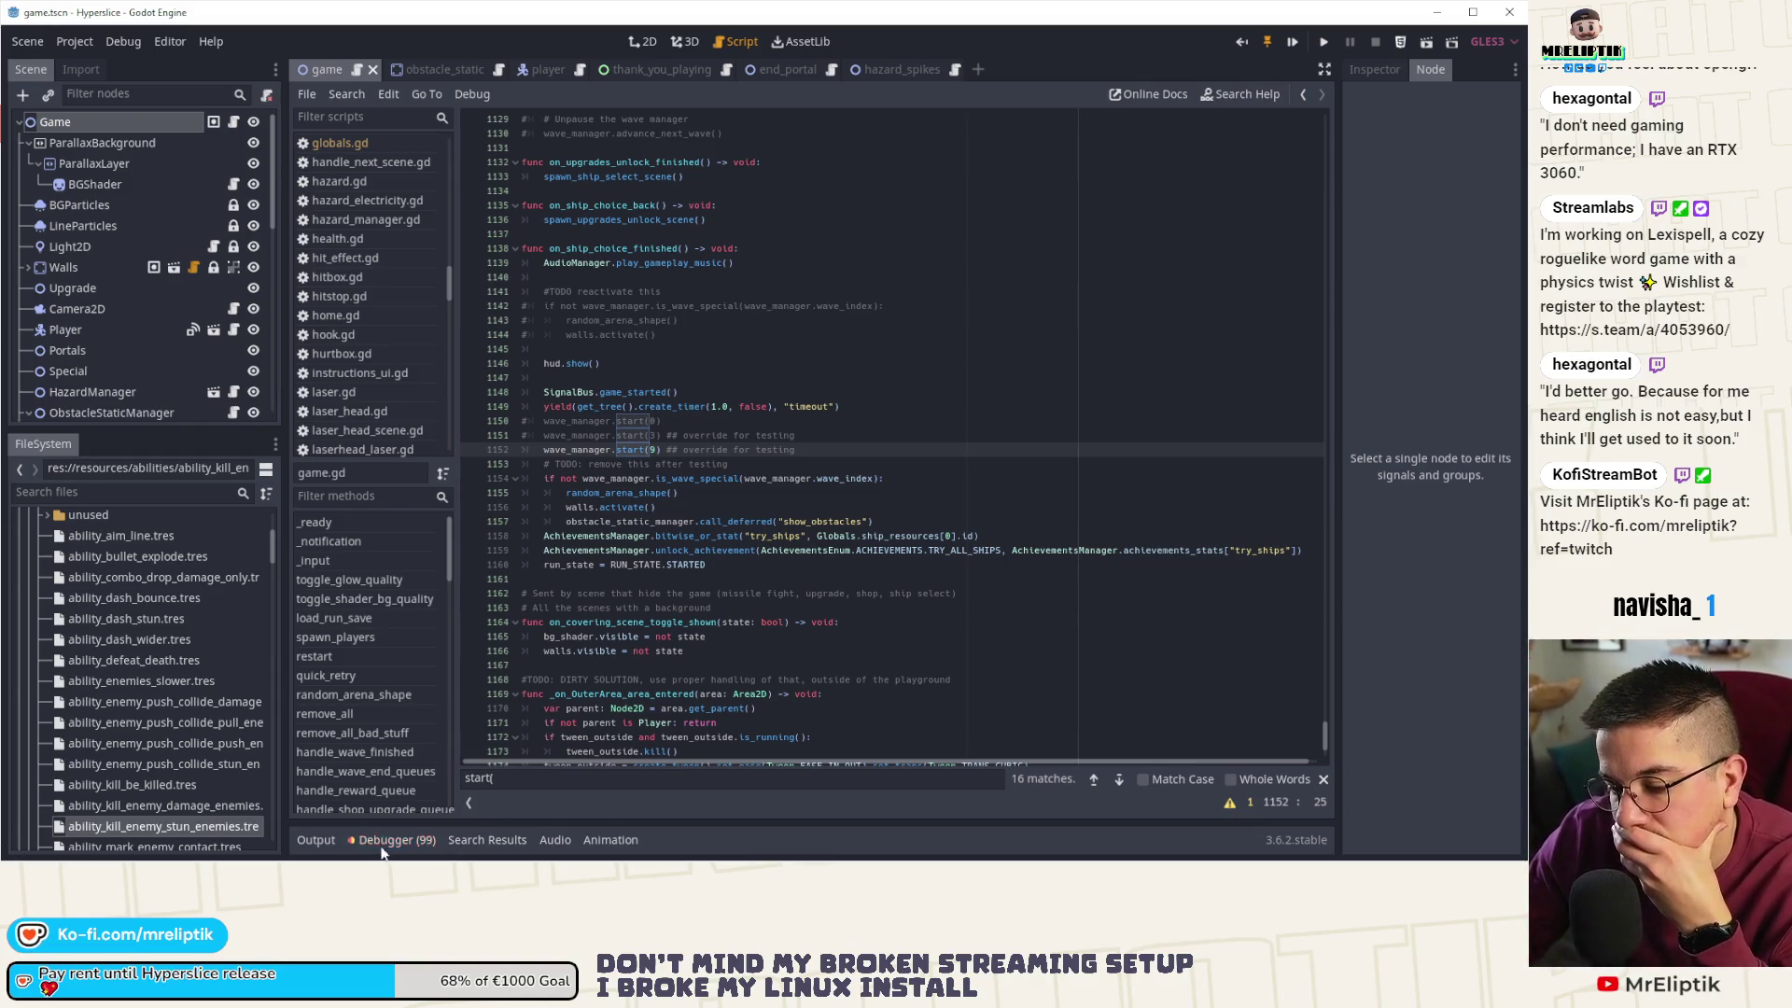
- Glance at the debugger errors list and briefly bring up Discord from the system tray
{"action": "left_click", "coordinate": [385, 843]}
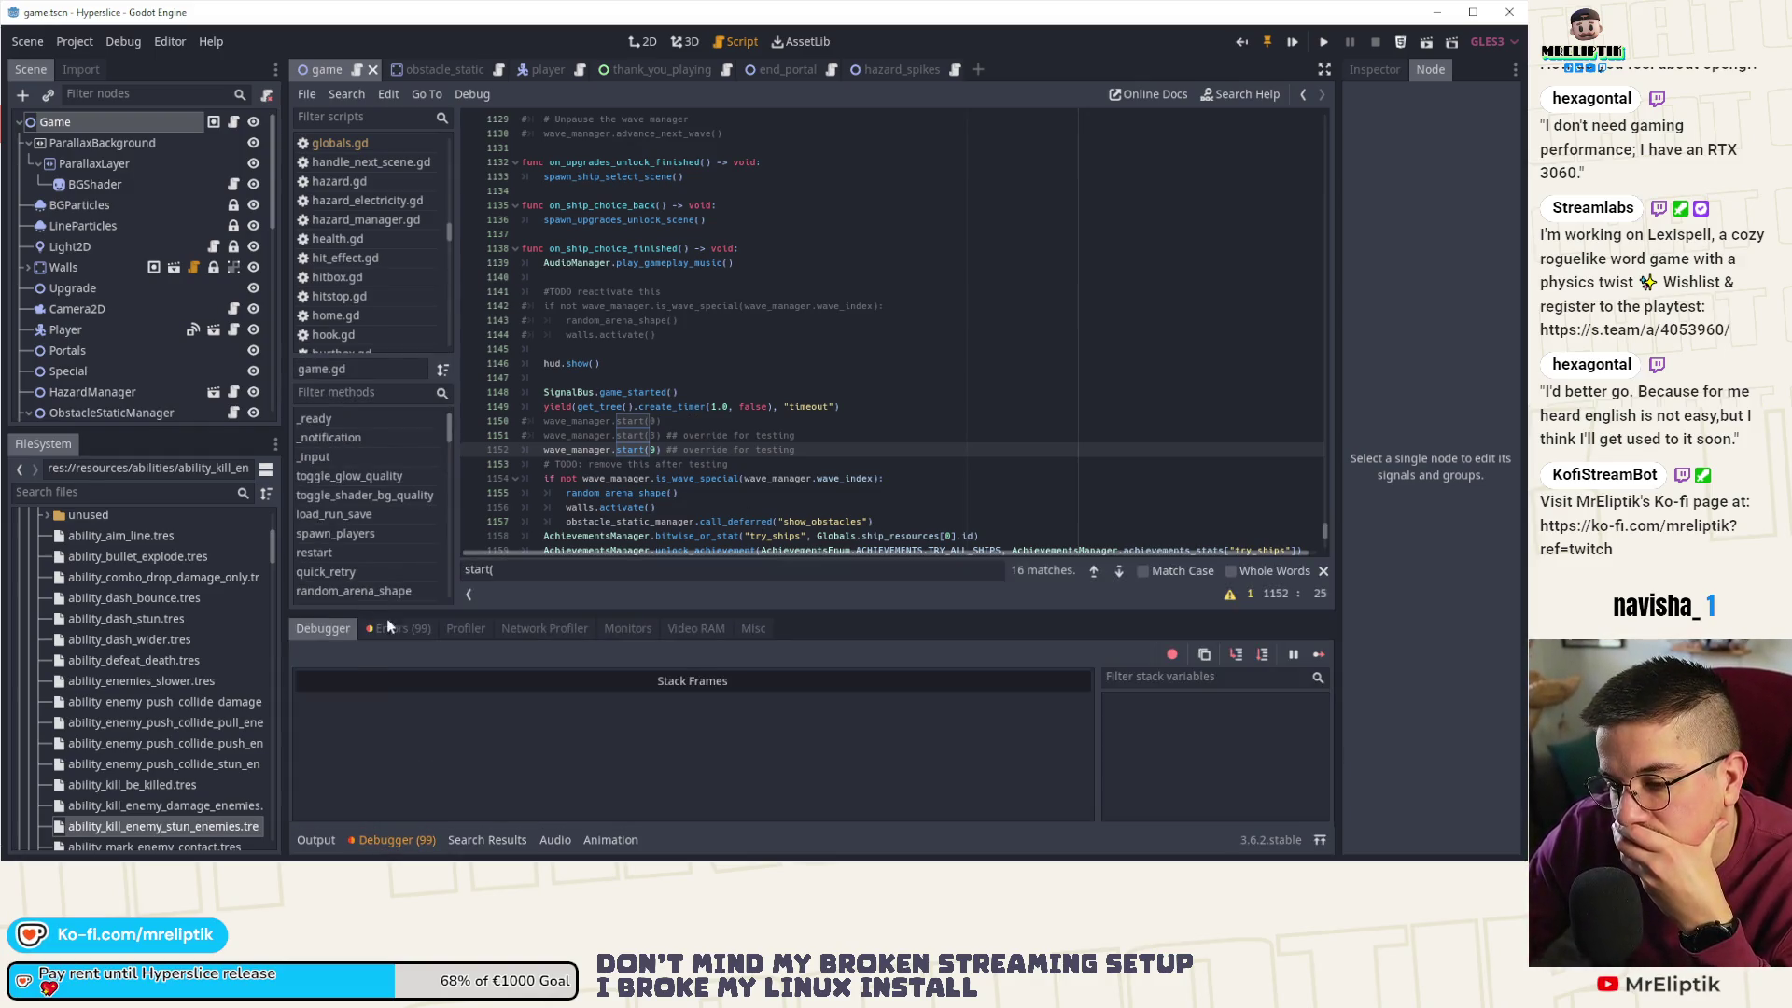
{"action": "left_click", "coordinate": [390, 837]}
{"action": "mouse_move", "coordinate": [1257, 855]}
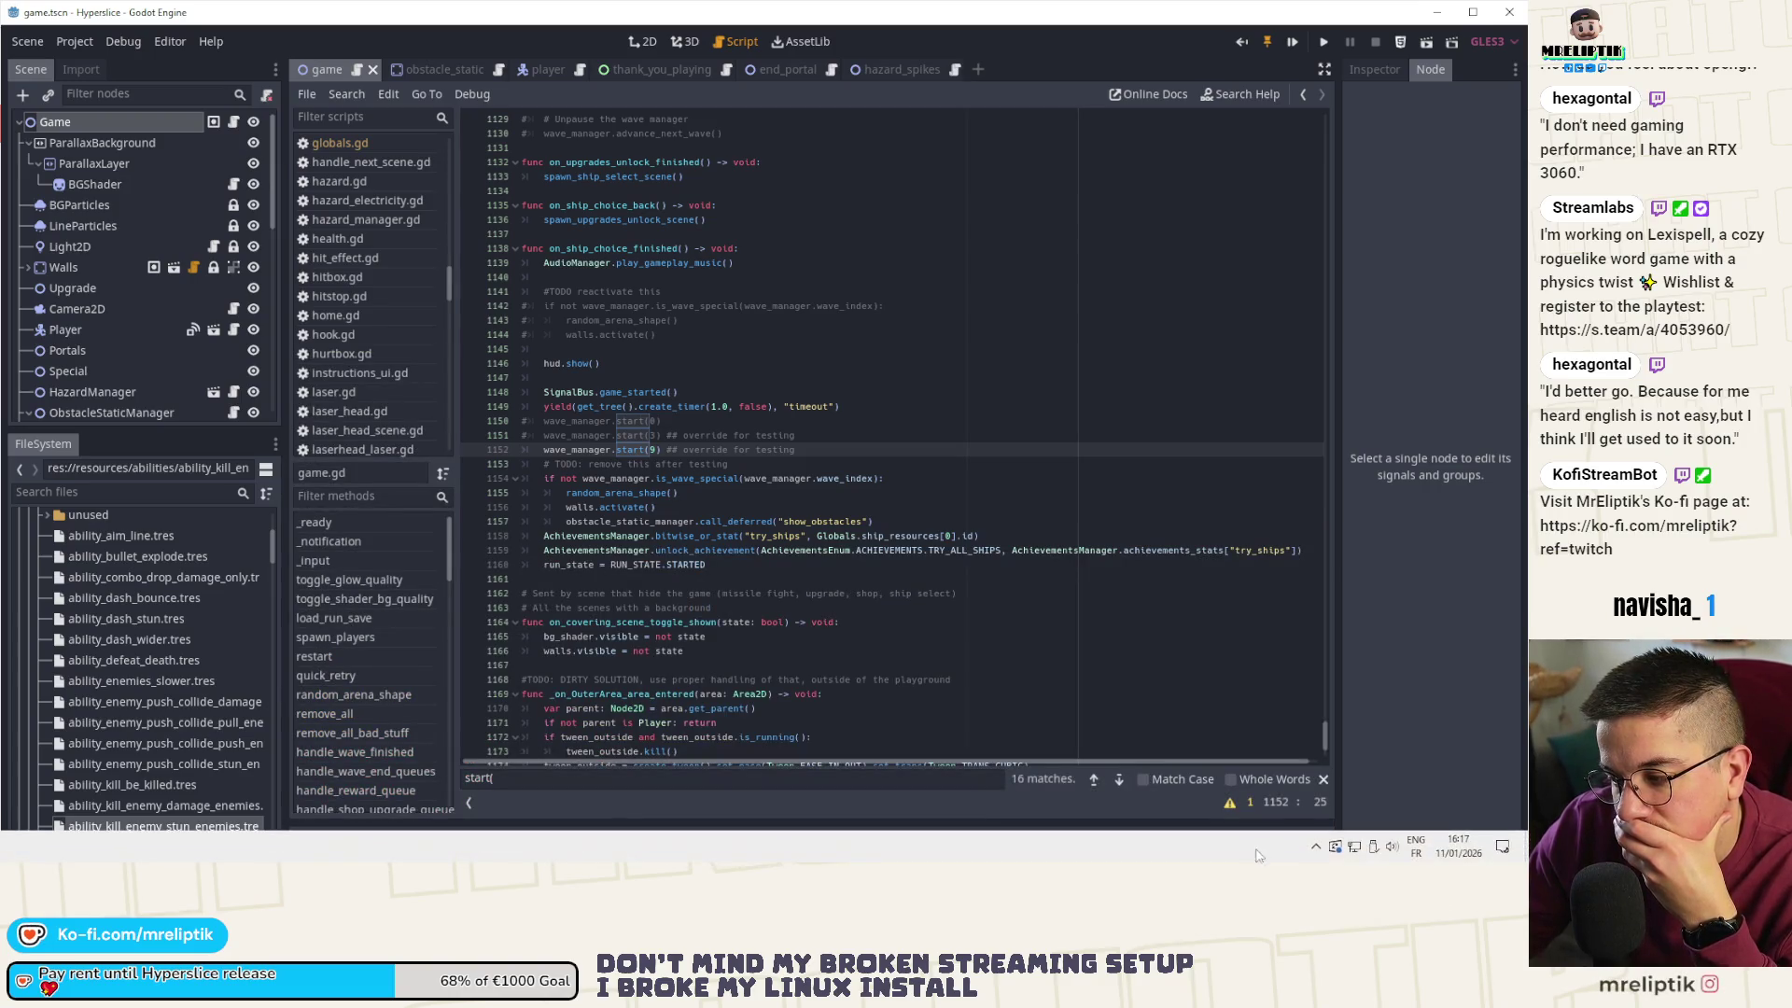
{"action": "left_click", "coordinate": [1311, 852]}
{"action": "left_click", "coordinate": [1375, 813]}
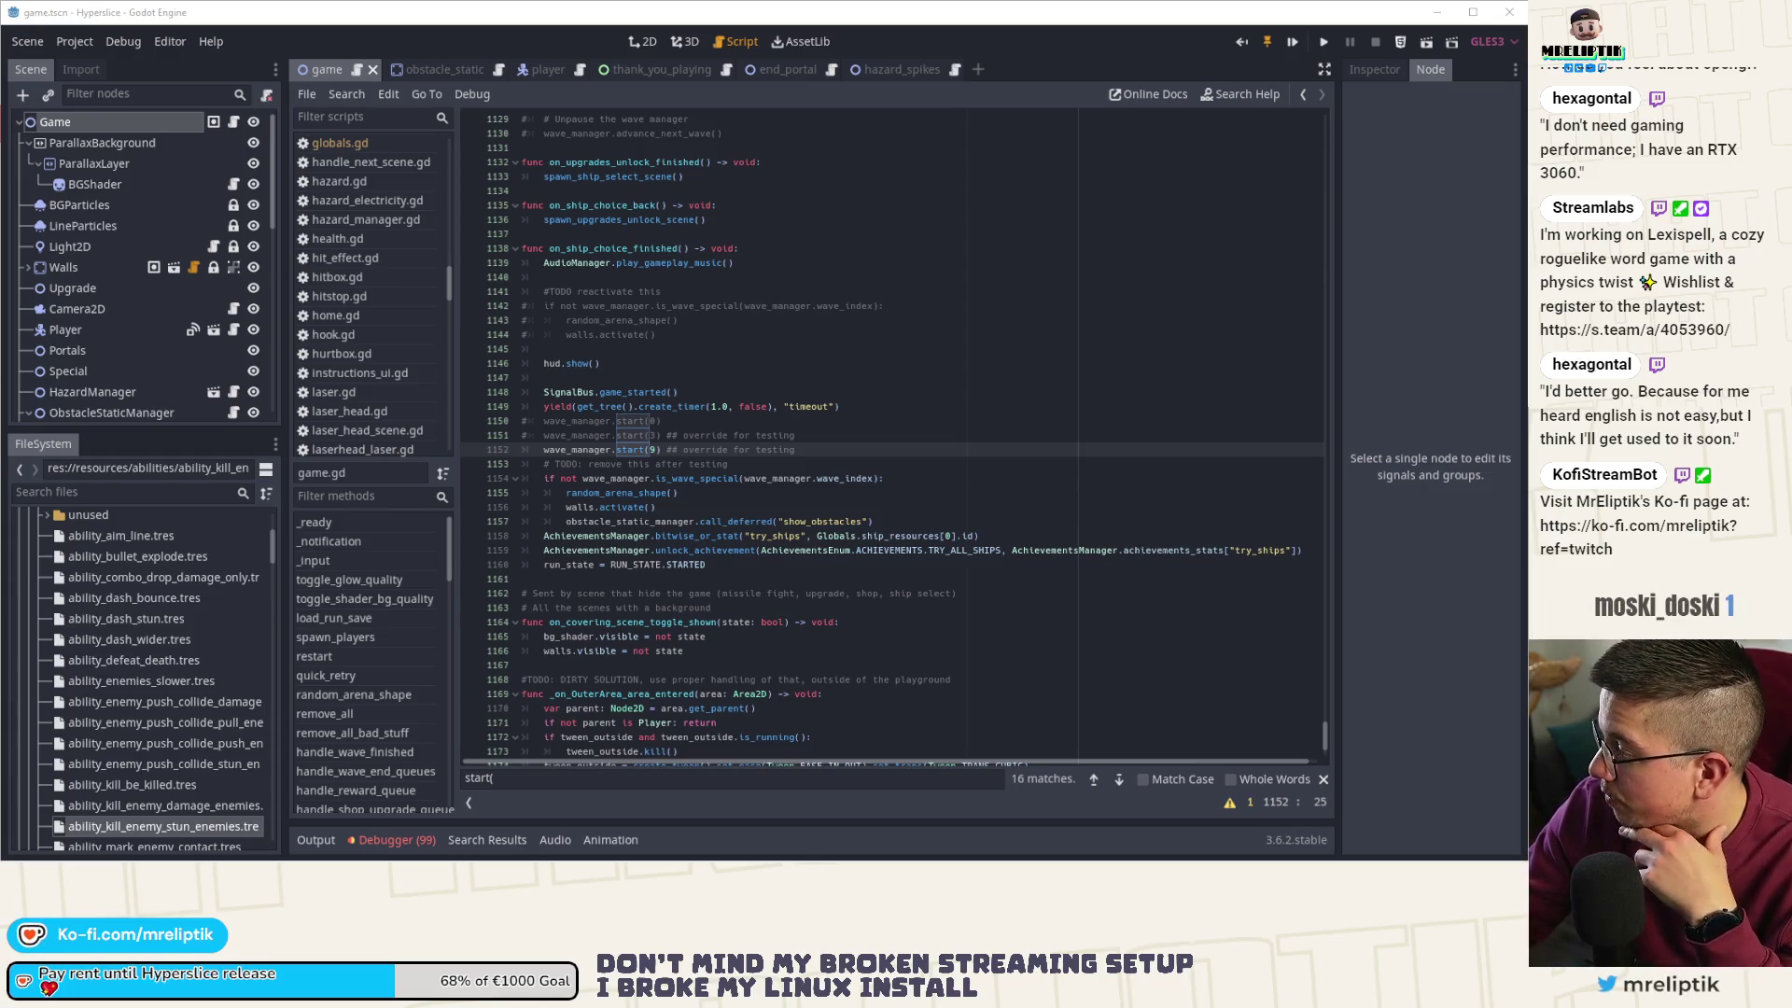
- Search game.gd for show_obstacles from line 1157 and jump to the match on line 437
{"action": "left_click", "coordinate": [717, 463]}
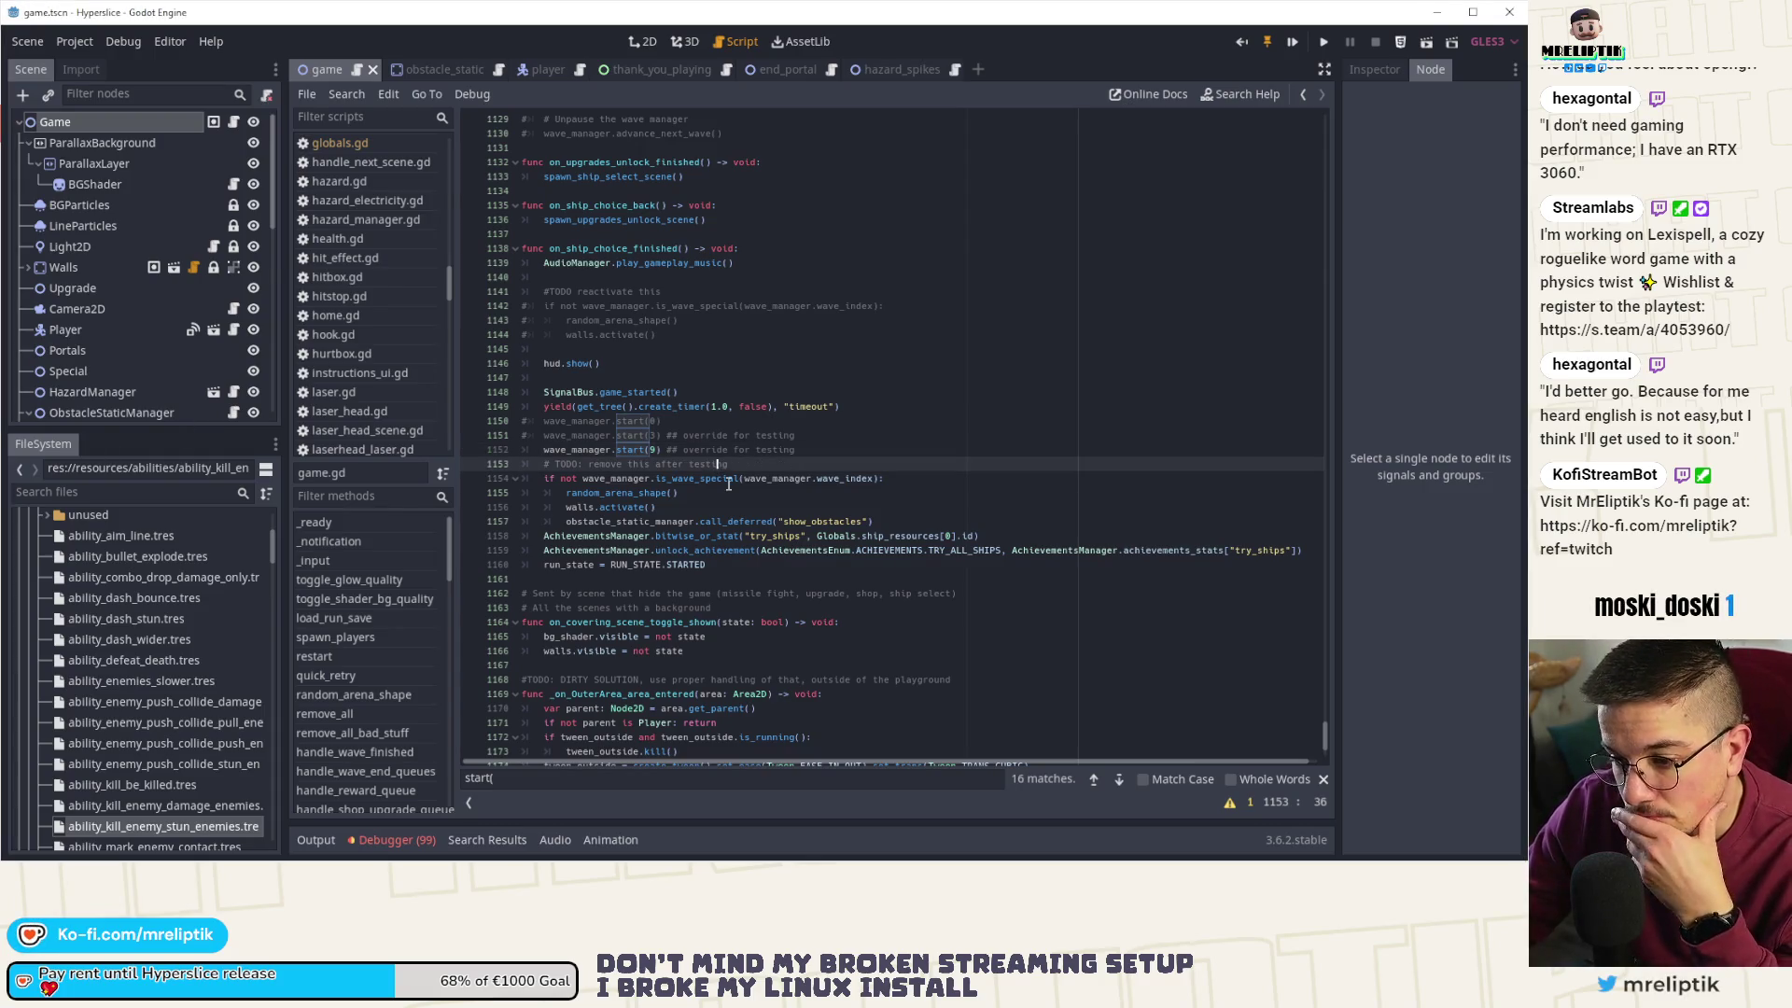
{"action": "left_click", "coordinate": [698, 478]}
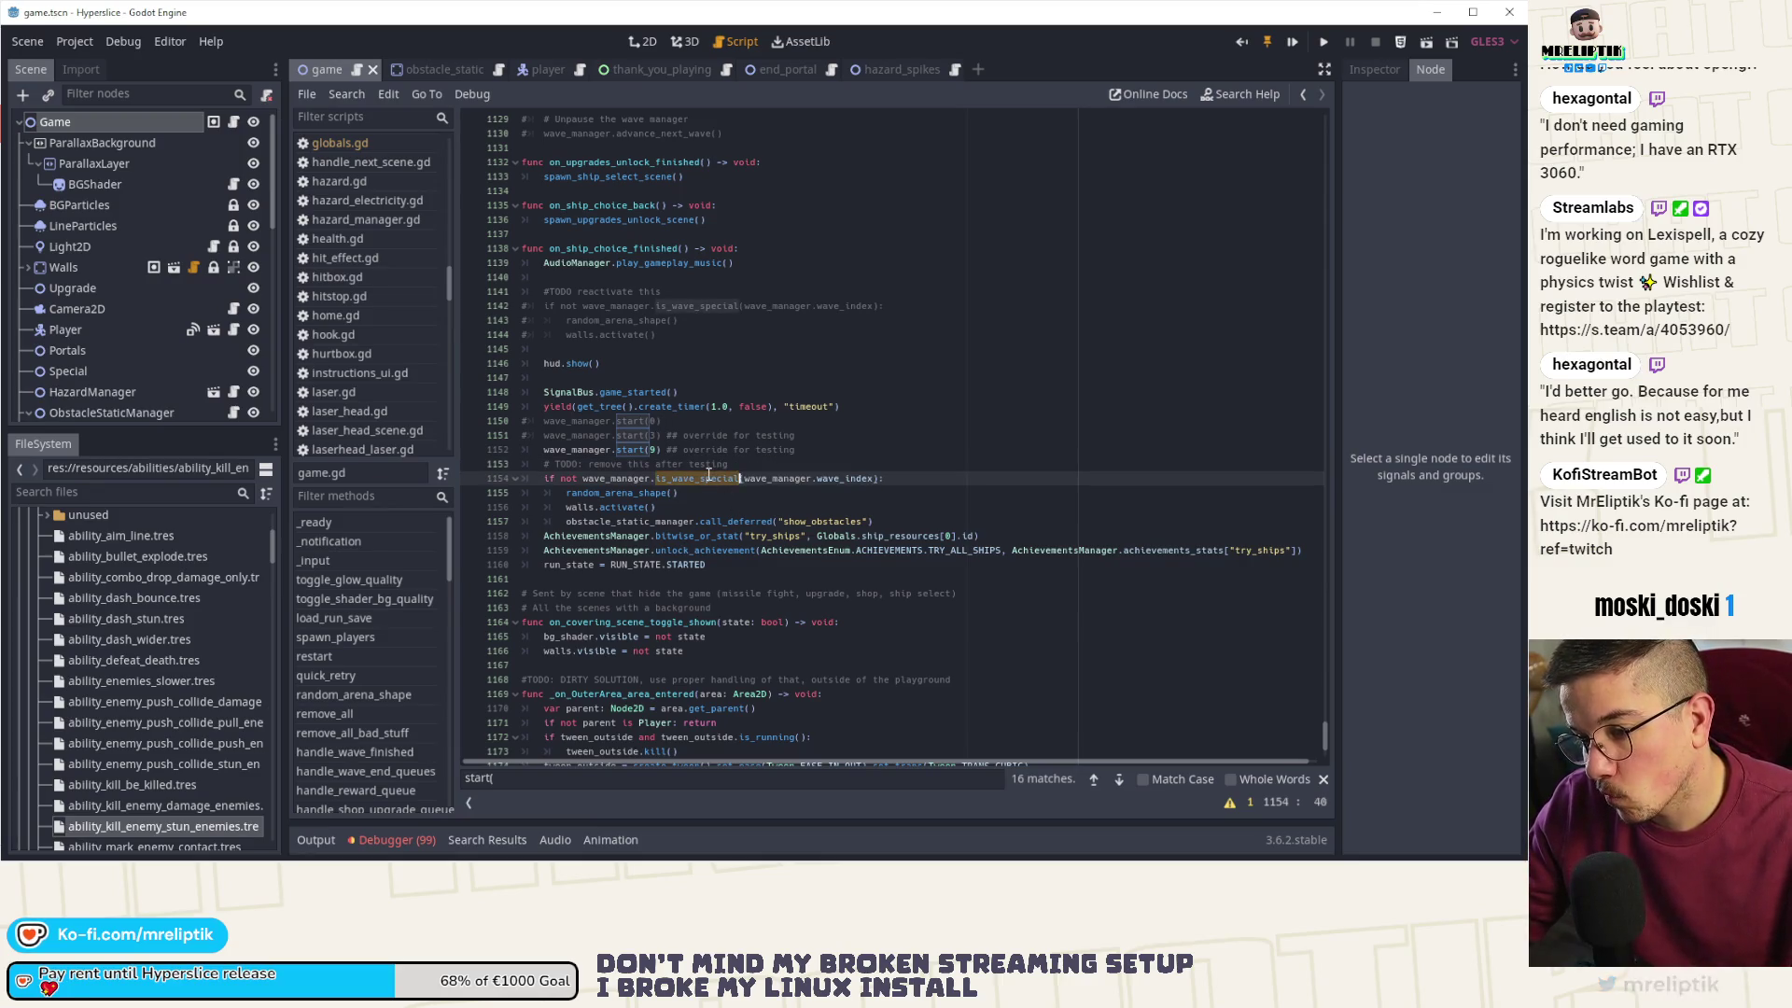
{"action": "left_click", "coordinate": [647, 492]}
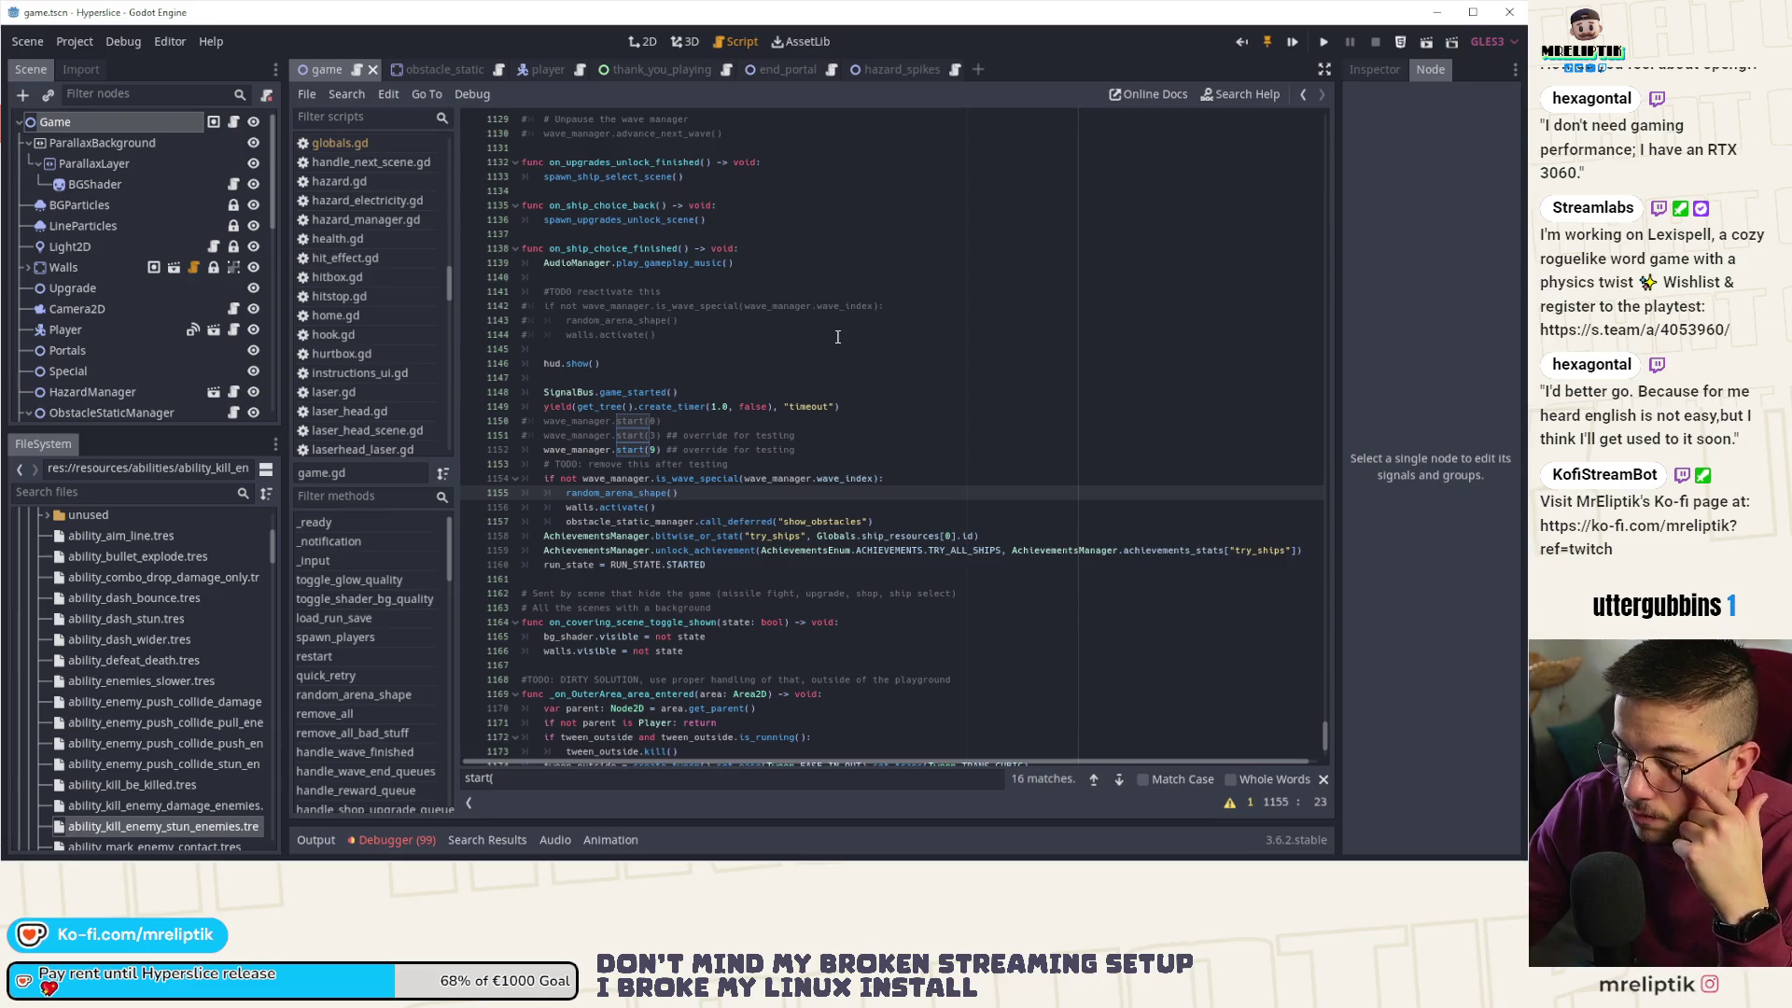
{"action": "double_click", "coordinate": [821, 521]}
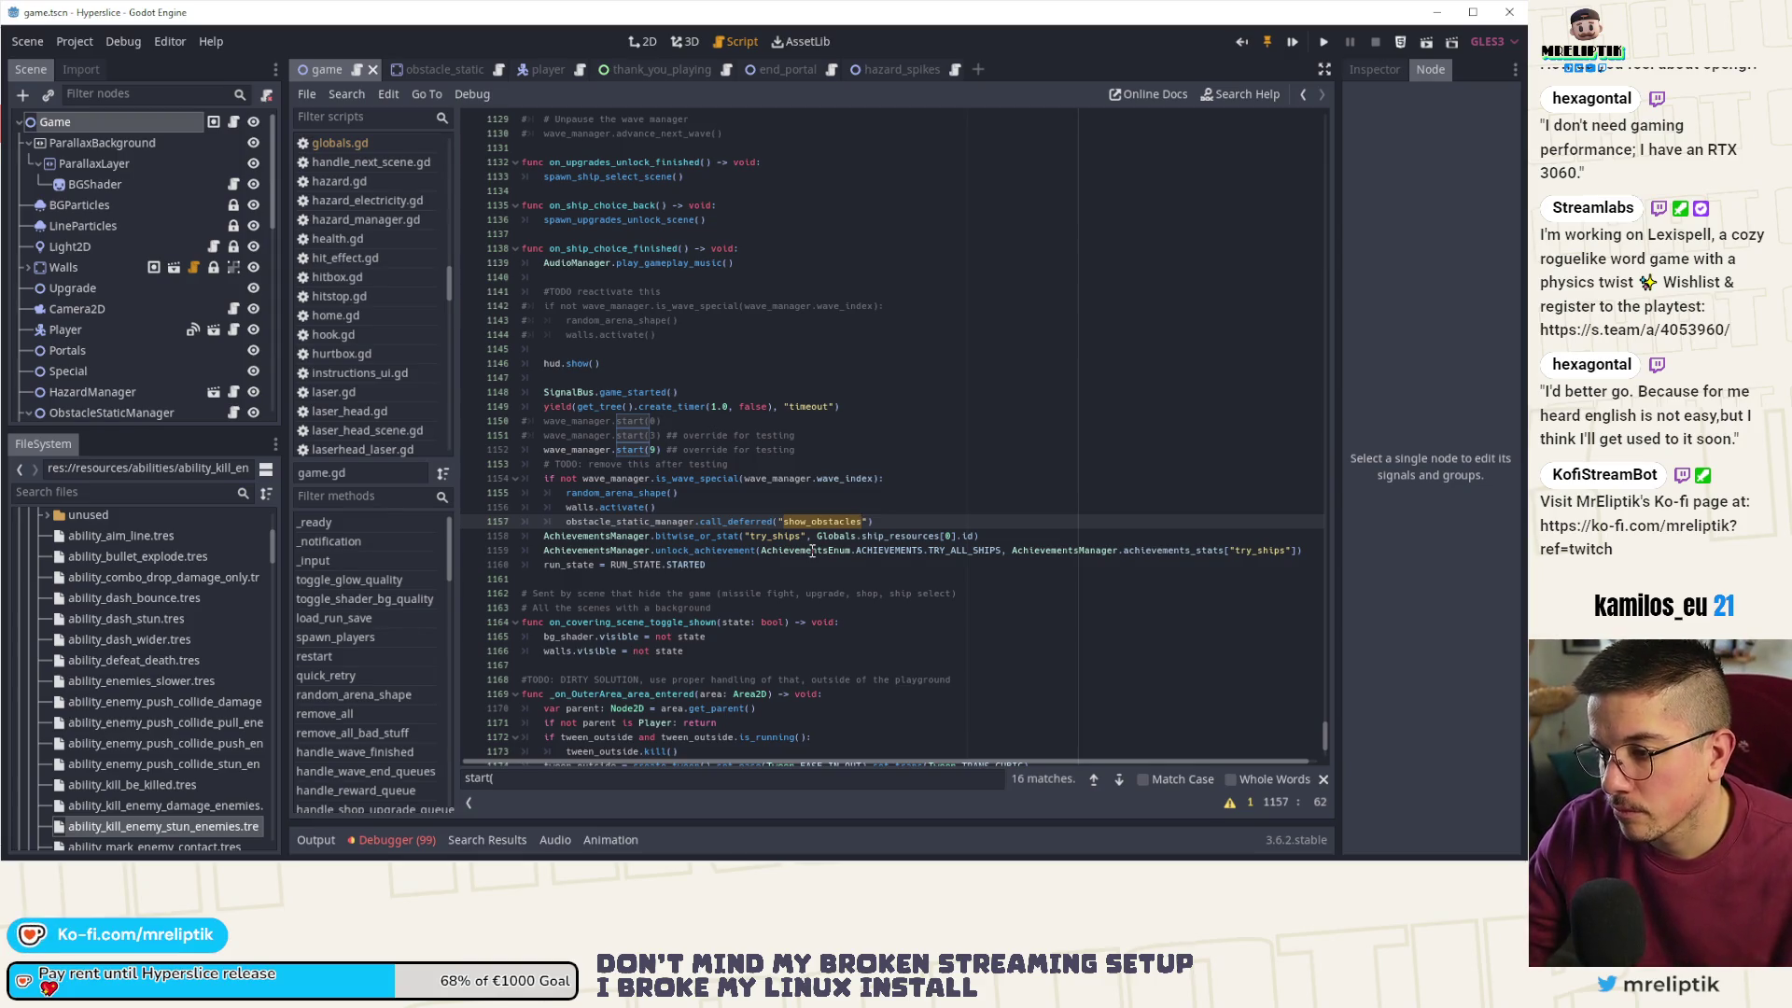
{"action": "key", "text": "ctrl+f"}
{"action": "left_click", "coordinate": [1119, 779]}
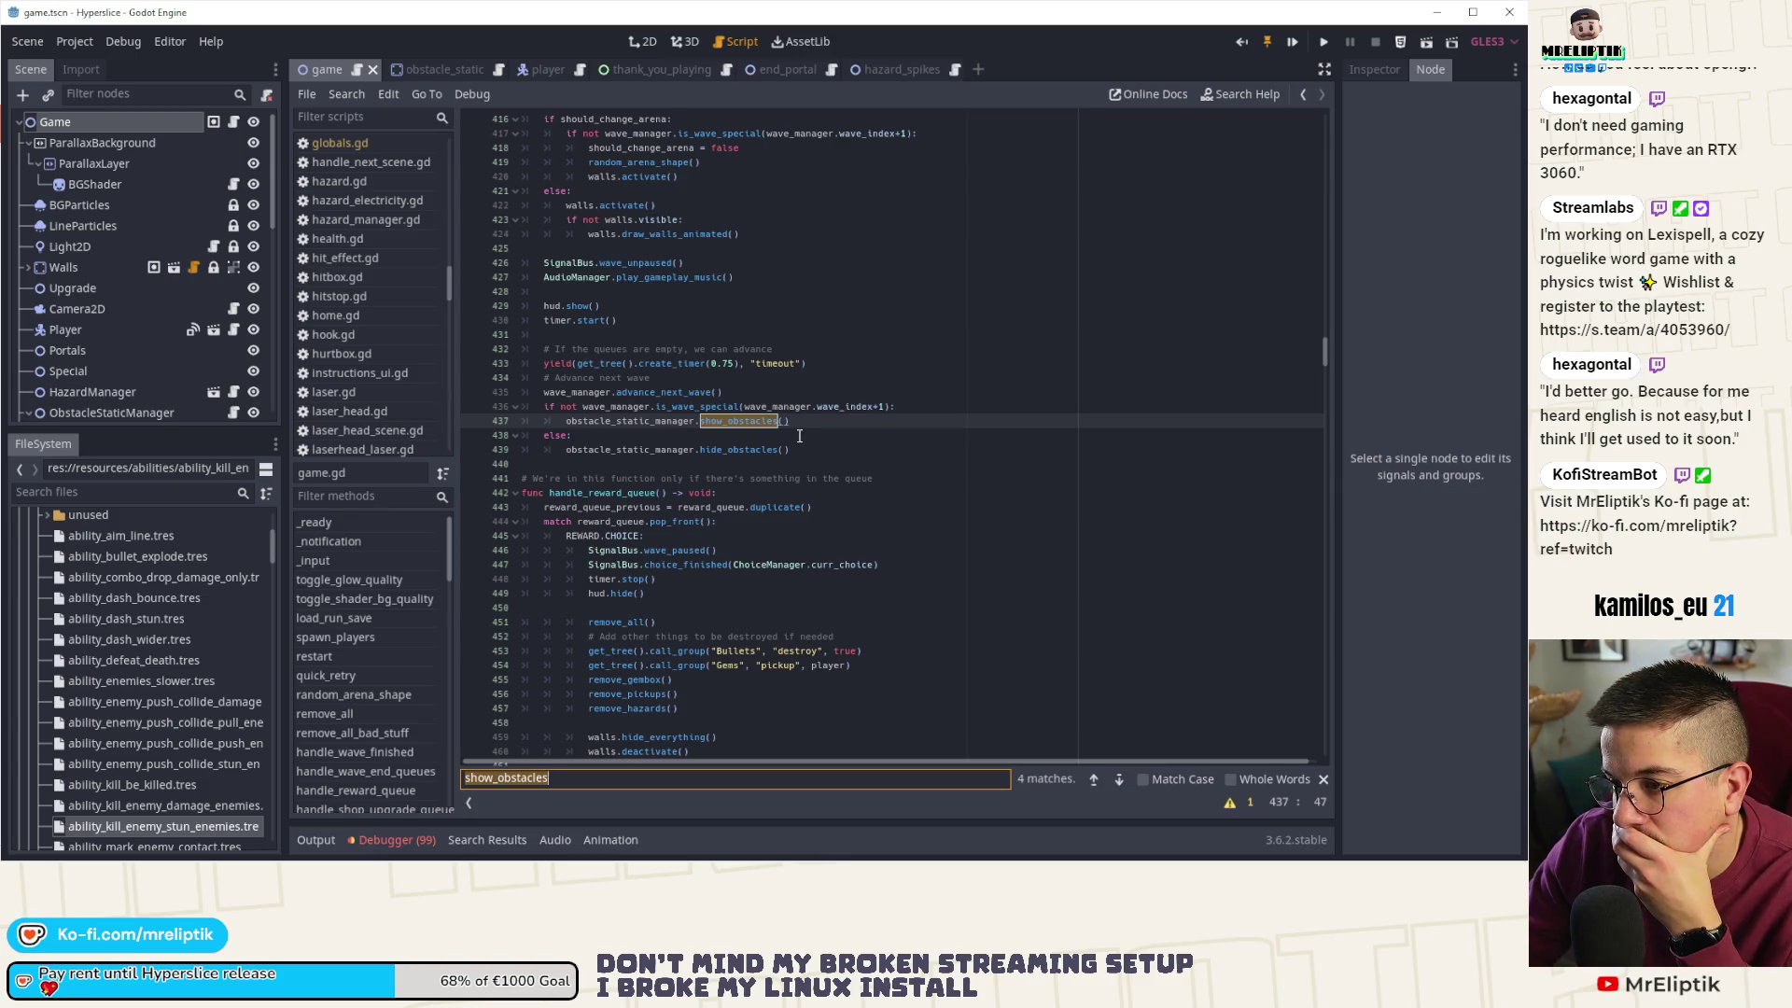
- Drop the '+1' after wave_index on line 436, then save and run the game scene
{"action": "scroll", "coordinate": [800, 436], "scroll_direction": "up", "scroll_amount": 5}
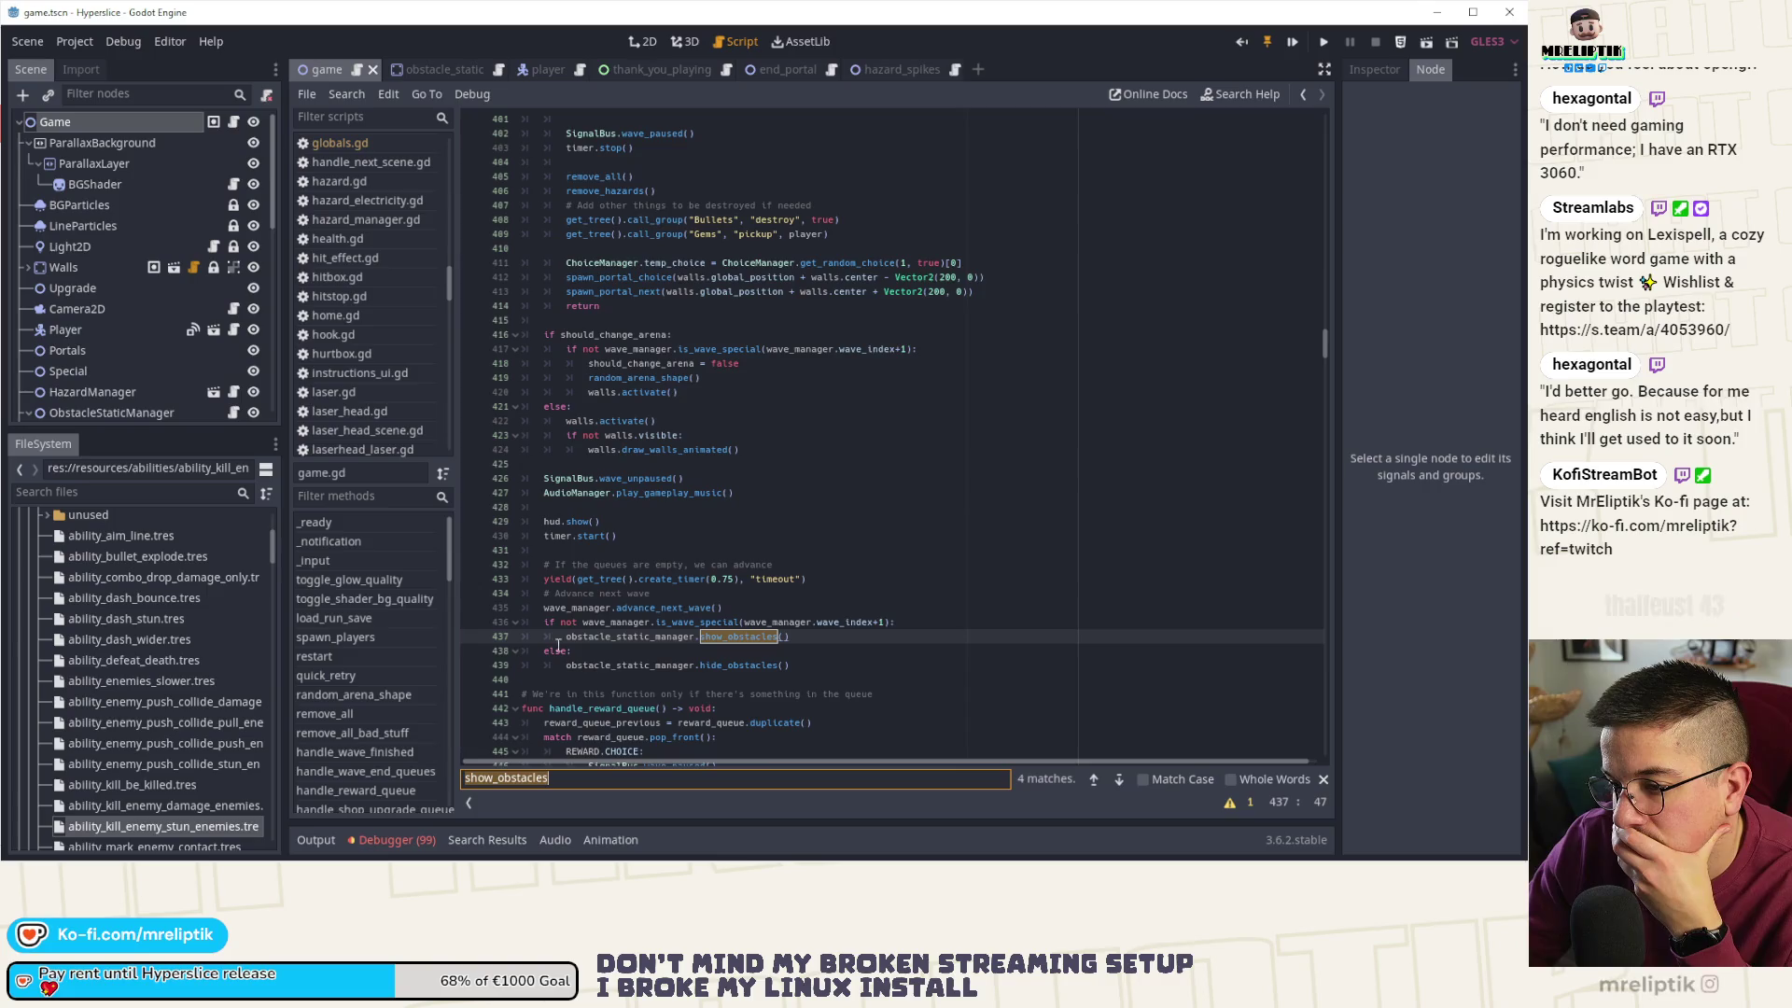
{"action": "scroll", "coordinate": [610, 608], "scroll_direction": "up", "scroll_amount": 4}
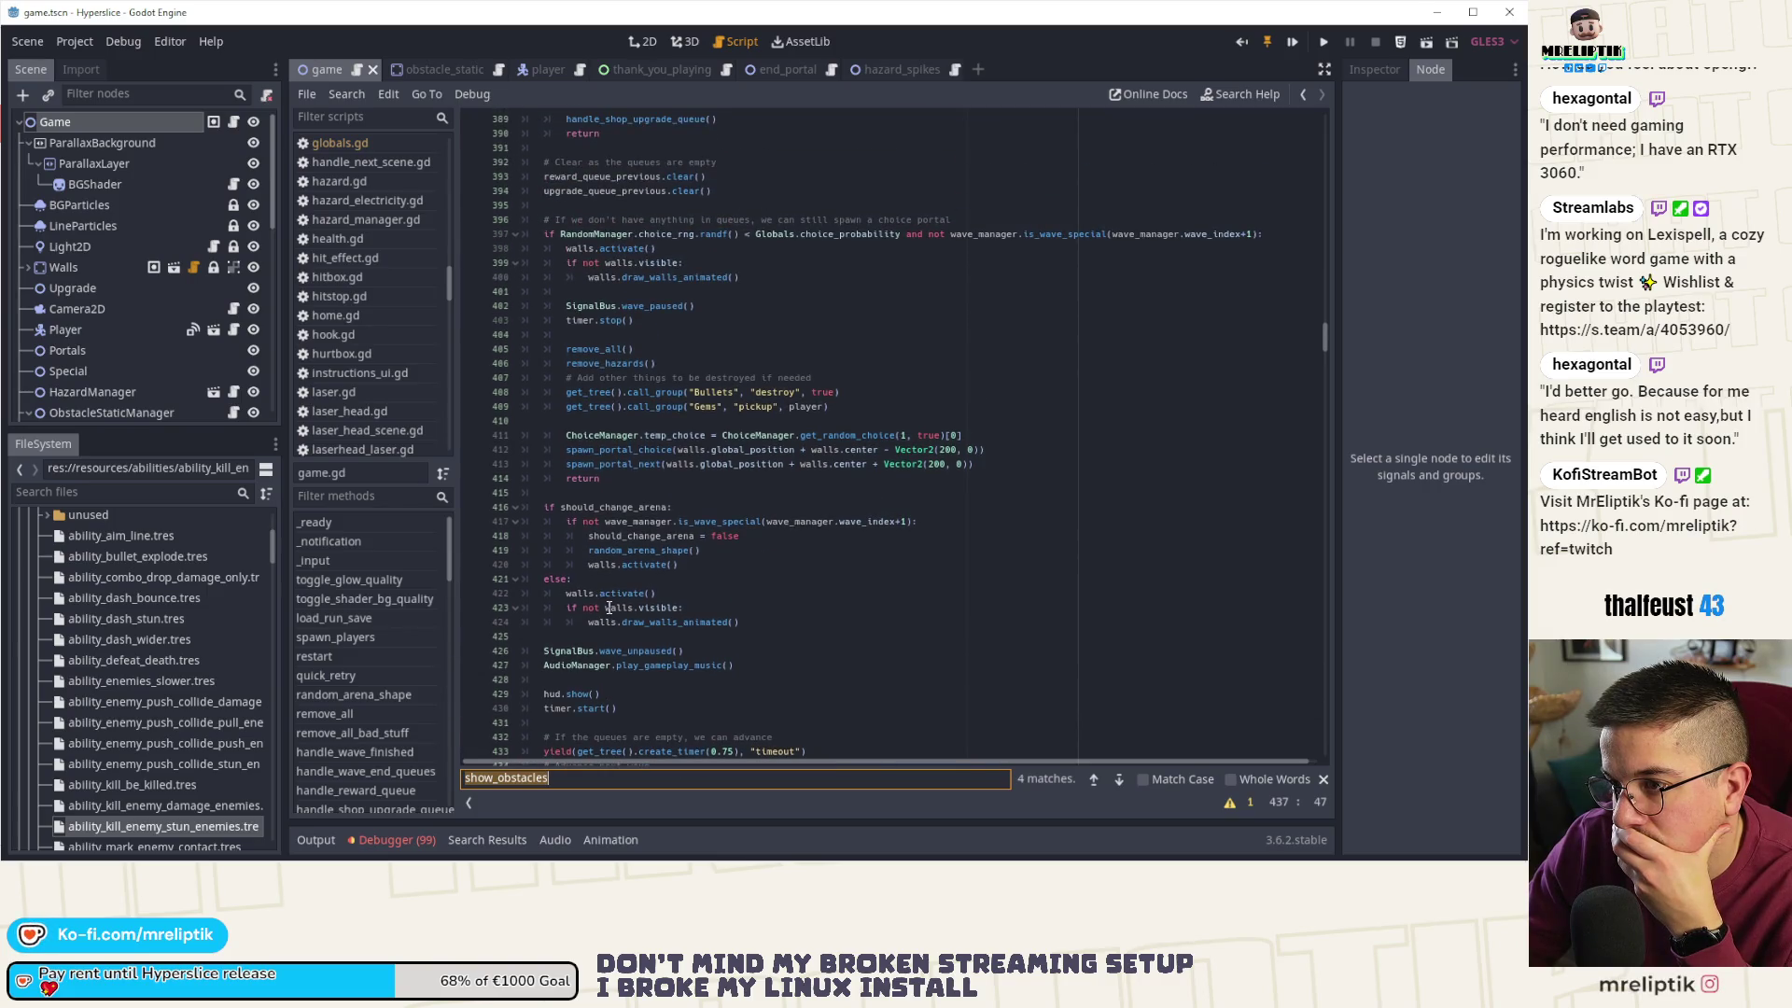
{"action": "scroll", "coordinate": [610, 607], "scroll_direction": "down", "scroll_amount": 3}
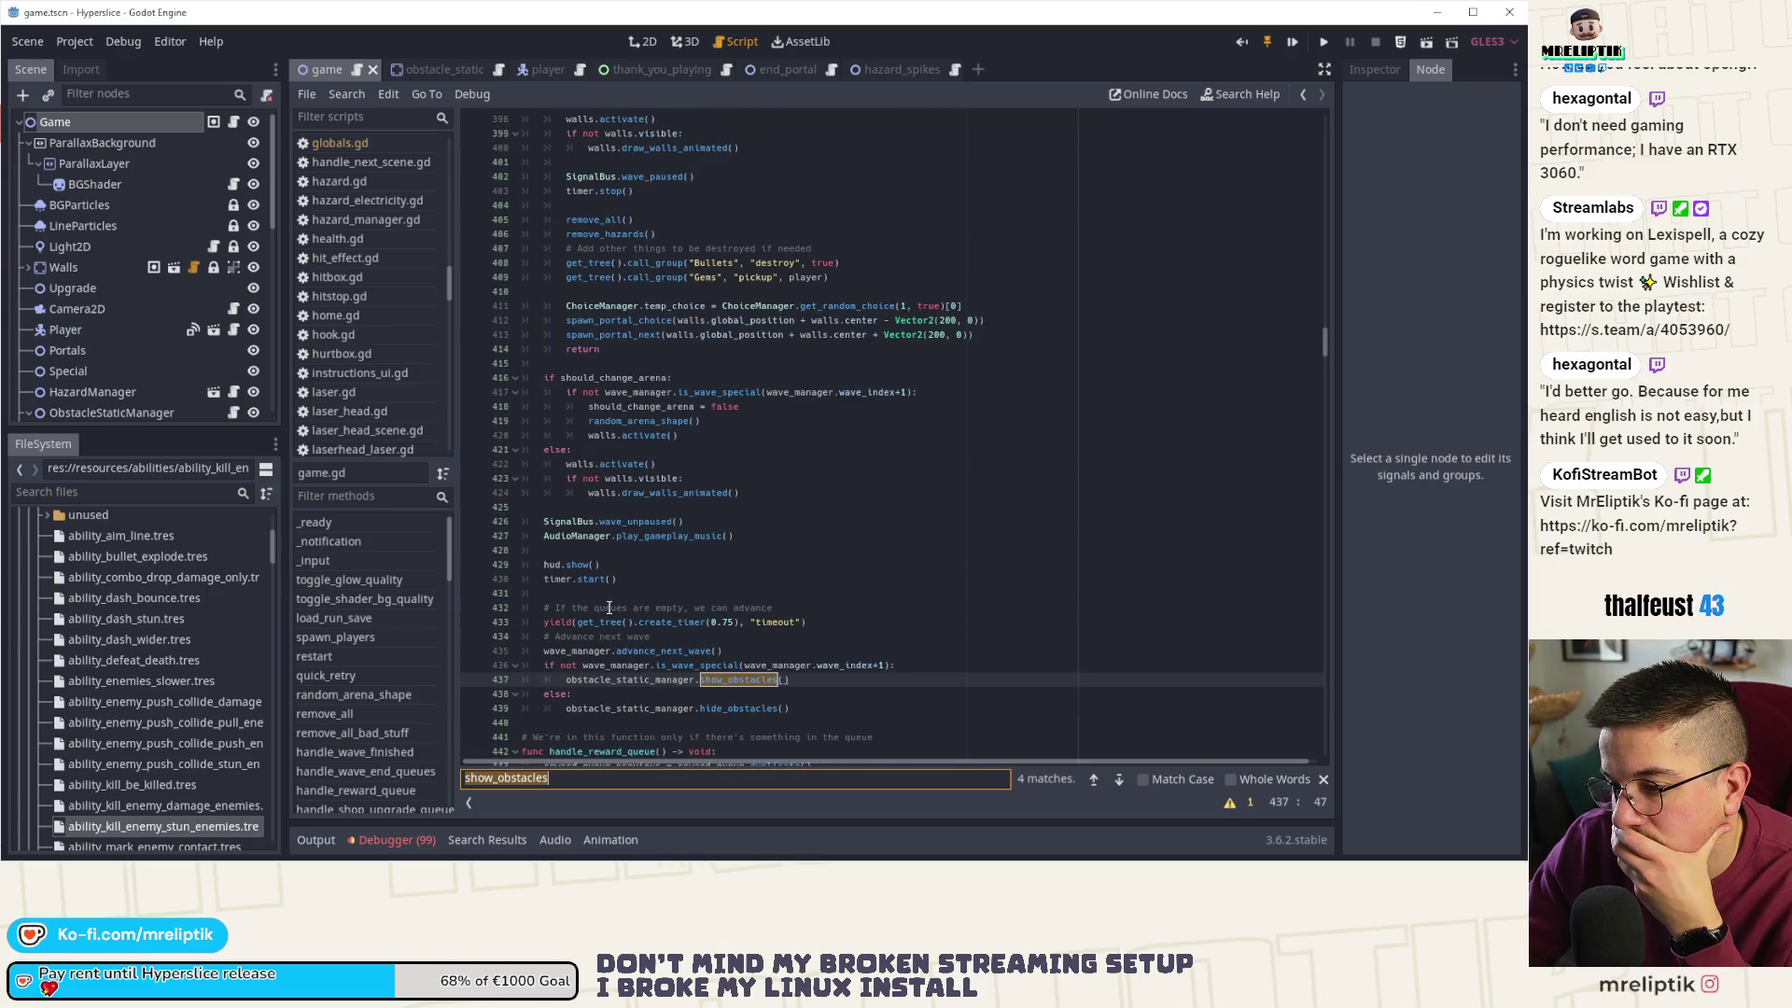
{"action": "double_click", "coordinate": [679, 650]}
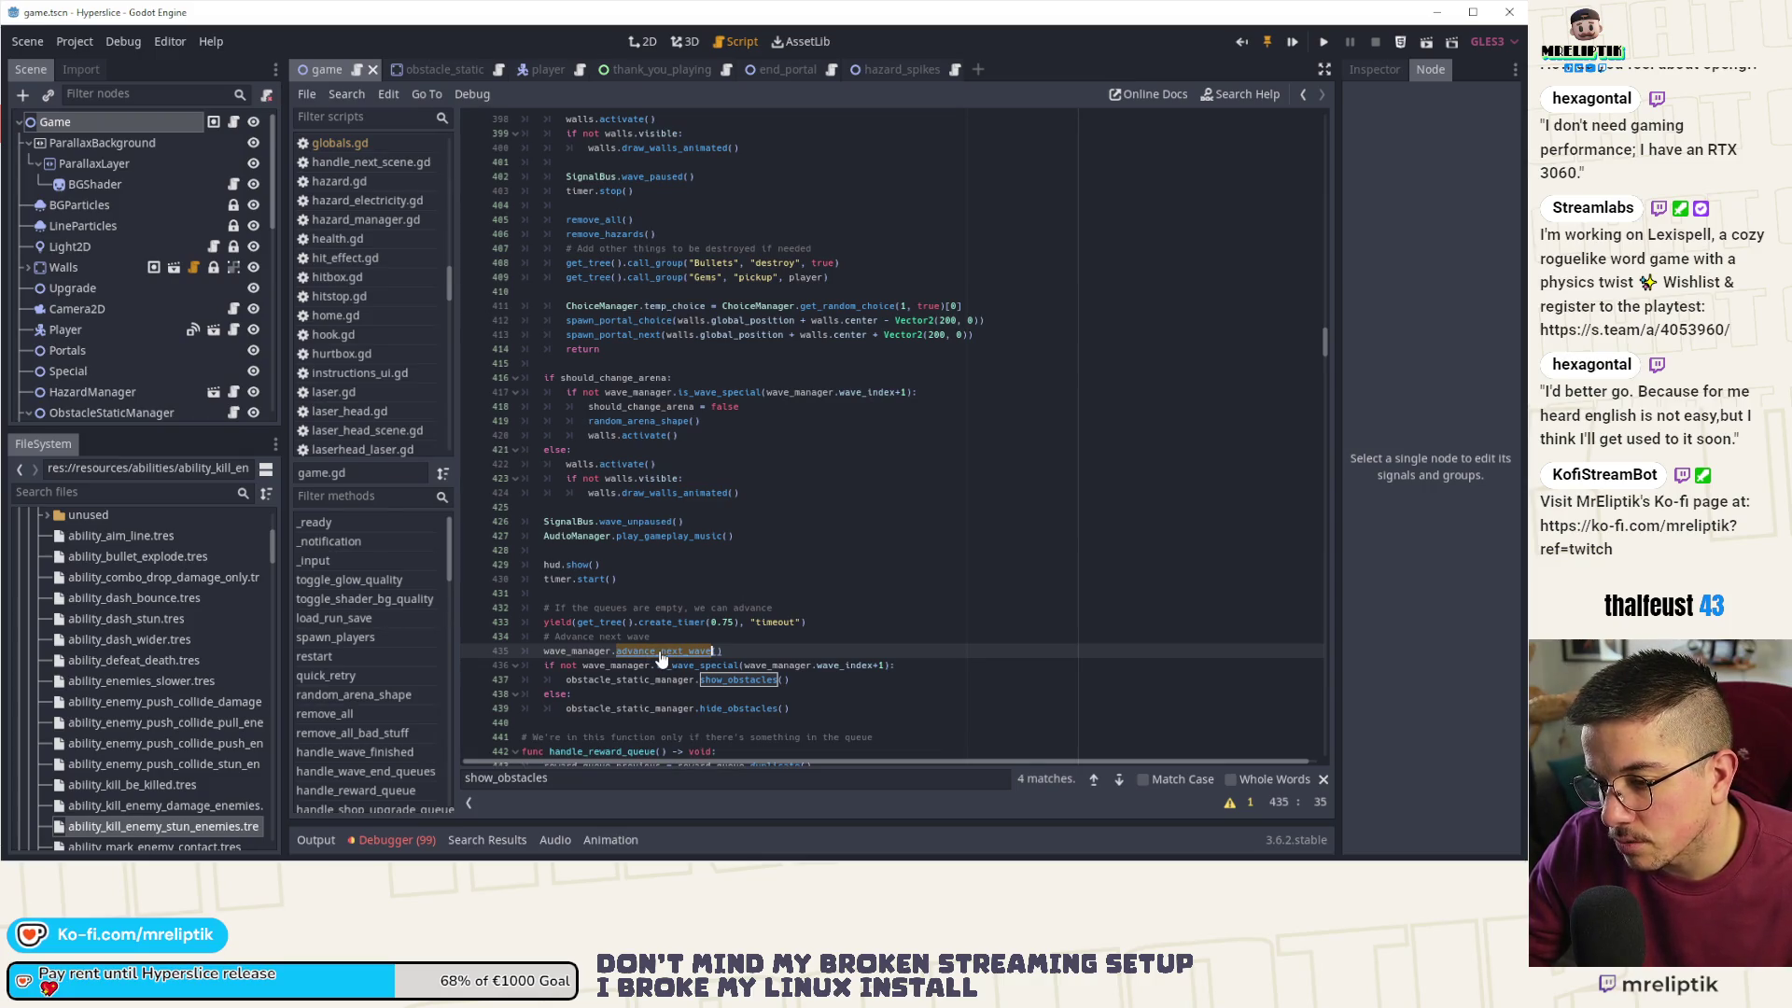
{"action": "left_click", "coordinate": [652, 653]}
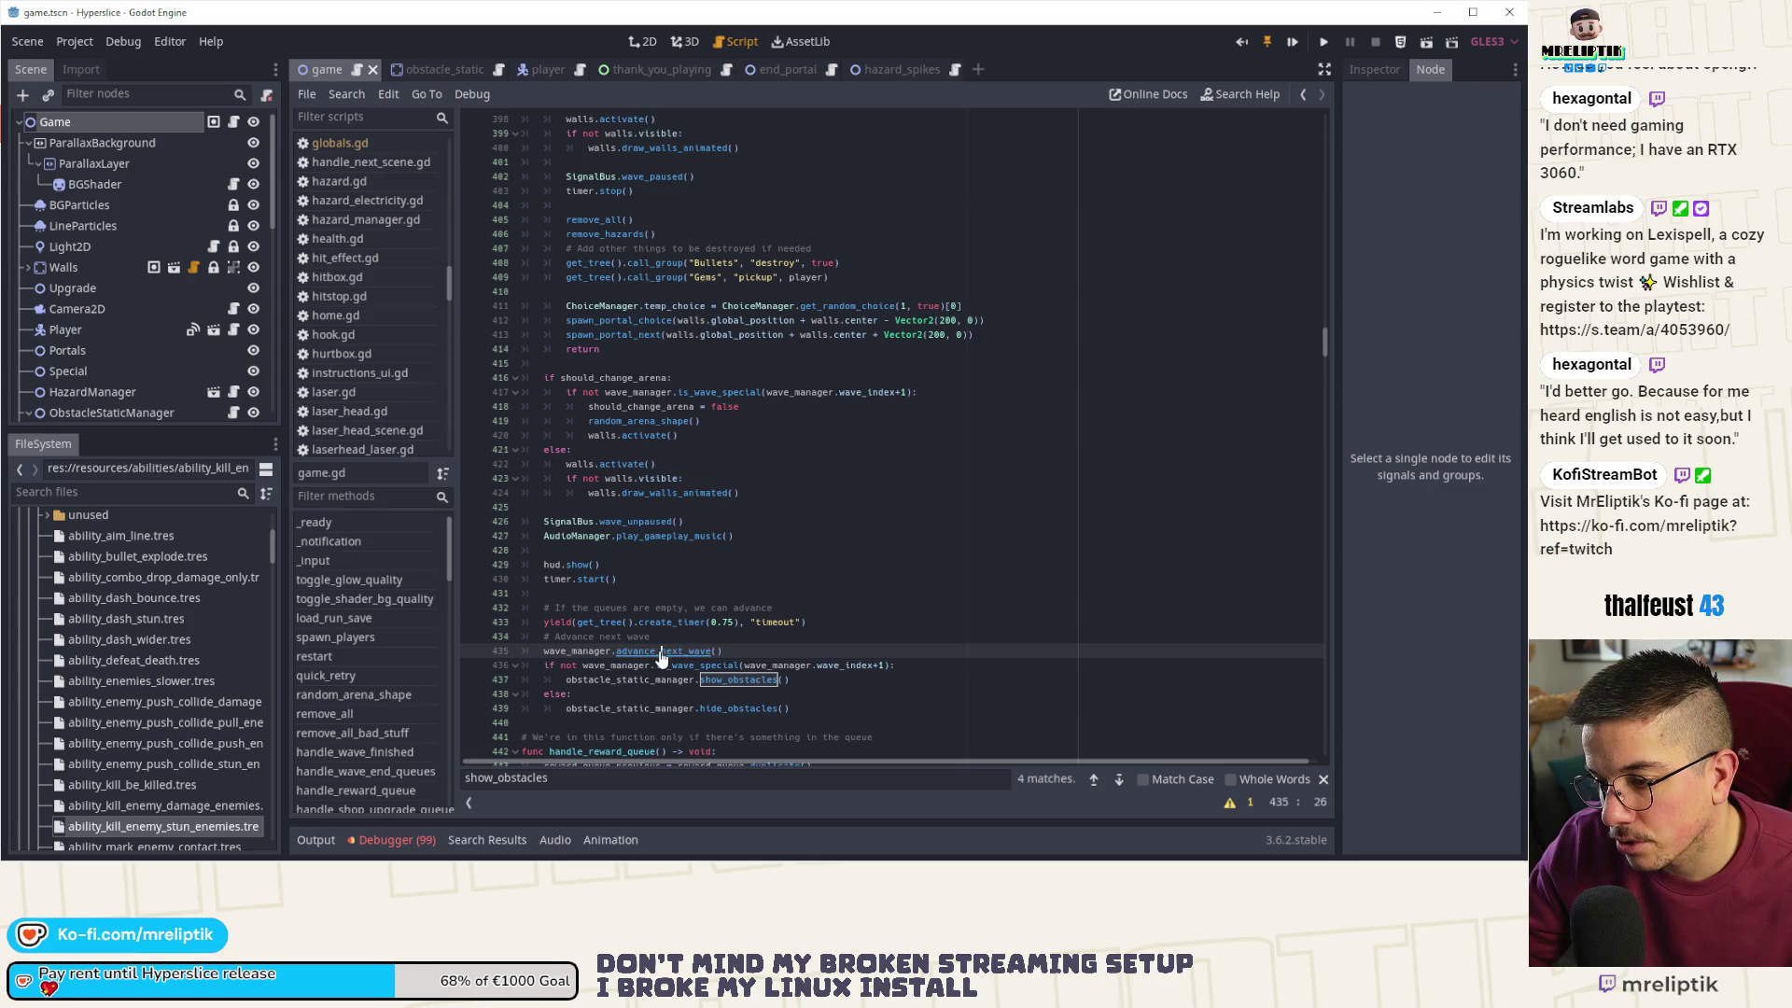
{"action": "left_click", "coordinate": [884, 664]}
{"action": "key", "text": "BackSpace"}
{"action": "key", "text": "BackSpace"}
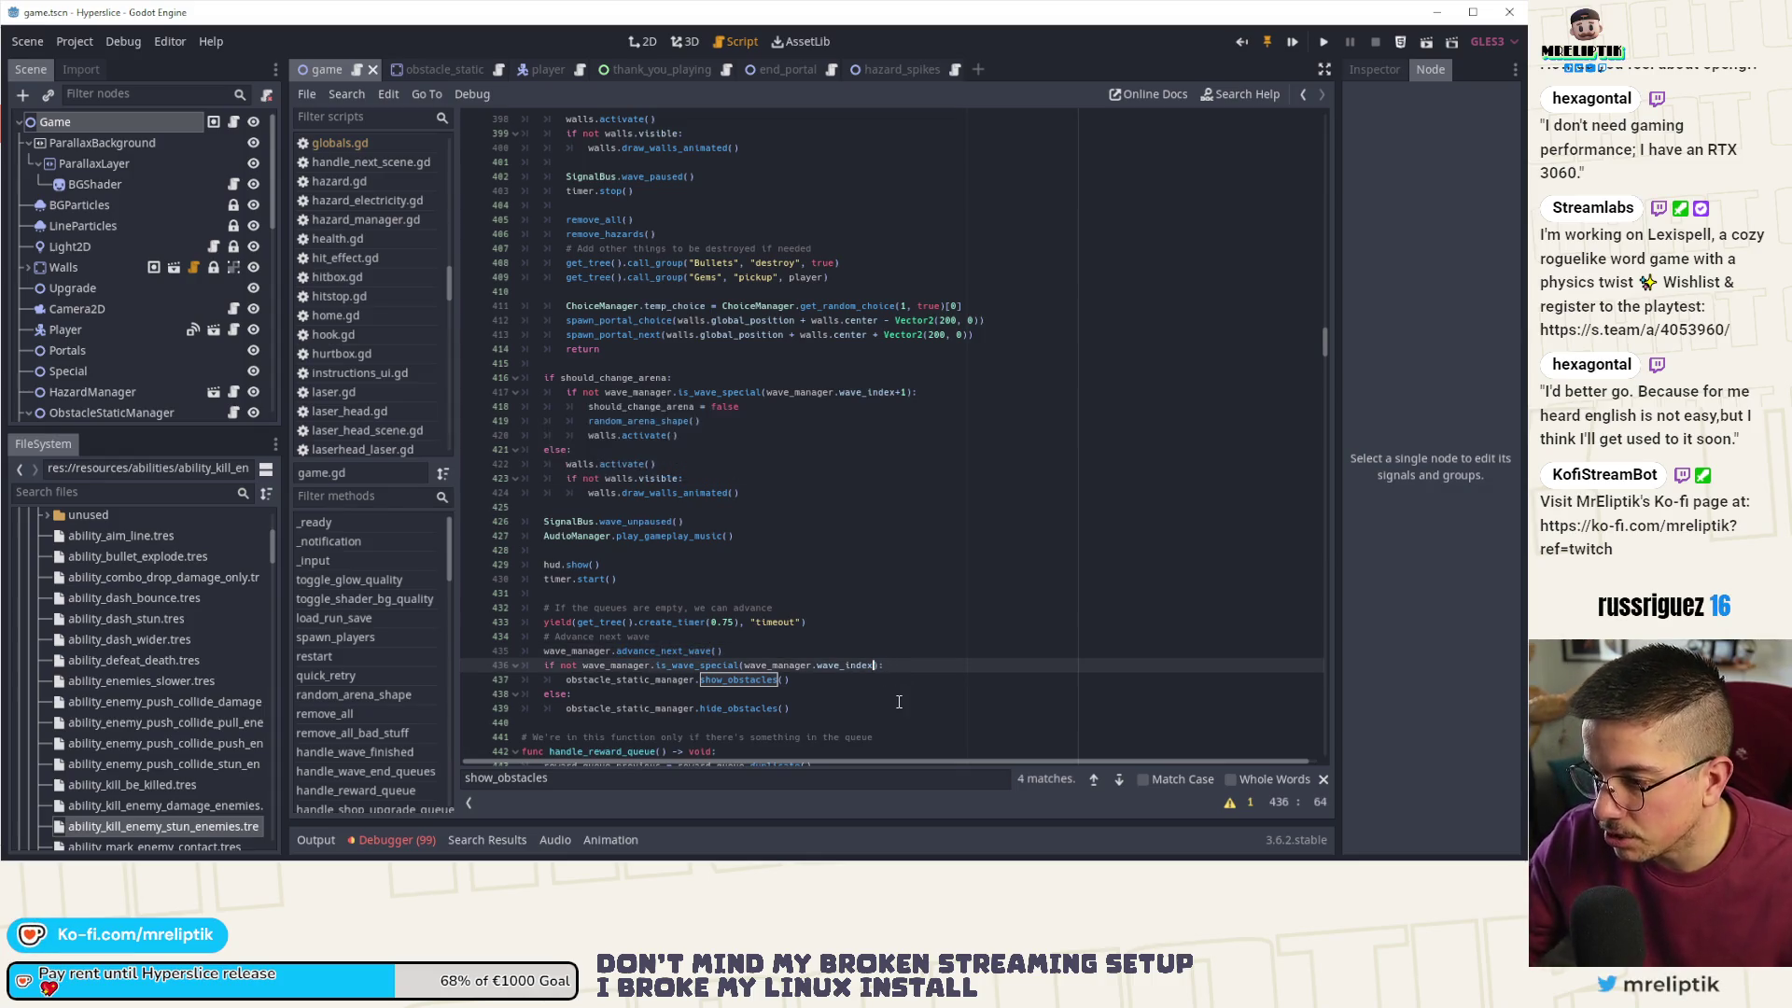
{"action": "left_click", "coordinate": [1292, 43]}
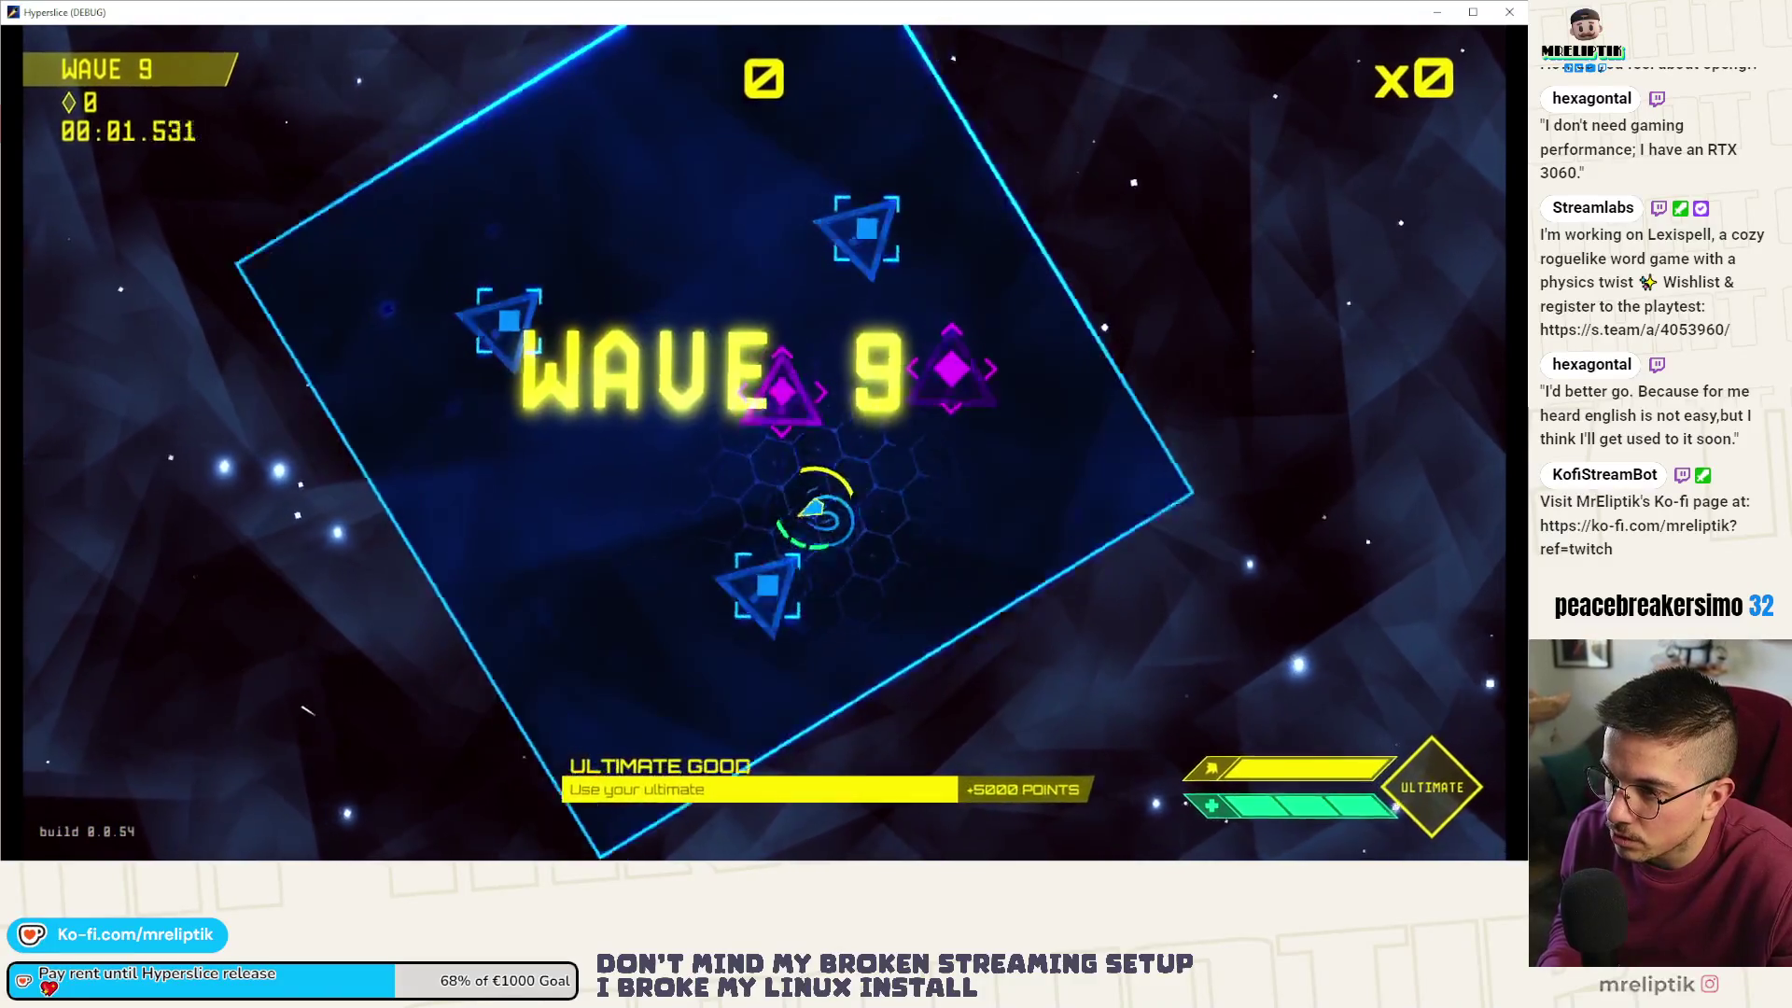
- Grant 4 random abilities and 15 random upgrades through the in-game dev console
{"action": "key", "text": "grave"}
{"action": "key", "text": "Up"}
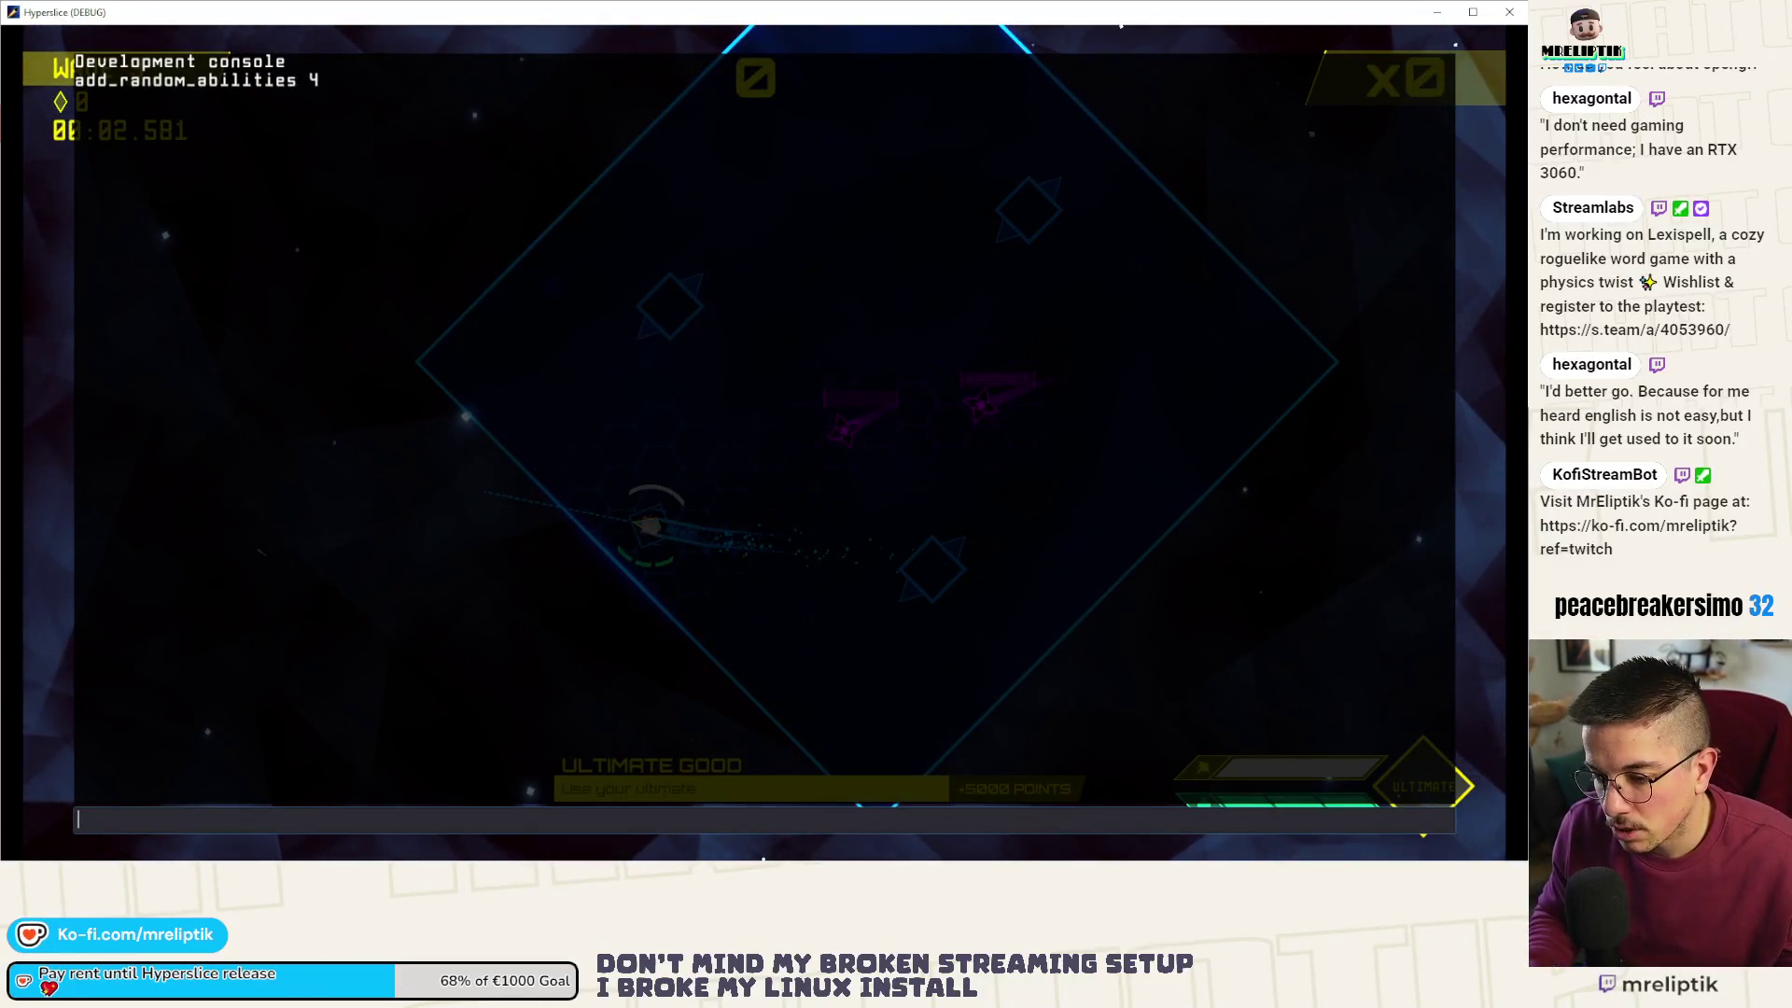
{"action": "key", "text": "Up"}
{"action": "key", "text": "Up"}
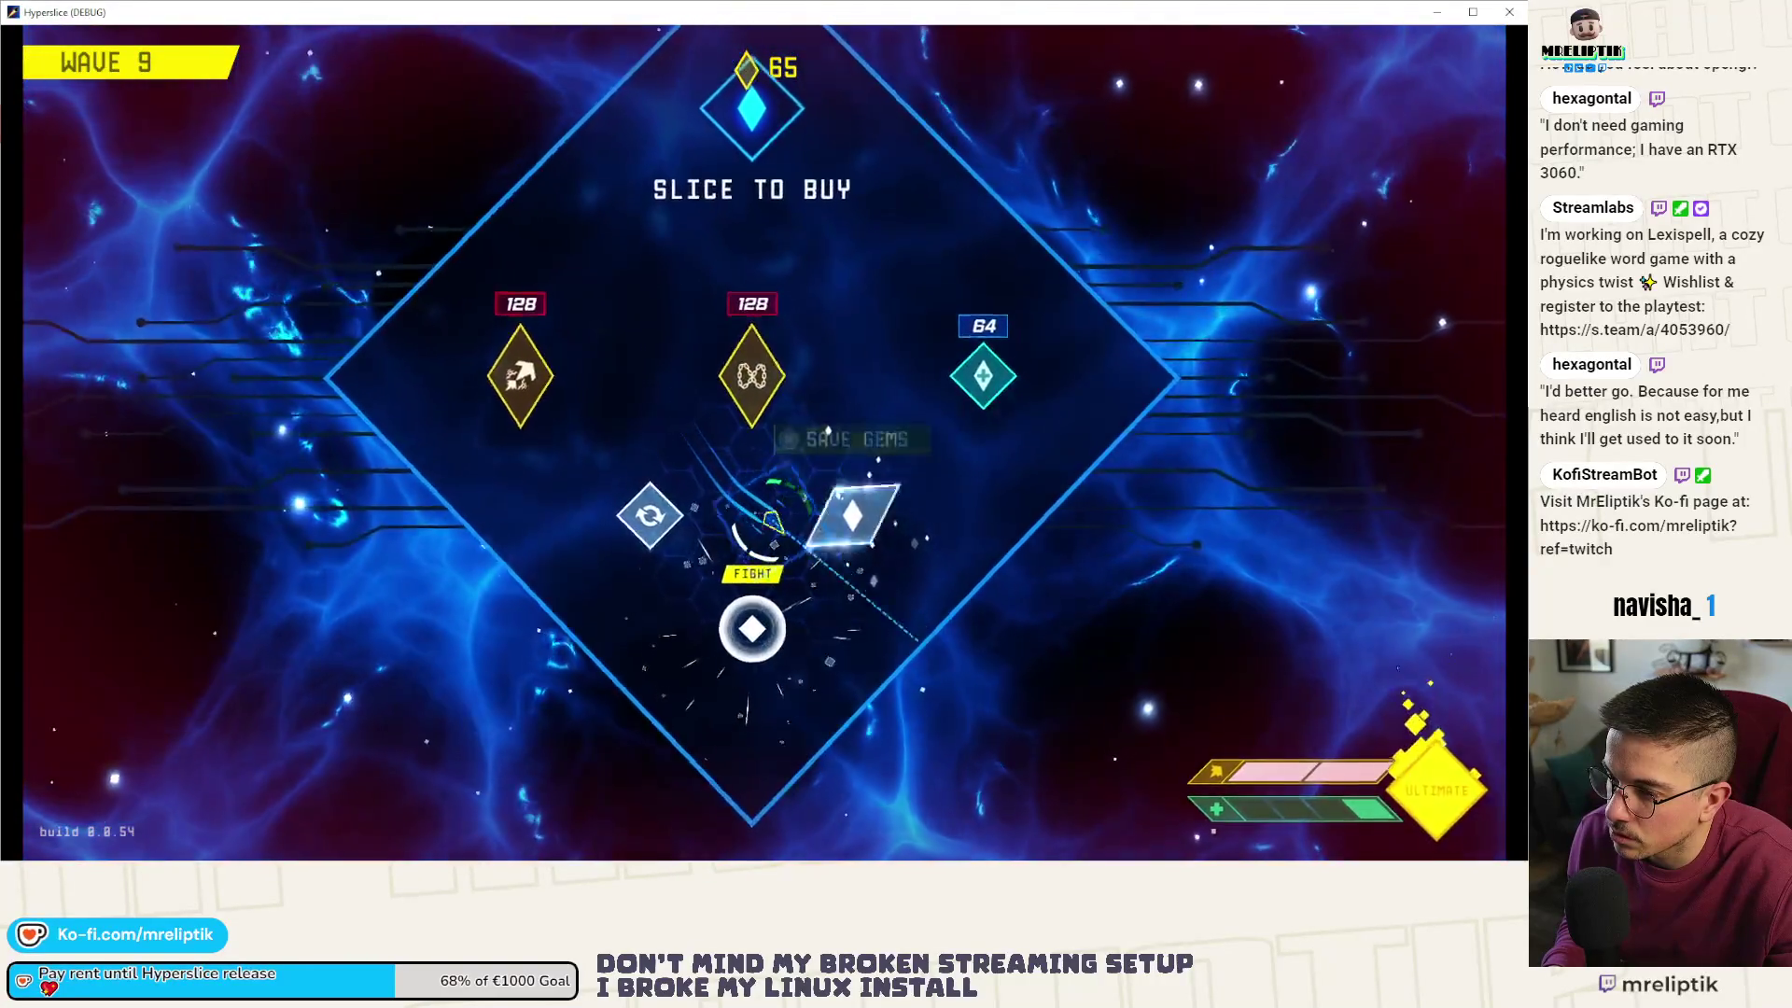
- Start wave 10, pause the game, and switch over to the Godot editor
{"action": "left_click", "coordinate": [752, 629]}
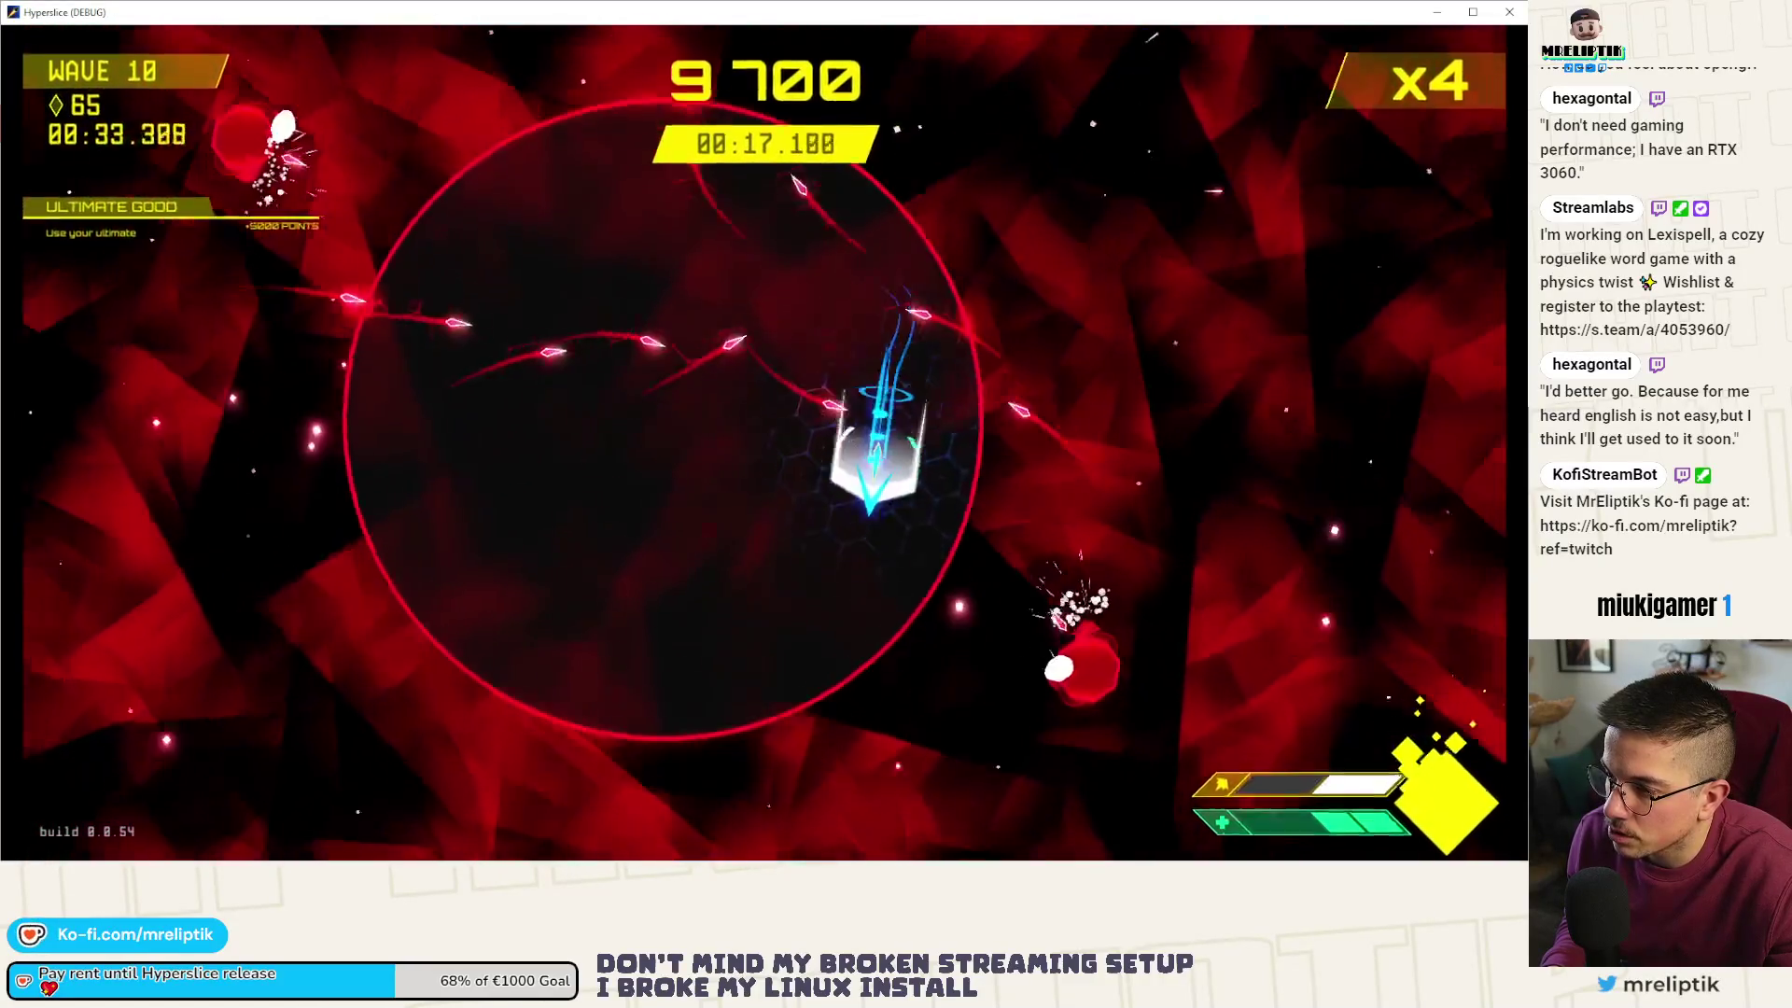
{"action": "key", "text": "Escape"}
{"action": "key", "text": "alt+Tab"}
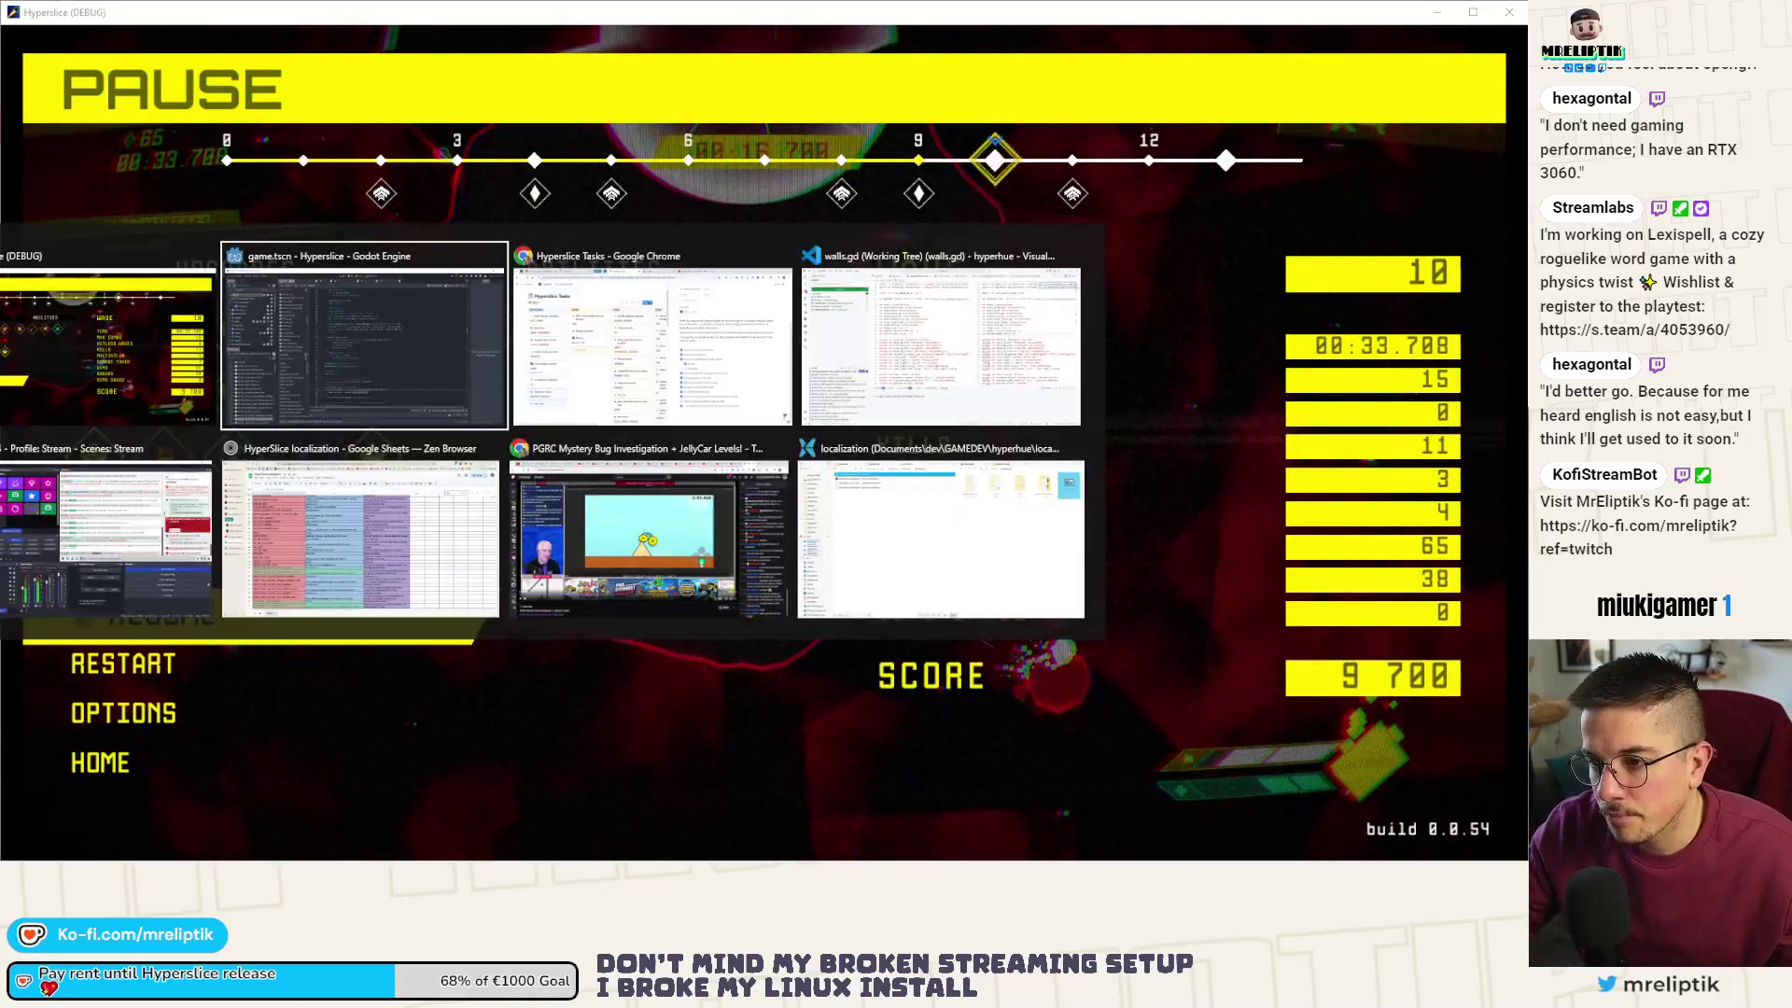
- Inspect the live ObstacleStatic node and its CollisionShape2D in the Remote scene tree
{"action": "left_click", "coordinate": [76, 119]}
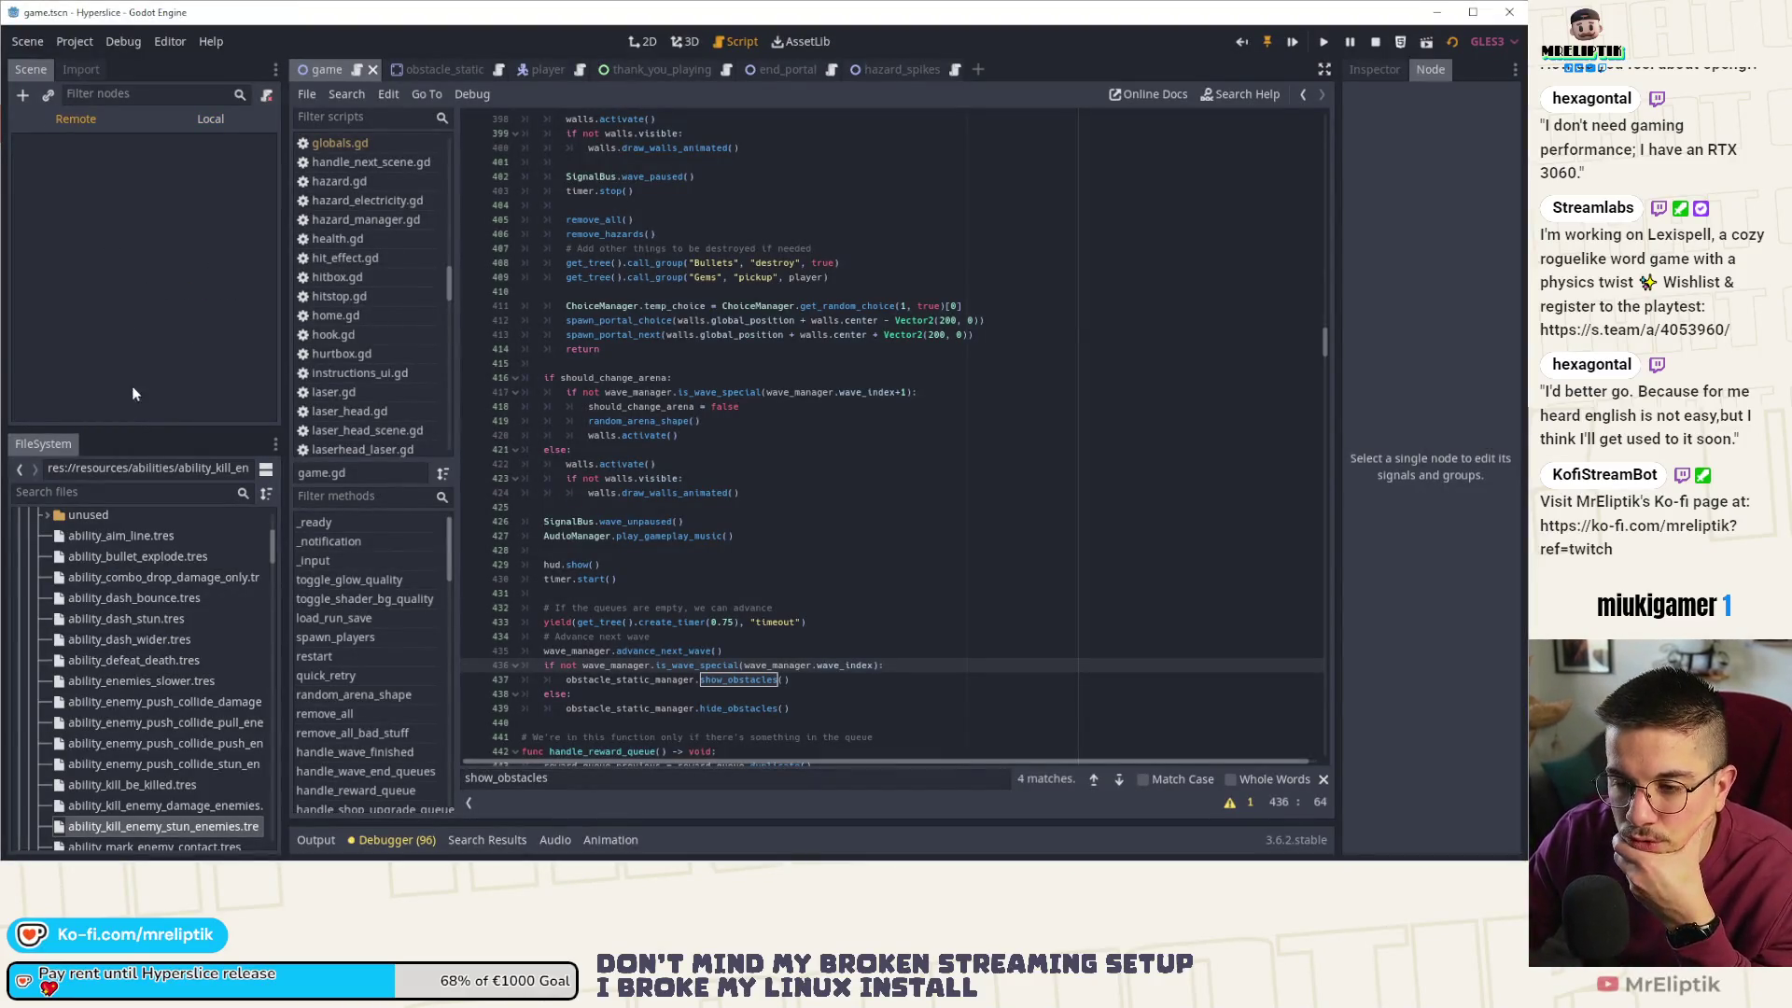
{"action": "left_click", "coordinate": [29, 419]}
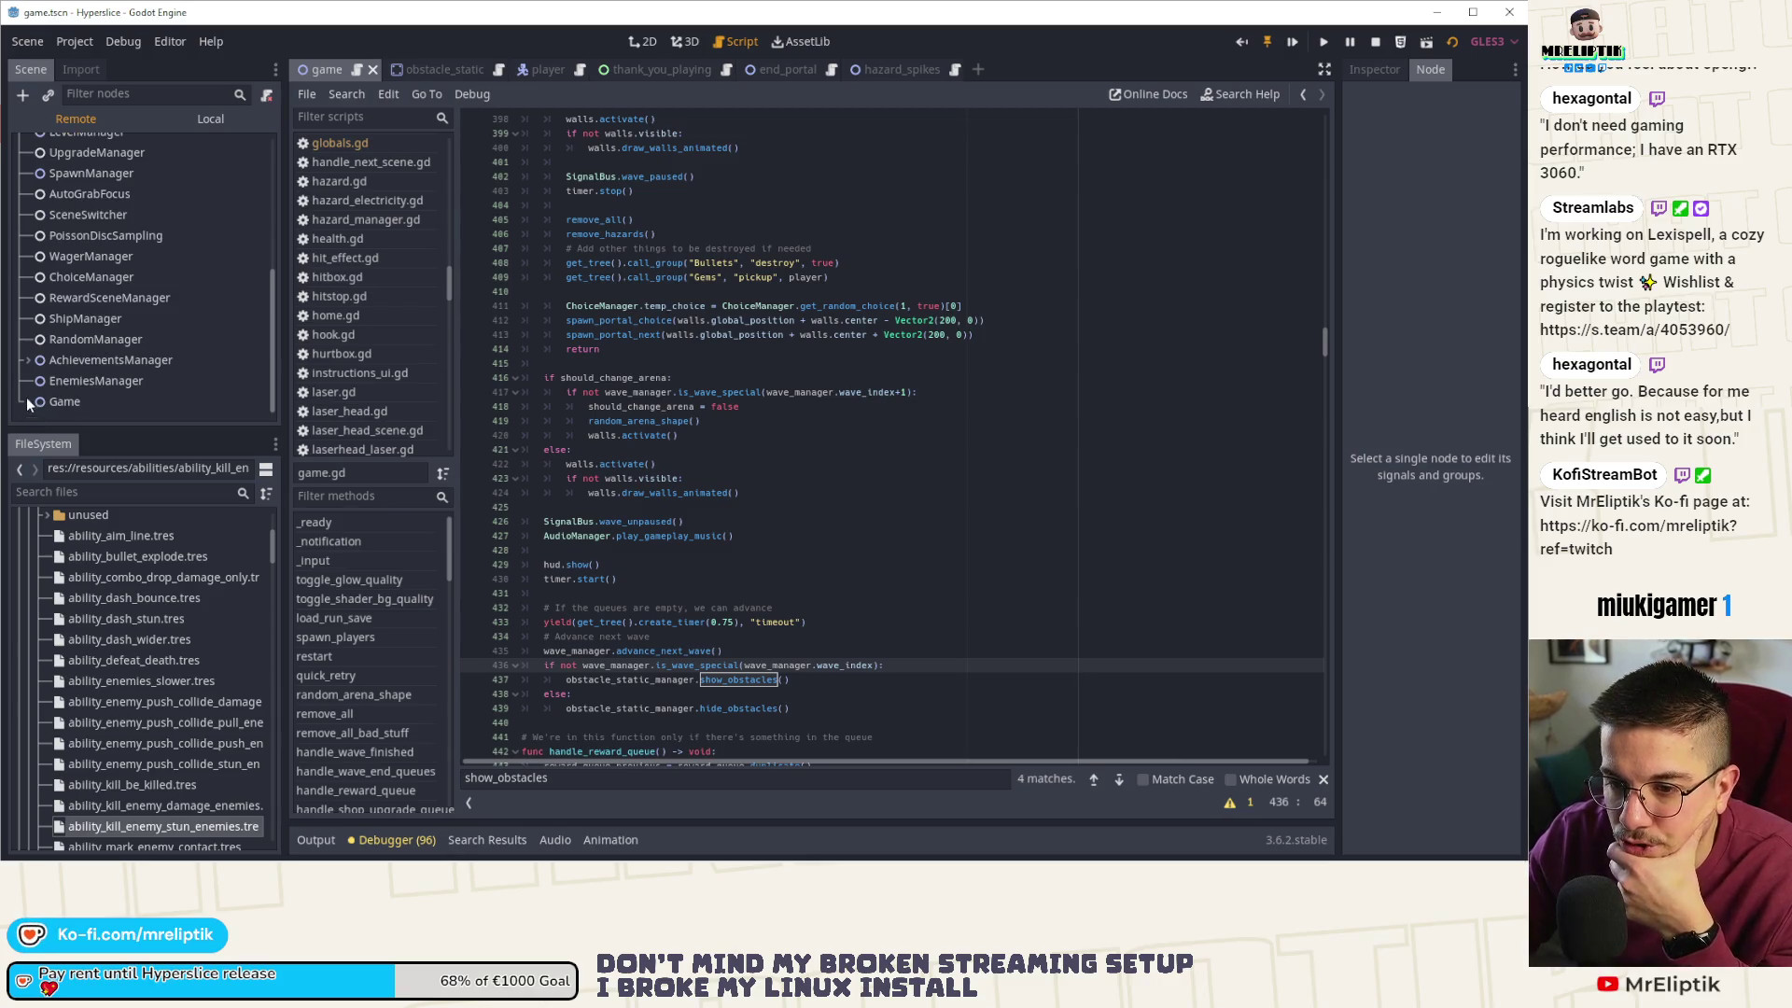
{"action": "scroll", "coordinate": [127, 306], "scroll_direction": "down", "scroll_amount": 5}
{"action": "left_click", "coordinate": [37, 337]}
{"action": "left_click", "coordinate": [47, 322]}
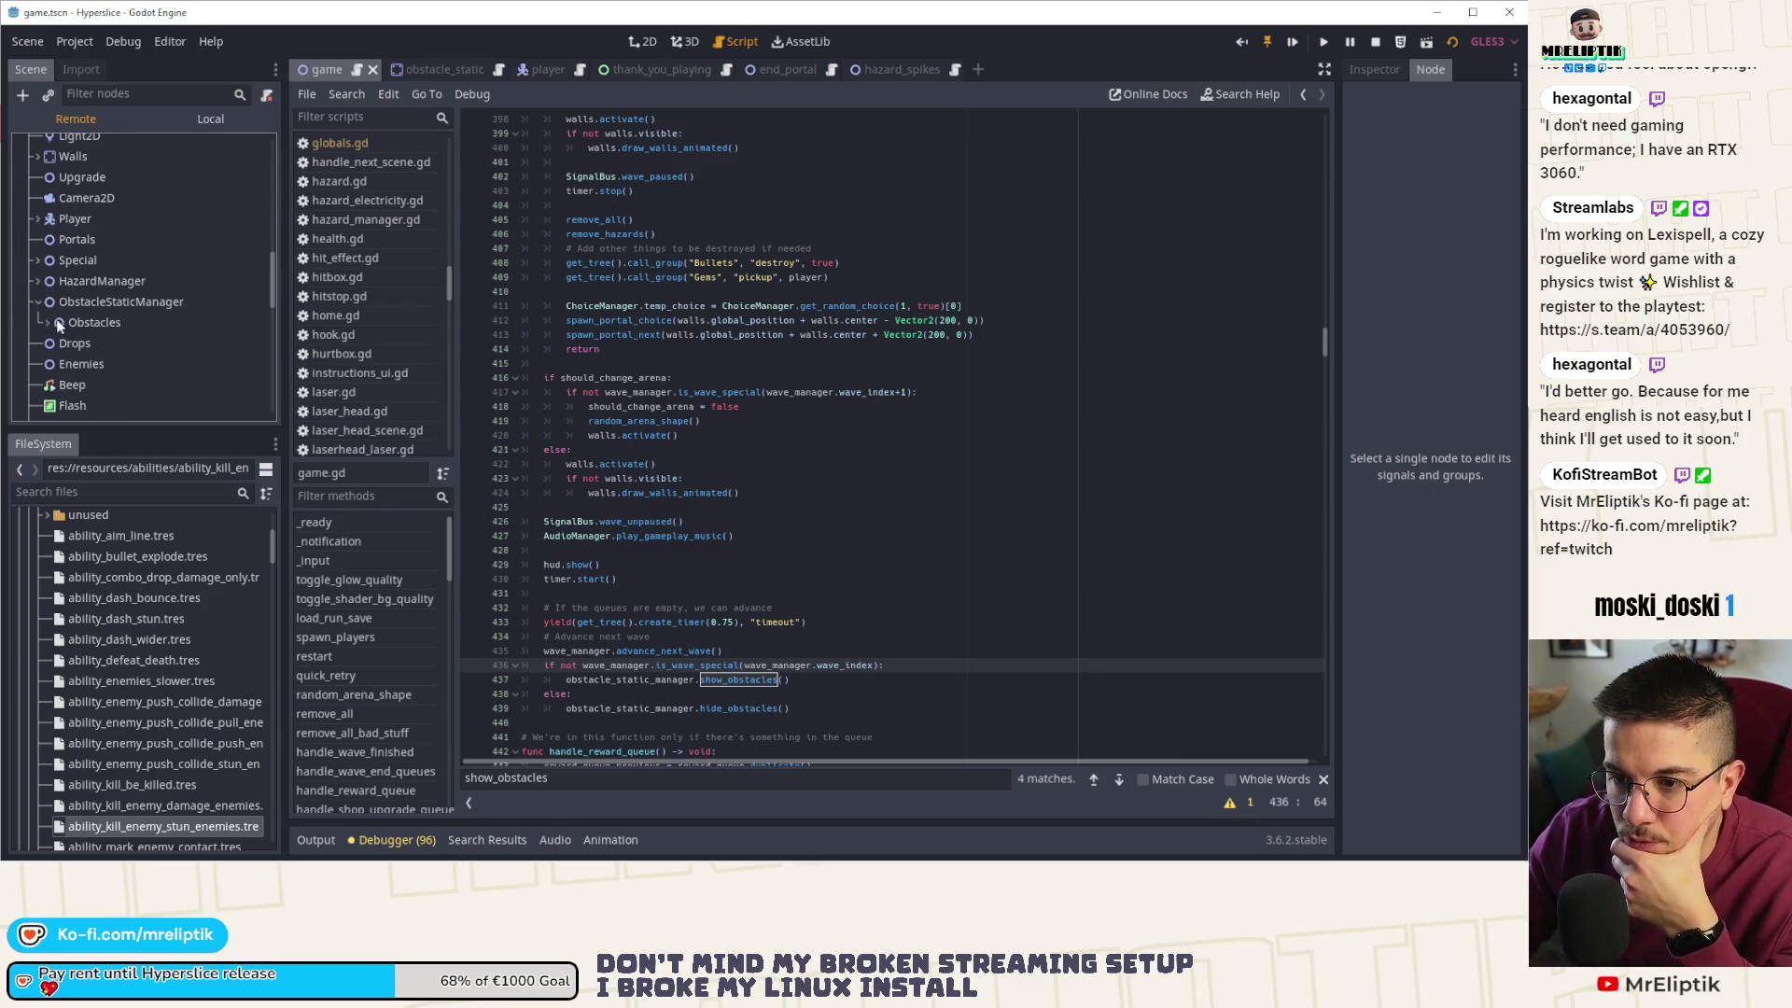
{"action": "left_click", "coordinate": [91, 345]}
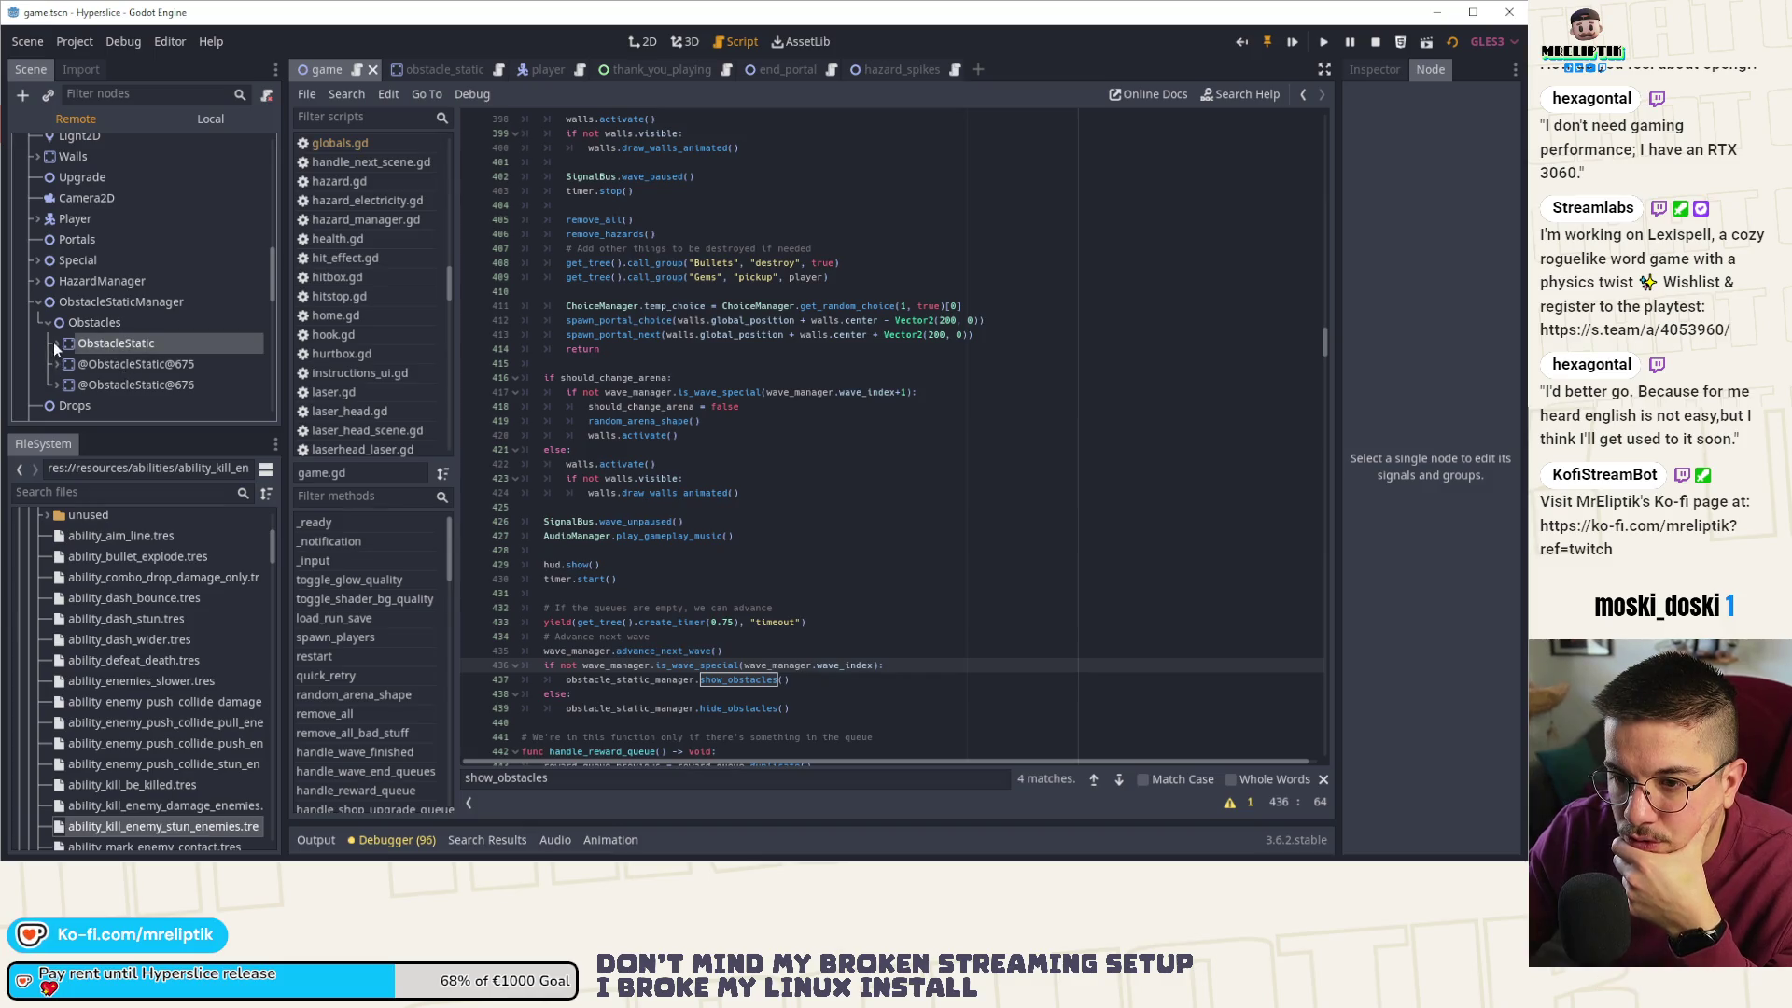
{"action": "left_click", "coordinate": [54, 343]}
{"action": "left_click", "coordinate": [126, 364]}
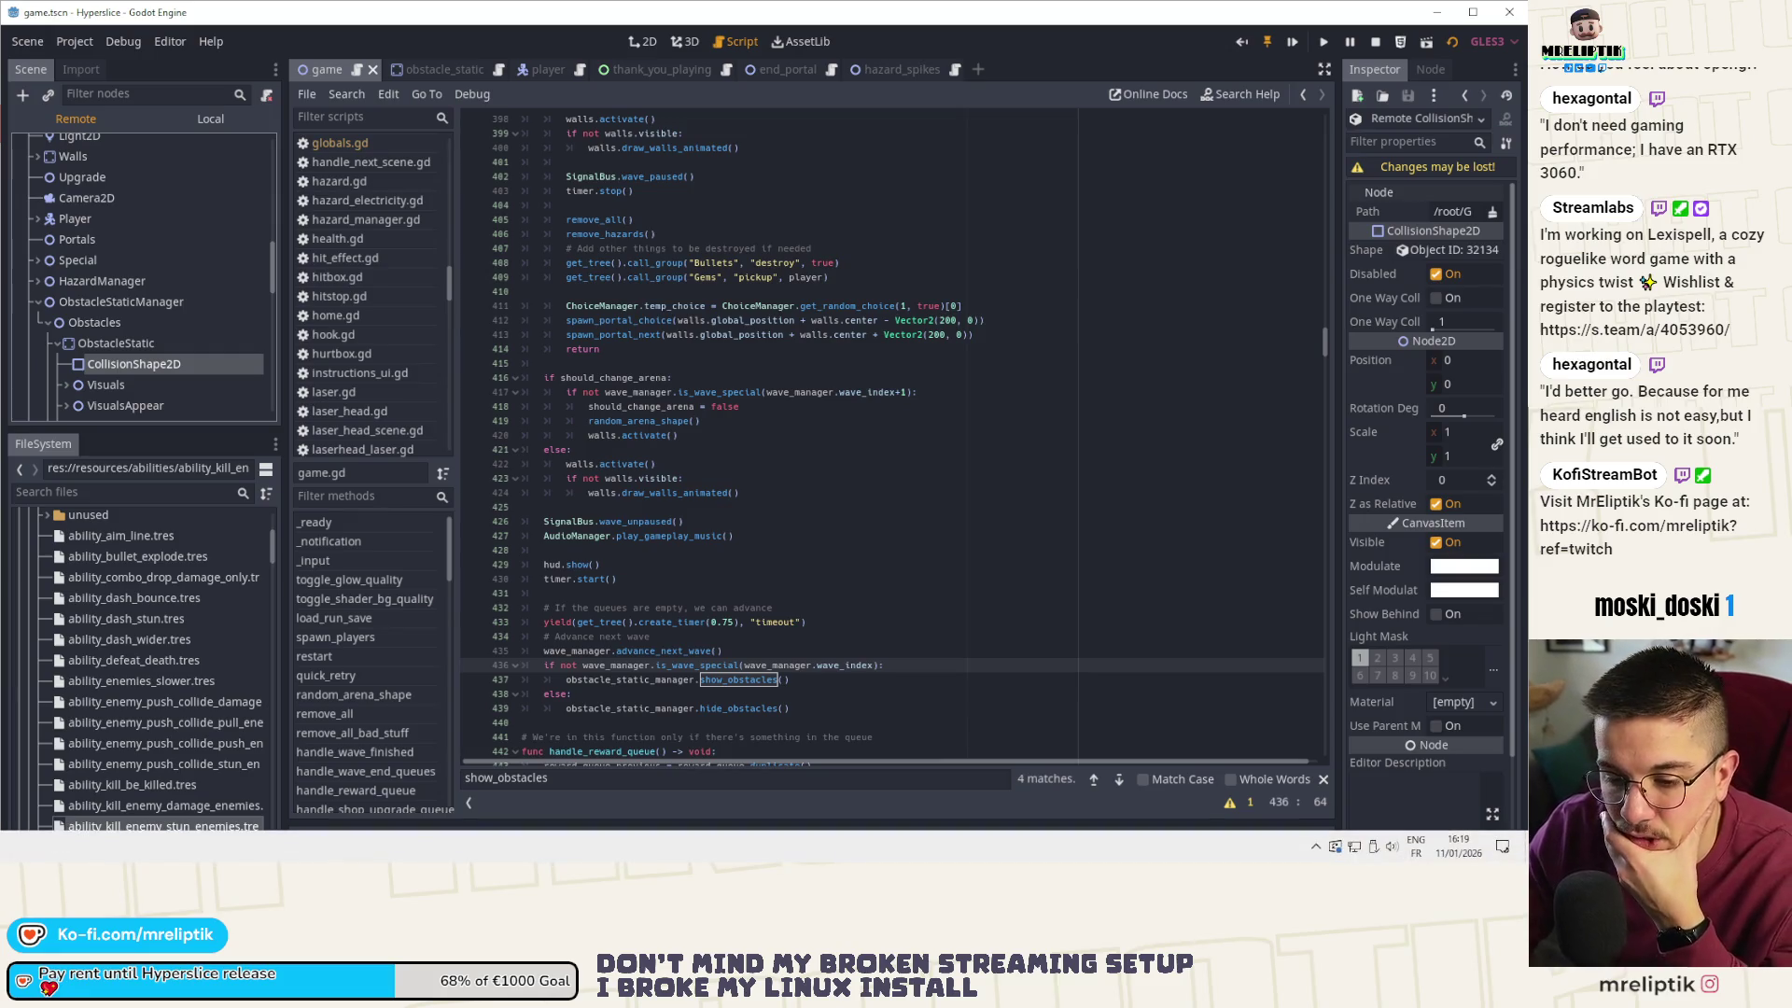
- Resume the paused game to finish the test run, then move on to VS Code
{"action": "key", "text": "alt+Tab"}
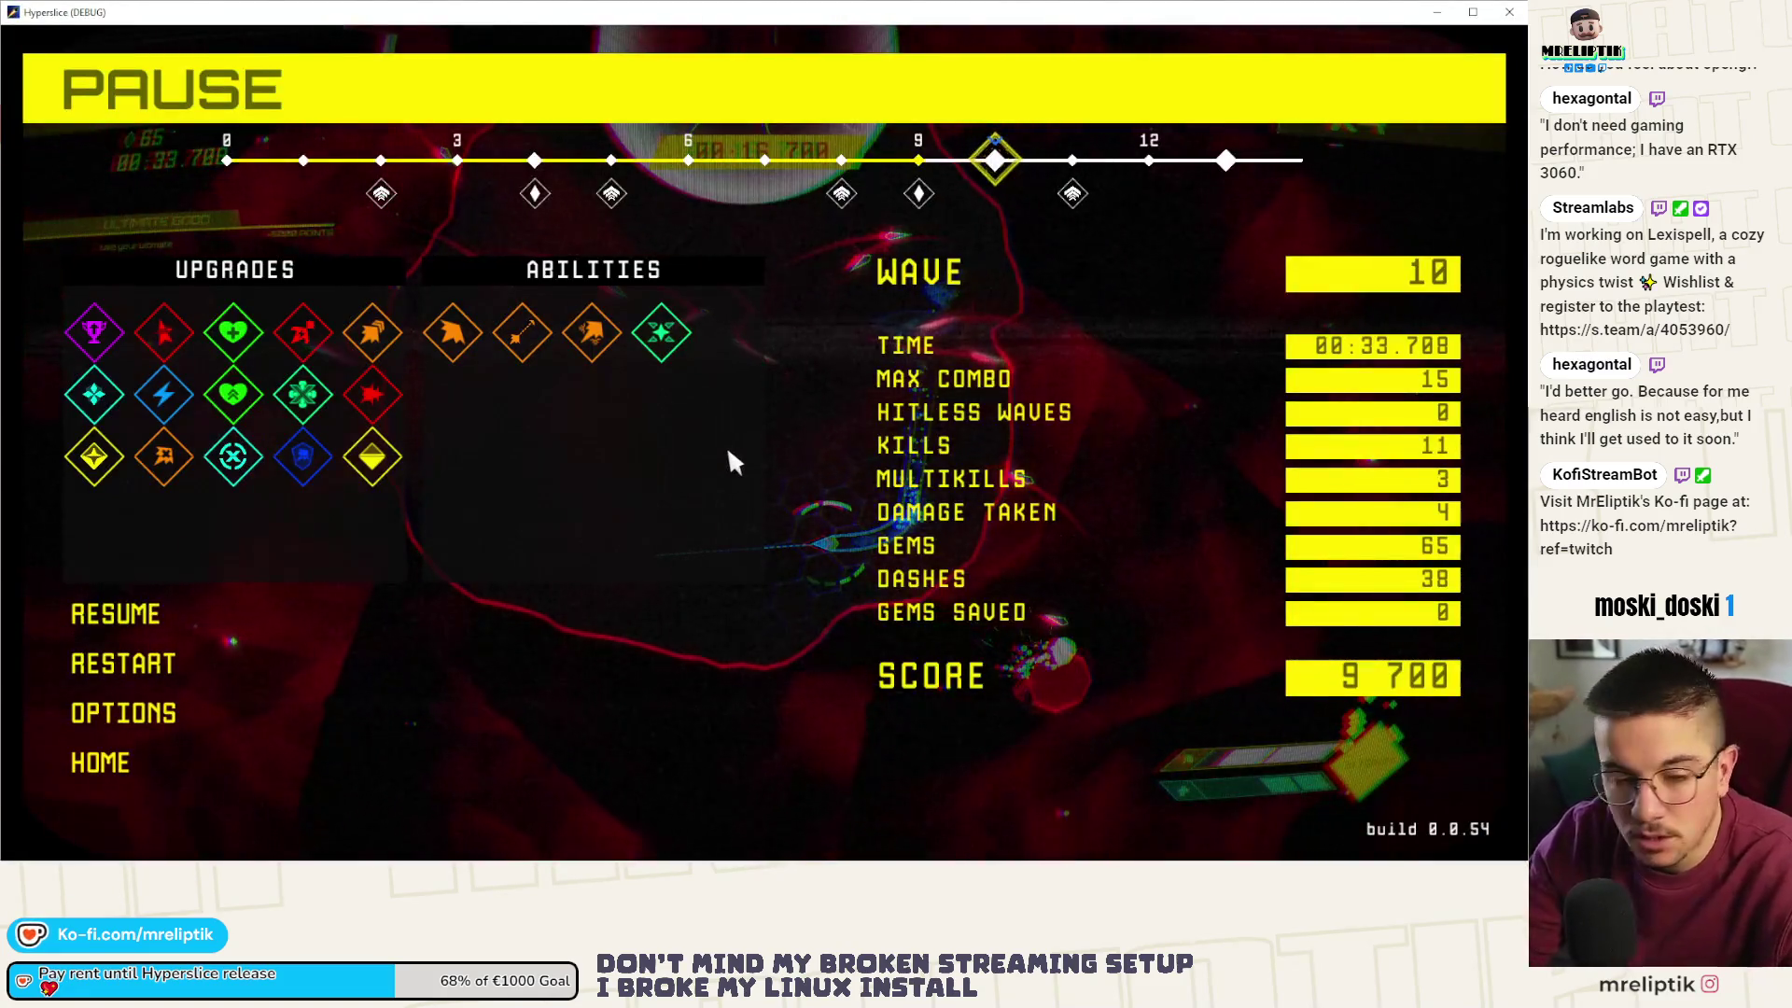
{"action": "key", "text": "Escape"}
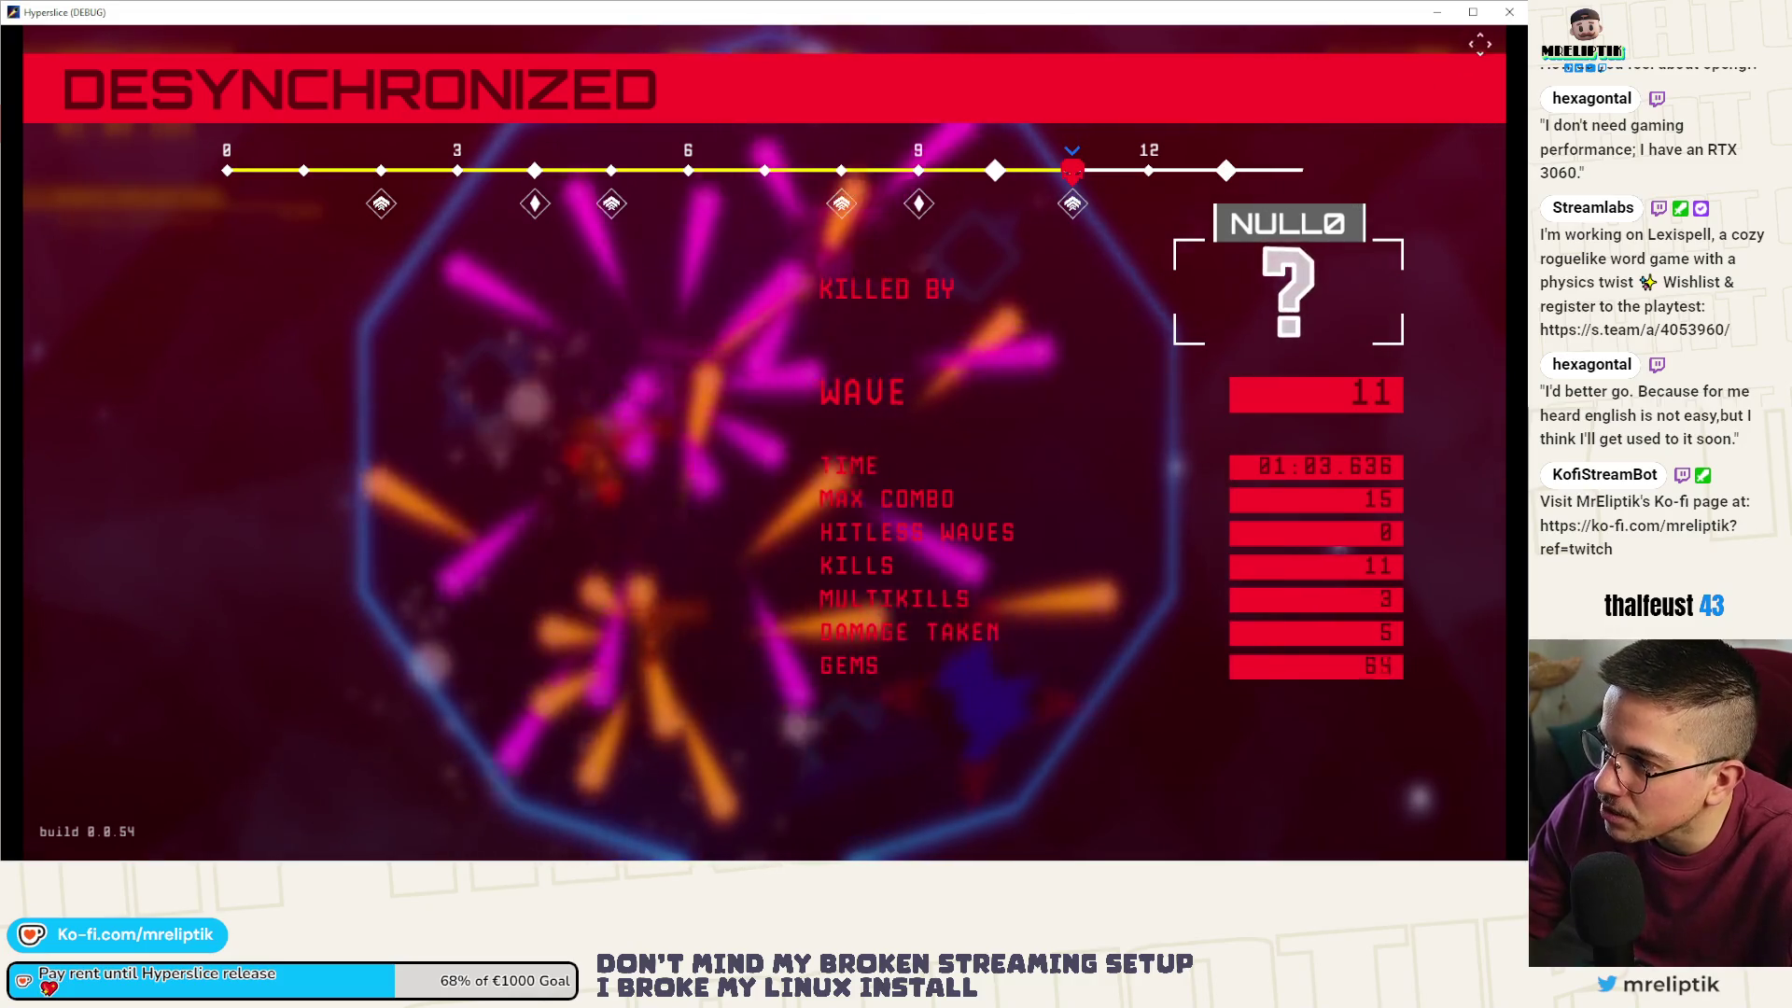
{"action": "key", "text": "alt+Tab"}
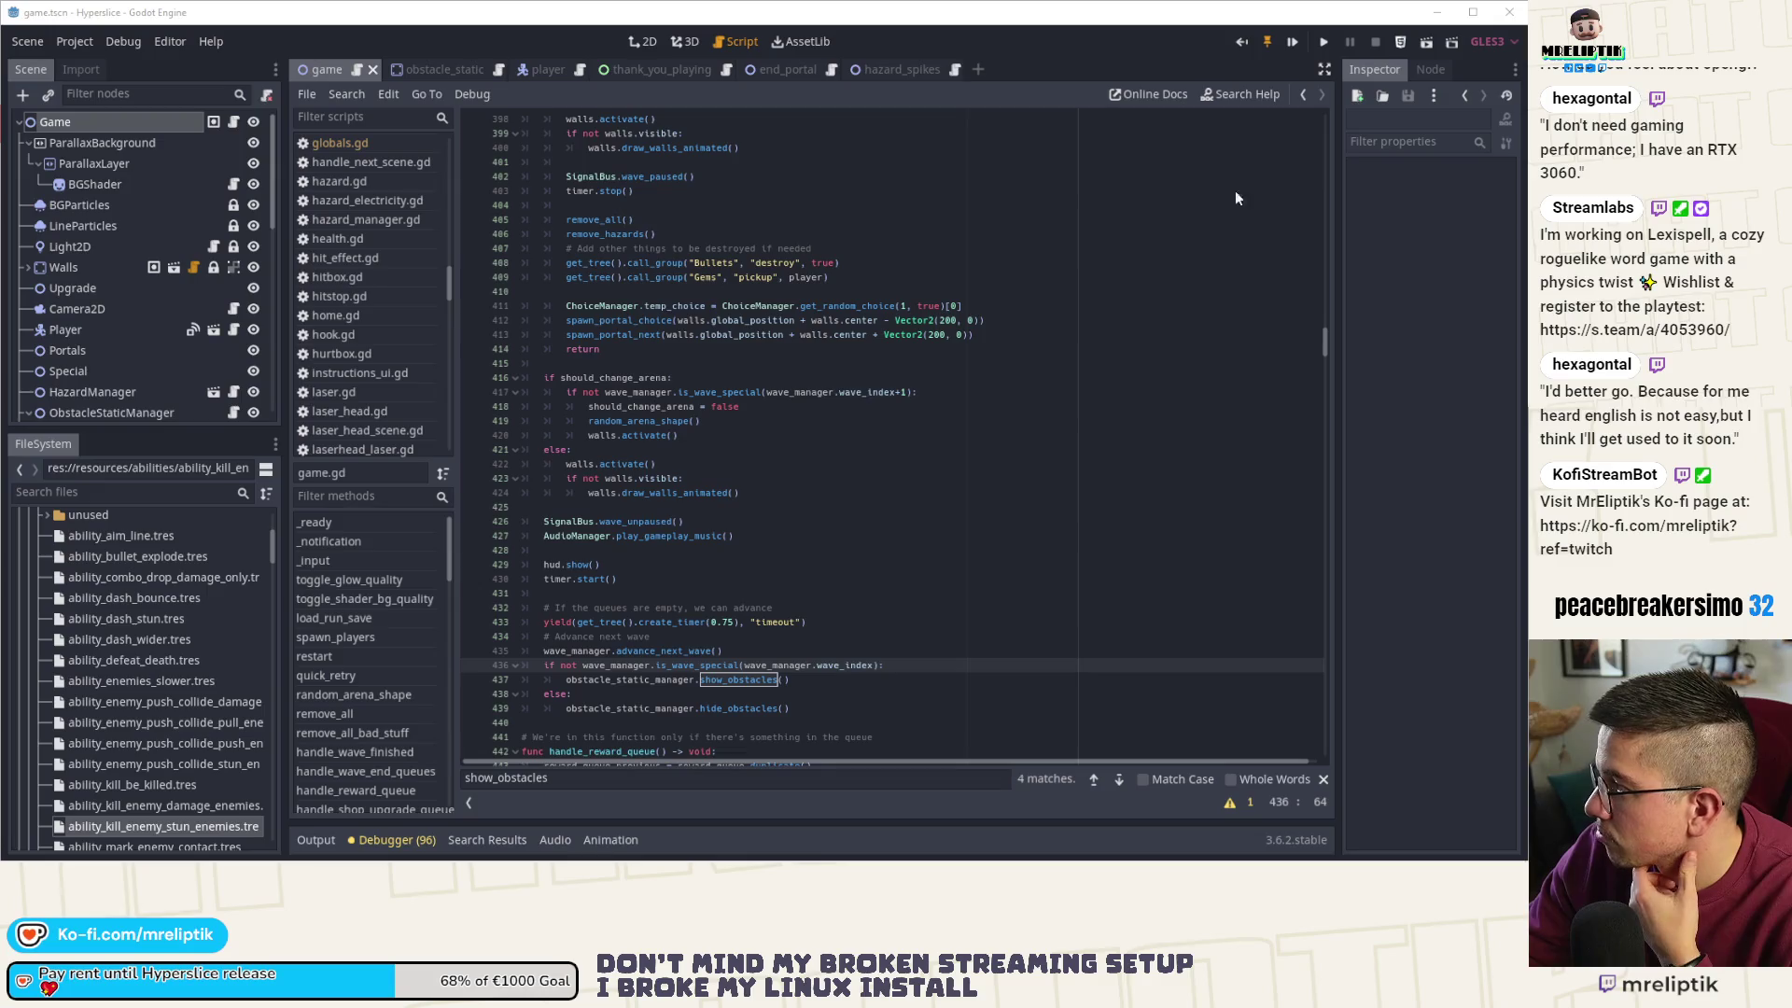
{"action": "mouse_move", "coordinate": [1234, 854]}
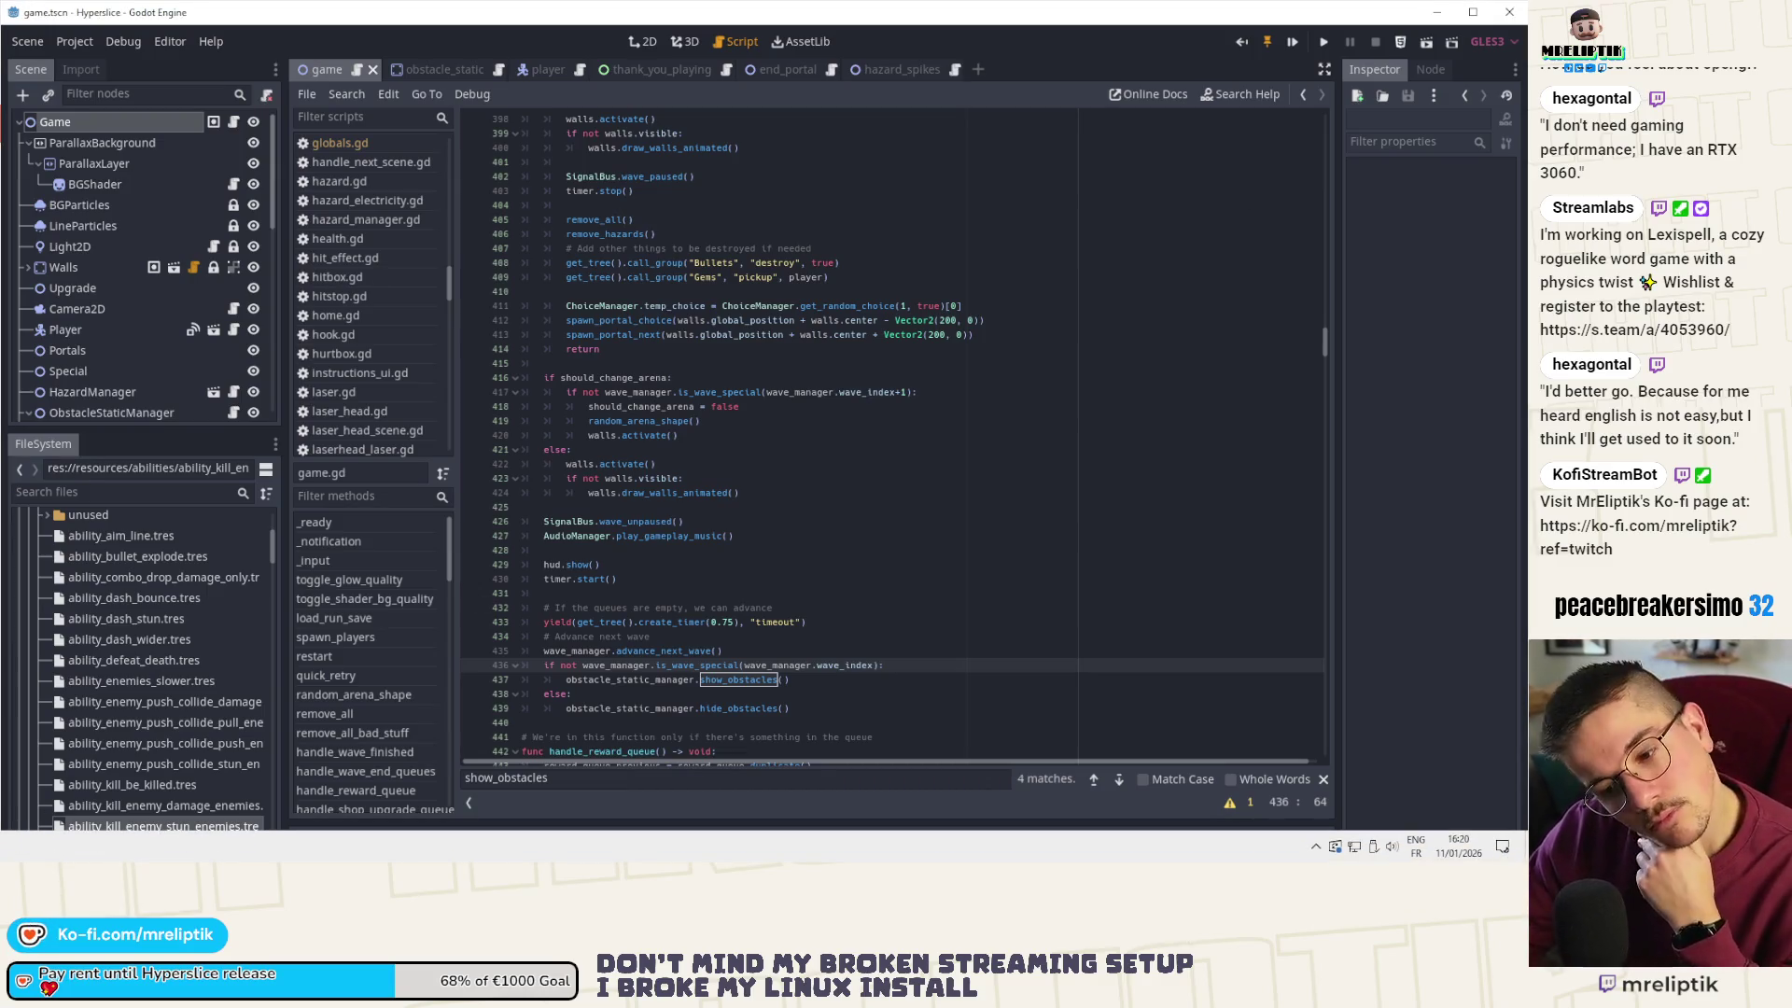
{"action": "key", "text": "alt+Tab"}
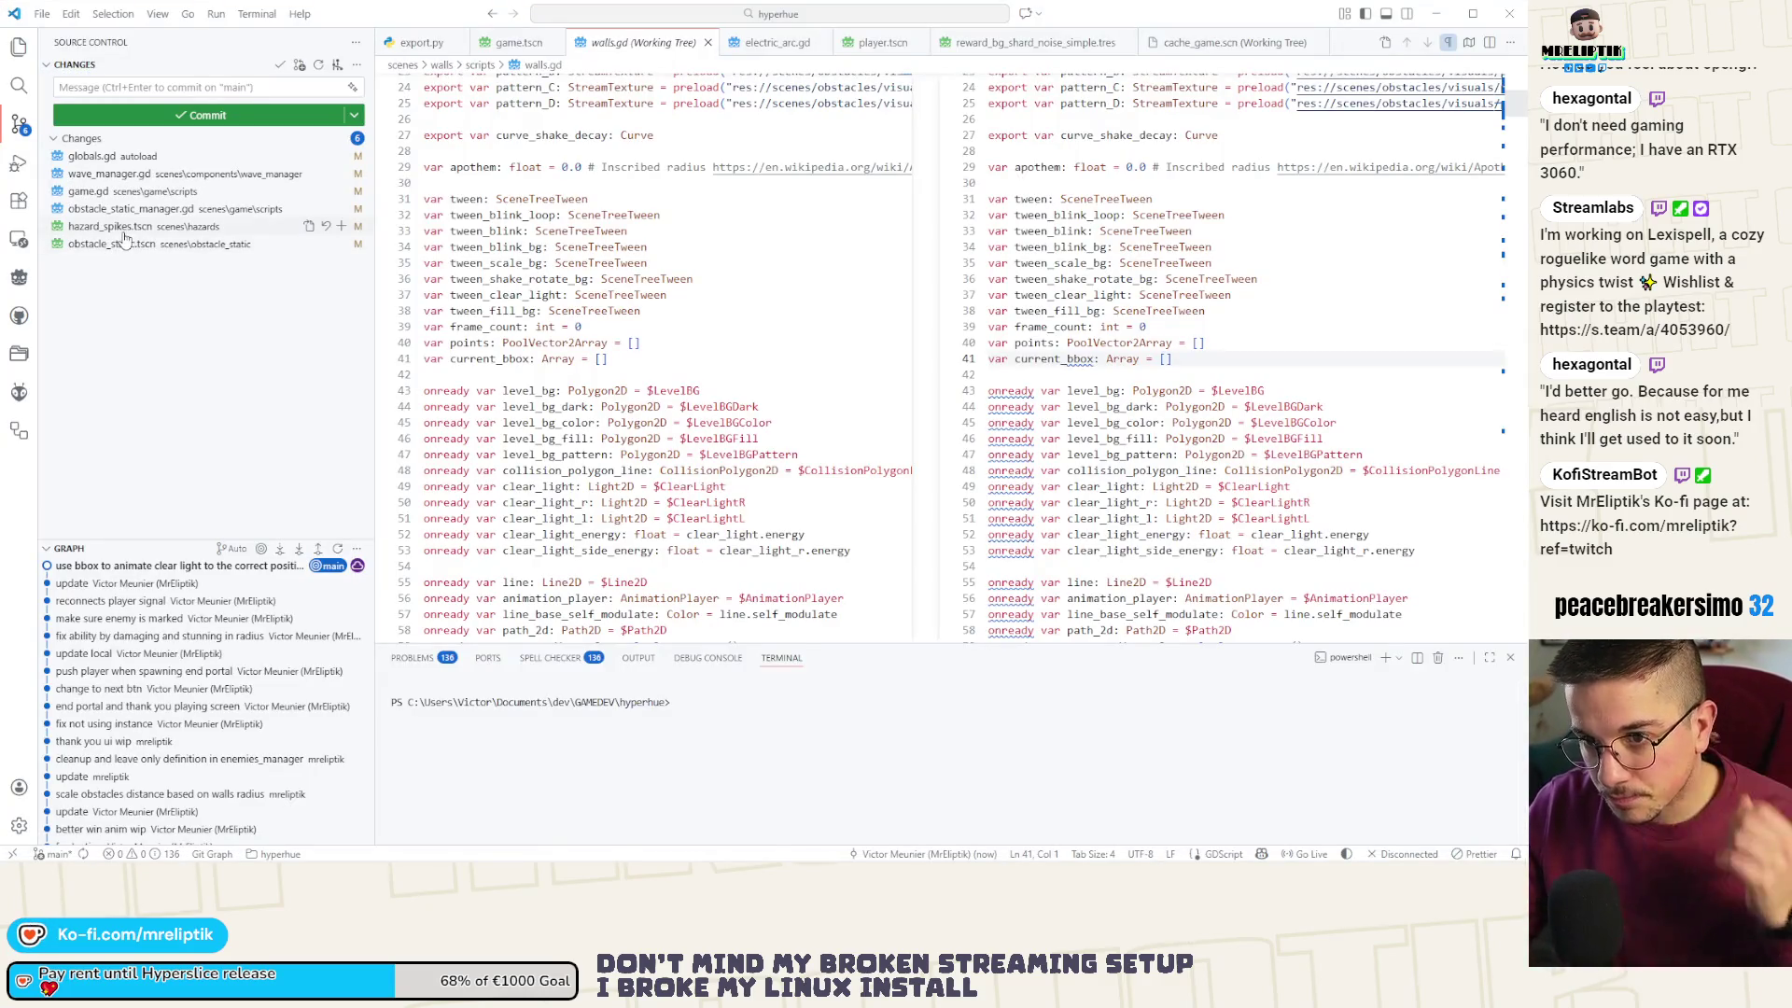
- Stage the hazard_spikes.tscn, obstacle_static.tscn and obstacle_static_manager.gd changes
{"action": "left_click", "coordinate": [125, 233]}
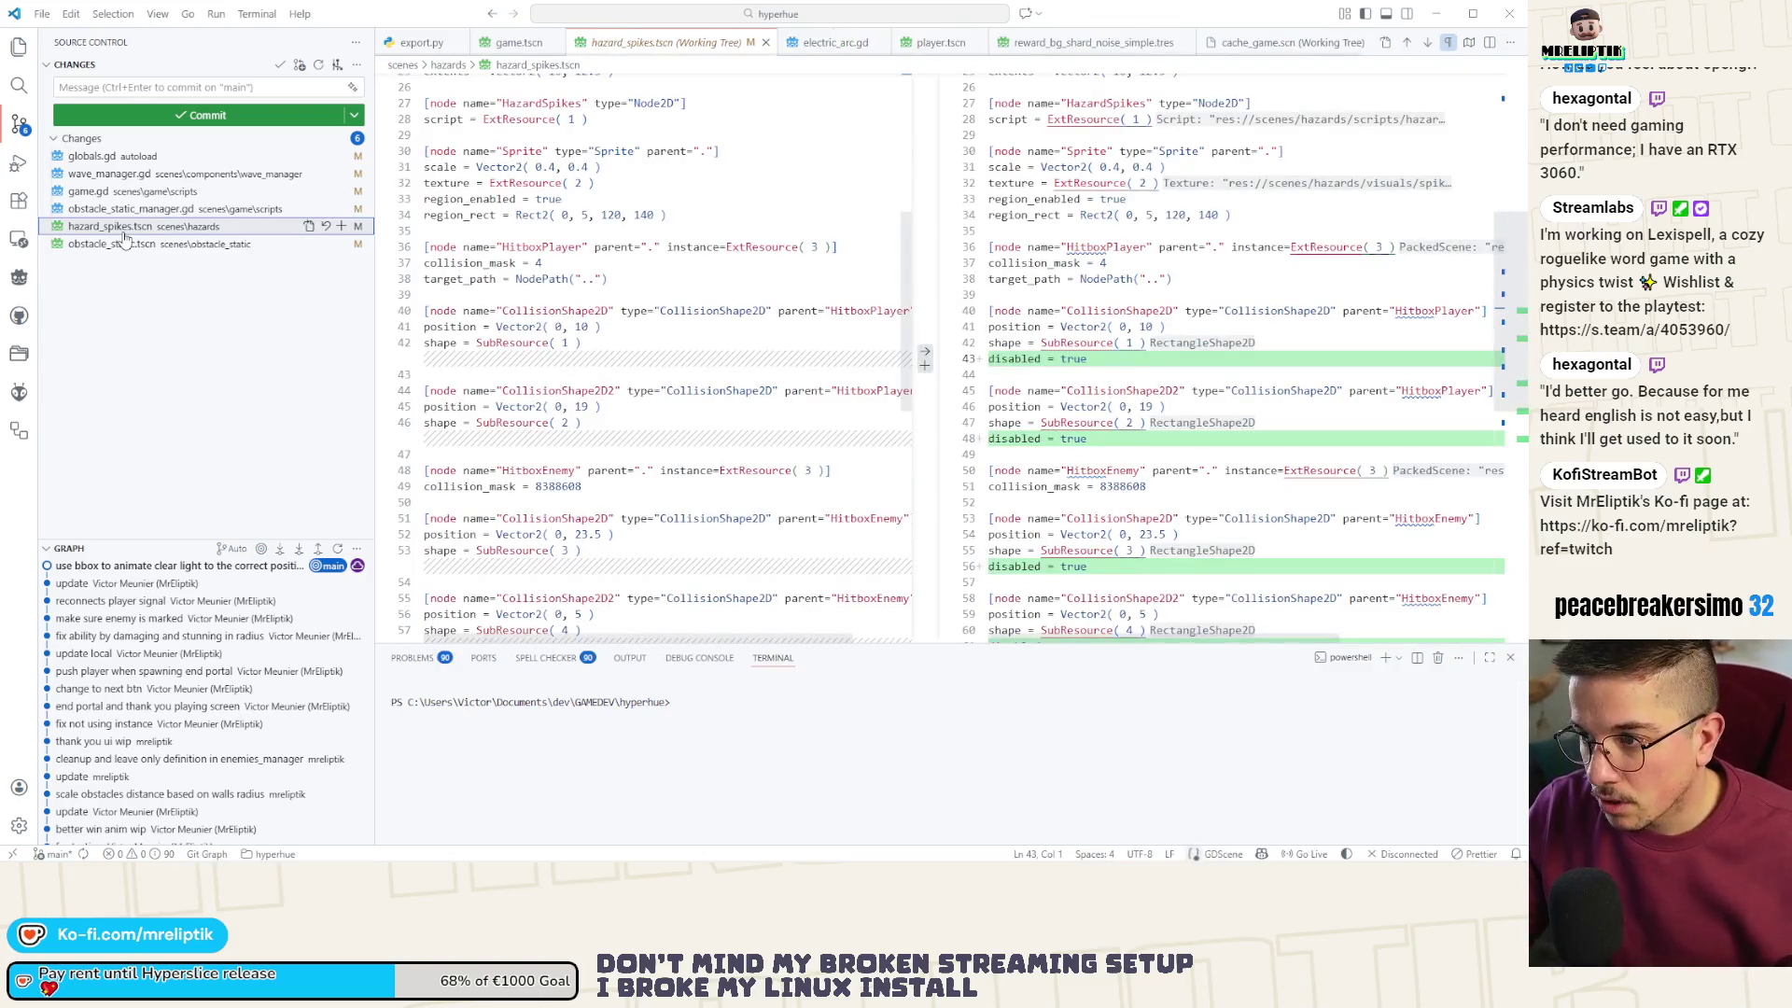
{"action": "left_click", "coordinate": [341, 226]}
{"action": "left_click", "coordinate": [106, 265]}
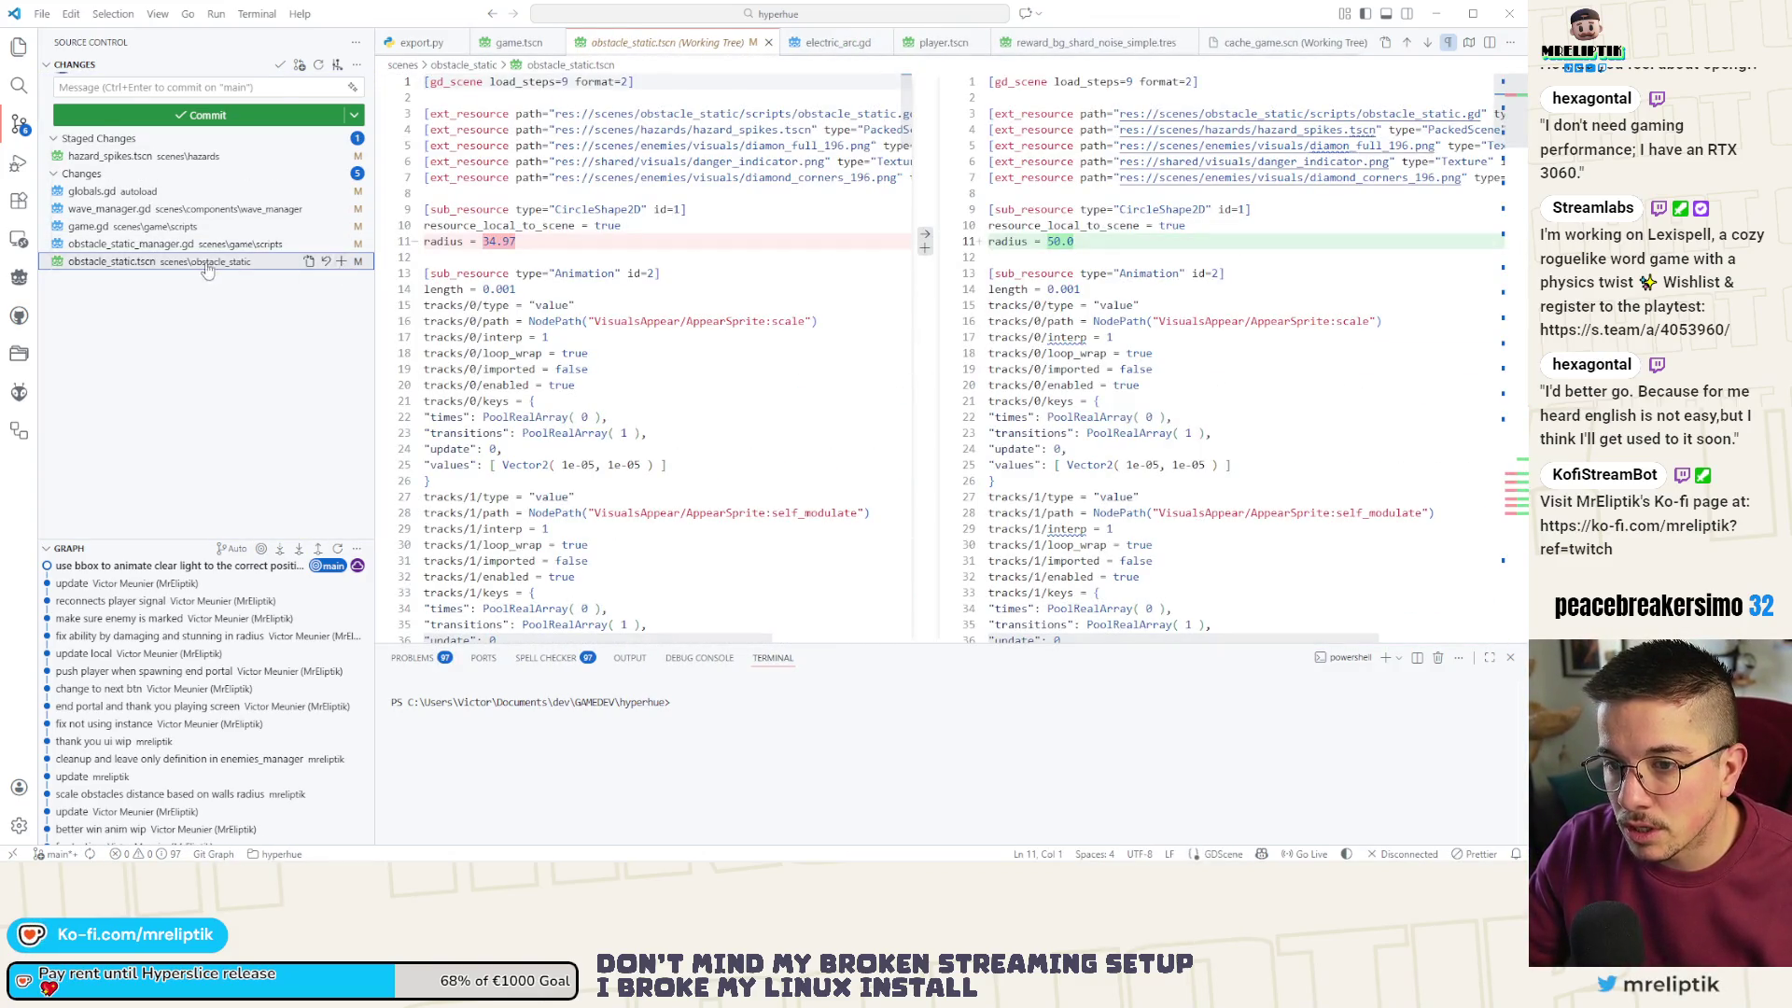
{"action": "left_click", "coordinate": [341, 261]}
{"action": "left_click", "coordinate": [341, 261]}
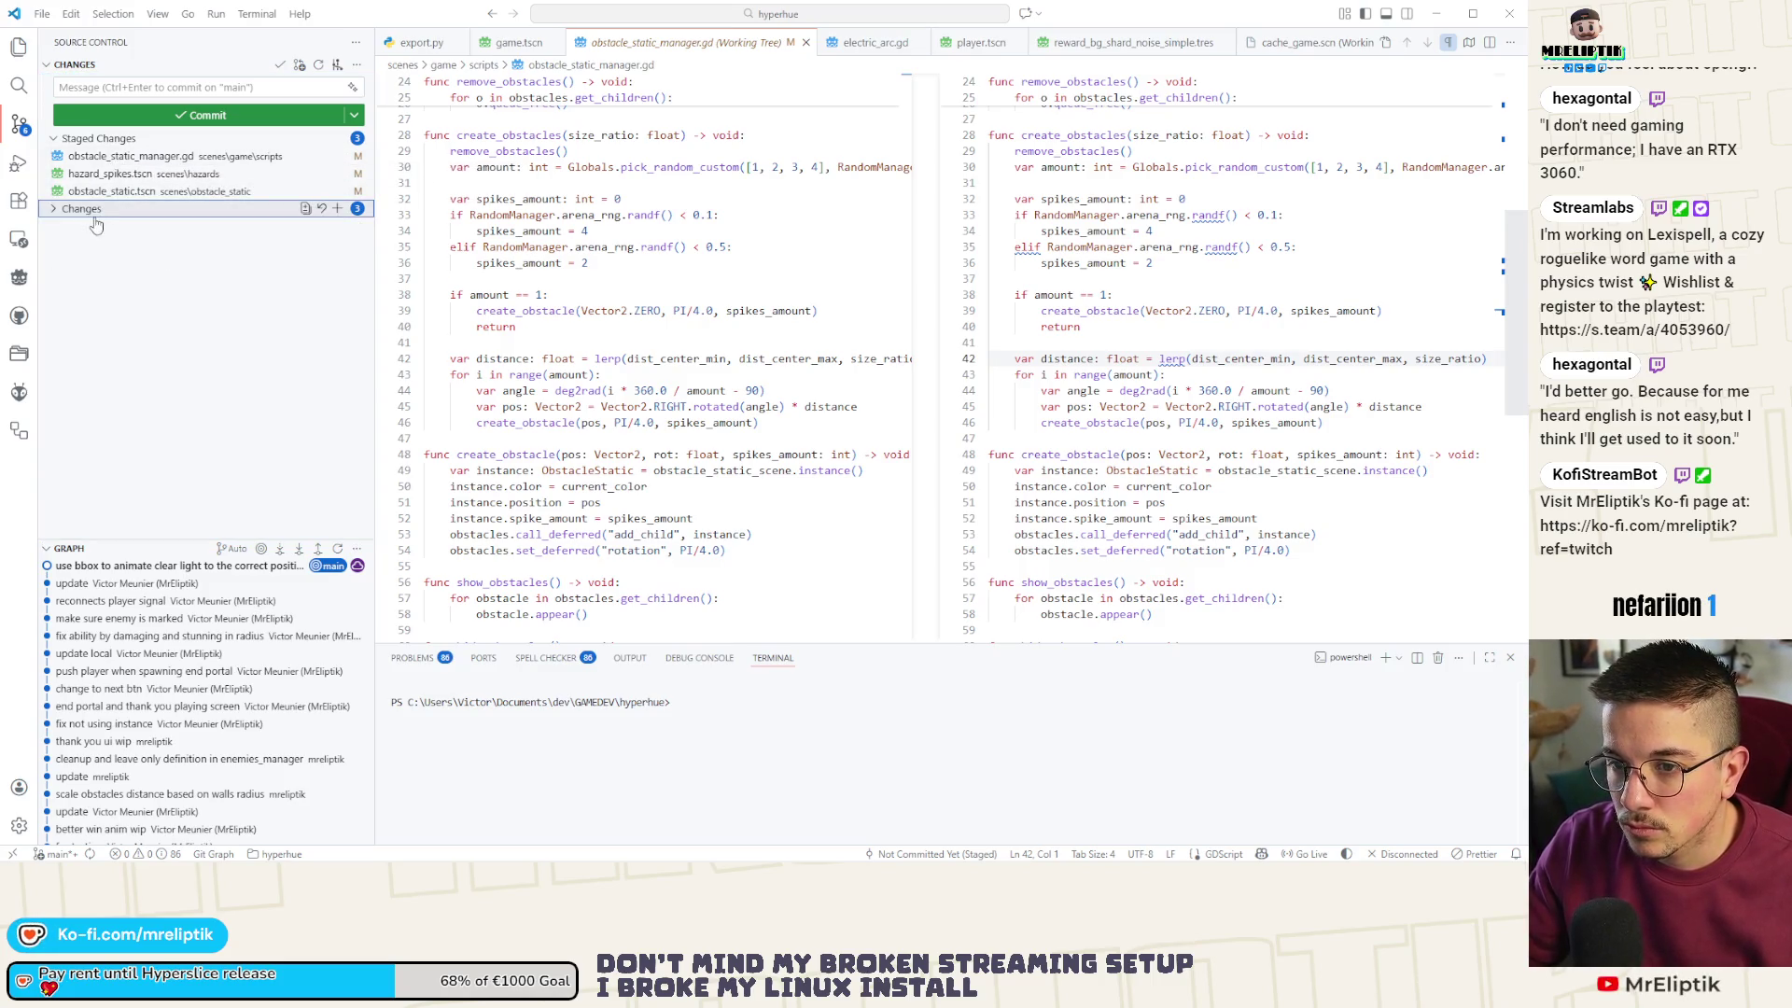
- Review the wave_manager.gd and game.gd diffs, then return to Godot
{"action": "left_click", "coordinate": [111, 244]}
{"action": "left_click", "coordinate": [112, 267]}
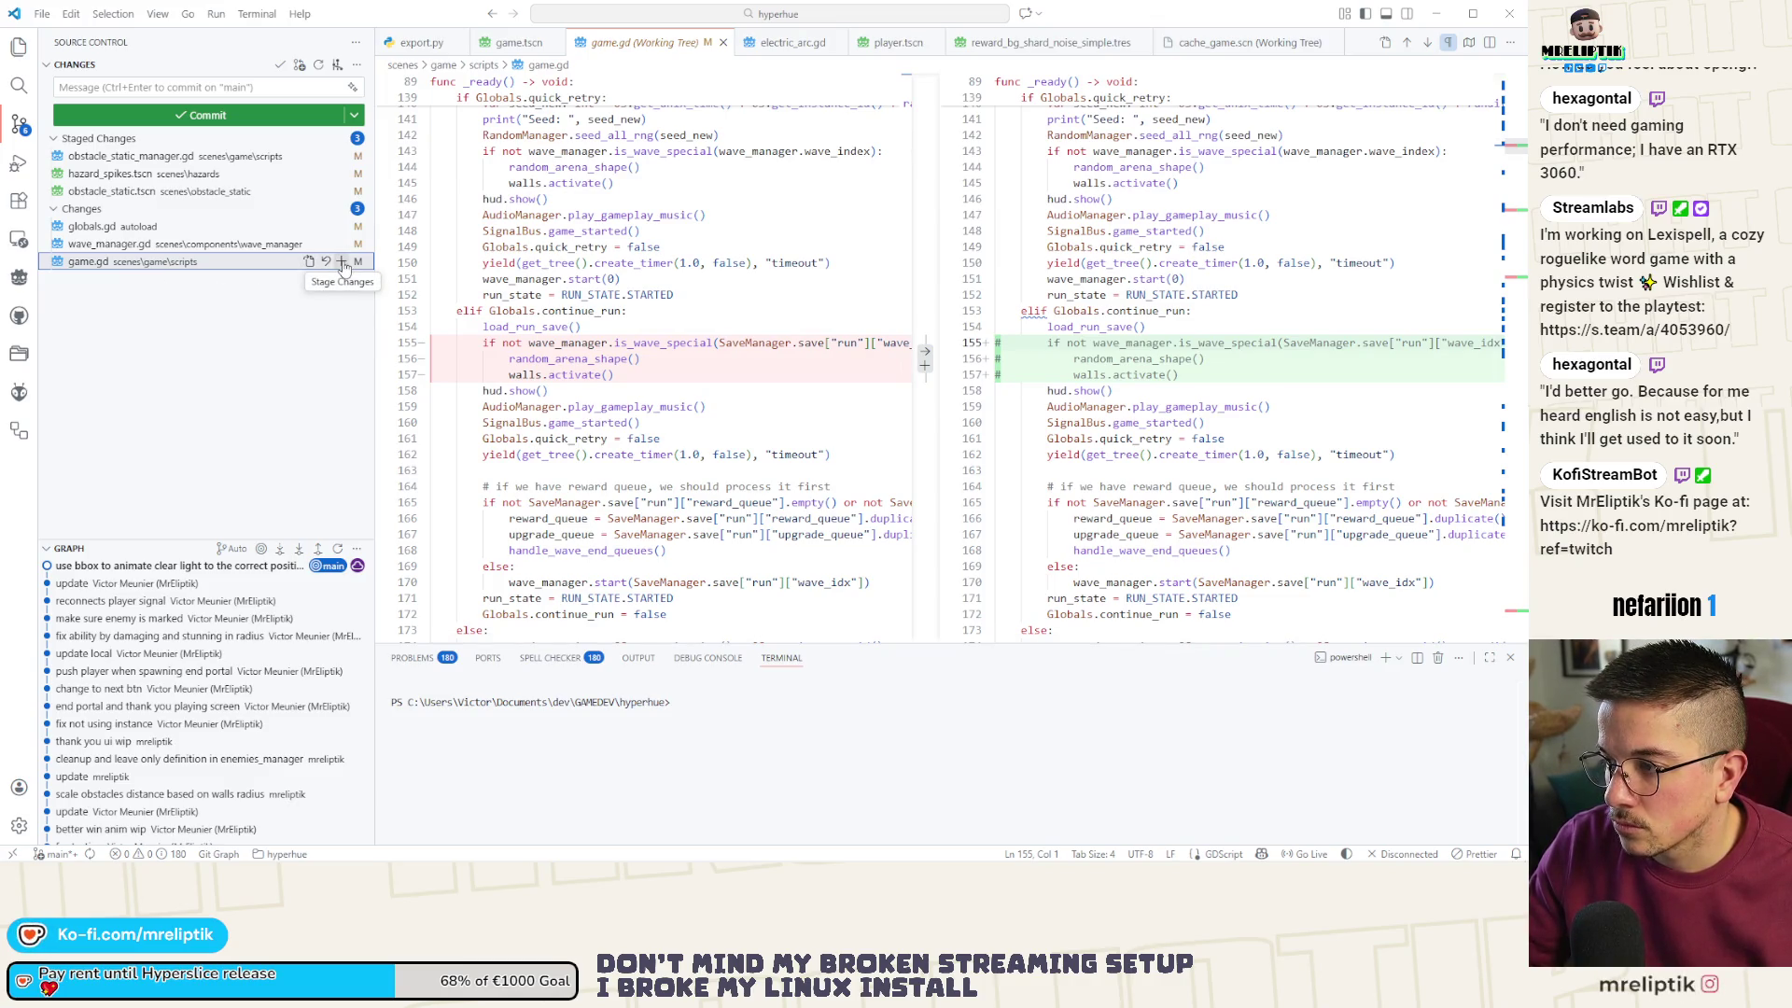
{"action": "key", "text": "alt+Tab"}
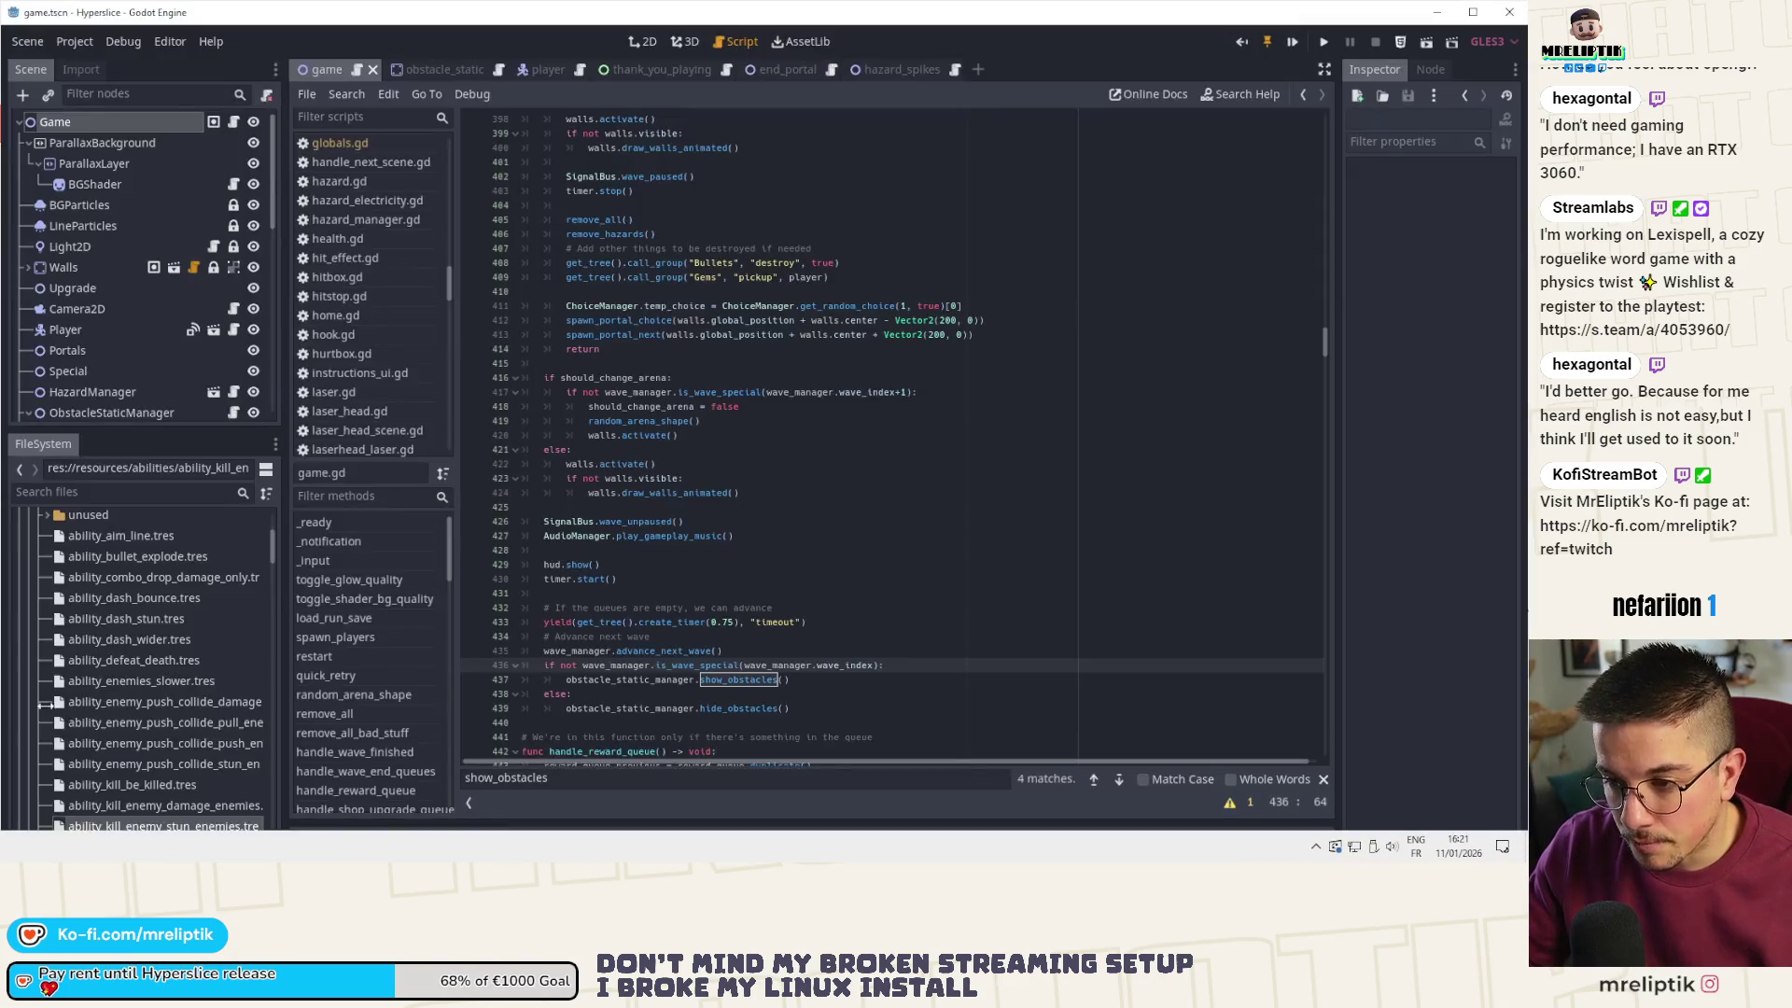
- Go to the show_obstacles call on line 1157 and delete the testing block, lines 1153–1157
{"action": "left_click", "coordinate": [607, 664]}
{"action": "scroll", "coordinate": [606, 616], "scroll_direction": "down", "scroll_amount": 5}
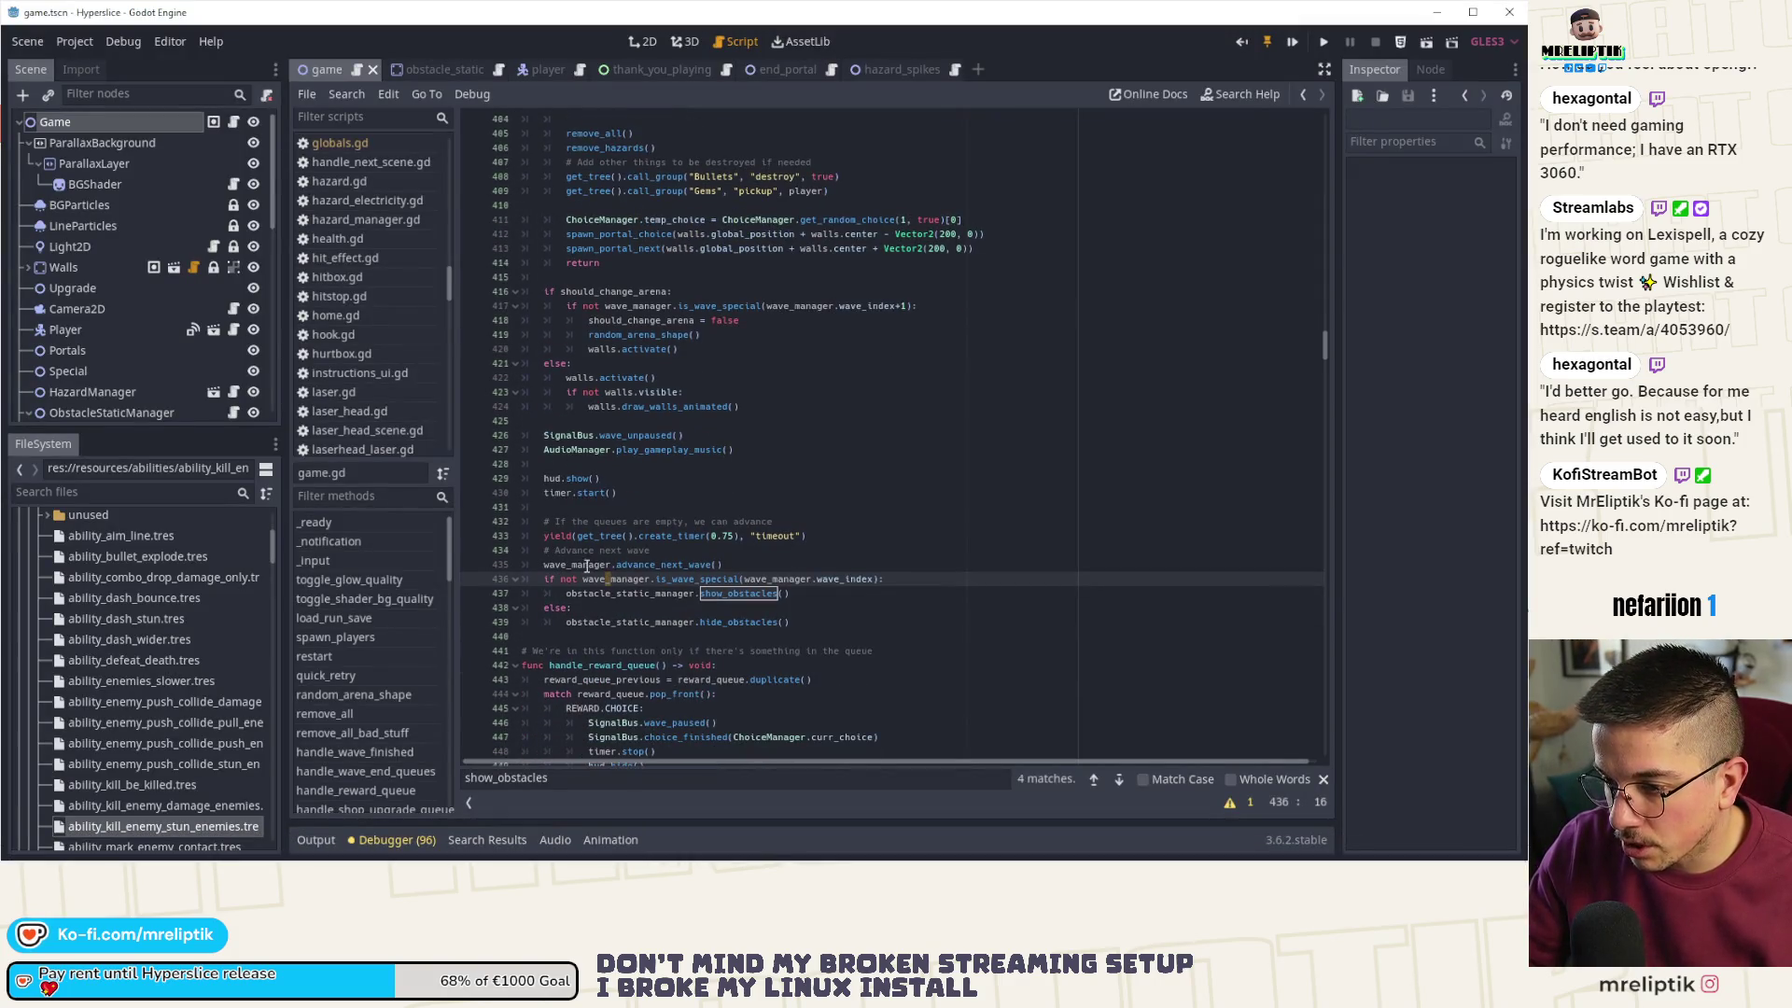
{"action": "scroll", "coordinate": [596, 578], "scroll_direction": "down", "scroll_amount": 3}
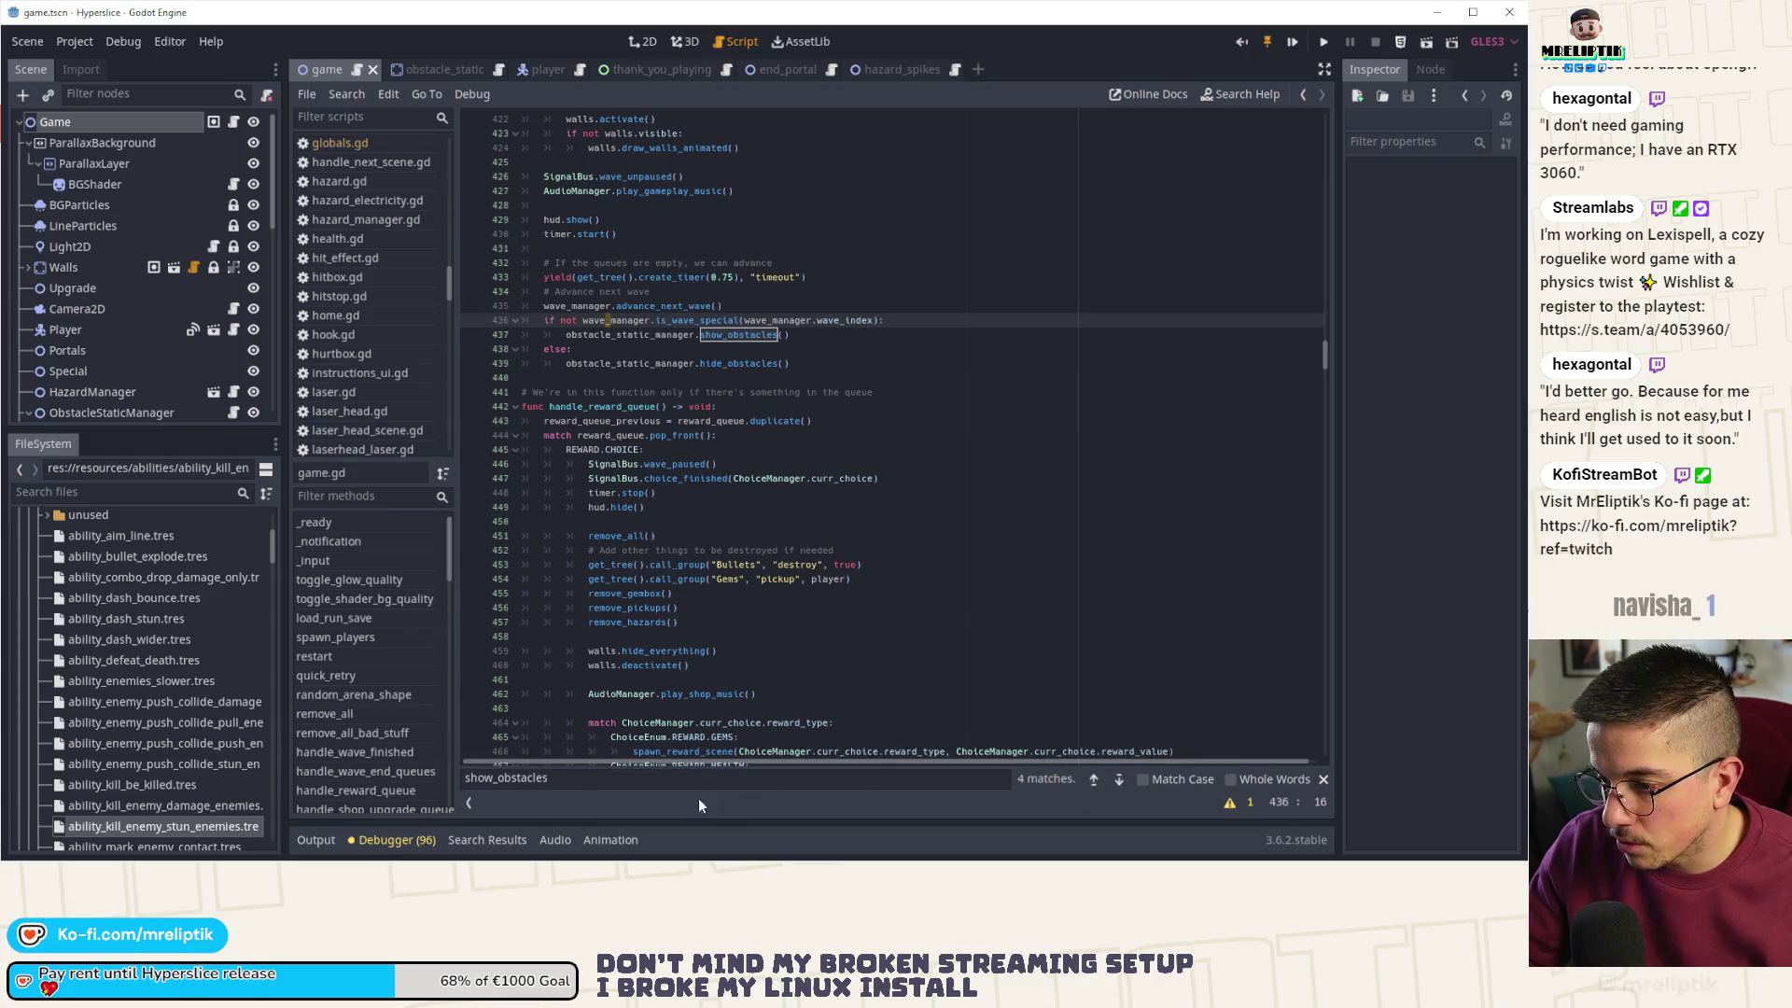
{"action": "left_click", "coordinate": [665, 786]}
{"action": "left_click", "coordinate": [1120, 779]}
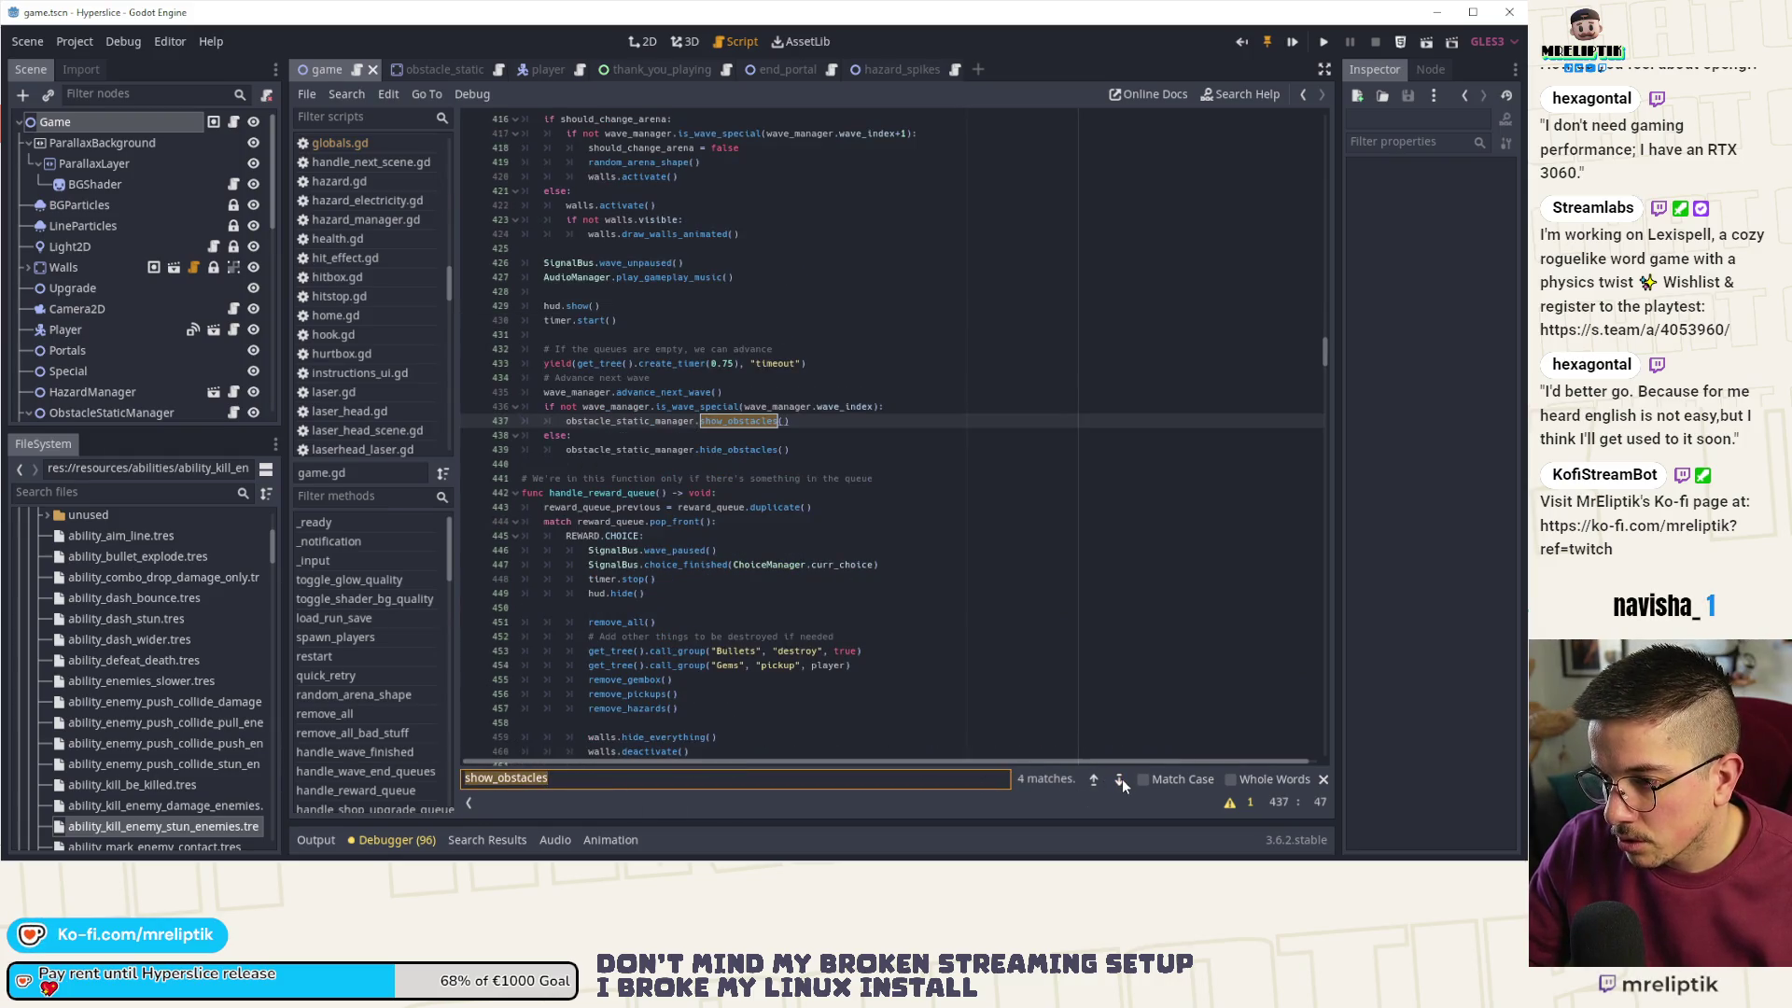
{"action": "left_click", "coordinate": [1121, 778]}
{"action": "left_click", "coordinate": [1122, 778]}
{"action": "left_click", "coordinate": [1122, 779]}
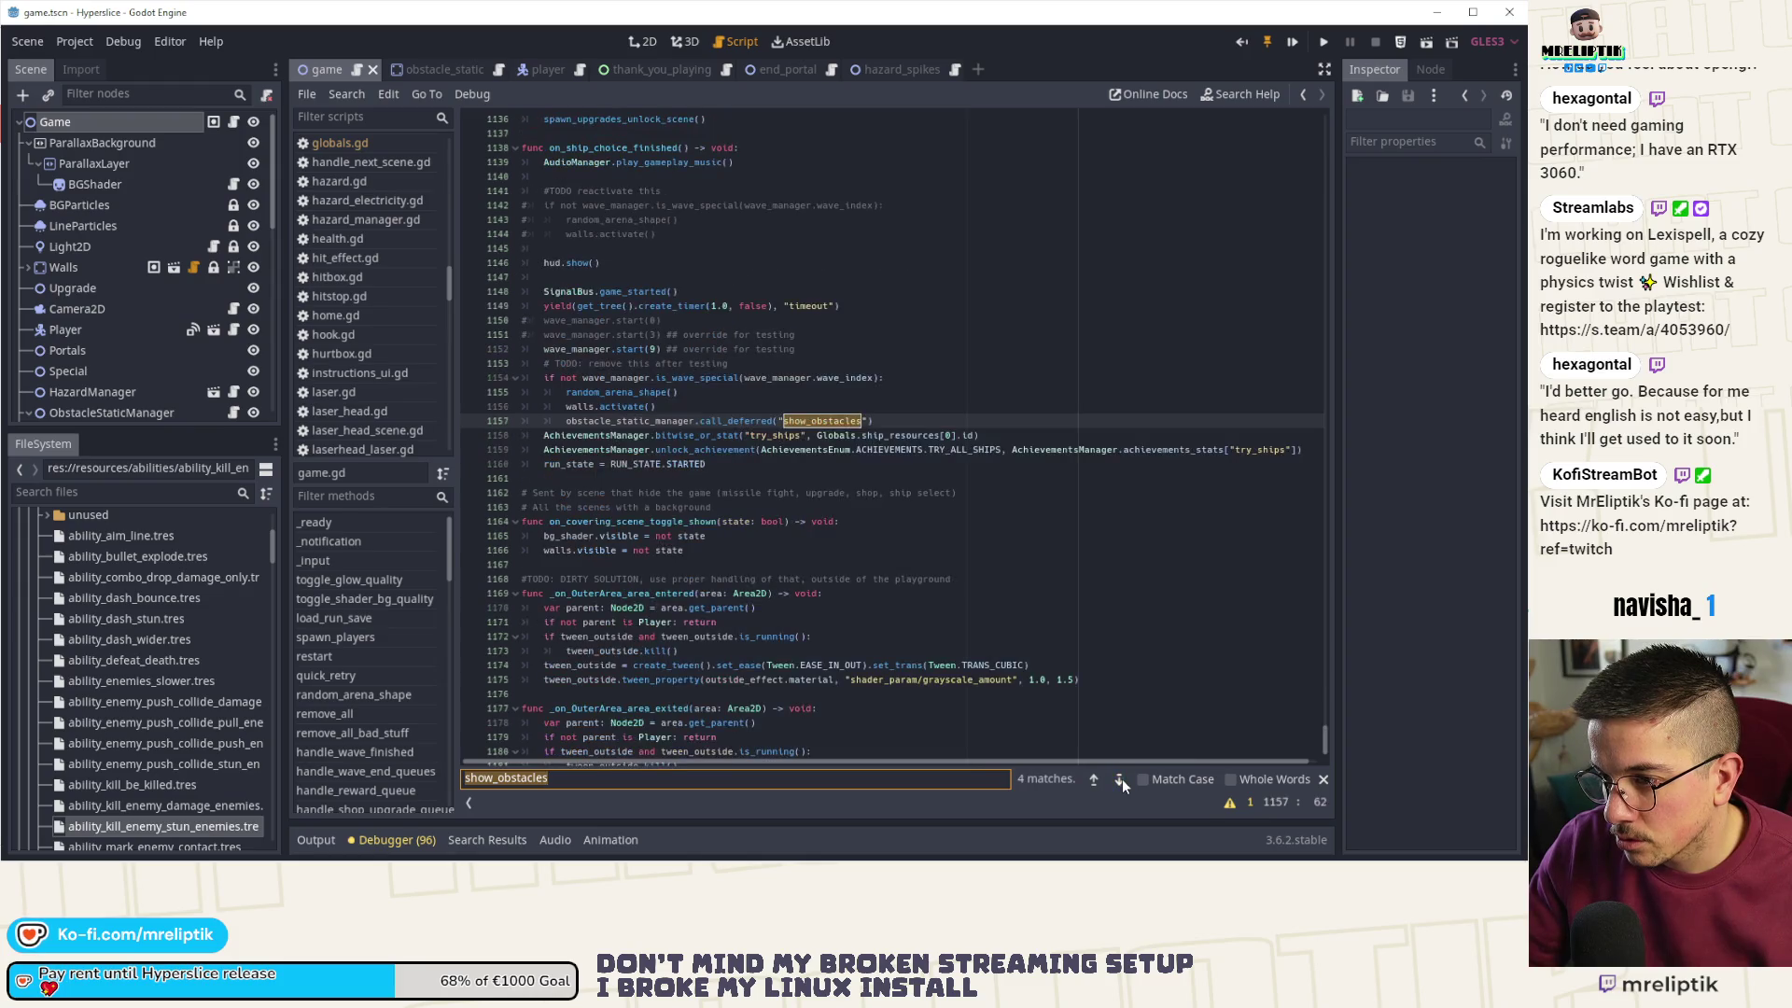
{"action": "left_click", "coordinate": [544, 363]}
{"action": "left_click", "coordinate": [942, 420], "text": "shift"}
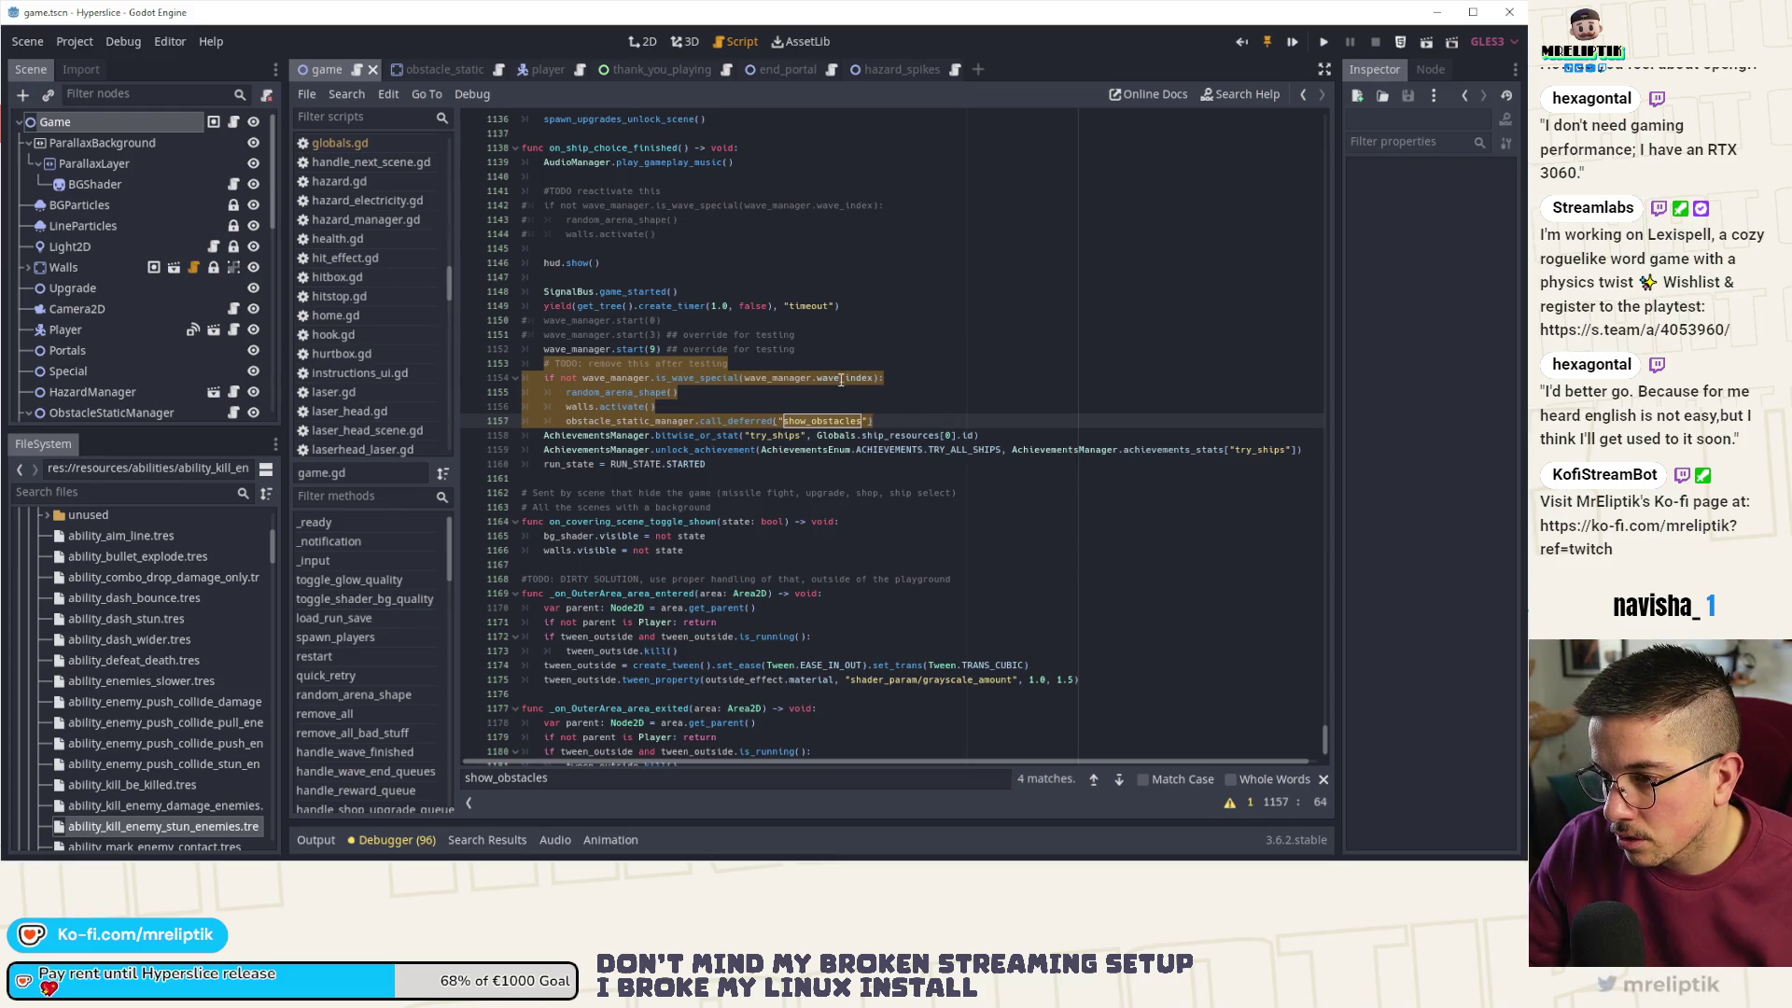
{"action": "key", "text": "BackSpace"}
{"action": "key", "text": "BackSpace"}
{"action": "key", "text": "BackSpace"}
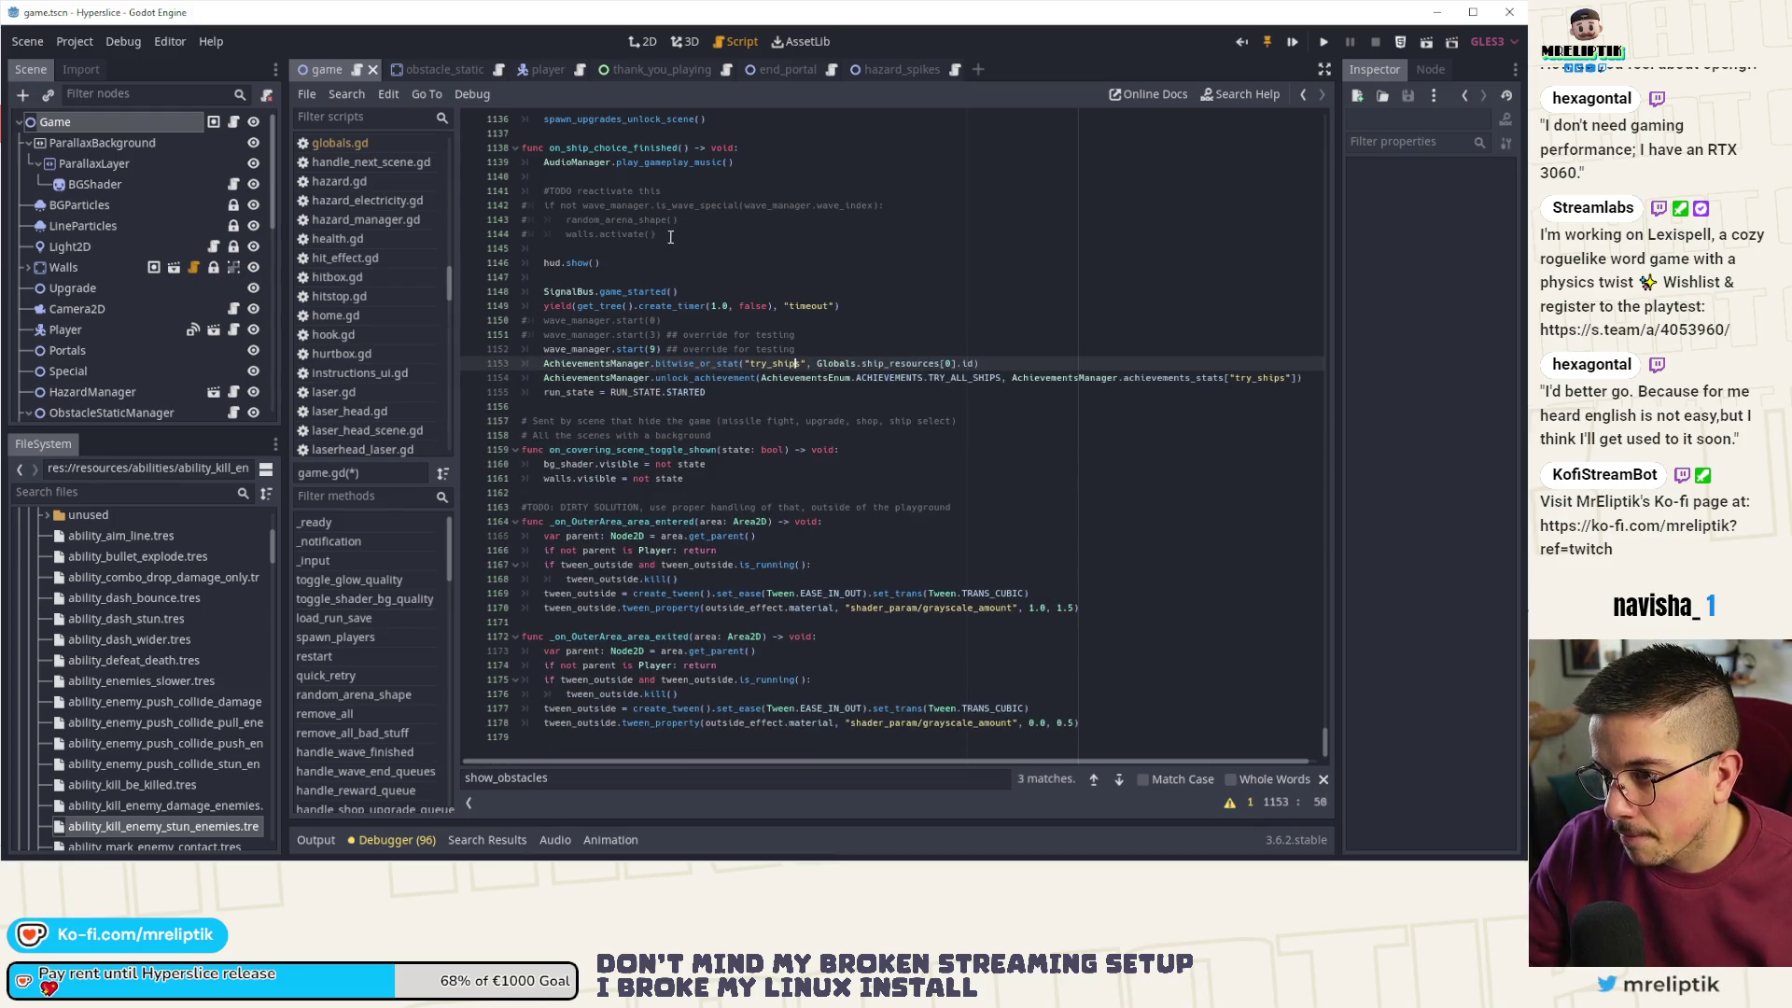
- Uncomment the wave-special check, random_arena_shape() and walls.activate(), remove the TODO note, and save
{"action": "left_click_drag", "start_coordinate": [658, 234], "coordinate": [499, 193]}
{"action": "key", "text": "ctrl+k"}
{"action": "key", "text": "ctrl+s"}
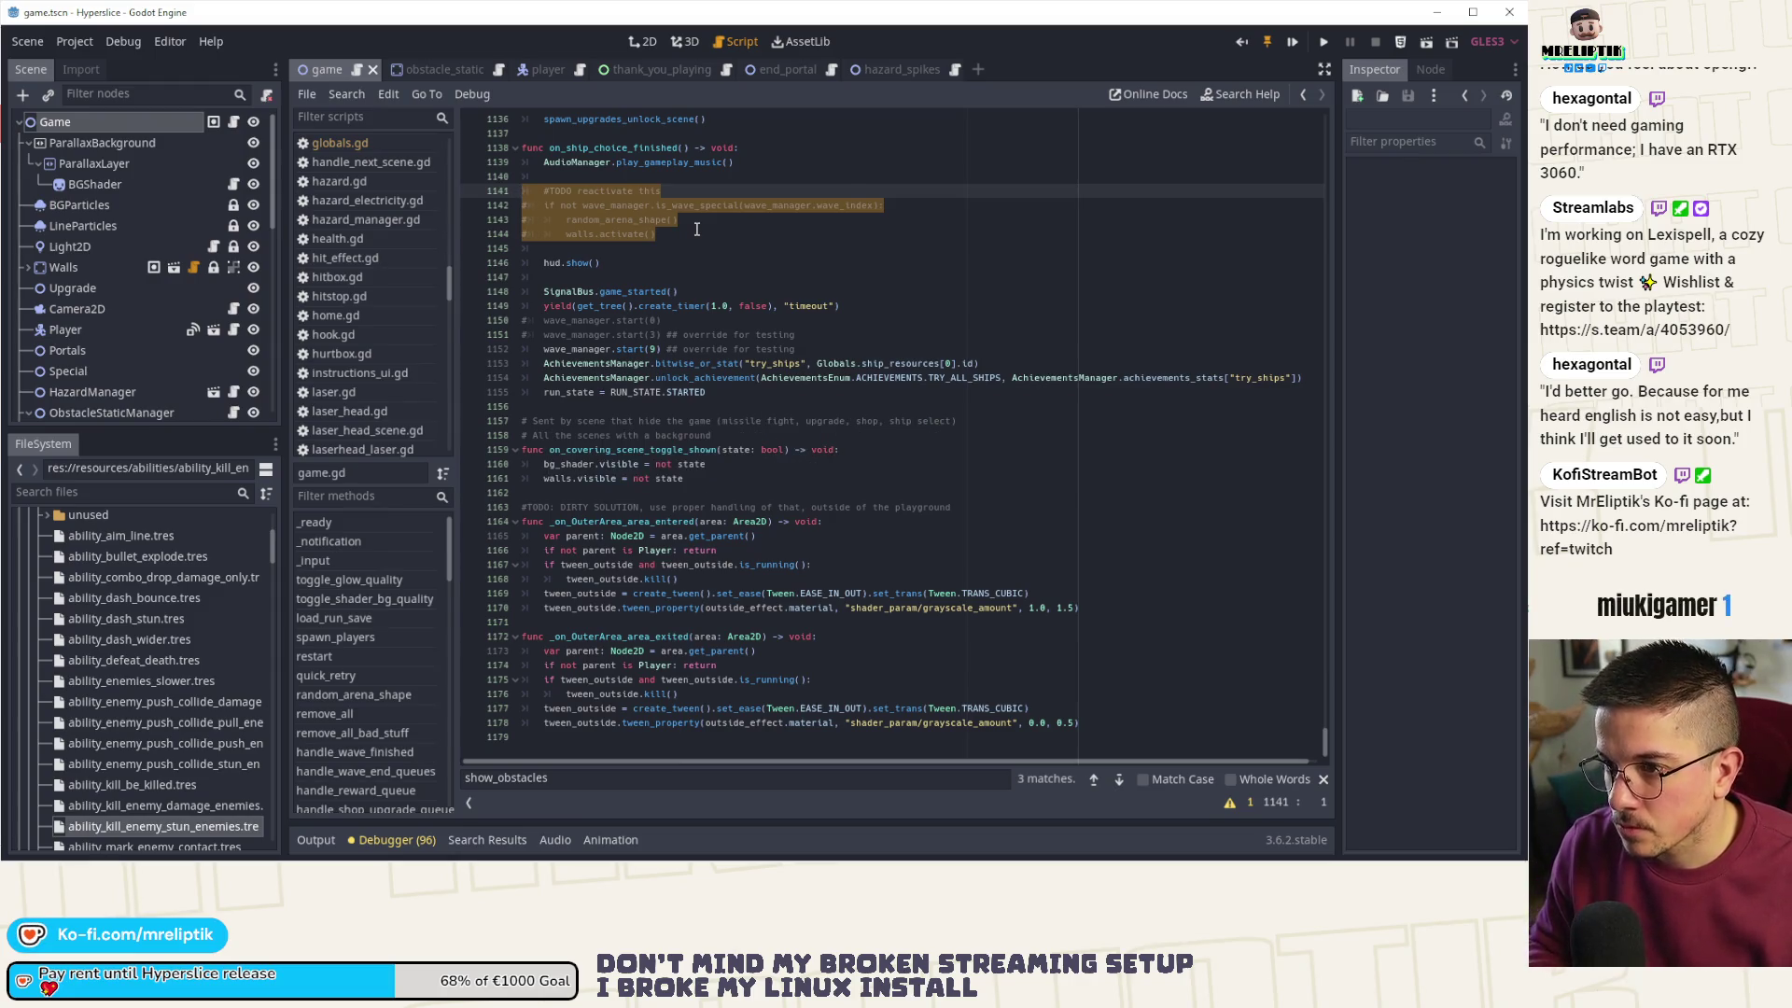
{"action": "key", "text": "ctrl+z"}
{"action": "left_click", "coordinate": [560, 248]}
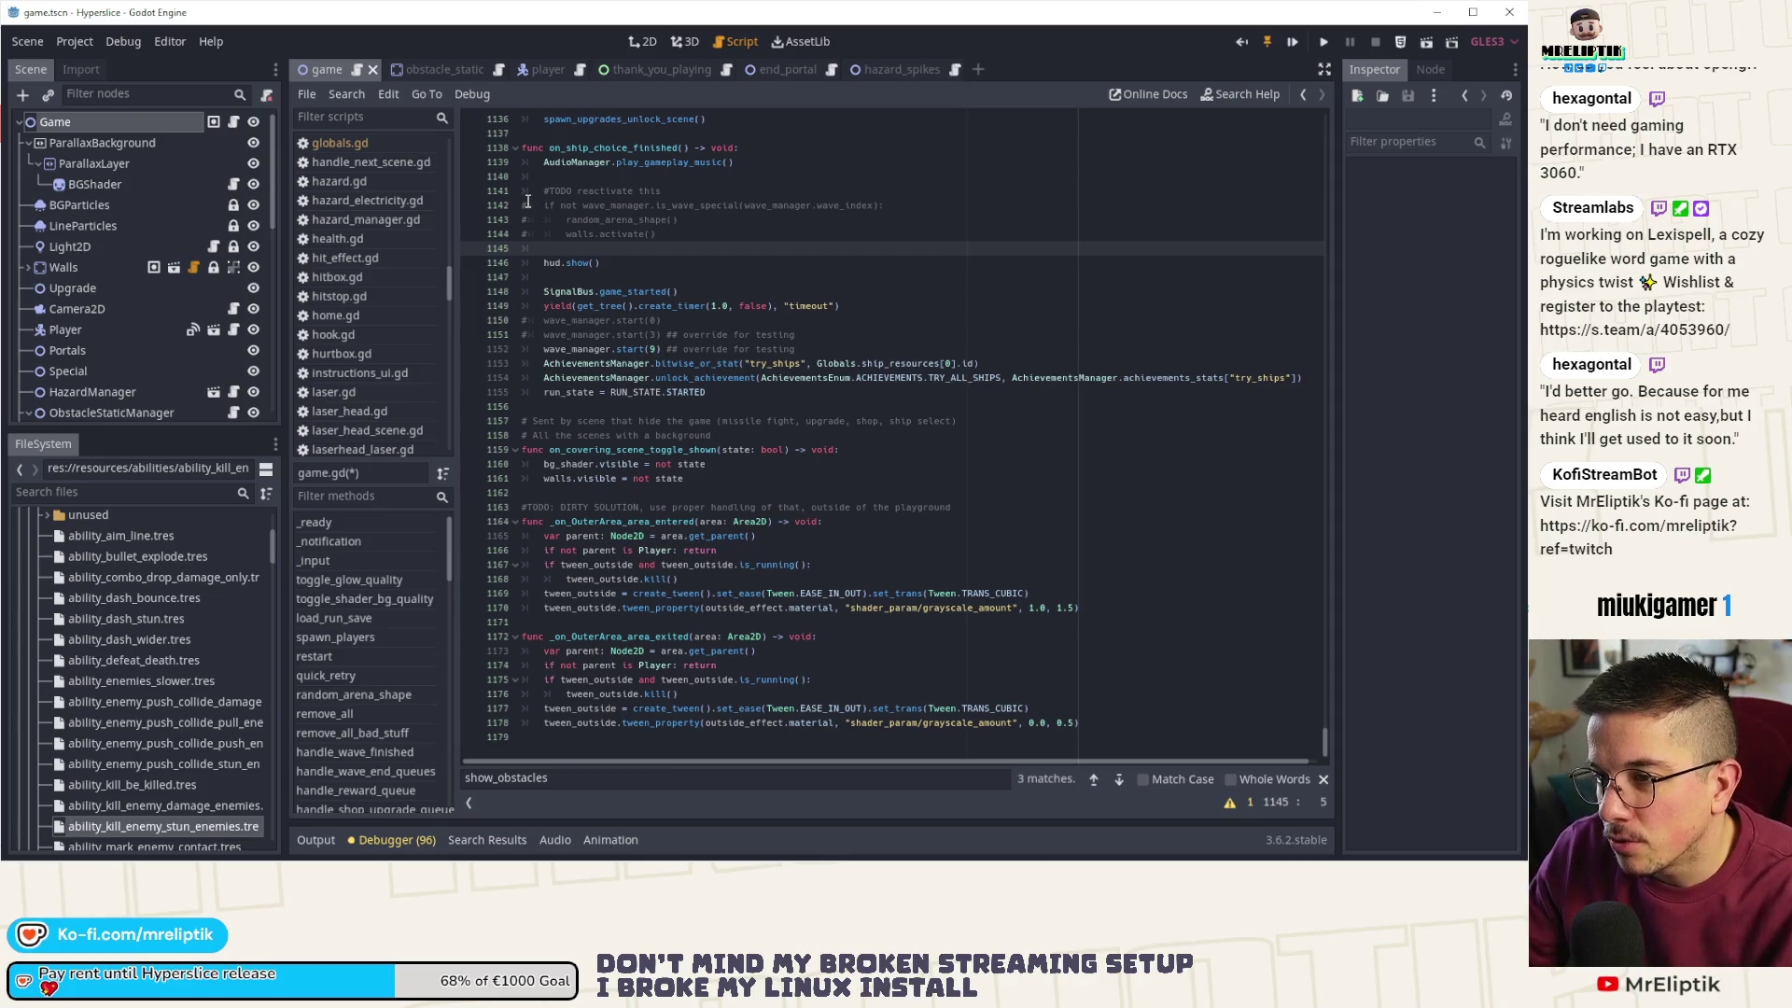
{"action": "left_click", "coordinate": [557, 207]}
{"action": "key", "text": "ctrl+k"}
{"action": "left_click", "coordinate": [527, 220]}
{"action": "key", "text": "ctrl+k"}
{"action": "left_click", "coordinate": [532, 233]}
{"action": "key", "text": "ctrl+k"}
{"action": "left_click", "coordinate": [696, 193]}
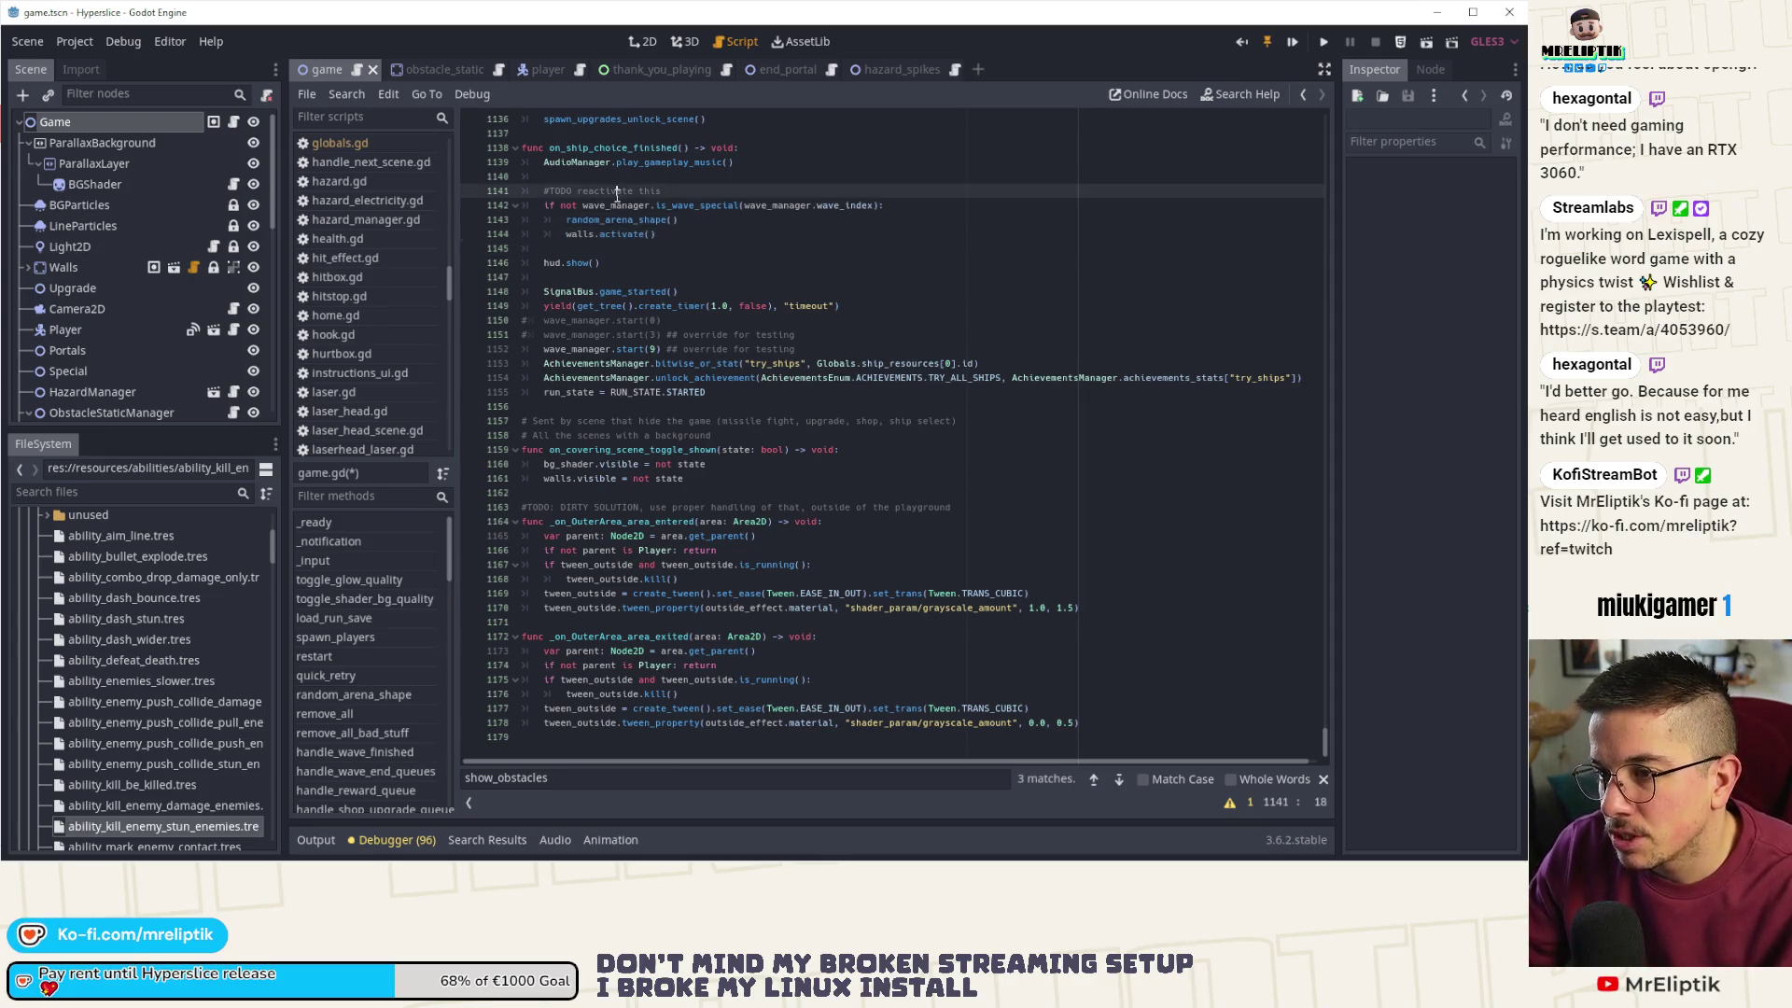
{"action": "key", "text": "ctrl+shift+k"}
{"action": "key", "text": "ctrl+s"}
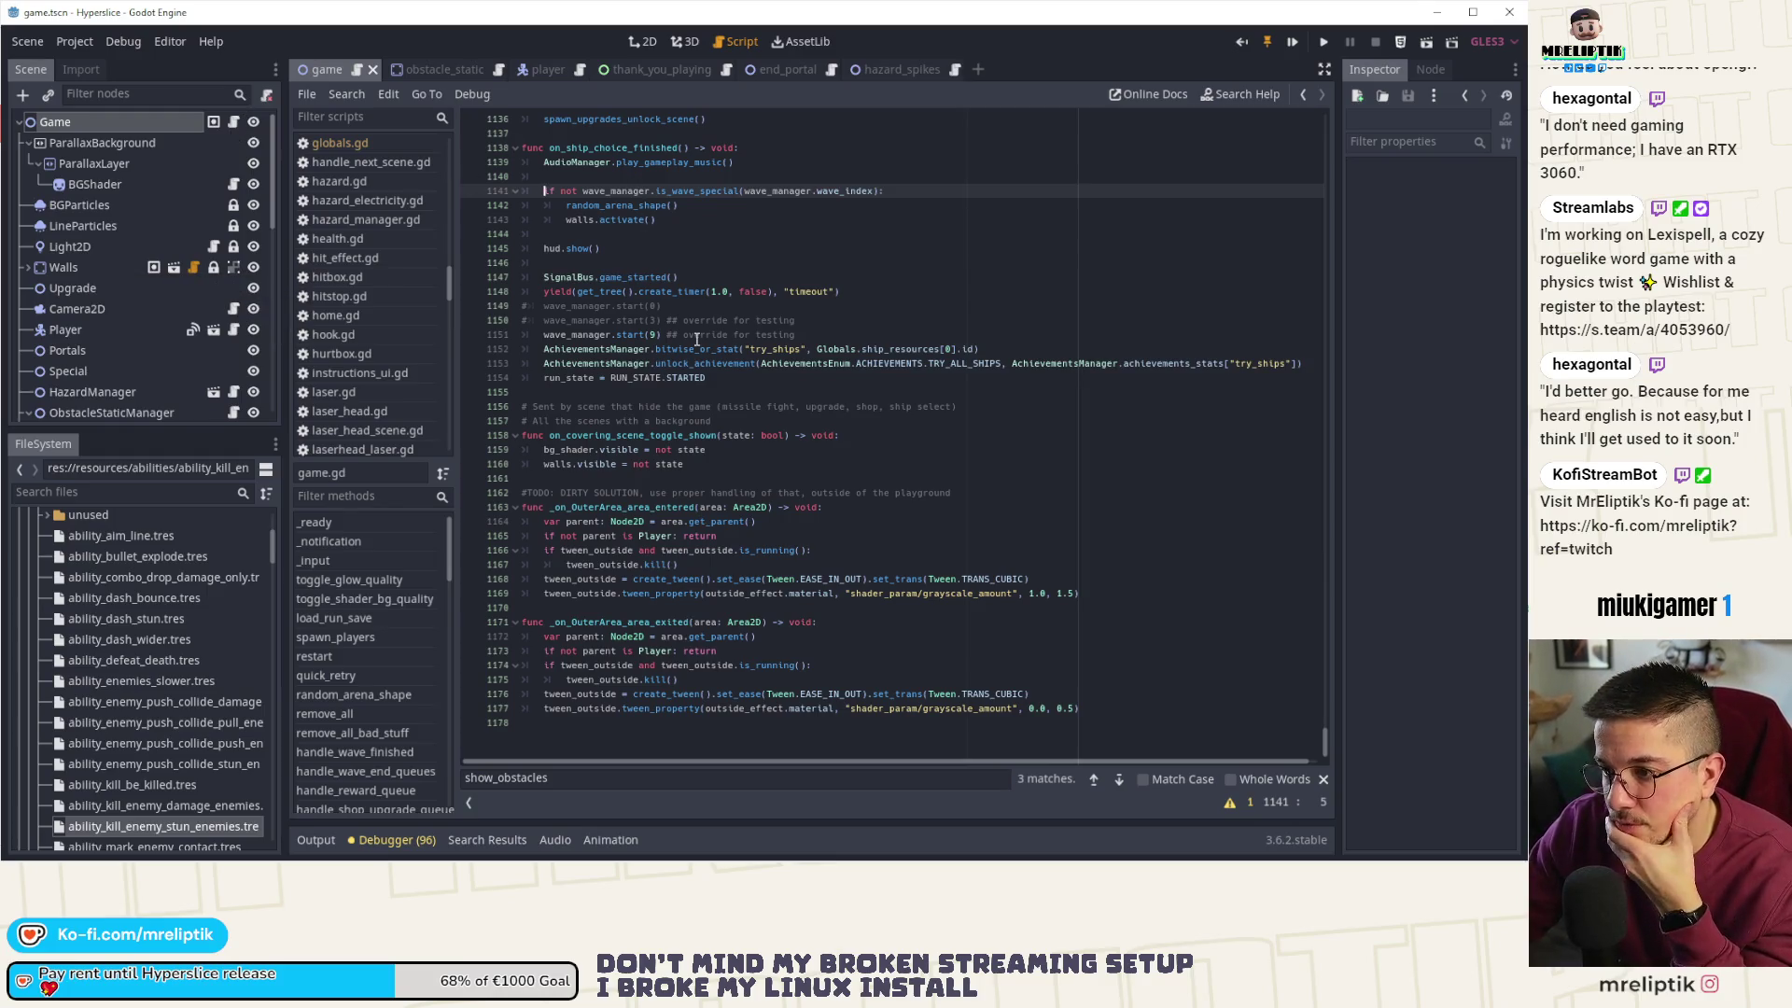
- Restore wave_manager.start(0), comment out the start(9) override, and save
{"action": "left_click", "coordinate": [657, 306]}
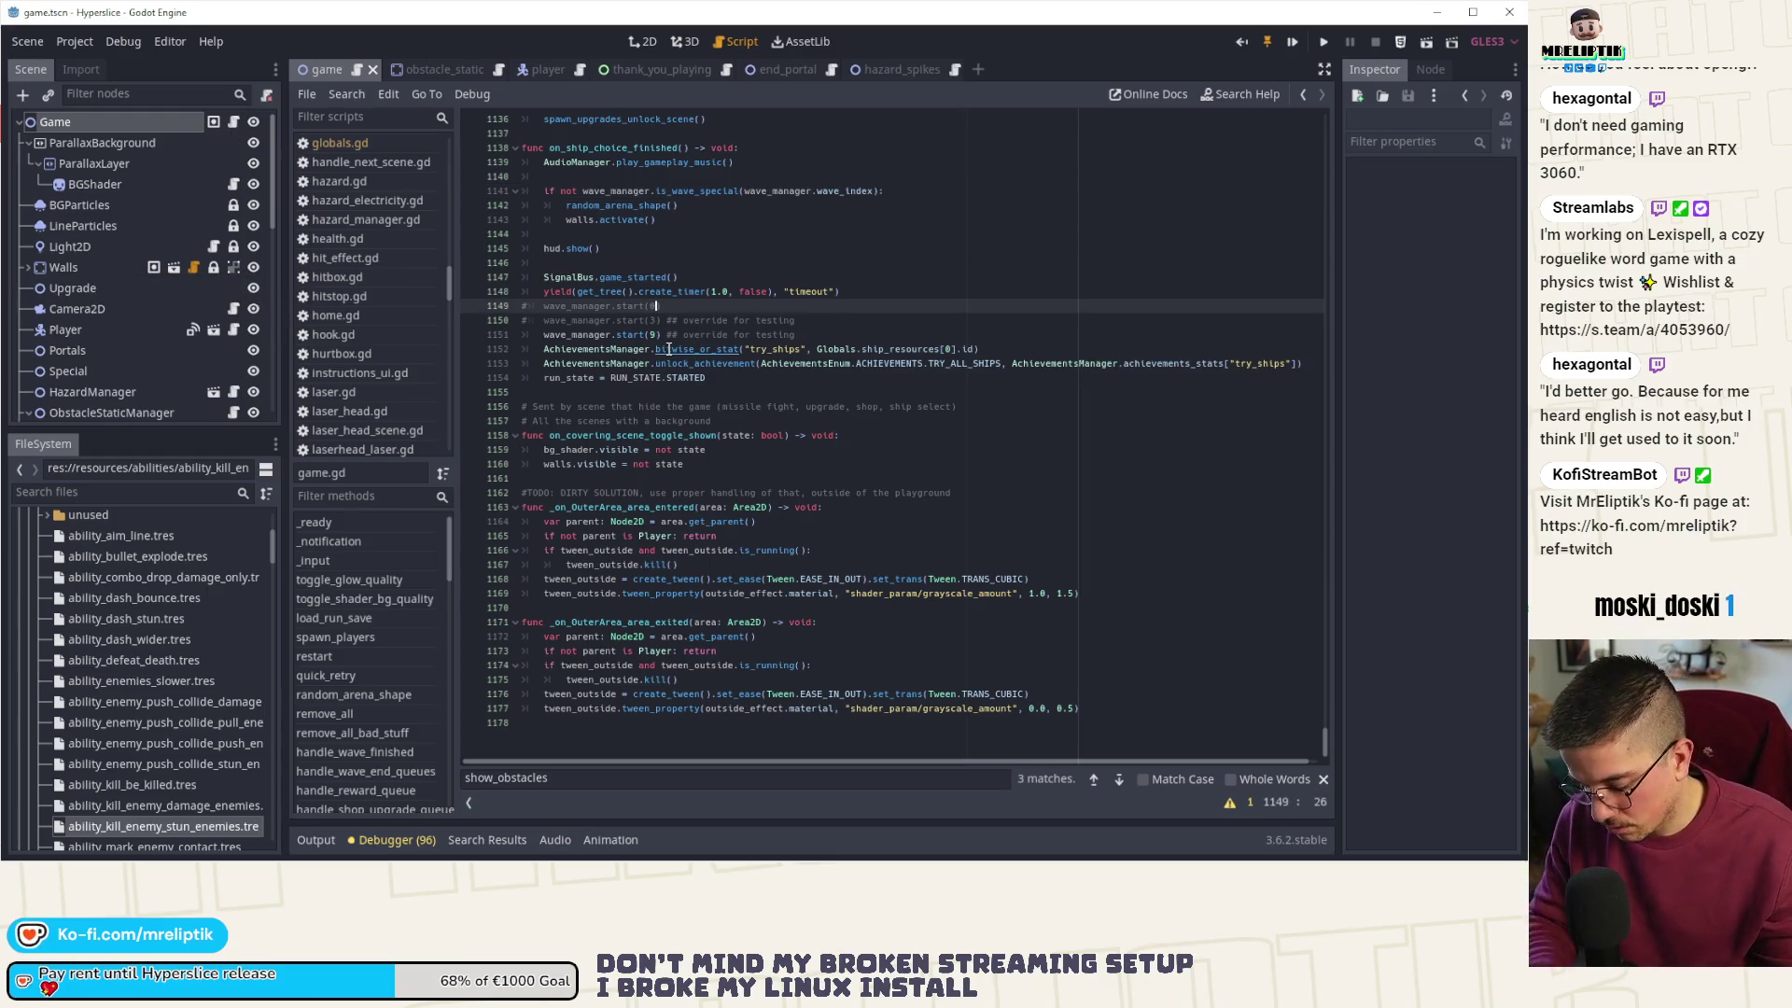
{"action": "key", "text": "ctrl+k"}
{"action": "left_click", "coordinate": [656, 334]}
{"action": "key", "text": "ctrl+k"}
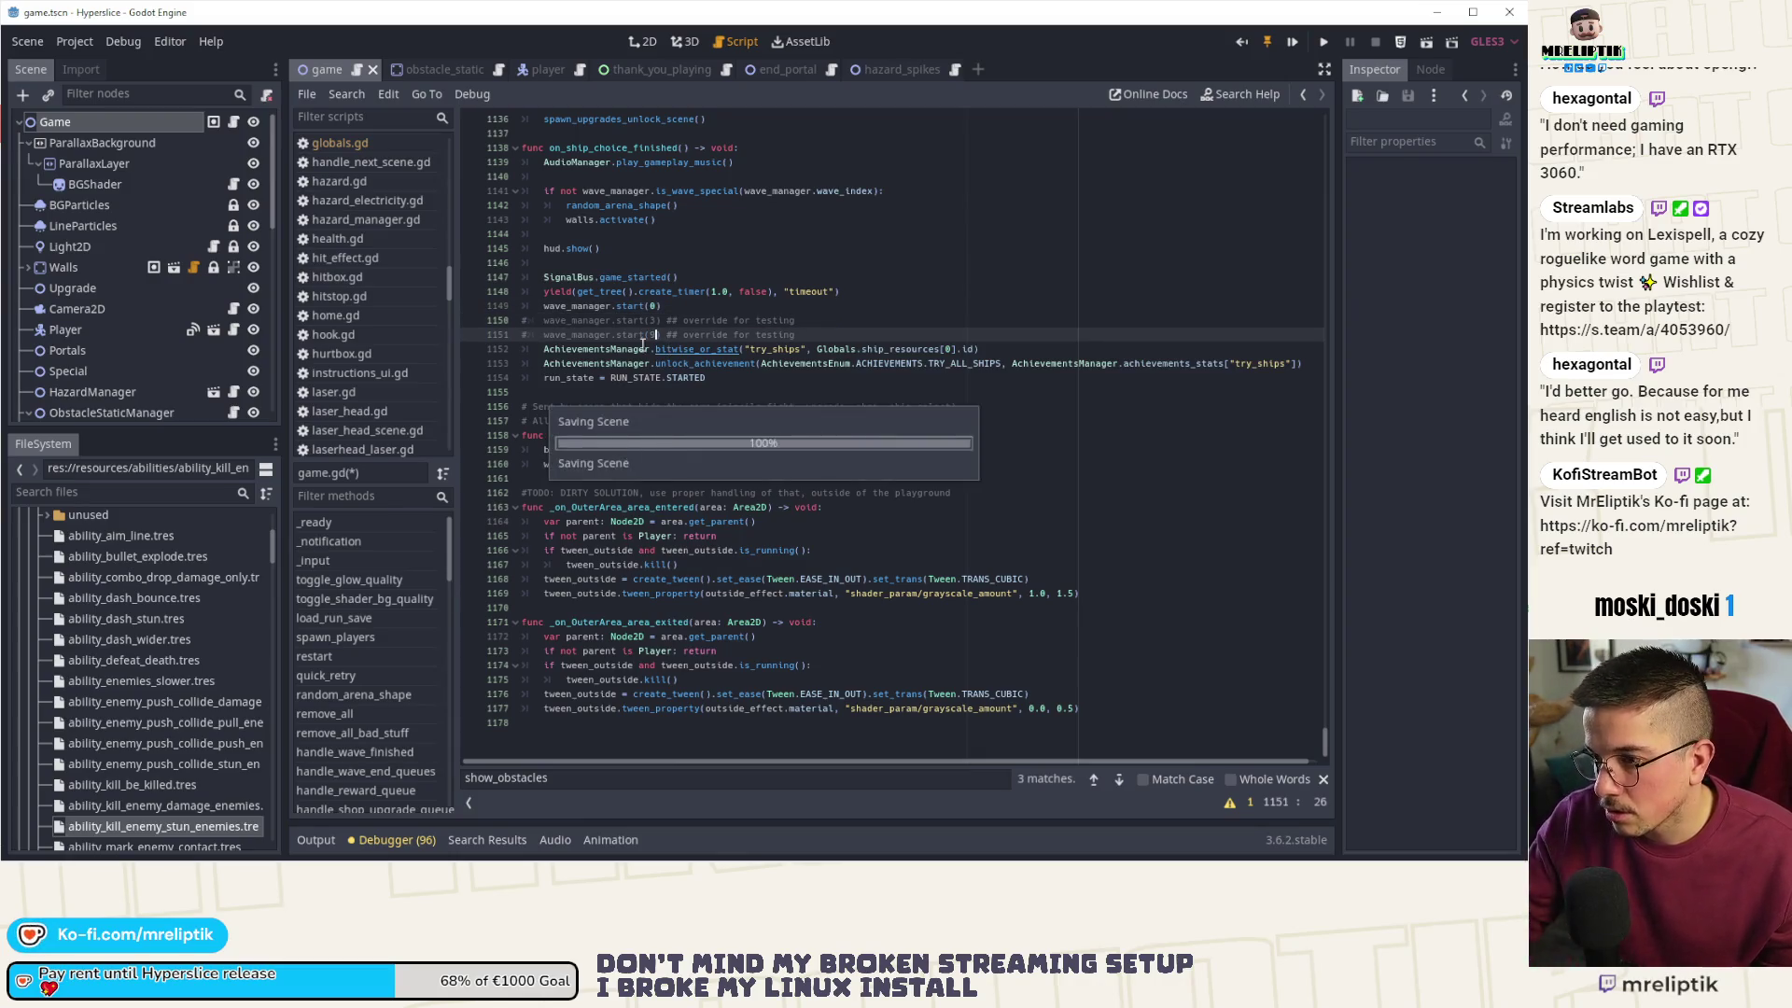
{"action": "key", "text": "ctrl+s"}
{"action": "left_click", "coordinate": [752, 306]}
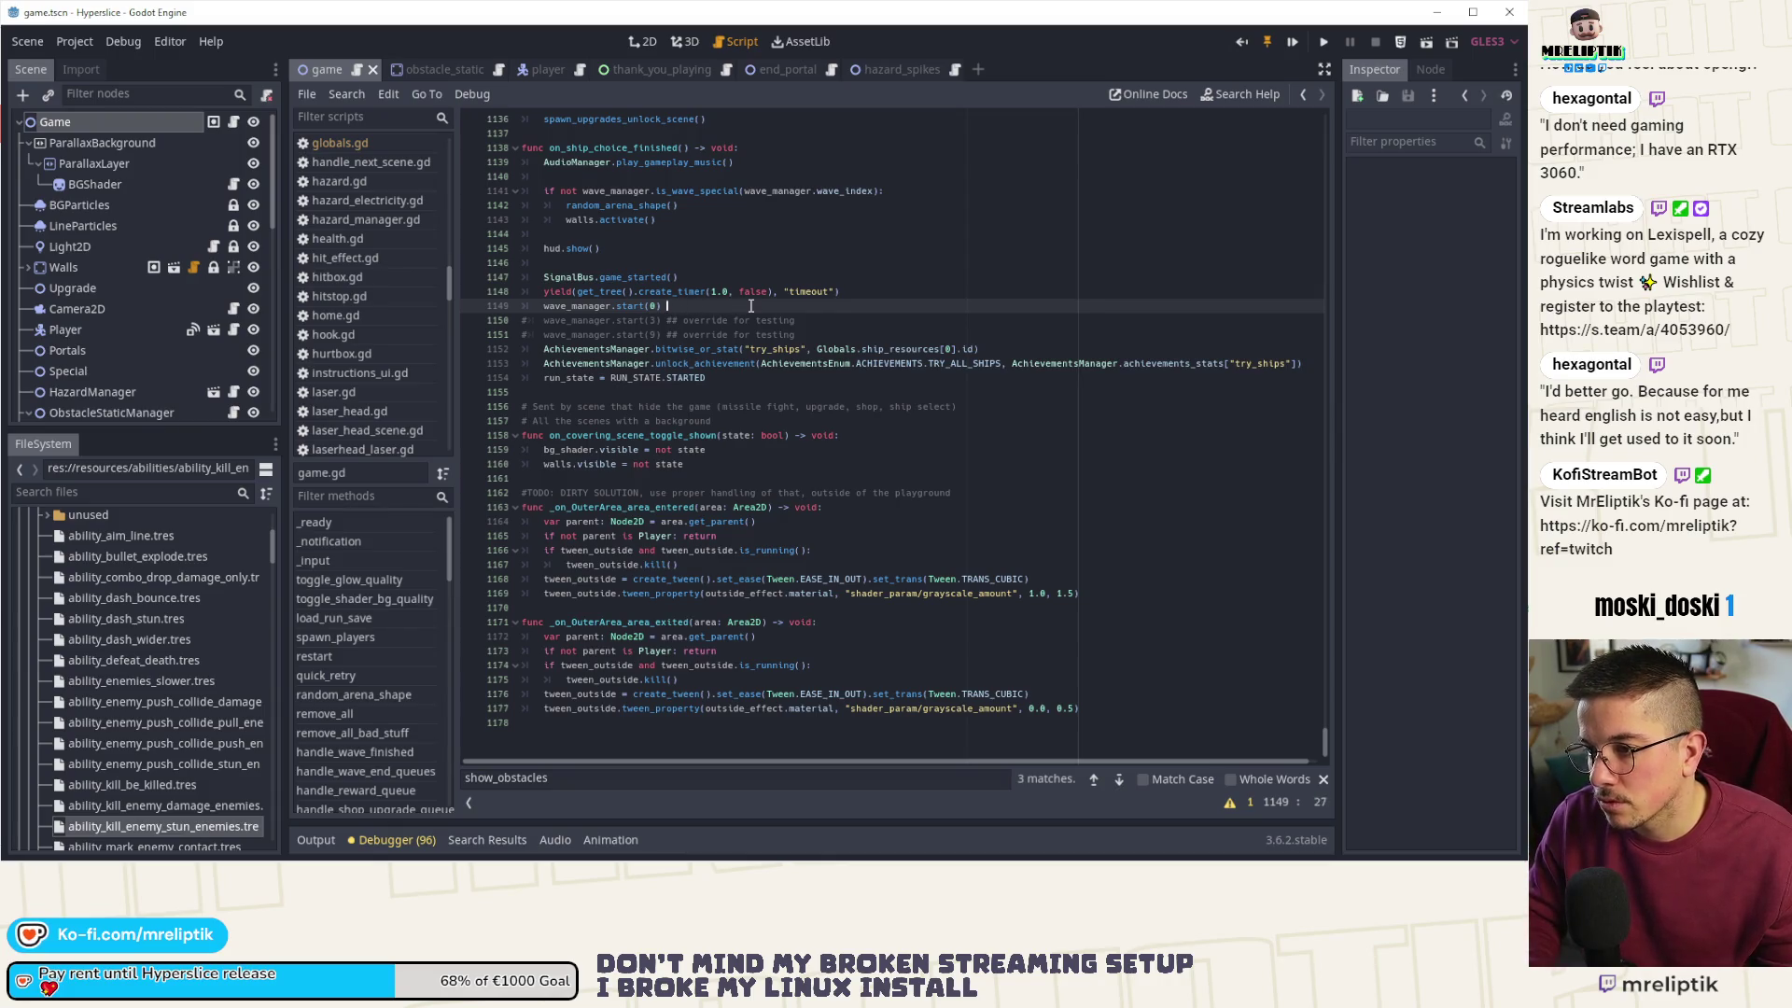
{"action": "key", "text": "BackSpace"}
{"action": "scroll", "coordinate": [1324, 357], "scroll_direction": "up", "scroll_amount": 8}
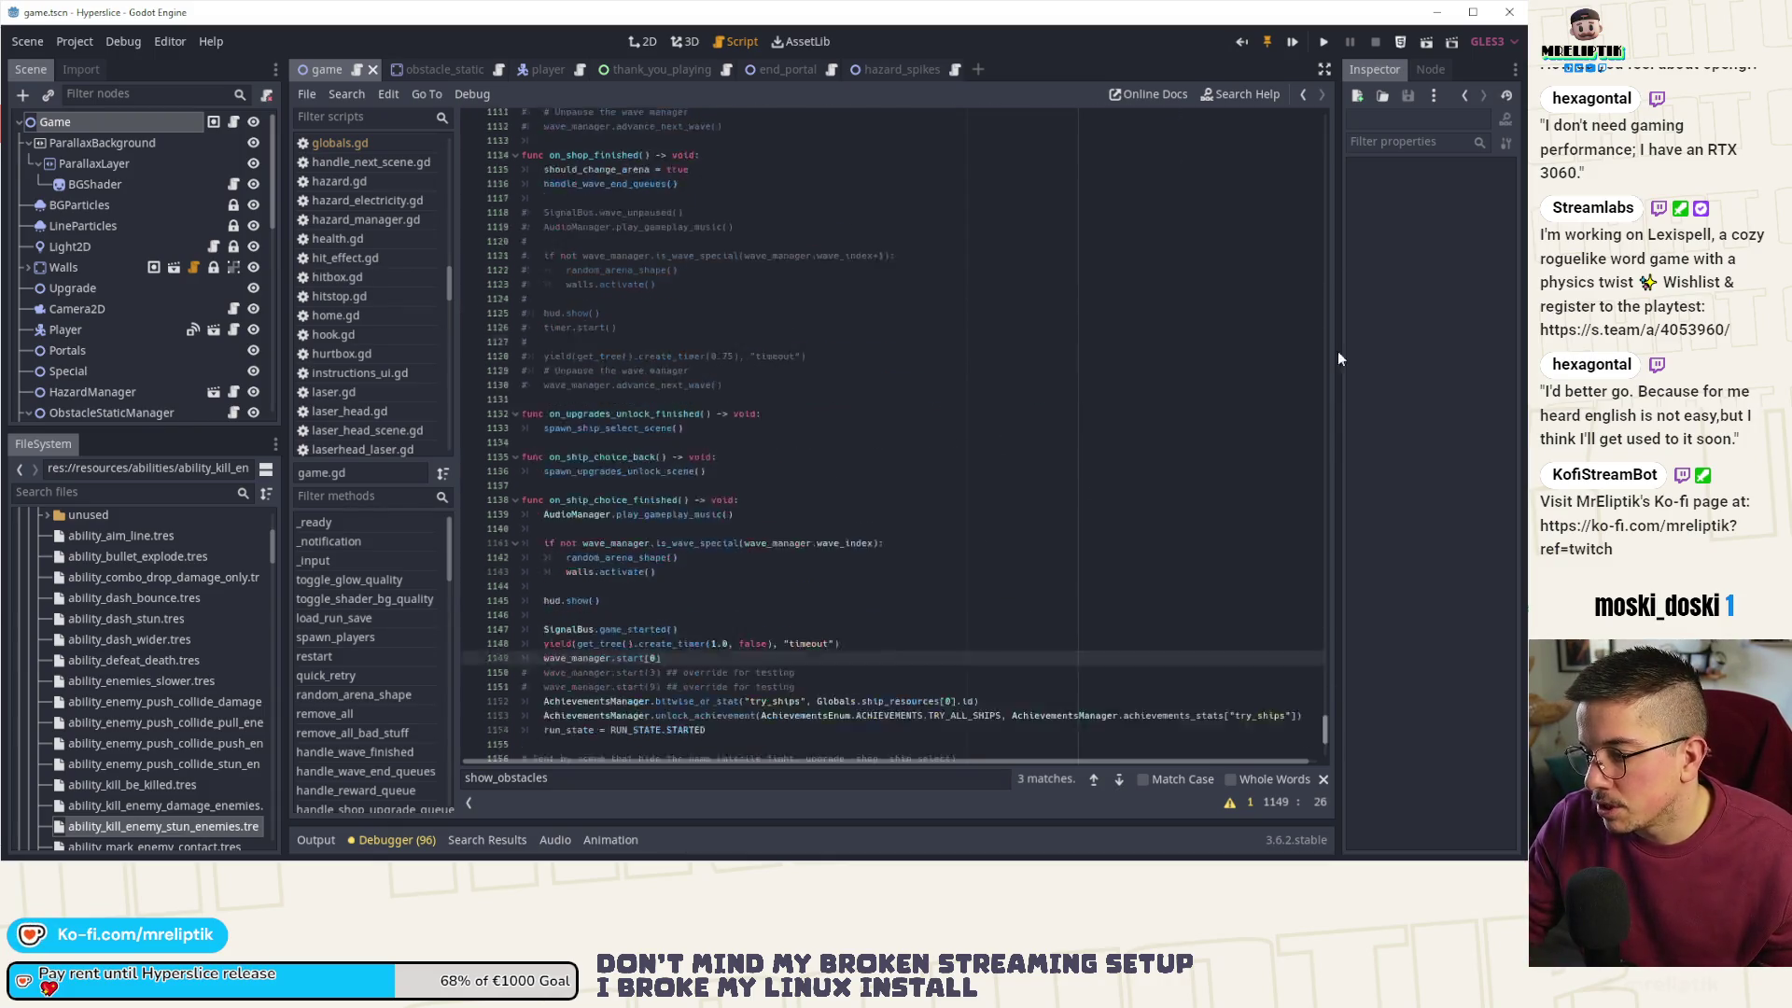
- Inspect the random_arena_shape and walls.activate lines in the quick-retry branch, then jump to random_arena_shape
{"action": "scroll", "coordinate": [336, 625], "scroll_direction": "down", "scroll_amount": 4}
{"action": "scroll", "coordinate": [648, 691], "scroll_direction": "up", "scroll_amount": 20}
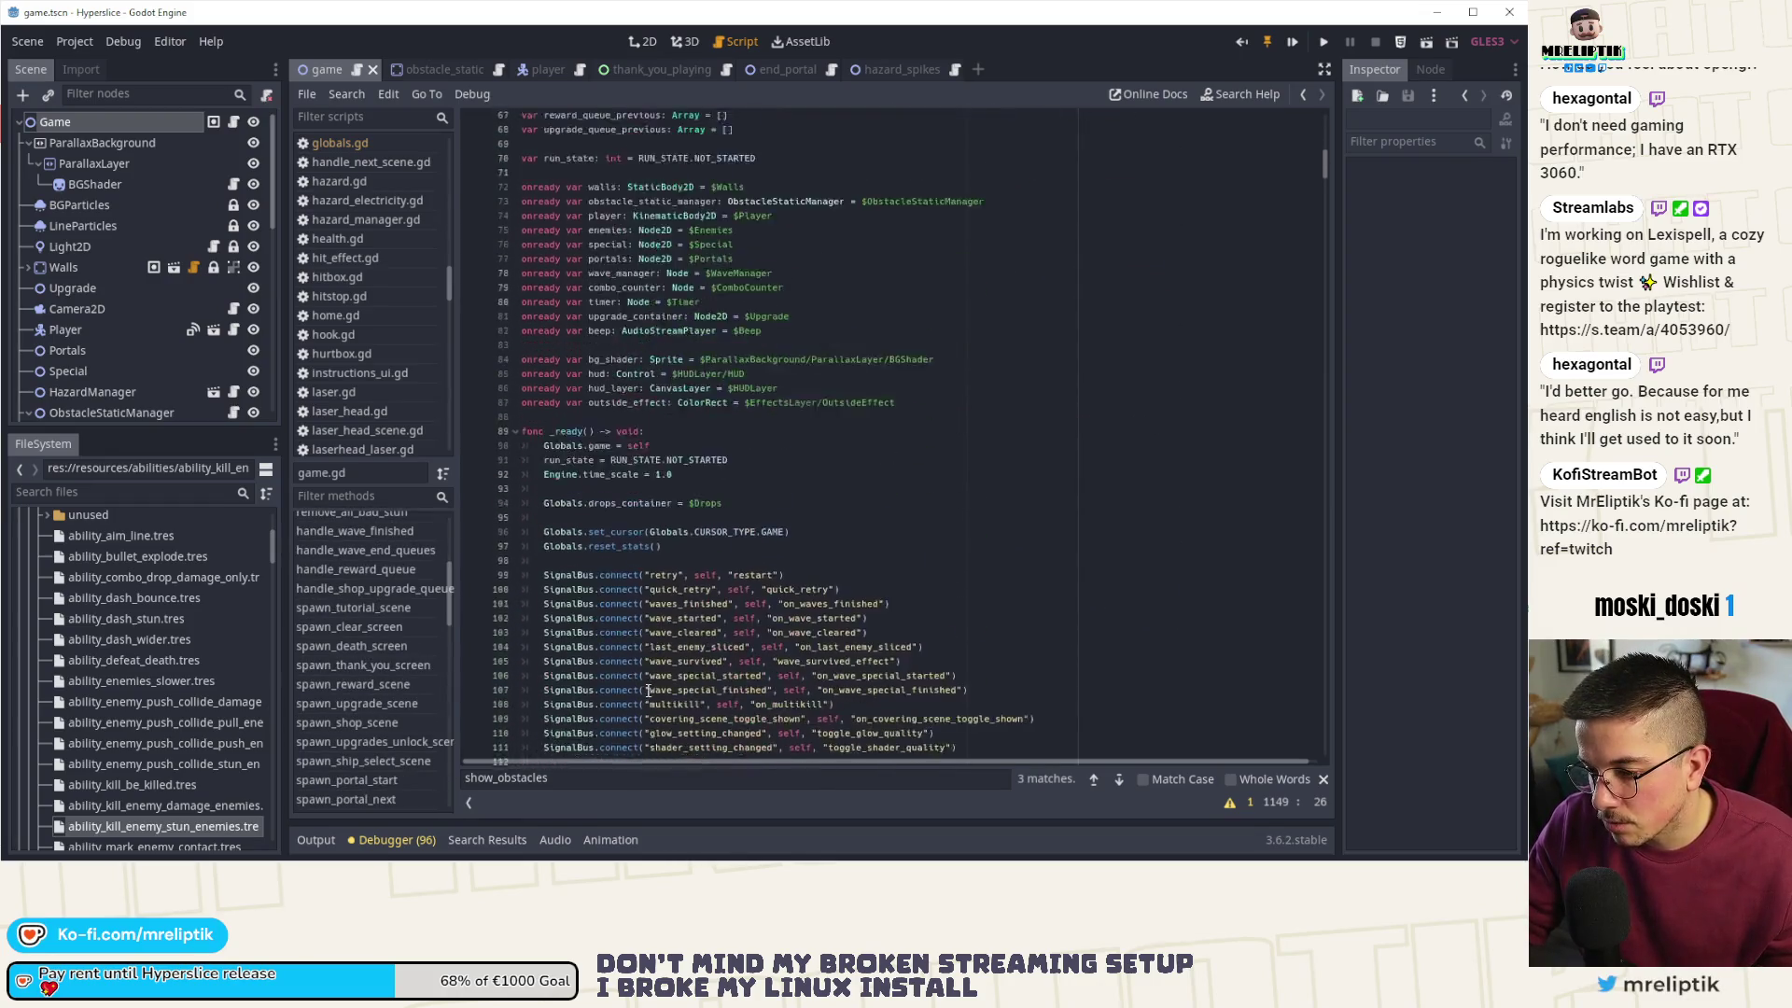
{"action": "scroll", "coordinate": [649, 691], "scroll_direction": "down", "scroll_amount": 4}
{"action": "left_click", "coordinate": [736, 495]}
{"action": "scroll", "coordinate": [735, 495], "scroll_direction": "down", "scroll_amount": 10}
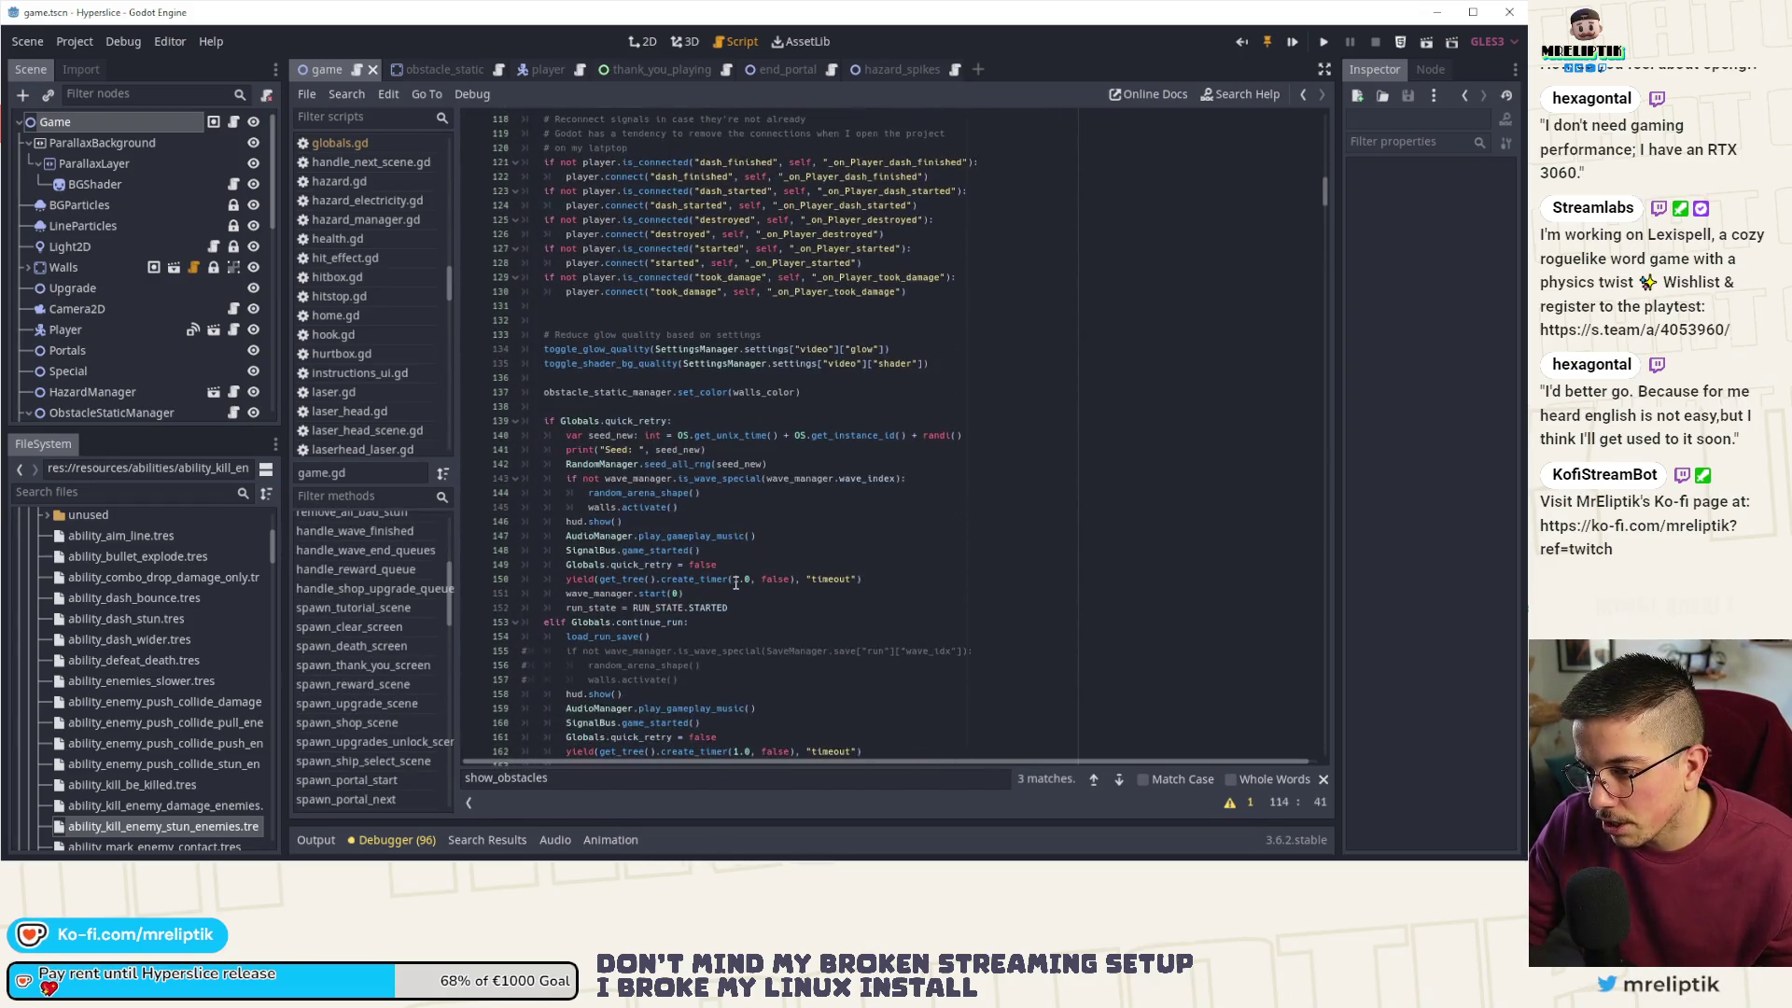
{"action": "scroll", "coordinate": [741, 578], "scroll_direction": "down", "scroll_amount": 10}
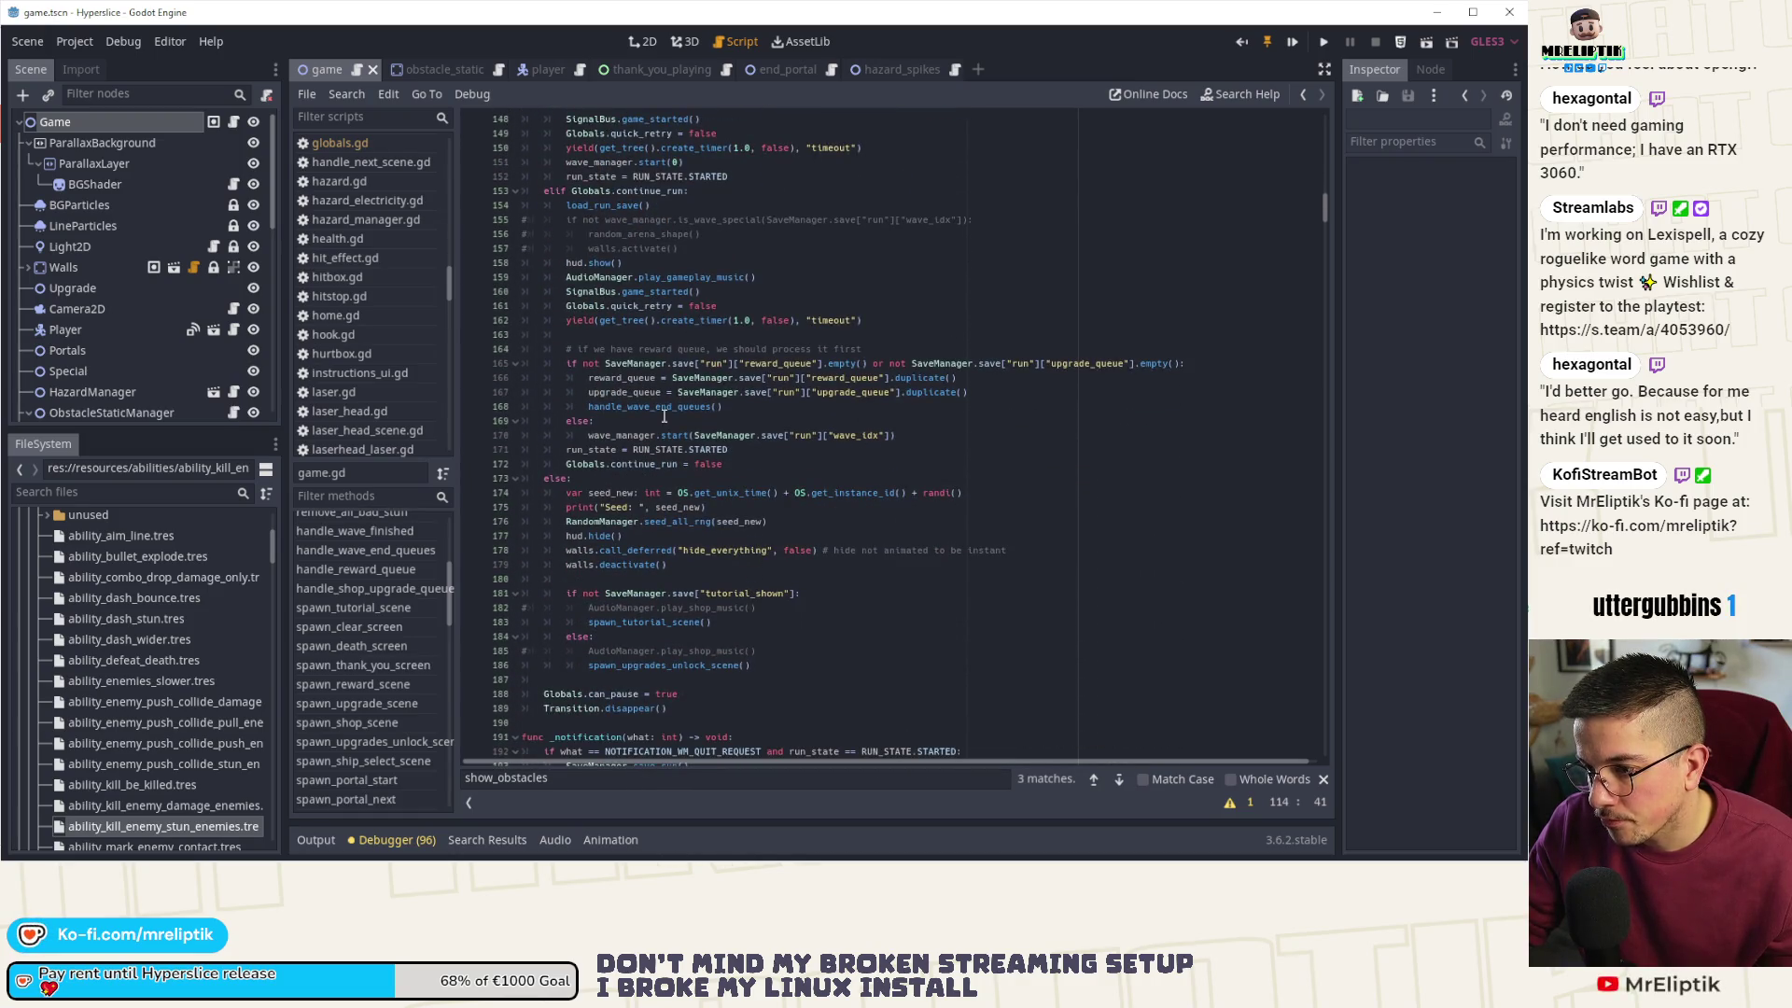
{"action": "scroll", "coordinate": [709, 355], "scroll_direction": "up", "scroll_amount": 3}
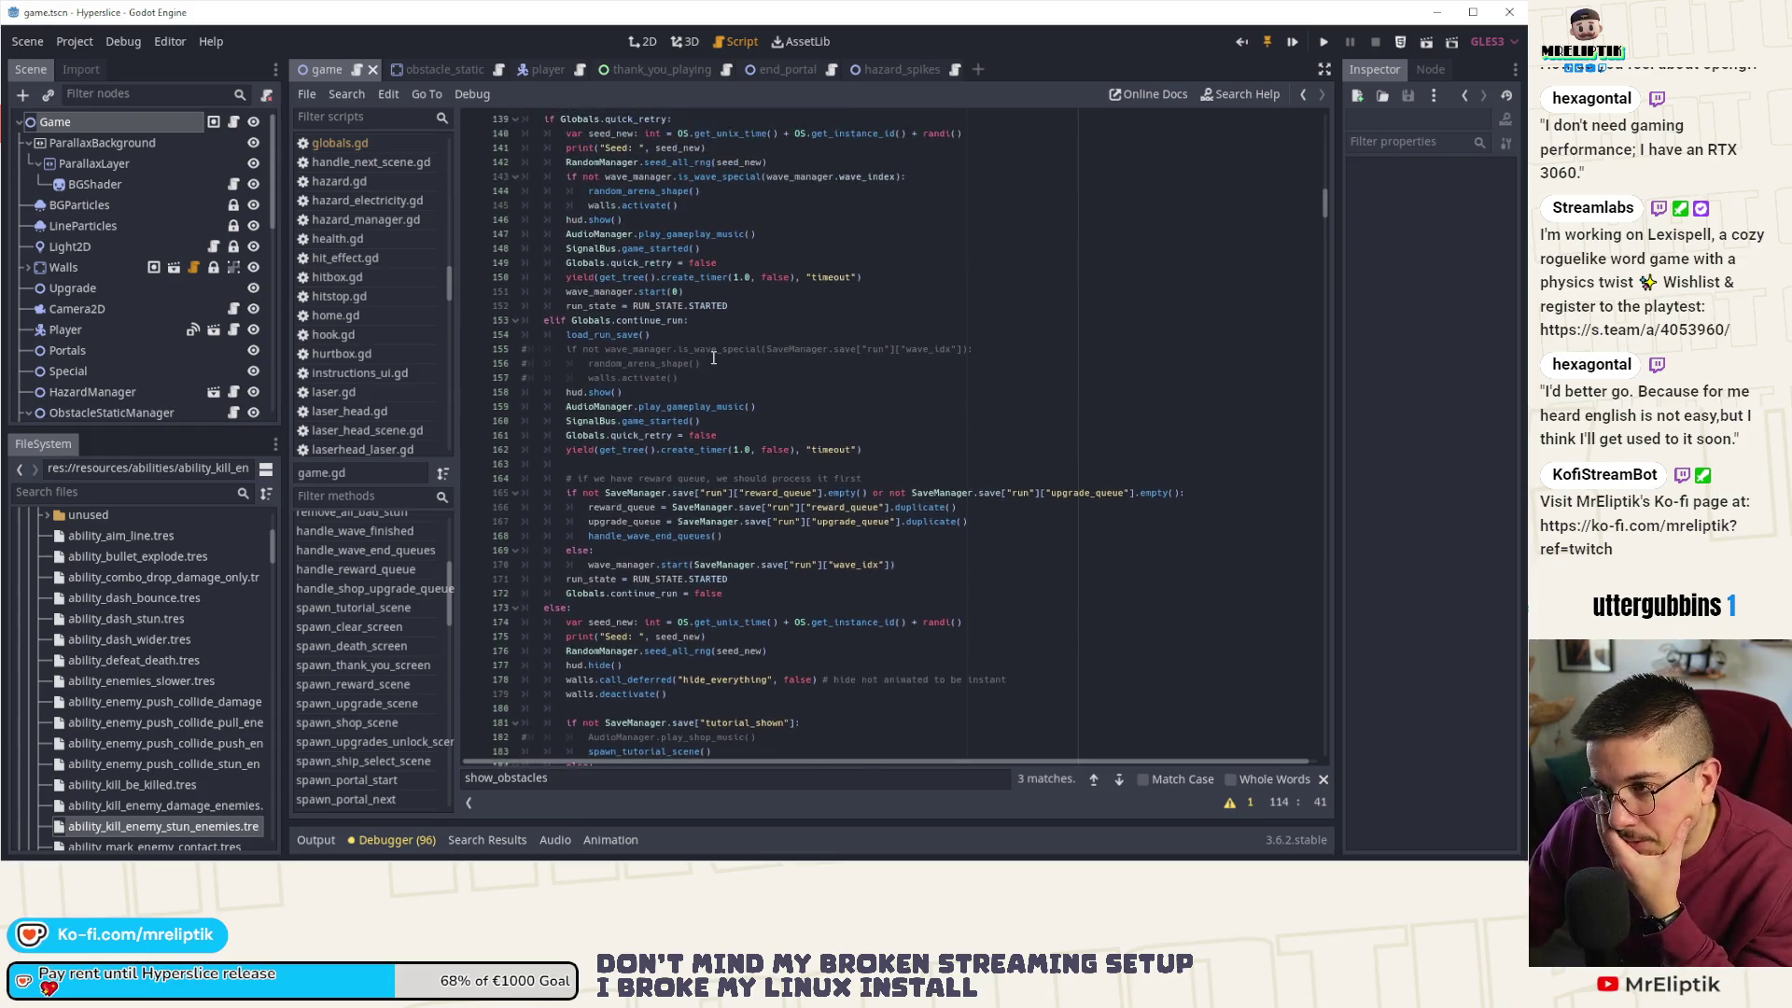
{"action": "scroll", "coordinate": [709, 328], "scroll_direction": "up", "scroll_amount": 2}
{"action": "left_click", "coordinate": [618, 206]}
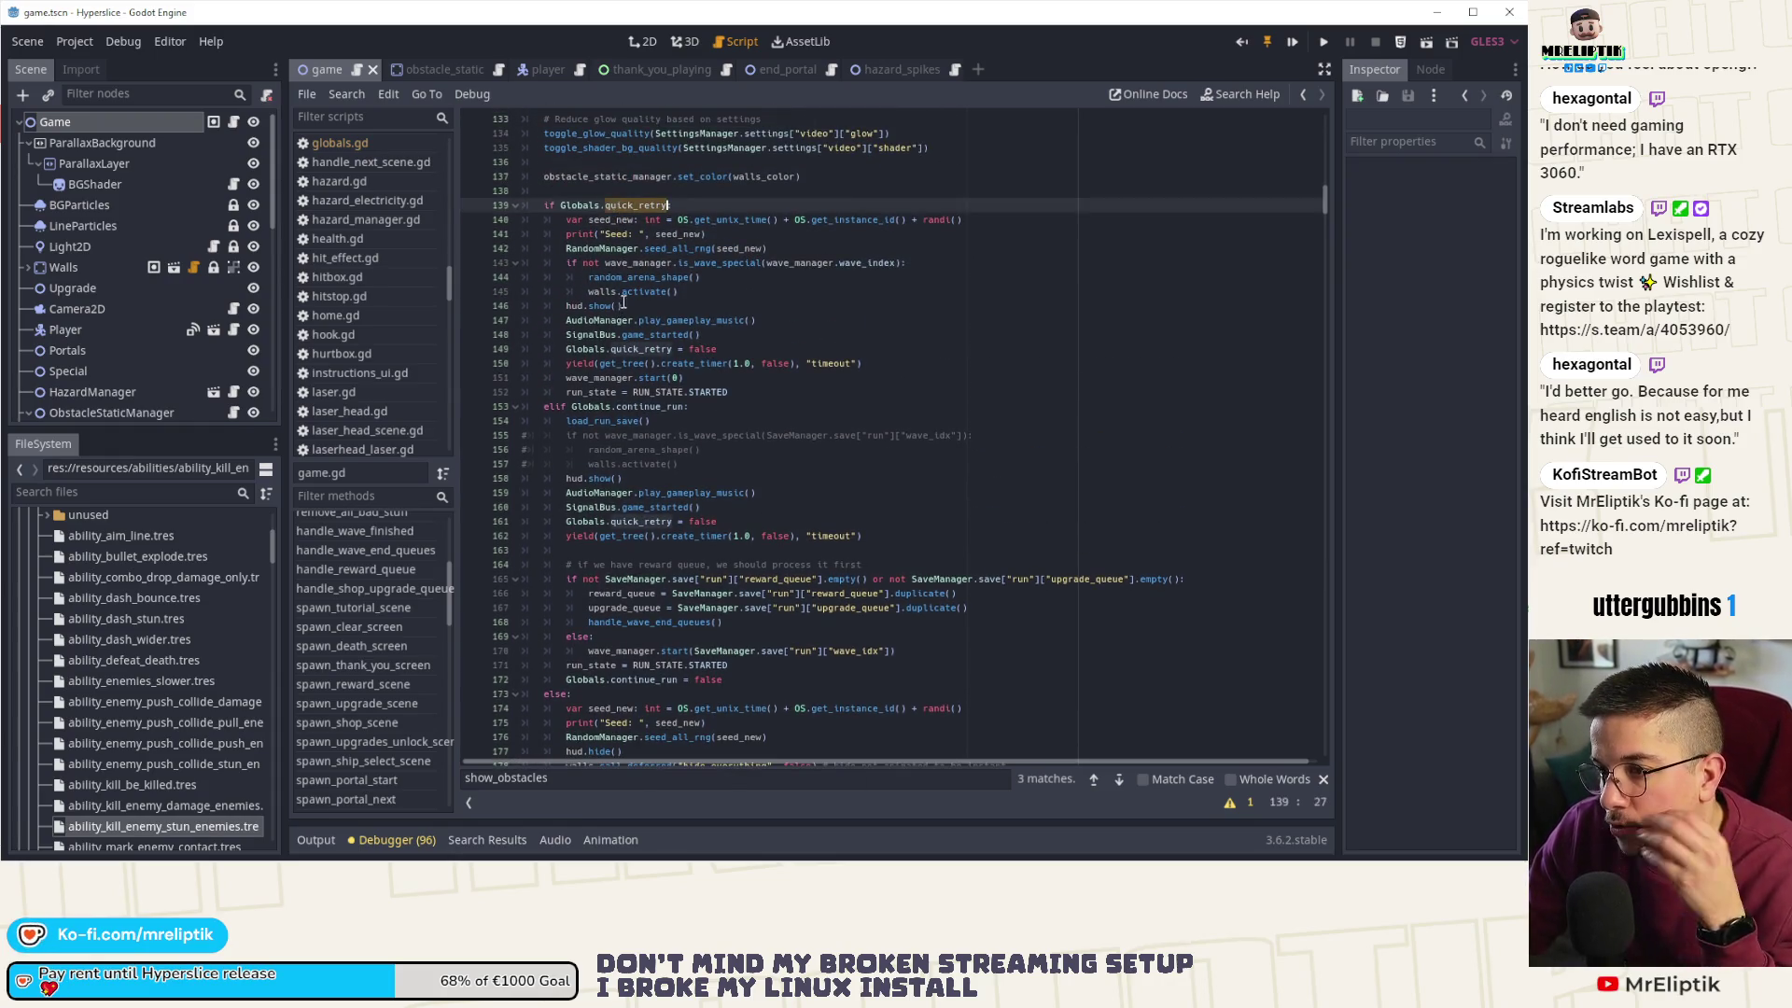
{"action": "left_click_drag", "start_coordinate": [588, 277], "coordinate": [668, 291]}
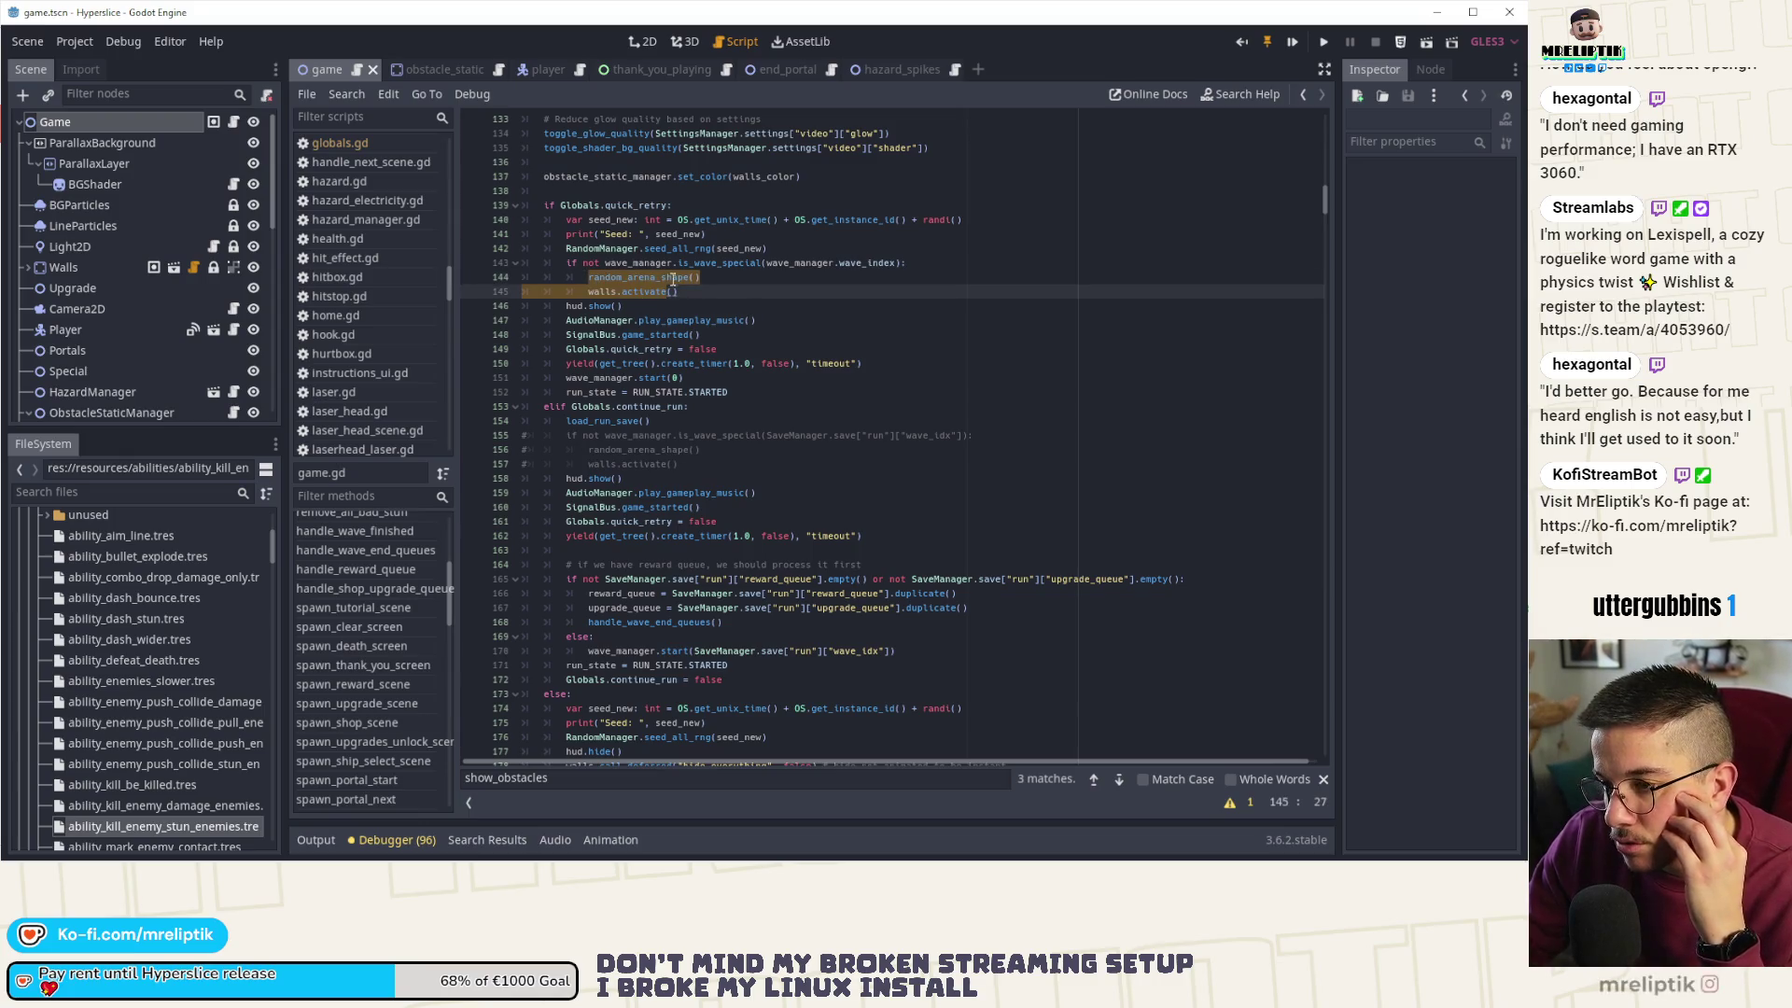
{"action": "left_click", "coordinate": [672, 278], "text": "ctrl"}
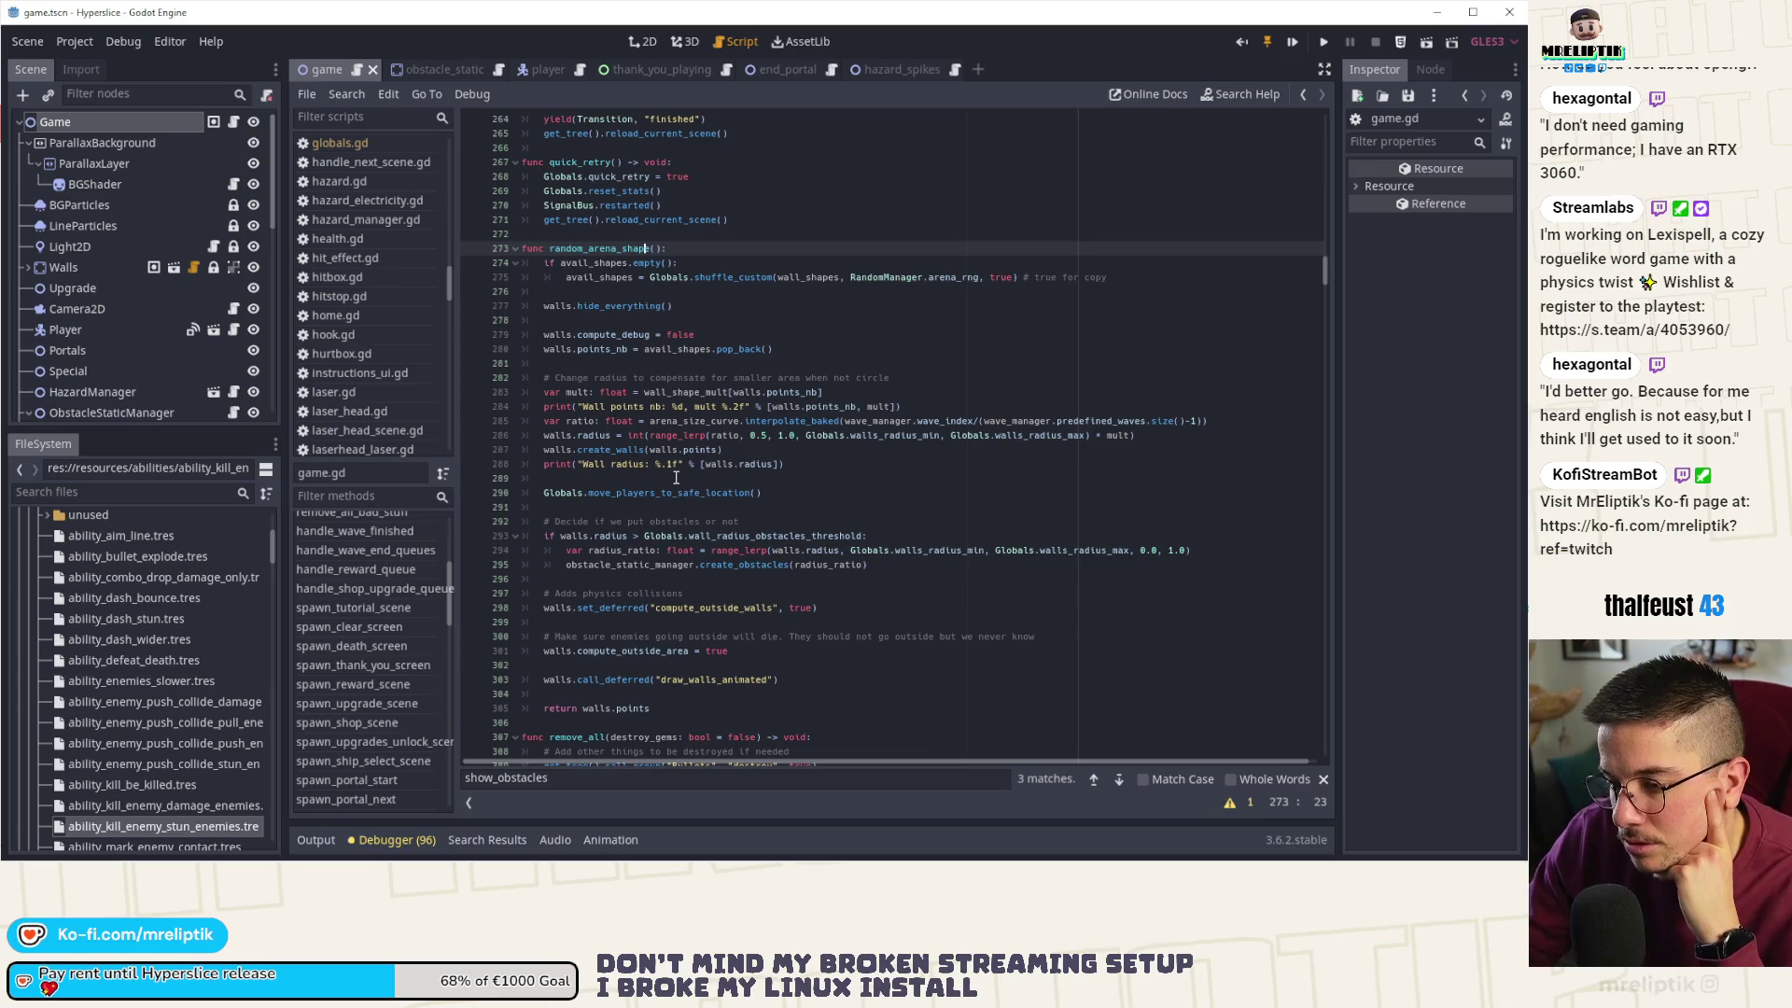
{"action": "scroll", "coordinate": [978, 610], "scroll_direction": "up", "scroll_amount": 6}
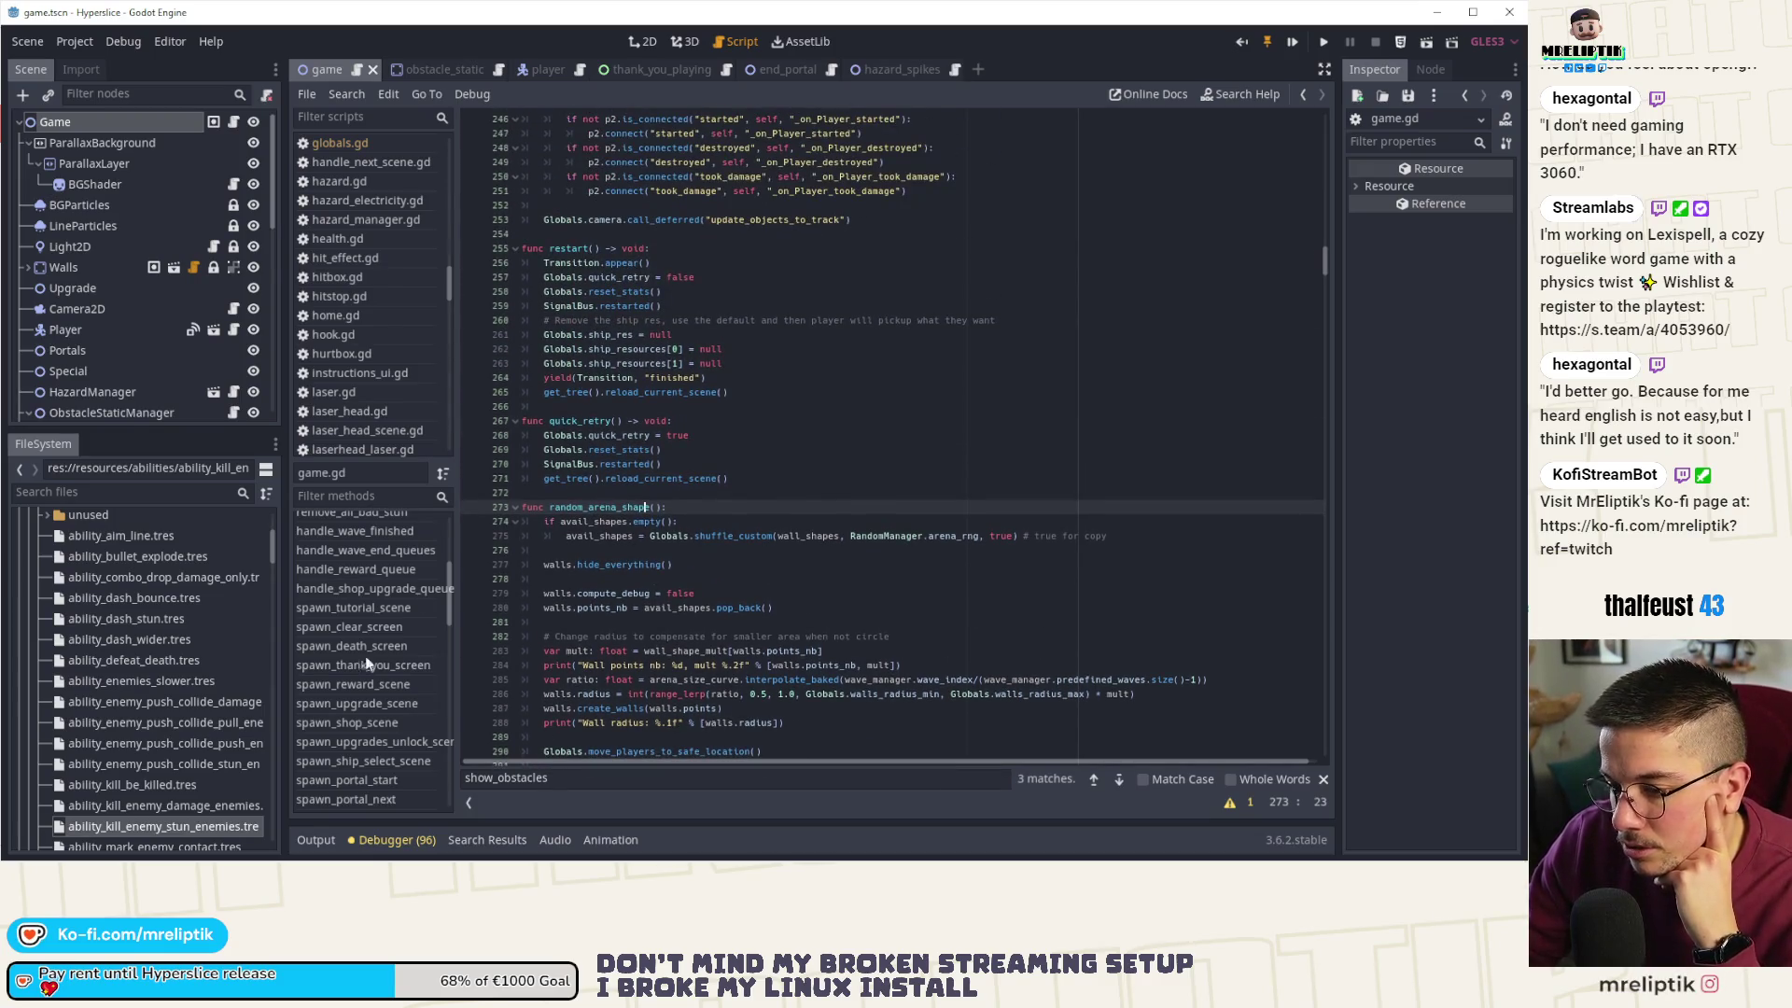
{"action": "scroll", "coordinate": [332, 613], "scroll_direction": "up", "scroll_amount": 5}
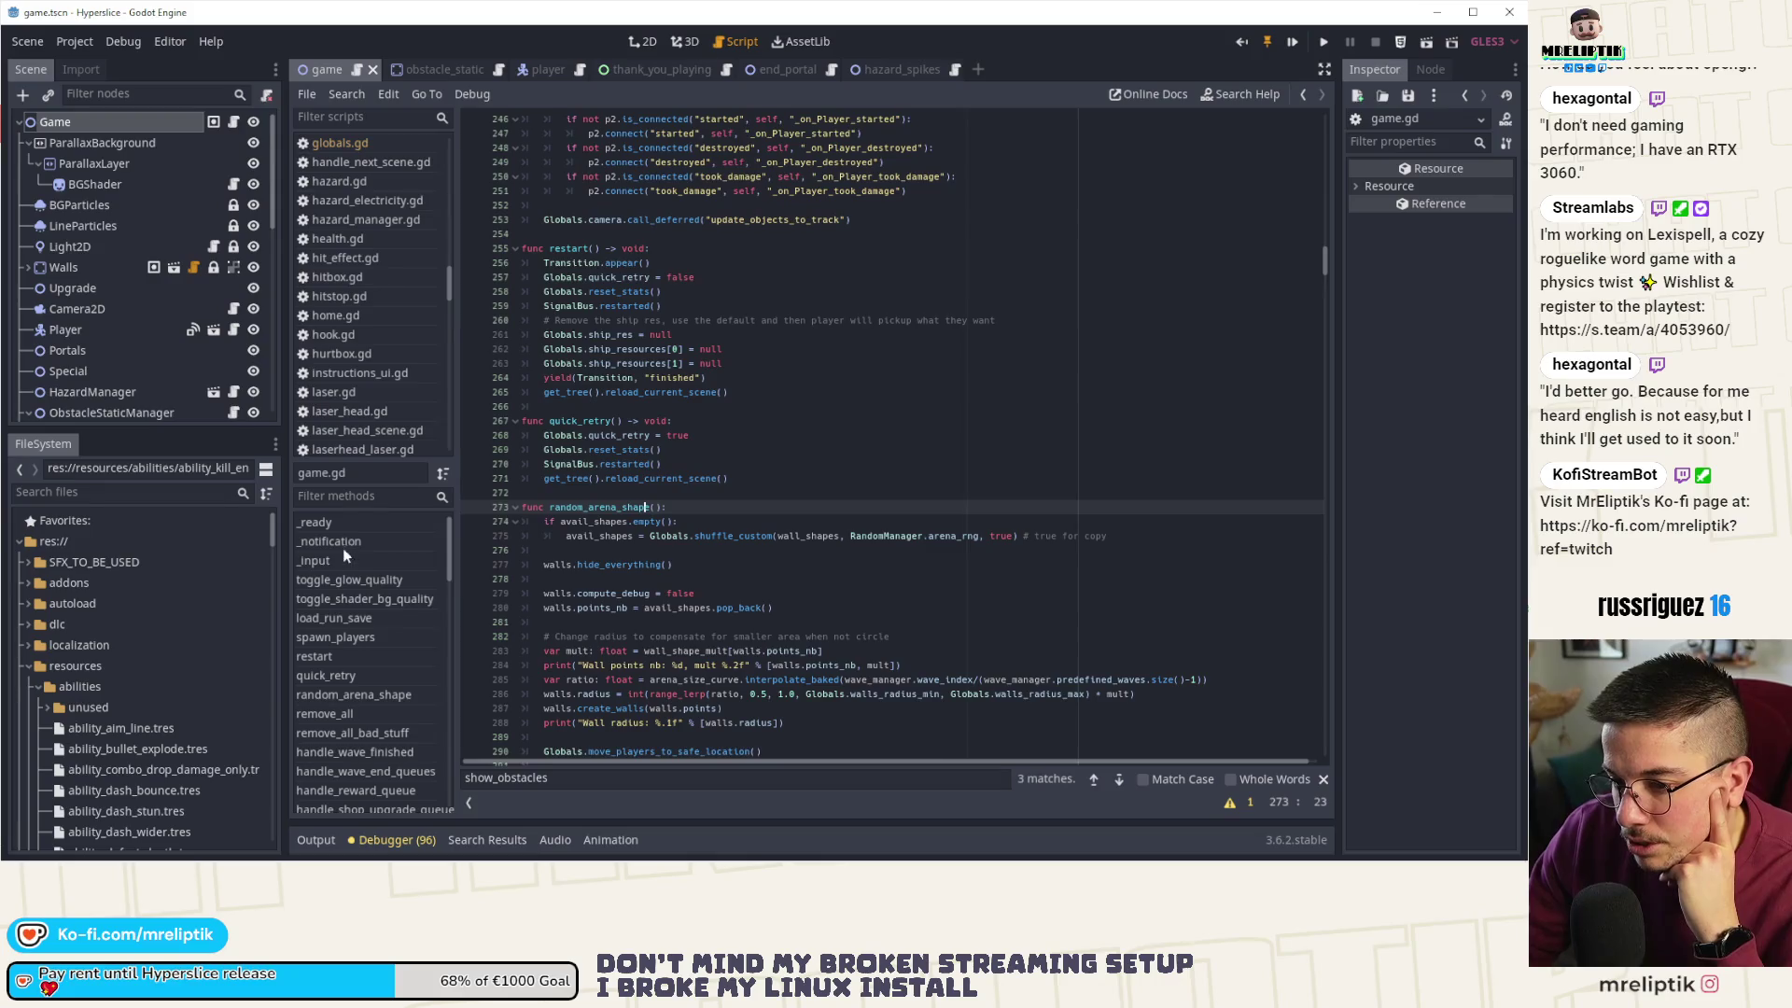
- Uncomment the arena-shape check on lines 155–157 in the continue_run branch of _ready
{"action": "left_click", "coordinate": [322, 523]}
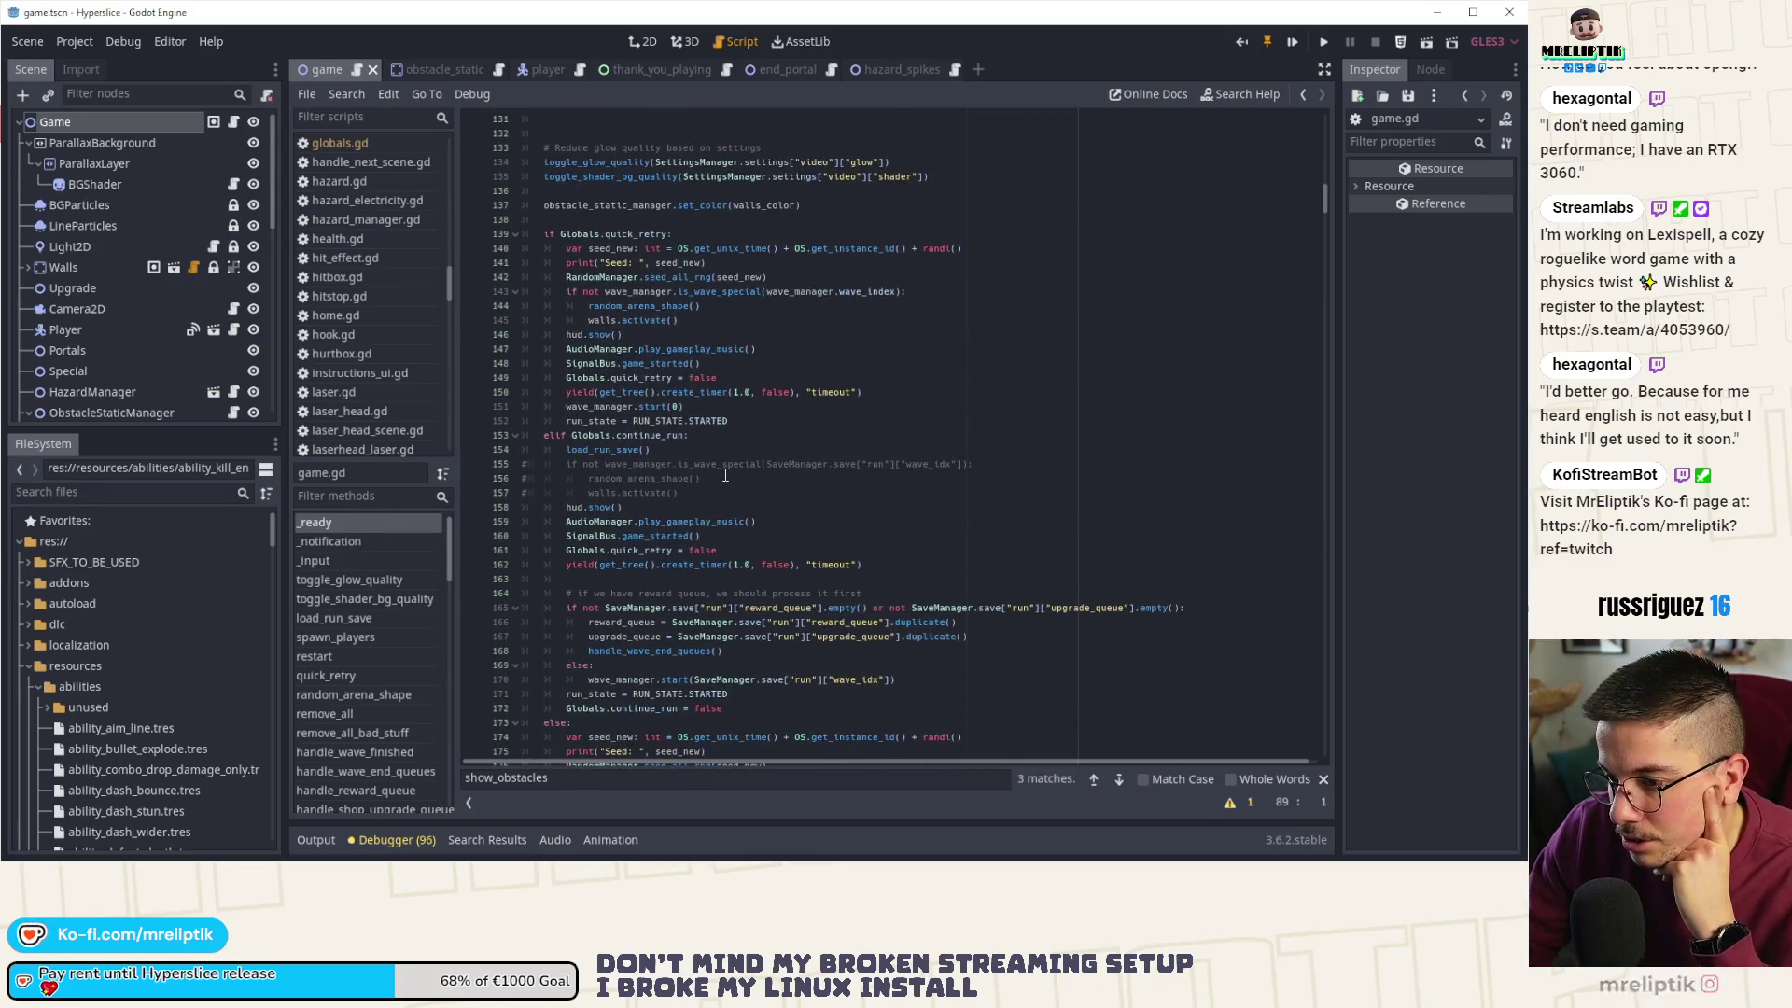
{"action": "scroll", "coordinate": [719, 474], "scroll_direction": "down", "scroll_amount": 1}
{"action": "double_click", "coordinate": [634, 395]}
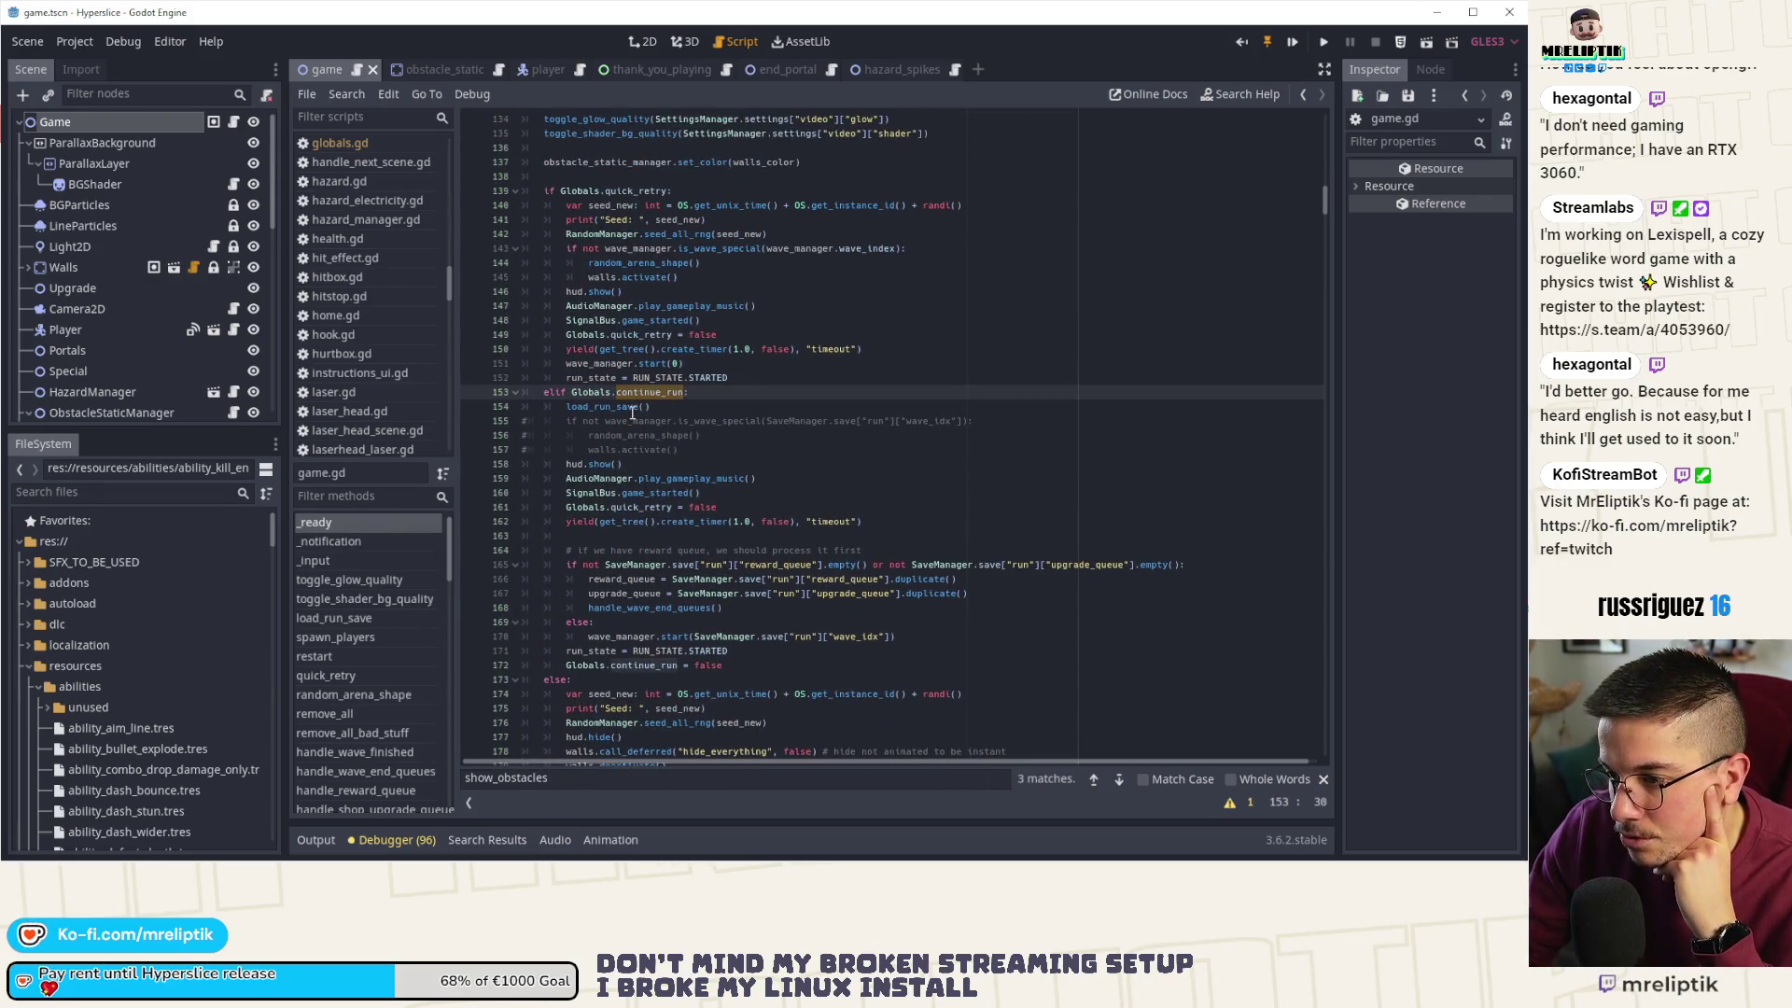
{"action": "left_click_drag", "start_coordinate": [679, 450], "coordinate": [495, 421]}
{"action": "key", "text": "ctrl+l"}
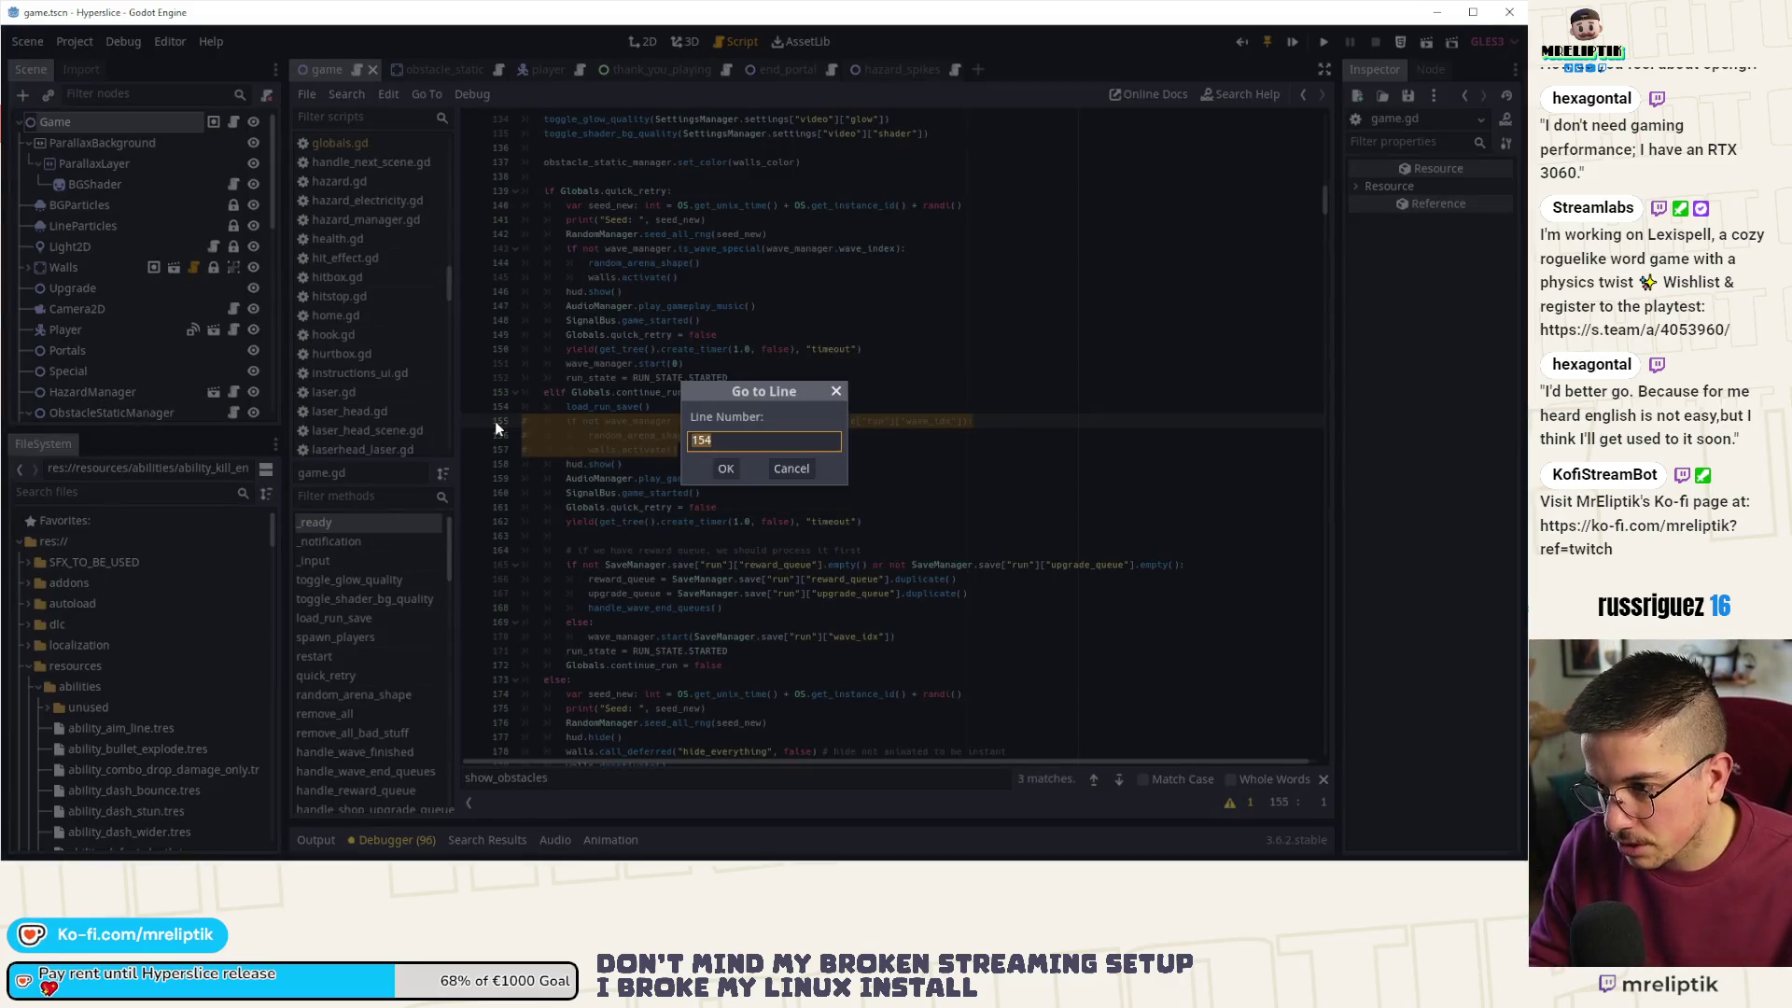
{"action": "key", "text": "Escape"}
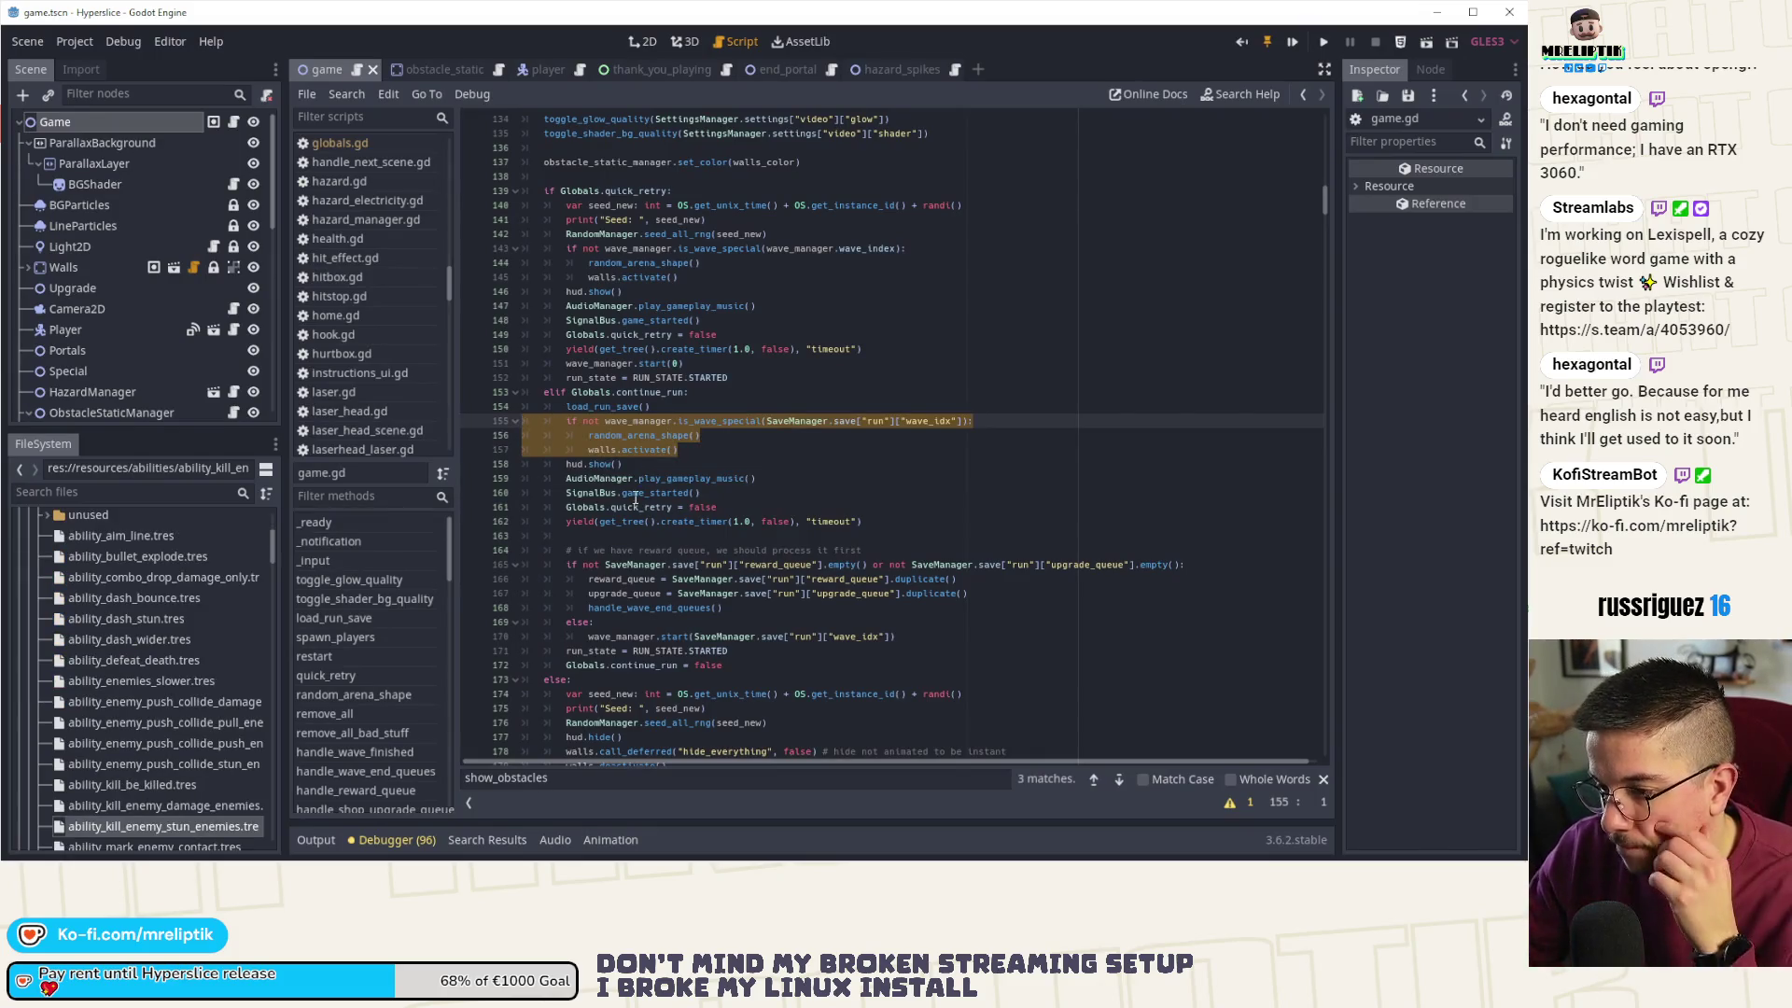
- Go to the random_arena_shape function definition from the call on line 156
{"action": "left_click", "coordinate": [693, 435]}
{"action": "key", "text": "Left"}
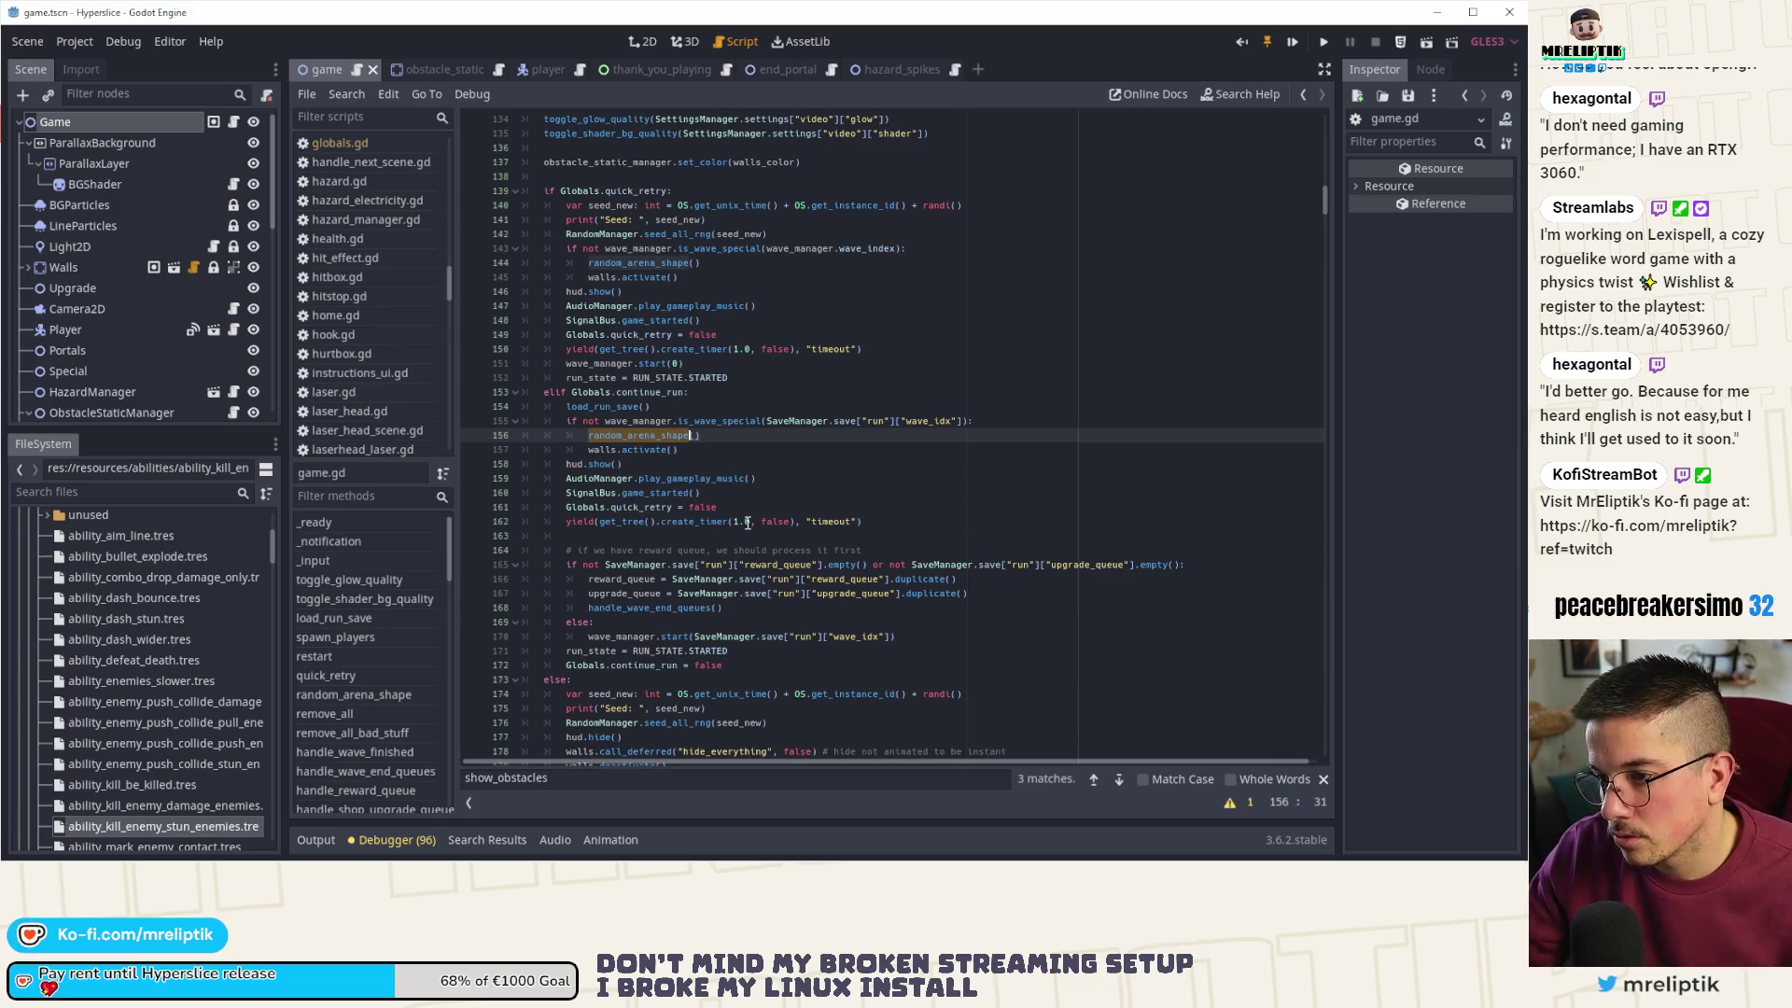
{"action": "left_click", "coordinate": [643, 435], "text": "ctrl"}
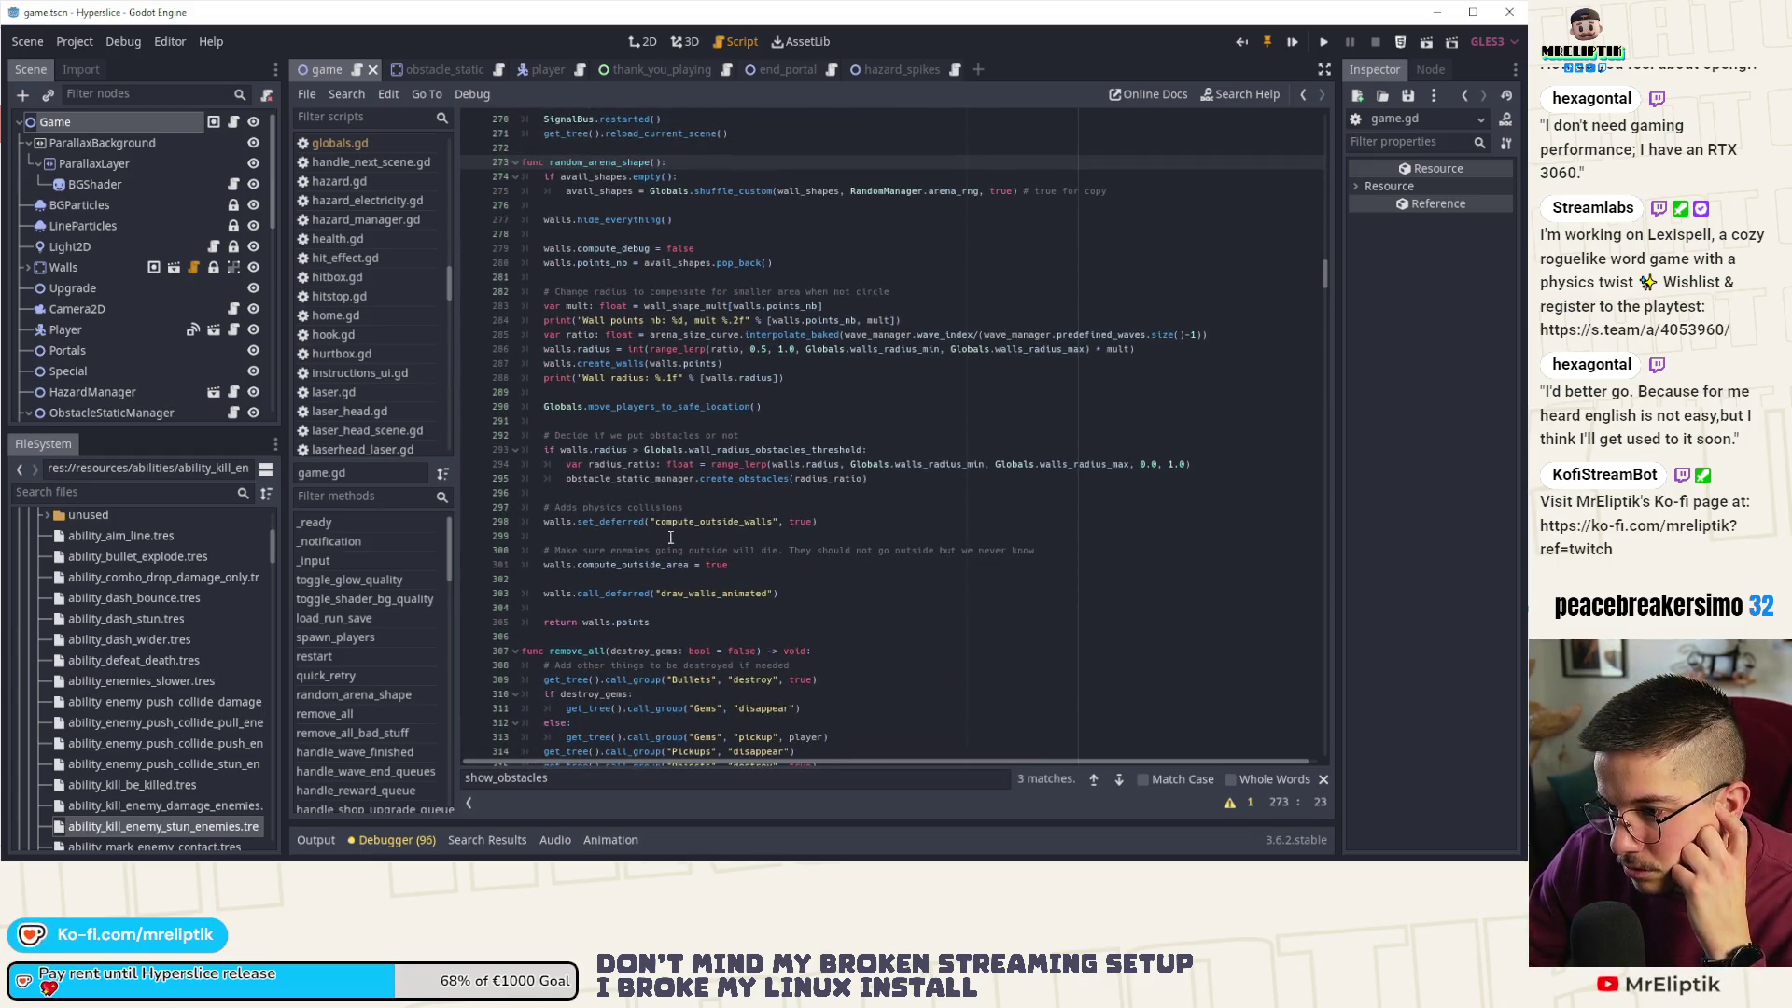
- Find the next show_obstacles match and review the show/hide obstacles block on lines 436–439
{"action": "left_click", "coordinate": [756, 579]}
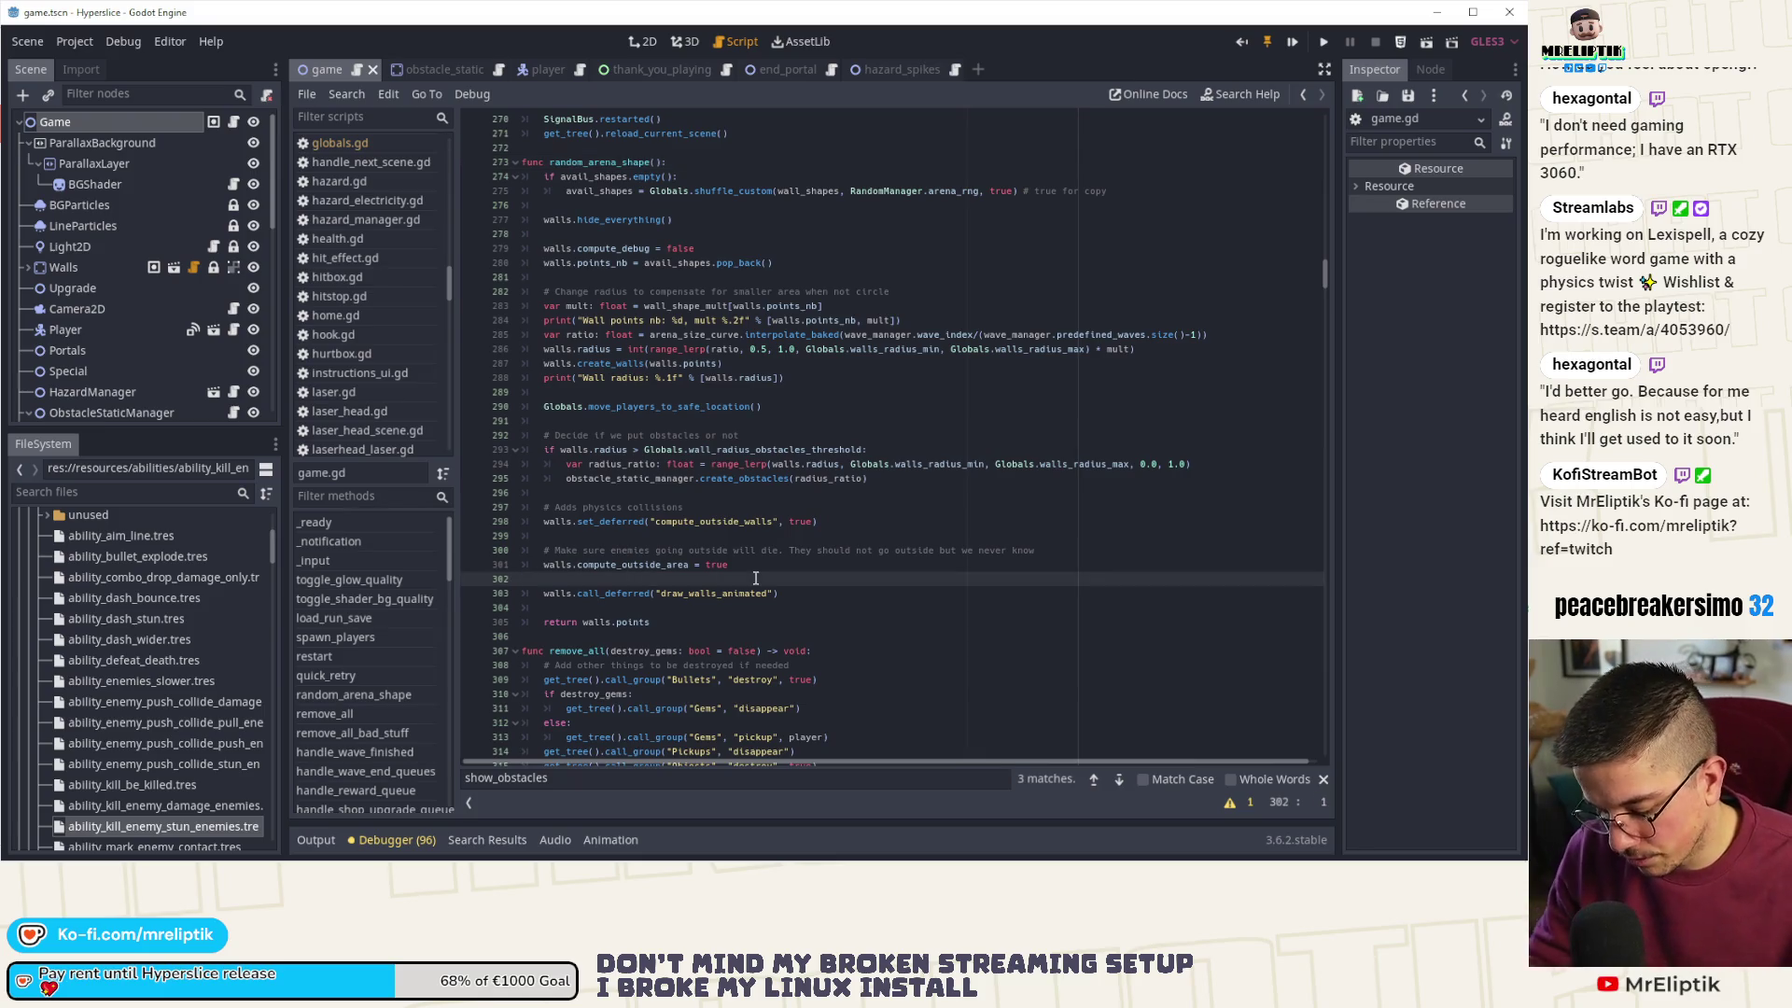
{"action": "left_click", "coordinate": [1118, 780]}
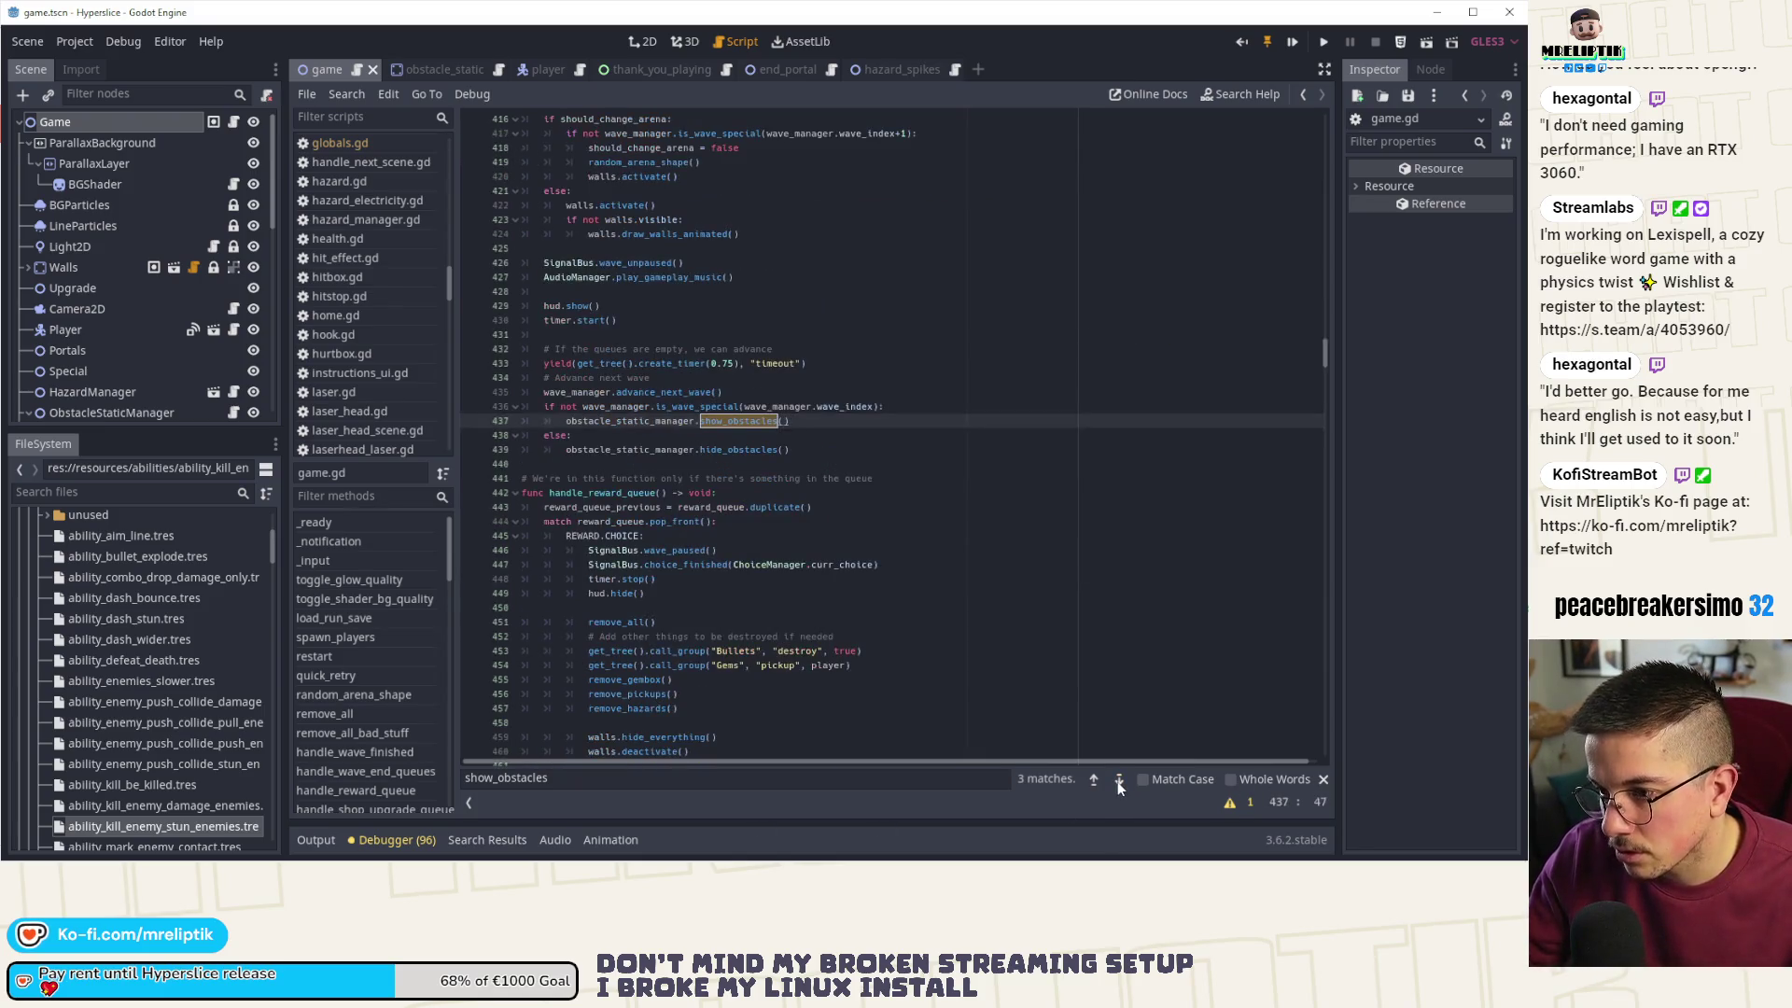
{"action": "left_click_drag", "start_coordinate": [790, 450], "coordinate": [537, 407]}
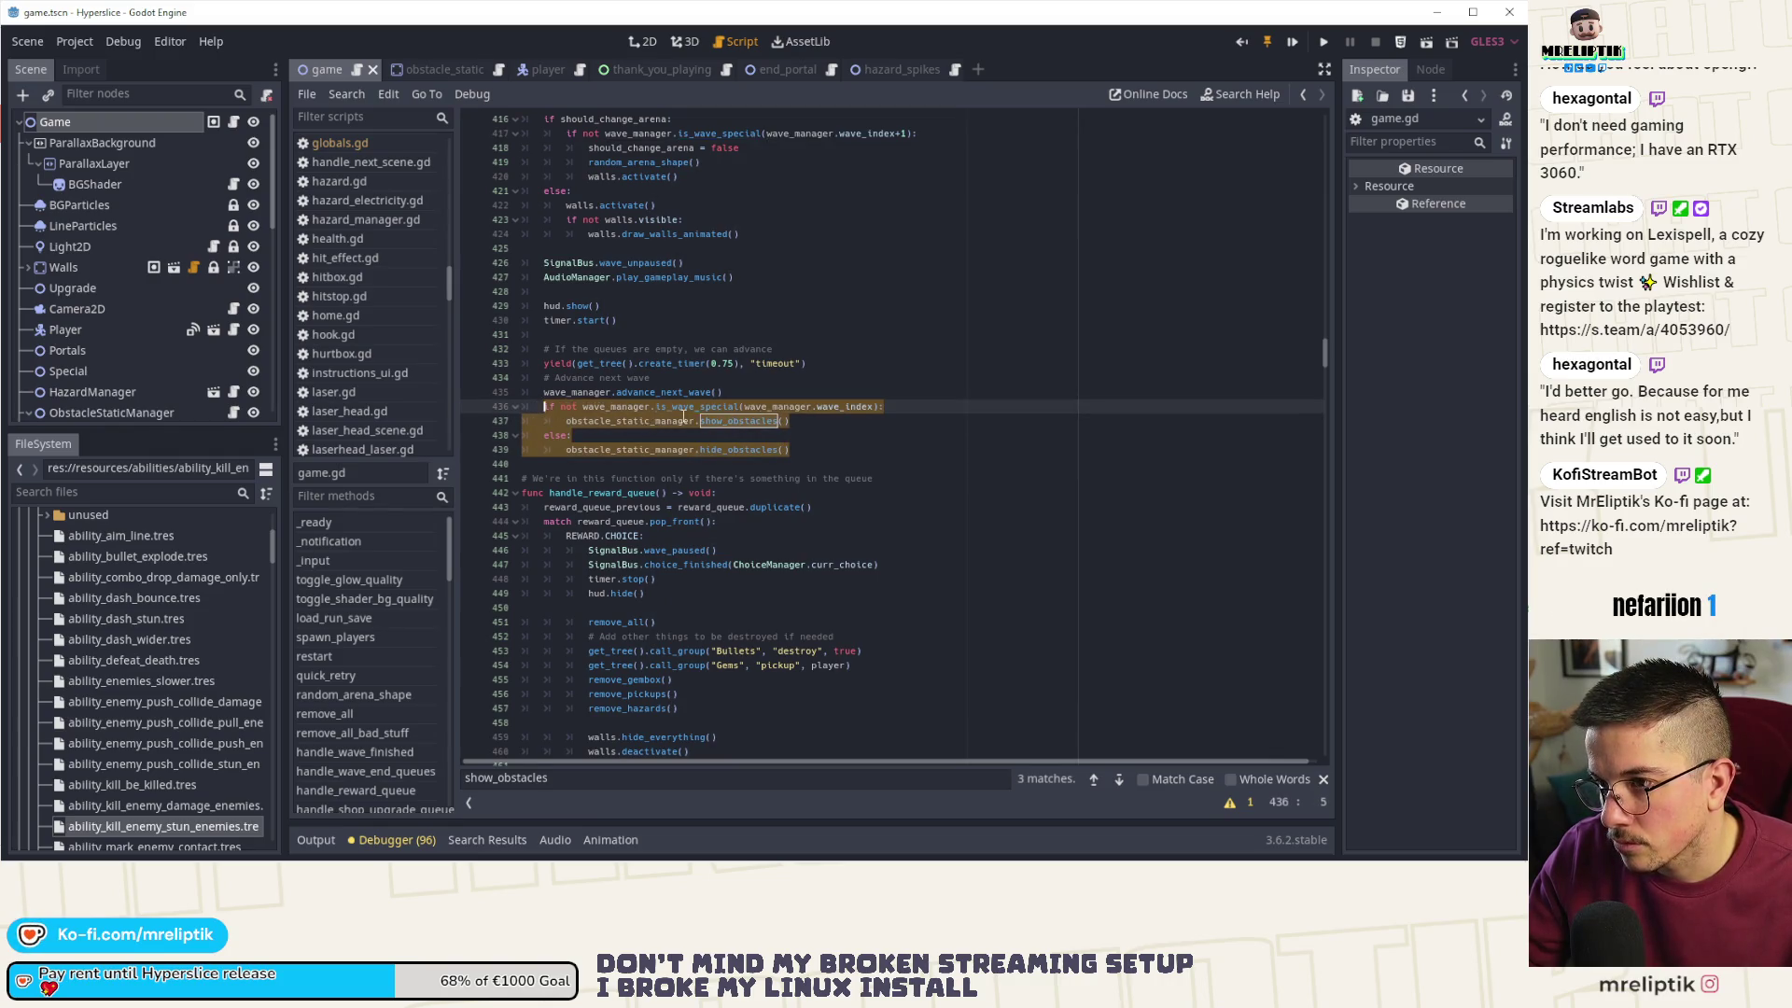
{"action": "scroll", "coordinate": [683, 417], "scroll_direction": "up", "scroll_amount": 8}
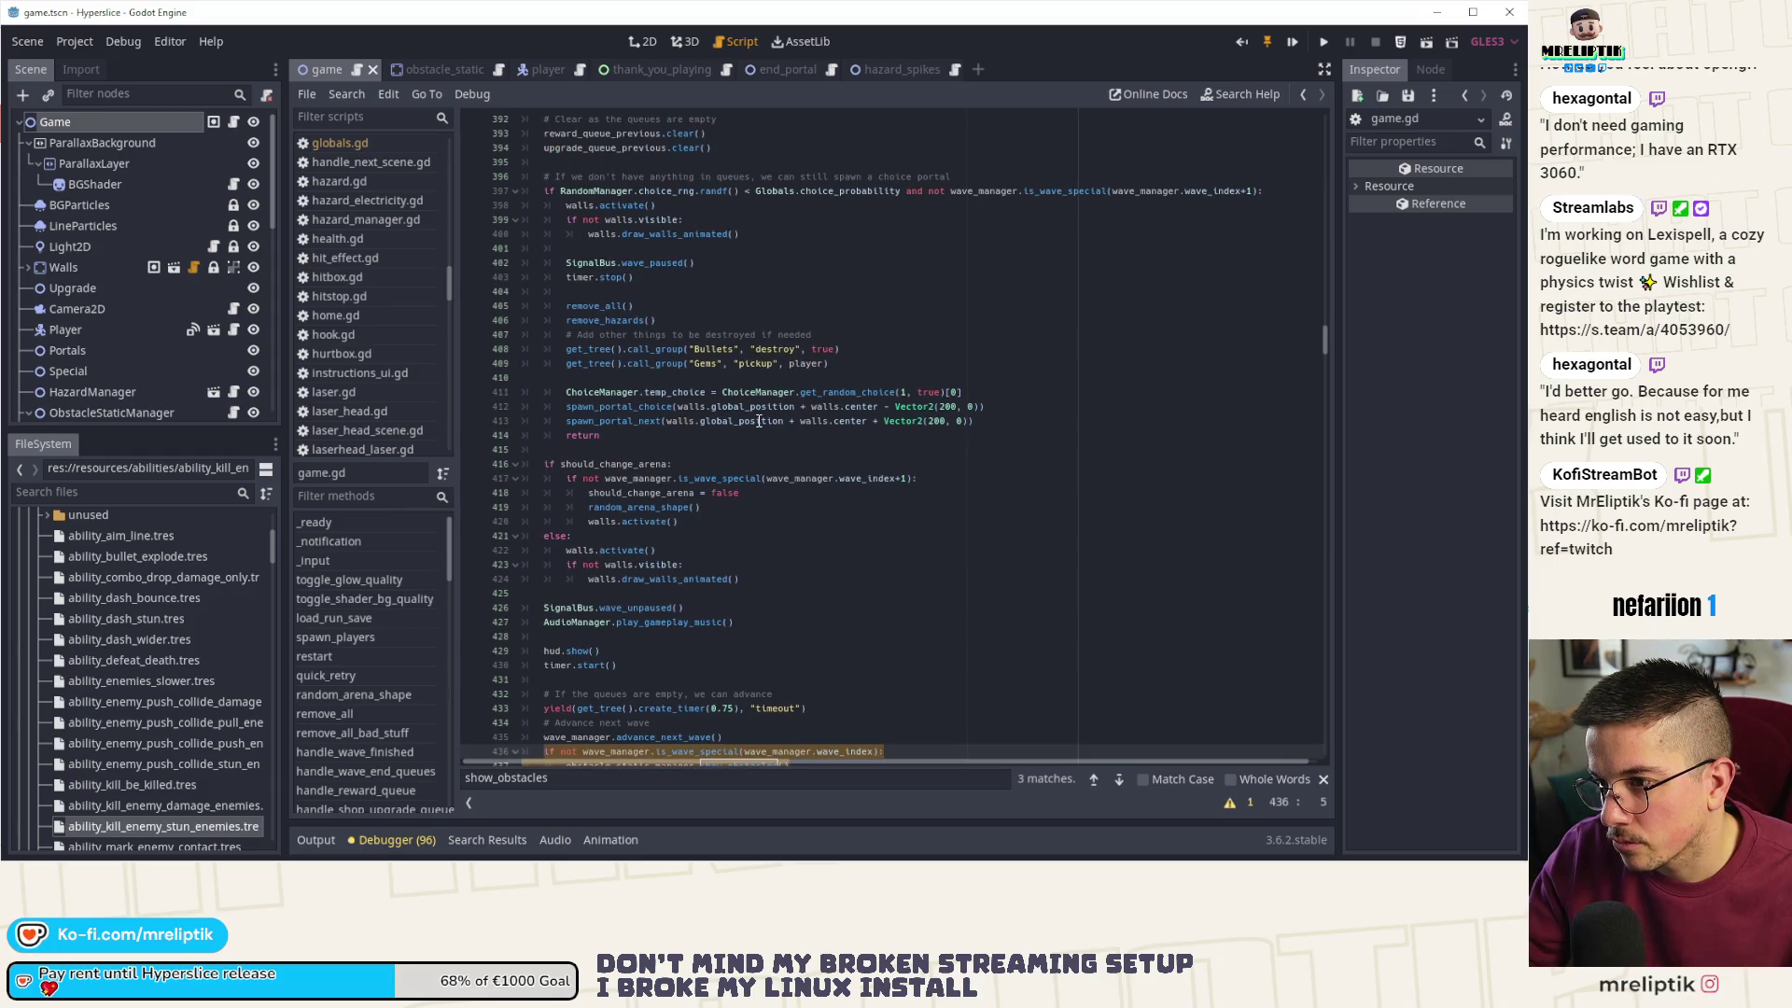
{"action": "scroll", "coordinate": [759, 421], "scroll_direction": "down", "scroll_amount": 1}
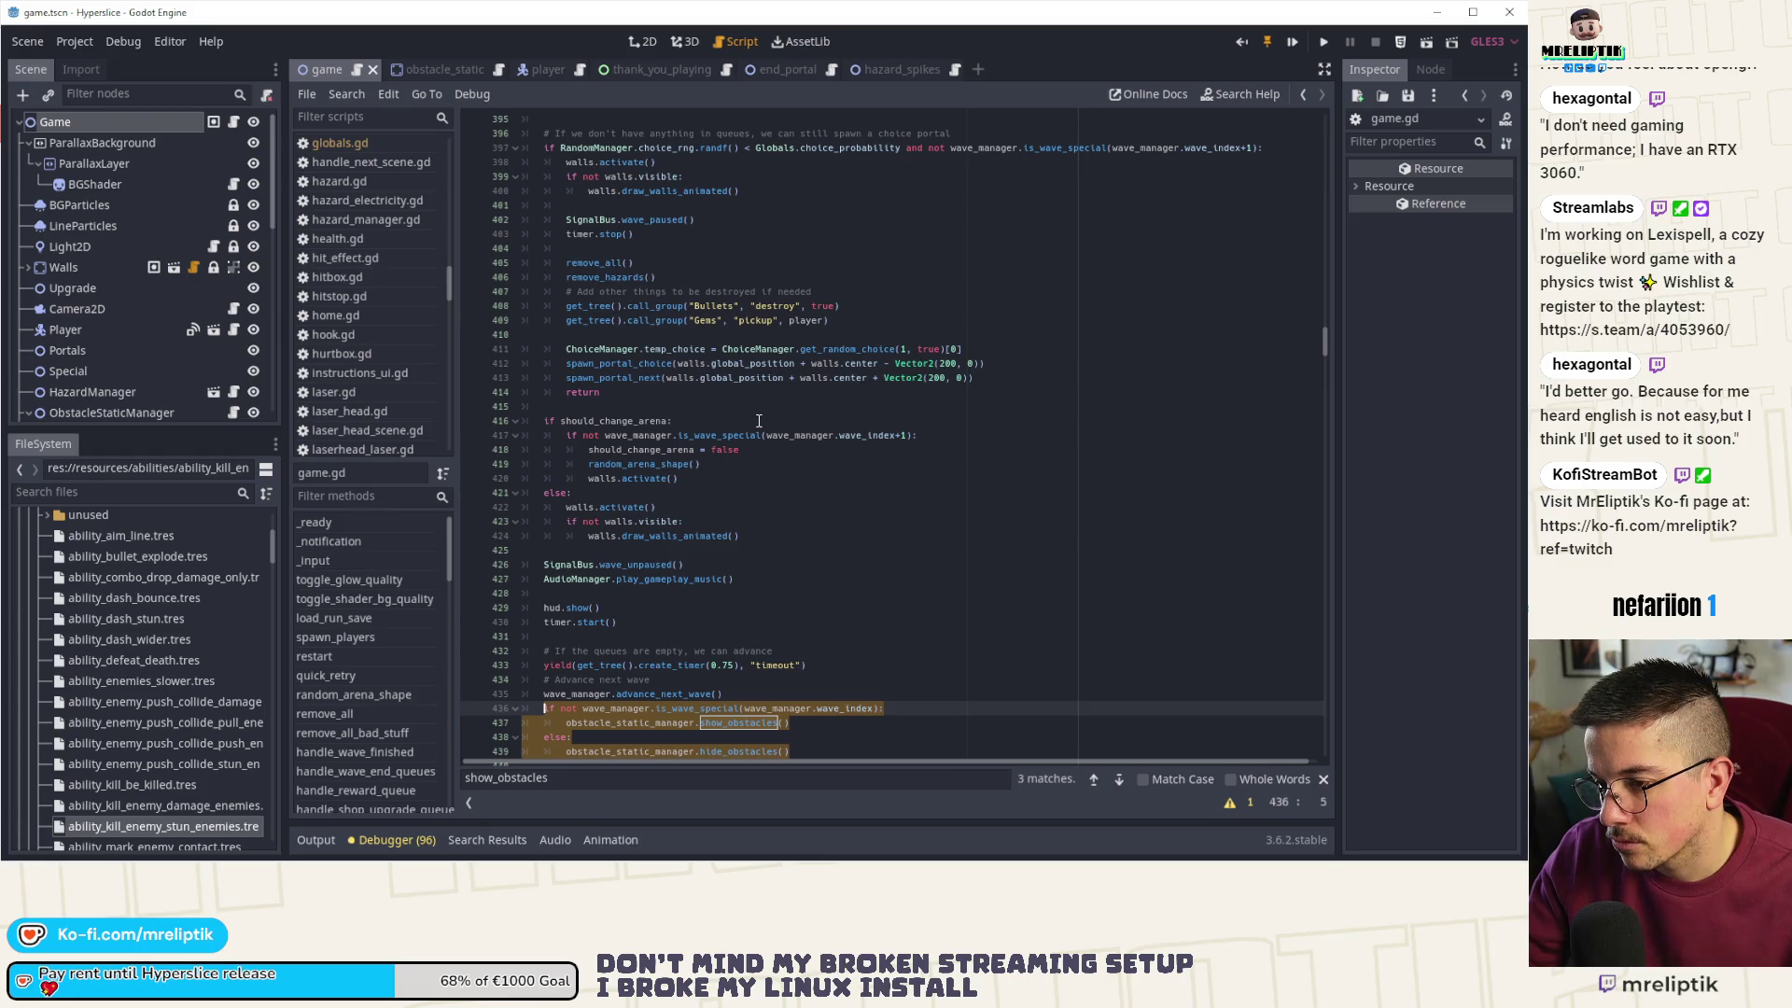
{"action": "scroll", "coordinate": [758, 421], "scroll_direction": "down", "scroll_amount": 3}
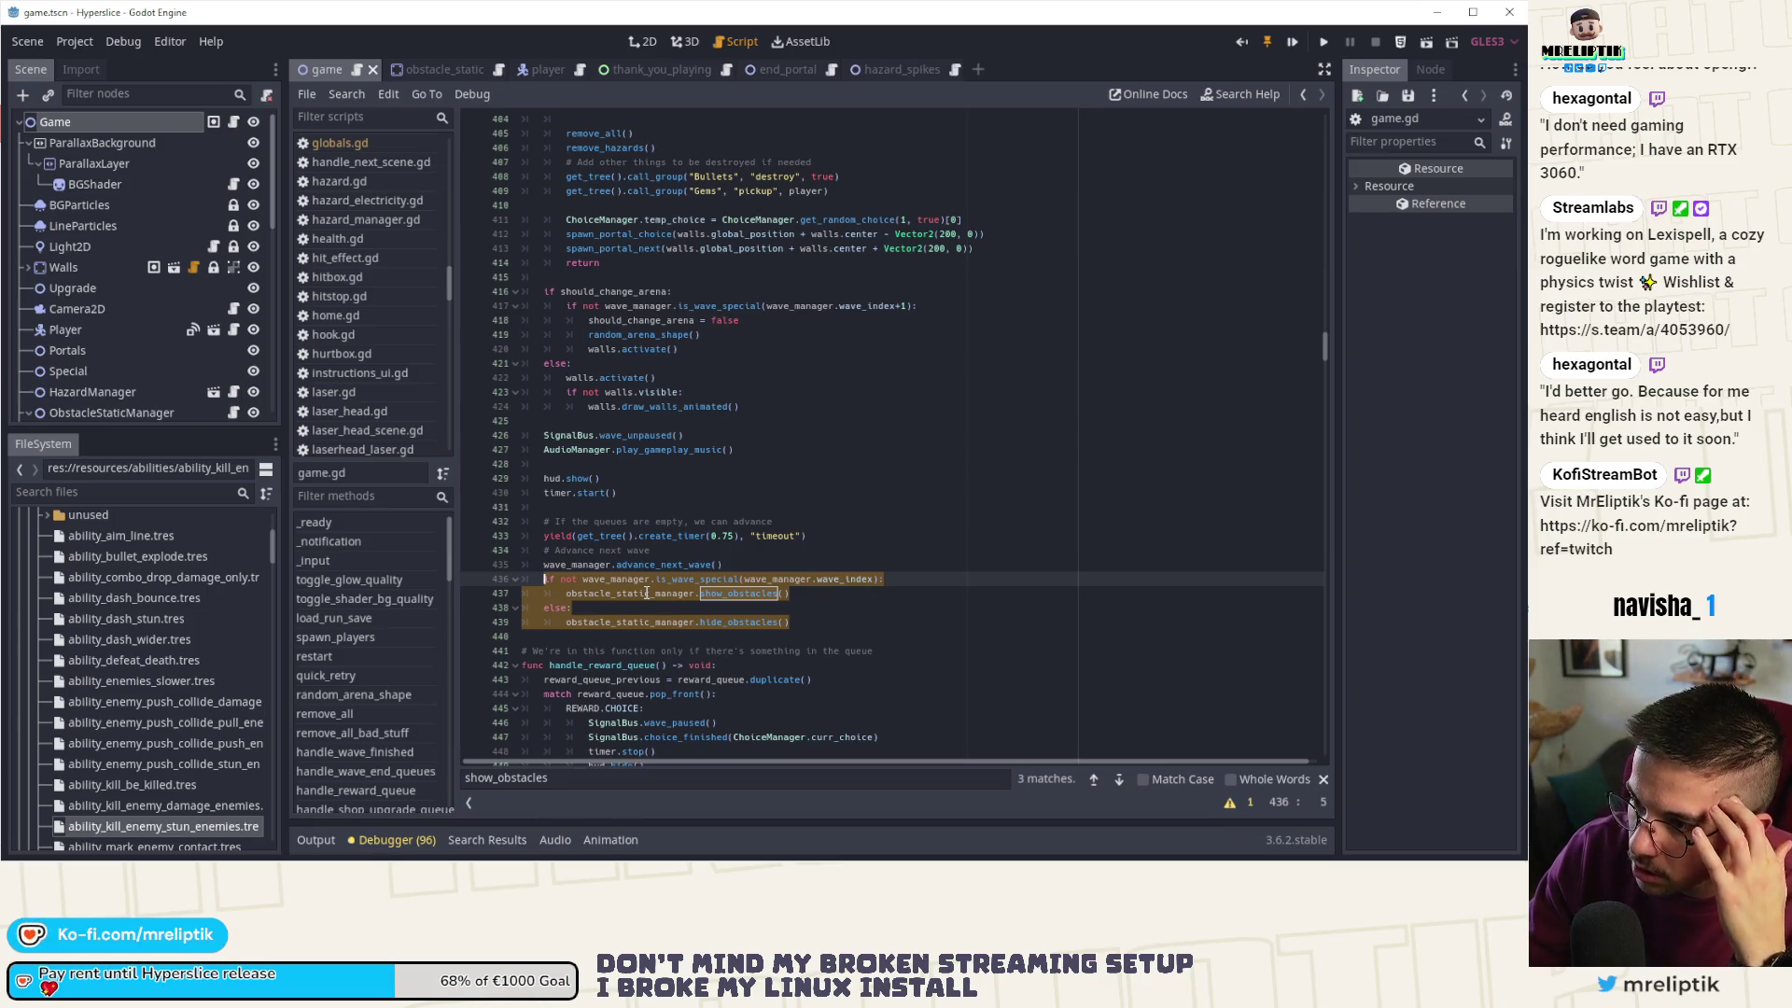
{"action": "scroll", "coordinate": [736, 566], "scroll_direction": "up", "scroll_amount": 6}
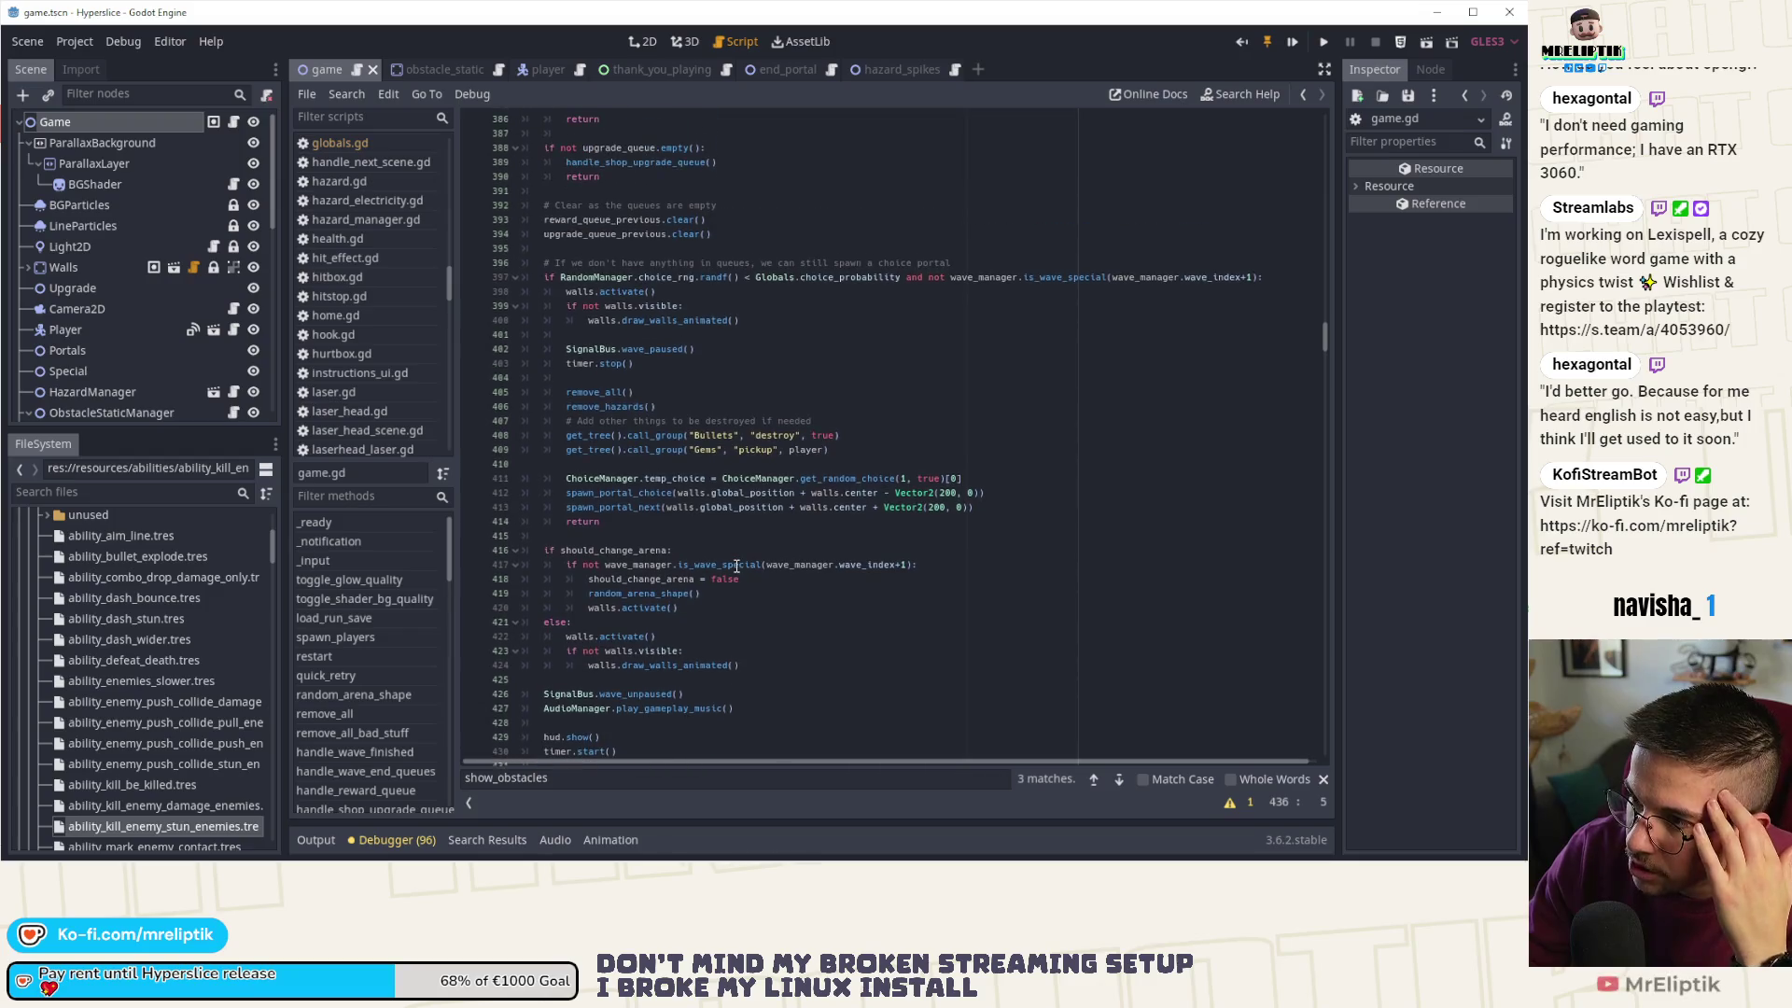
{"action": "scroll", "coordinate": [736, 566], "scroll_direction": "down", "scroll_amount": 2}
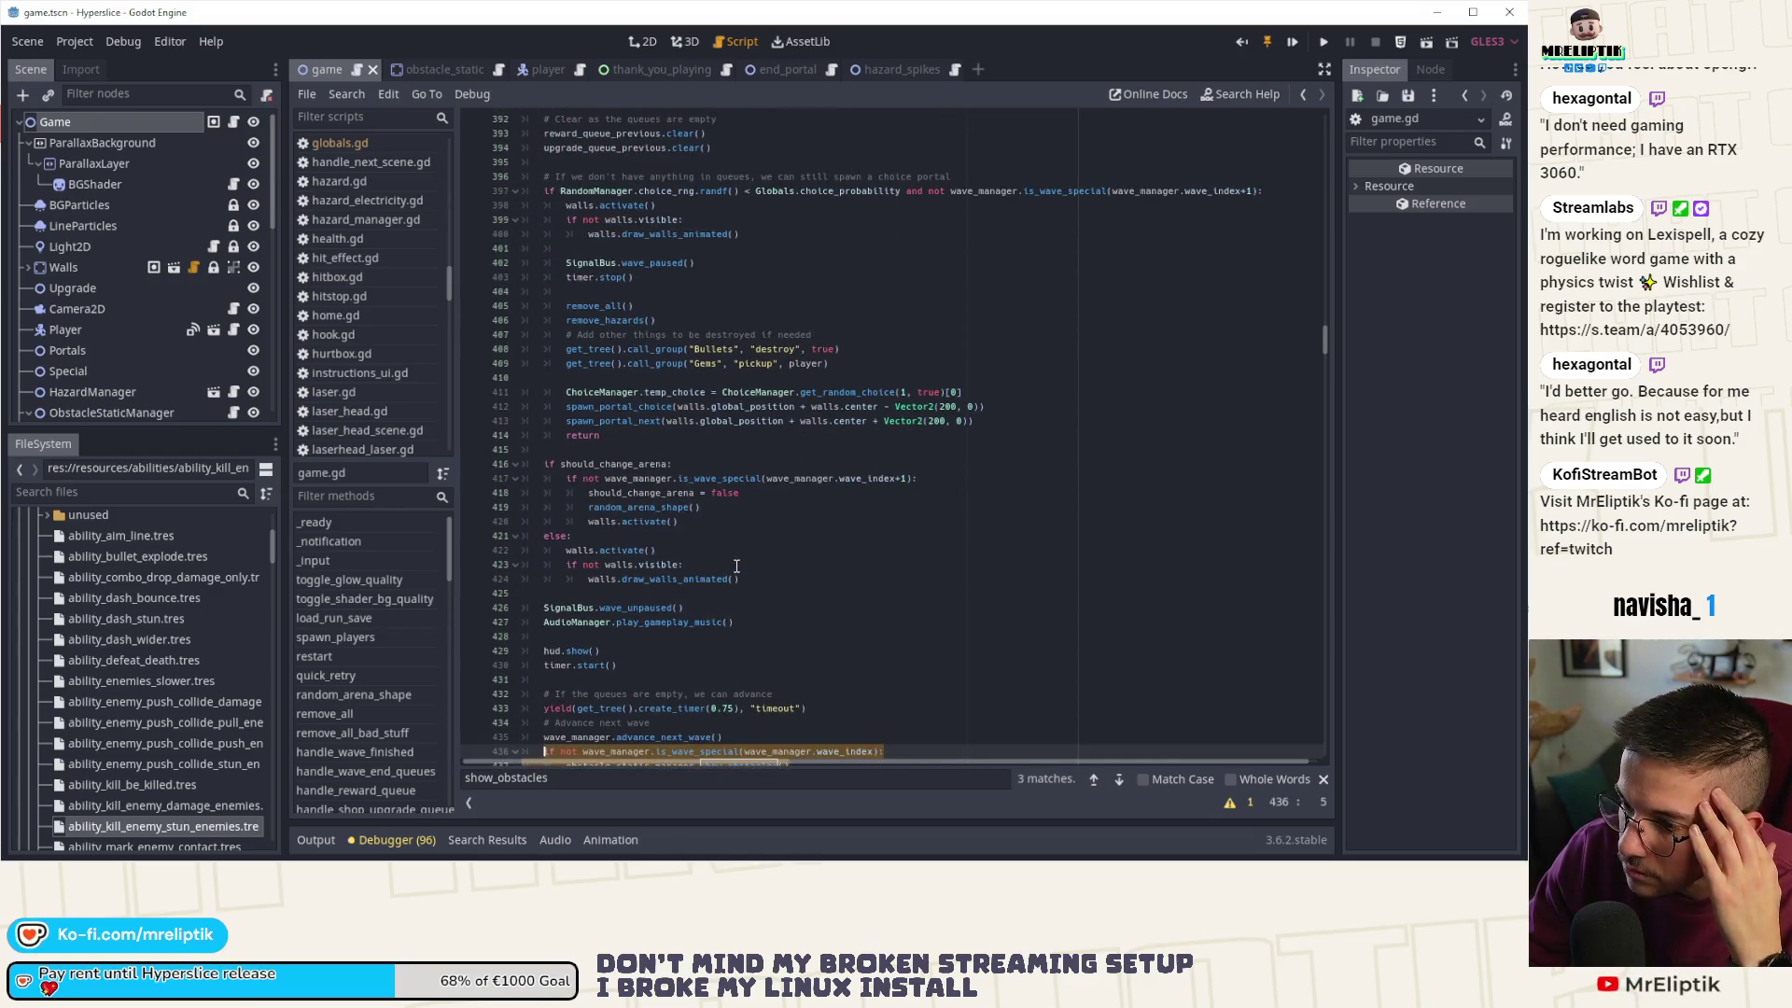
{"action": "scroll", "coordinate": [736, 566], "scroll_direction": "down", "scroll_amount": 1}
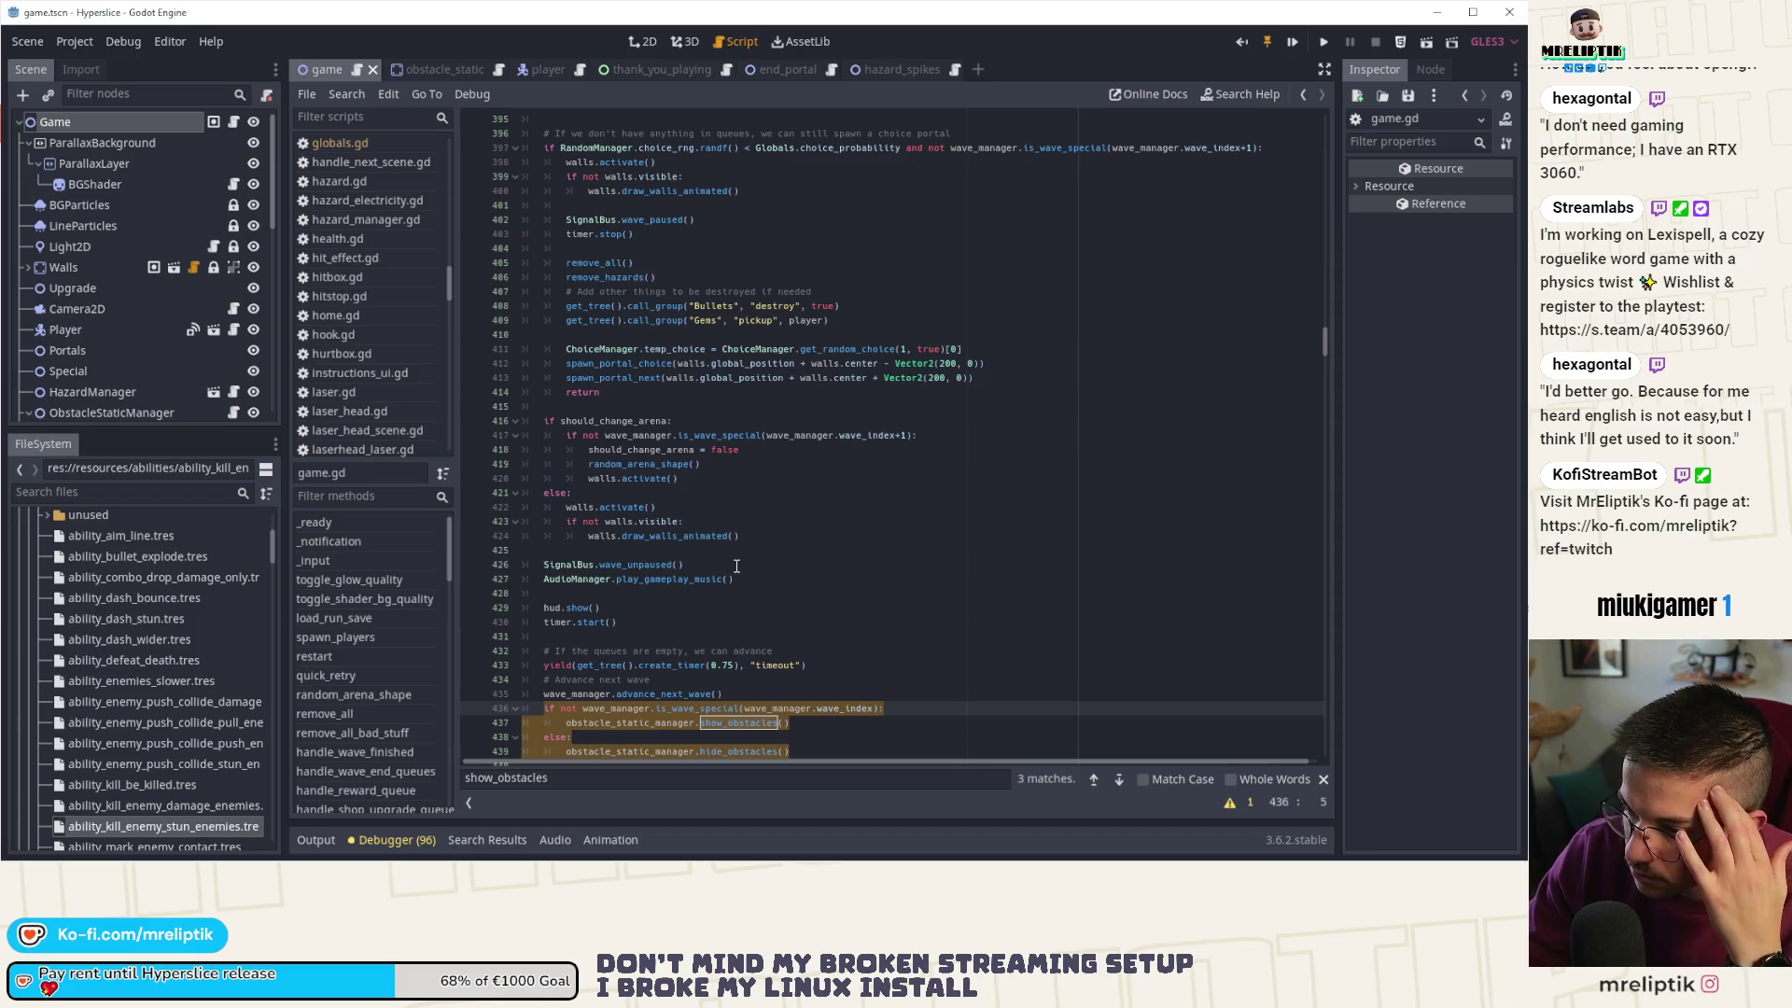
{"action": "scroll", "coordinate": [737, 566], "scroll_direction": "up", "scroll_amount": 5}
{"action": "scroll", "coordinate": [736, 566], "scroll_direction": "down", "scroll_amount": 5}
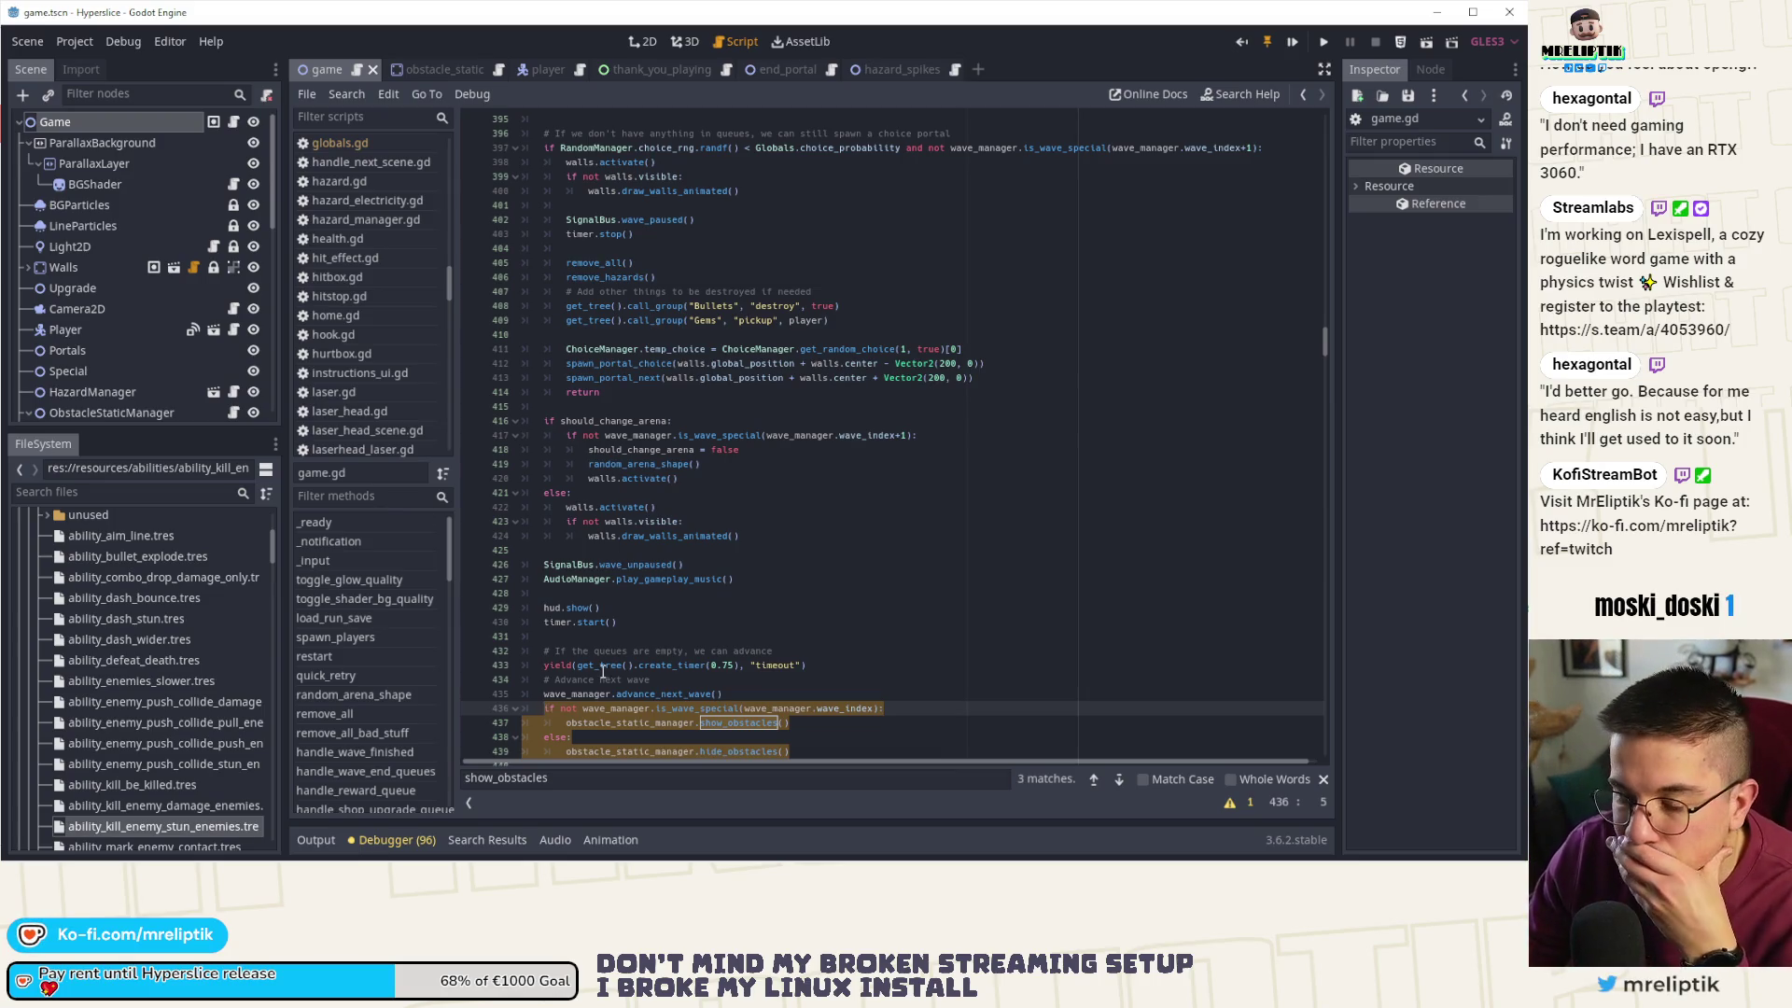
{"action": "scroll", "coordinate": [700, 581], "scroll_direction": "down", "scroll_amount": 4}
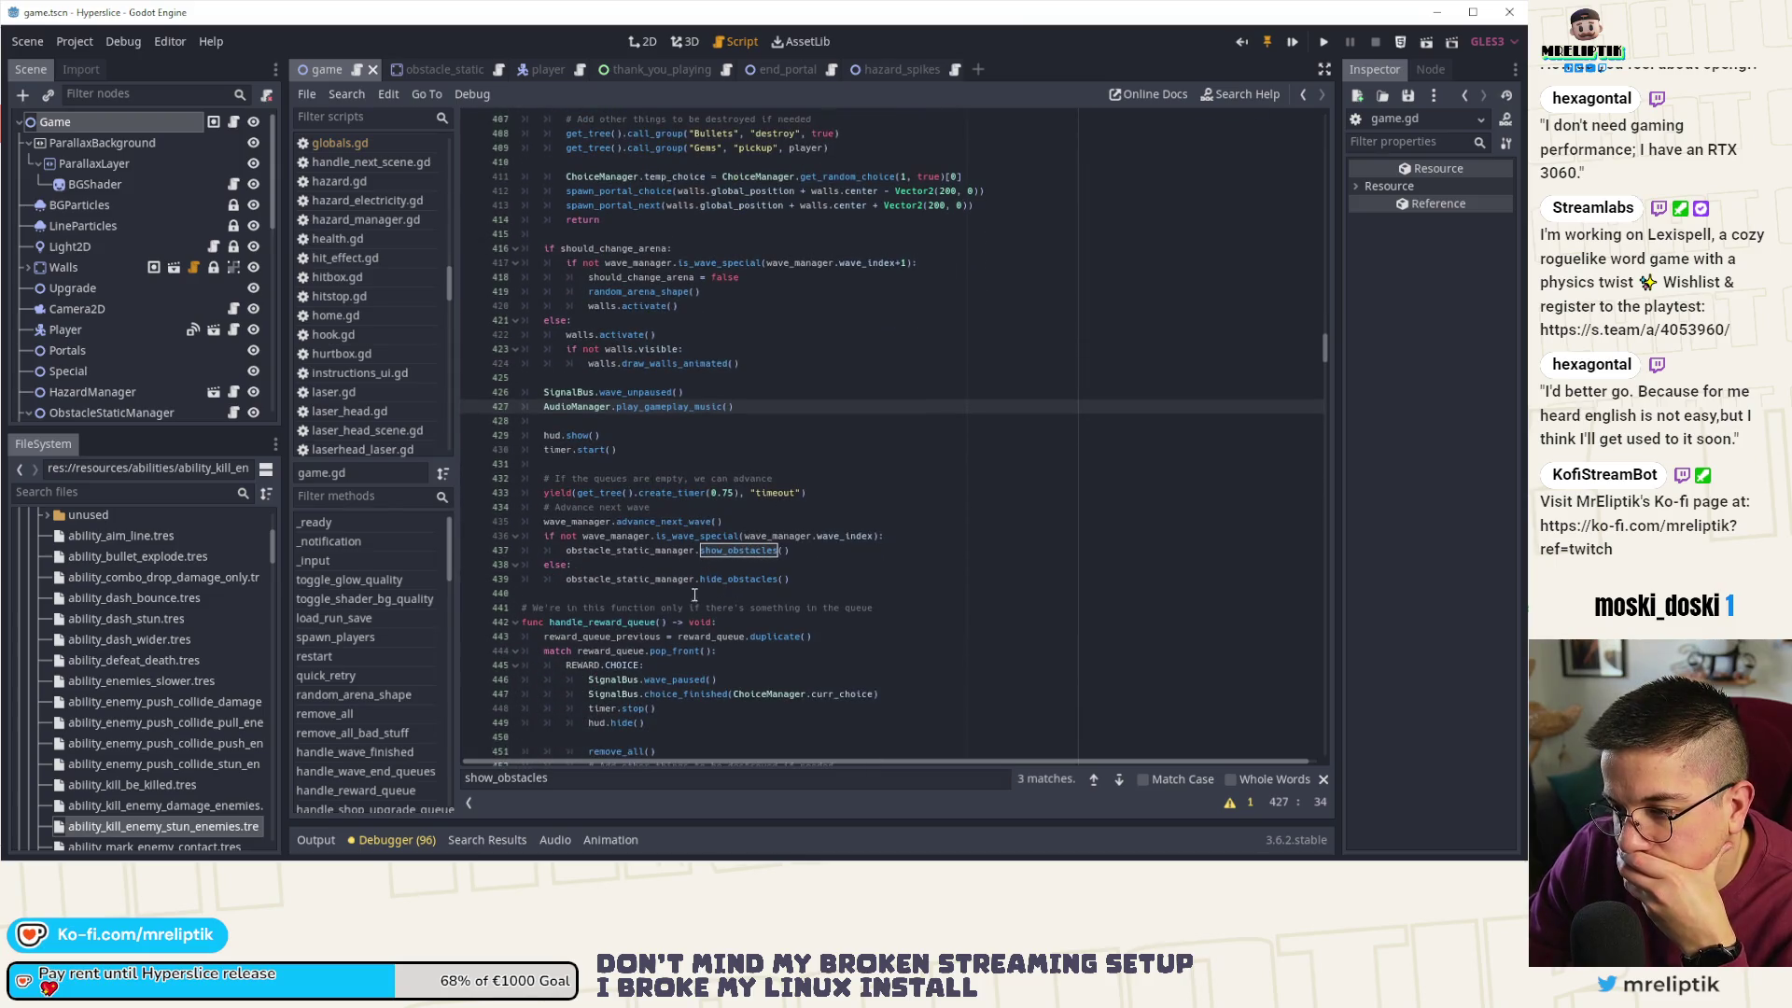
- Highlight obstacle_static_manager, random_arena_shape (line 419) and show_obstacles (line 437) in the wave-end code
{"action": "double_click", "coordinate": [654, 579]}
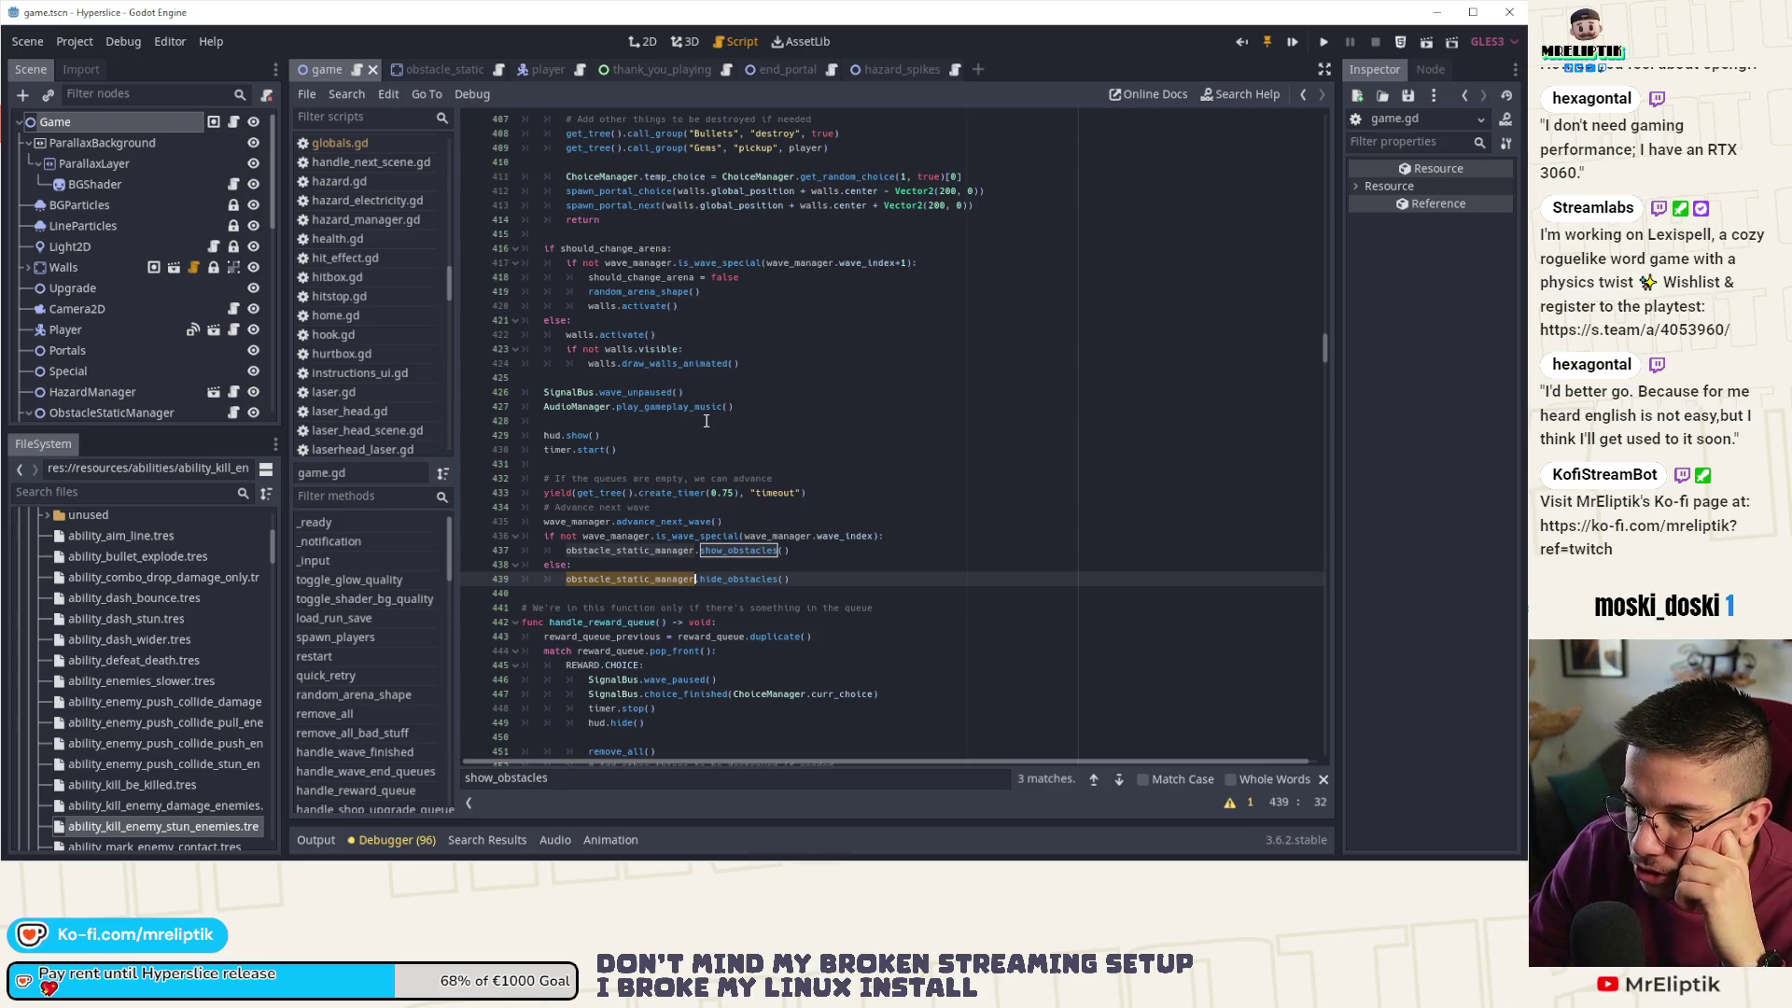
{"action": "double_click", "coordinate": [642, 291]}
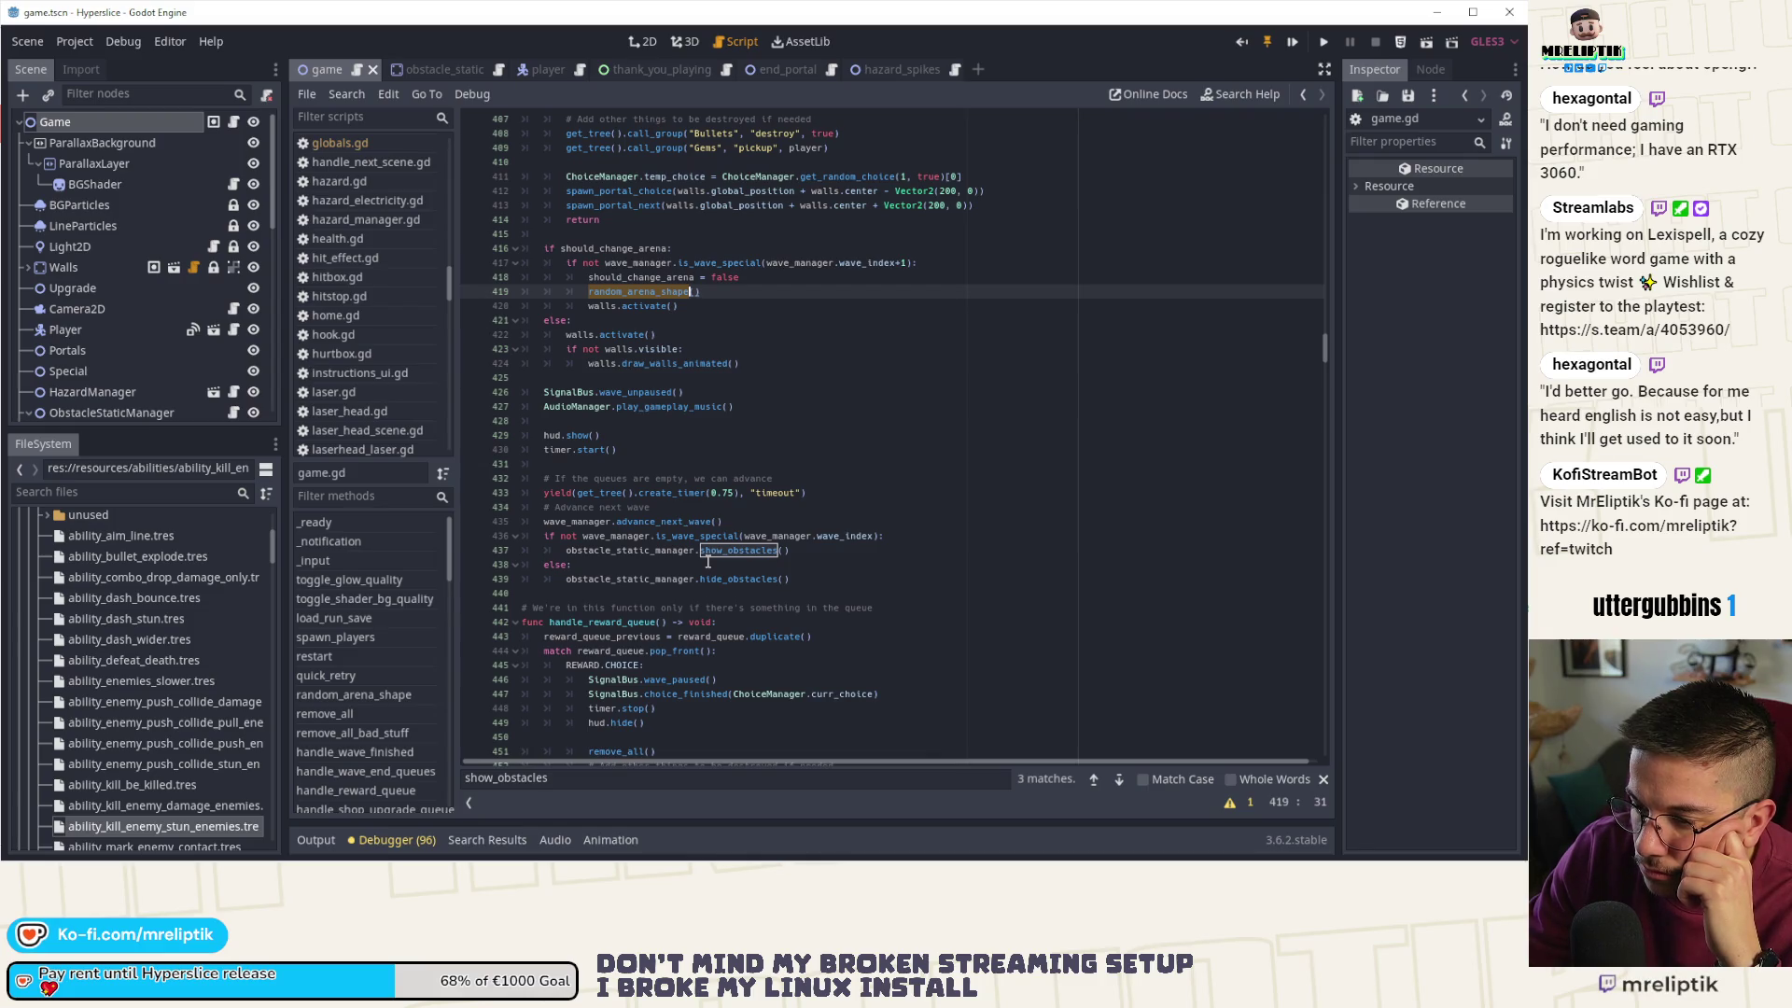
{"action": "scroll", "coordinate": [707, 560], "scroll_direction": "down", "scroll_amount": 6}
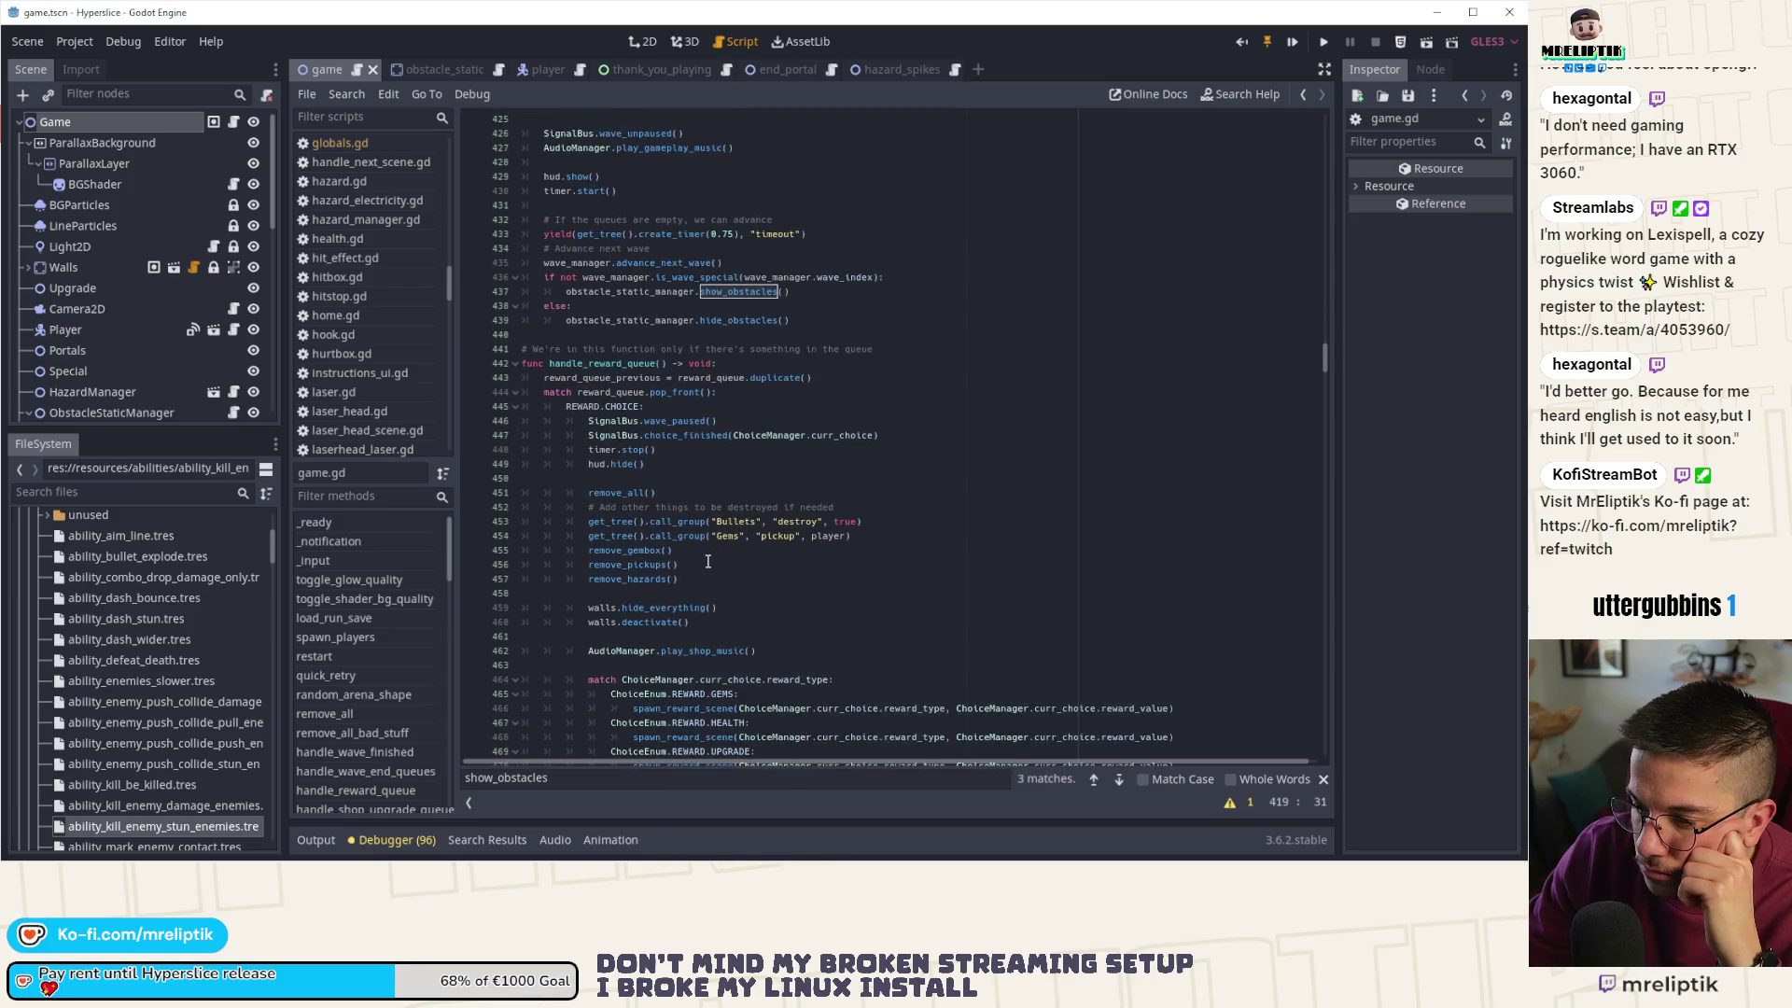
{"action": "scroll", "coordinate": [707, 561], "scroll_direction": "up", "scroll_amount": 5}
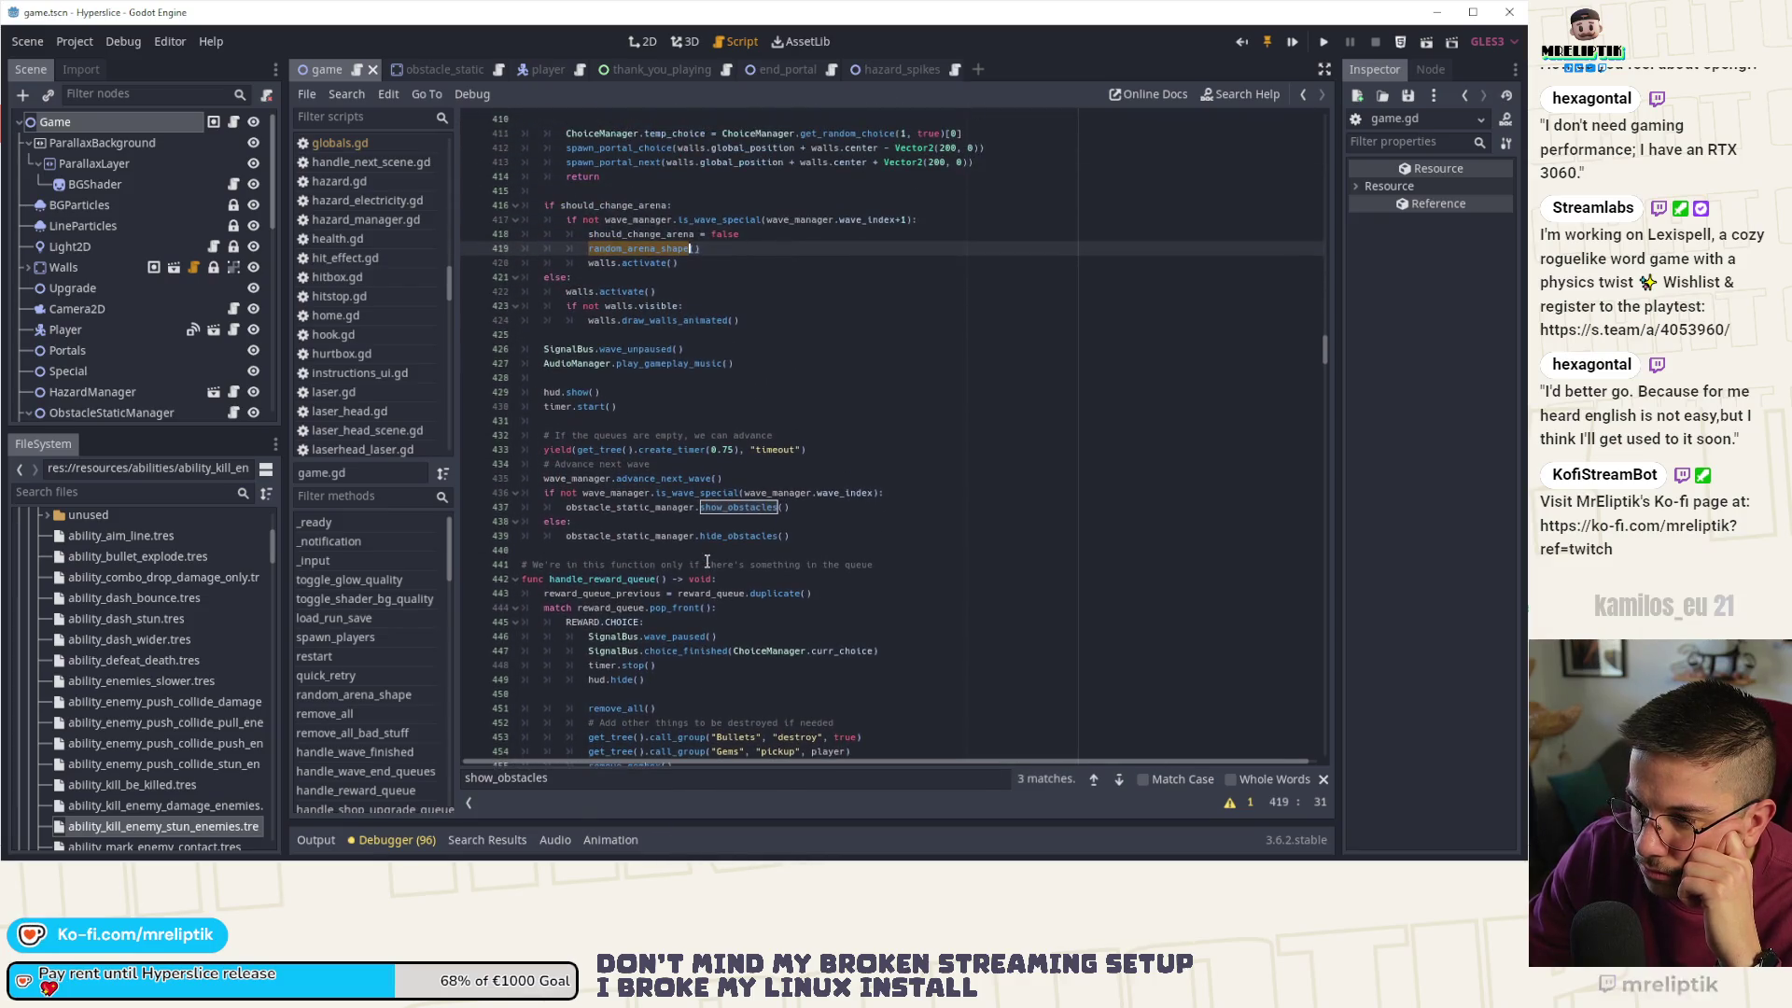
{"action": "double_click", "coordinate": [735, 509]}
- Jump to the next show_obstacles match, in on_reward_finished at line 944
{"action": "key", "text": "ctrl+super+f"}
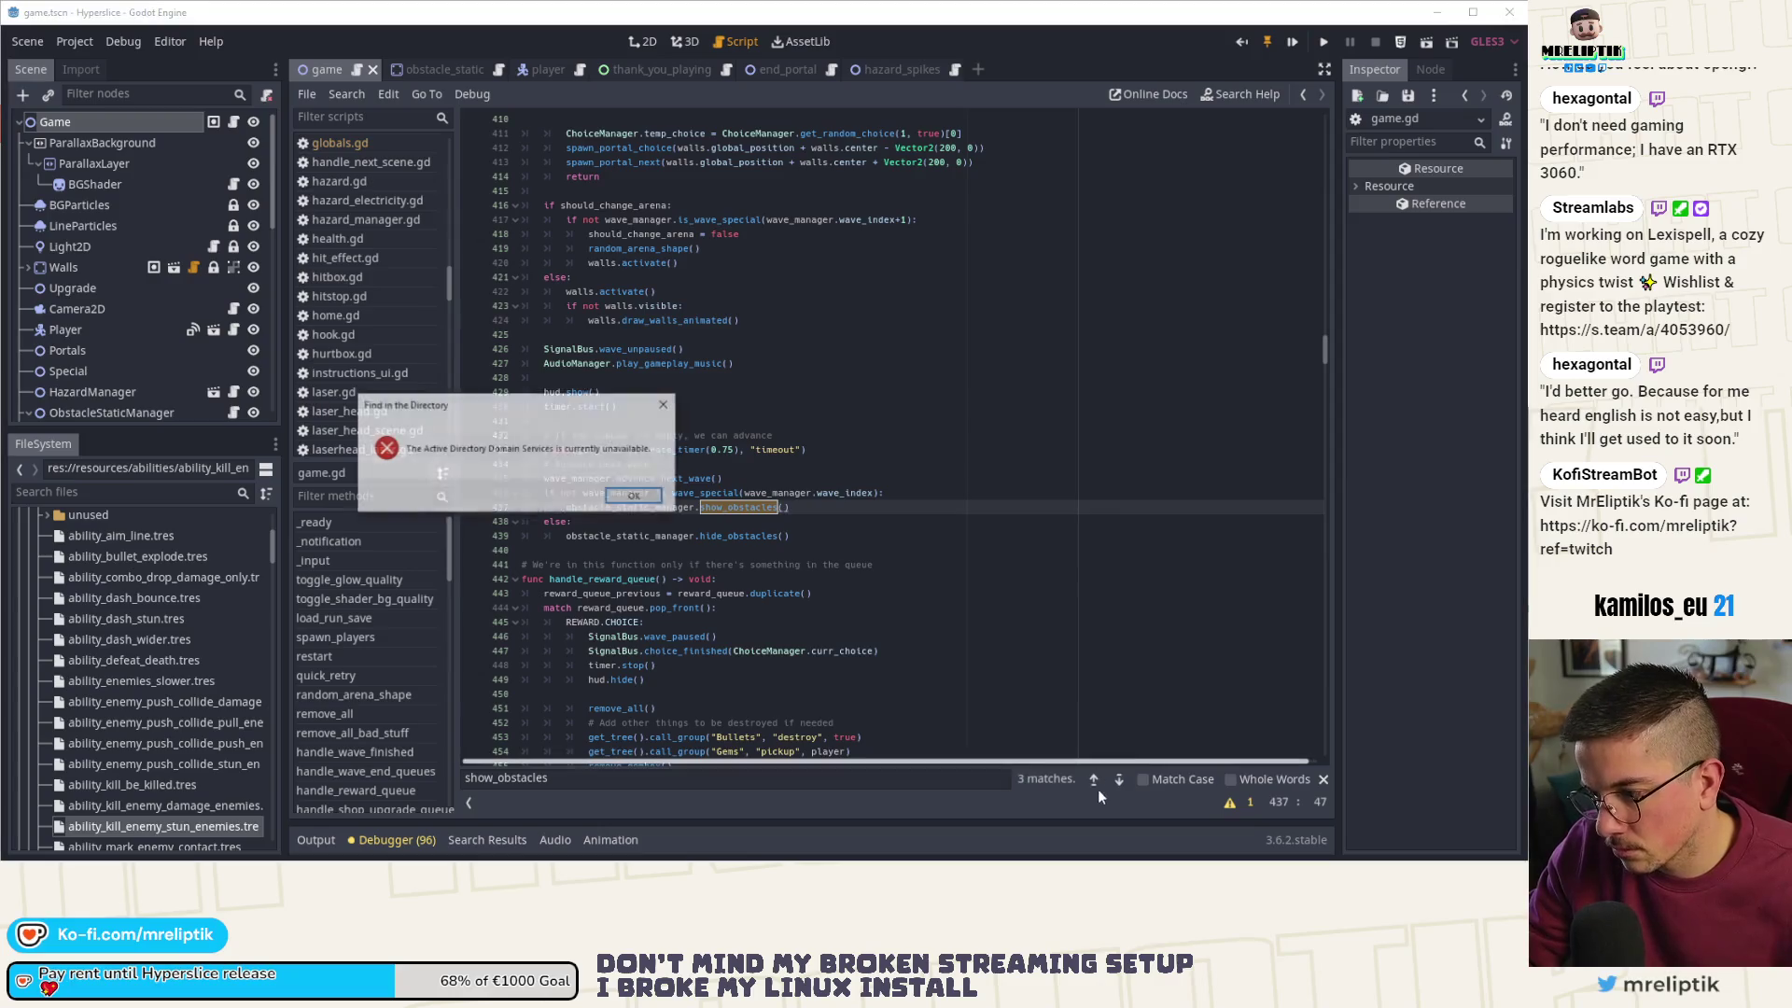
{"action": "left_click", "coordinate": [635, 496]}
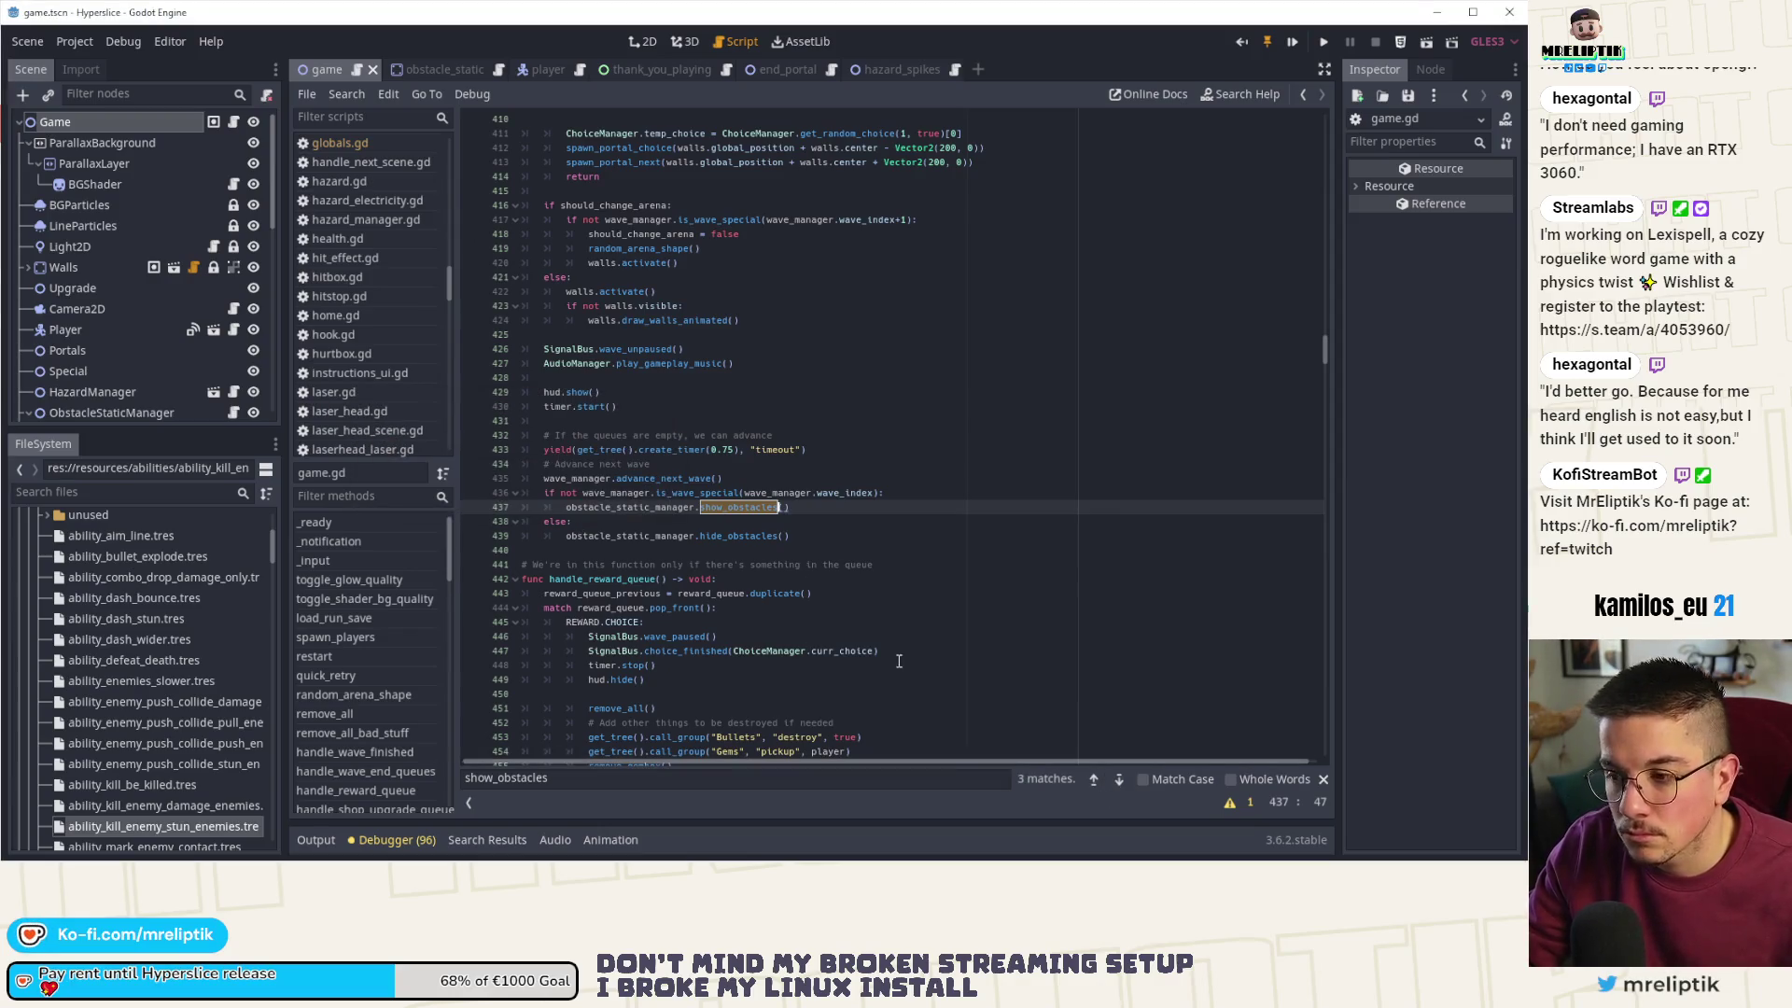
{"action": "key", "text": "ctrl+f"}
{"action": "left_click", "coordinate": [1119, 779]}
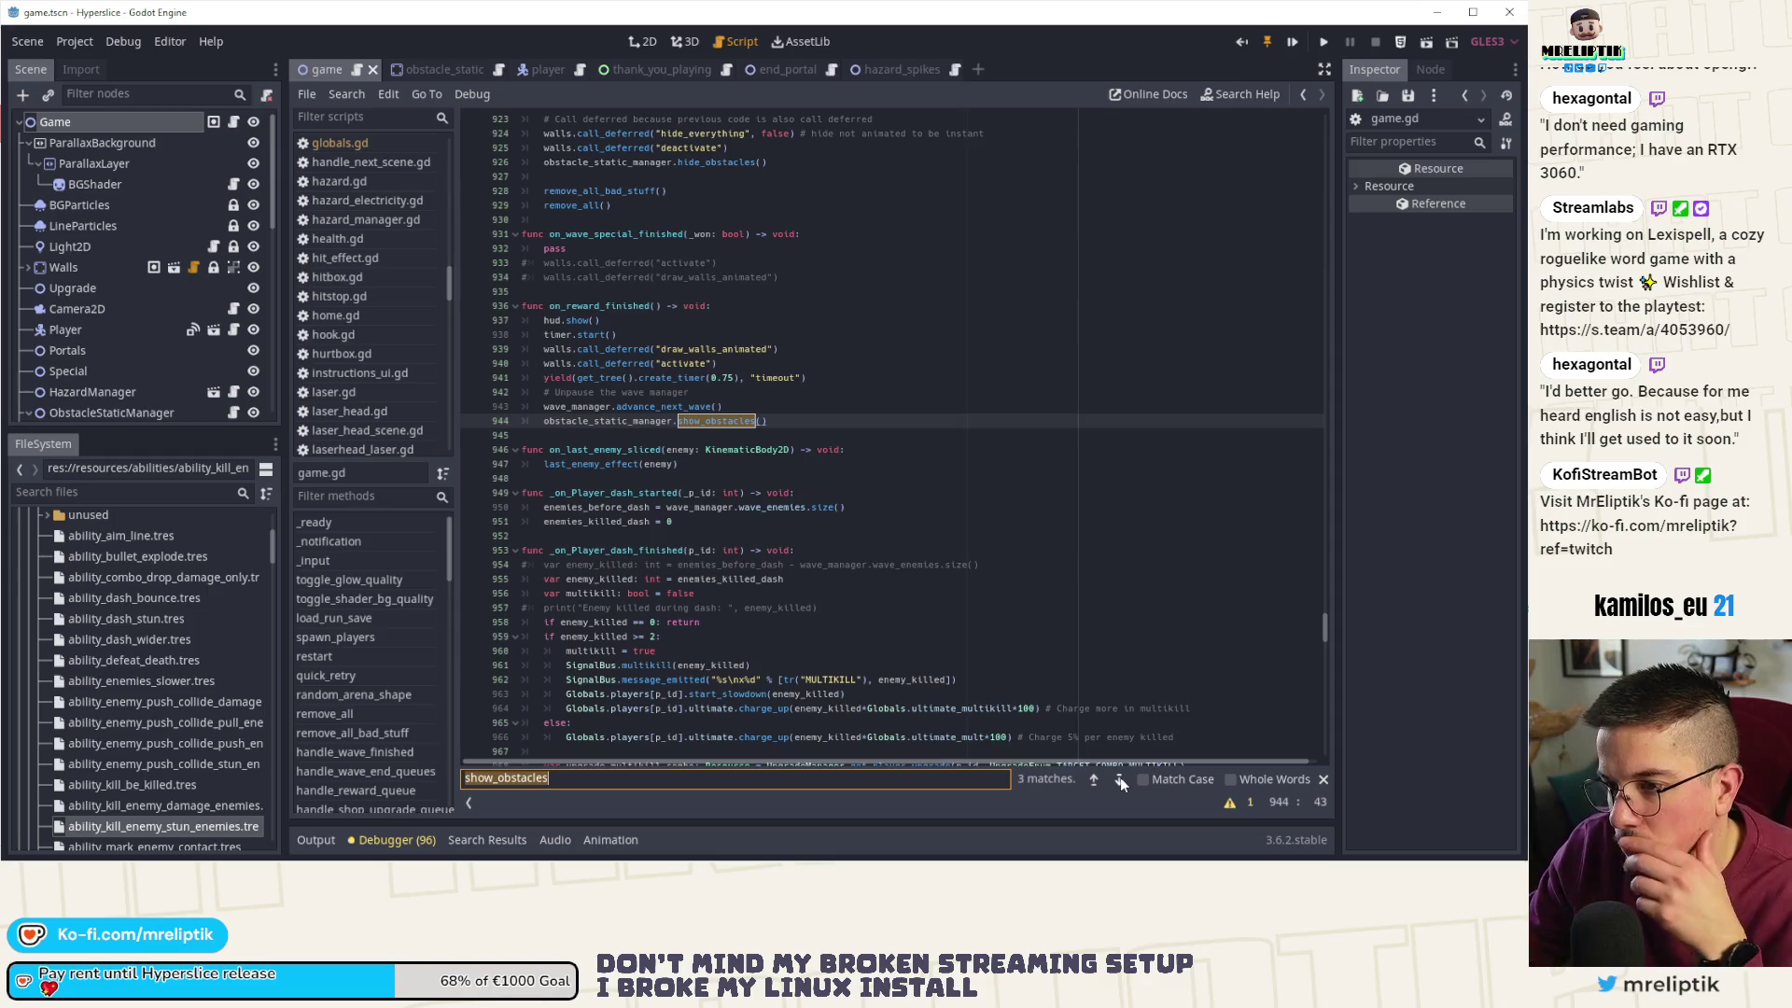
- Check the show_obstacles match at line 1023, then step back to earlier matches
{"action": "left_click", "coordinate": [1120, 778]}
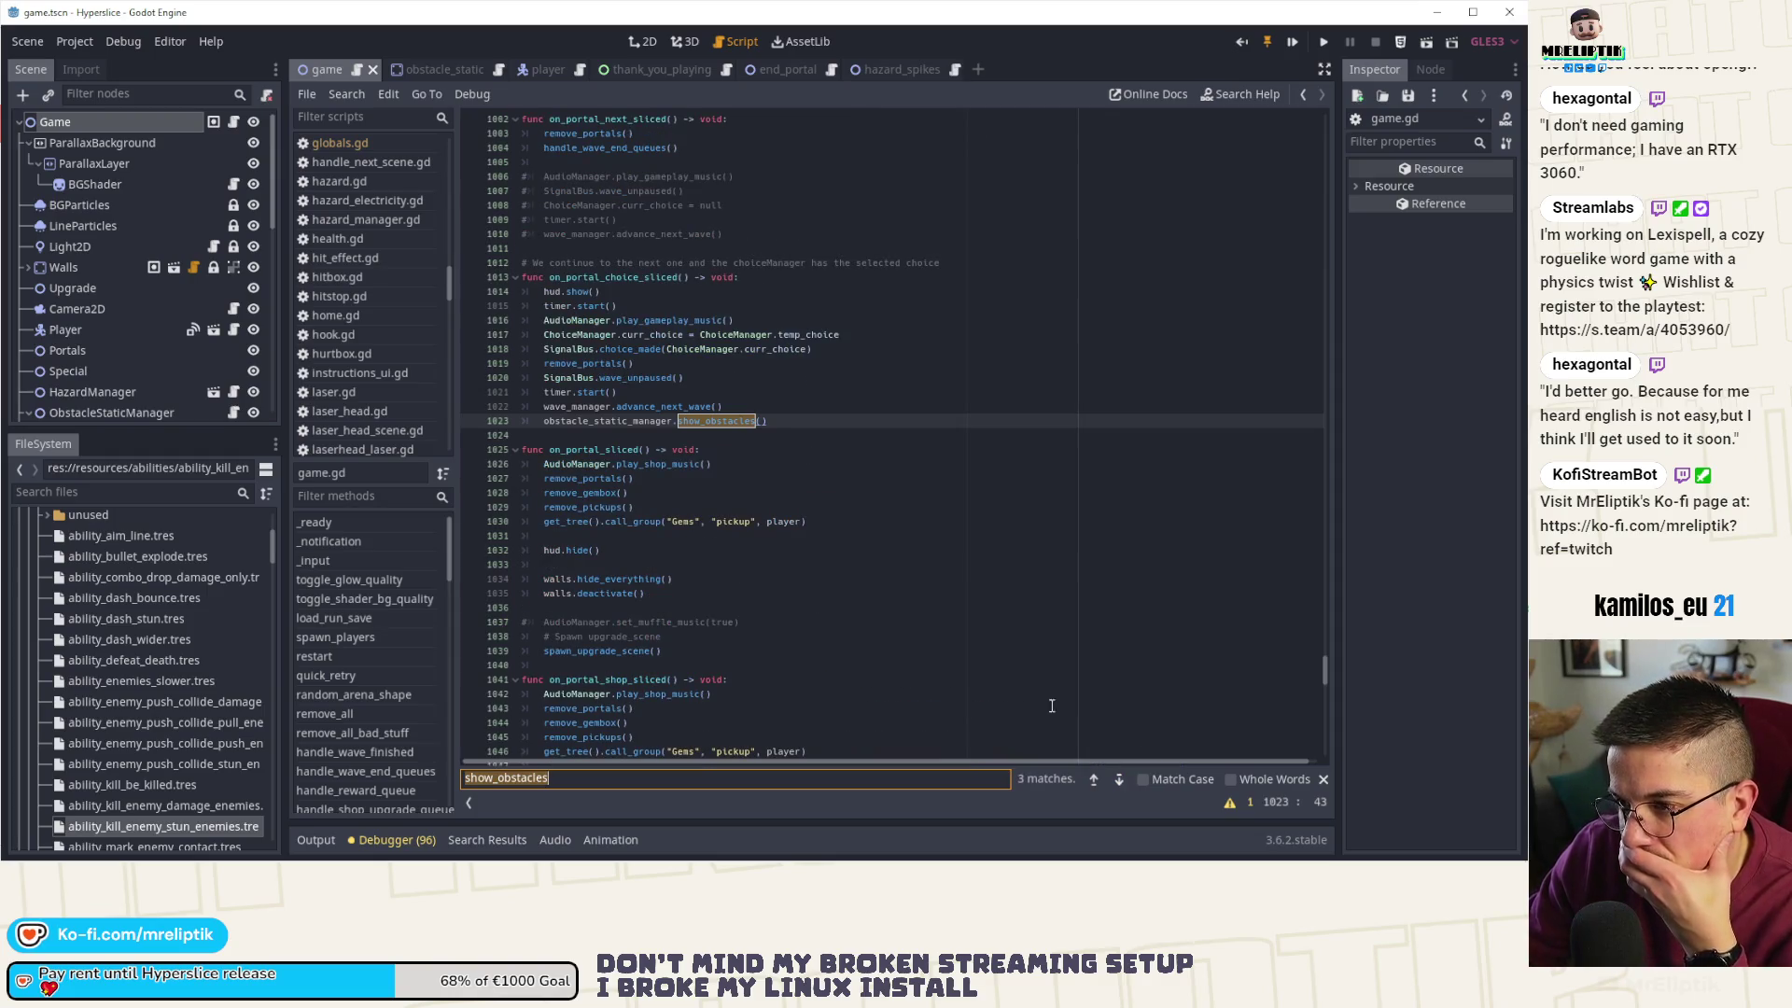
{"action": "left_click", "coordinate": [717, 426]}
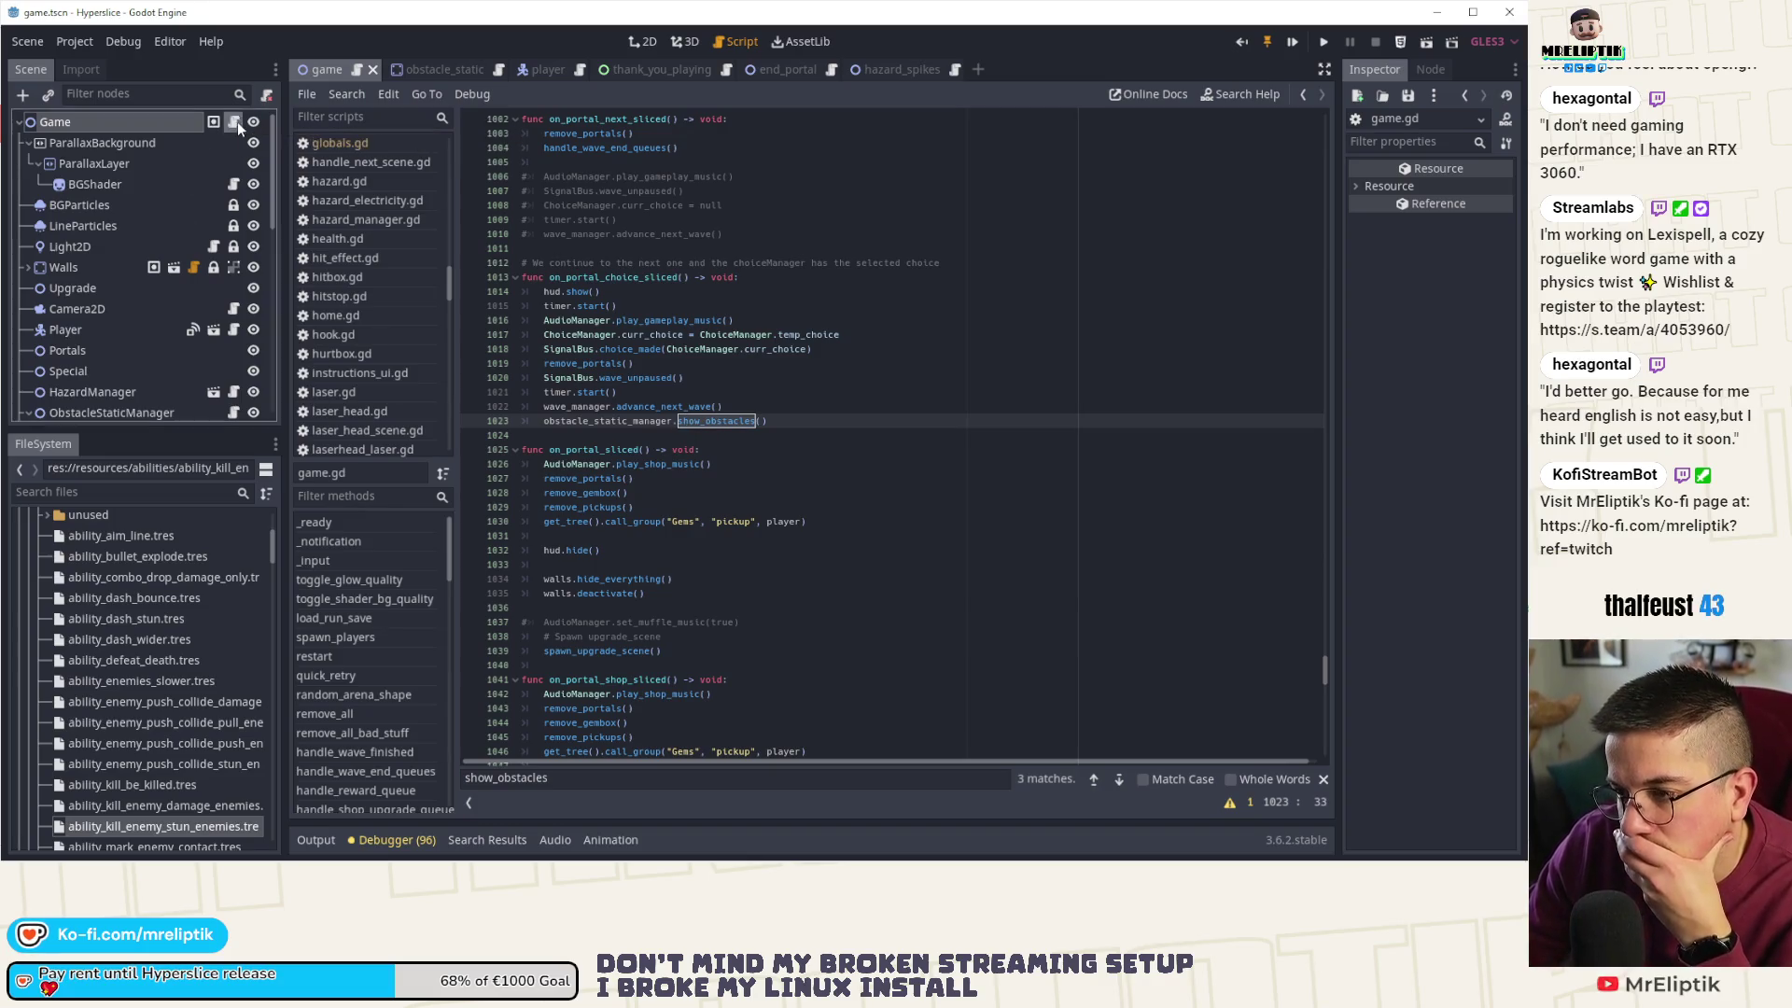
{"action": "left_click", "coordinate": [1093, 780]}
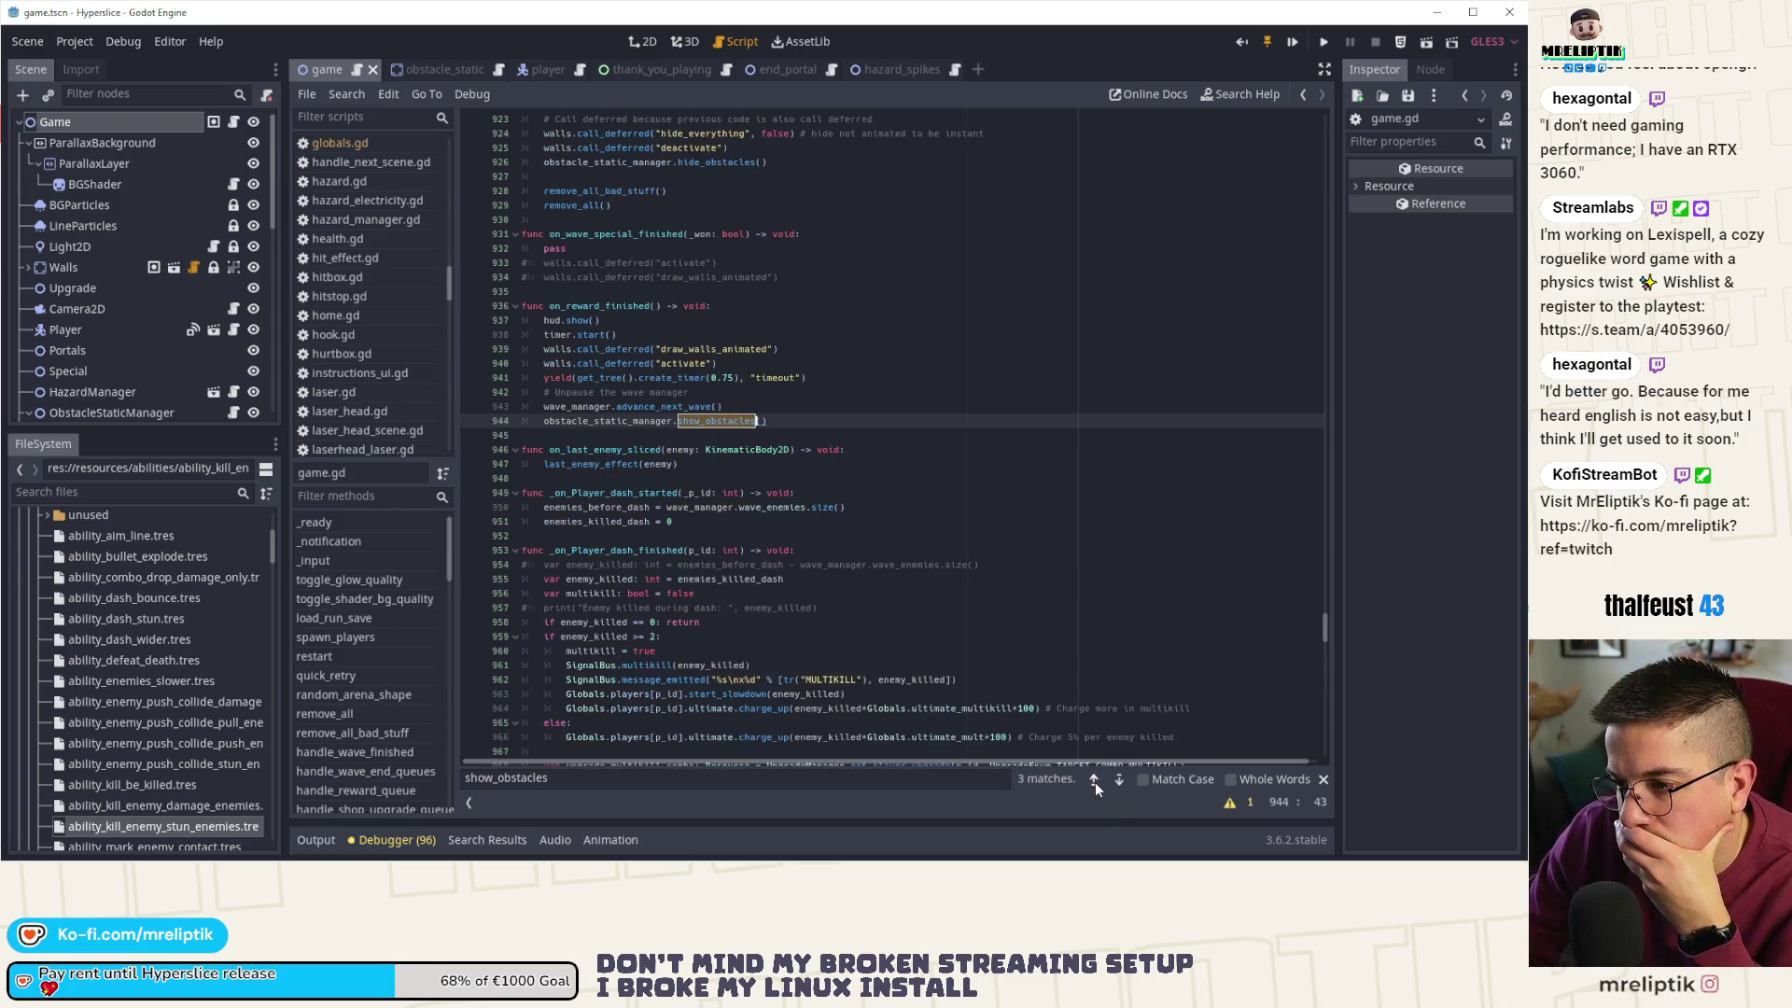
{"action": "left_click", "coordinate": [1094, 782]}
- Search for 'create_obstacl' and select the create_obstacles call on line 295
{"action": "left_click", "coordinate": [569, 777]}
{"action": "key", "text": "ctrl+a"}
{"action": "type", "text": "create"}
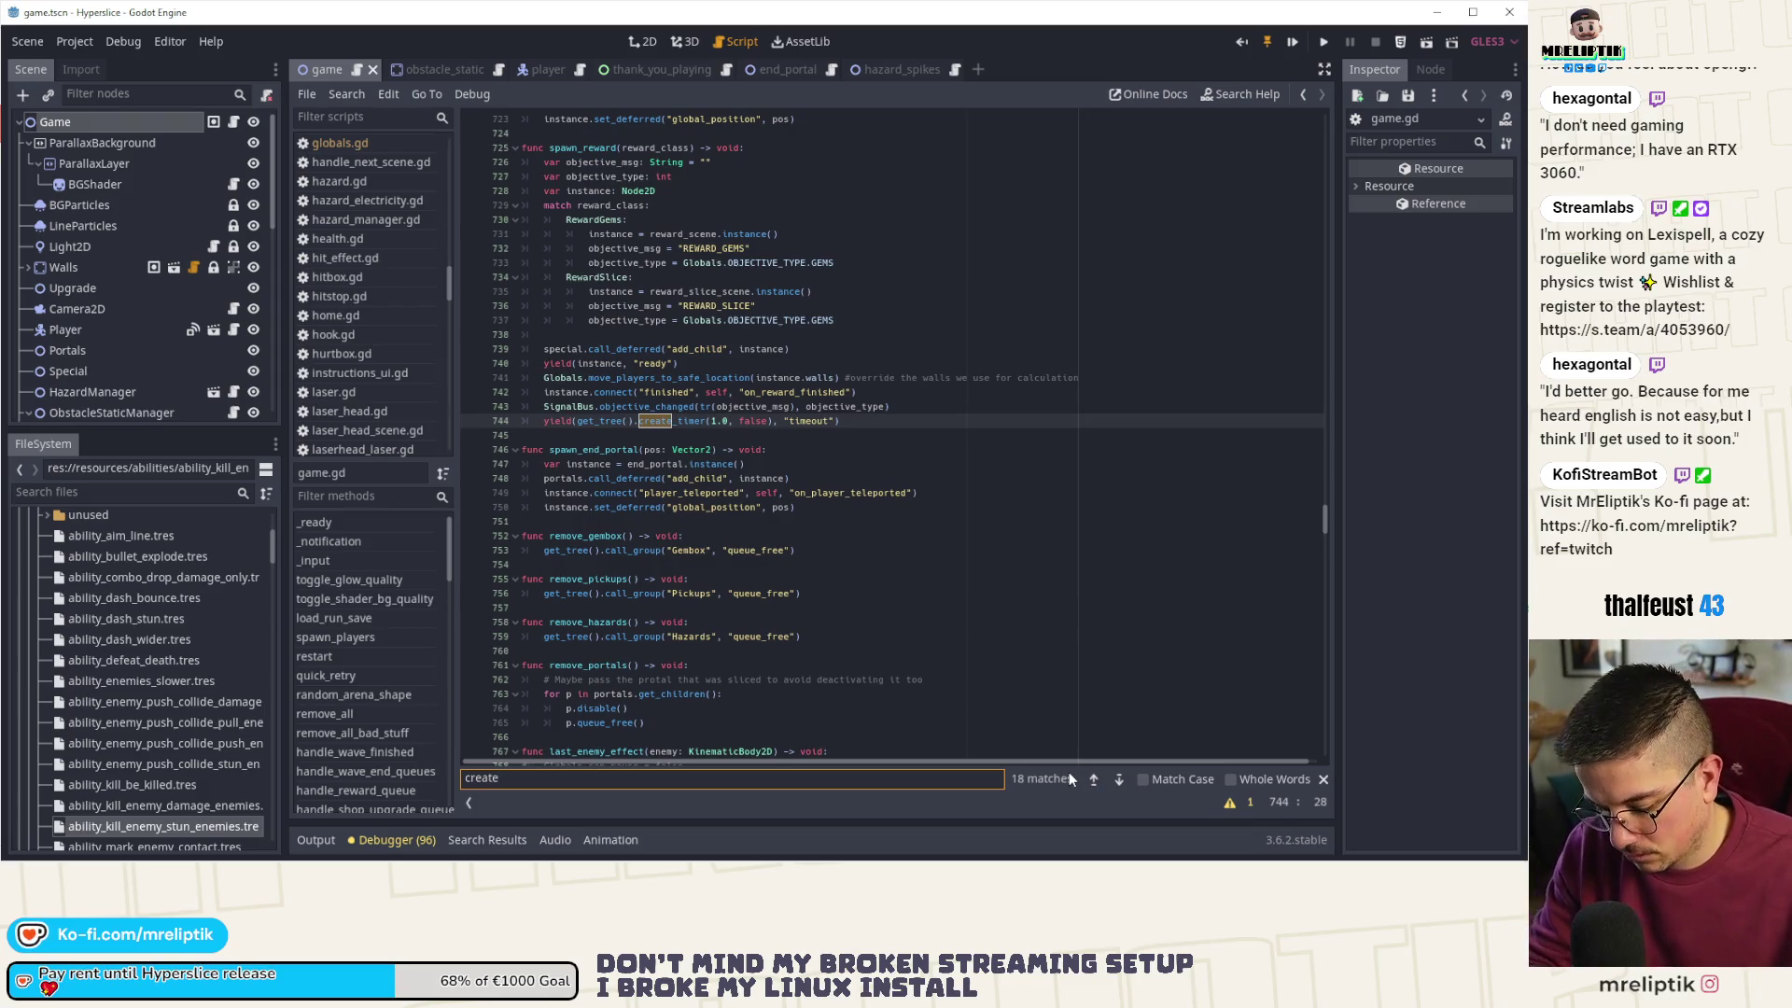
{"action": "type", "text": "_obstacl"}
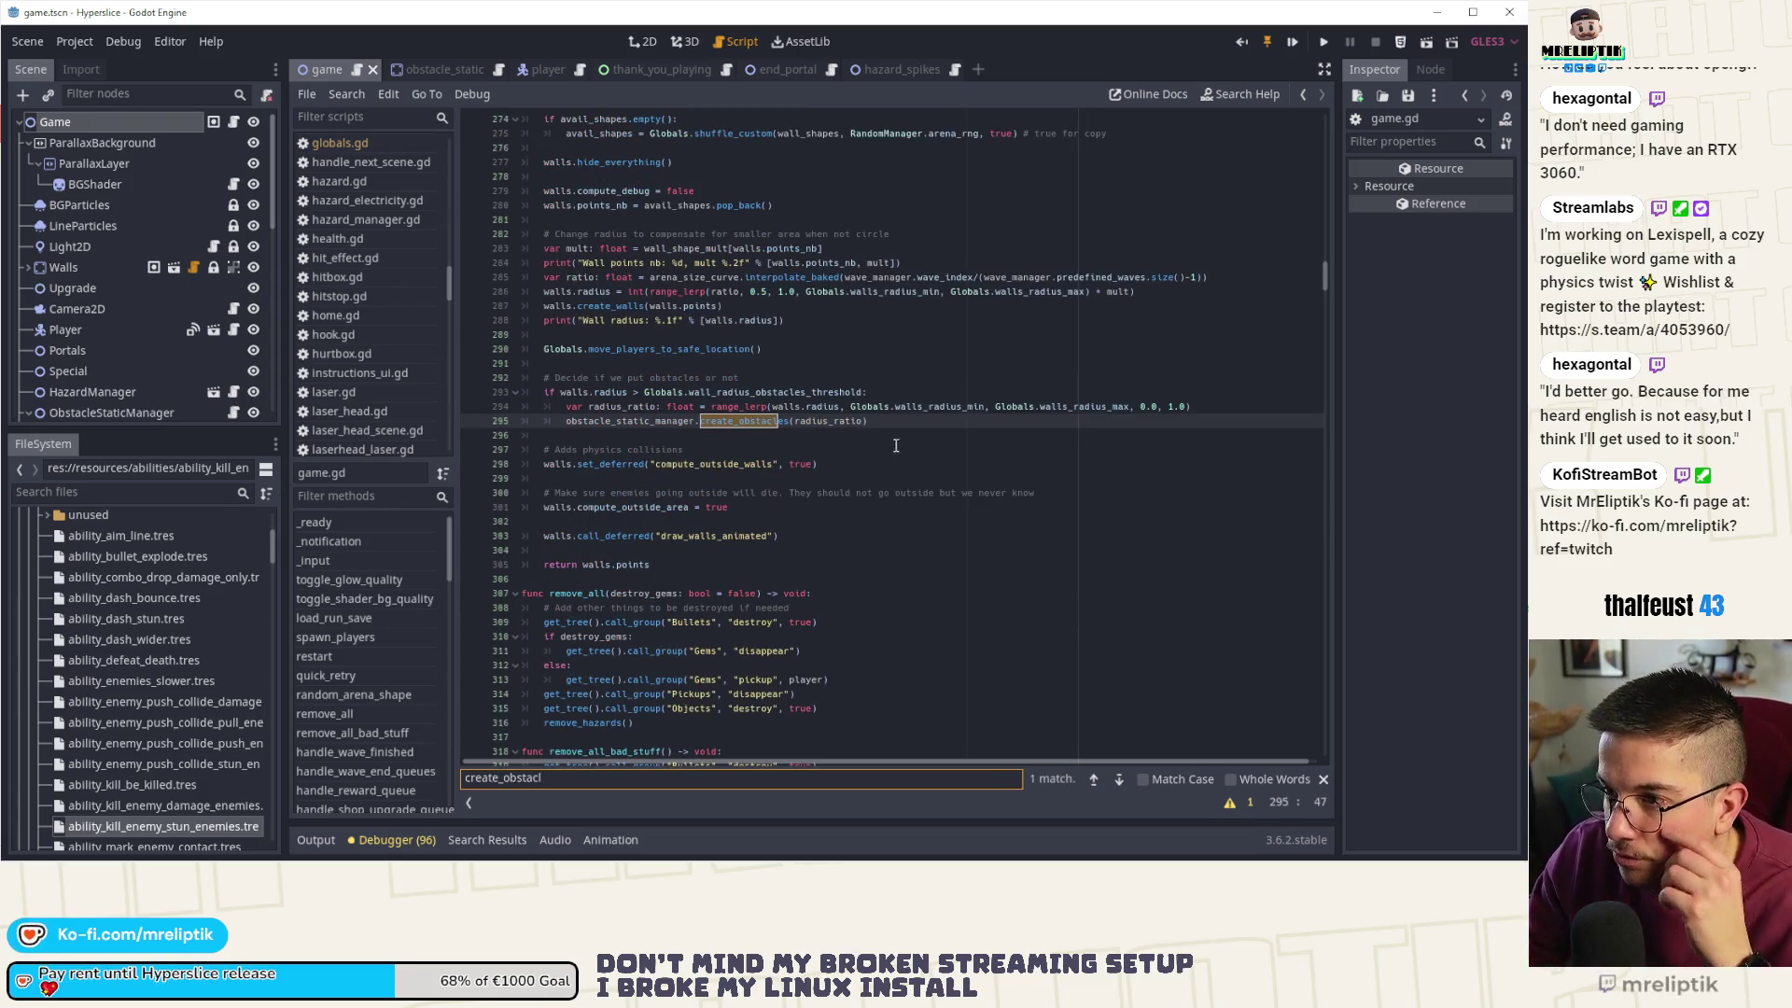
{"action": "scroll", "coordinate": [875, 464], "scroll_direction": "up", "scroll_amount": 6}
{"action": "scroll", "coordinate": [804, 582], "scroll_direction": "down", "scroll_amount": 3}
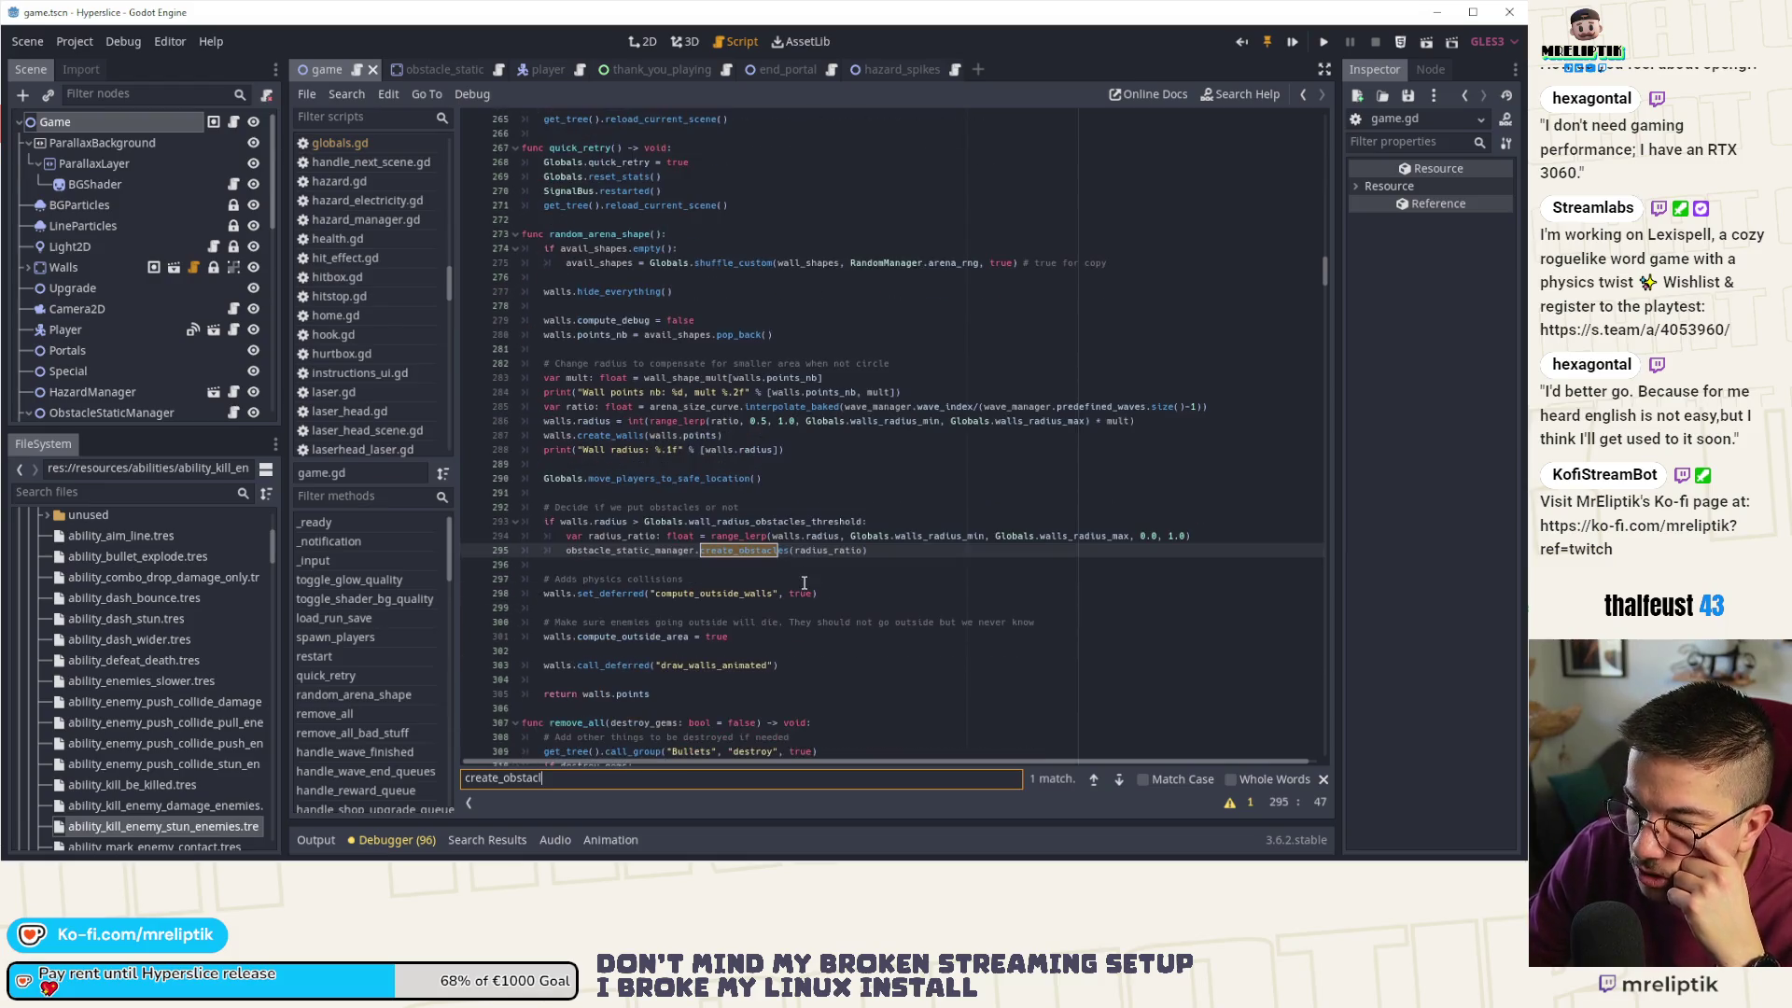
{"action": "double_click", "coordinate": [752, 552]}
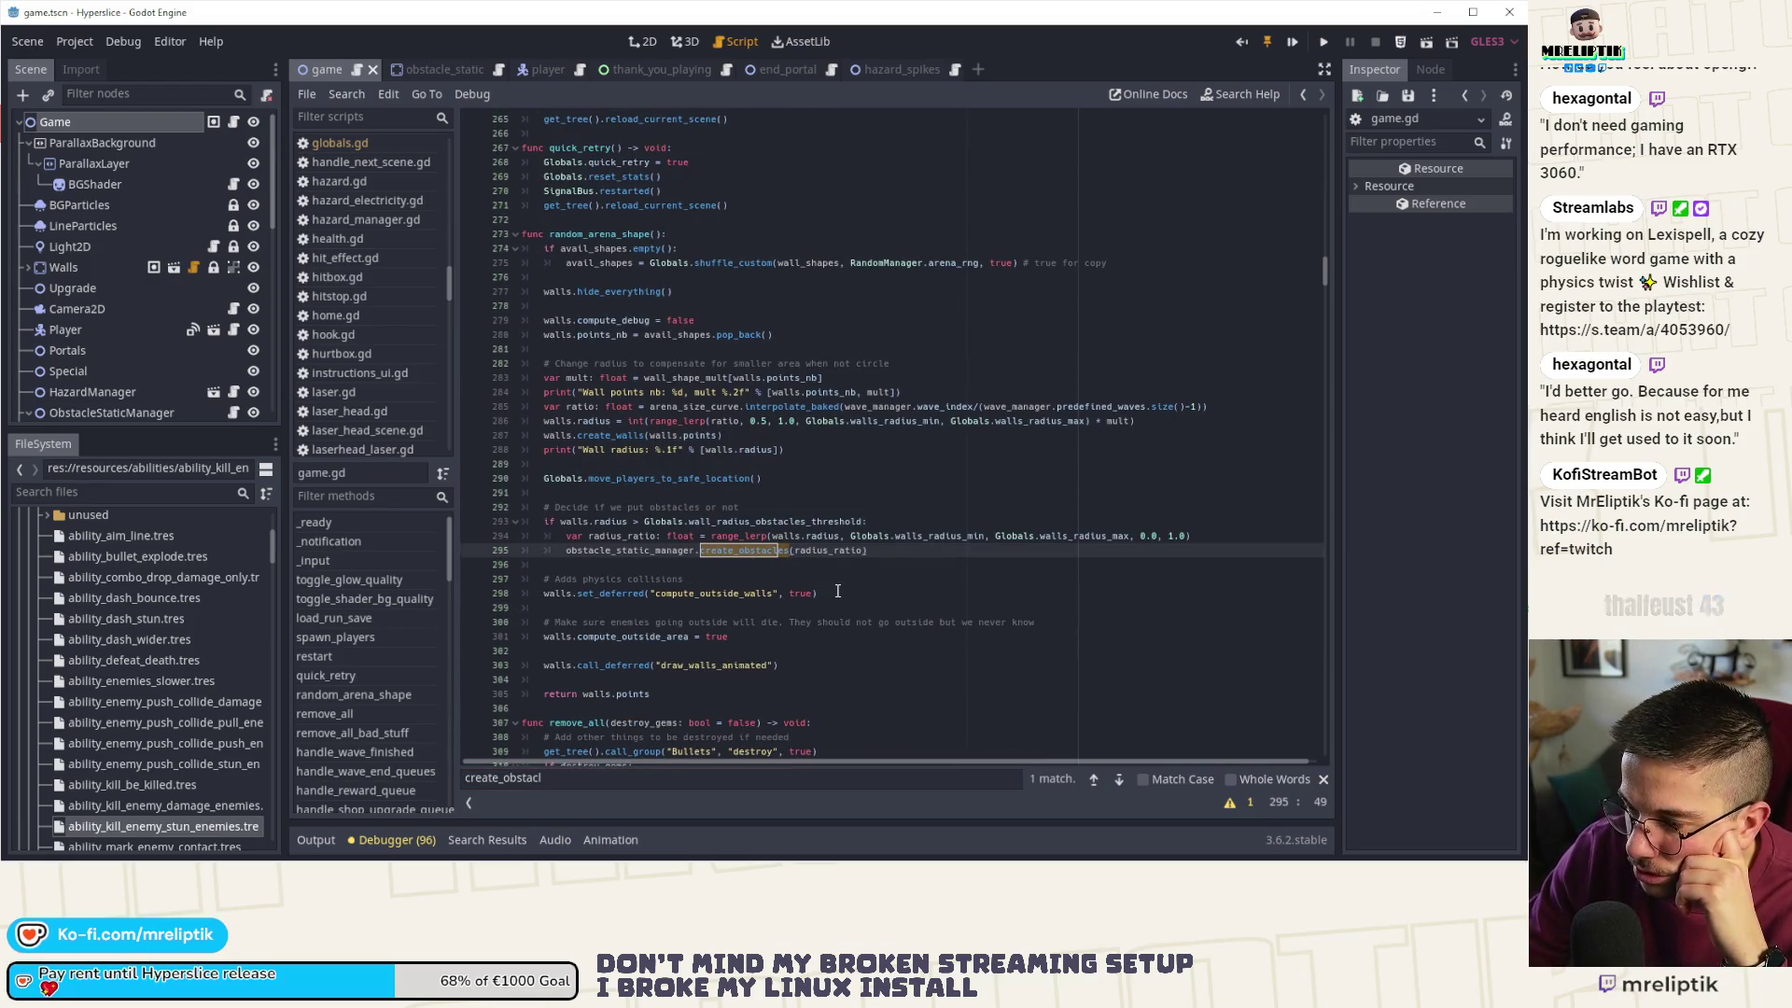
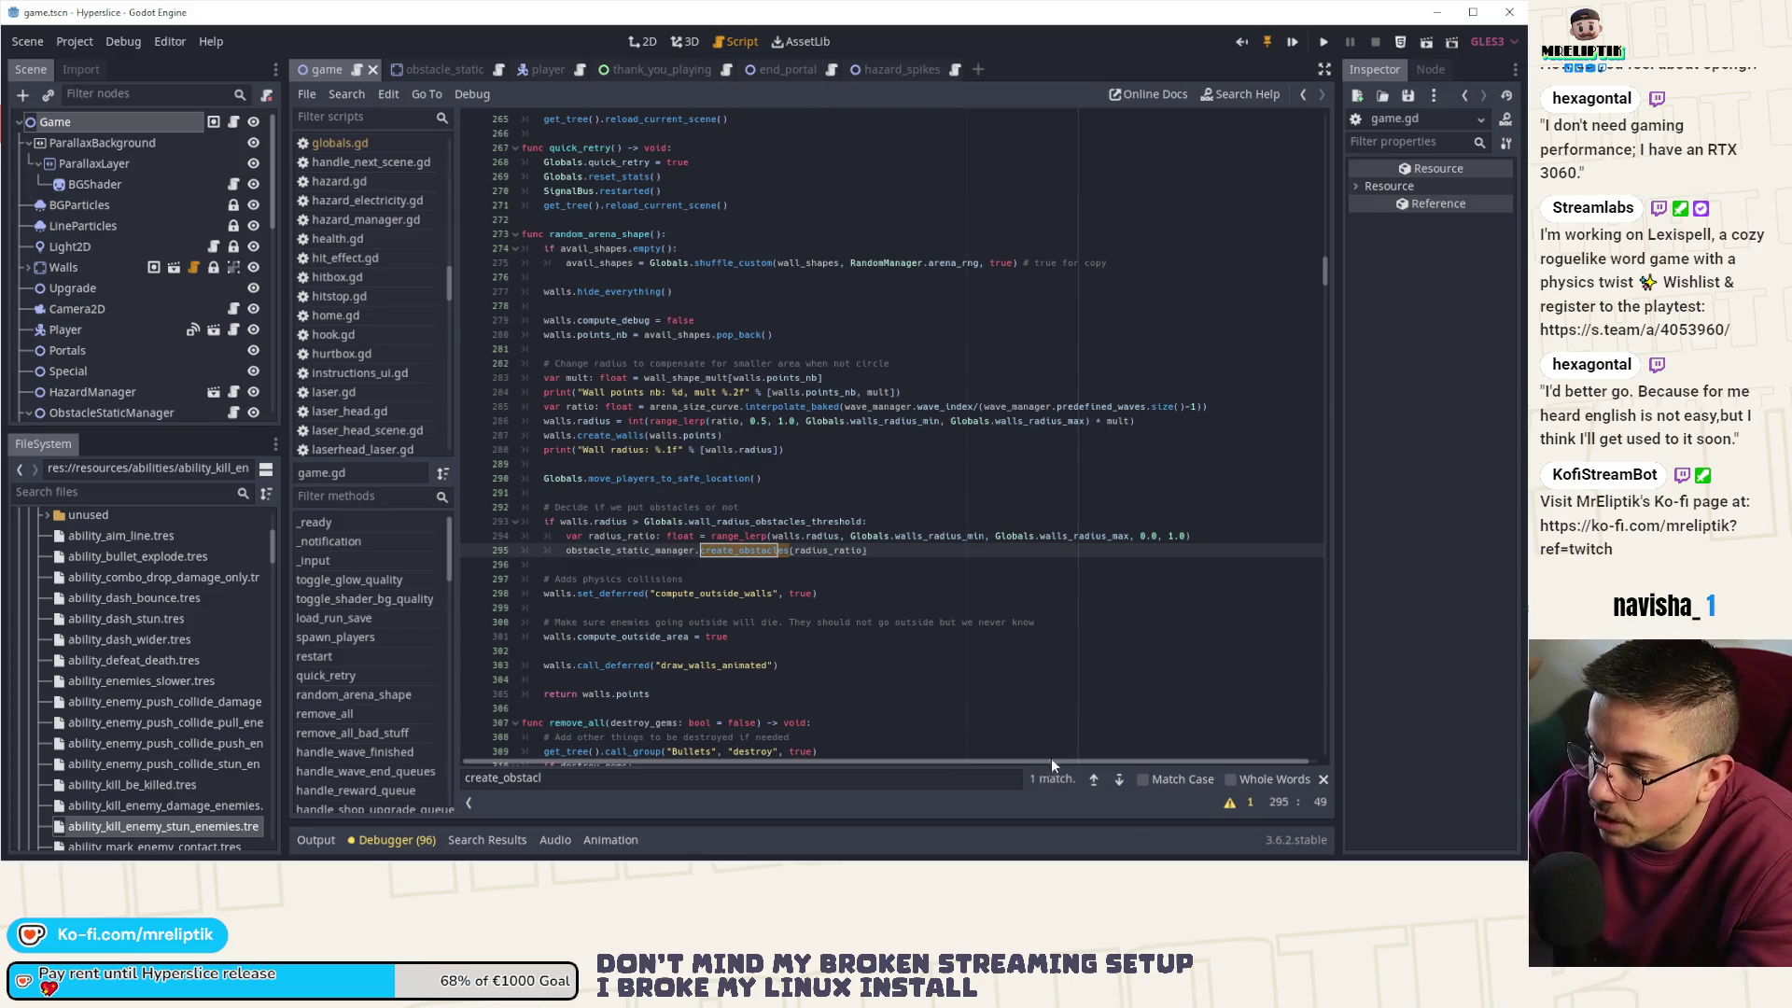
- Jump to the create_obstacles match and highlight the random_arena_shape calls on lines 144 and 156
{"action": "left_click", "coordinate": [732, 551]}
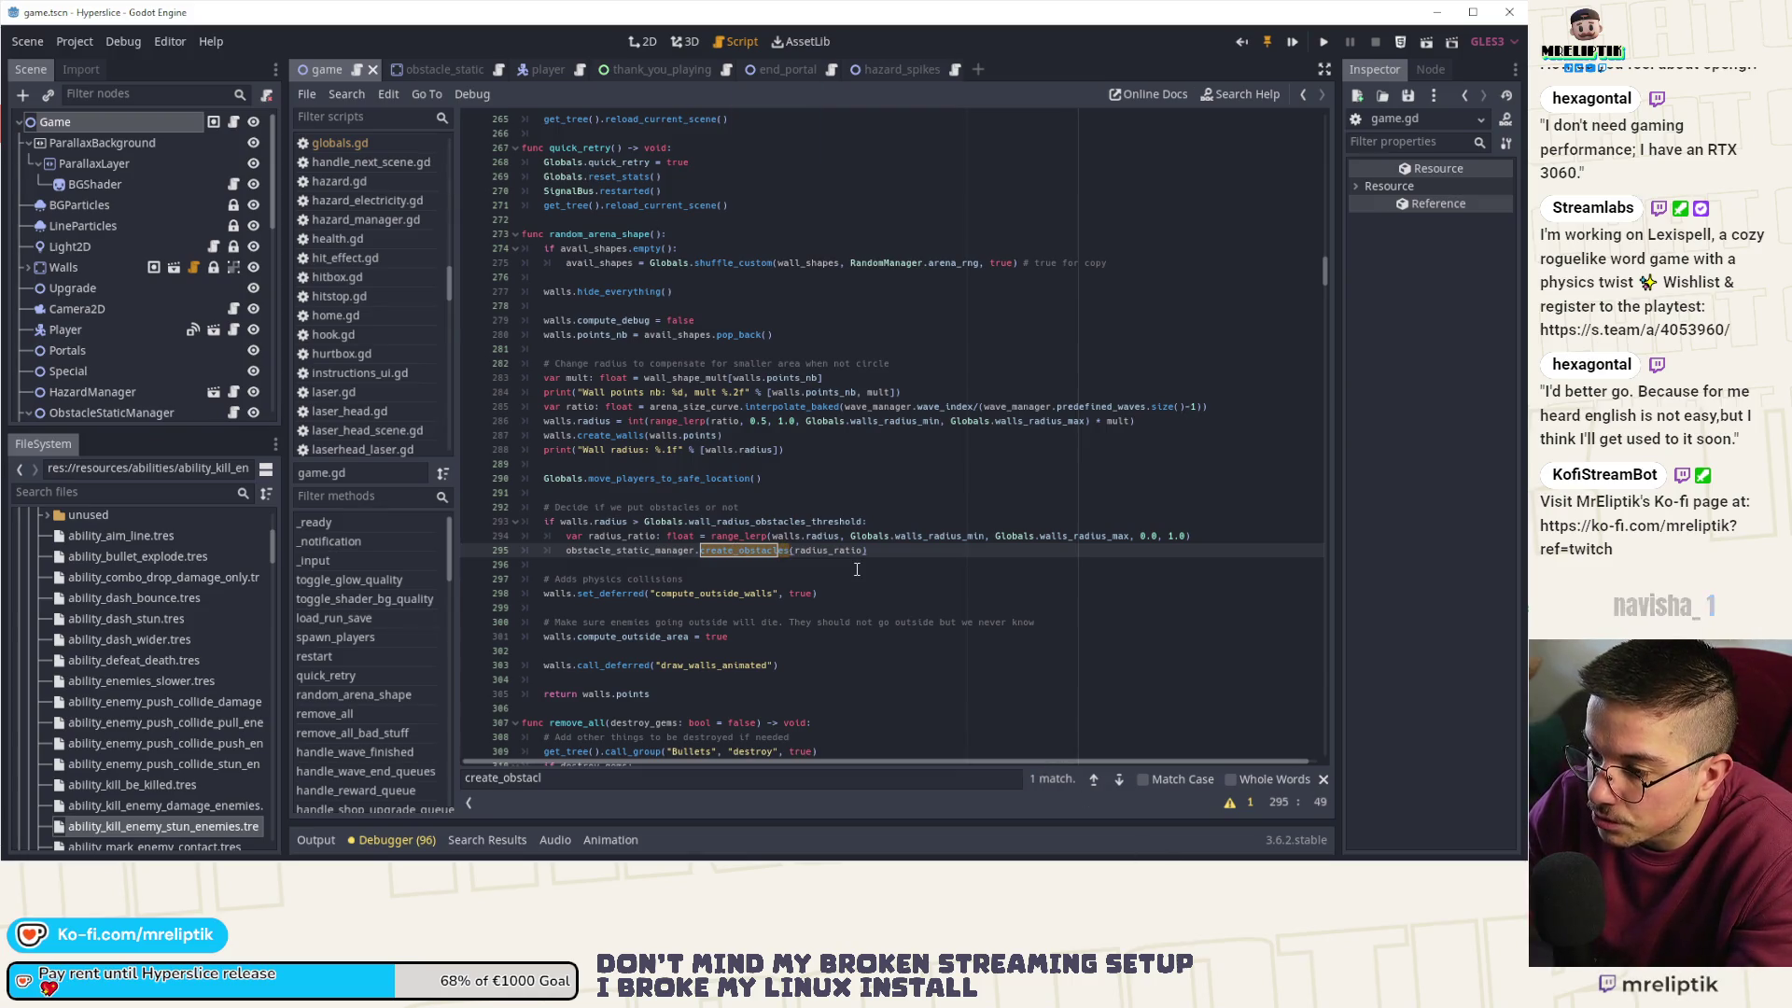
{"action": "left_click", "coordinate": [1118, 779]}
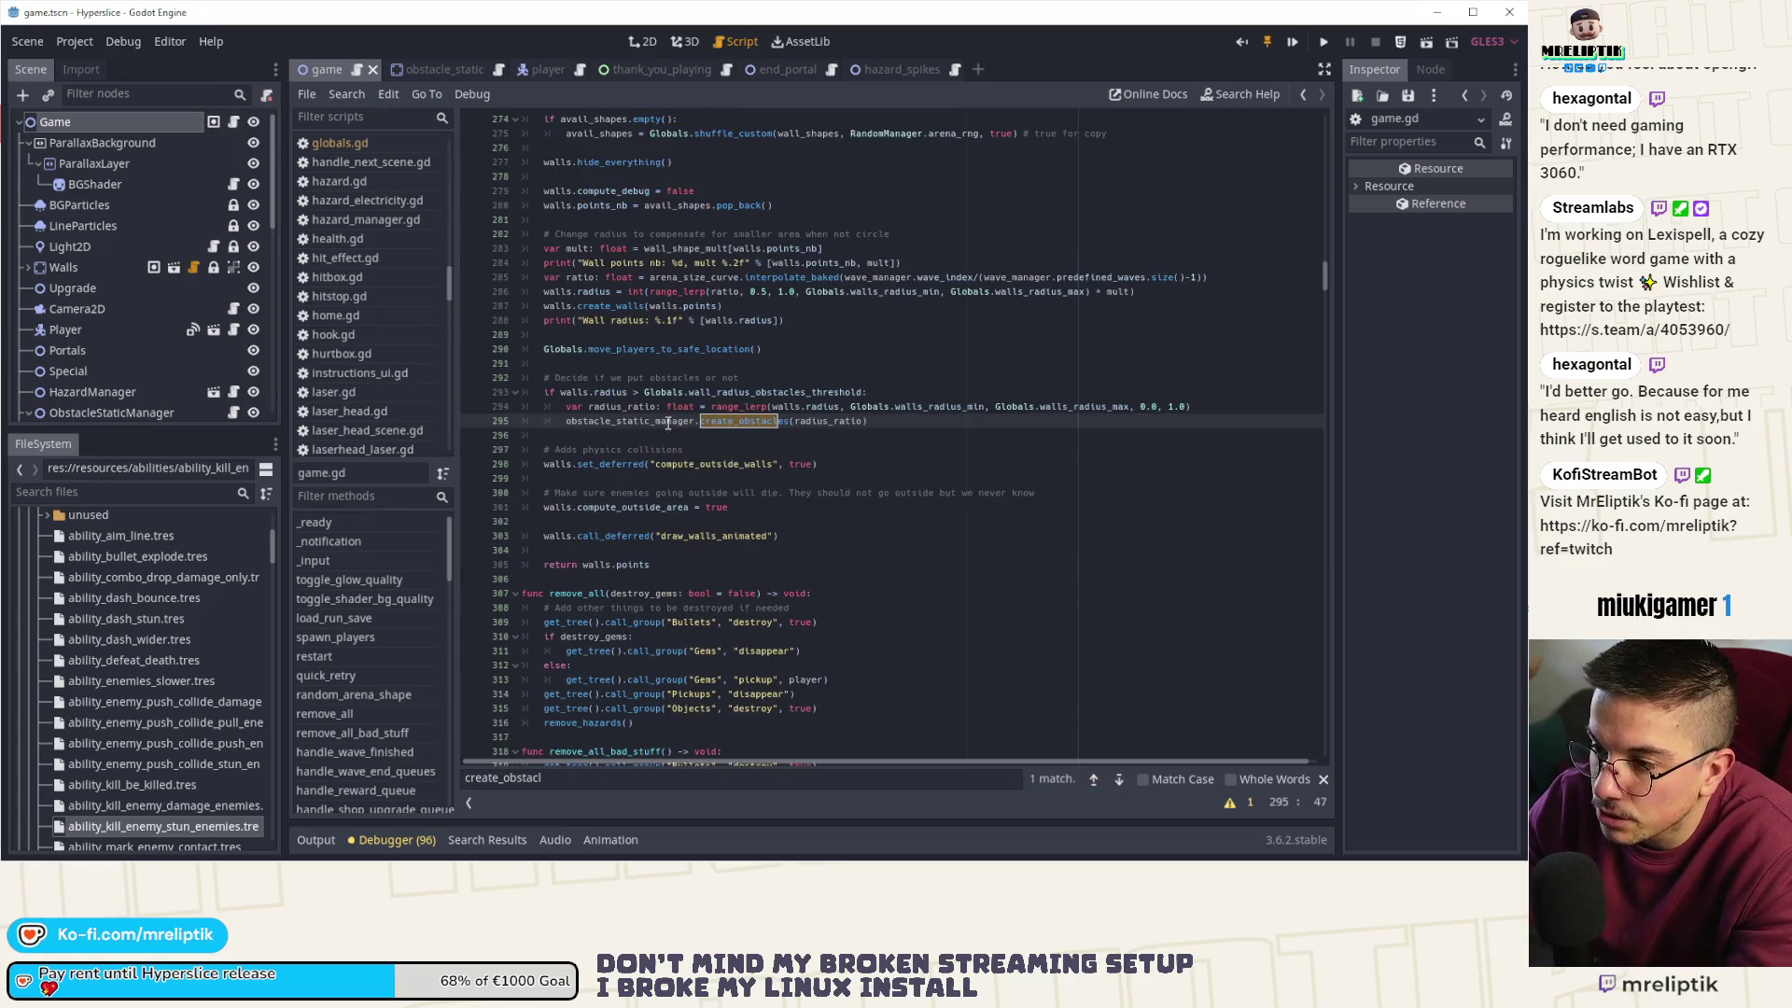
{"action": "scroll", "coordinate": [752, 513], "scroll_direction": "up", "scroll_amount": 15}
{"action": "scroll", "coordinate": [752, 512], "scroll_direction": "up", "scroll_amount": 20}
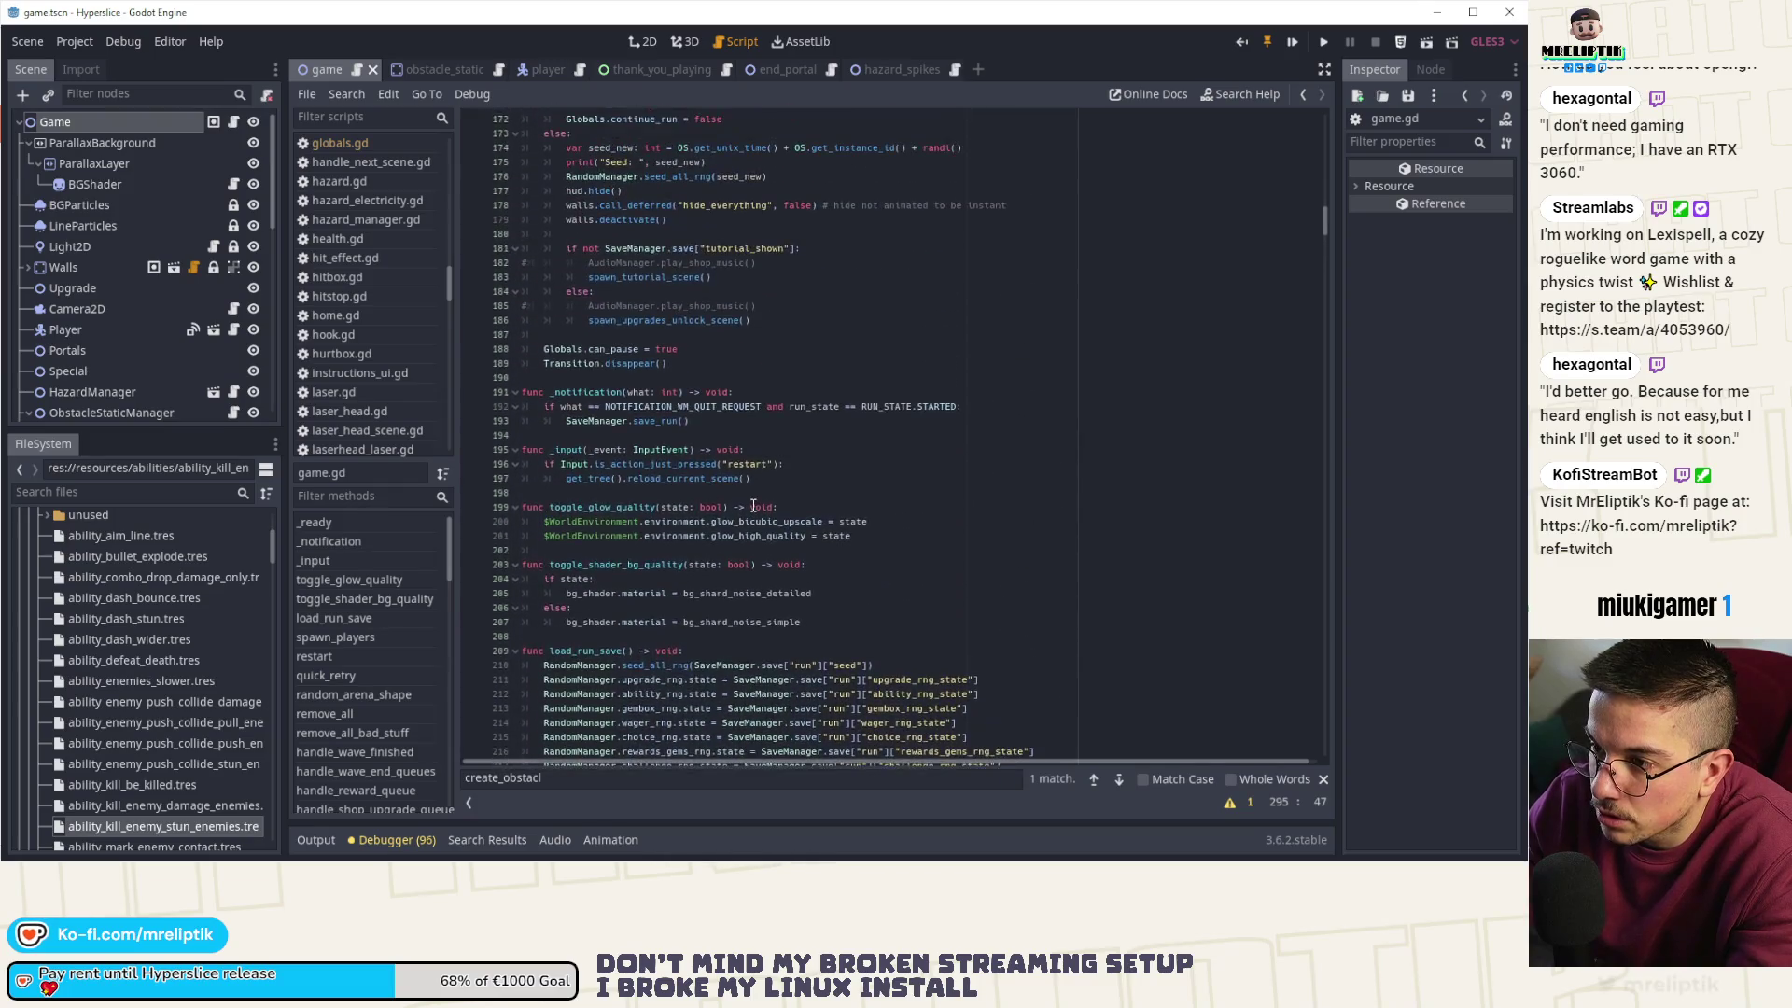
{"action": "scroll", "coordinate": [746, 498], "scroll_direction": "down", "scroll_amount": 3}
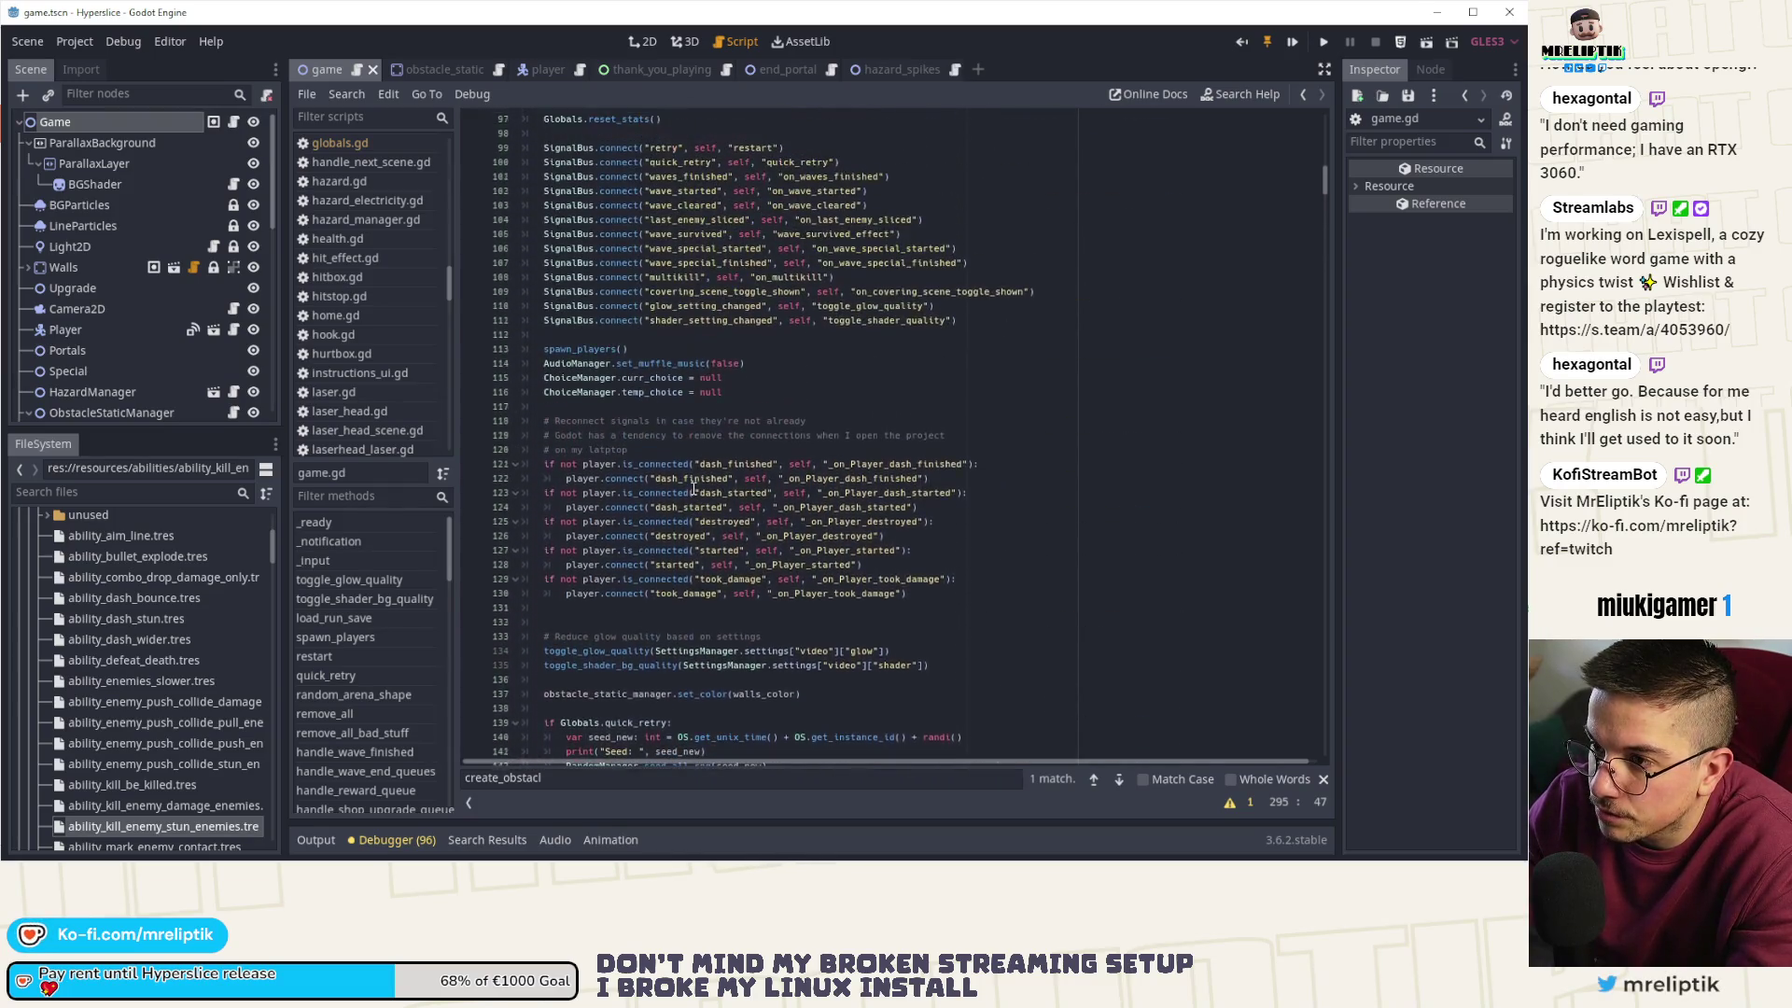
{"action": "scroll", "coordinate": [625, 360], "scroll_direction": "up", "scroll_amount": 3}
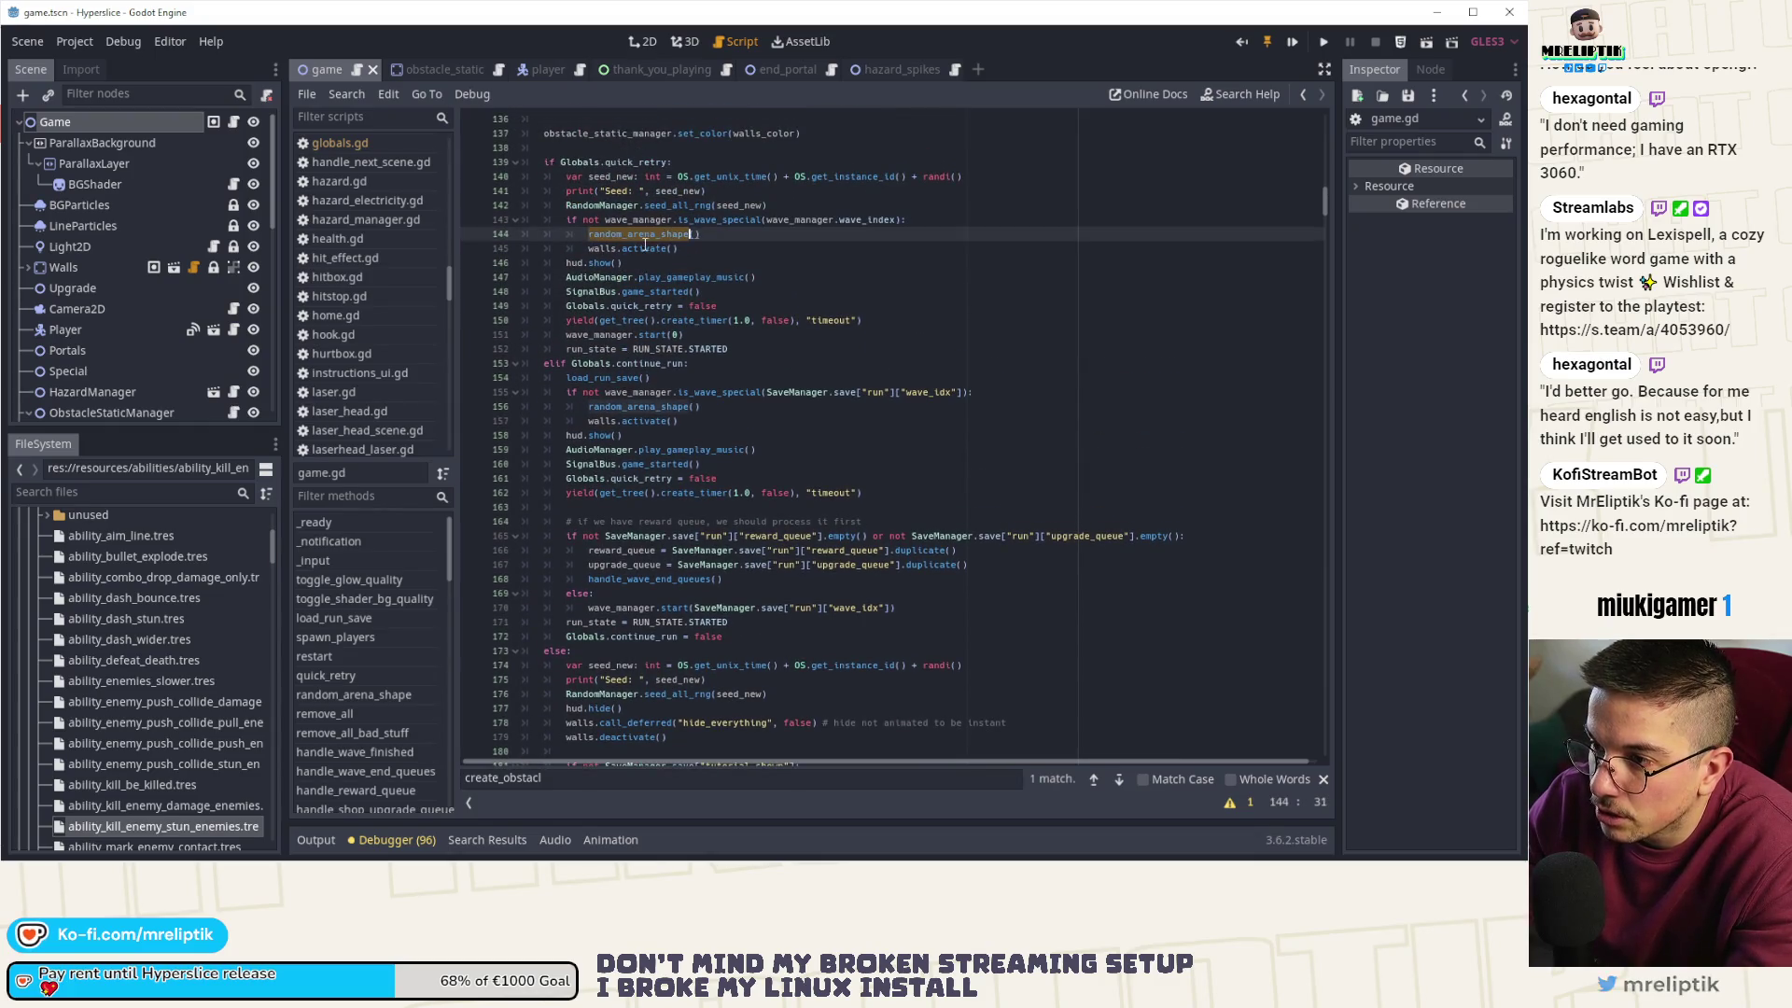
{"action": "double_click", "coordinate": [623, 234]}
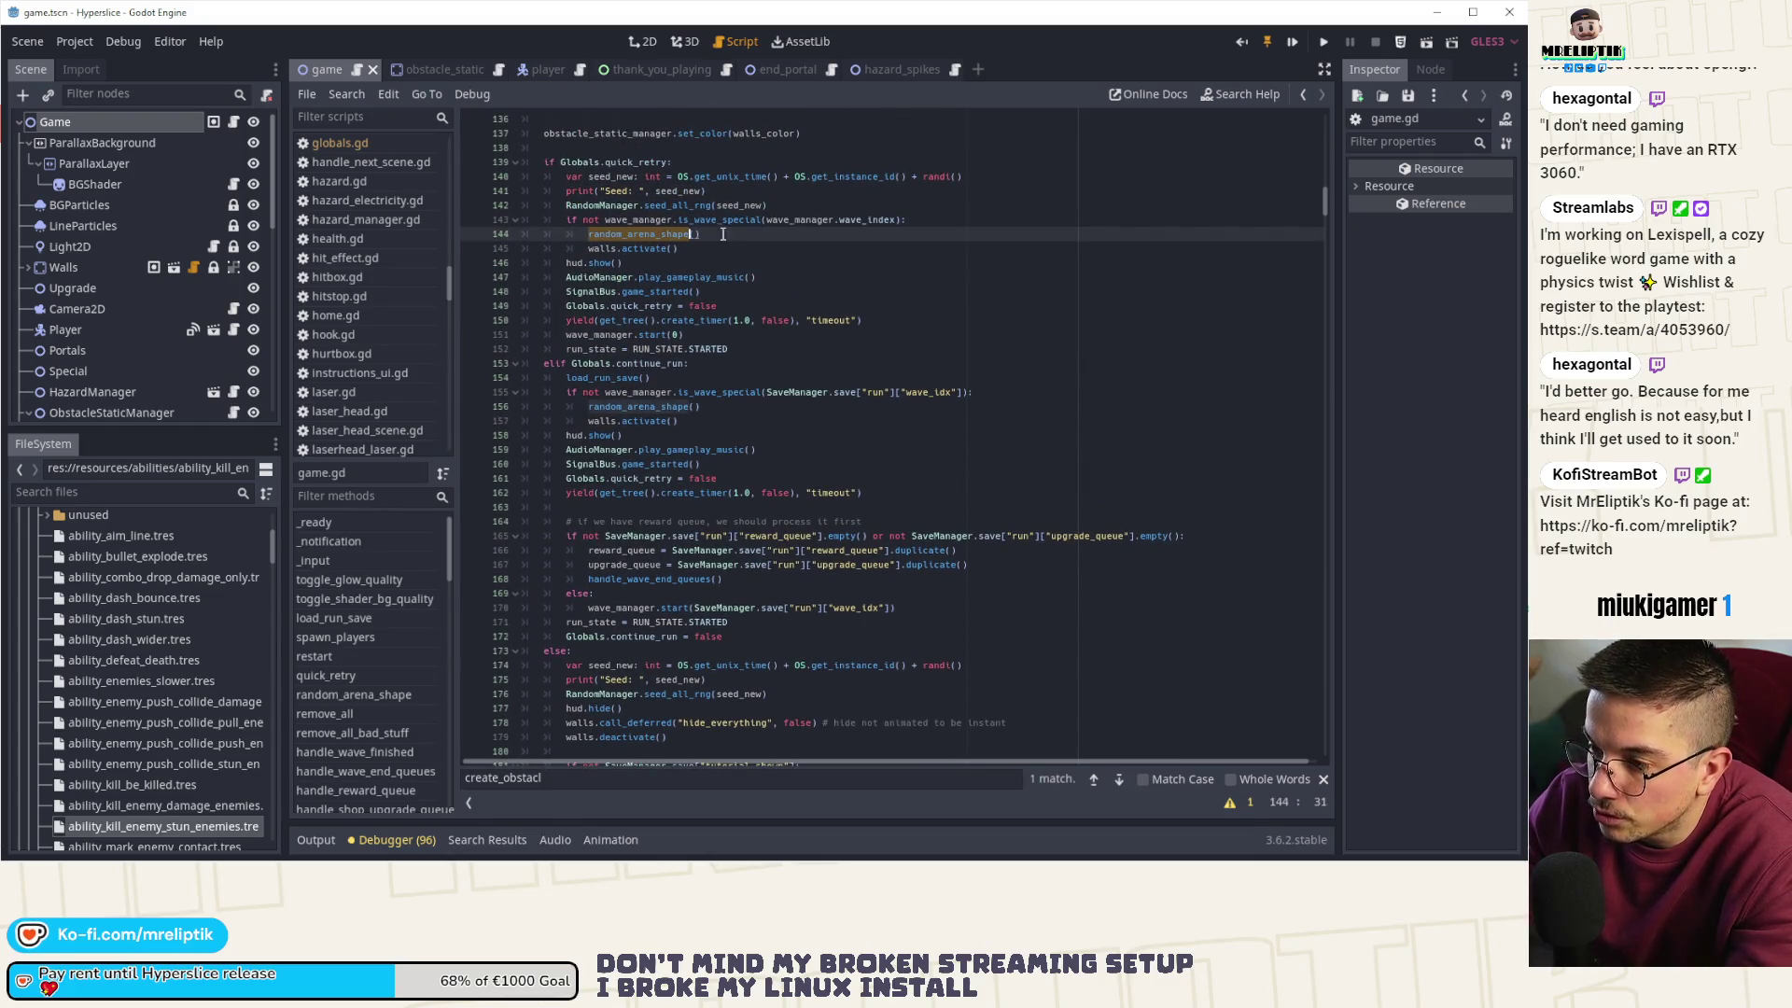
{"action": "double_click", "coordinate": [653, 408]}
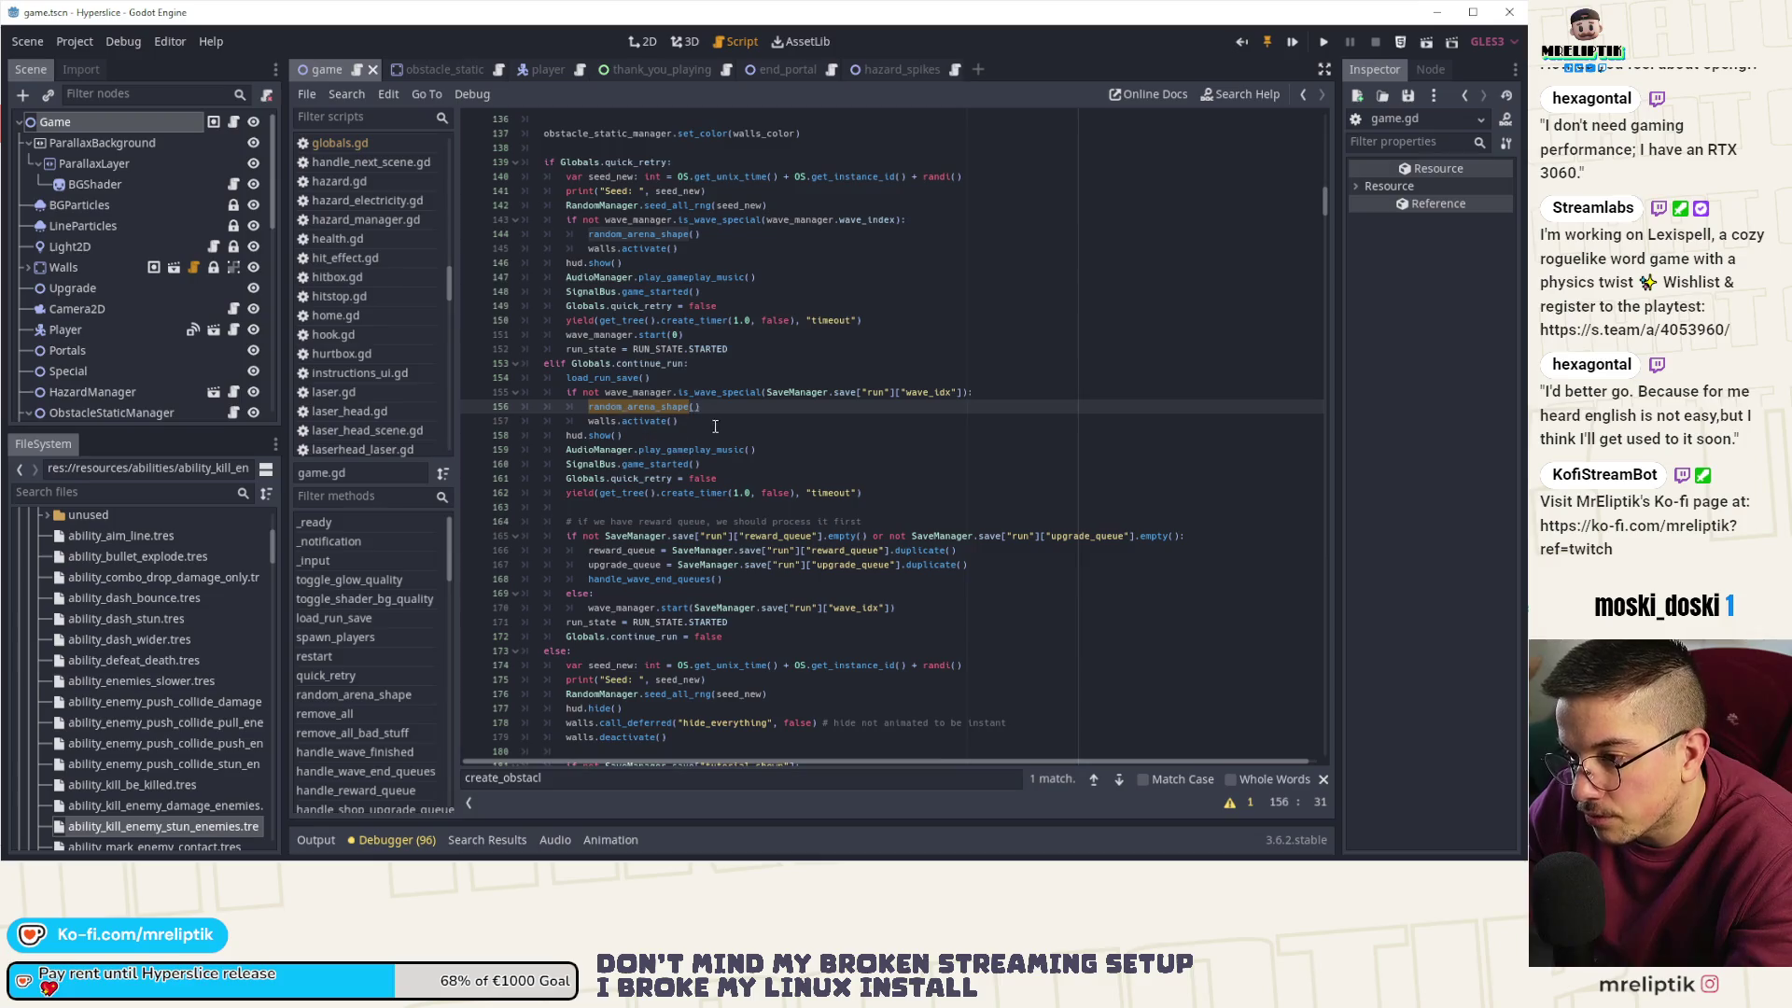
- Add obstacle_static_manager.show_obstacles() on a new line after walls.activate() in the continued-run branch
{"action": "left_click", "coordinate": [745, 422]}
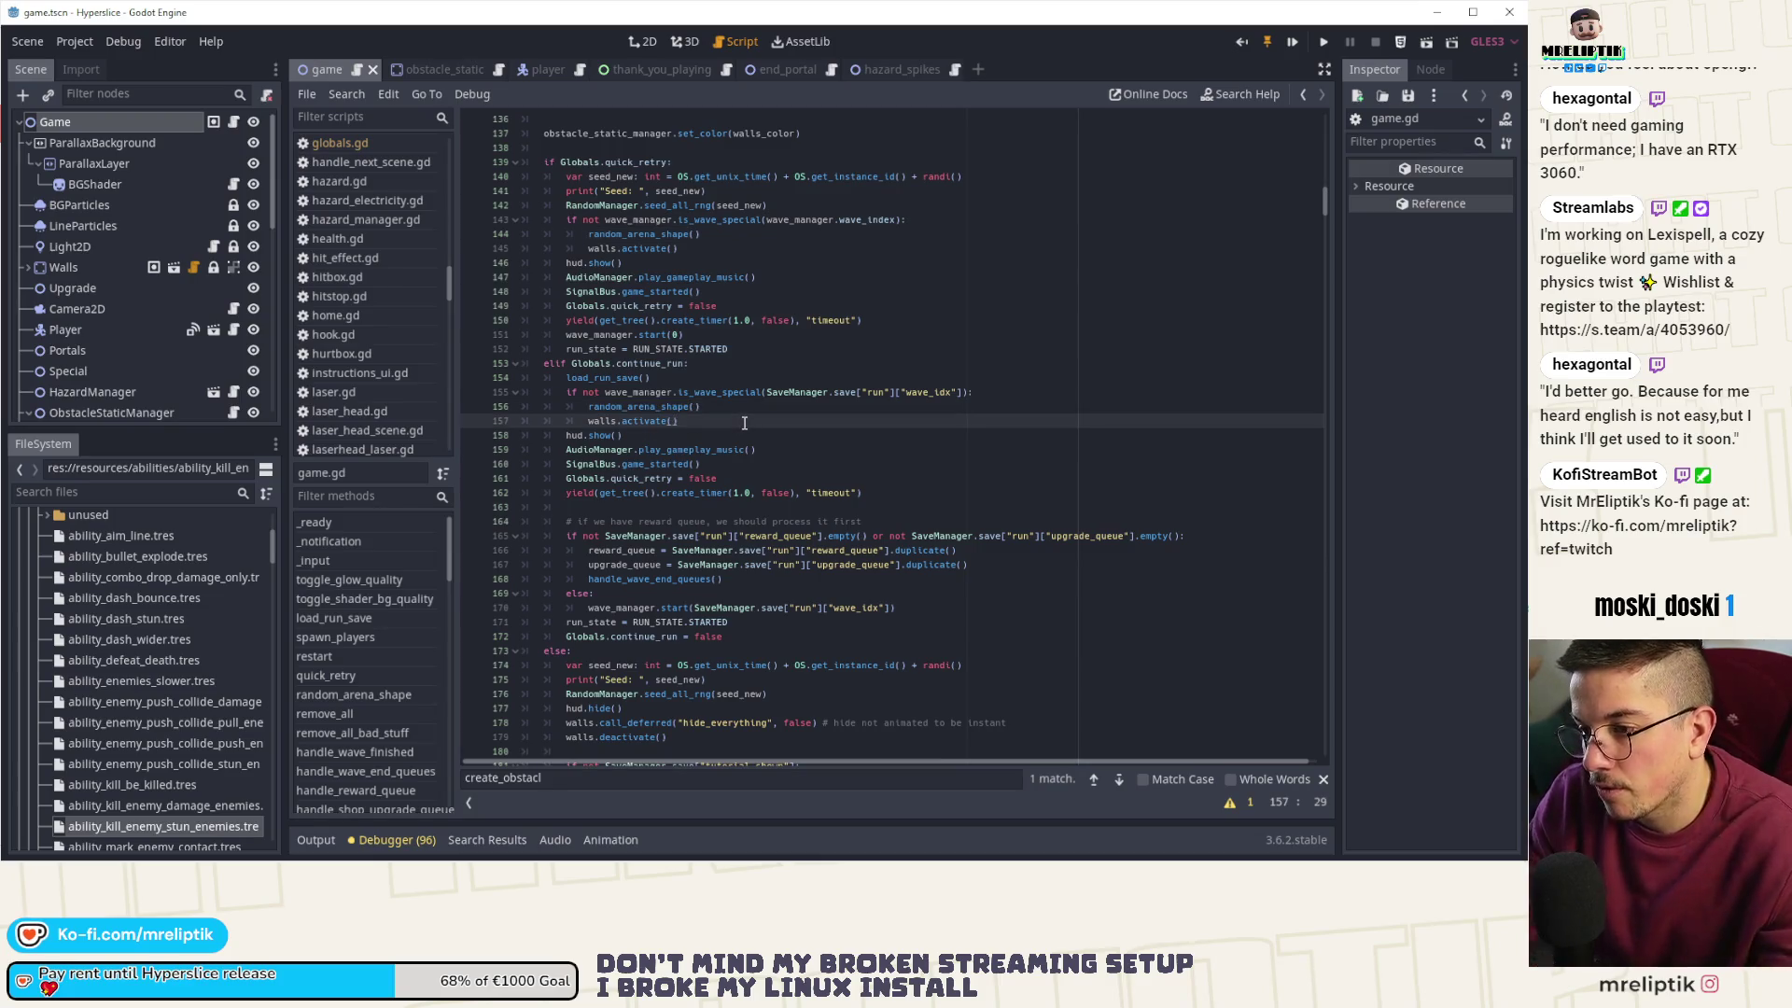
{"action": "key", "text": "Return"}
{"action": "type", "text": "w"}
{"action": "key", "text": "BackSpace"}
{"action": "type", "text": "obst"}
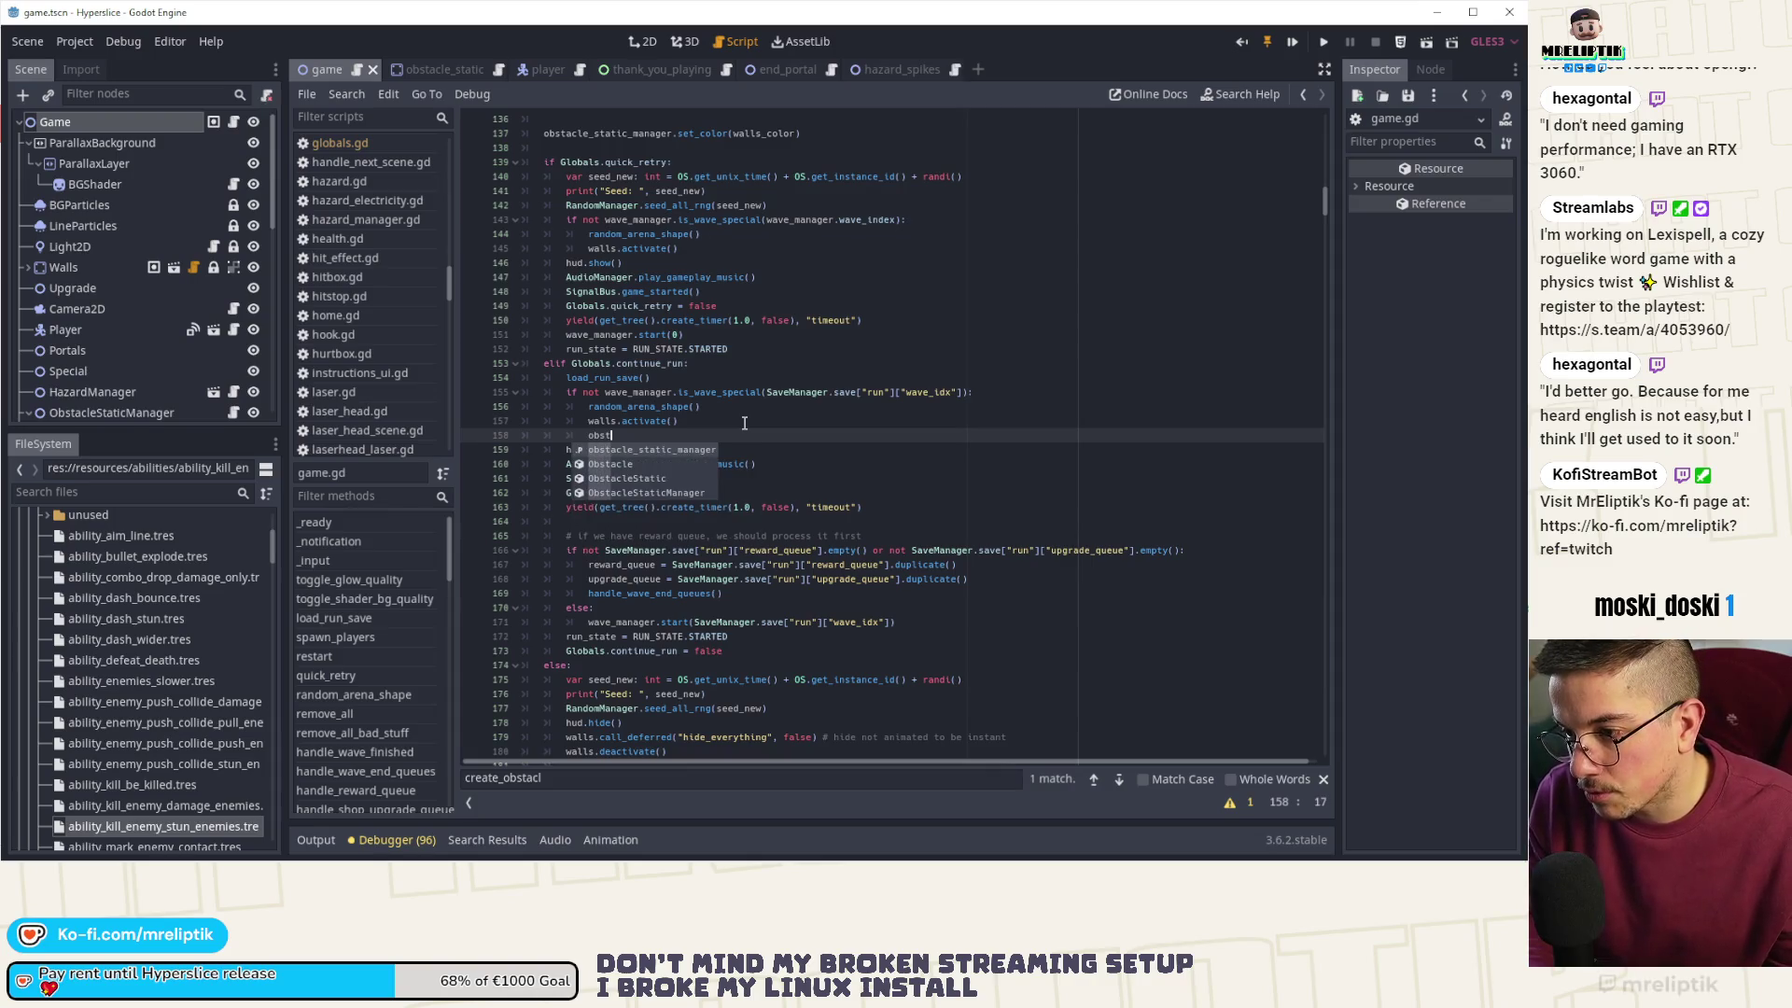
{"action": "key", "text": "Return"}
{"action": "type", "text": ".sho"}
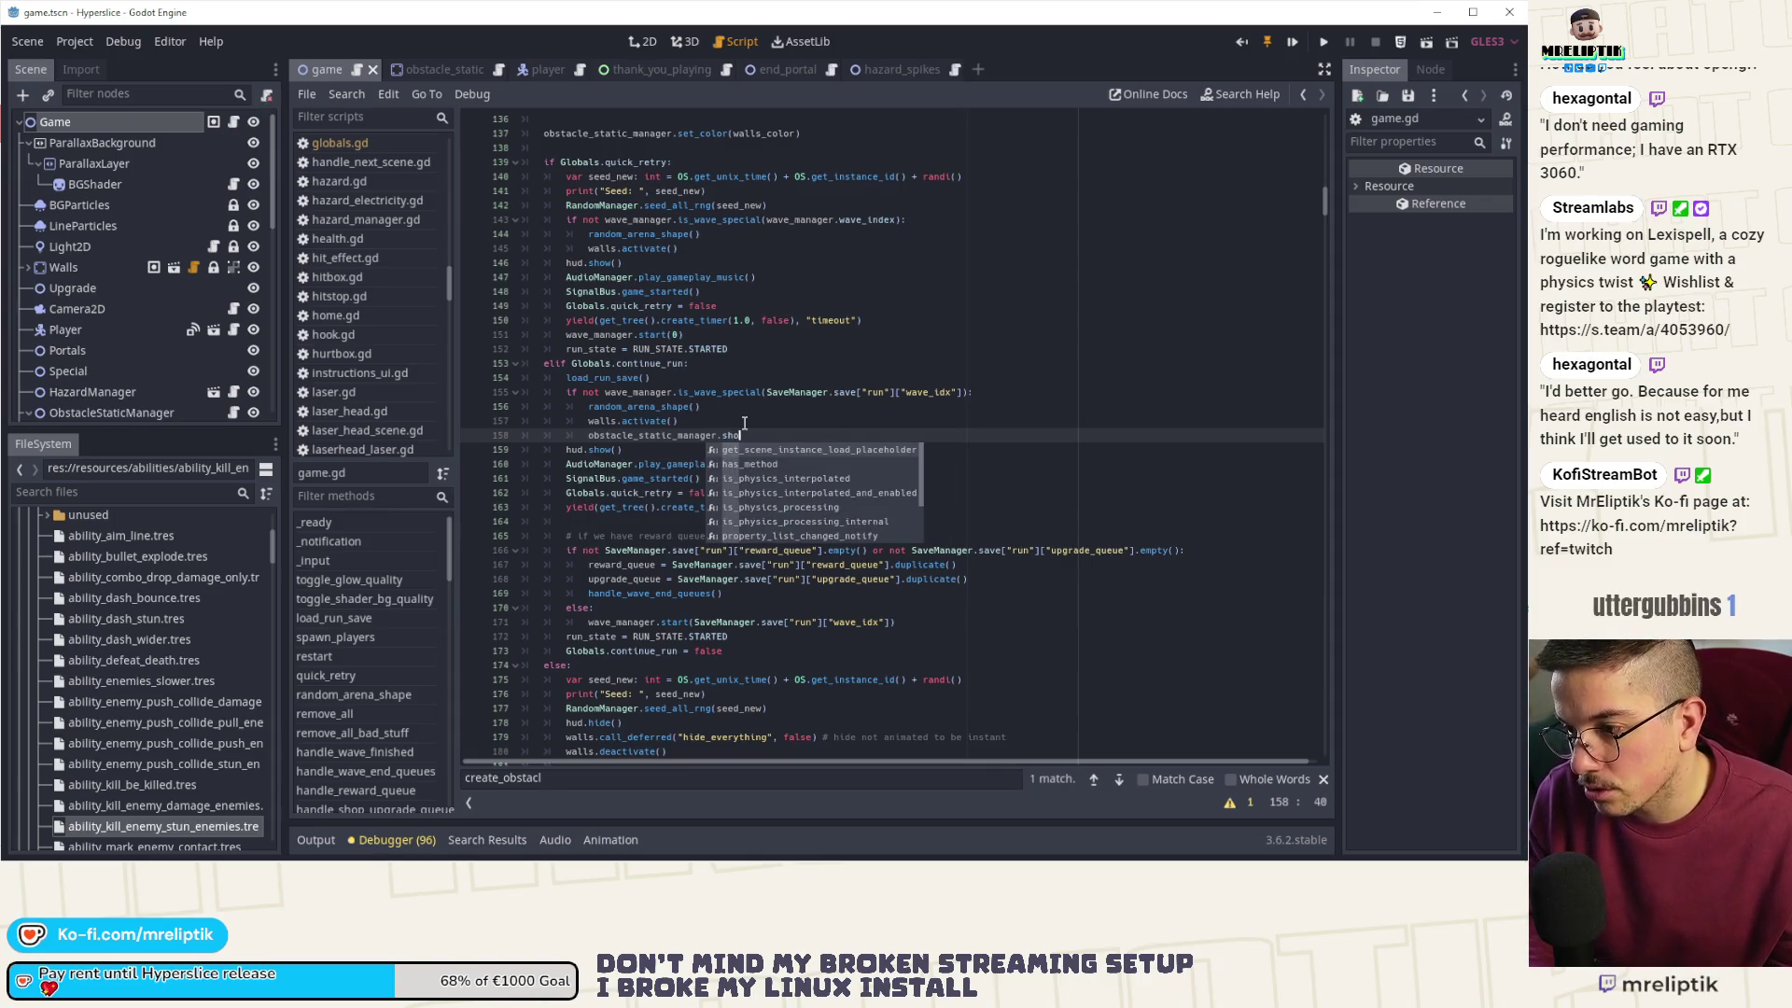
{"action": "type", "text": "w_ob"}
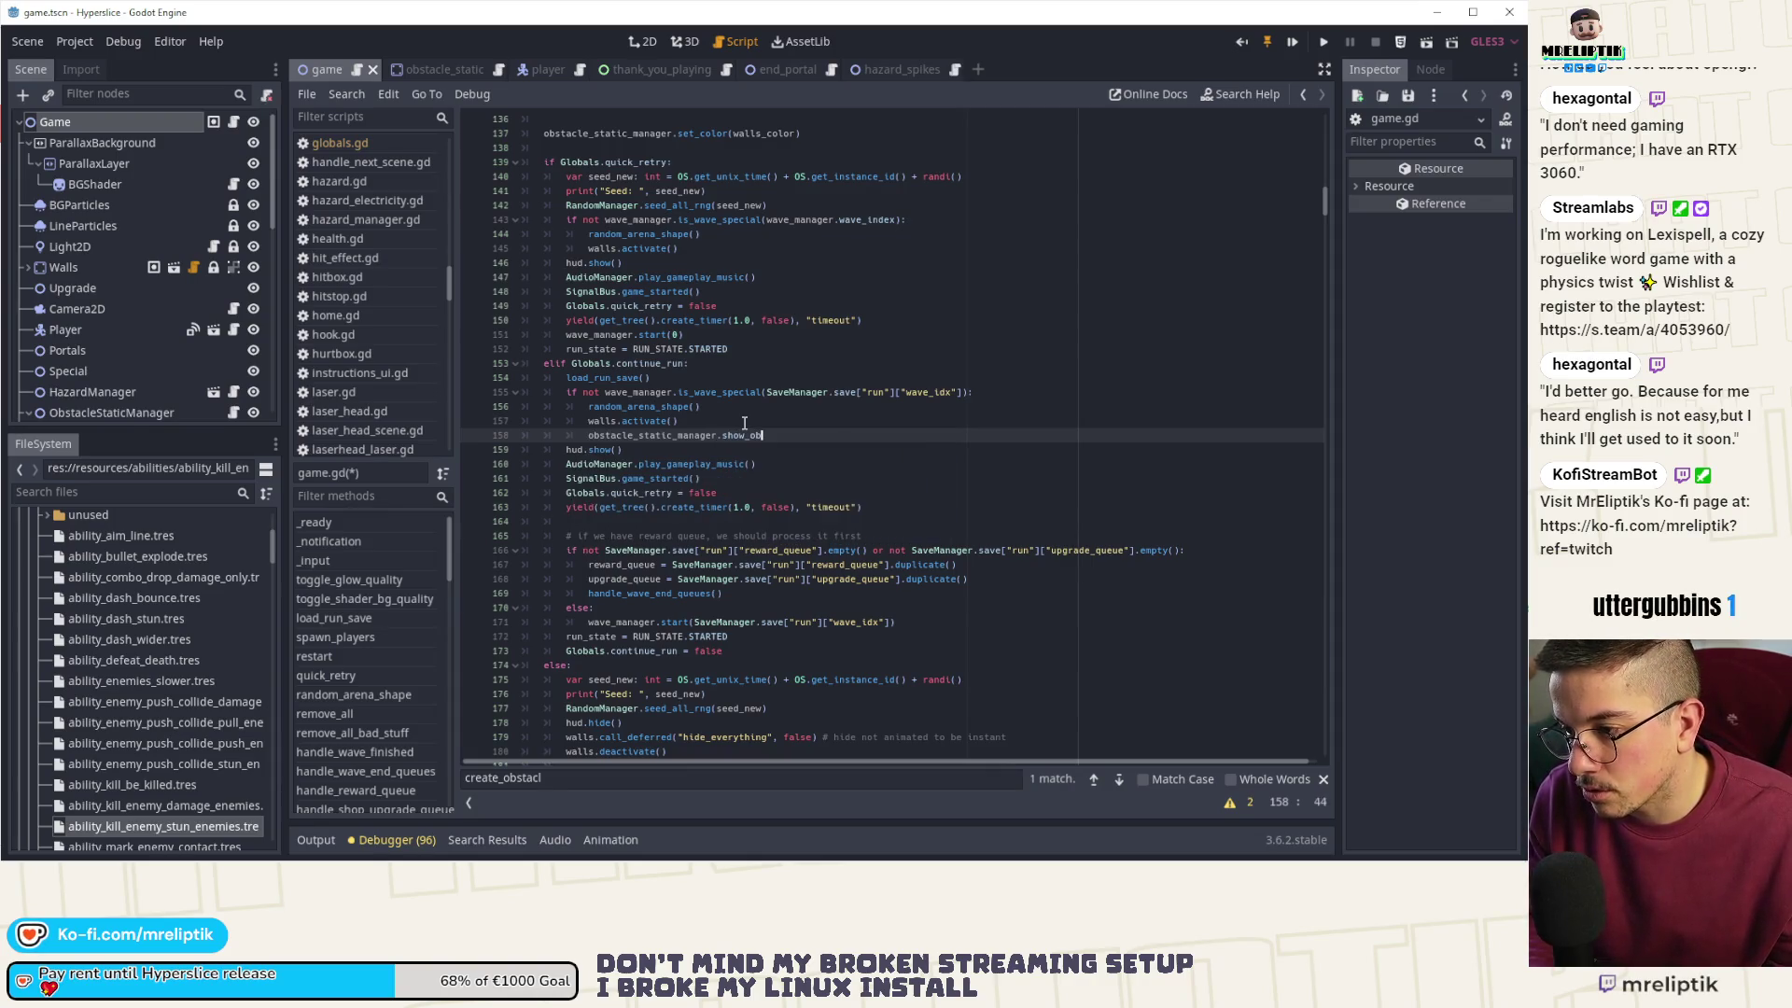
{"action": "type", "text": "stacles"}
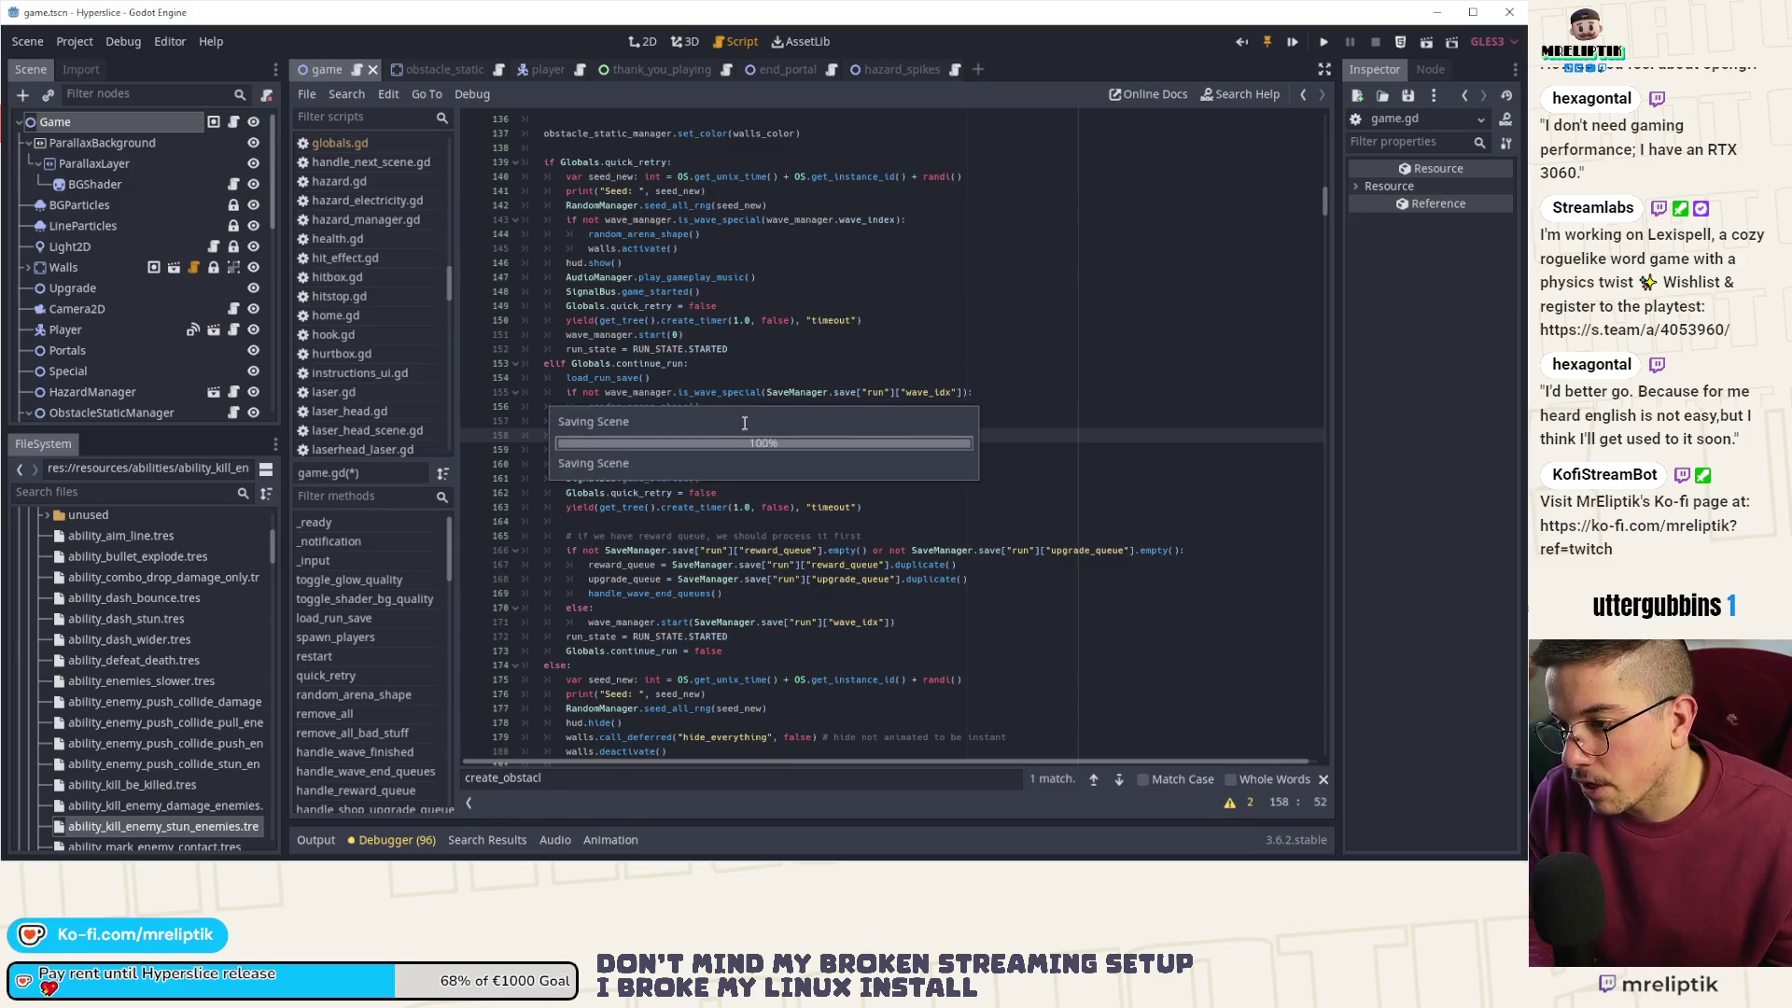
{"action": "key", "text": "Return"}
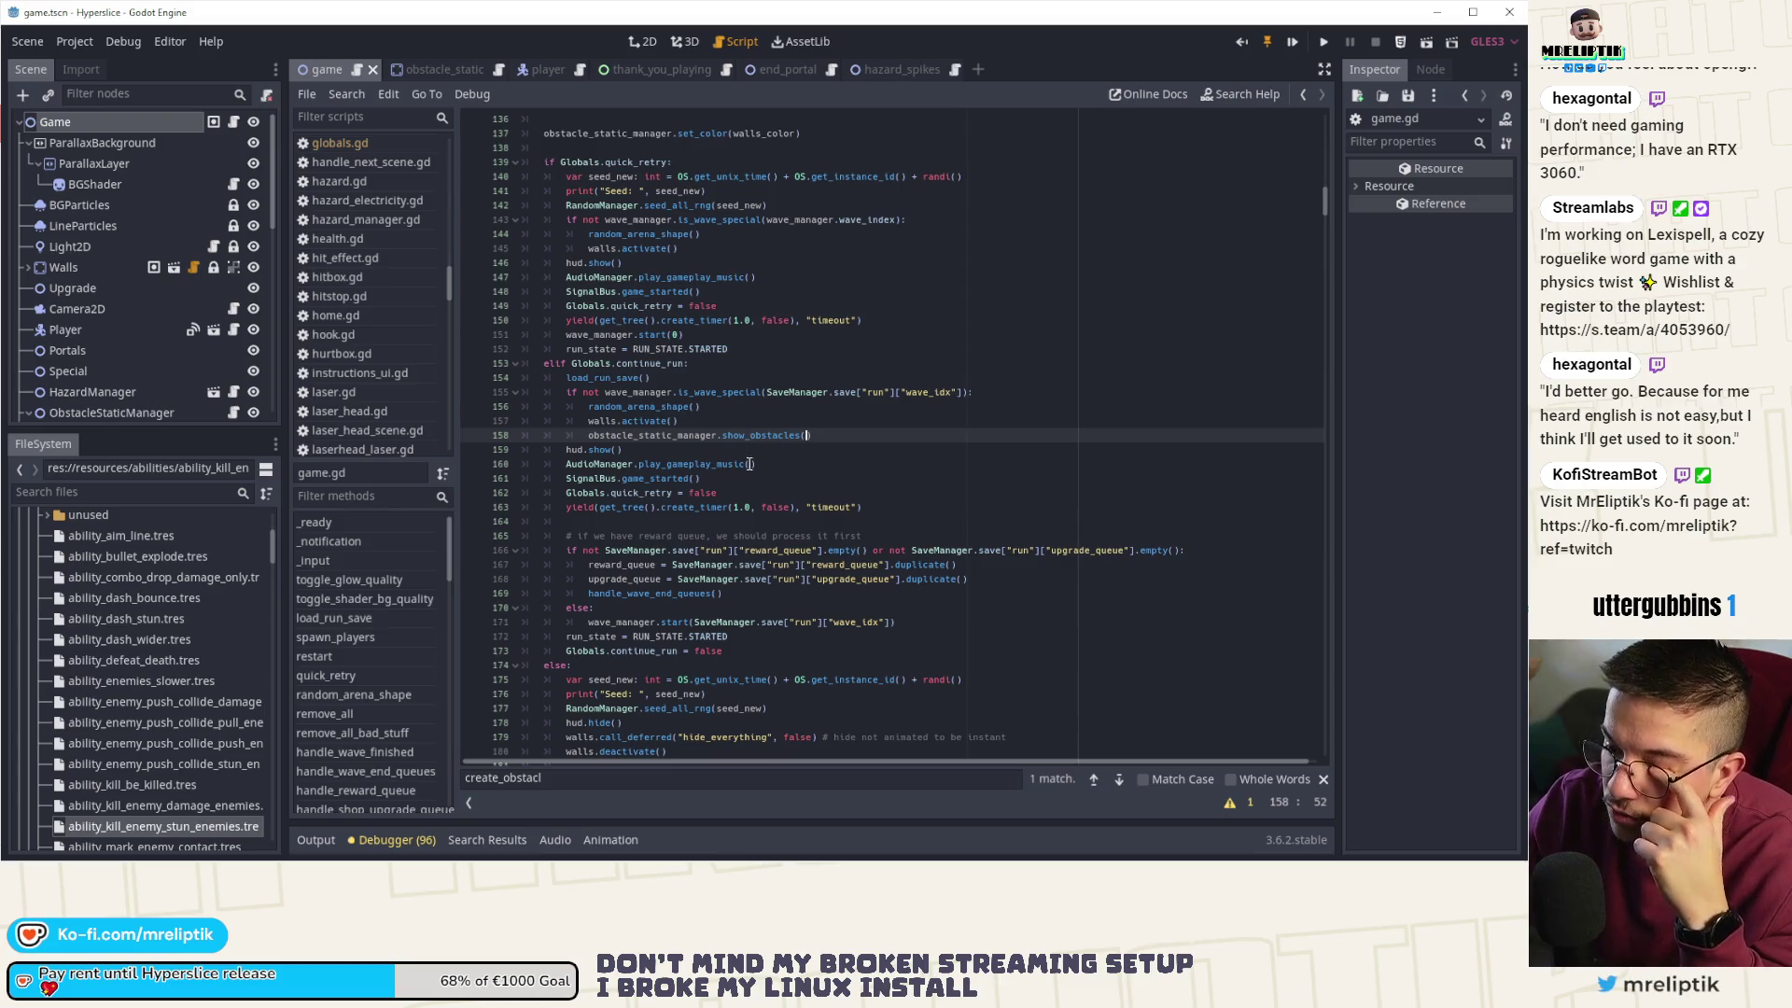
{"action": "scroll", "coordinate": [651, 561], "scroll_direction": "down", "scroll_amount": 6}
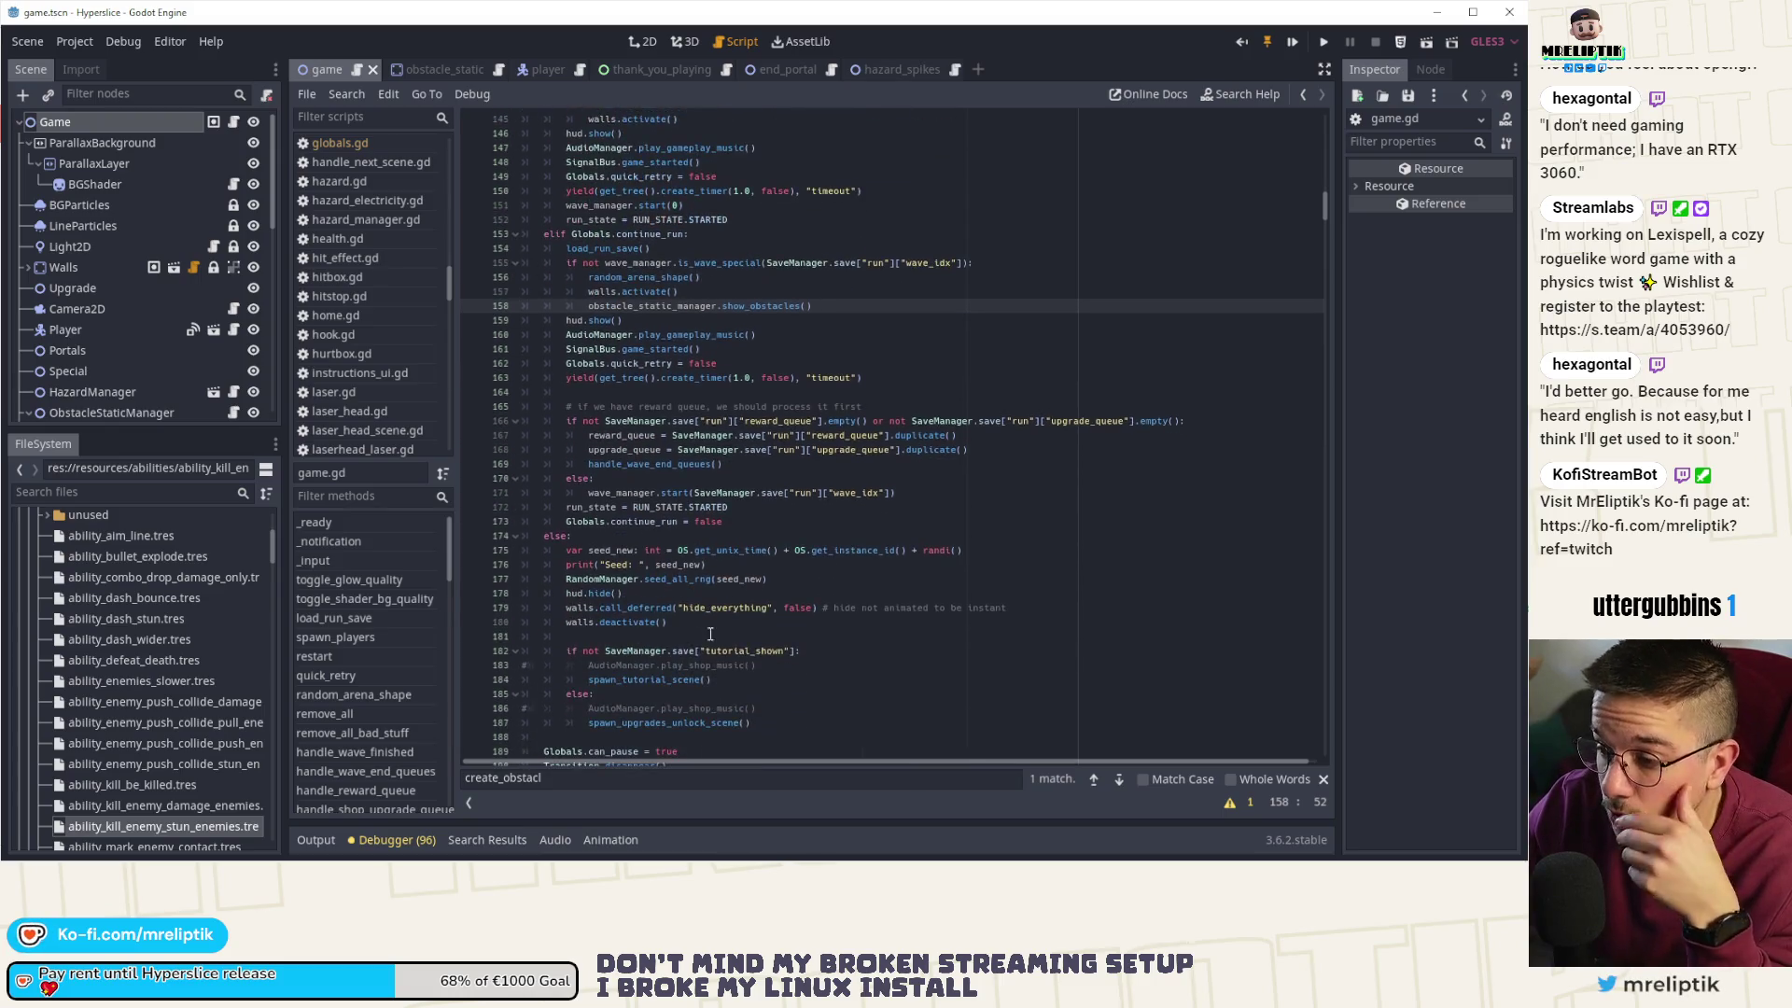
- Change the game.gd search from create_obstacl to show_obst to find the show_obstacles calls
{"action": "scroll", "coordinate": [652, 560], "scroll_direction": "down", "scroll_amount": 1}
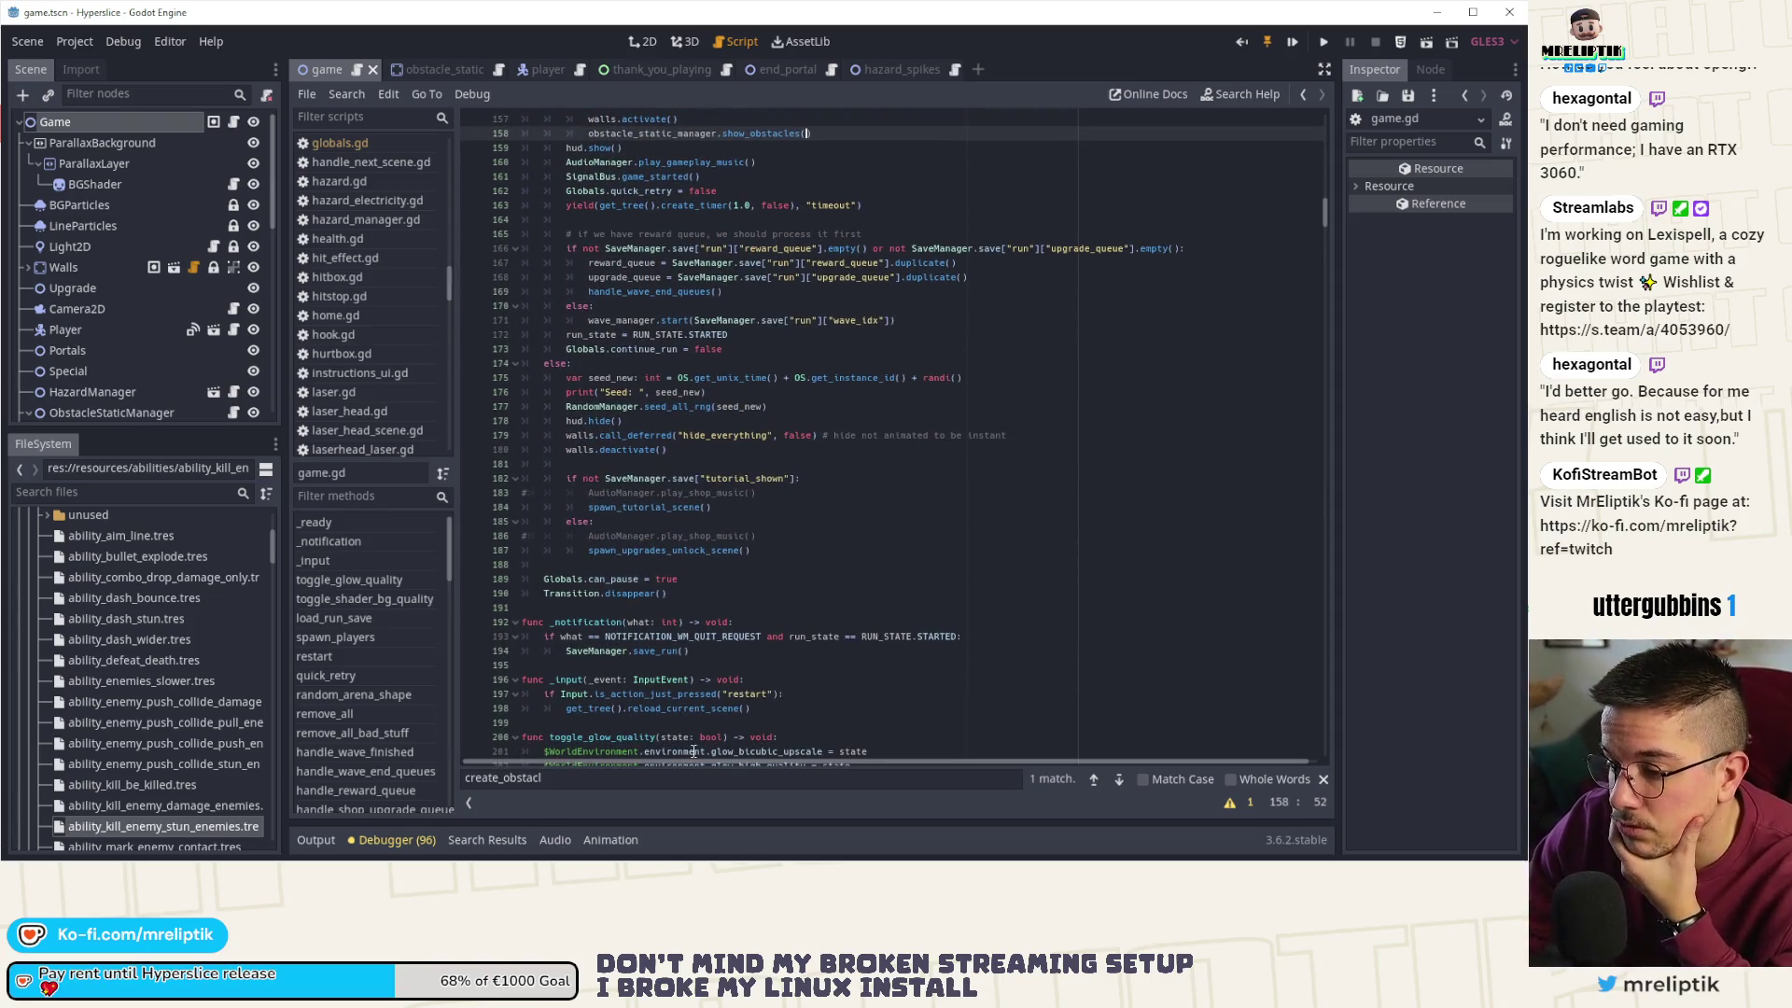
{"action": "left_click", "coordinate": [1117, 779]}
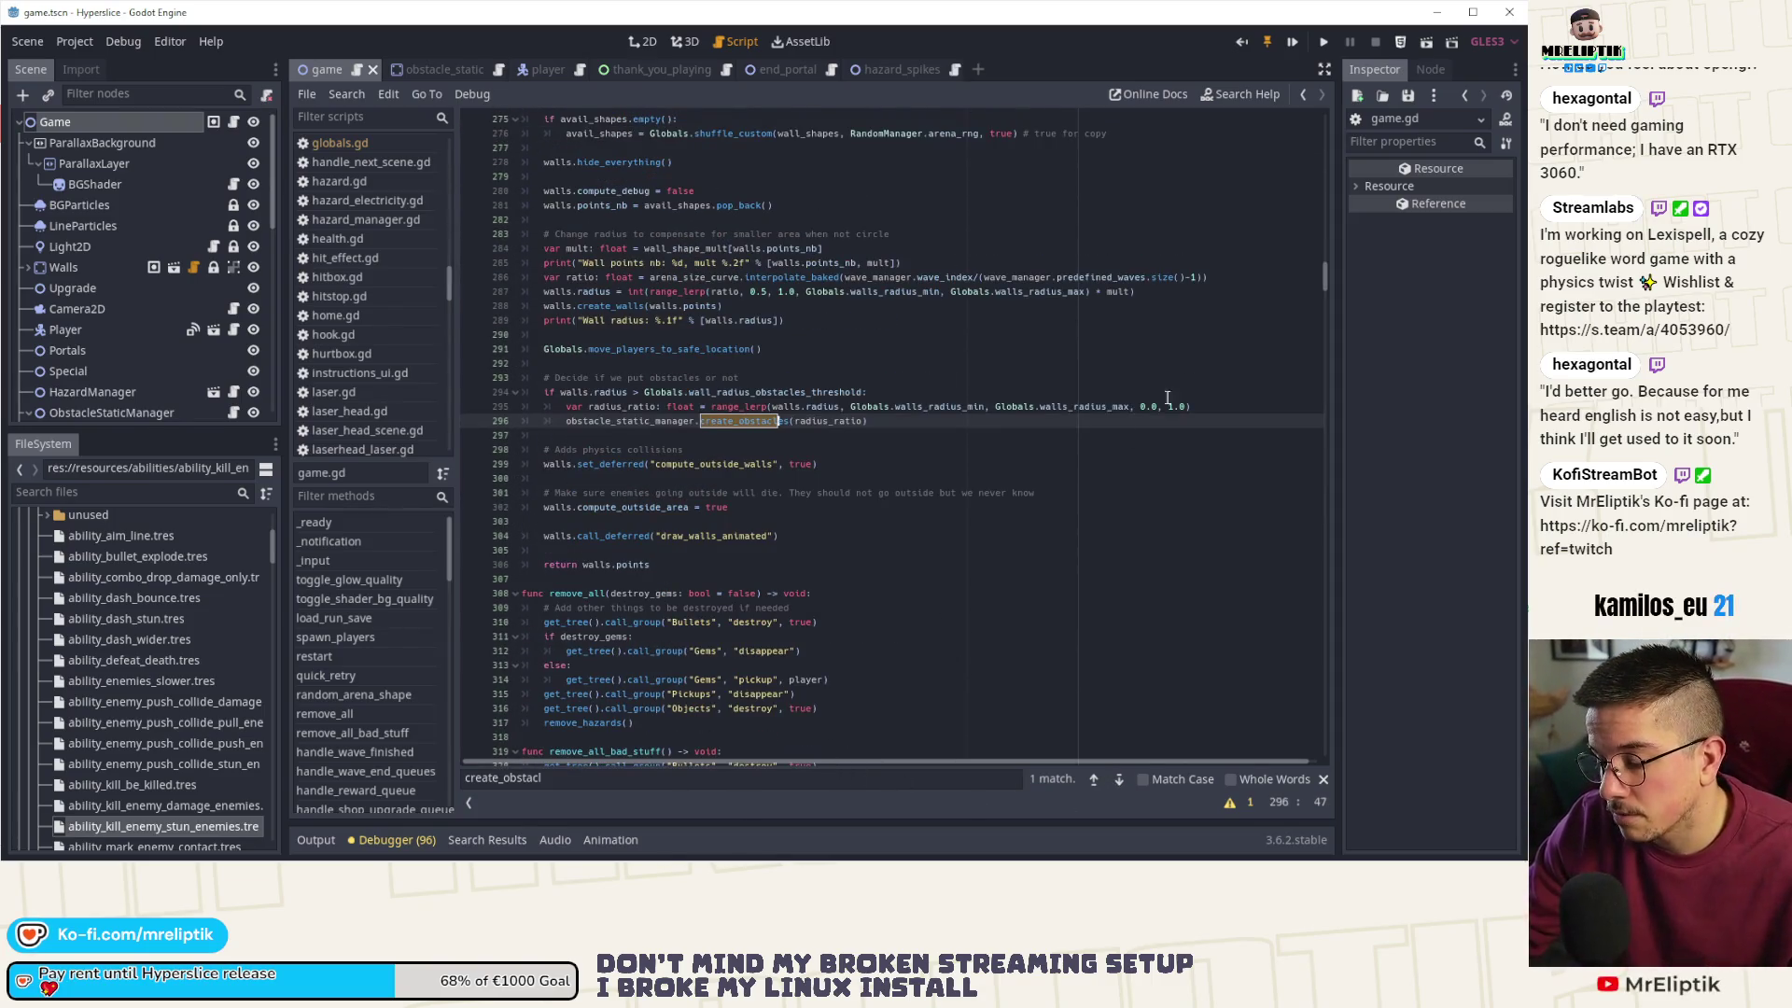
{"action": "double_click", "coordinate": [556, 782]}
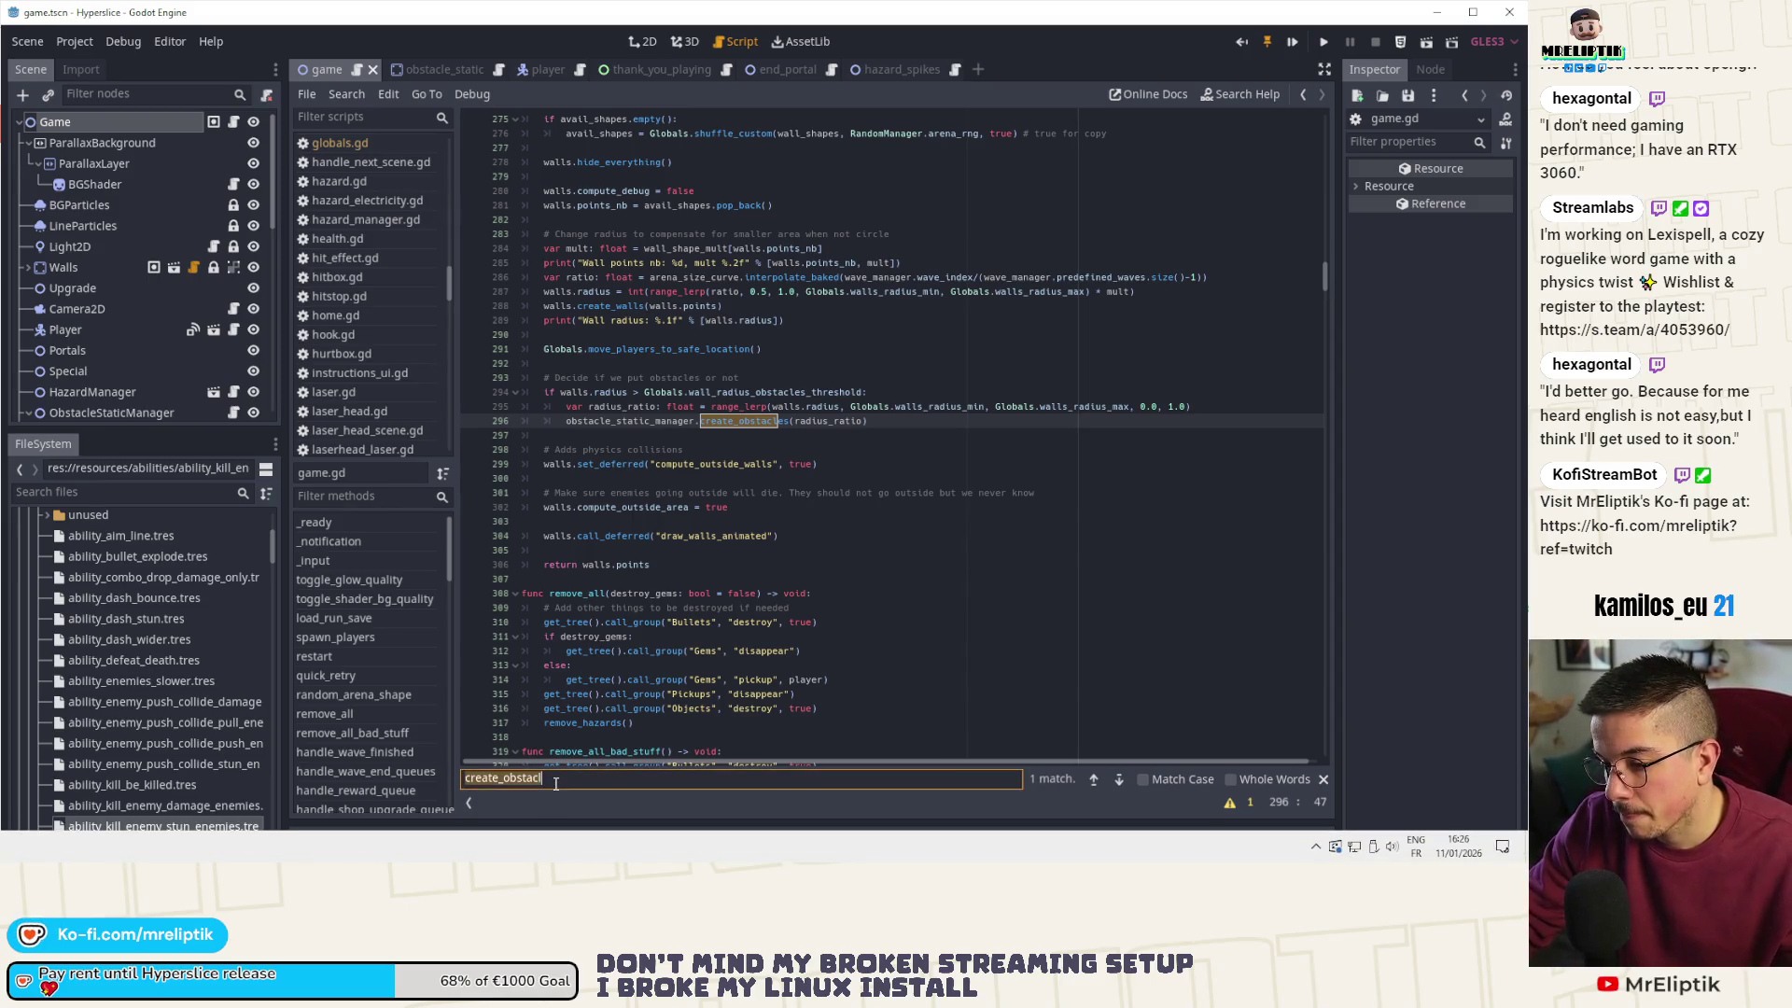
{"action": "type", "text": "show_obst"}
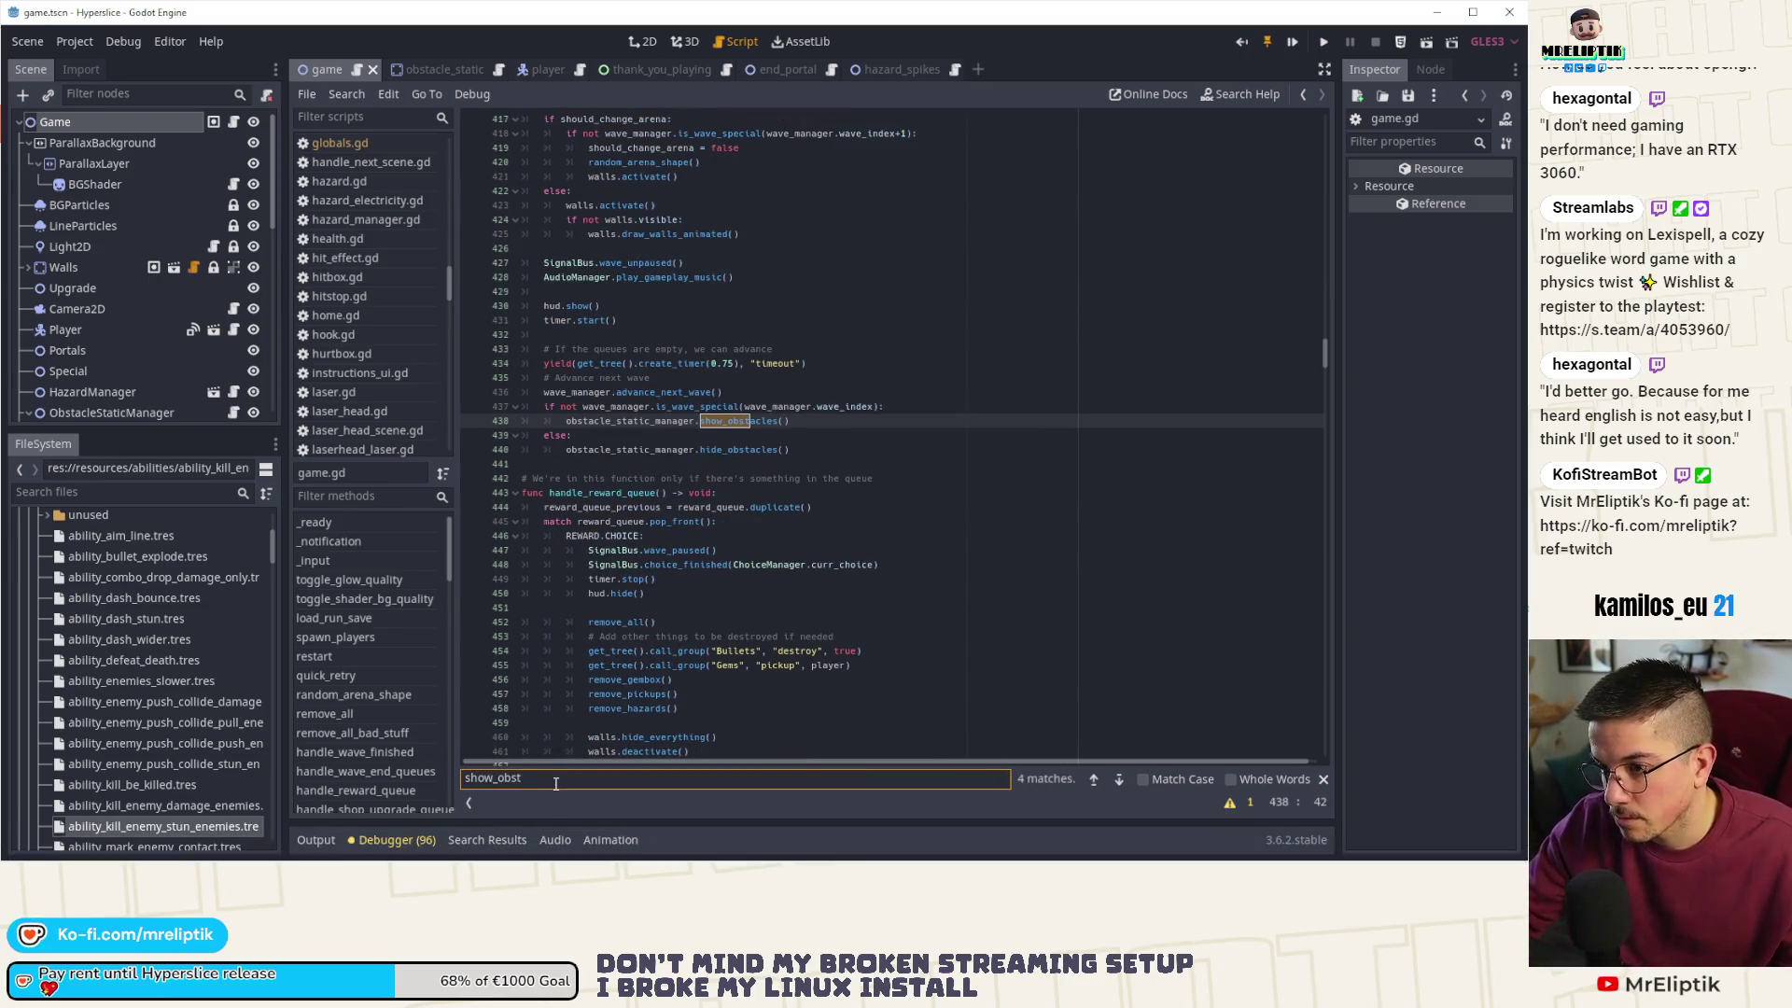
- Inspect the show_obstacles call after advance_next_wave() on line 438, then run the game
{"action": "scroll", "coordinate": [750, 474], "scroll_direction": "up", "scroll_amount": 2}
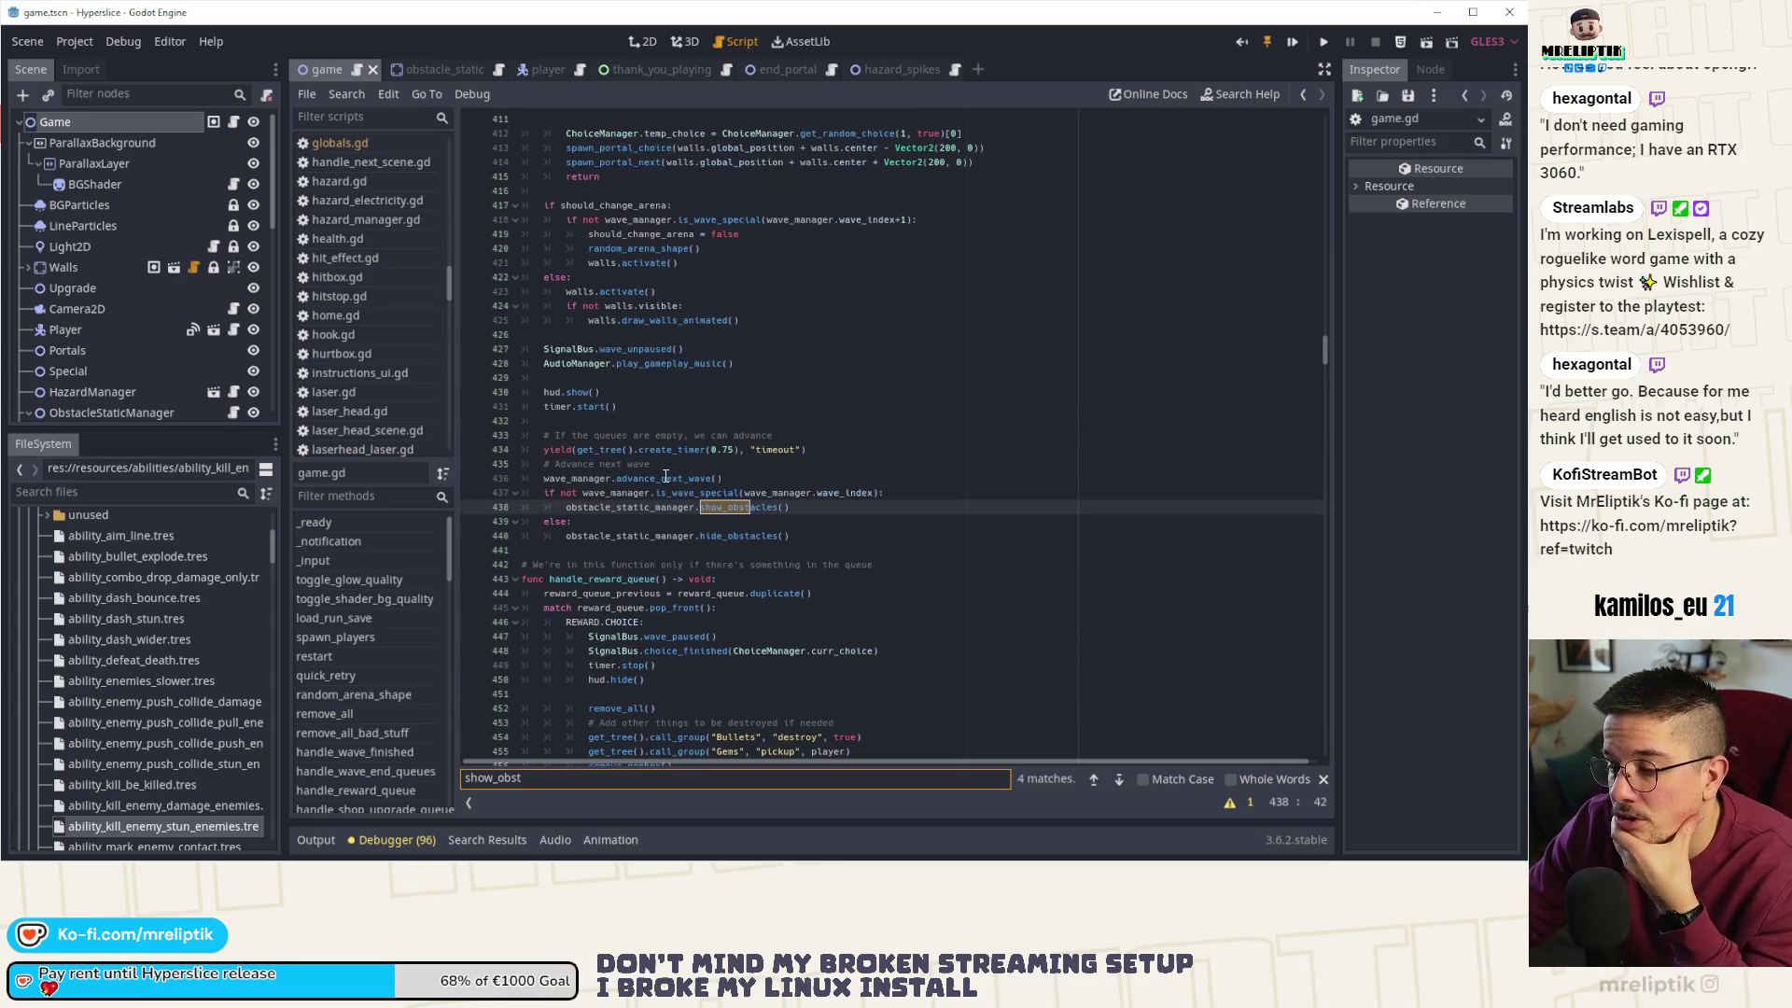
{"action": "left_click", "coordinate": [735, 512]}
{"action": "double_click", "coordinate": [736, 512]}
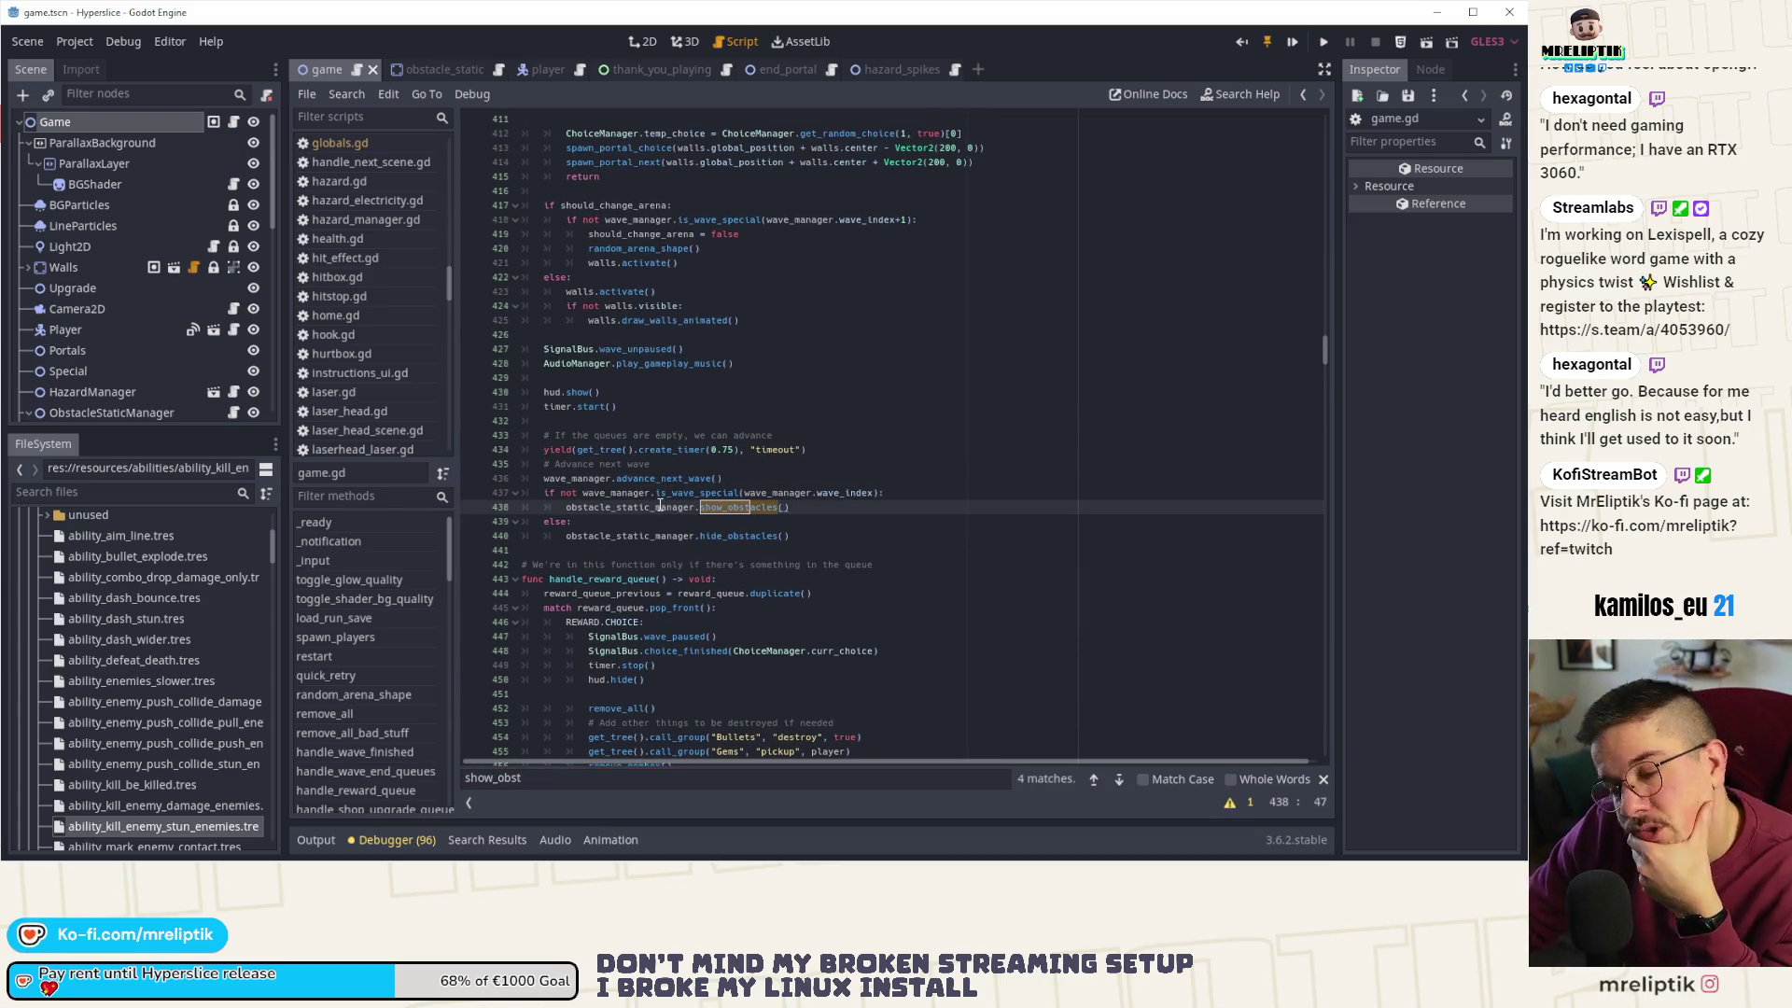
{"action": "double_click", "coordinate": [687, 493]}
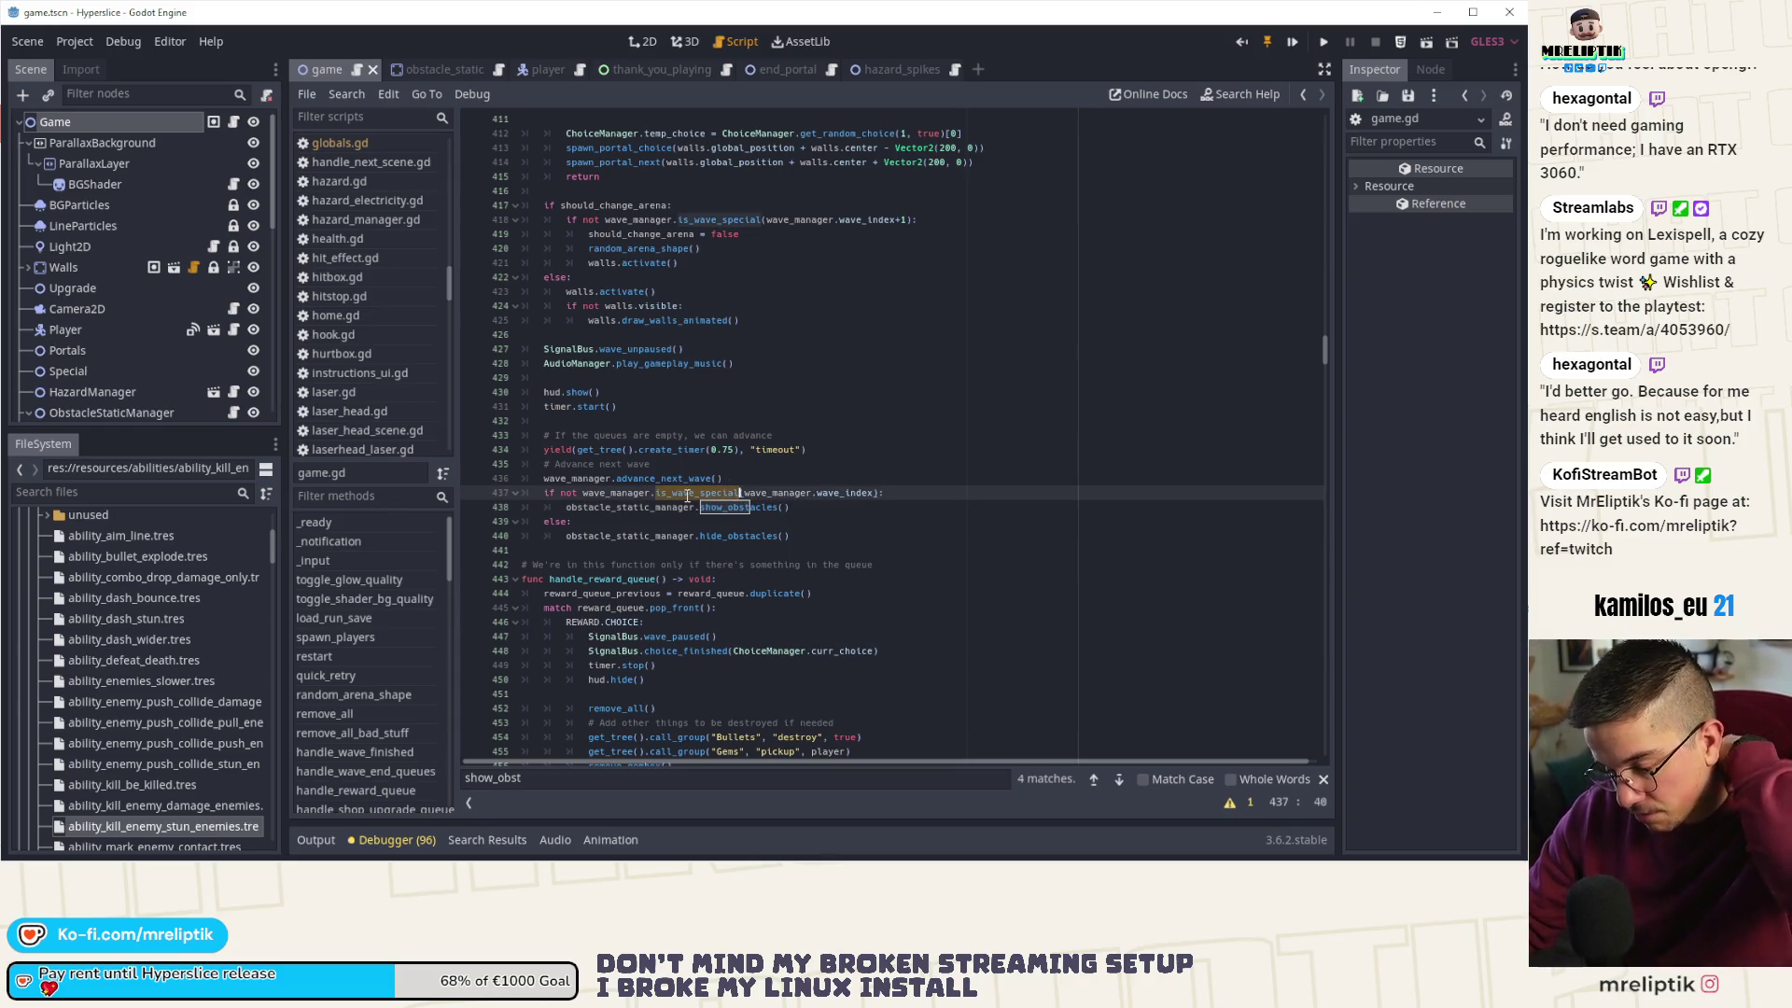
{"action": "left_click", "coordinate": [816, 474]}
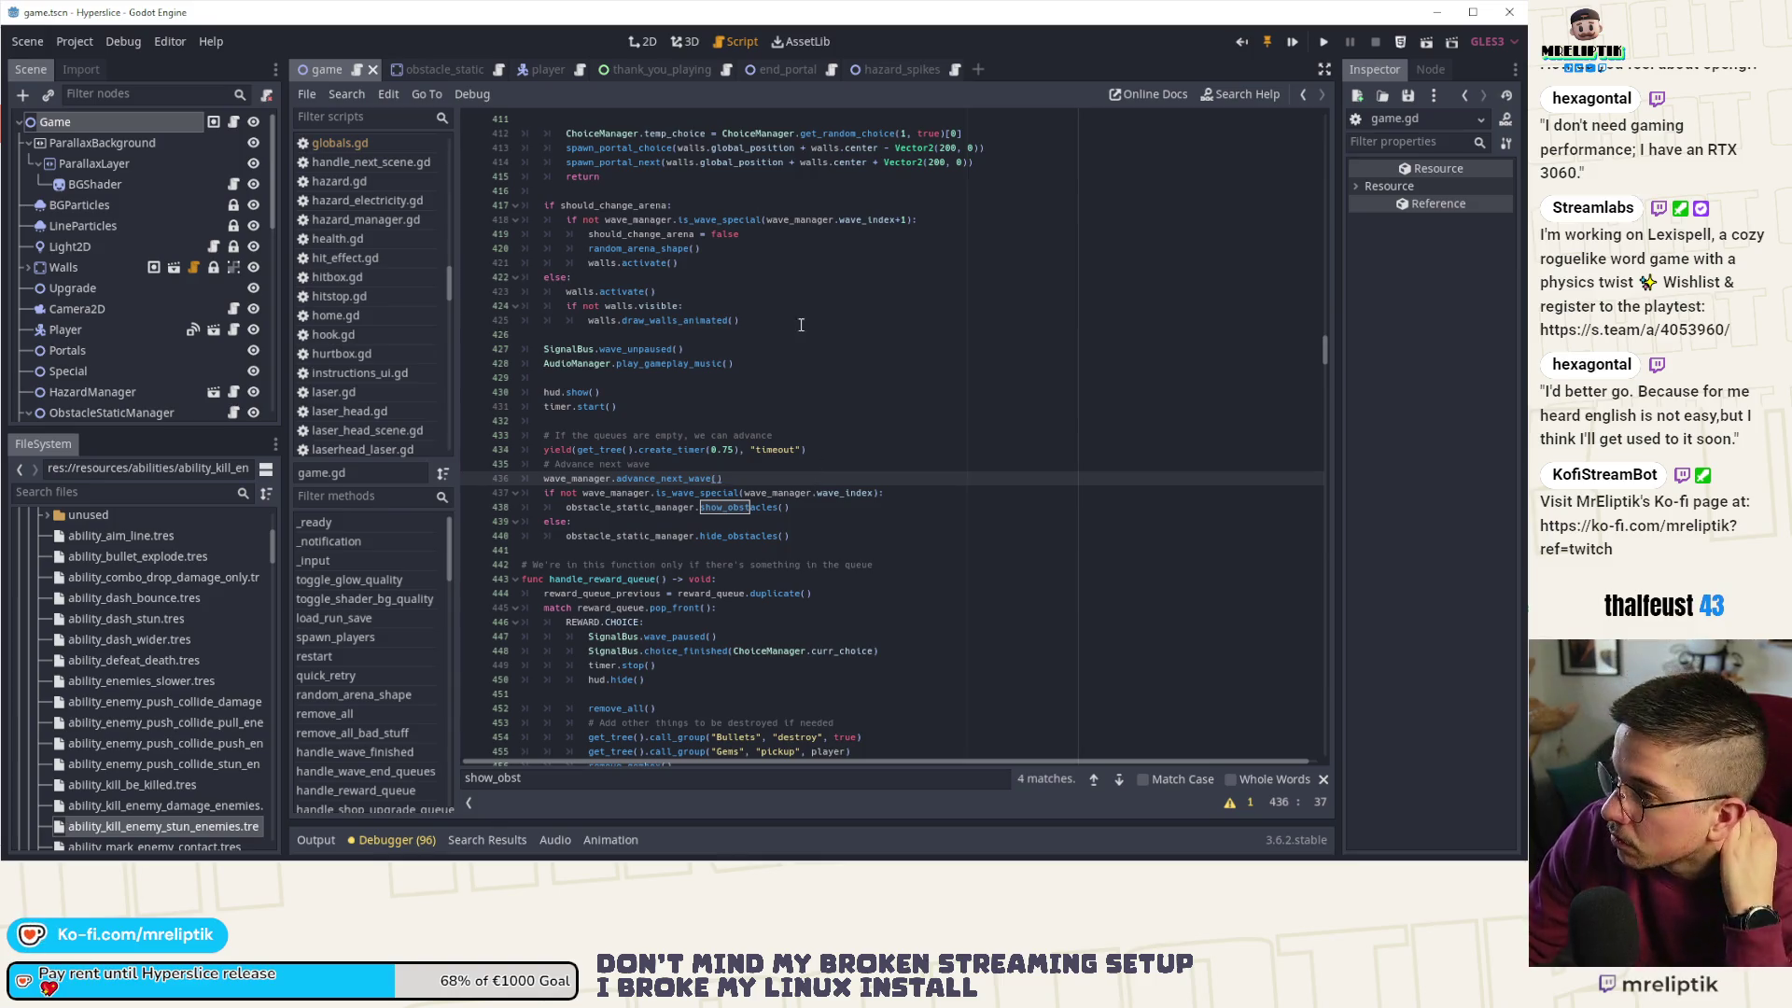
{"action": "left_click", "coordinate": [1322, 42]}
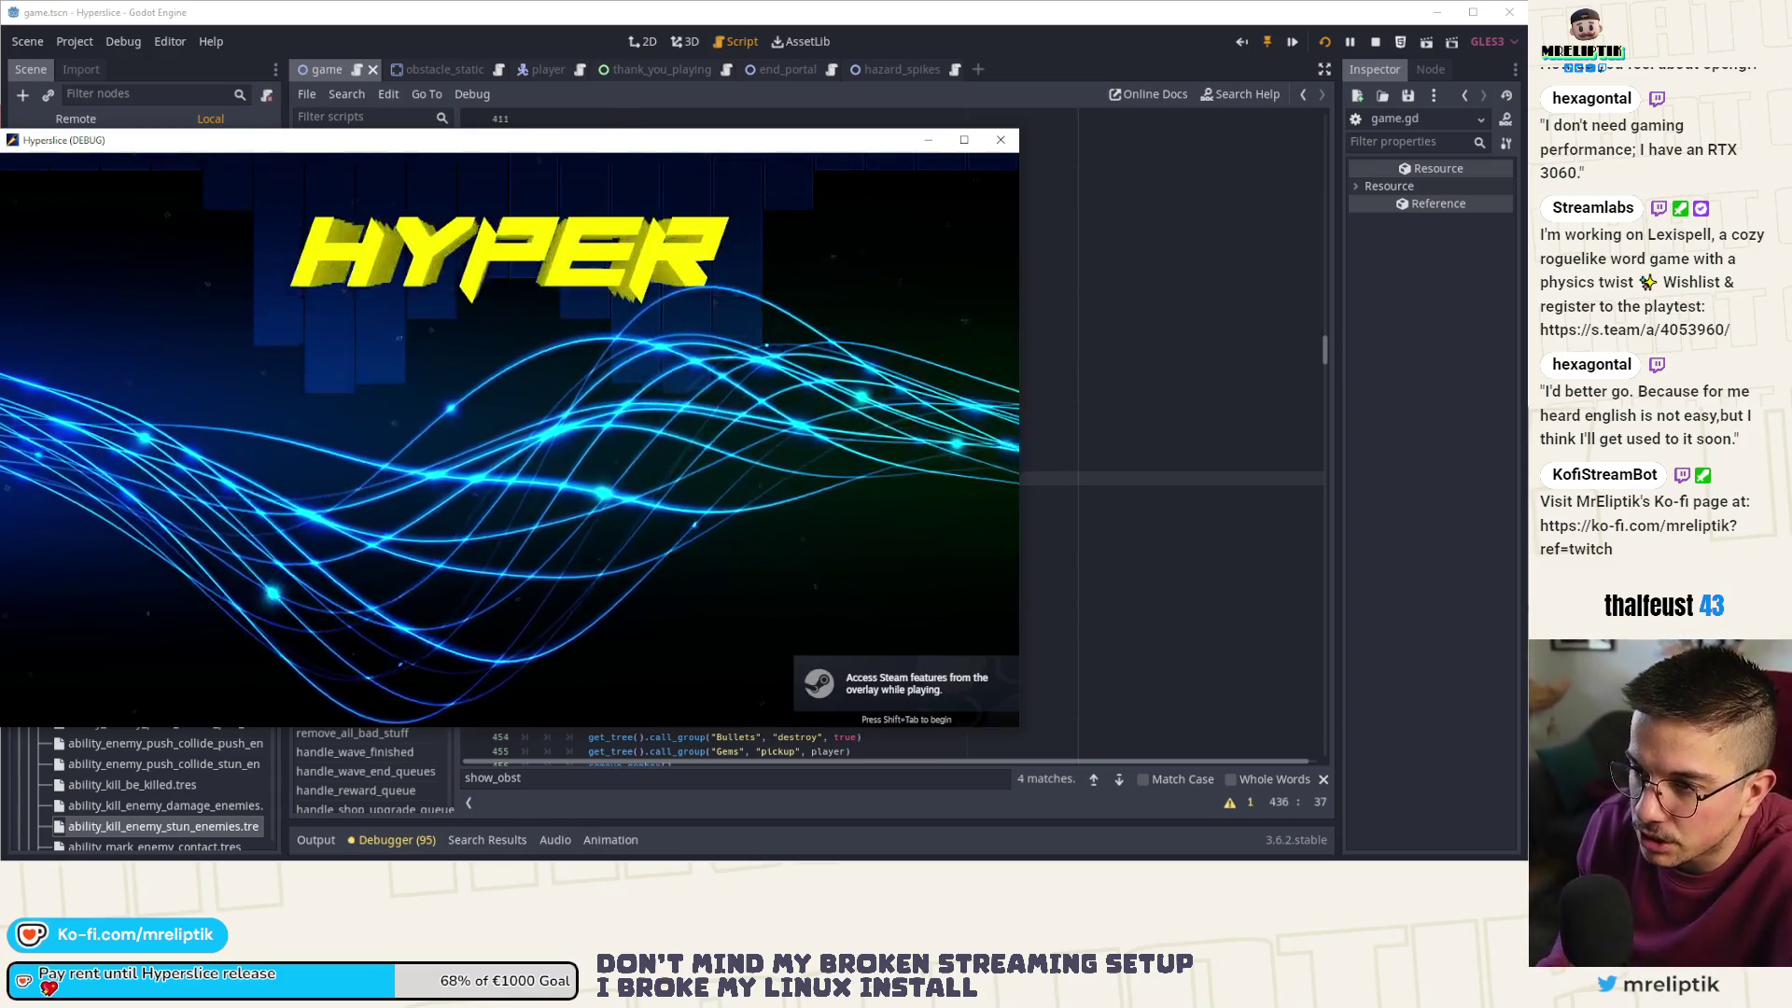
- Start a new run from the main menu, through the upgrades hub into wave 0
{"action": "key", "text": "Return"}
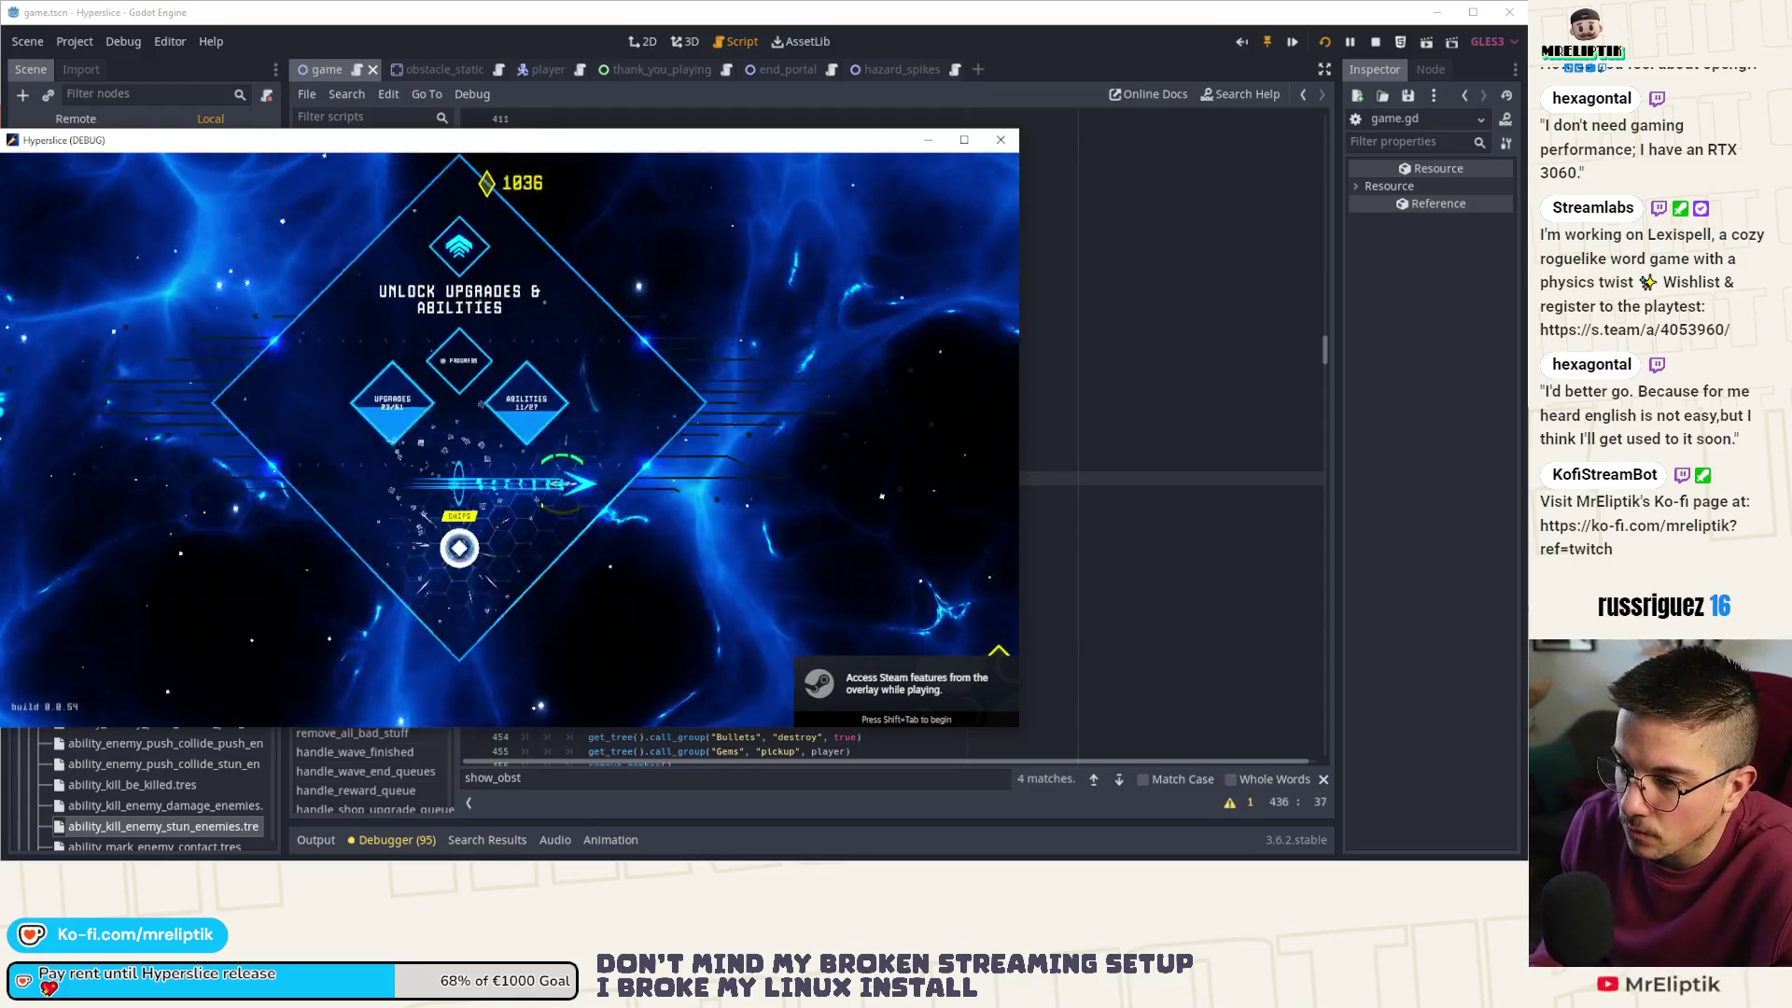
{"action": "key", "text": "Down"}
{"action": "key", "text": "Up"}
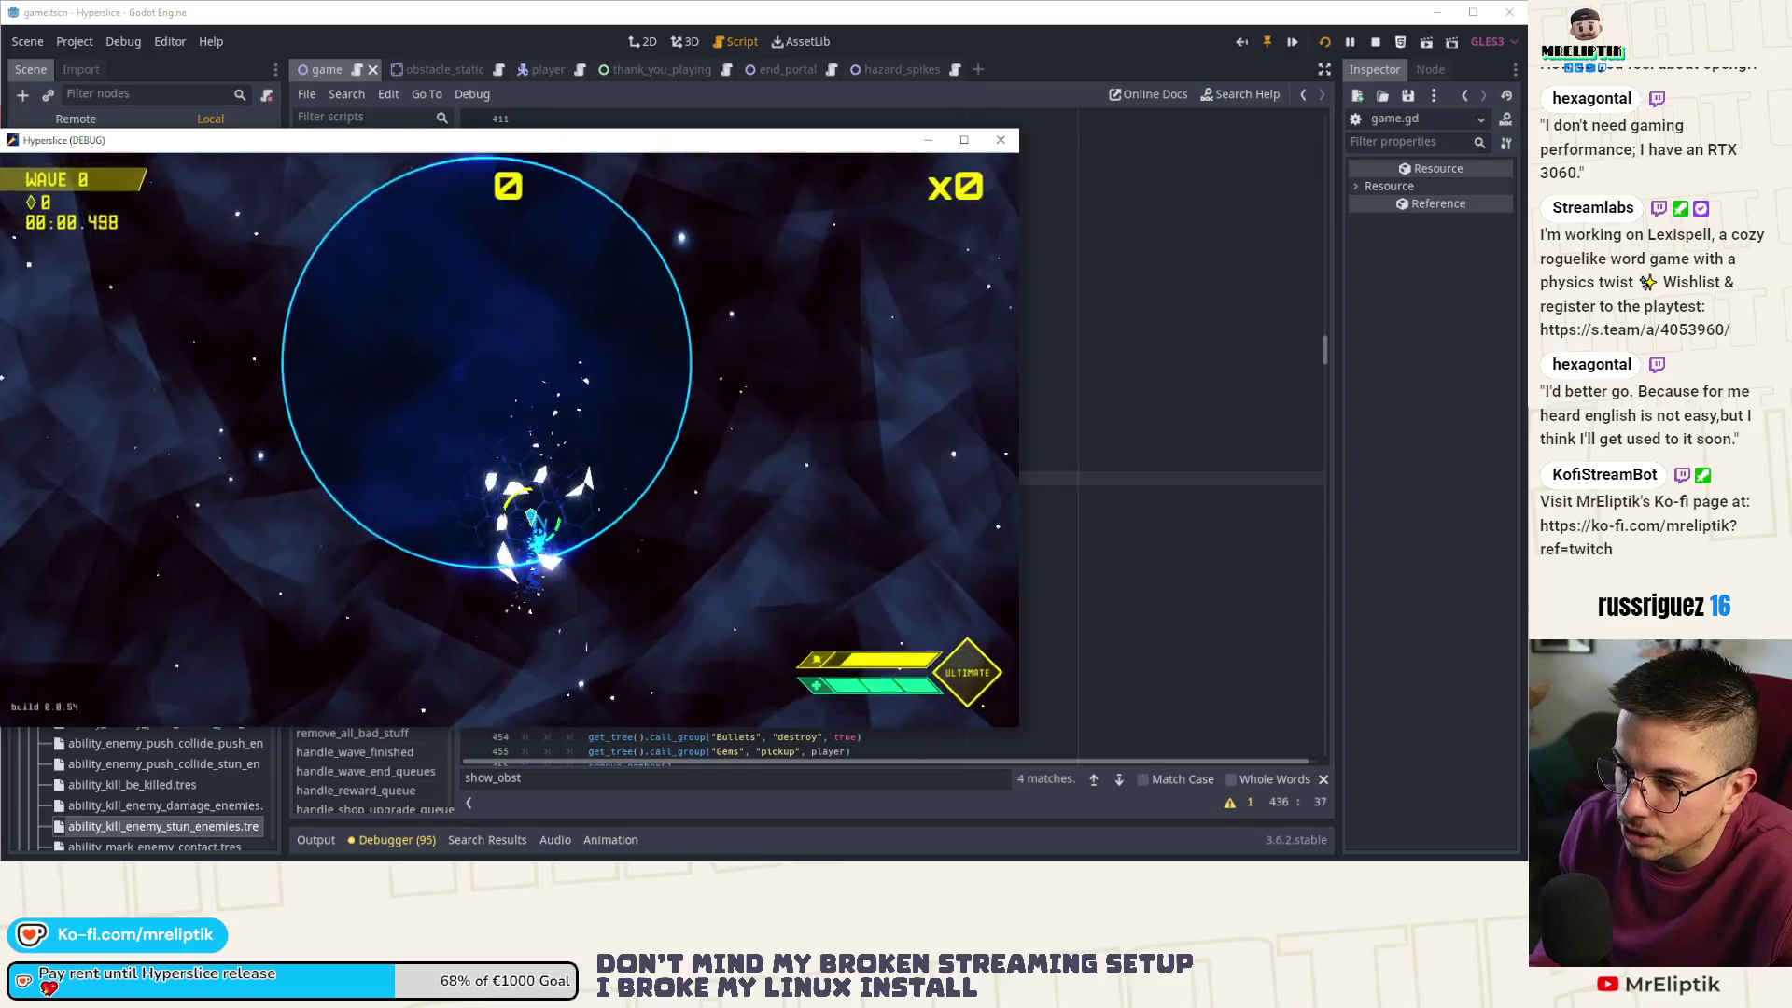
- Dash the ship through enemy groups to clear waves 0 through 2
{"action": "key", "text": "Up"}
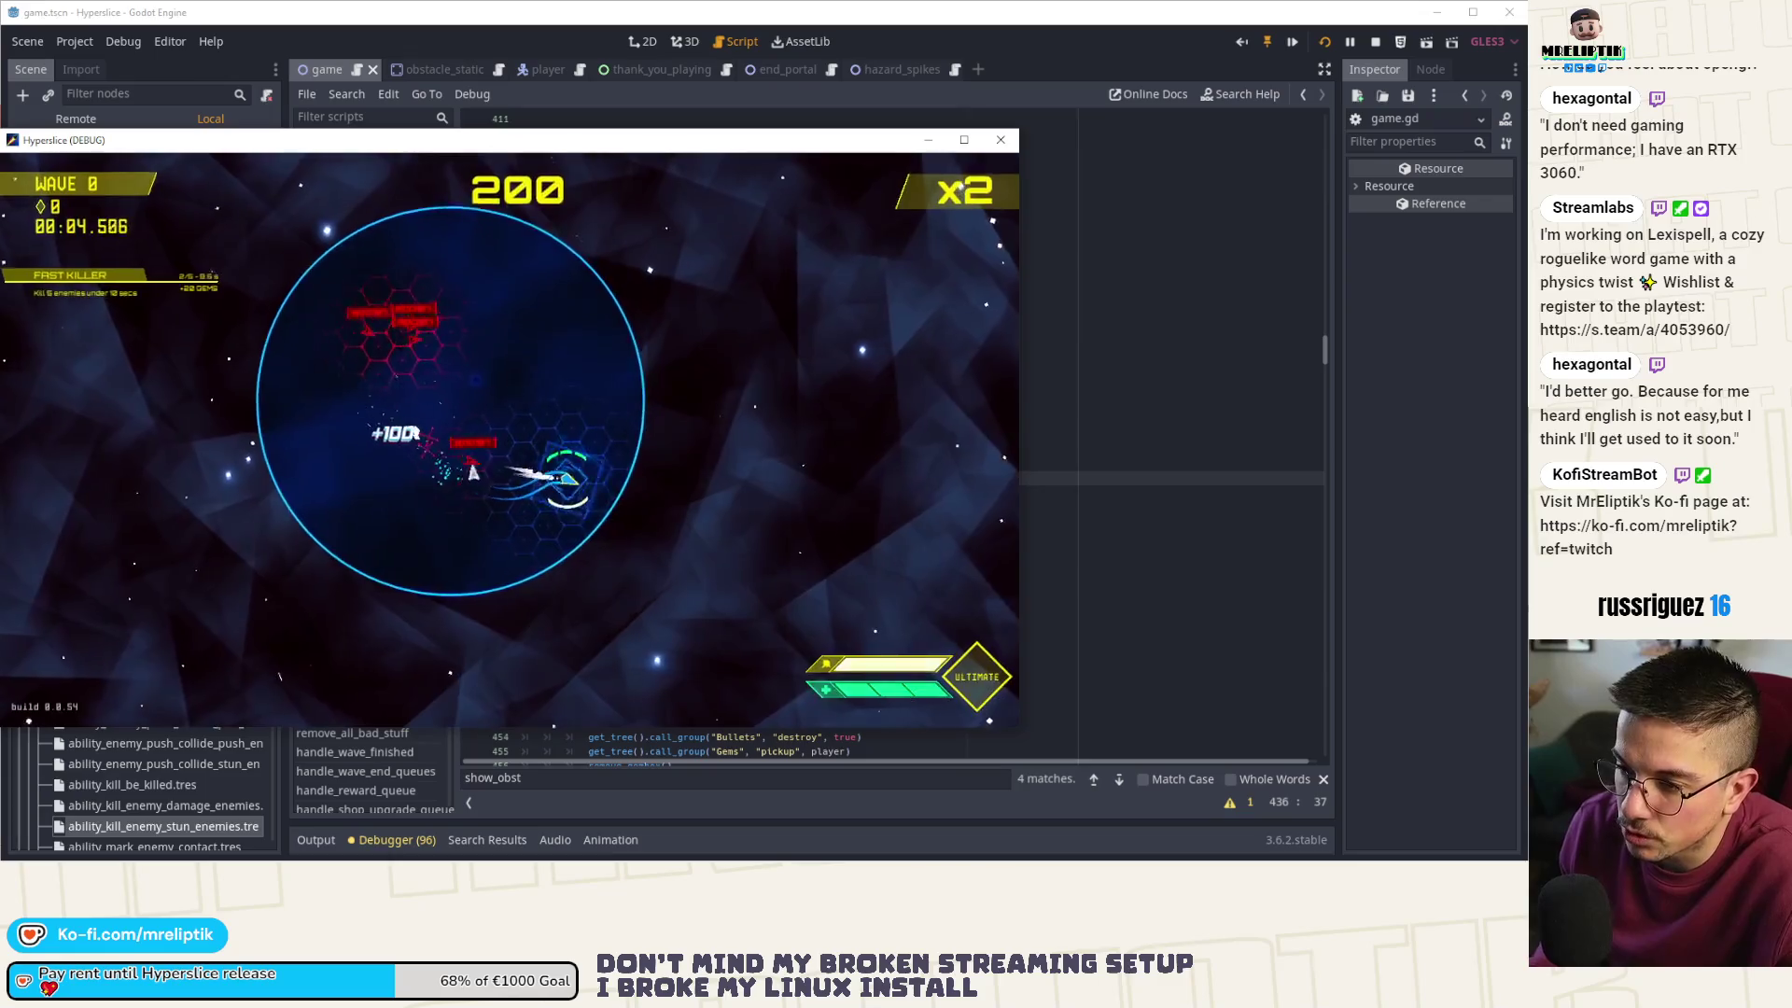
{"action": "key", "text": "Left"}
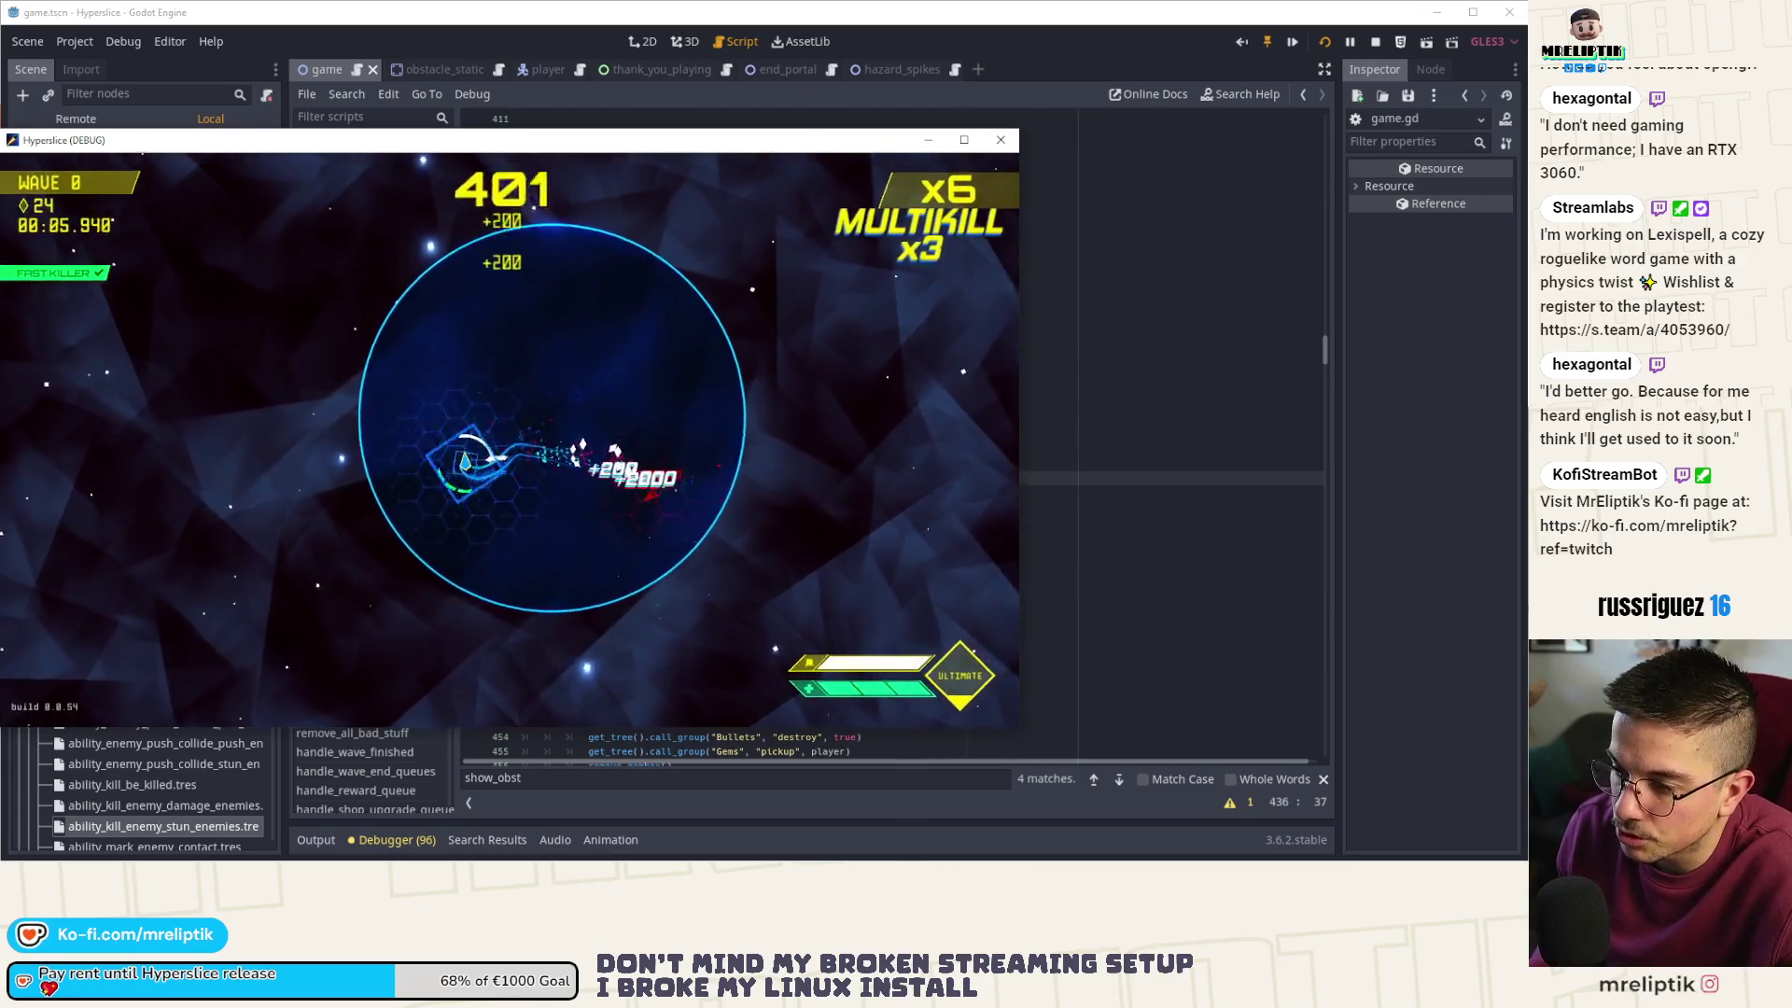
{"action": "key", "text": "Up"}
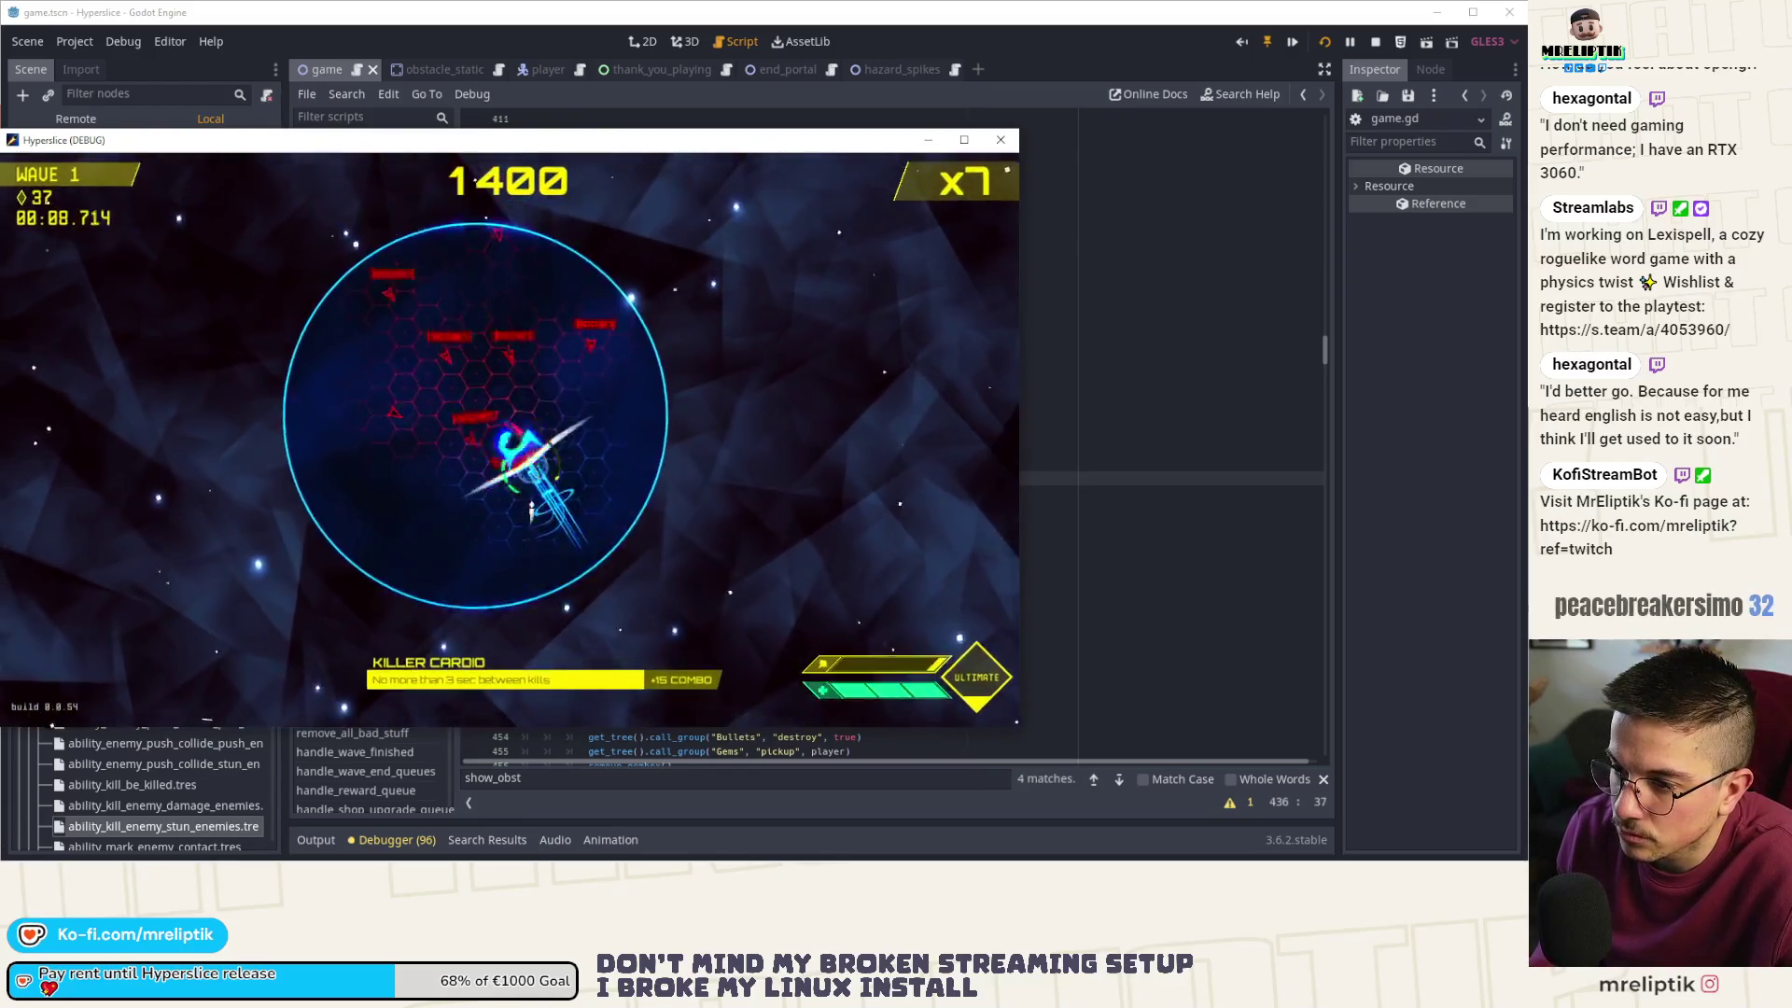
{"action": "key", "text": "Up"}
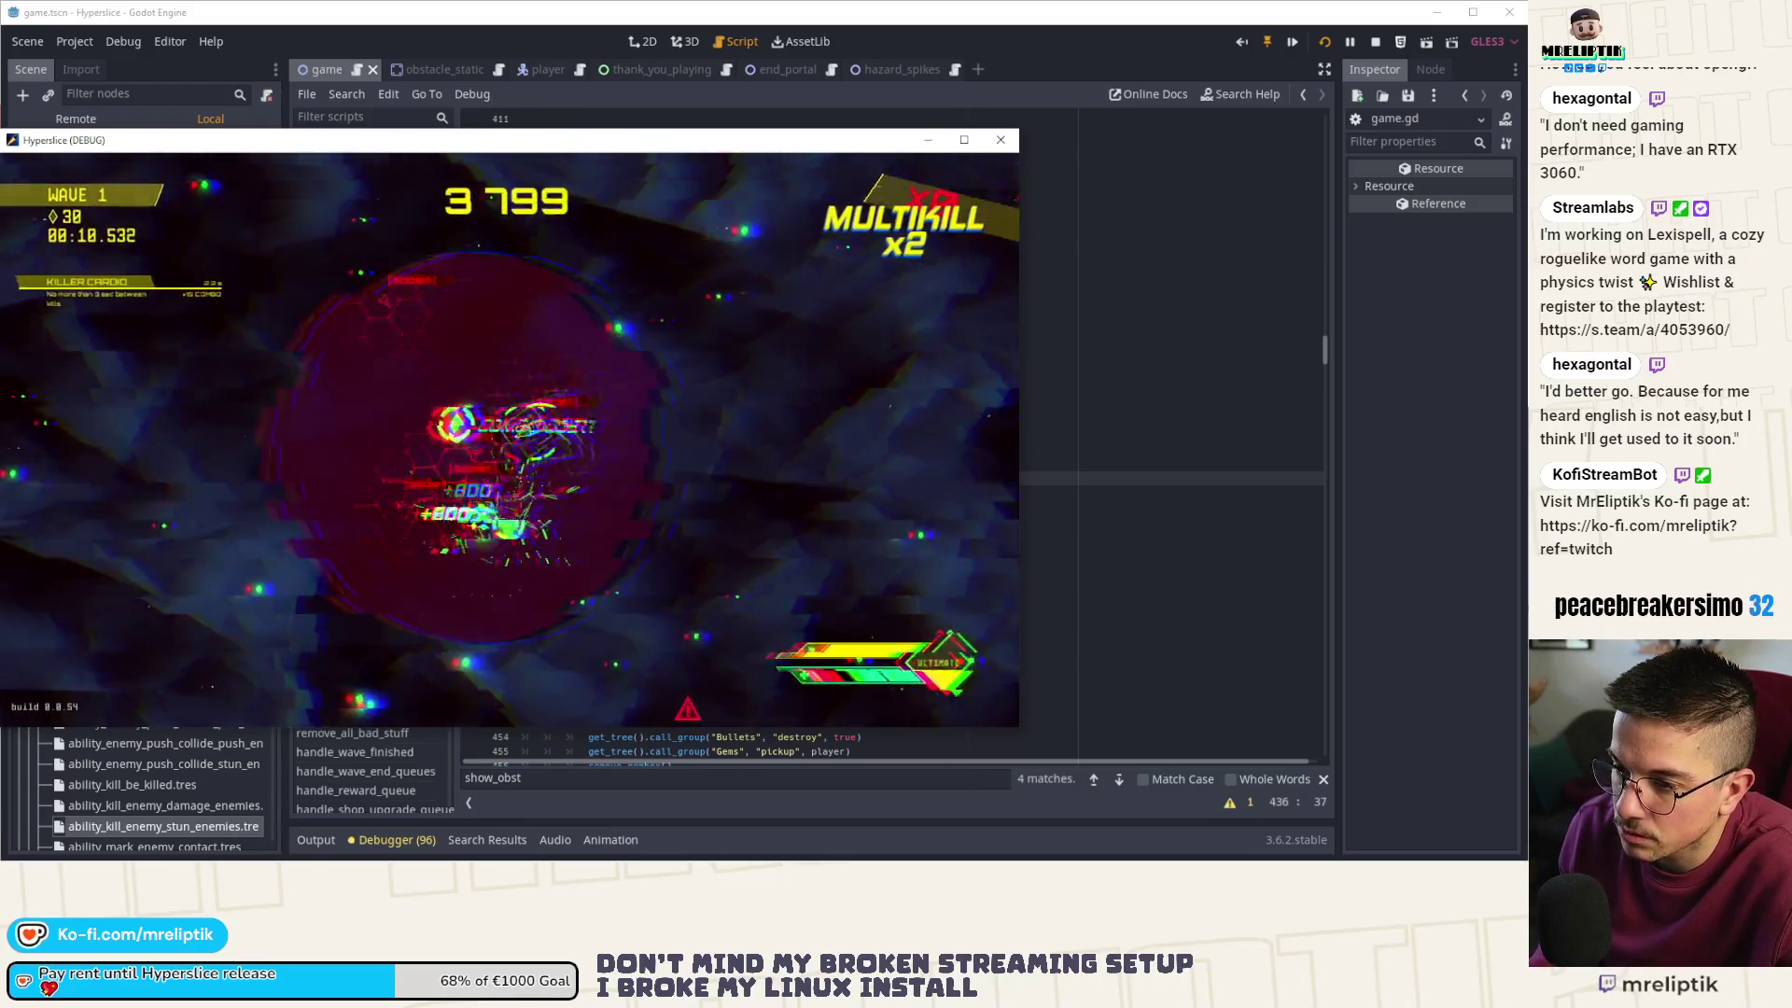
{"action": "key", "text": "Up"}
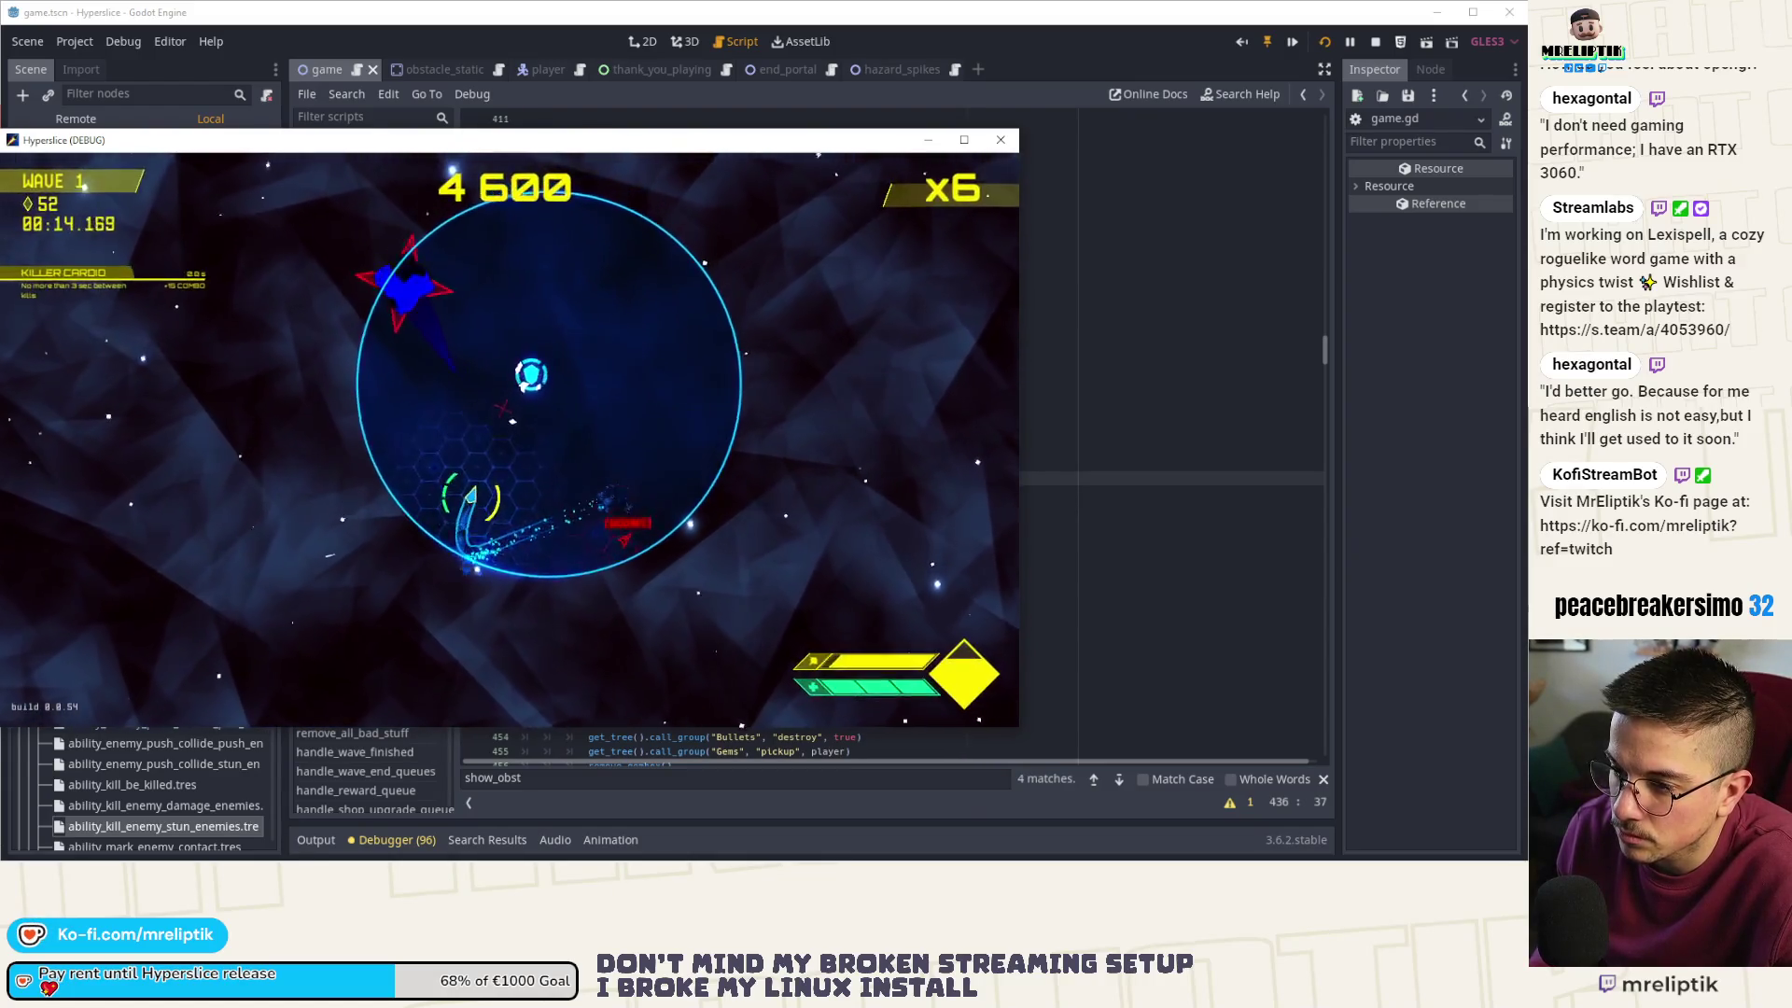
{"action": "key", "text": "Up"}
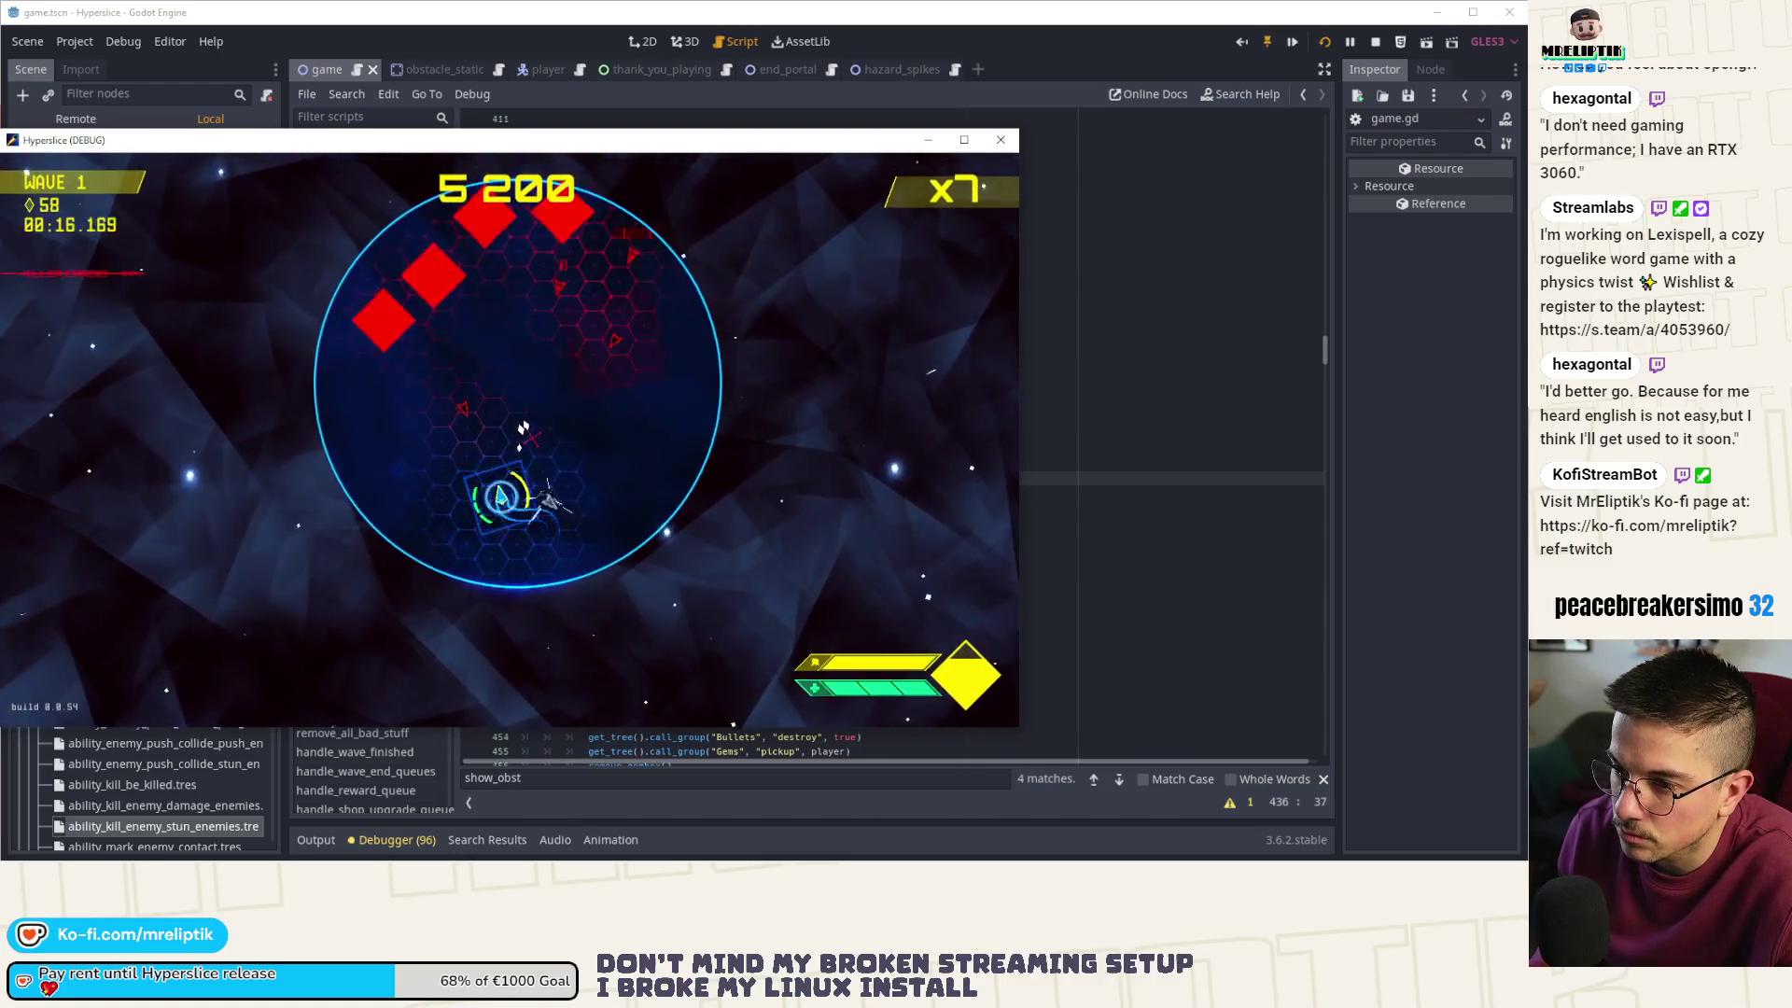
{"action": "left_click", "coordinate": [539, 451]}
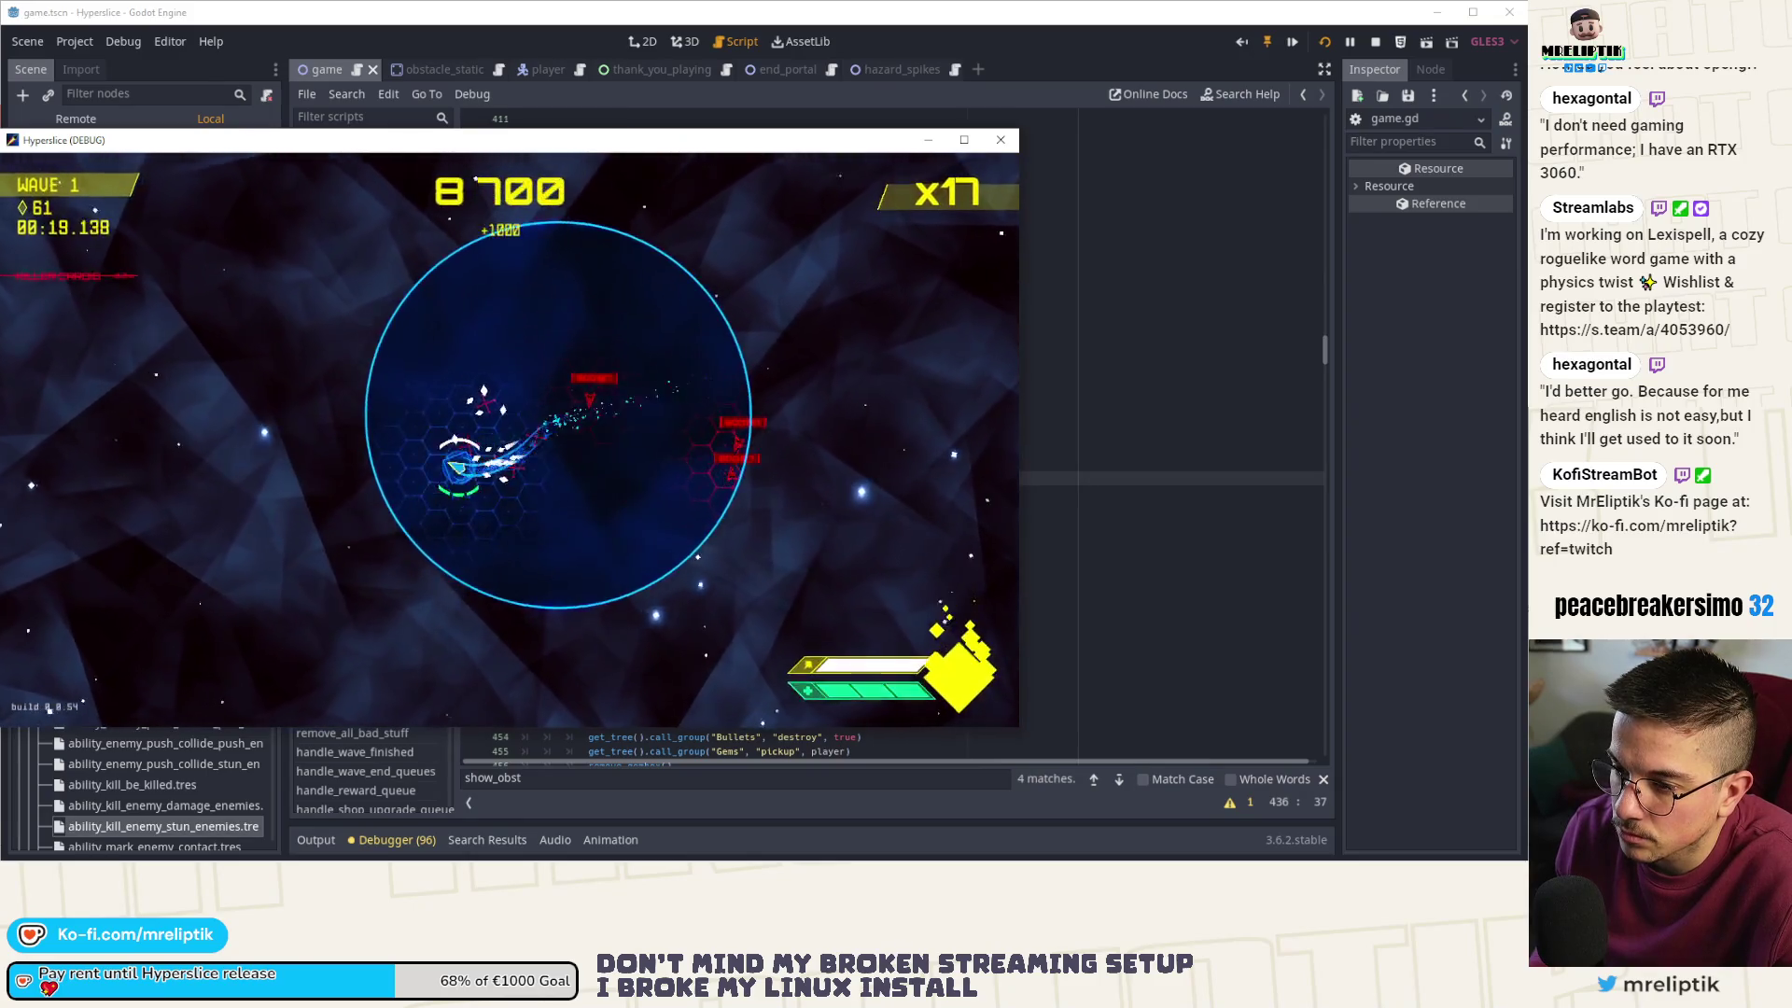
{"action": "key", "text": "Up"}
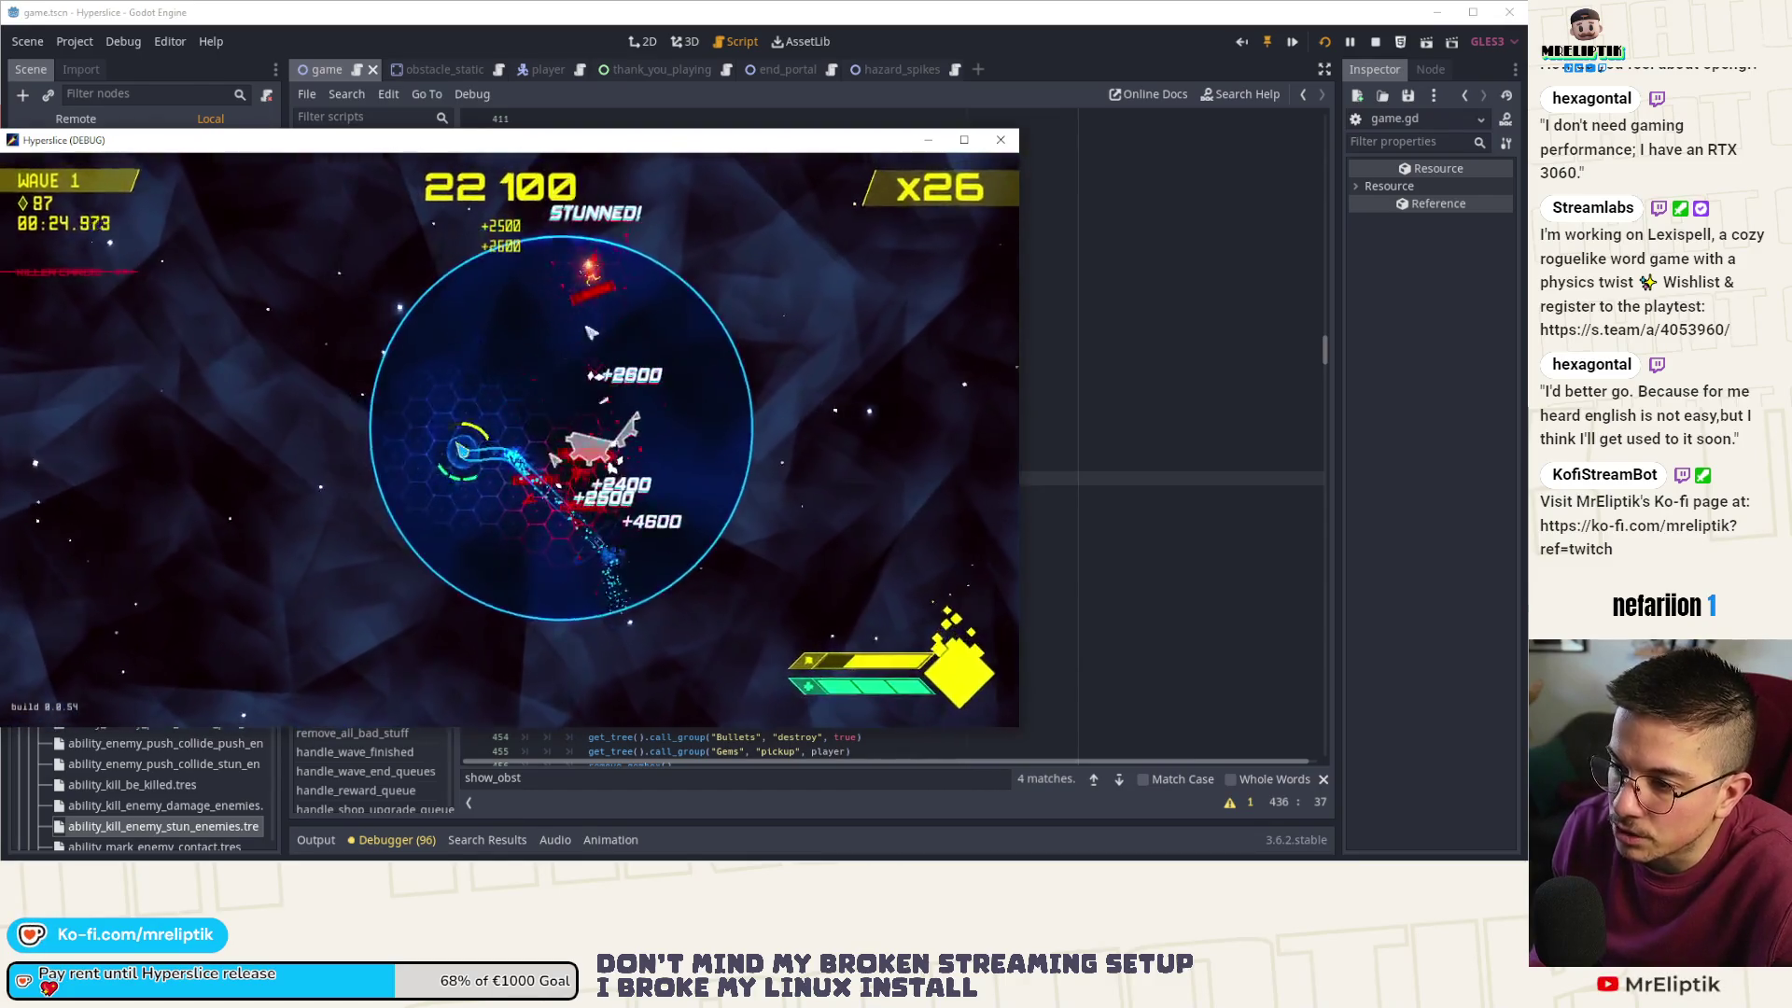
{"action": "key", "text": "Up"}
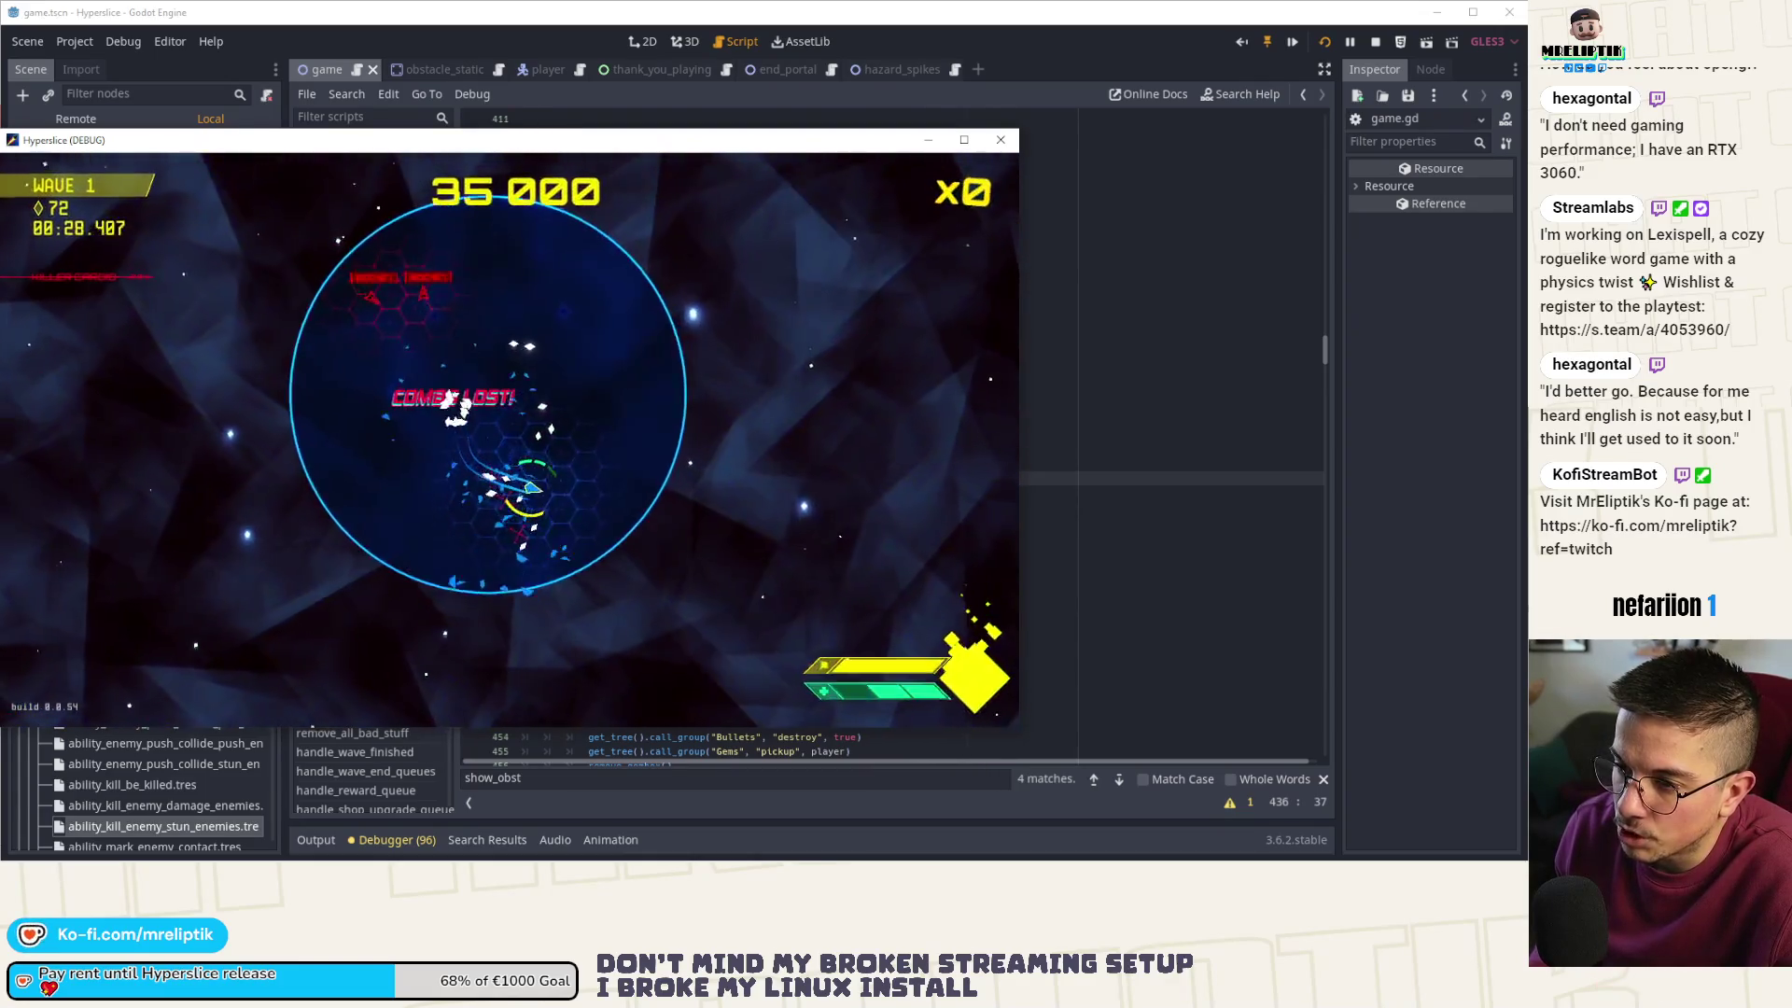
{"action": "key", "text": "Up"}
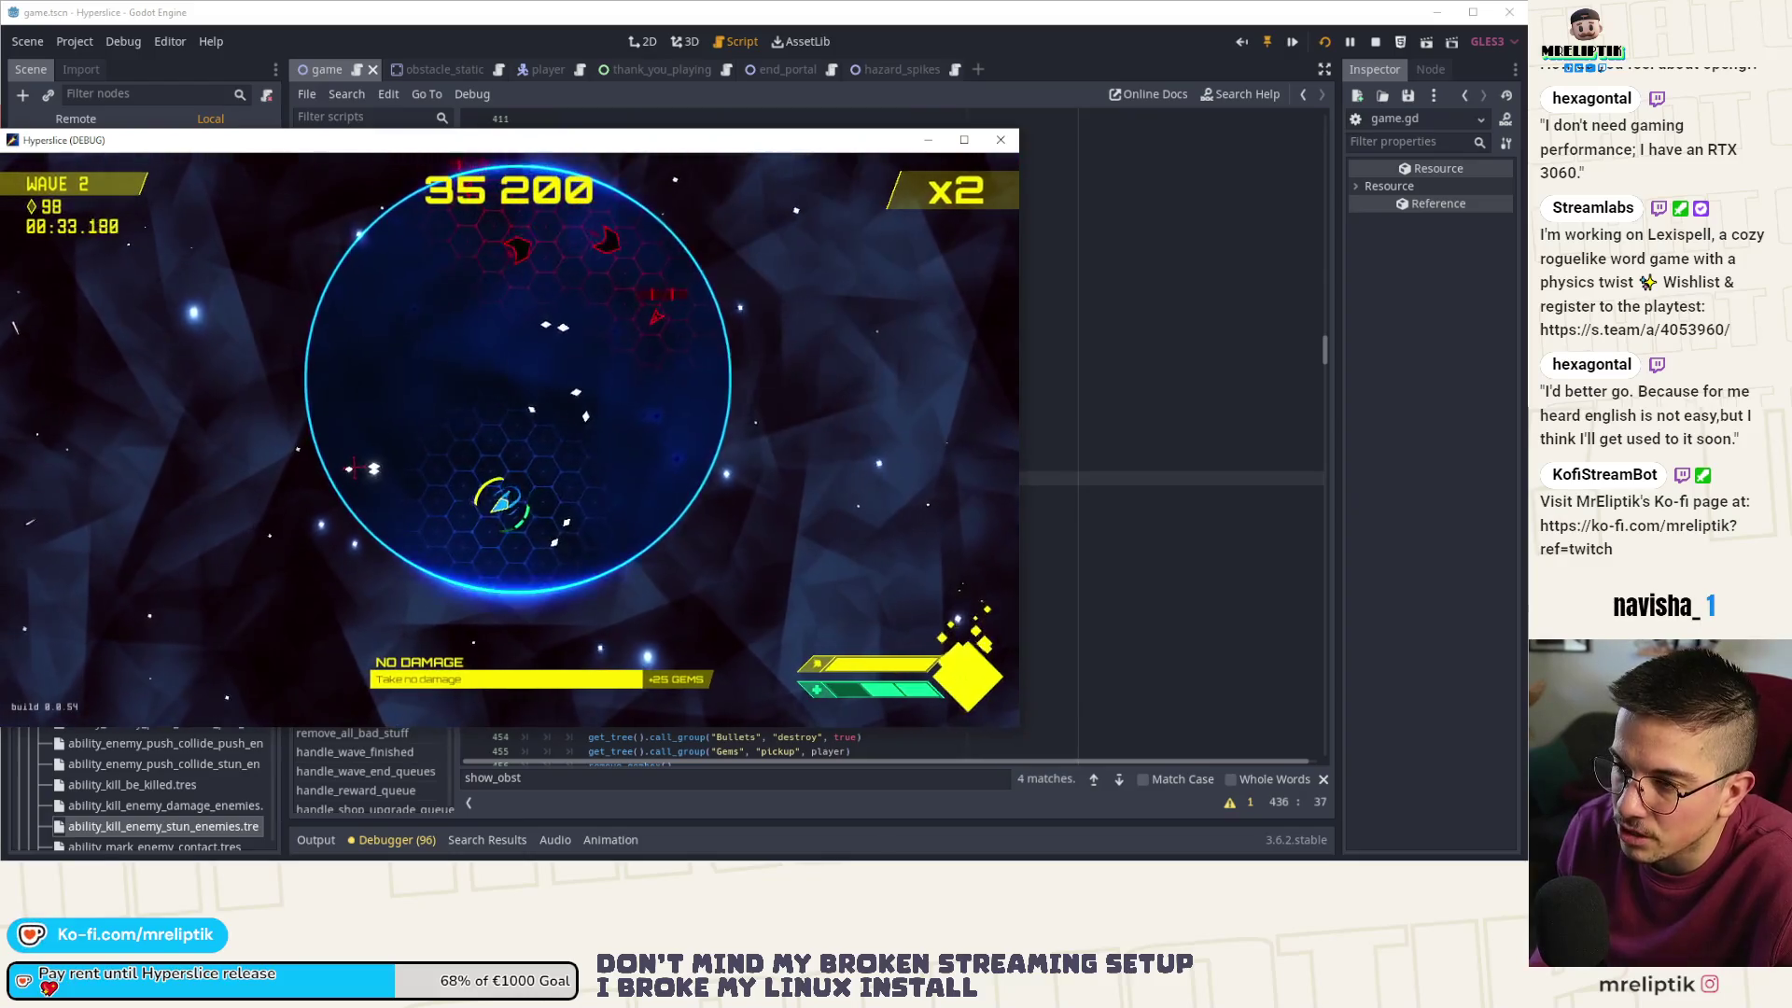
{"action": "key", "text": "Right"}
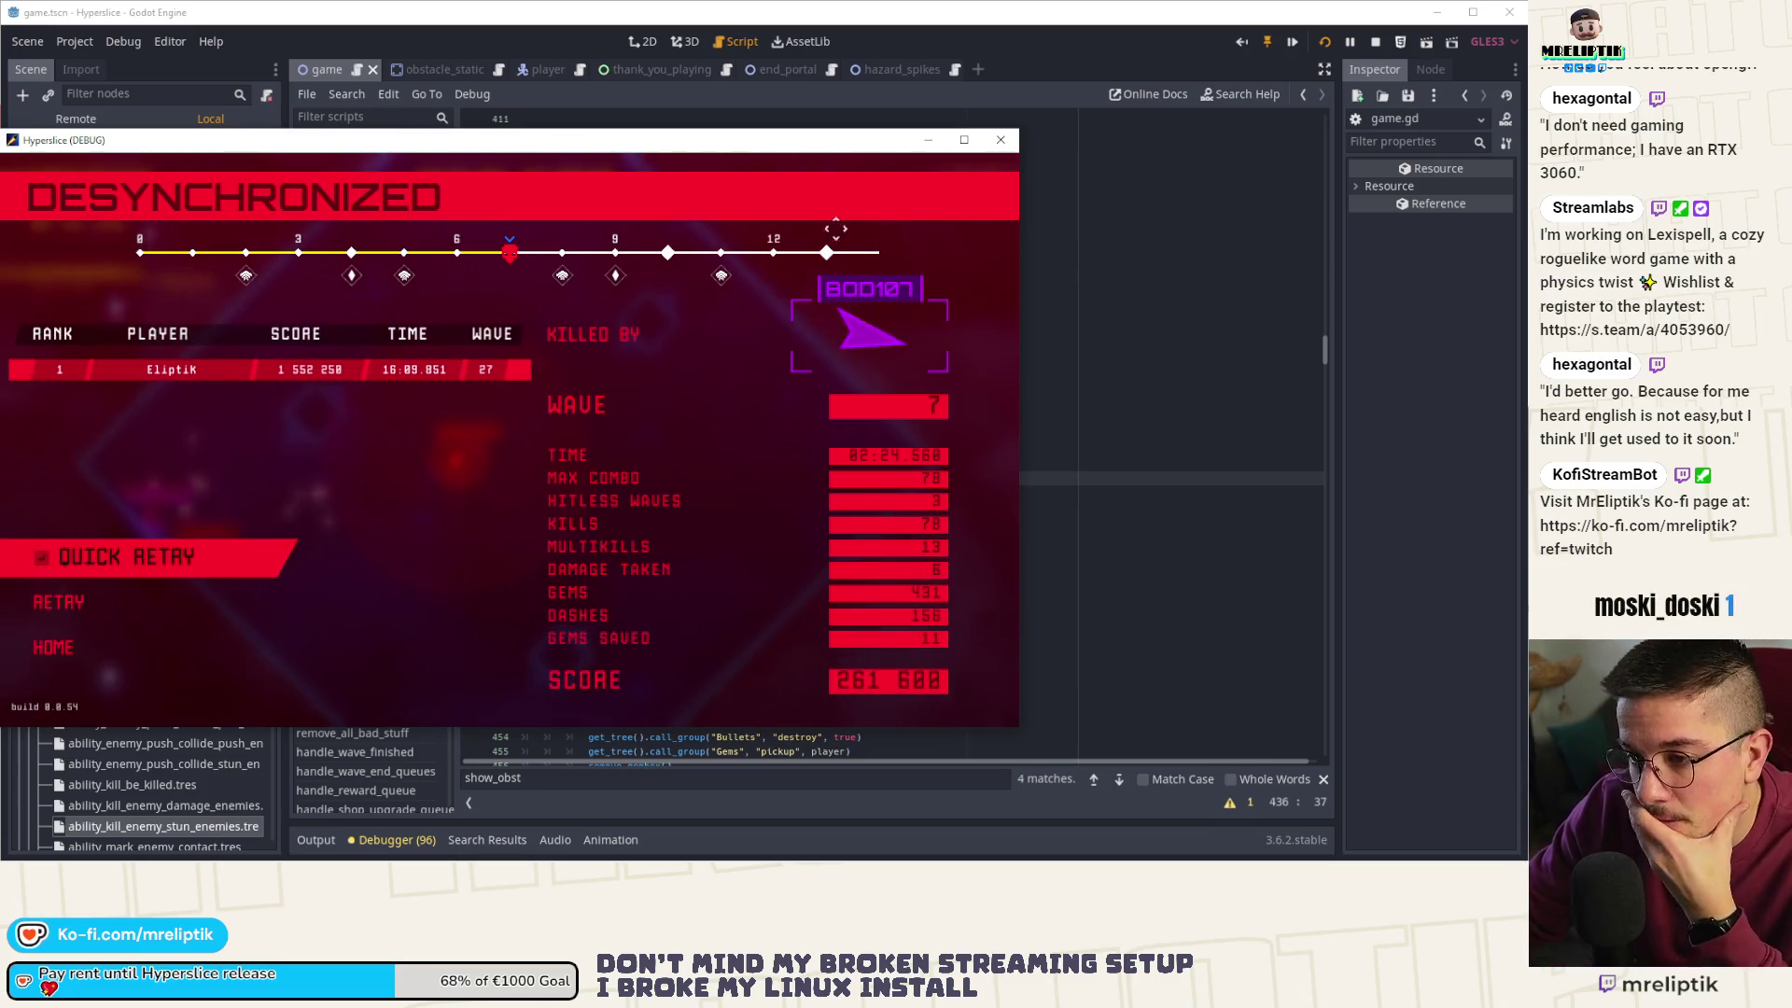
- Close the running game and place the caret on game.gd's show_obstacles lines 442 and 438
{"action": "left_click", "coordinate": [998, 143]}
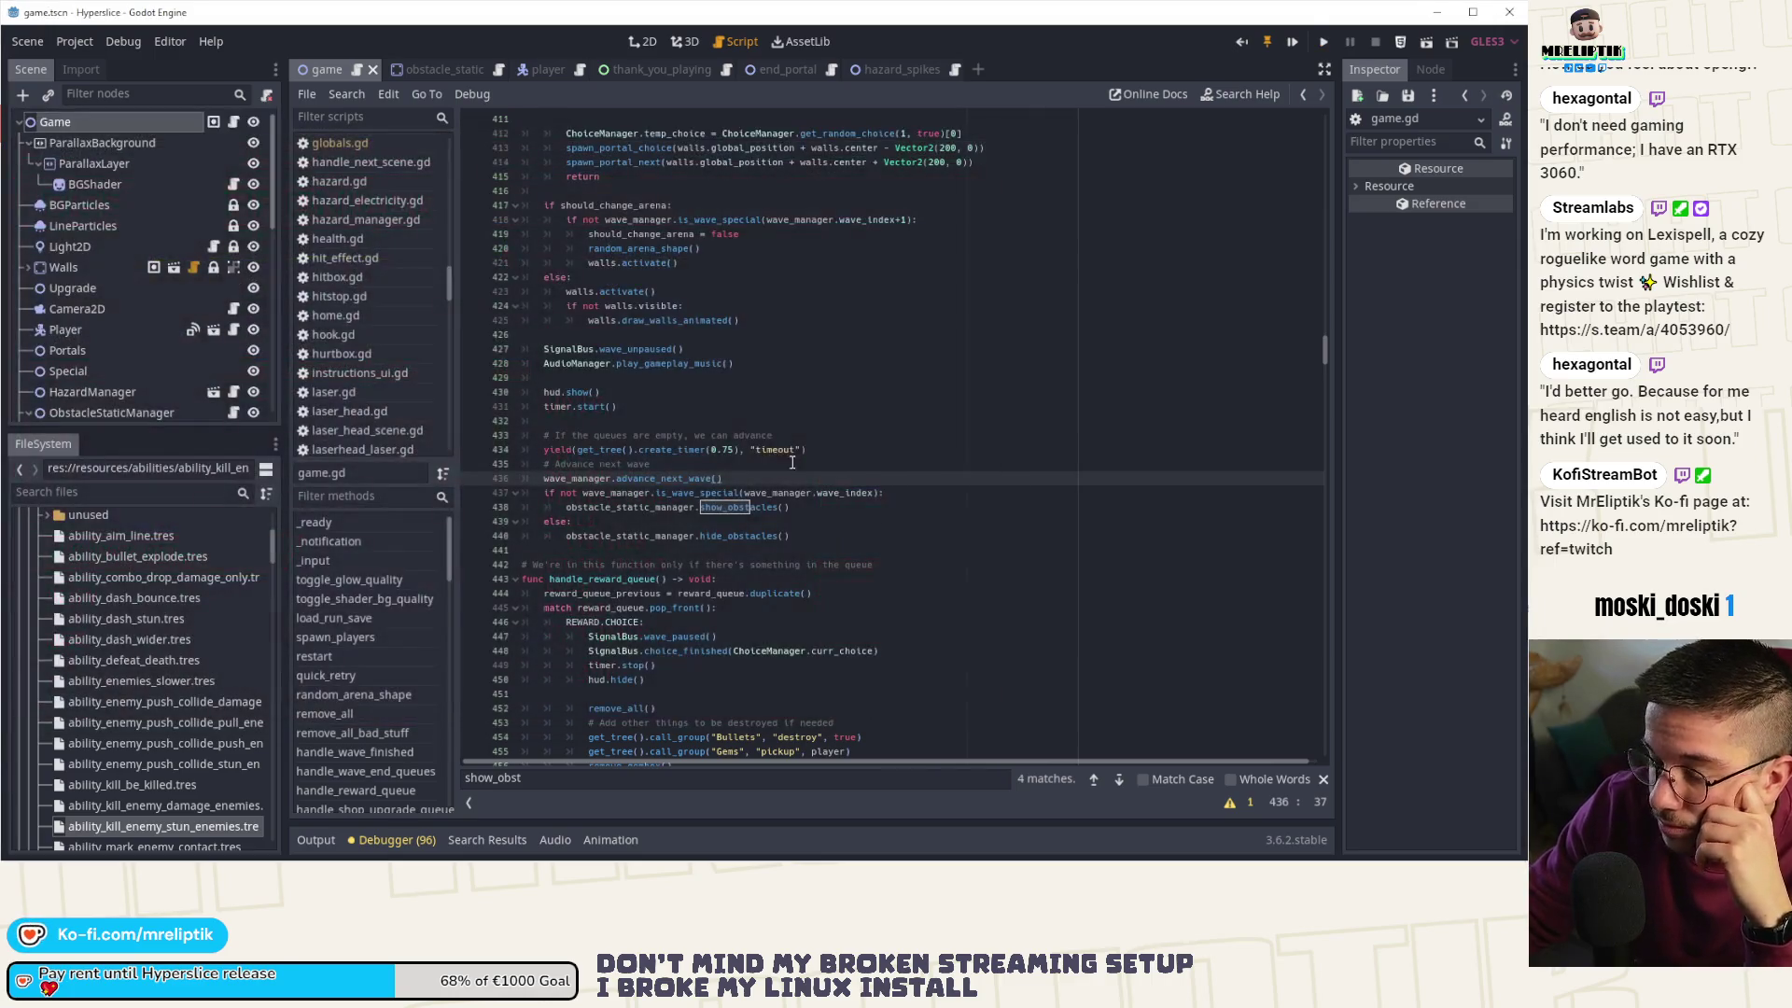
{"action": "mouse_move", "coordinate": [162, 858]}
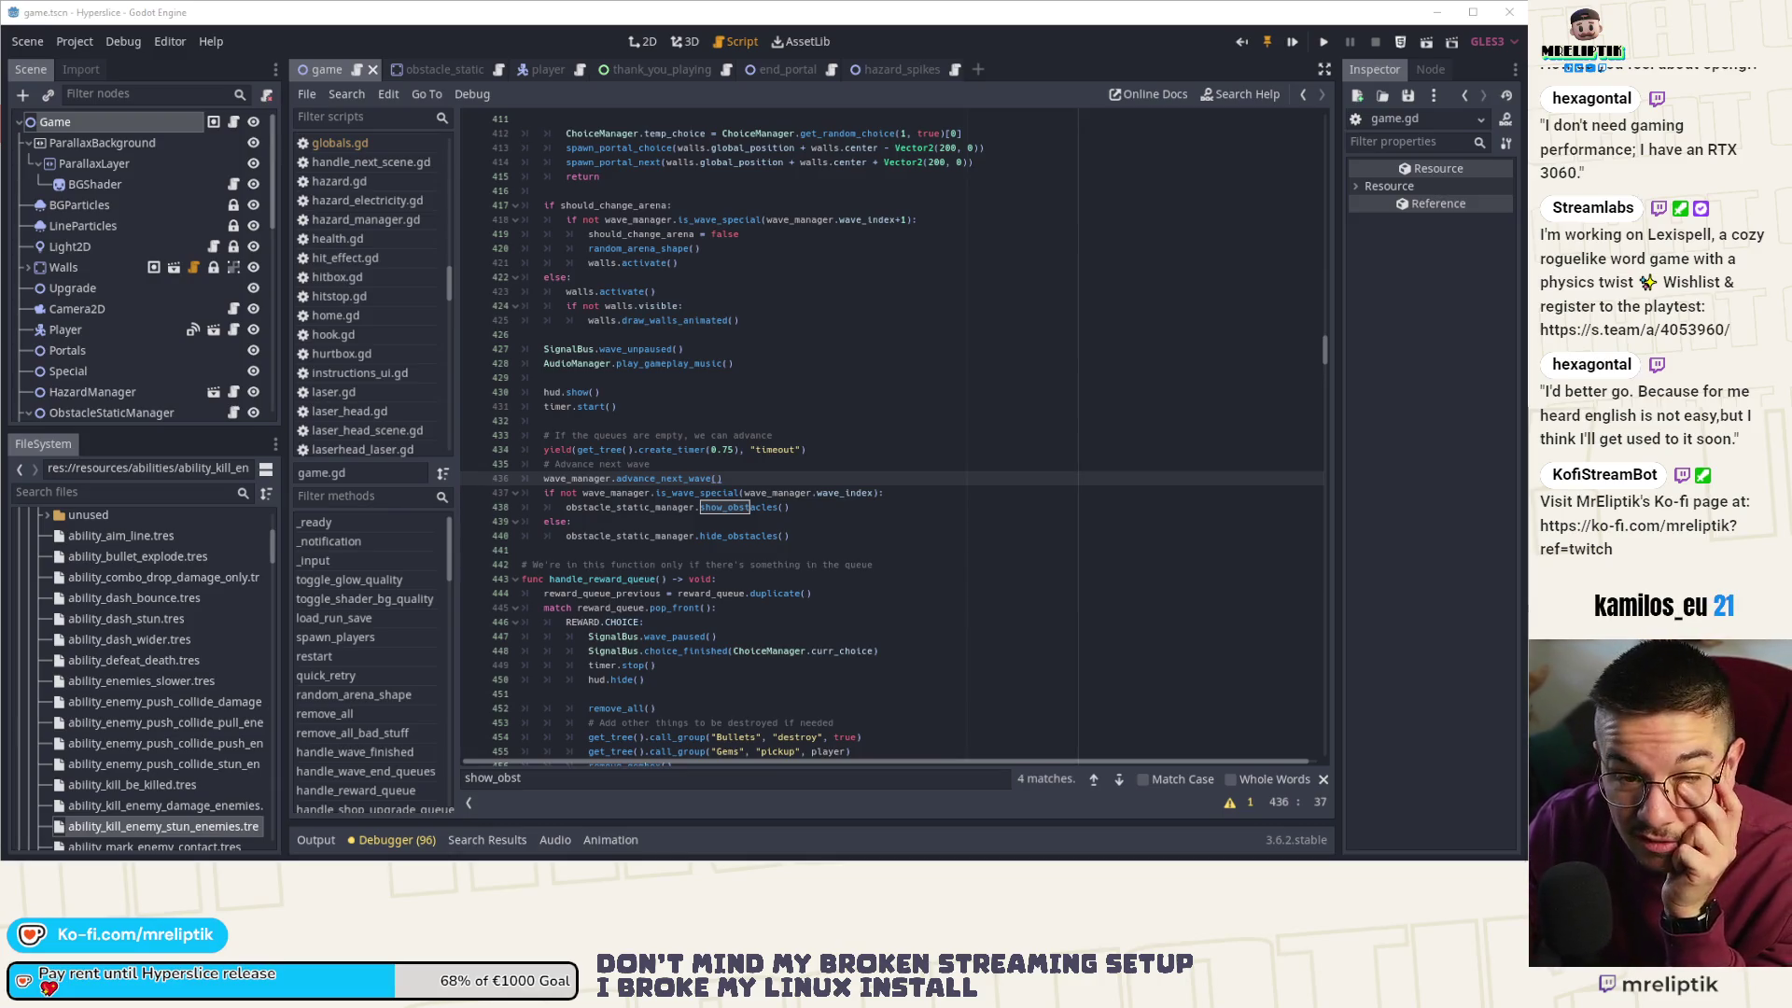
{"action": "mouse_move", "coordinate": [33, 859]}
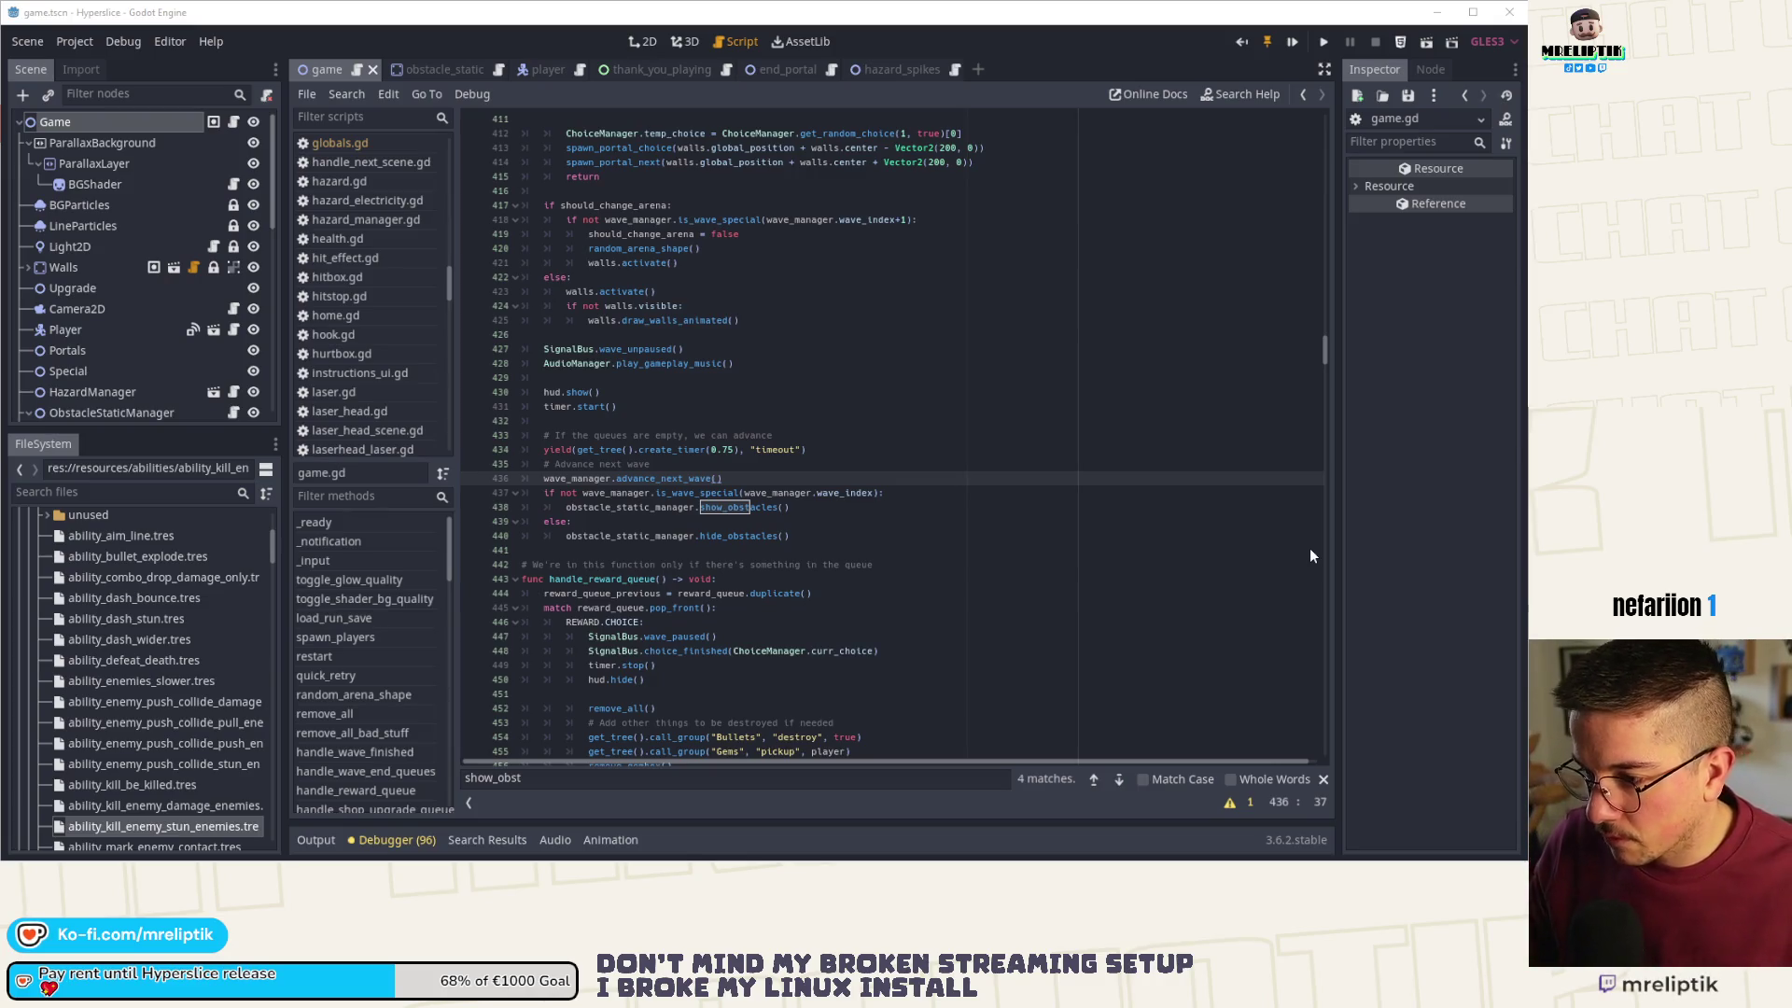
{"action": "left_click", "coordinate": [1060, 563]}
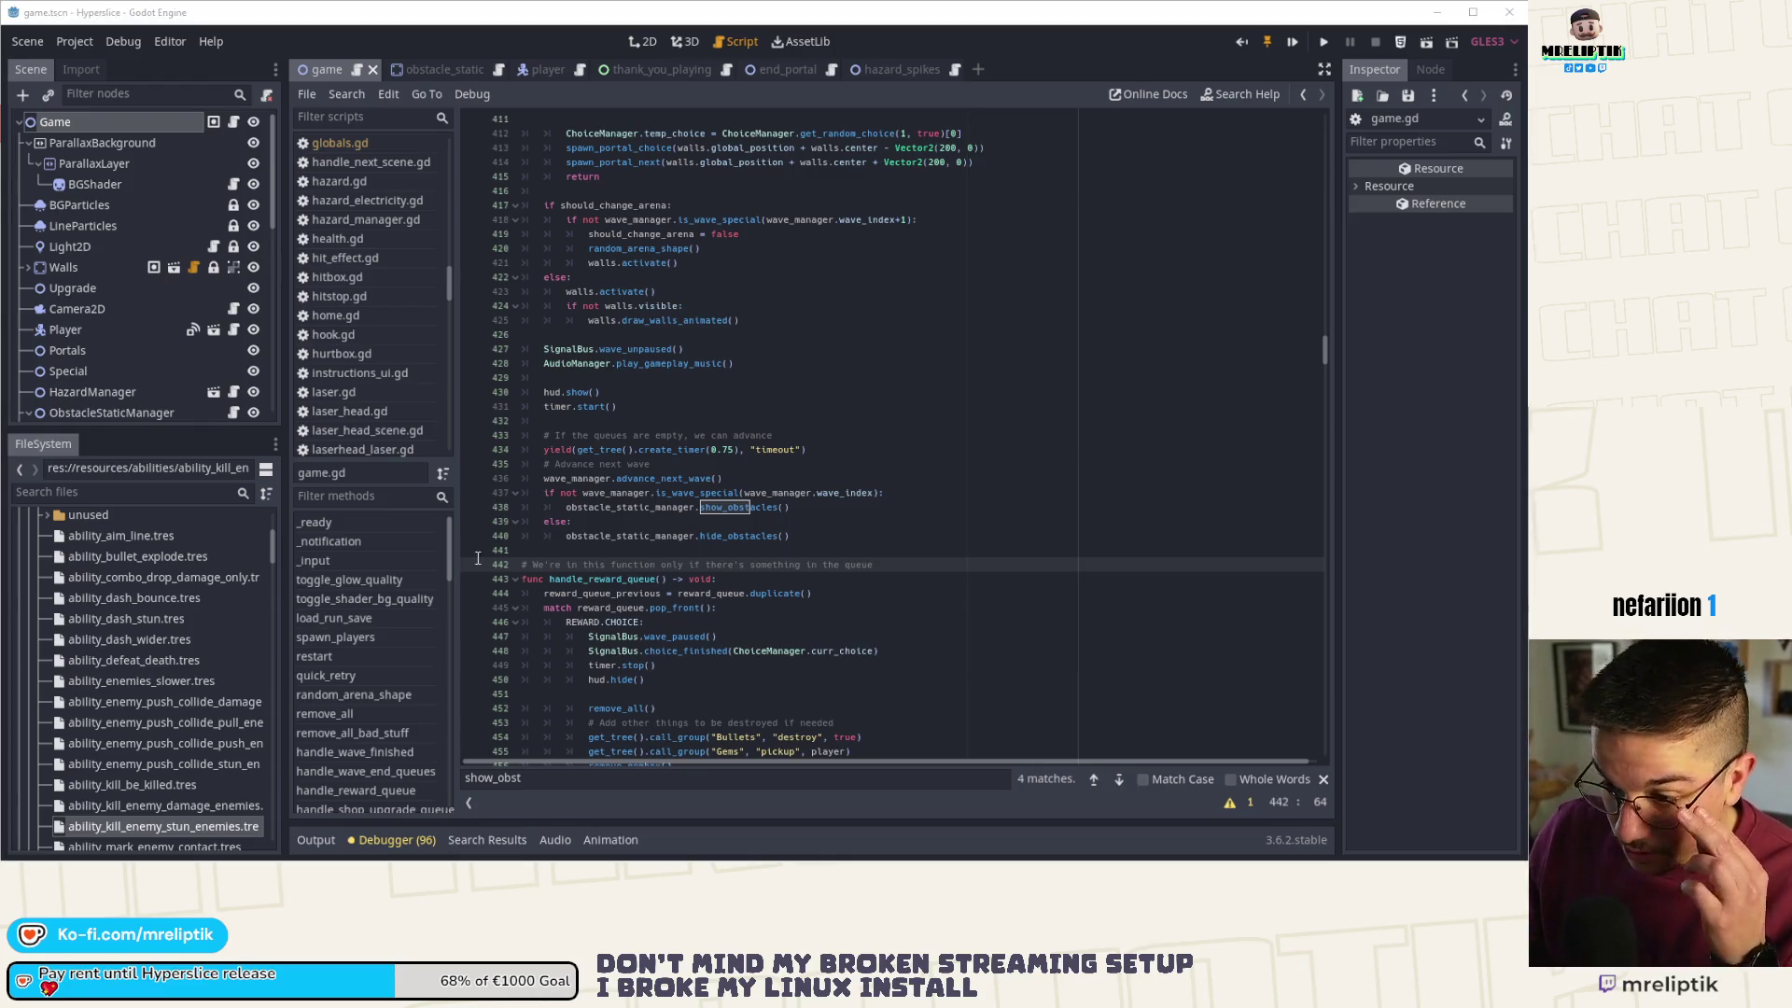
{"action": "left_click", "coordinate": [851, 509]}
- Quick-open the components/explosion/explosion.tscn scene by searching 'explosion'
{"action": "key", "text": "ctrl+shift+o"}
{"action": "type", "text": "explosion"}
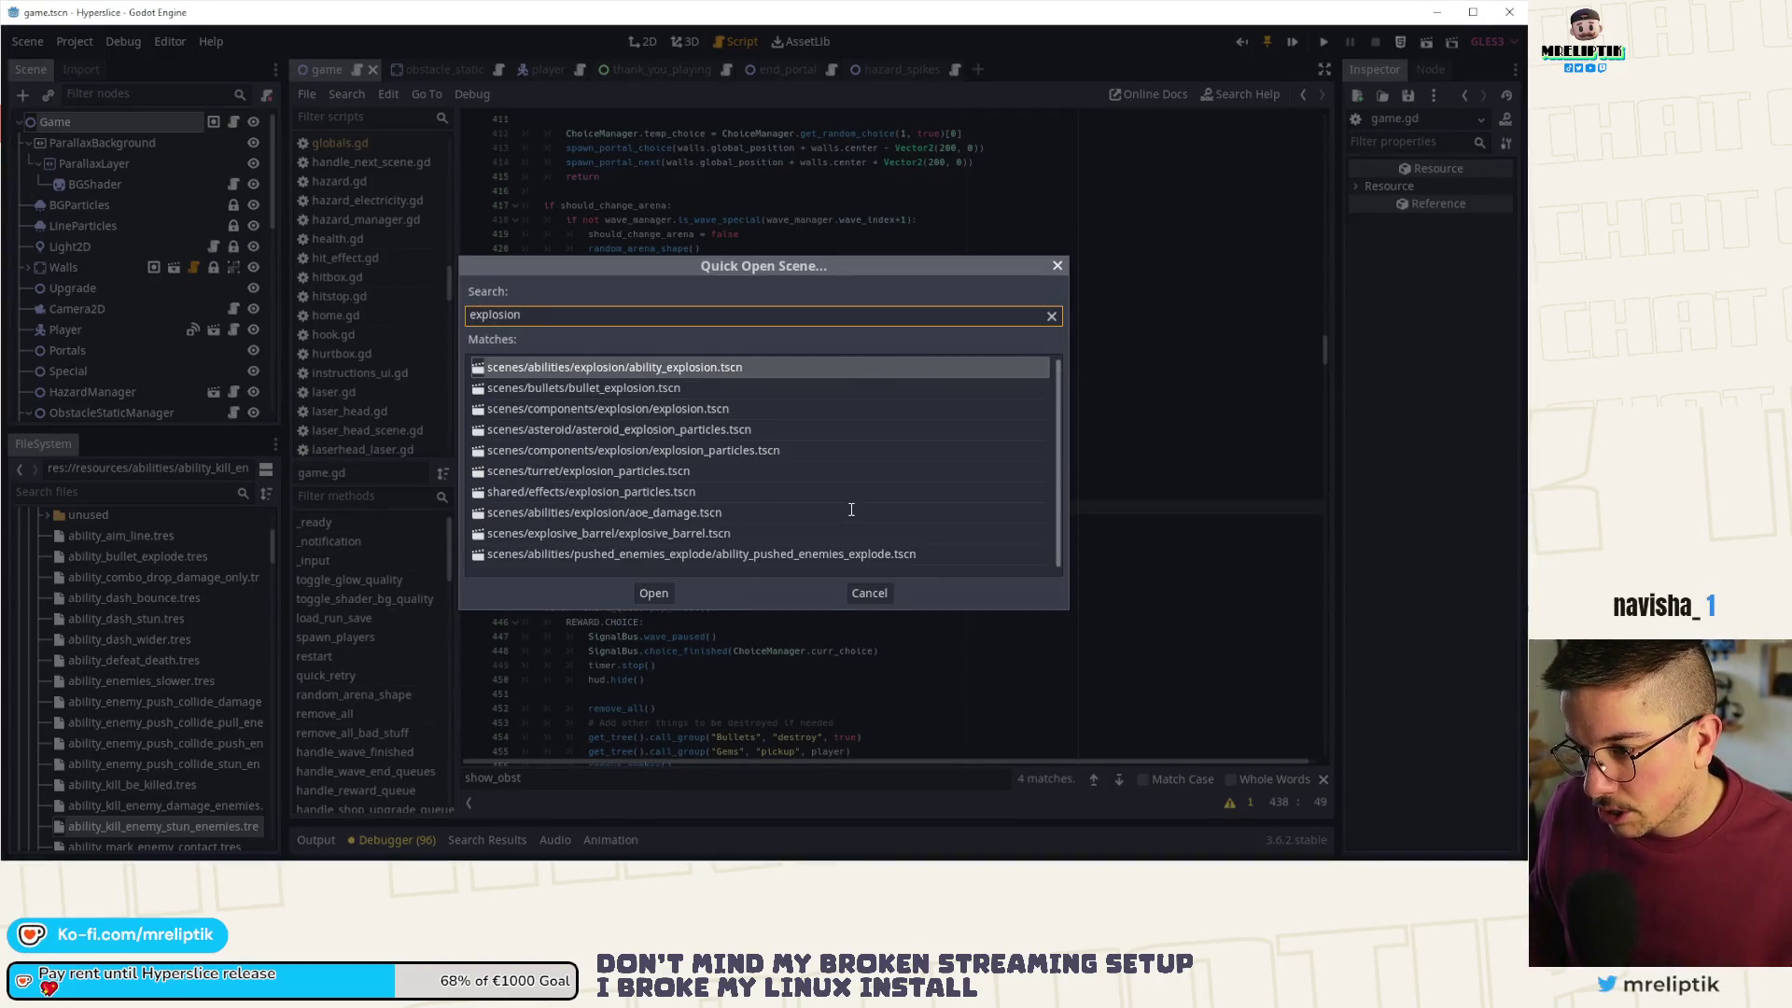
{"action": "key", "text": "Down"}
{"action": "key", "text": "Down"}
{"action": "key", "text": "Return"}
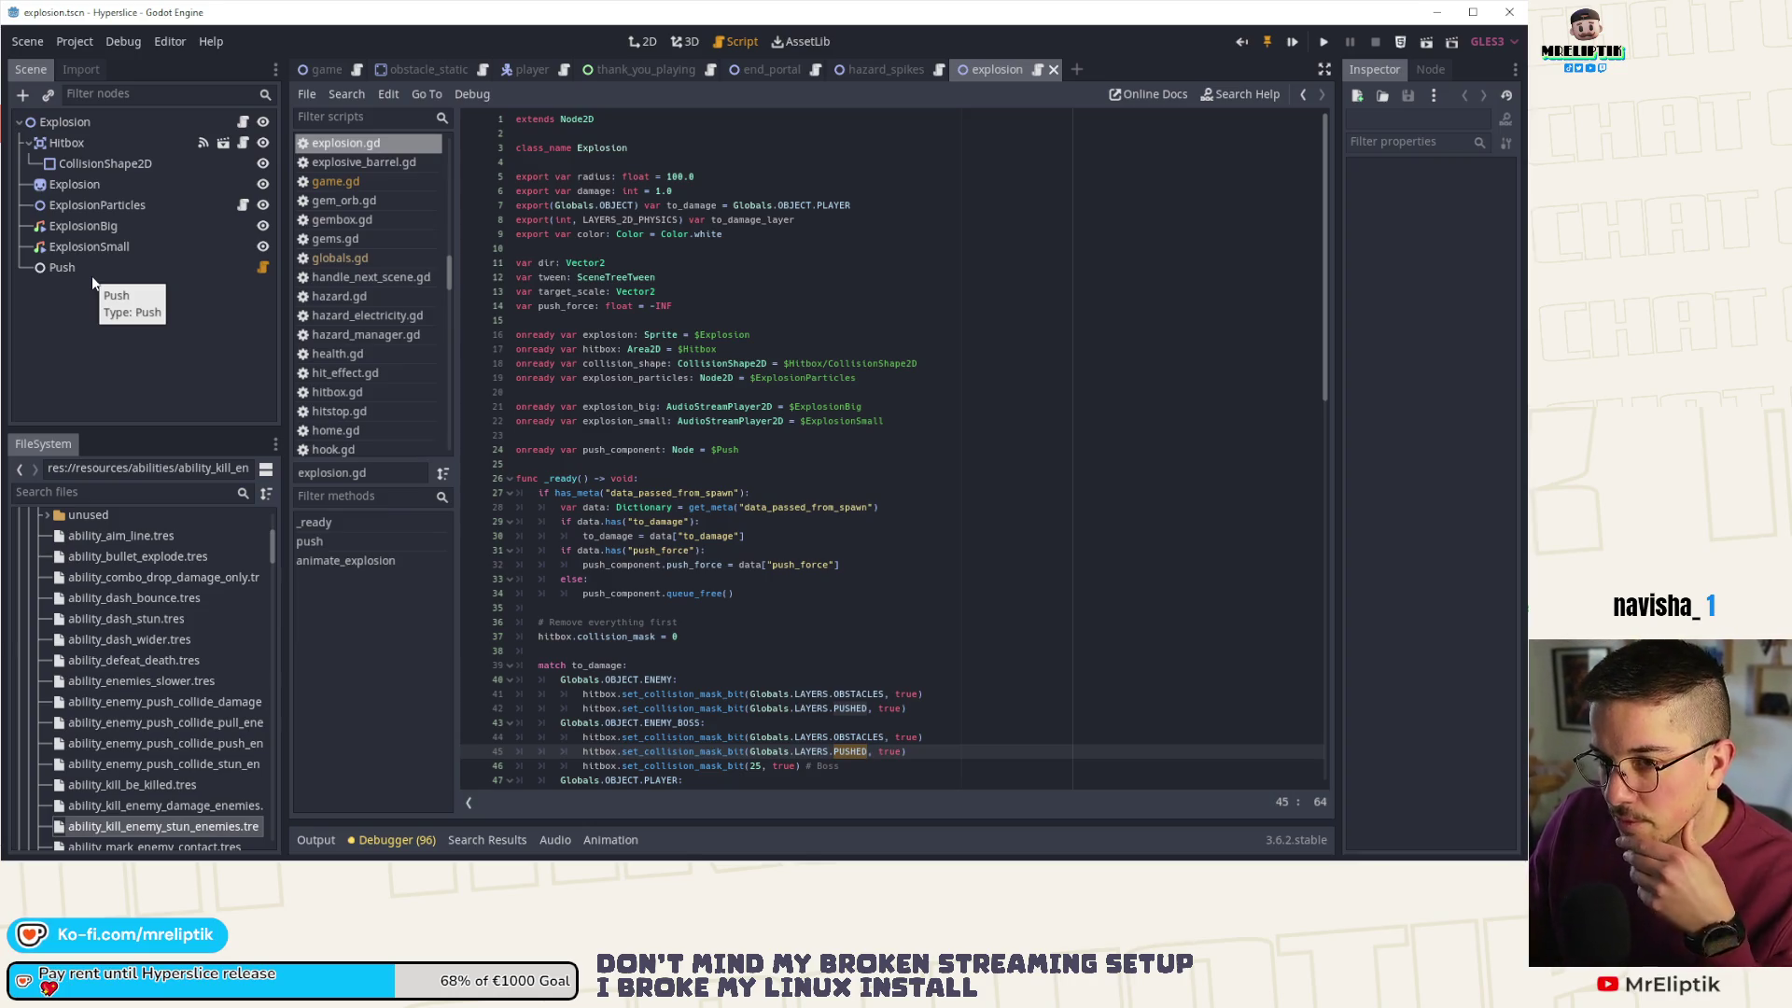
- Select the explosion's Push node and open its push.gd script
{"action": "scroll", "coordinate": [574, 420], "scroll_direction": "down", "scroll_amount": 10}
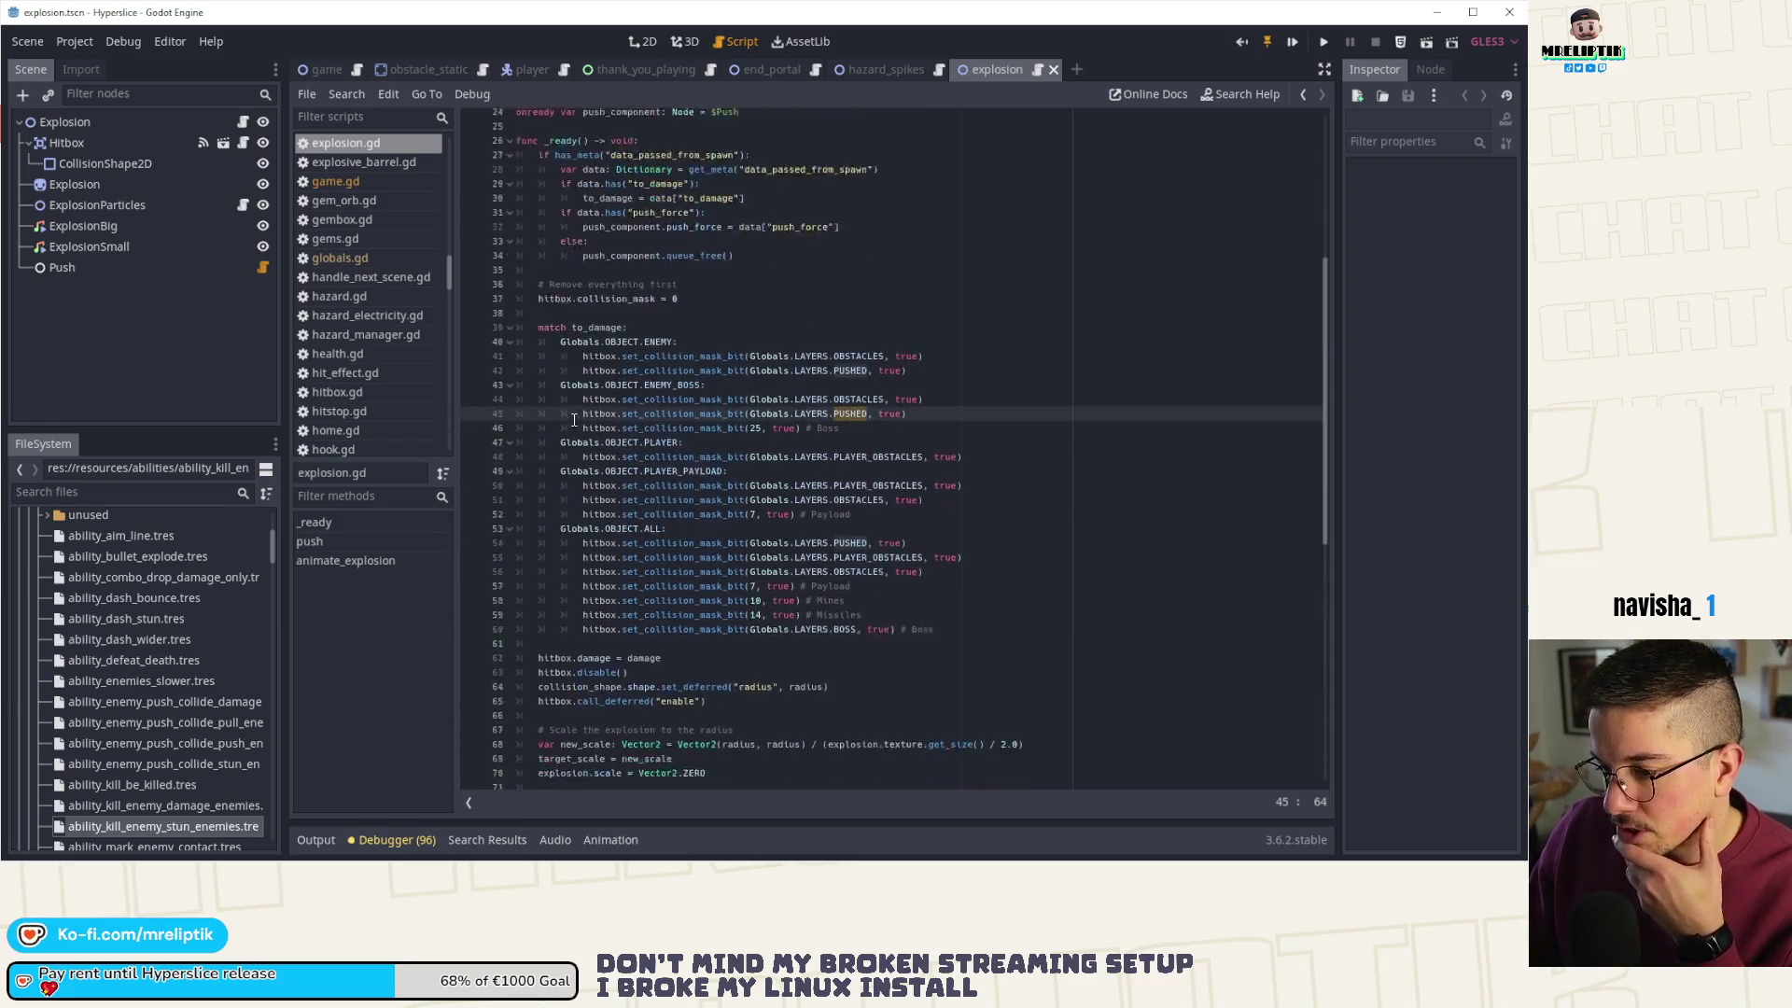
{"action": "scroll", "coordinate": [574, 420], "scroll_direction": "down", "scroll_amount": 4}
{"action": "scroll", "coordinate": [593, 452], "scroll_direction": "down", "scroll_amount": 3}
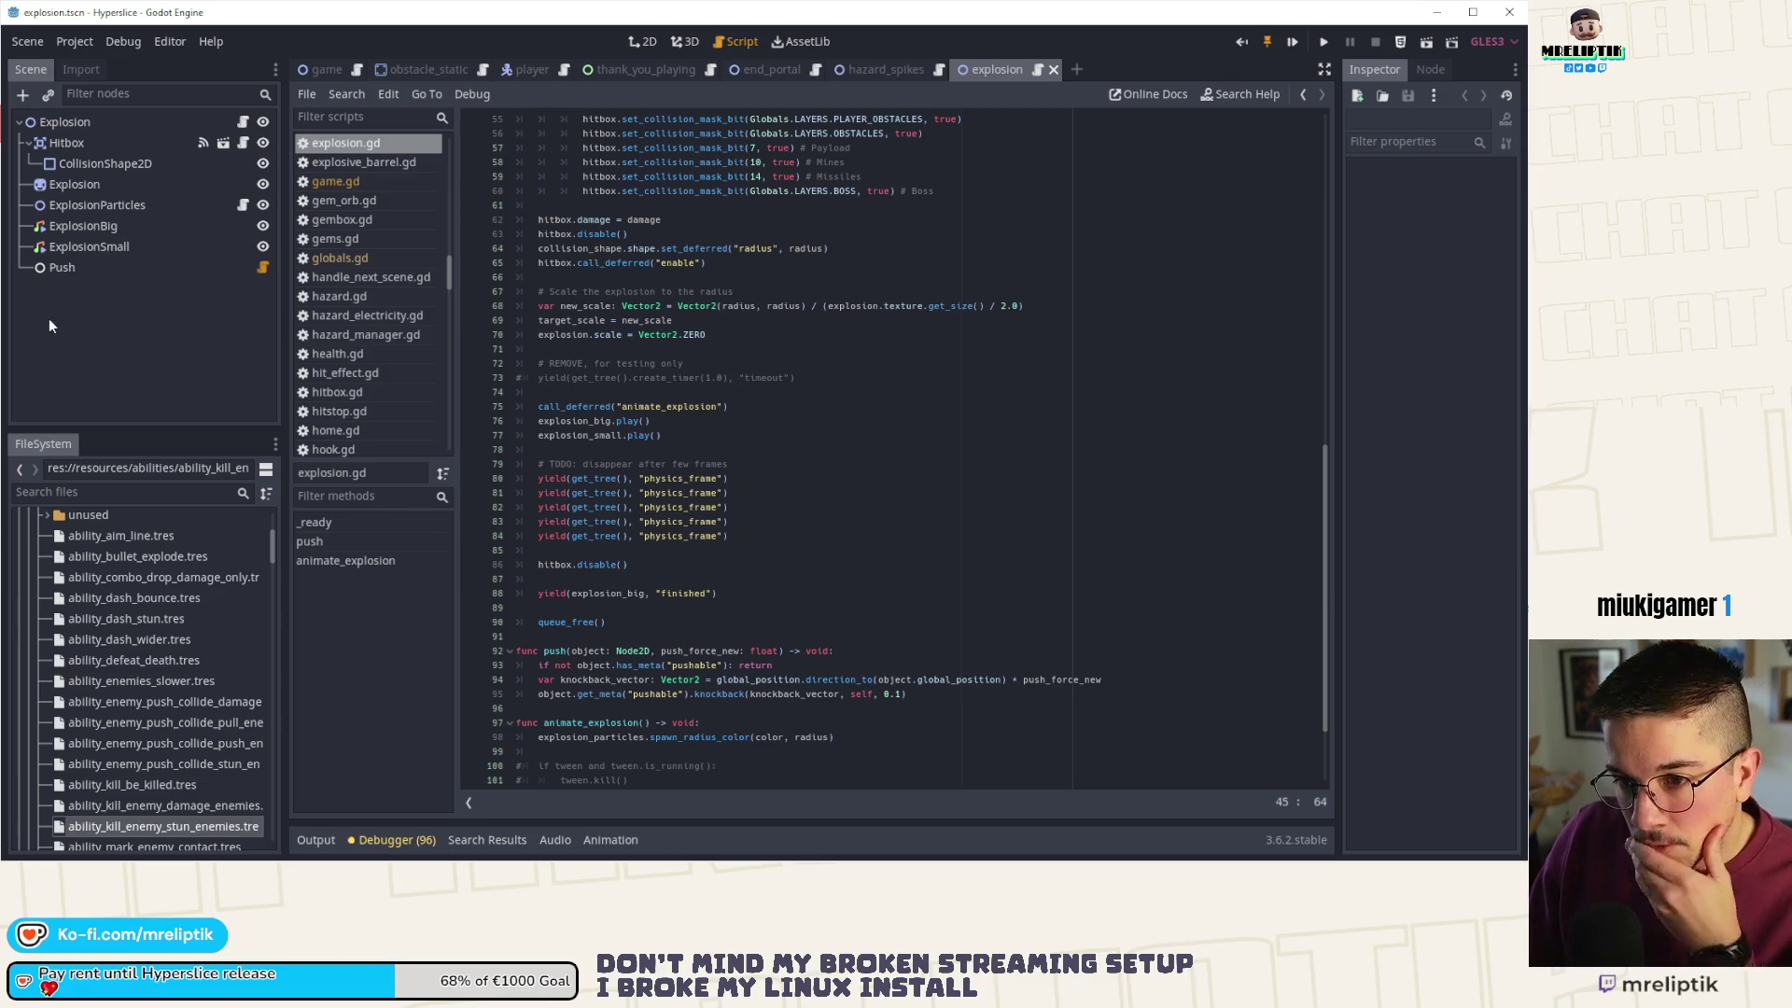
{"action": "left_click", "coordinate": [118, 267]}
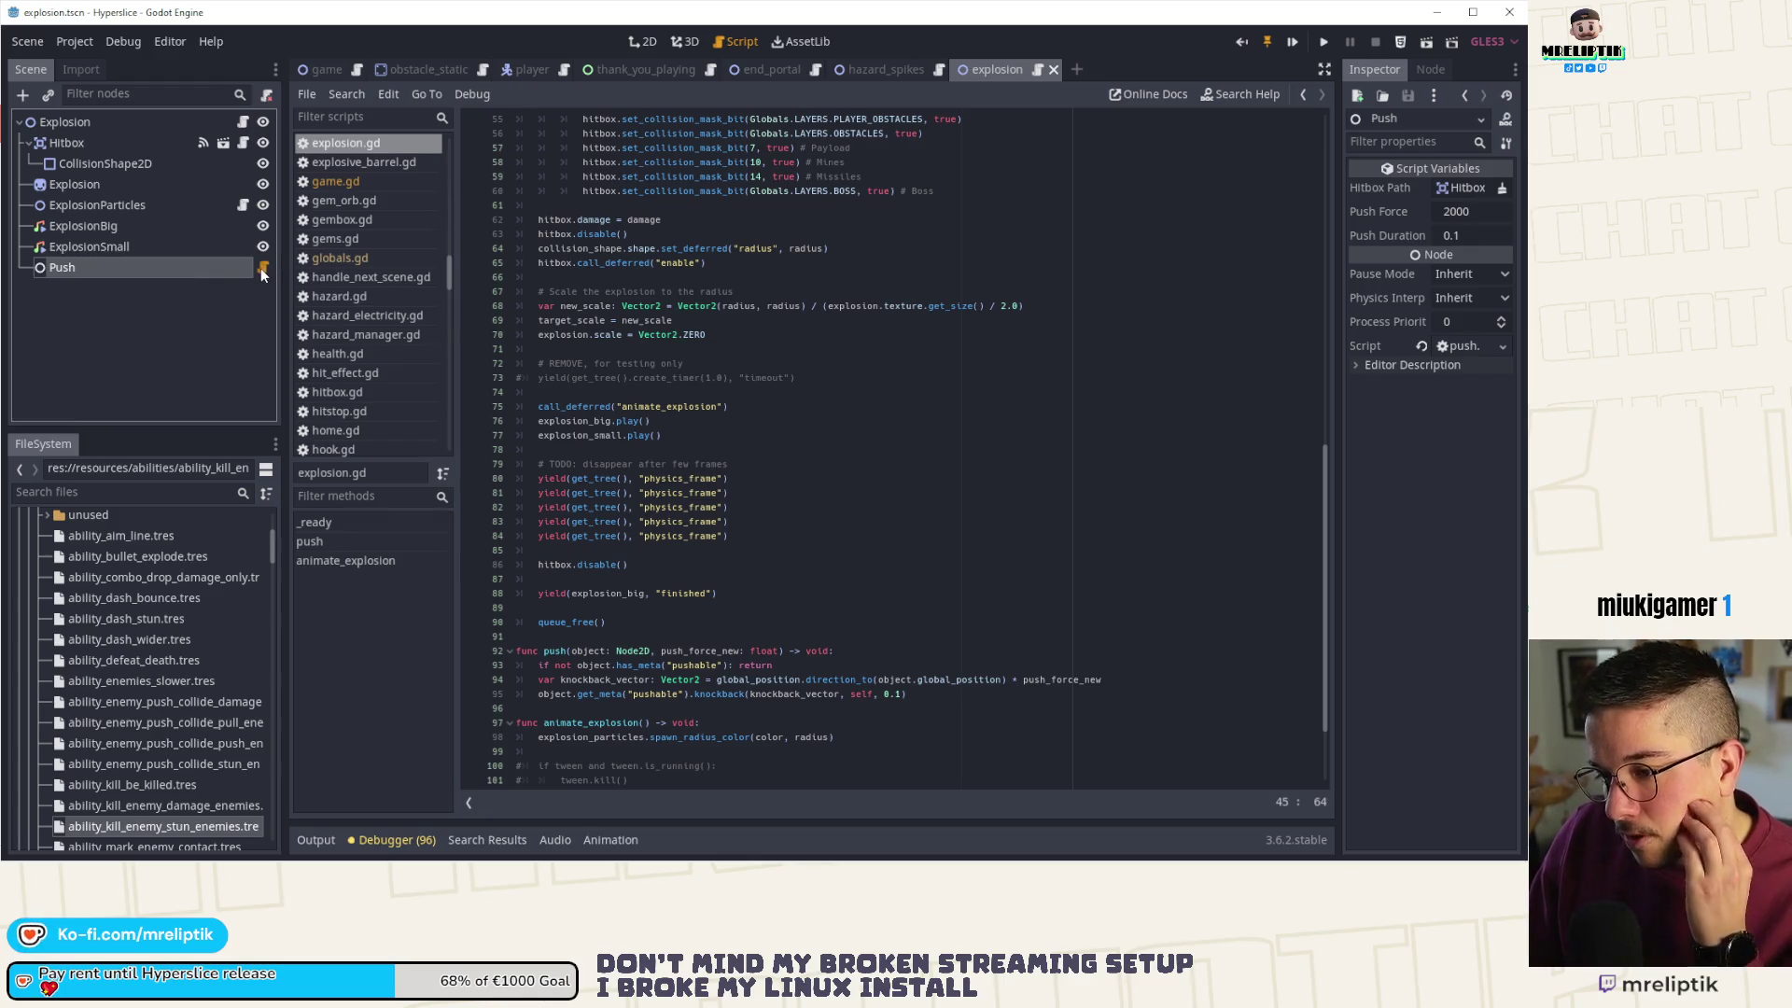
{"action": "scroll", "coordinate": [714, 351], "scroll_direction": "down", "scroll_amount": 3}
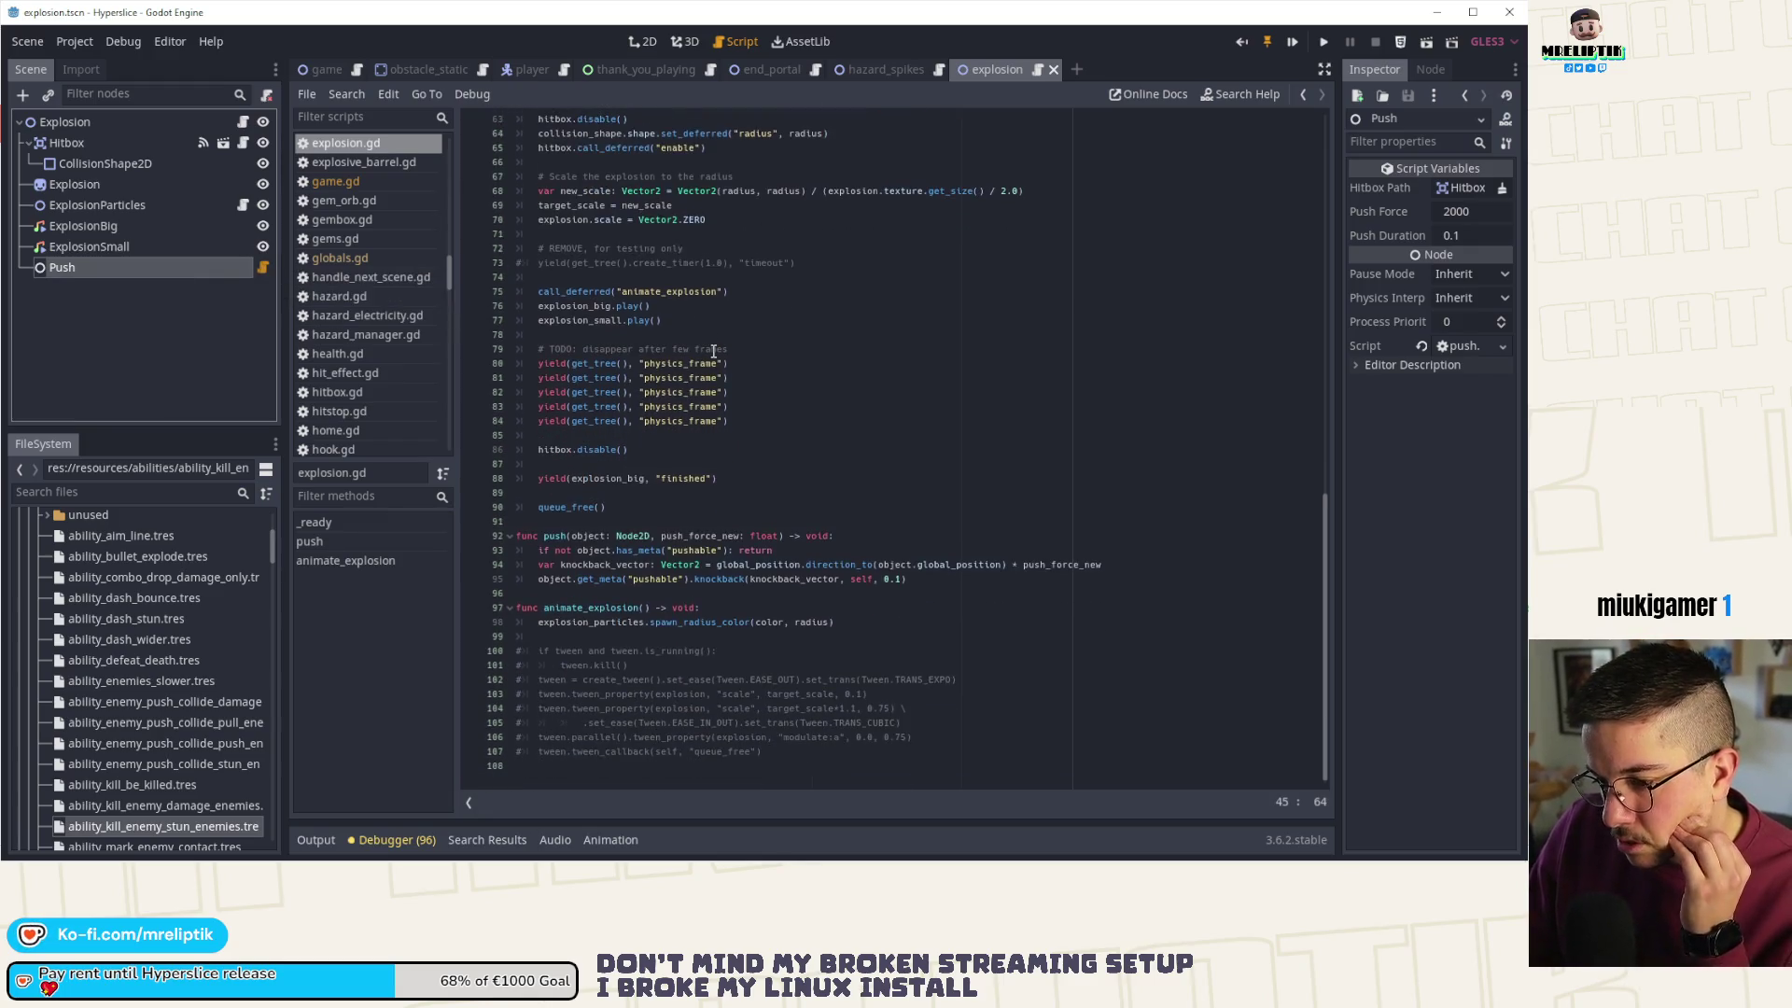
{"action": "left_click", "coordinate": [263, 268]}
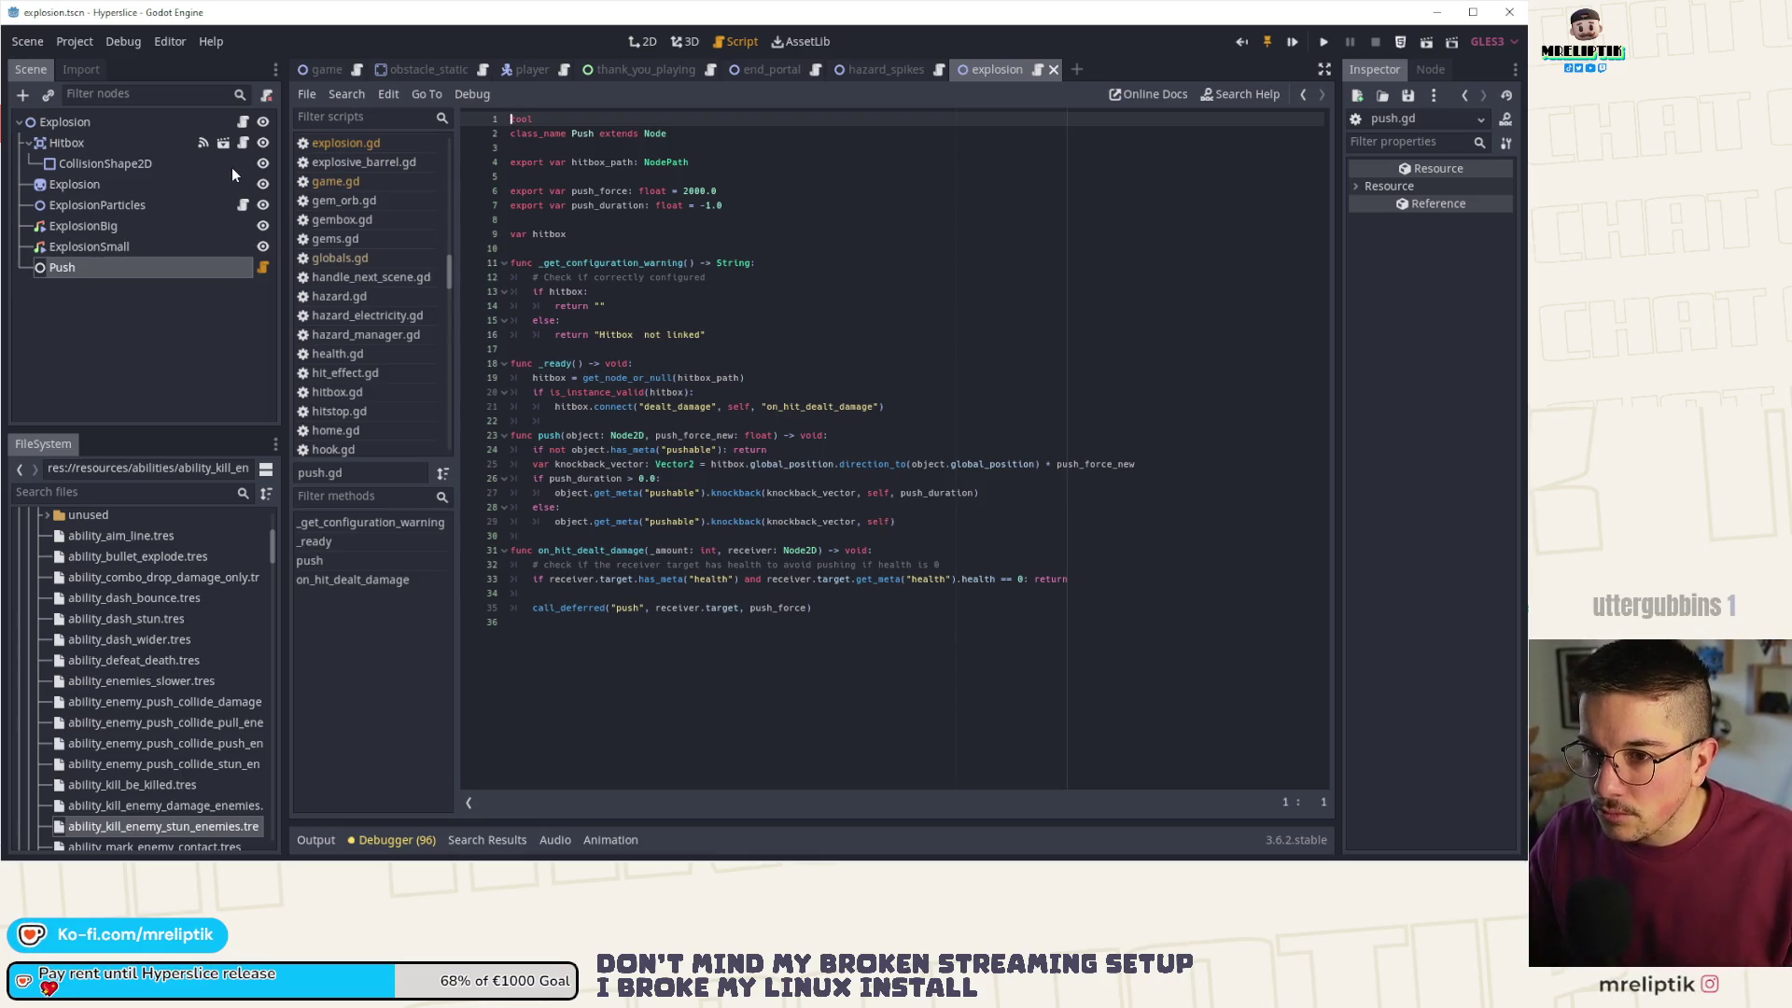
{"action": "left_click", "coordinate": [509, 65]}
{"action": "scroll", "coordinate": [198, 364], "scroll_direction": "down", "scroll_amount": 10}
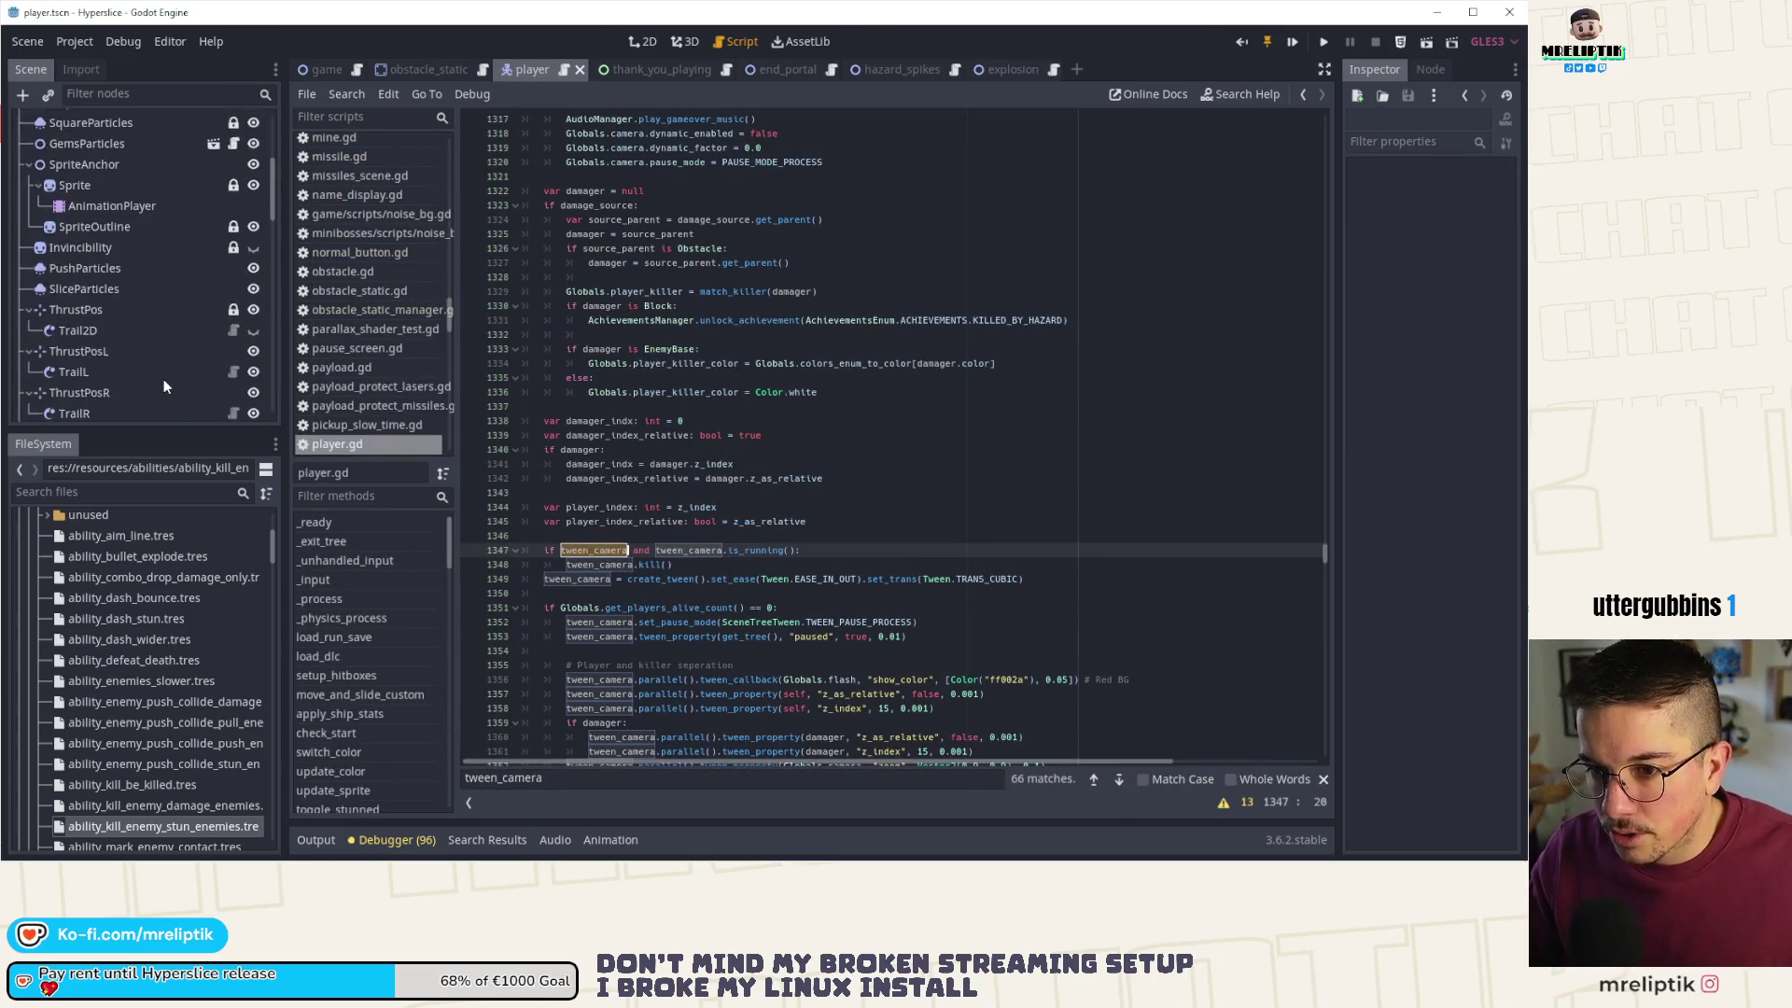
{"action": "scroll", "coordinate": [175, 302], "scroll_direction": "up", "scroll_amount": 4}
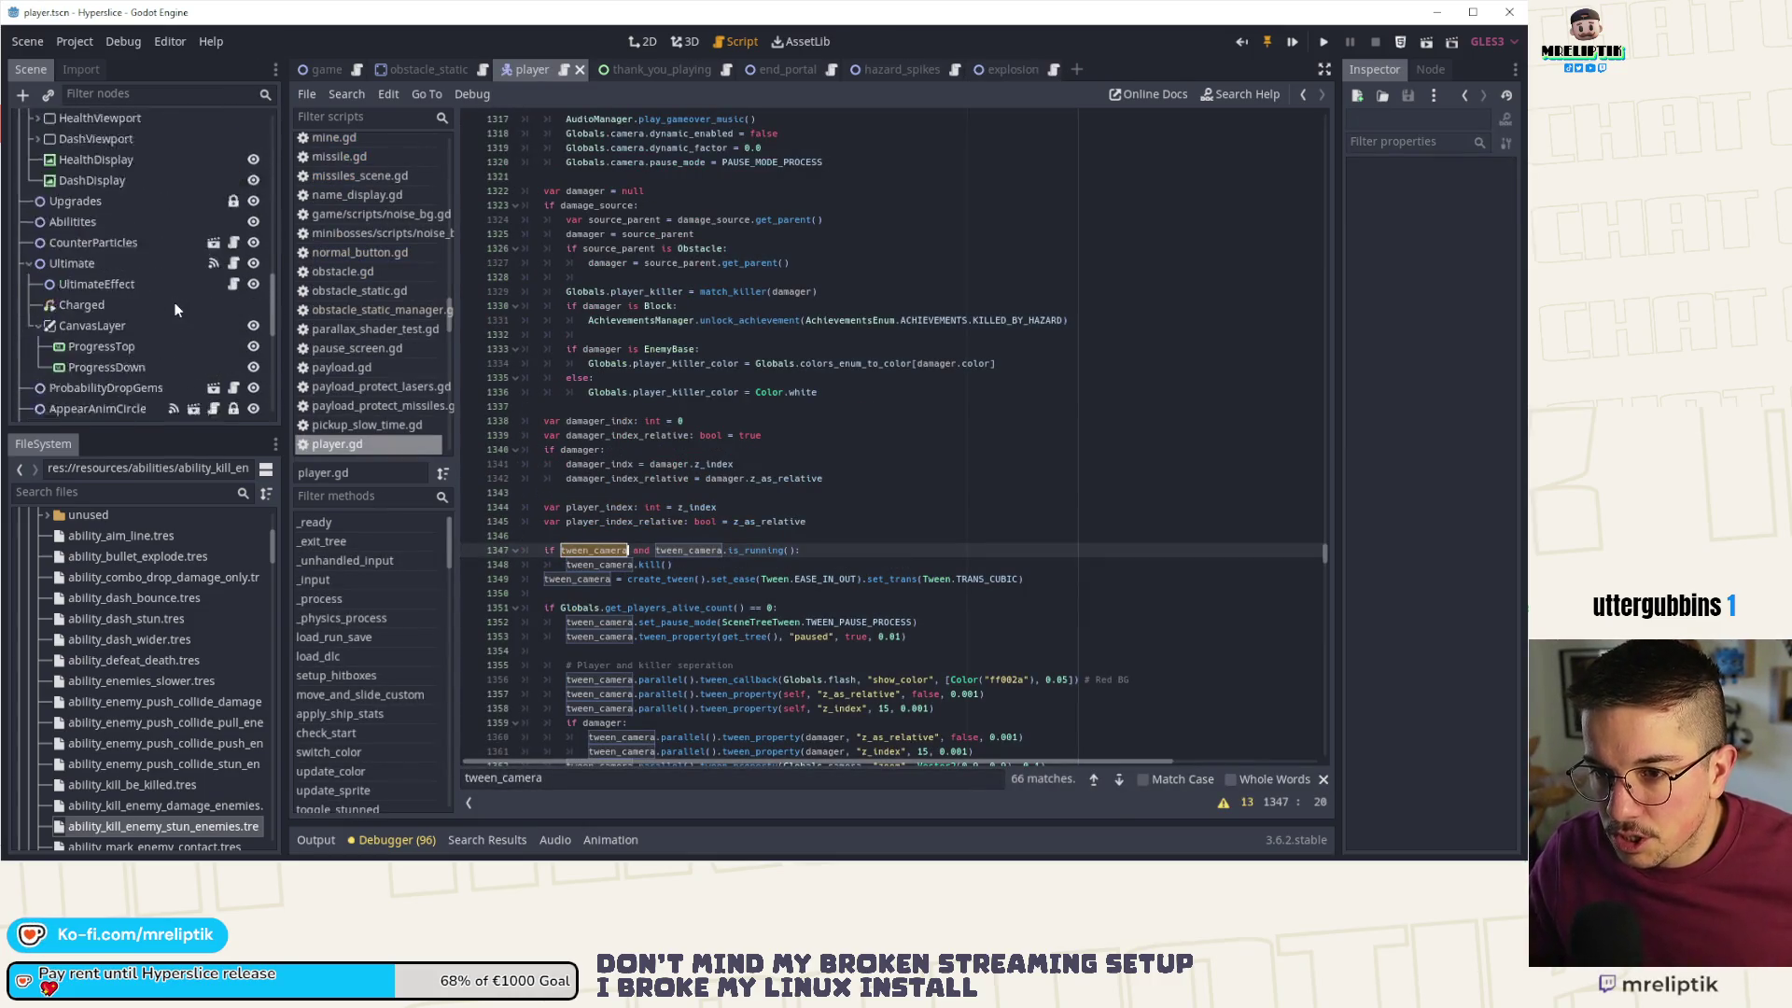
{"action": "left_click", "coordinate": [779, 451]}
{"action": "key", "text": "ctrl+f"}
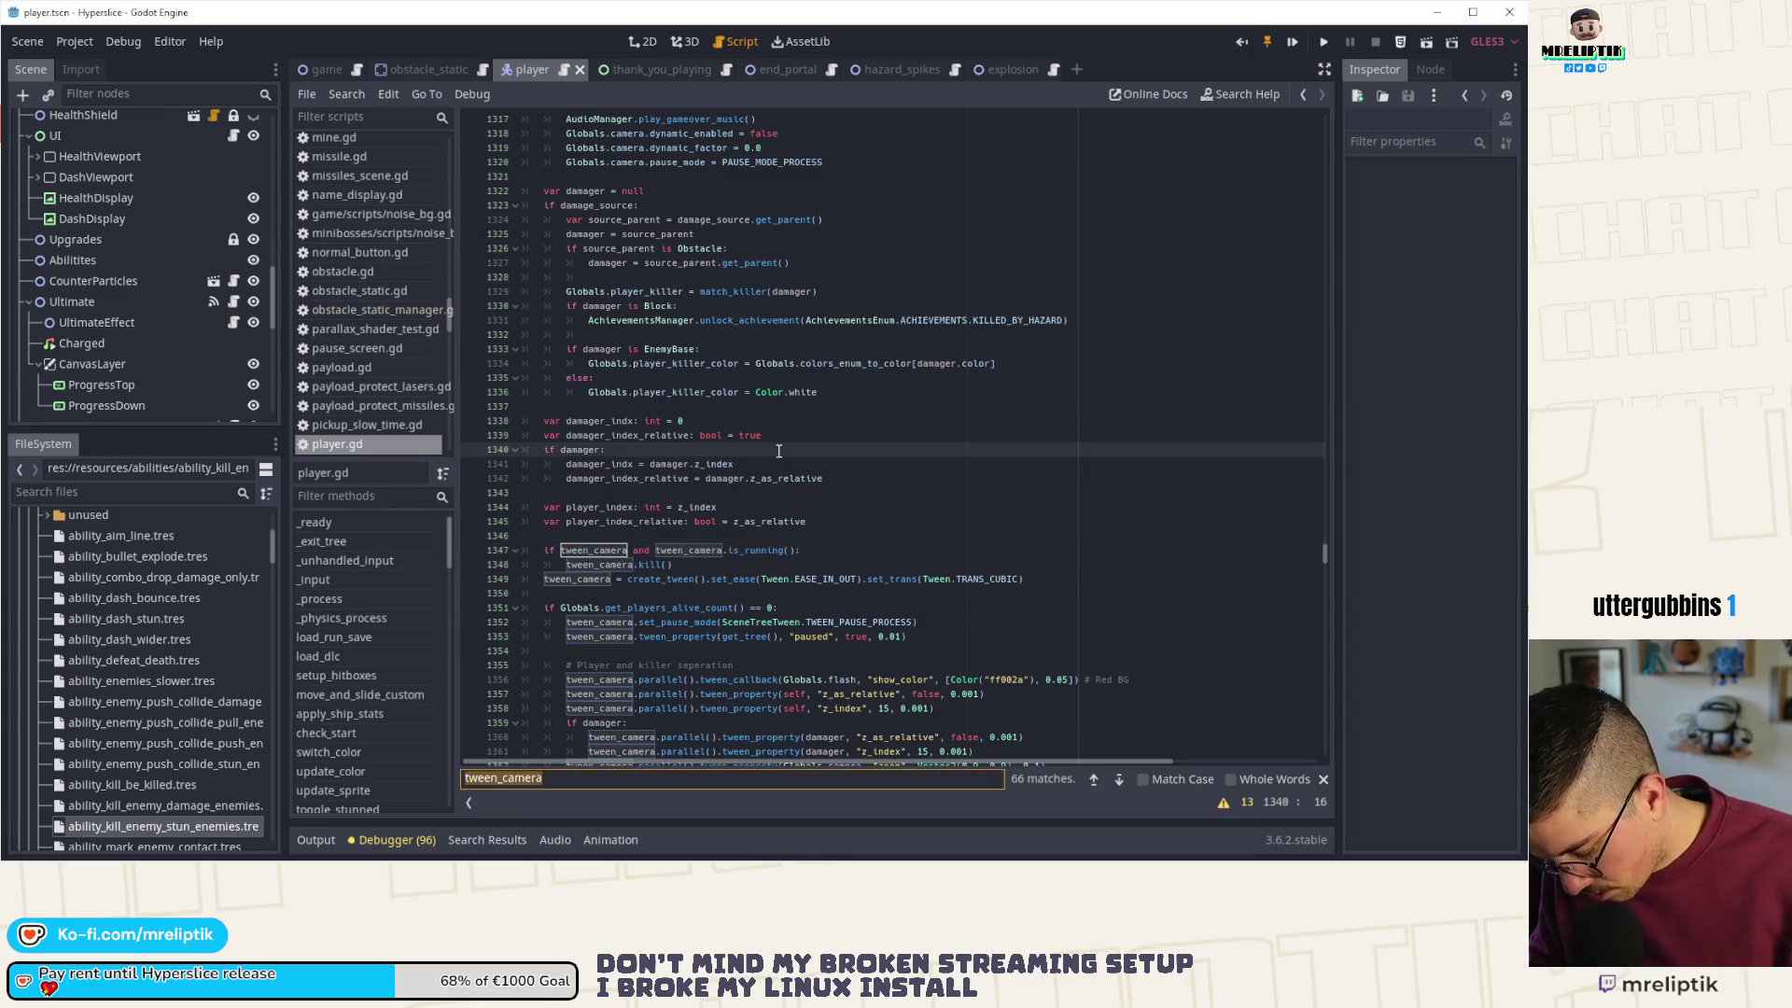
{"action": "type", "text": "hitstop"}
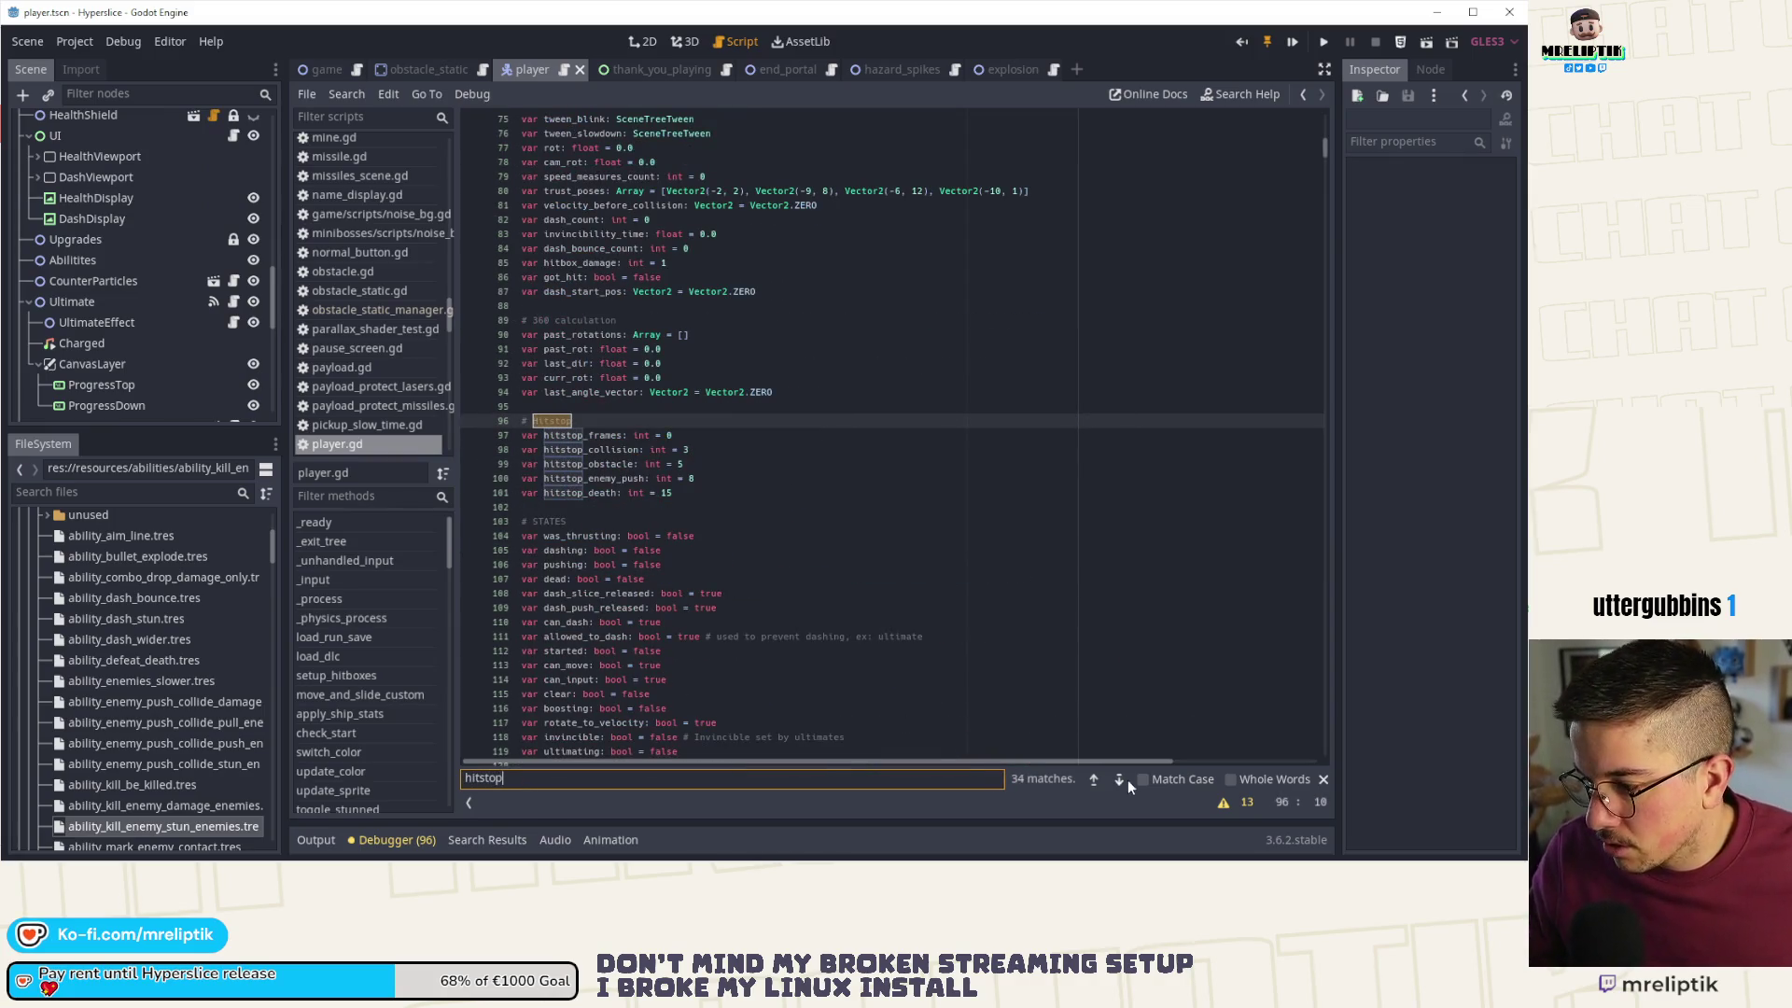
{"action": "left_click", "coordinate": [1119, 779]}
{"action": "left_click", "coordinate": [1118, 779]}
{"action": "left_click", "coordinate": [1118, 779]}
{"action": "left_click", "coordinate": [1119, 779]}
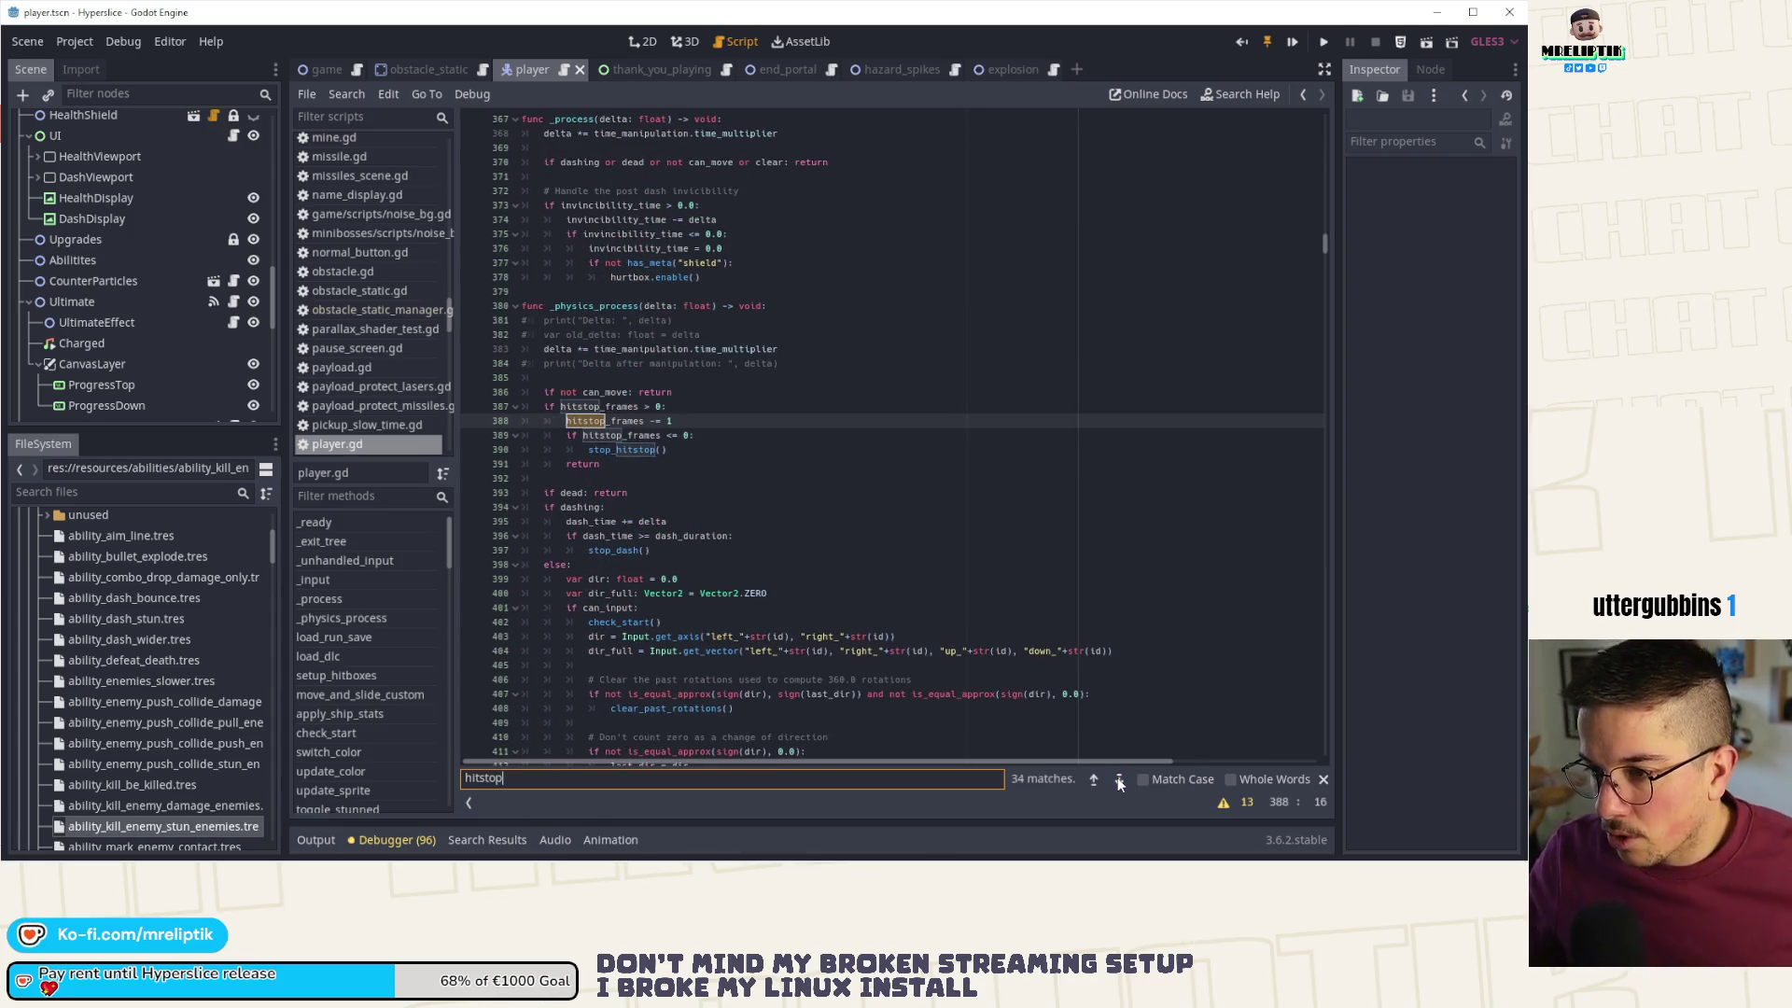
{"action": "scroll", "coordinate": [89, 271], "scroll_direction": "down", "scroll_amount": 10}
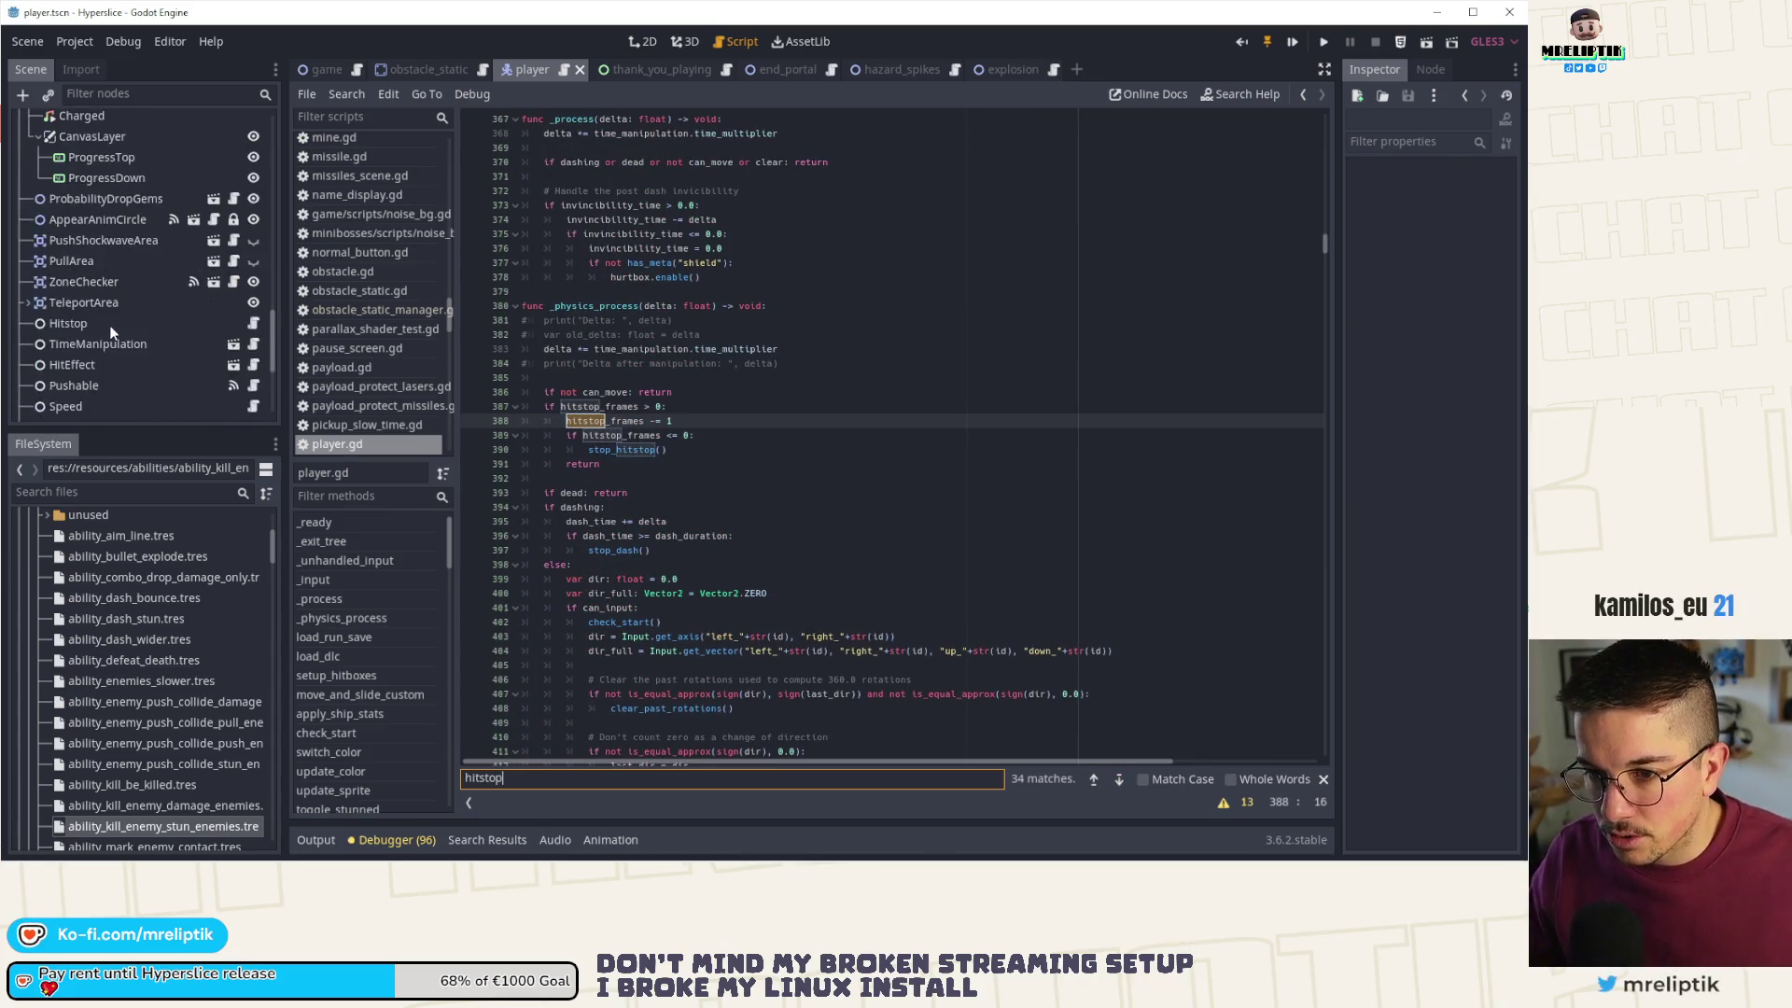
{"action": "left_click", "coordinate": [72, 248]}
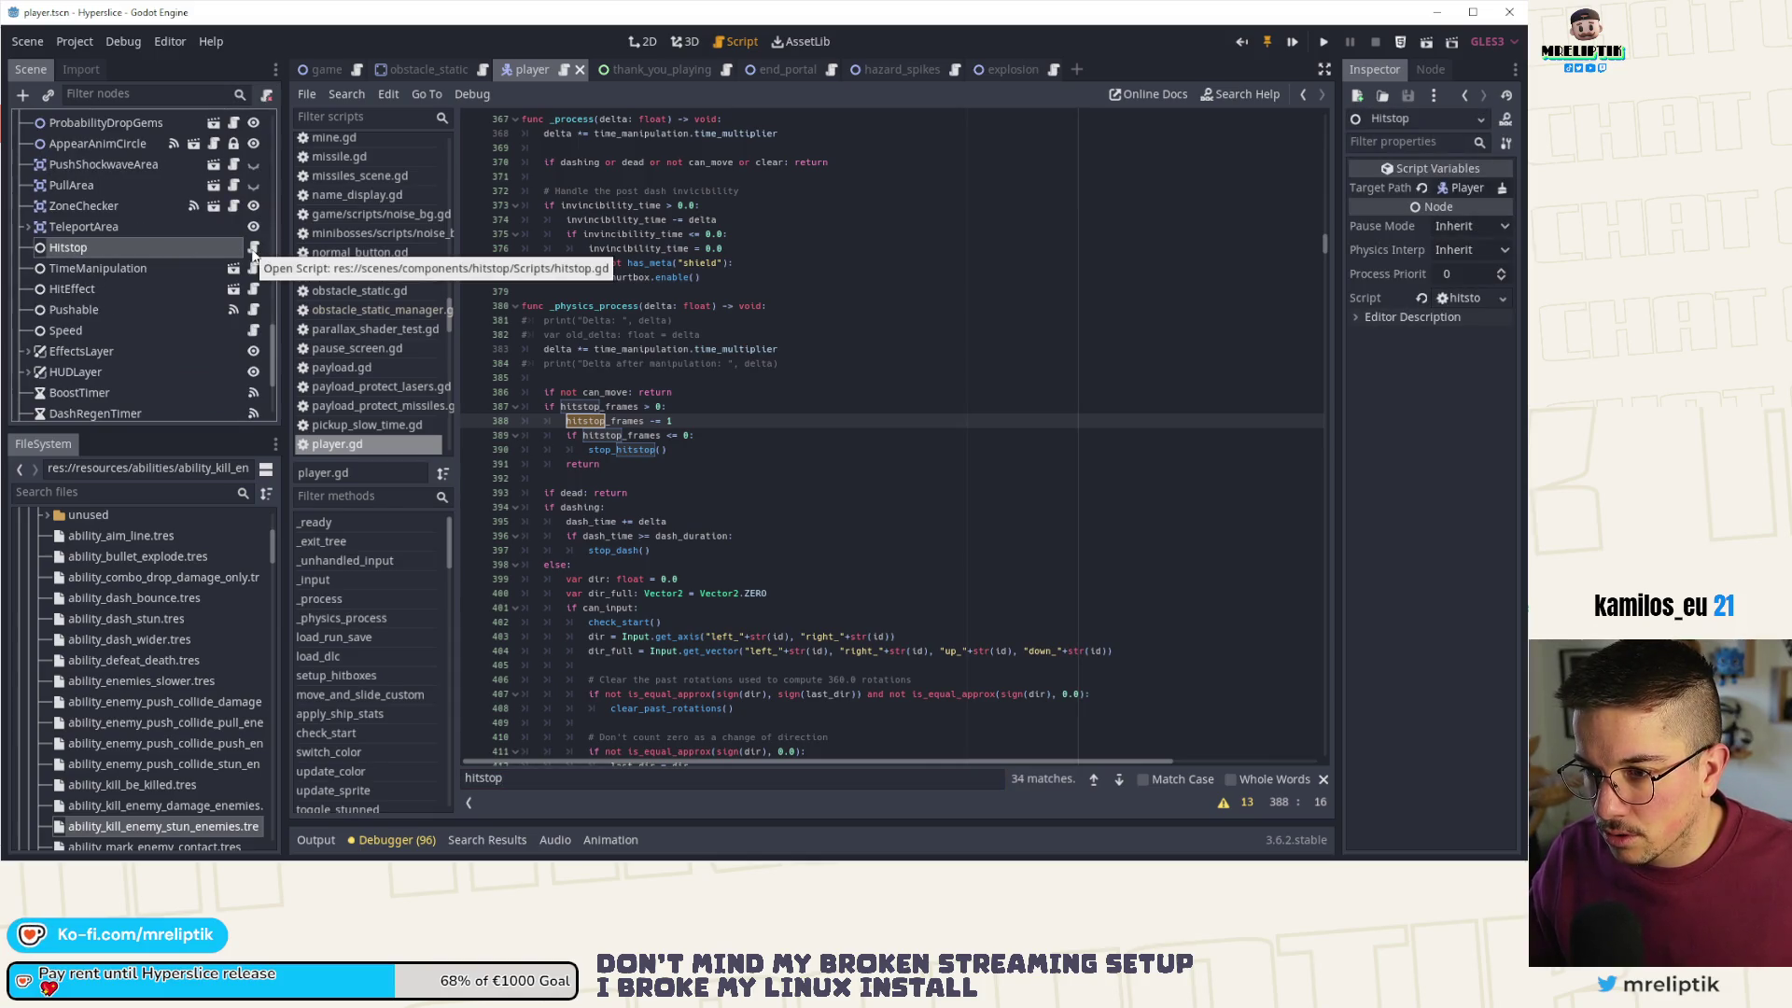
{"action": "left_click", "coordinate": [253, 249]}
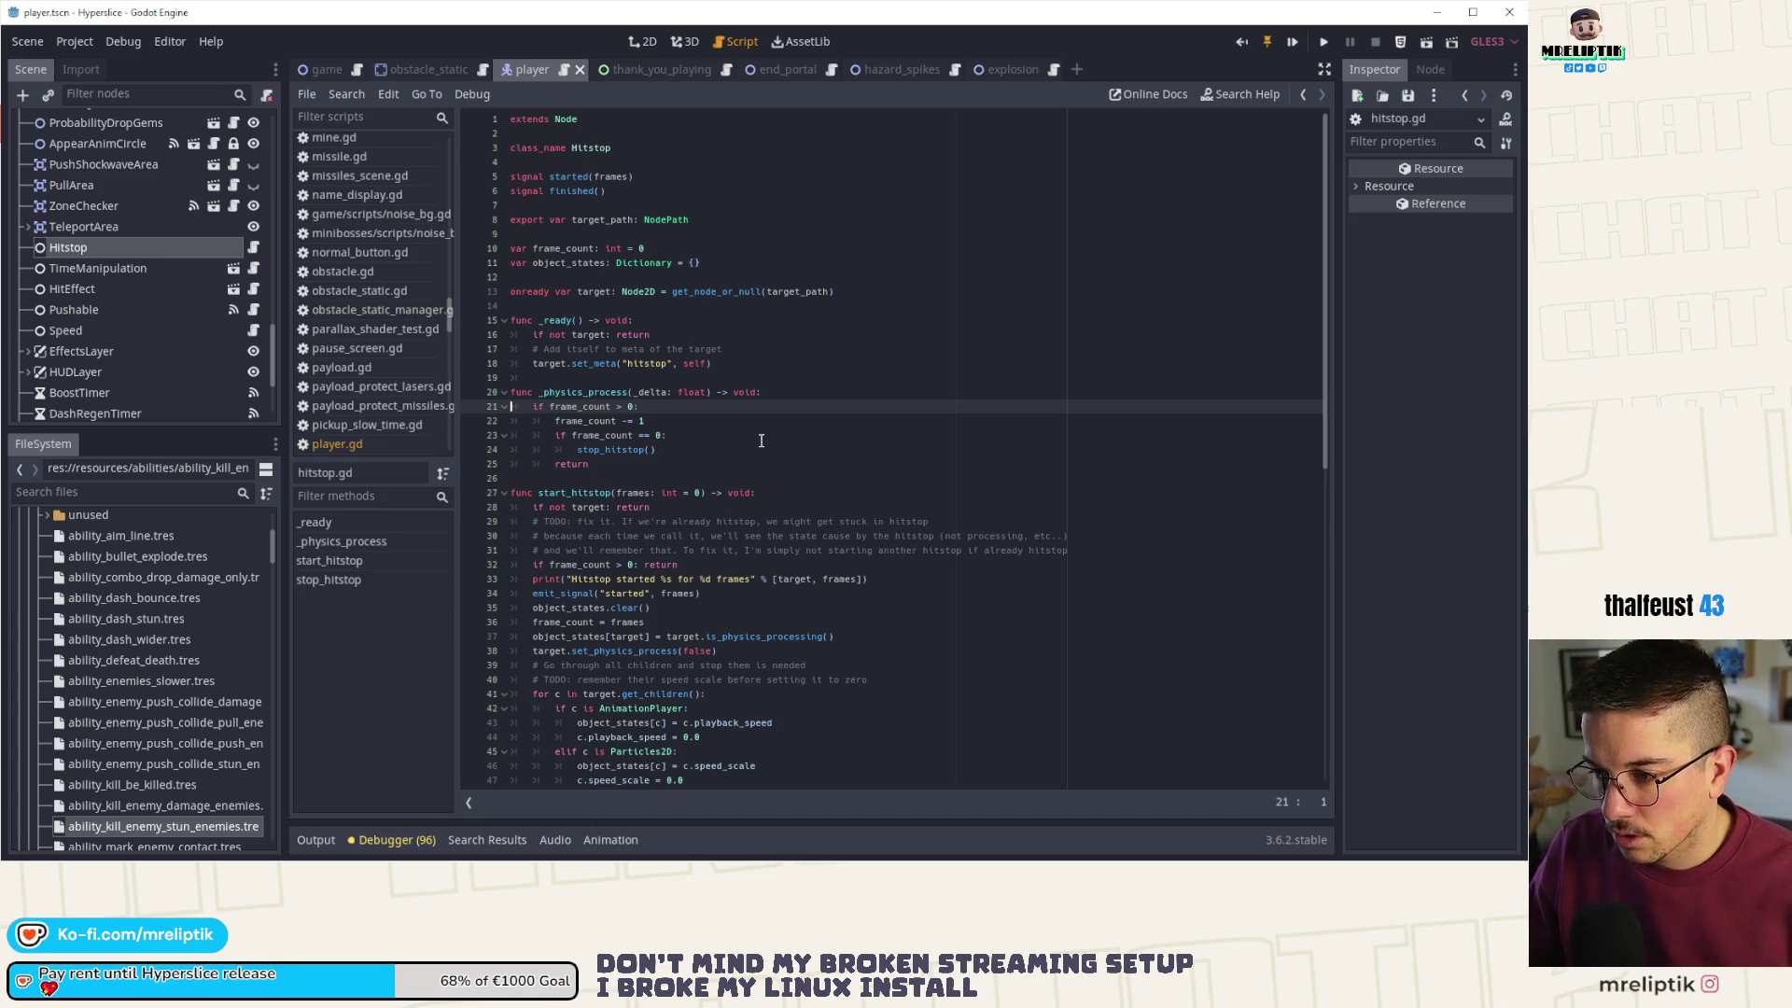
- Review start_hitstop in hitstop.gd, highlighting every set_physics_process call
{"action": "left_click", "coordinate": [612, 491]}
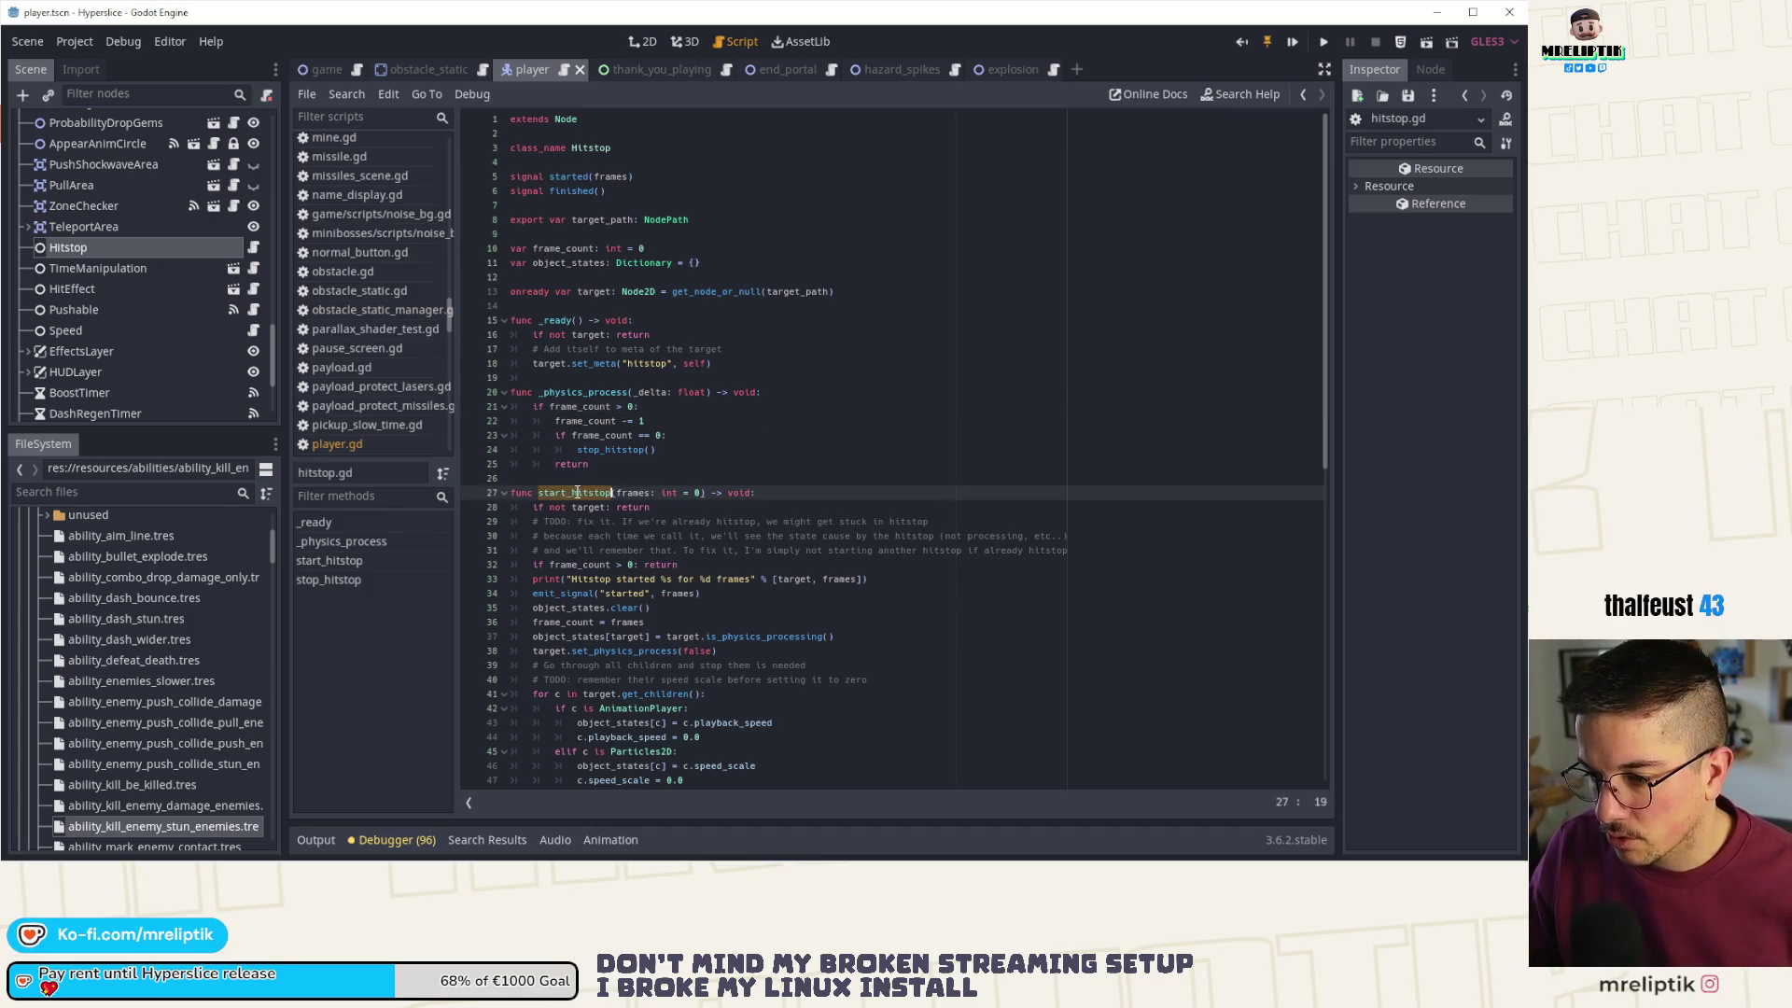
{"action": "scroll", "coordinate": [605, 532], "scroll_direction": "down", "scroll_amount": 3}
{"action": "double_click", "coordinate": [623, 521]}
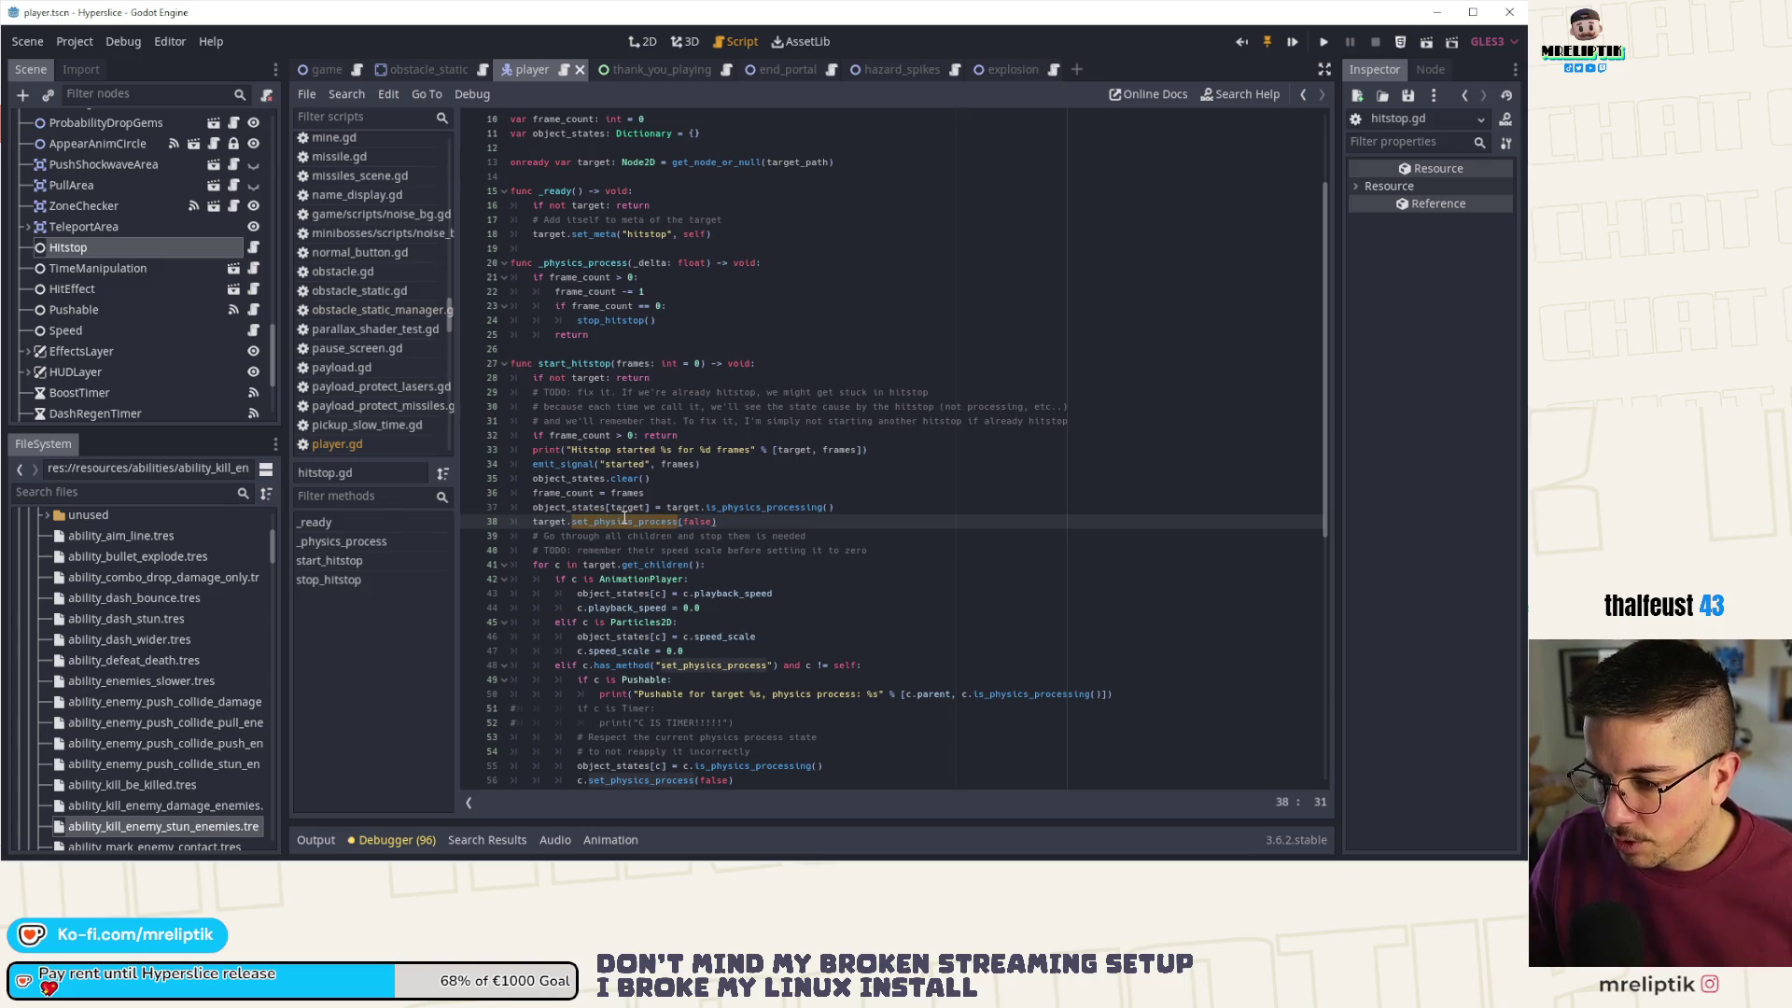
{"action": "scroll", "coordinate": [624, 518], "scroll_direction": "down", "scroll_amount": 3}
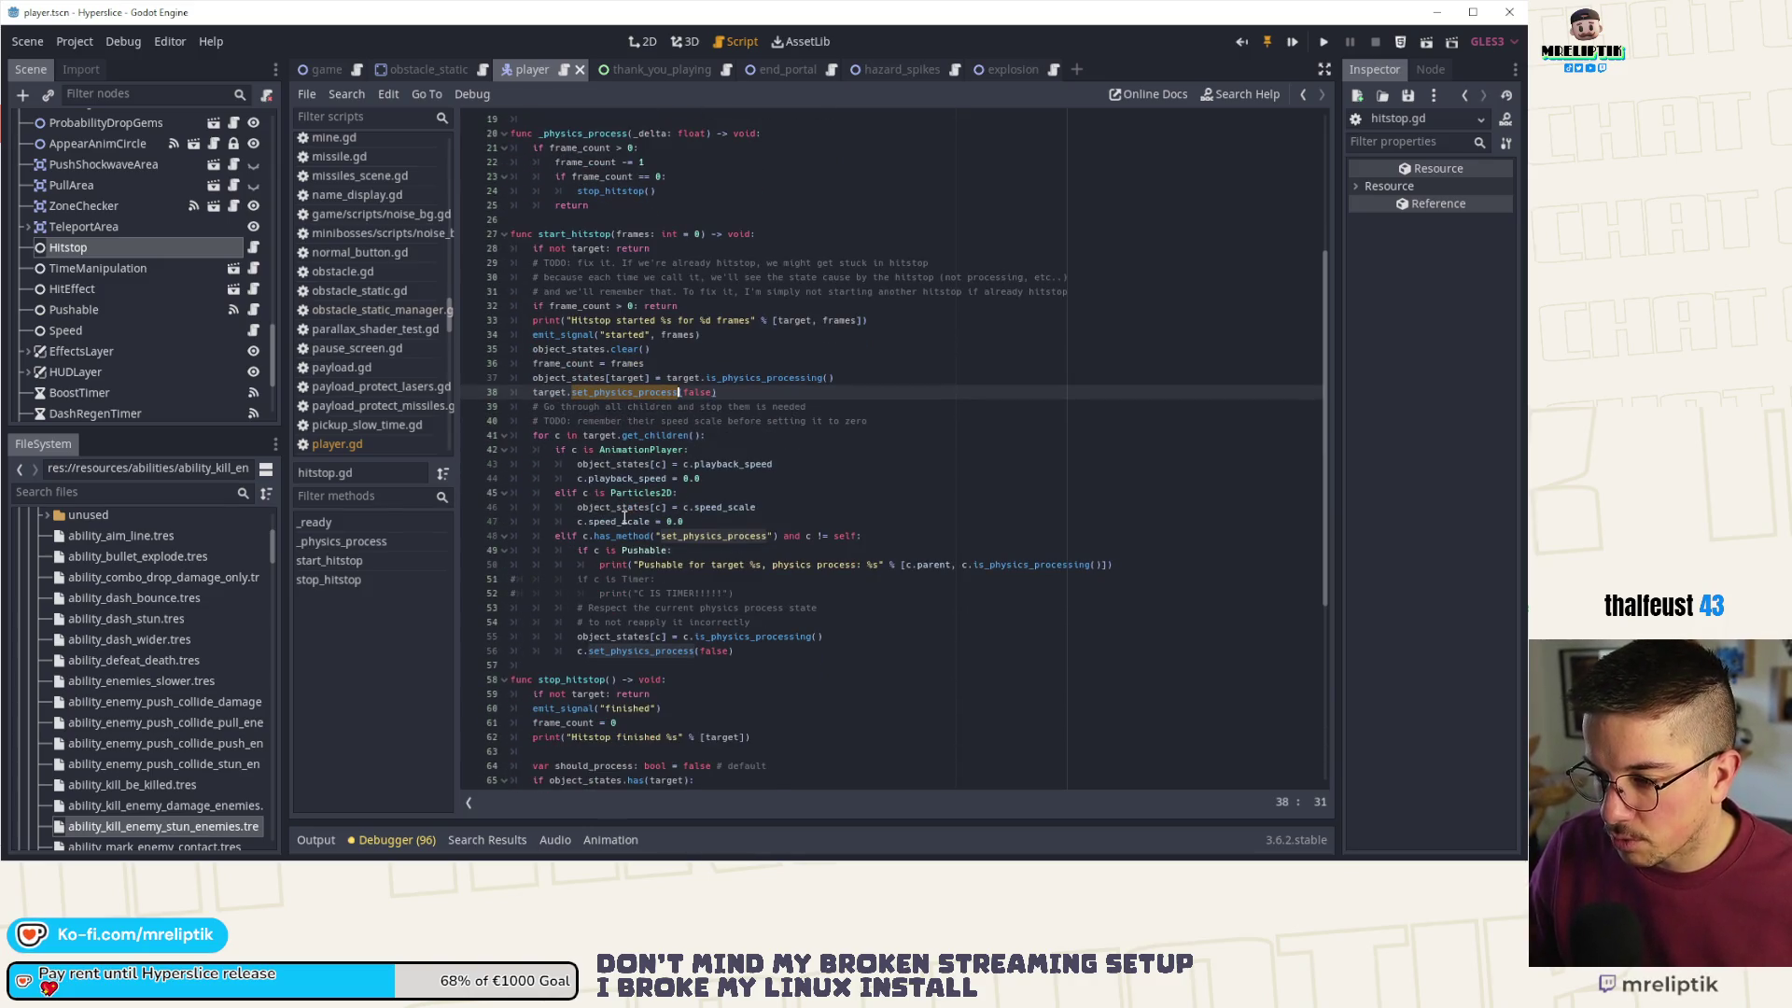
{"action": "scroll", "coordinate": [624, 518], "scroll_direction": "down", "scroll_amount": 2}
{"action": "scroll", "coordinate": [624, 518], "scroll_direction": "down", "scroll_amount": 1}
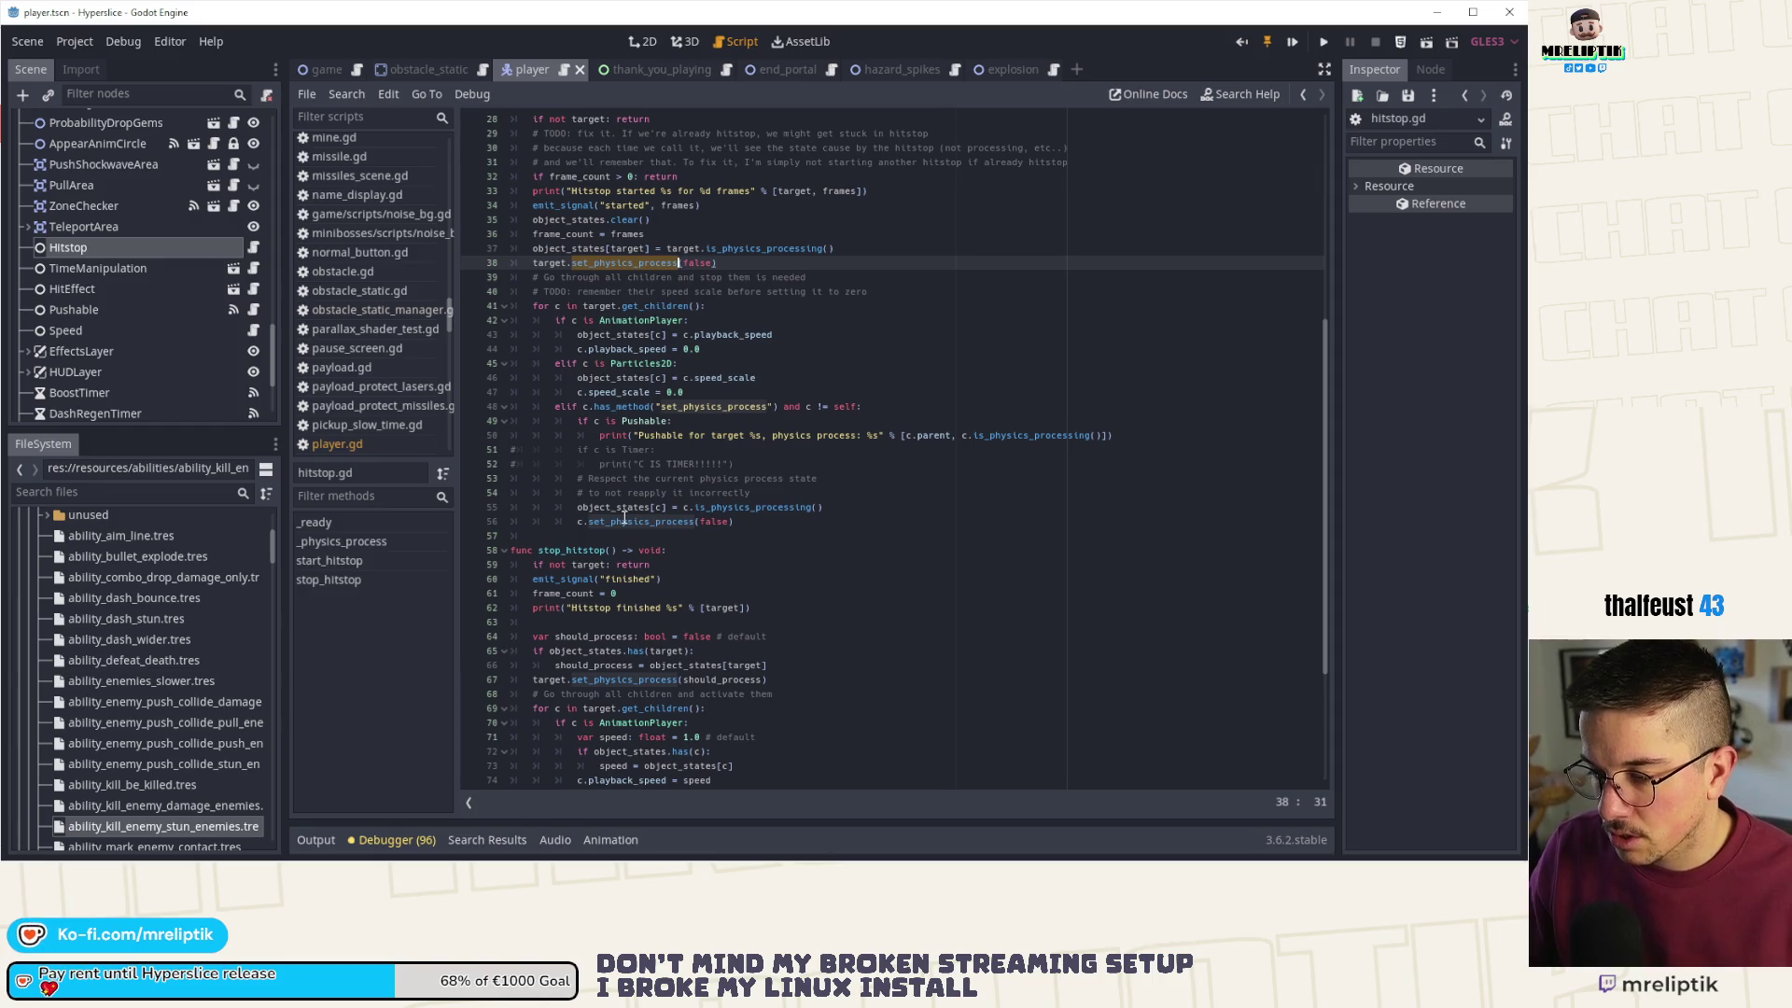
{"action": "scroll", "coordinate": [624, 518], "scroll_direction": "up", "scroll_amount": 4}
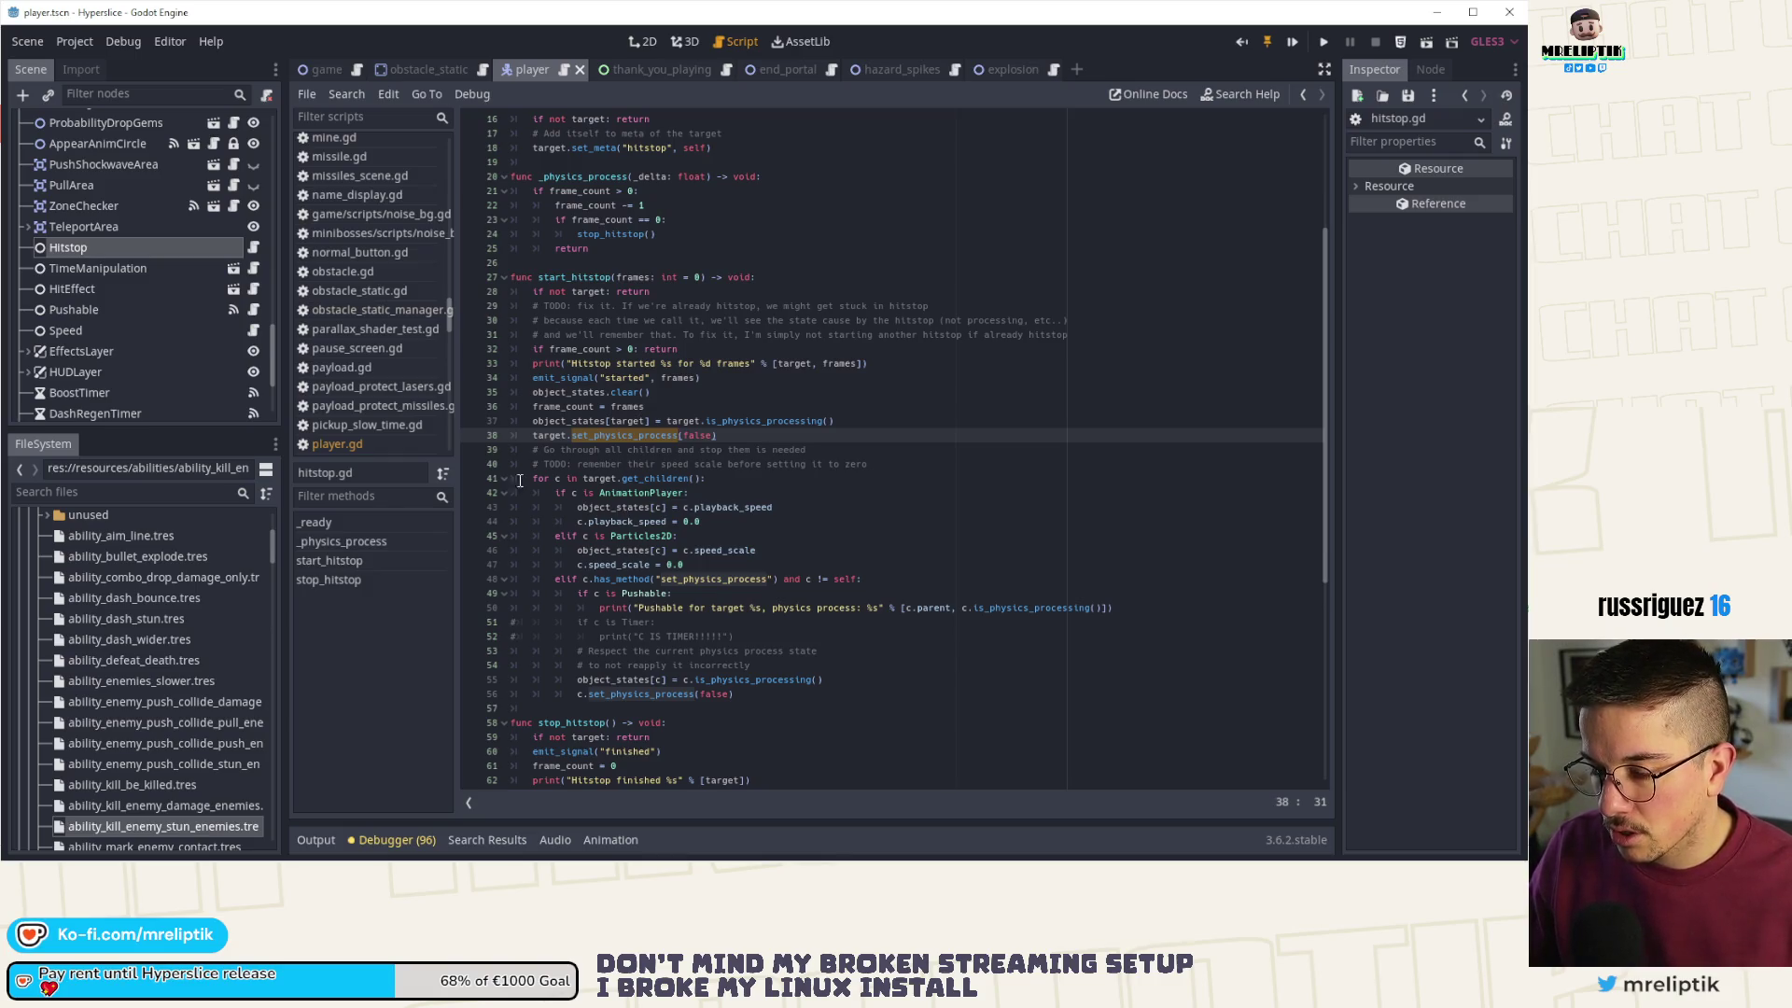
{"action": "left_click", "coordinate": [66, 310]}
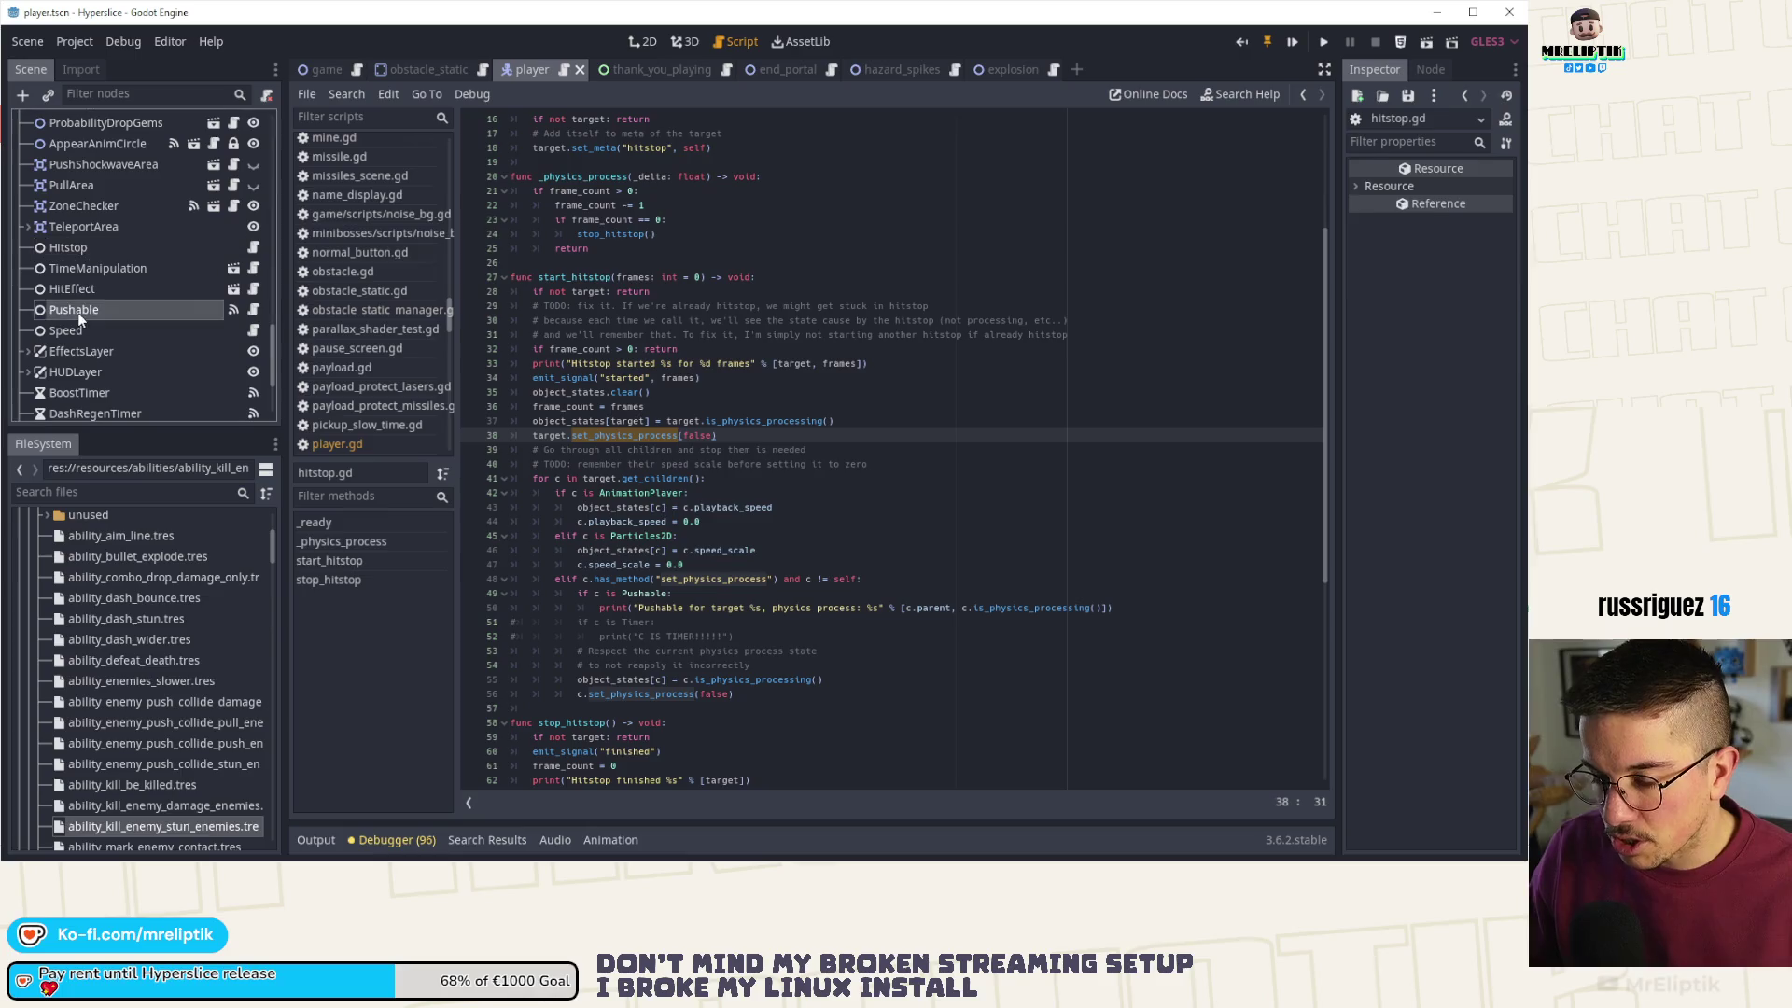
- Look over the knockback function in pushable.gd, then return to player.gd
{"action": "left_click", "coordinate": [255, 312]}
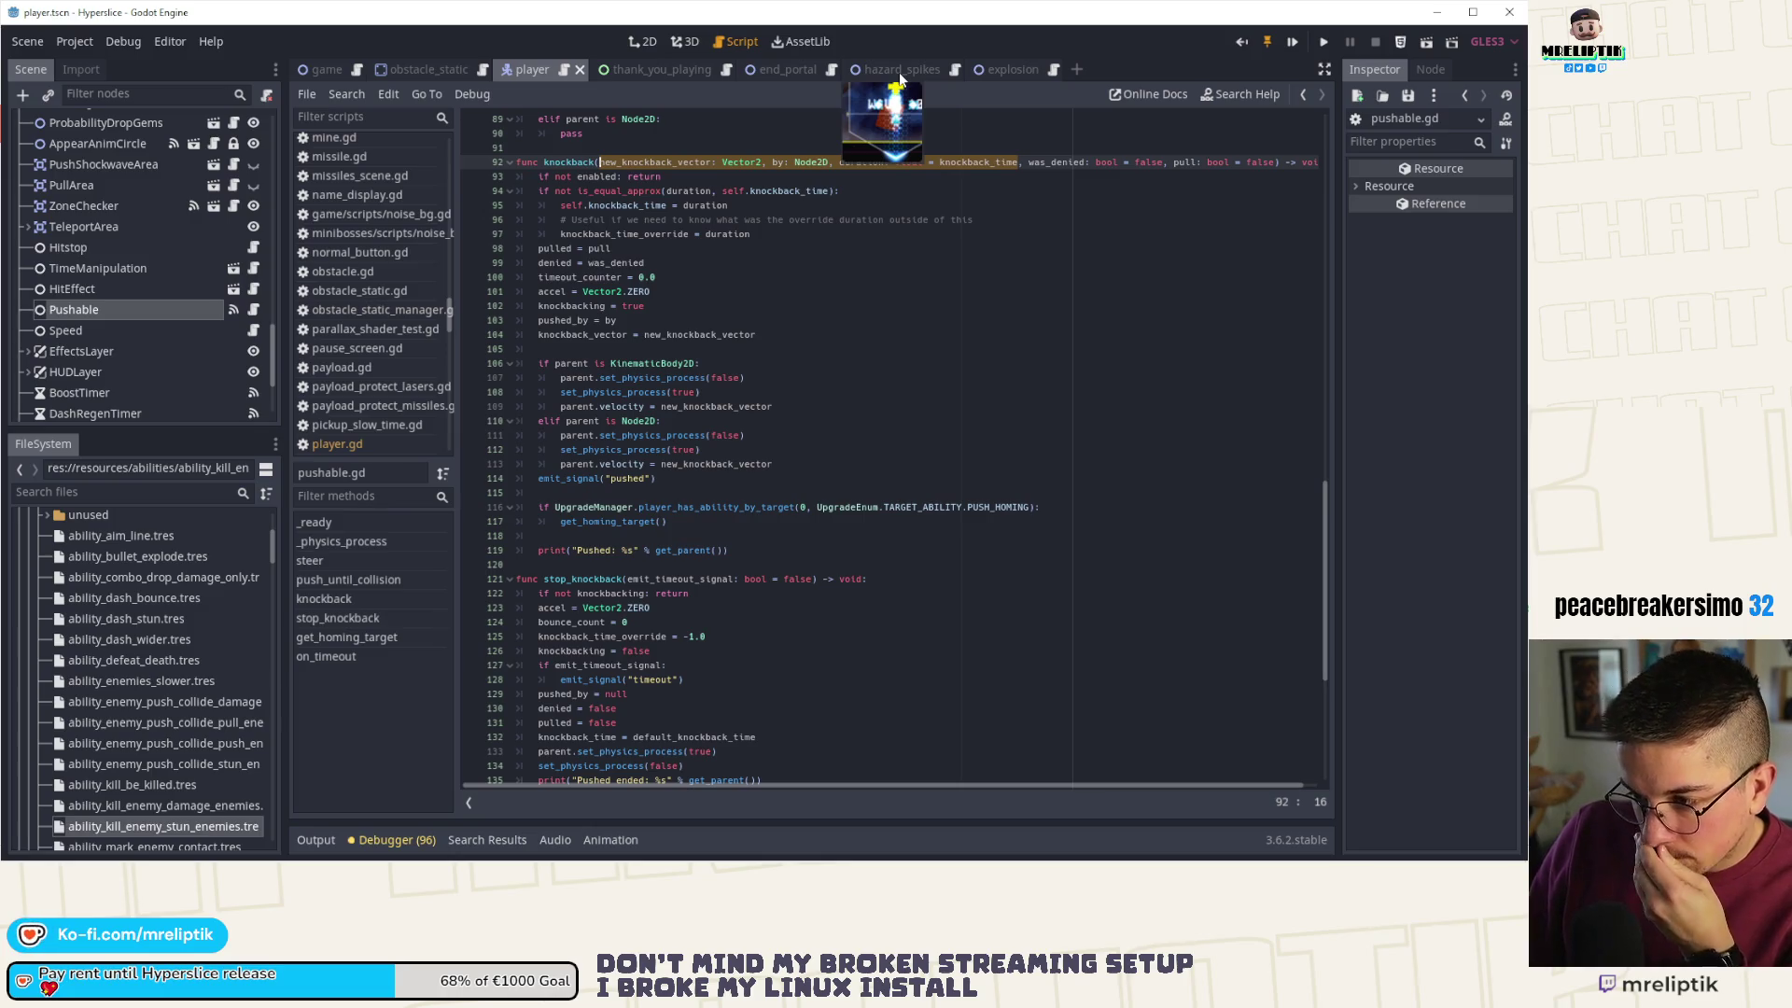
{"action": "scroll", "coordinate": [242, 136], "scroll_direction": "up", "scroll_amount": 5}
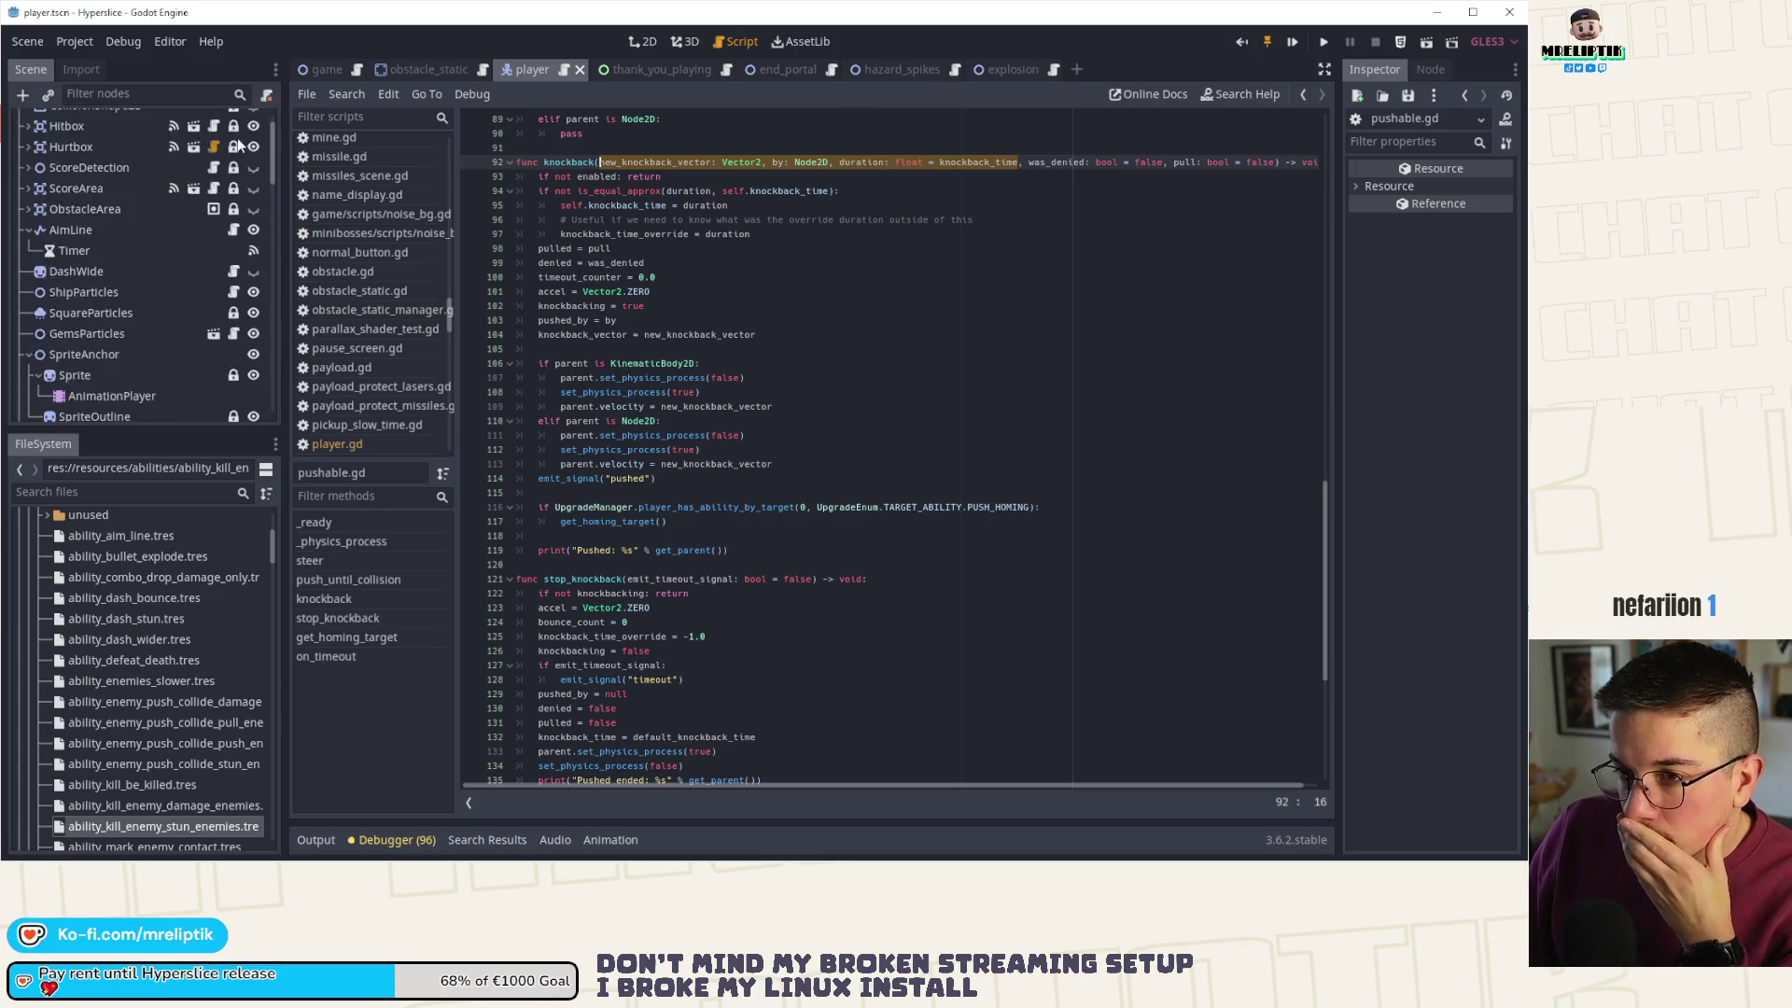
{"action": "scroll", "coordinate": [241, 145], "scroll_direction": "up", "scroll_amount": 2}
{"action": "left_click", "coordinate": [233, 122]}
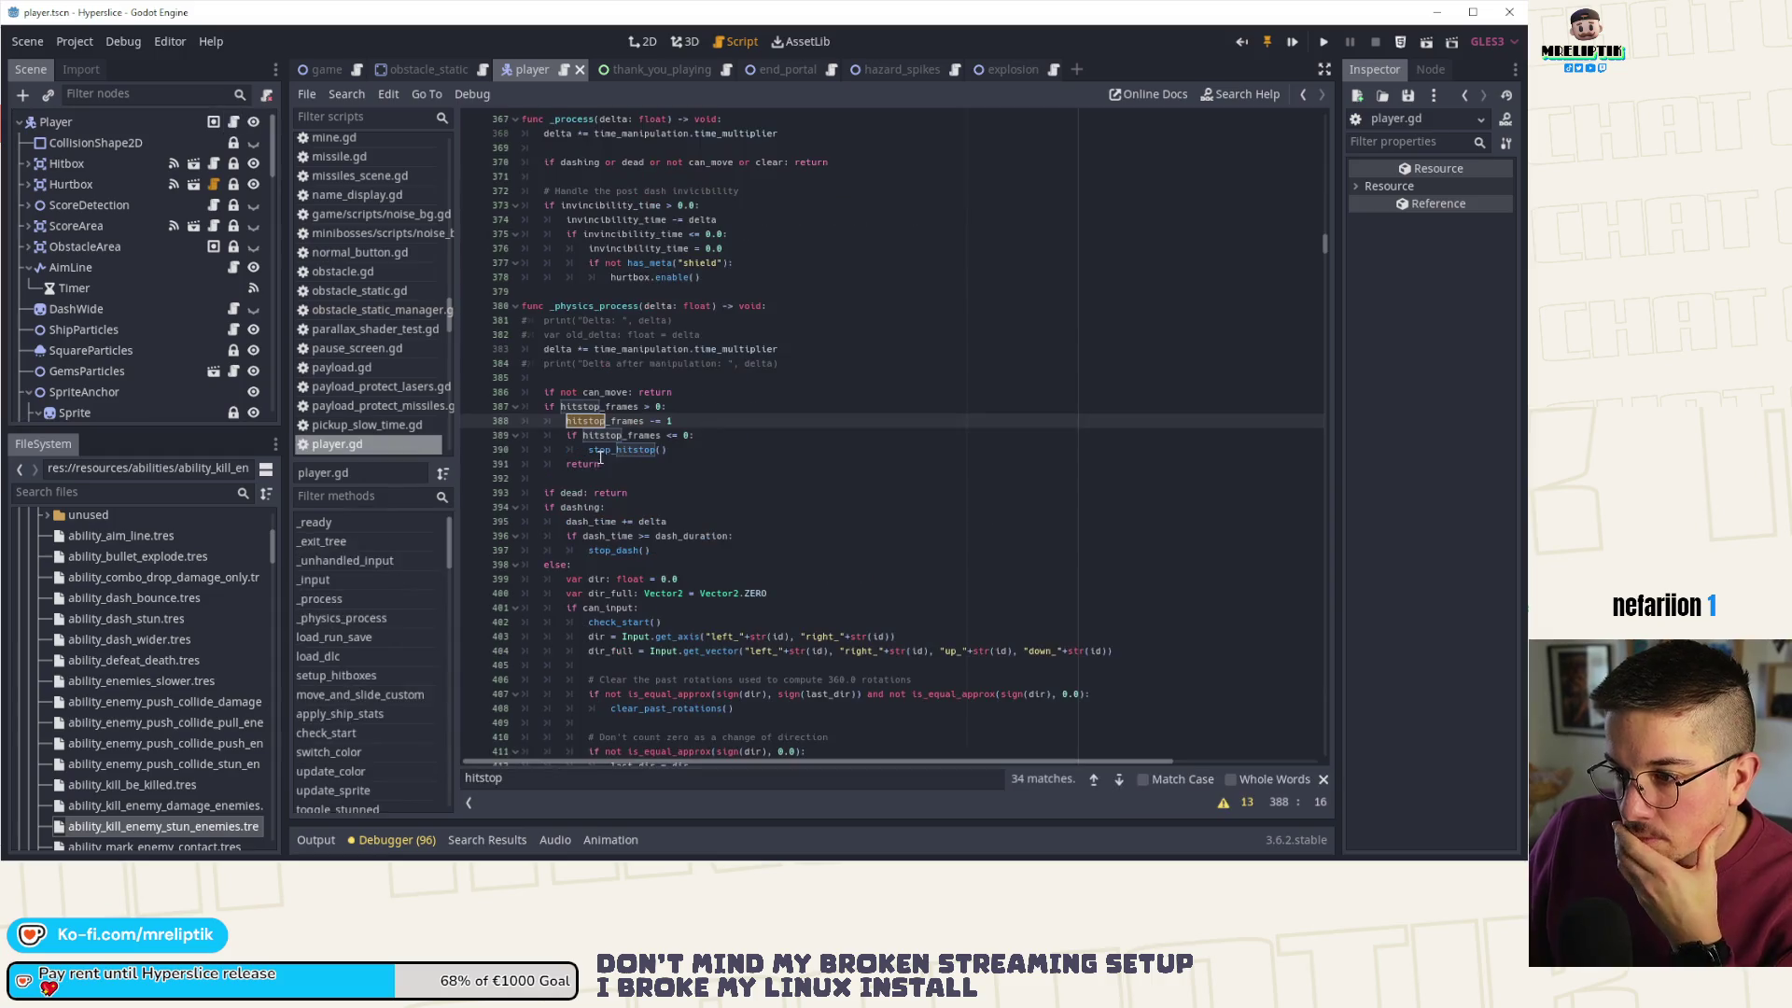
- Search player.gd for hitstop_frames and step through all 6 matches, including start_hitstop and stop_hitstop
{"action": "left_click", "coordinate": [809, 469]}
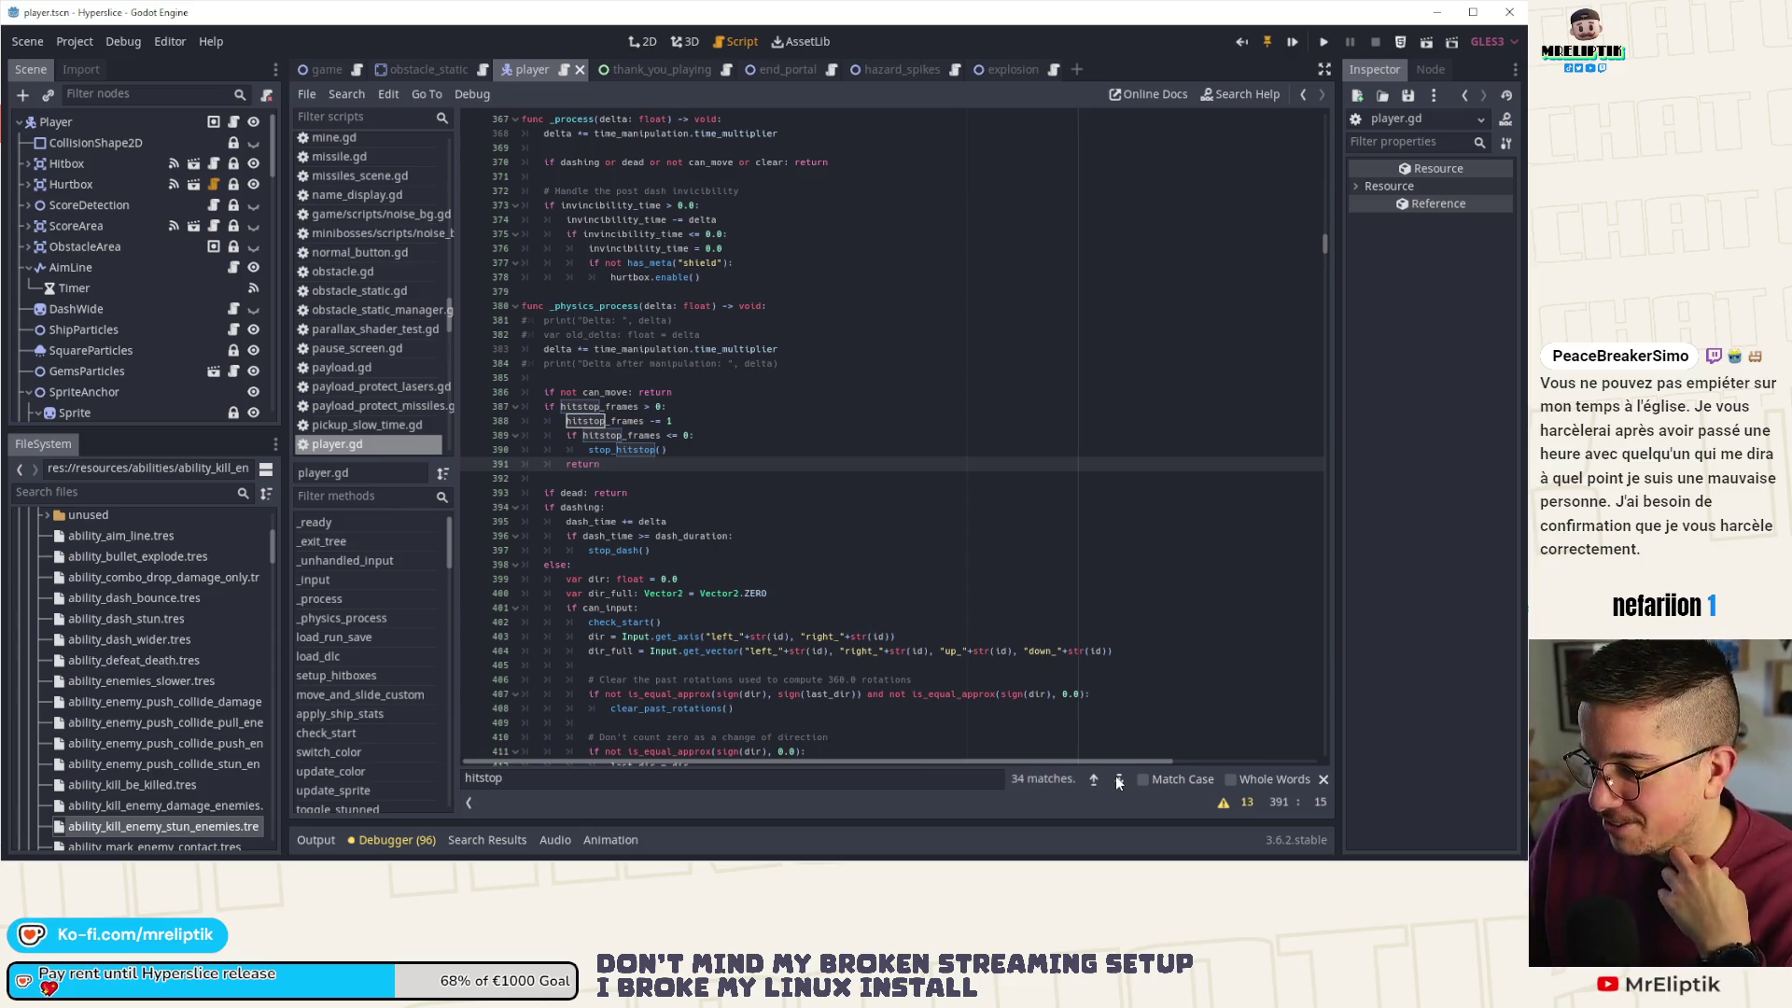
{"action": "left_click", "coordinate": [1122, 781]}
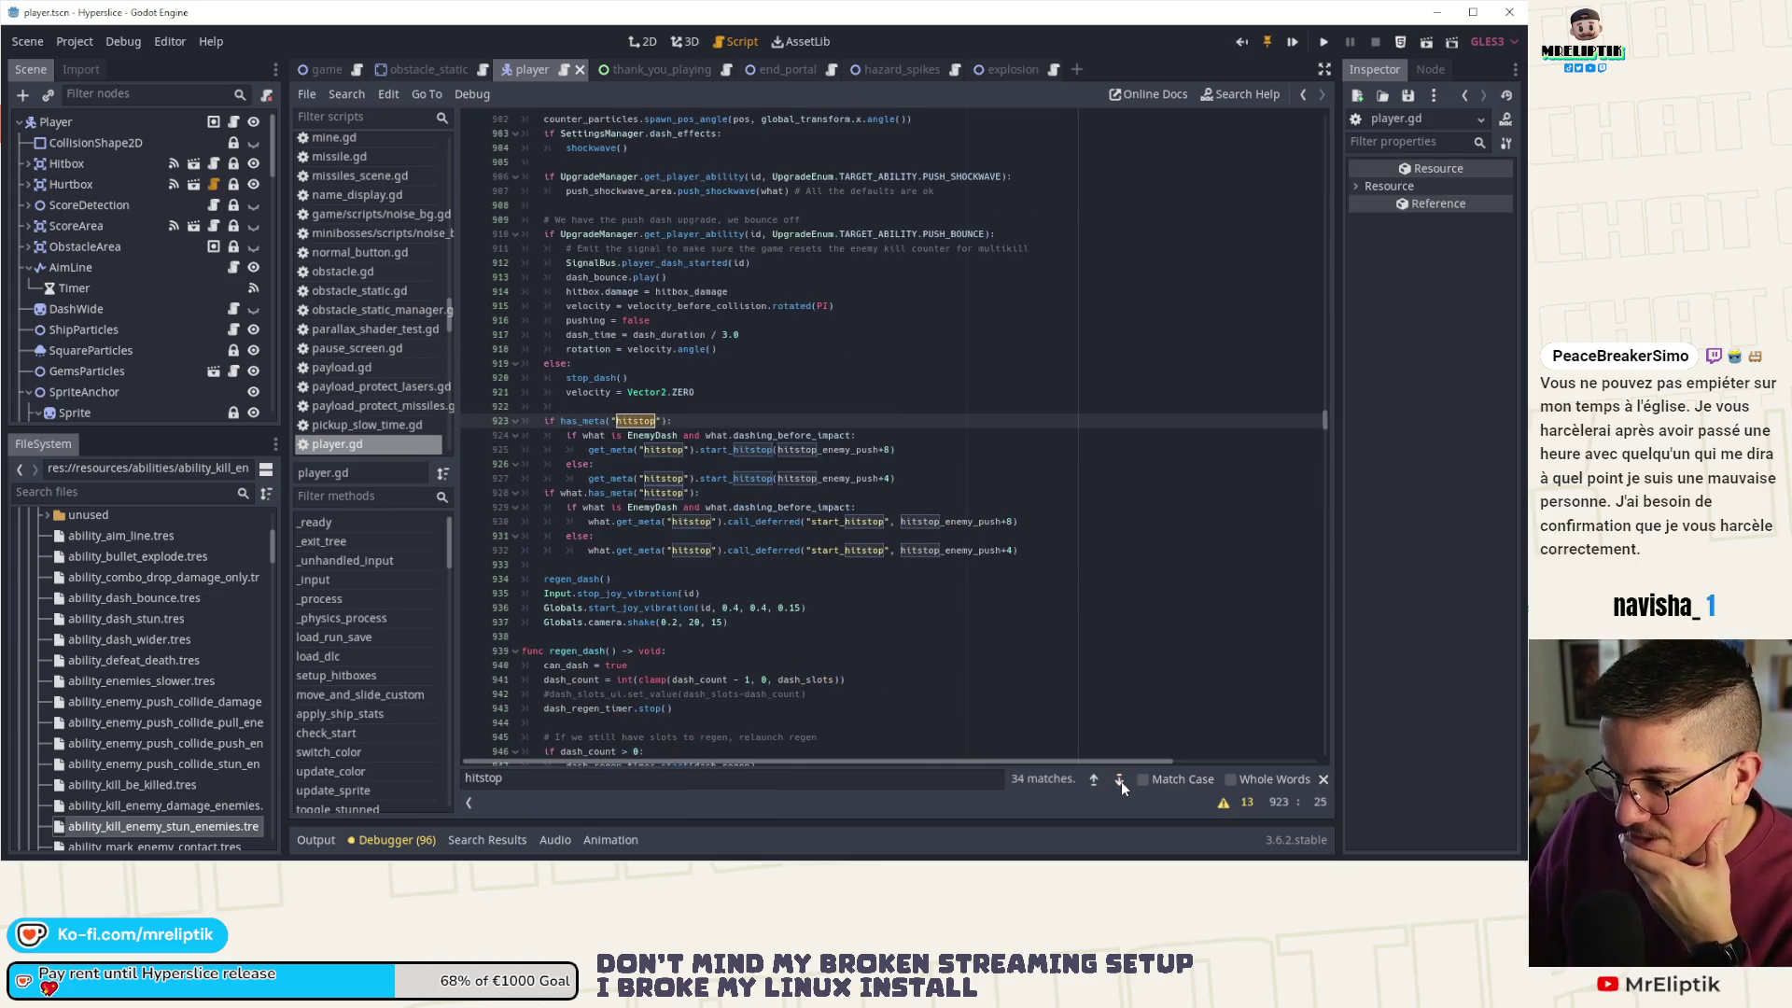
{"action": "left_click", "coordinate": [1094, 782]}
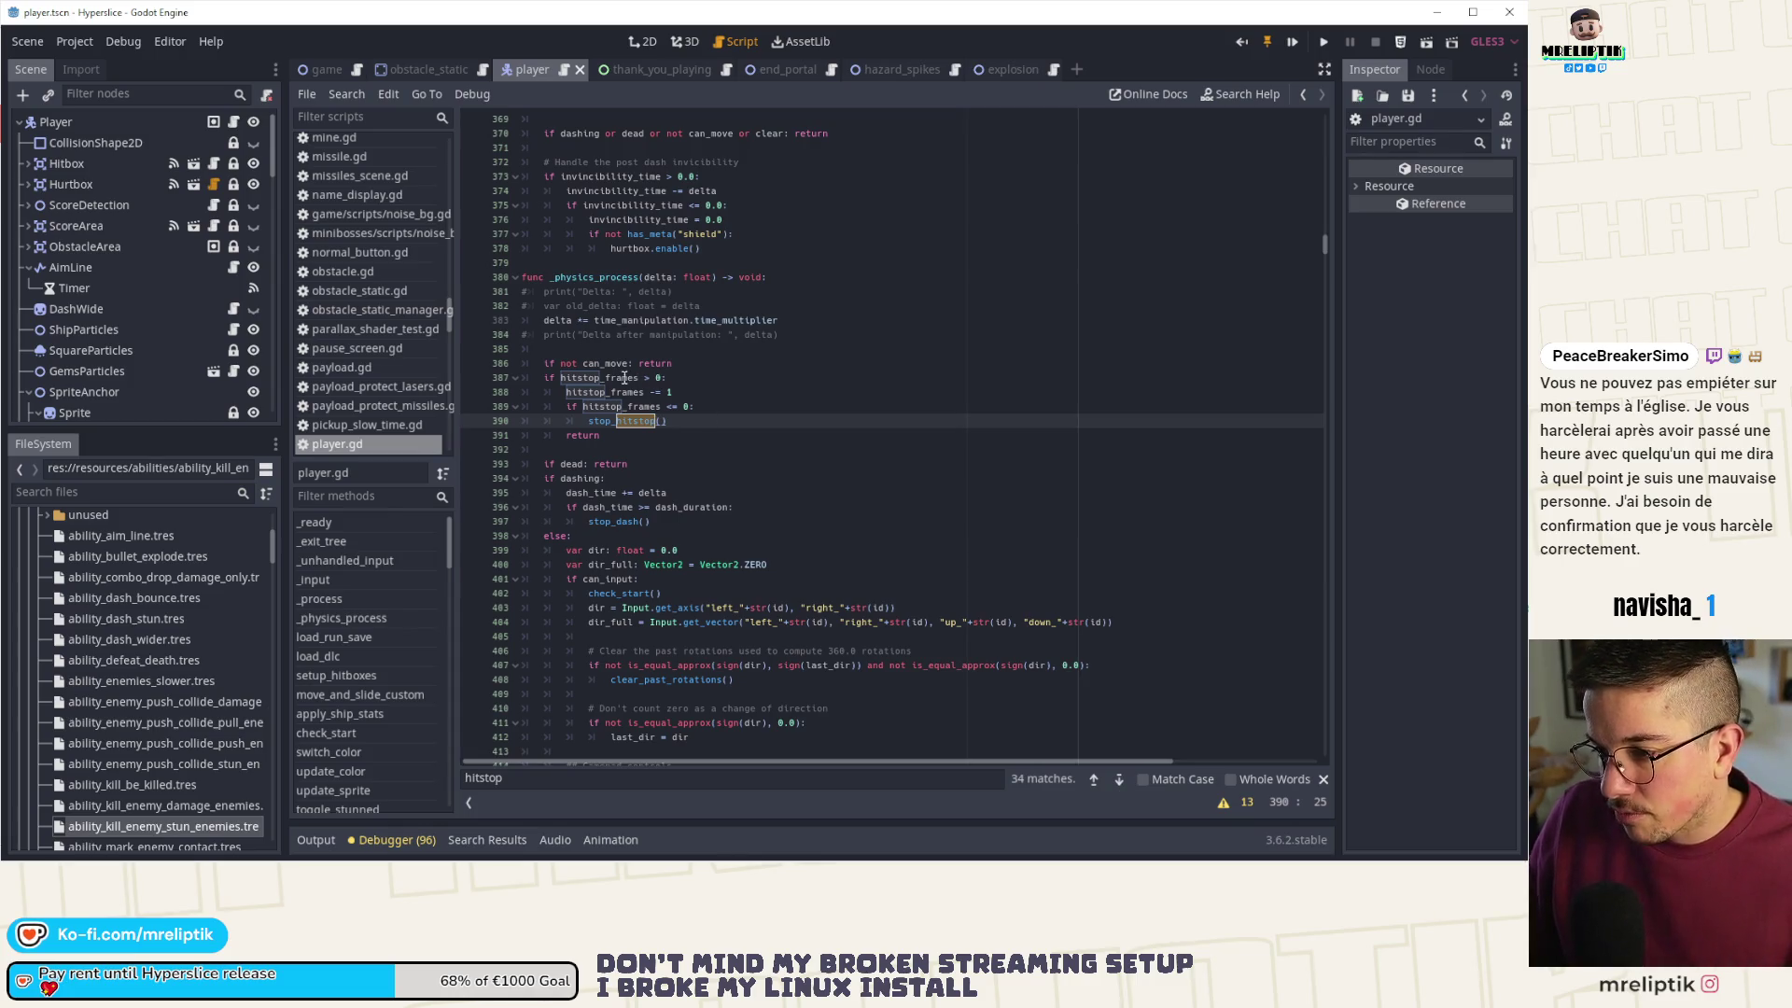
{"action": "double_click", "coordinate": [598, 378]}
{"action": "key", "text": "ctrl+f"}
{"action": "left_click", "coordinate": [1120, 781]}
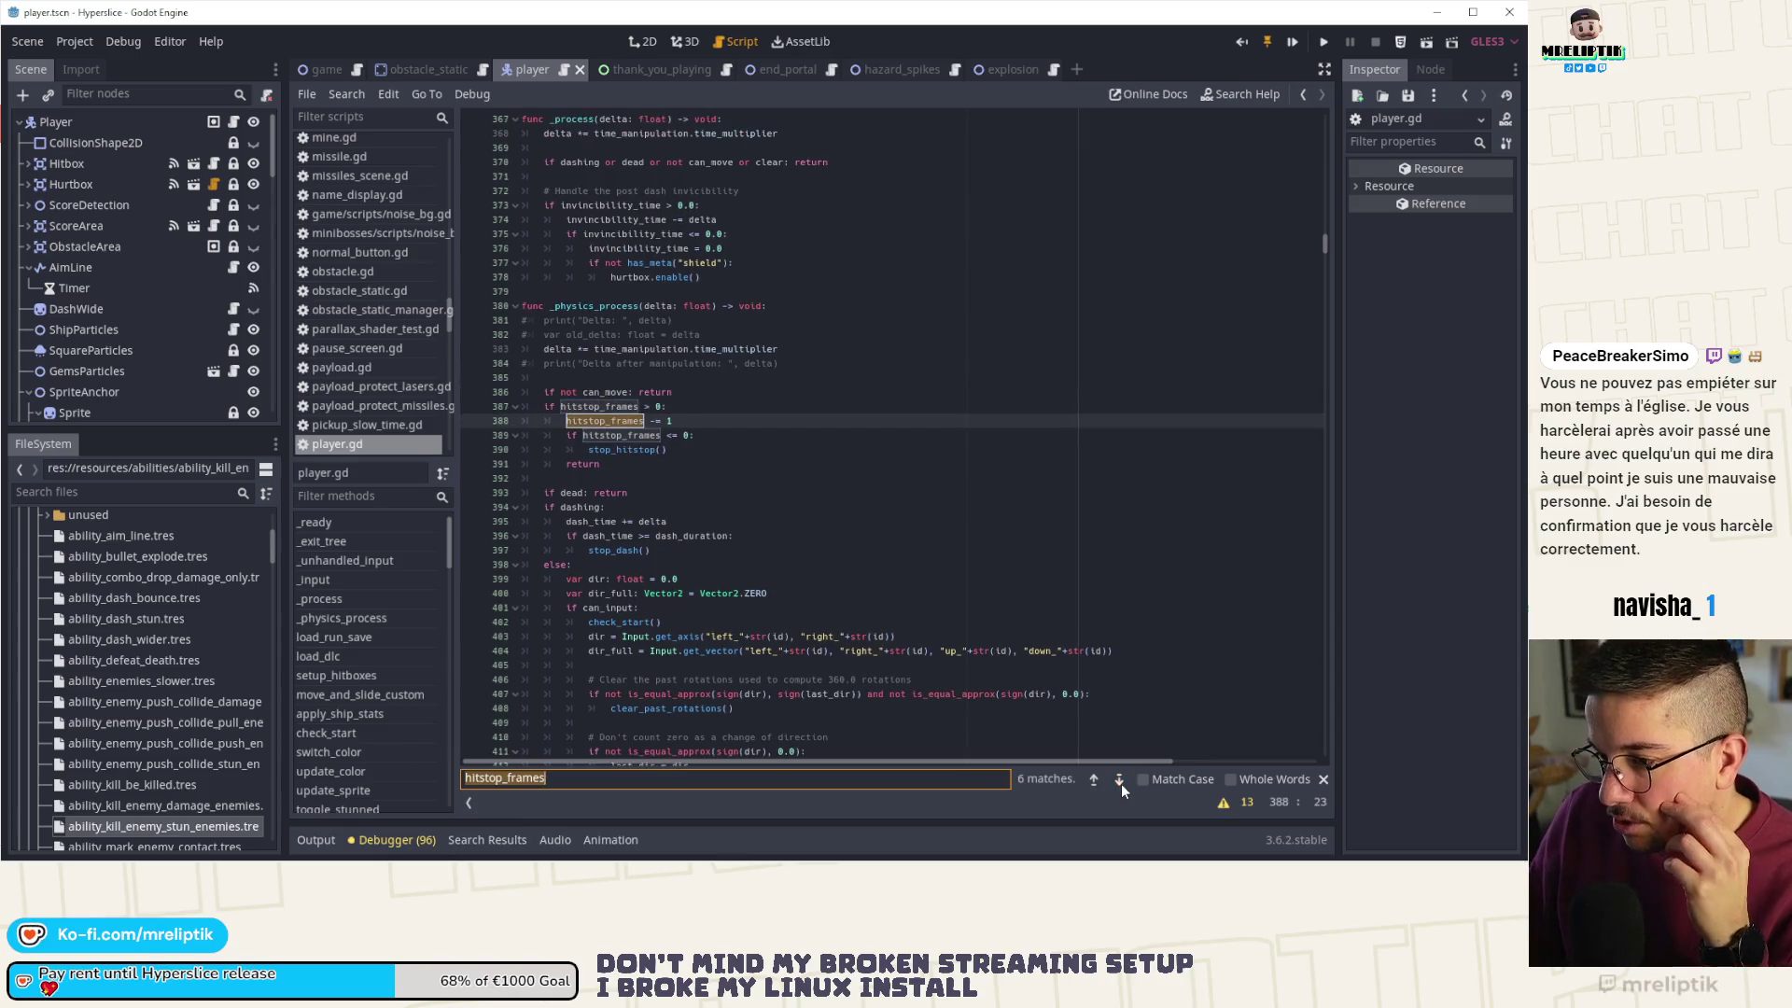
{"action": "left_click", "coordinate": [1121, 781]}
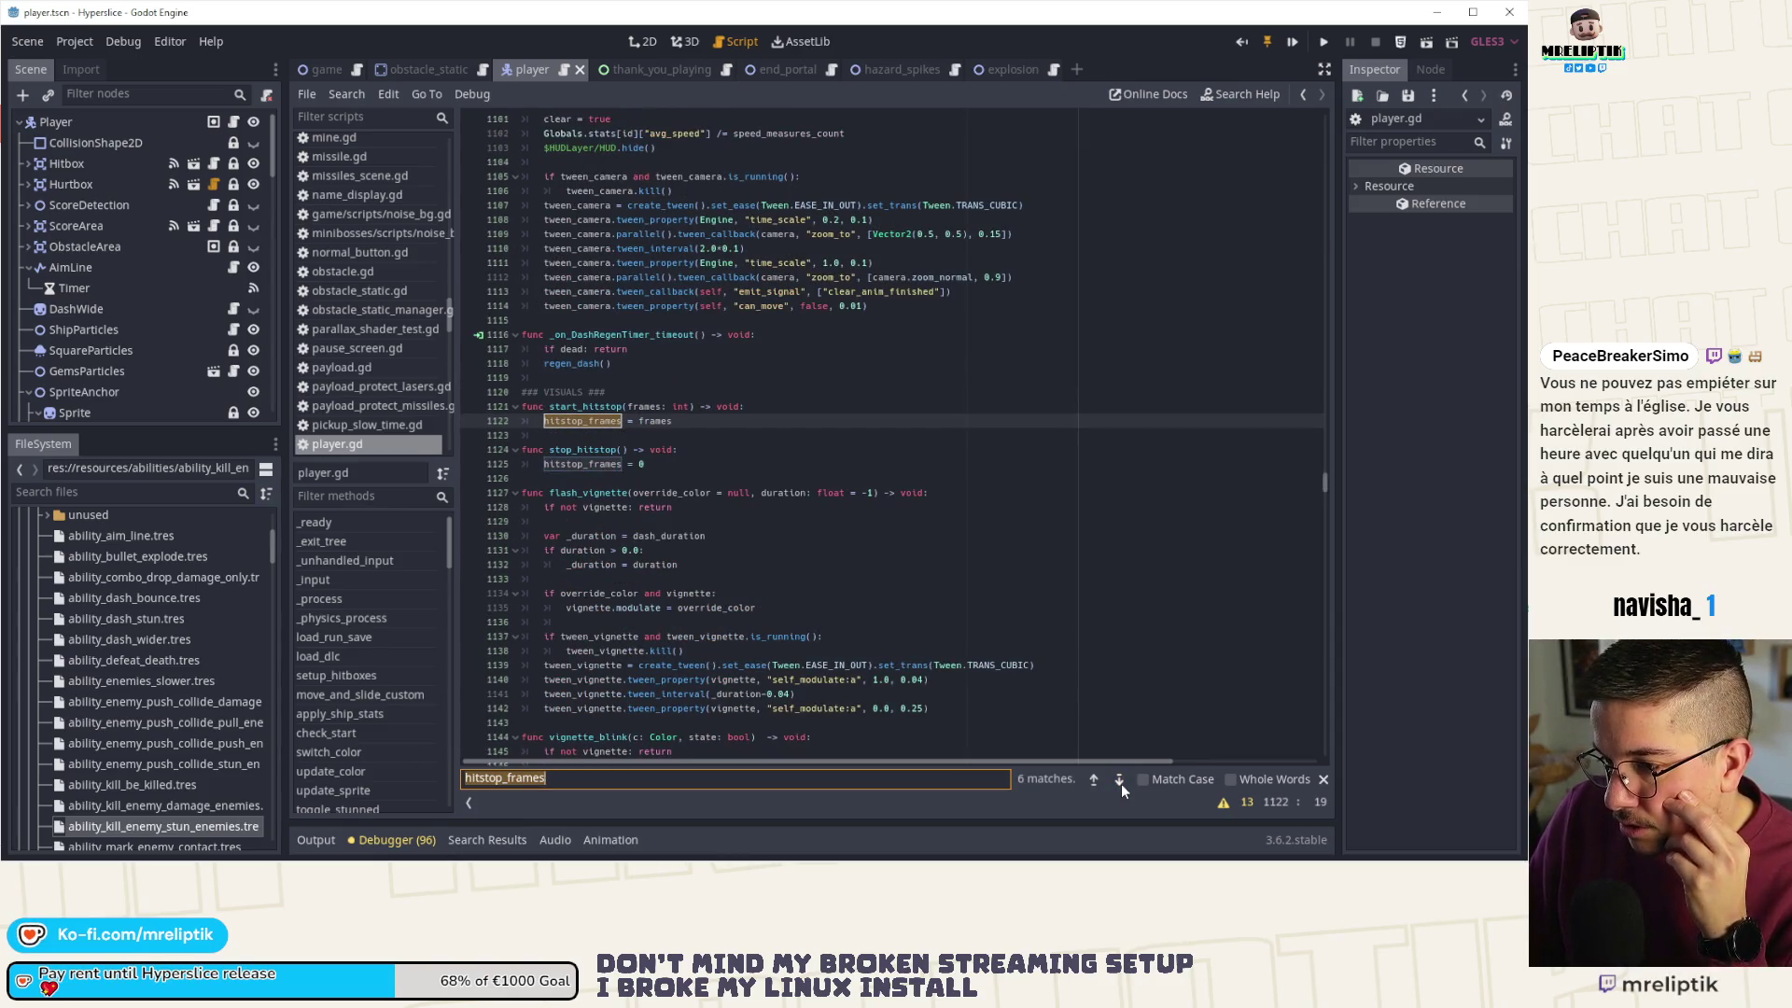
{"action": "left_click", "coordinate": [1122, 782]}
{"action": "left_click", "coordinate": [1121, 782]}
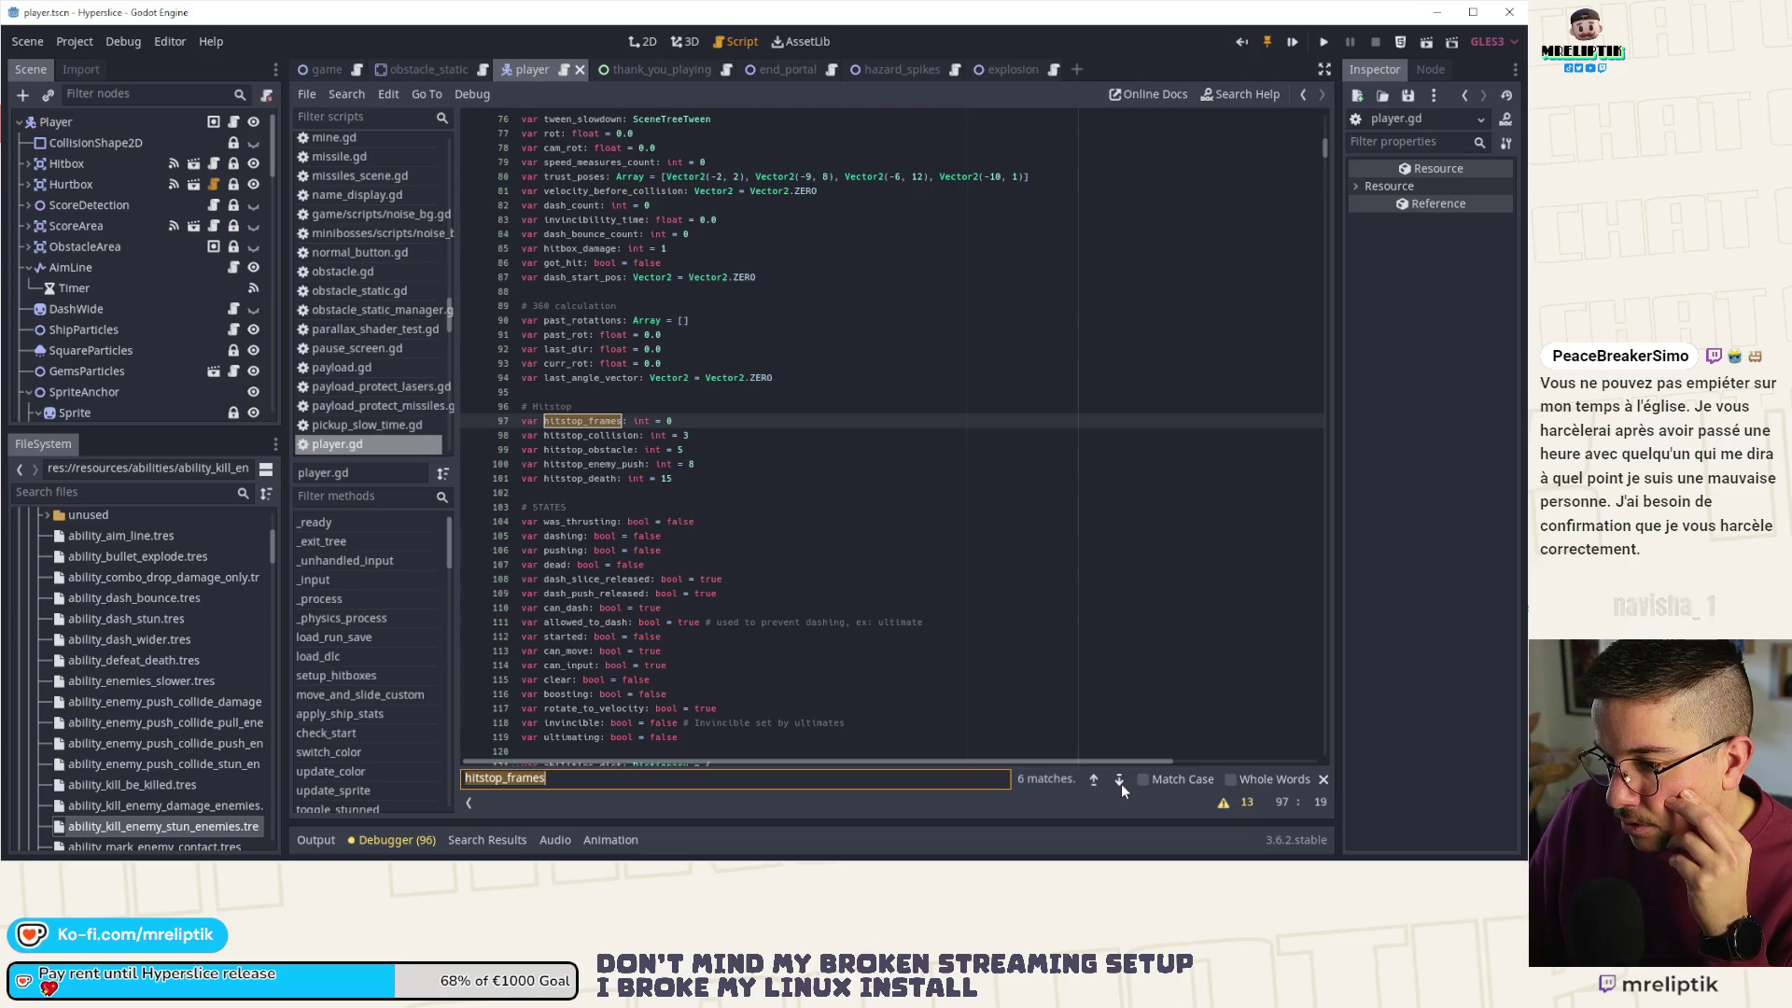
{"action": "left_click", "coordinate": [1121, 782]}
{"action": "left_click", "coordinate": [1121, 782]}
{"action": "left_click", "coordinate": [1122, 782]}
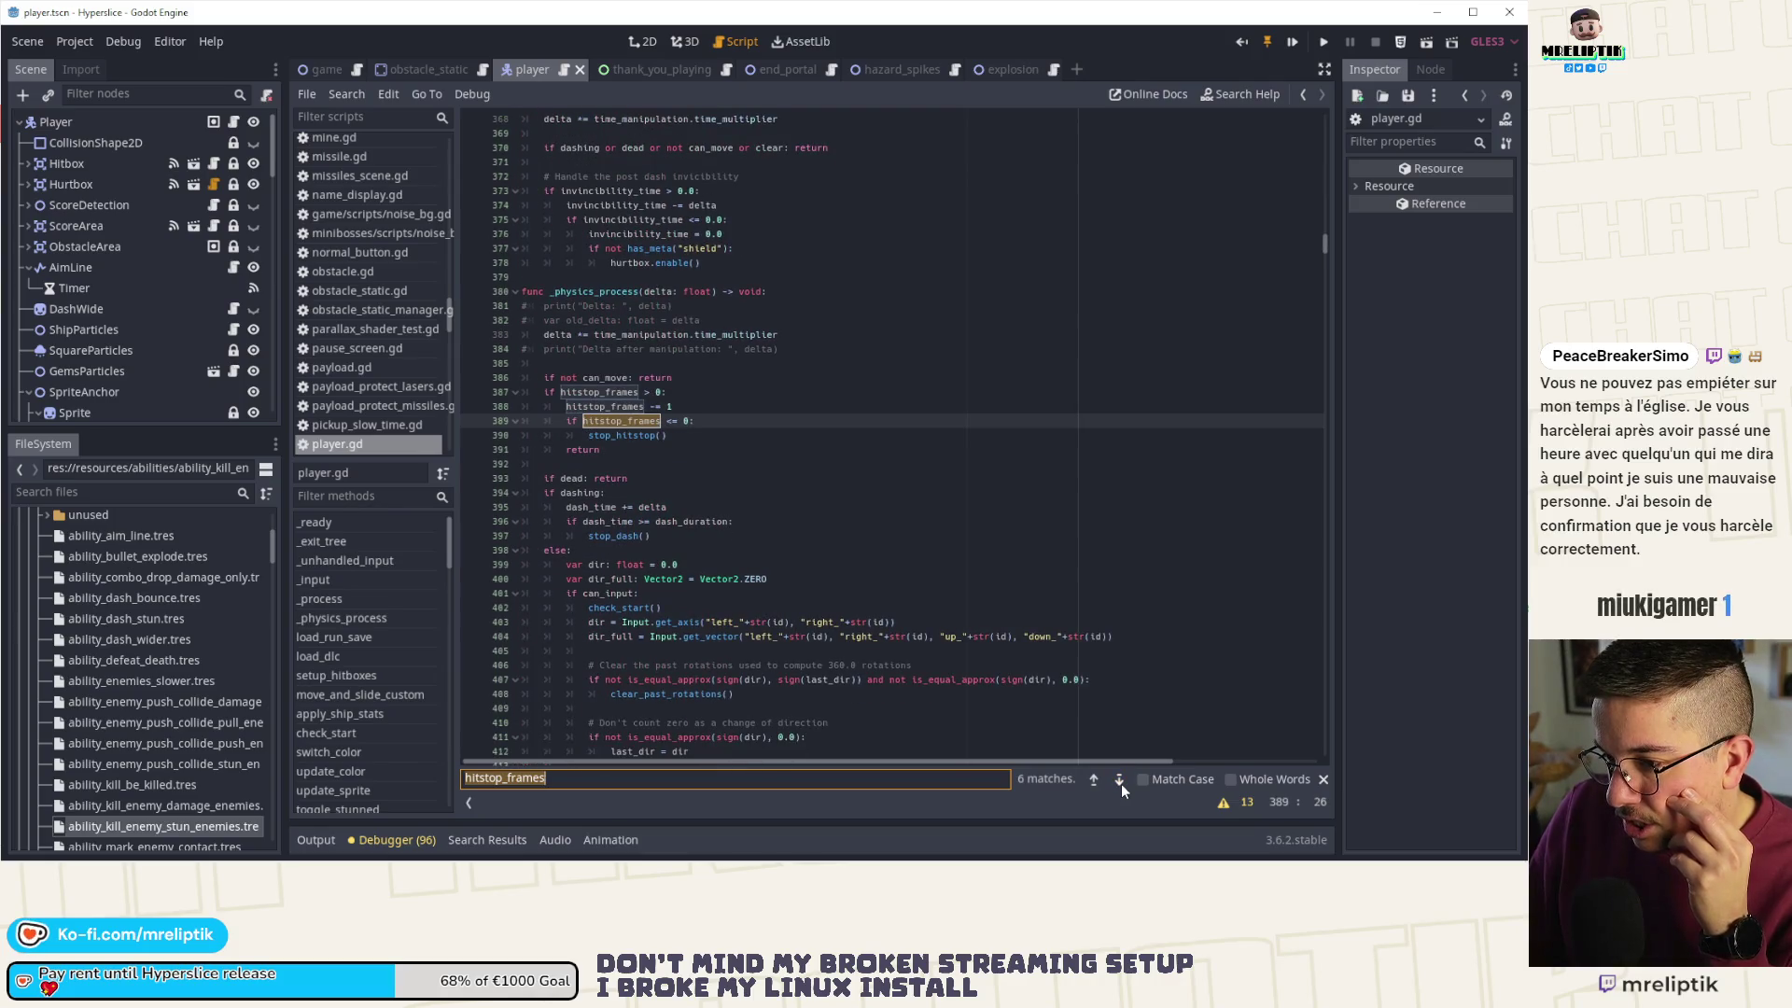
{"action": "left_click", "coordinate": [843, 545]}
- Search player.gd for 'hitstop.' and then for has_meta("hitstop hitstop checks
{"action": "key", "text": "ctrl+f"}
{"action": "type", "text": "hitstop."}
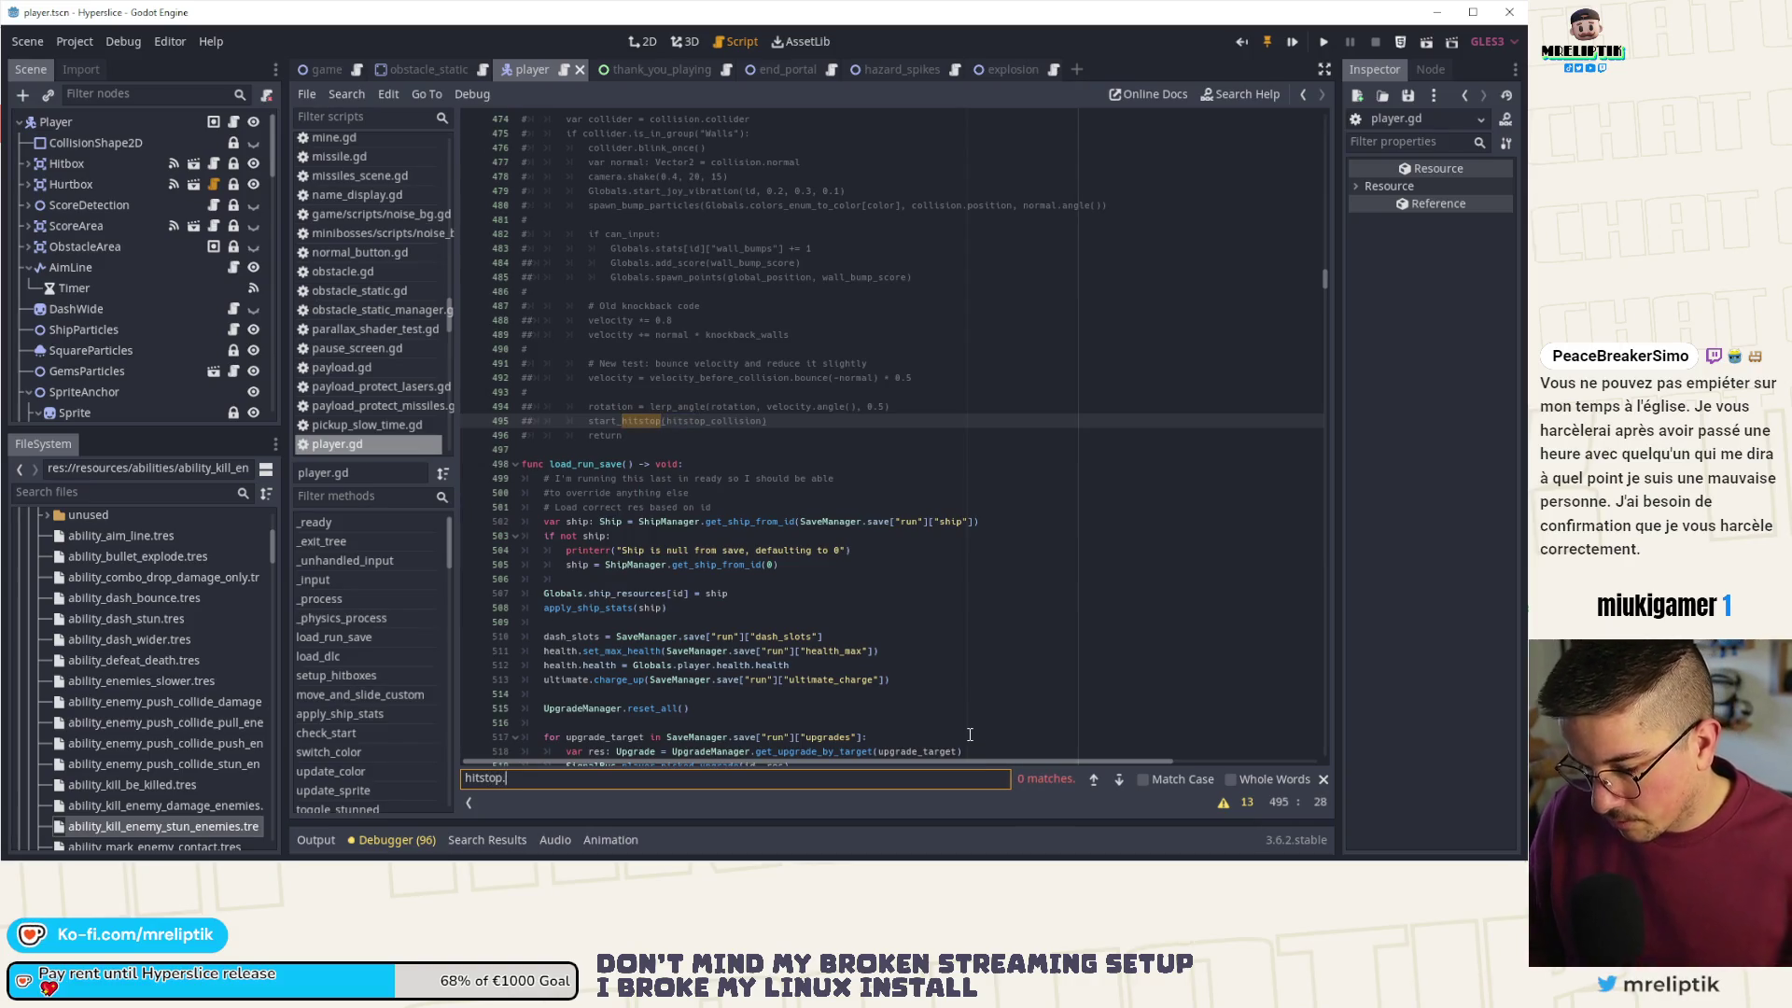
{"action": "key", "text": "ctrl+a"}
{"action": "type", "text": "hasmet"}
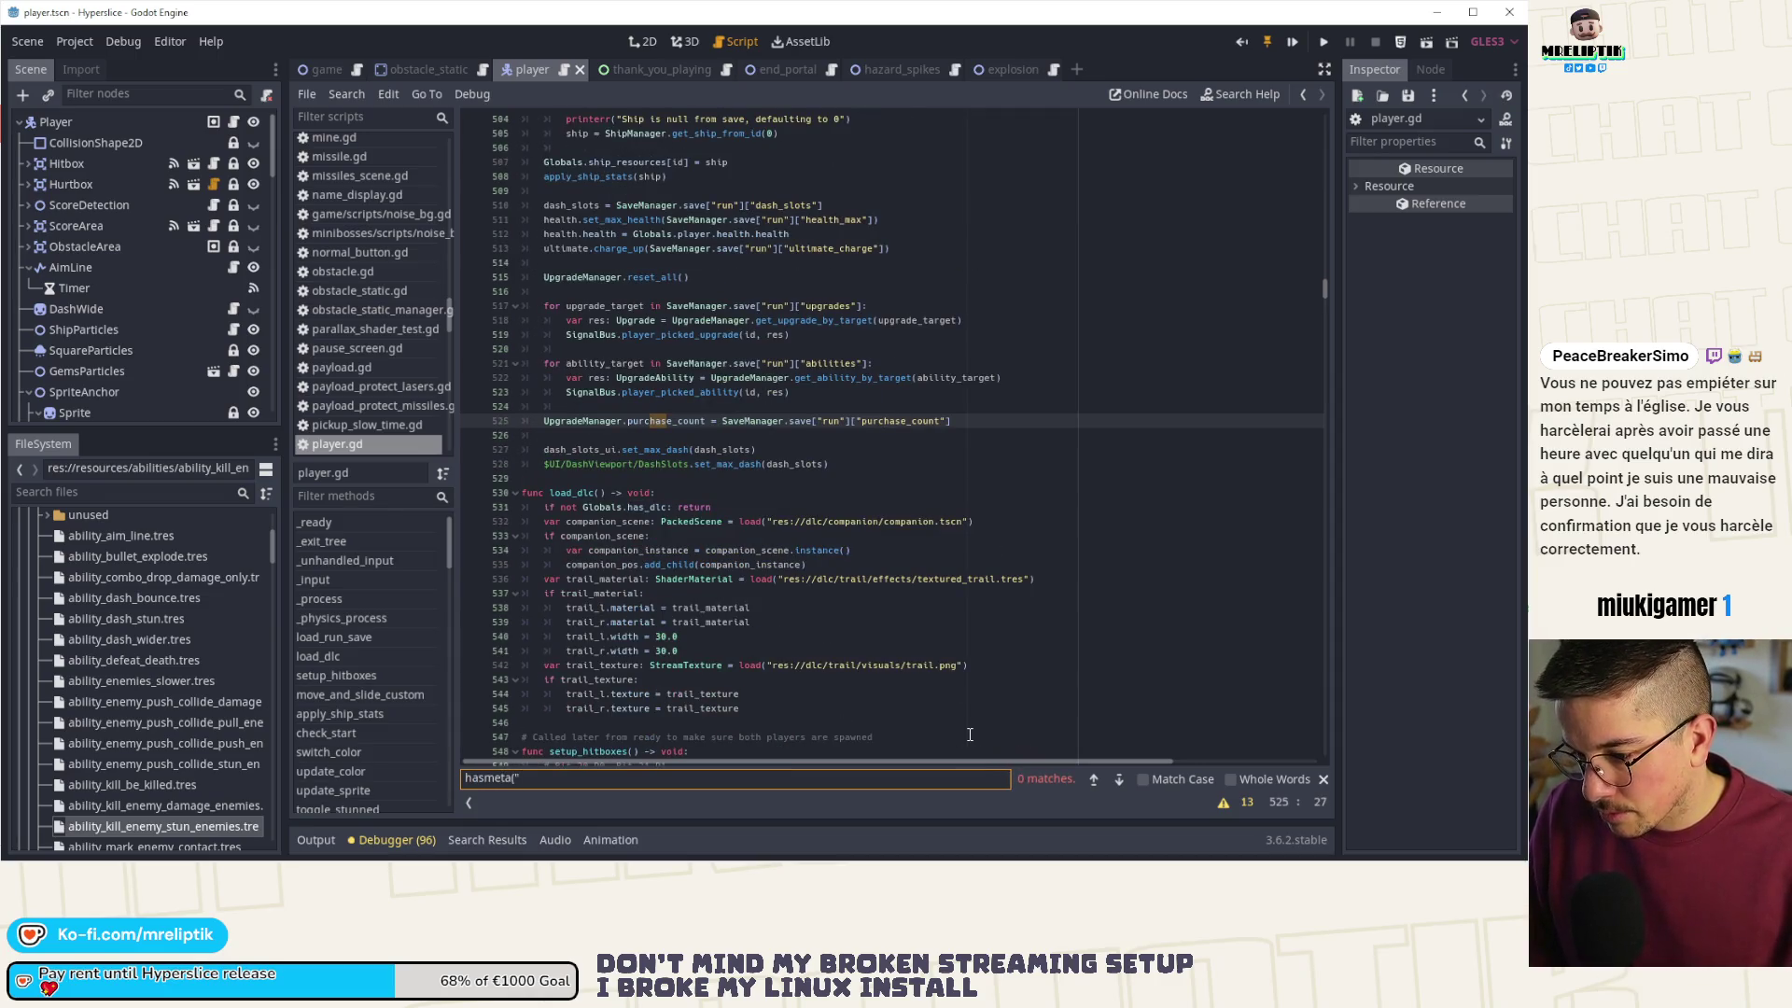
{"action": "key", "text": "BackSpace"}
{"action": "key", "text": "BackSpace"}
{"action": "key", "text": "BackSpace"}
{"action": "type", "text": "_meta"}
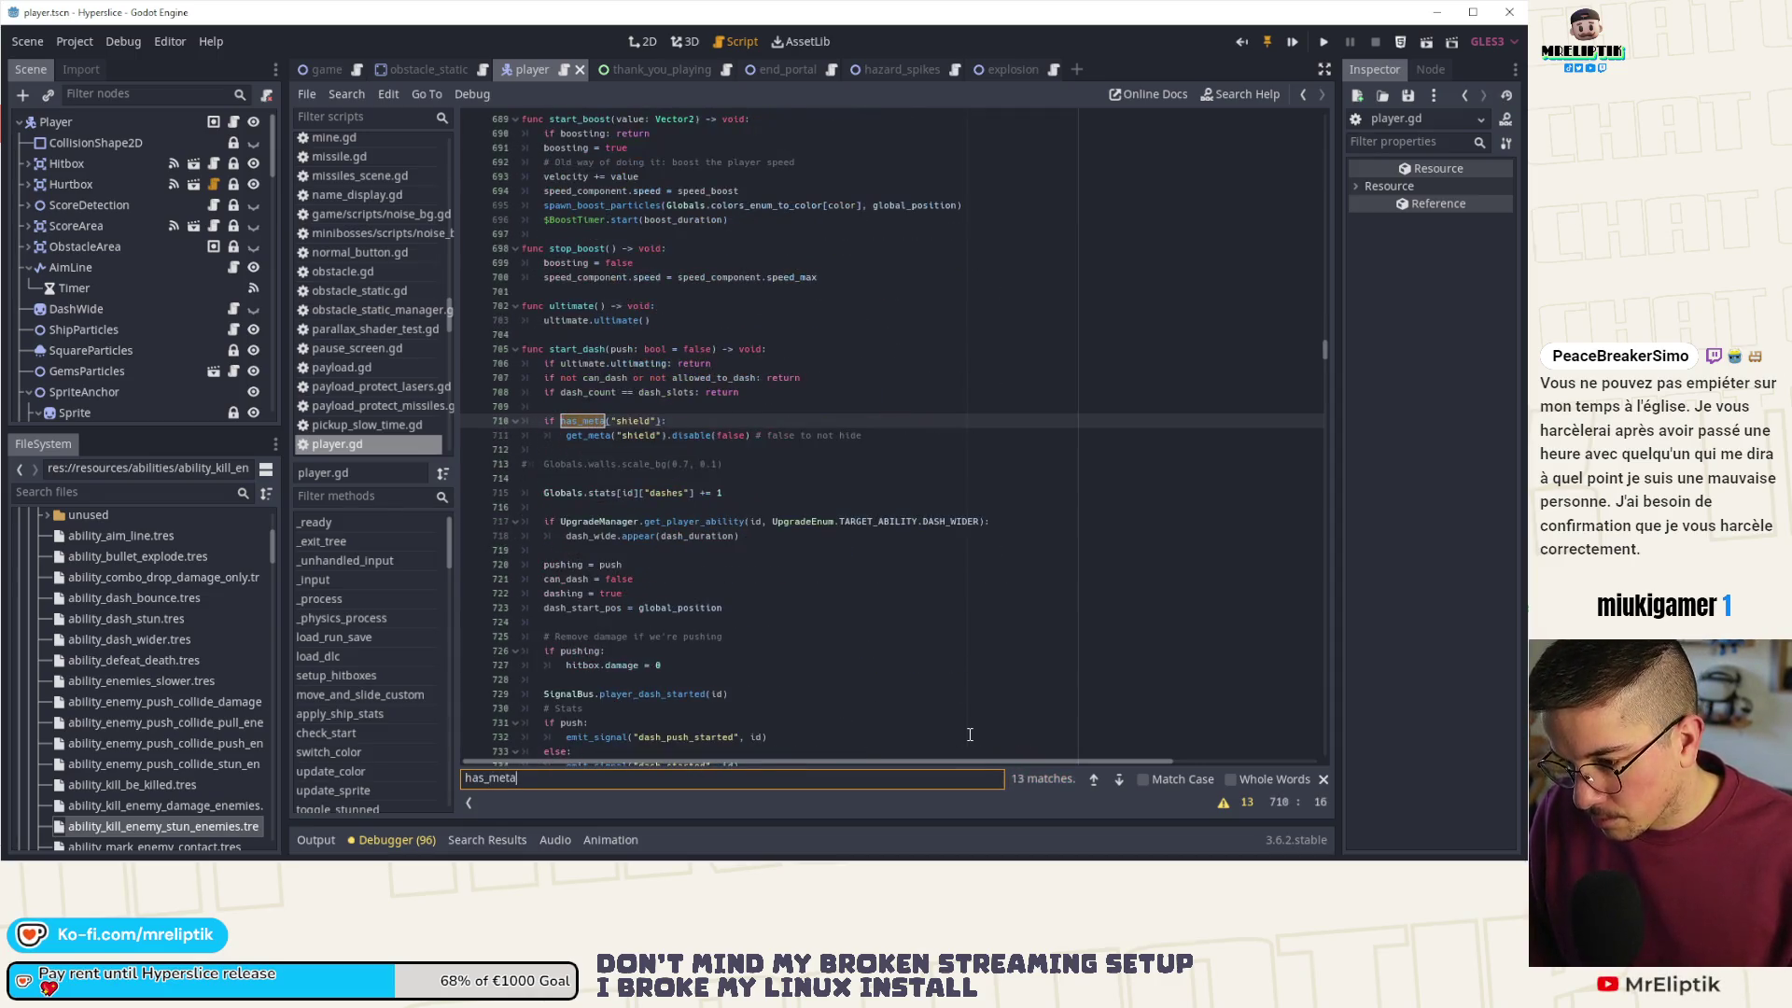
{"action": "type", "text": "(\"hitstop"}
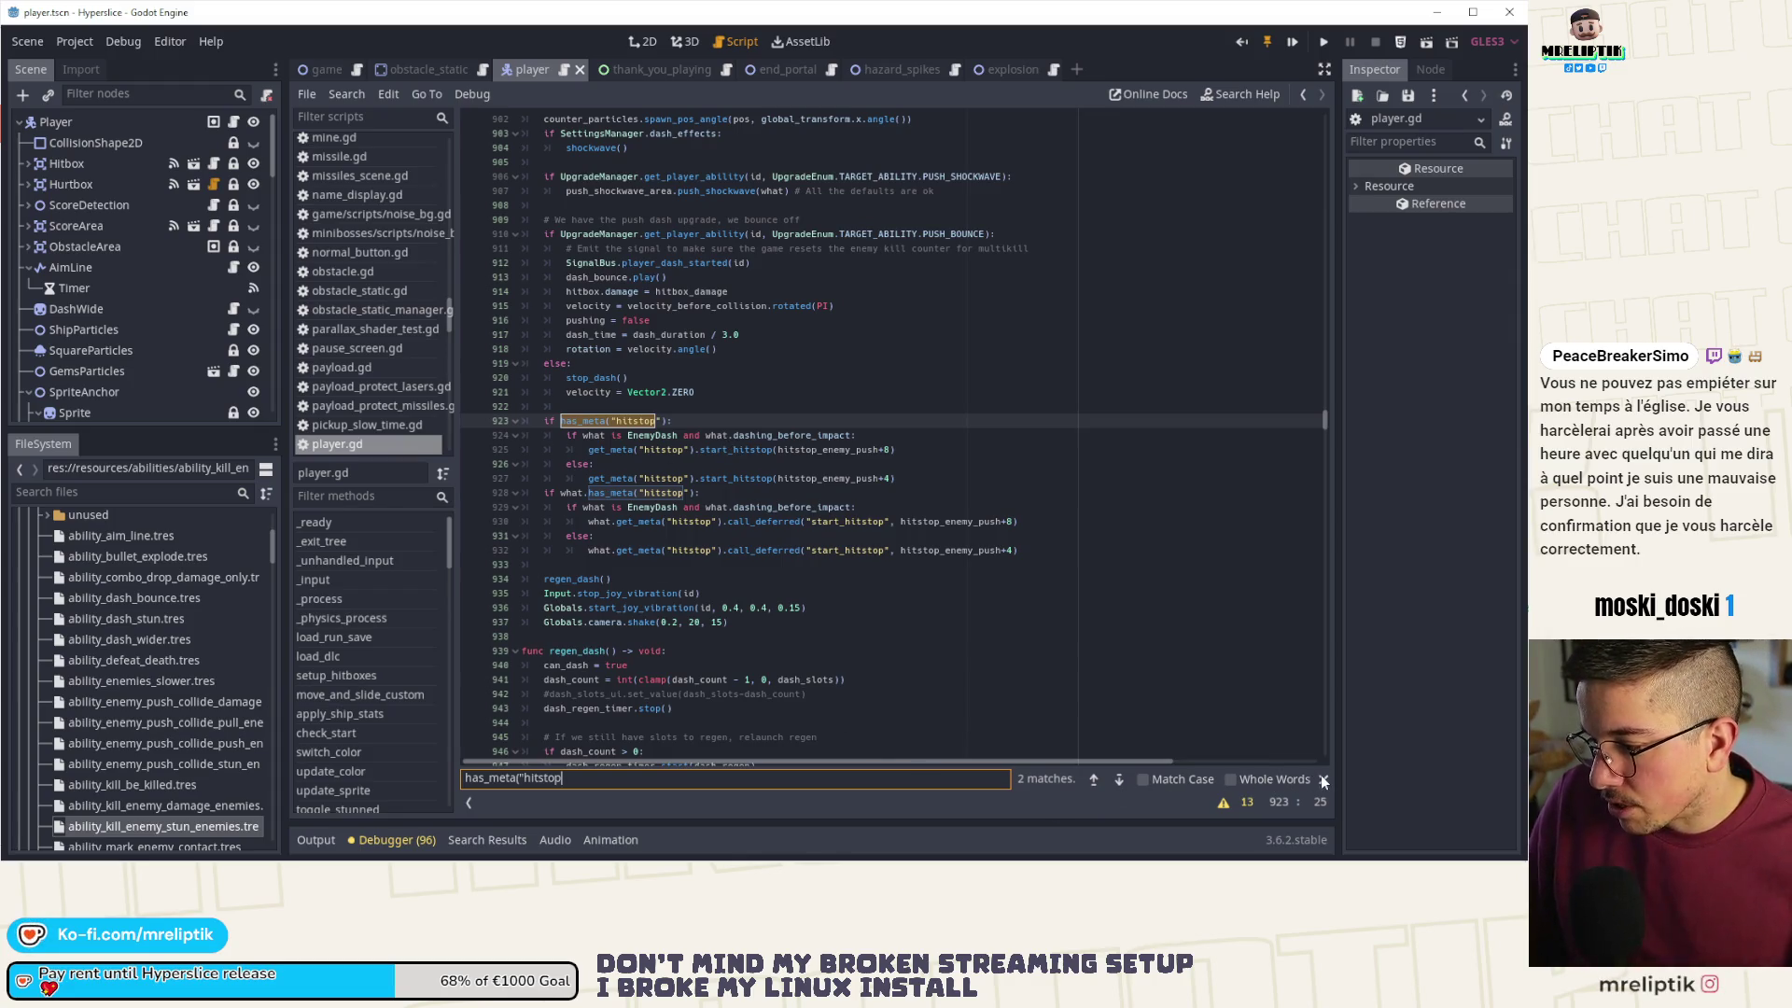
- Search for start_hitstop( and step between matches around the call on line 990
{"action": "type", "text": "st"}
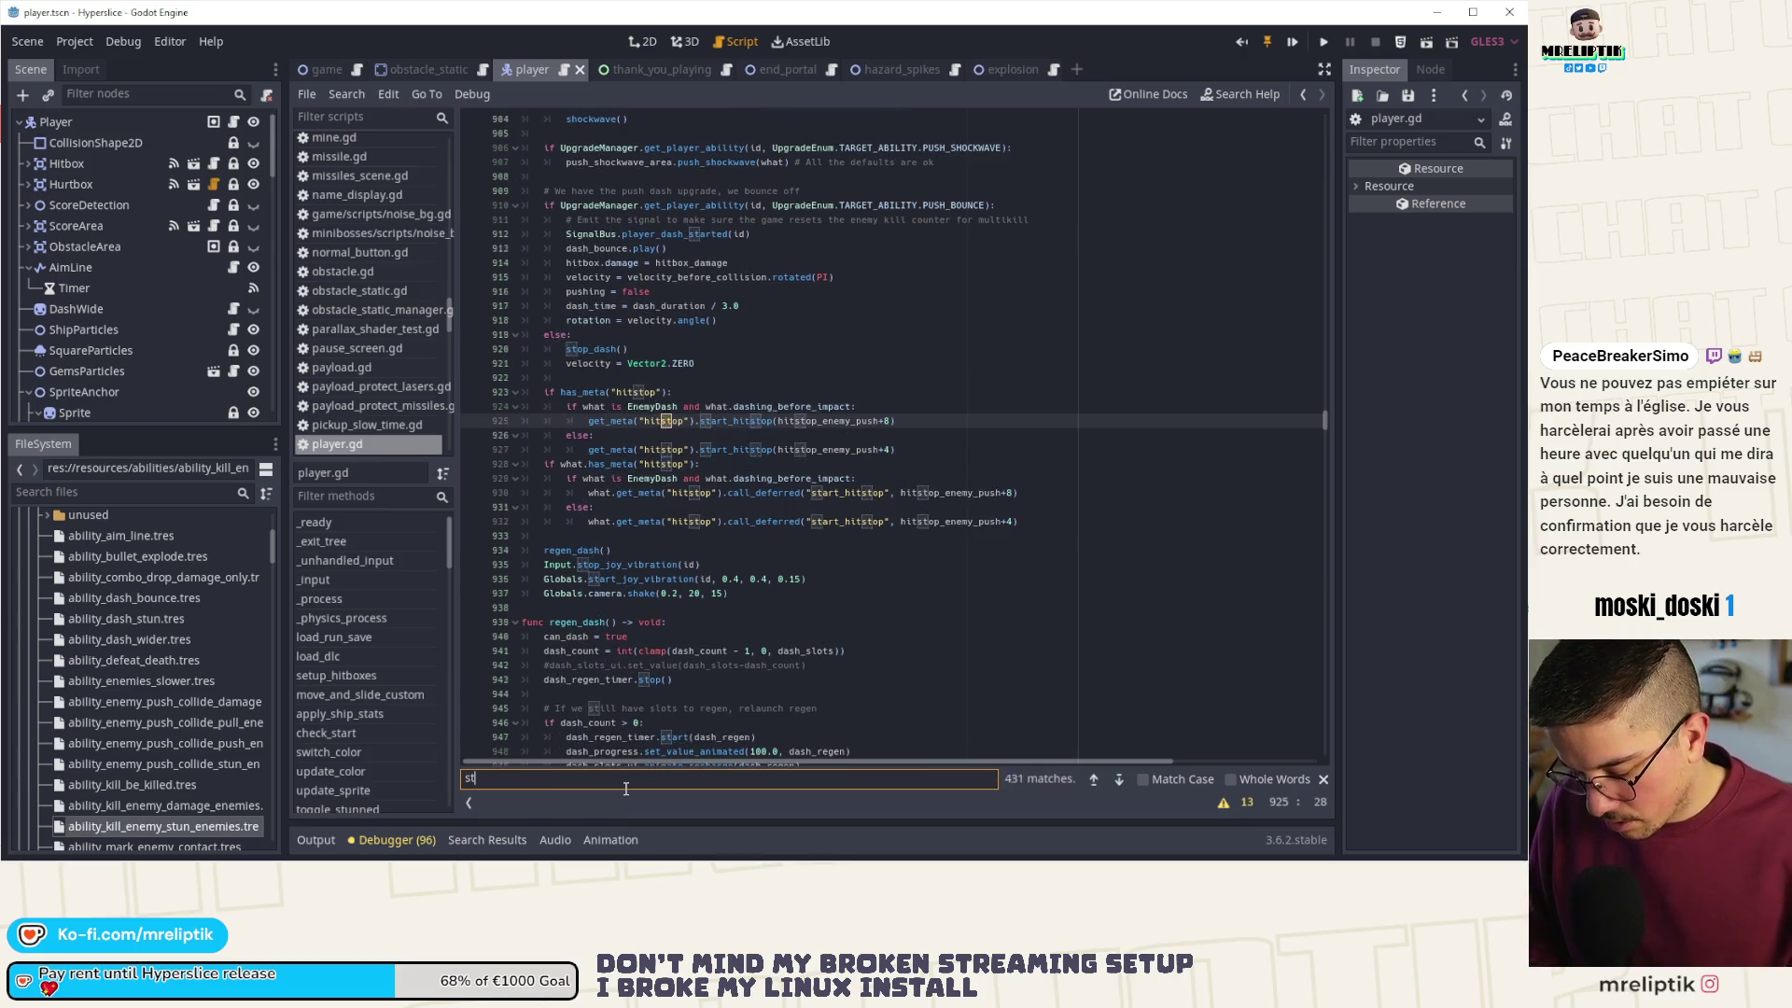
{"action": "type", "text": "art_hit"}
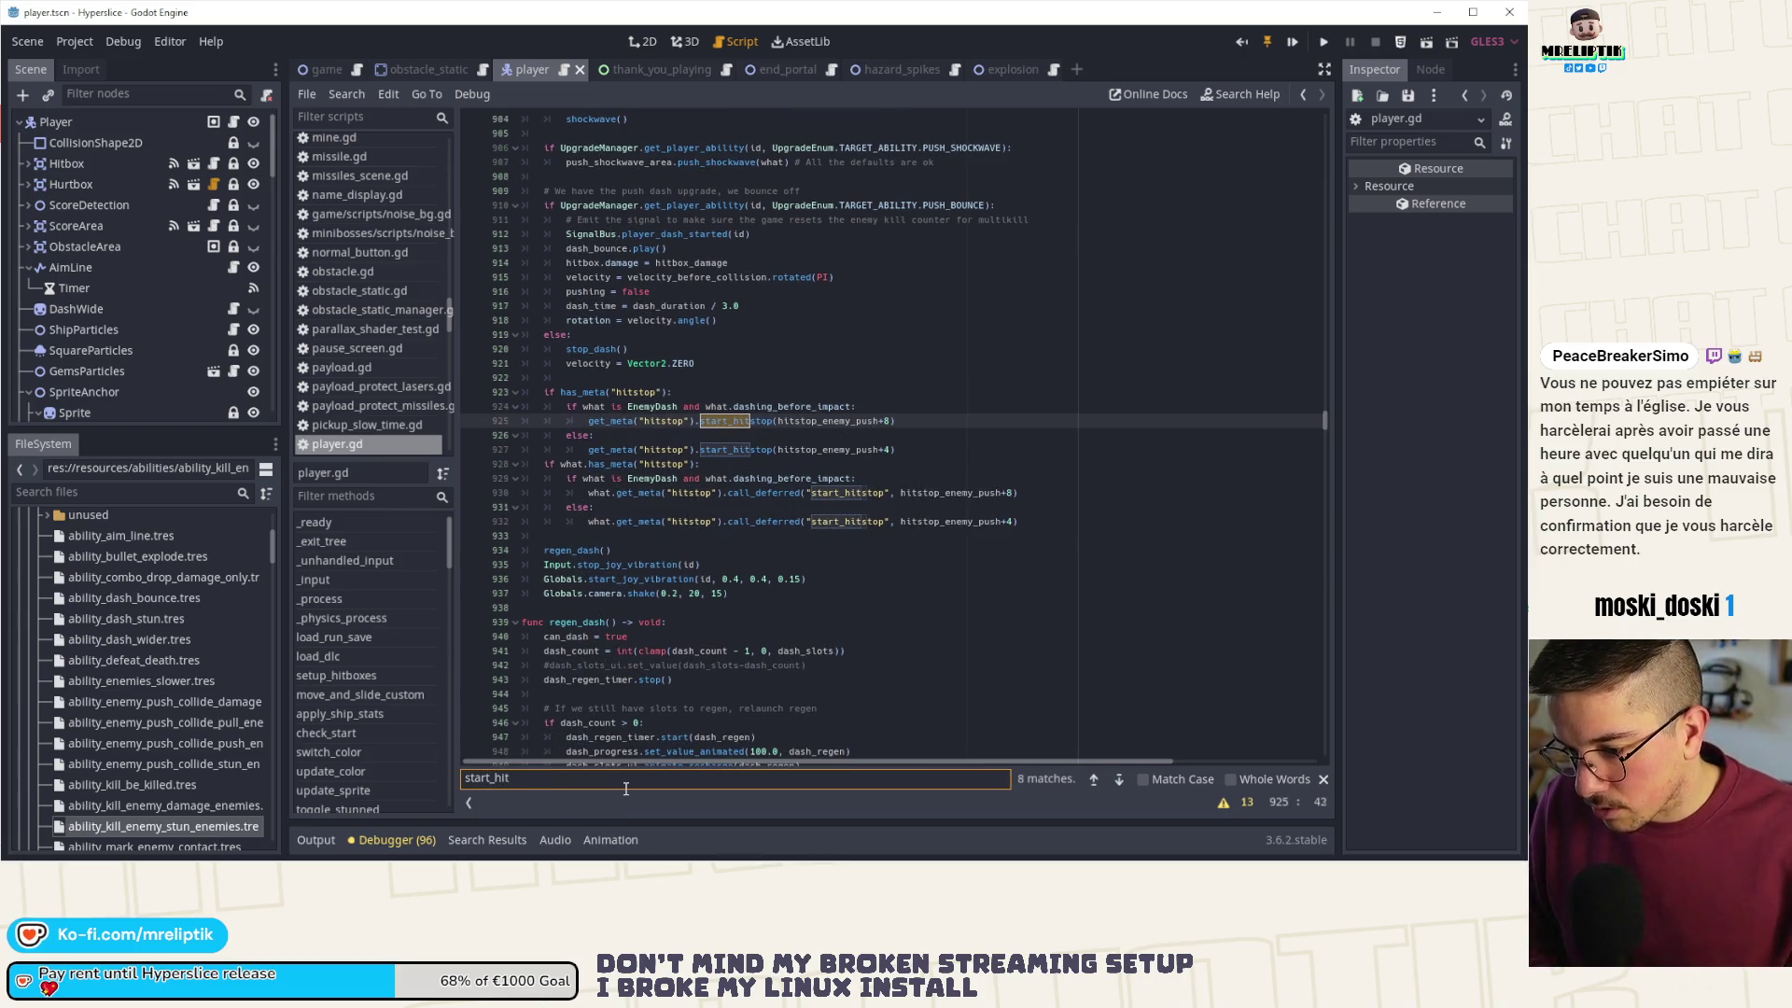
{"action": "type", "text": "stop()"}
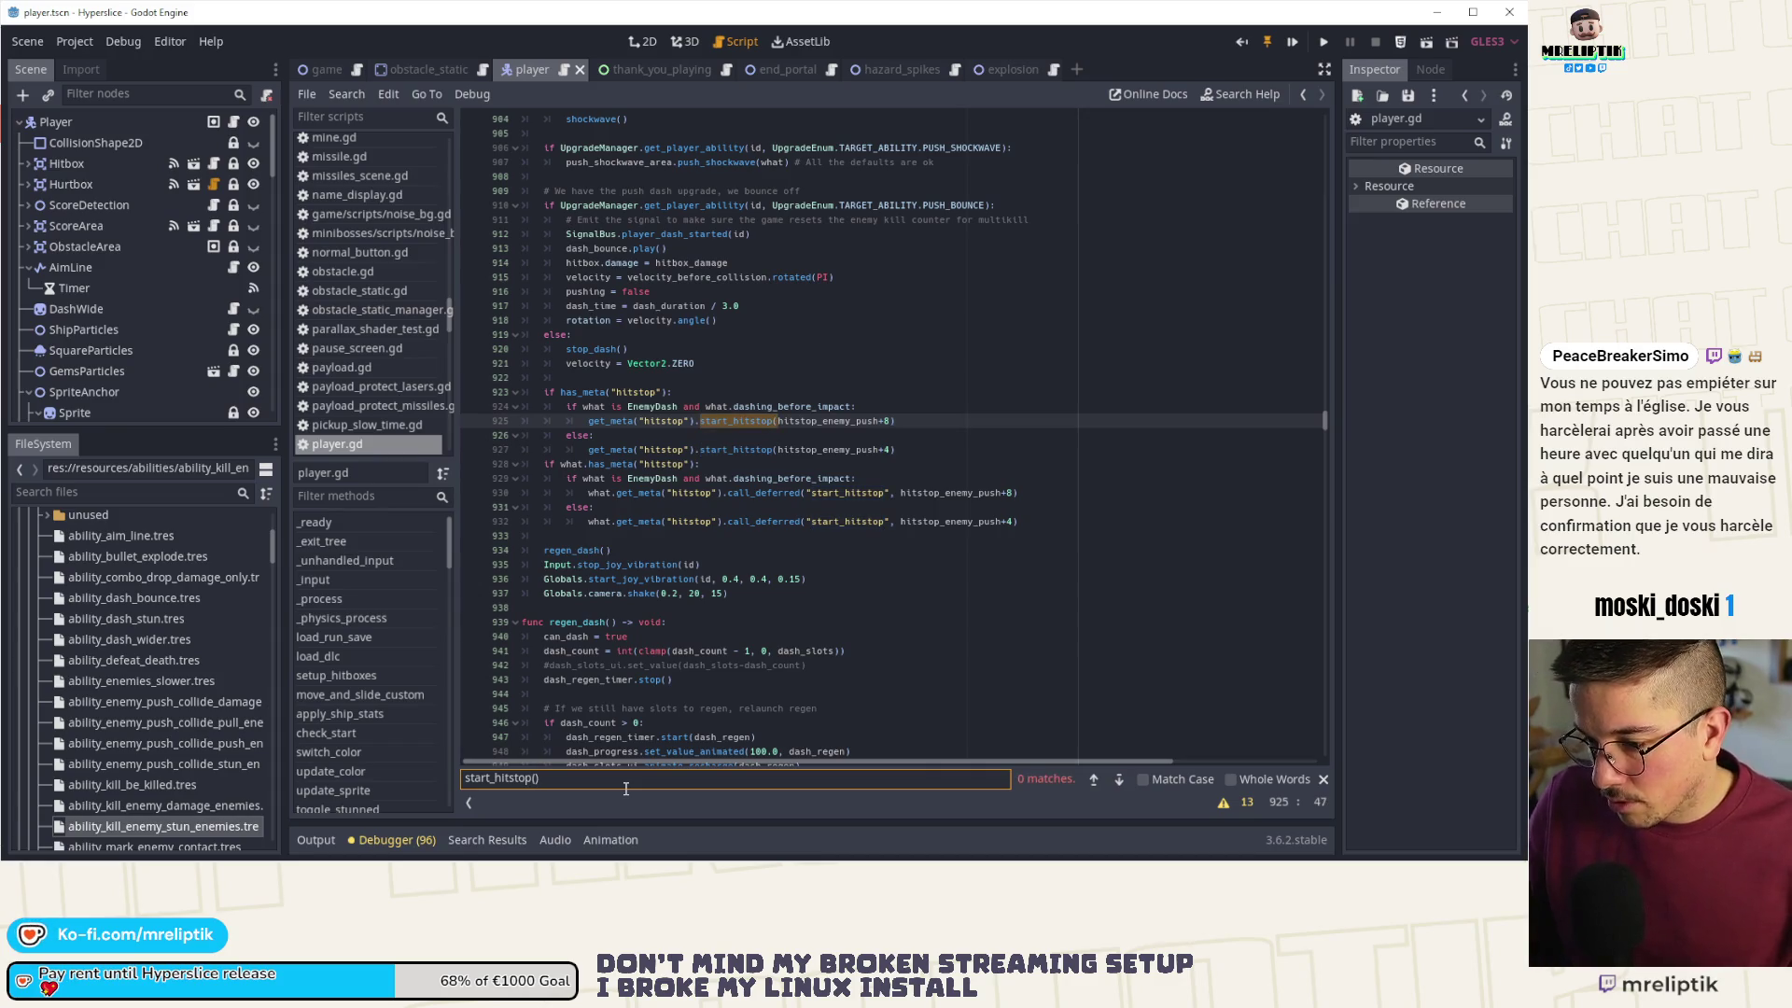
{"action": "key", "text": "BackSpace"}
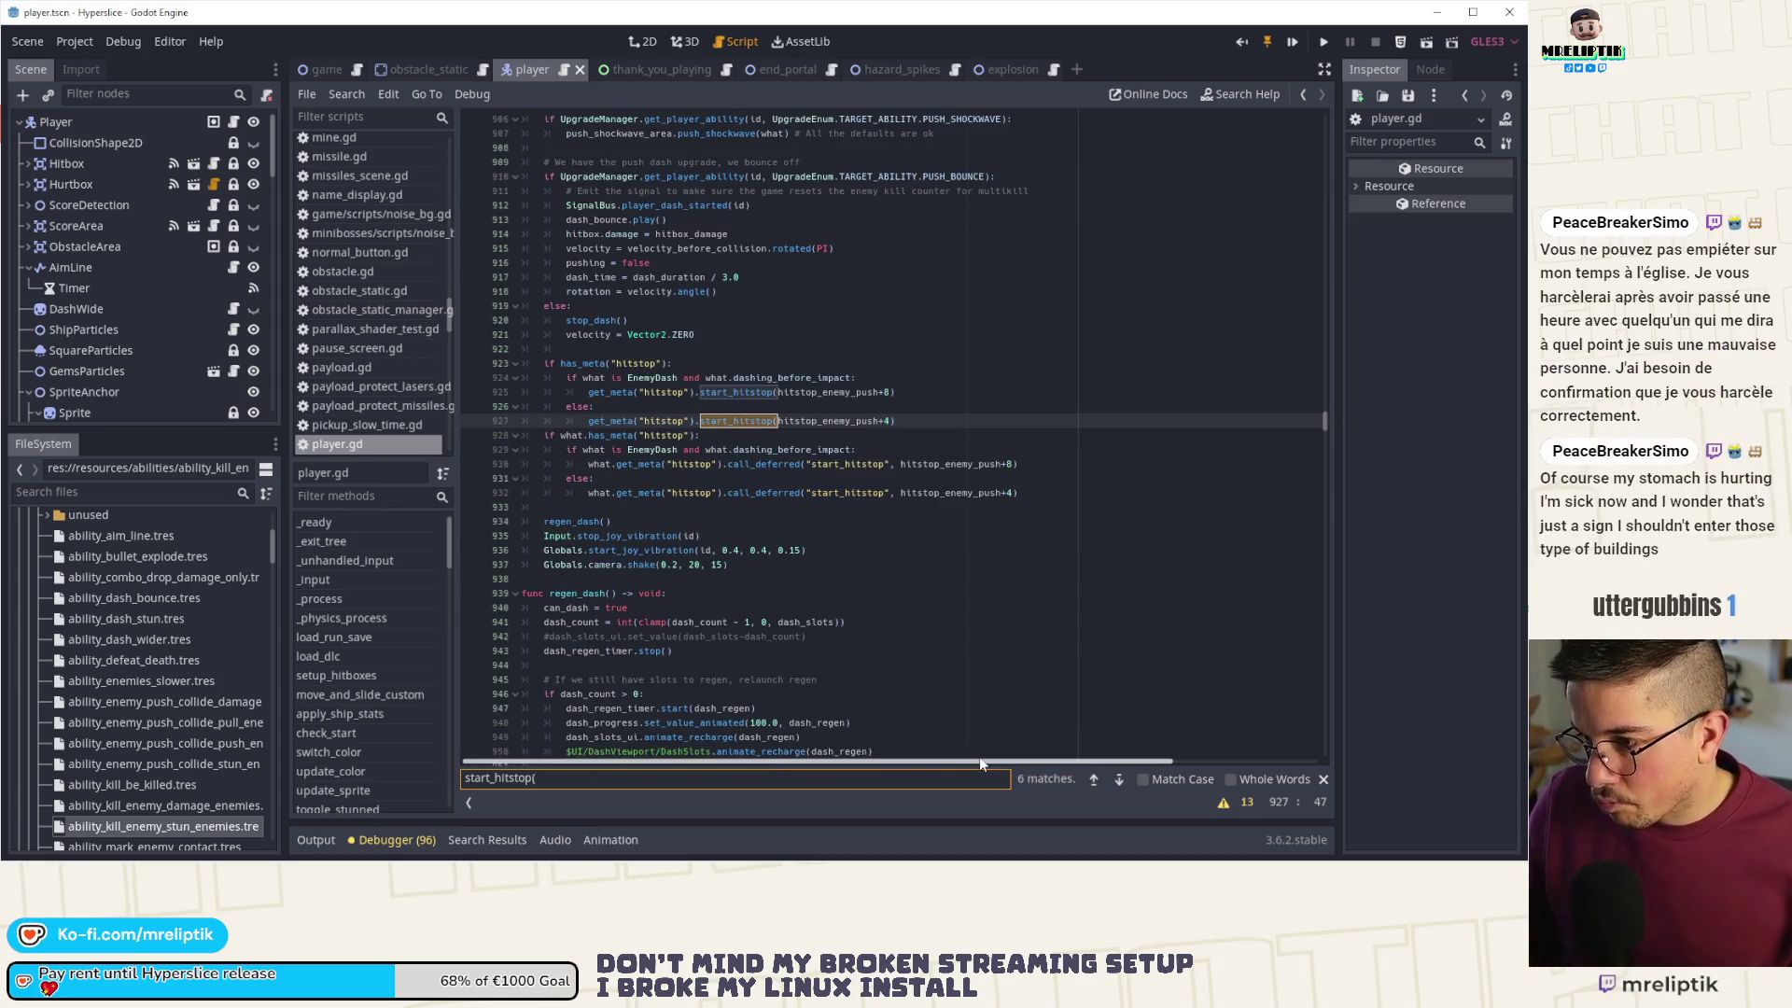
{"action": "left_click", "coordinate": [1119, 780]}
{"action": "left_click", "coordinate": [1119, 781]}
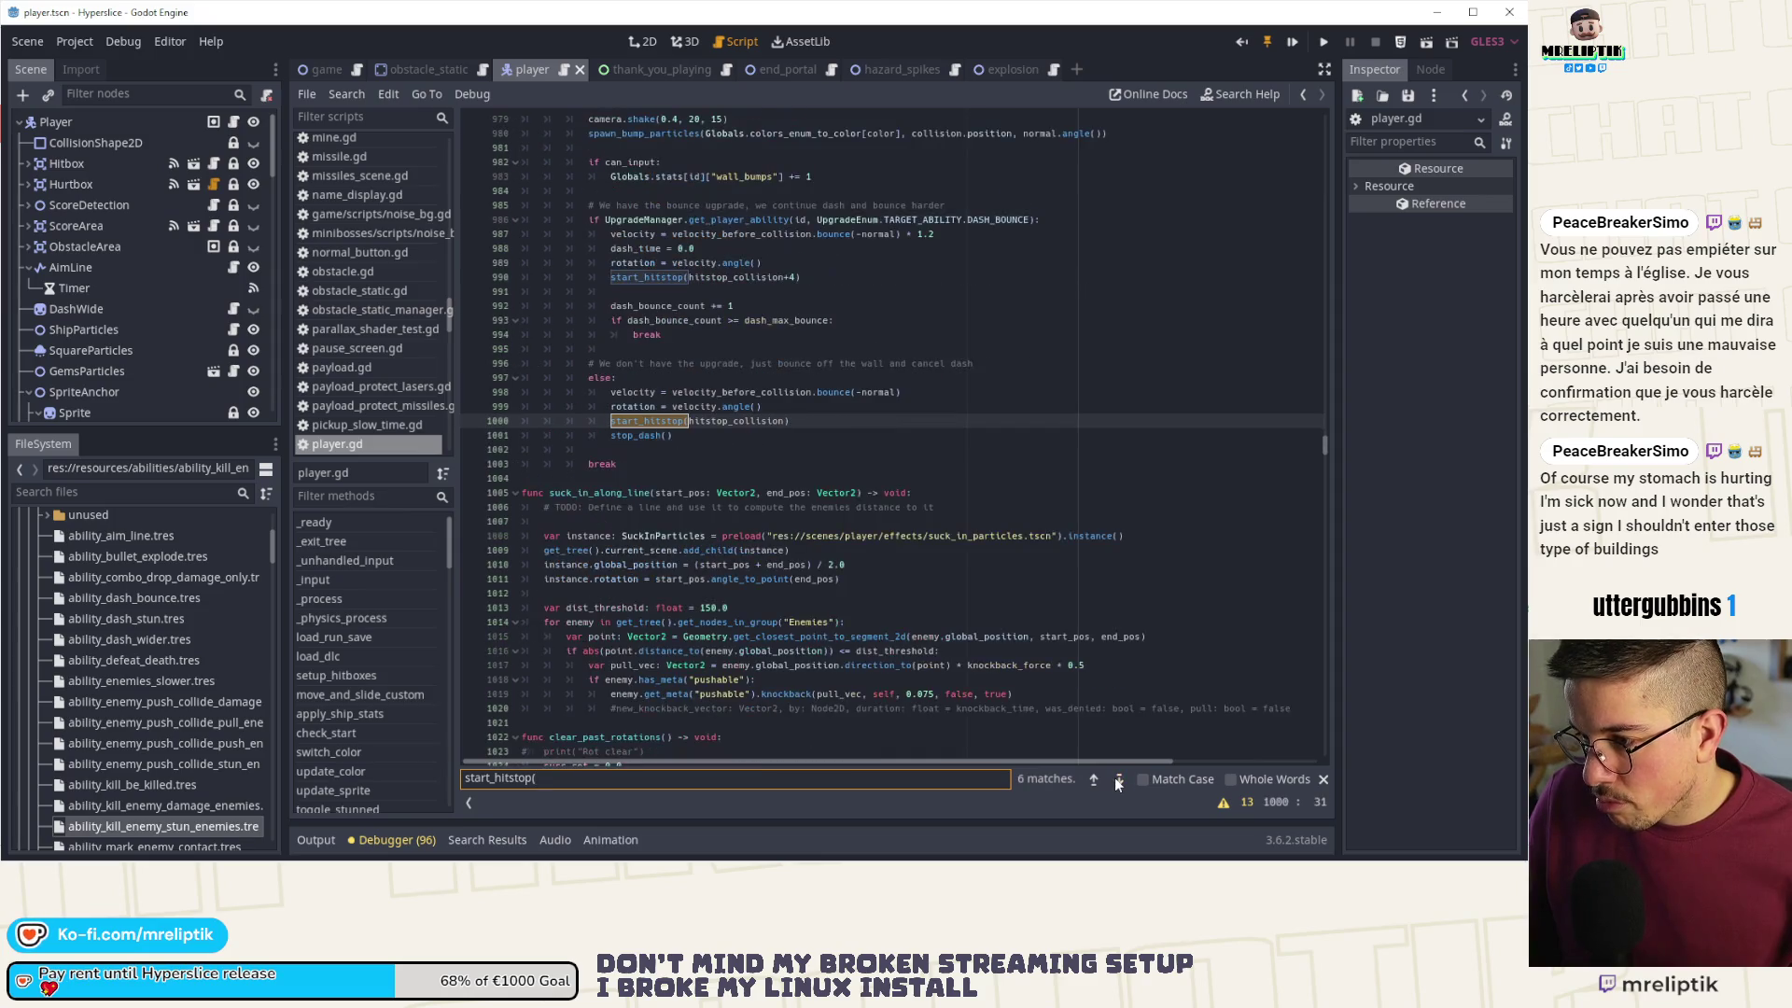
{"action": "left_click", "coordinate": [1094, 780]}
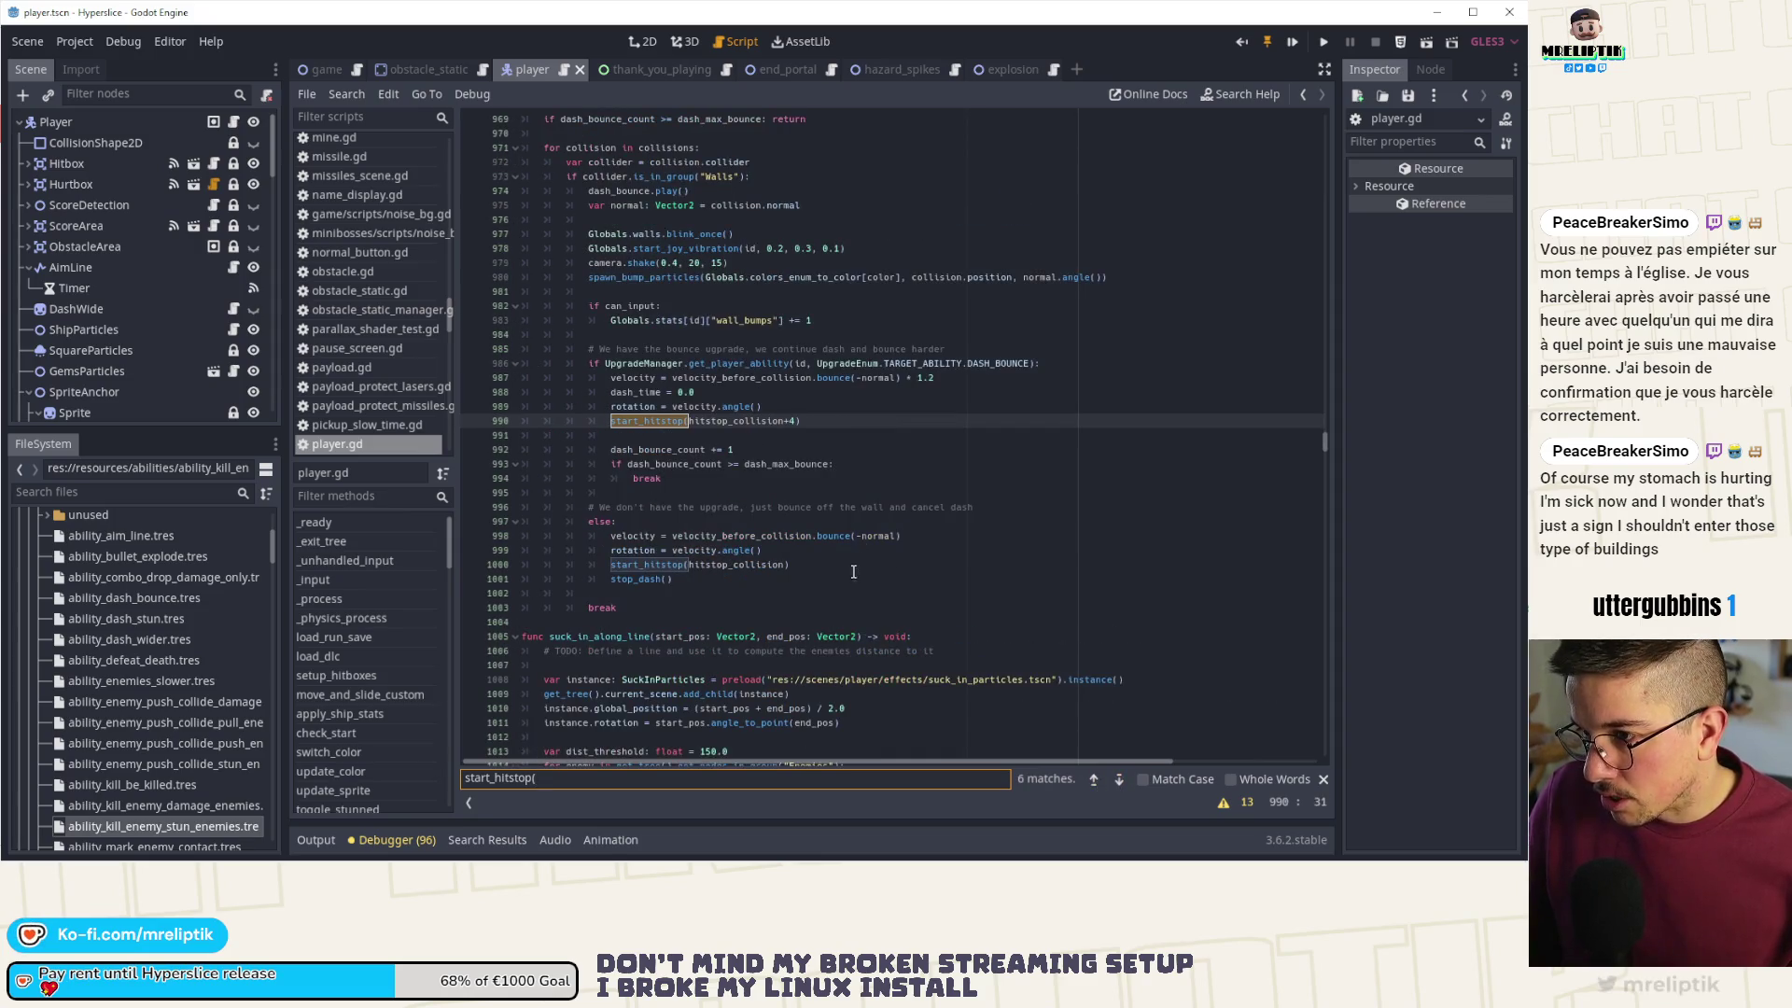
{"action": "scroll", "coordinate": [851, 573], "scroll_direction": "up", "scroll_amount": 3}
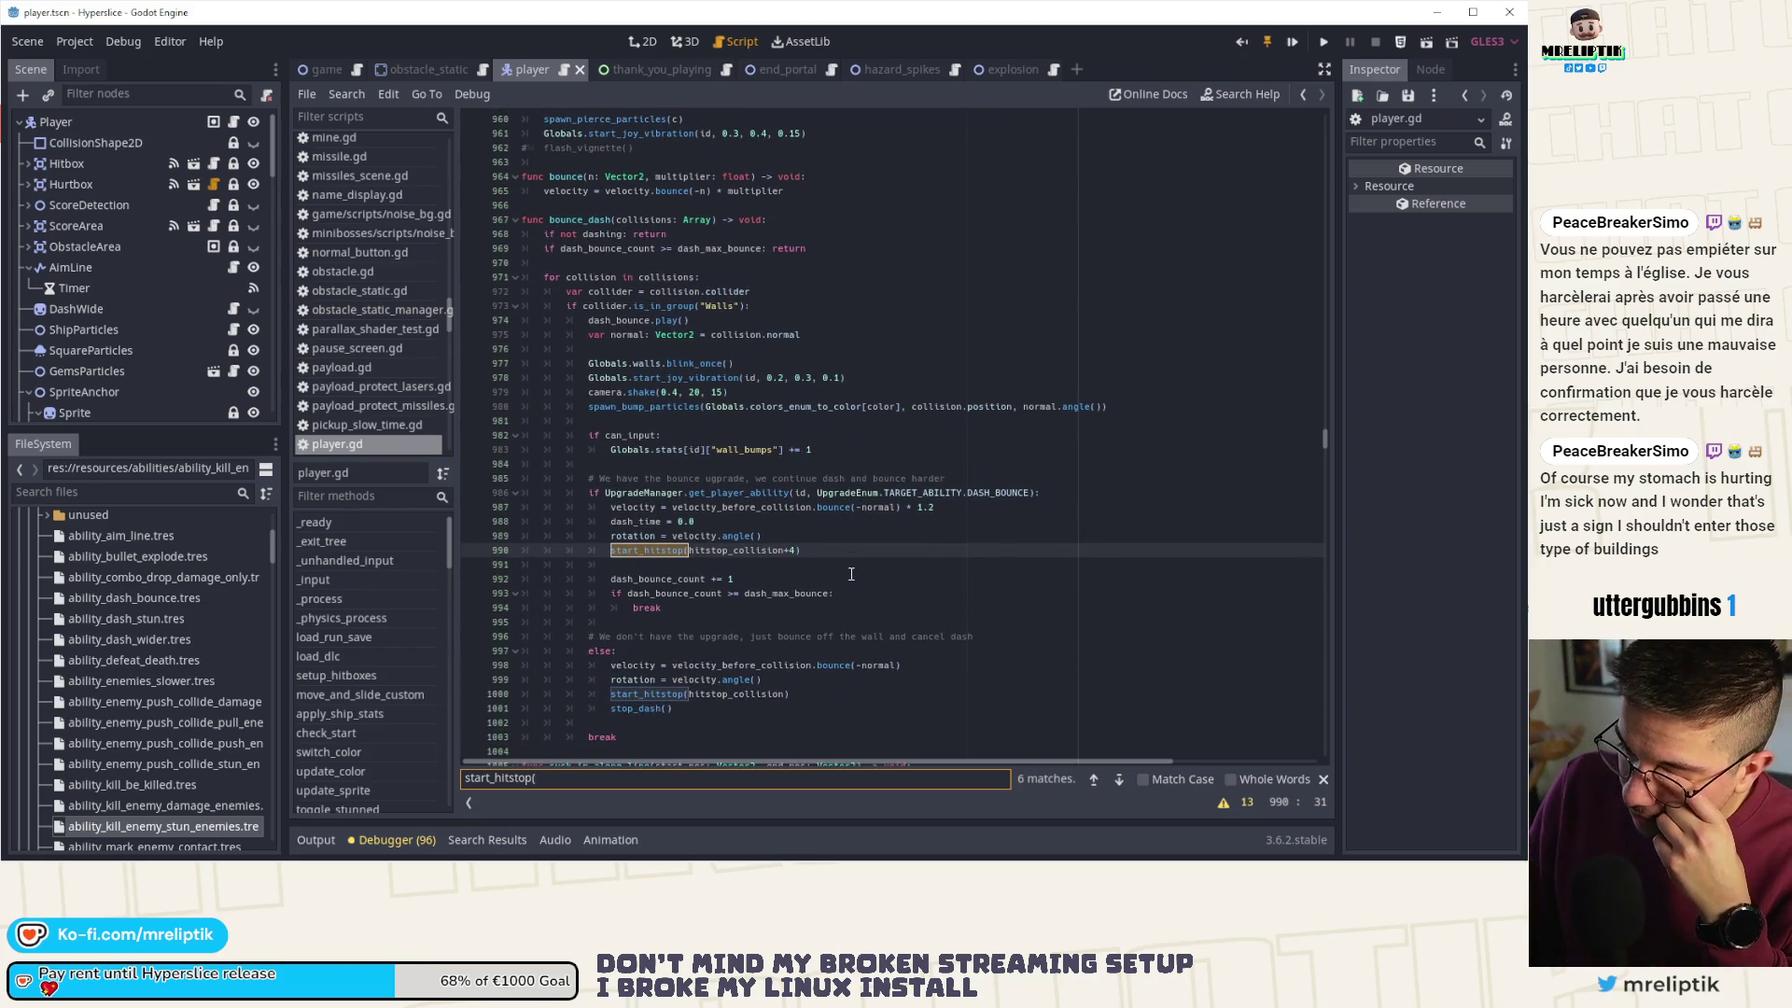
- Step through the remaining start_hitstop matches to the line 925 call, then switch to Visual Studio Code
{"action": "left_click", "coordinate": [1118, 781]}
{"action": "left_click", "coordinate": [1118, 781]}
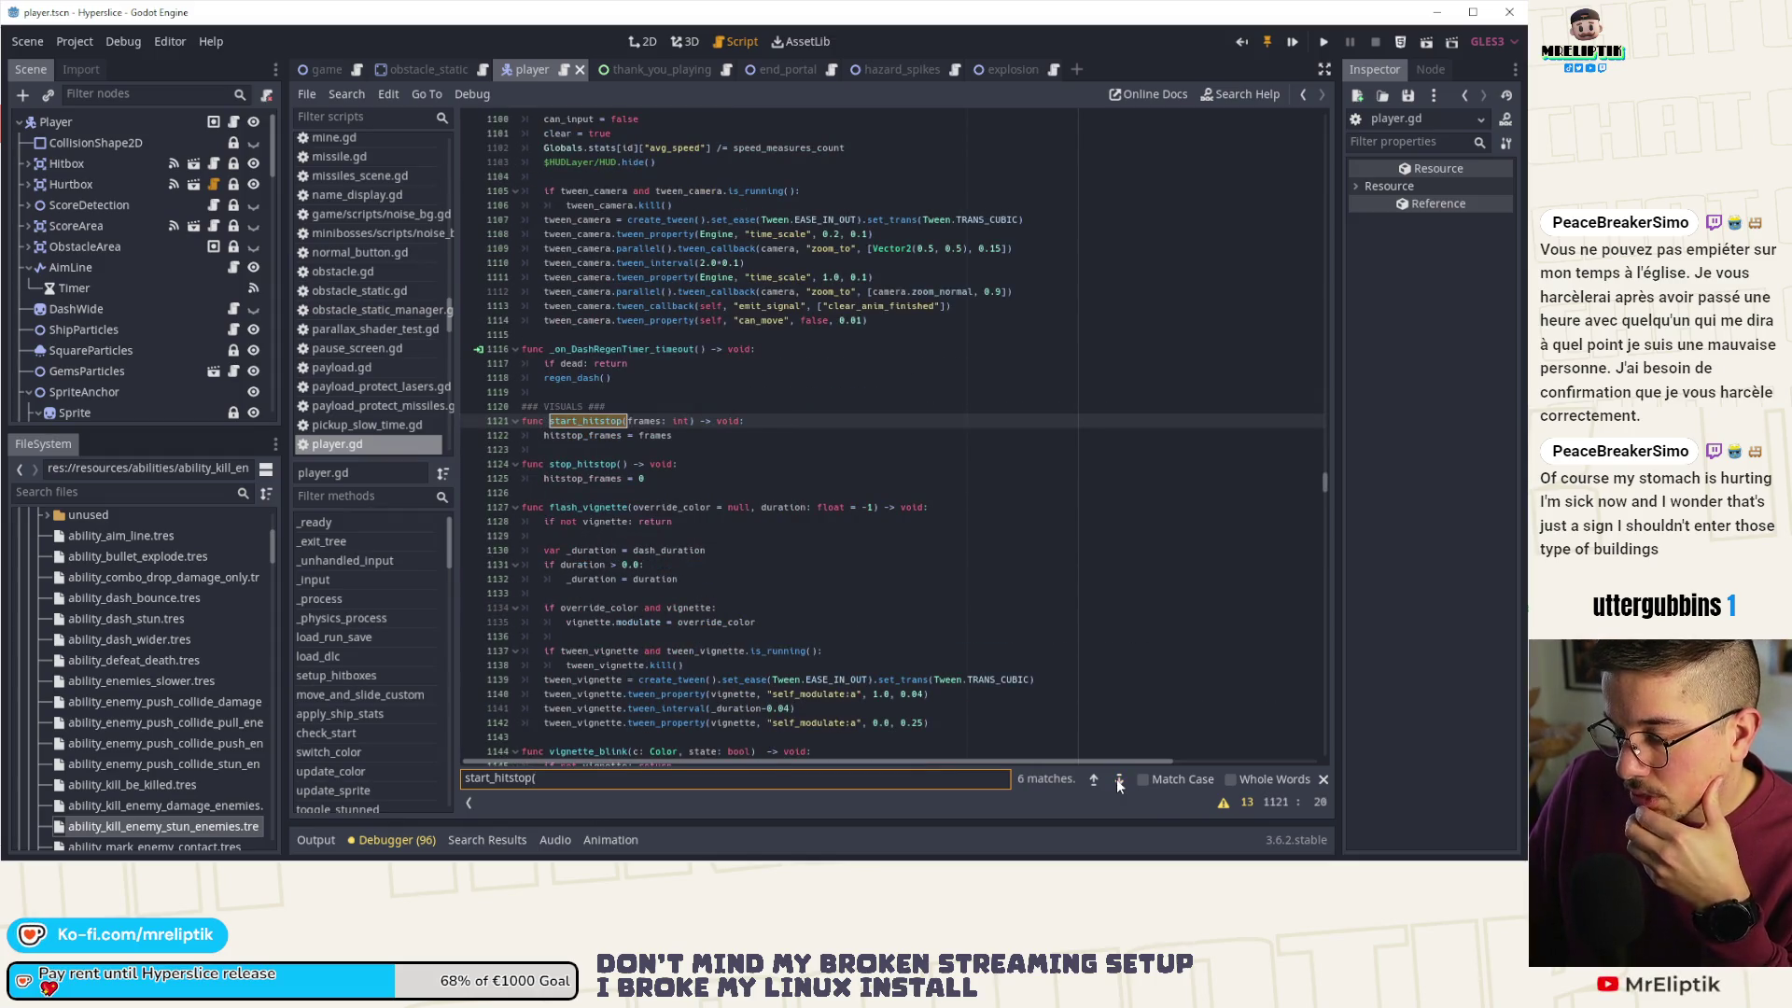
{"action": "left_click", "coordinate": [1119, 781]}
{"action": "left_click", "coordinate": [1119, 781]}
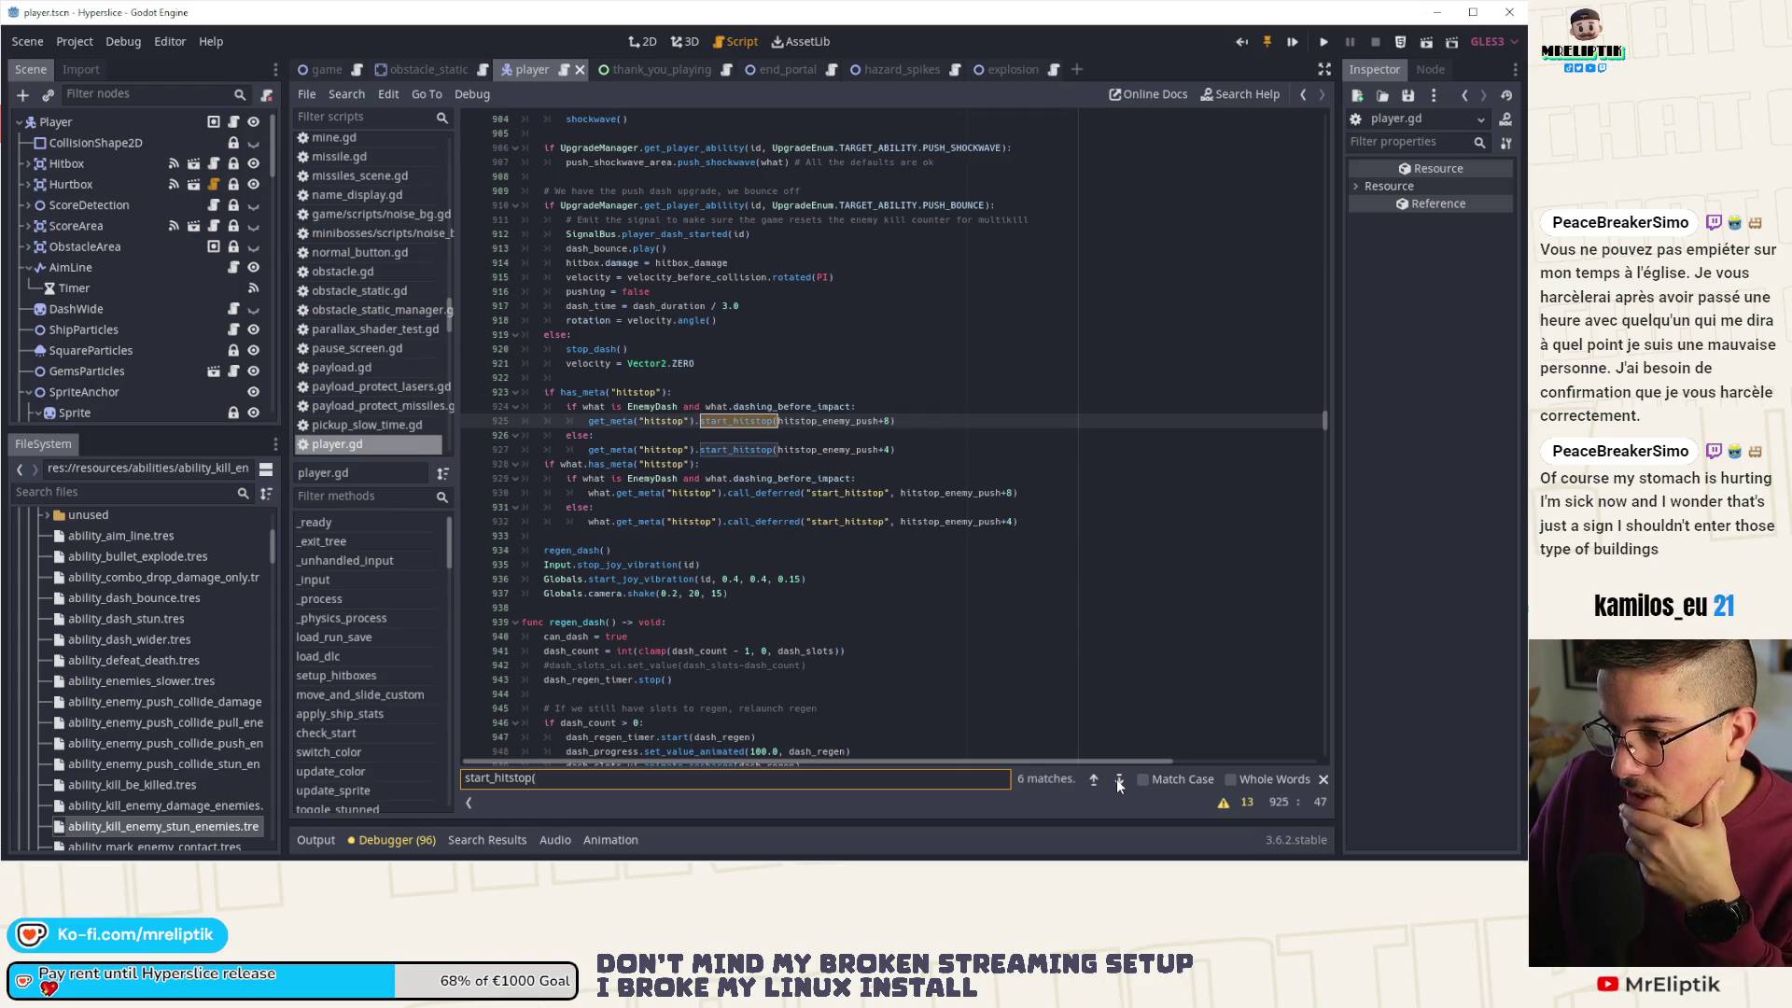
{"action": "left_click", "coordinate": [620, 420]}
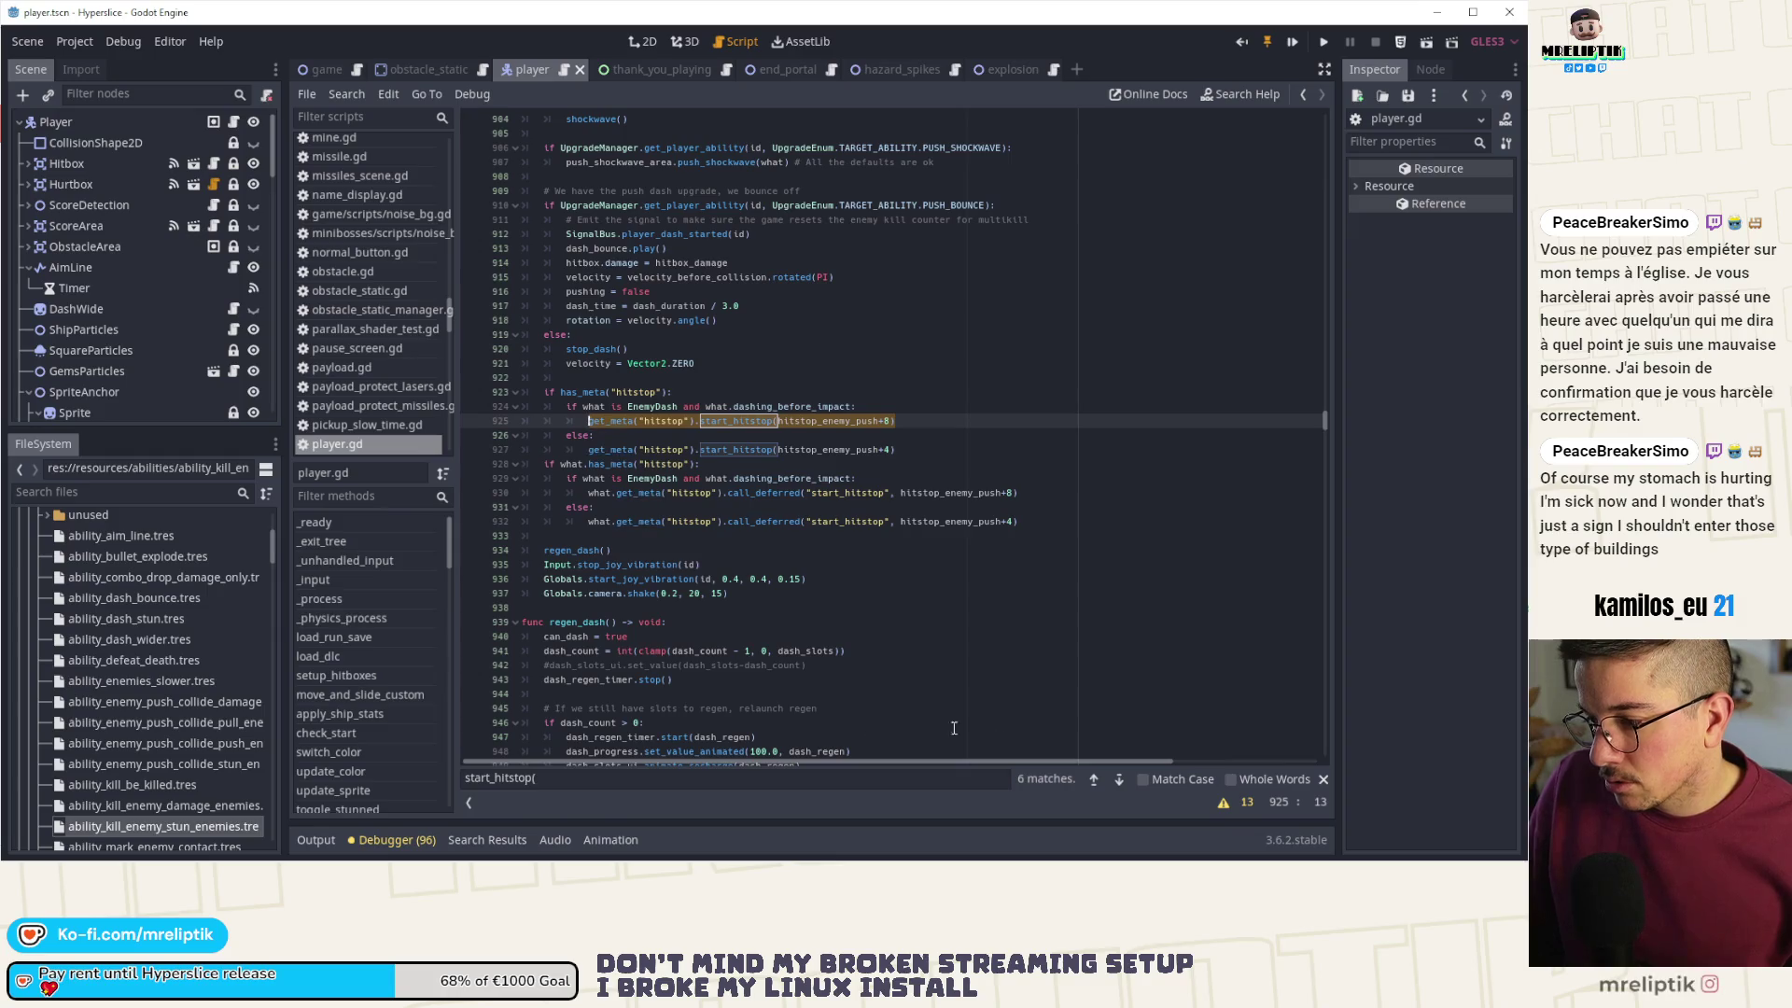
{"action": "left_click", "coordinate": [1119, 779]}
{"action": "mouse_move", "coordinate": [1120, 858]}
{"action": "key", "text": "alt+Tab"}
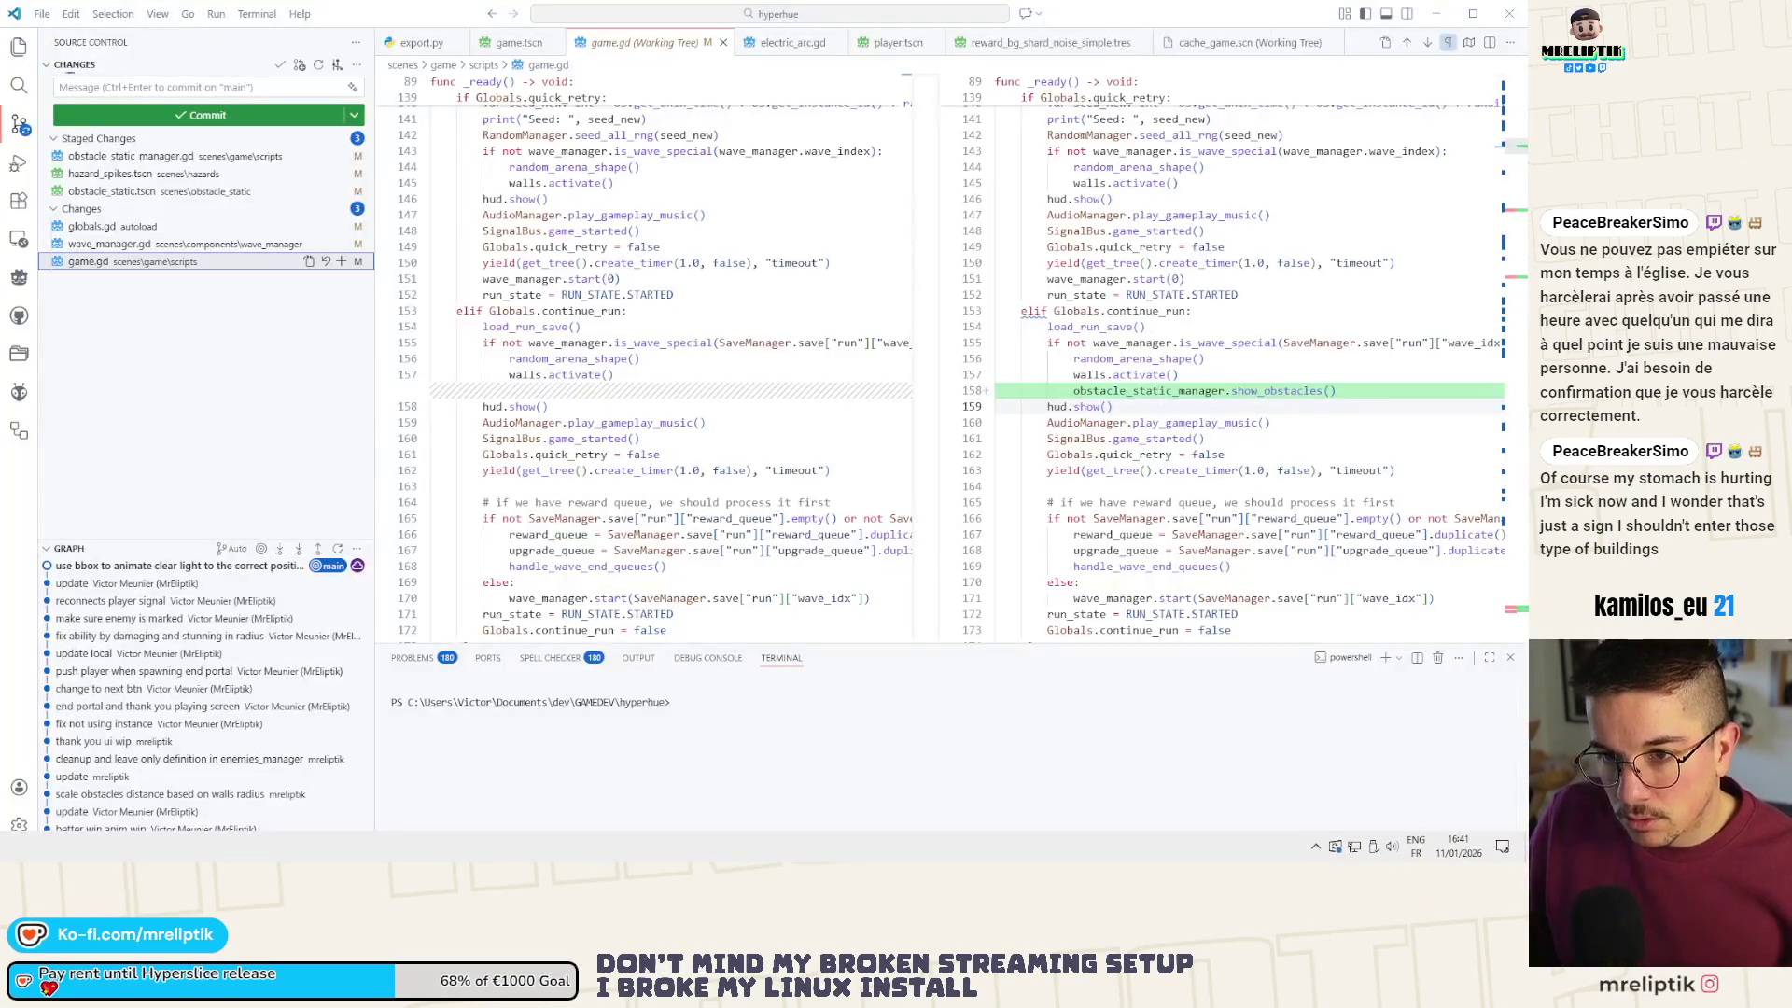
- Review the staged obstacle diffs and commit them as 'fix obstacles invisible but colliding'
{"action": "left_click", "coordinate": [116, 157]}
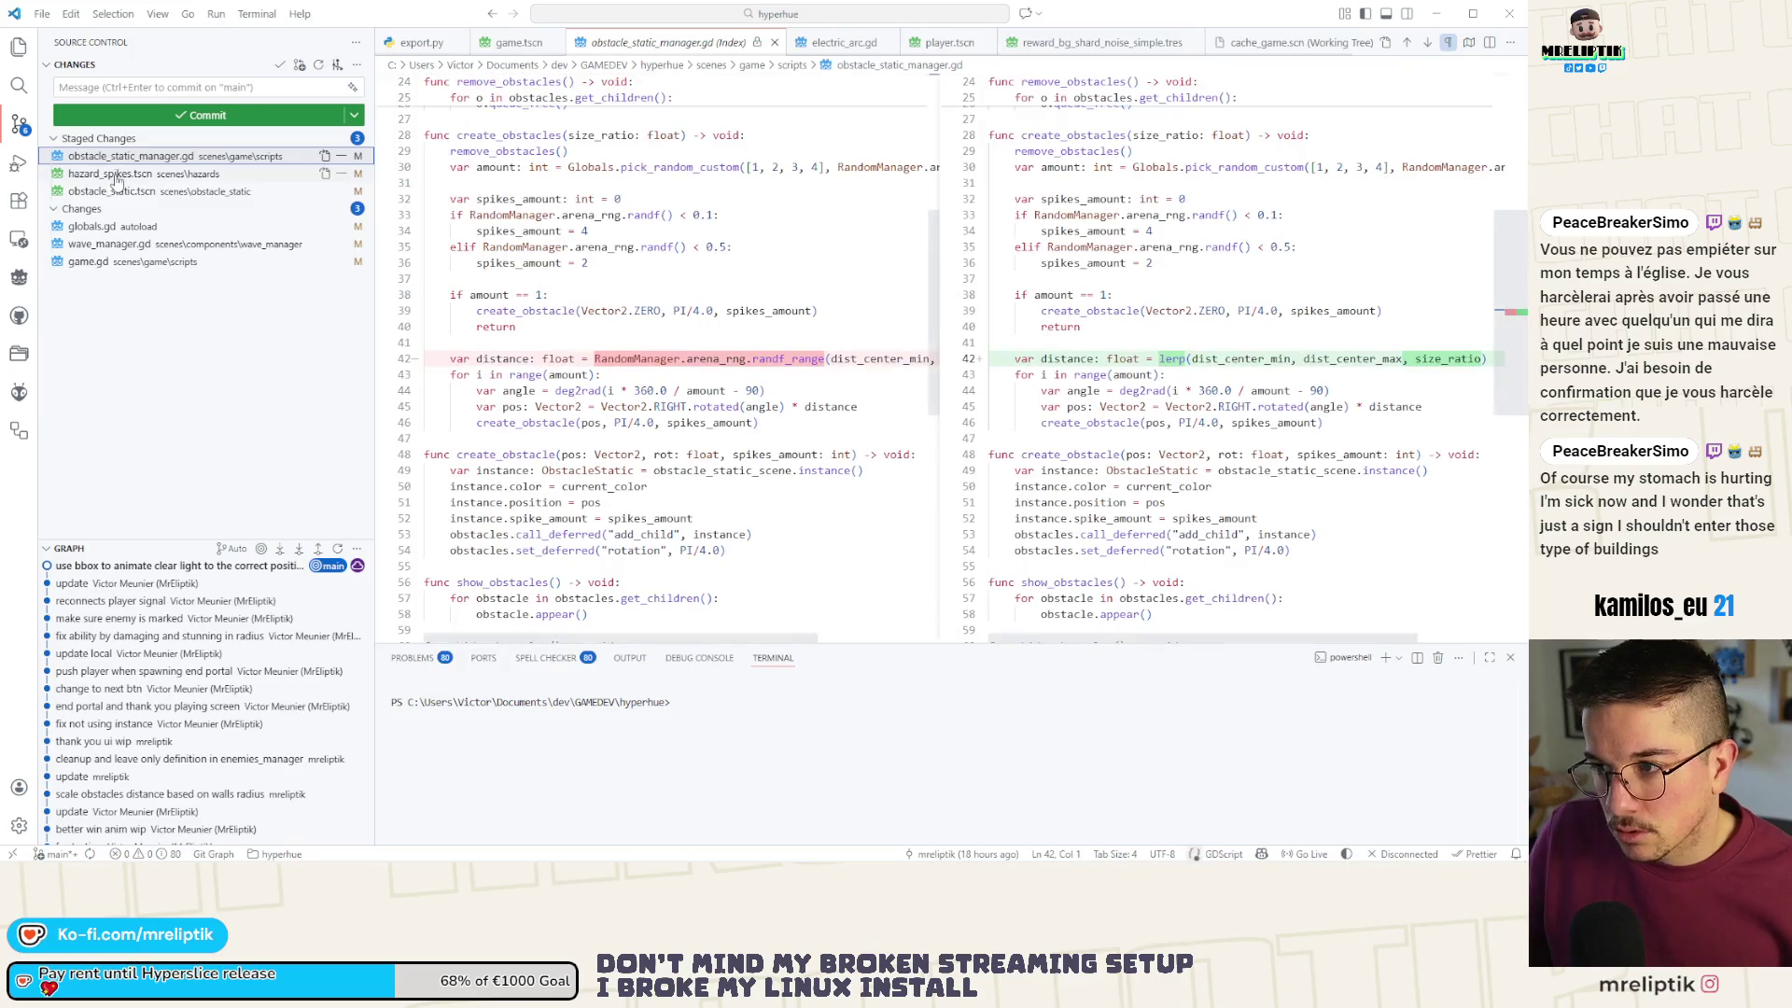
{"action": "key", "text": "Down"}
{"action": "left_click", "coordinate": [112, 192]}
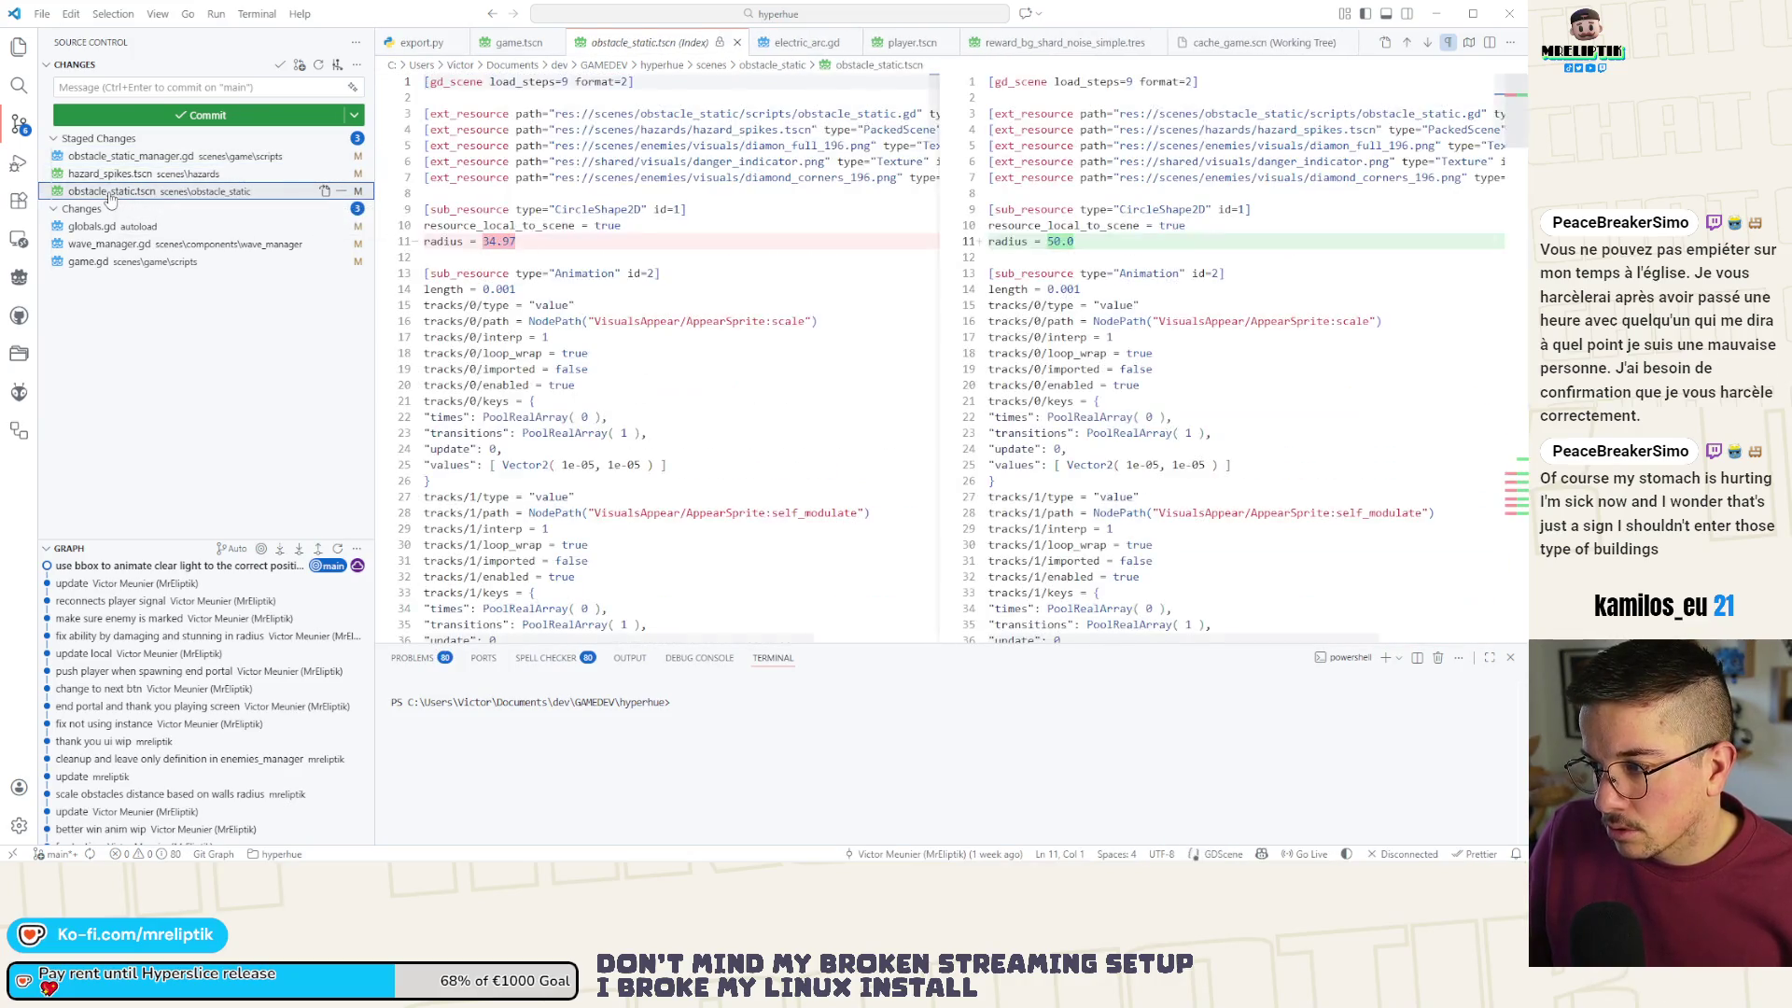
{"action": "left_click", "coordinate": [128, 87]}
{"action": "type", "text": "fix obstacles "}
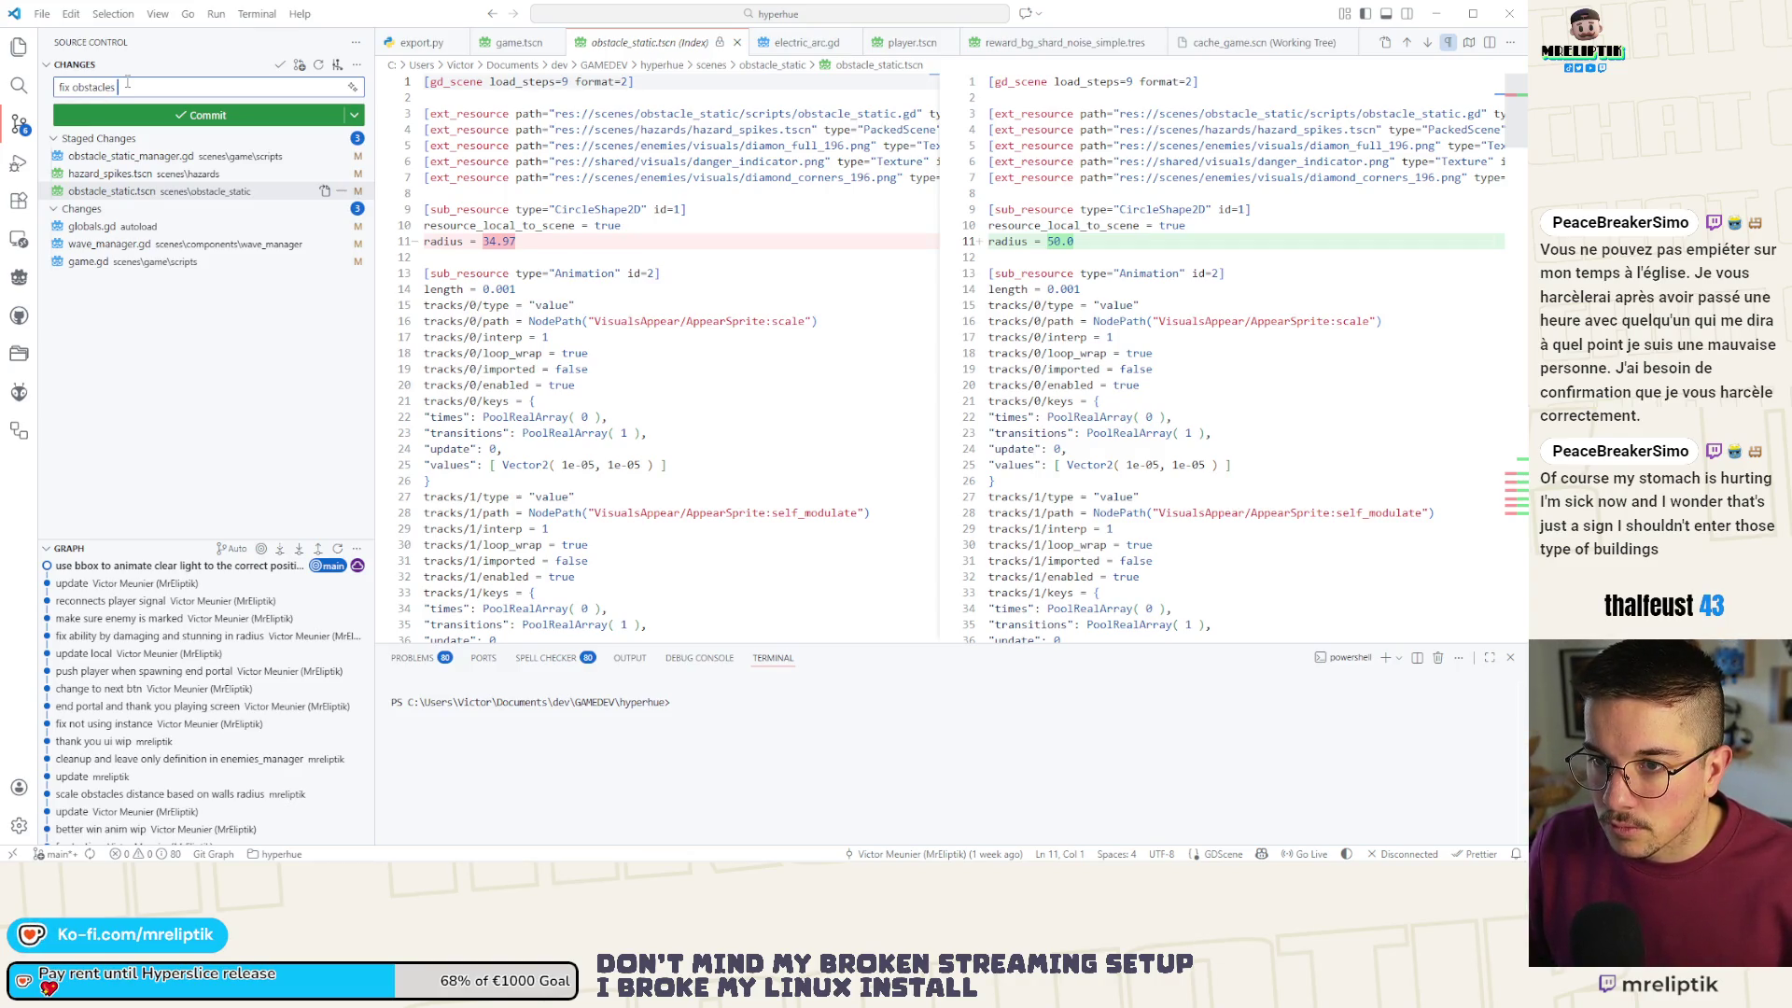
{"action": "type", "text": "invisible"}
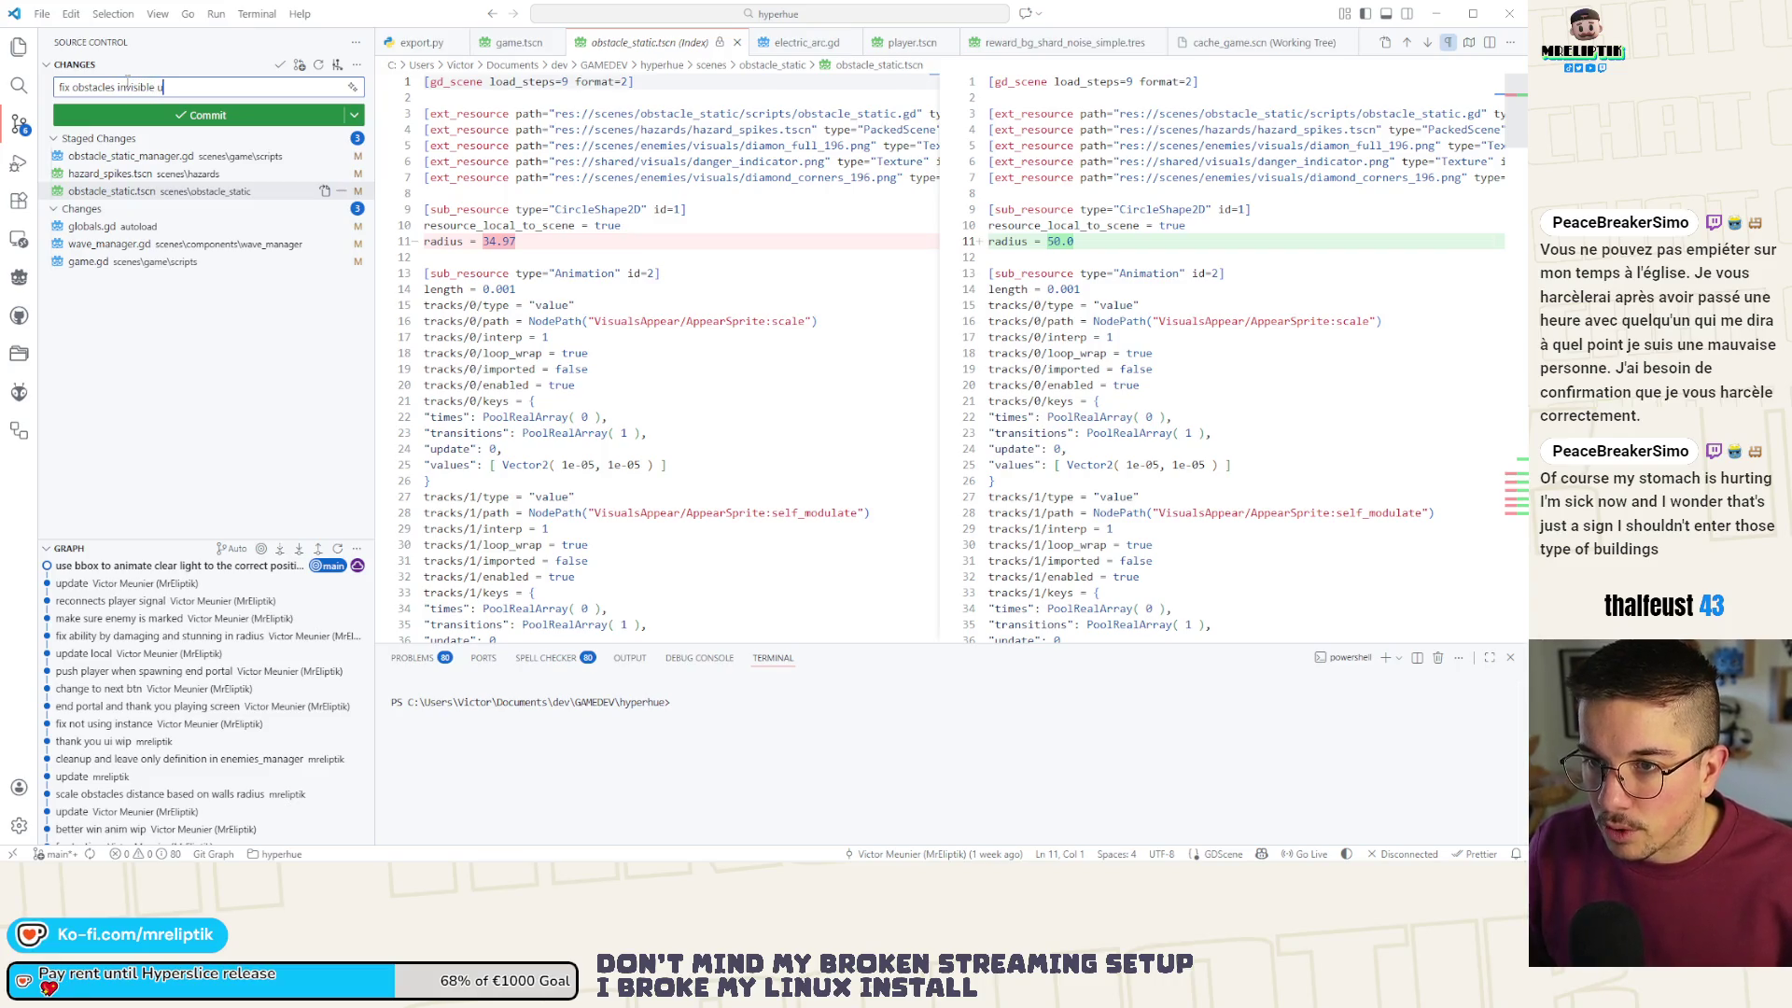
{"action": "type", "text": " but colliding and showing on special"}
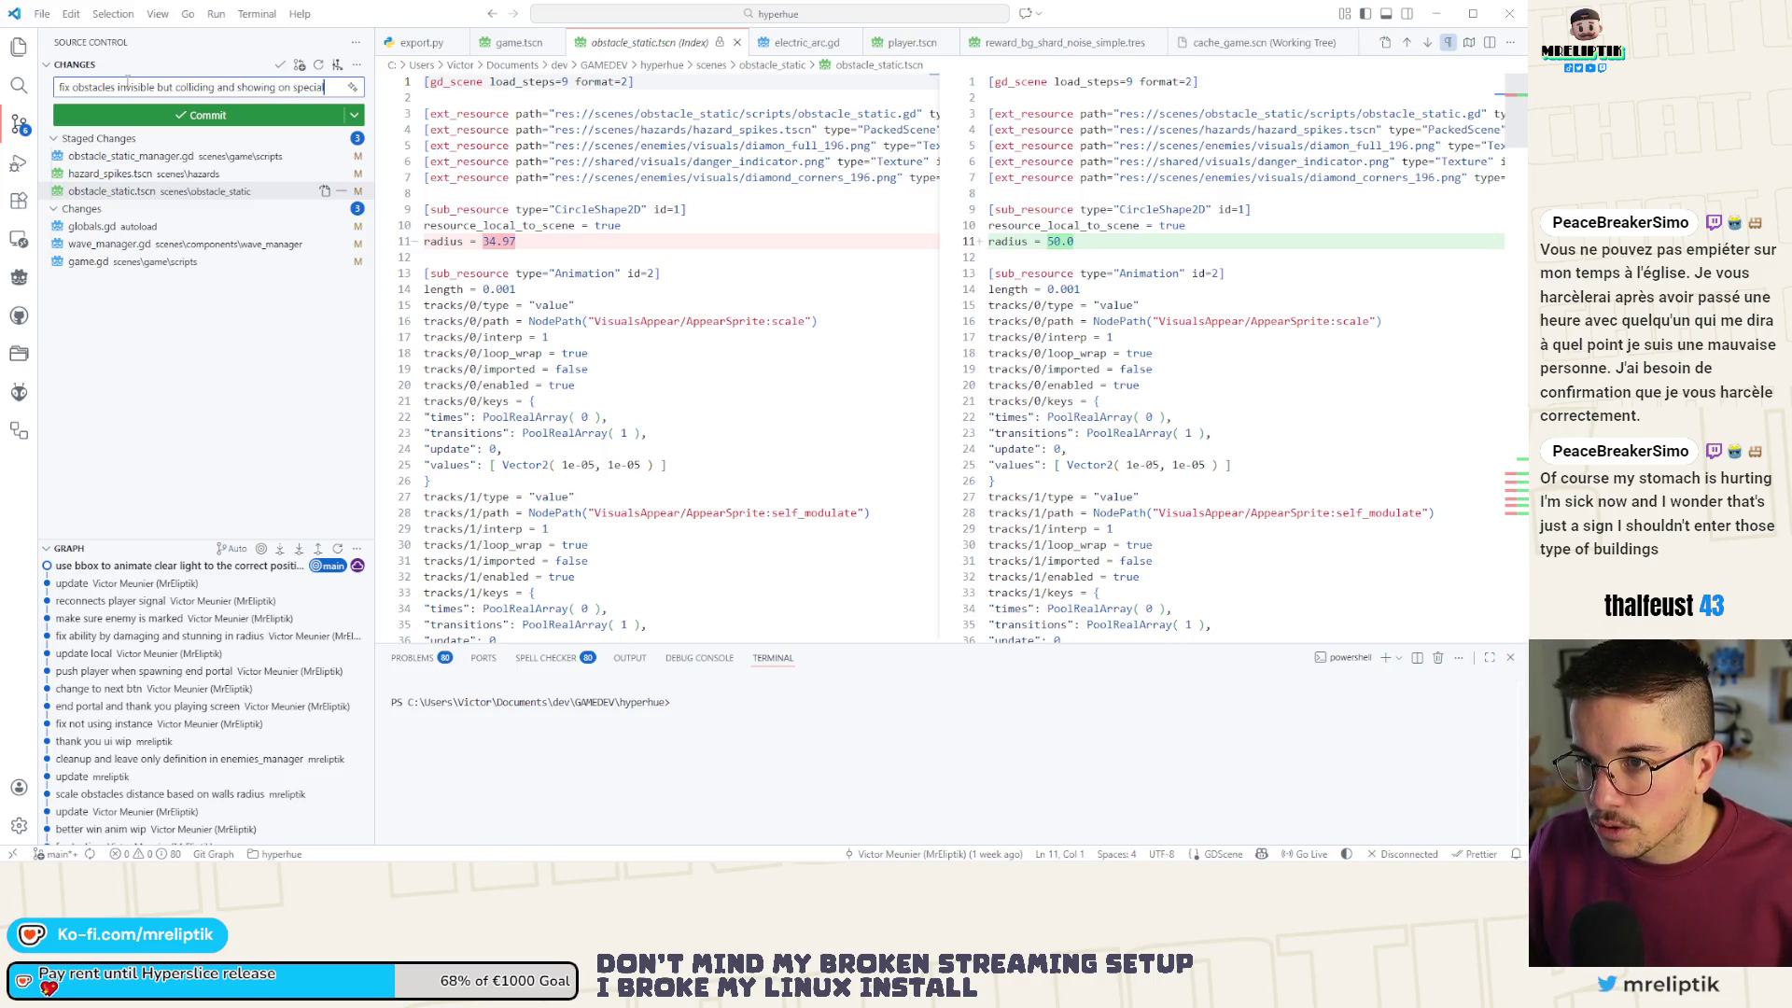
{"action": "key", "text": "ctrl+Return"}
- Undo that commit, recommit with game.gd included, and view the globals.gd diff
{"action": "left_click", "coordinate": [109, 190]}
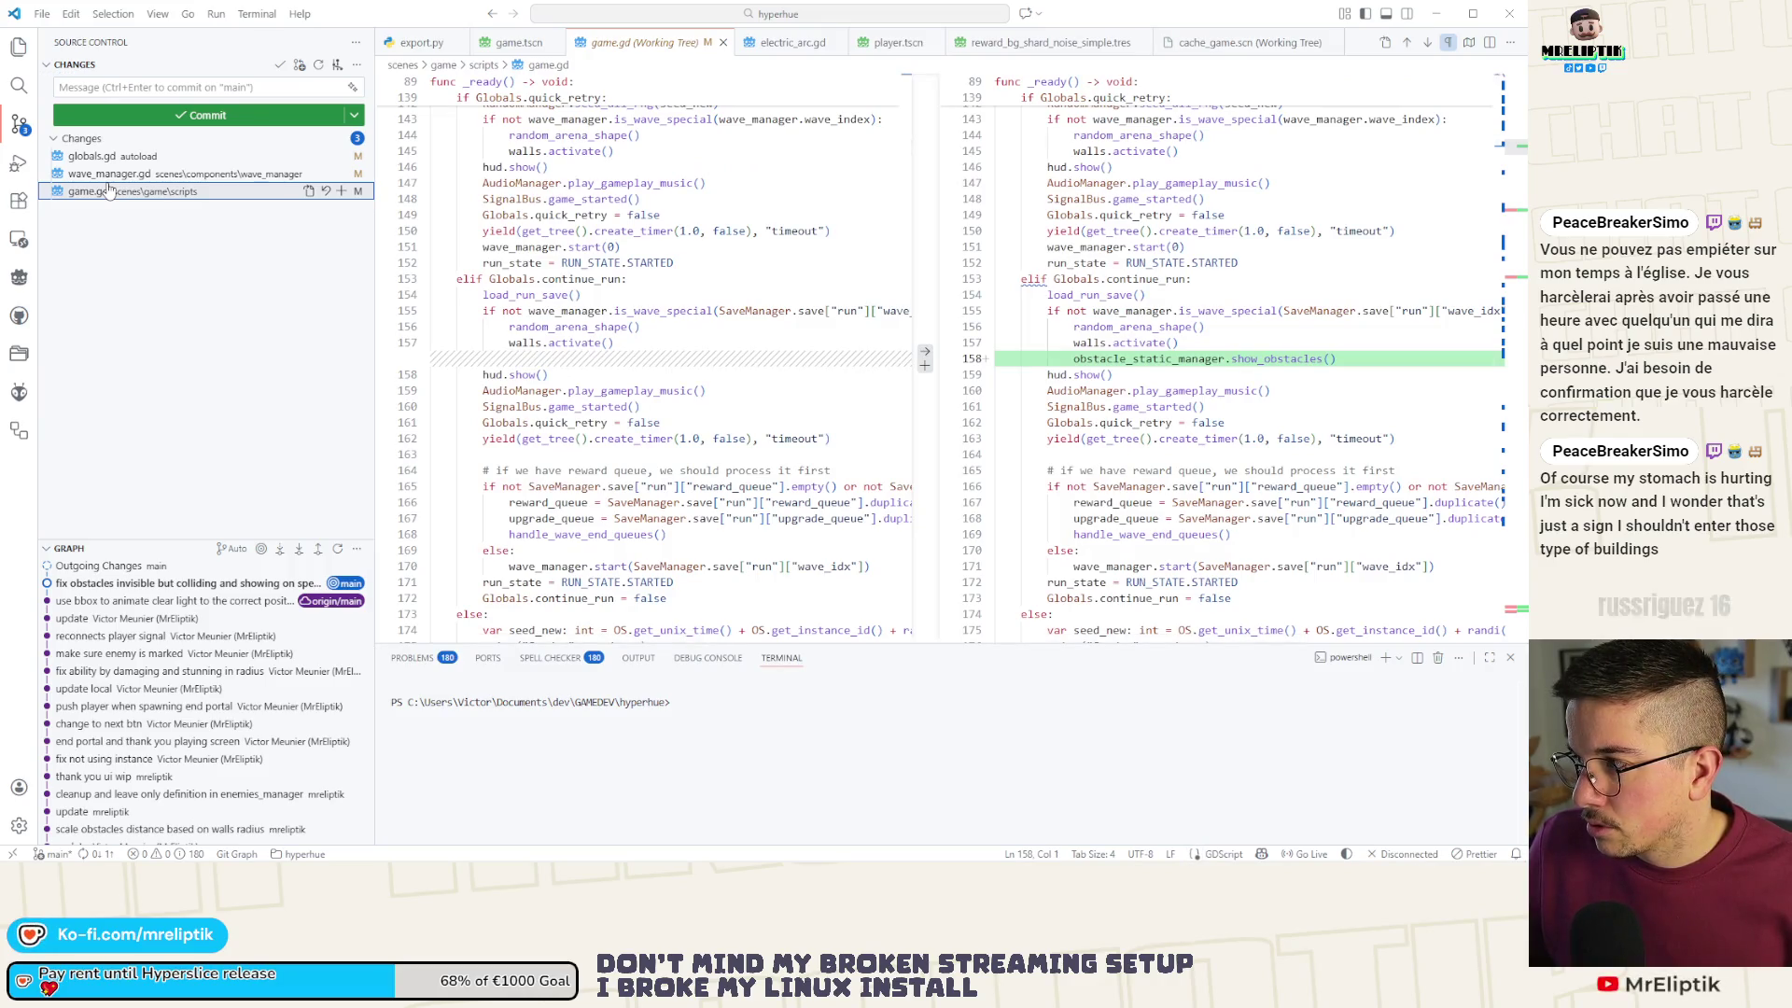
{"action": "left_click", "coordinate": [357, 67]}
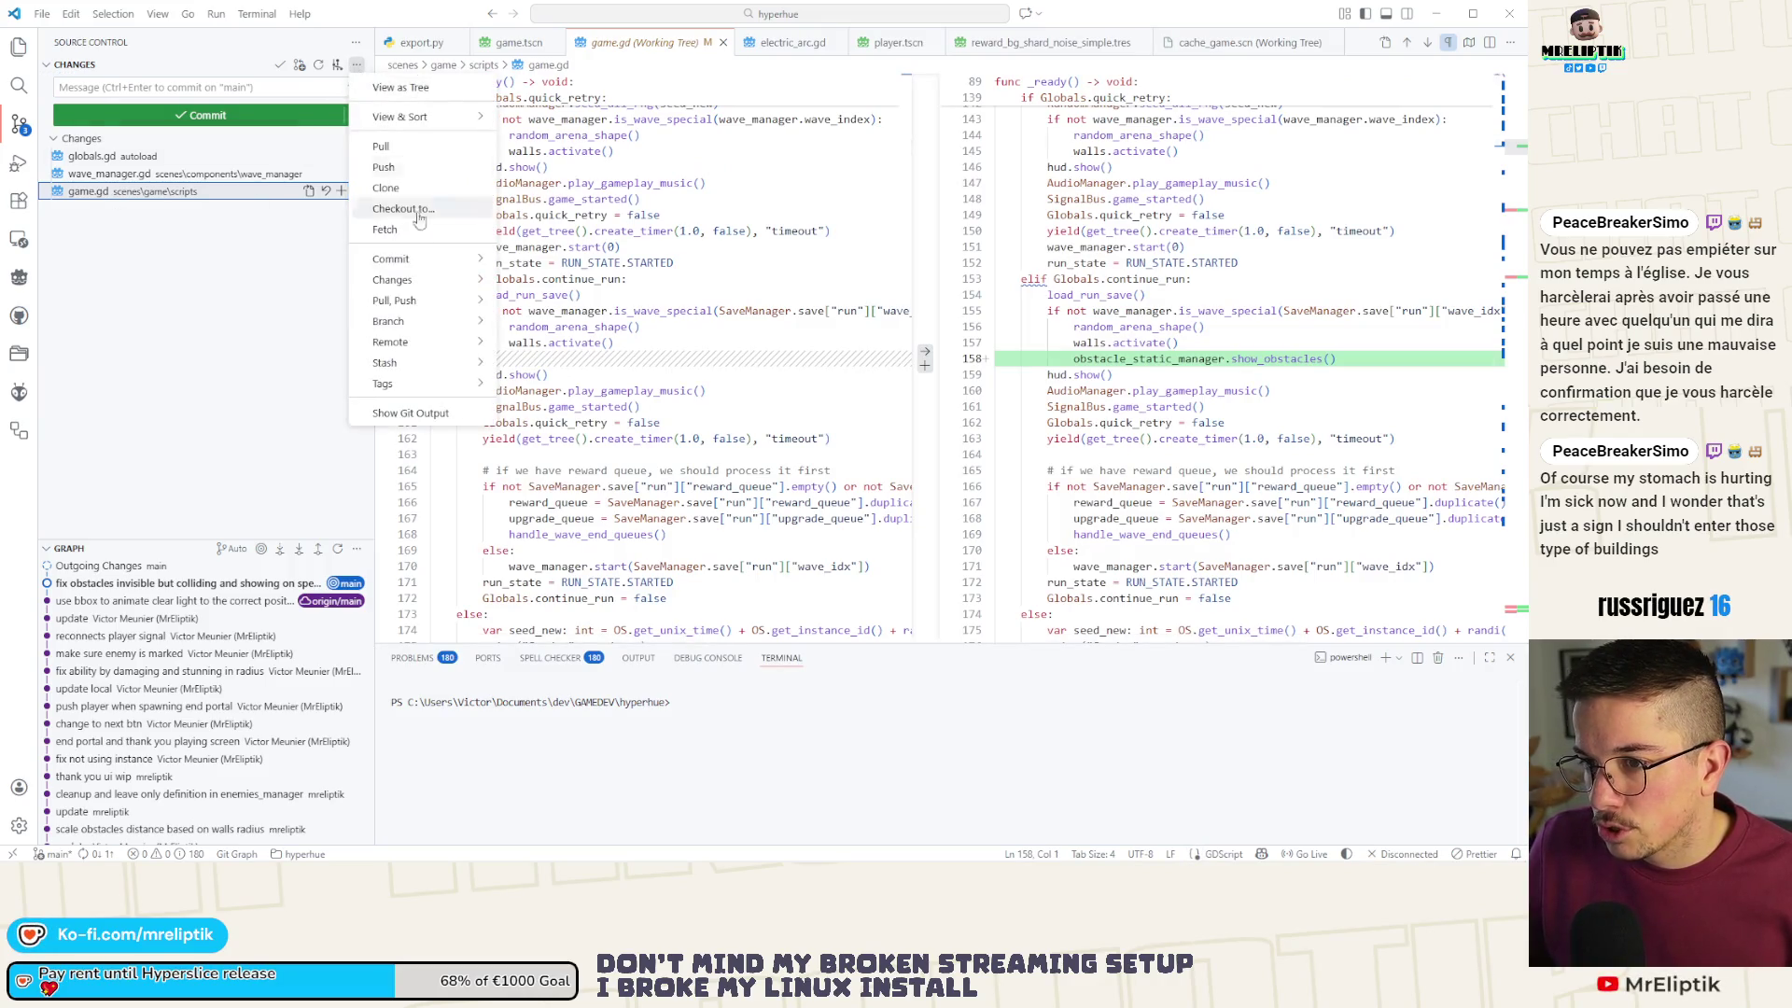
{"action": "mouse_move", "coordinate": [434, 262]}
{"action": "left_click", "coordinate": [564, 321]}
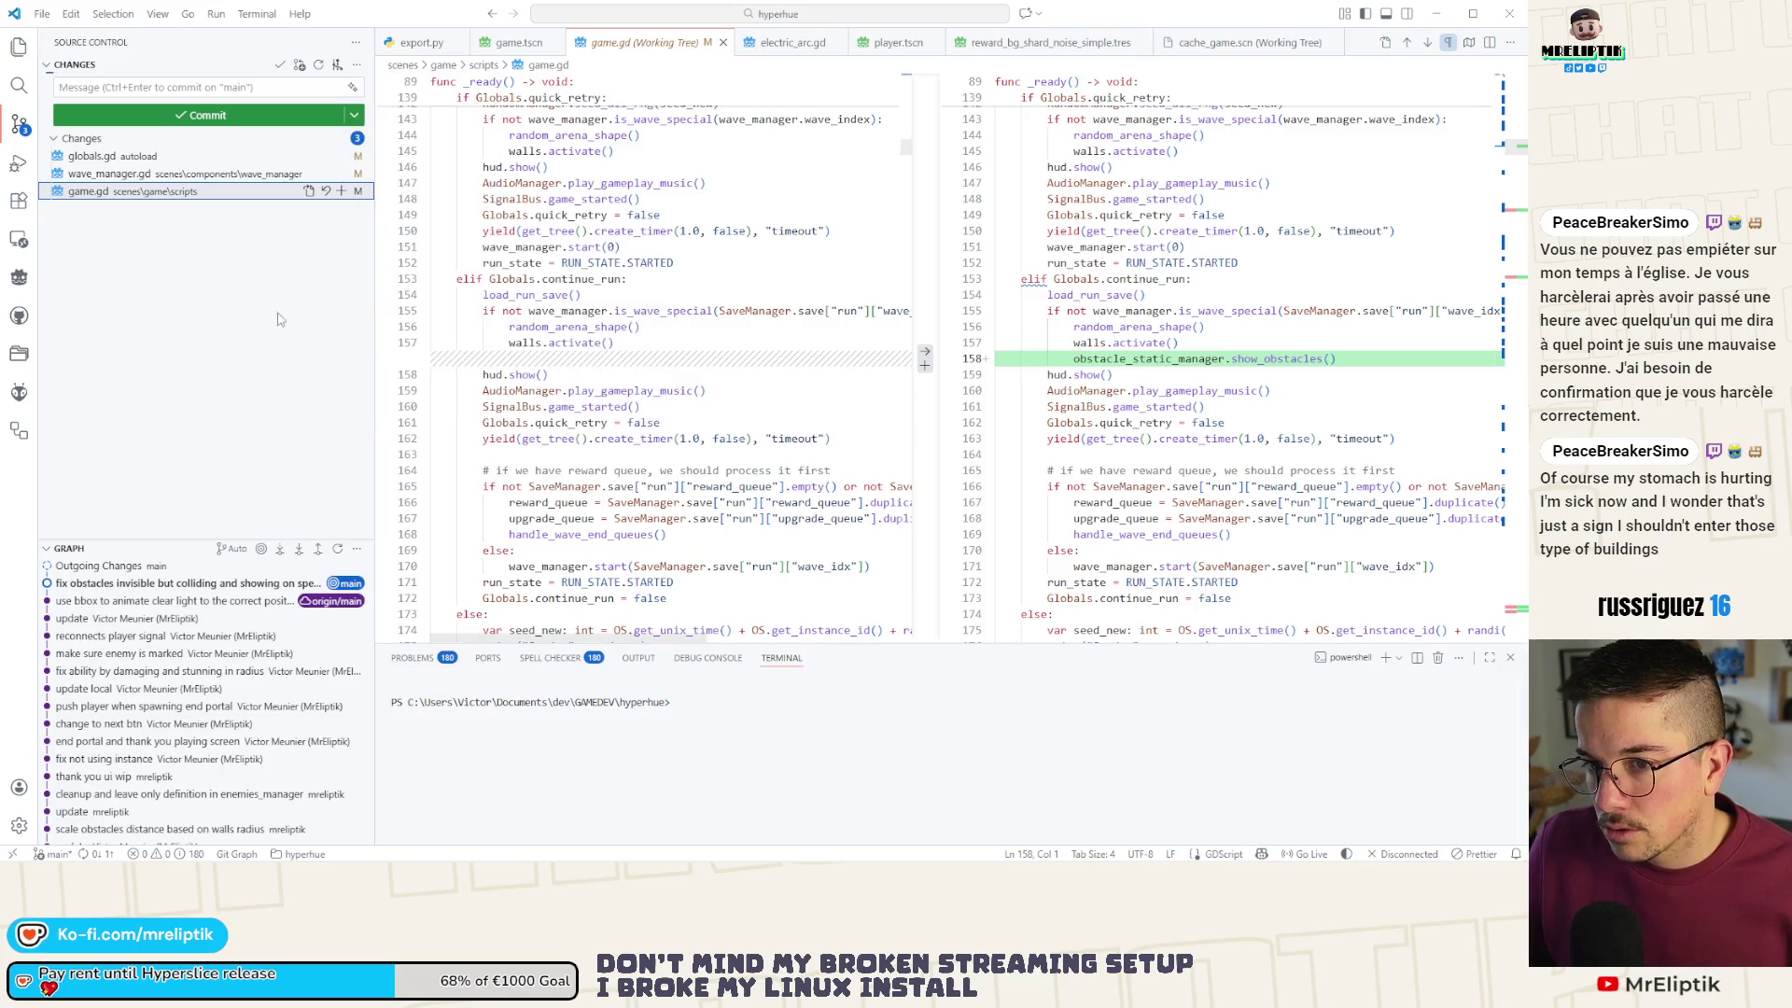
{"action": "left_click", "coordinate": [166, 115]}
{"action": "left_click", "coordinate": [119, 158]}
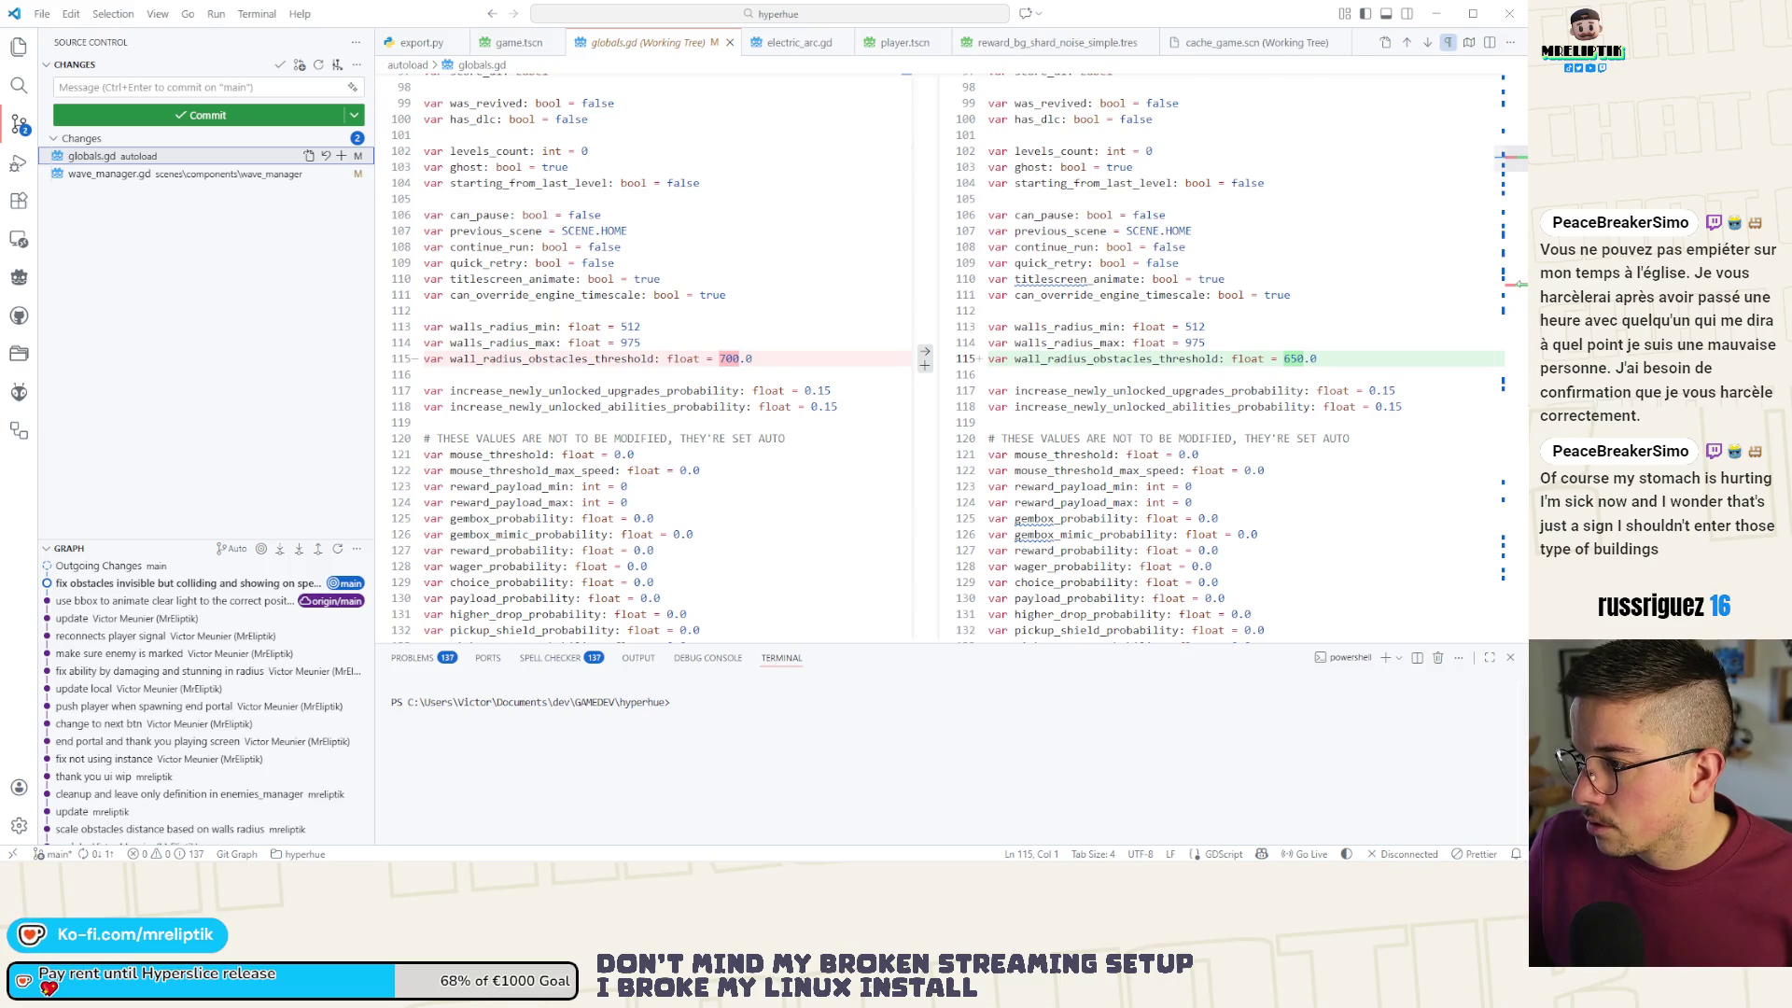
- Stage the globals.gd threshold change and commit it as 'bigger threshold for obstacles'
{"action": "left_click", "coordinate": [1506, 285]}
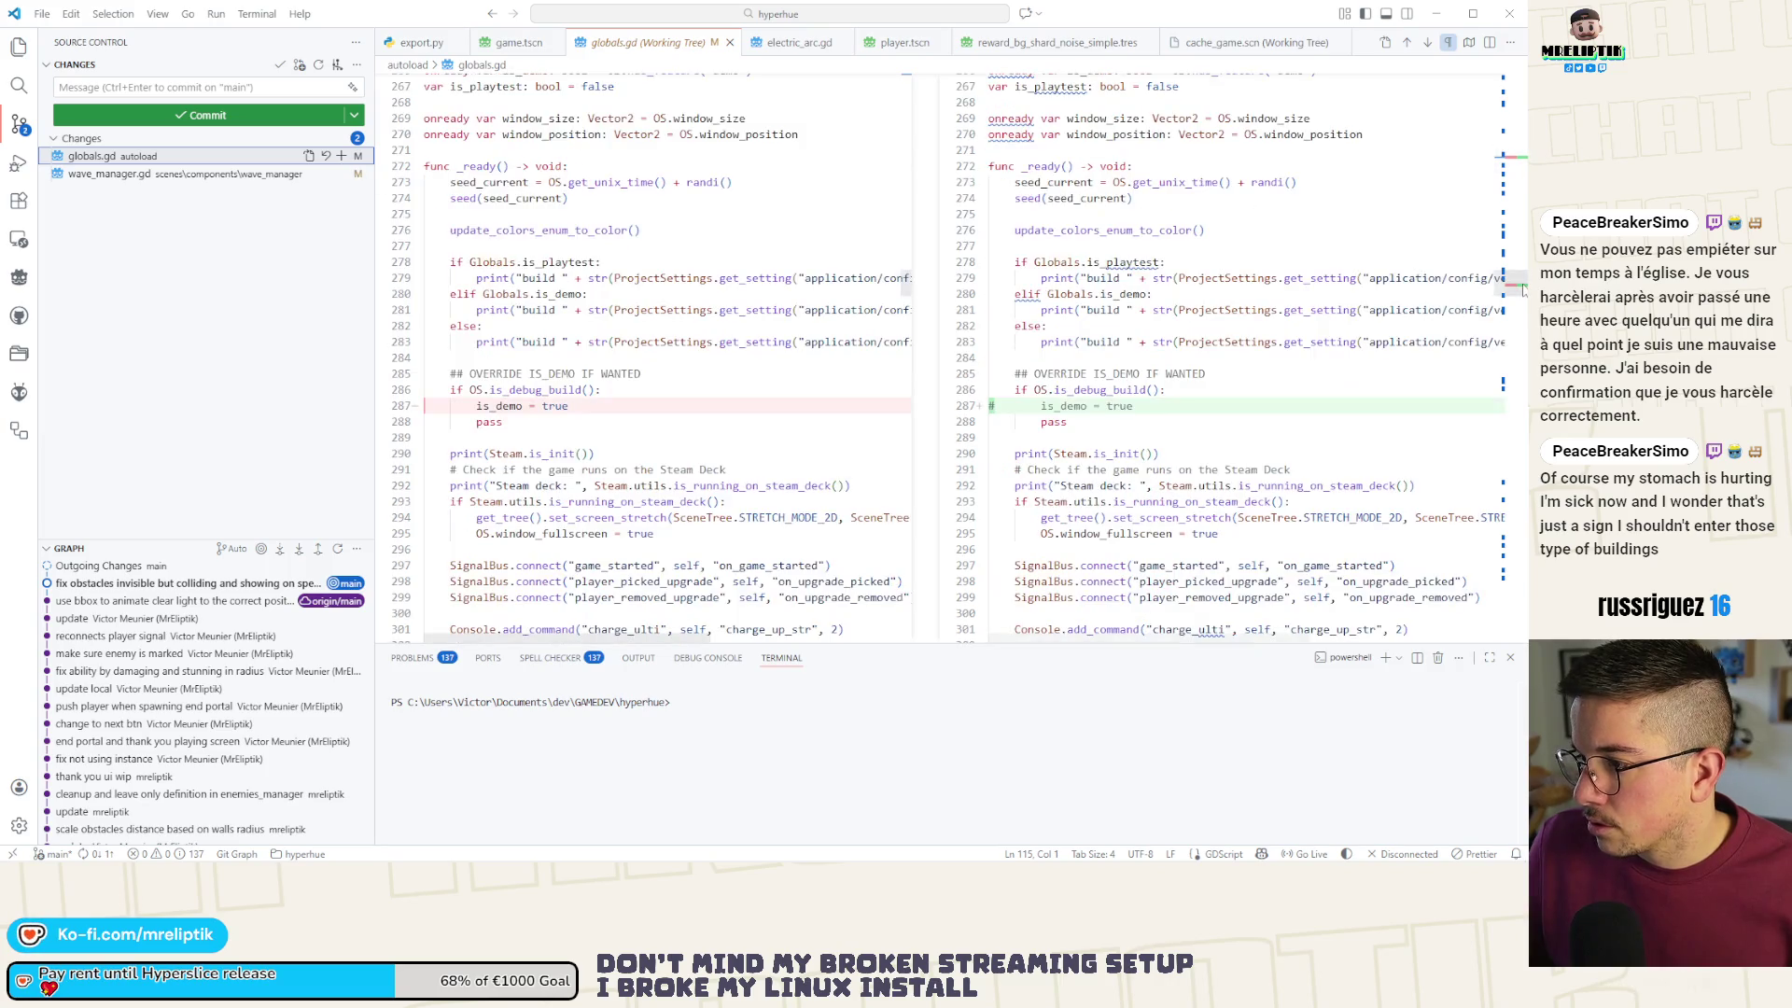
{"action": "left_click", "coordinate": [341, 155]}
{"action": "left_click", "coordinate": [200, 84]}
{"action": "type", "text": "bigger"}
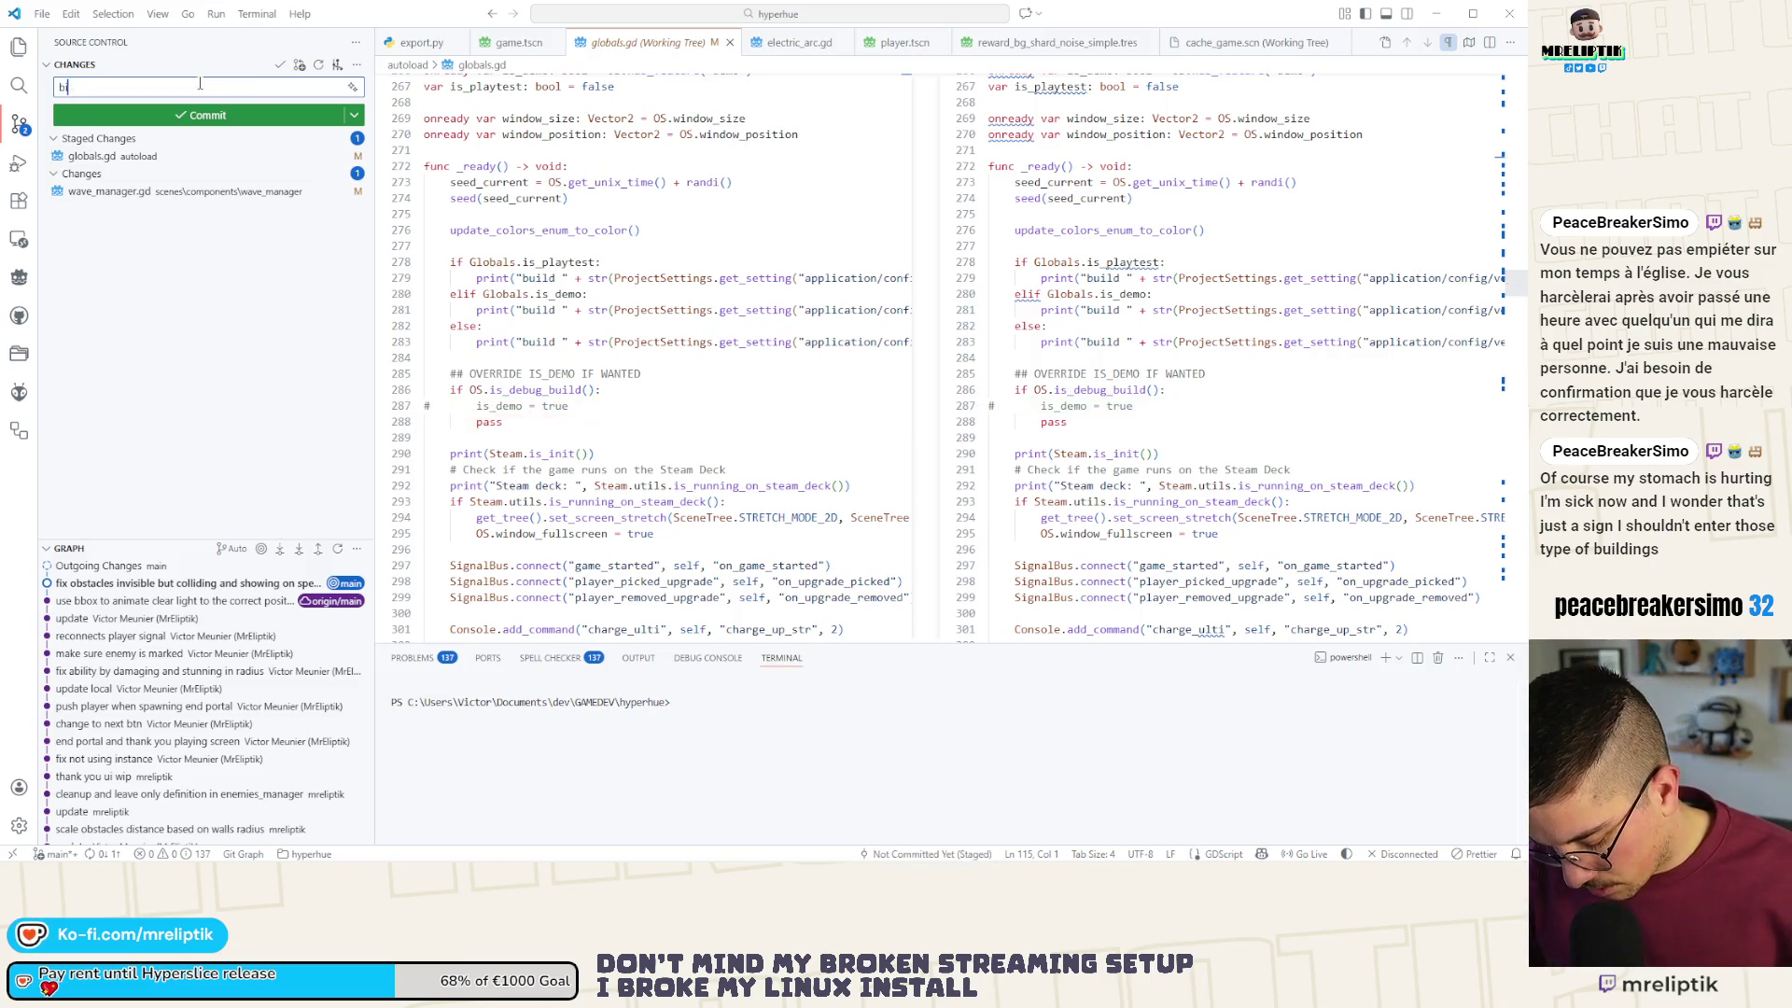
{"action": "type", "text": " thresh"}
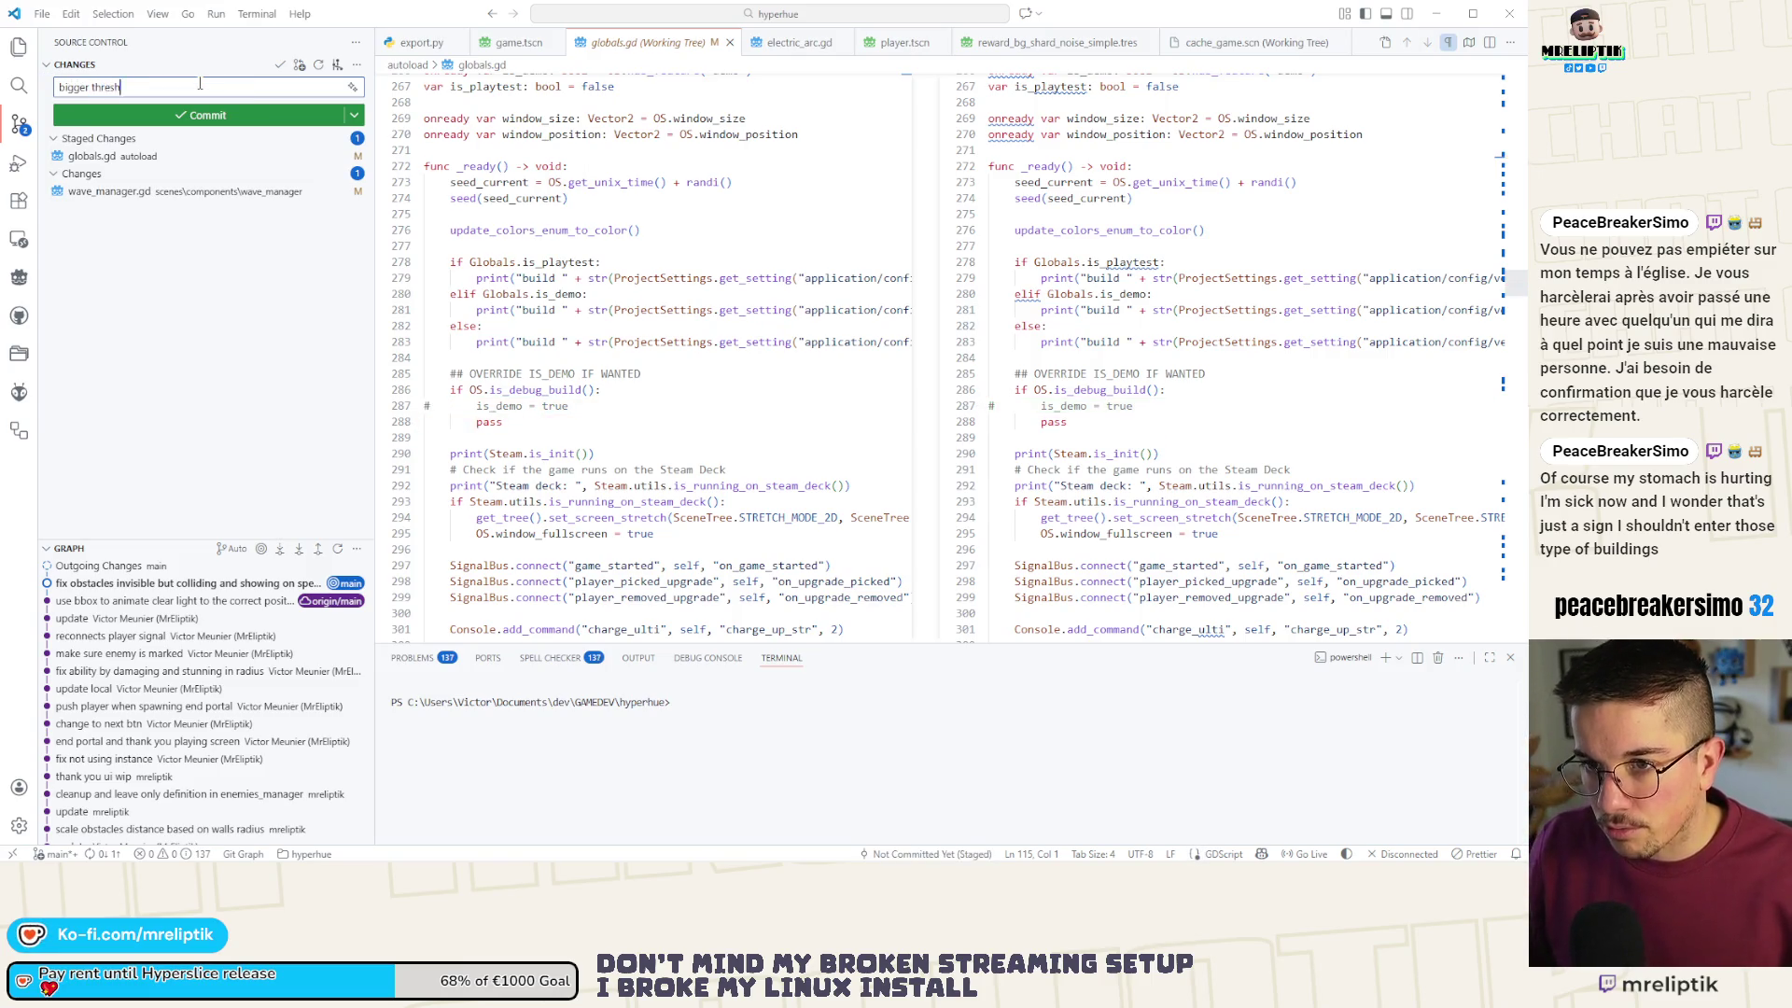
{"action": "type", "text": "old for obs"}
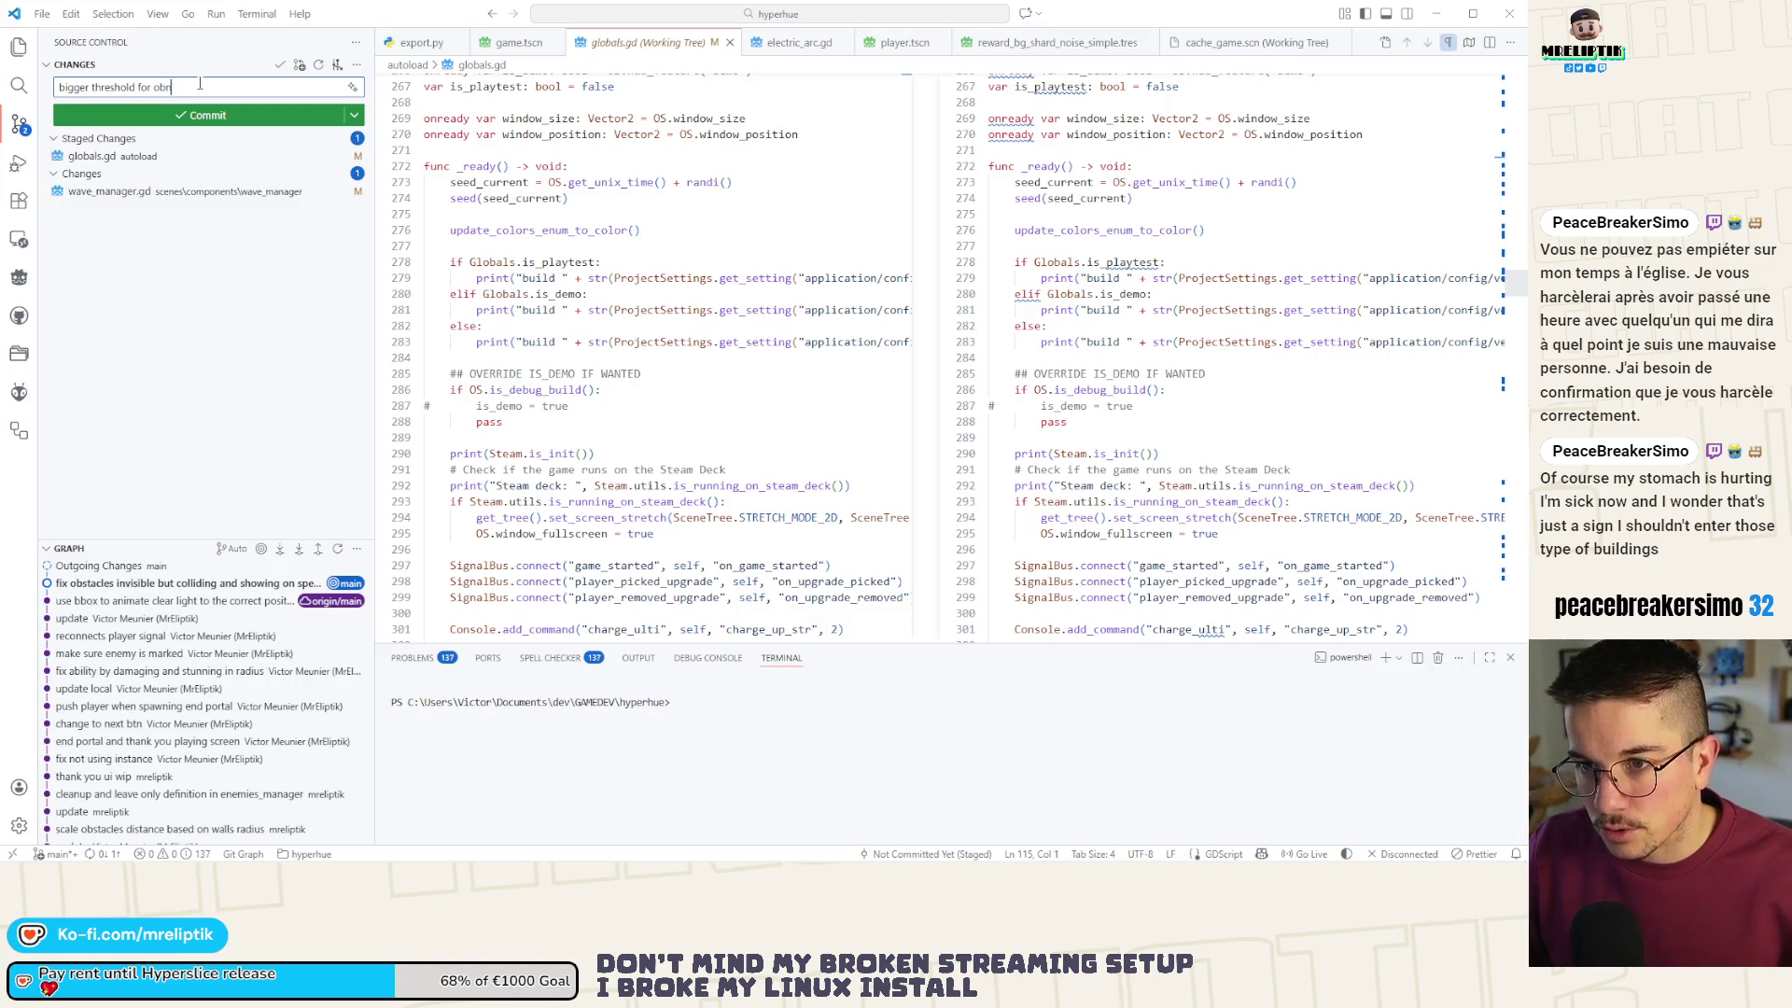
{"action": "type", "text": "tacles"}
{"action": "key", "text": "ctrl+Return"}
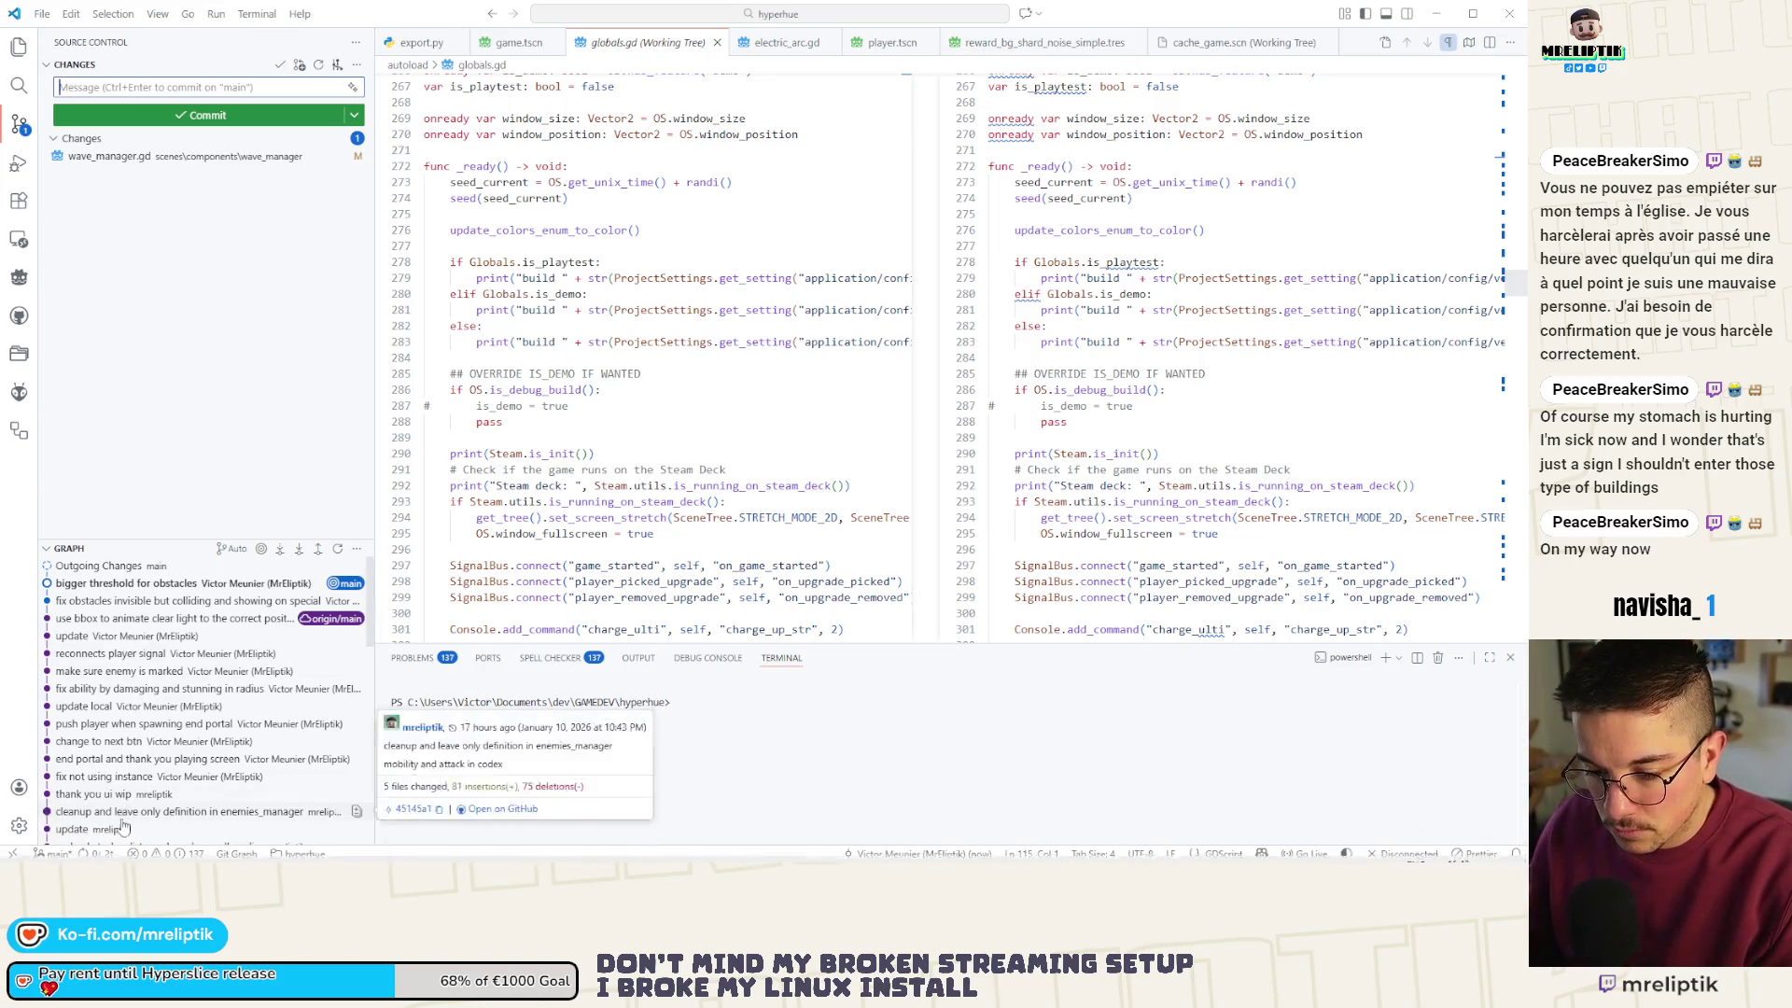
{"action": "key", "text": "alt+Tab"}
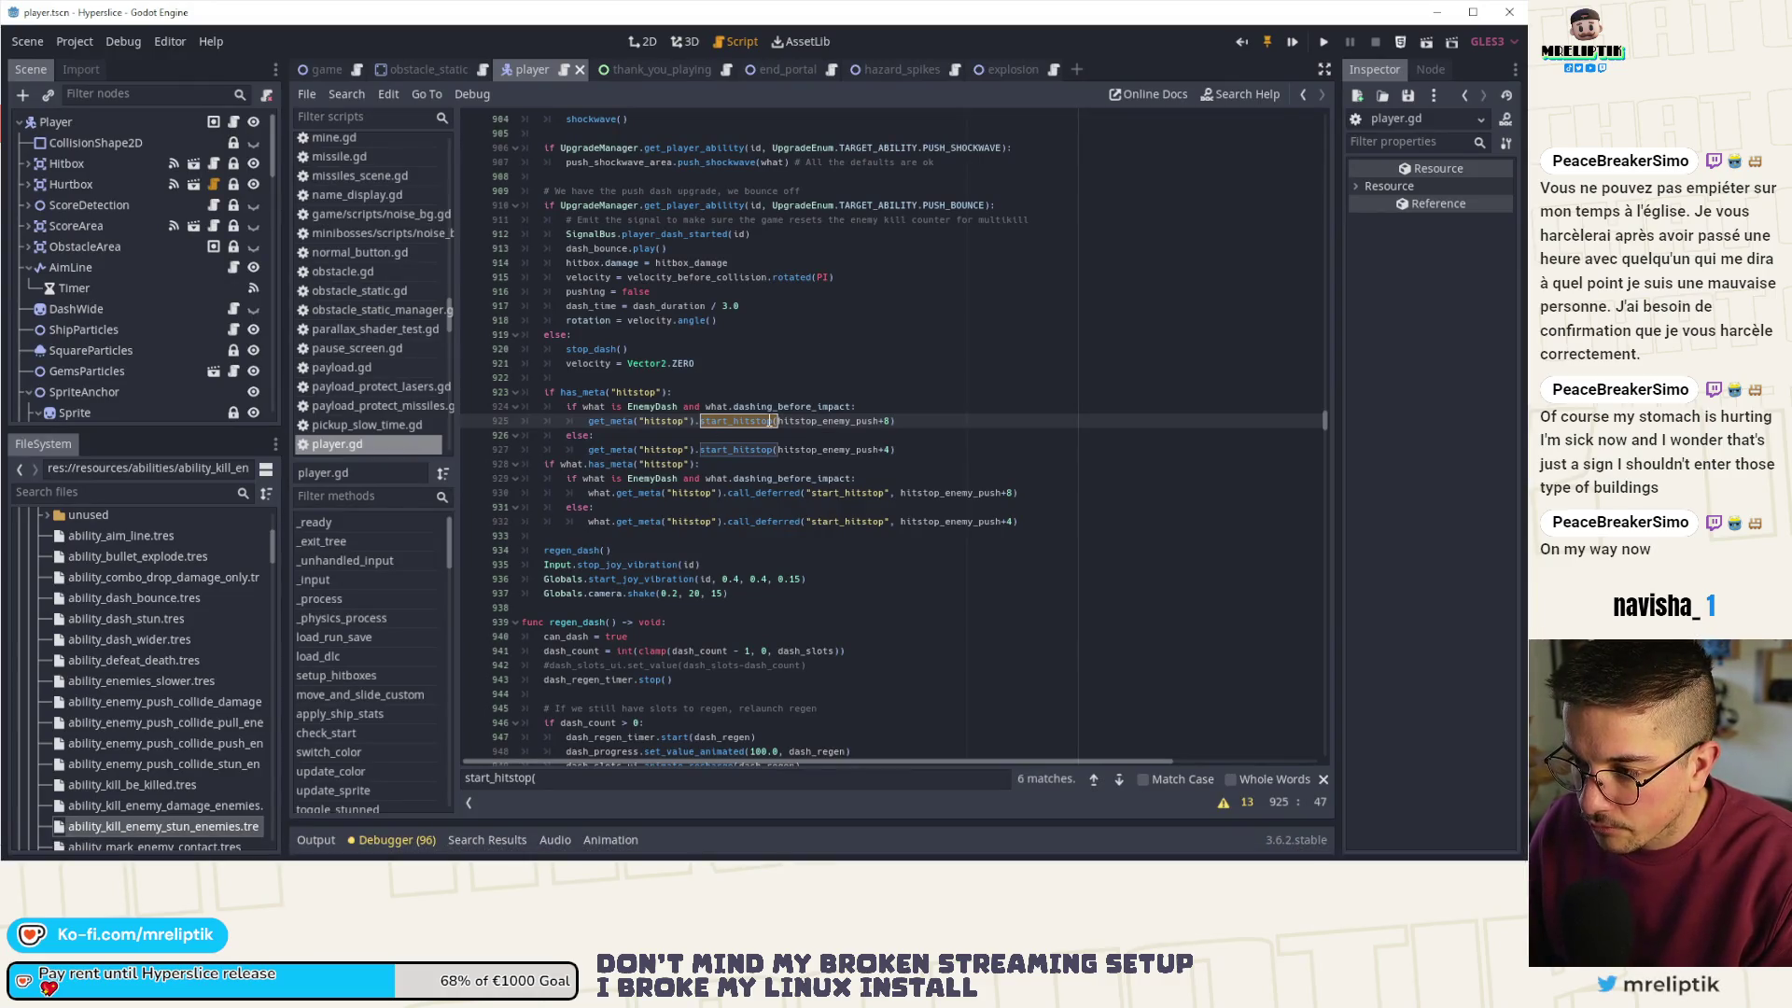
- Replace line 990's start_hitstop call with a get_meta hitstop call using hitstop_collision
{"action": "key", "text": "Left"}
{"action": "key", "text": "Left"}
{"action": "key", "text": "Left"}
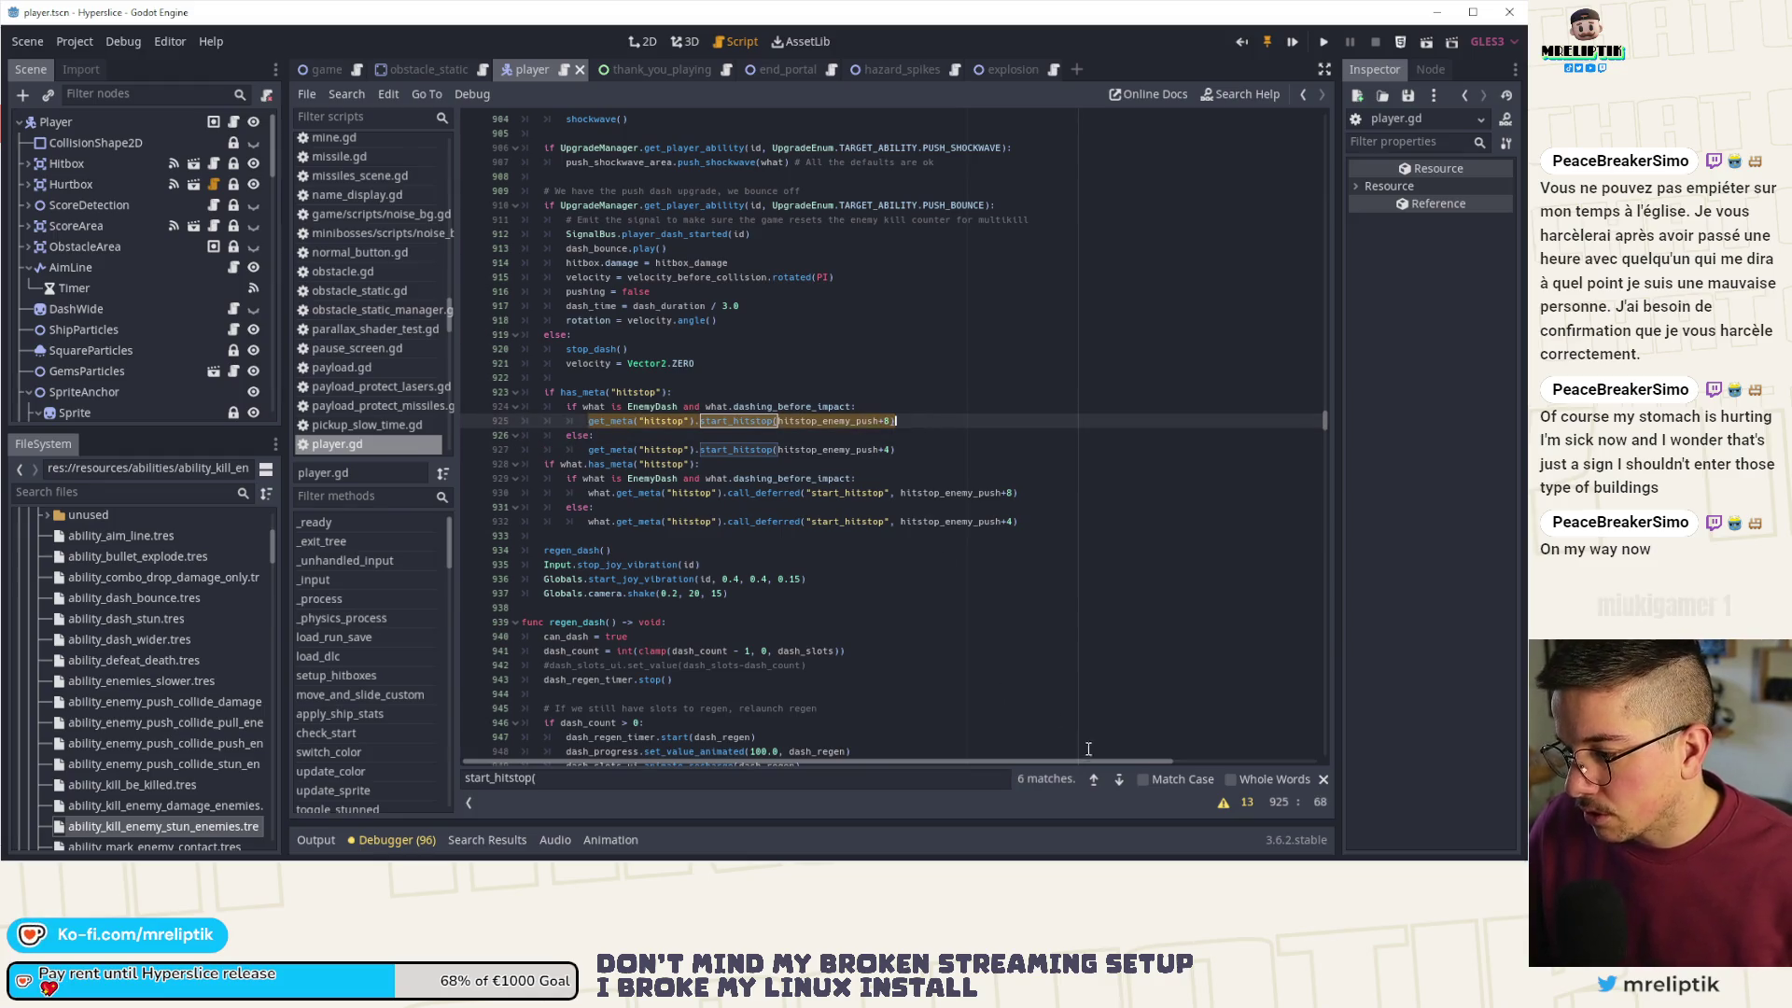
{"action": "left_click", "coordinate": [1120, 782]}
{"action": "left_click", "coordinate": [1120, 782]}
{"action": "left_click", "coordinate": [815, 425]}
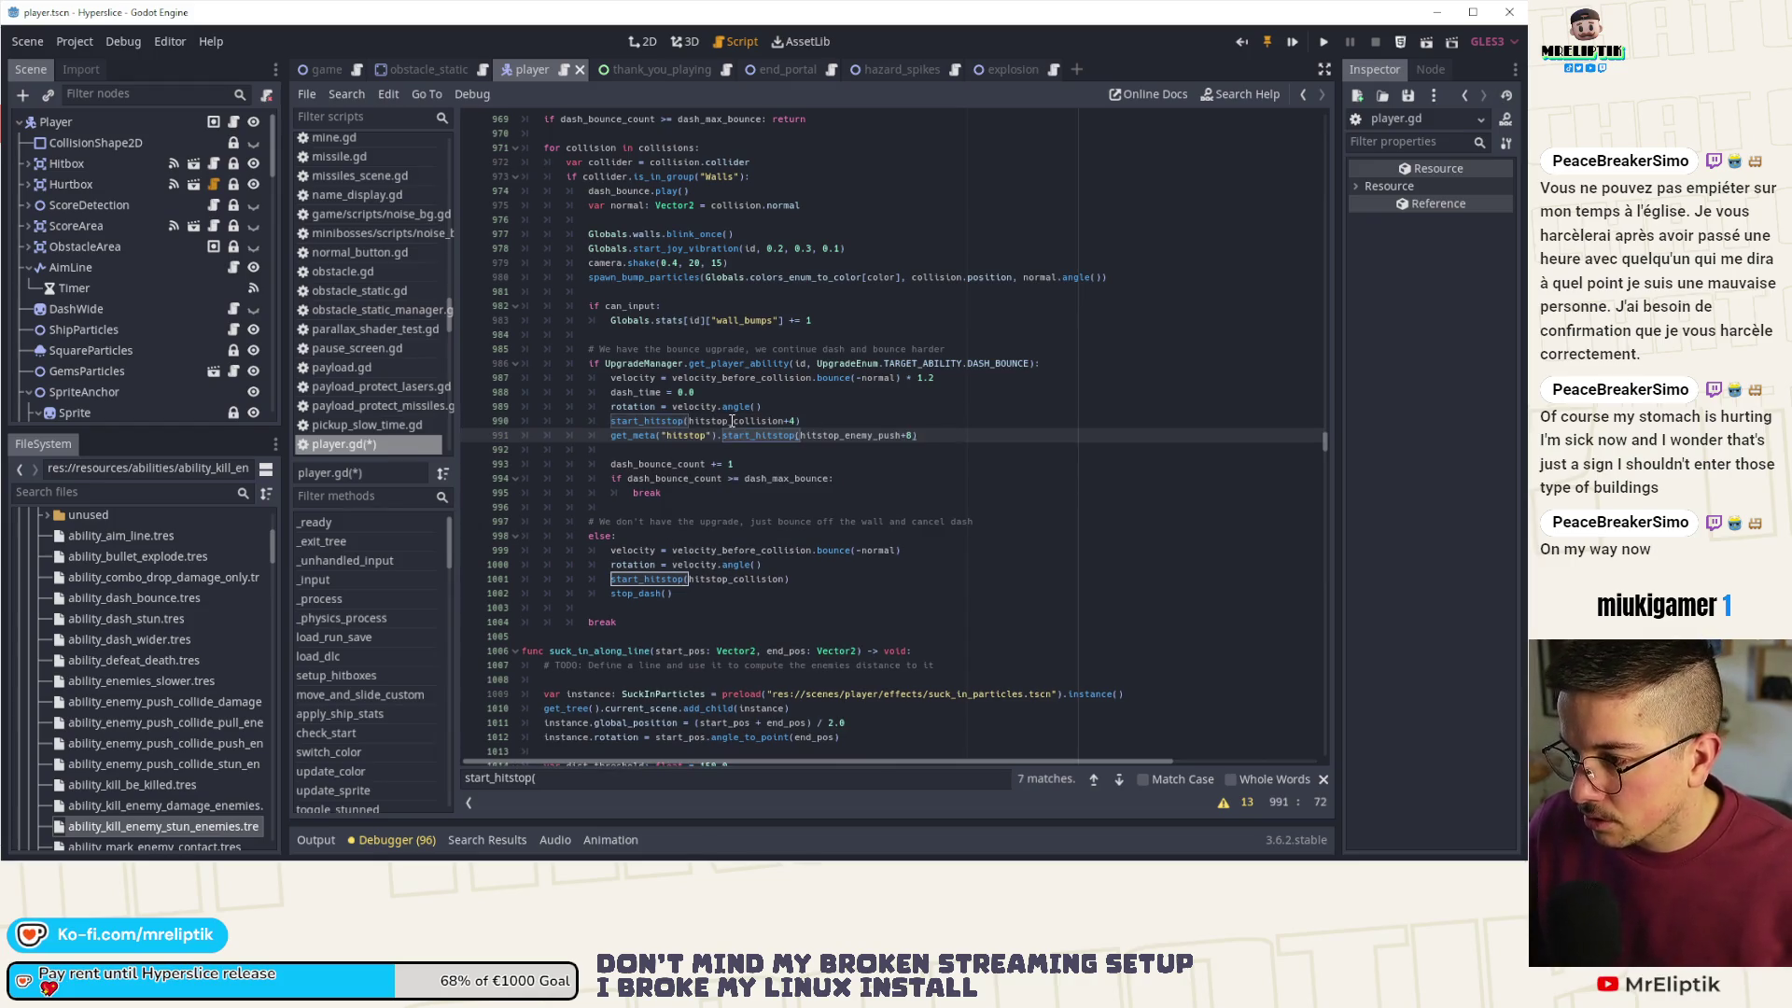
{"action": "key", "text": "Down"}
{"action": "double_click", "coordinate": [846, 438]}
{"action": "type", "text": "hitstop_collision"}
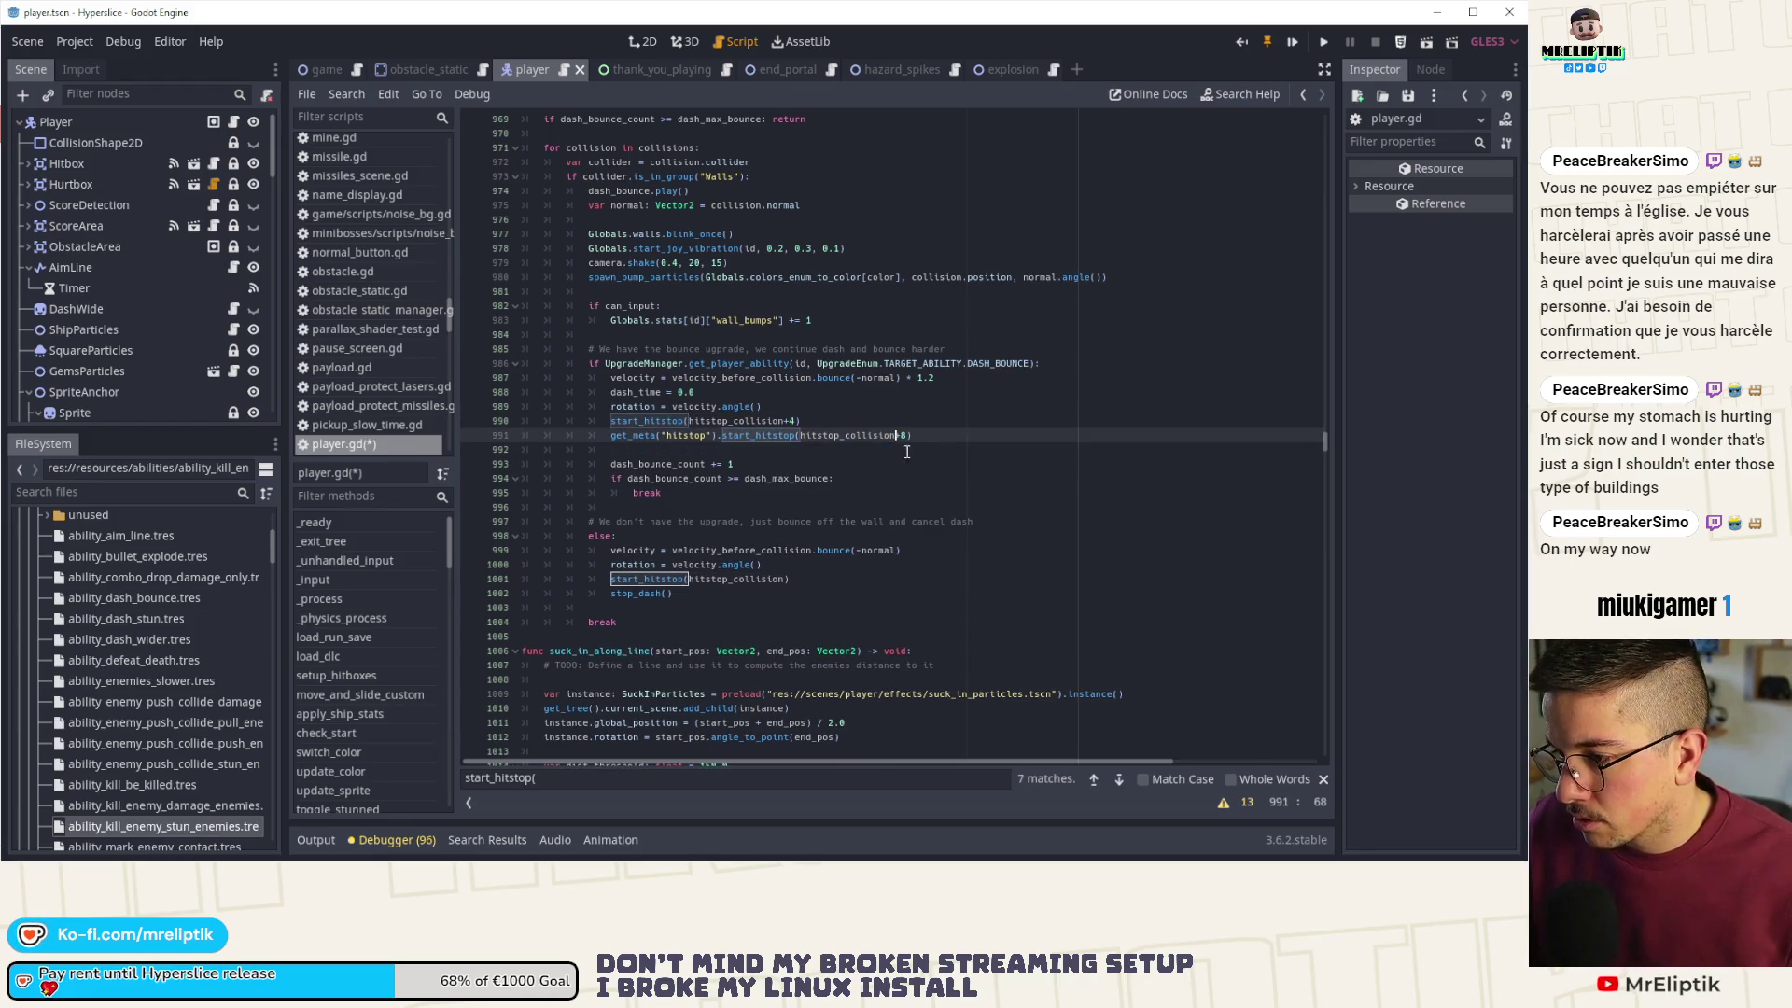
{"action": "key", "text": "Delete"}
{"action": "type", "text": "4"}
{"action": "key", "text": "Up"}
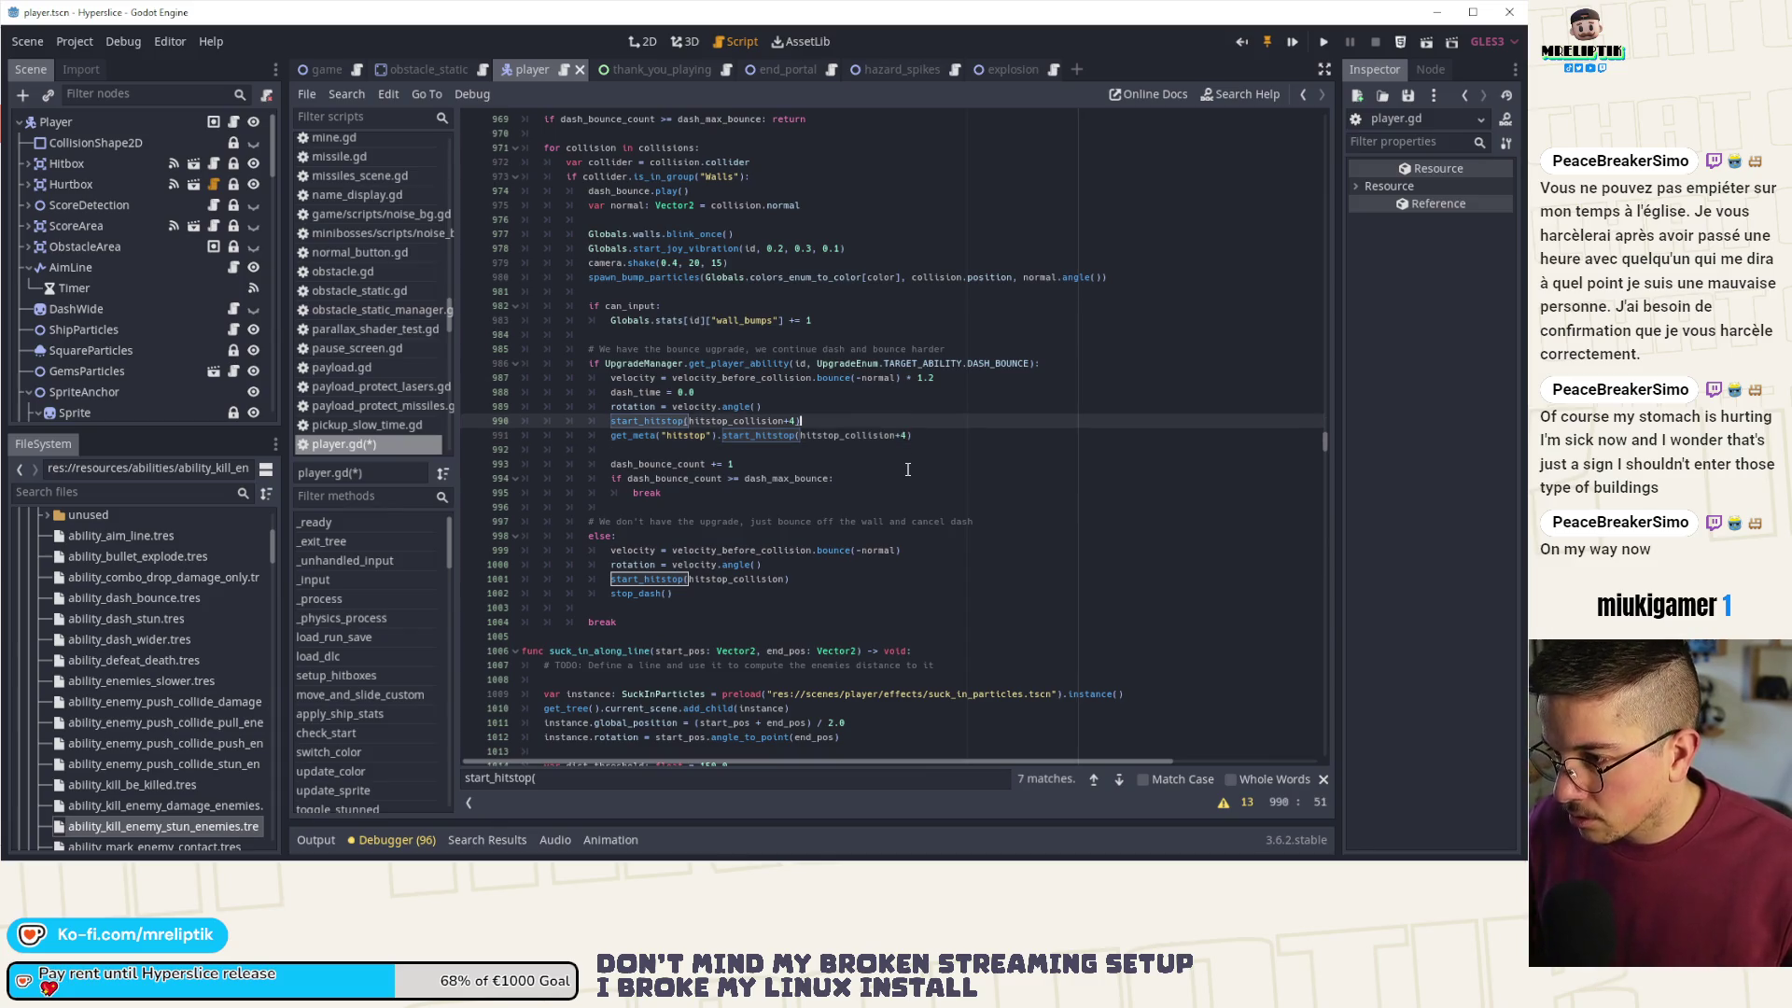
{"action": "key", "text": "ctrl+shift+k"}
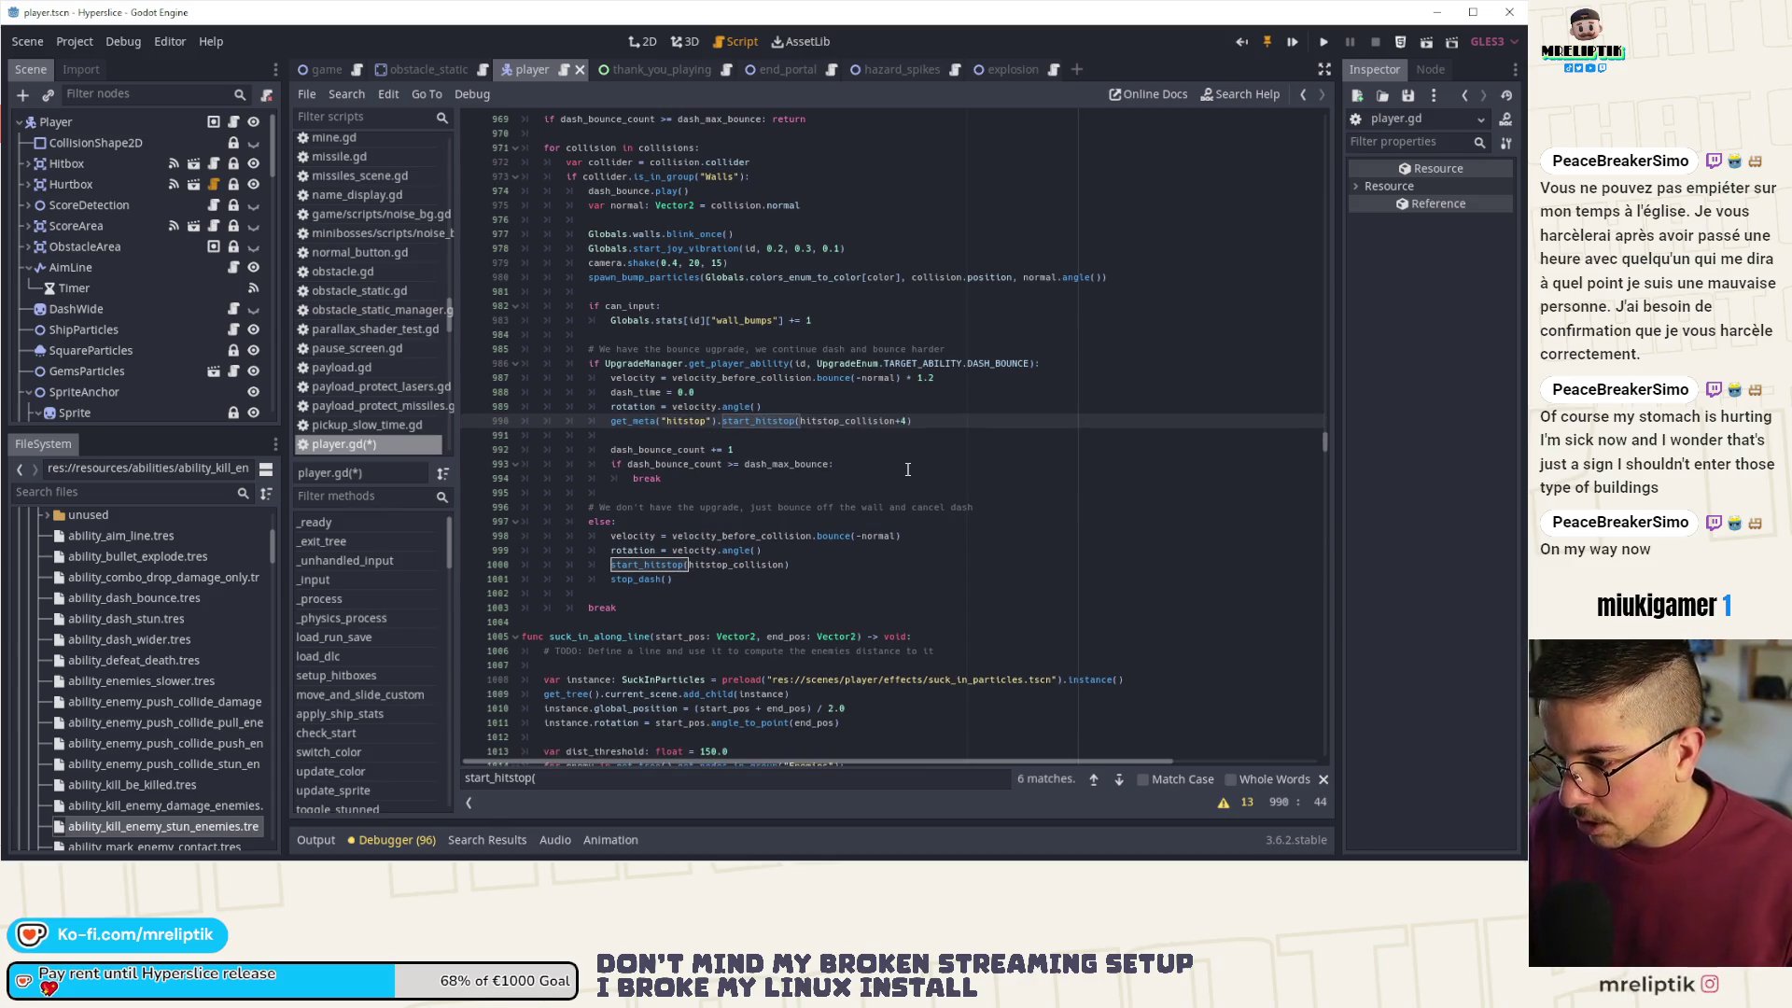
- Copy that call into the else branch, delete its duplicate start_hitstop line, and save
{"action": "key", "text": "ctrl+c"}
{"action": "key", "text": "Down"}
{"action": "key", "text": "Down"}
{"action": "key", "text": "Down"}
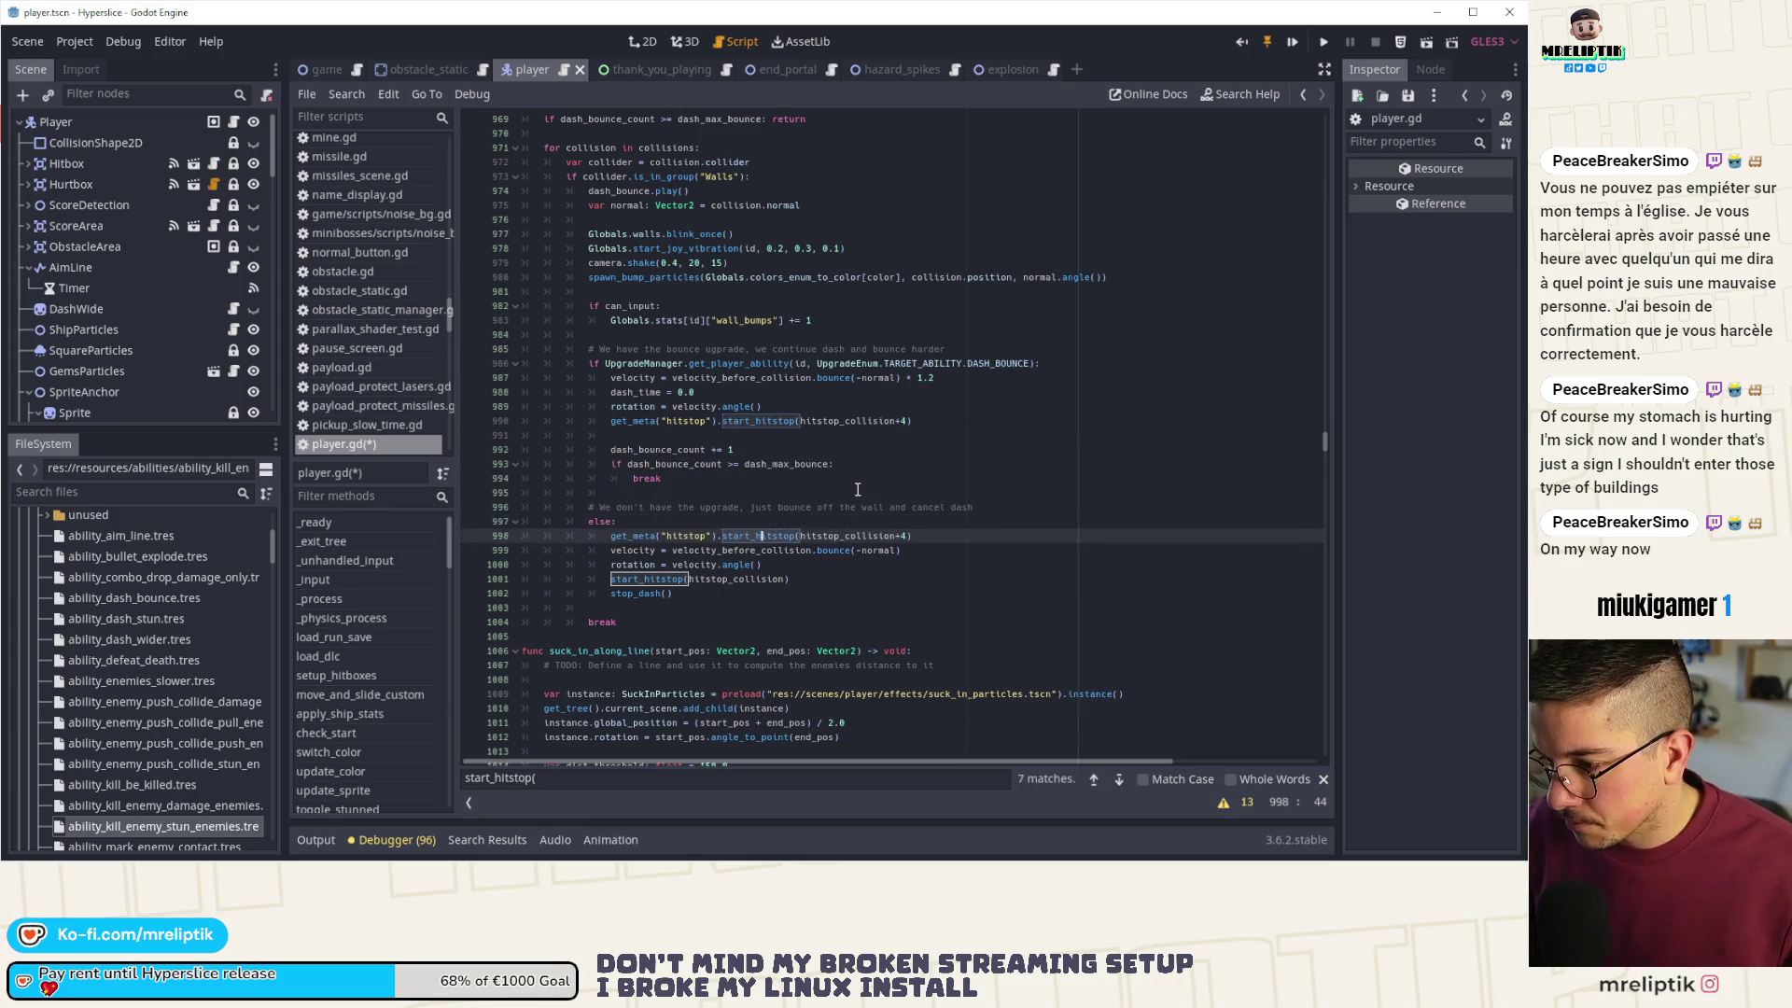
{"action": "key", "text": "ctrl+v"}
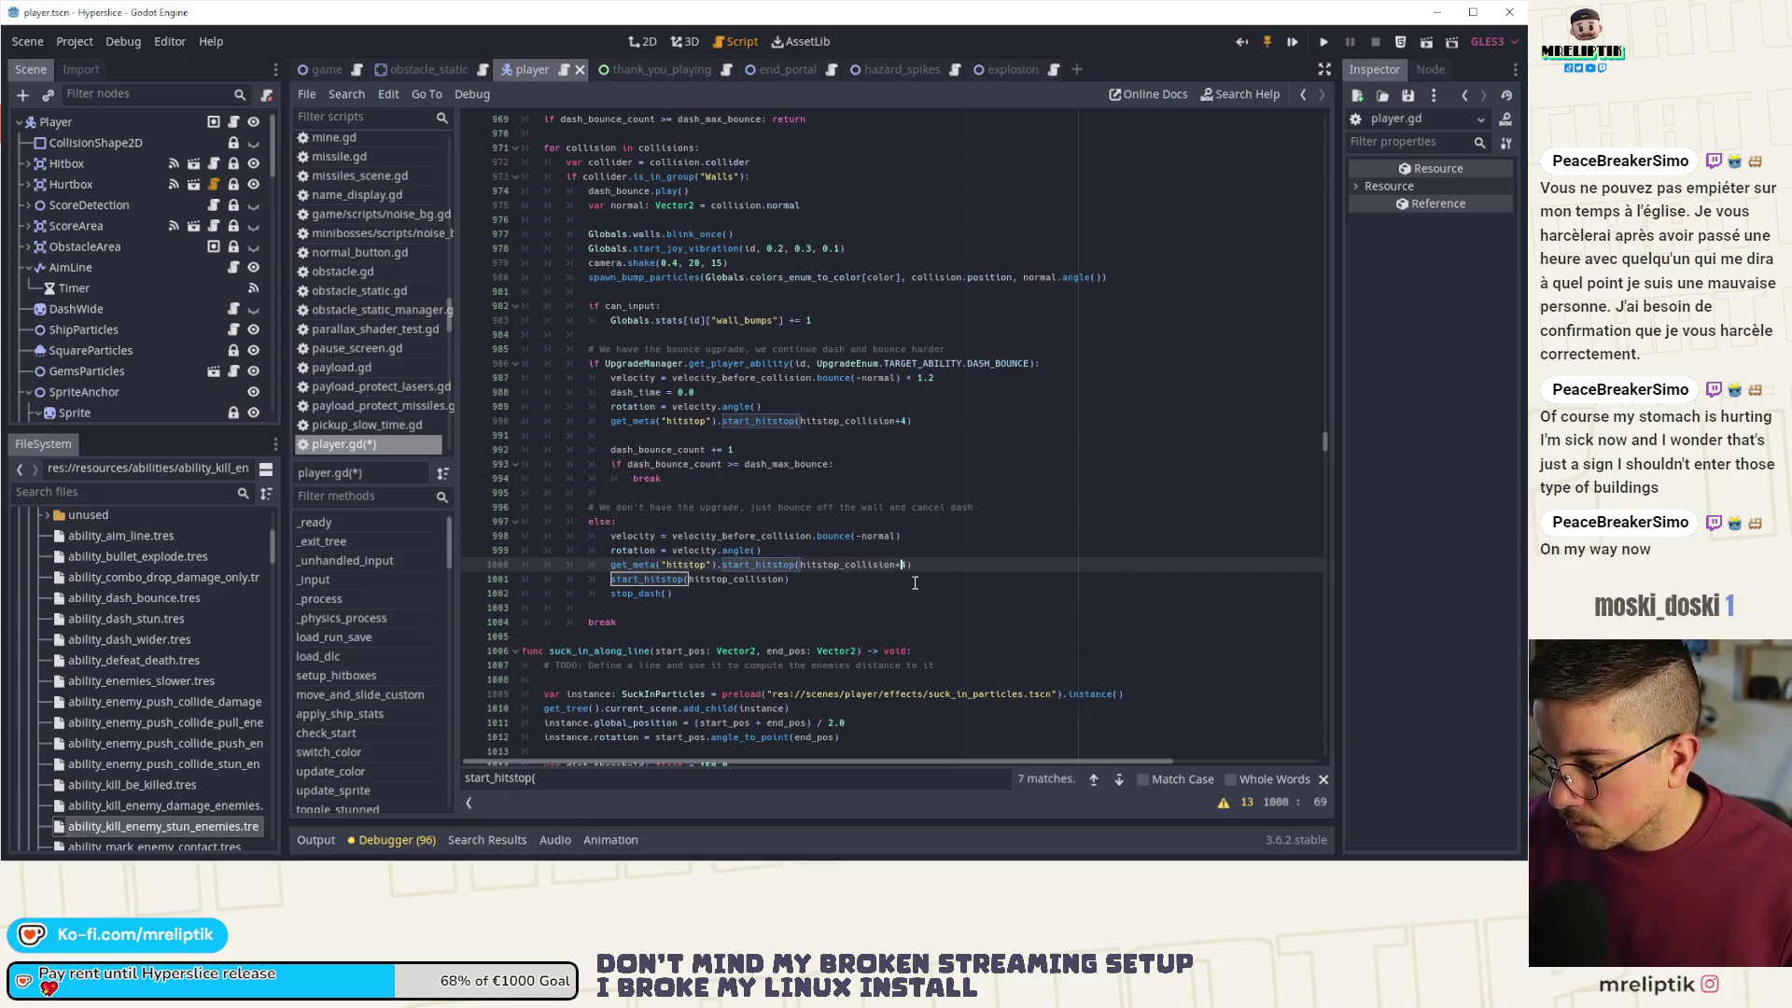
{"action": "key", "text": "Right"}
{"action": "key", "text": "Down"}
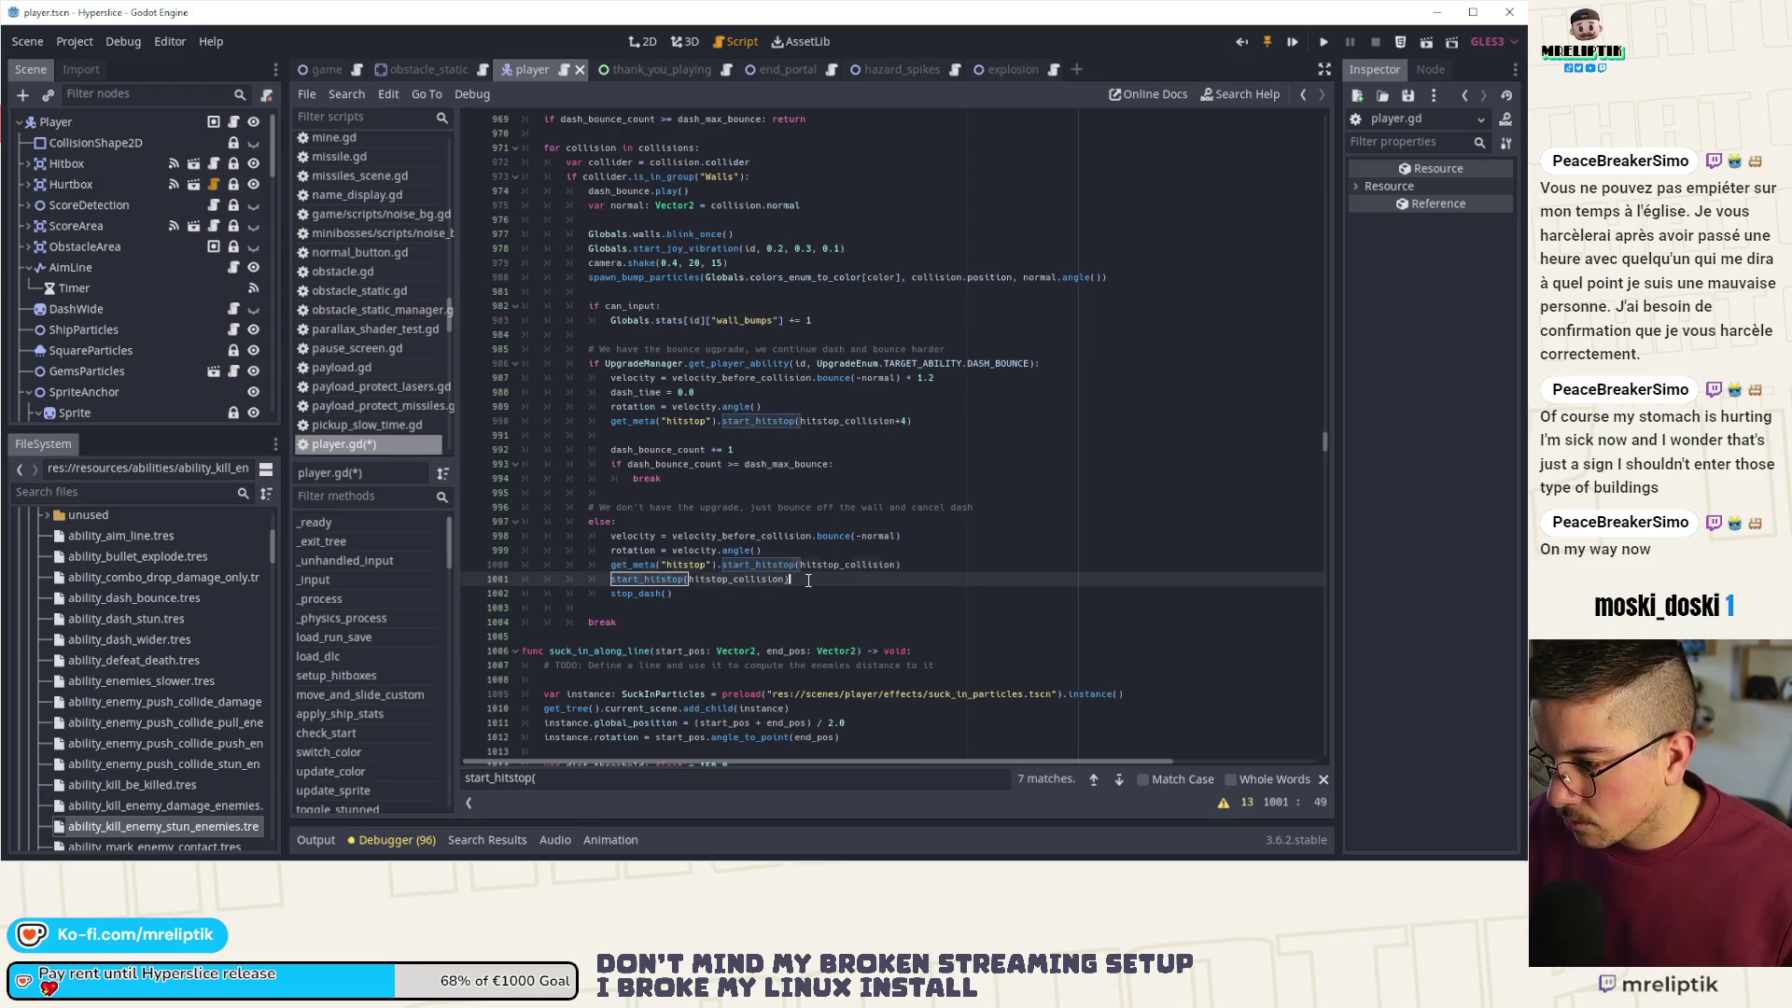
{"action": "key", "text": "ctrl+shift+k"}
{"action": "key", "text": "ctrl+s"}
{"action": "left_click", "coordinate": [1120, 778]}
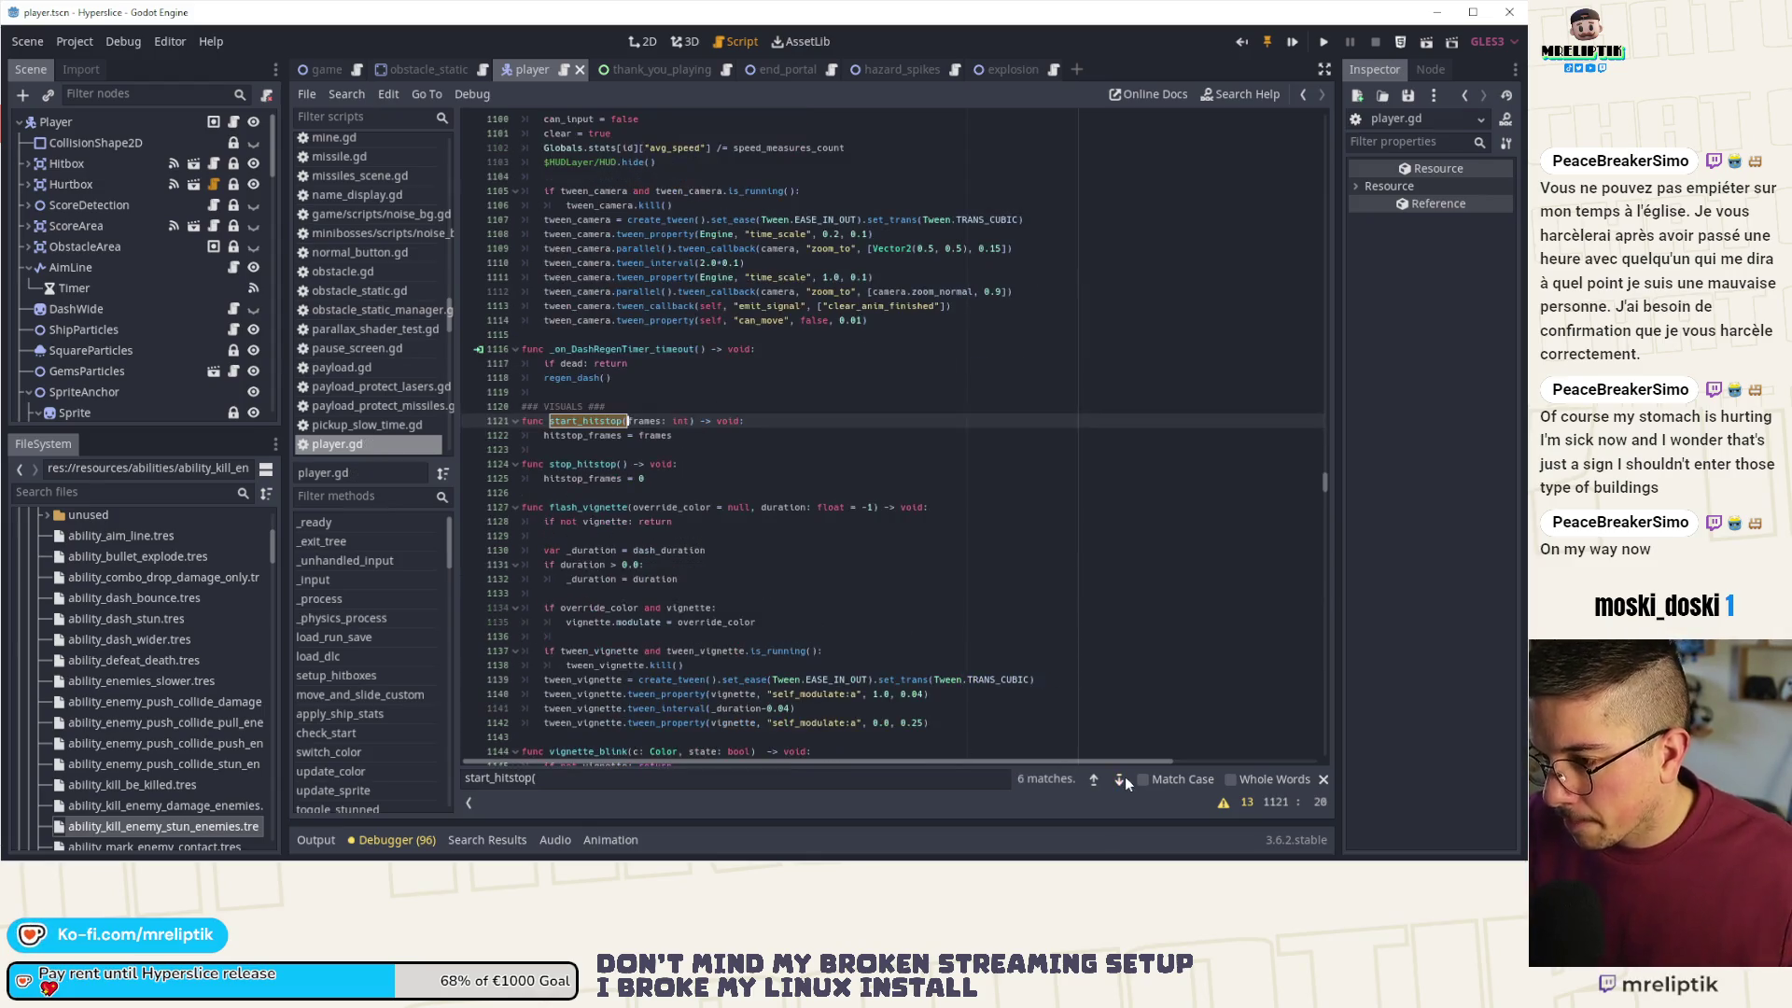
- Comment out the start_hitstop and stop_hitstop function definitions and save player.gd
{"action": "left_click", "coordinate": [1120, 779]}
{"action": "left_click", "coordinate": [1122, 778]}
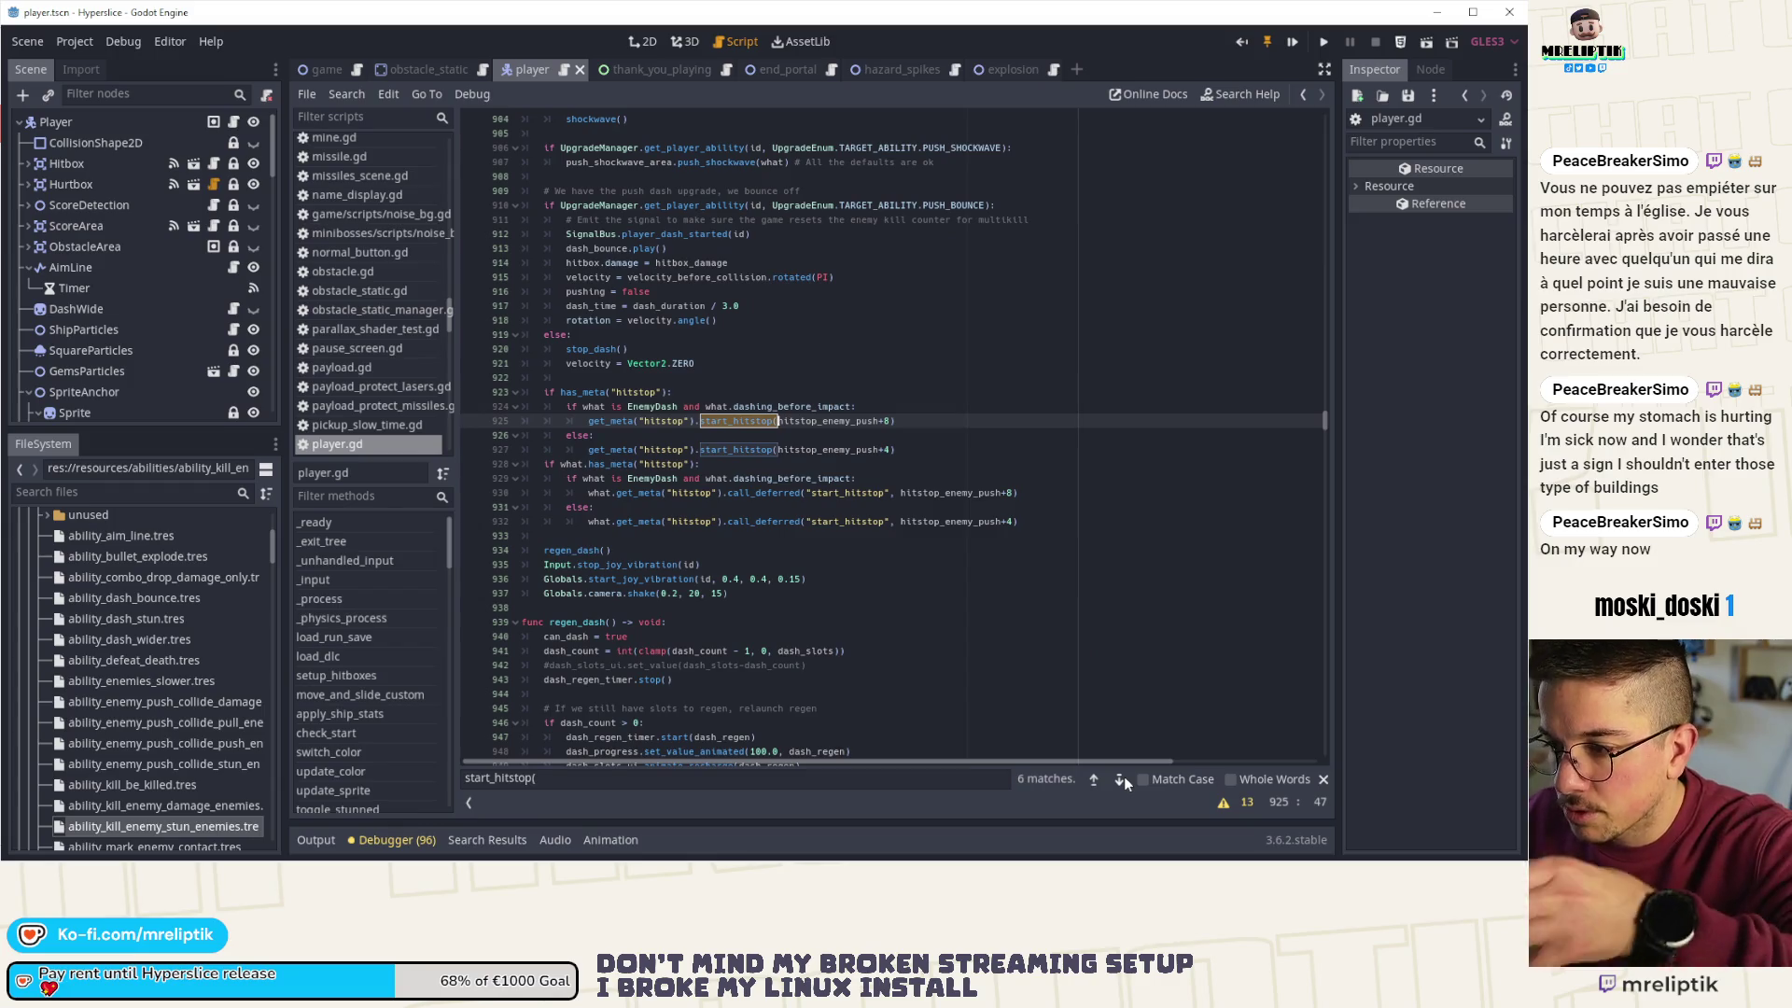
{"action": "left_click", "coordinate": [1122, 779]}
{"action": "left_click", "coordinate": [1121, 778]}
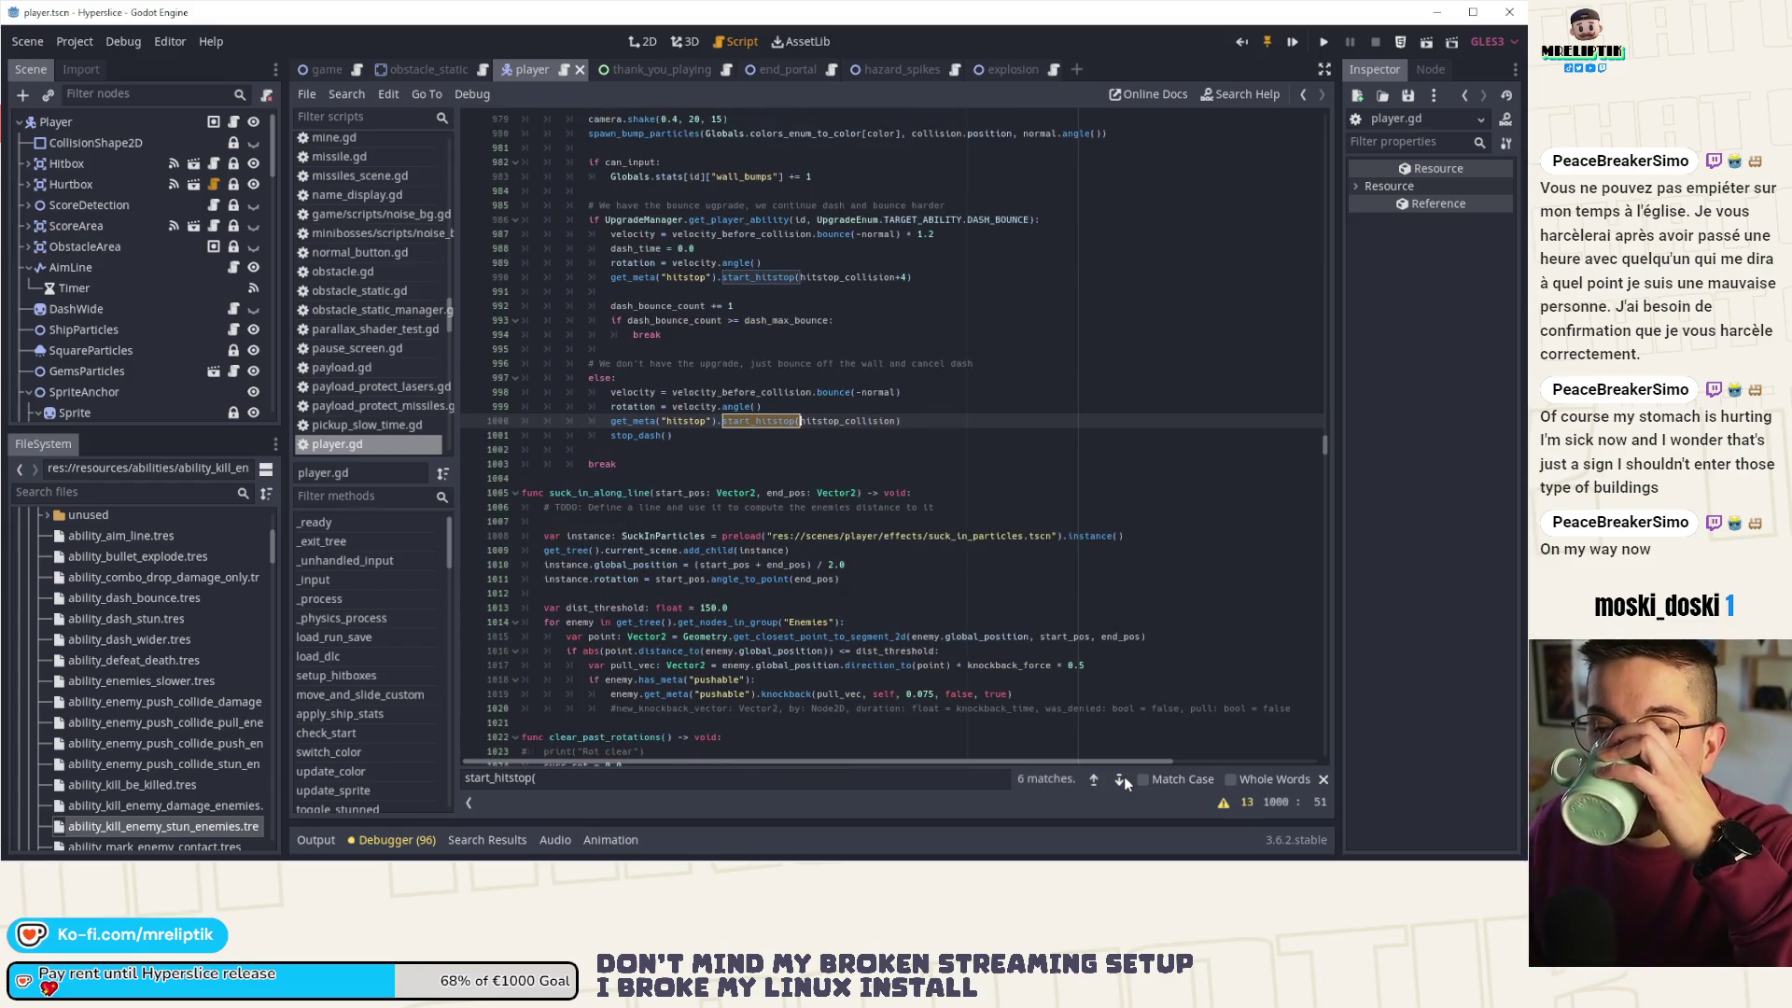
{"action": "left_click", "coordinate": [1121, 779]}
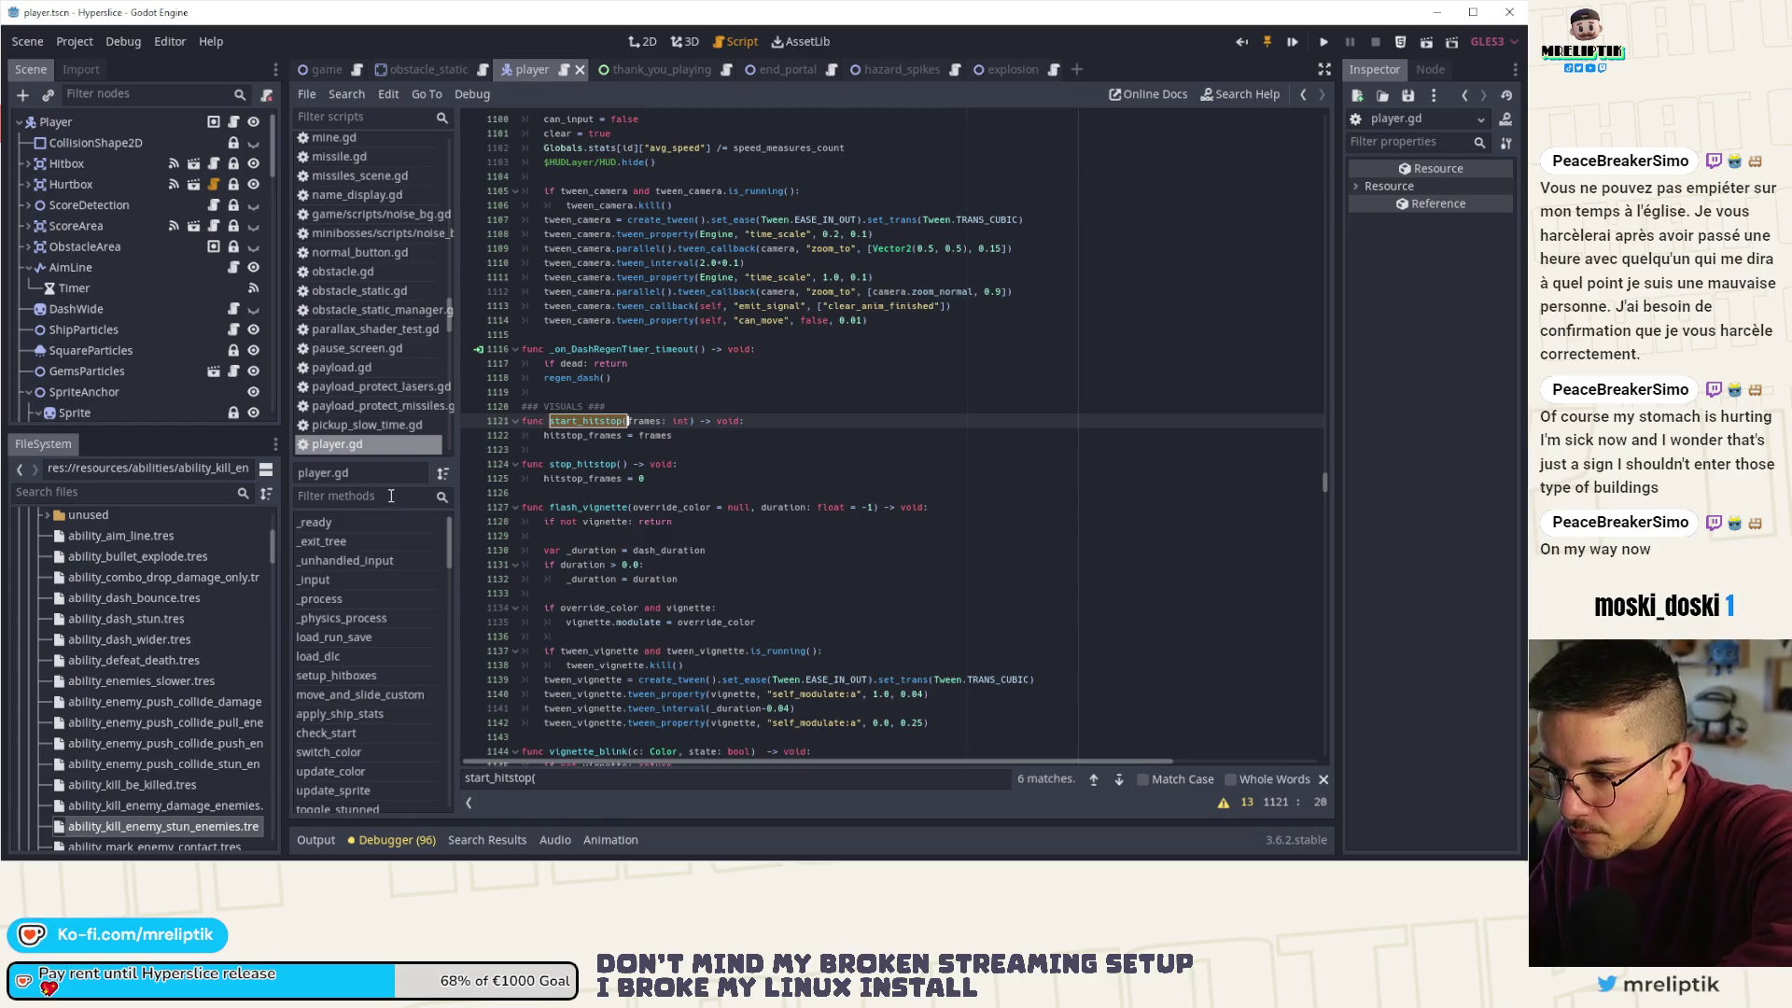
{"action": "left_click", "coordinate": [672, 478]}
{"action": "left_click_drag", "start_coordinate": [672, 478], "coordinate": [501, 422]}
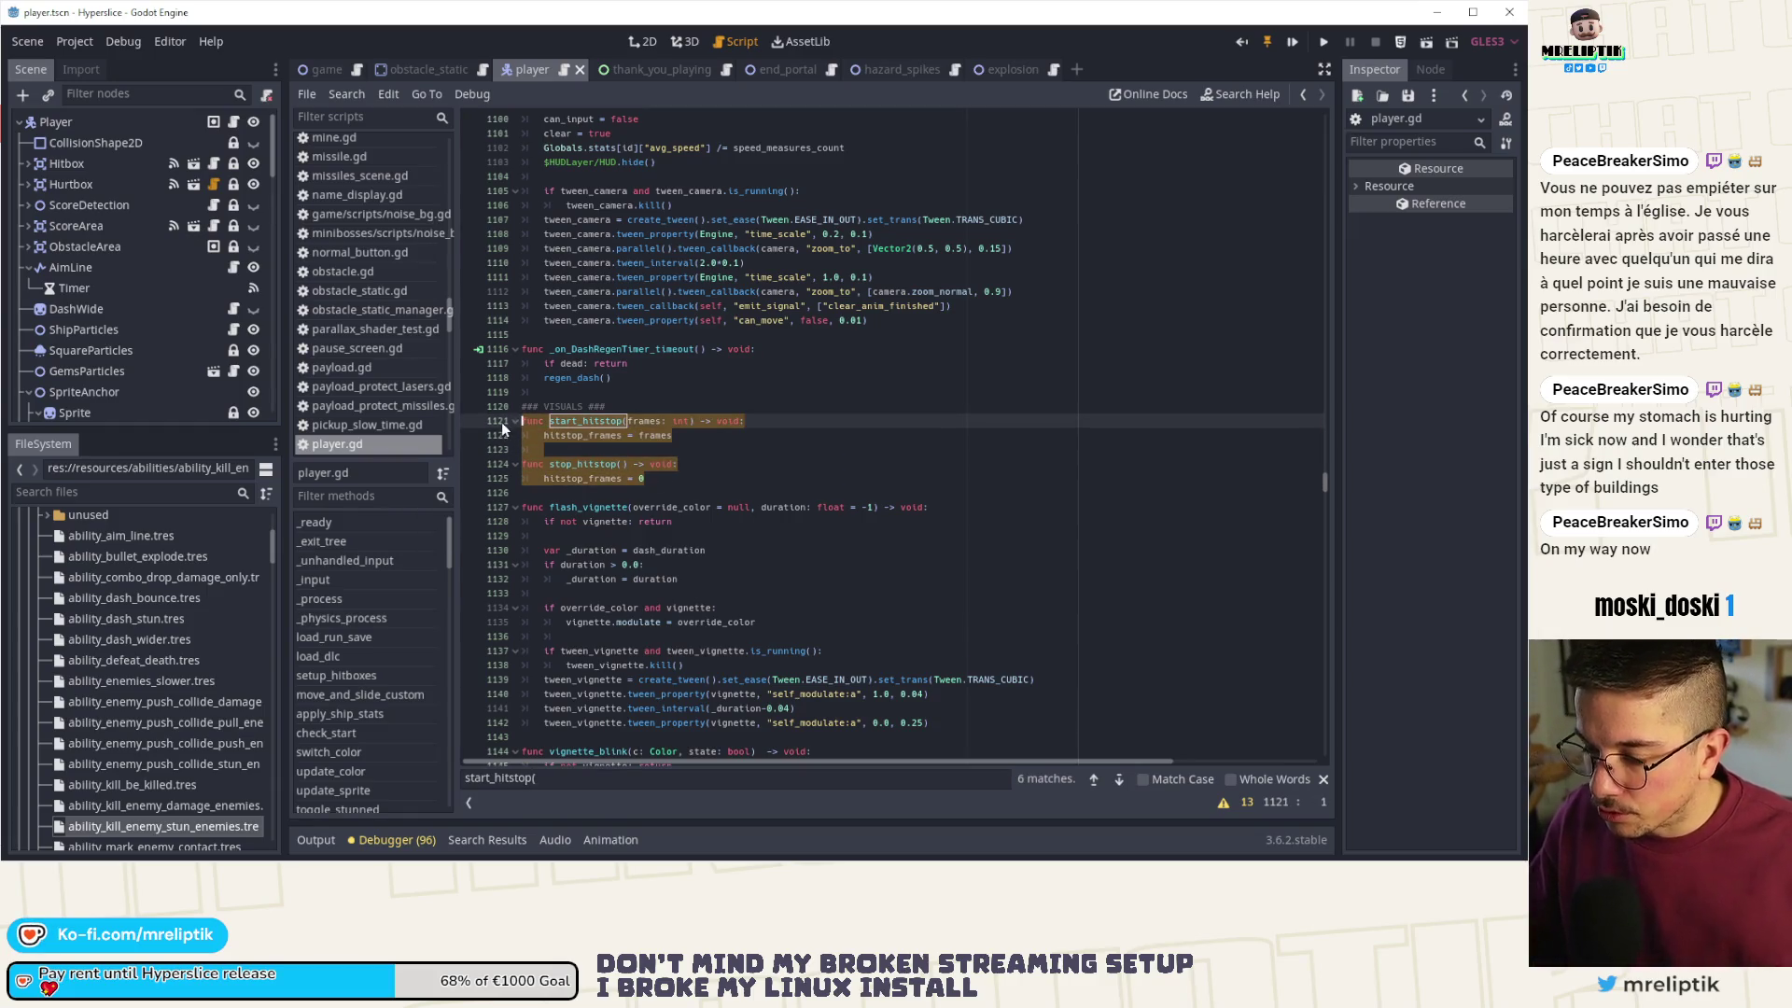
{"action": "key", "text": "ctrl+k"}
{"action": "key", "text": "ctrl+s"}
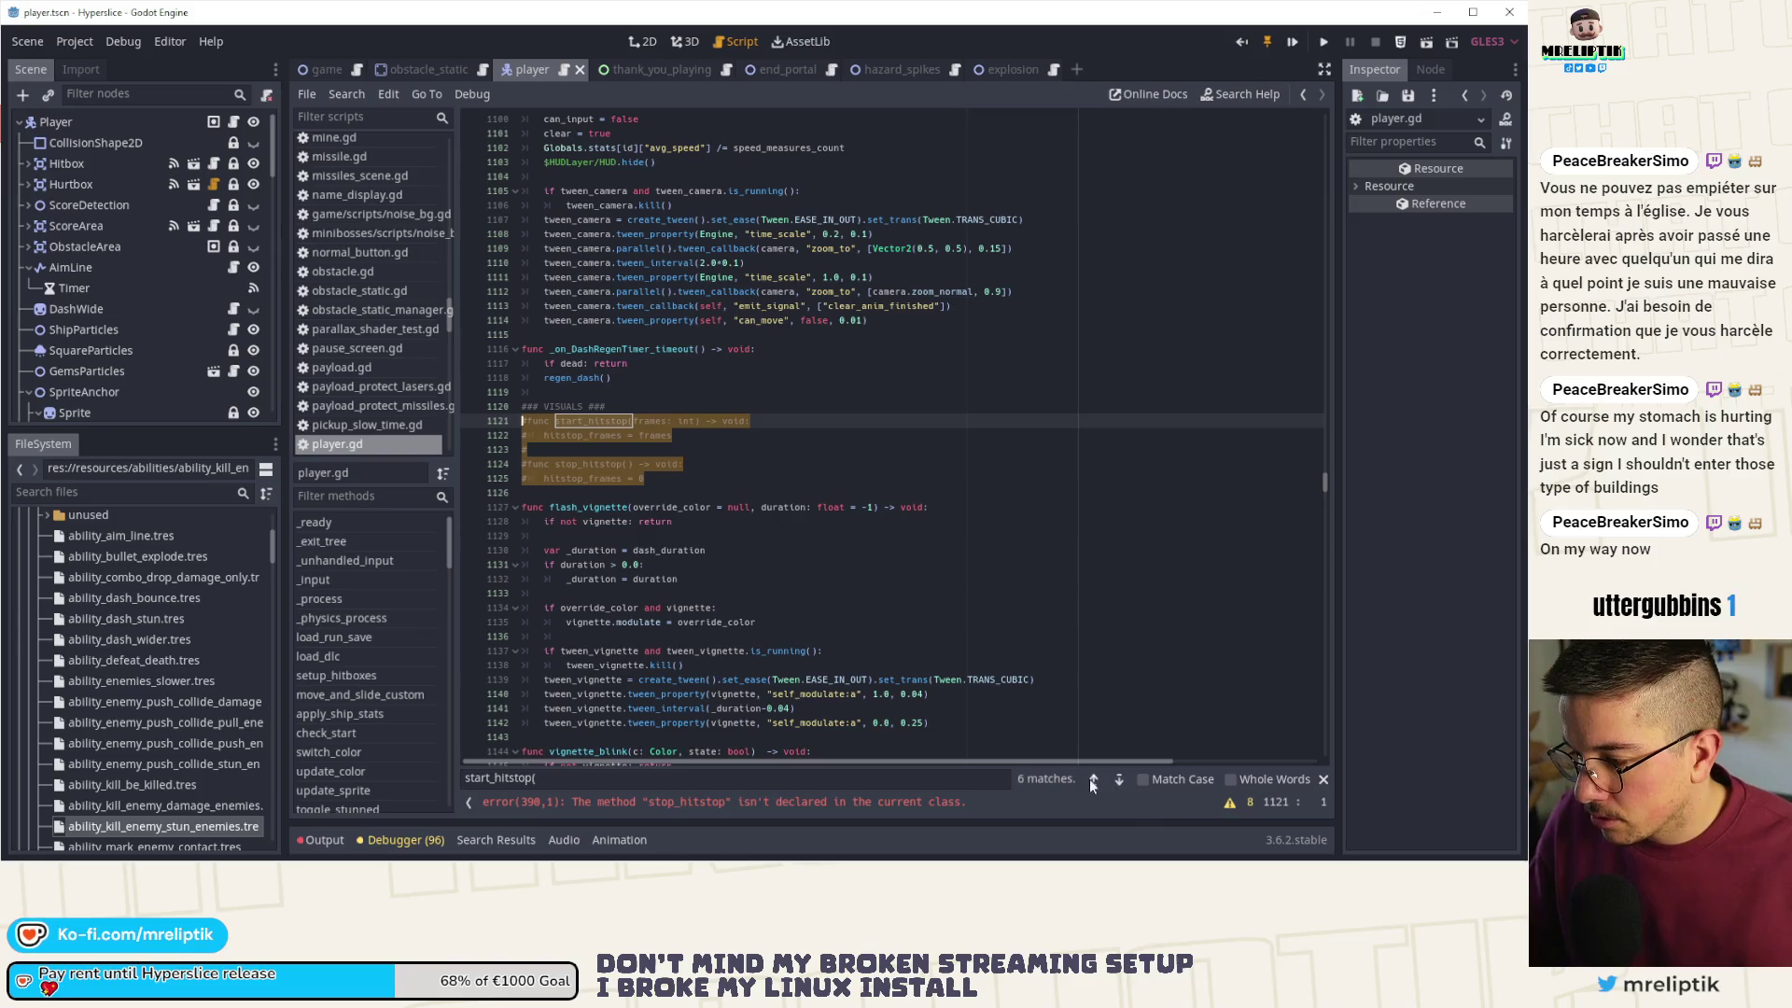
- Comment out the hitstop_frames countdown on lines 387–391 flagged by the line 390 error
{"action": "left_click", "coordinate": [1093, 778]}
{"action": "left_click", "coordinate": [1094, 780]}
{"action": "left_click", "coordinate": [1094, 781]}
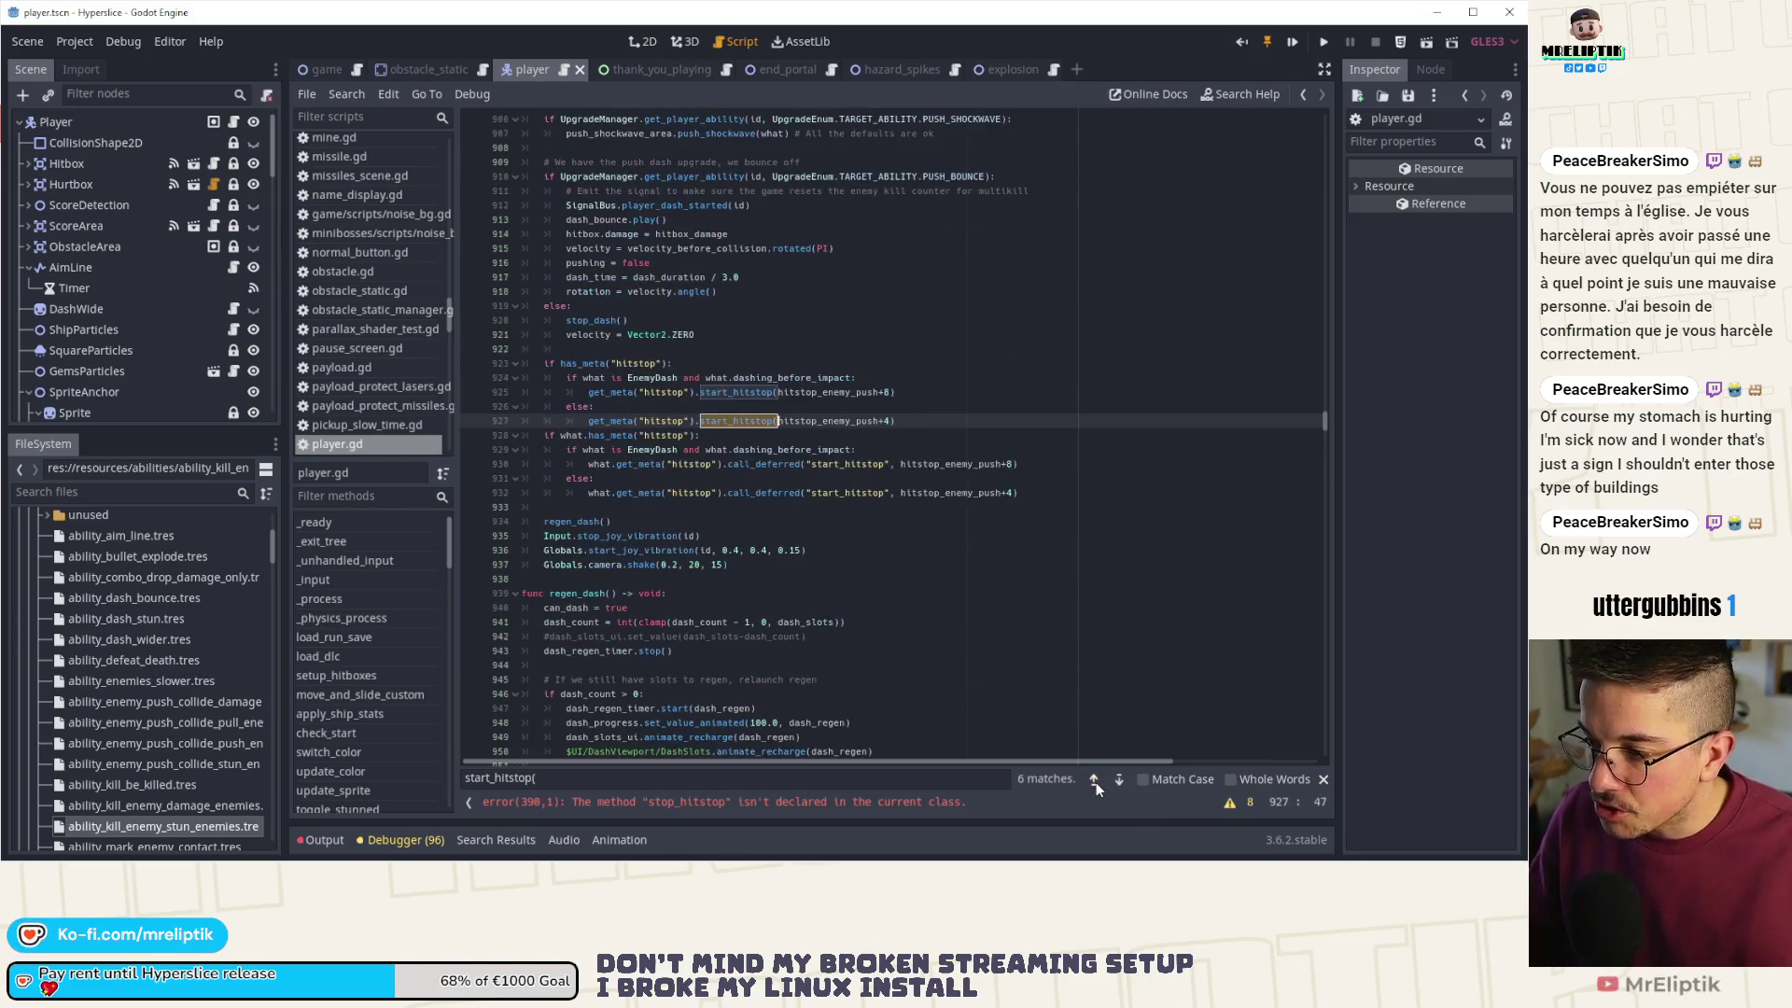
{"action": "left_click", "coordinate": [1094, 780]}
{"action": "left_click", "coordinate": [1095, 780]}
{"action": "left_click", "coordinate": [719, 807]}
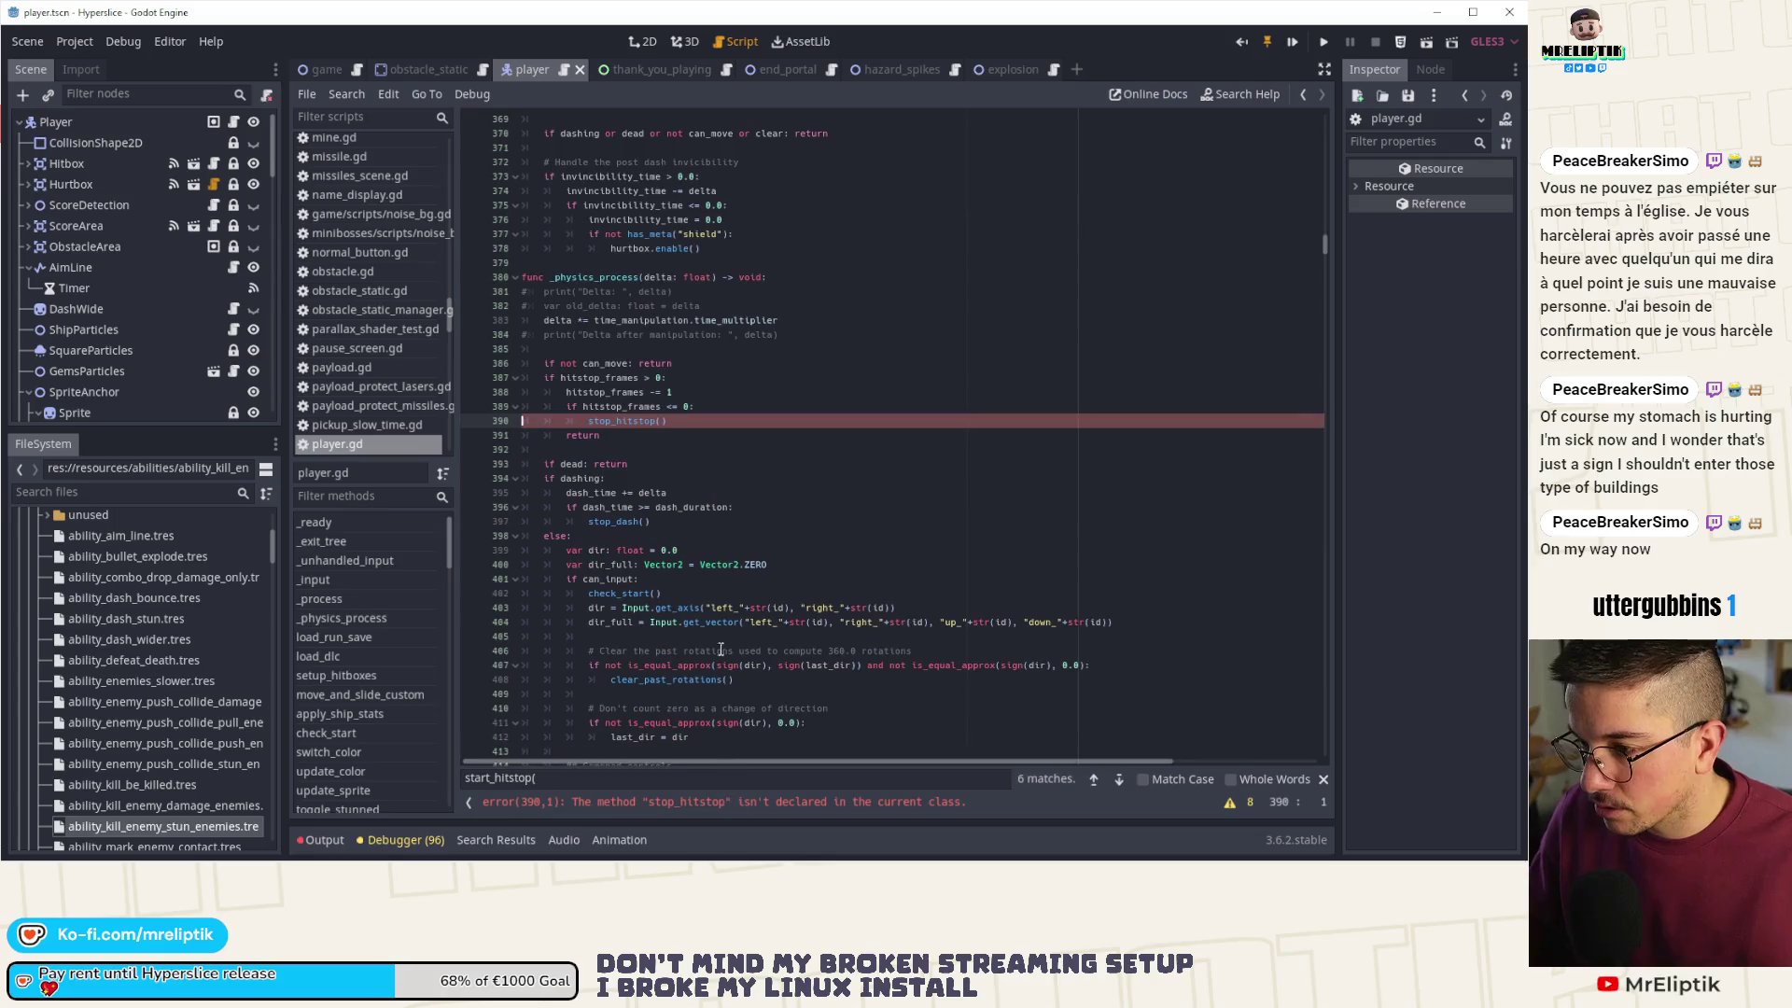
{"action": "left_click_drag", "start_coordinate": [557, 399], "coordinate": [456, 373]}
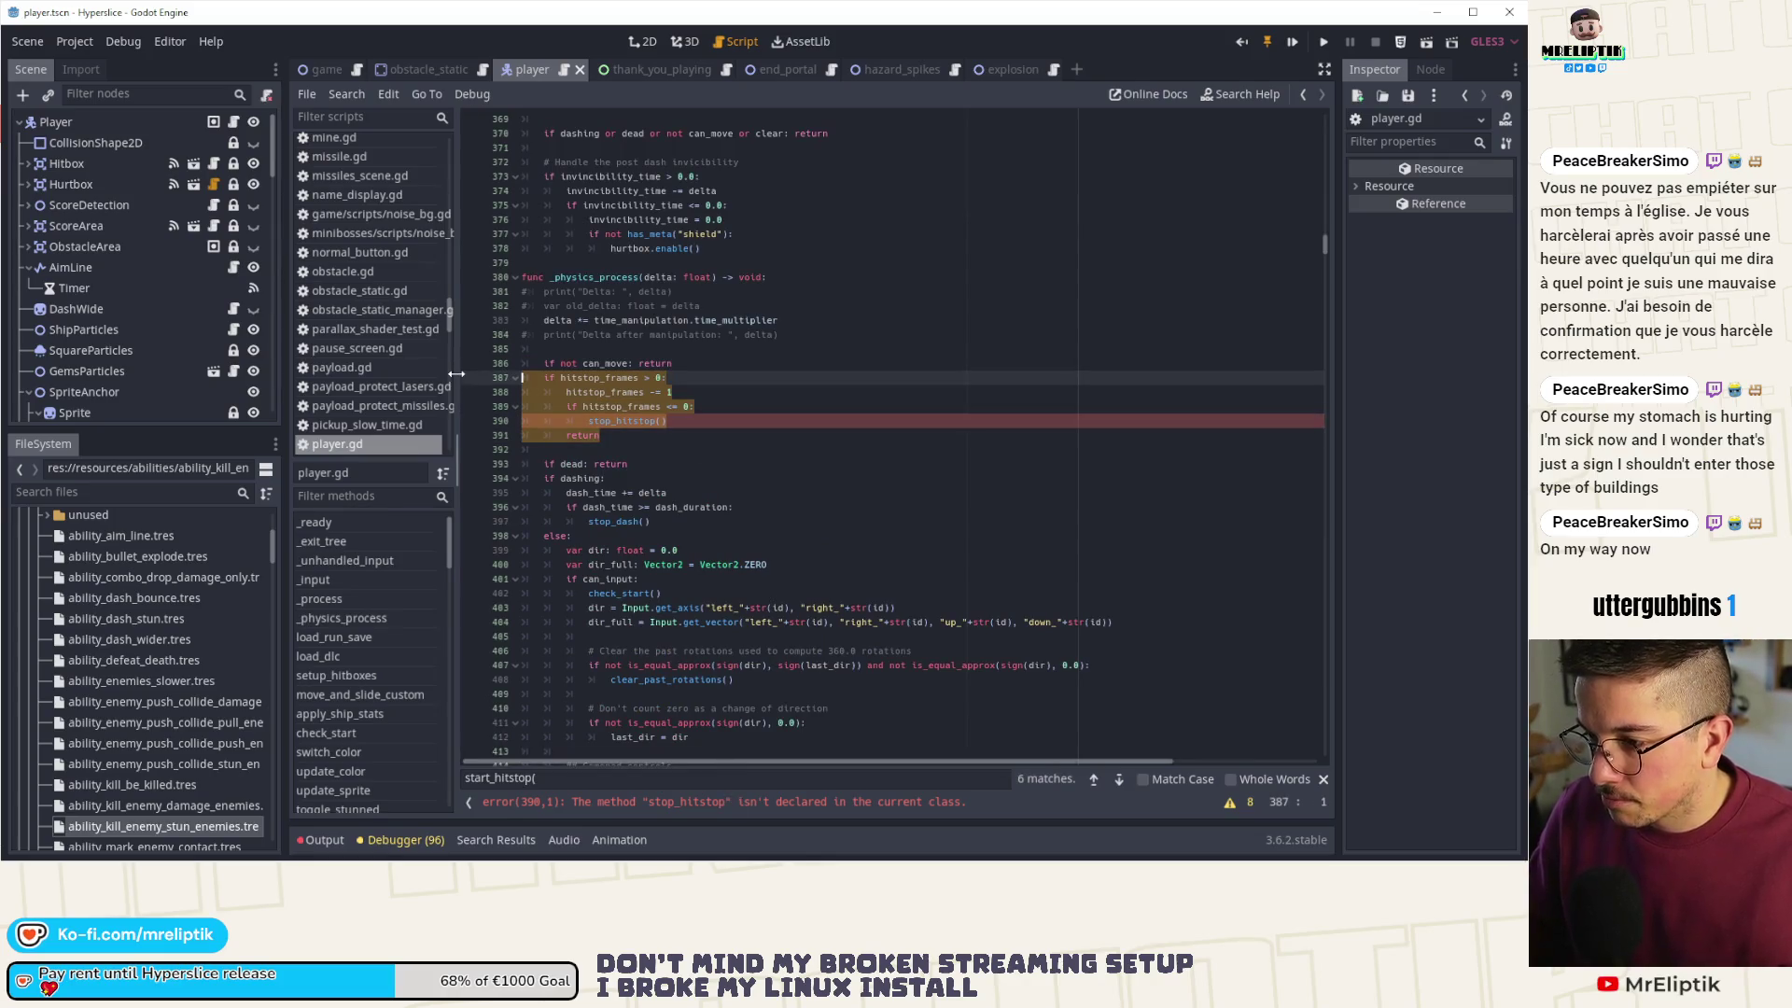
{"action": "key", "text": "ctrl+k"}
{"action": "left_click", "coordinate": [603, 346]}
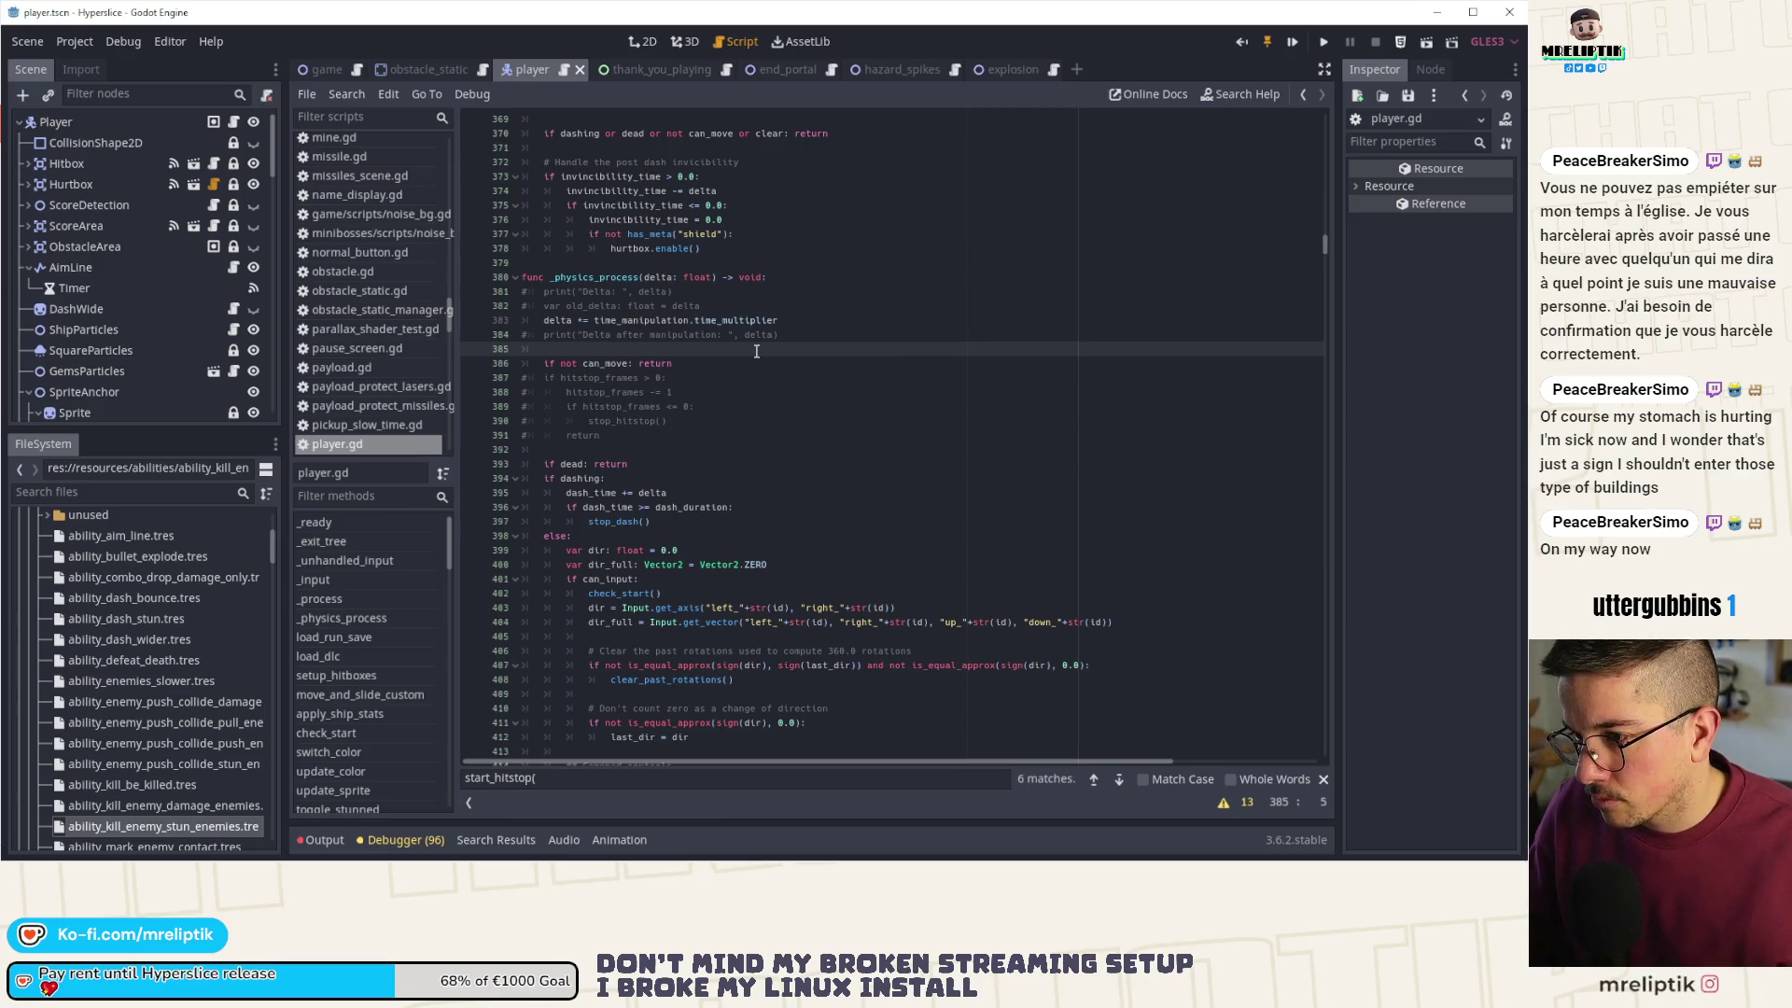
{"action": "scroll", "coordinate": [756, 351], "scroll_direction": "down", "scroll_amount": 4}
{"action": "left_click", "coordinate": [821, 349]}
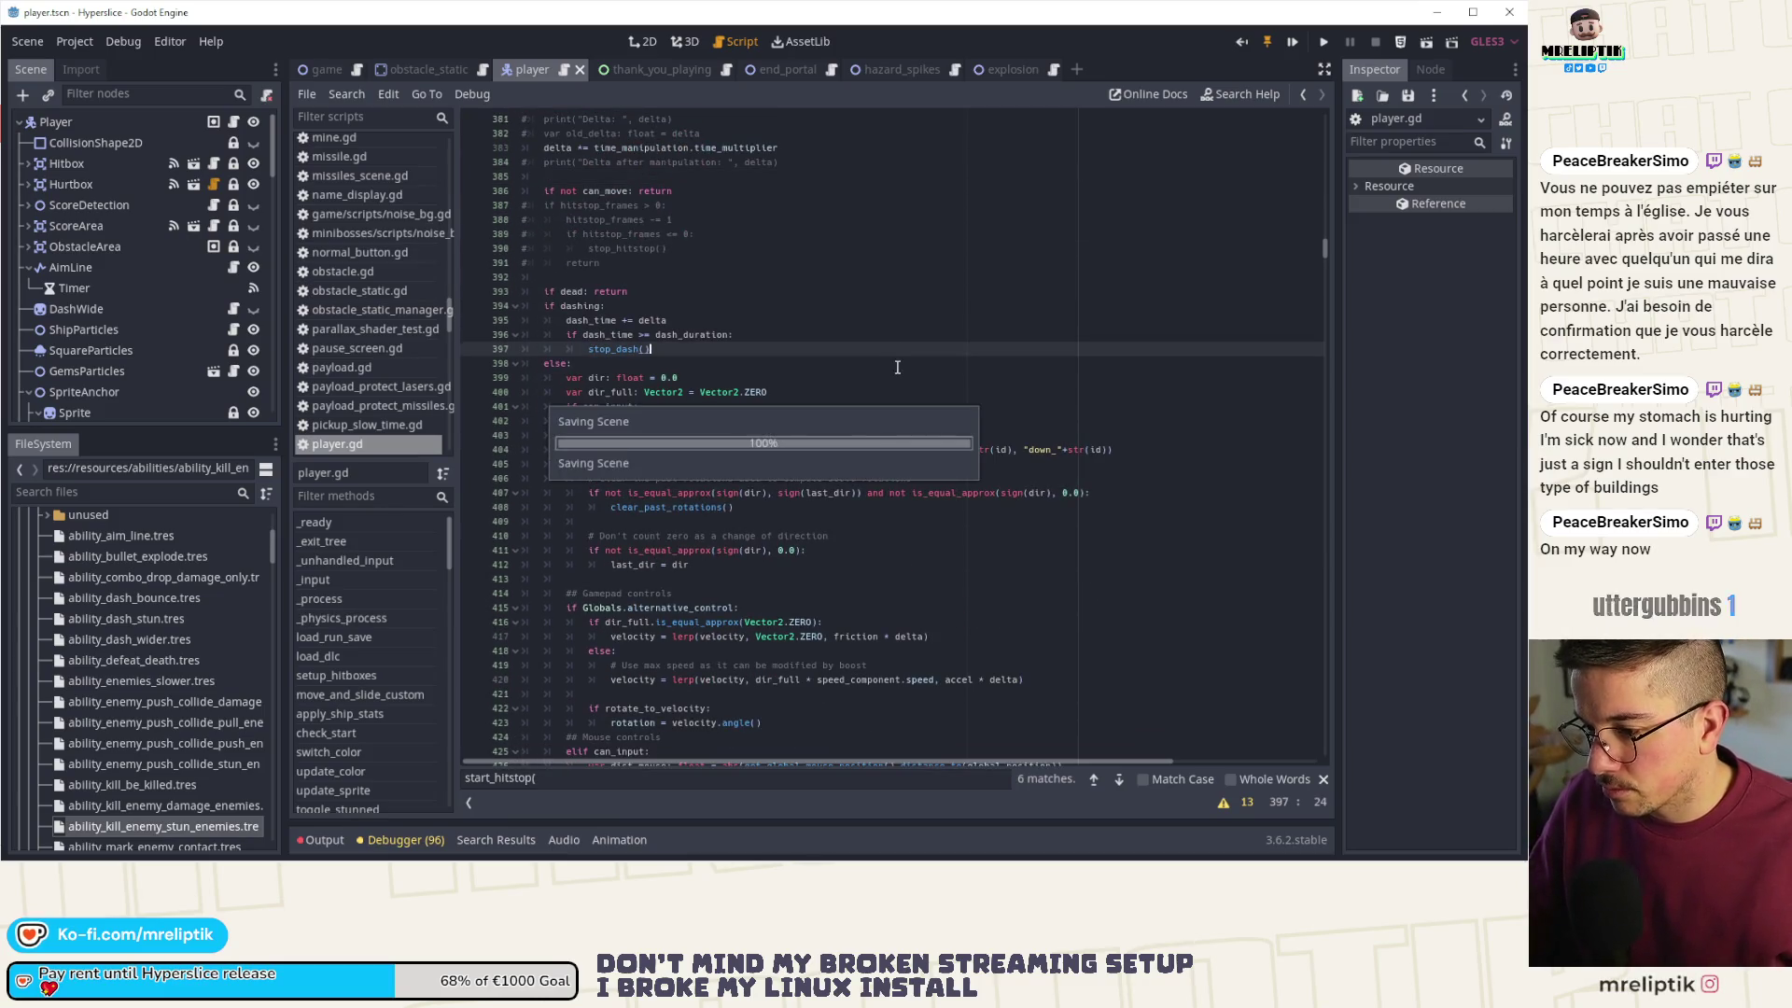
{"action": "scroll", "coordinate": [1026, 560], "scroll_direction": "up", "scroll_amount": 1}
{"action": "key", "text": "Escape"}
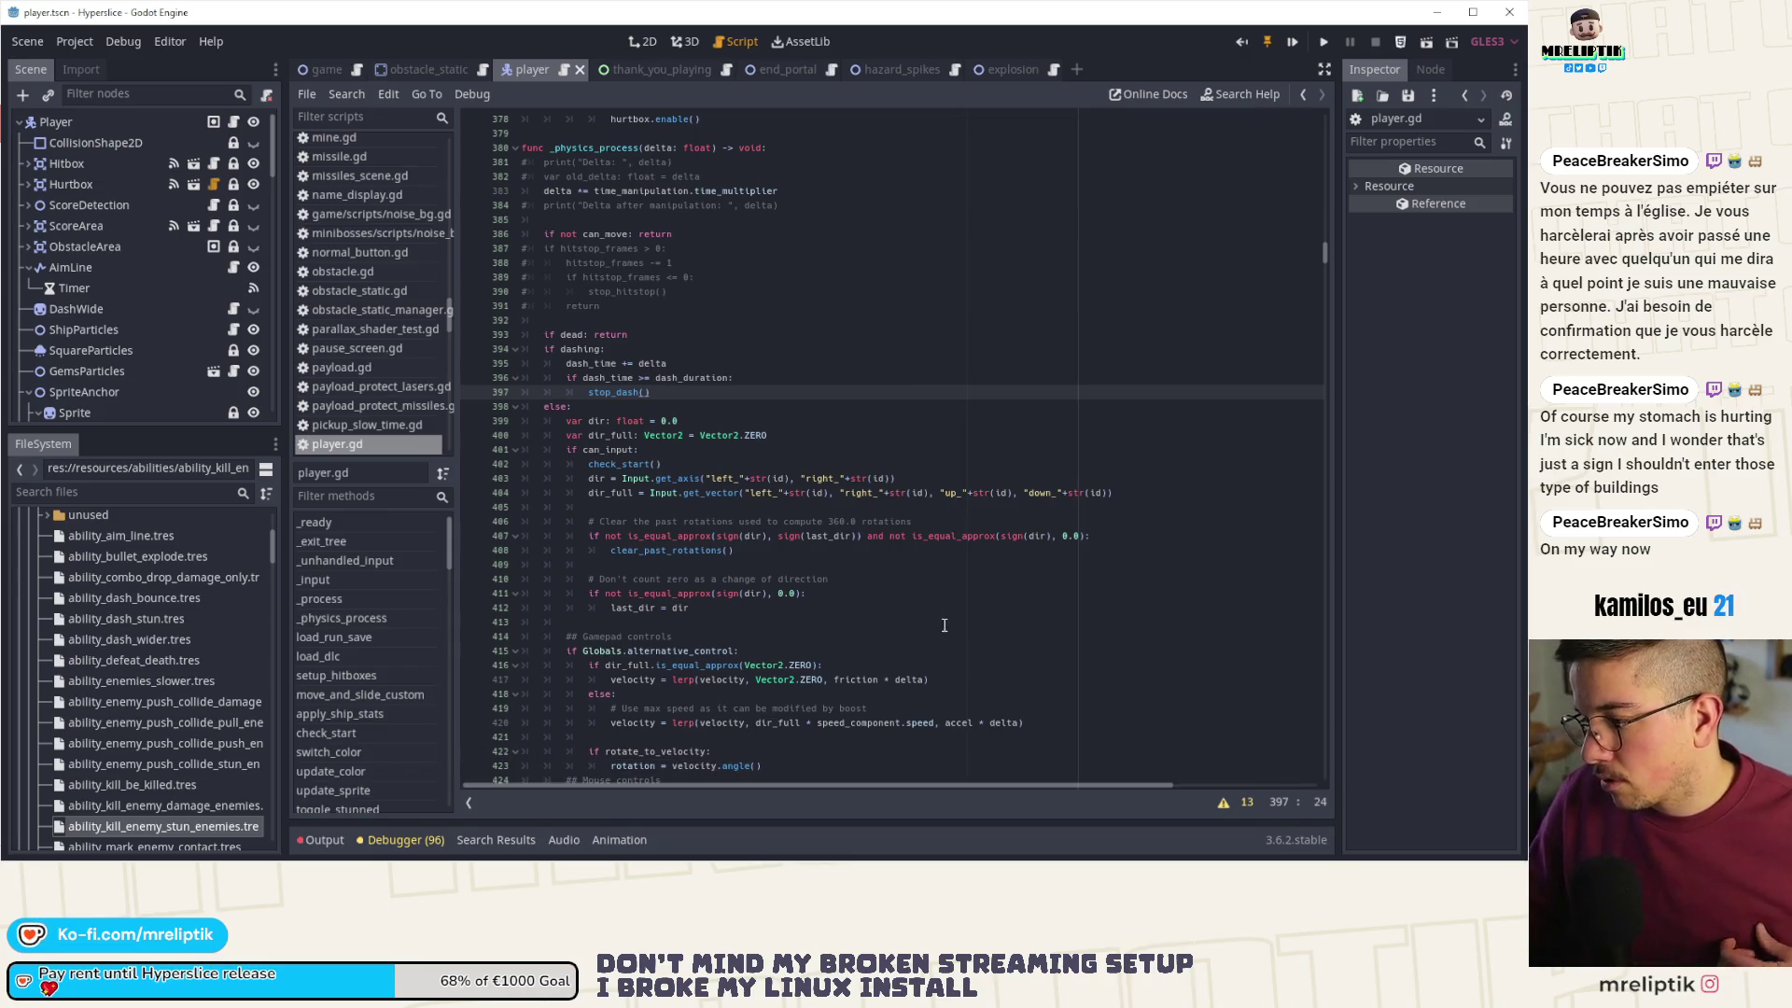
- Search player.gd for 'hitstop' and look through the remaining matches
{"action": "left_click", "coordinate": [947, 622]}
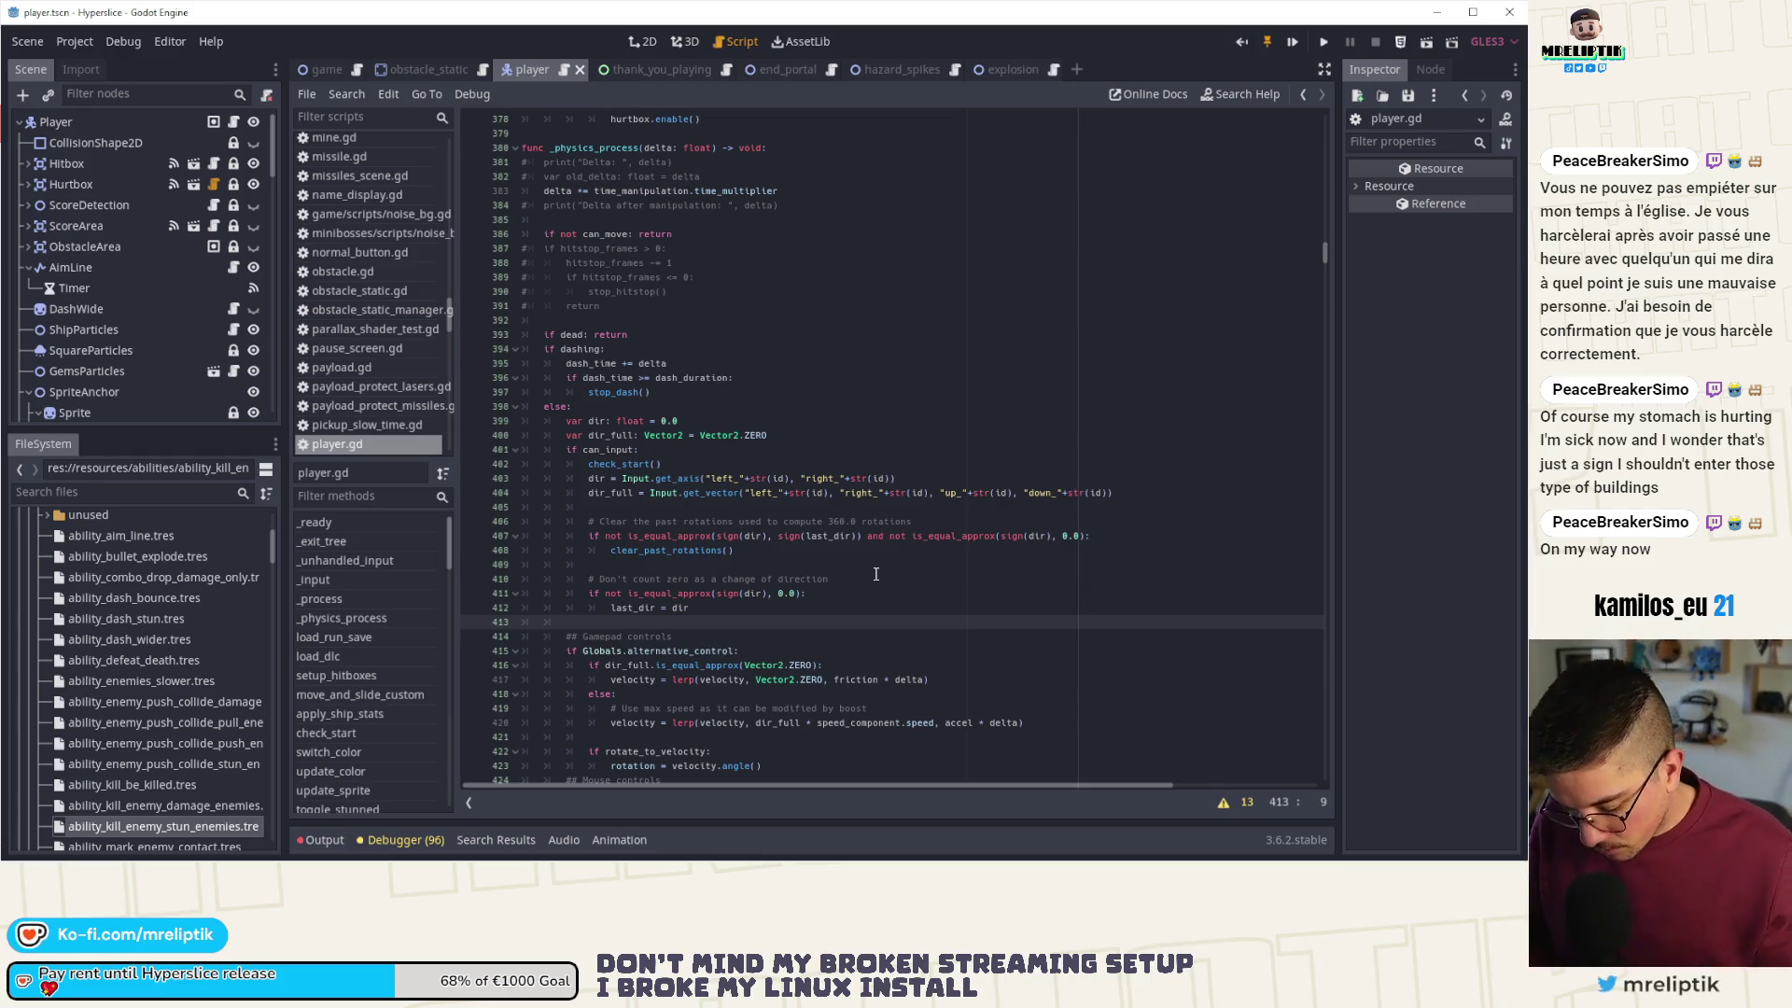
{"action": "key", "text": "ctrl+f"}
{"action": "type", "text": "hitsti"}
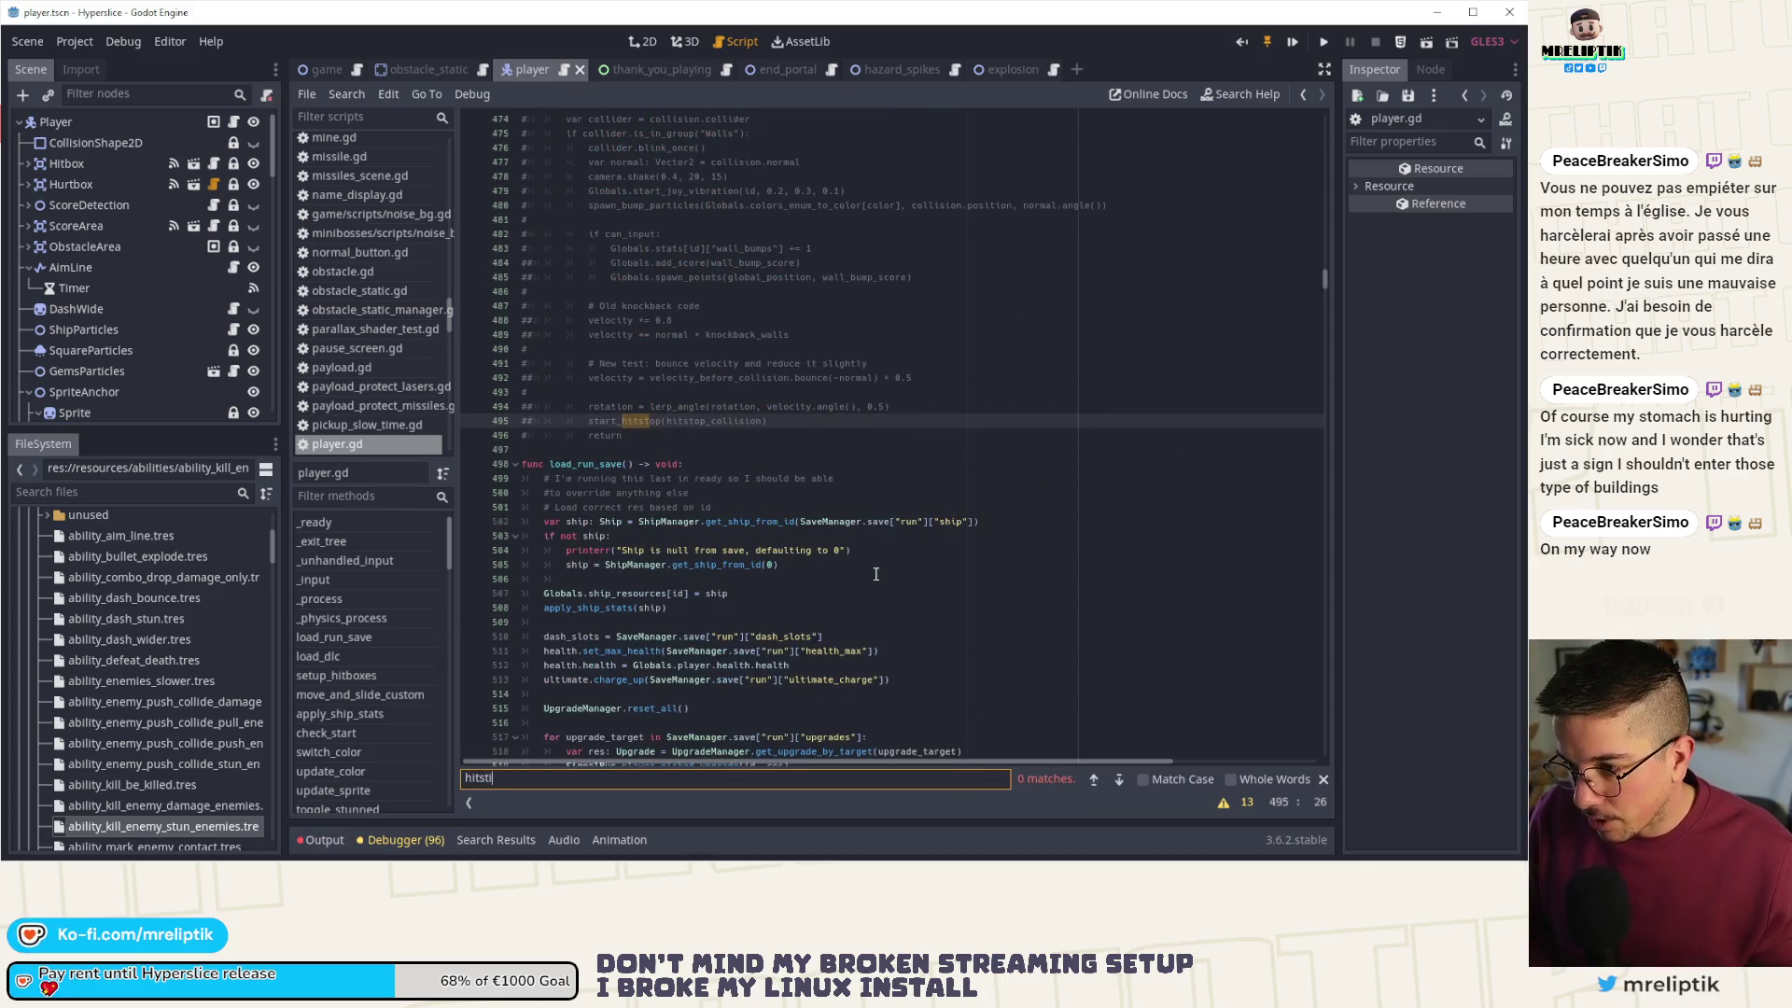
{"action": "key", "text": "BackSpace"}
{"action": "type", "text": "op"}
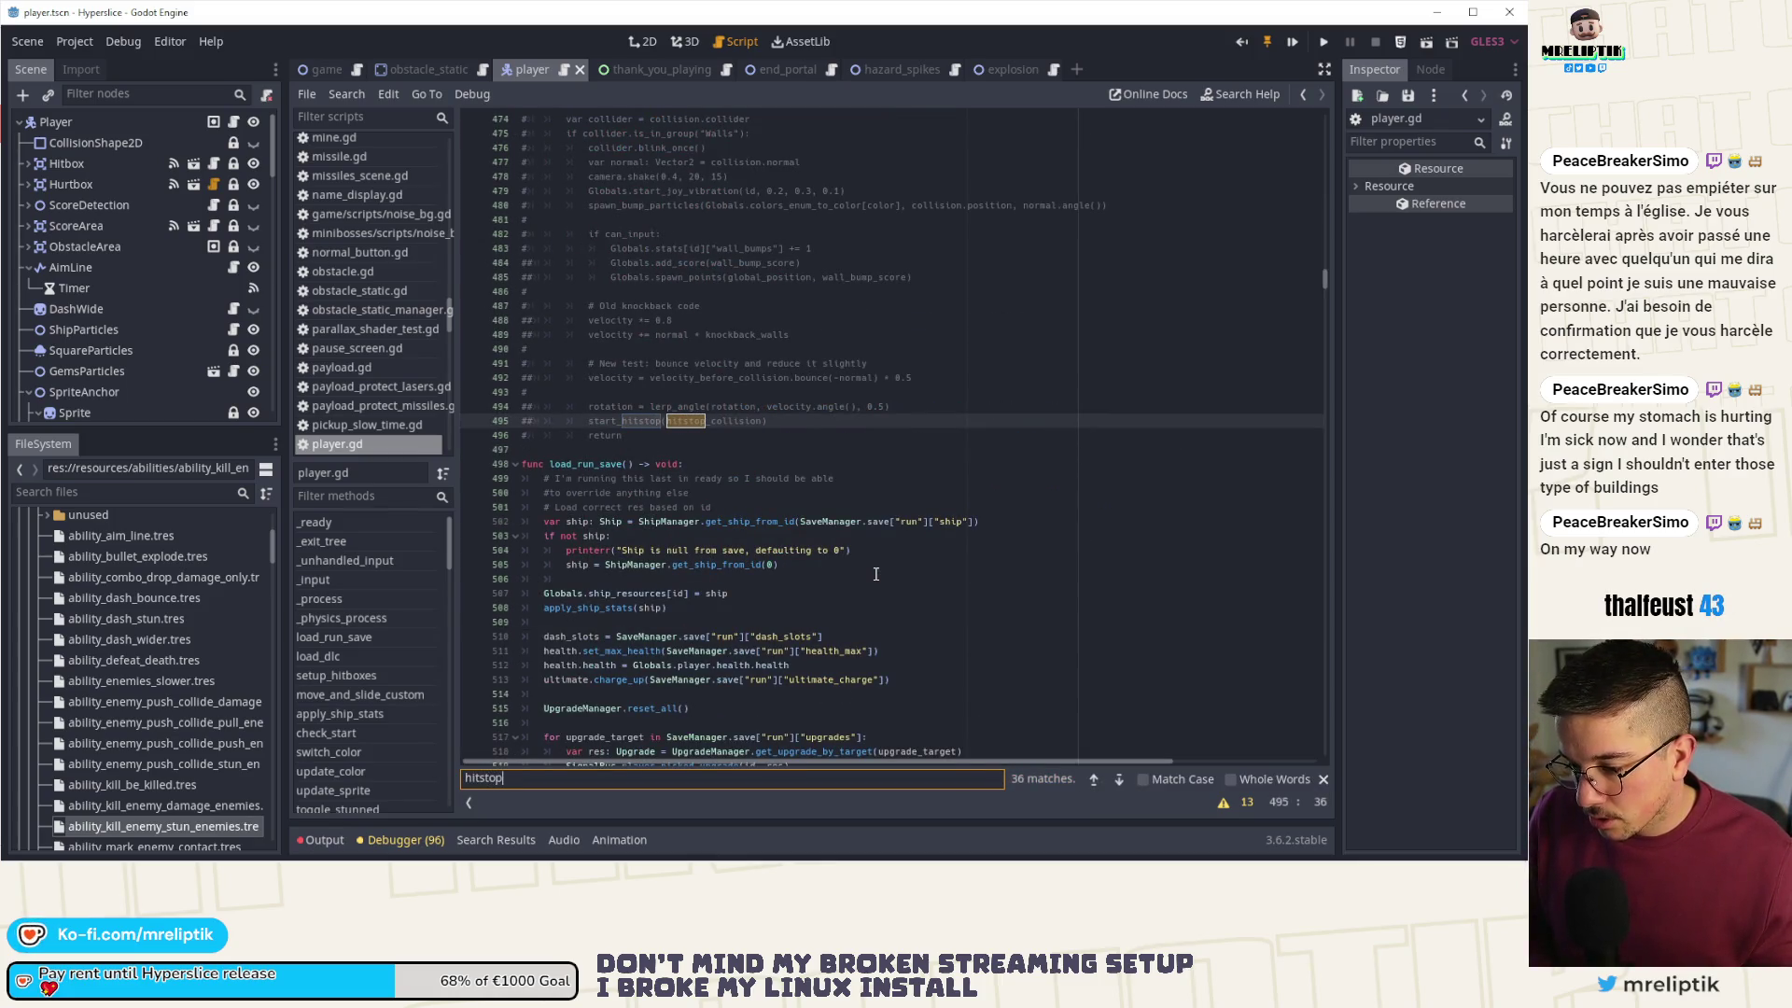
{"action": "left_click", "coordinate": [1119, 780]}
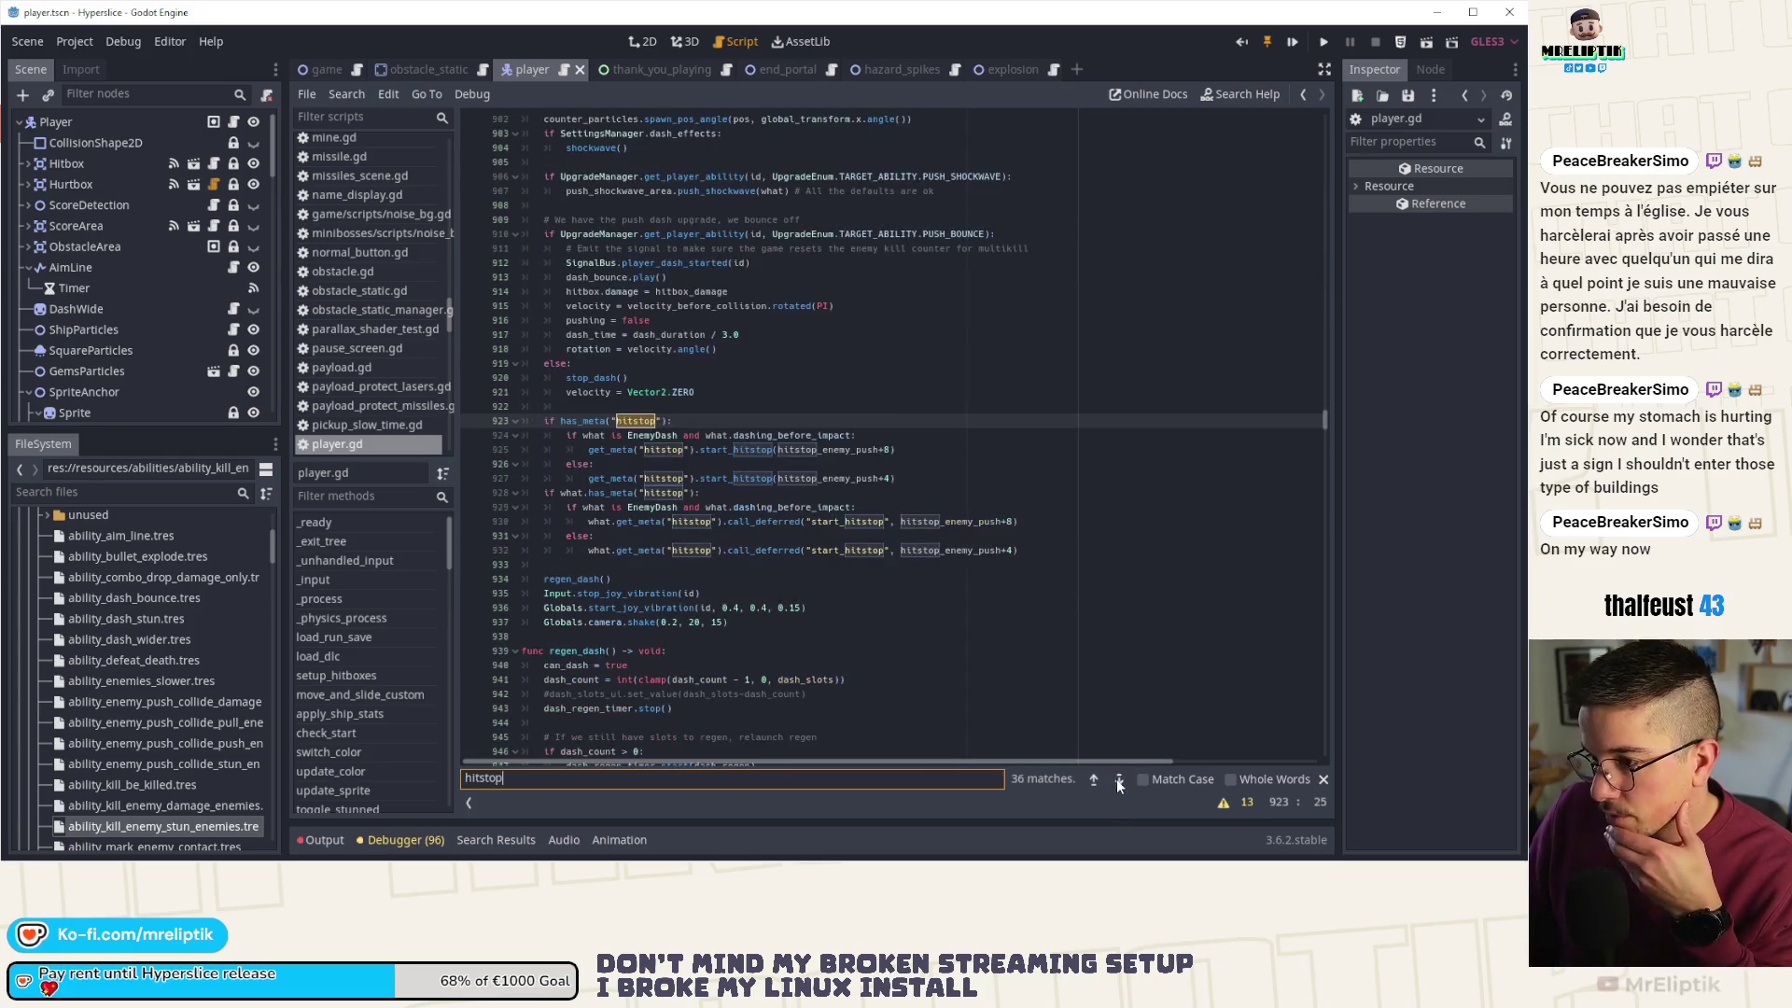
{"action": "scroll", "coordinate": [704, 461], "scroll_direction": "up", "scroll_amount": 8}
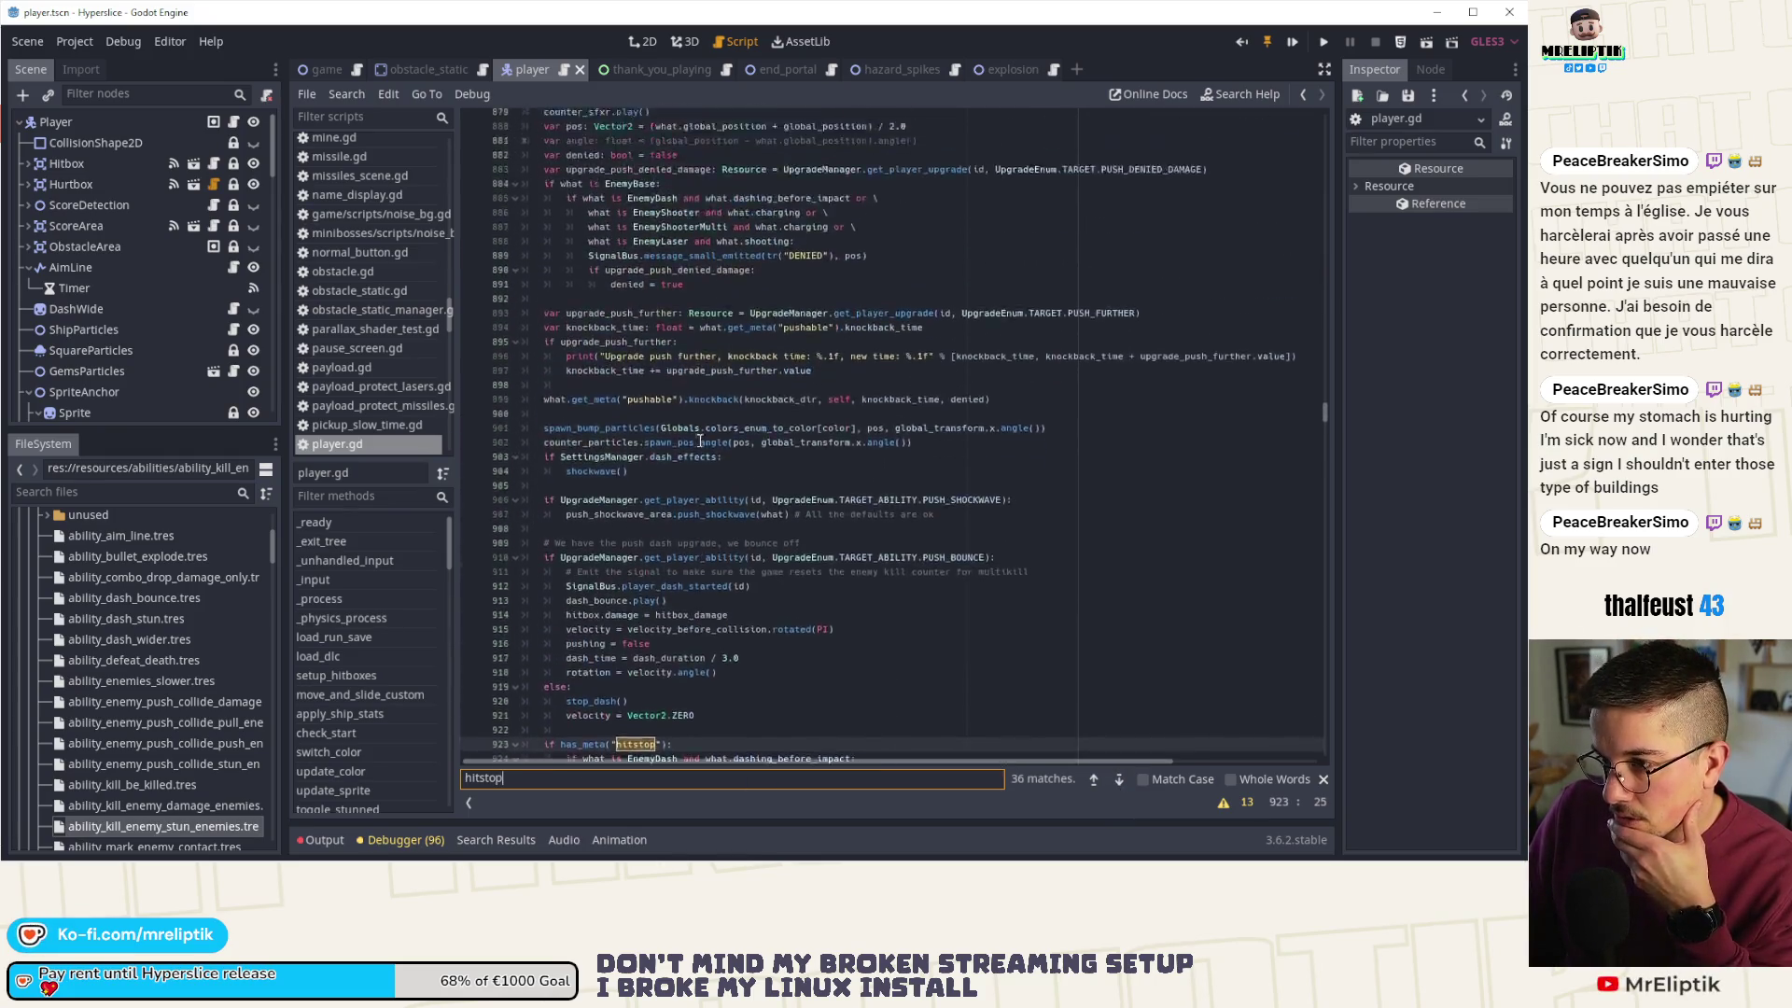
{"action": "scroll", "coordinate": [703, 461], "scroll_direction": "down", "scroll_amount": 7}
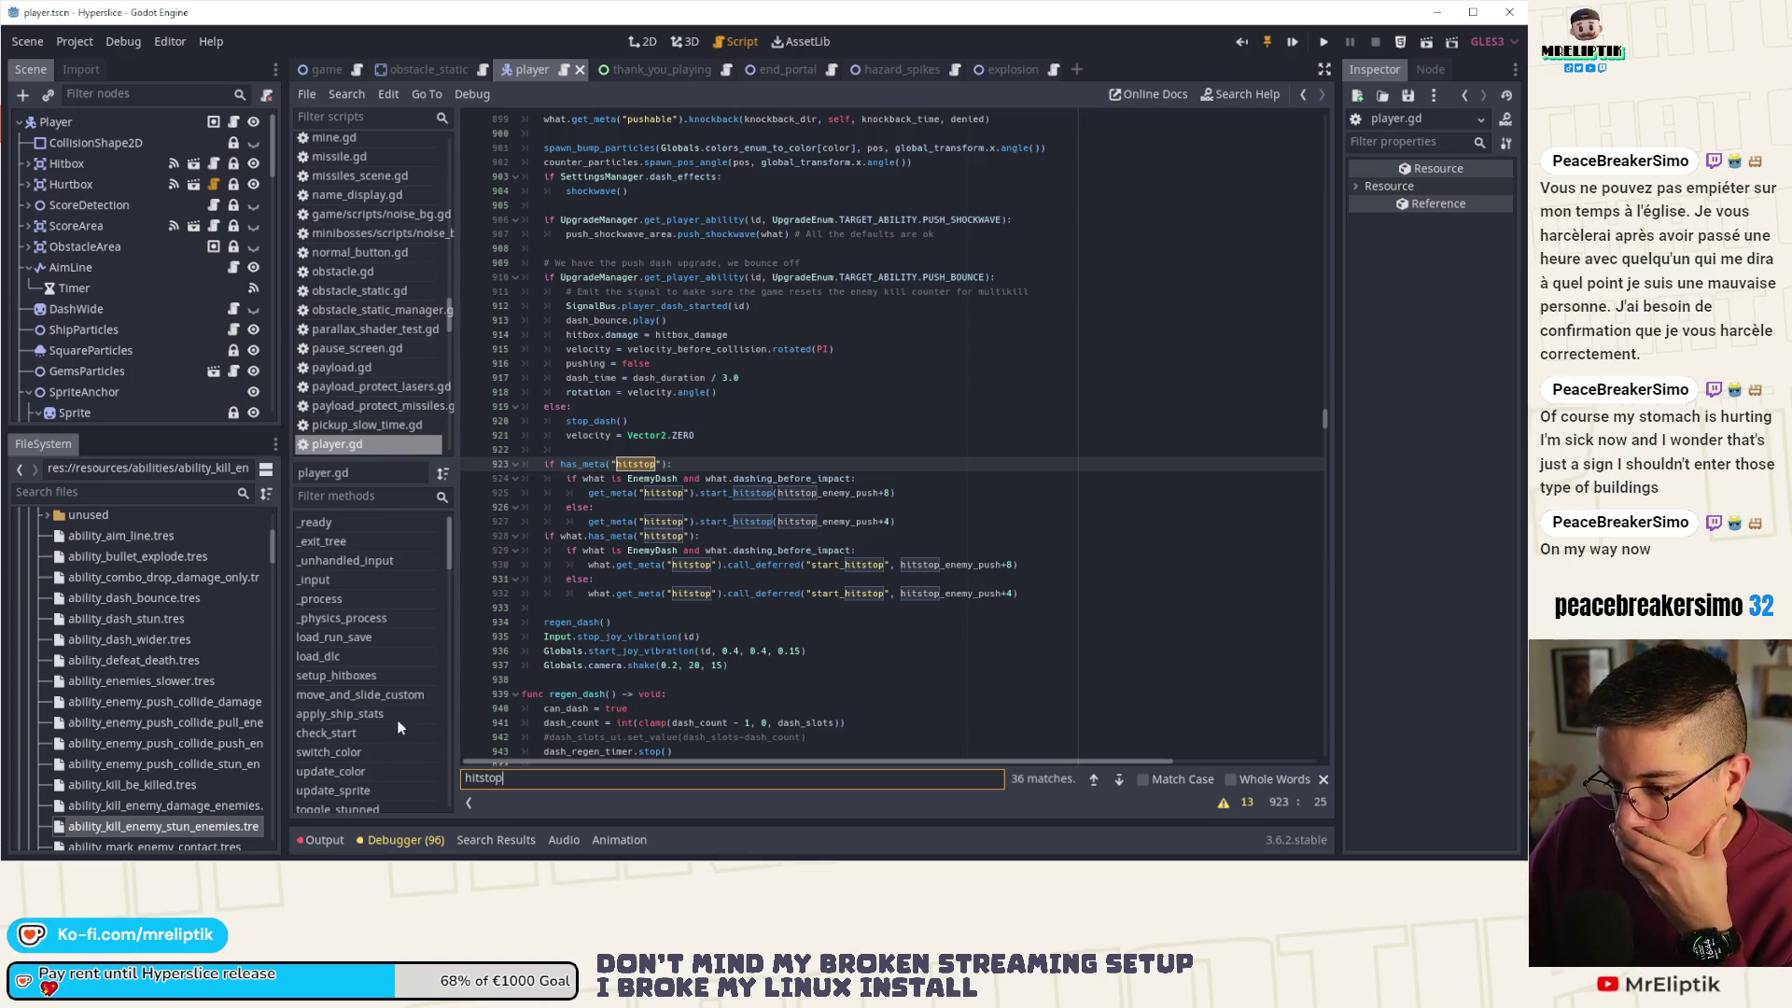
{"action": "scroll", "coordinate": [396, 720], "scroll_direction": "down", "scroll_amount": 5}
{"action": "scroll", "coordinate": [382, 696], "scroll_direction": "down", "scroll_amount": 6}
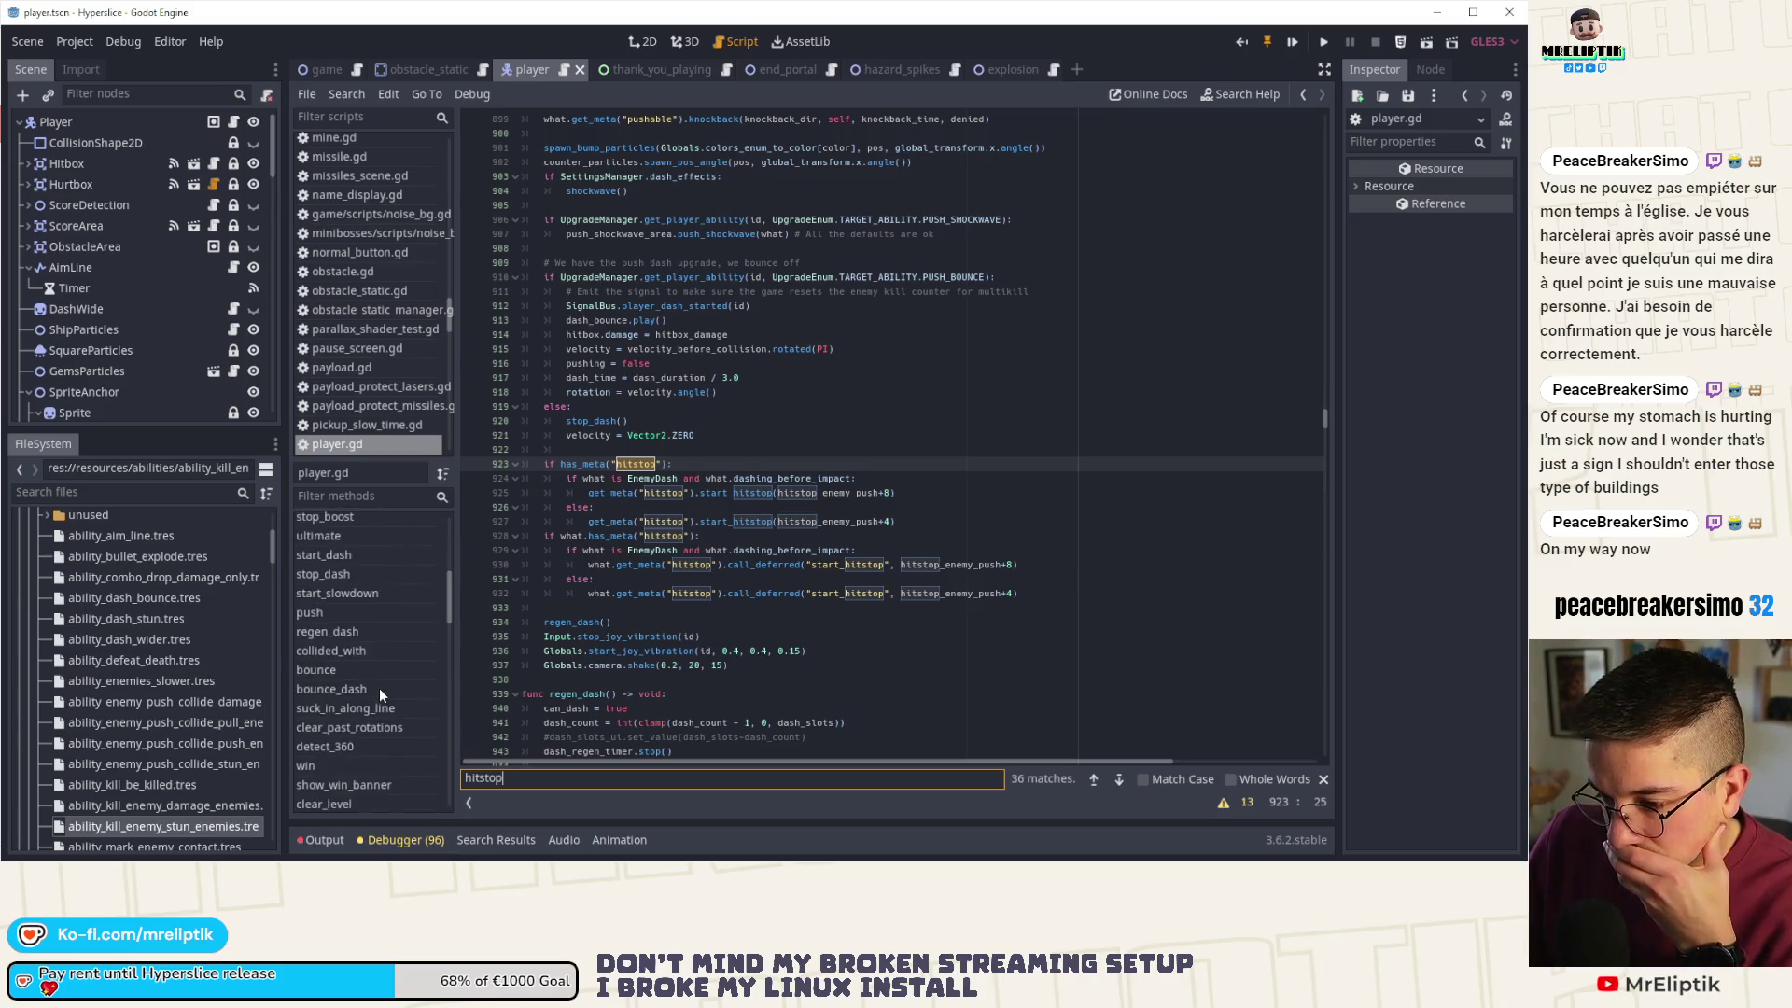
{"action": "scroll", "coordinate": [378, 696], "scroll_direction": "down", "scroll_amount": 3}
{"action": "scroll", "coordinate": [126, 295], "scroll_direction": "down", "scroll_amount": 5}
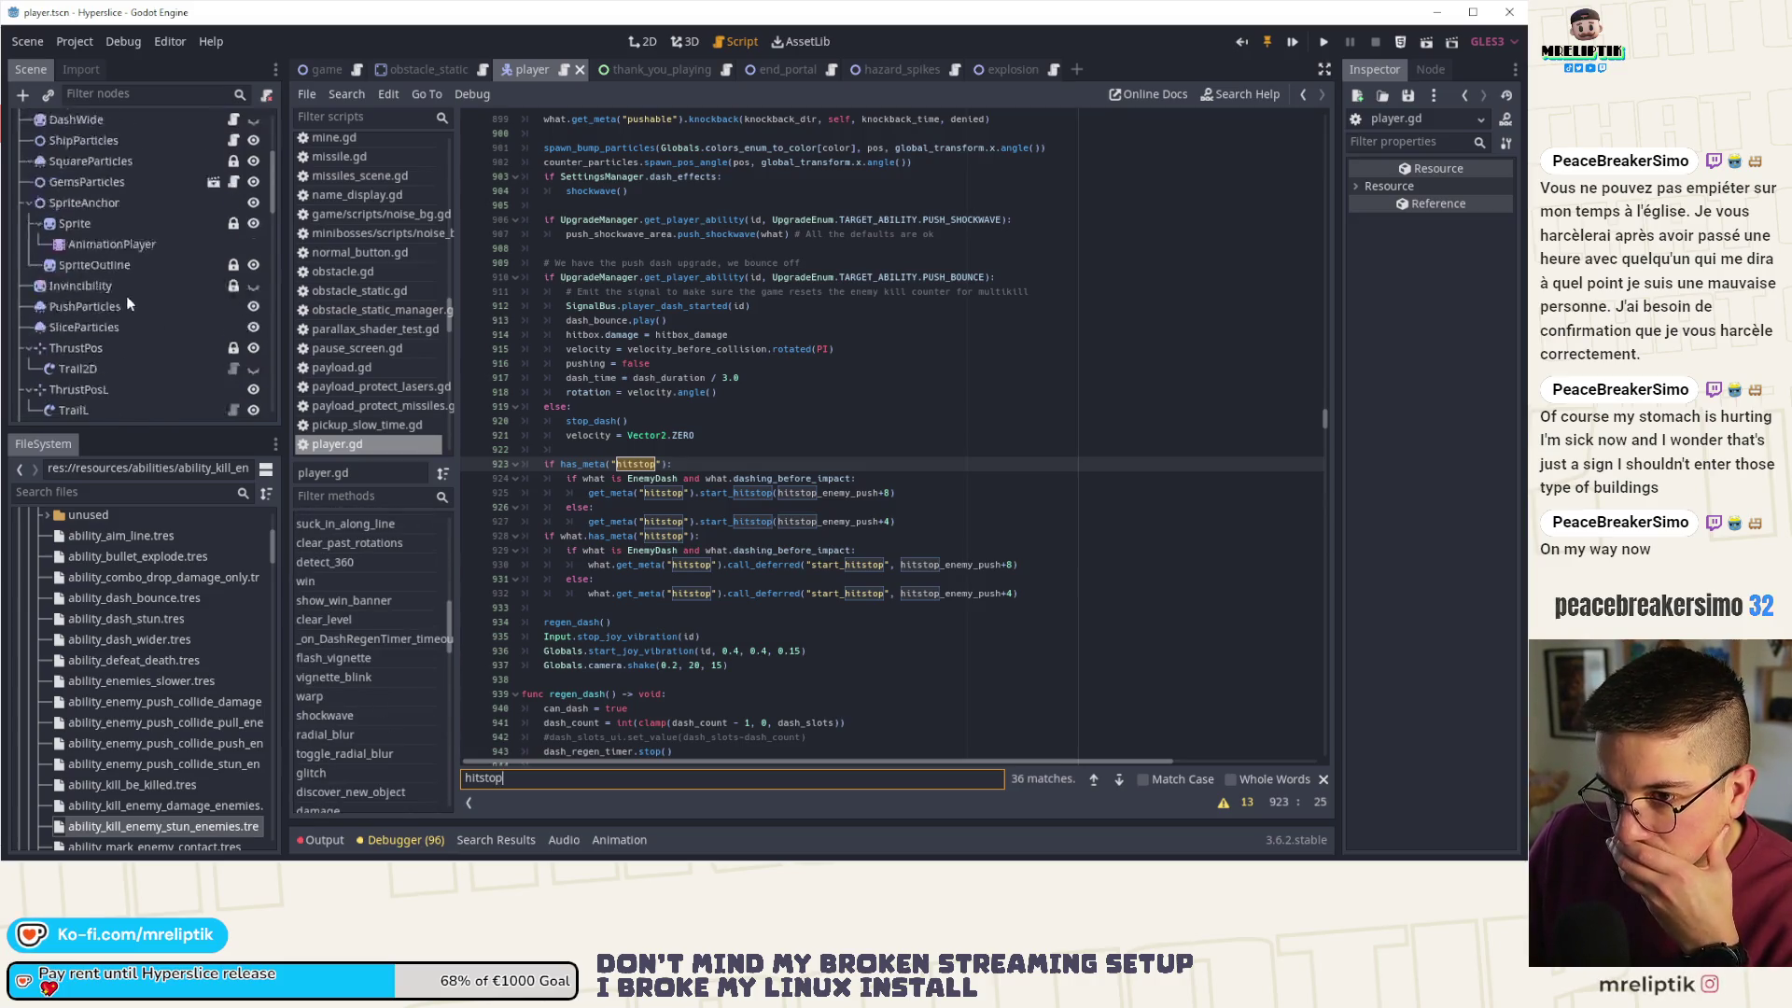
{"action": "scroll", "coordinate": [114, 358], "scroll_direction": "down", "scroll_amount": 10}
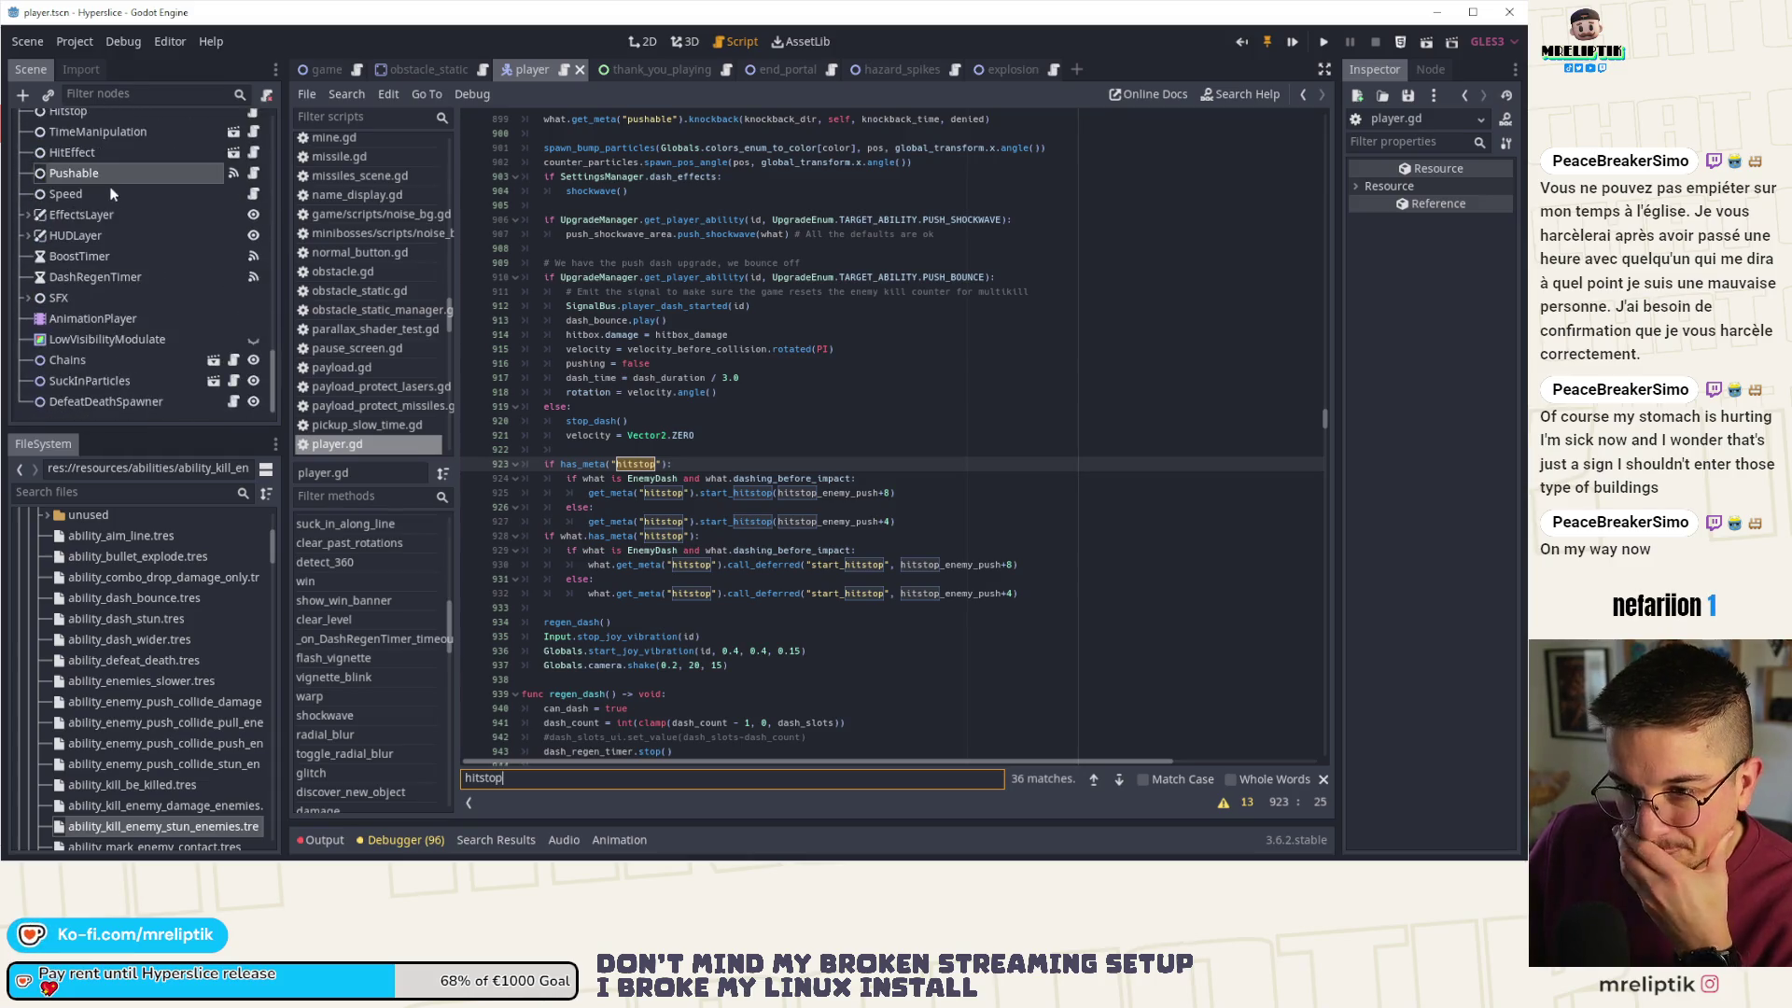
- Select the Hitstop node and view its signals in a widened panel
{"action": "left_click", "coordinate": [103, 159]}
{"action": "scroll", "coordinate": [109, 202], "scroll_direction": "up", "scroll_amount": 3}
{"action": "left_click", "coordinate": [108, 189]}
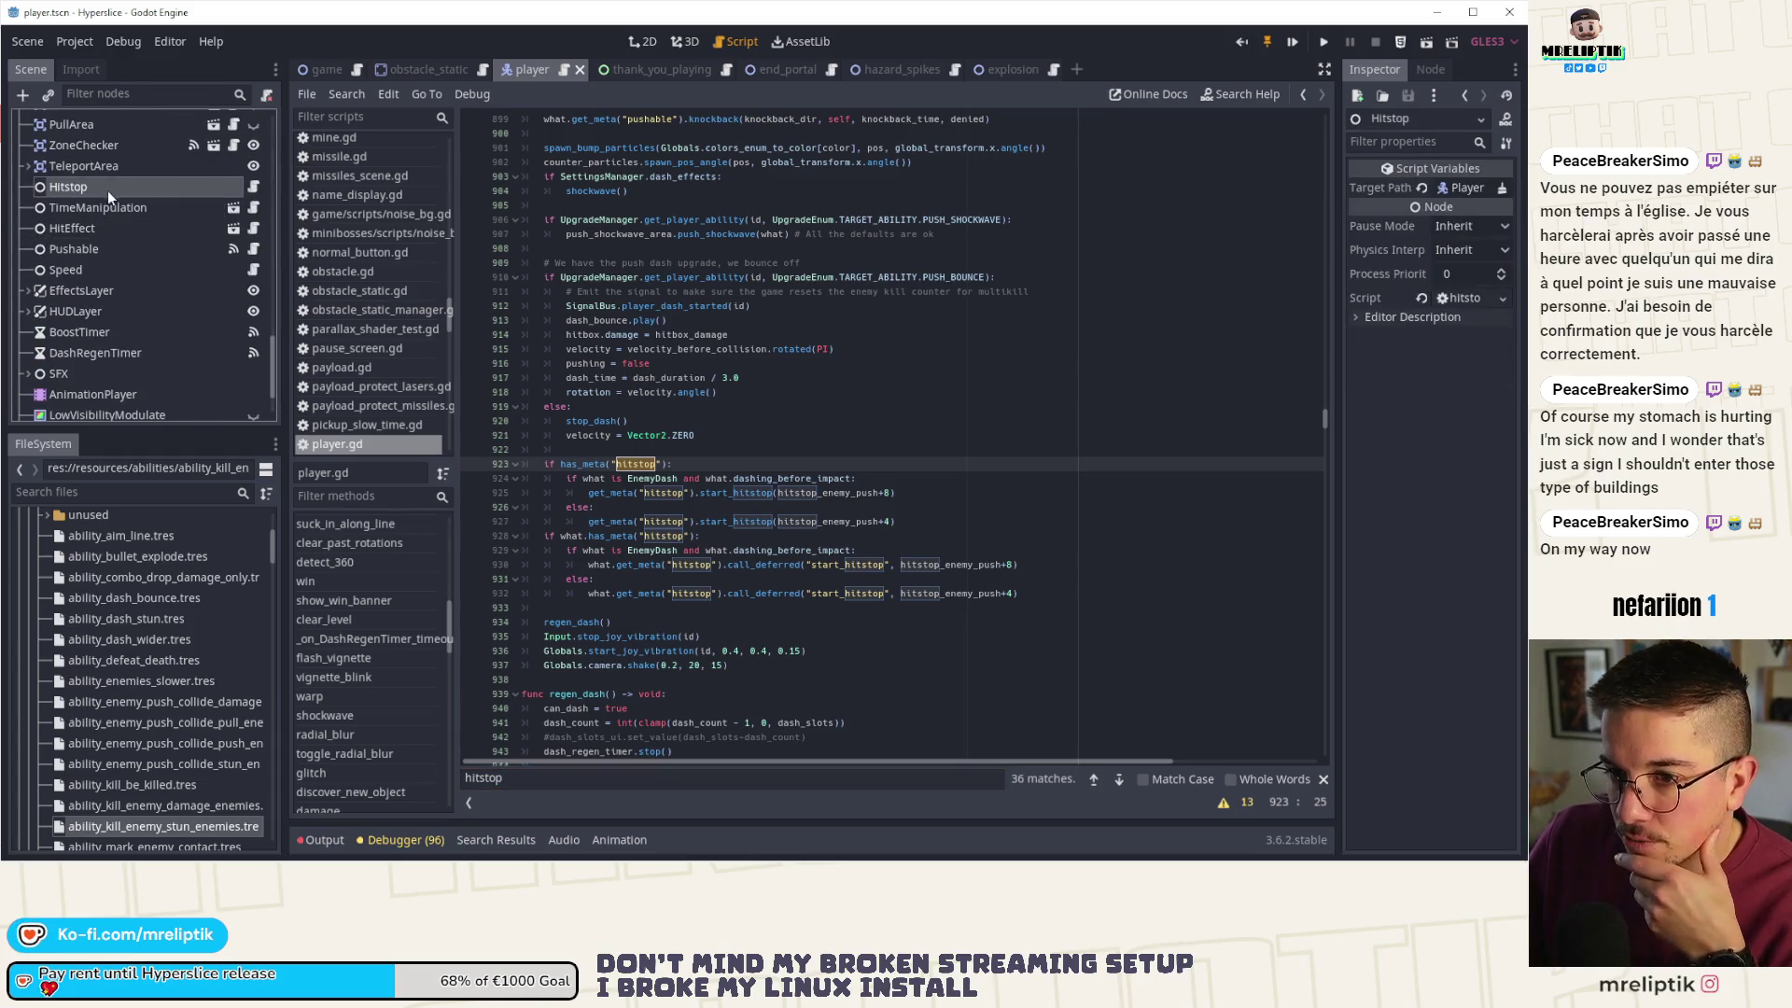
{"action": "left_click", "coordinate": [1431, 70]}
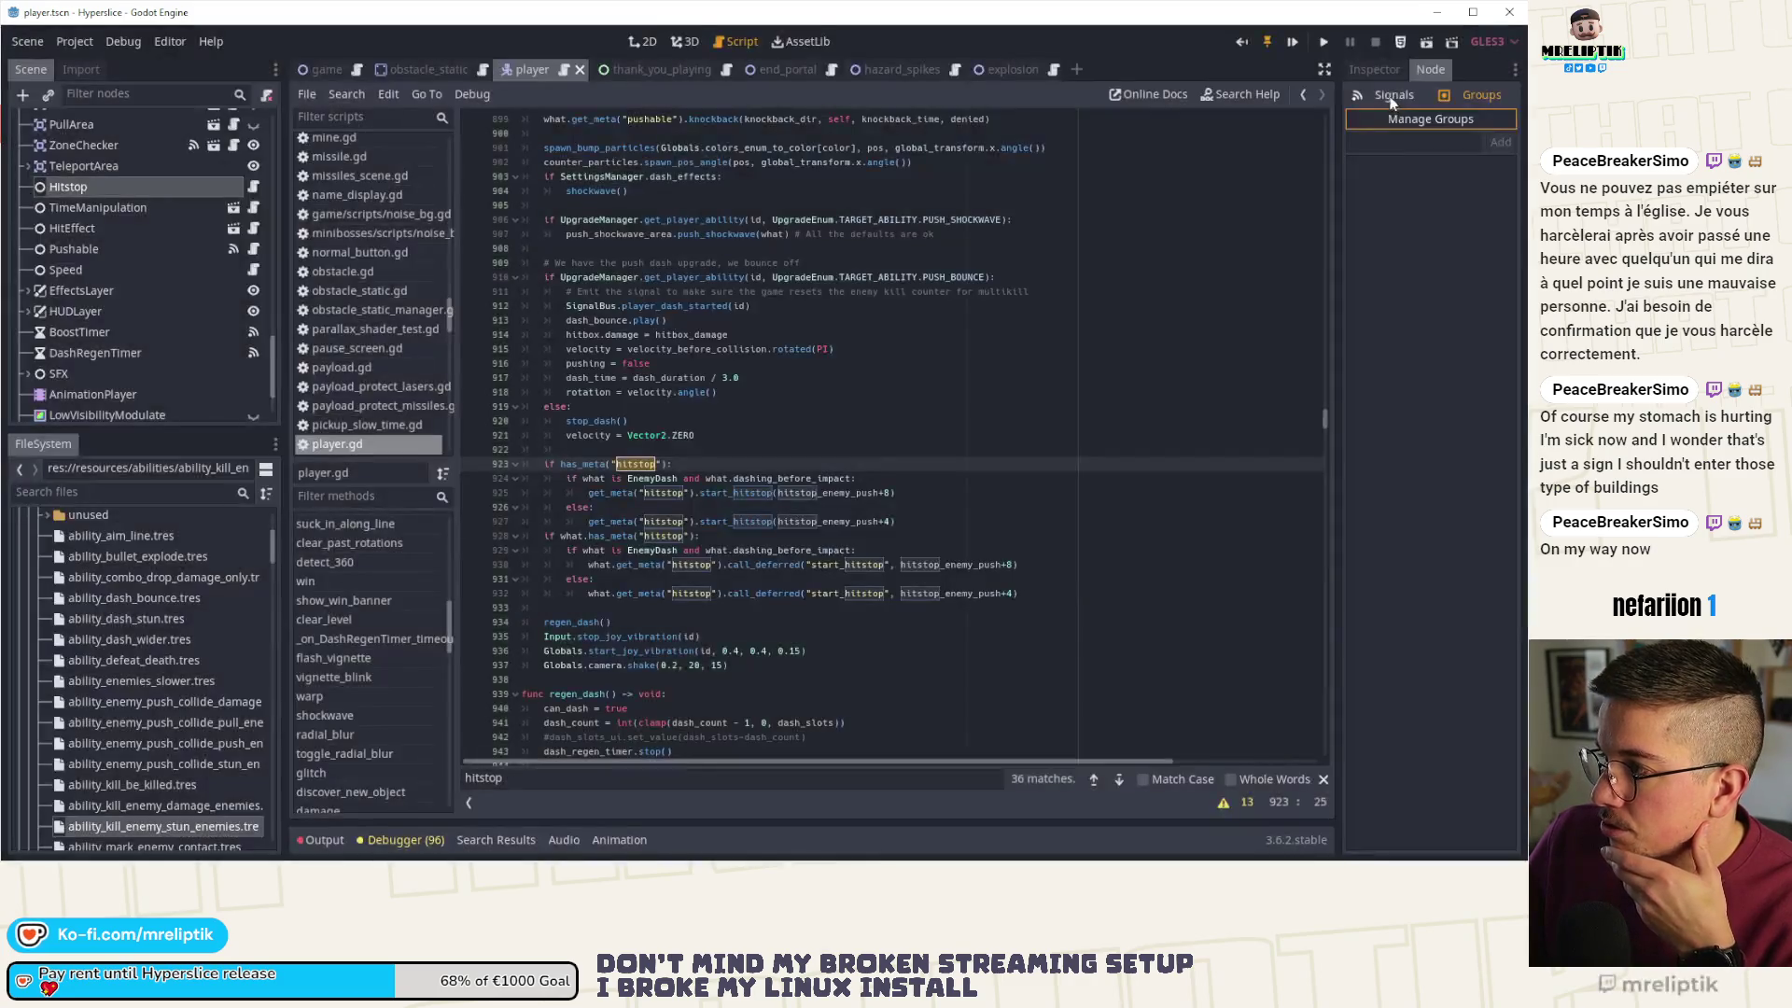
{"action": "left_click_drag", "start_coordinate": [1335, 183], "coordinate": [1242, 182]}
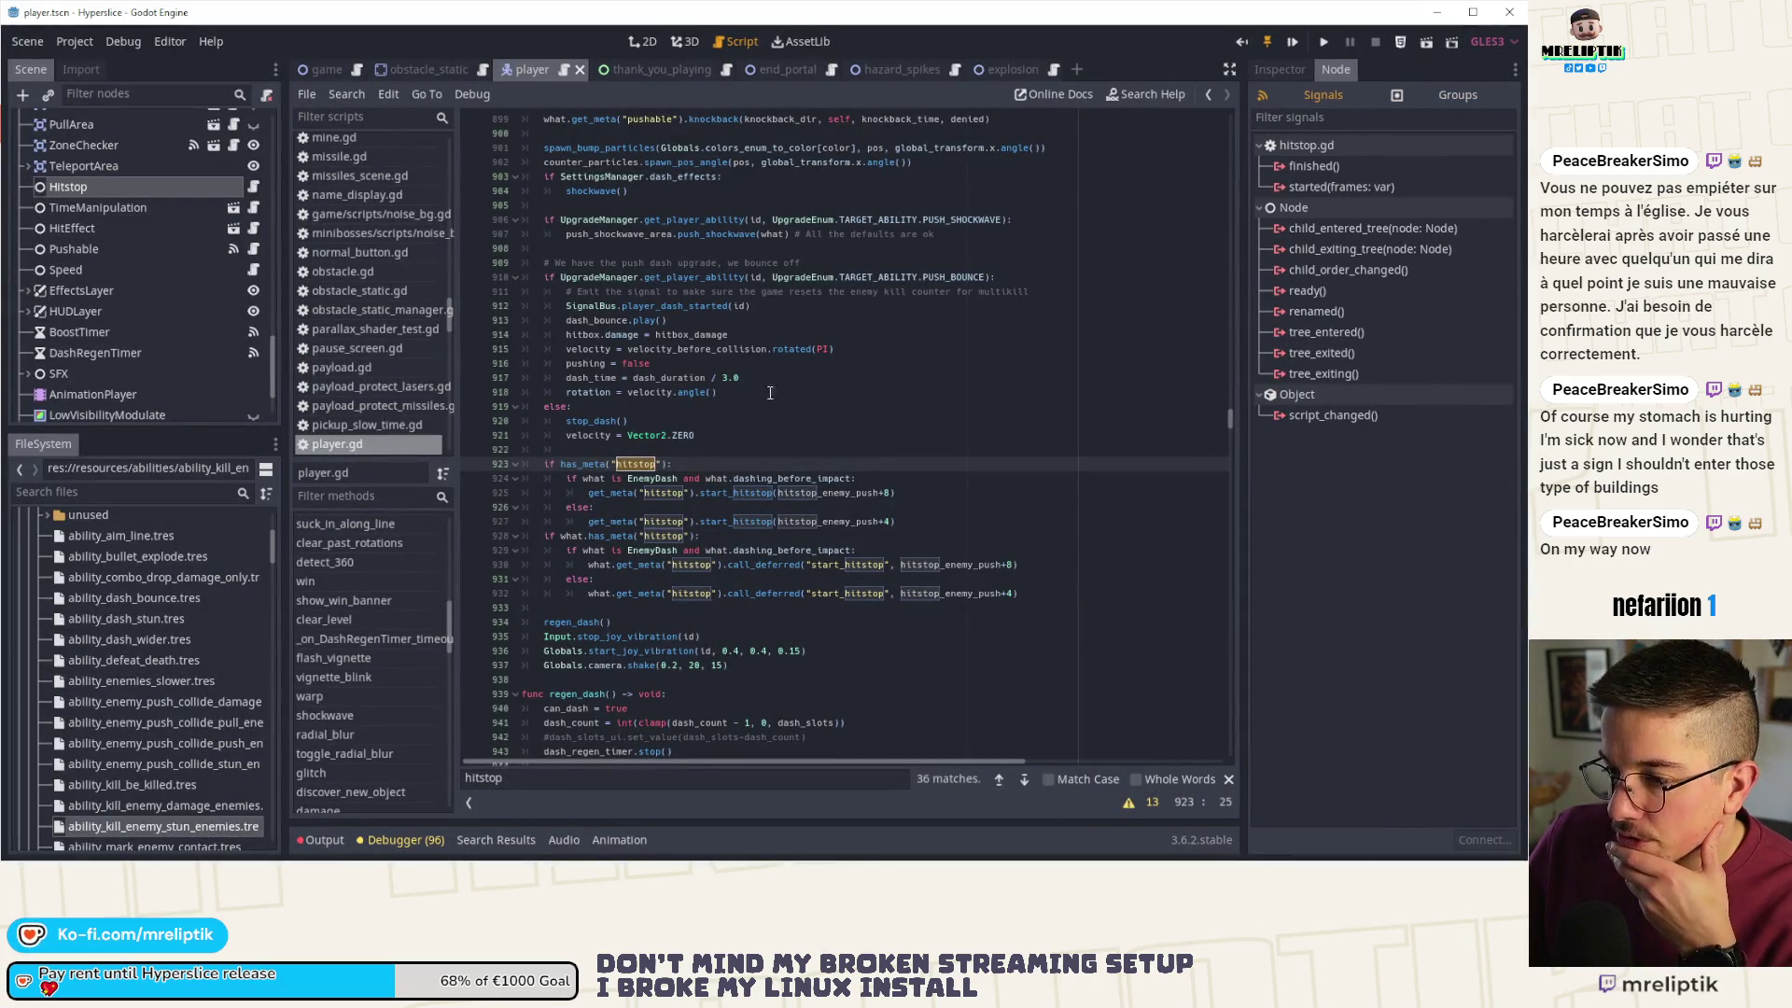
{"action": "scroll", "coordinate": [355, 693], "scroll_direction": "down", "scroll_amount": 5}
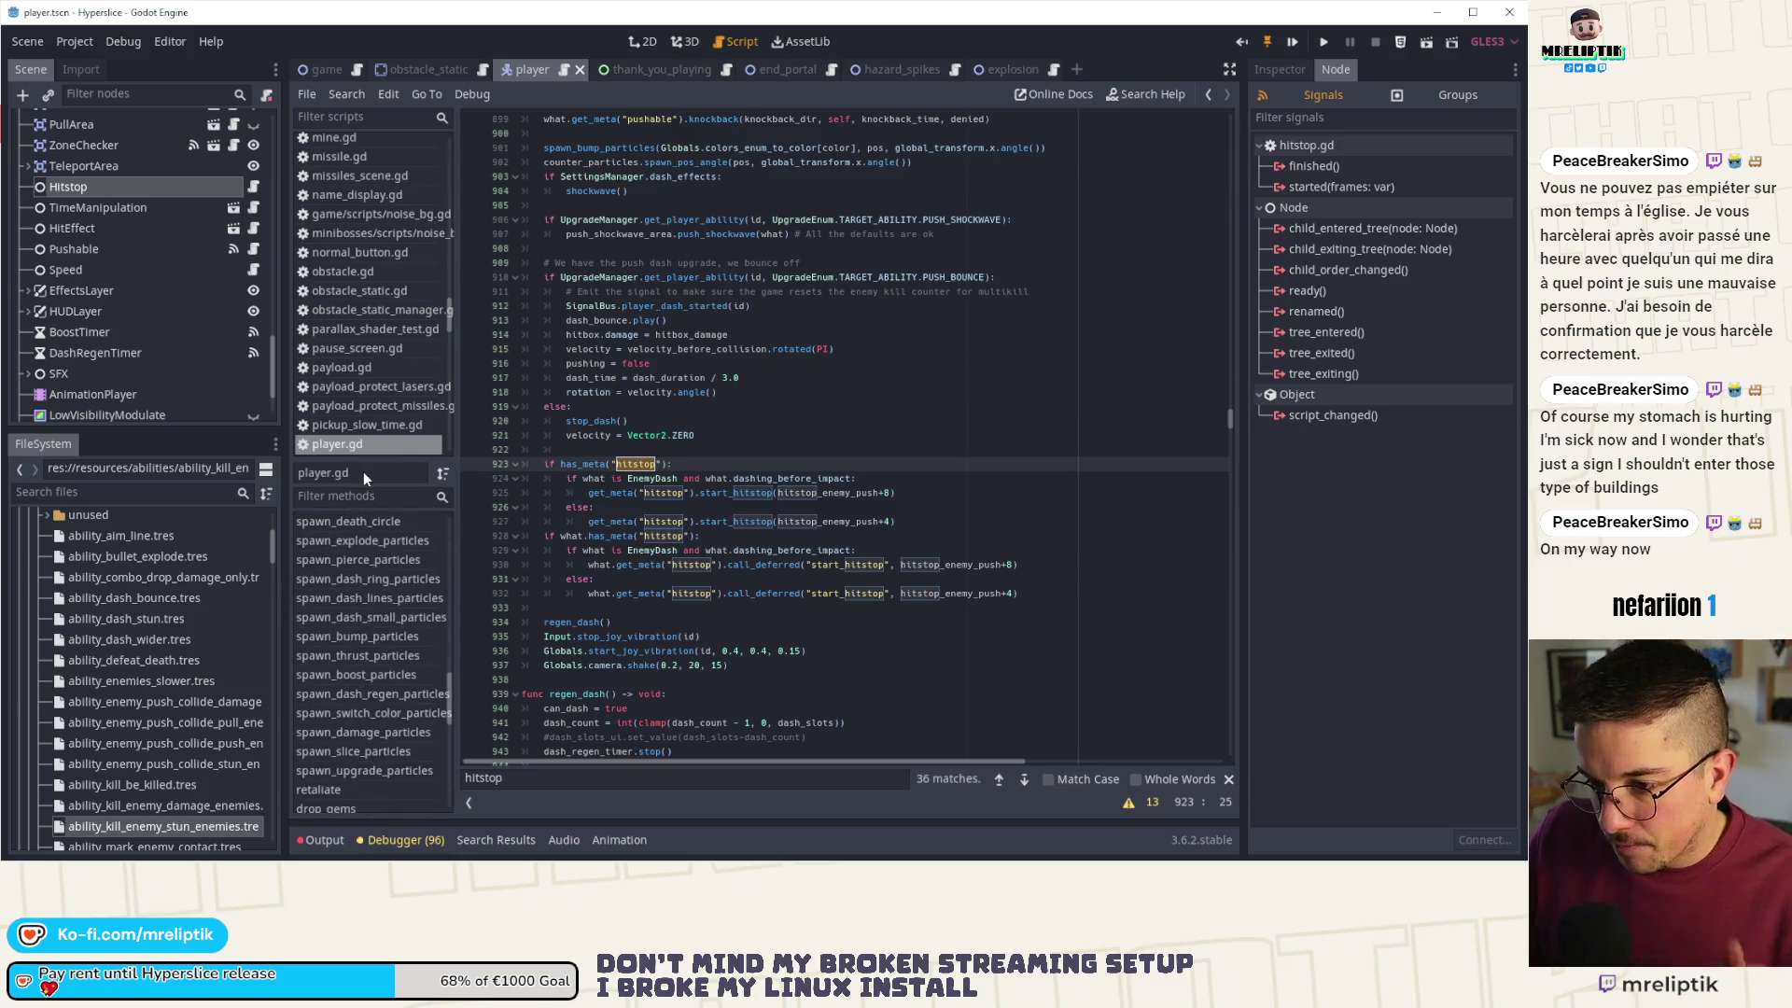
- Filter the method list by 'push' and jump to on_pushed at line 1903
{"action": "left_click", "coordinate": [355, 494]}
{"action": "type", "text": "histo"}
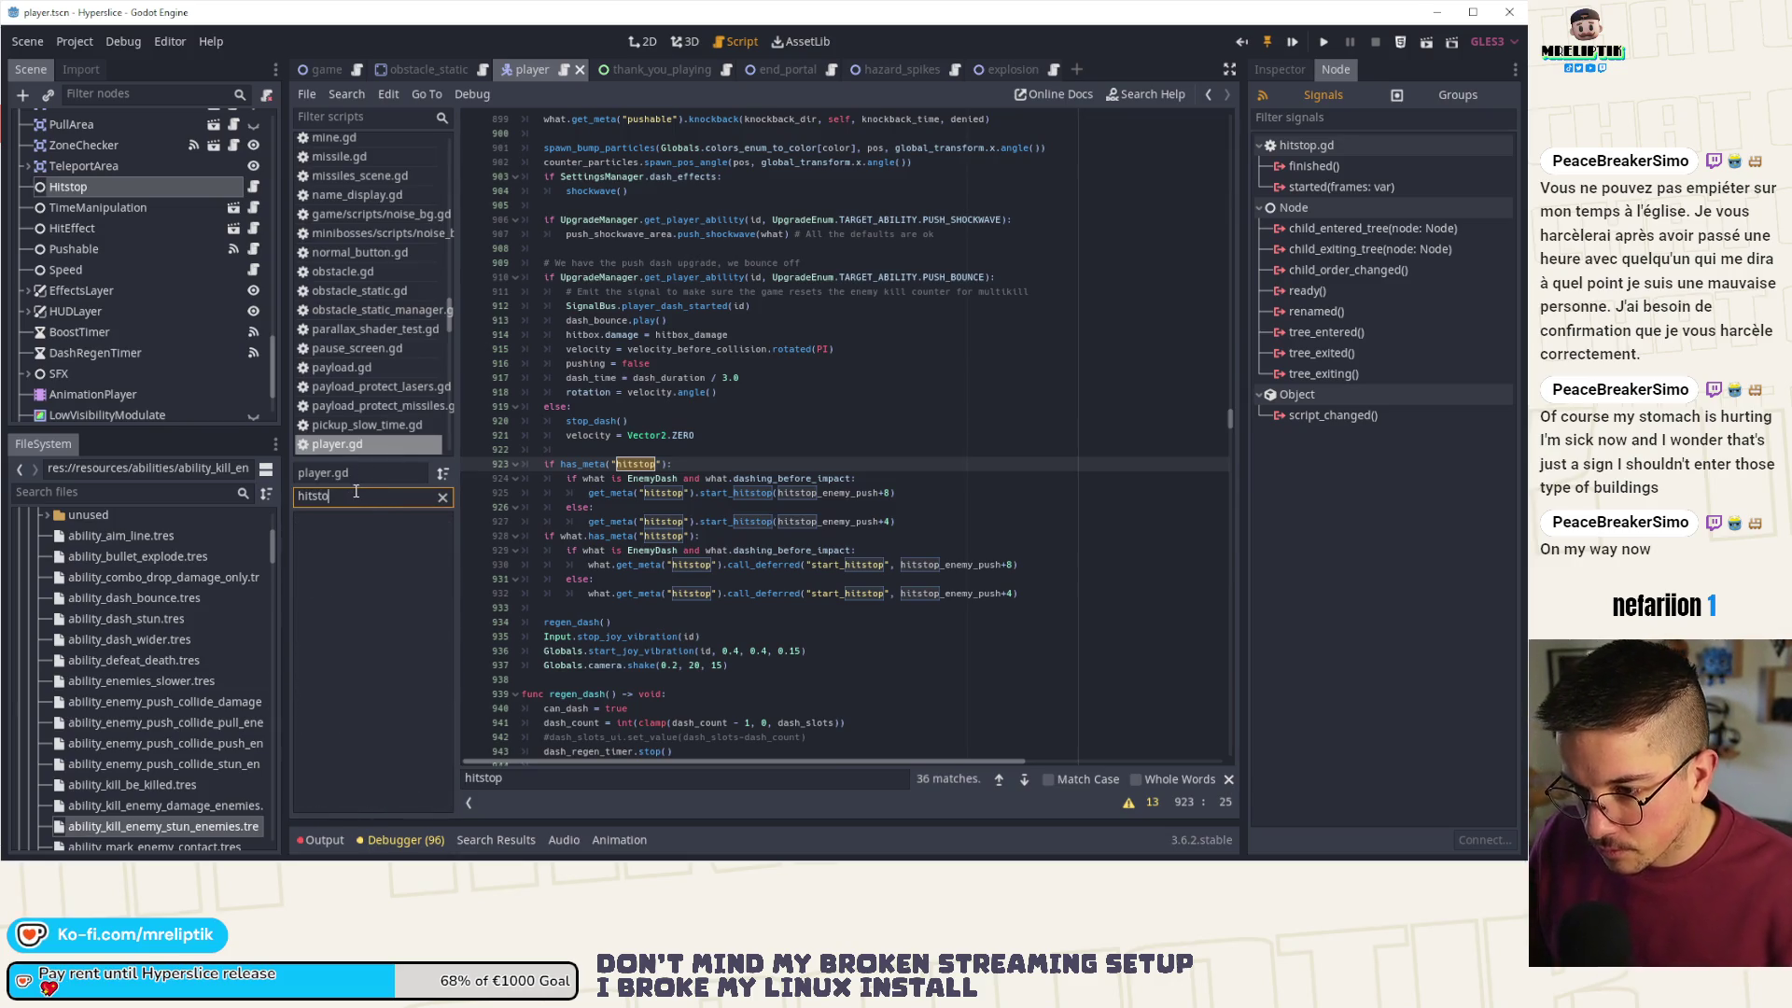
{"action": "key", "text": "BackSpace"}
{"action": "key", "text": "BackSpace"}
{"action": "type", "text": "push"}
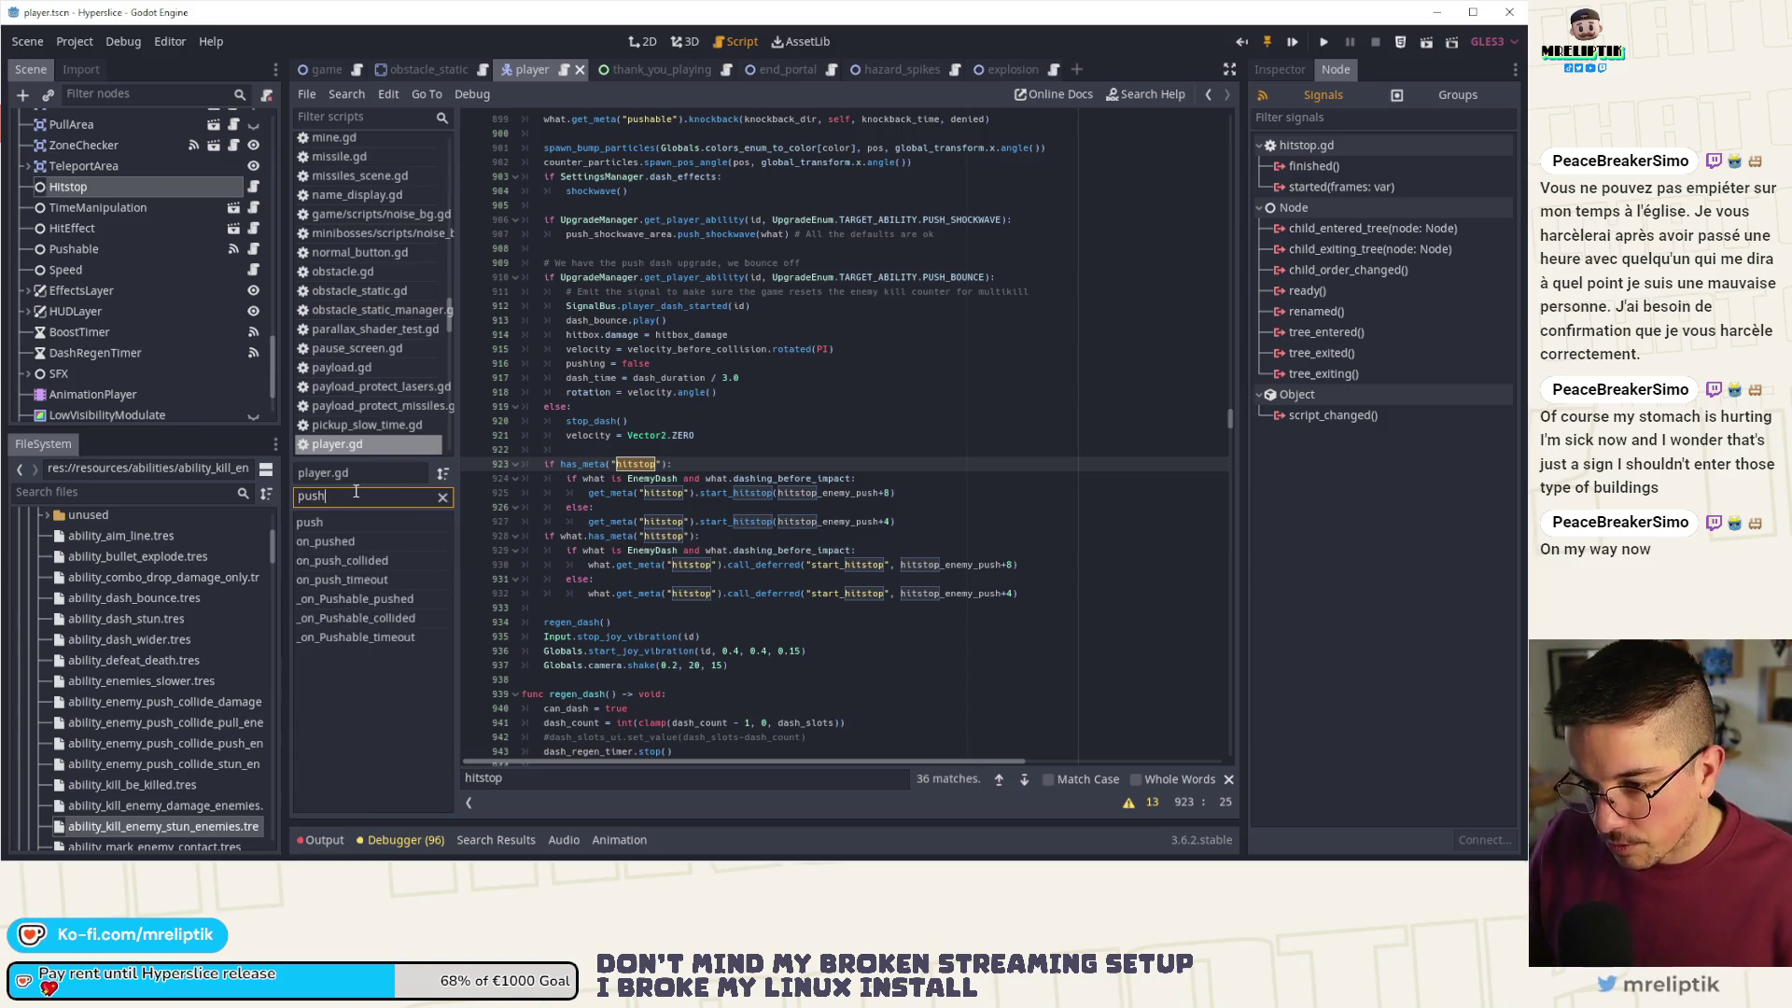
{"action": "left_click", "coordinate": [353, 537]}
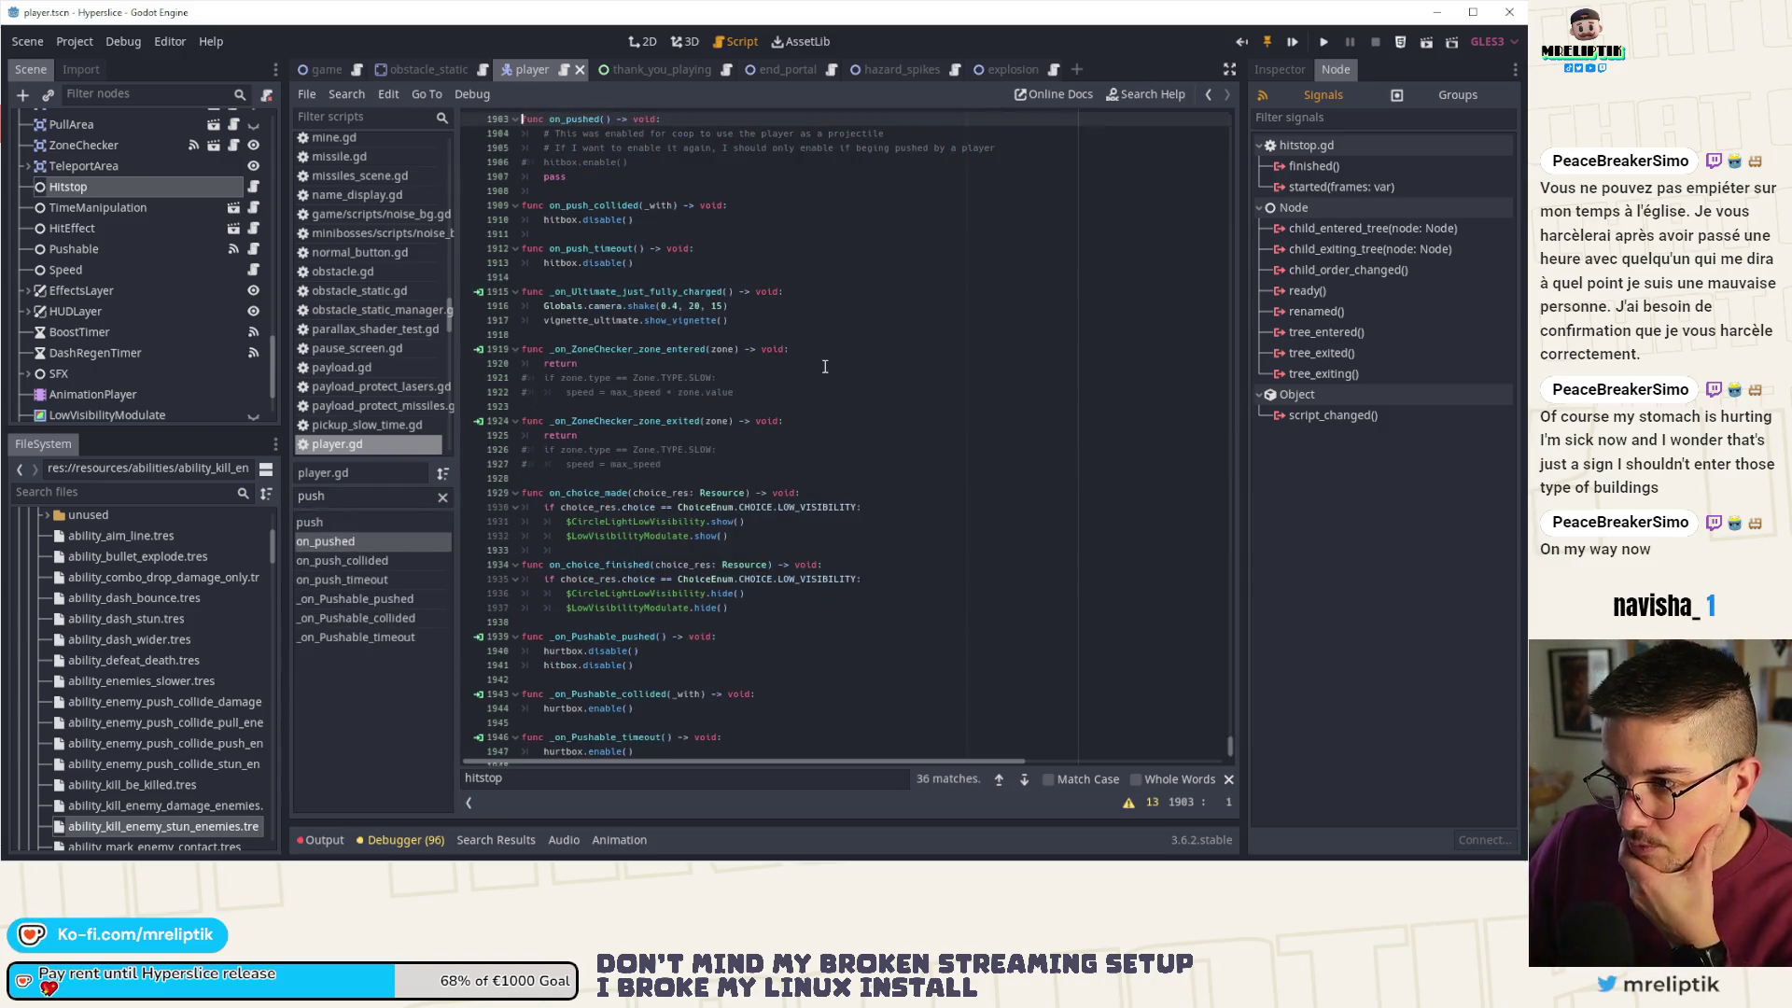
{"action": "scroll", "coordinate": [825, 367], "scroll_direction": "up", "scroll_amount": 3}
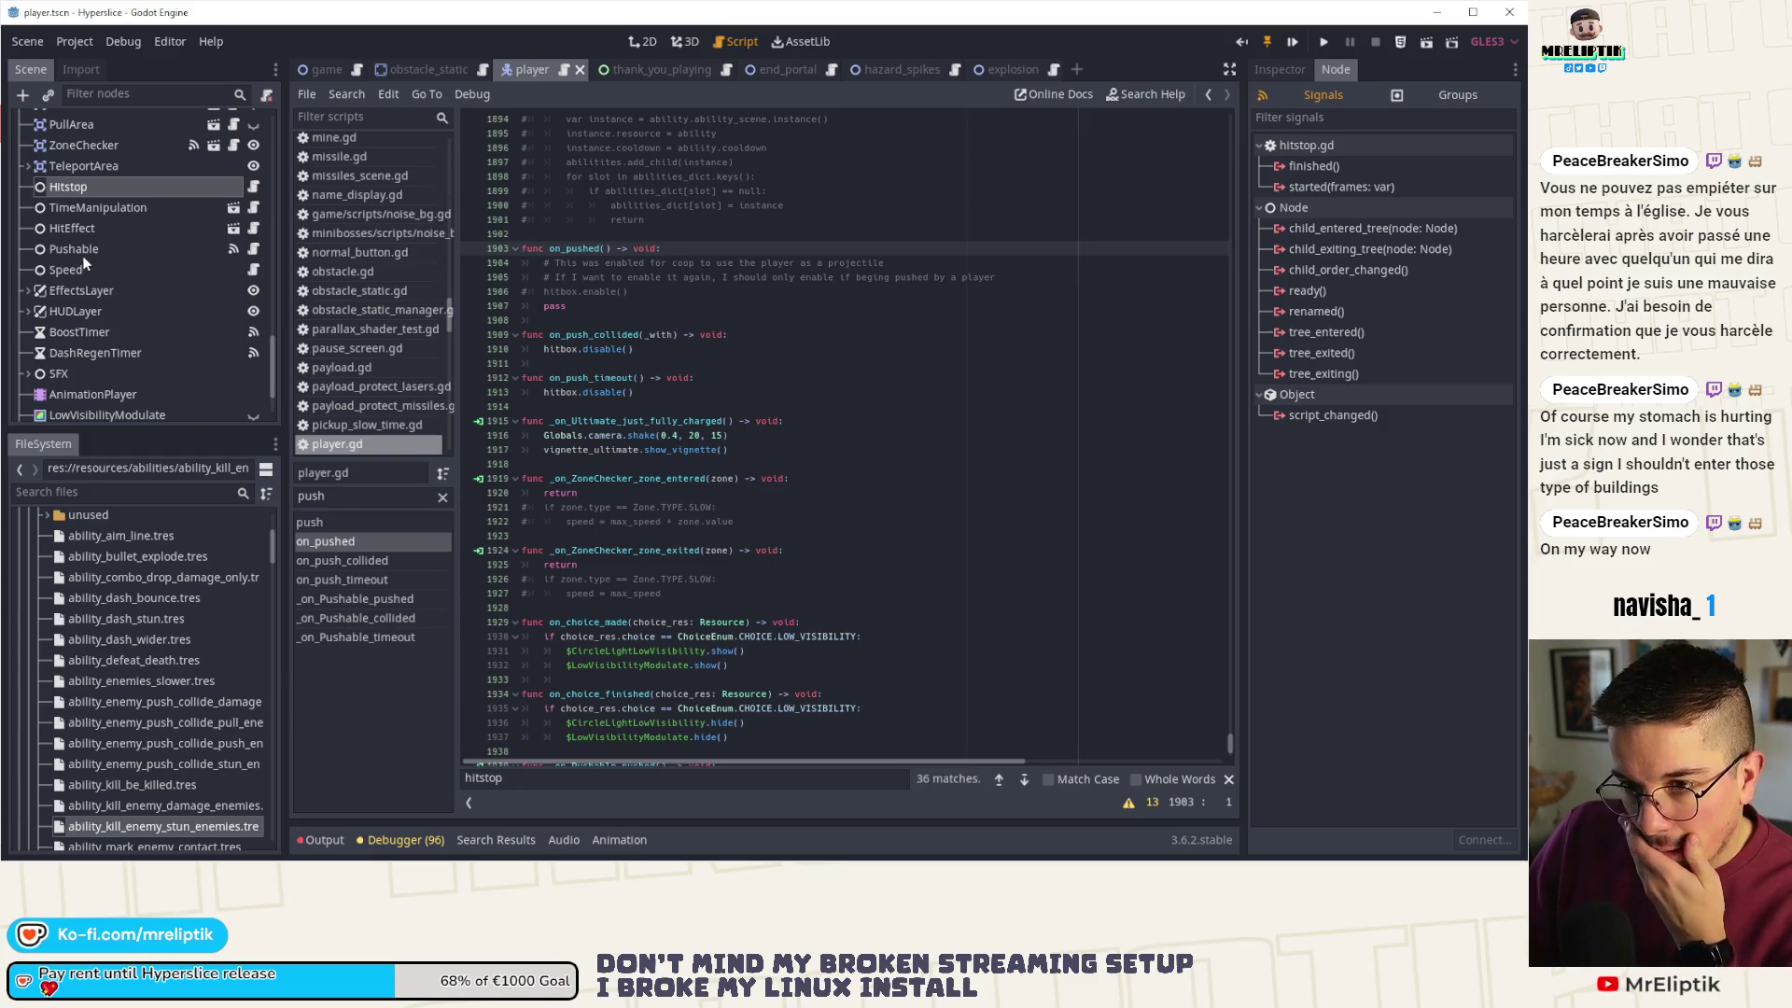
{"action": "left_click", "coordinate": [140, 248]}
{"action": "left_click", "coordinate": [253, 249]}
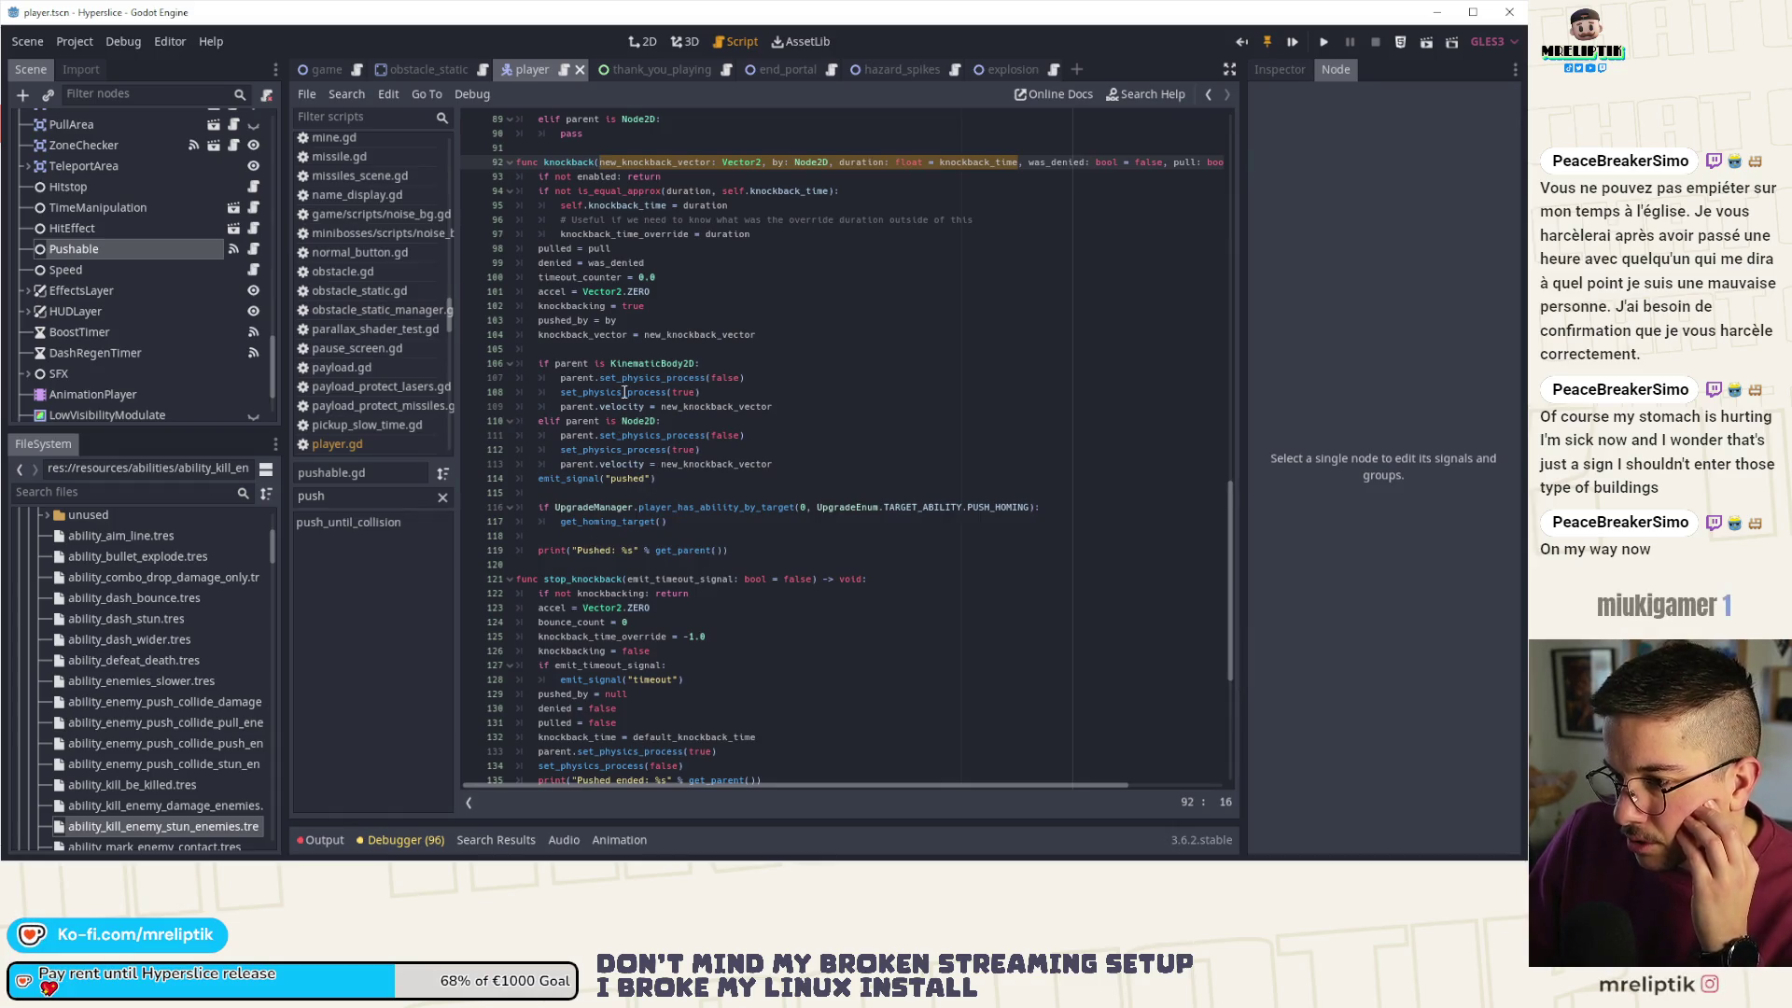
{"action": "scroll", "coordinate": [578, 473], "scroll_direction": "up", "scroll_amount": 2}
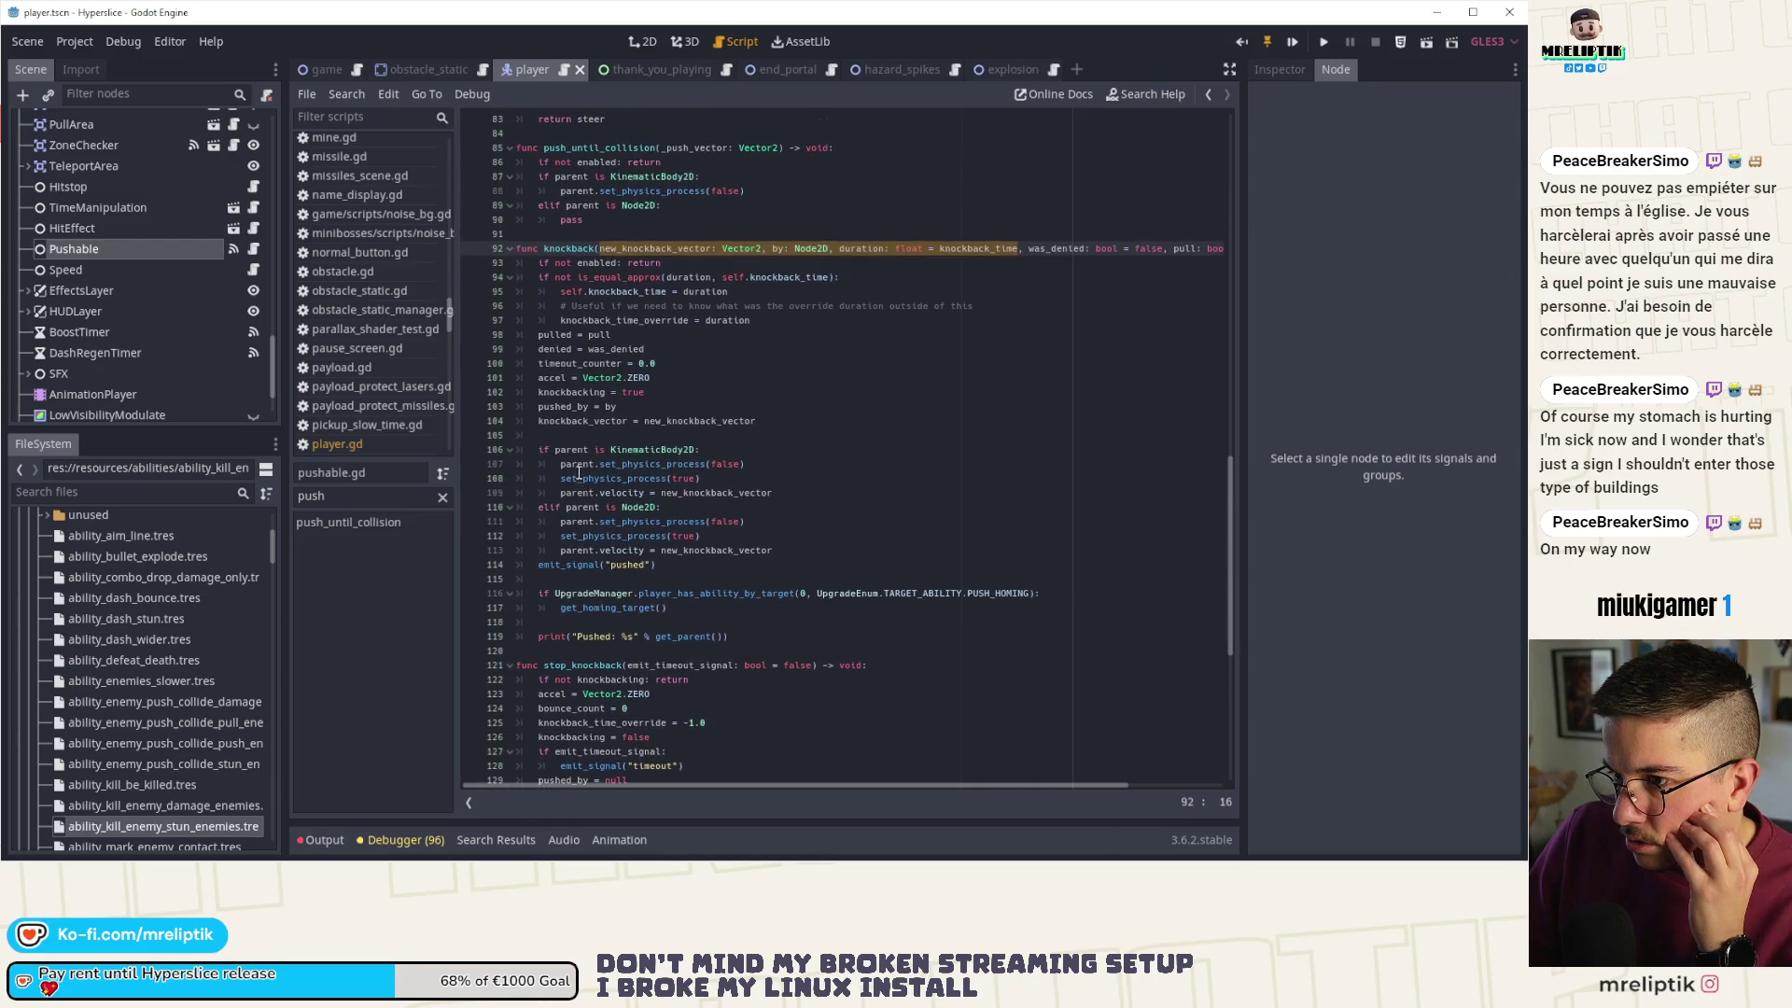
{"action": "double_click", "coordinate": [555, 334]}
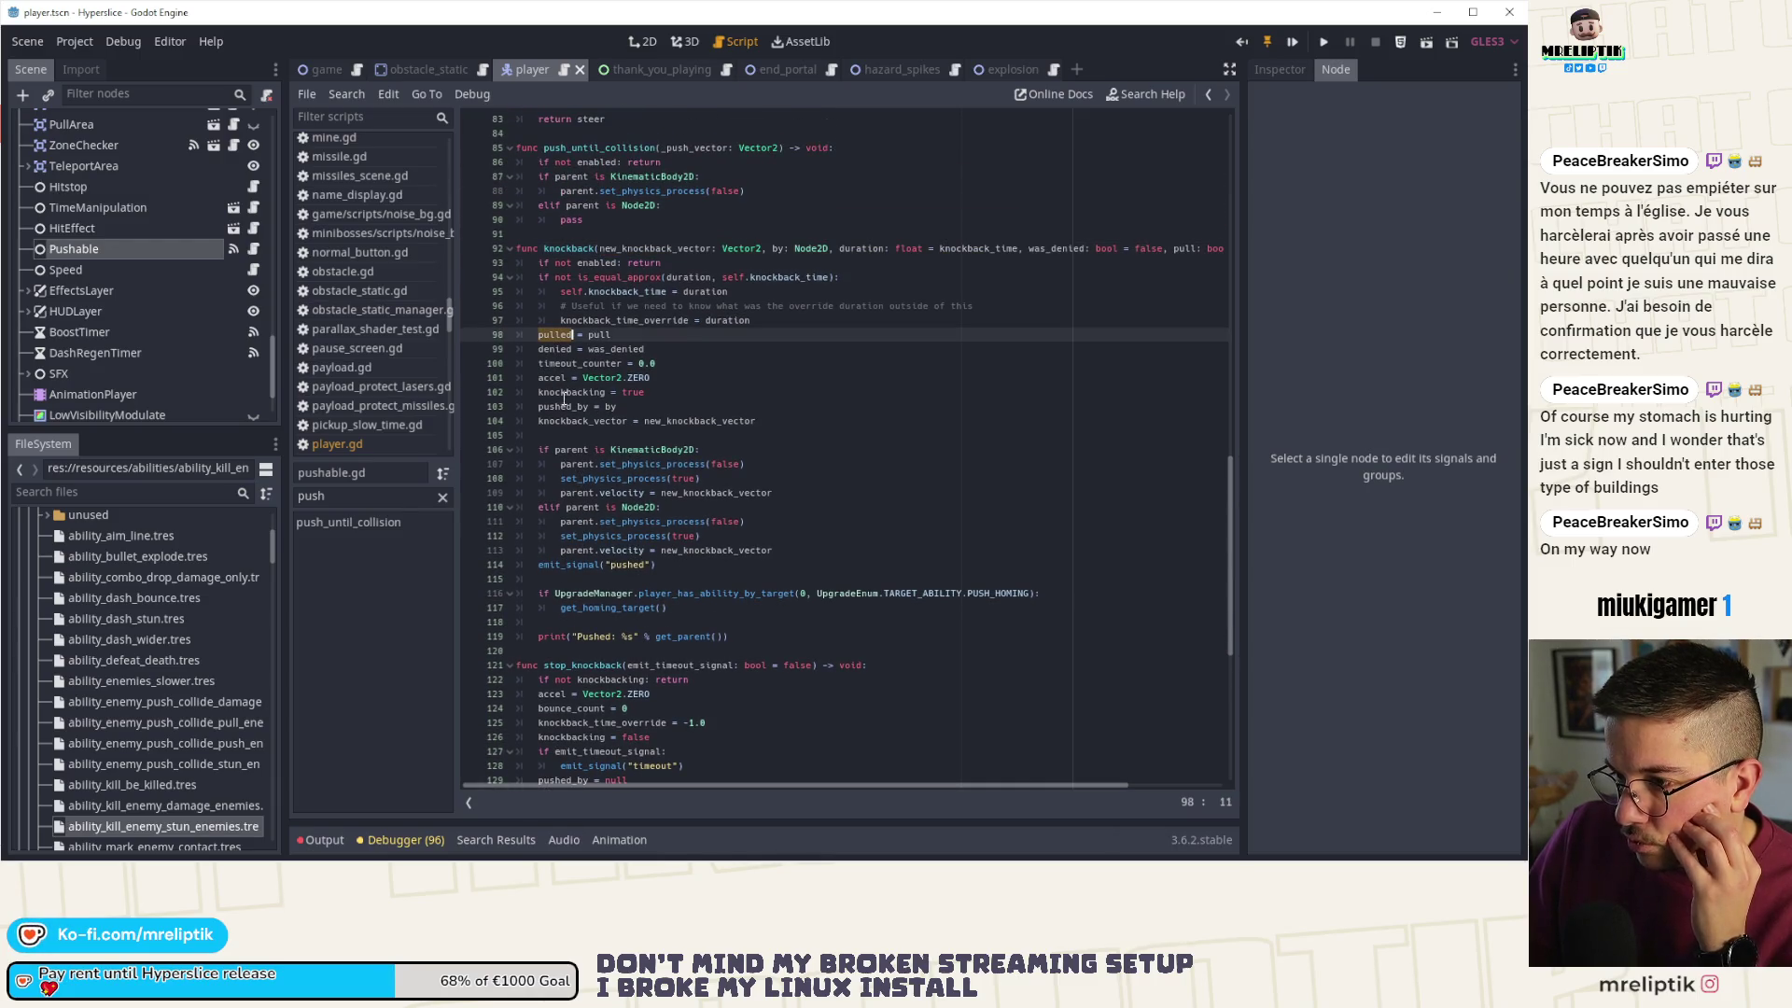
{"action": "scroll", "coordinate": [195, 179], "scroll_direction": "up", "scroll_amount": 10}
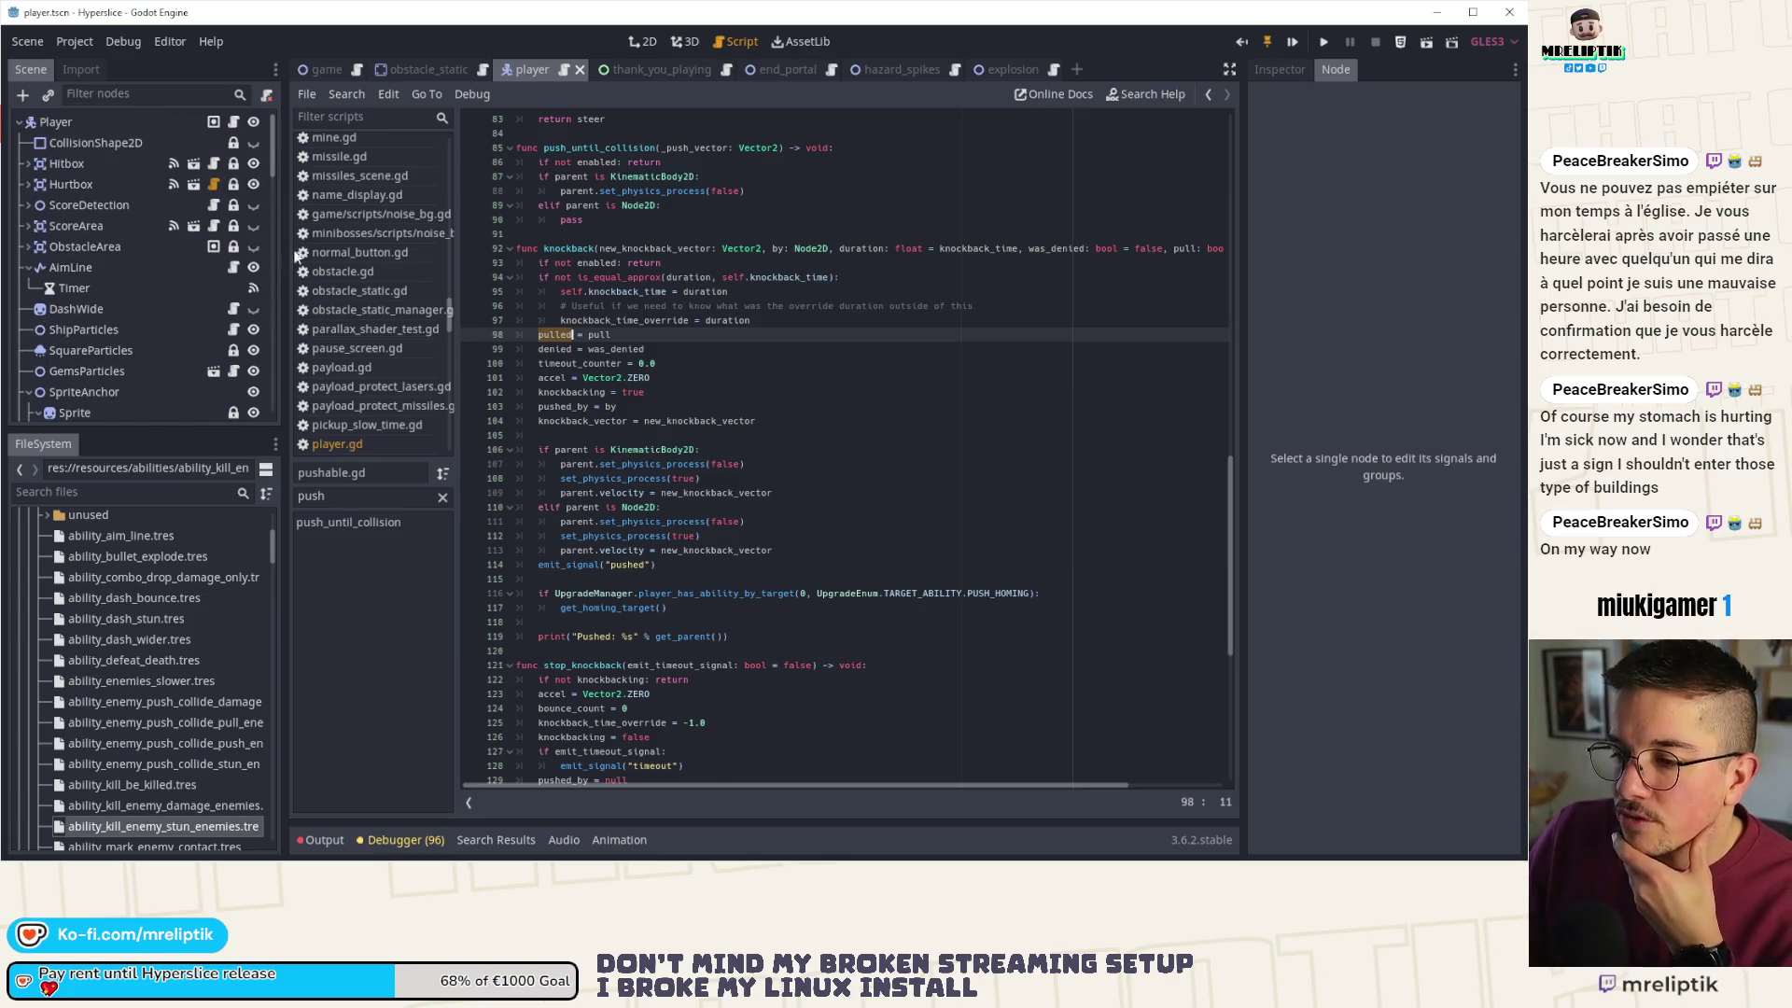
{"action": "scroll", "coordinate": [822, 439], "scroll_direction": "up", "scroll_amount": 6}
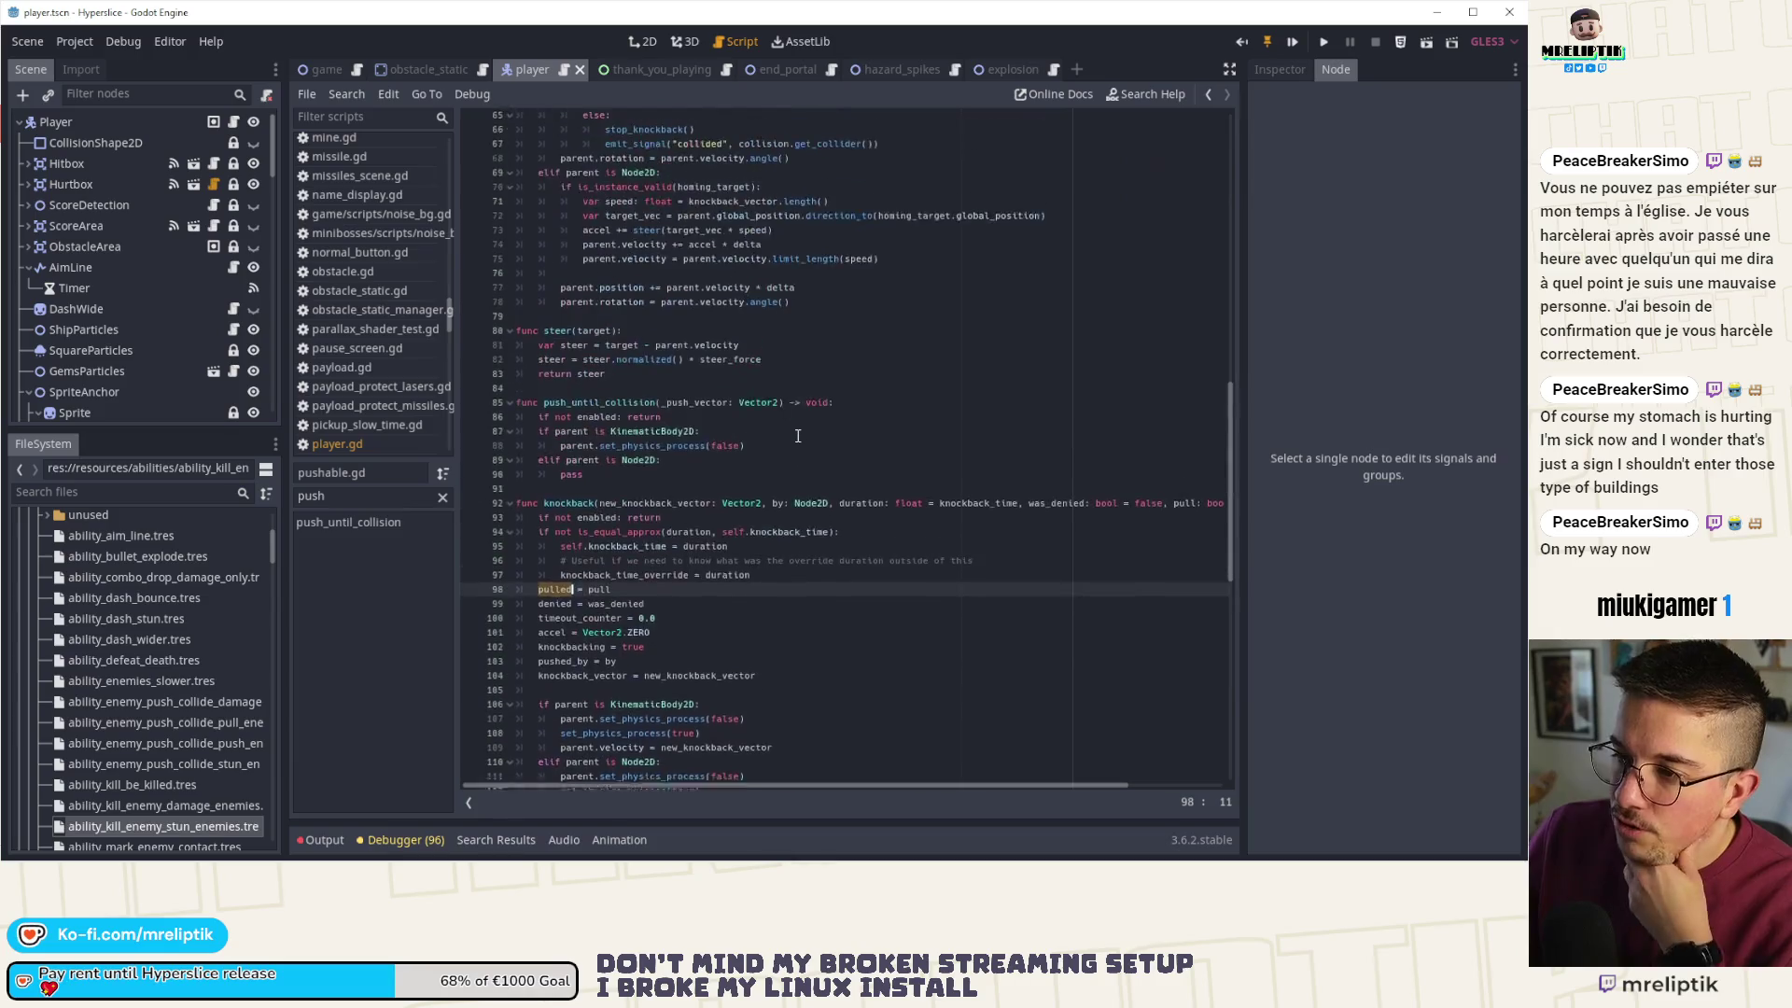
{"action": "scroll", "coordinate": [798, 439], "scroll_direction": "up", "scroll_amount": 11}
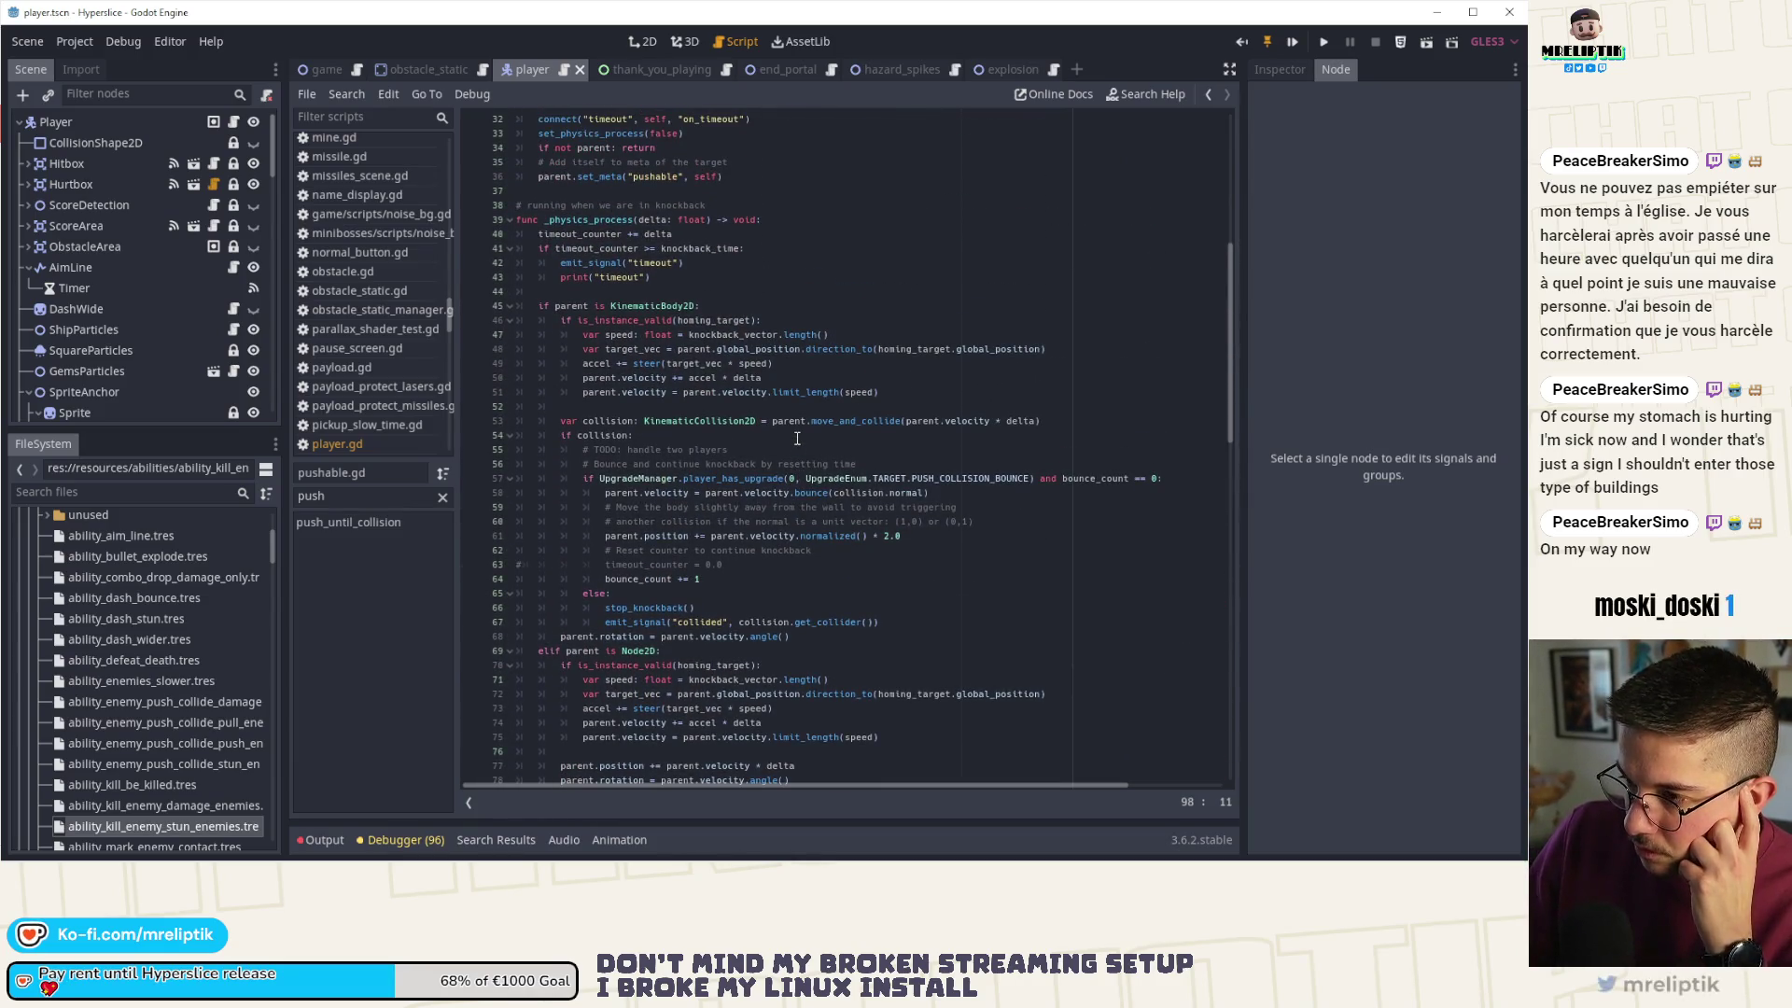
{"action": "scroll", "coordinate": [798, 439], "scroll_direction": "down", "scroll_amount": 1}
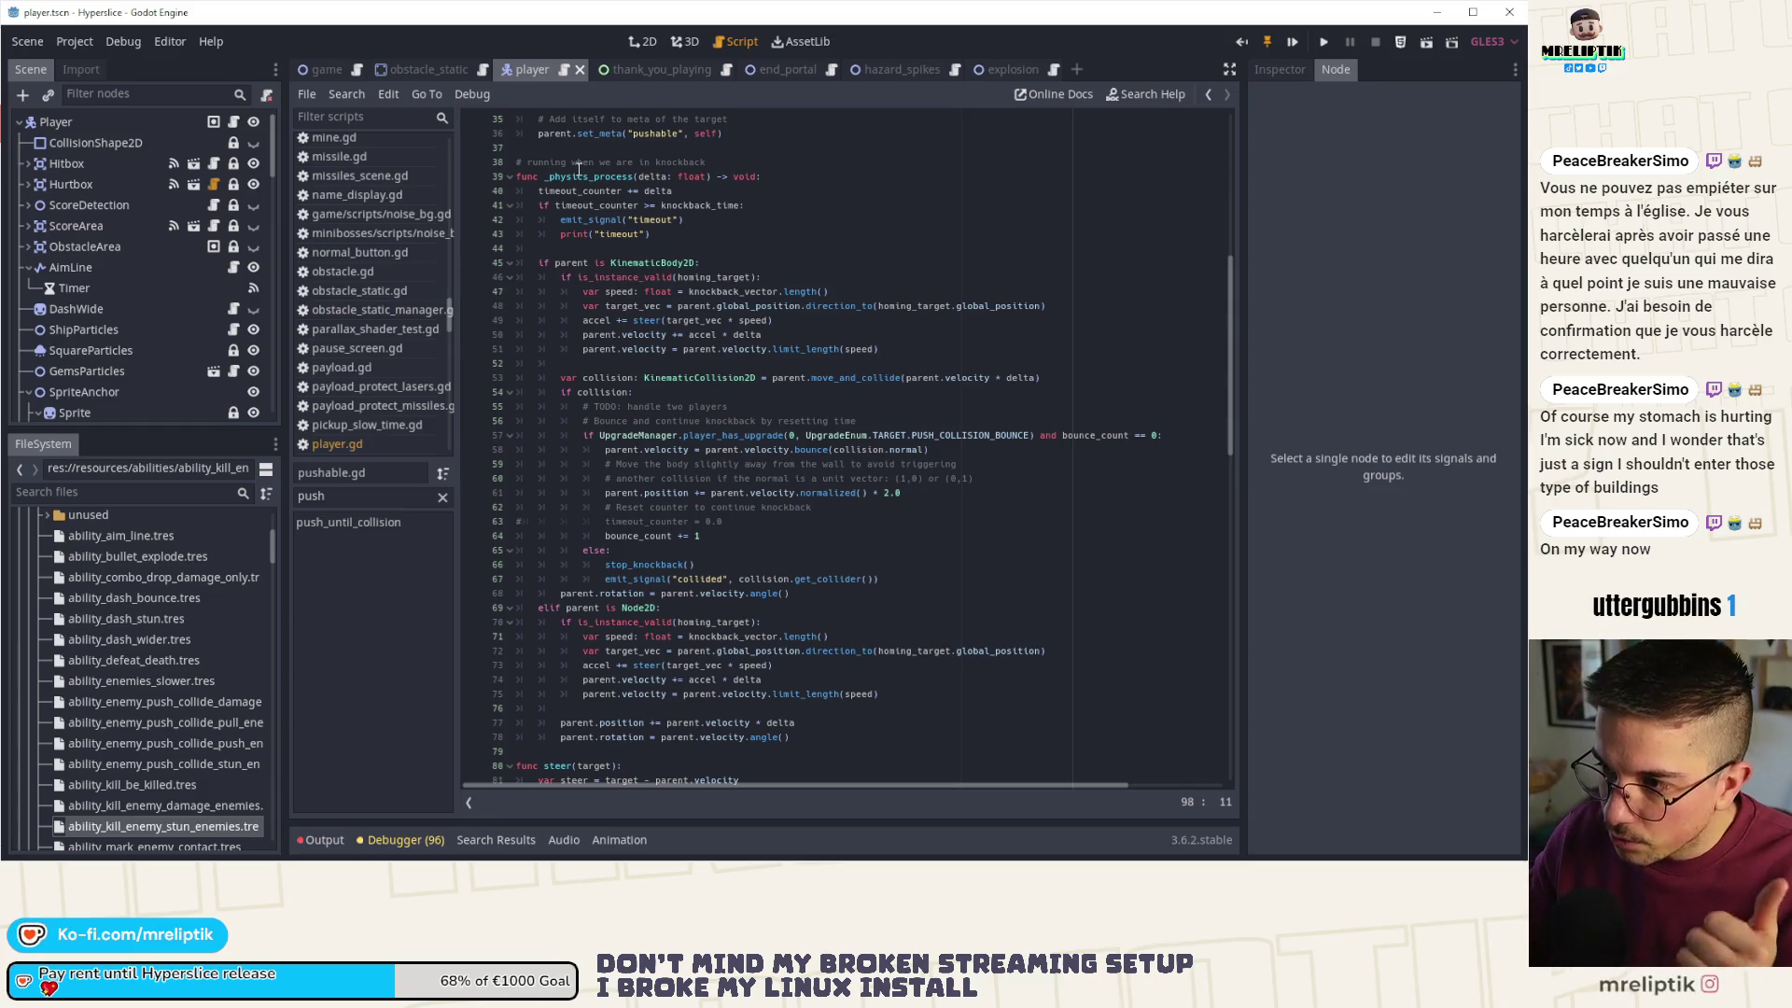
{"action": "left_click", "coordinate": [588, 191]}
{"action": "scroll", "coordinate": [672, 261], "scroll_direction": "up", "scroll_amount": 1}
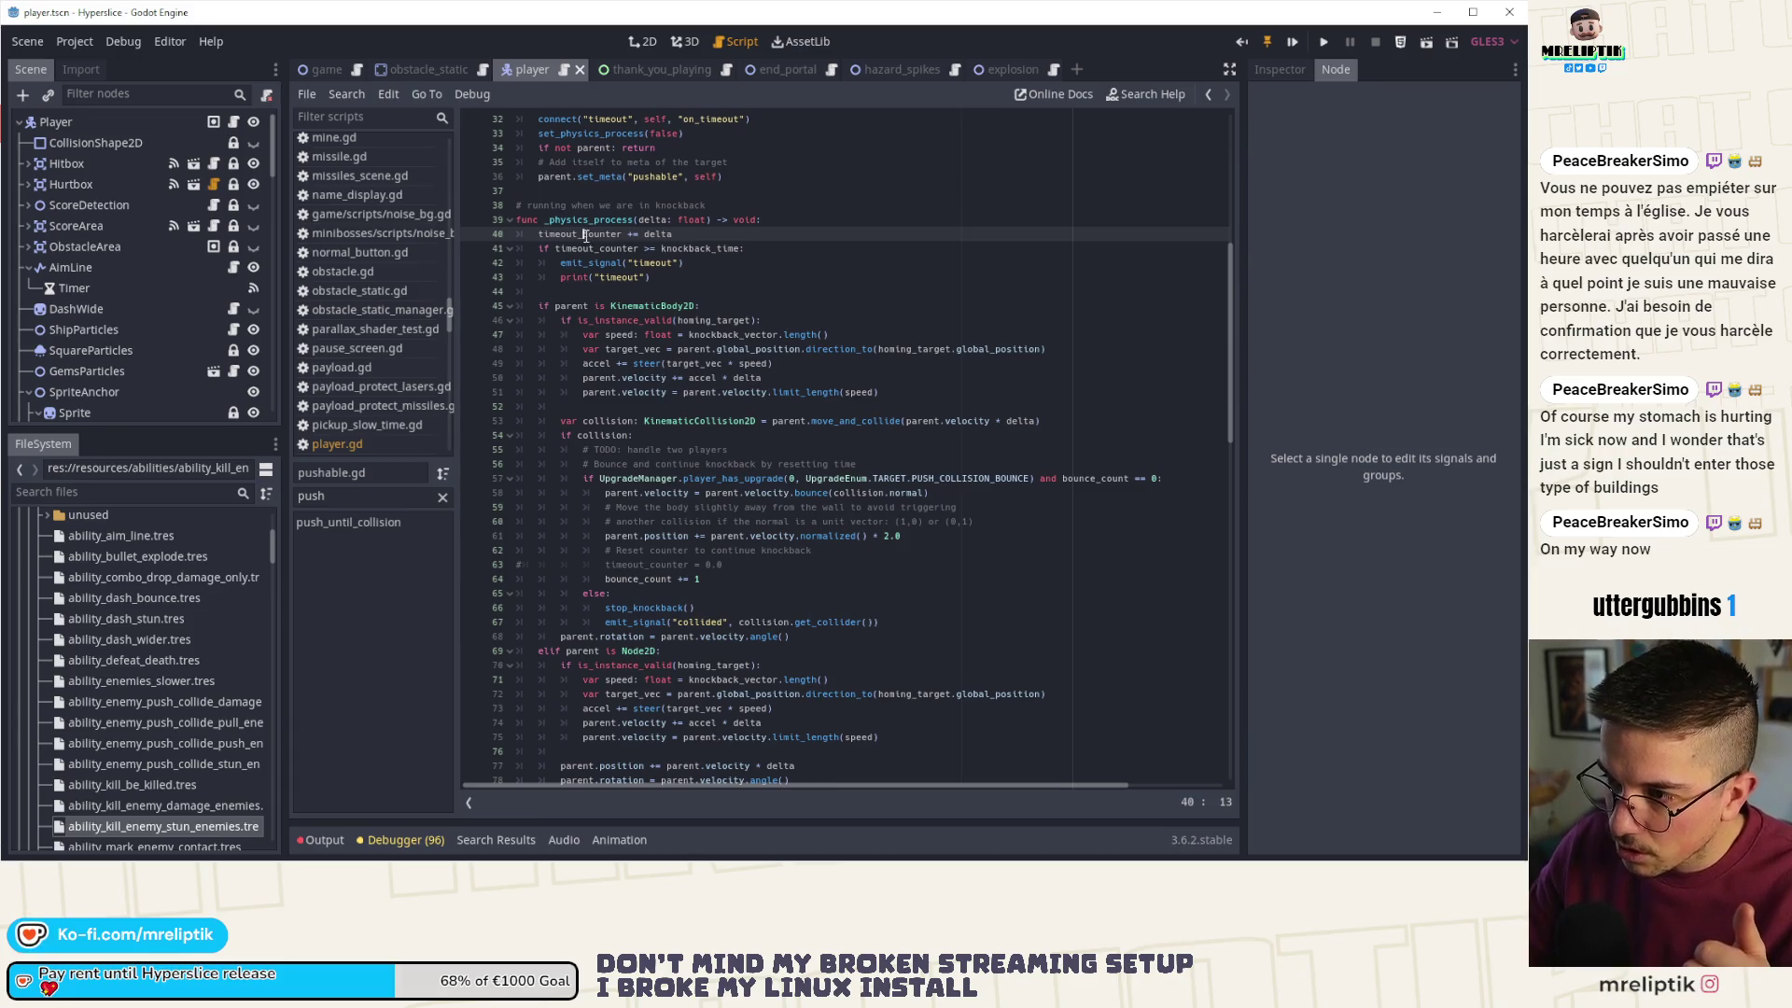
{"action": "double_click", "coordinate": [588, 234]}
{"action": "double_click", "coordinate": [597, 248]}
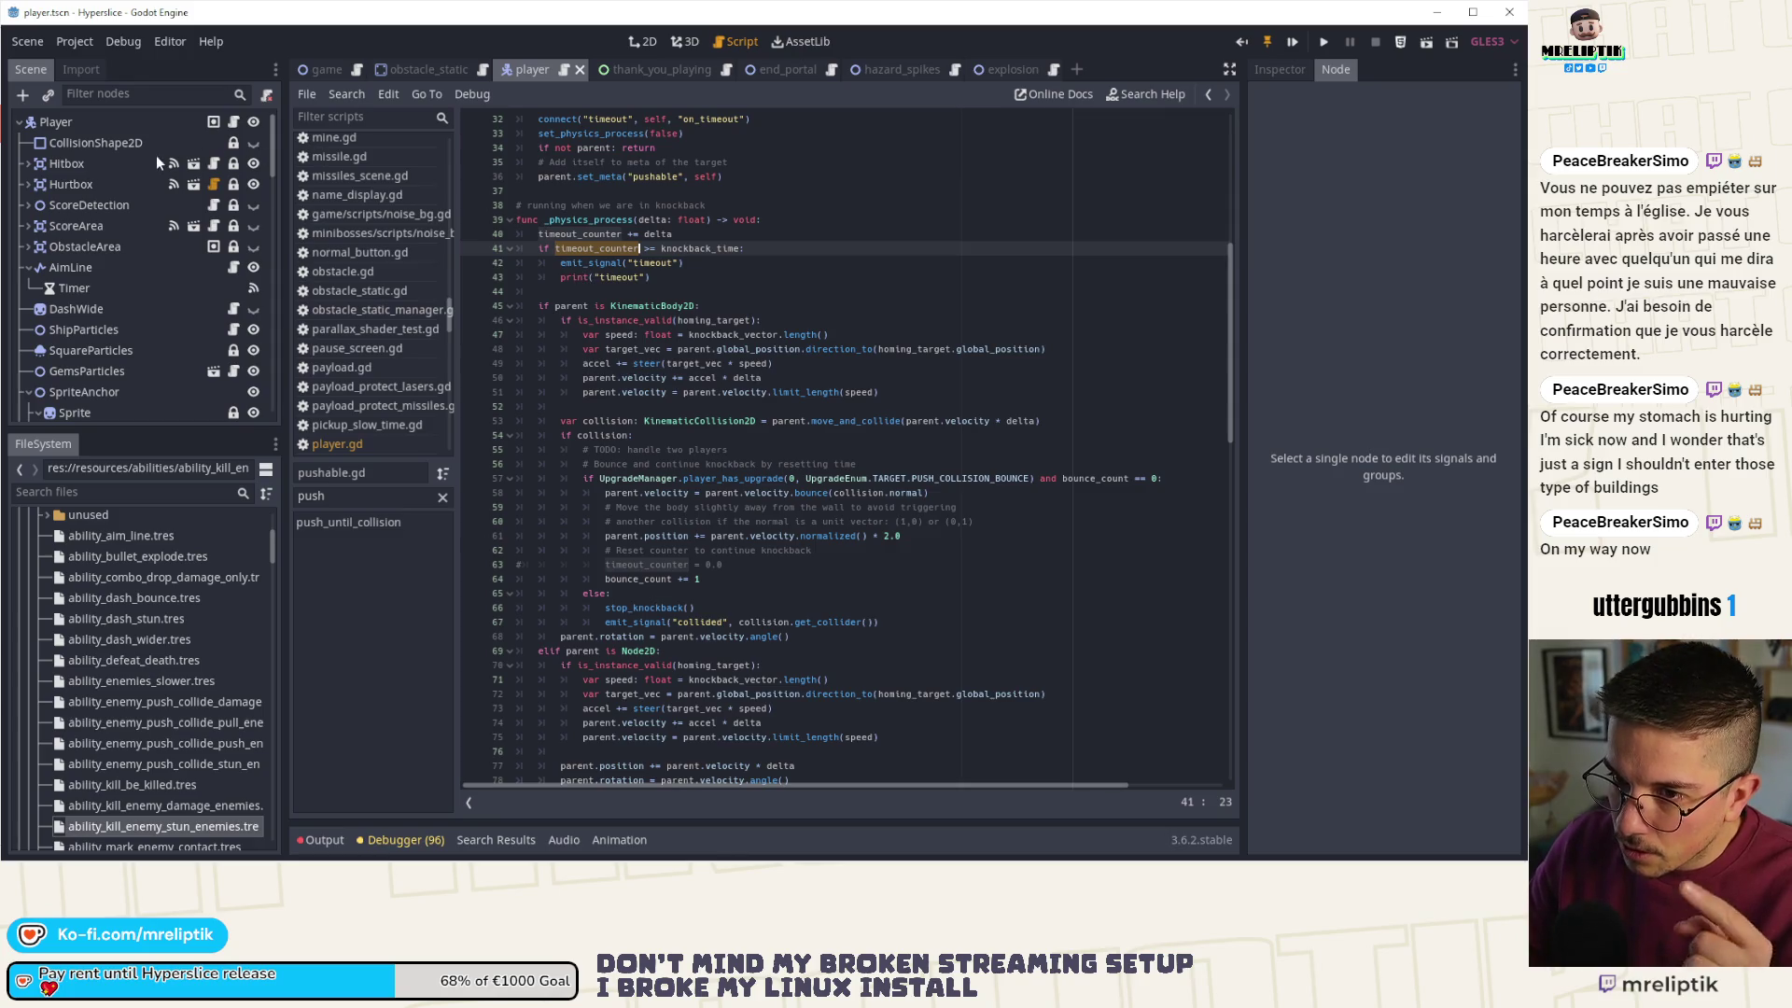
{"action": "left_click", "coordinate": [233, 121]}
{"action": "scroll", "coordinate": [838, 559], "scroll_direction": "up", "scroll_amount": 5}
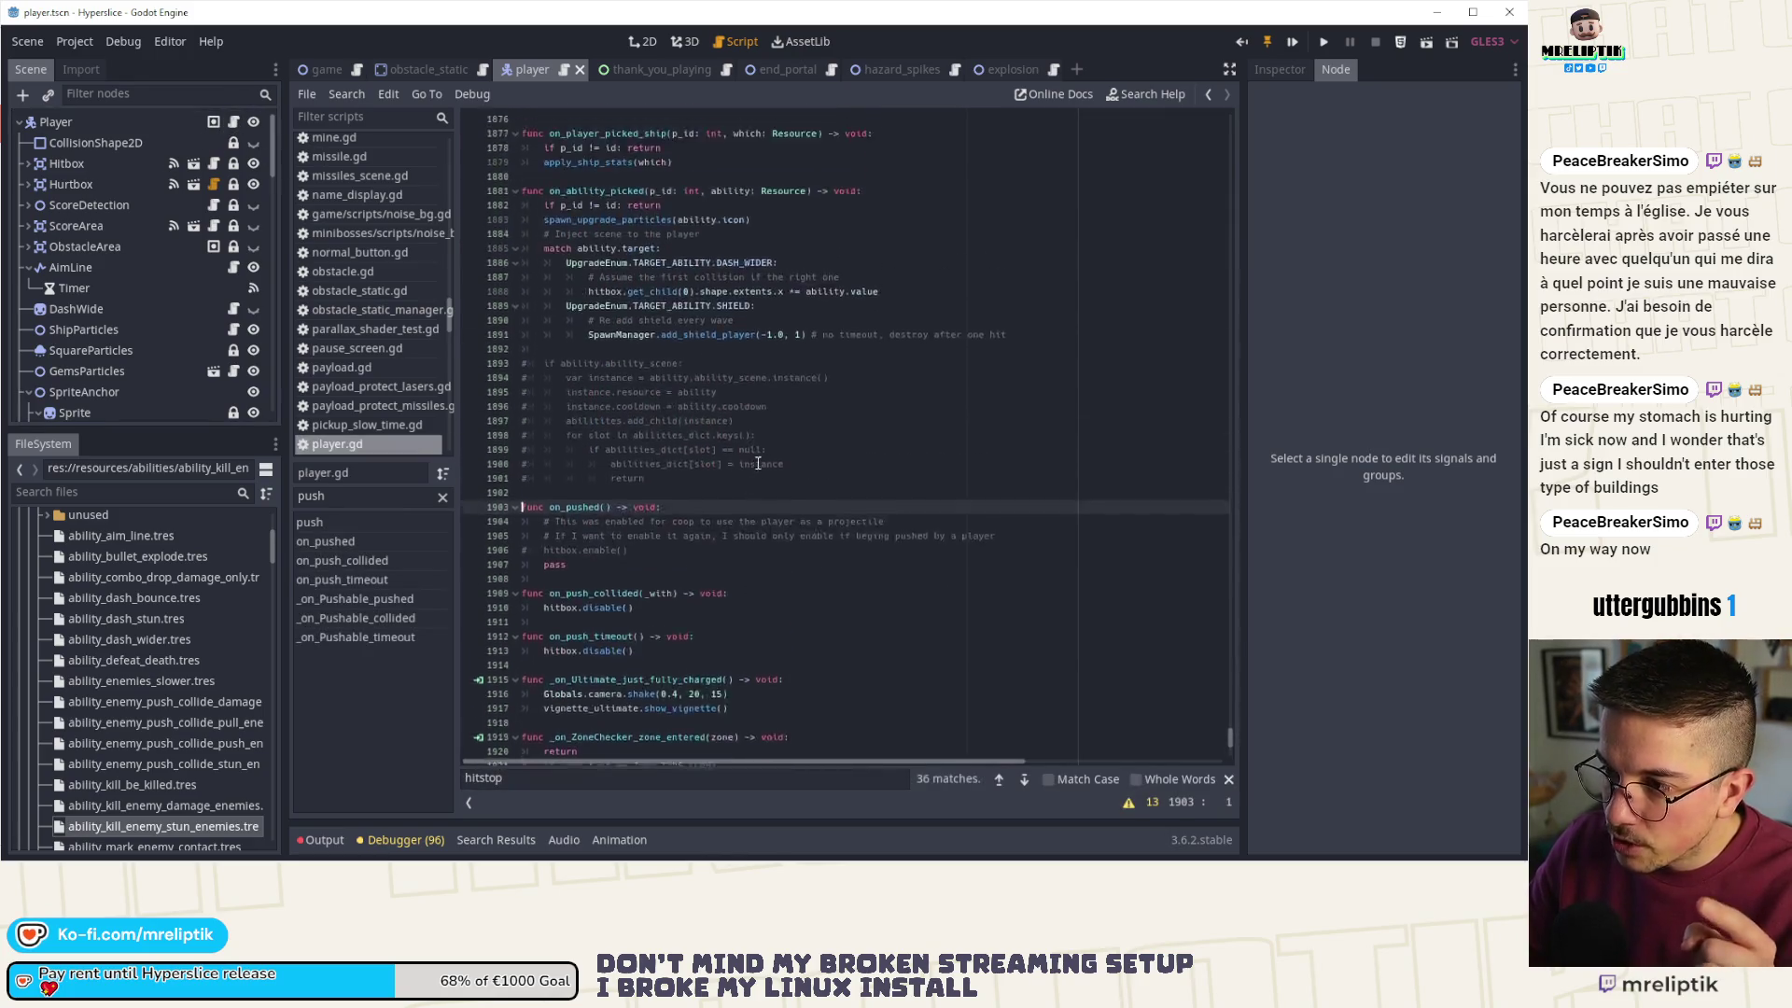
- Clear the 'push' method filter and jump to the _input function
{"action": "left_click_drag", "start_coordinate": [1230, 725], "coordinate": [1227, 702]}
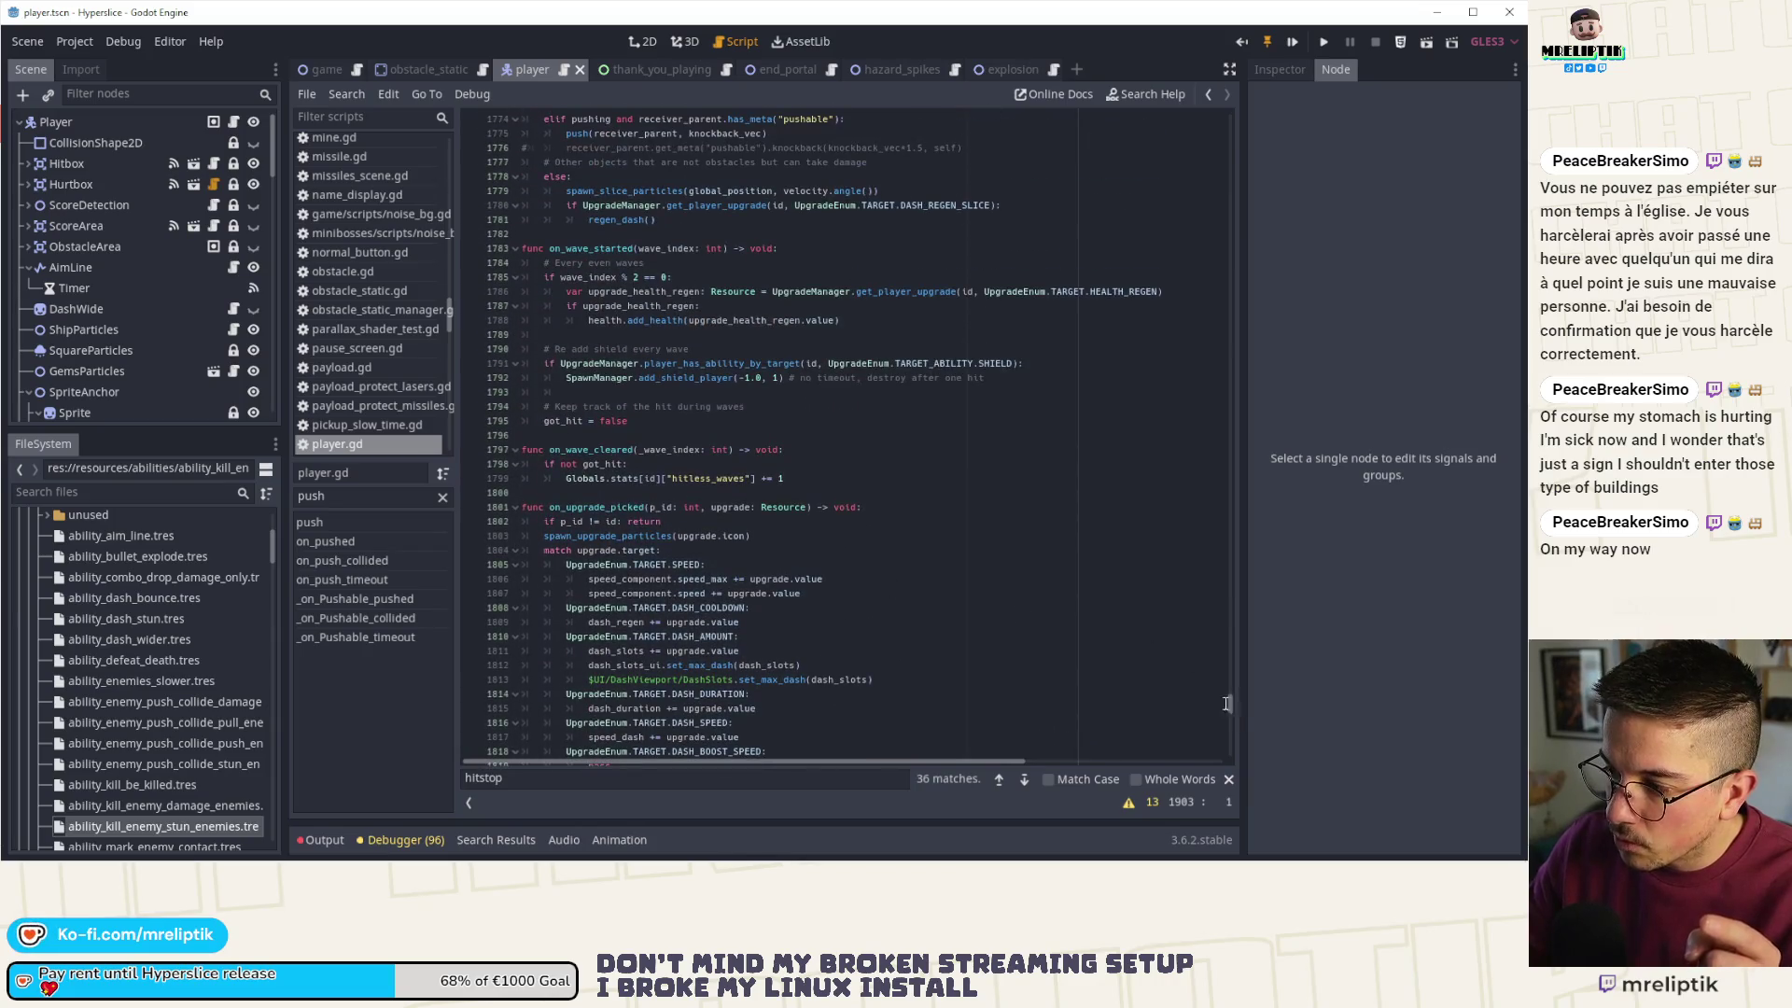
{"action": "left_click", "coordinate": [441, 499]}
{"action": "left_click", "coordinate": [328, 586]}
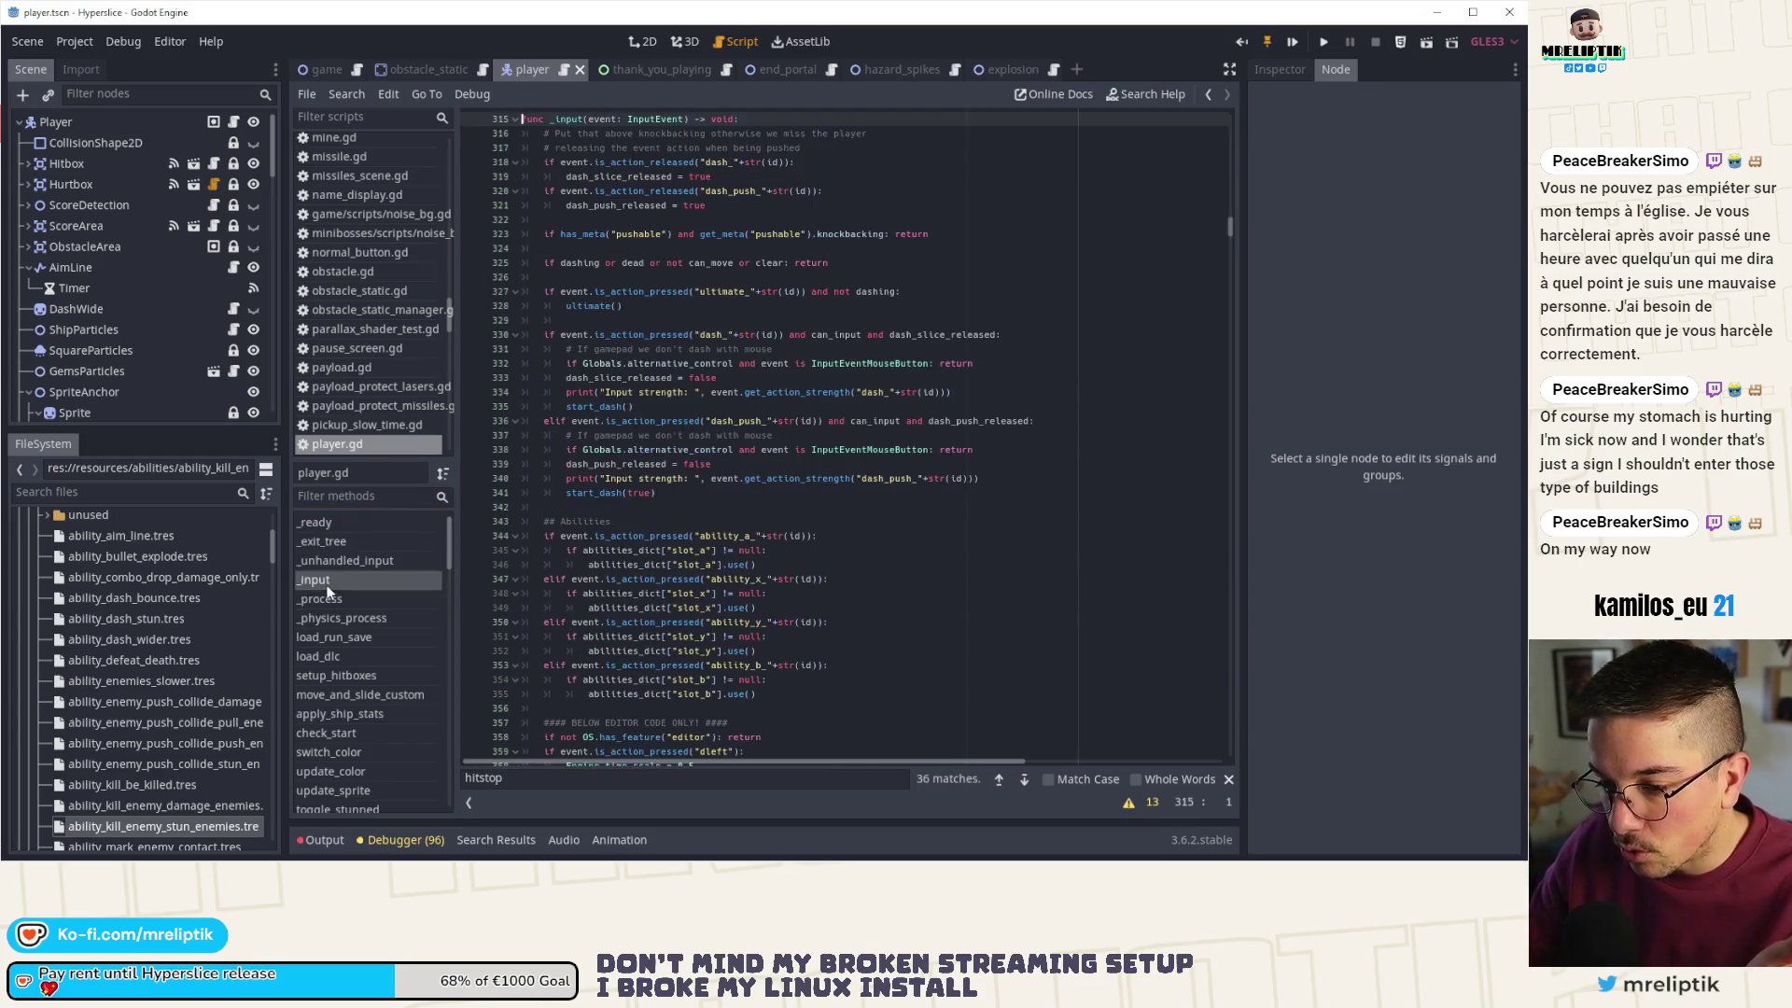
{"action": "left_click", "coordinate": [340, 560]}
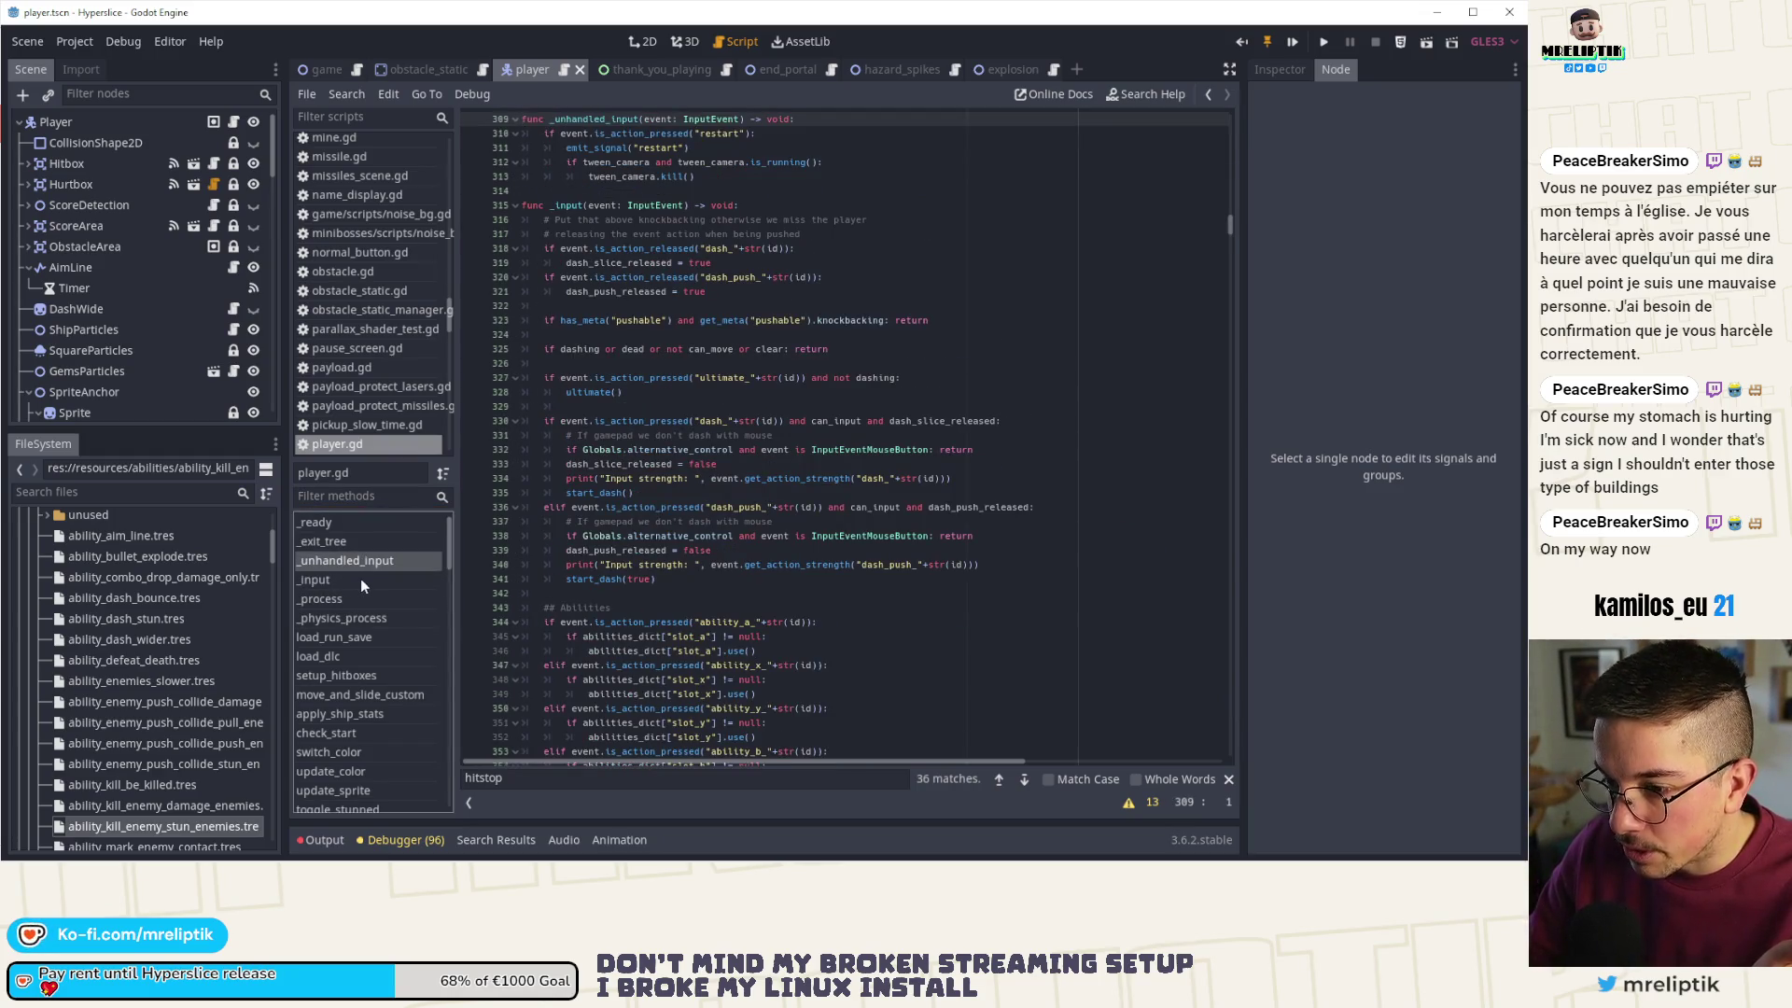
{"action": "left_click", "coordinate": [360, 579]}
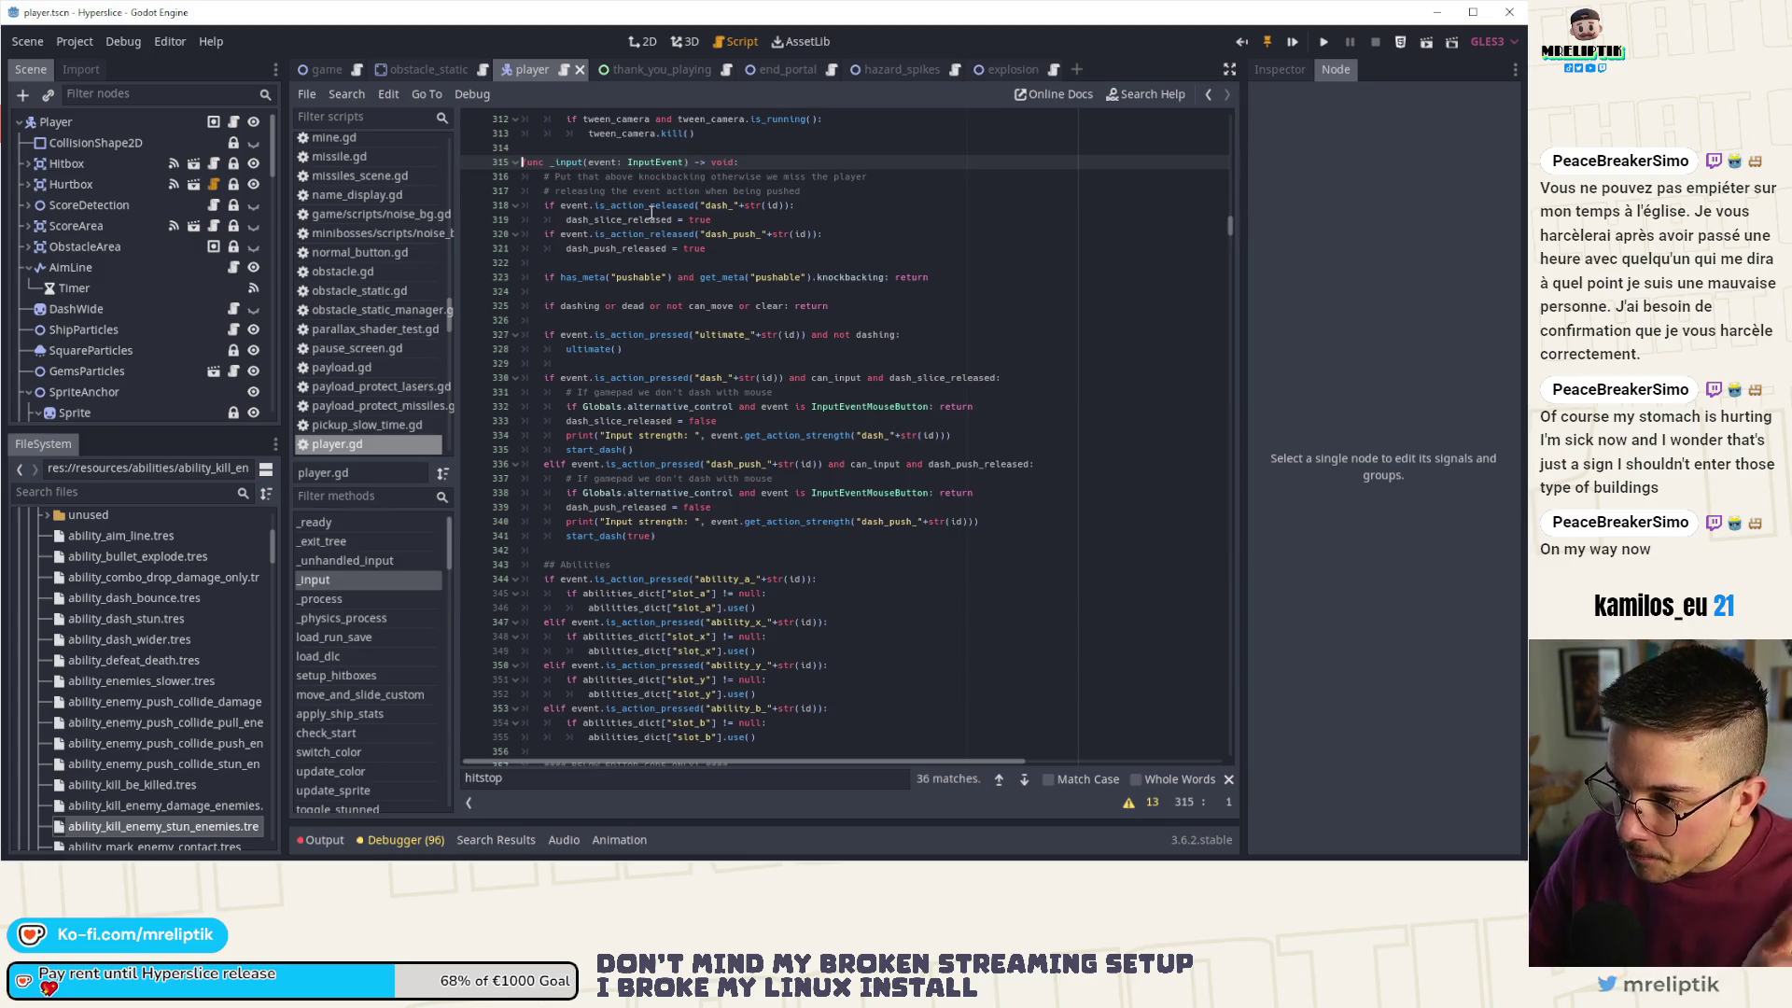
- Highlight every use of knockbacking from the early return on line 323
{"action": "double_click", "coordinate": [847, 277]}
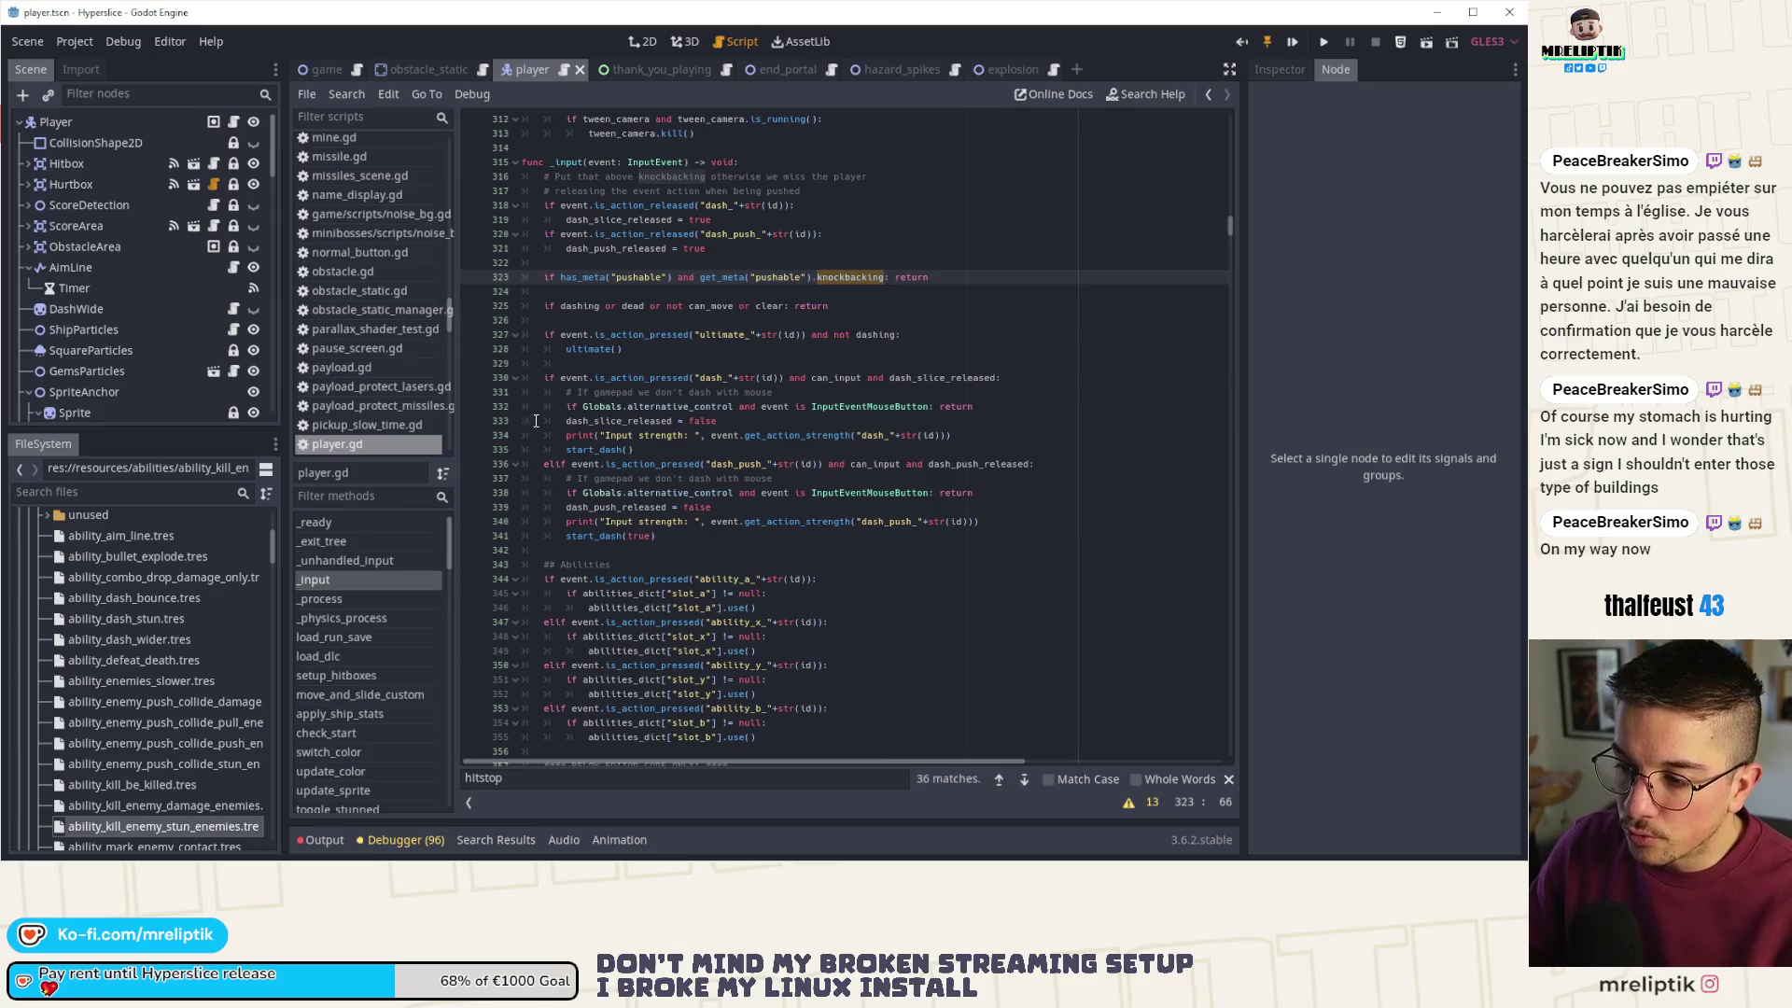
{"action": "left_click", "coordinate": [852, 278]}
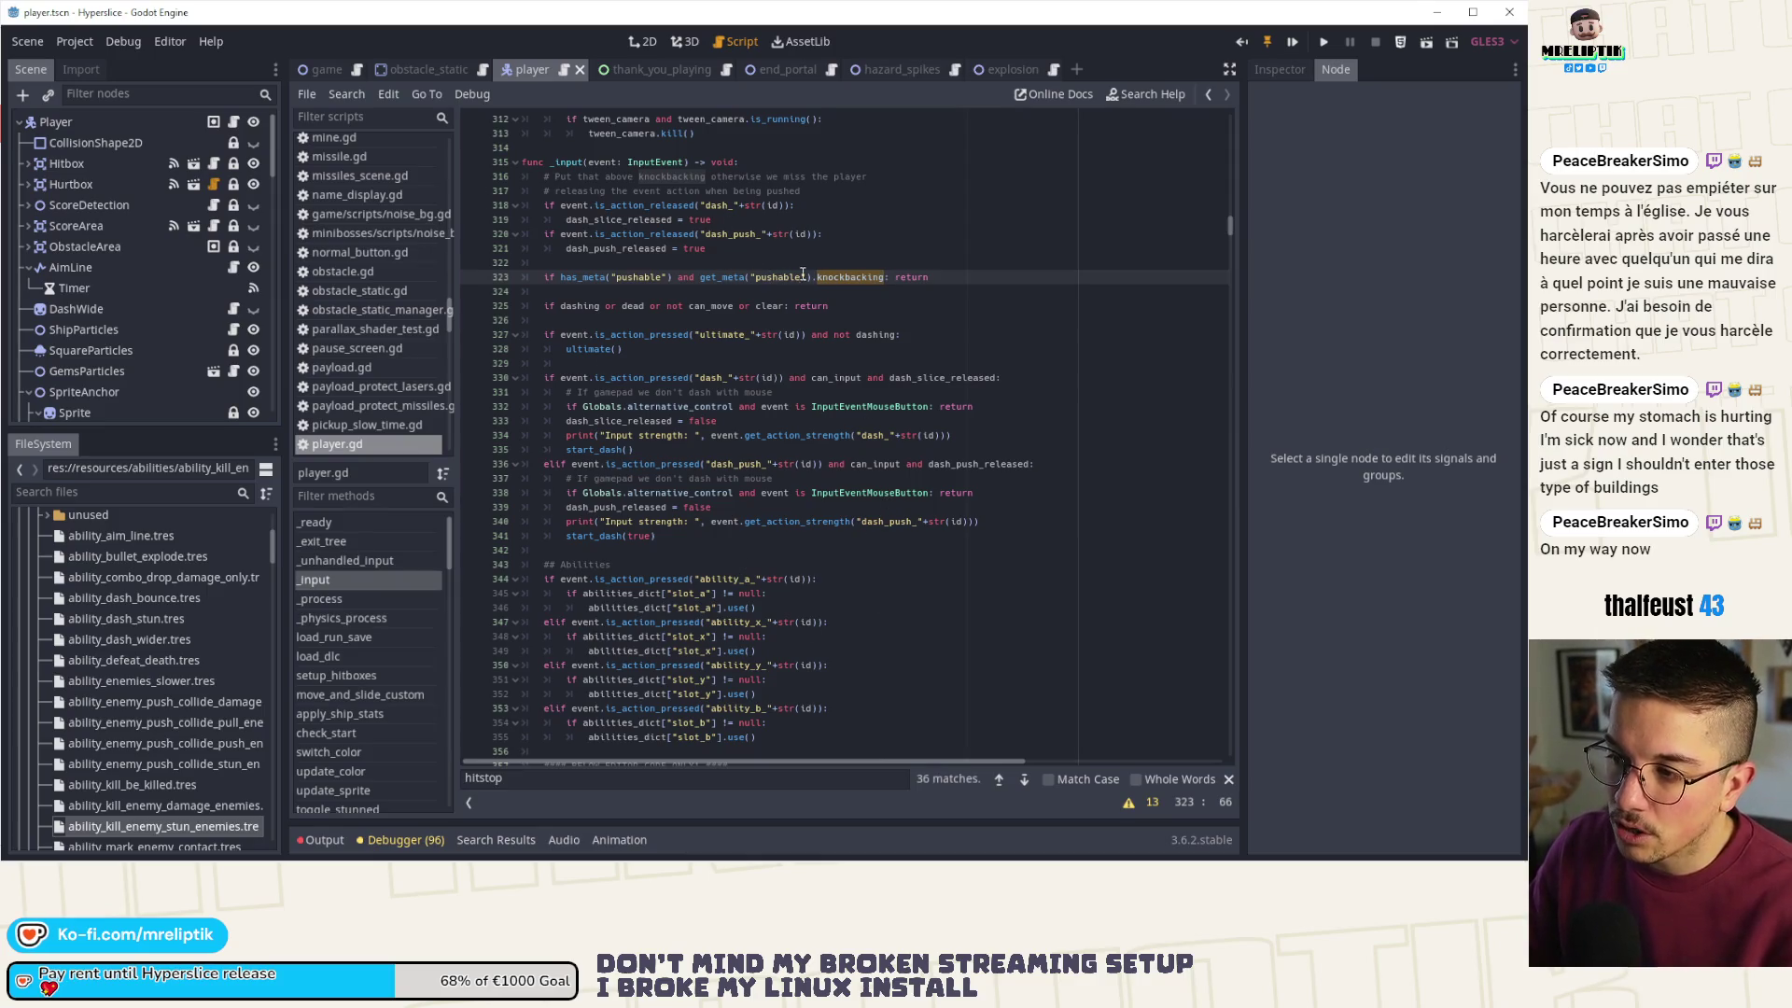
{"action": "left_click", "coordinate": [883, 279]}
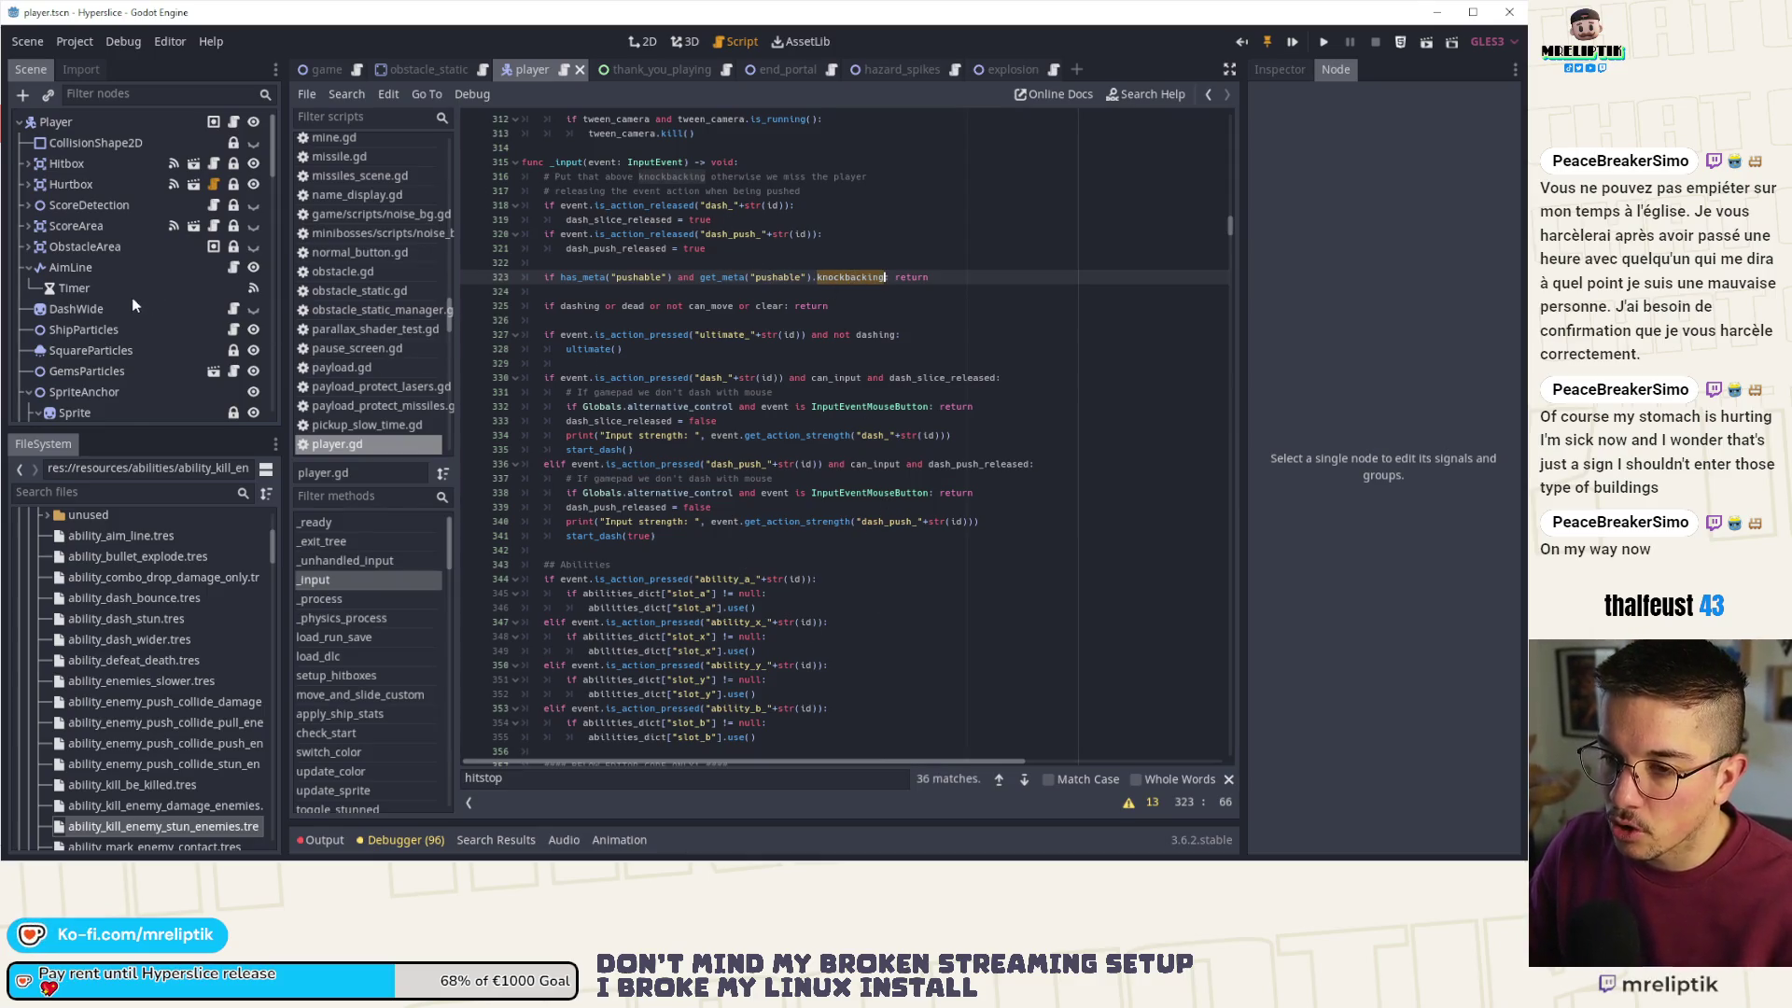
{"action": "scroll", "coordinate": [132, 297], "scroll_direction": "down", "scroll_amount": 2}
{"action": "scroll", "coordinate": [130, 299], "scroll_direction": "down", "scroll_amount": 10}
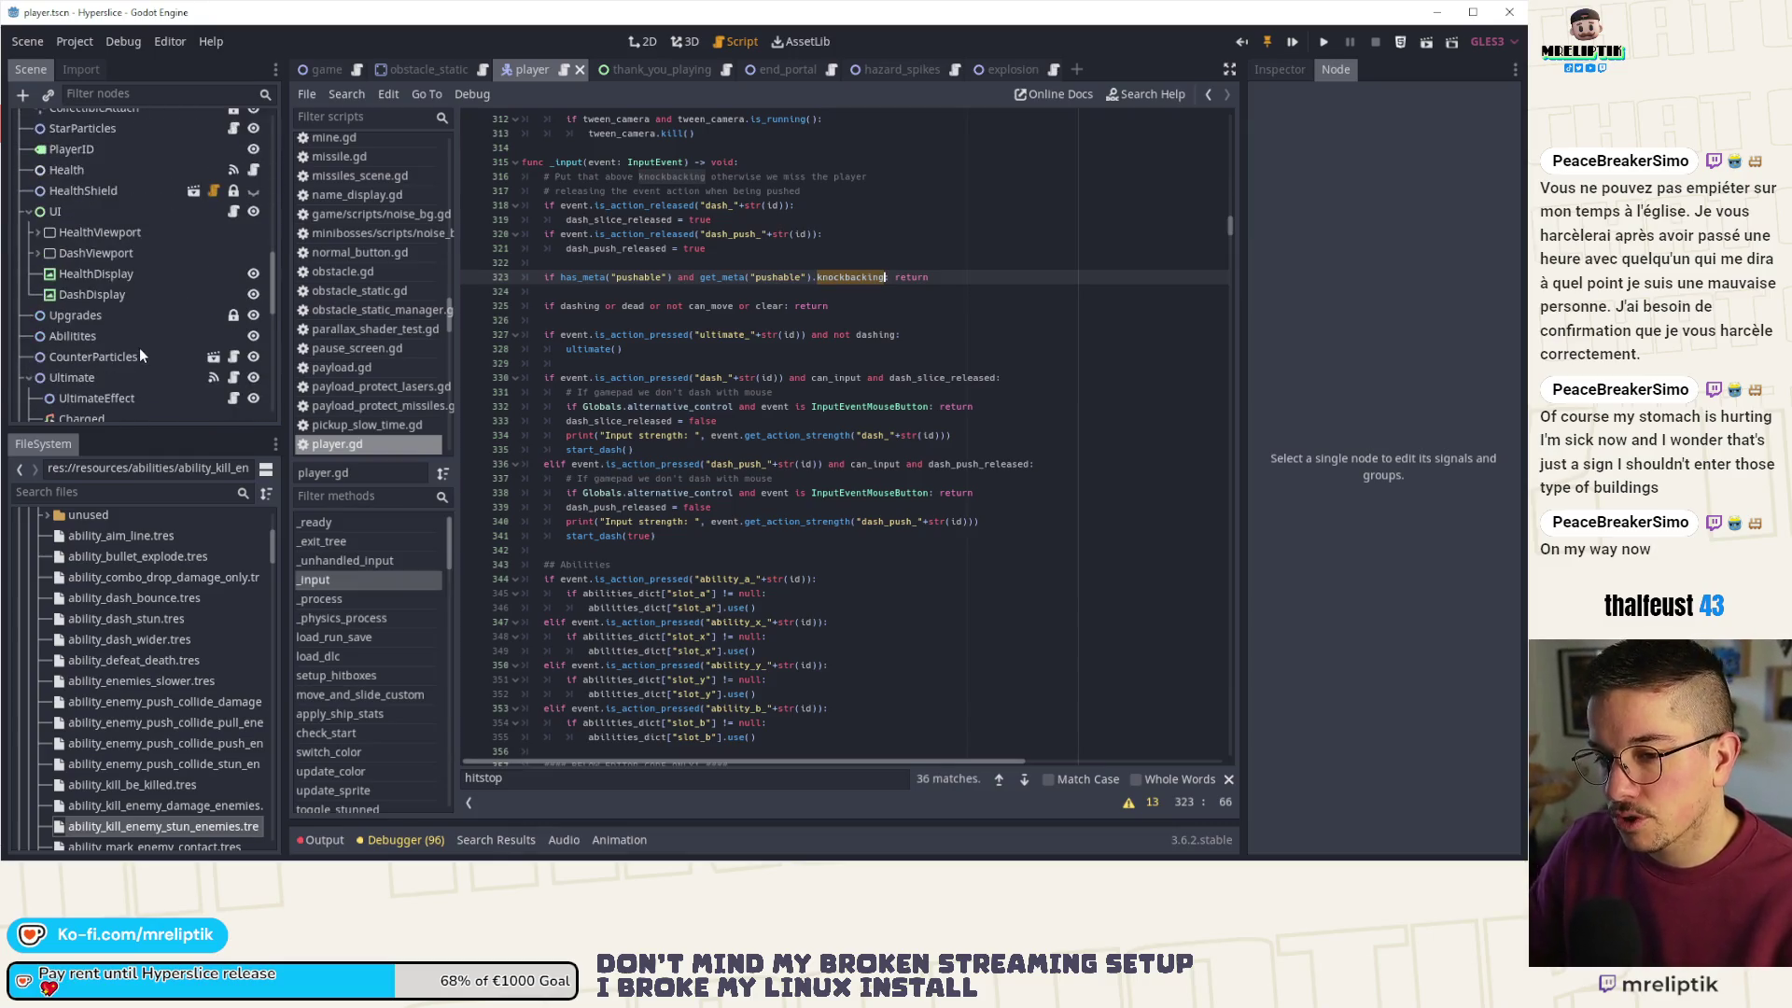
{"action": "scroll", "coordinate": [128, 322], "scroll_direction": "down", "scroll_amount": 10}
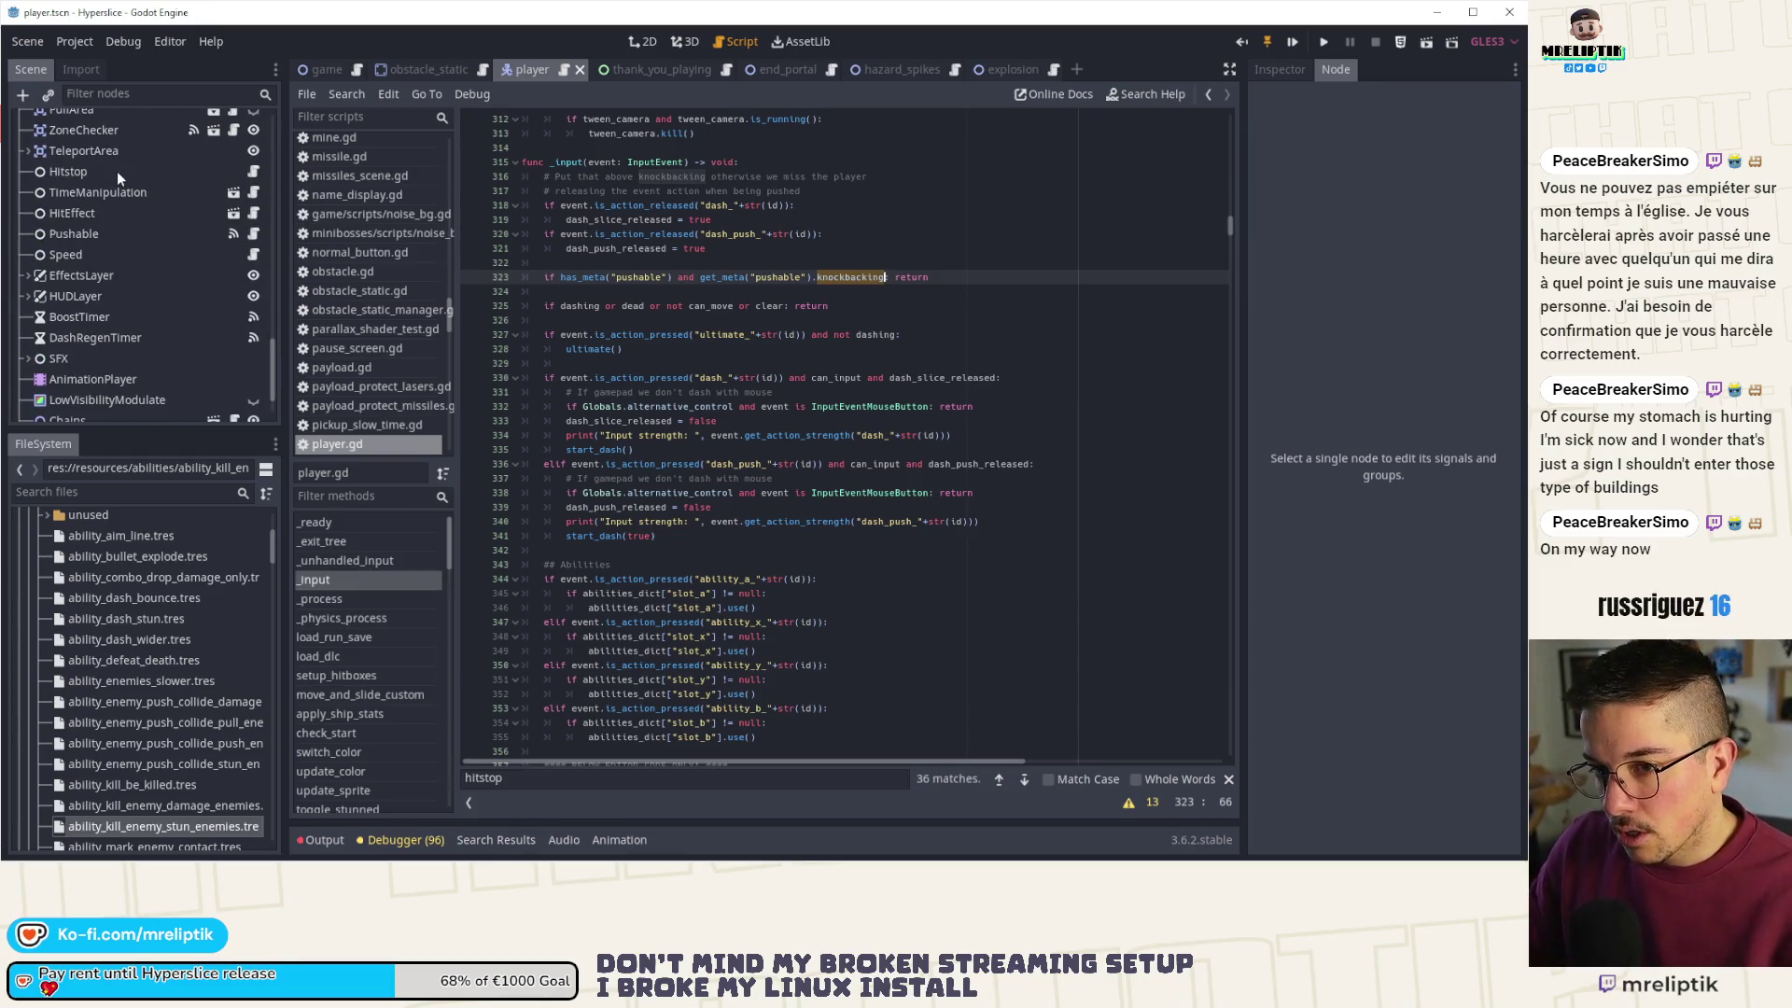
{"action": "left_click", "coordinate": [115, 171]}
- Open hitstop.gd and highlight target, object_states and is_physics_processing in start_hitstop
{"action": "left_click", "coordinate": [254, 171]}
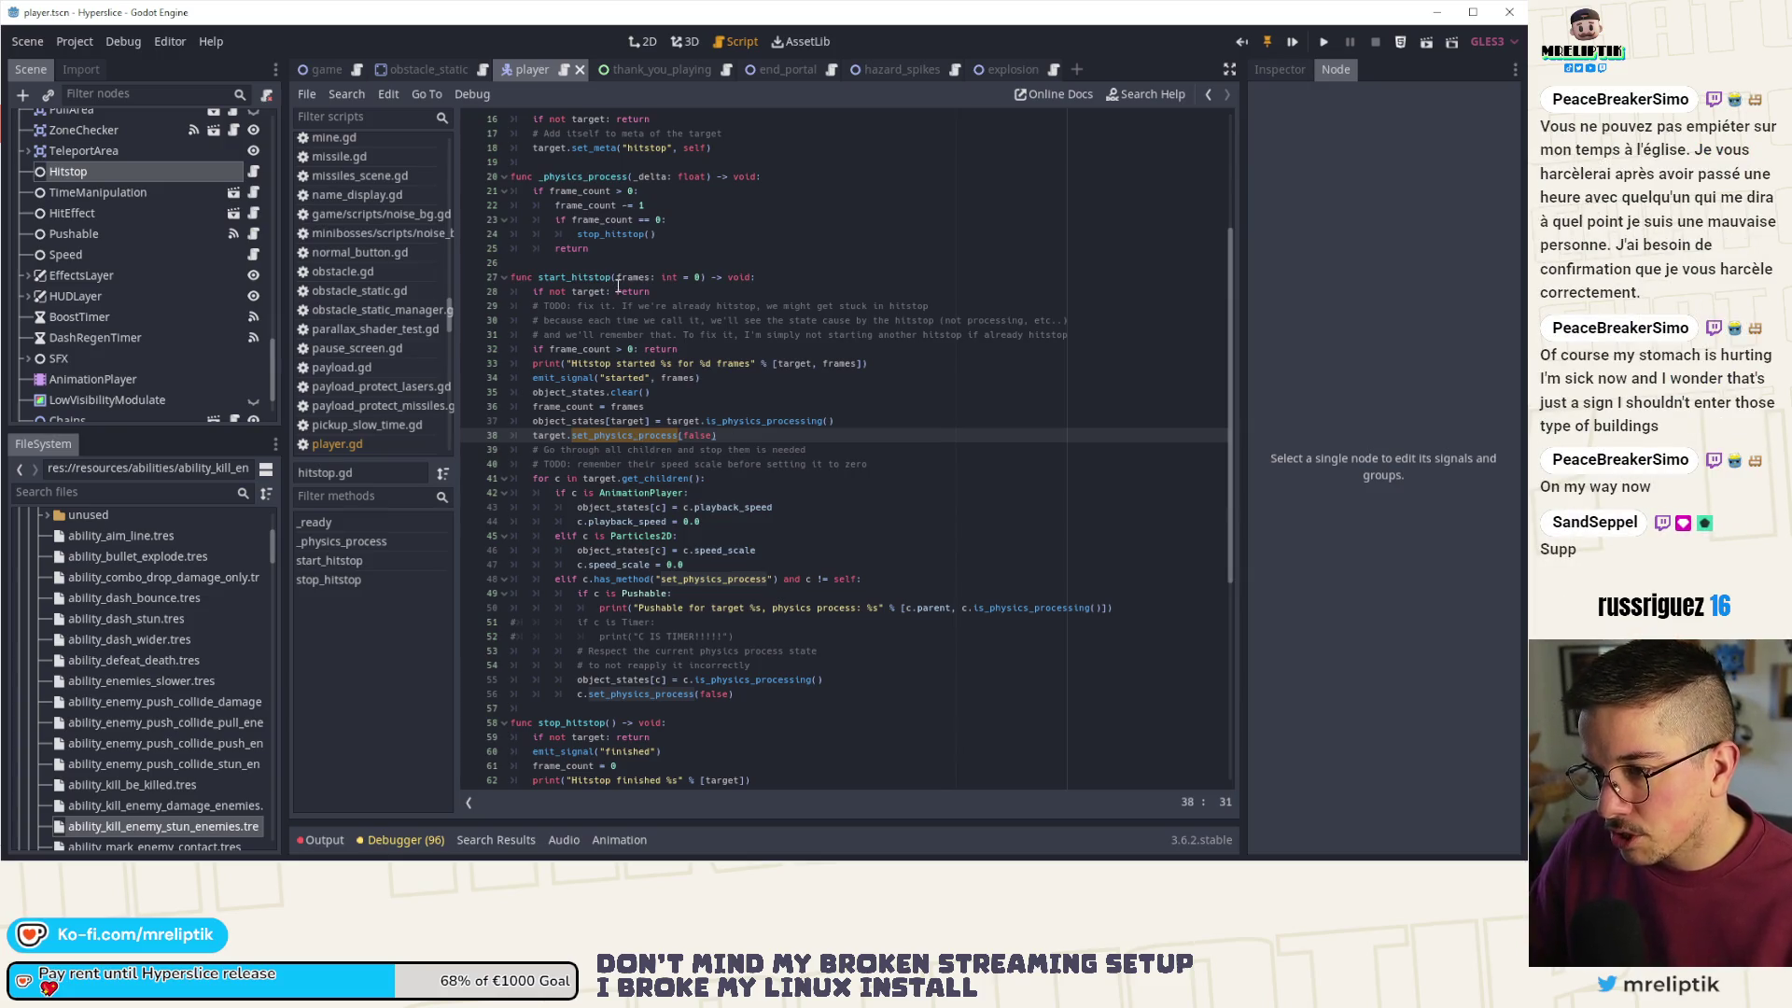
{"action": "left_click", "coordinate": [571, 436]}
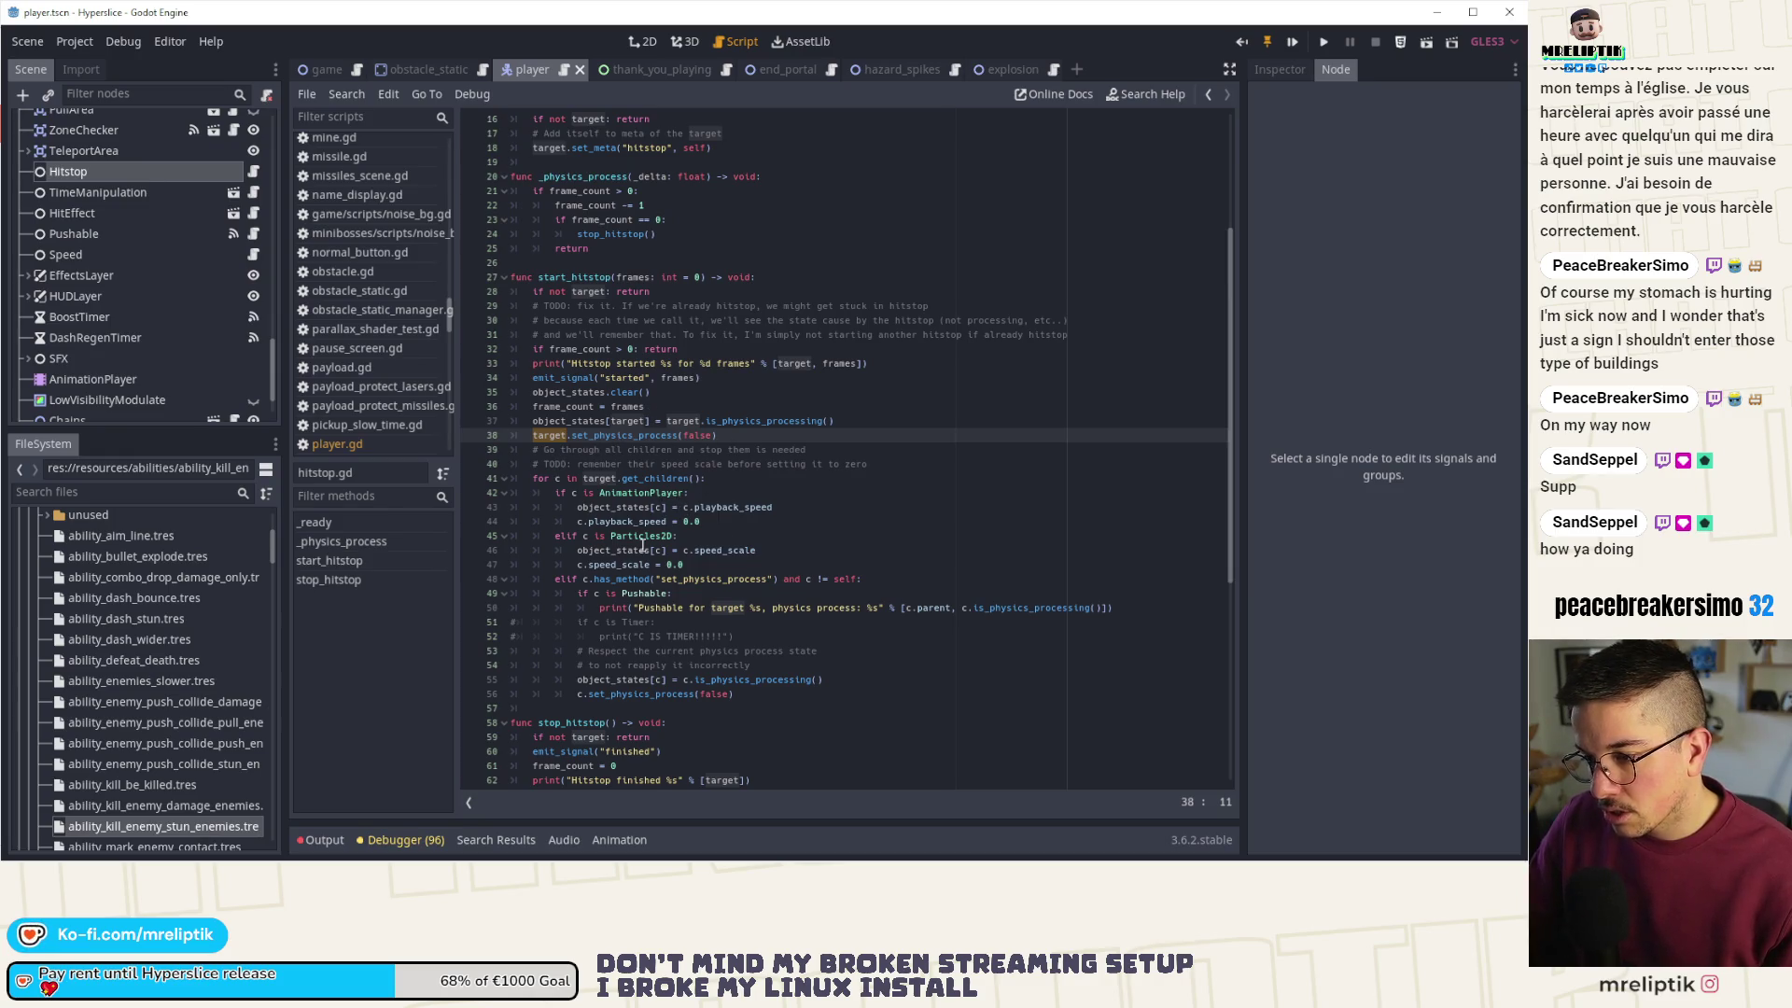
{"action": "left_click", "coordinate": [604, 422]}
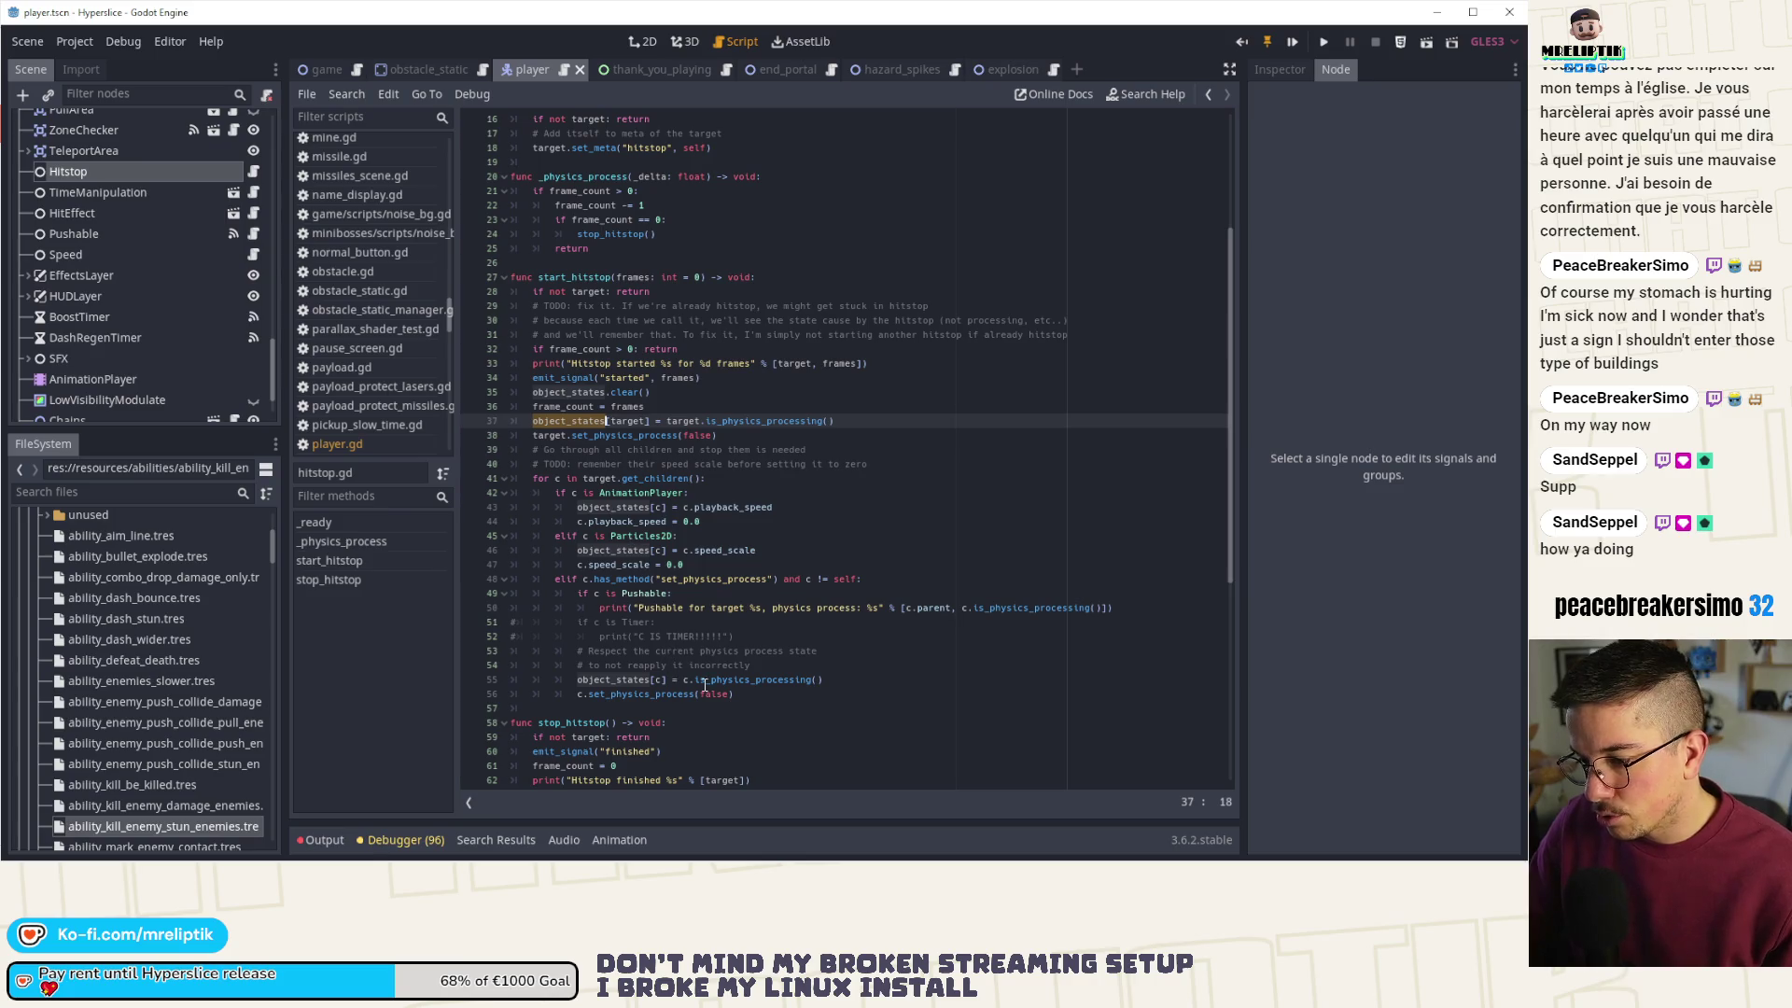
{"action": "double_click", "coordinate": [744, 680]}
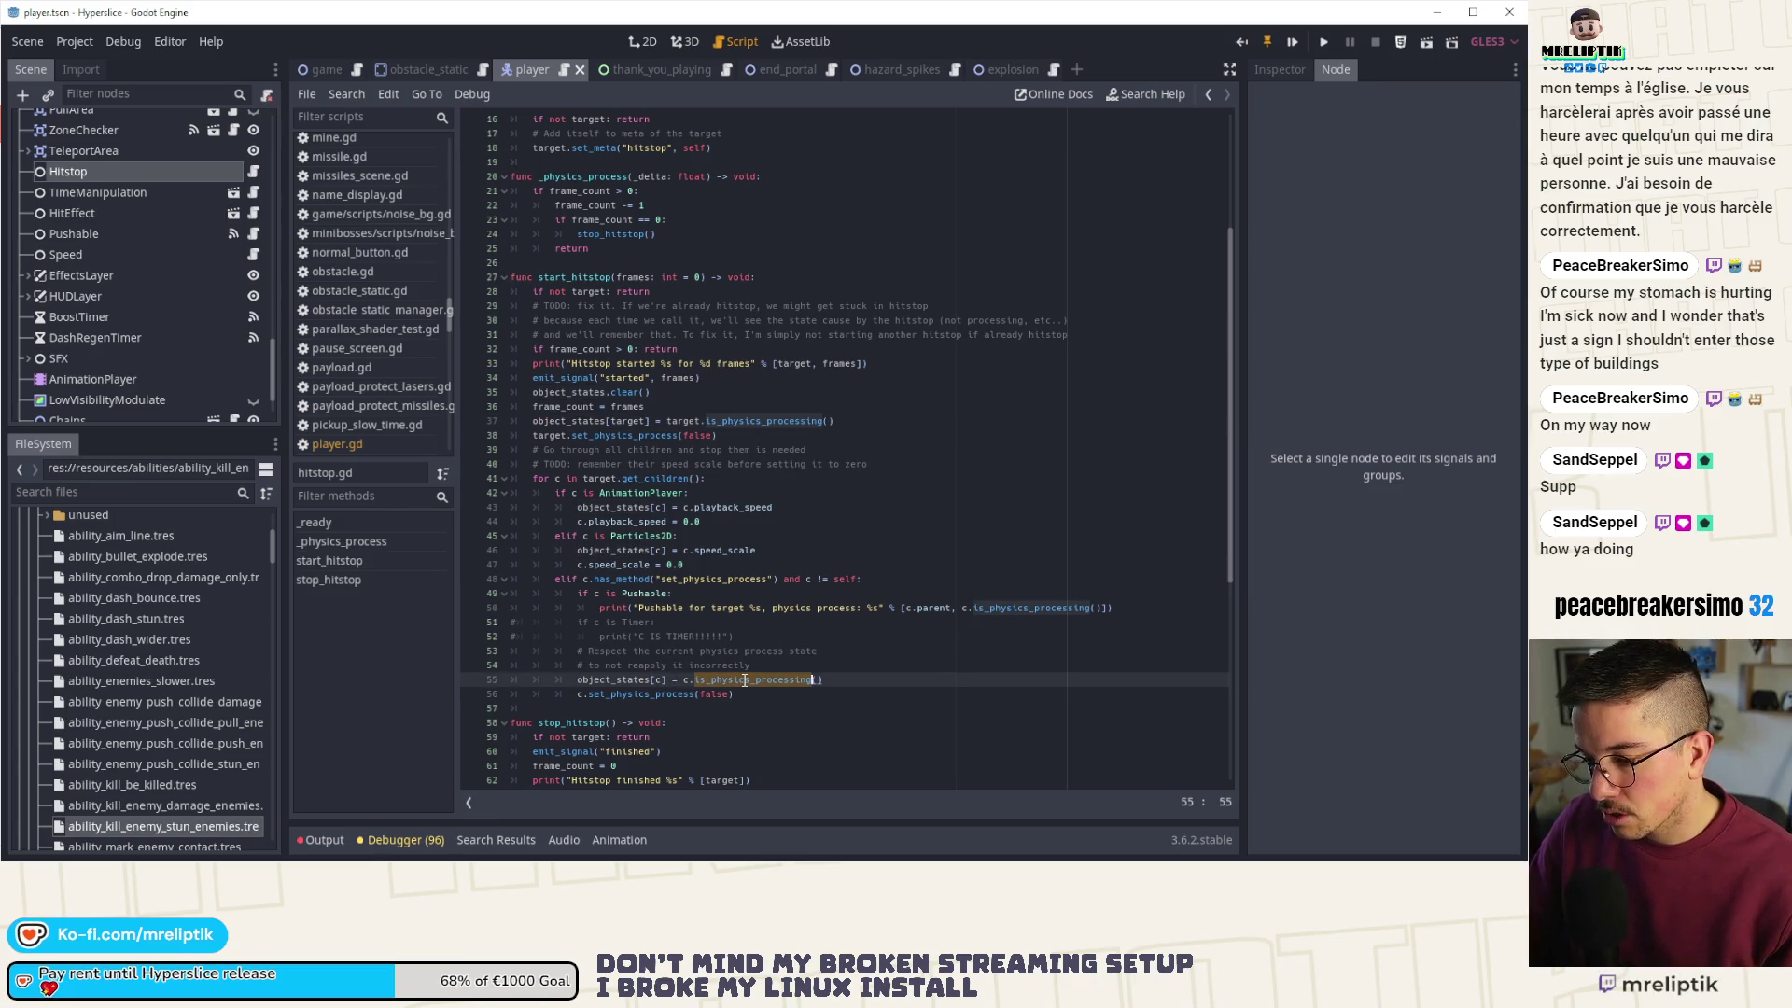
{"action": "mouse_move", "coordinate": [999, 70]}
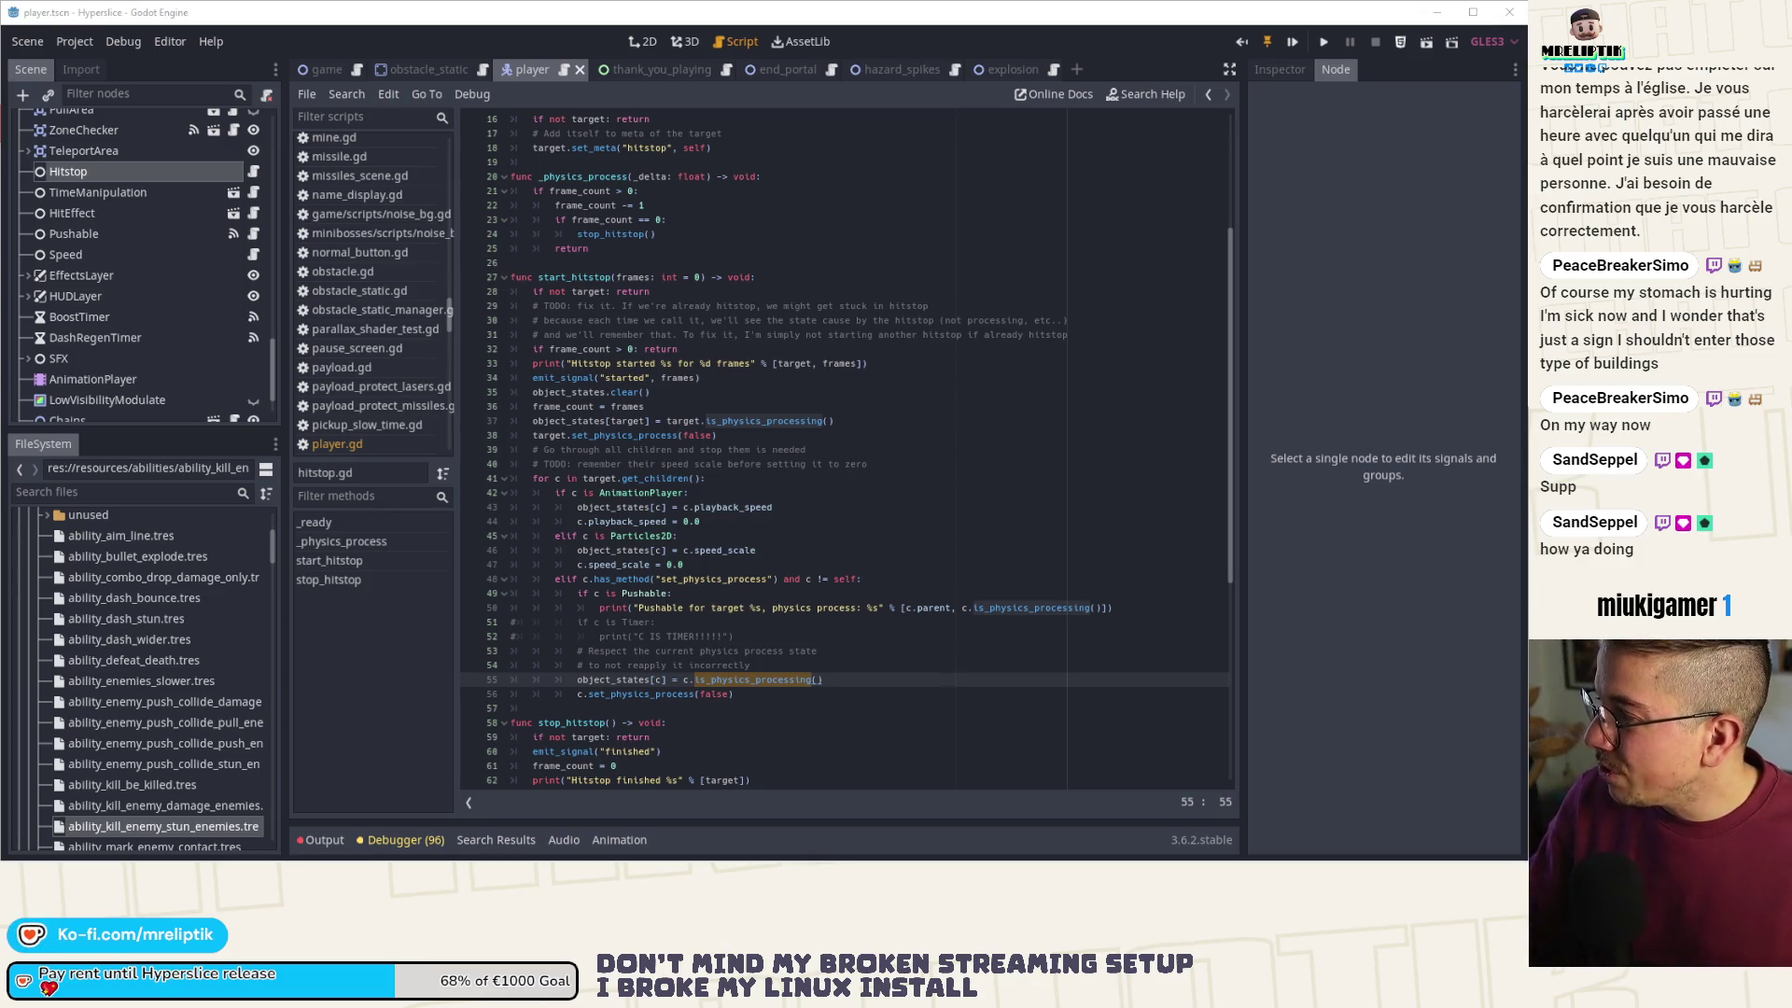
- Box-select the old axes, circles and timing numbers in Excalidraw and delete them
{"action": "key", "text": "alt+Tab"}
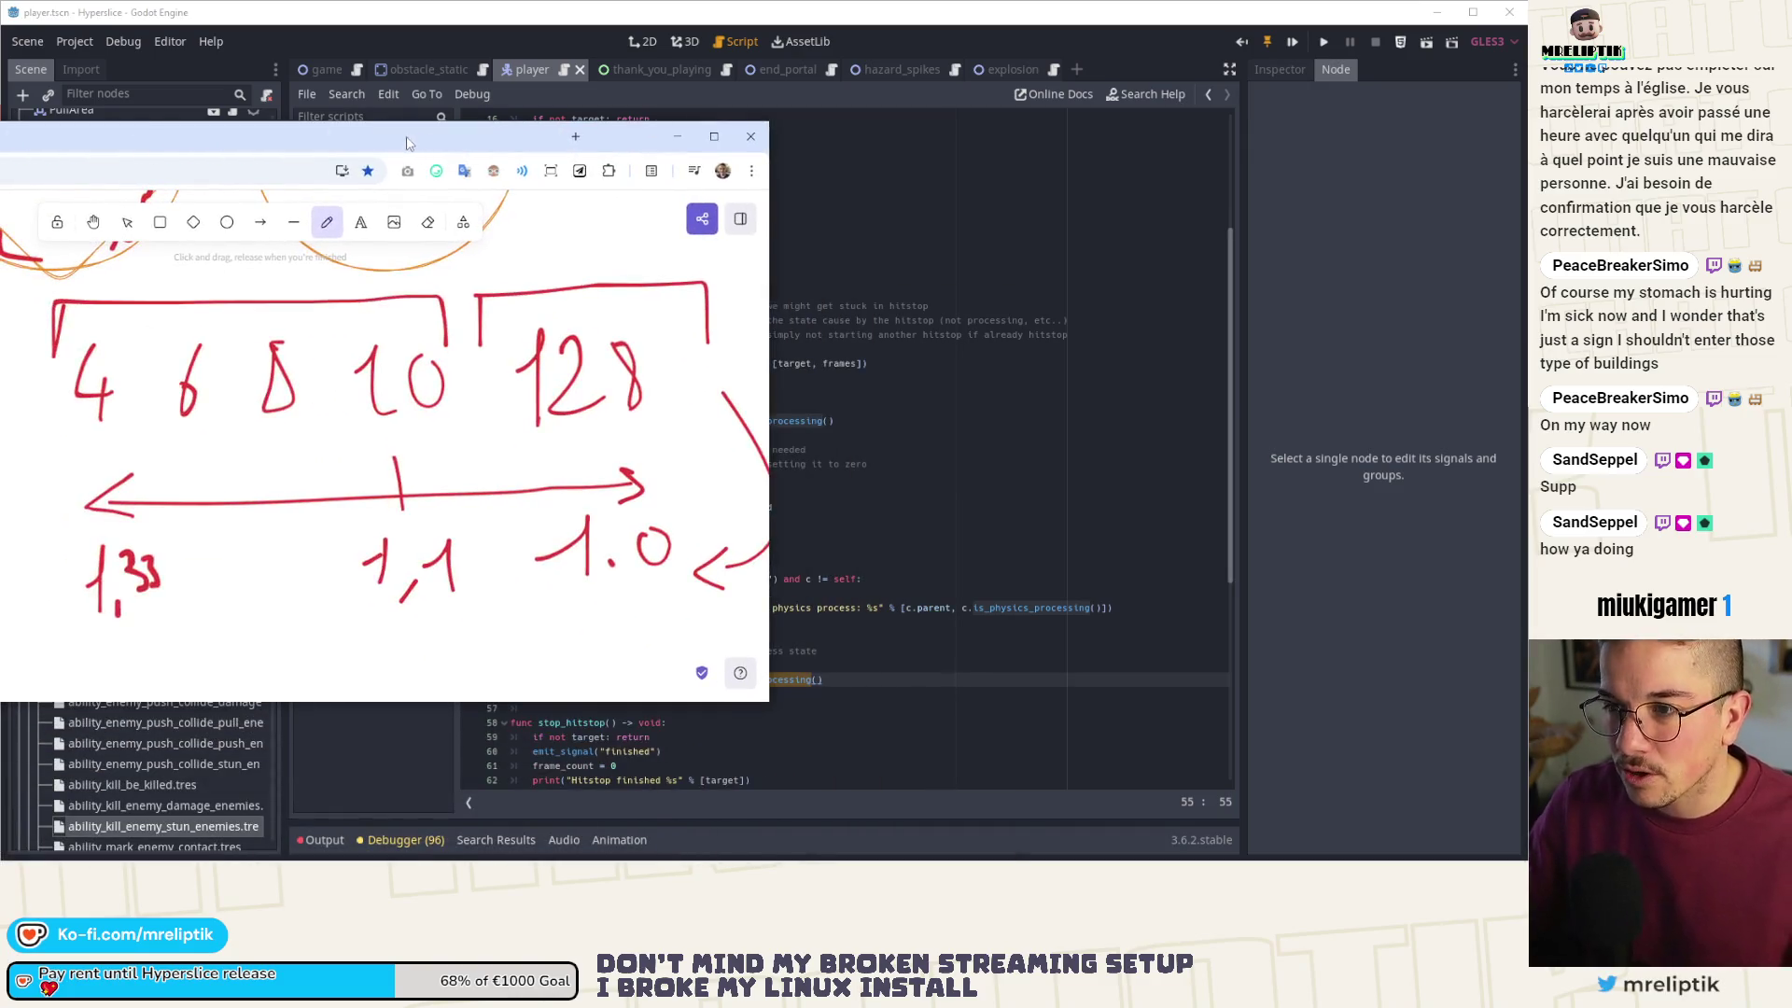
{"action": "scroll", "coordinate": [356, 341], "scroll_direction": "down", "scroll_amount": 5, "text": "ctrl"}
{"action": "scroll", "coordinate": [402, 399], "scroll_direction": "up", "scroll_amount": 3}
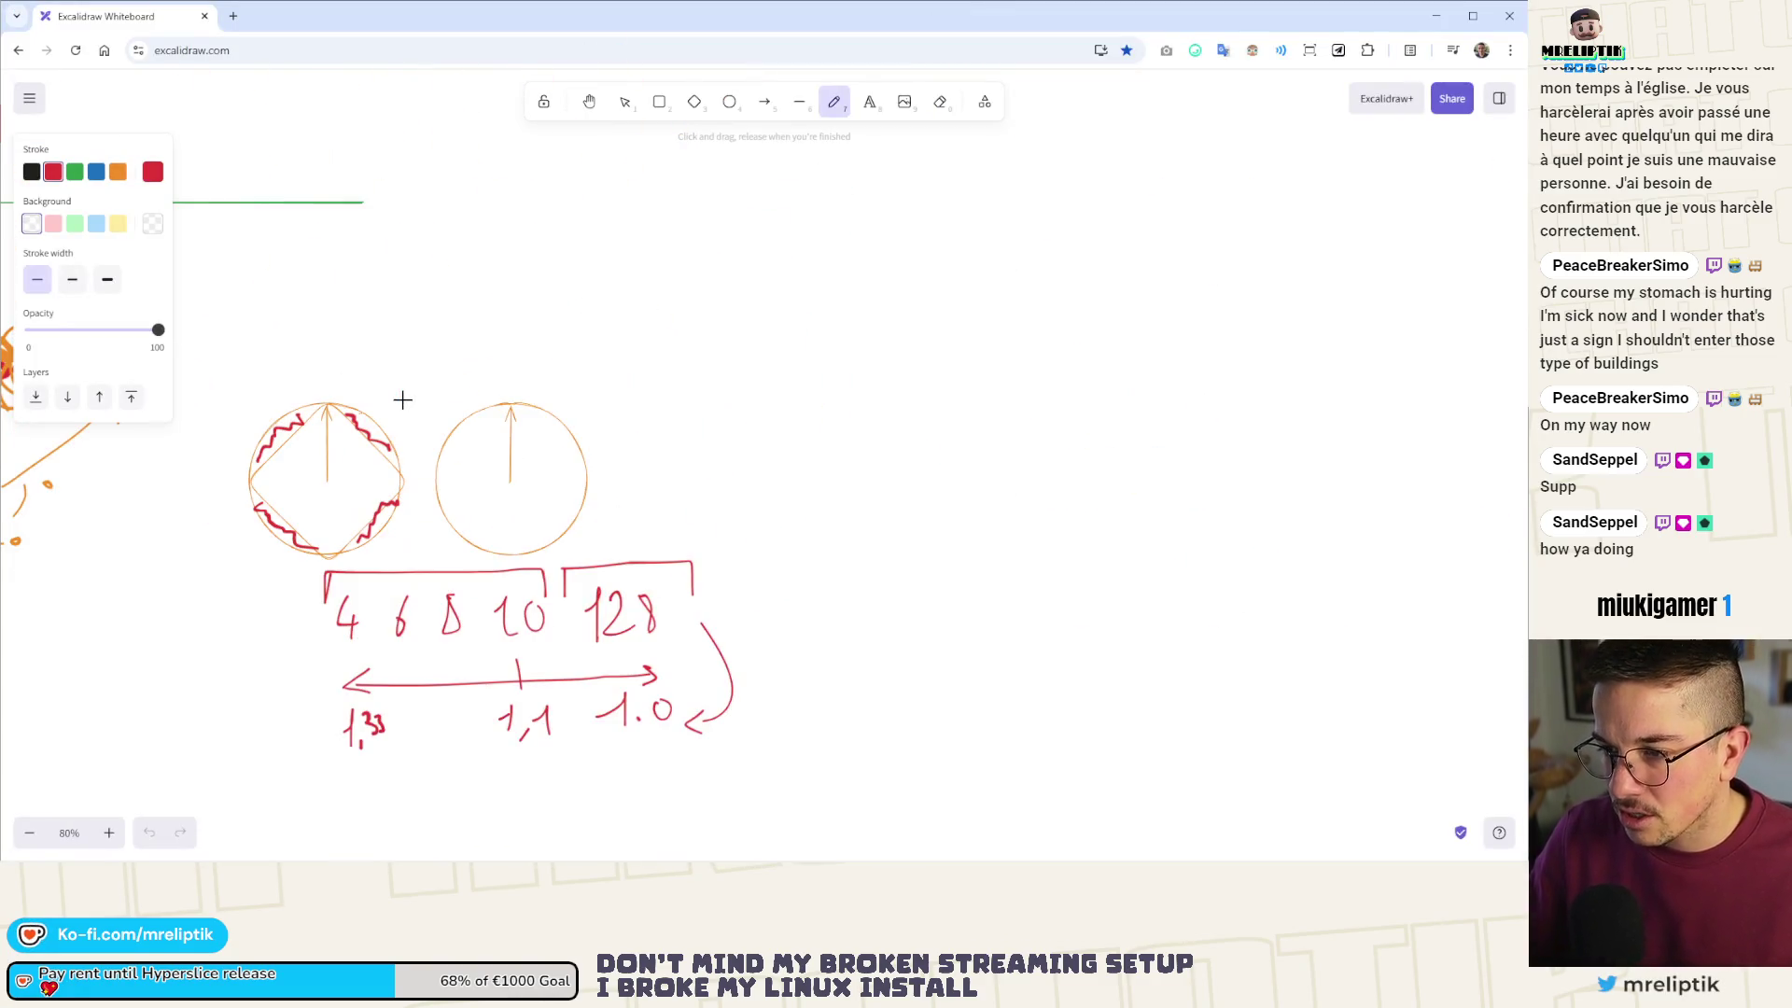
{"action": "scroll", "coordinate": [421, 381], "scroll_direction": "down", "scroll_amount": 1}
{"action": "scroll", "coordinate": [665, 315], "scroll_direction": "down", "scroll_amount": 6, "text": "ctrl"}
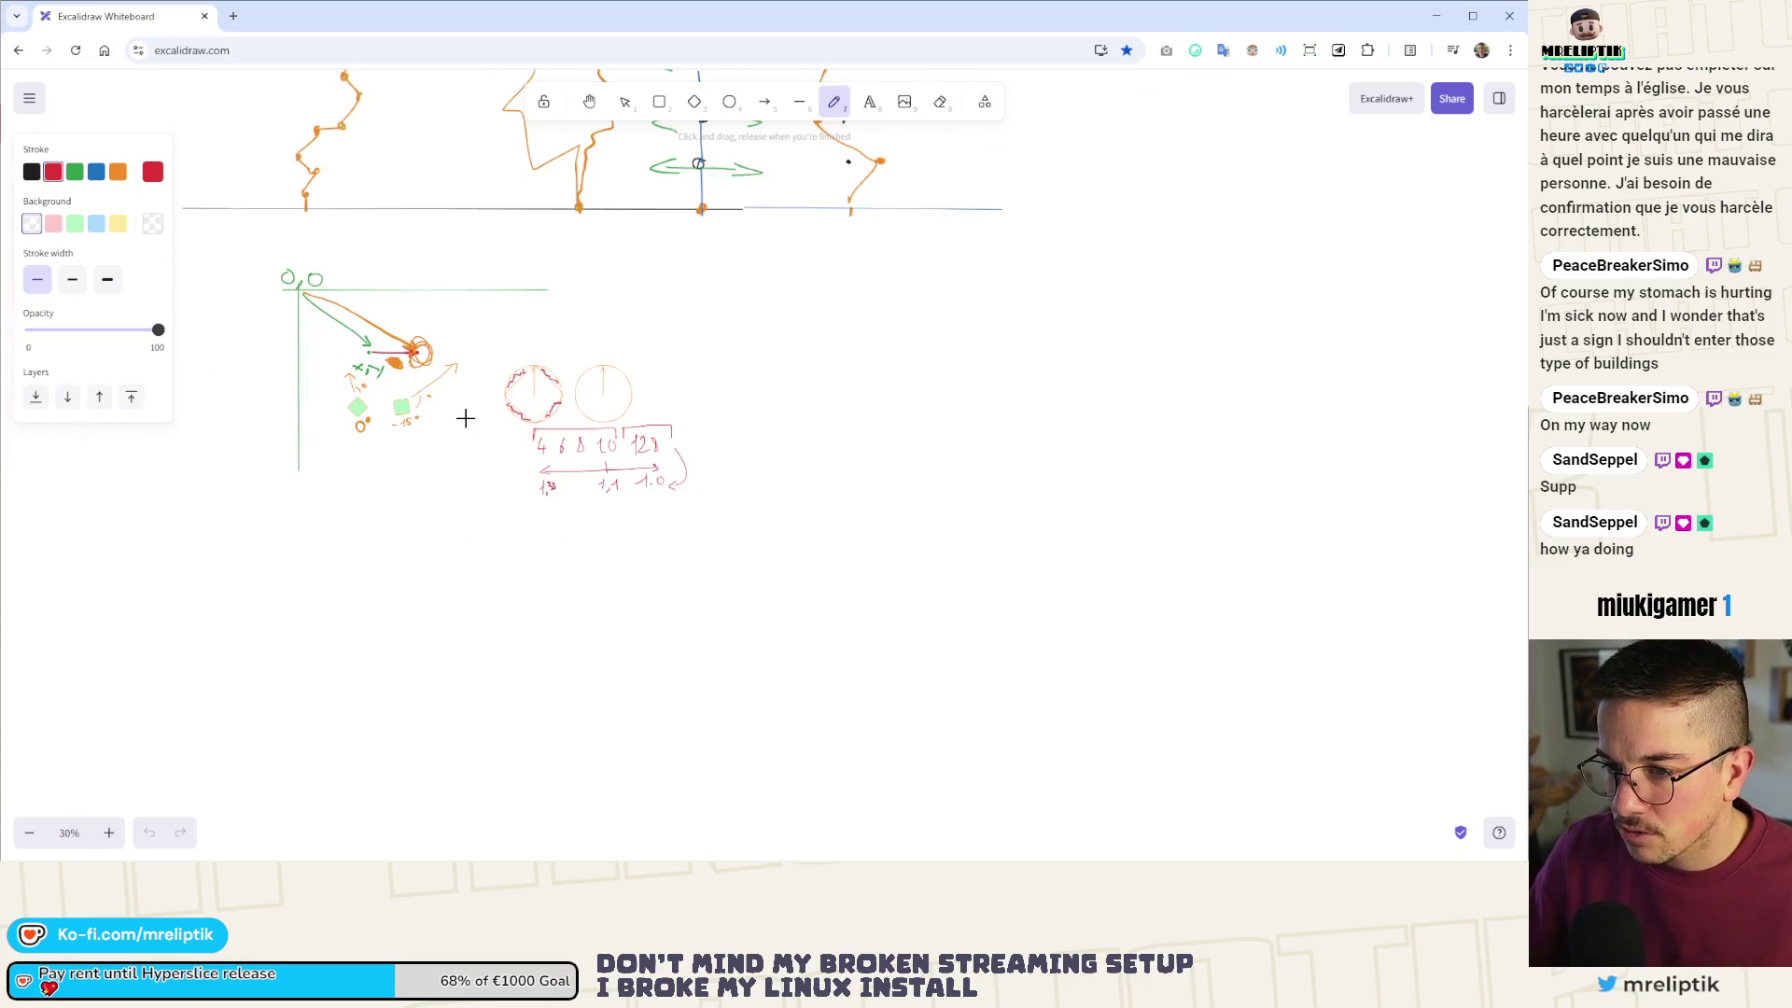
{"action": "scroll", "coordinate": [520, 411], "scroll_direction": "up", "scroll_amount": 2, "text": "ctrl"}
{"action": "scroll", "coordinate": [533, 382], "scroll_direction": "down", "scroll_amount": 2, "text": "ctrl"}
{"action": "scroll", "coordinate": [534, 382], "scroll_direction": "up", "scroll_amount": 3, "text": "ctrl"}
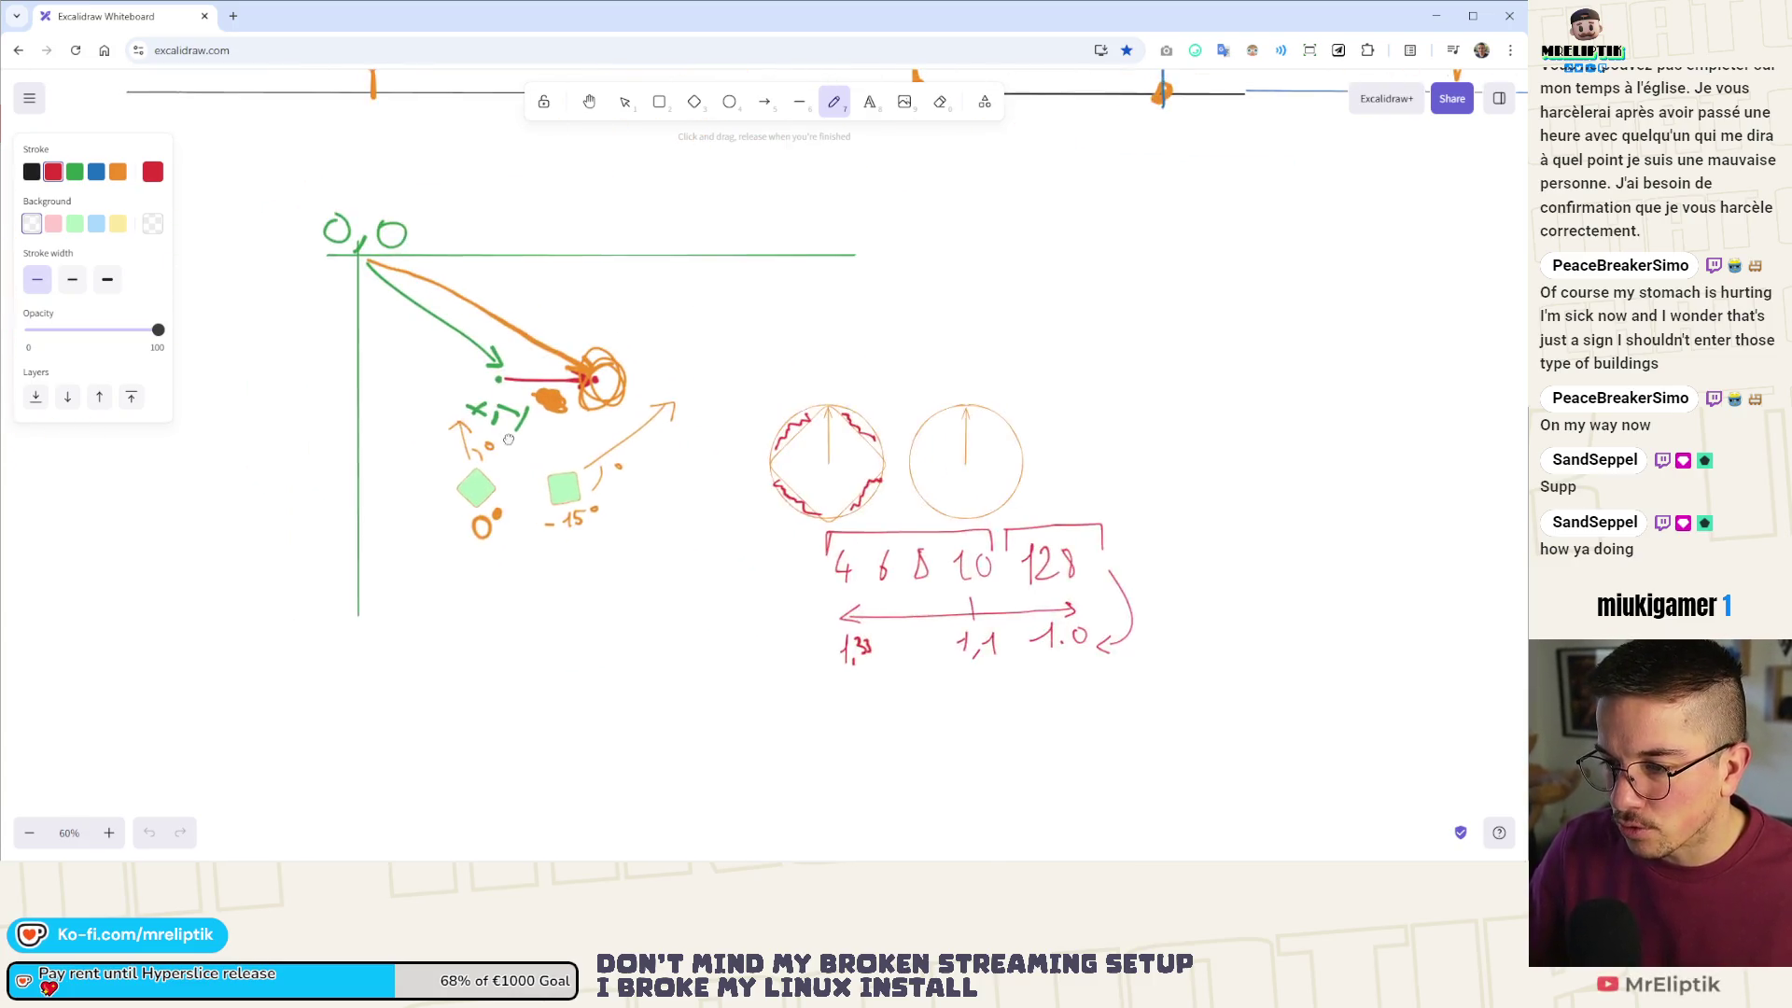
{"action": "scroll", "coordinate": [420, 233], "scroll_direction": "up", "scroll_amount": 1}
{"action": "left_click", "coordinate": [625, 102]}
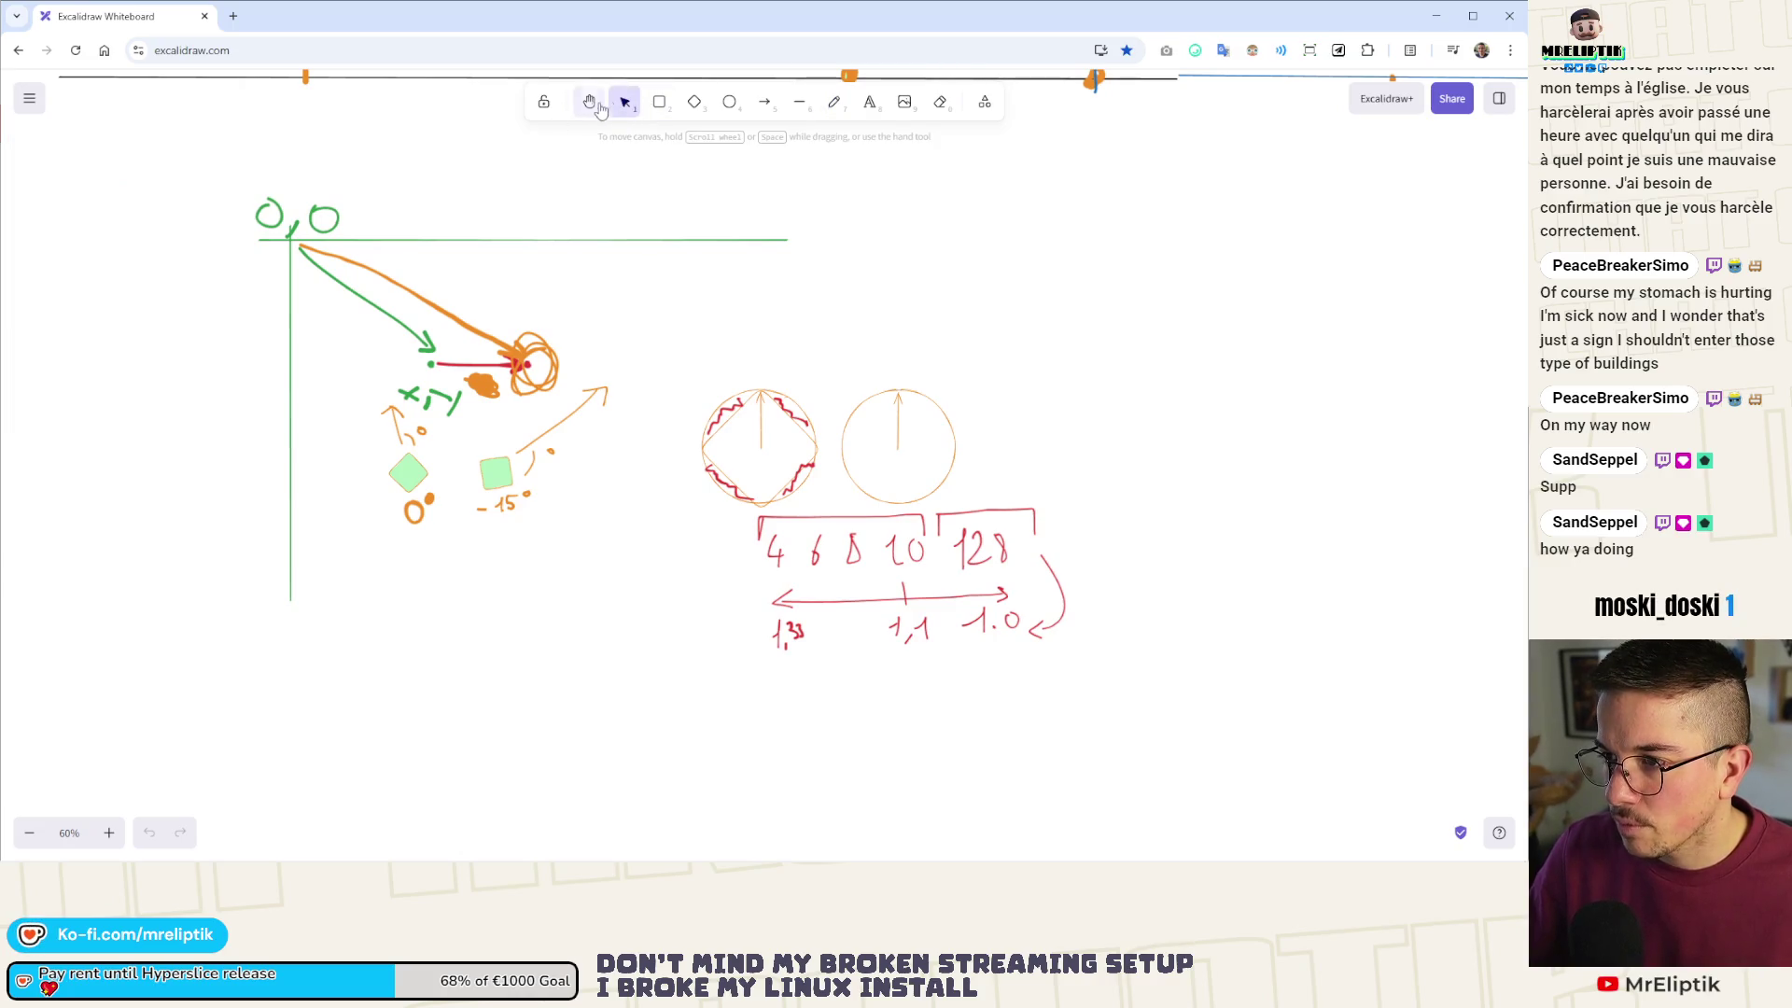
{"action": "mouse_move", "coordinate": [251, 150]}
{"action": "left_mouse_down"}
{"action": "mouse_move", "coordinate": [1031, 765]}
{"action": "mouse_move", "coordinate": [1120, 744]}
{"action": "left_mouse_up"}
{"action": "key", "text": "Delete"}
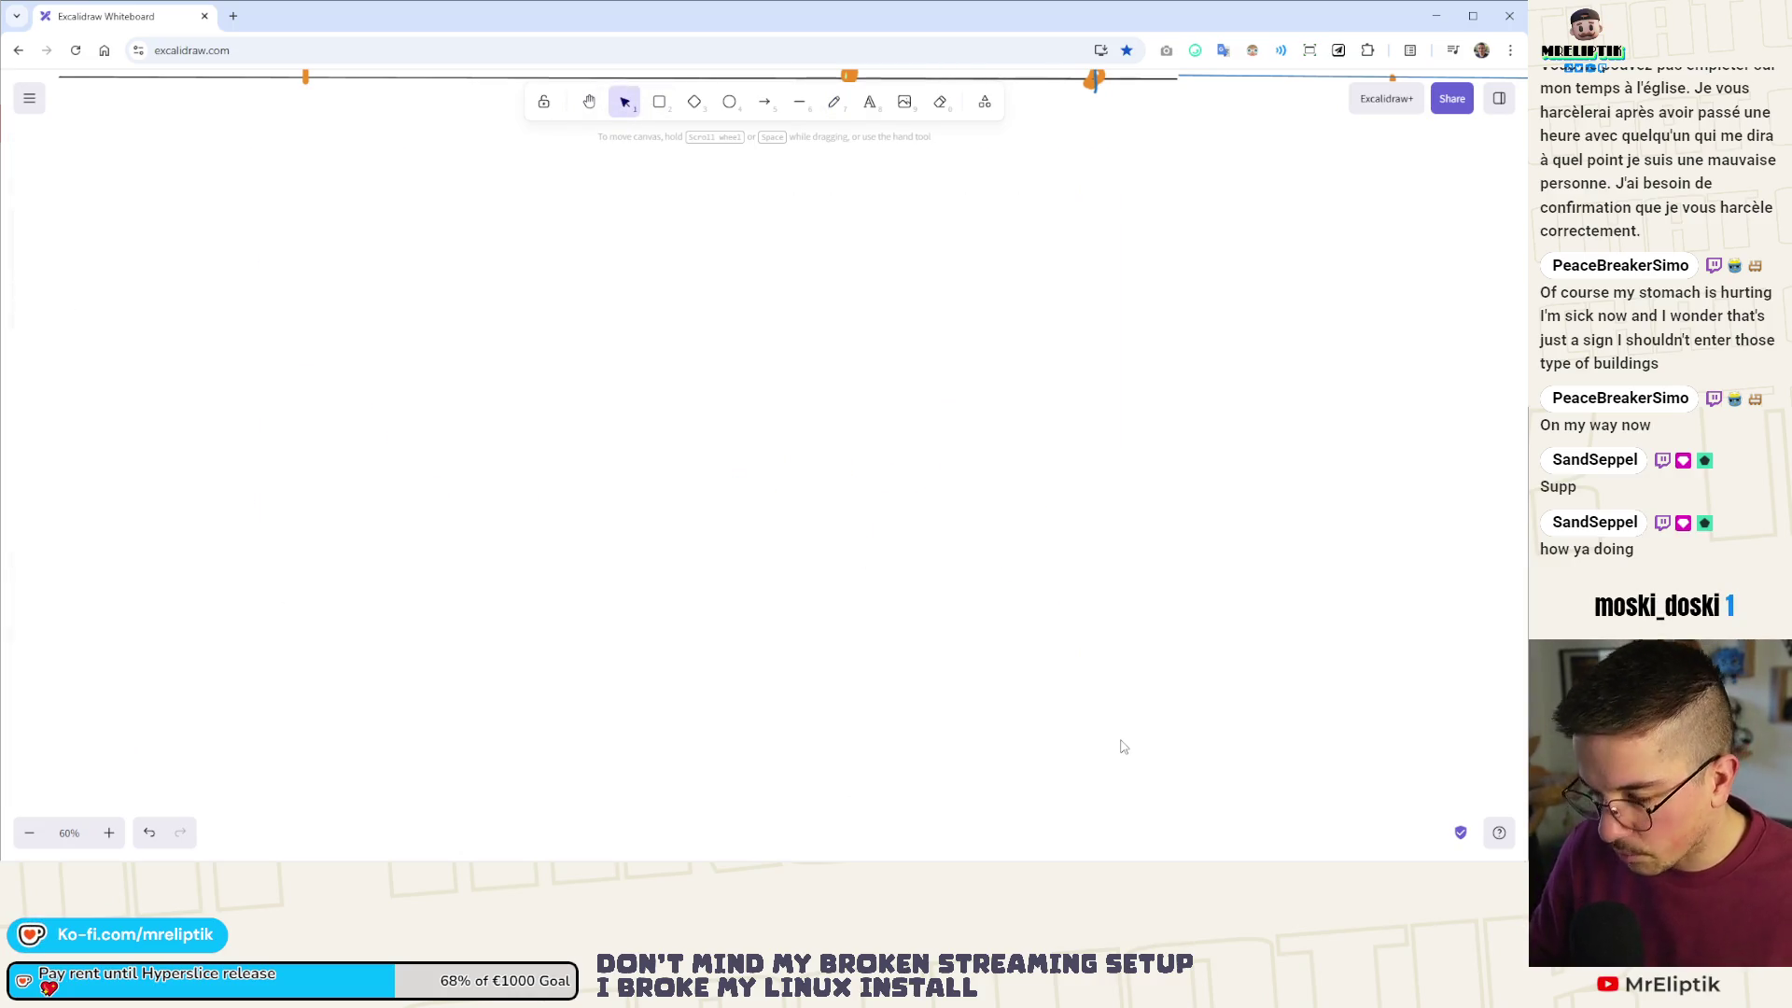
- Adjust the whiteboard view and get the red arrow tool ready for the new diagram
{"action": "scroll", "coordinate": [518, 450], "scroll_direction": "up", "scroll_amount": 2}
{"action": "scroll", "coordinate": [448, 402], "scroll_direction": "down", "scroll_amount": 1, "text": "ctrl"}
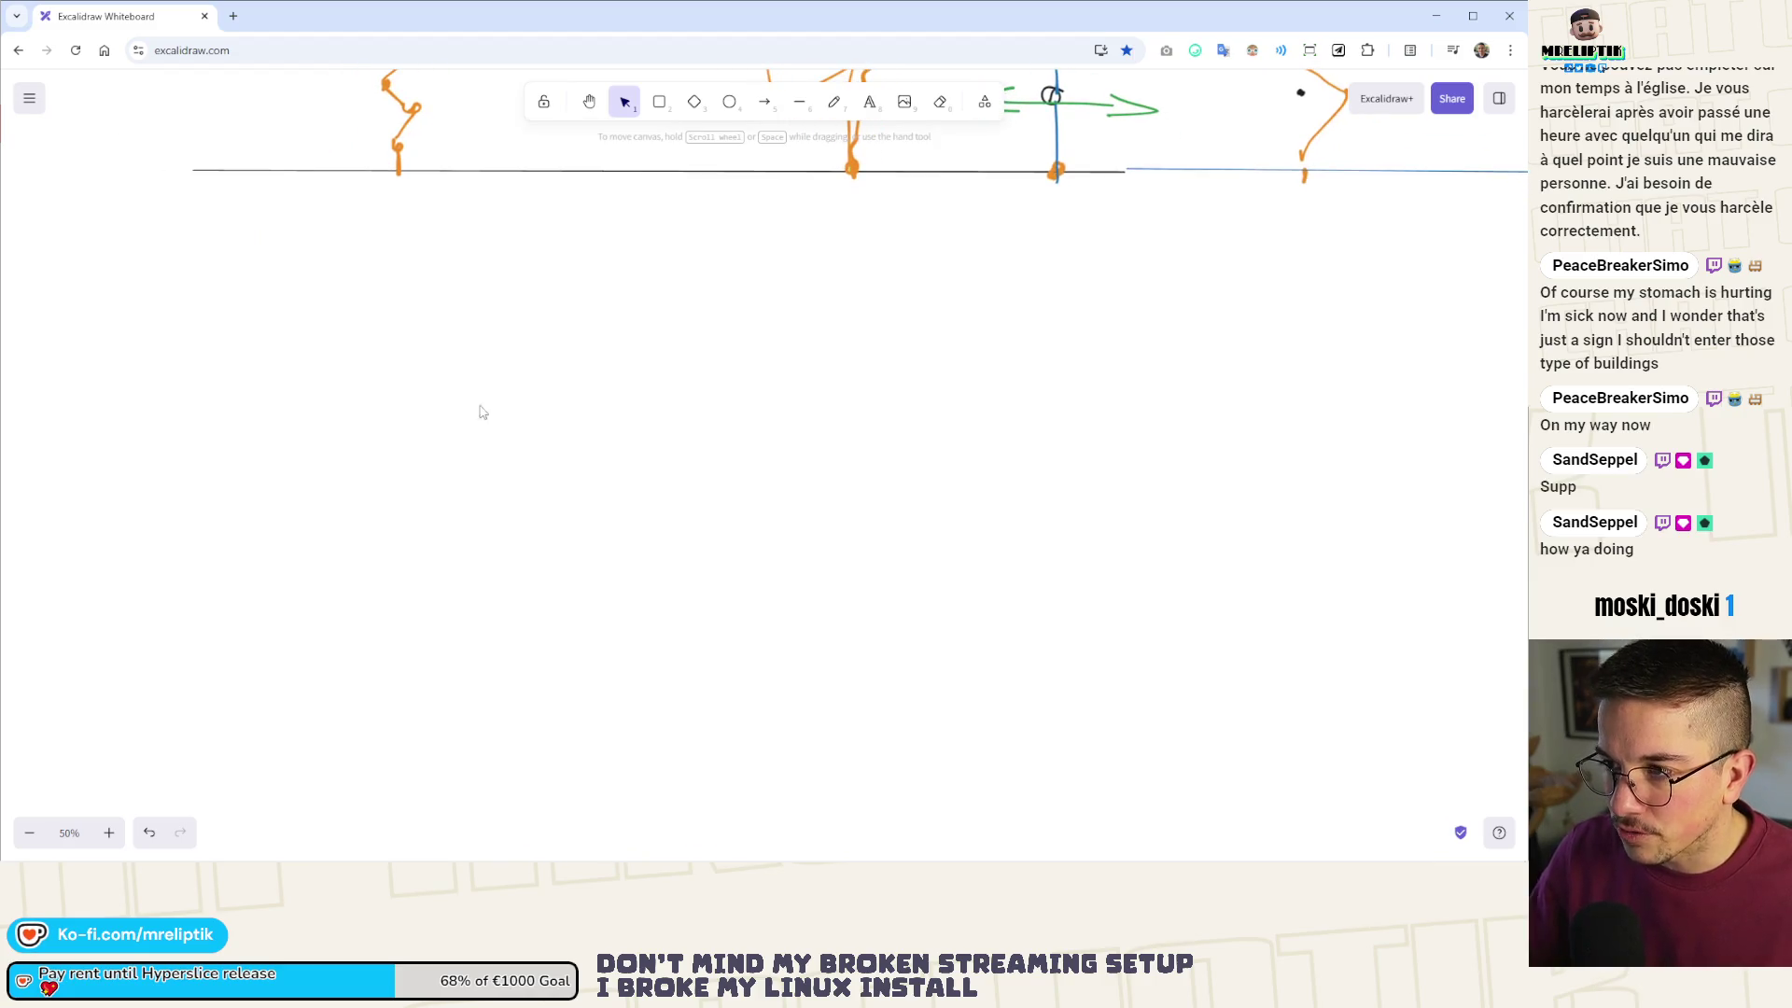
{"action": "scroll", "coordinate": [367, 491], "scroll_direction": "up", "scroll_amount": 1, "text": "ctrl"}
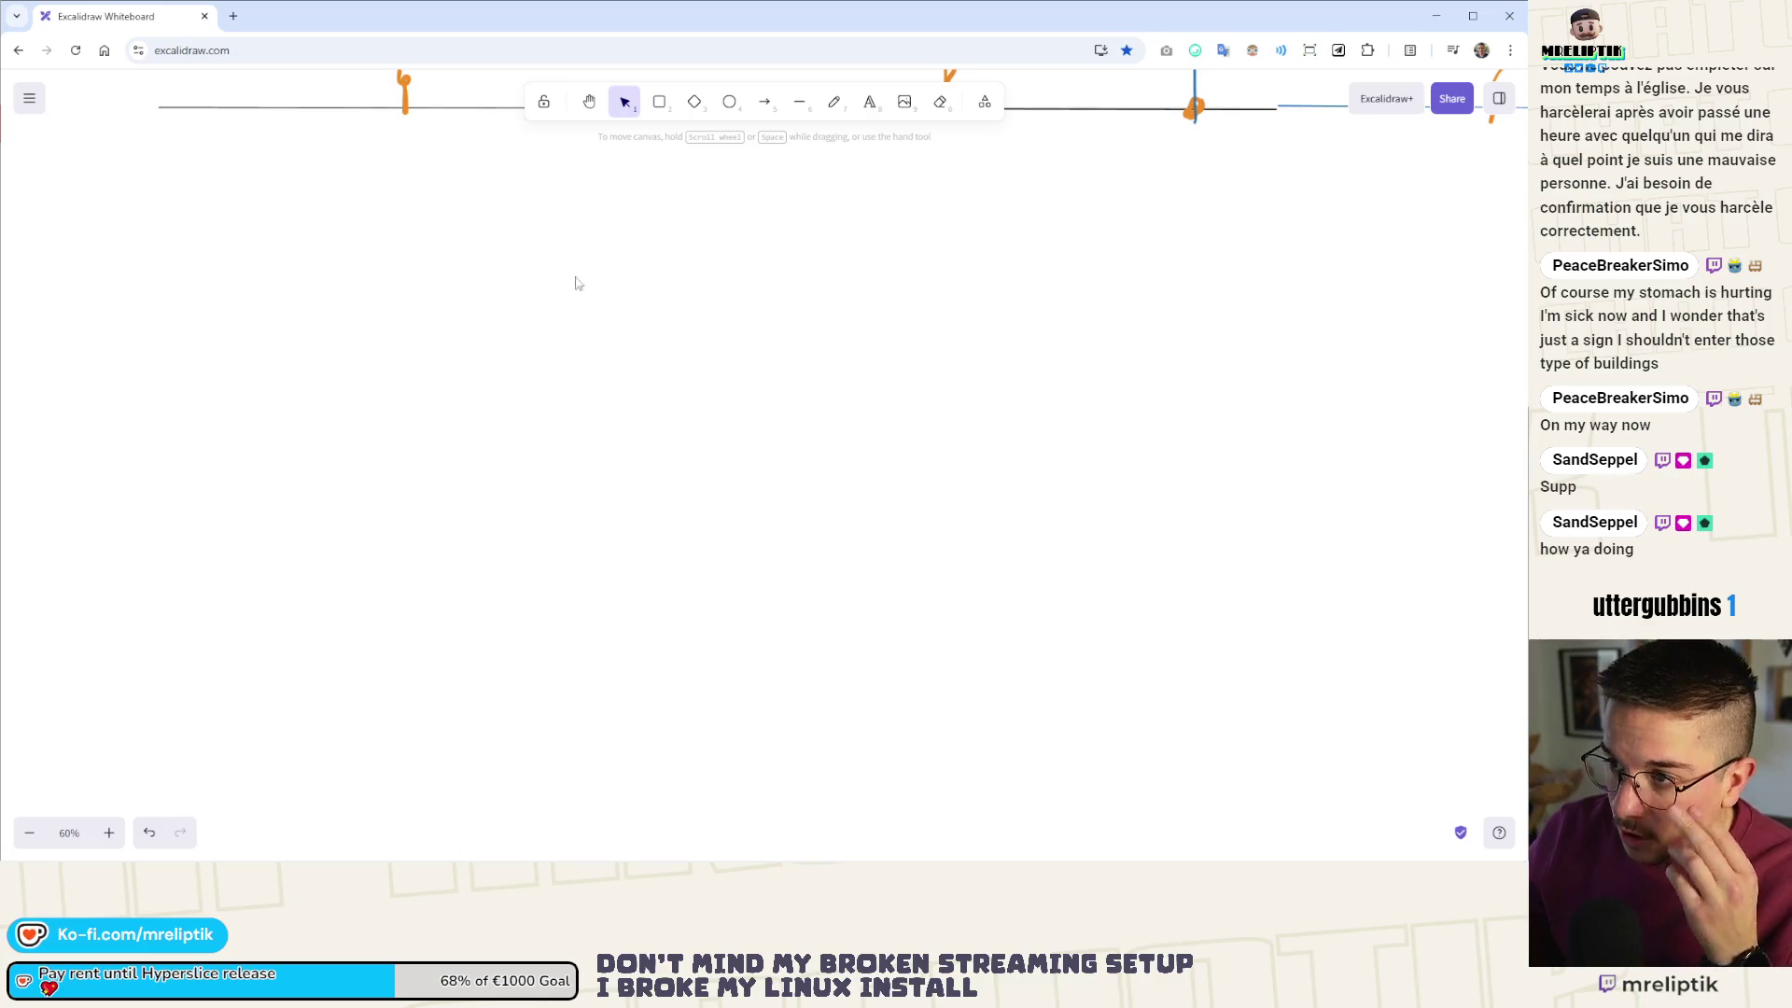
{"action": "left_click", "coordinate": [762, 103]}
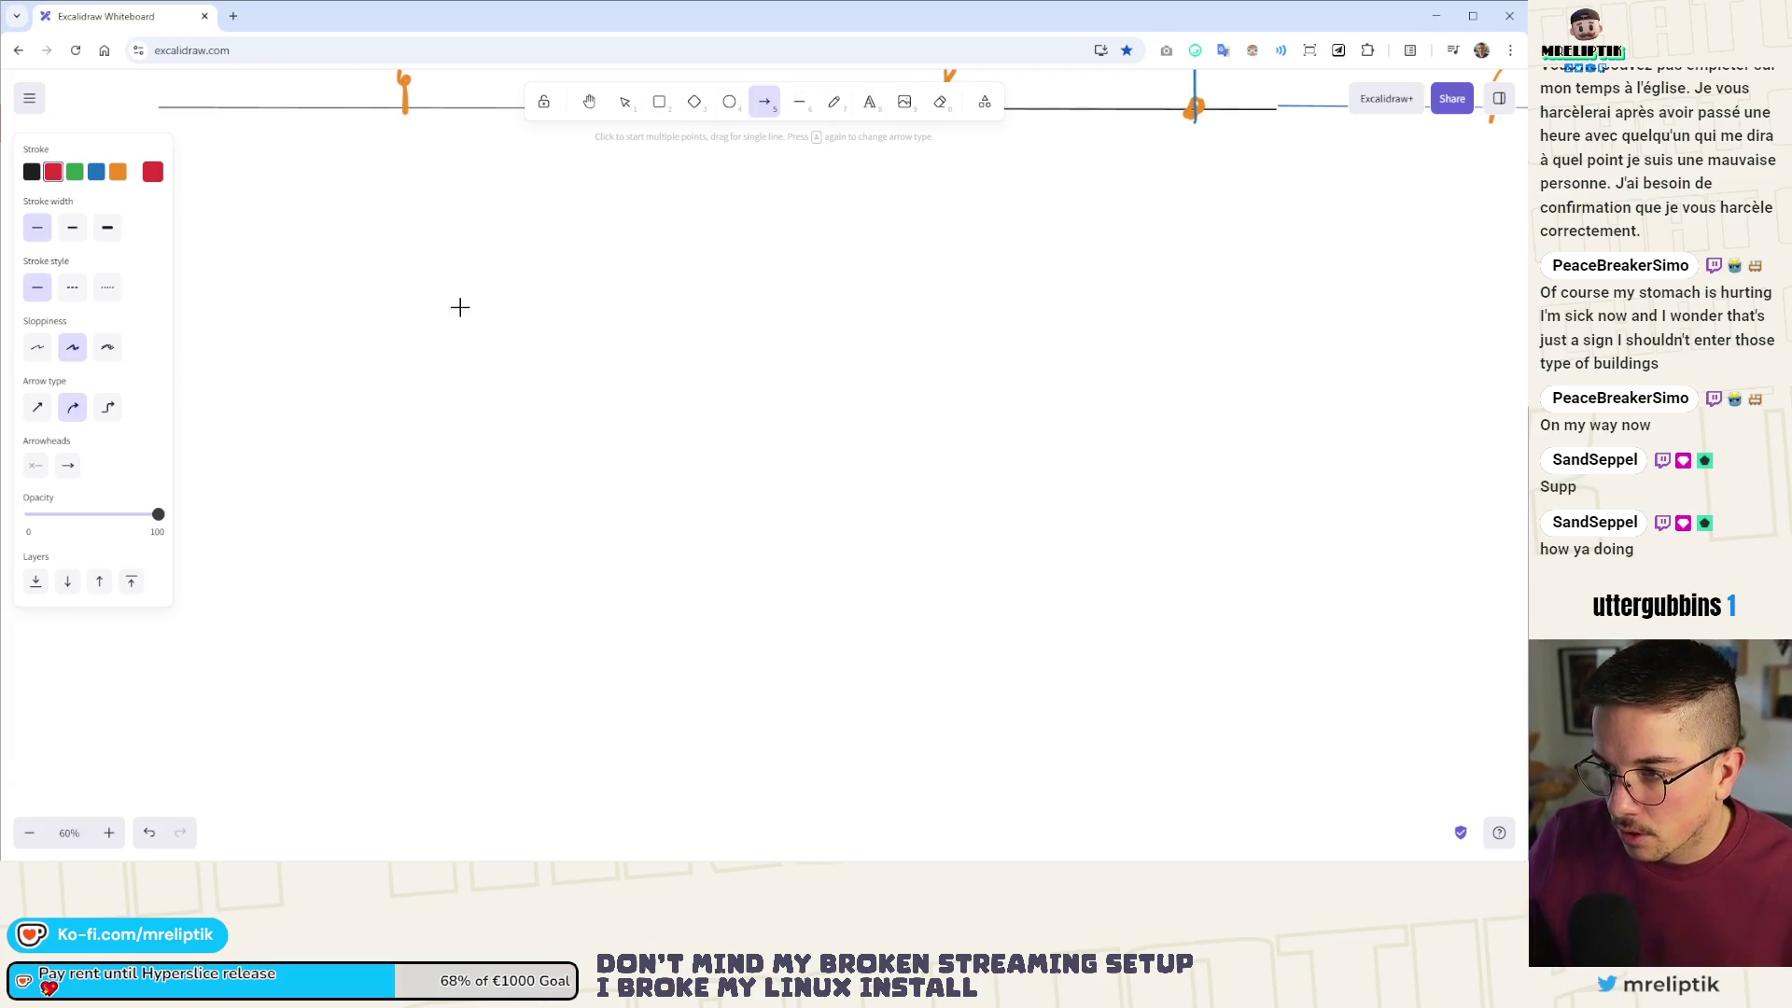
- Draw a red horizontal timeline arrow with a vertical arrow down onto it, labelled 'hitstop'
{"action": "mouse_move", "coordinate": [342, 521]}
{"action": "left_mouse_down"}
{"action": "mouse_move", "coordinate": [1095, 513]}
{"action": "mouse_move", "coordinate": [1066, 524]}
{"action": "left_mouse_up"}
{"action": "key", "text": "a"}
{"action": "left_click_drag", "start_coordinate": [411, 329], "coordinate": [413, 512]}
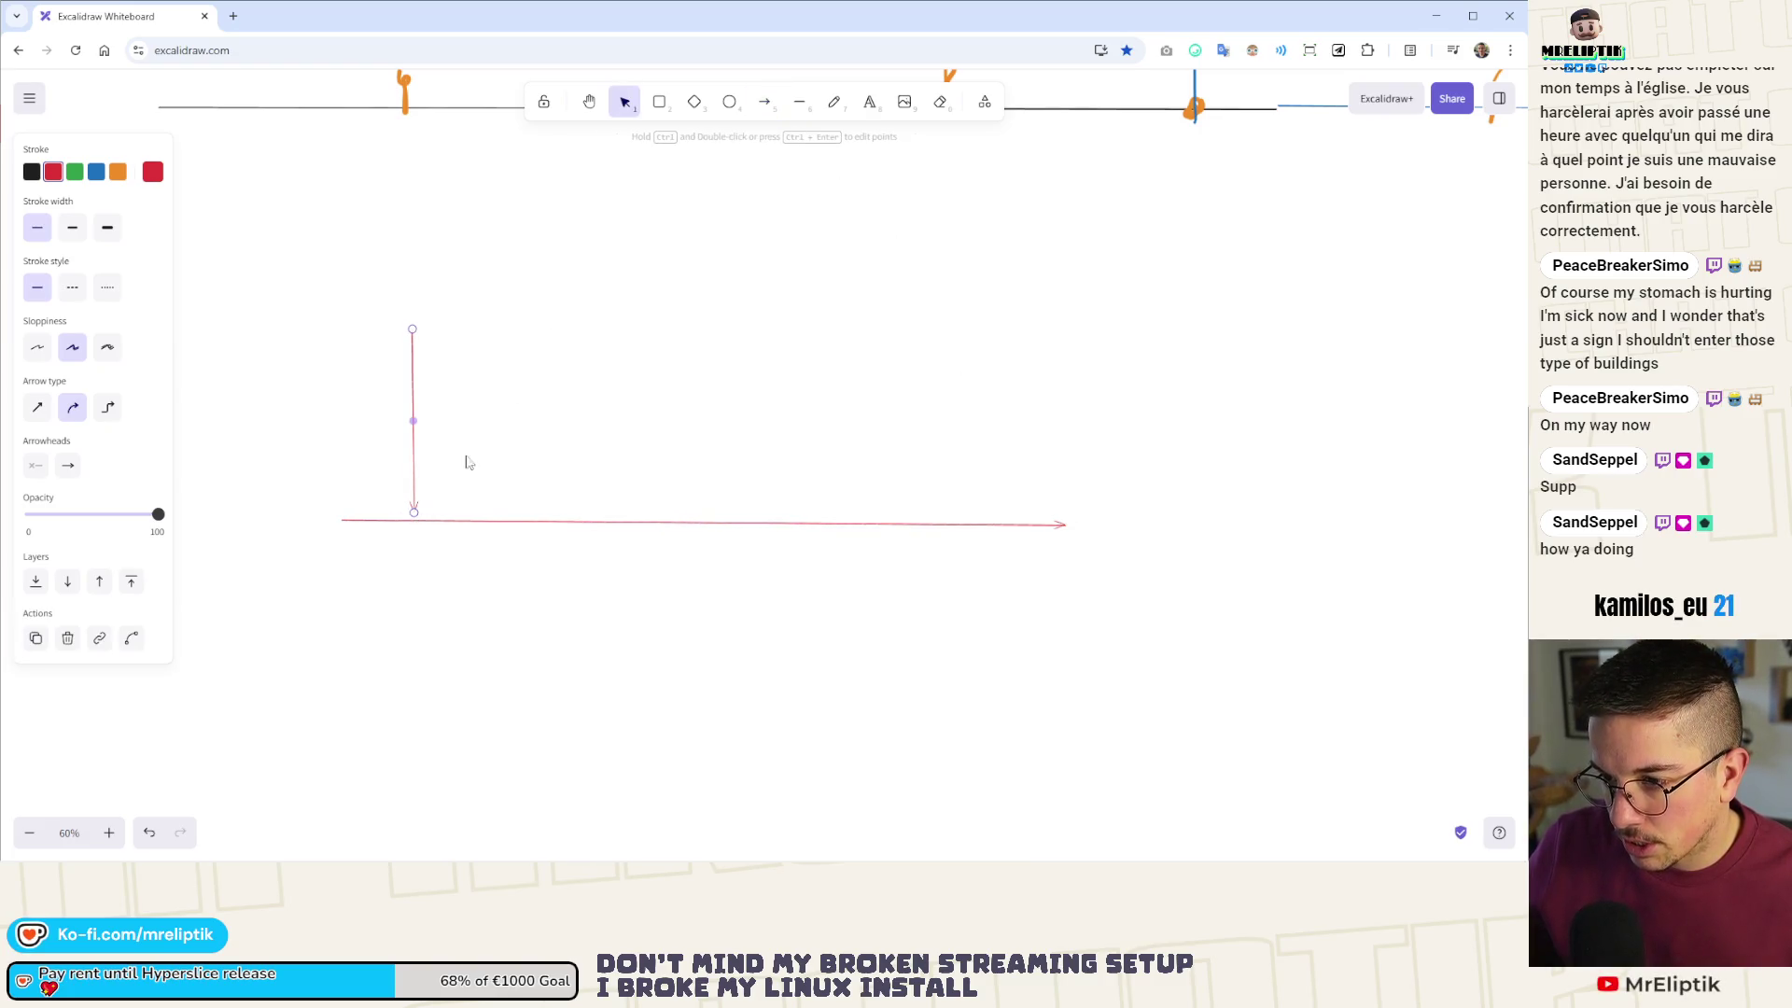
{"action": "left_click", "coordinate": [869, 102]}
{"action": "left_click", "coordinate": [348, 308]}
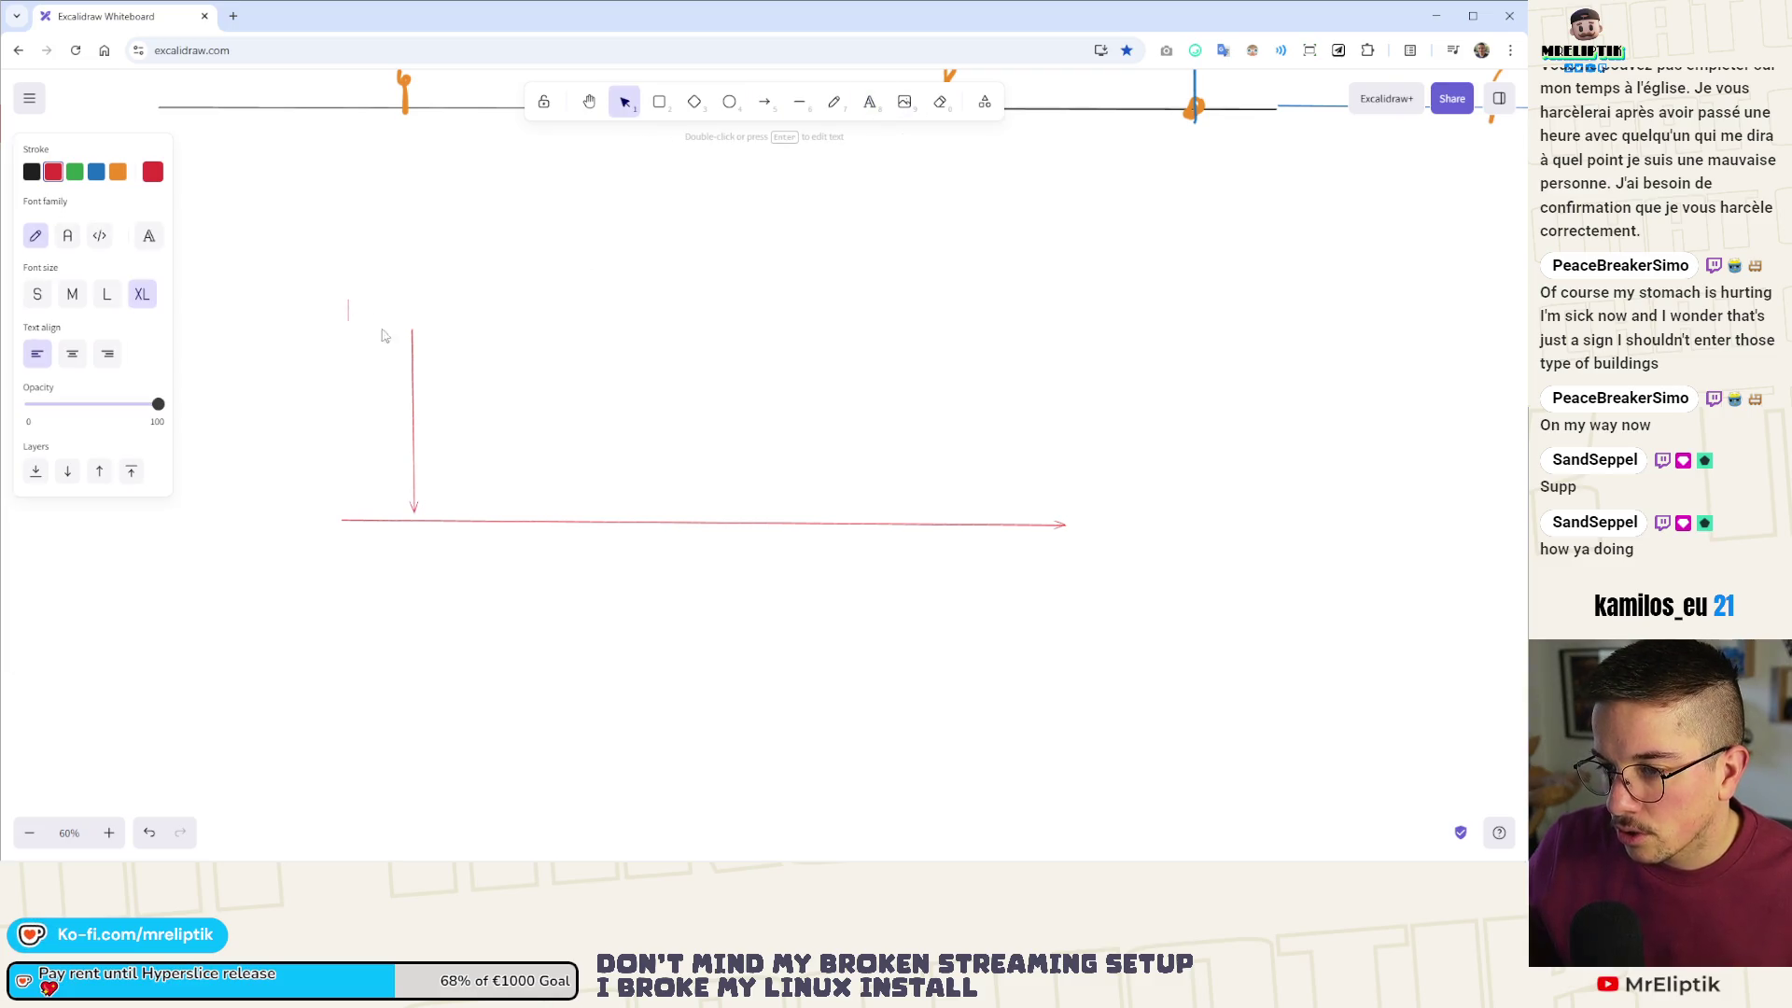
{"action": "type", "text": "hitstop"}
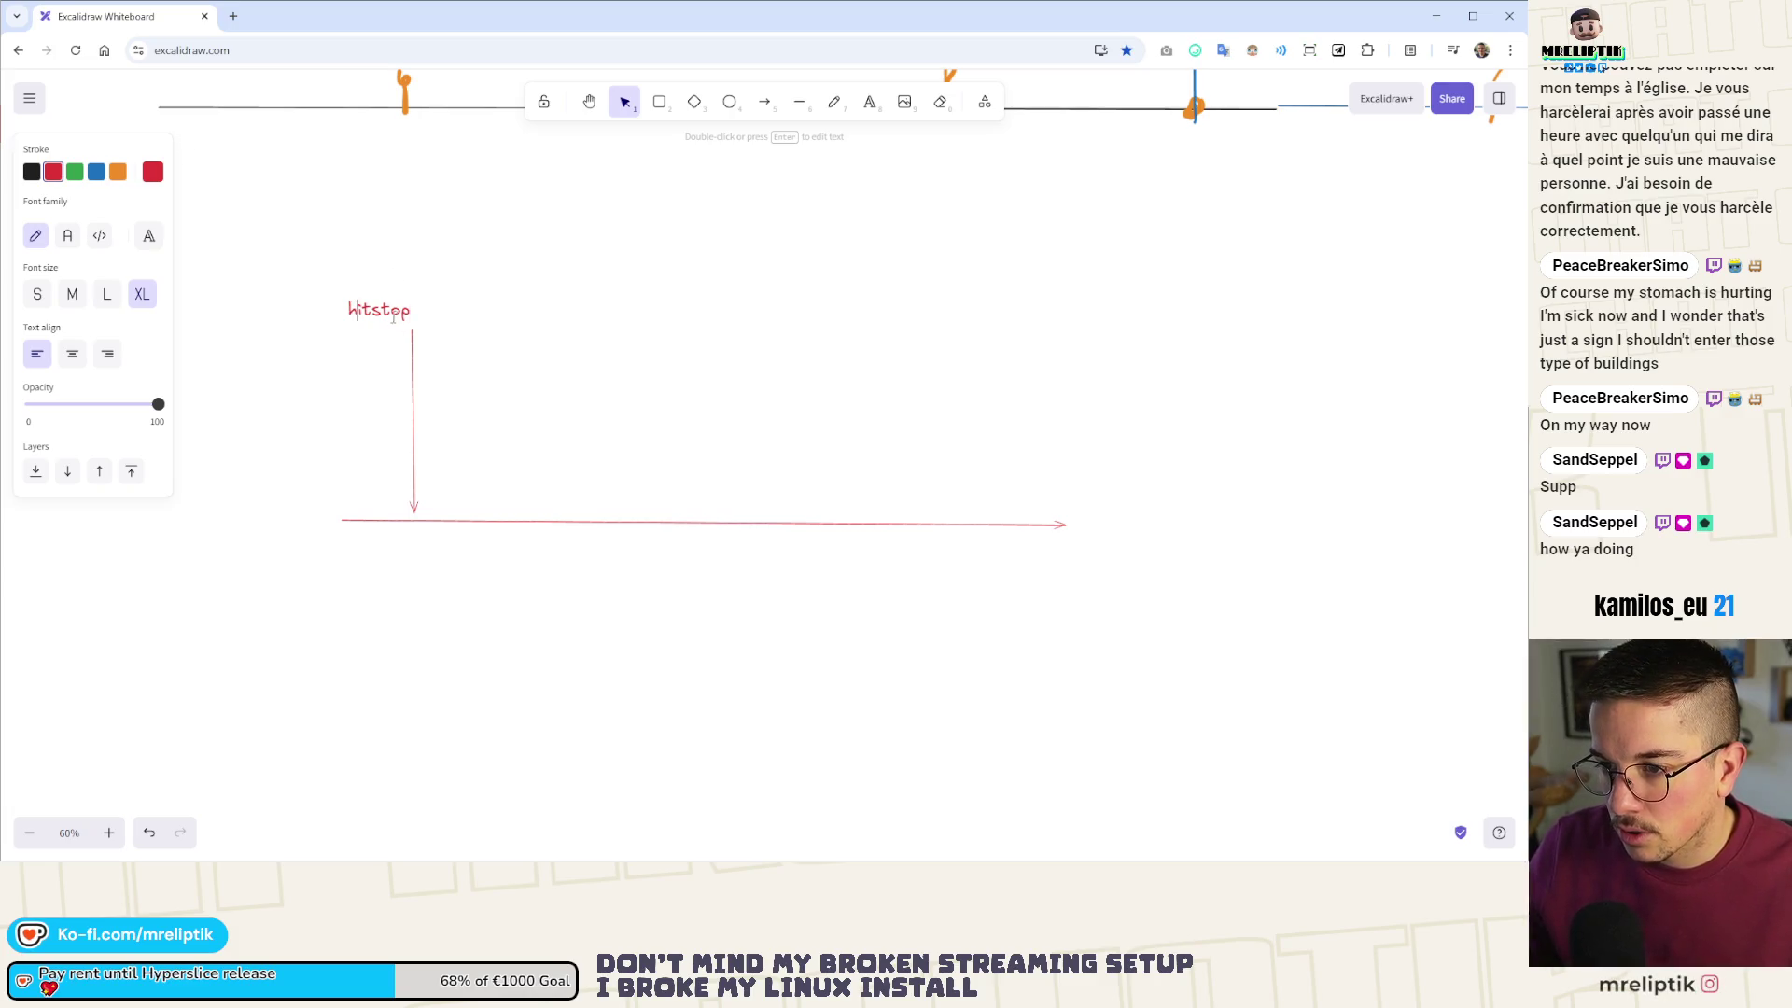
{"action": "left_click", "coordinate": [382, 304]}
{"action": "left_click_drag", "start_coordinate": [382, 304], "coordinate": [412, 305]}
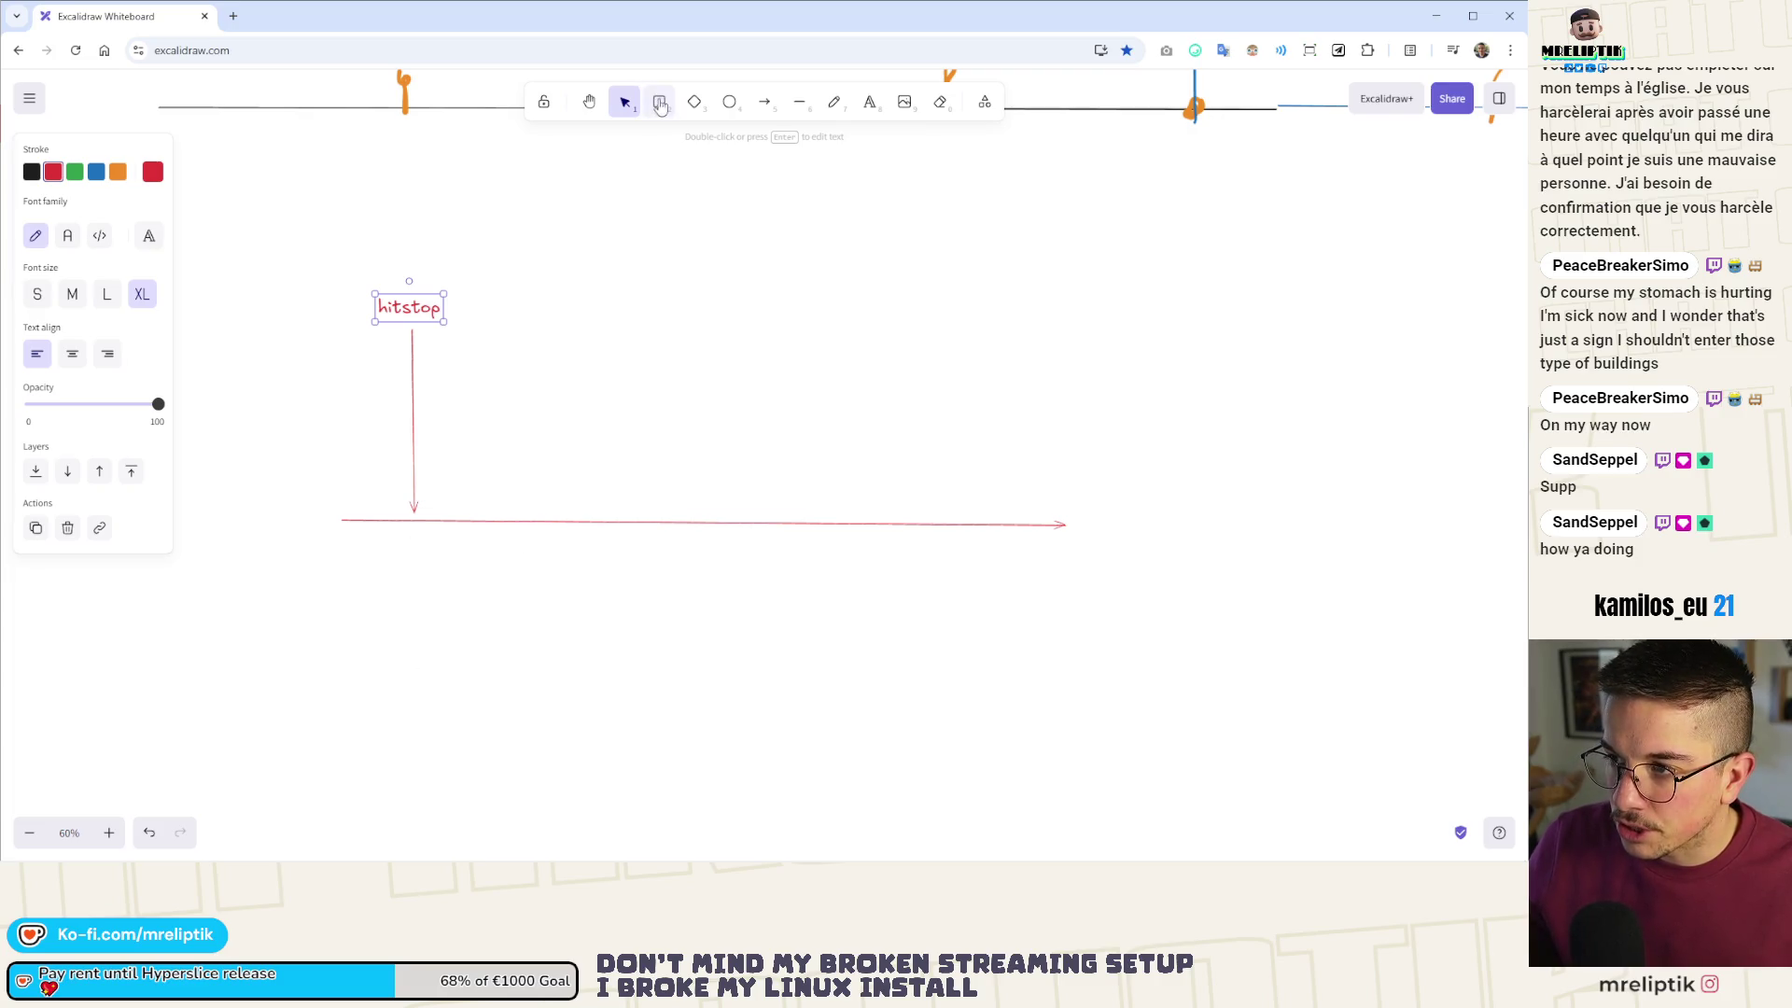
- Freehand a red X below the timeline and a dashed bracket above the hitstop label
{"action": "left_click", "coordinate": [833, 102]}
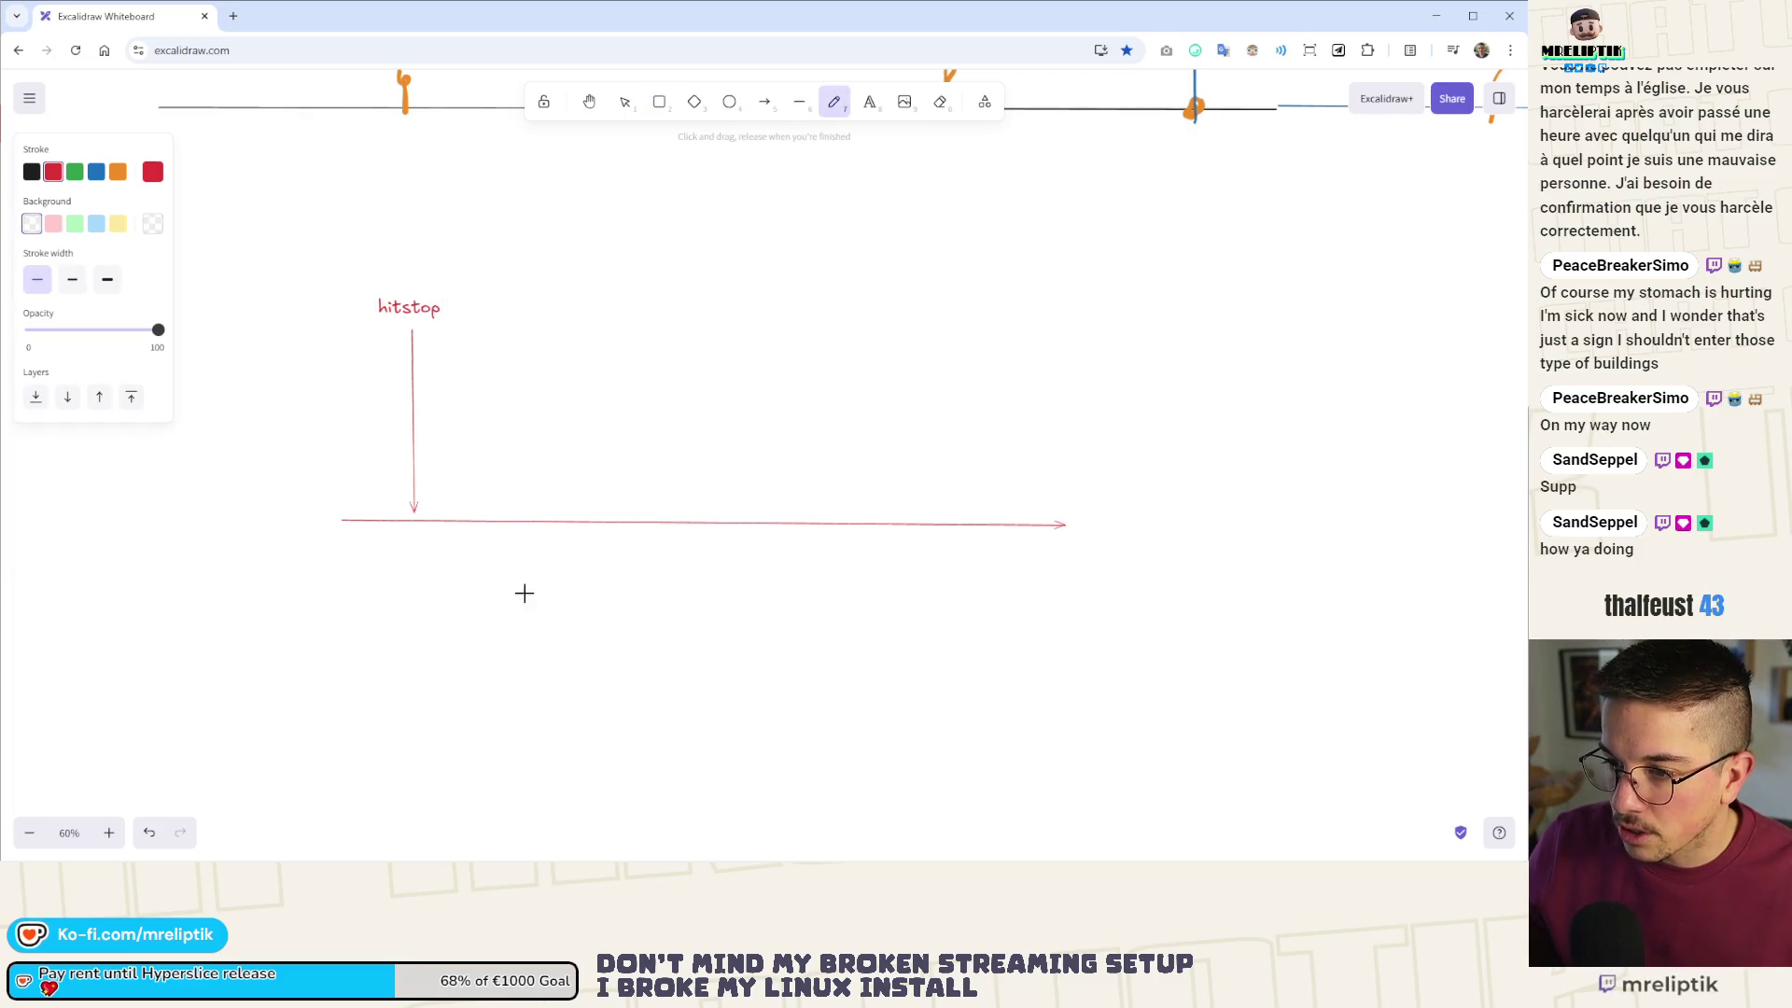
{"action": "mouse_move", "coordinate": [400, 539]}
{"action": "left_mouse_down"}
{"action": "mouse_move", "coordinate": [462, 591]}
{"action": "mouse_move", "coordinate": [392, 586]}
{"action": "left_mouse_up"}
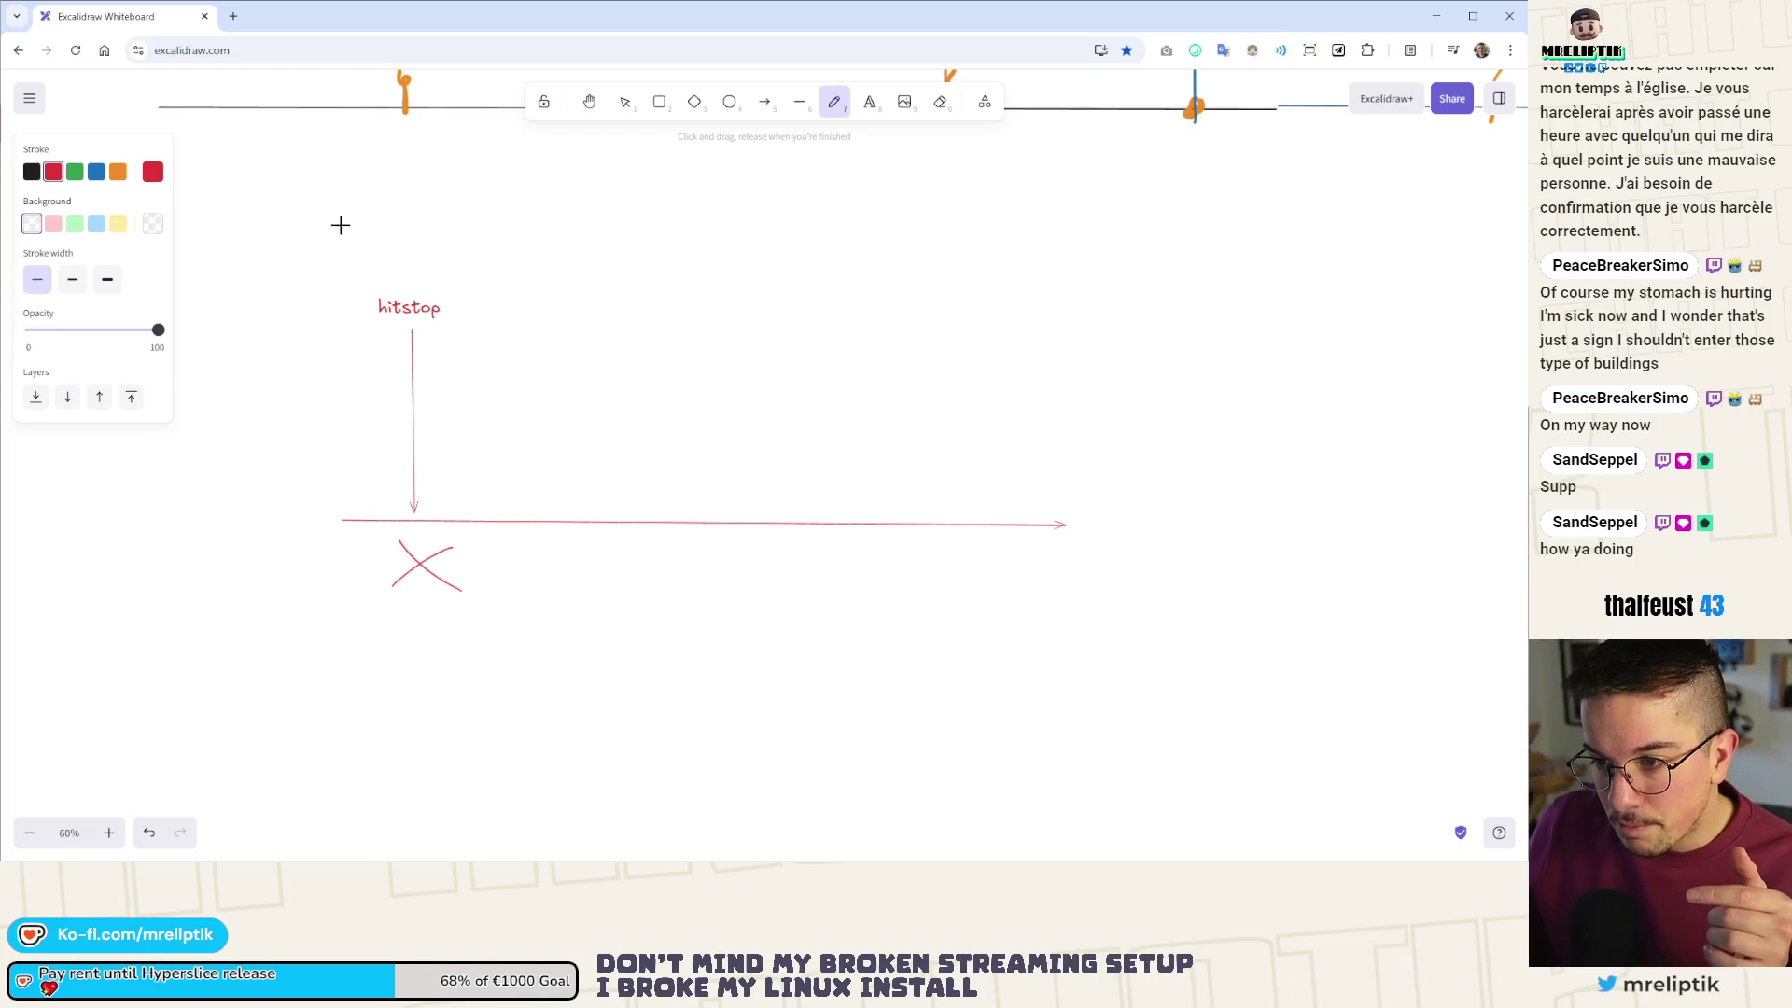
{"action": "left_click_drag", "start_coordinate": [373, 257], "coordinate": [476, 252]}
{"action": "left_click_drag", "start_coordinate": [481, 252], "coordinate": [534, 273]}
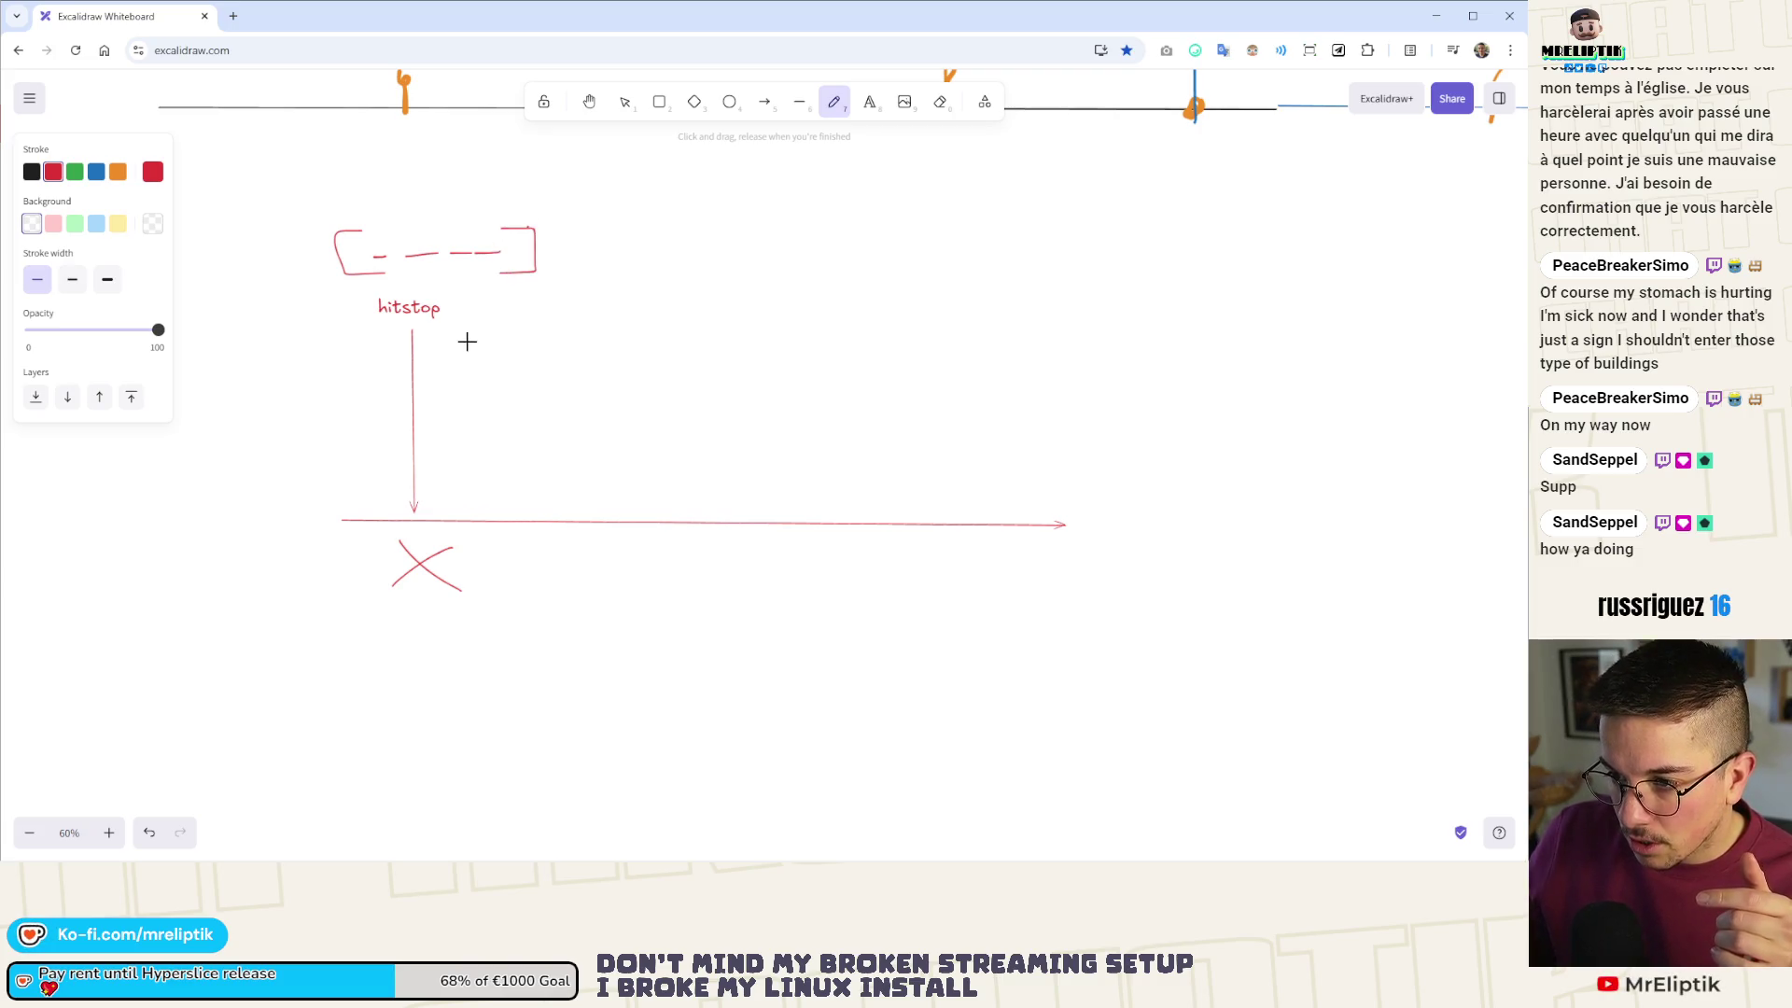
- Add a second downward arrow with a copied label renamed 'push'
{"action": "left_click", "coordinate": [764, 102]}
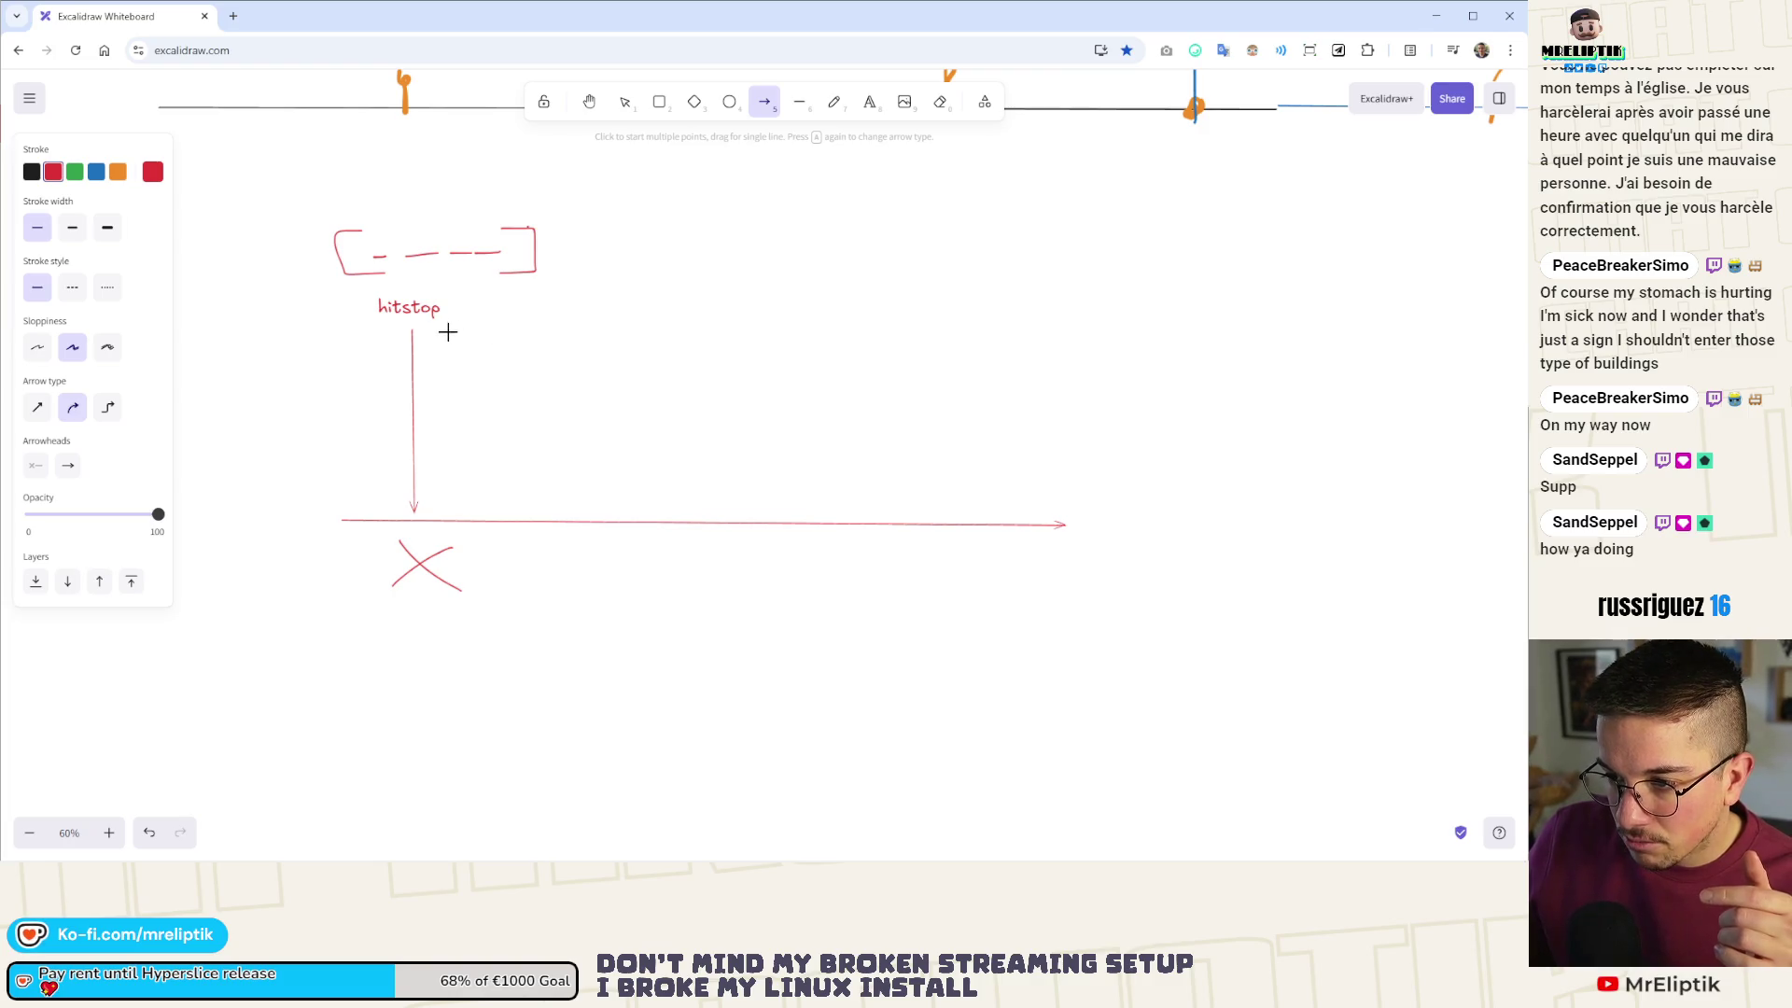
{"action": "left_click_drag", "start_coordinate": [448, 332], "coordinate": [450, 515]}
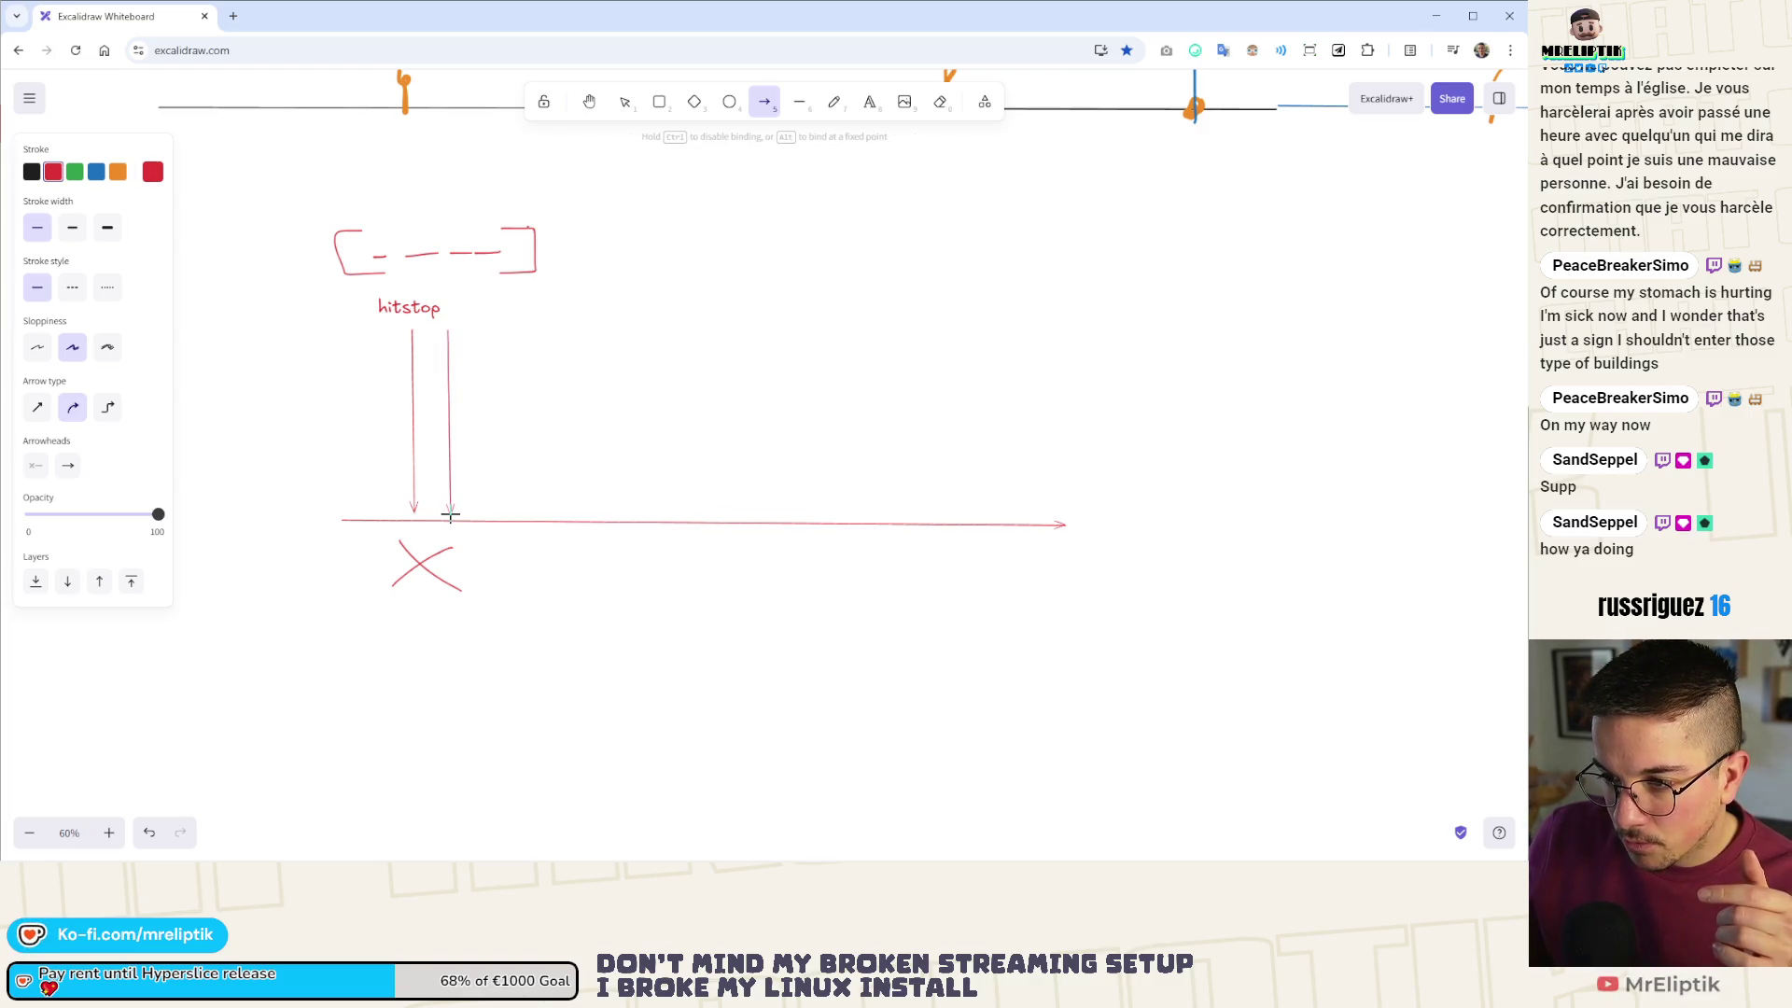
{"action": "mouse_move", "coordinate": [411, 307]}
{"action": "left_mouse_down"}
{"action": "mouse_move", "coordinate": [466, 286]}
{"action": "mouse_move", "coordinate": [451, 289]}
{"action": "left_mouse_up"}
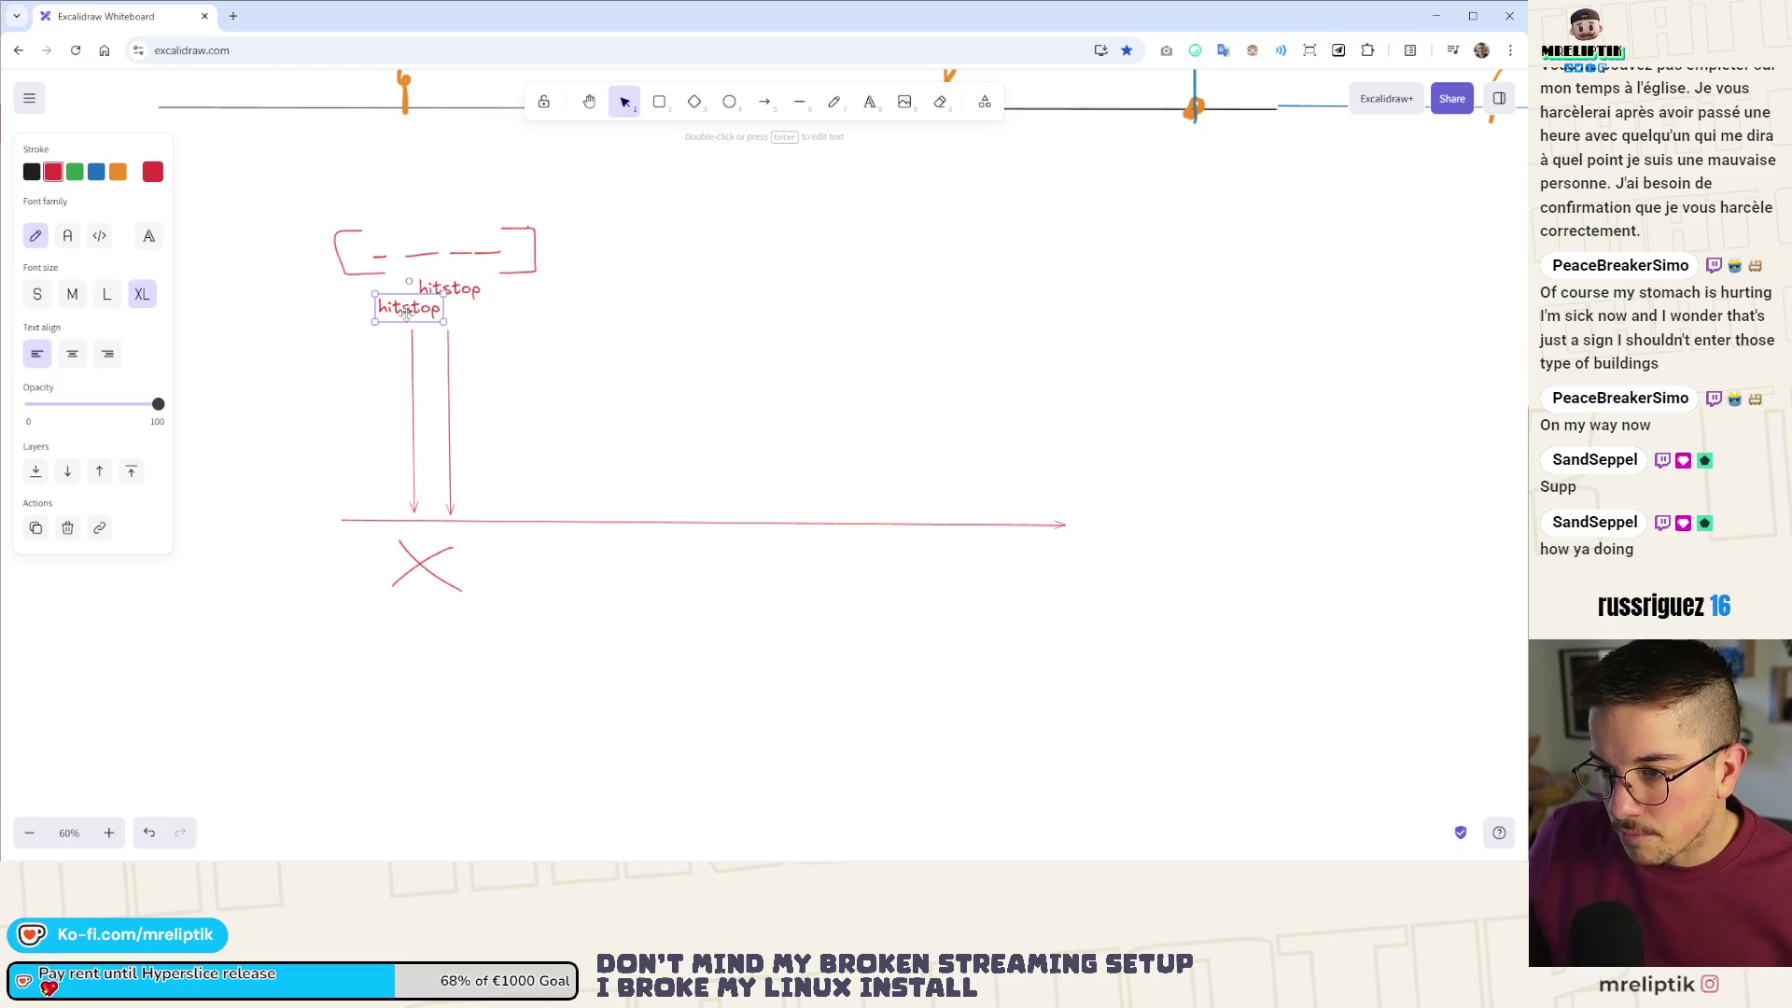
{"action": "double_click", "coordinate": [451, 288]}
{"action": "type", "text": "push"}
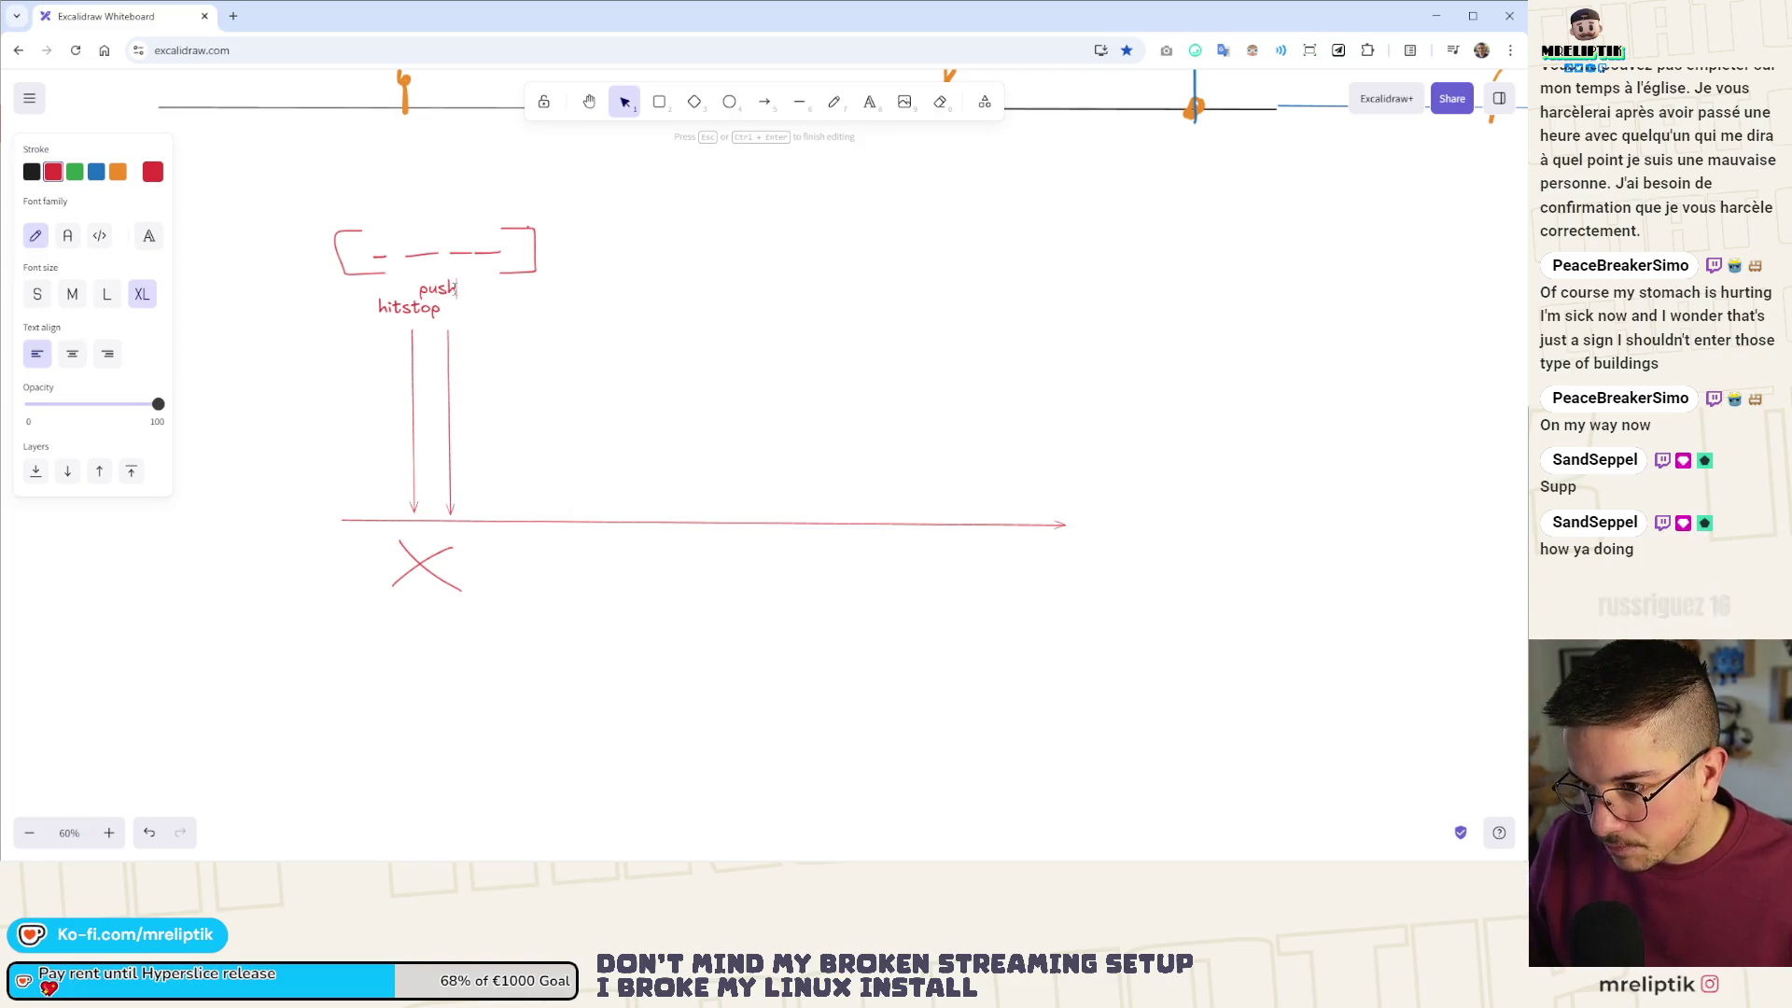
{"action": "left_click", "coordinate": [482, 303]}
{"action": "left_click", "coordinate": [448, 291]}
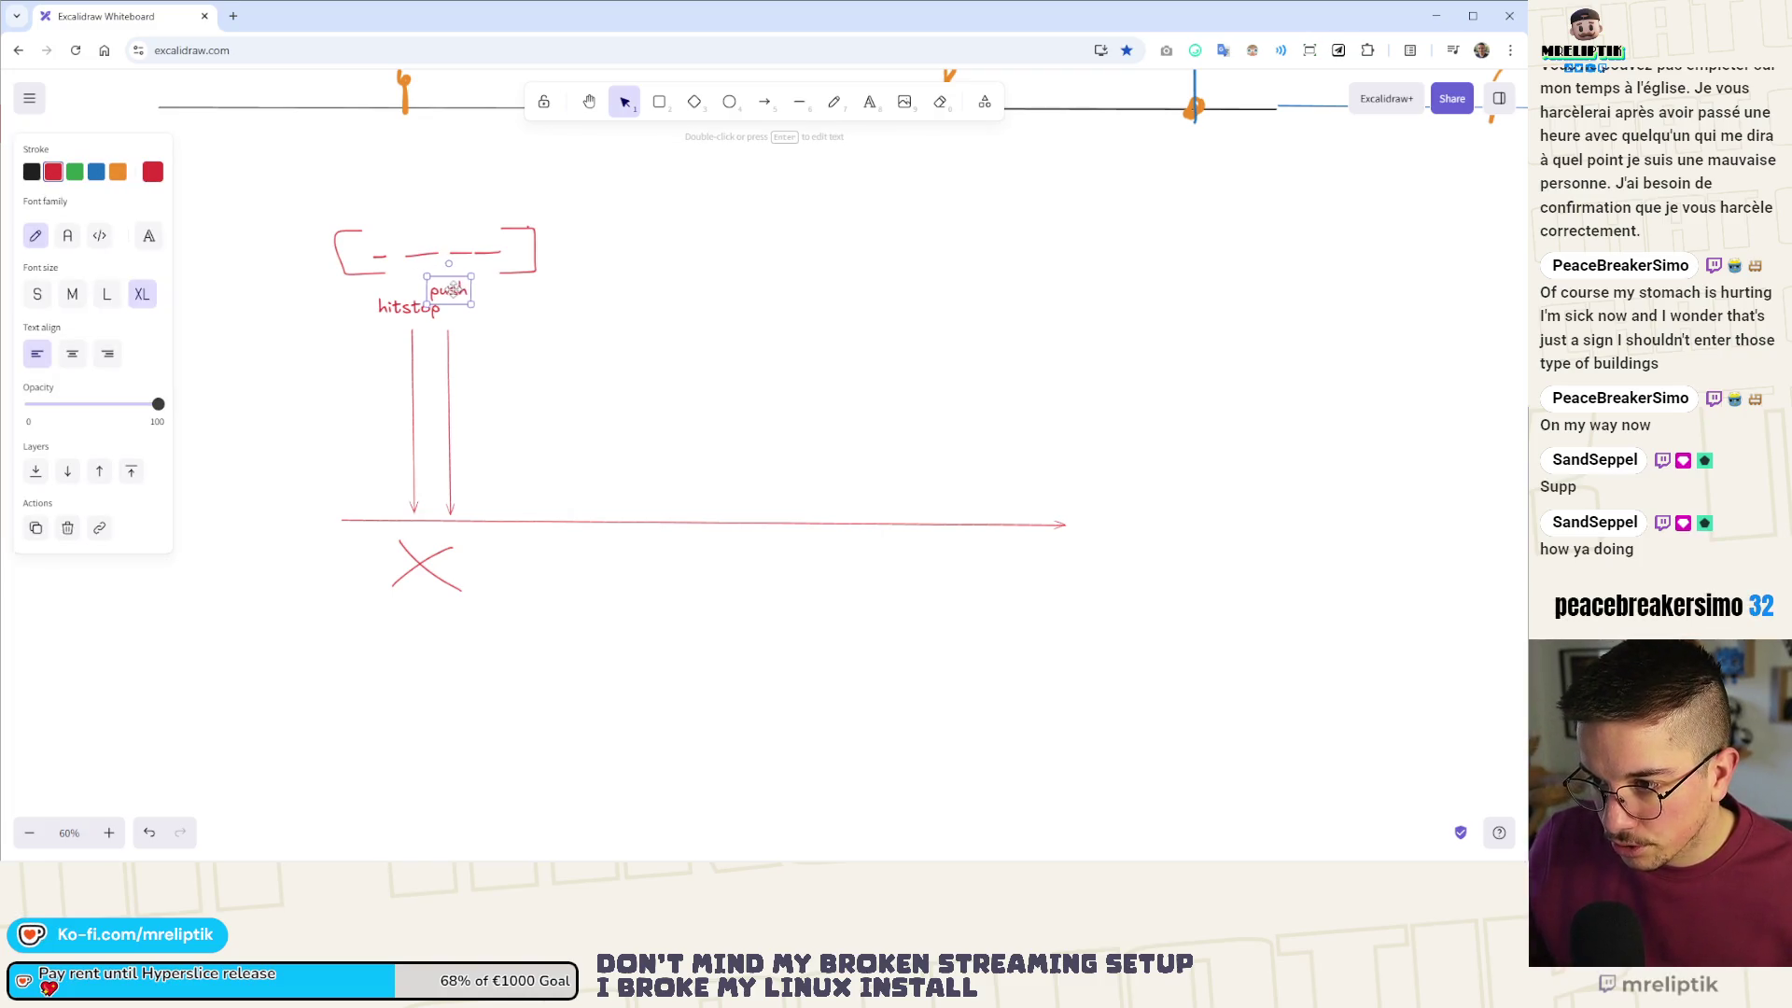
{"action": "left_click", "coordinate": [473, 385]}
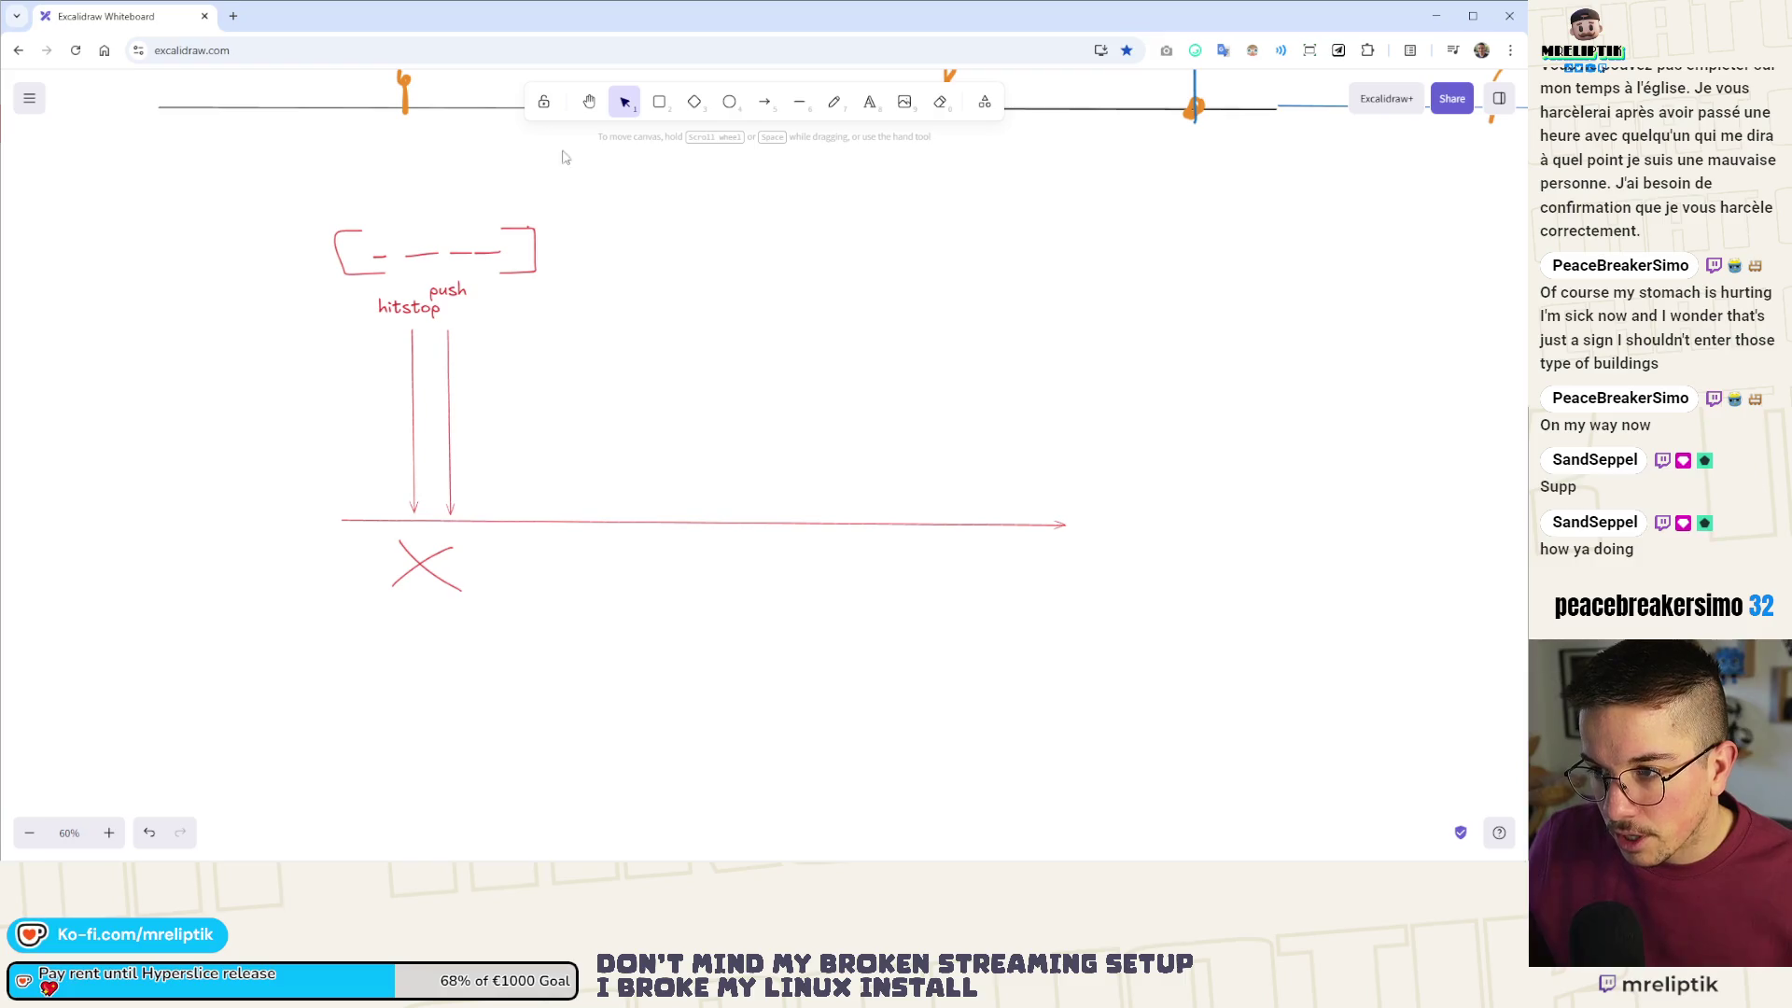
{"action": "left_click", "coordinate": [791, 104]}
{"action": "left_click", "coordinate": [771, 108]}
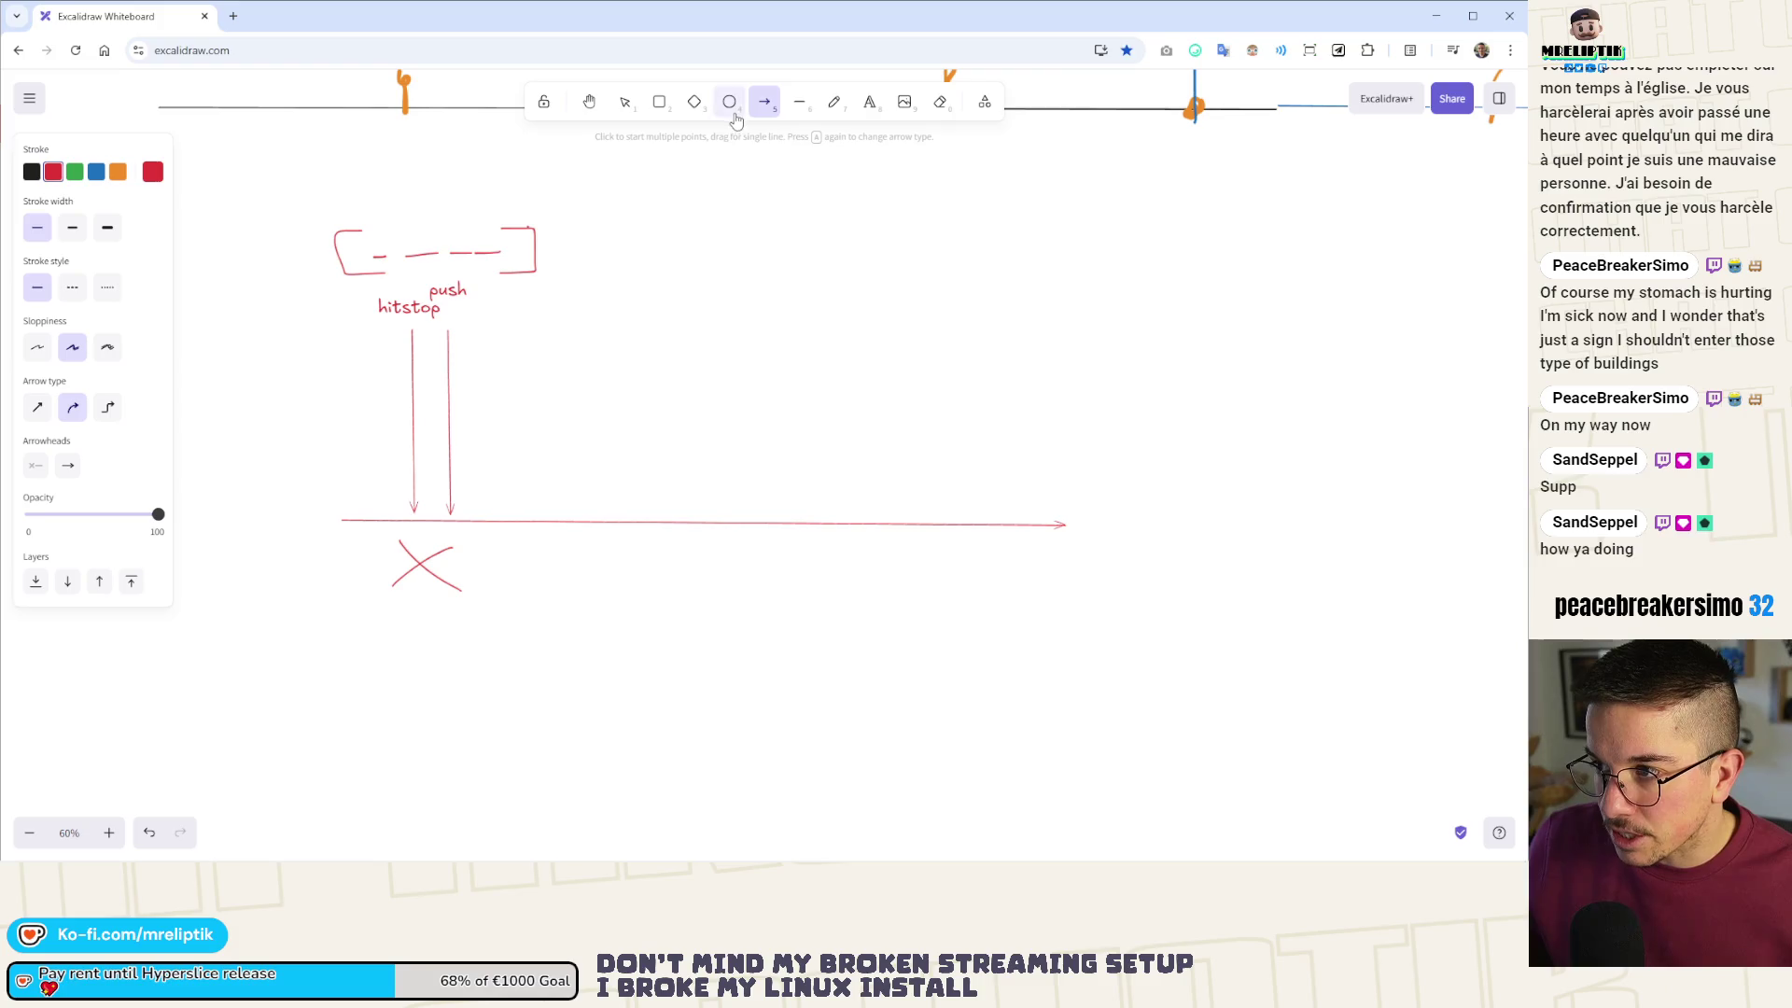
{"action": "left_click", "coordinate": [834, 105]}
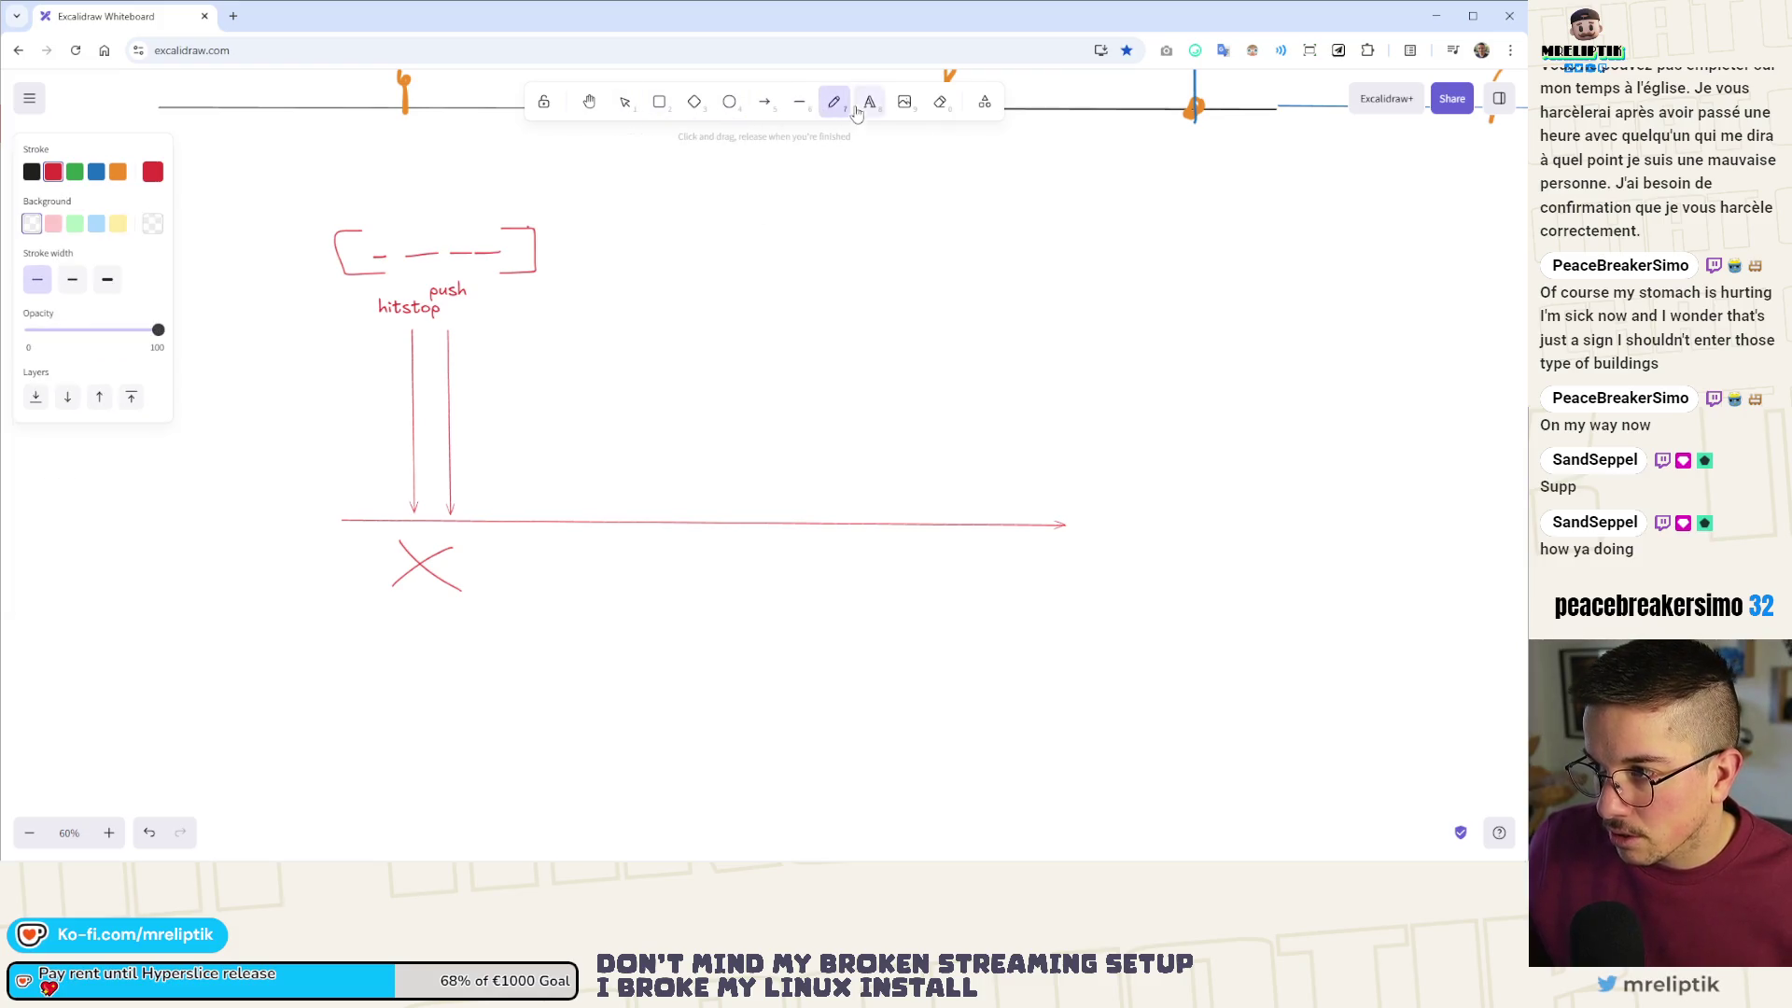
- Pick green and copy the first arrow and its hitstop label further right on the timeline
{"action": "left_click", "coordinate": [74, 172]}
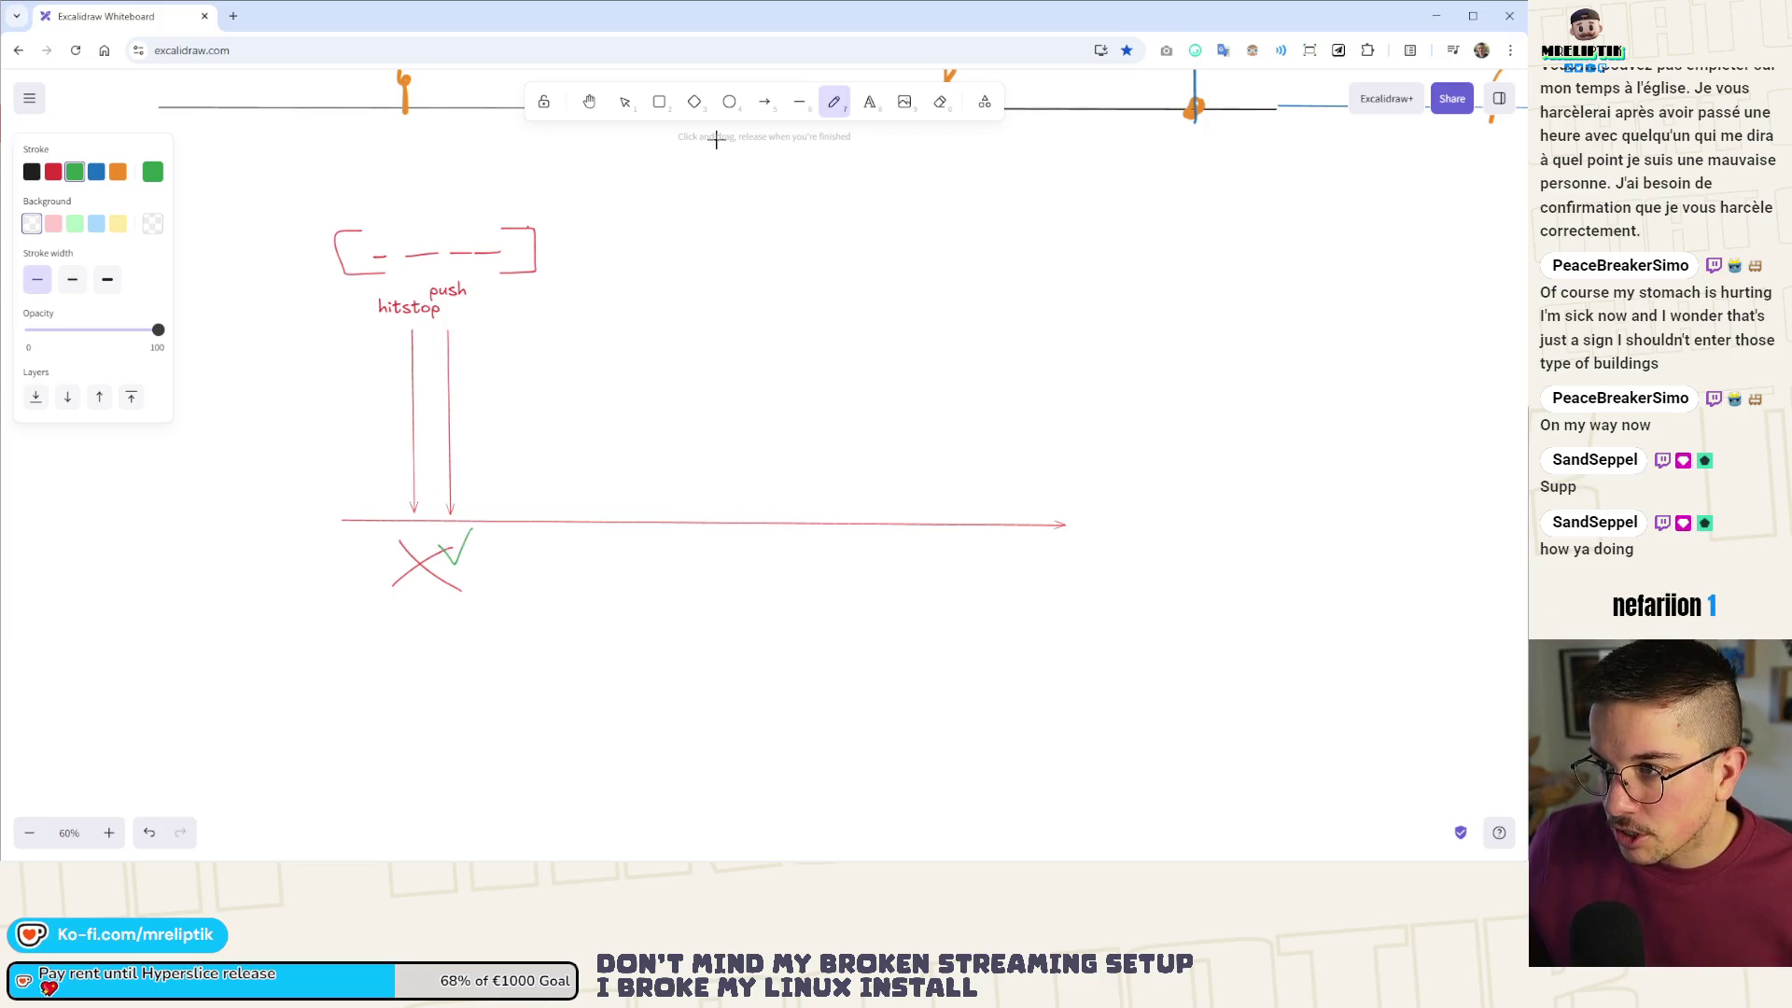
{"action": "left_click", "coordinate": [625, 102]}
{"action": "left_click_drag", "start_coordinate": [415, 401], "coordinate": [511, 399], "text": "alt"}
{"action": "left_click_drag", "start_coordinate": [409, 309], "coordinate": [504, 308], "text": "alt"}
- Make the two left arrows, the first hitstop label and the push label green
{"action": "left_click", "coordinate": [447, 369]}
{"action": "left_click", "coordinate": [413, 382], "text": "shift"}
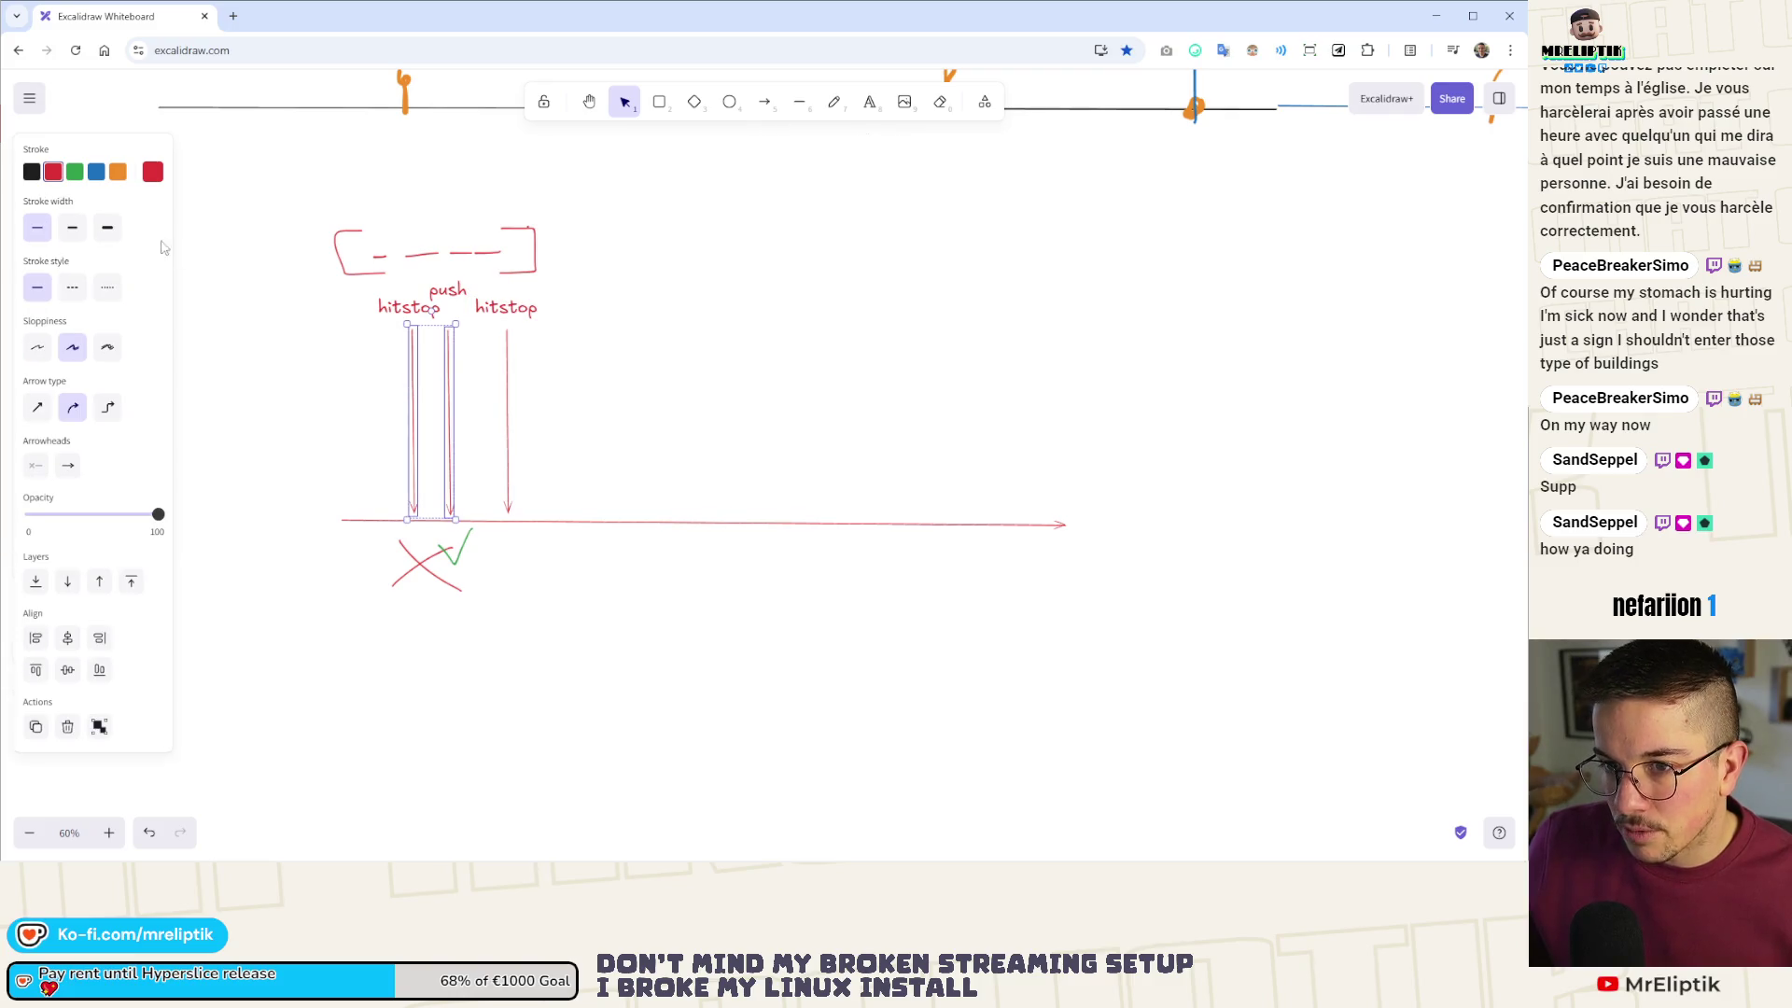
{"action": "left_click", "coordinate": [75, 172]}
{"action": "left_click", "coordinate": [397, 308]}
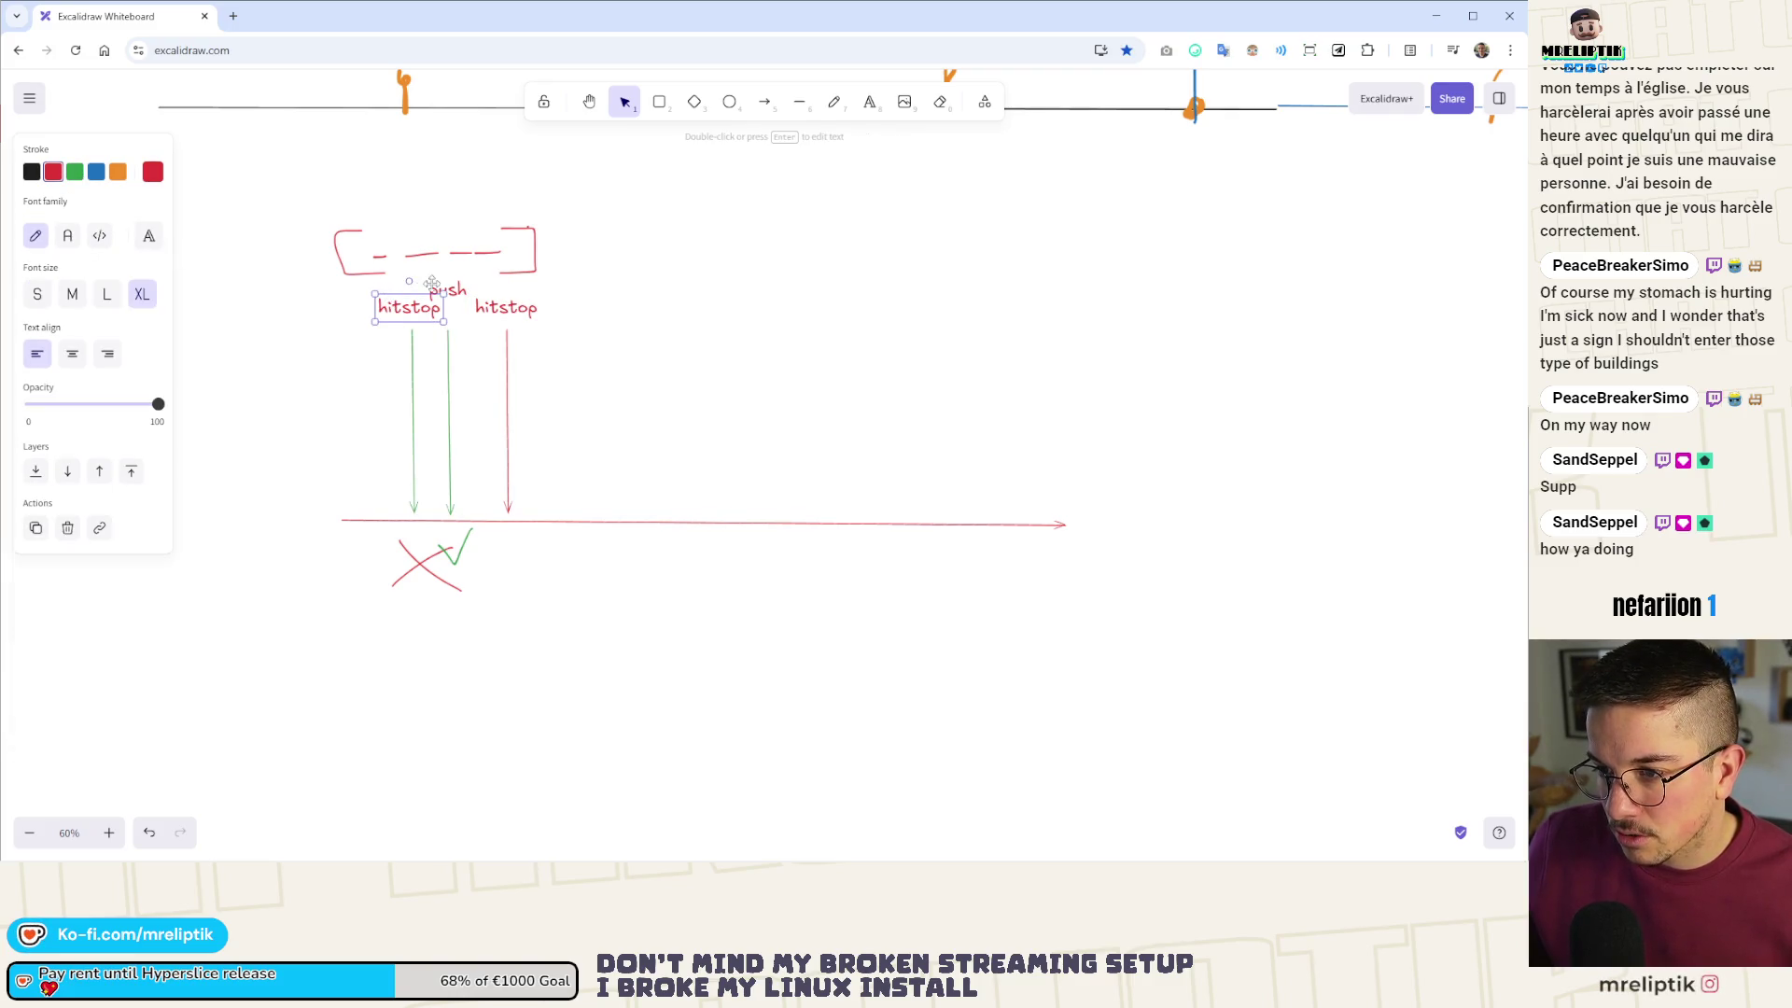
{"action": "left_click", "coordinate": [448, 291], "text": "shift"}
{"action": "left_click", "coordinate": [74, 174]}
- Box-select the red bracket strokes, then handwrite 'push' in green below the timeline
{"action": "left_click", "coordinate": [492, 313]}
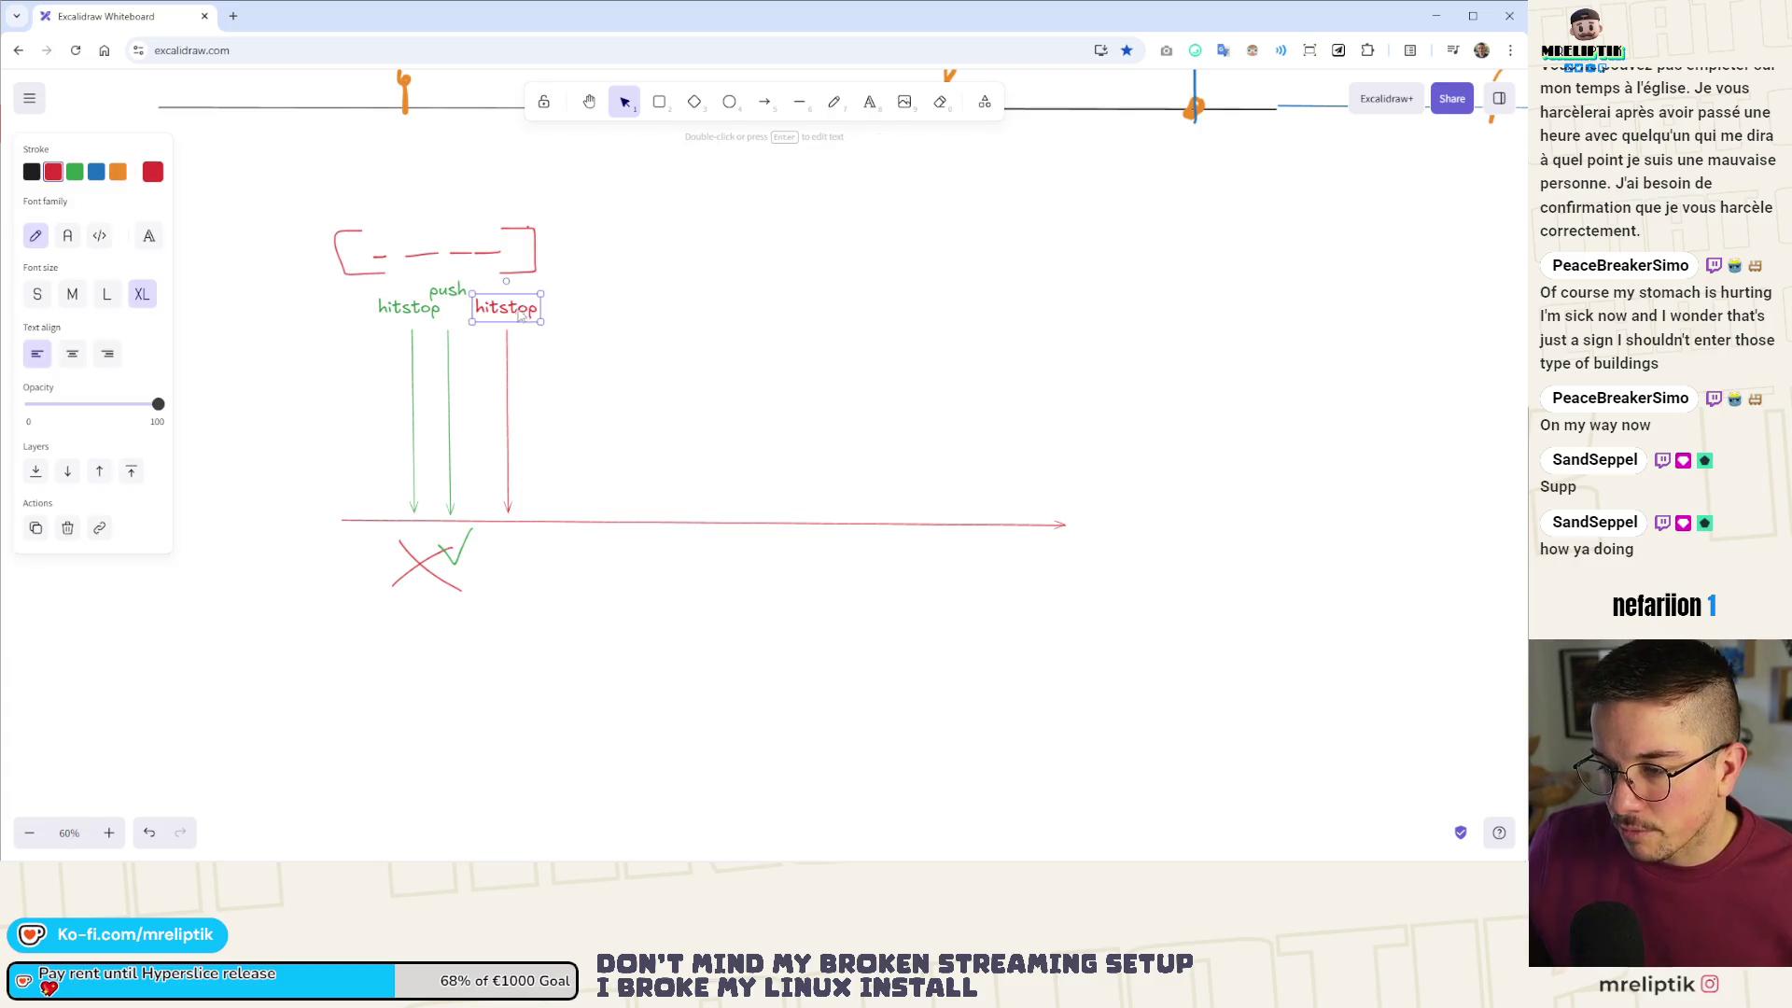
{"action": "scroll", "coordinate": [470, 284], "scroll_direction": "up", "scroll_amount": 2}
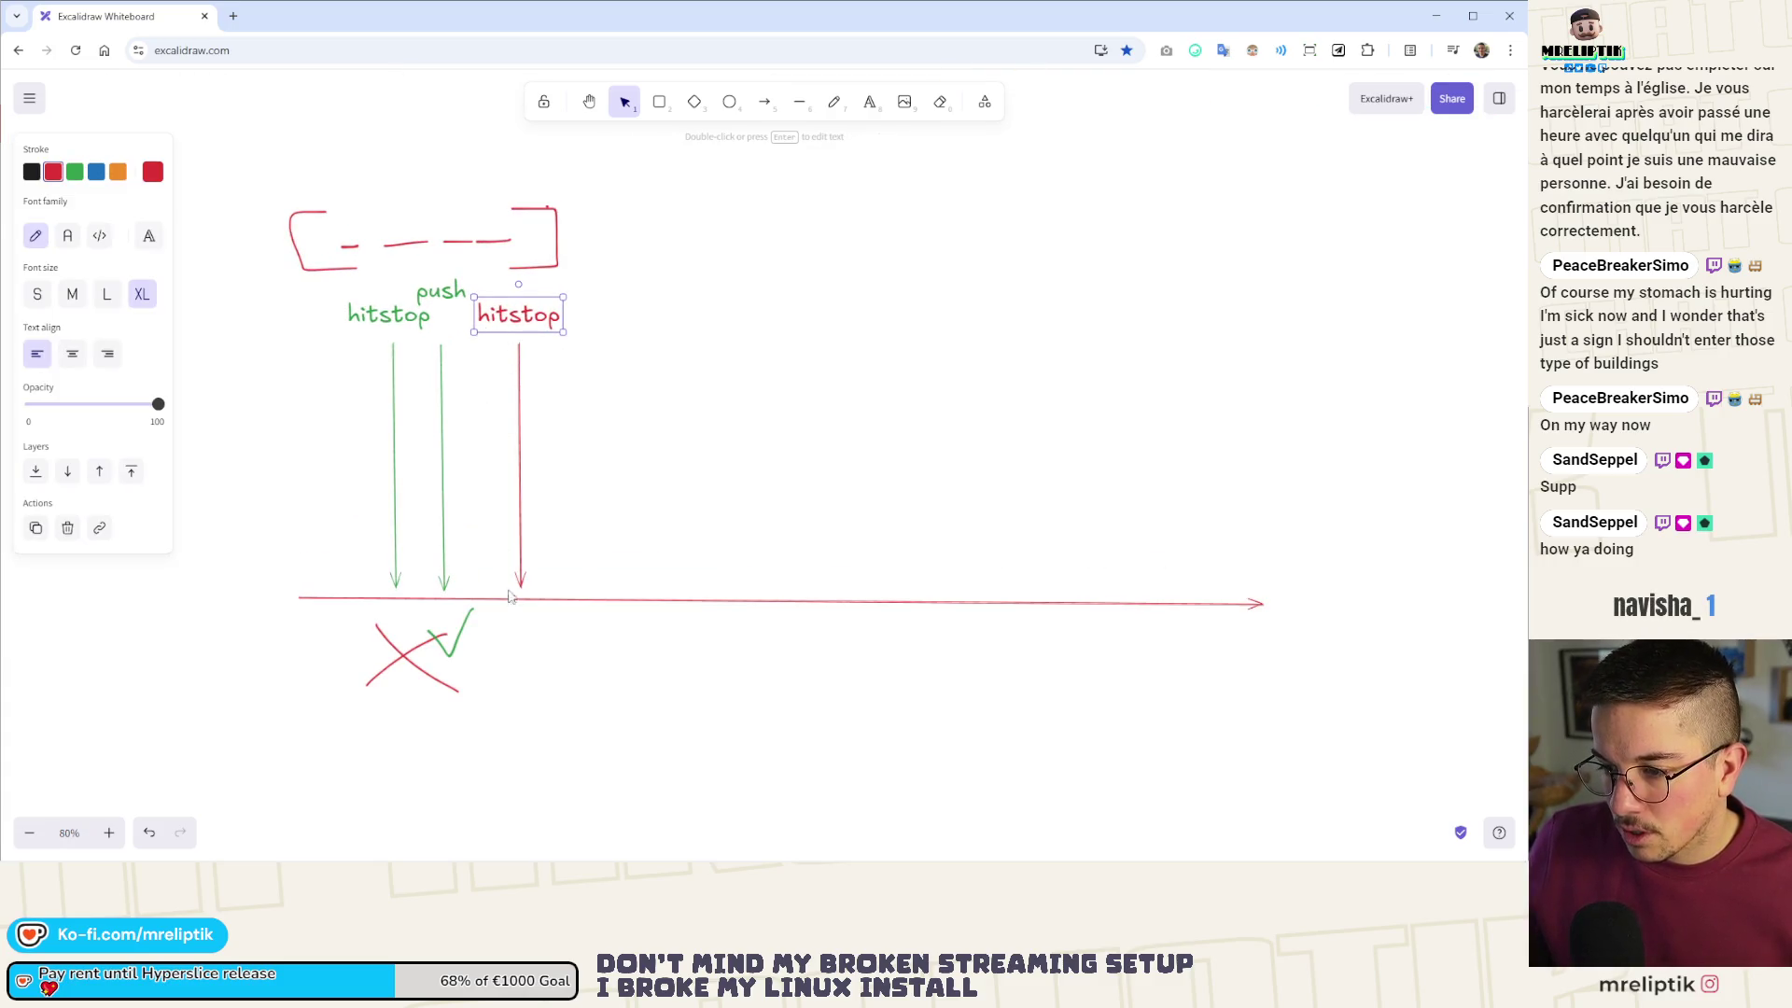
{"action": "left_click_drag", "start_coordinate": [571, 174], "coordinate": [243, 308]}
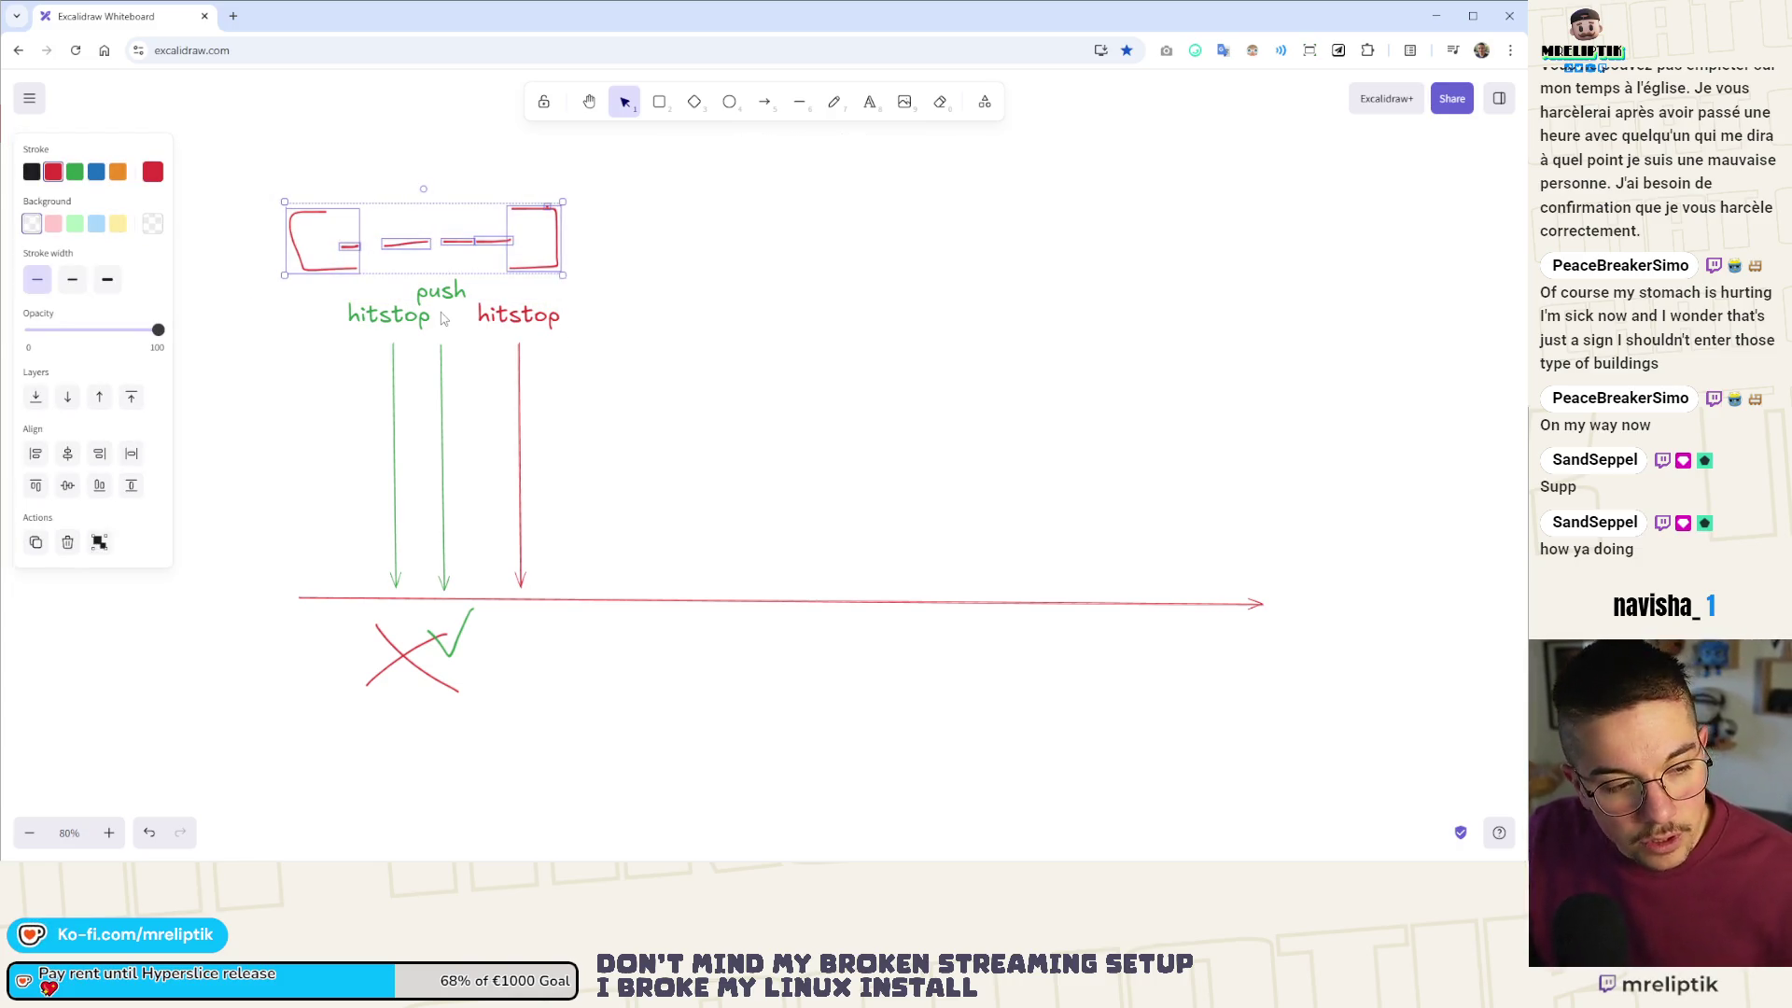
{"action": "left_click", "coordinate": [827, 108]}
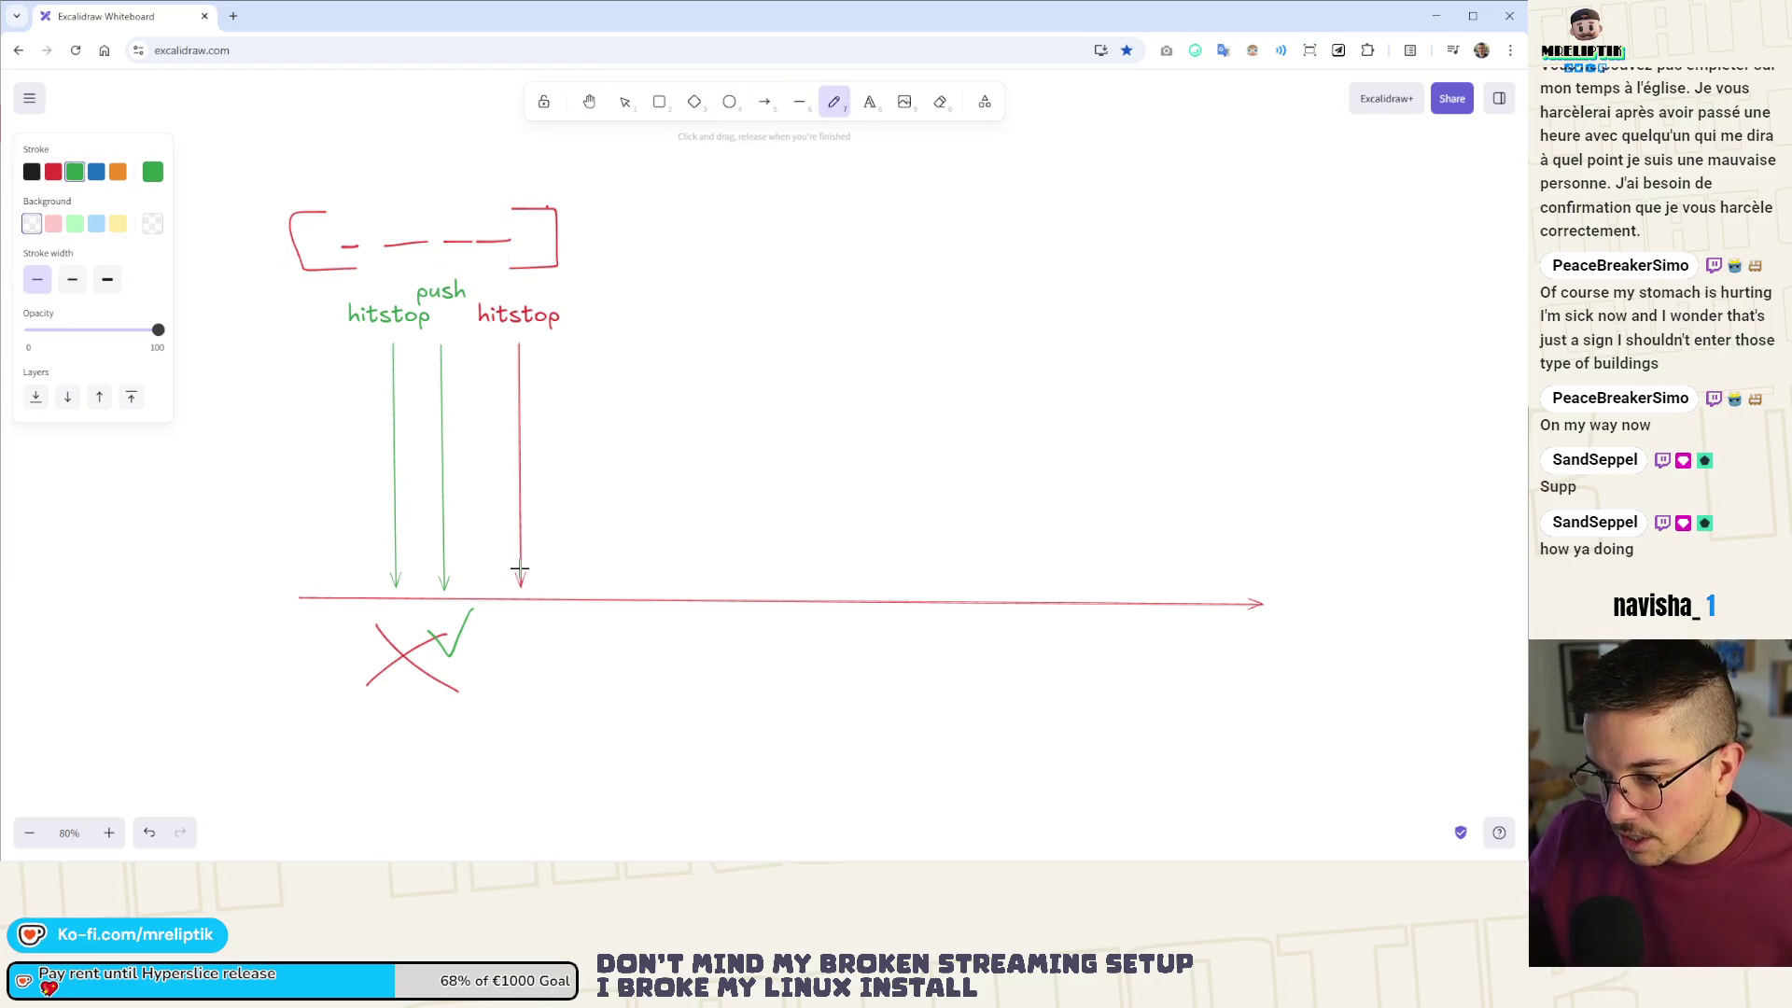
{"action": "mouse_move", "coordinate": [511, 656]}
{"action": "left_mouse_down"}
{"action": "mouse_move", "coordinate": [568, 618]}
{"action": "mouse_move", "coordinate": [668, 653]}
{"action": "left_mouse_up"}
- Finish the green 'push → x' note with an x under the timeline
{"action": "left_click_drag", "start_coordinate": [667, 631], "coordinate": [646, 653]}
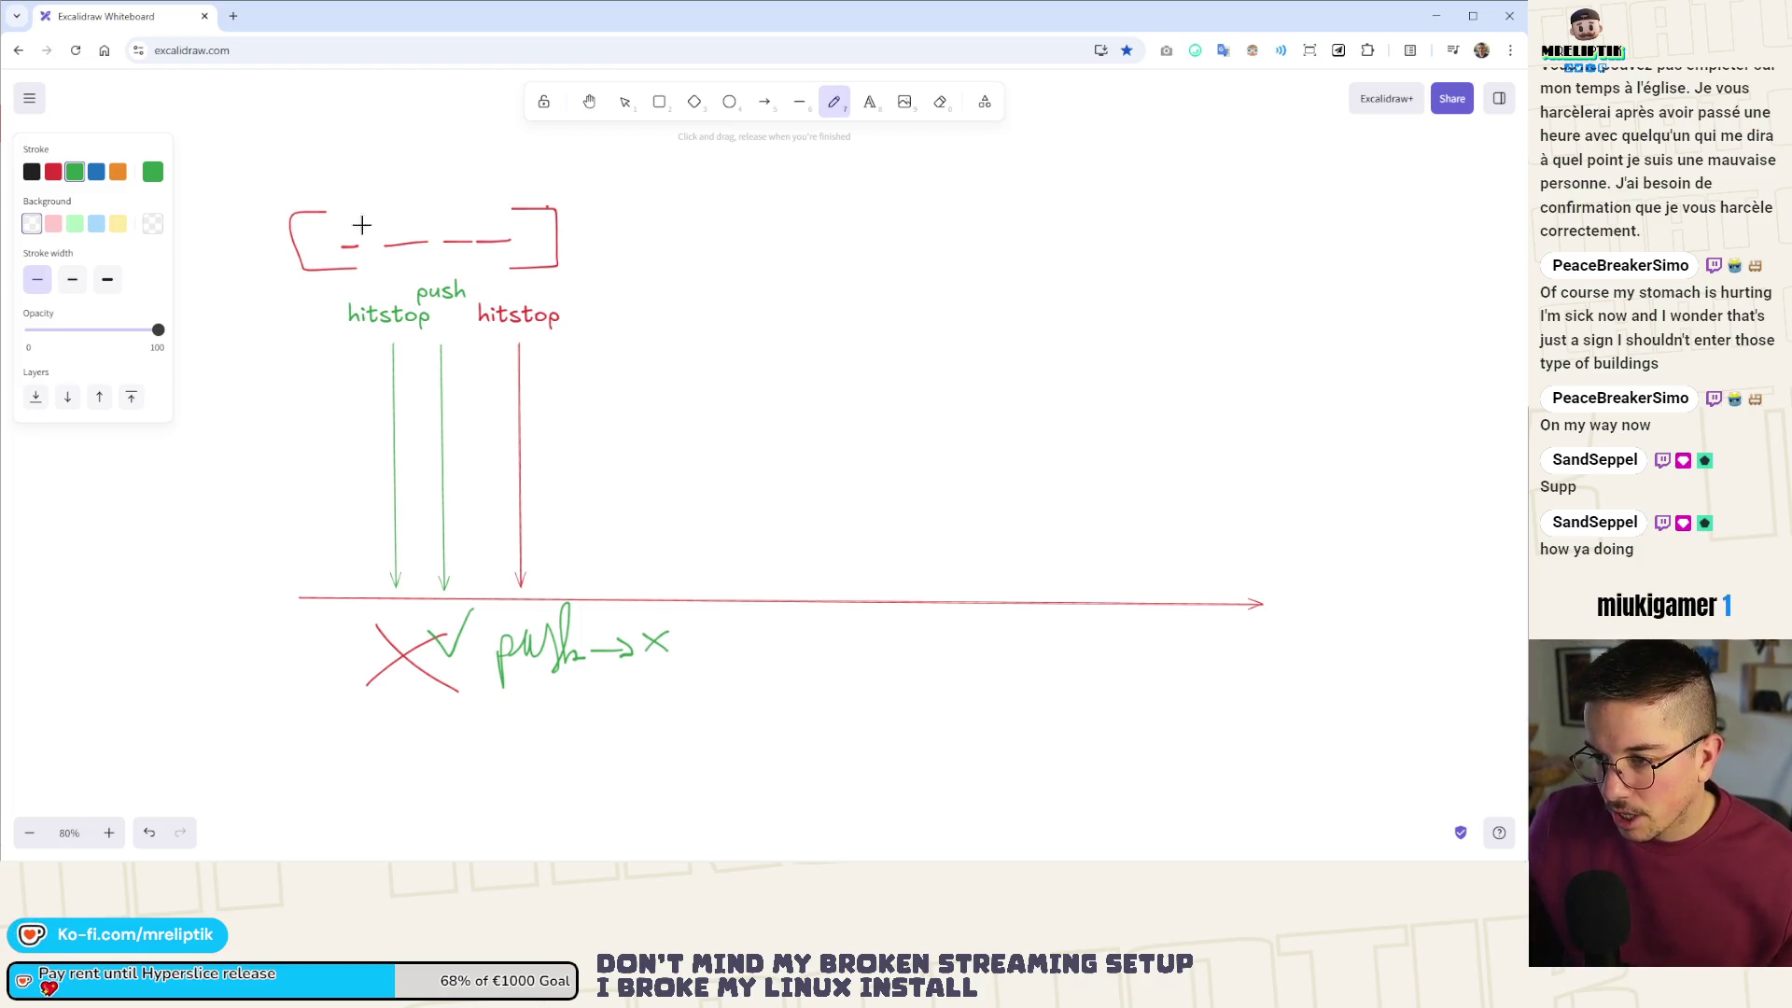
{"action": "left_click", "coordinate": [624, 101]}
{"action": "left_click", "coordinate": [440, 286]}
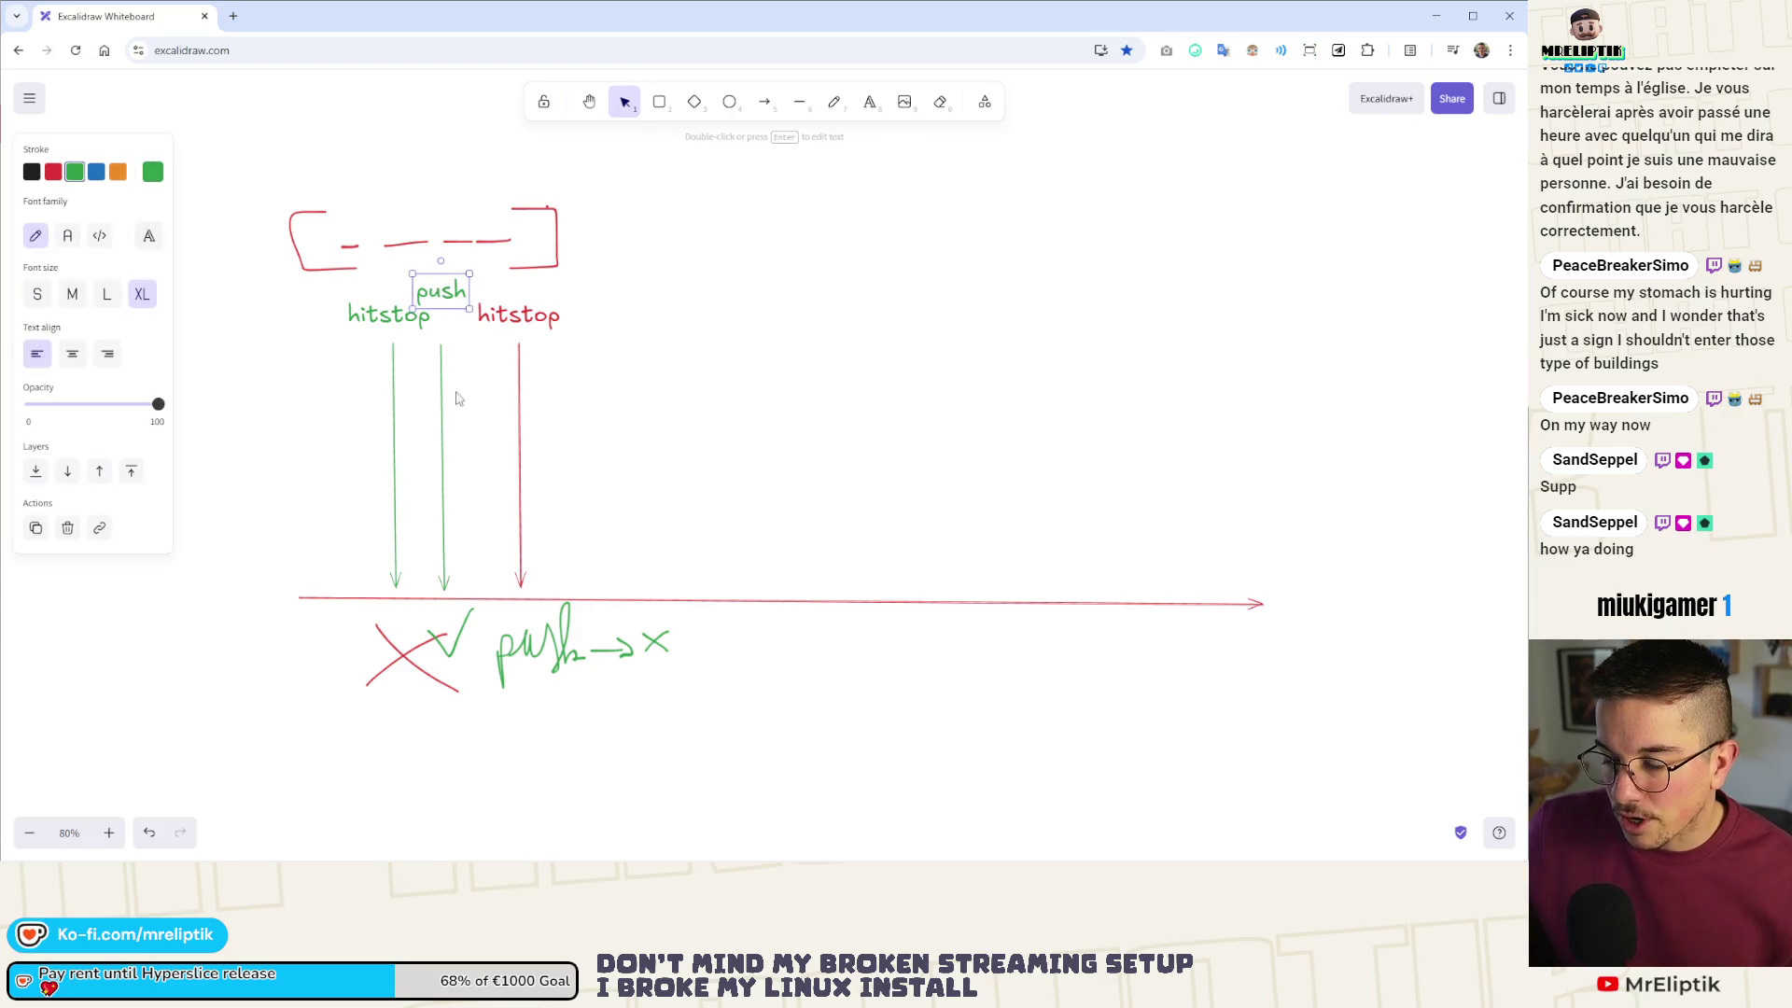
- Duplicate the middle green arrow and stretch it into a long horizontal arrow from the push label
{"action": "left_click", "coordinate": [443, 417]}
{"action": "left_click_drag", "start_coordinate": [445, 465], "coordinate": [475, 432]}
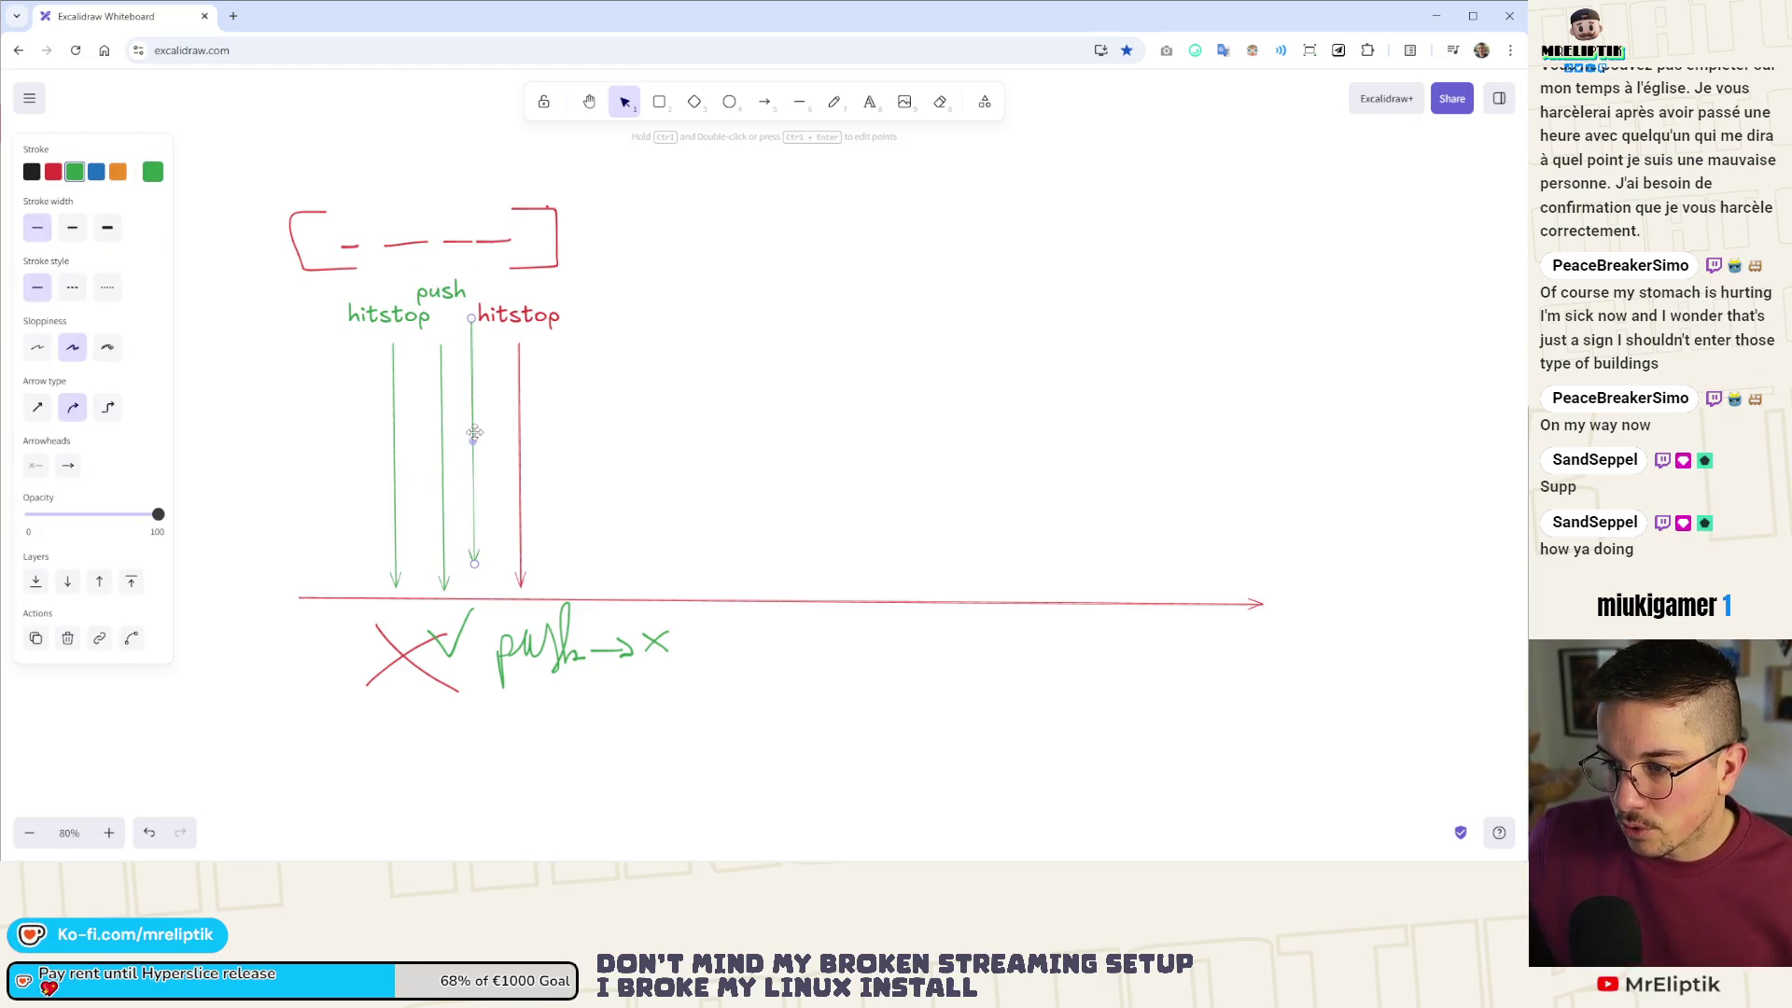
{"action": "mouse_move", "coordinate": [476, 564]}
{"action": "left_mouse_down"}
{"action": "mouse_move", "coordinate": [760, 331]}
{"action": "mouse_move", "coordinate": [850, 311]}
{"action": "mouse_move", "coordinate": [1306, 315]}
{"action": "left_mouse_up"}
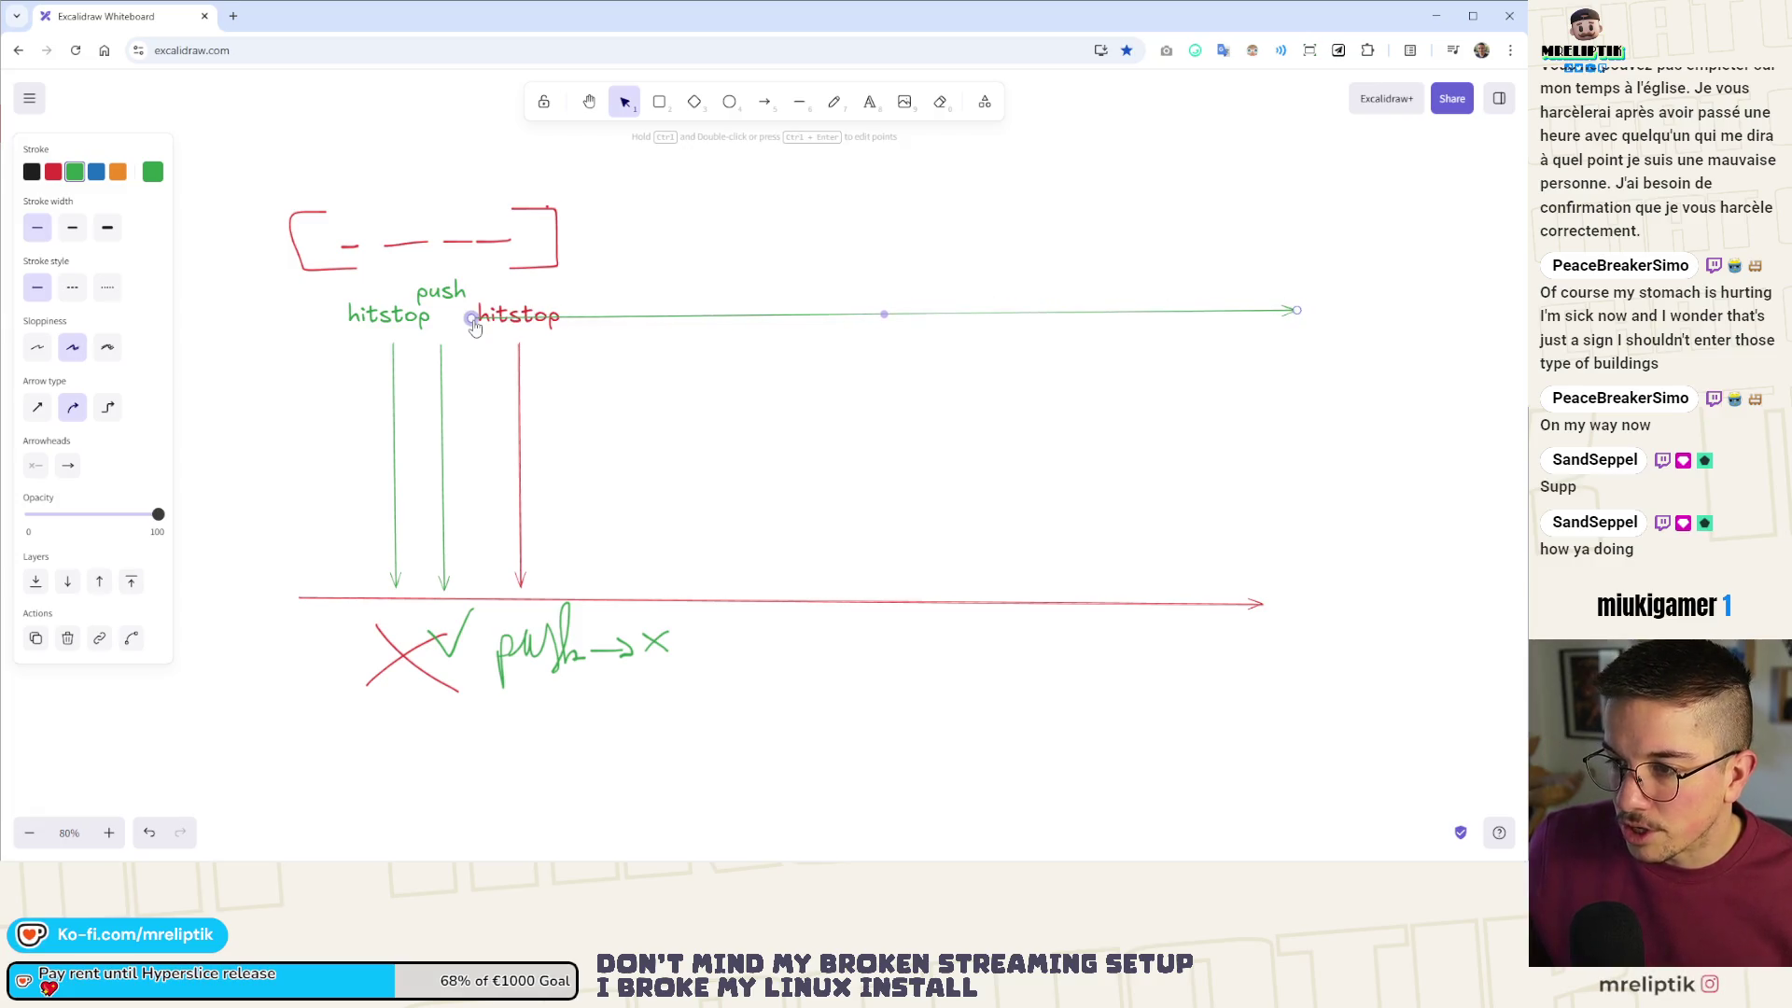
{"action": "left_click_drag", "start_coordinate": [474, 324], "coordinate": [488, 295]}
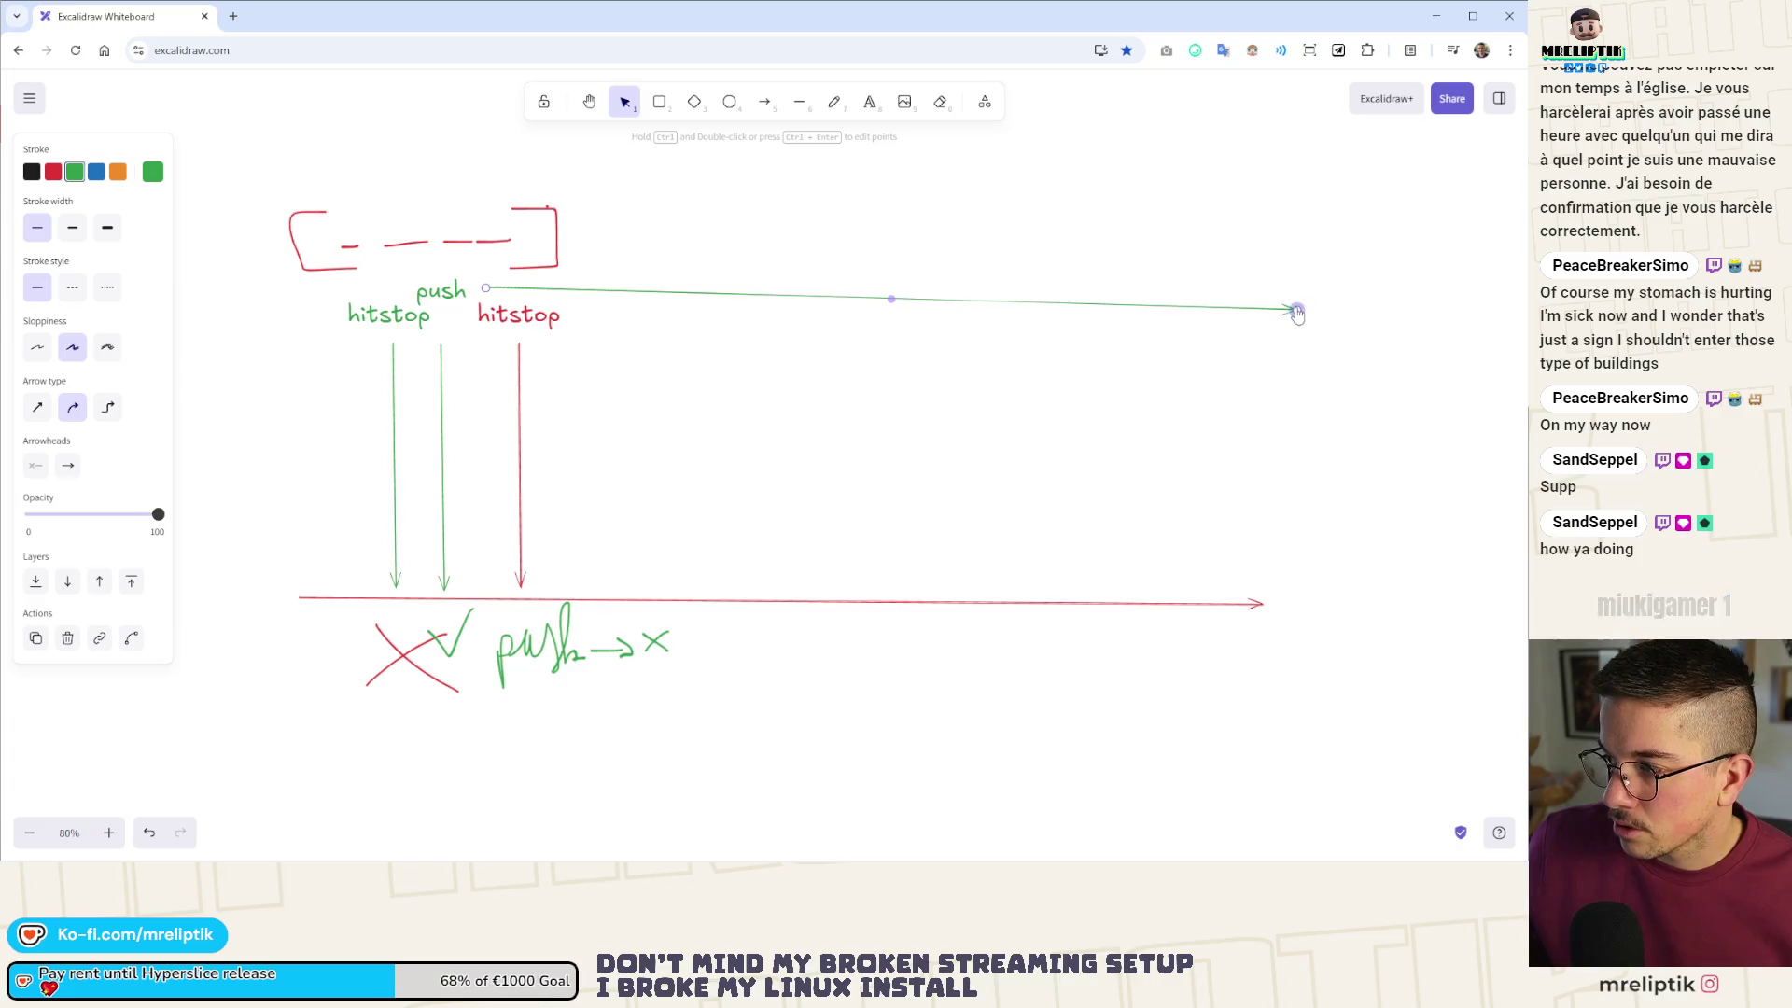
{"action": "left_click_drag", "start_coordinate": [1295, 309], "coordinate": [1301, 291]}
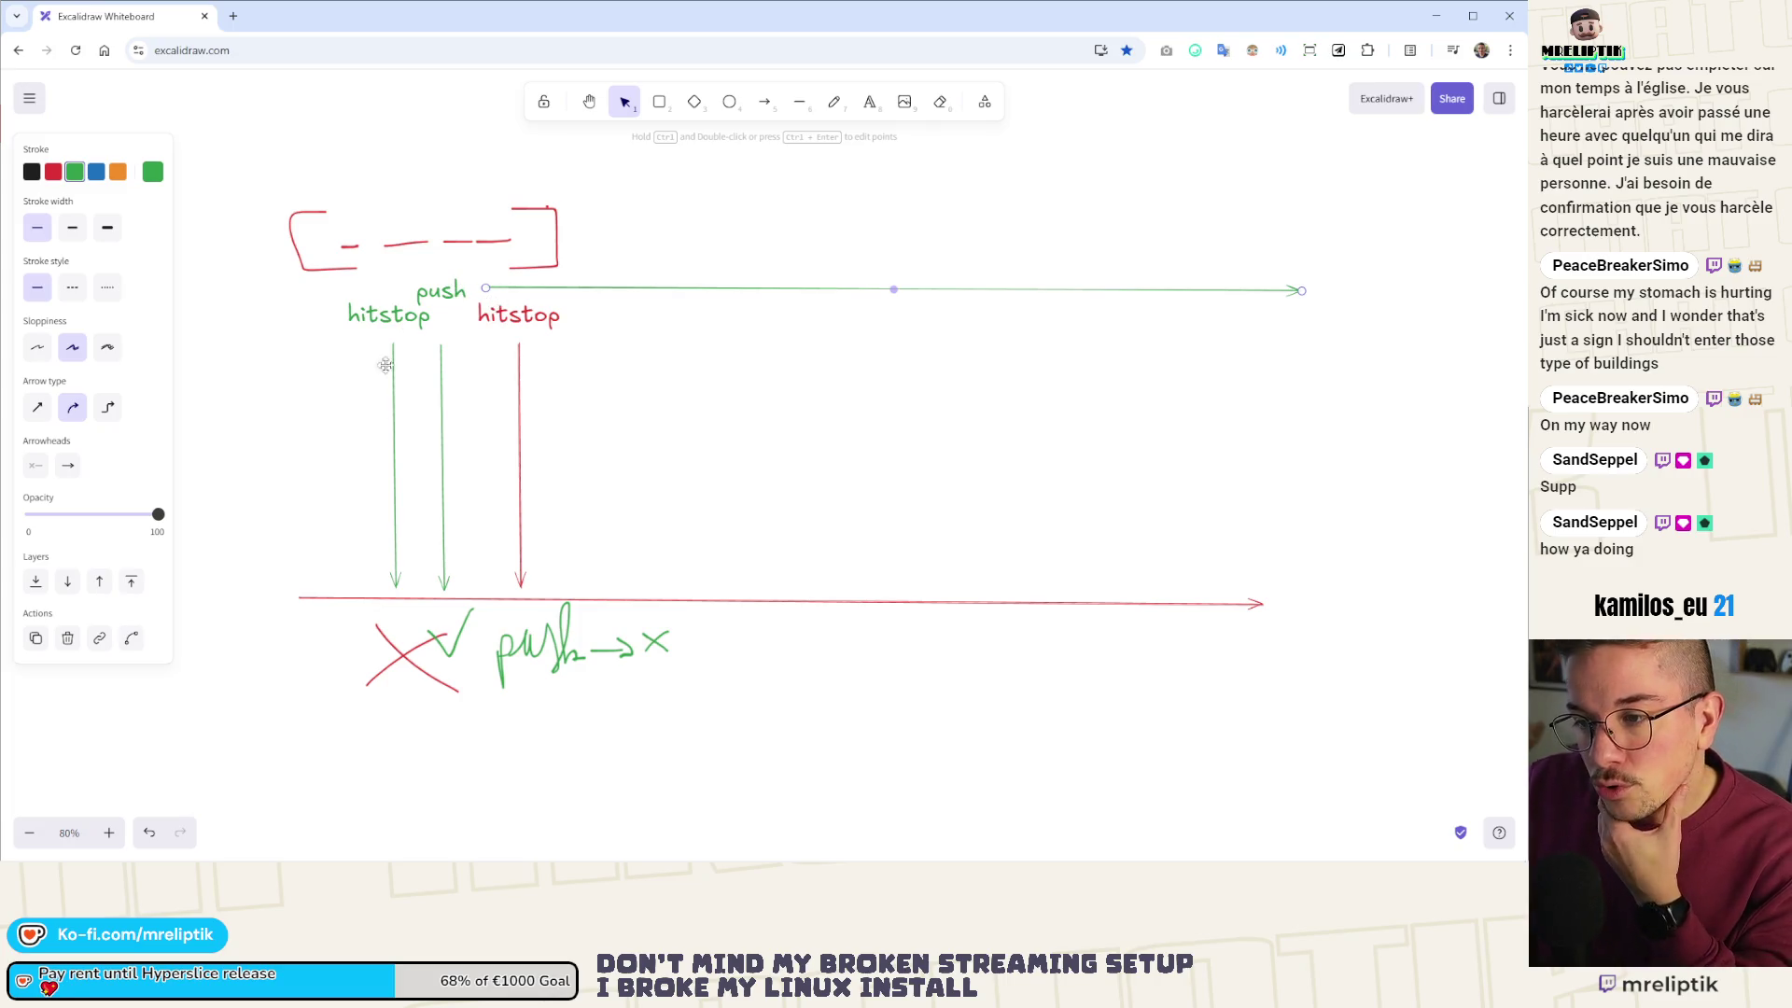
{"action": "key", "text": "alt+Tab"}
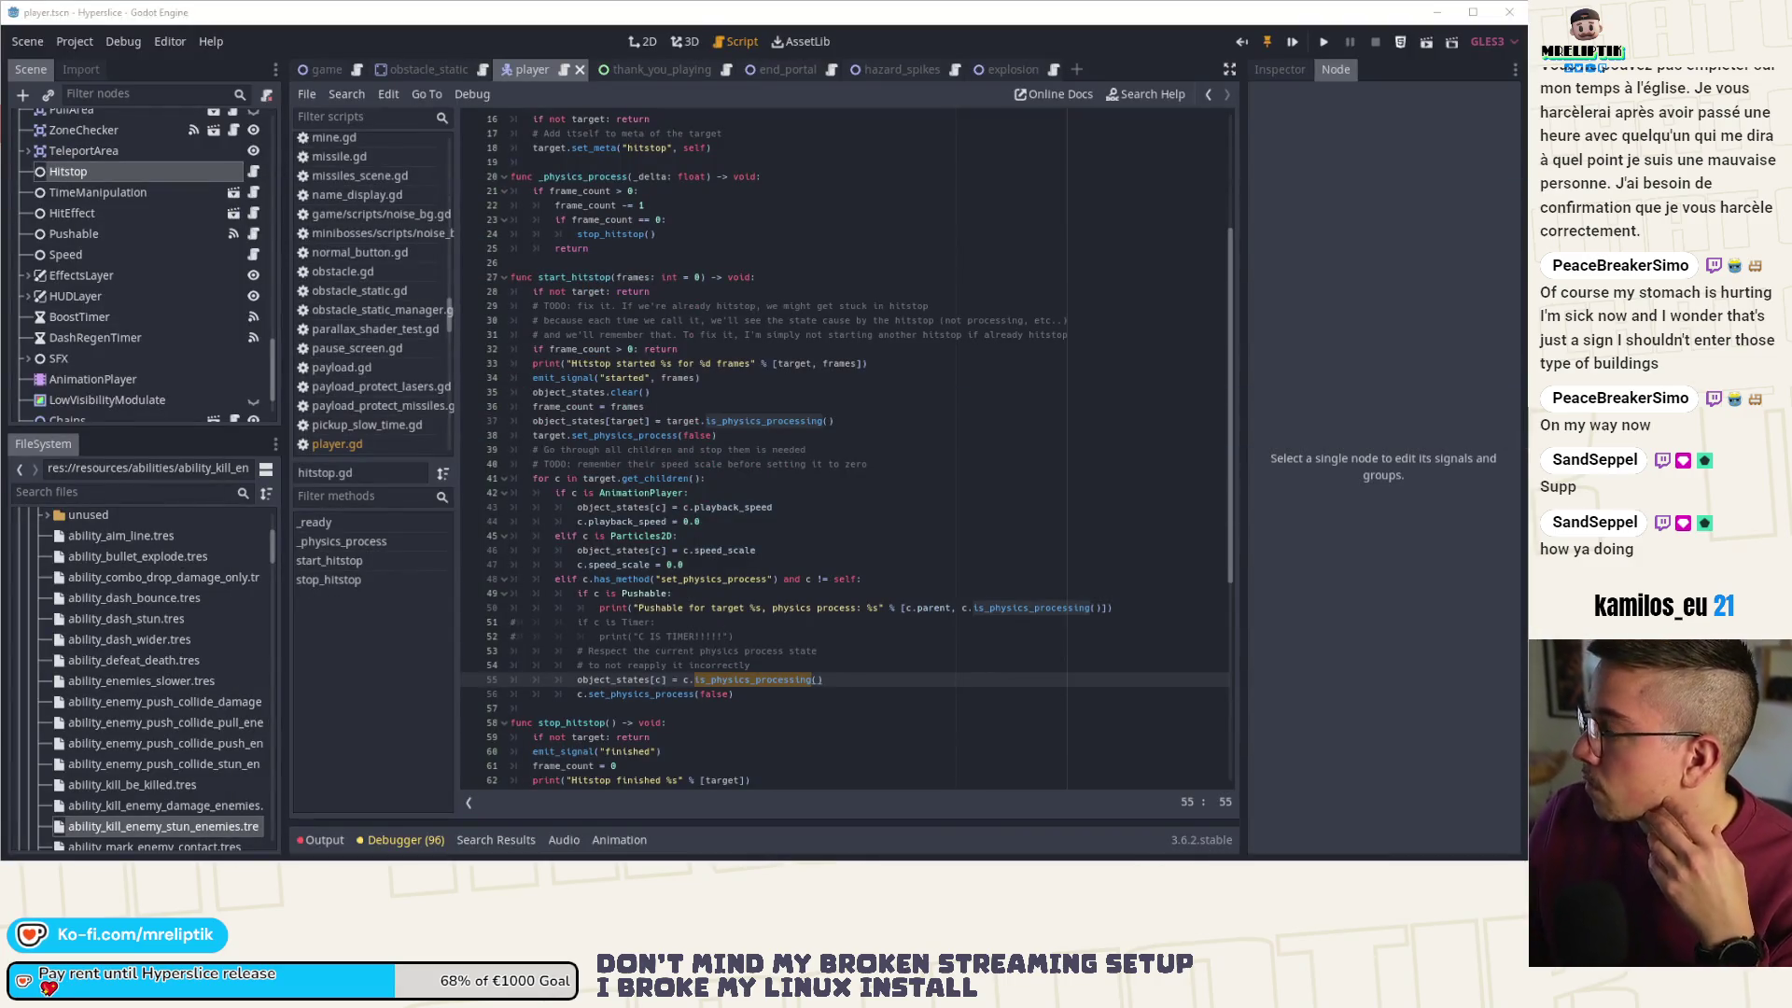
- Open the explosion script and review push() and the TODO comment on line 79
{"action": "left_click", "coordinate": [750, 464]}
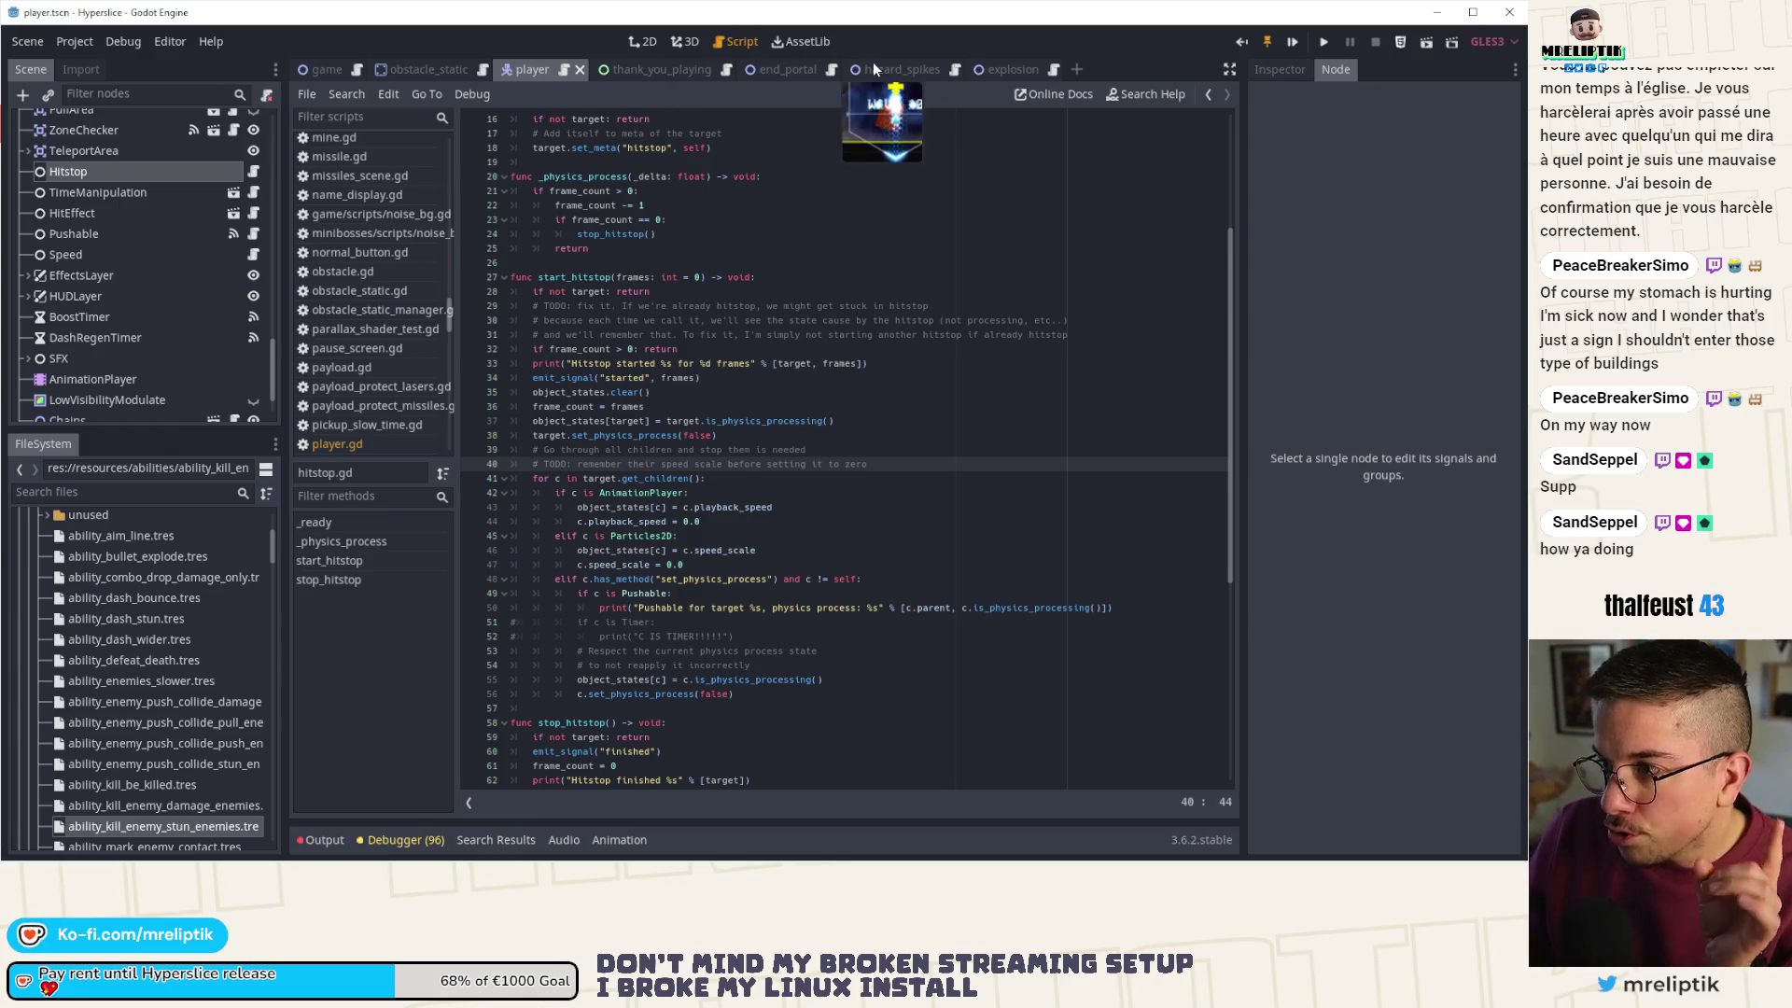
{"action": "left_click", "coordinate": [1003, 69]}
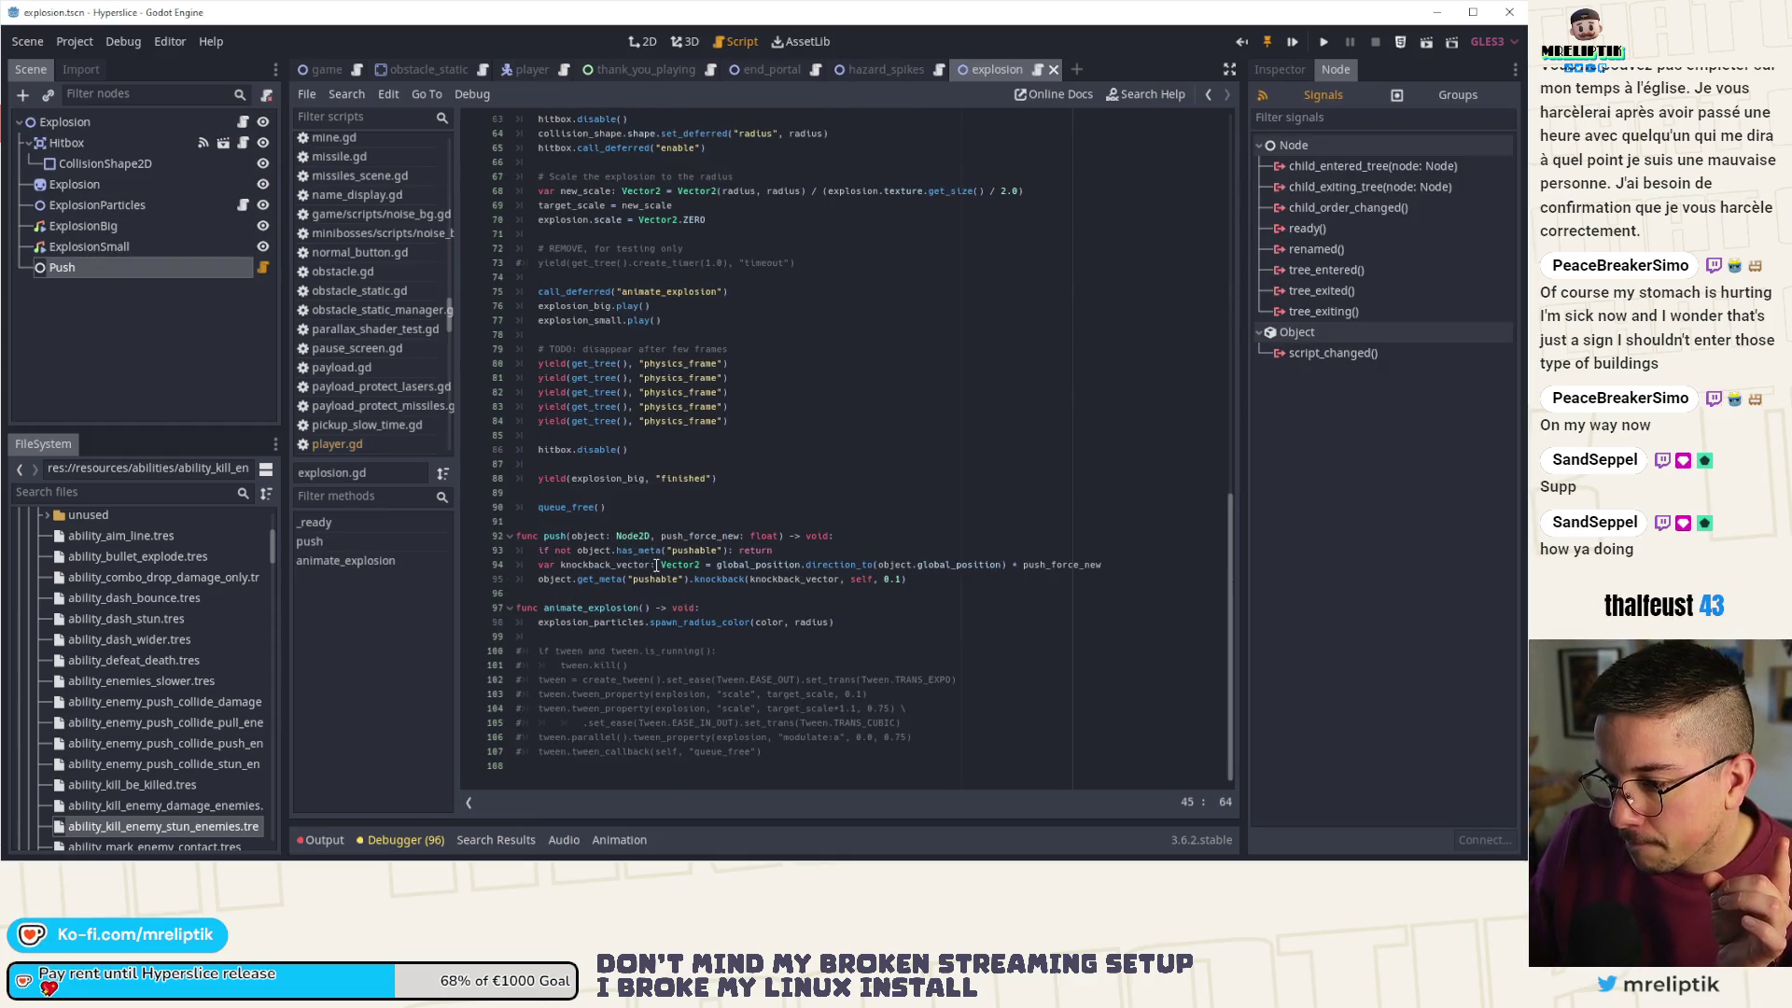
{"action": "left_click", "coordinate": [631, 579]}
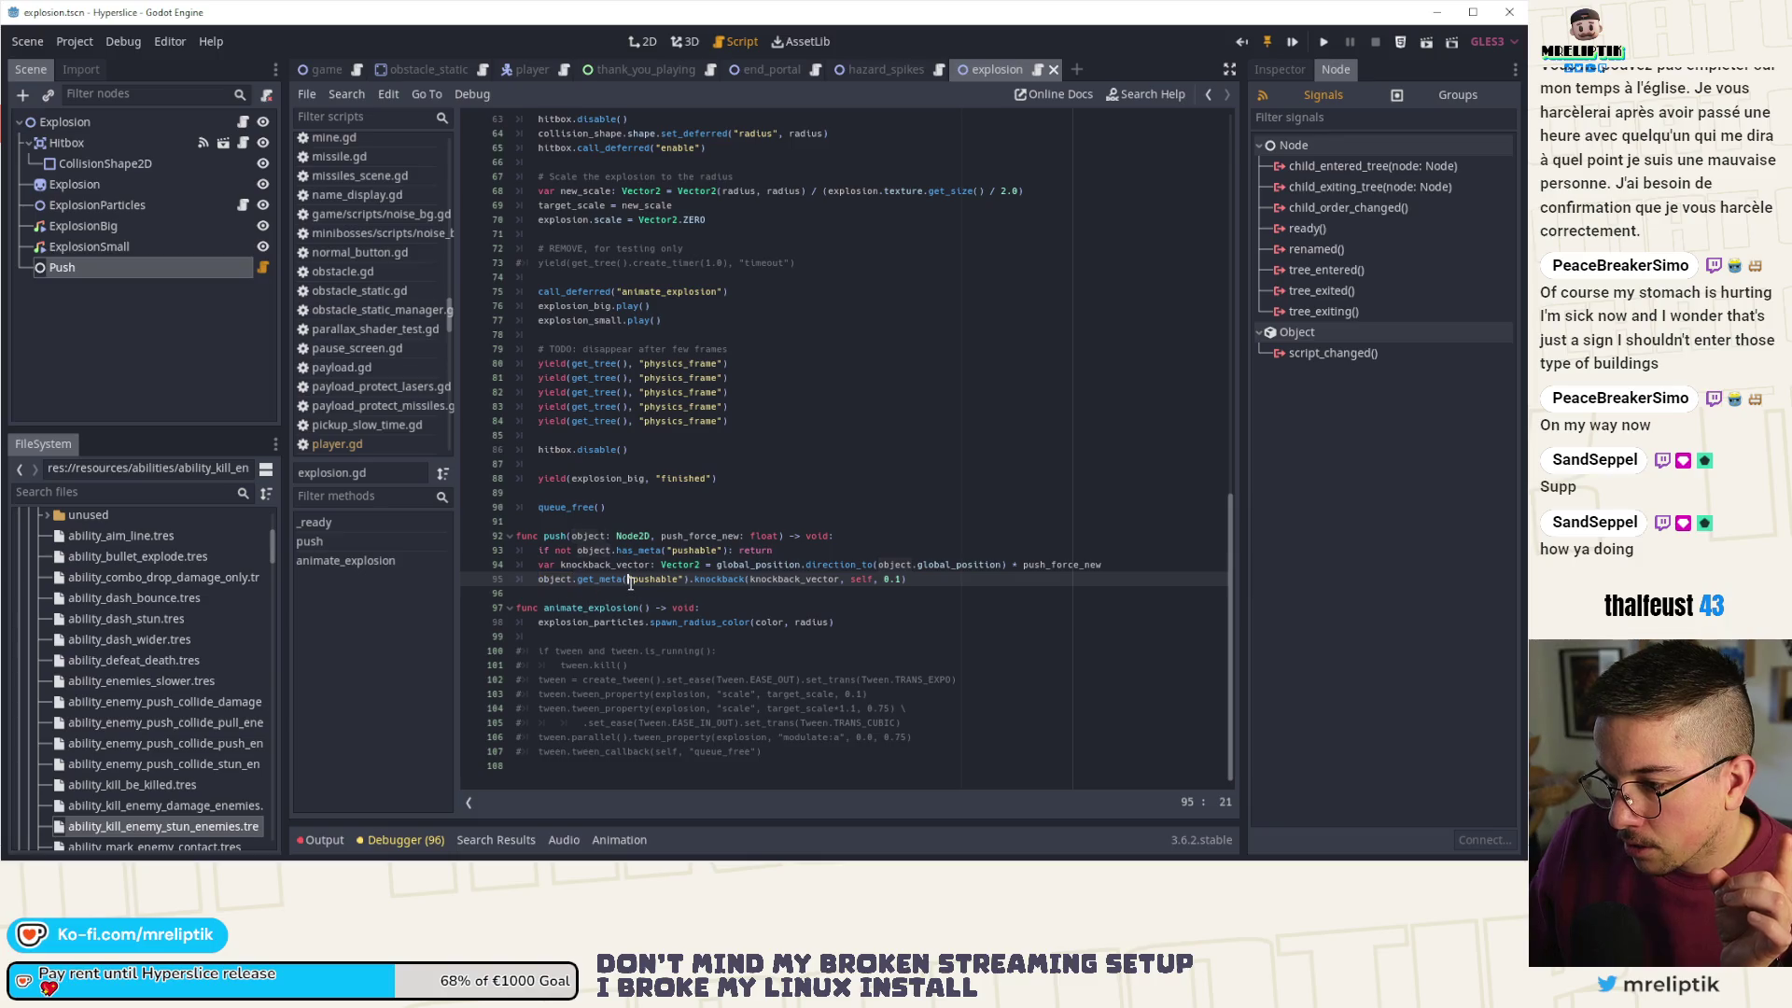
{"action": "scroll", "coordinate": [716, 557], "scroll_direction": "up", "scroll_amount": 4}
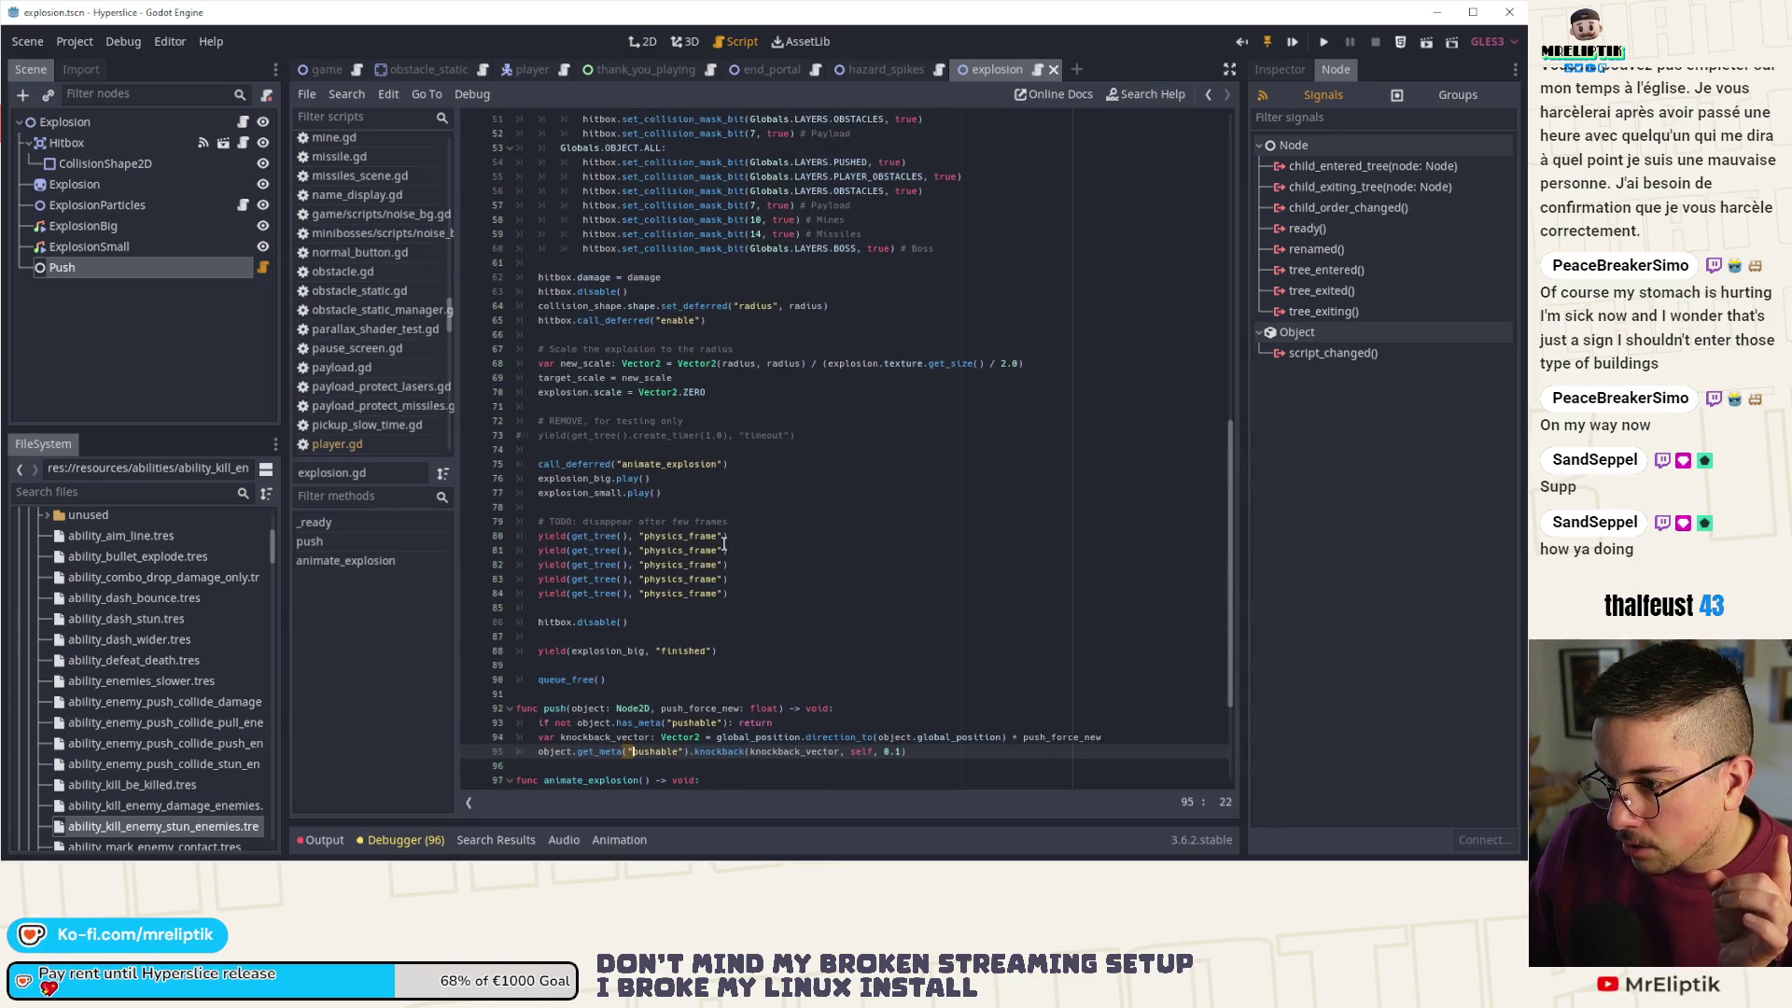
{"action": "left_click", "coordinate": [792, 519]}
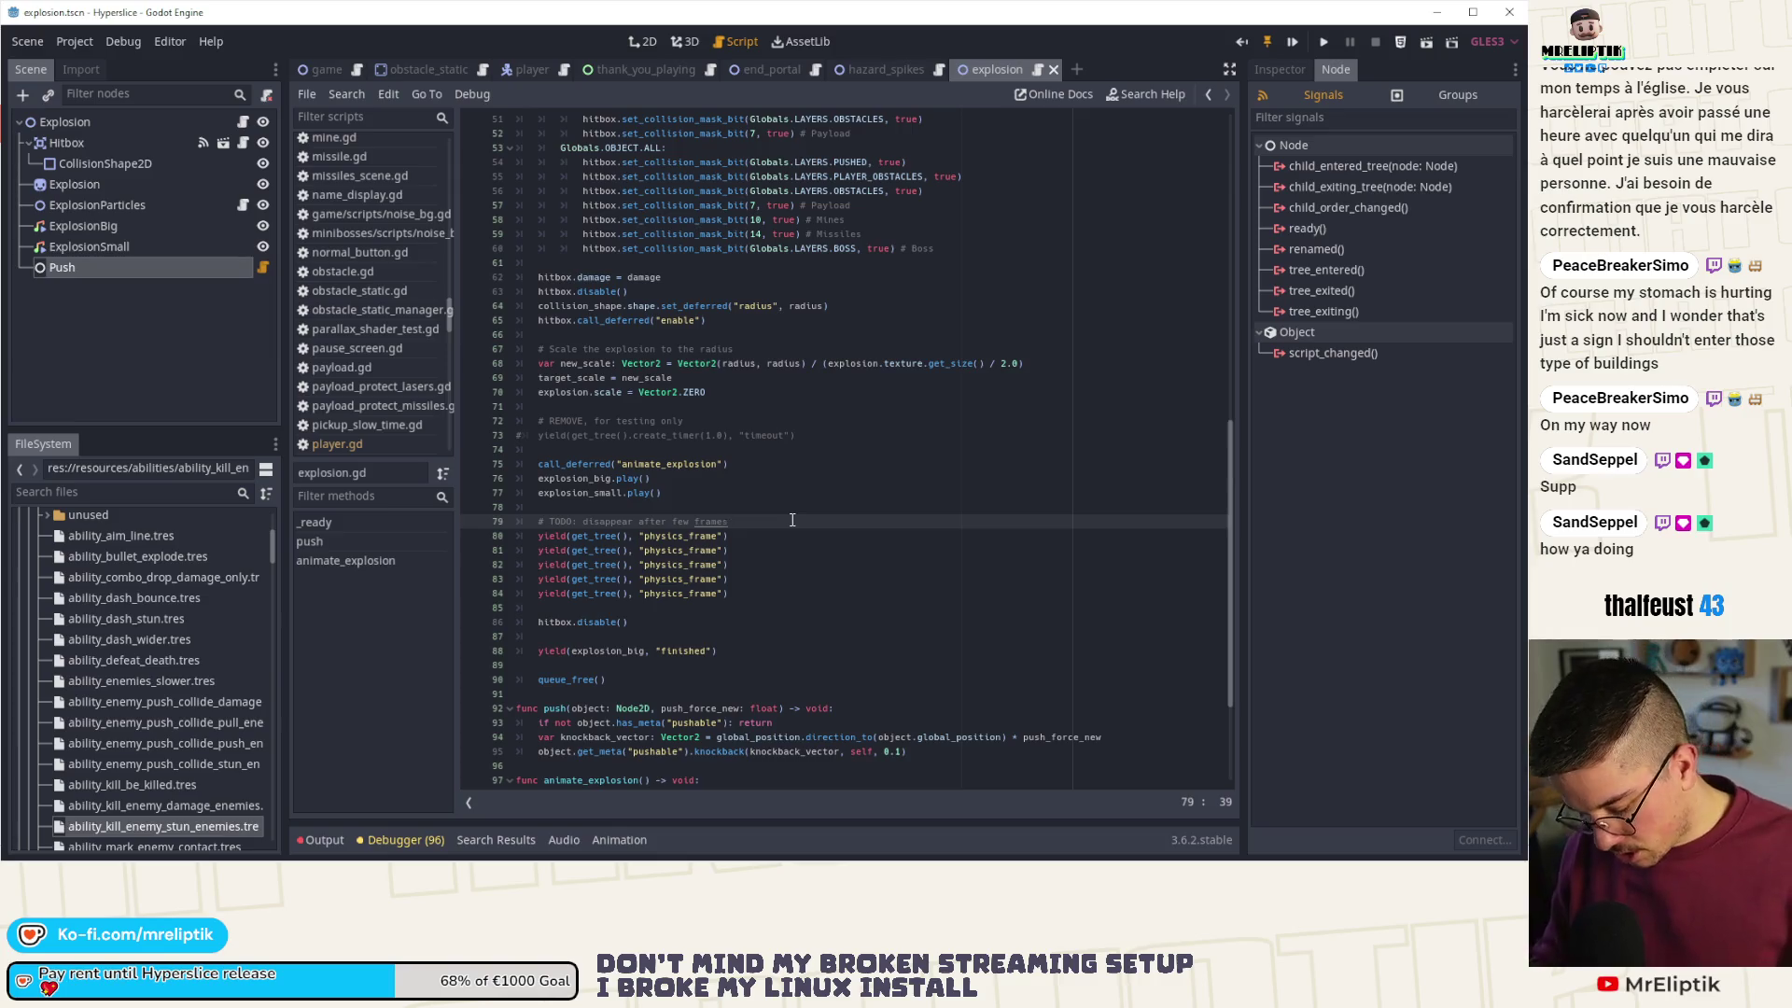
- Confirm the explosion script has no hitstop calls, then search Quick Open Scene for 'asteroid'
{"action": "key", "text": "ctrl+f"}
{"action": "type", "text": "hitstop"}
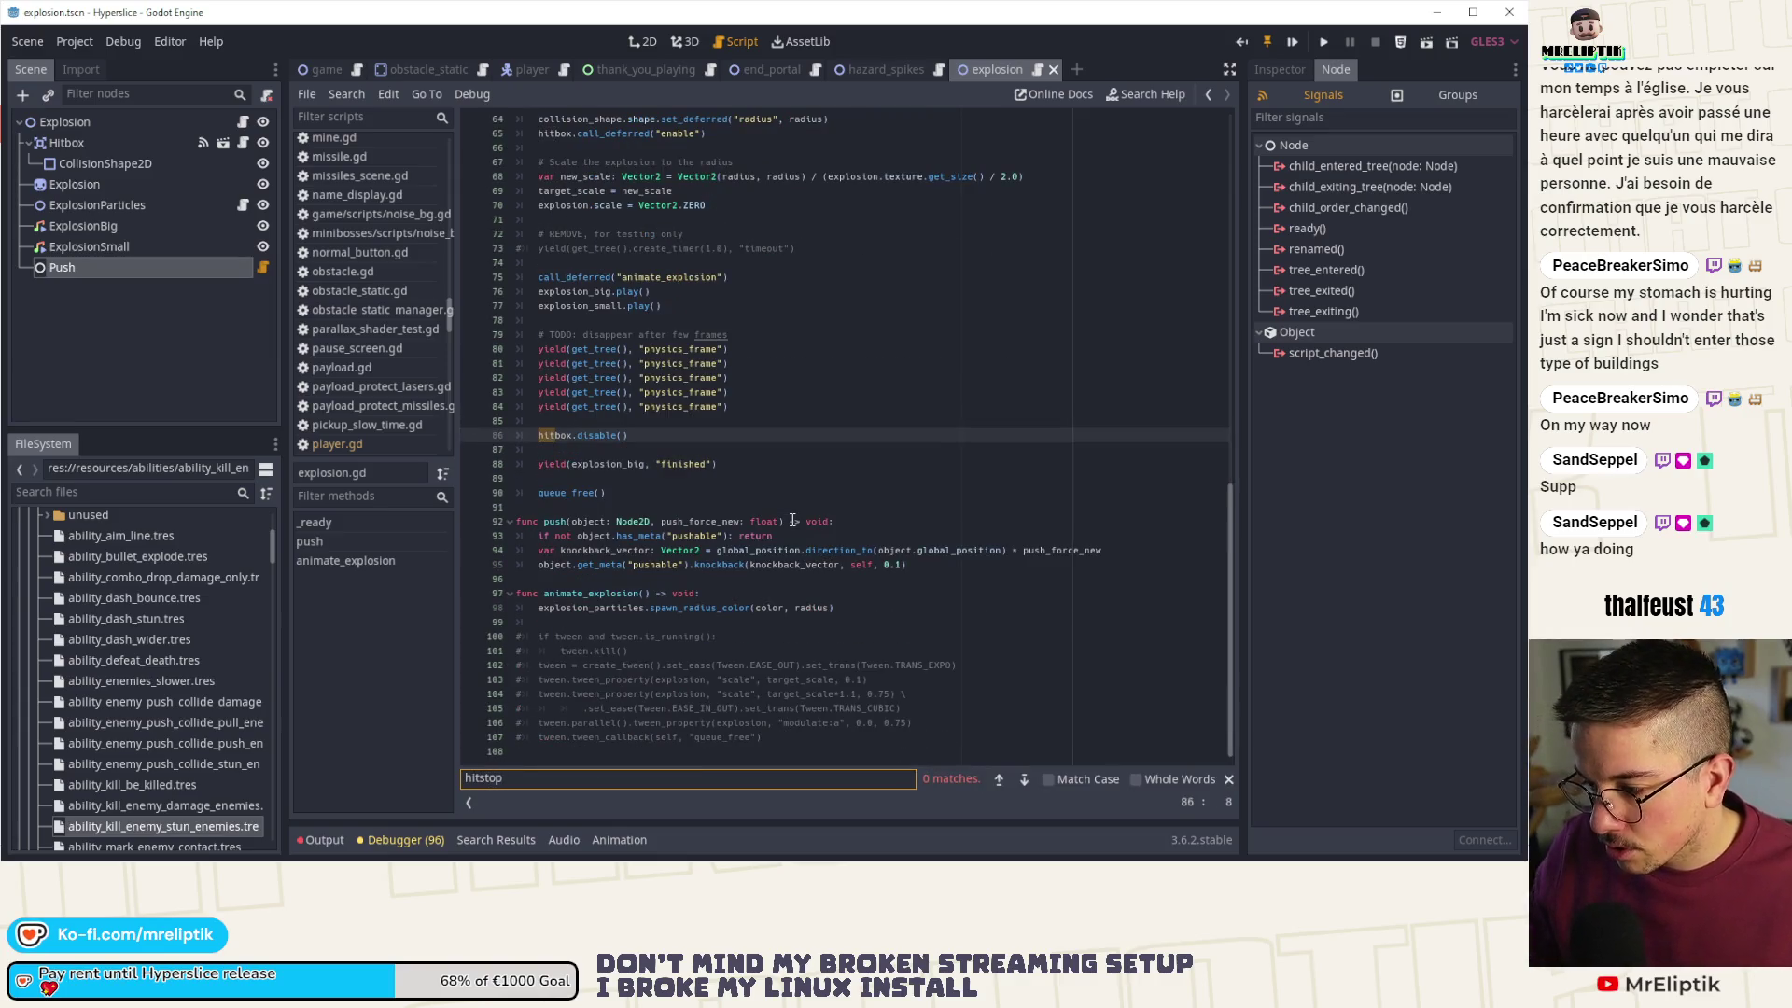
{"action": "key", "text": "BackSpace"}
{"action": "key", "text": "BackSpace"}
{"action": "key", "text": "BackSpace"}
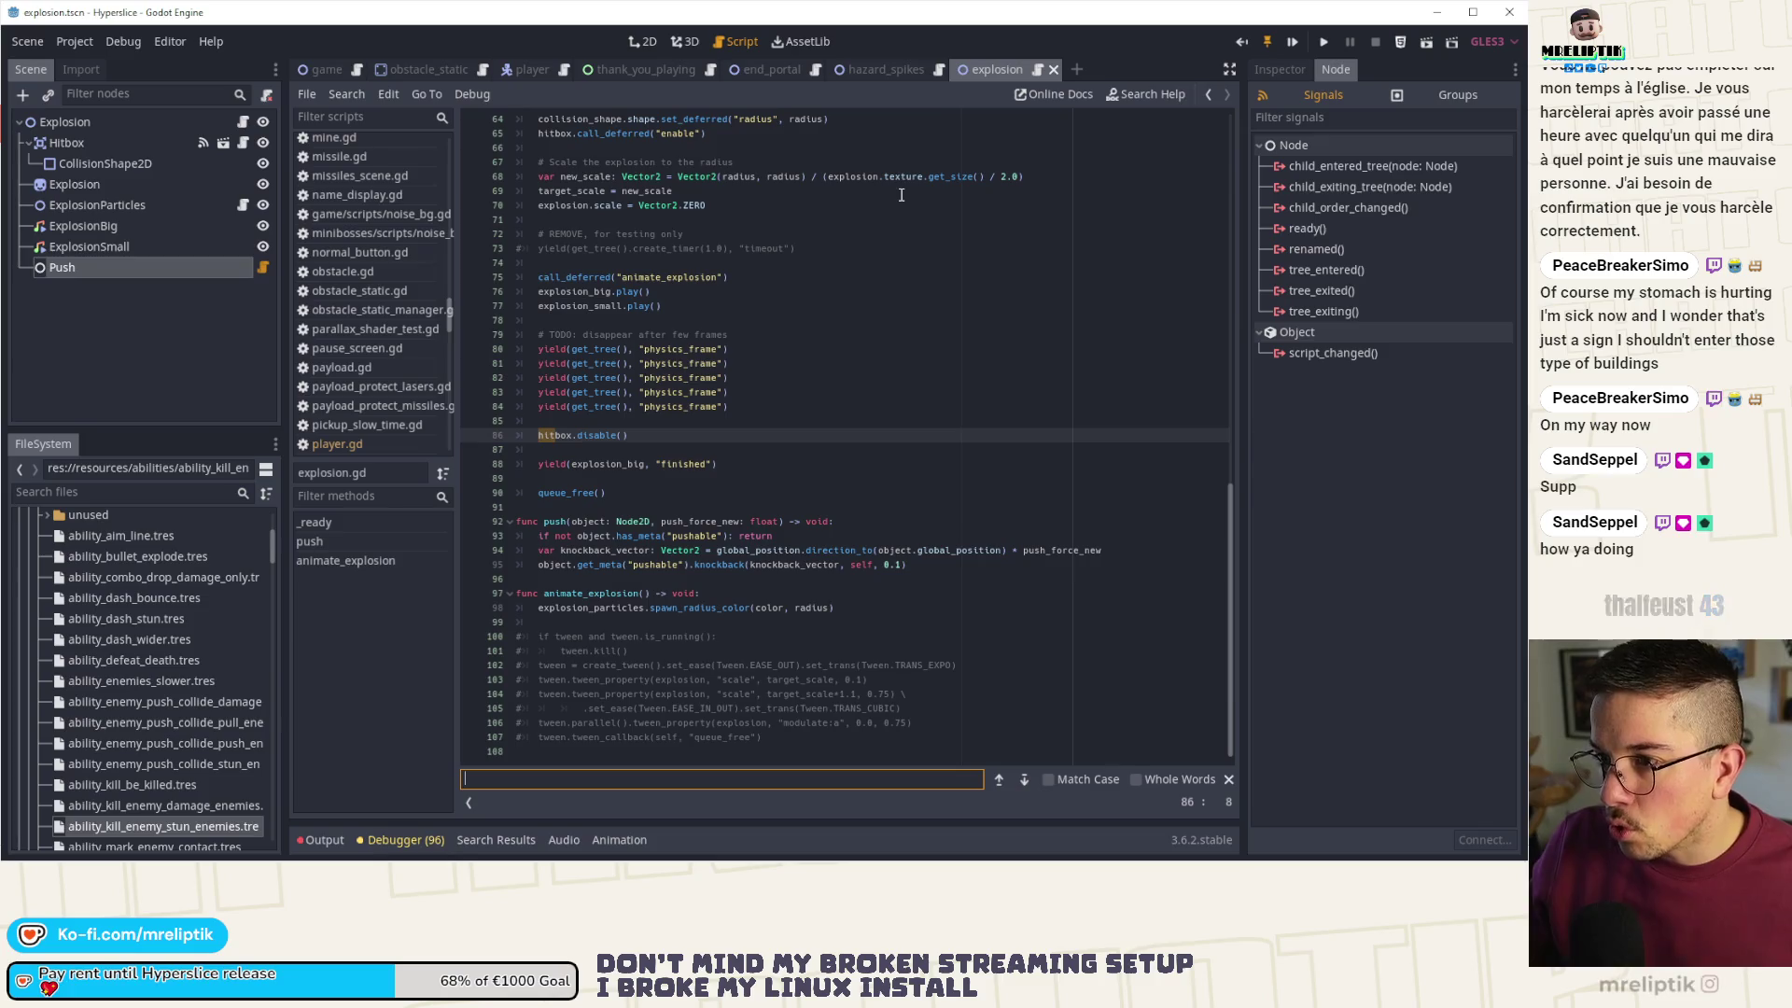
{"action": "key", "text": "ctrl+shift+o"}
{"action": "type", "text": "asteroid"}
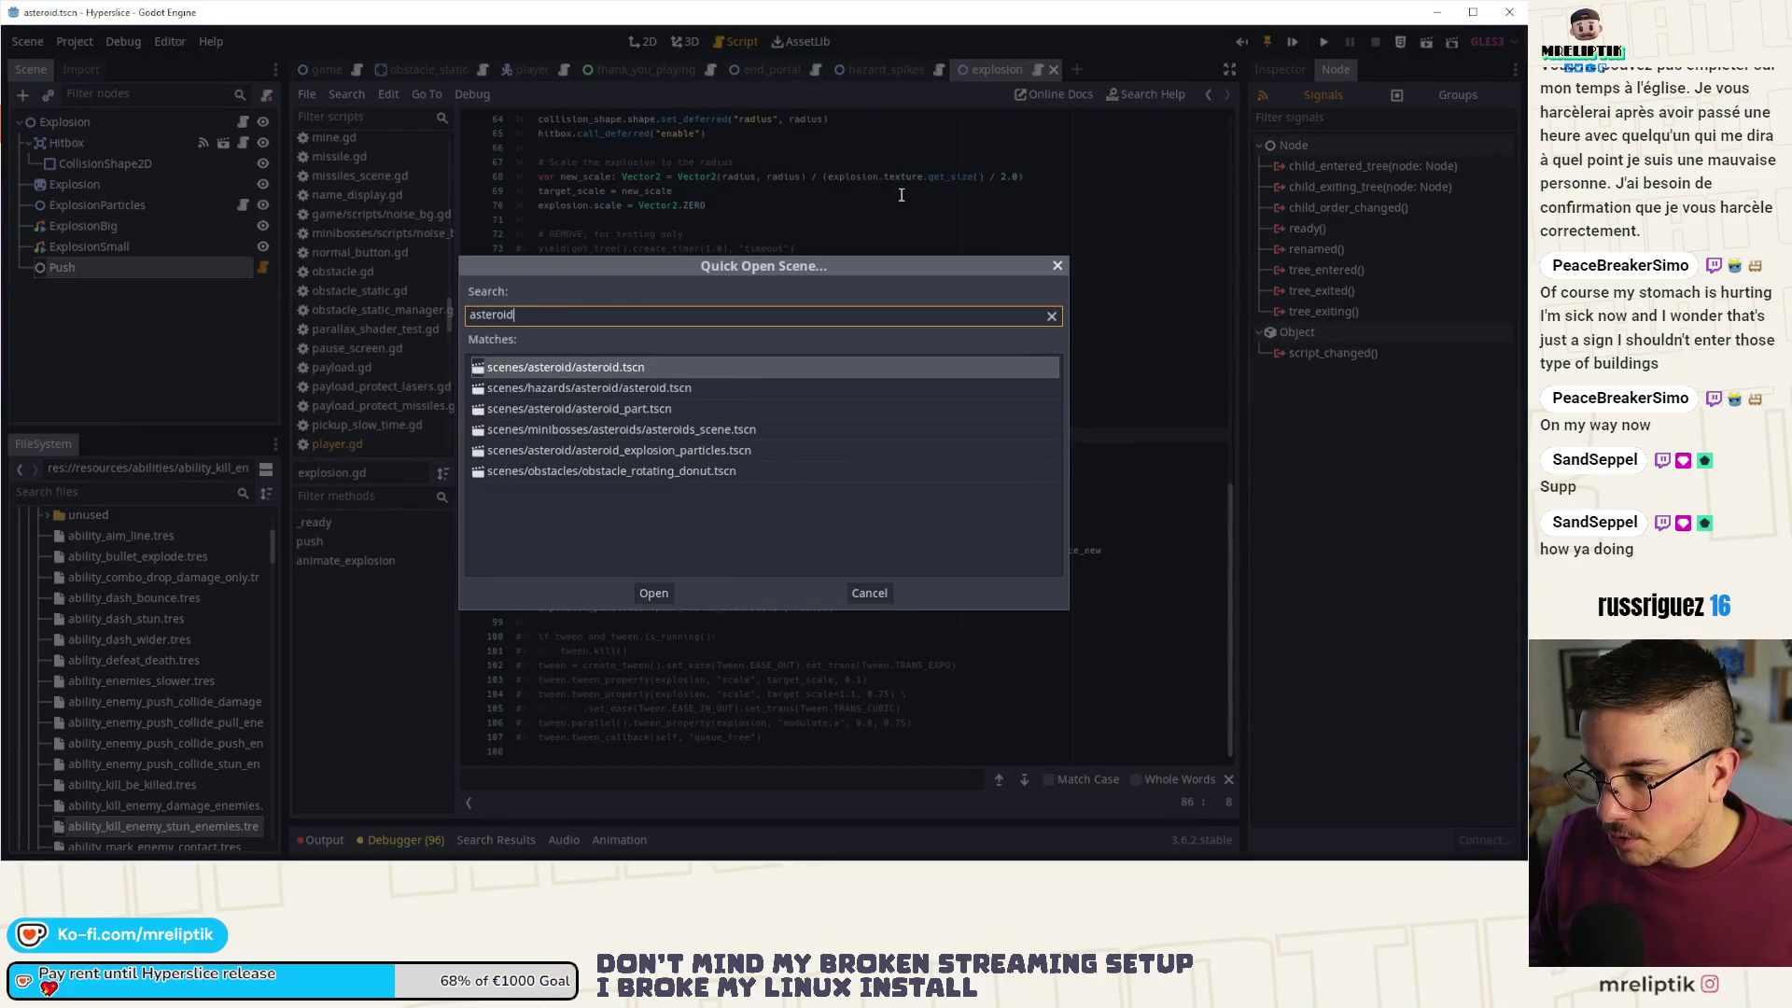
- Open the asteroid scene, then the missile scene via Quick Open Scene
{"action": "key", "text": "Return"}
{"action": "key", "text": "ctrl+shift+o"}
{"action": "type", "text": "missile/"}
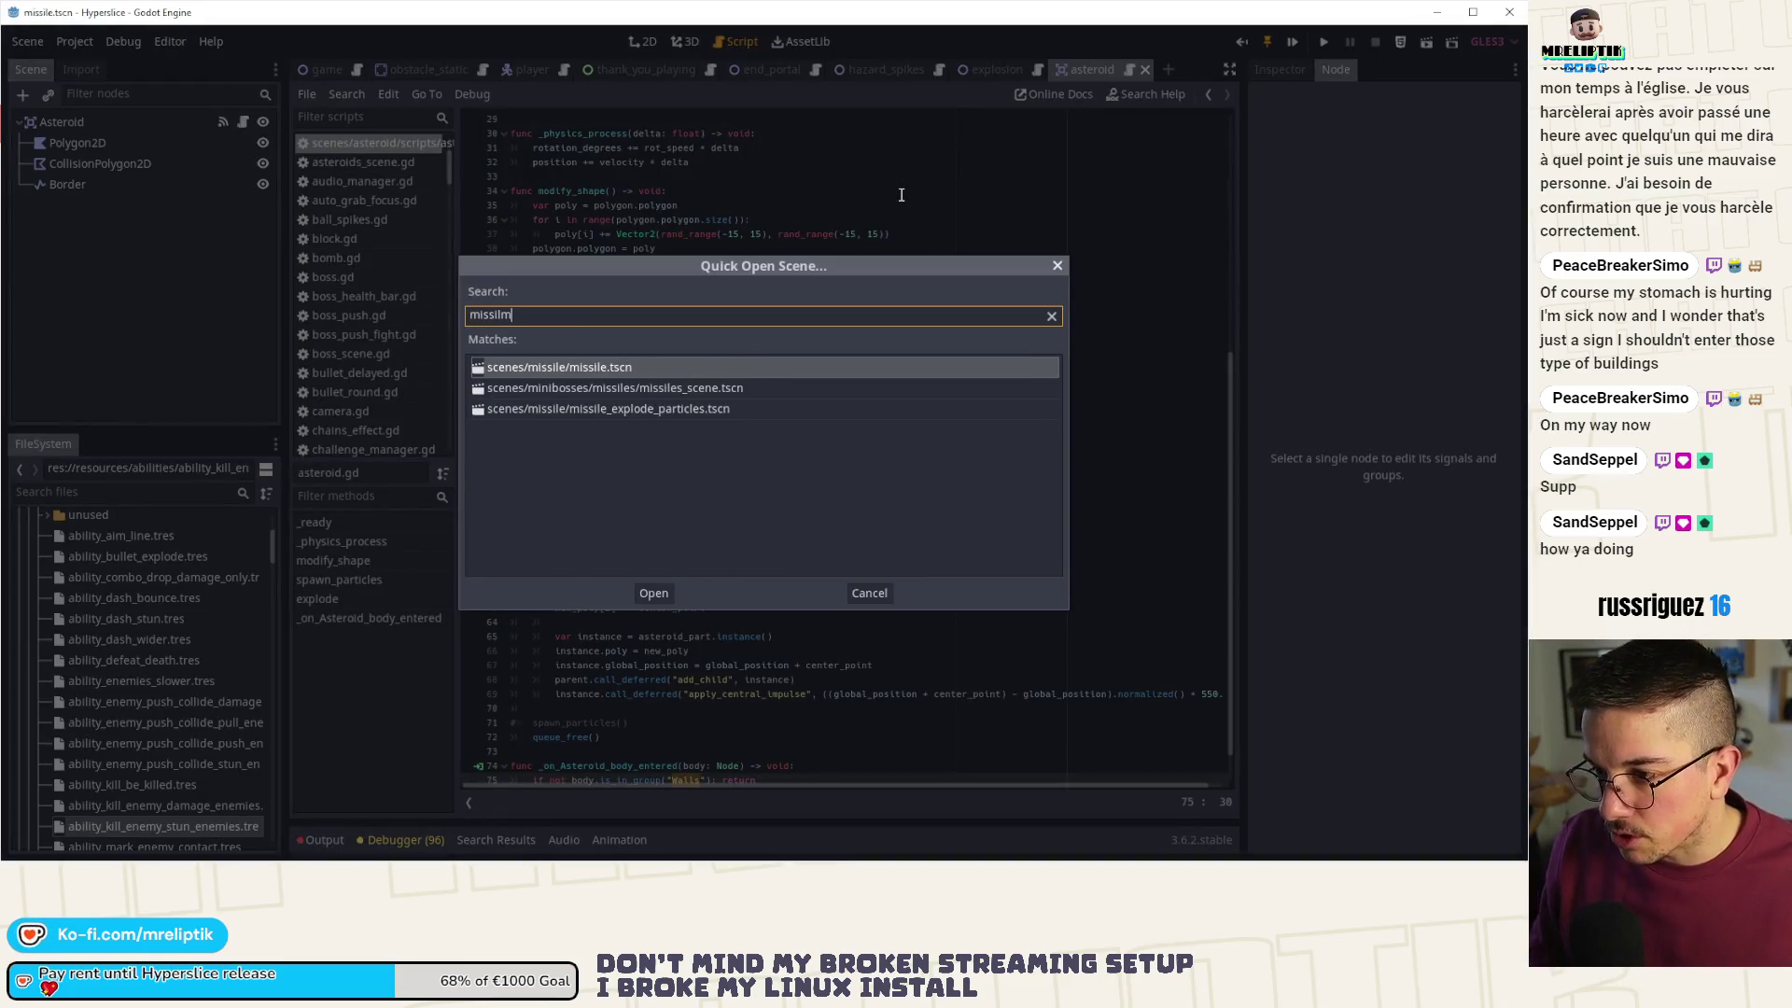
{"action": "key", "text": "Return"}
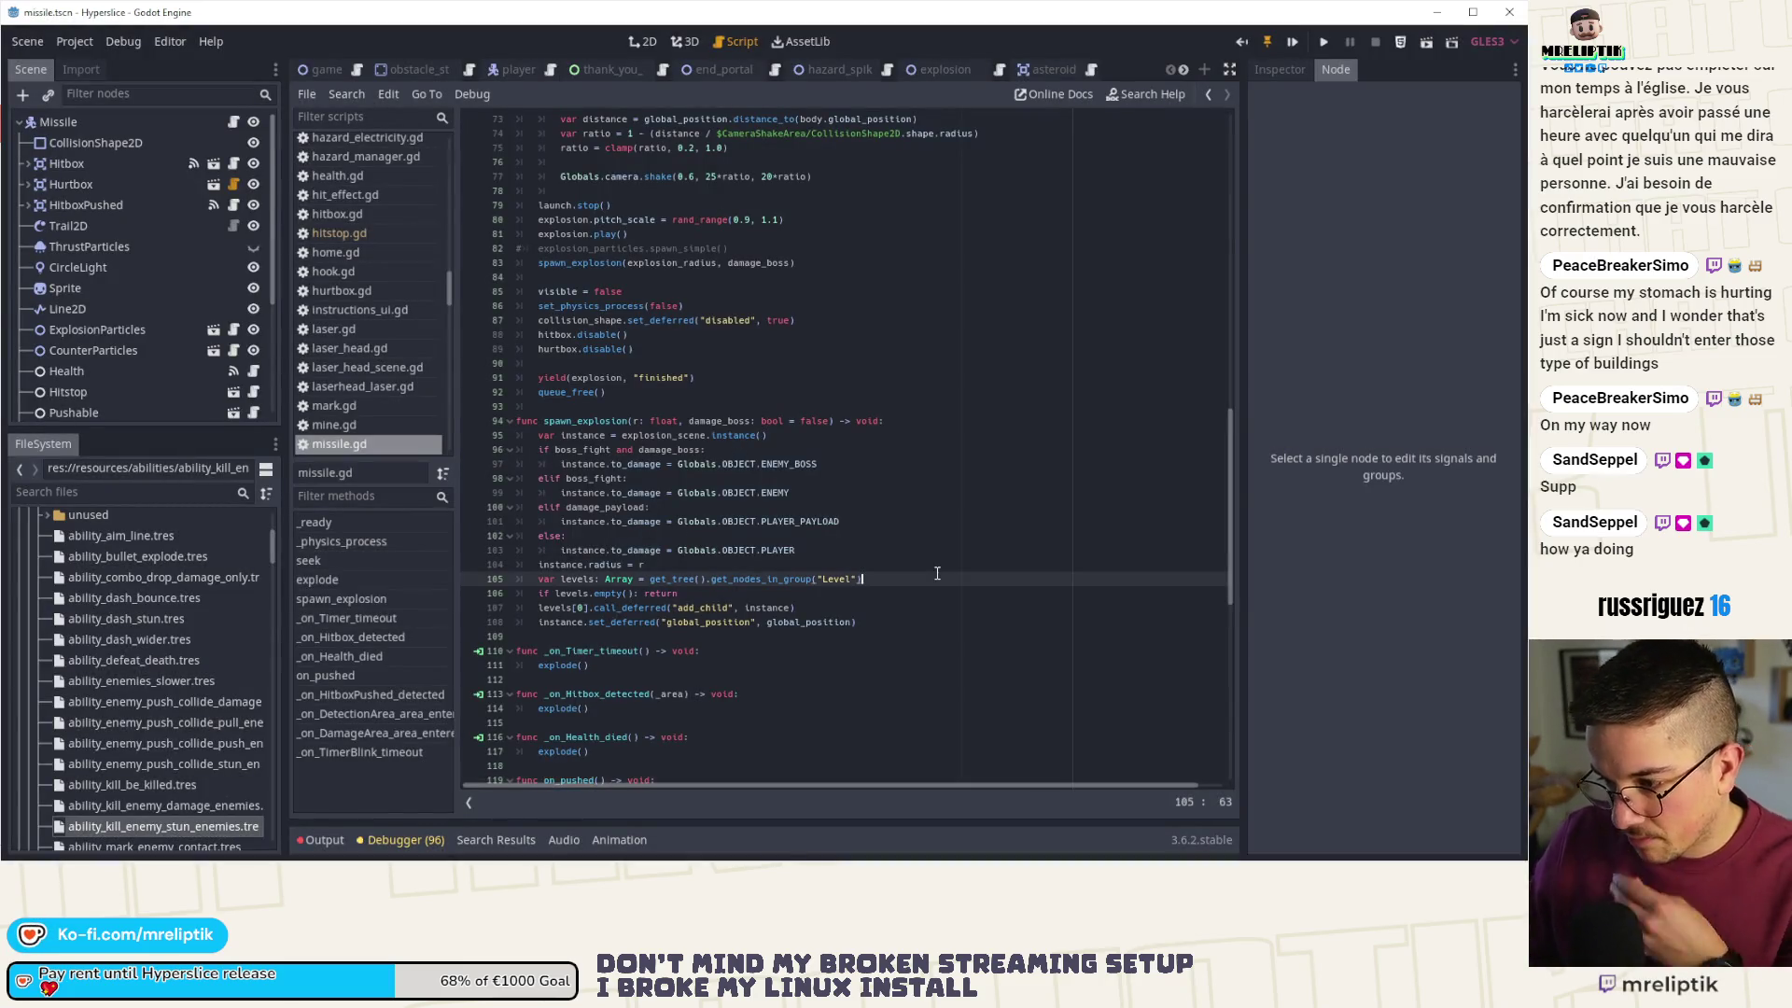
- Search missile.gd for 'hit', undoing an accidental duplicate of the levels line in spawn_explosion
{"action": "left_click", "coordinate": [936, 576]}
{"action": "key", "text": "ctrl+d"}
{"action": "key", "text": "ctrl+f"}
{"action": "type", "text": "hit"}
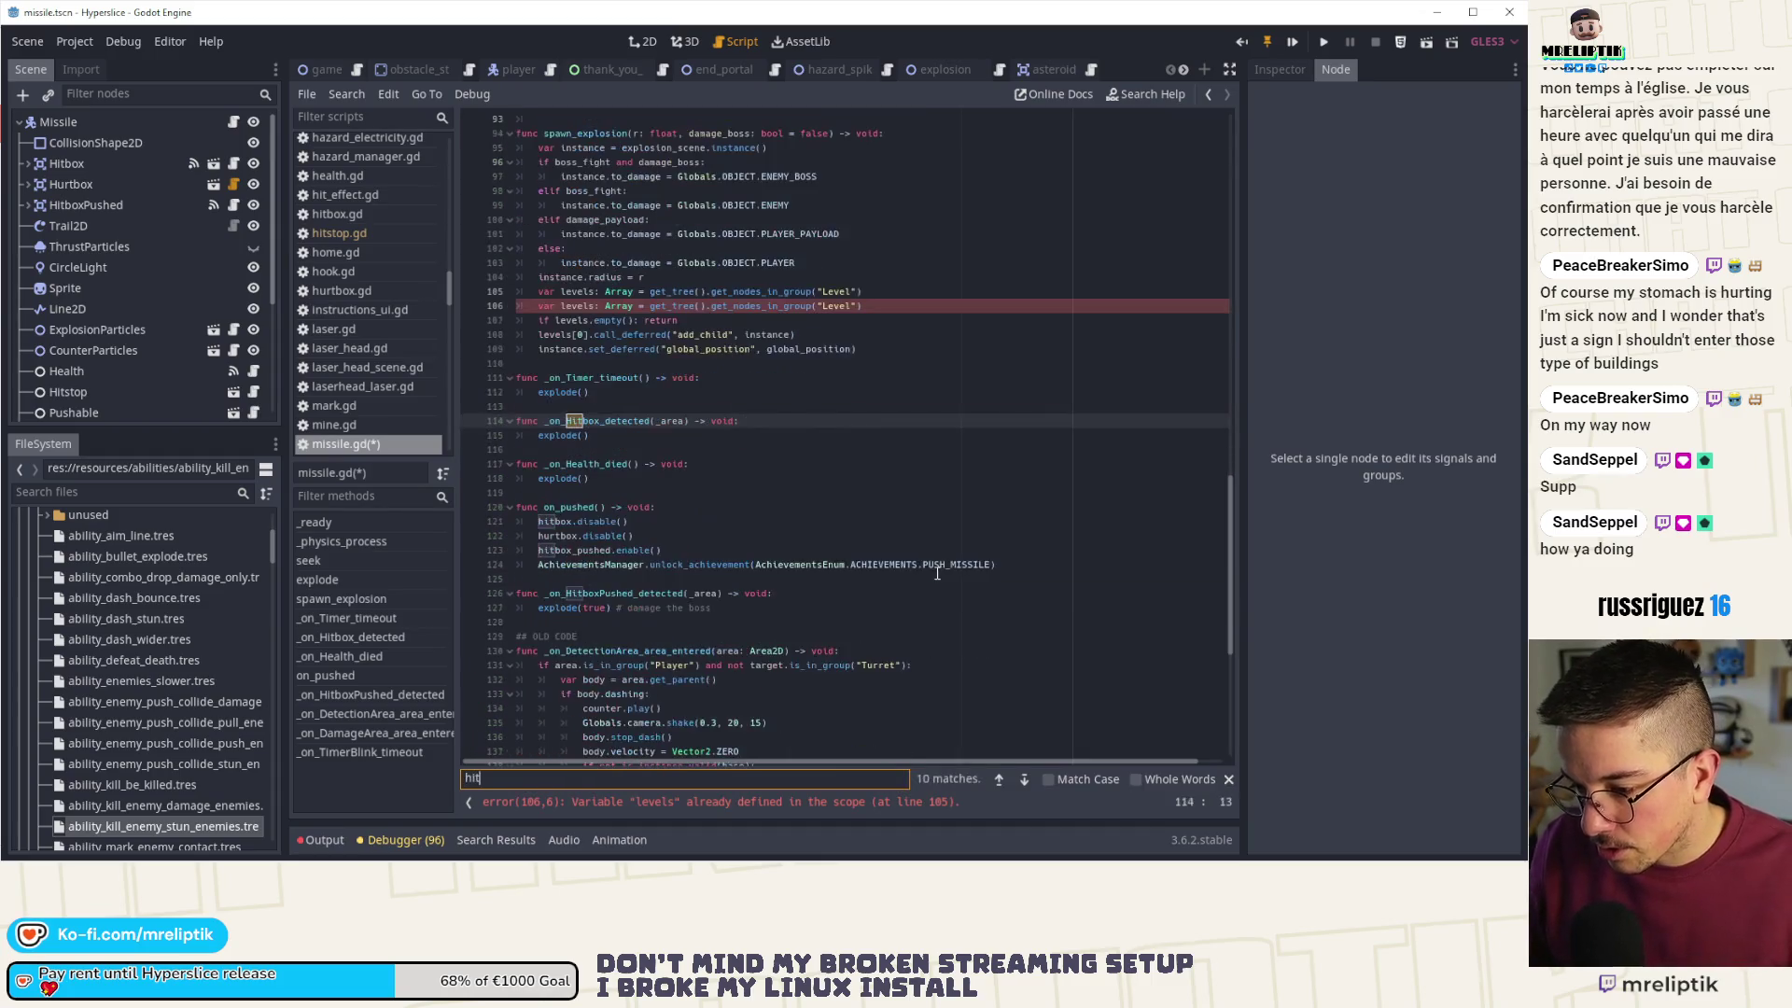
{"action": "left_click", "coordinate": [869, 520]}
{"action": "key", "text": "ctrl+z"}
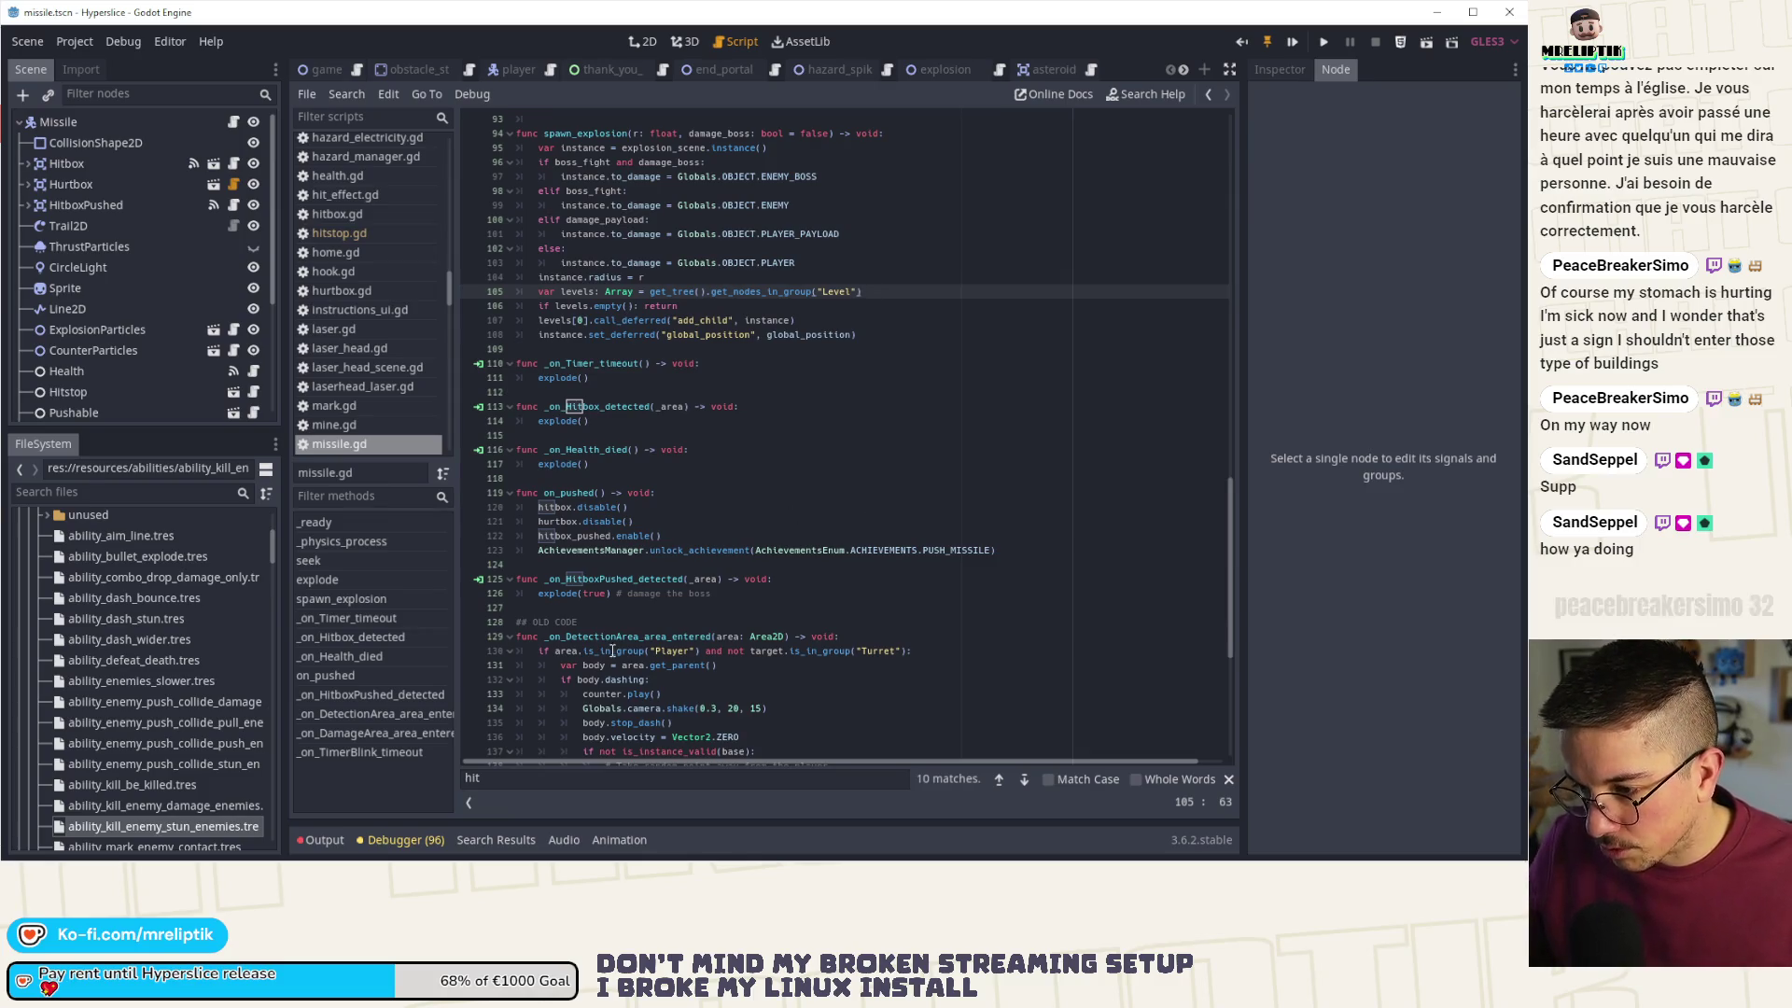
- Extend the search to 'hitstop' and scroll through the missile script
{"action": "left_click", "coordinate": [523, 781]}
{"action": "type", "text": "stop"}
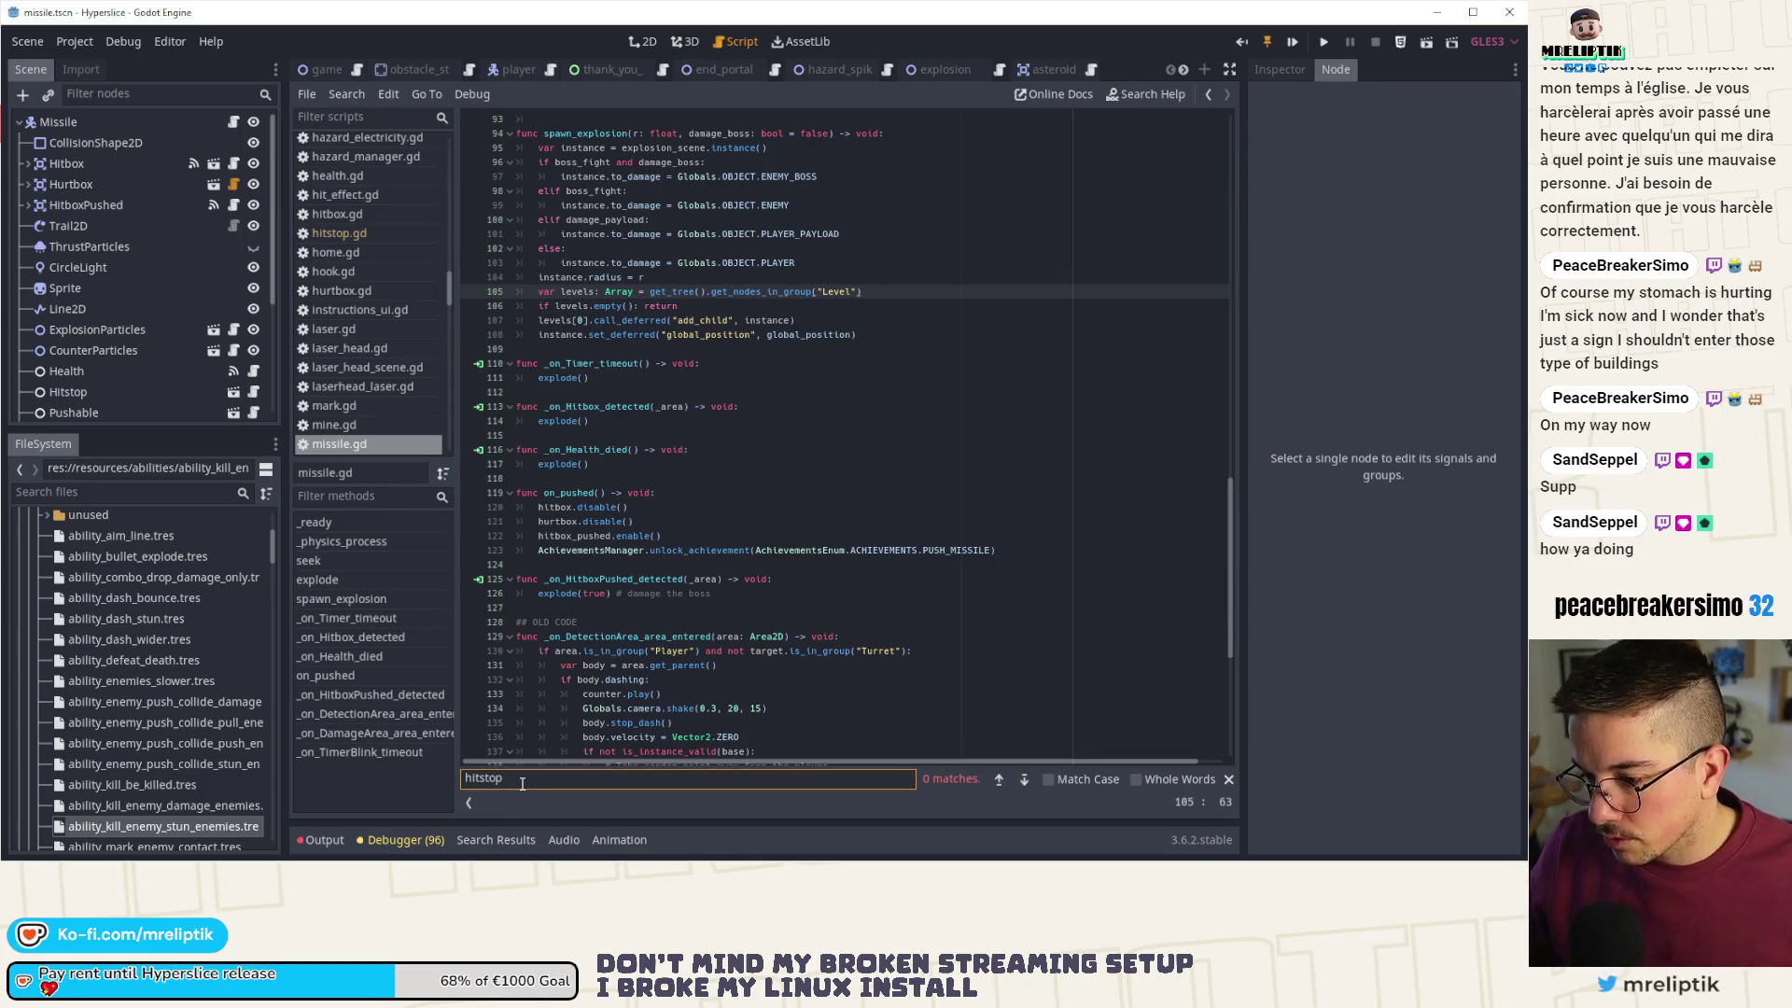
{"action": "scroll", "coordinate": [840, 560], "scroll_direction": "up", "scroll_amount": 3}
{"action": "scroll", "coordinate": [369, 289], "scroll_direction": "up", "scroll_amount": 3}
{"action": "scroll", "coordinate": [155, 339], "scroll_direction": "down", "scroll_amount": 2}
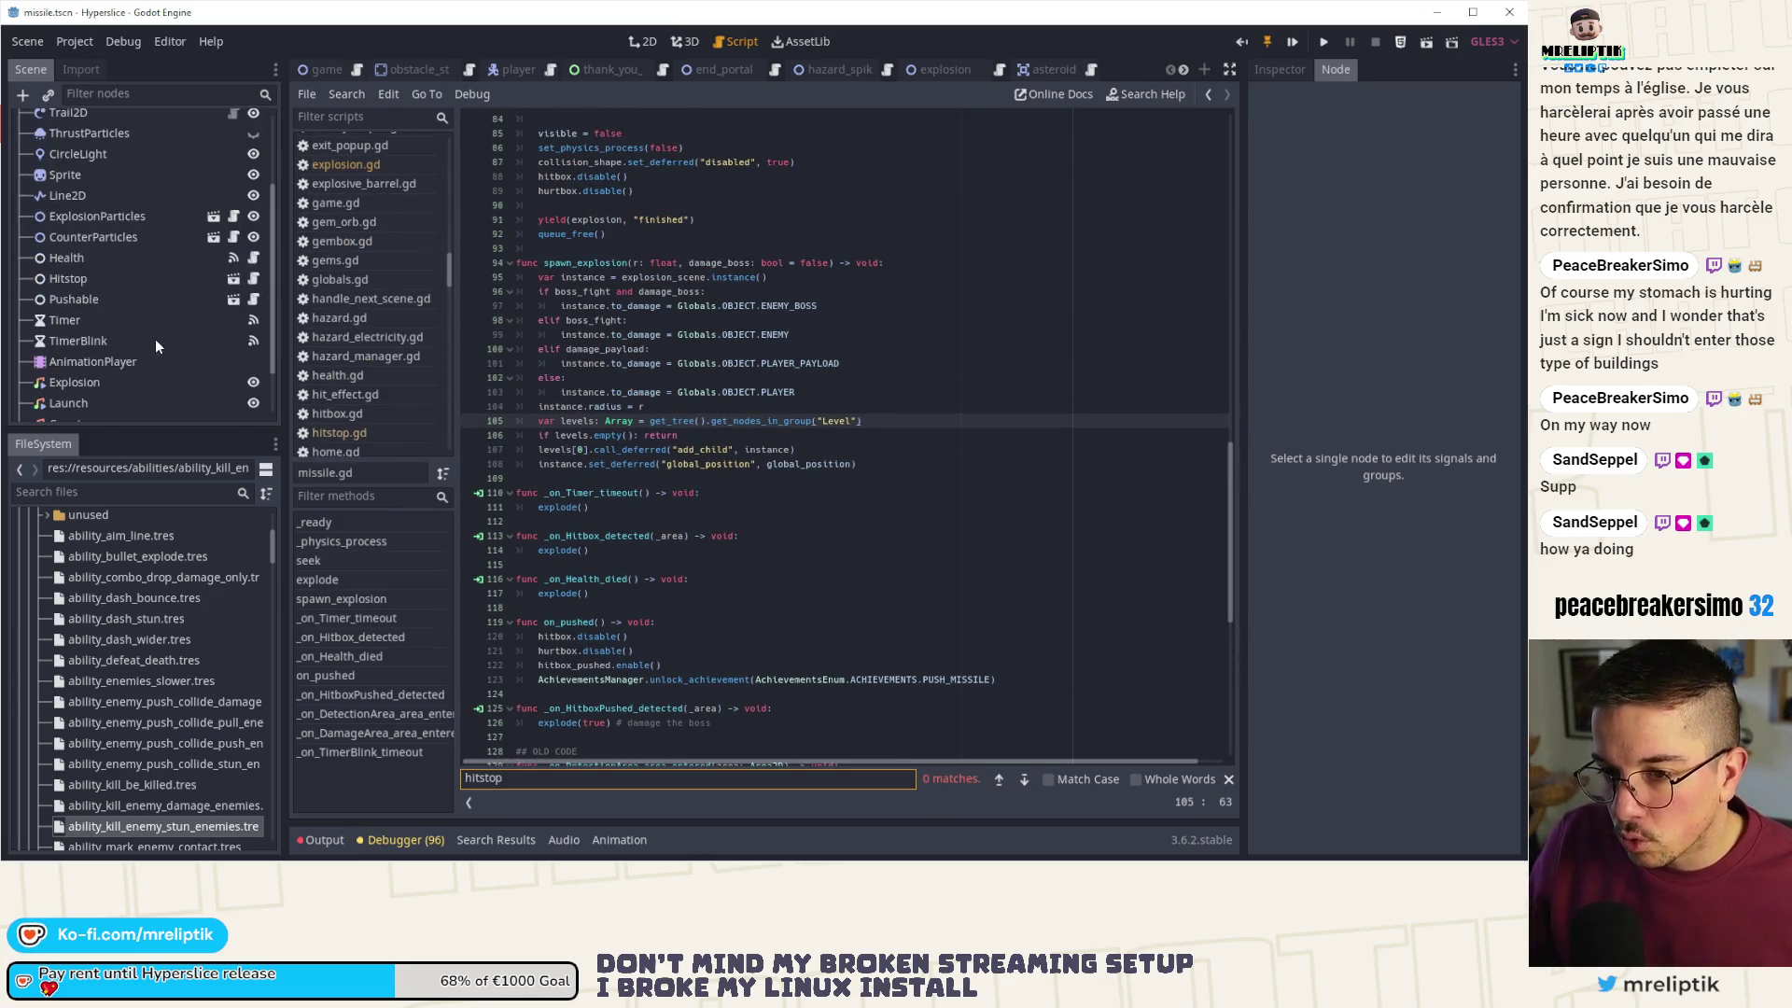
{"action": "scroll", "coordinate": [140, 303], "scroll_direction": "down", "scroll_amount": 2}
{"action": "scroll", "coordinate": [154, 294], "scroll_direction": "up", "scroll_amount": 3}
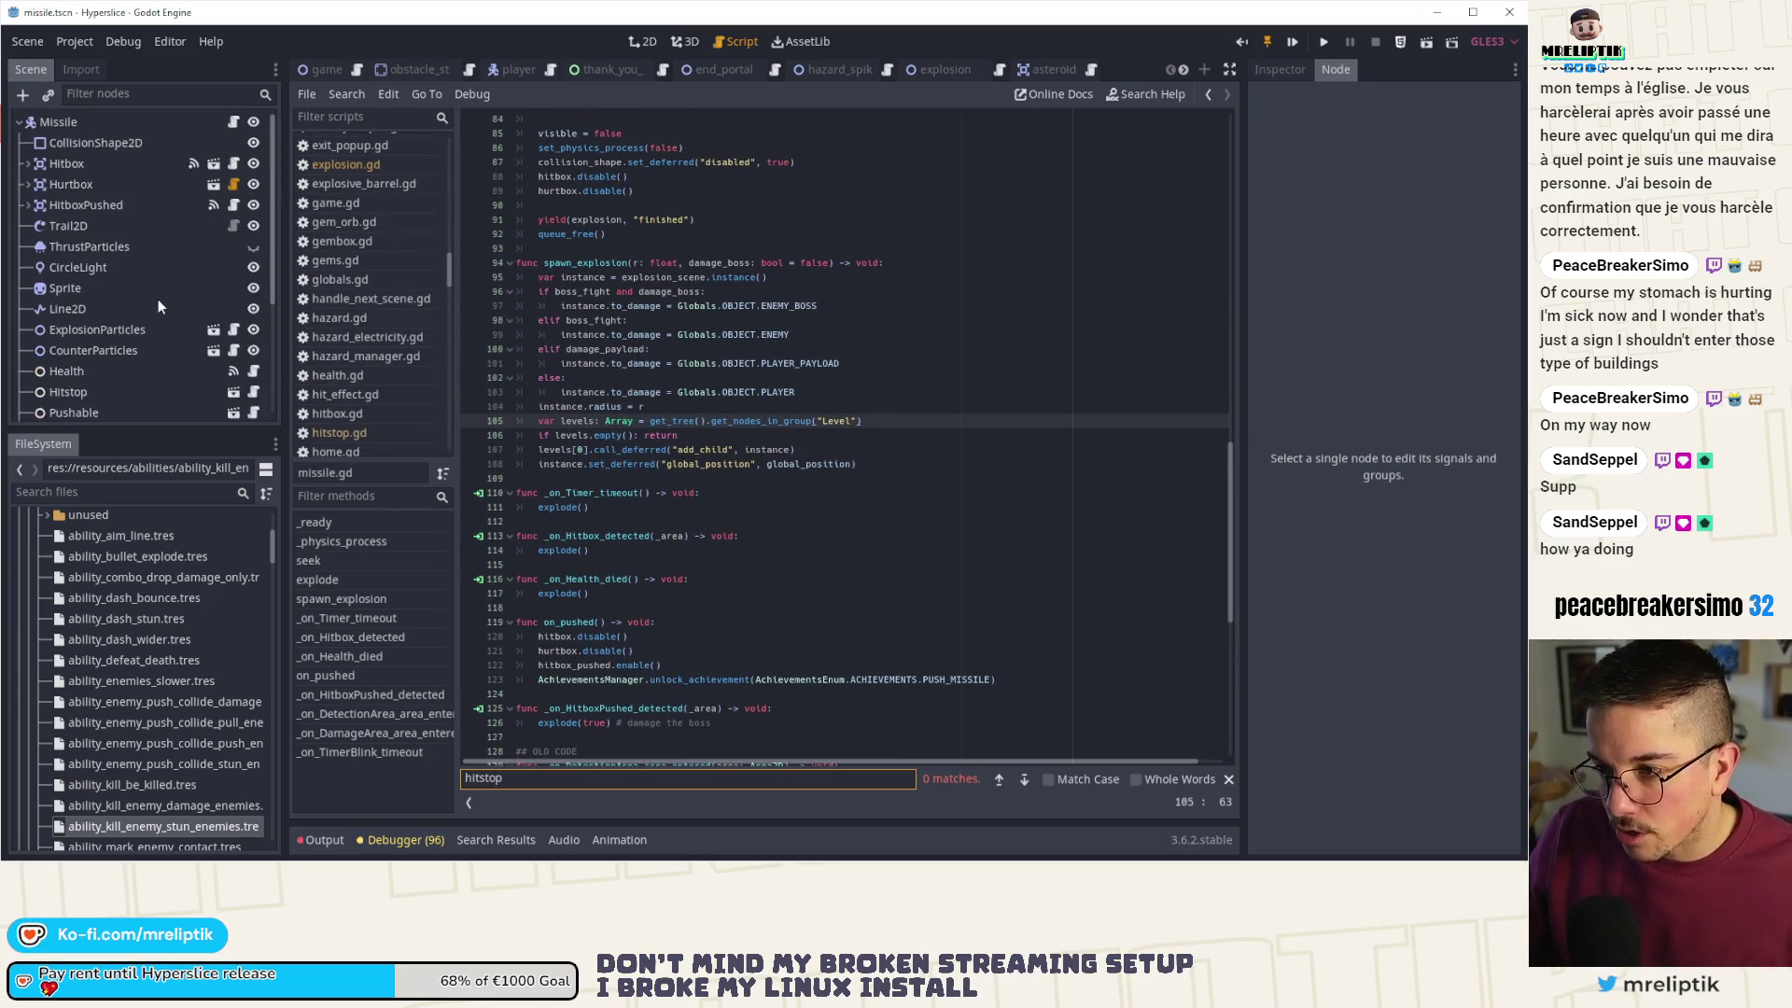
{"action": "scroll", "coordinate": [747, 419], "scroll_direction": "up", "scroll_amount": 4}
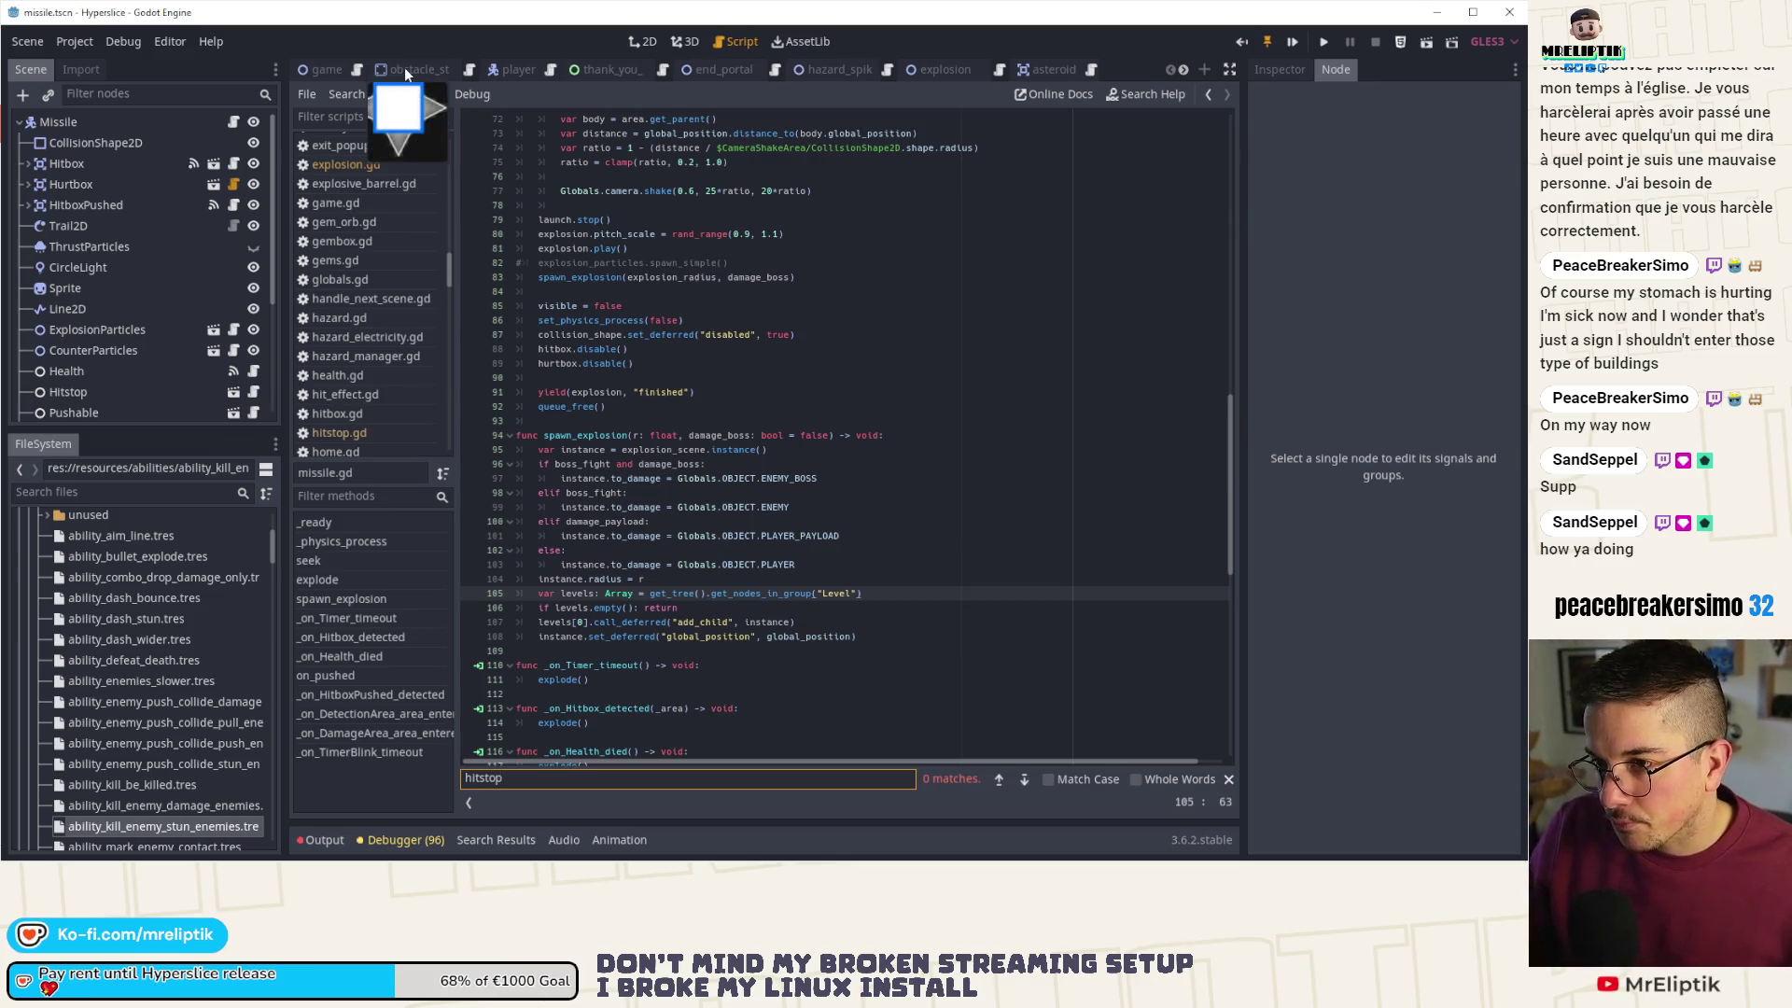
- Switch to the player script, close the thank_you scene, and step through its hitstop matches
{"action": "left_click", "coordinate": [513, 69]}
{"action": "middle_click", "coordinate": [627, 63]}
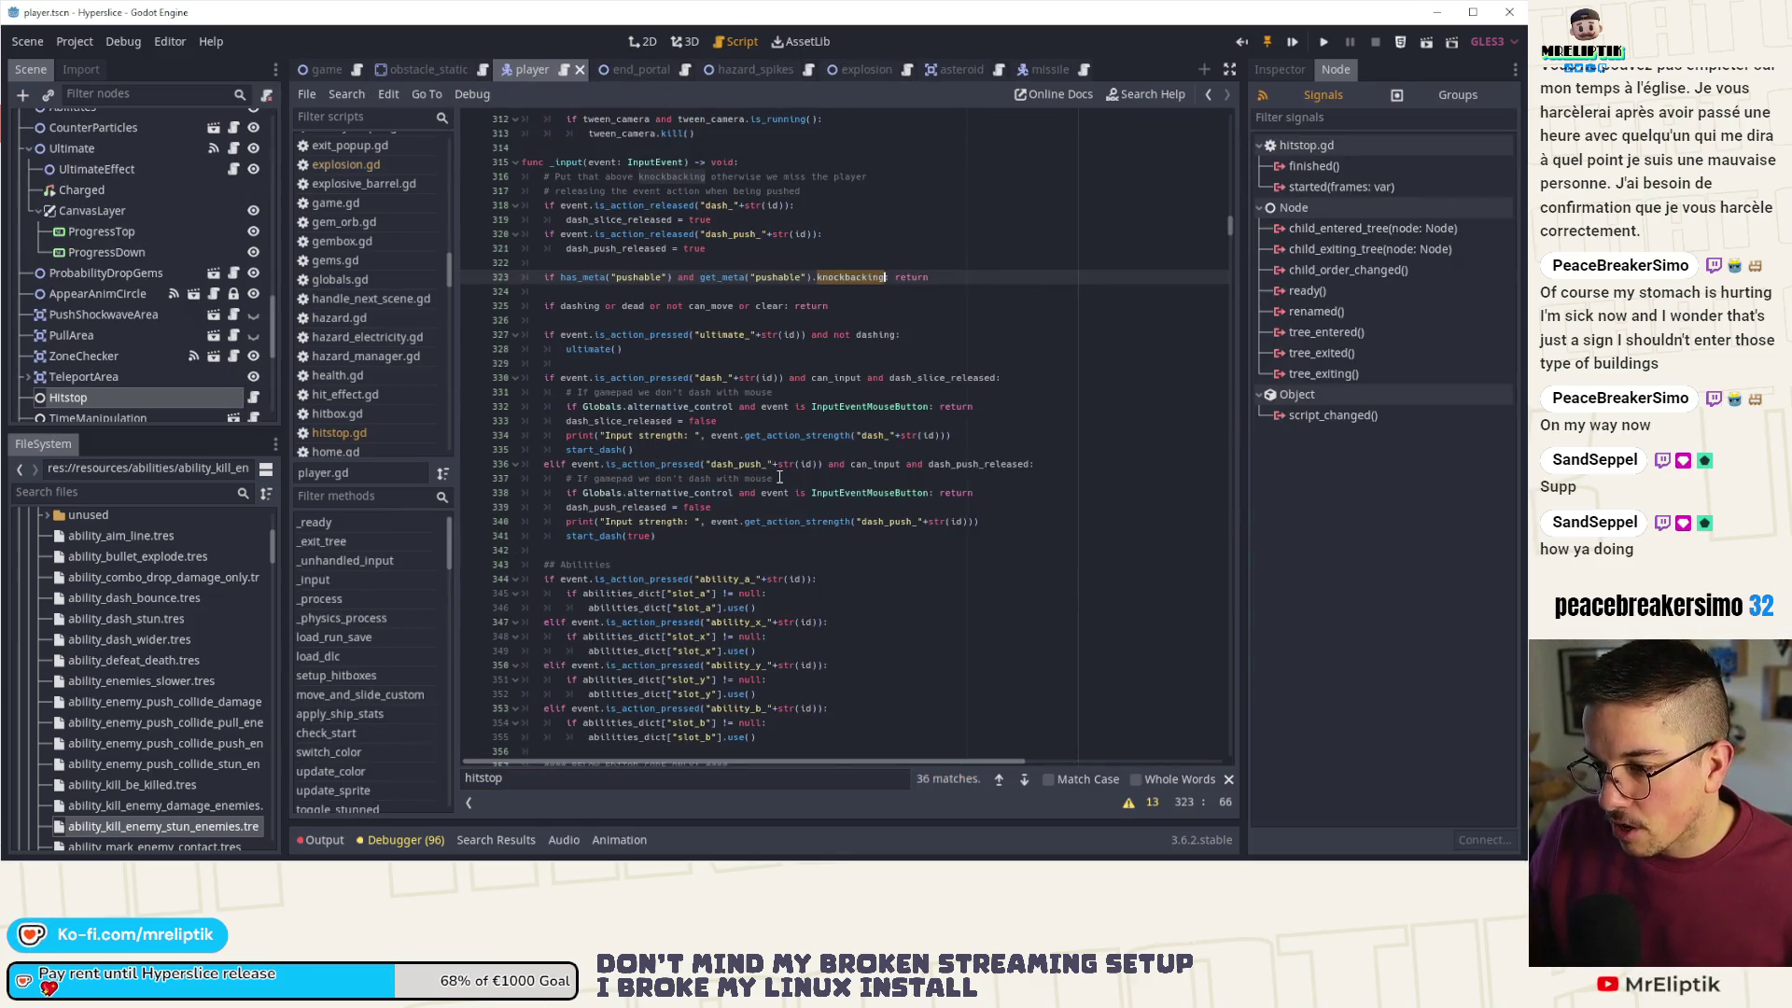
{"action": "left_click", "coordinate": [784, 478]}
{"action": "left_click", "coordinate": [1022, 776]}
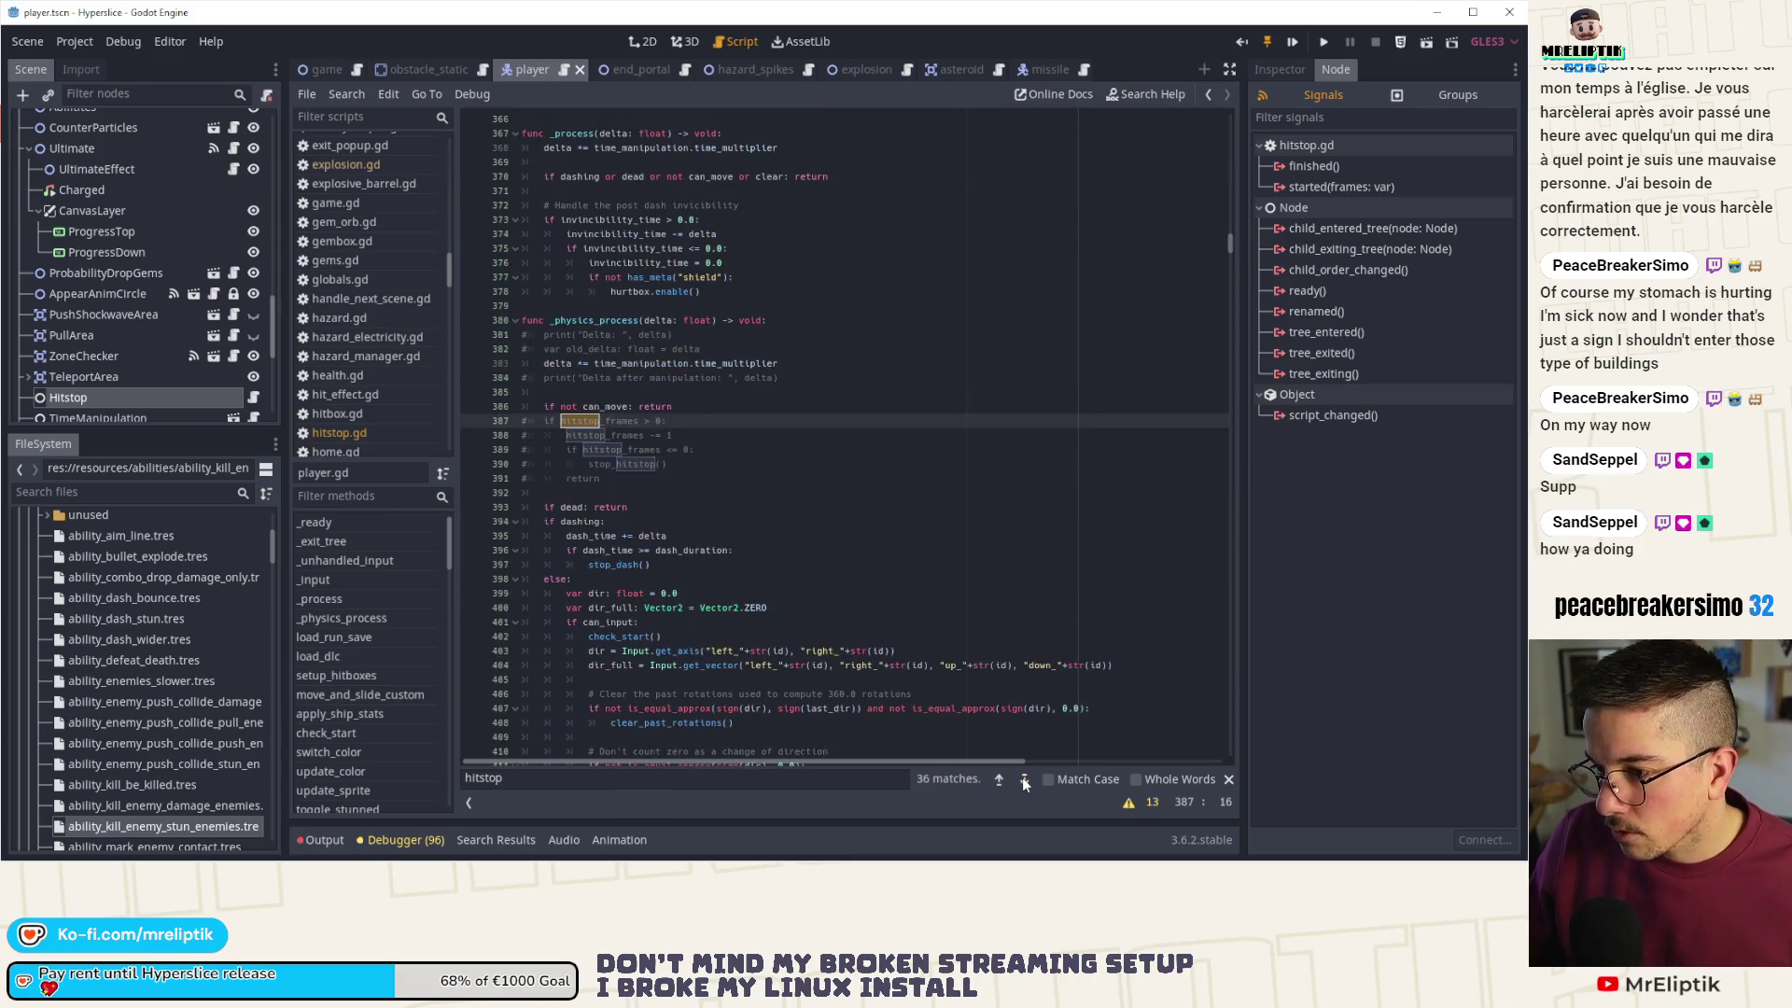
{"action": "left_click", "coordinate": [1022, 776]}
{"action": "left_click", "coordinate": [1022, 776]}
{"action": "left_click", "coordinate": [1022, 776]}
{"action": "left_click", "coordinate": [1022, 777]}
{"action": "left_click", "coordinate": [1021, 776]}
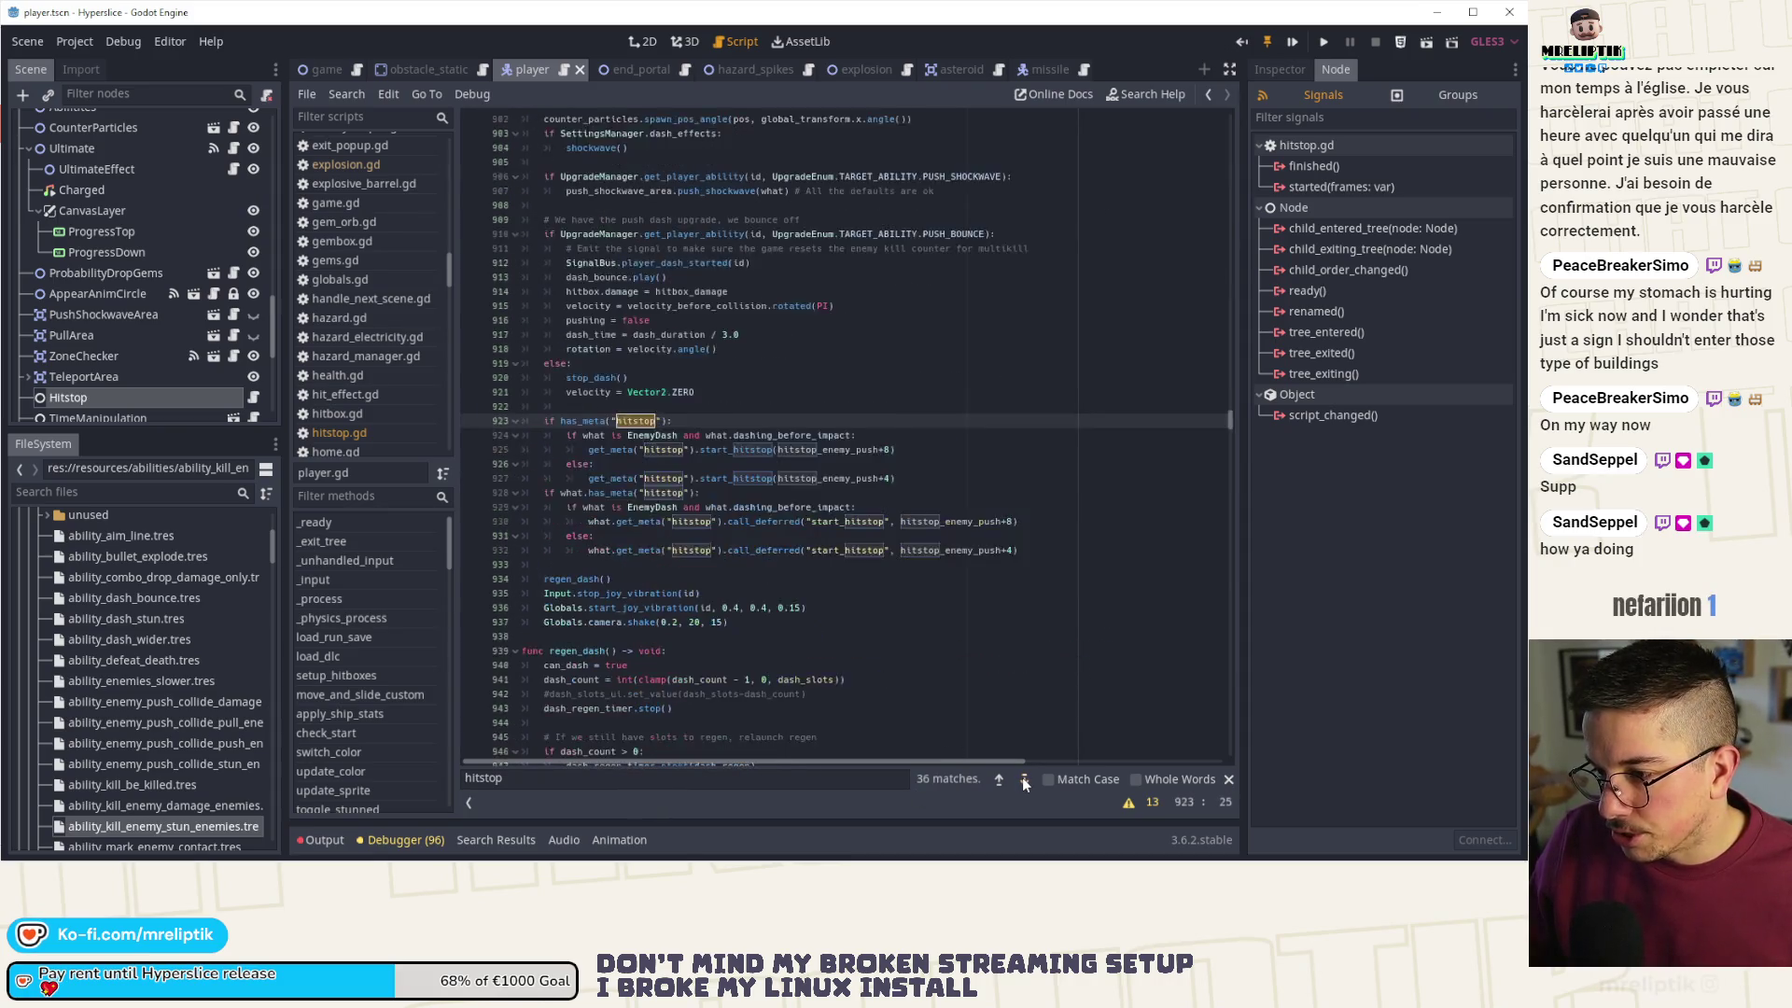
{"action": "left_click", "coordinate": [1022, 776]}
- Wrap the search term in quotes to find the 8 "hitstop" matches in player.gd
{"action": "left_click", "coordinate": [523, 779]}
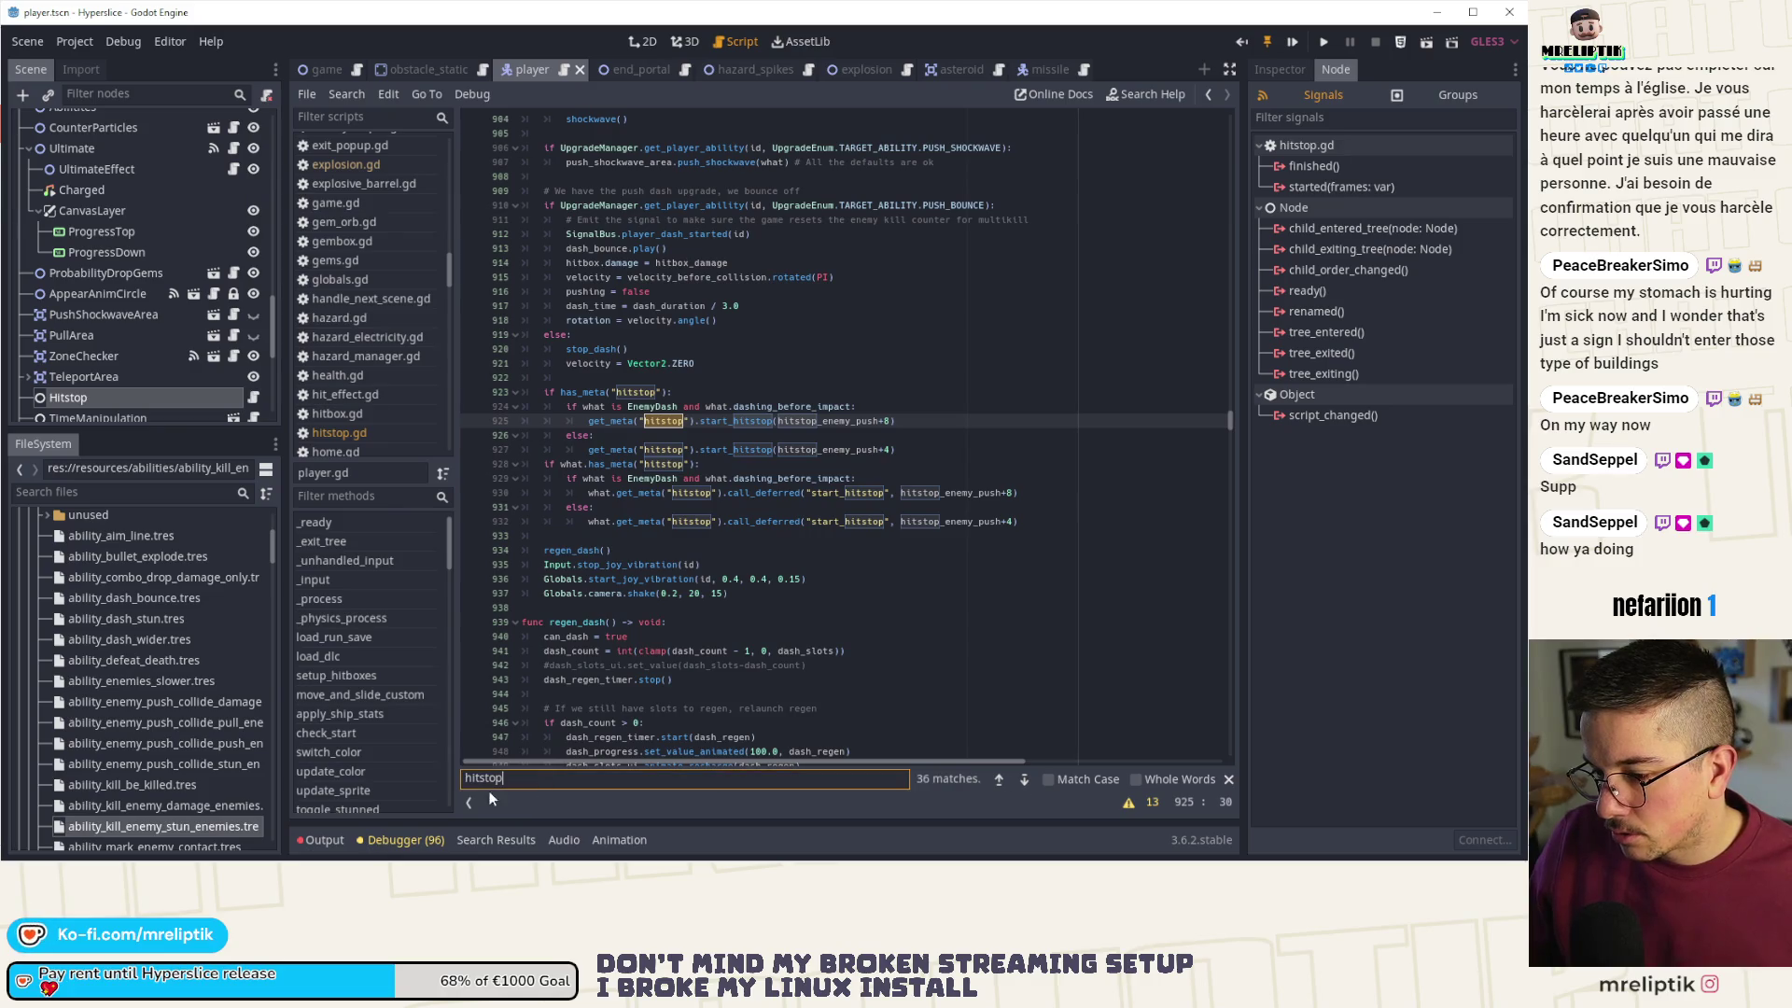
{"action": "type", "text": "\""}
{"action": "left_click", "coordinate": [466, 778]}
{"action": "type", "text": "\""}
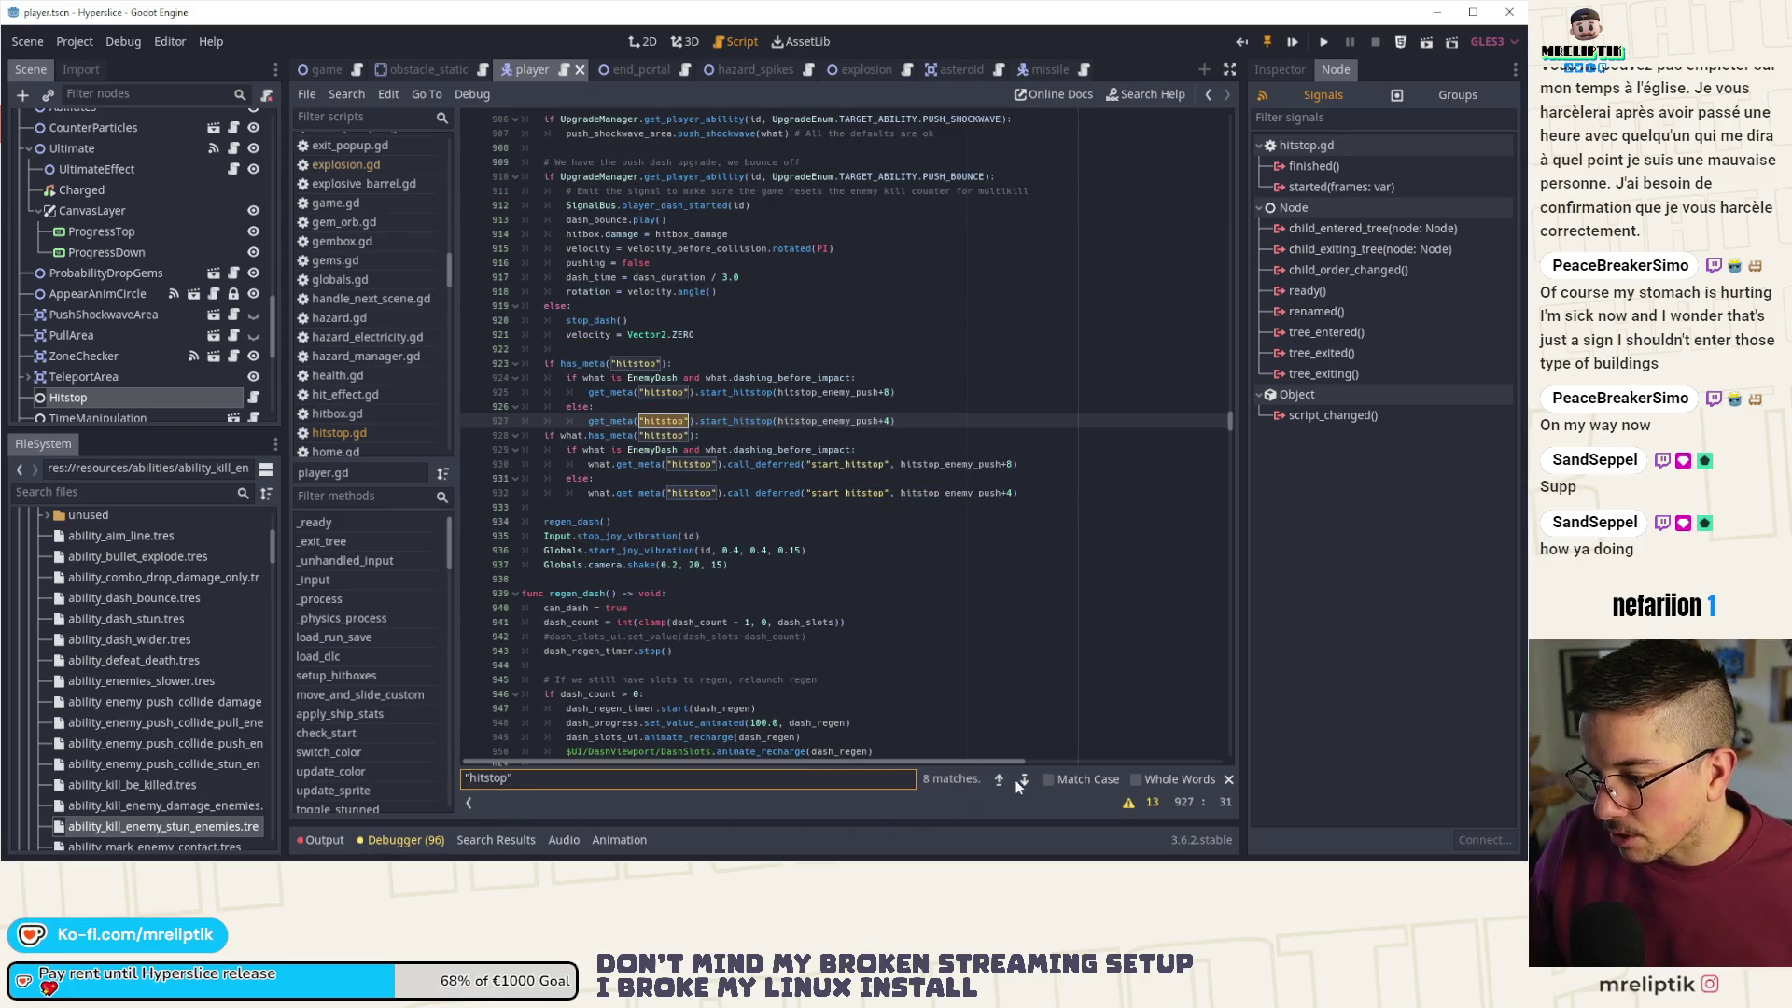
{"action": "scroll", "coordinate": [720, 449], "scroll_direction": "up", "scroll_amount": 6}
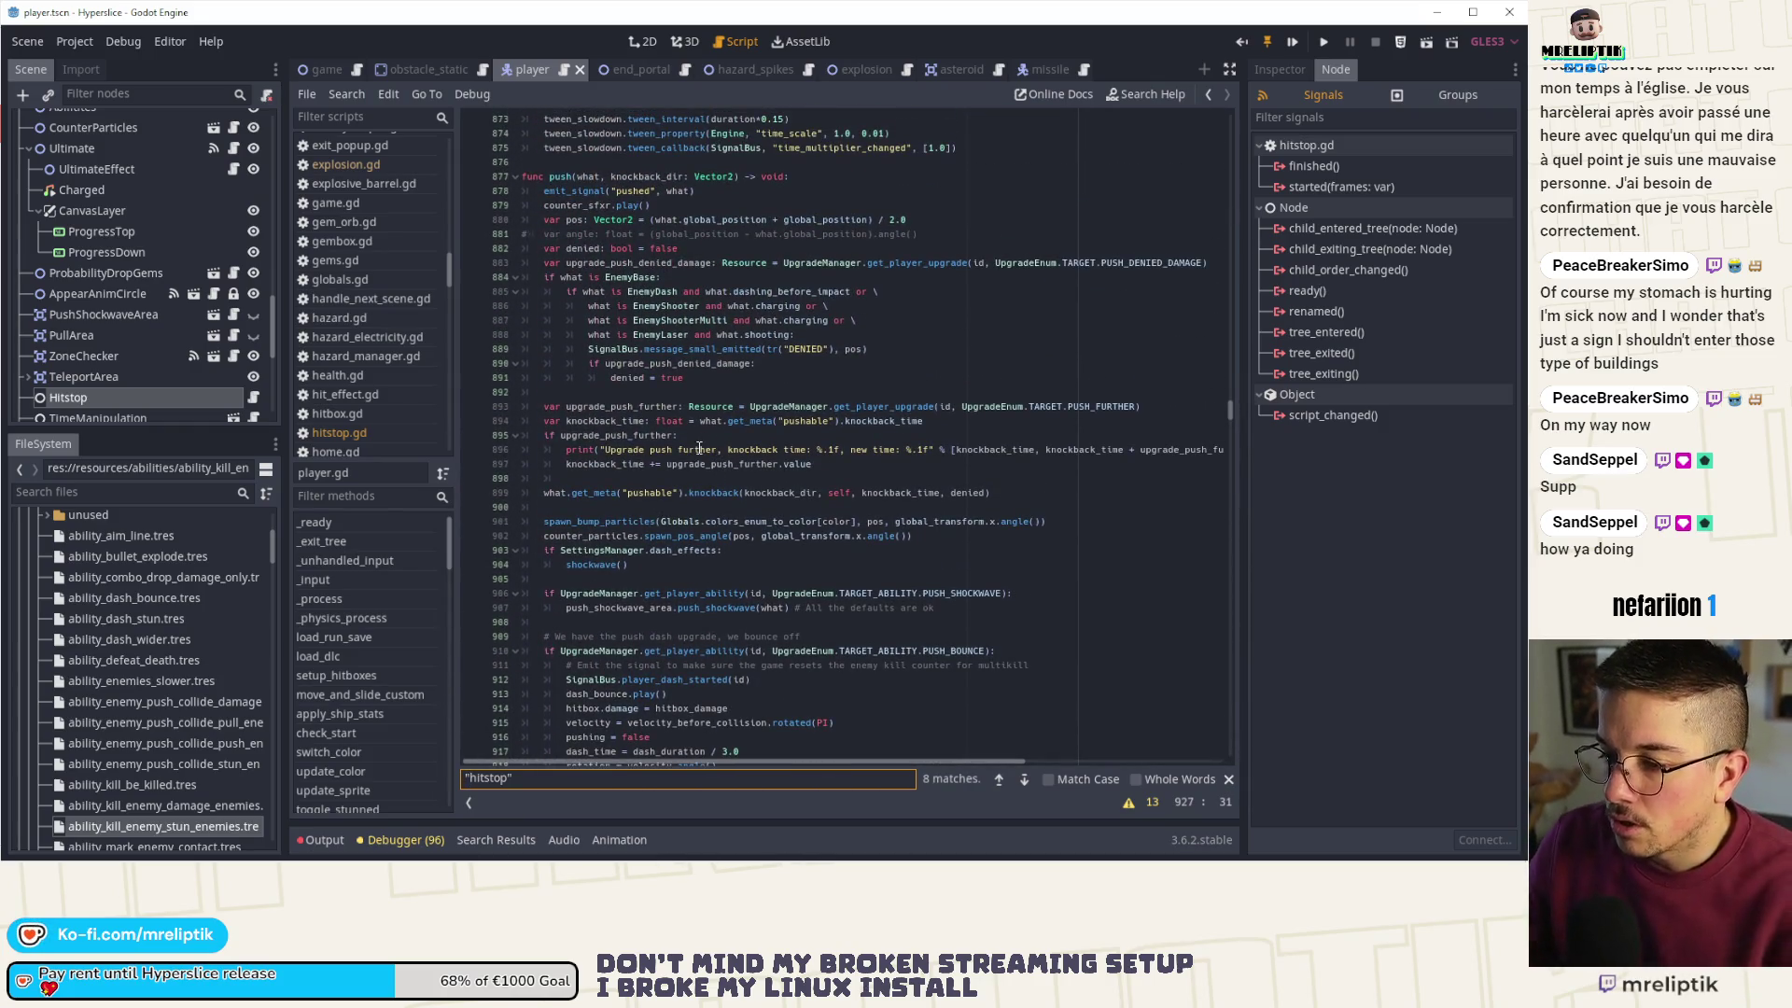
{"action": "scroll", "coordinate": [708, 536], "scroll_direction": "down", "scroll_amount": 5}
{"action": "scroll", "coordinate": [709, 538], "scroll_direction": "down", "scroll_amount": 4}
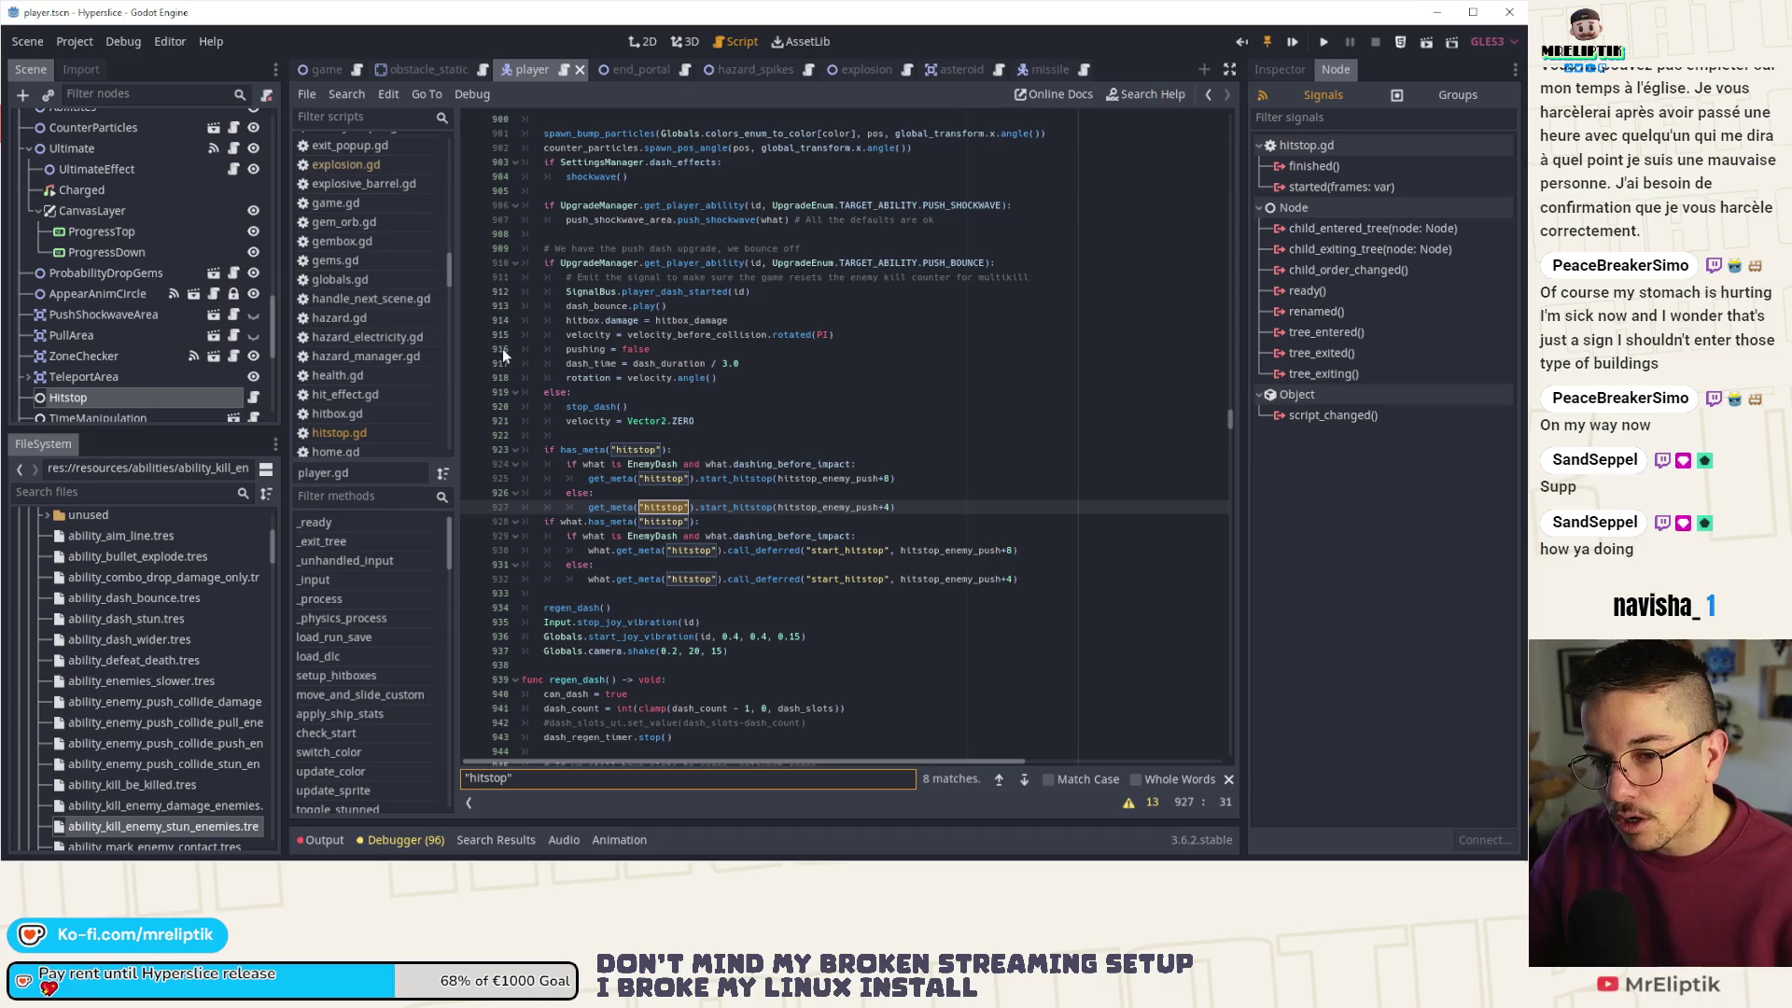
{"action": "key", "text": "alt+Tab"}
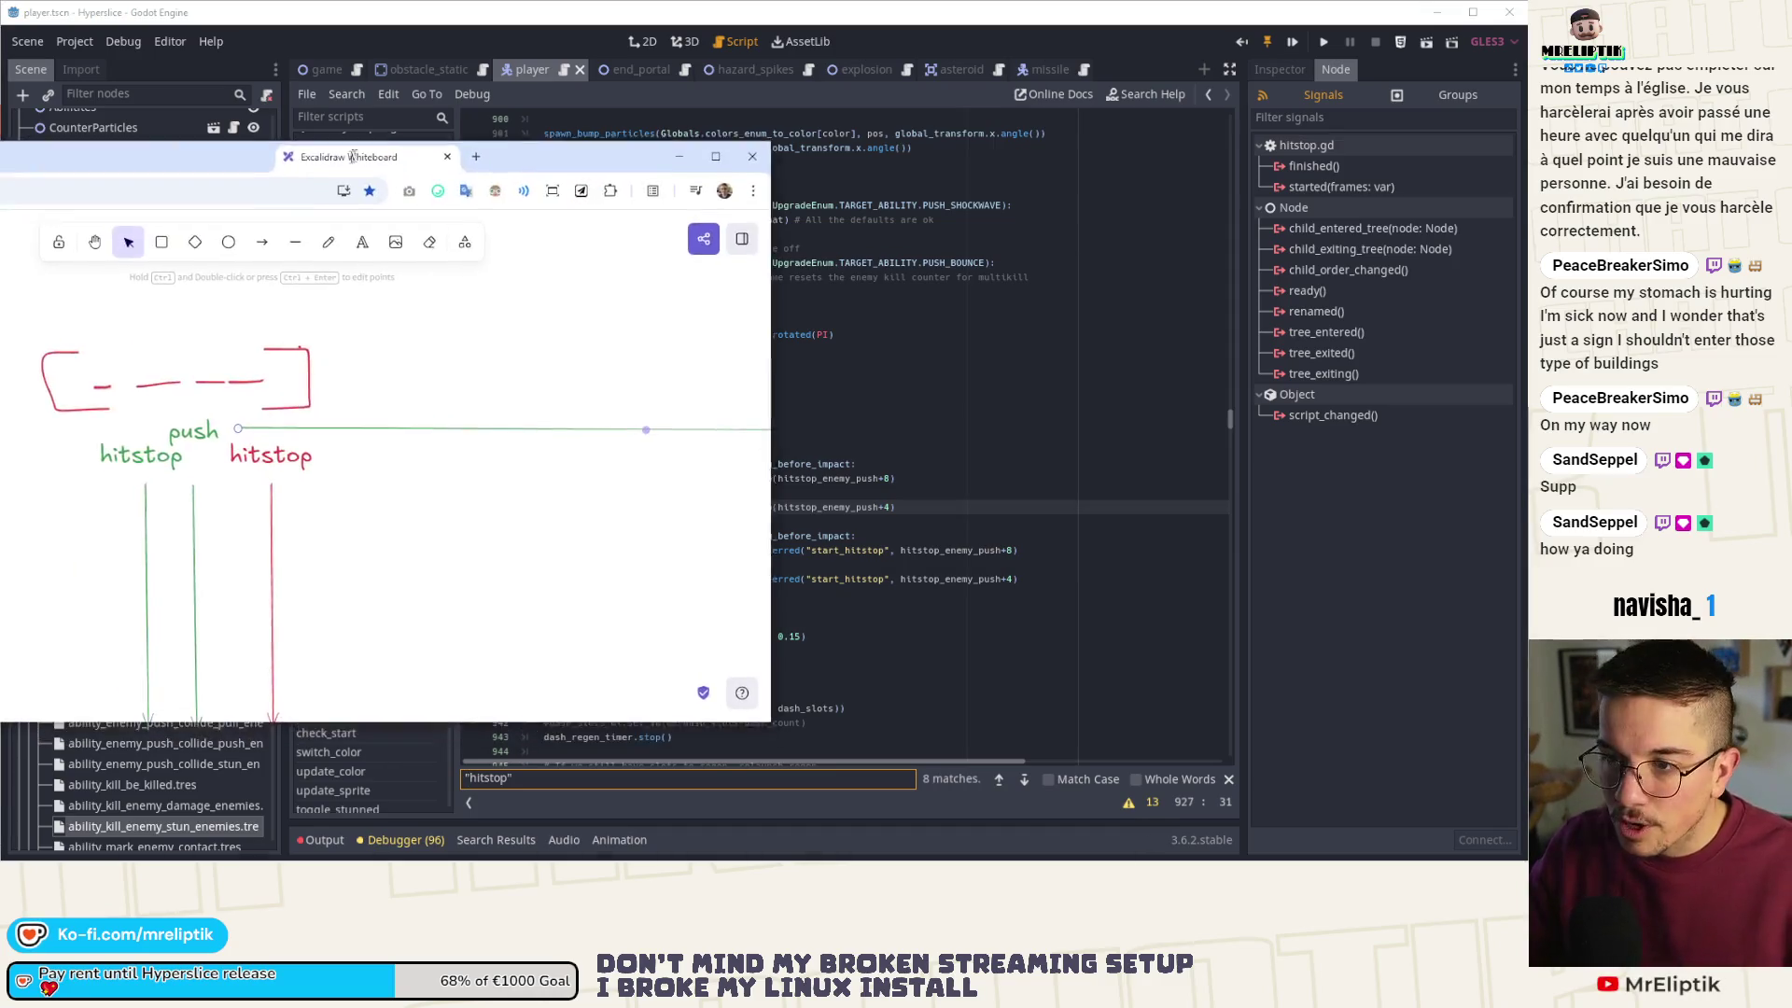
- Sketch a diamond with a red rectangle just to its right
{"action": "scroll", "coordinate": [382, 401], "scroll_direction": "down", "scroll_amount": 5, "text": "ctrl"}
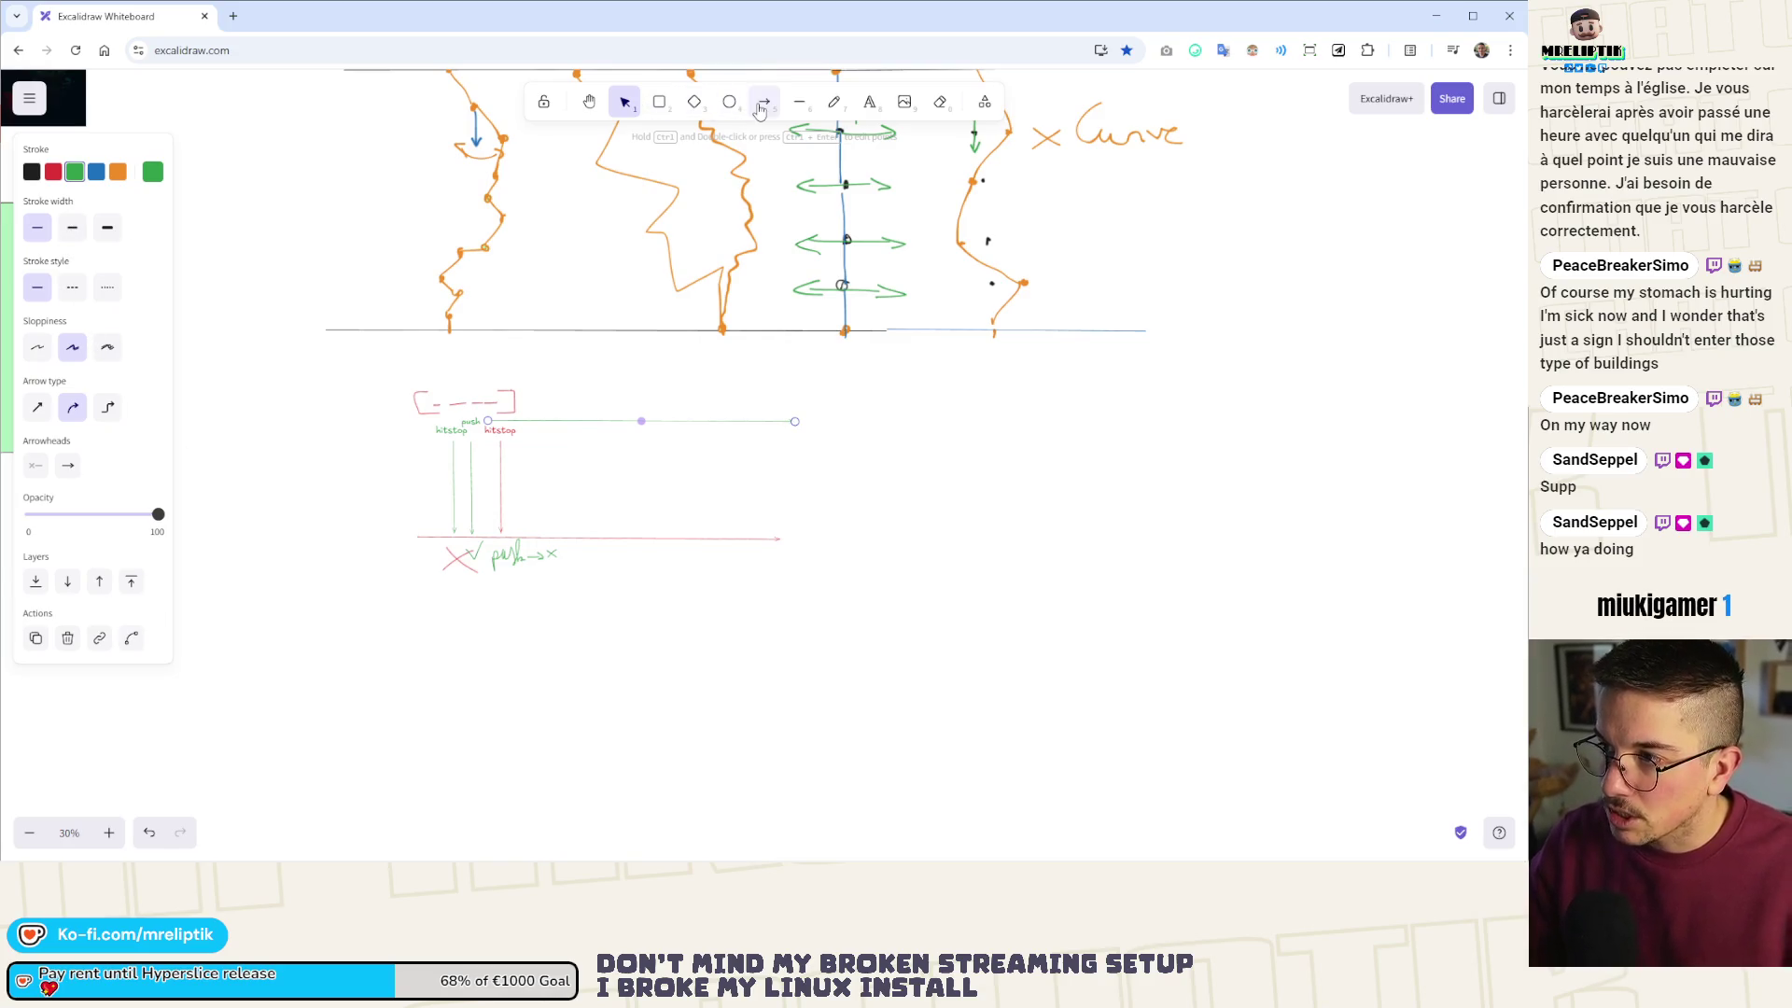
{"action": "left_click", "coordinate": [694, 100]}
{"action": "scroll", "coordinate": [500, 497], "scroll_direction": "down", "scroll_amount": 3}
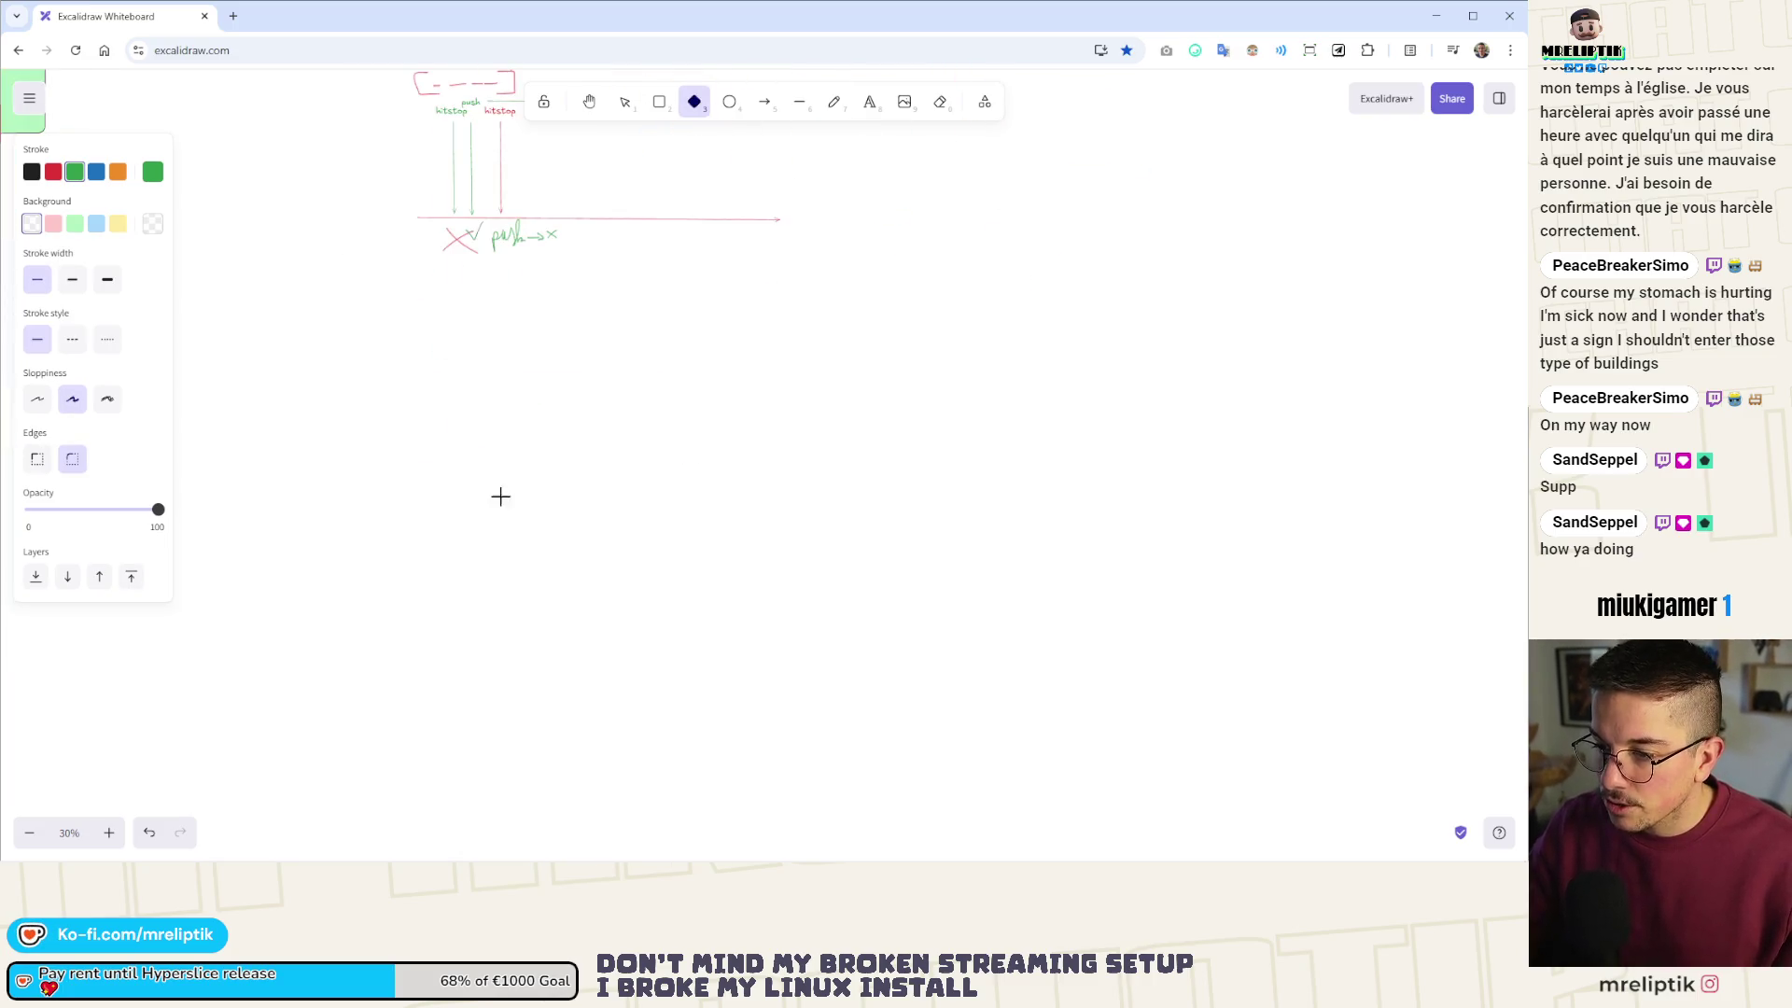
{"action": "scroll", "coordinate": [469, 497], "scroll_direction": "up", "scroll_amount": 2, "text": "ctrl"}
{"action": "left_click_drag", "start_coordinate": [454, 357], "coordinate": [569, 372]}
{"action": "scroll", "coordinate": [527, 355], "scroll_direction": "up", "scroll_amount": 3, "text": "ctrl"}
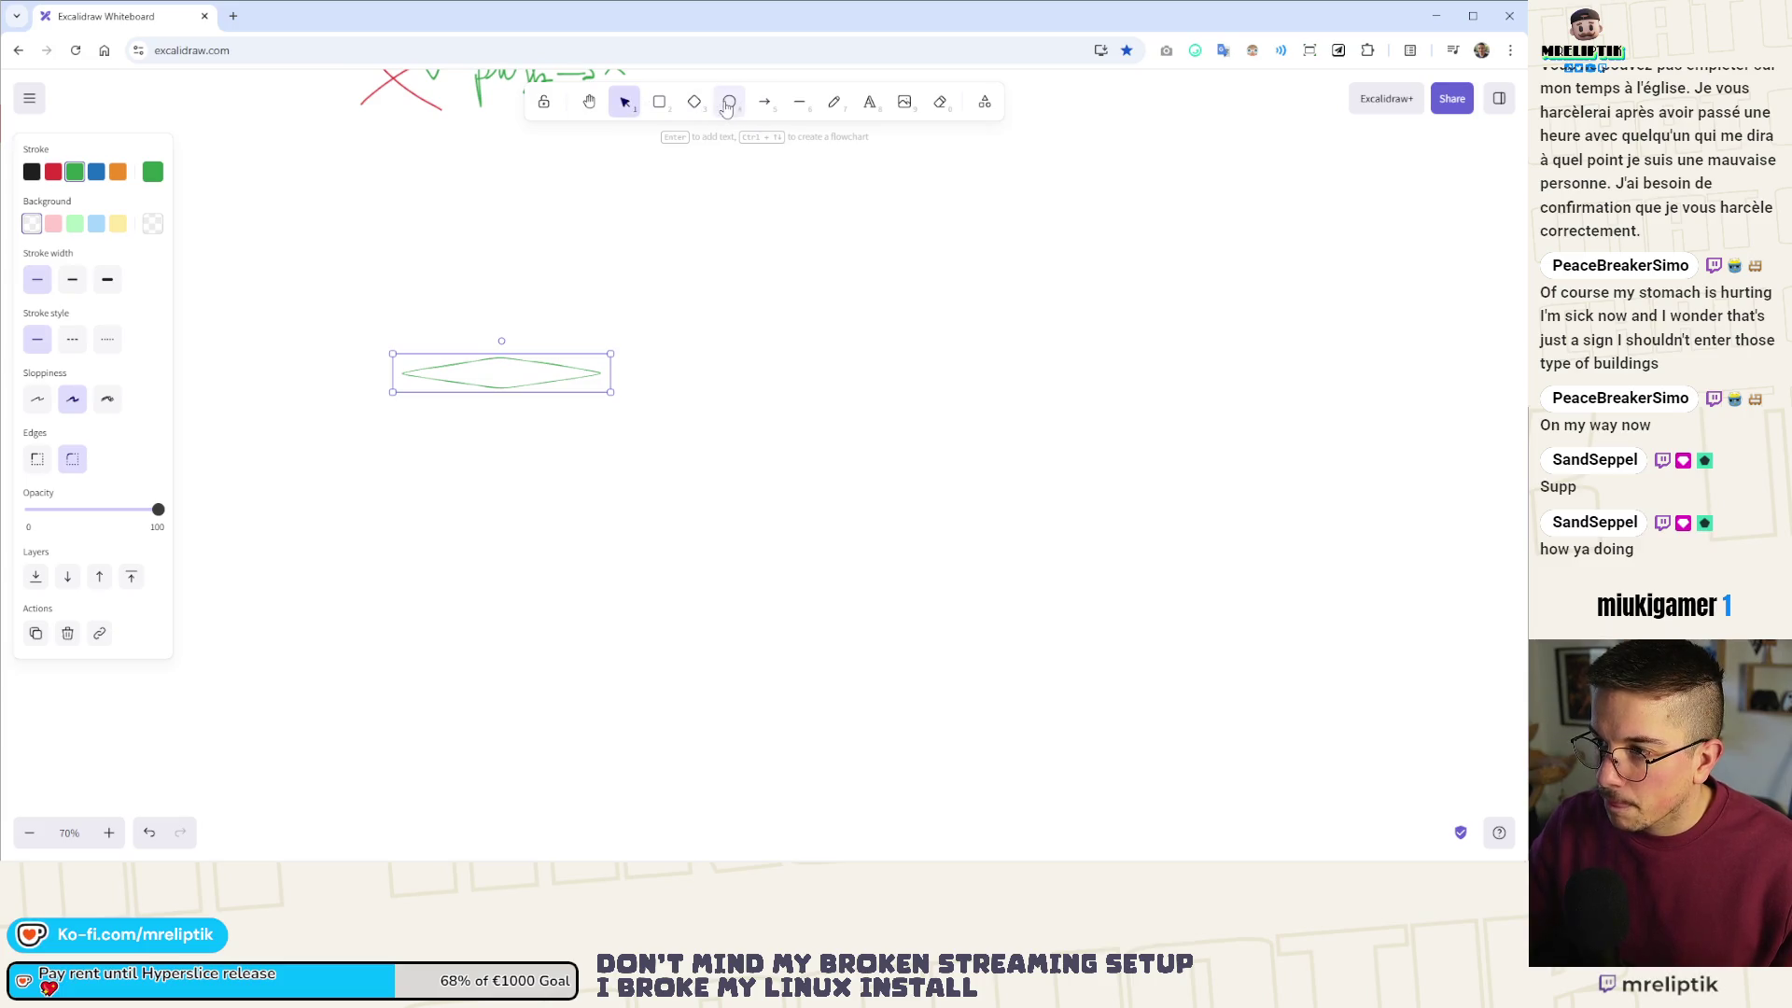
{"action": "left_click", "coordinate": [659, 101]}
{"action": "left_click_drag", "start_coordinate": [630, 344], "coordinate": [823, 394]}
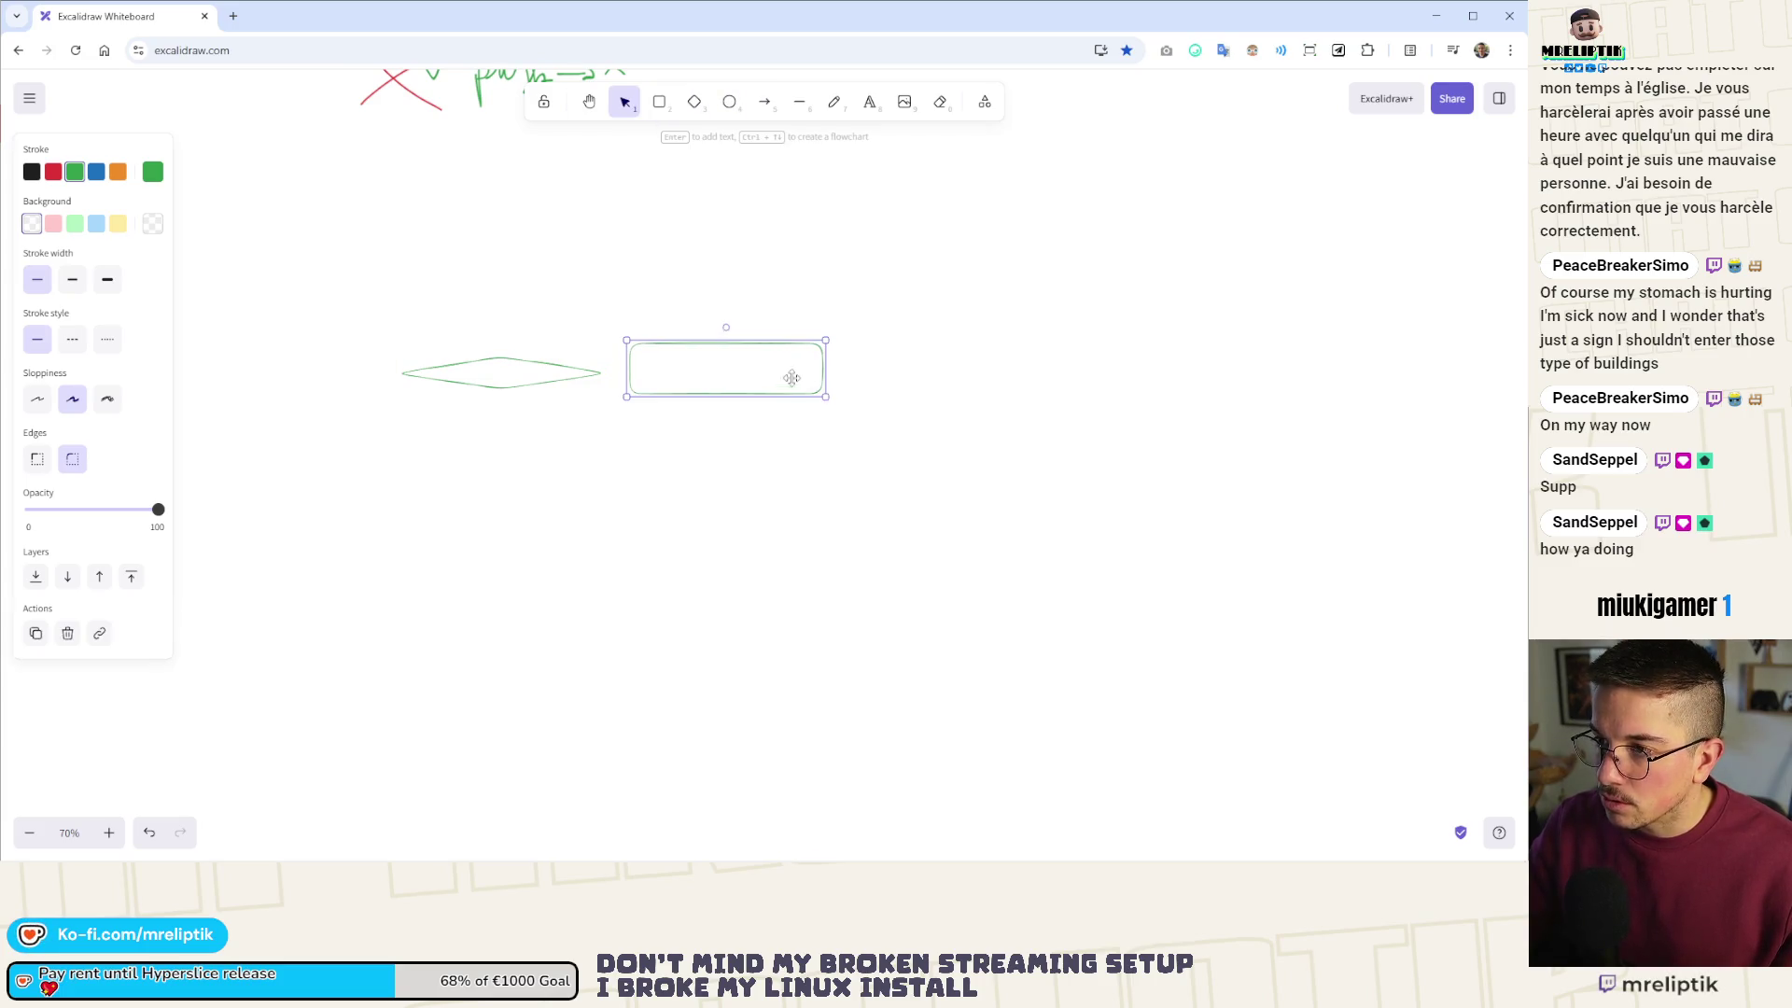
{"action": "left_click", "coordinate": [53, 172]}
{"action": "left_click_drag", "start_coordinate": [687, 380], "coordinate": [662, 382]}
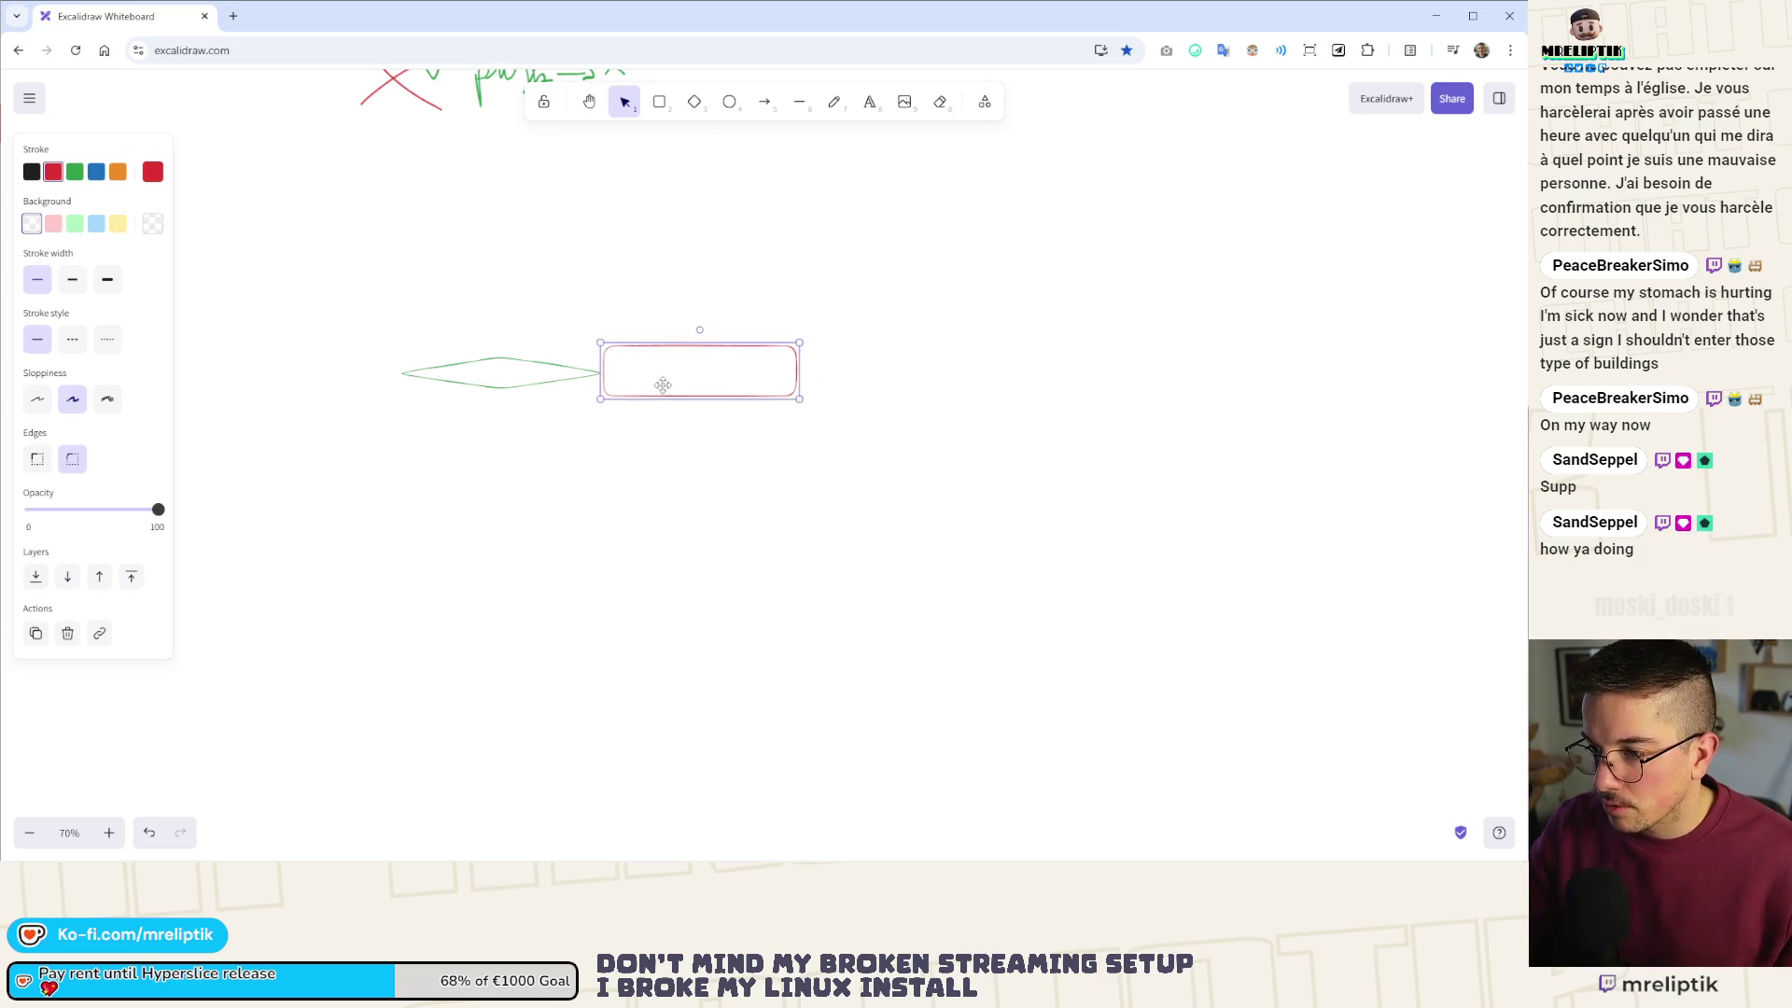
- Freehand a red vertical line, a red arrow above the rectangle, and the word 'hitstop' beneath
{"action": "left_click", "coordinate": [799, 101]}
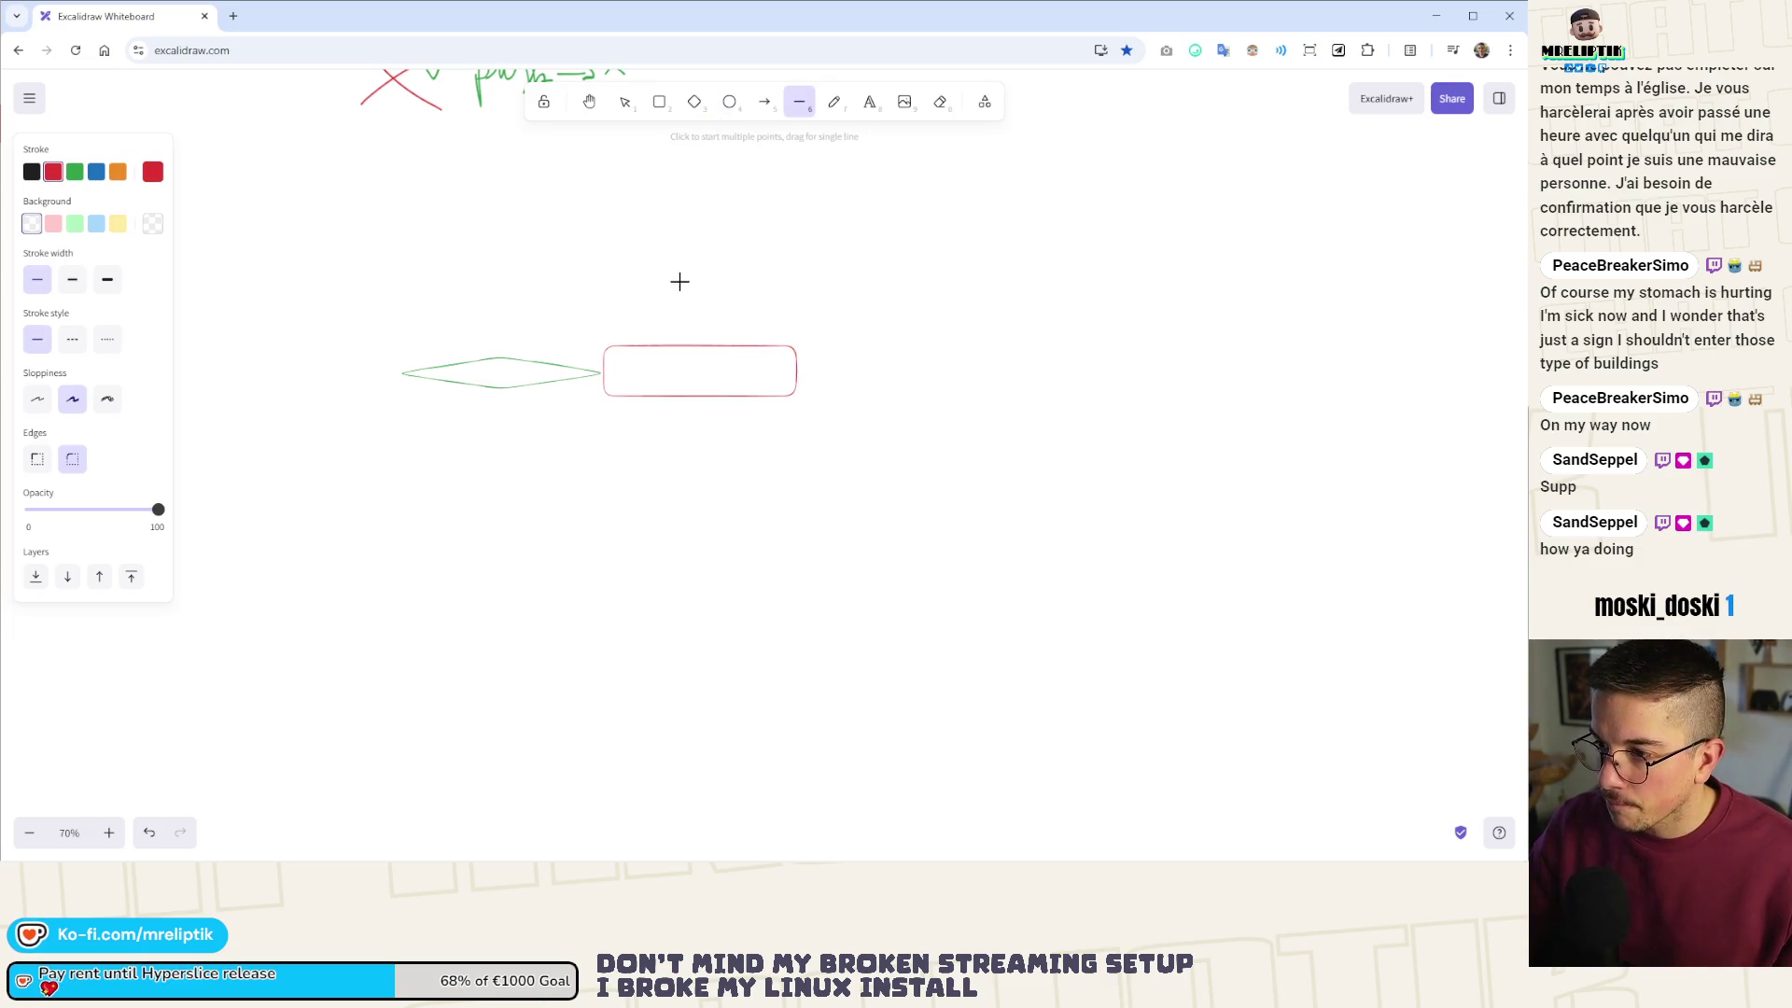
{"action": "left_click", "coordinate": [833, 100]}
{"action": "left_click_drag", "start_coordinate": [598, 297], "coordinate": [586, 455]}
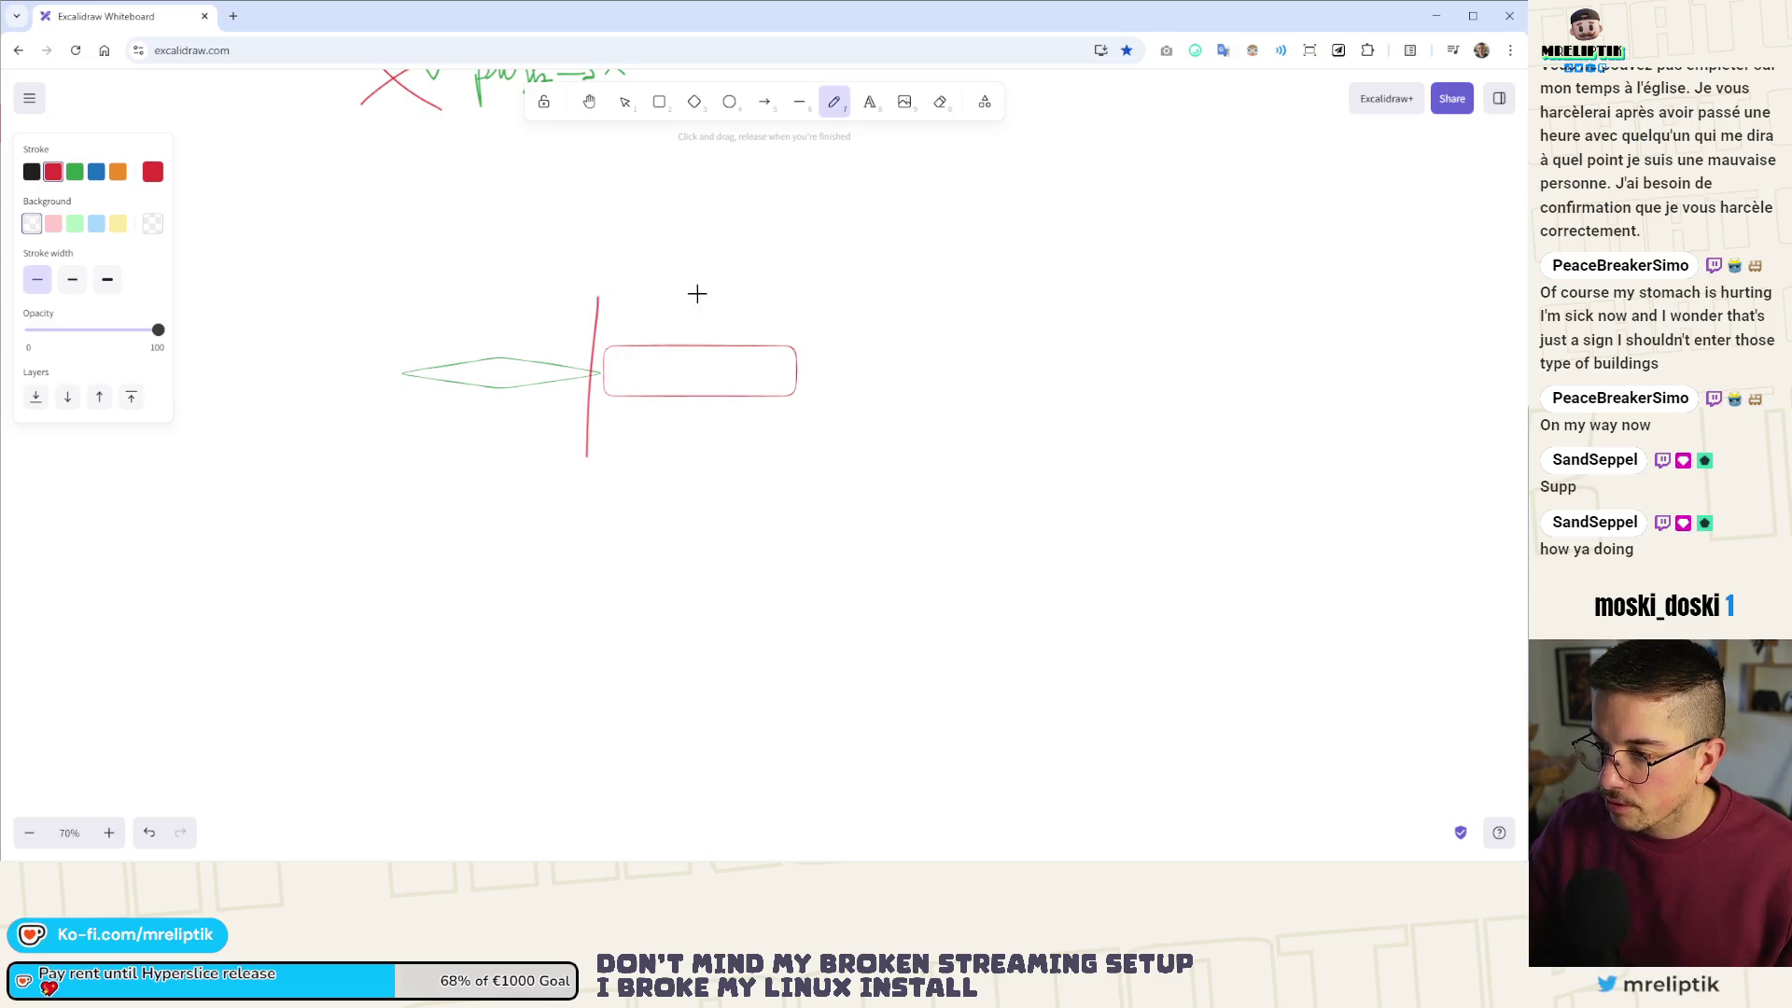
{"action": "left_click_drag", "start_coordinate": [695, 307], "coordinate": [922, 319]}
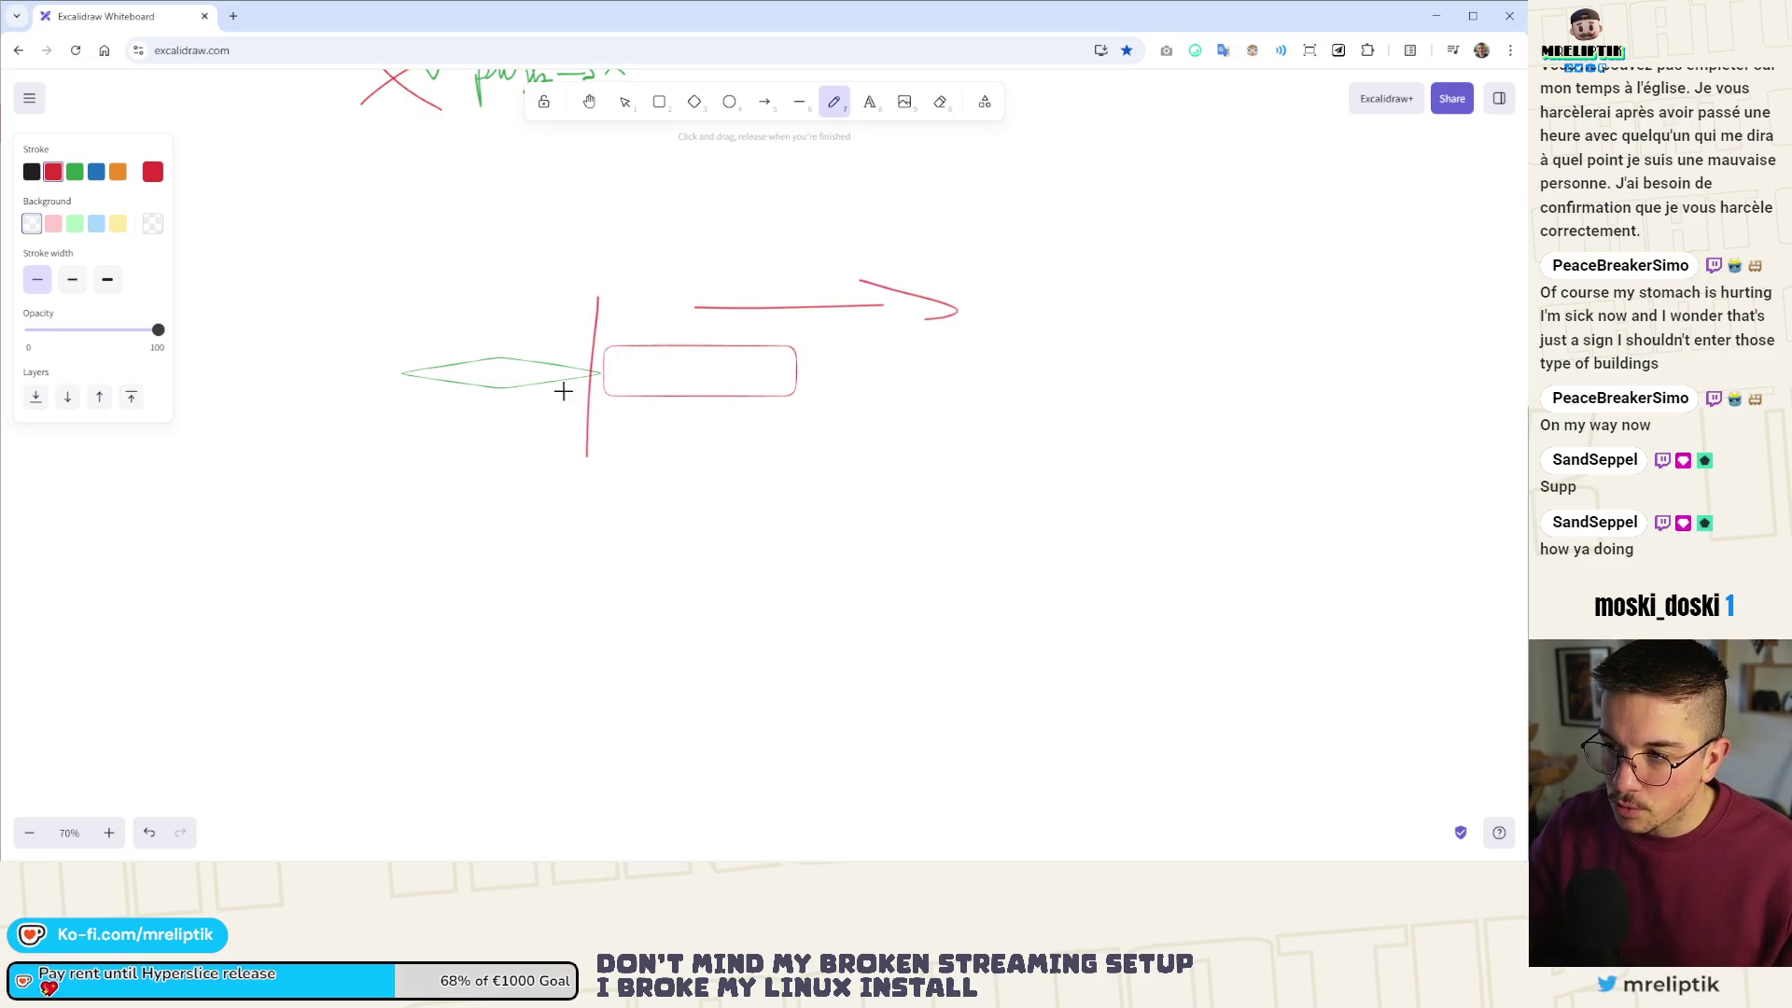
{"action": "mouse_move", "coordinate": [557, 471]}
{"action": "left_mouse_down"}
{"action": "mouse_move", "coordinate": [557, 516]}
{"action": "mouse_move", "coordinate": [595, 504]}
{"action": "mouse_move", "coordinate": [616, 523]}
{"action": "left_mouse_up"}
{"action": "left_click", "coordinate": [588, 483]}
{"action": "mouse_move", "coordinate": [616, 474]}
{"action": "left_mouse_down"}
{"action": "mouse_move", "coordinate": [661, 474]}
{"action": "mouse_move", "coordinate": [663, 532]}
{"action": "left_mouse_up"}
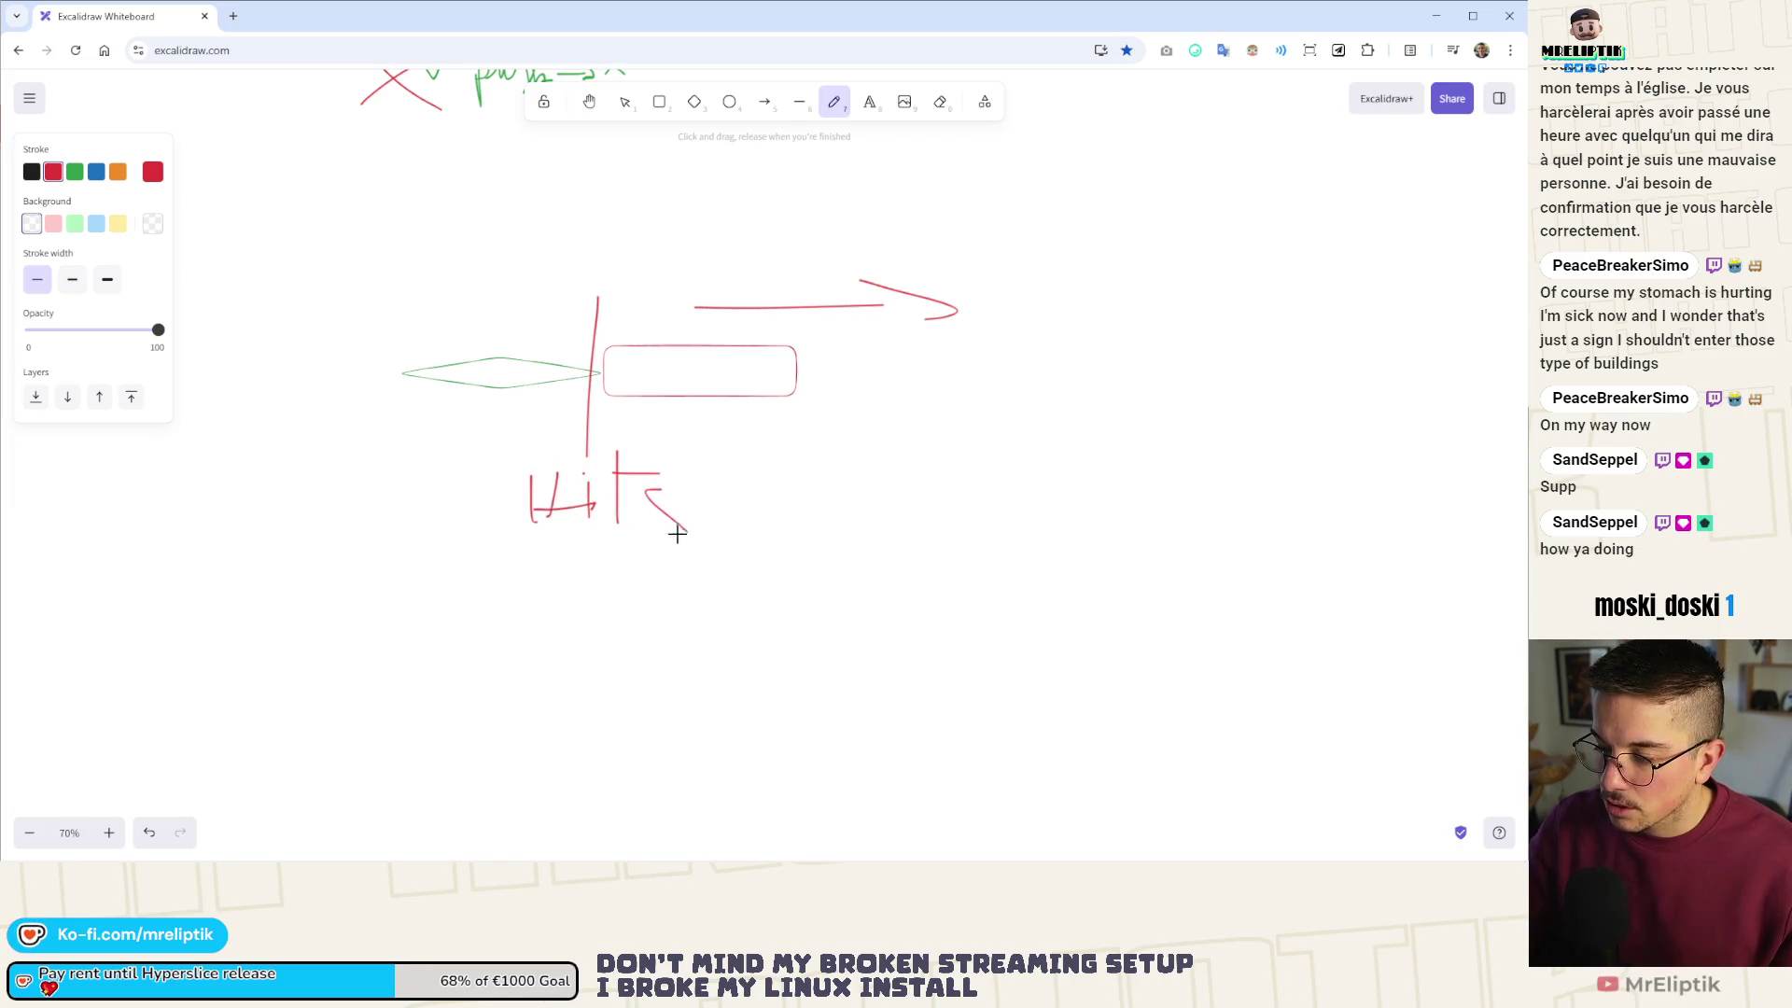
{"action": "mouse_move", "coordinate": [675, 425]}
{"action": "left_mouse_down"}
{"action": "mouse_move", "coordinate": [687, 546]}
{"action": "mouse_move", "coordinate": [741, 585]}
{"action": "left_mouse_up"}
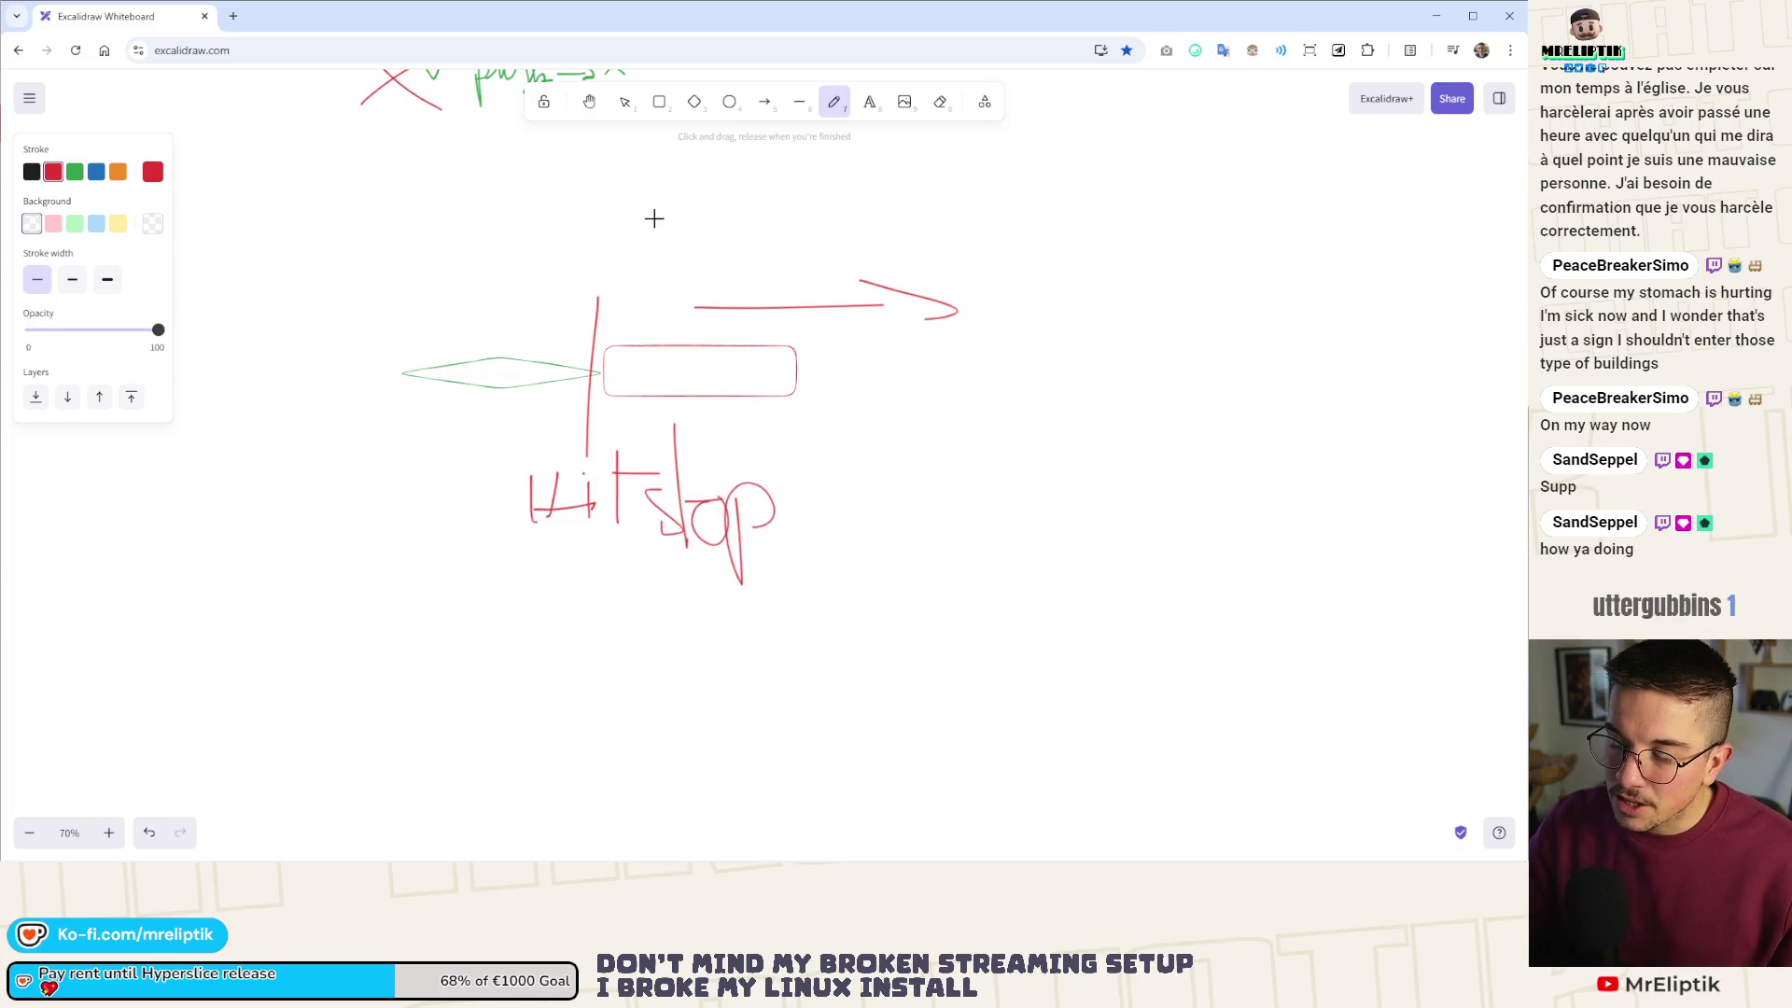
- Duplicate the red rectangle up and to the left
{"action": "key", "text": "r"}
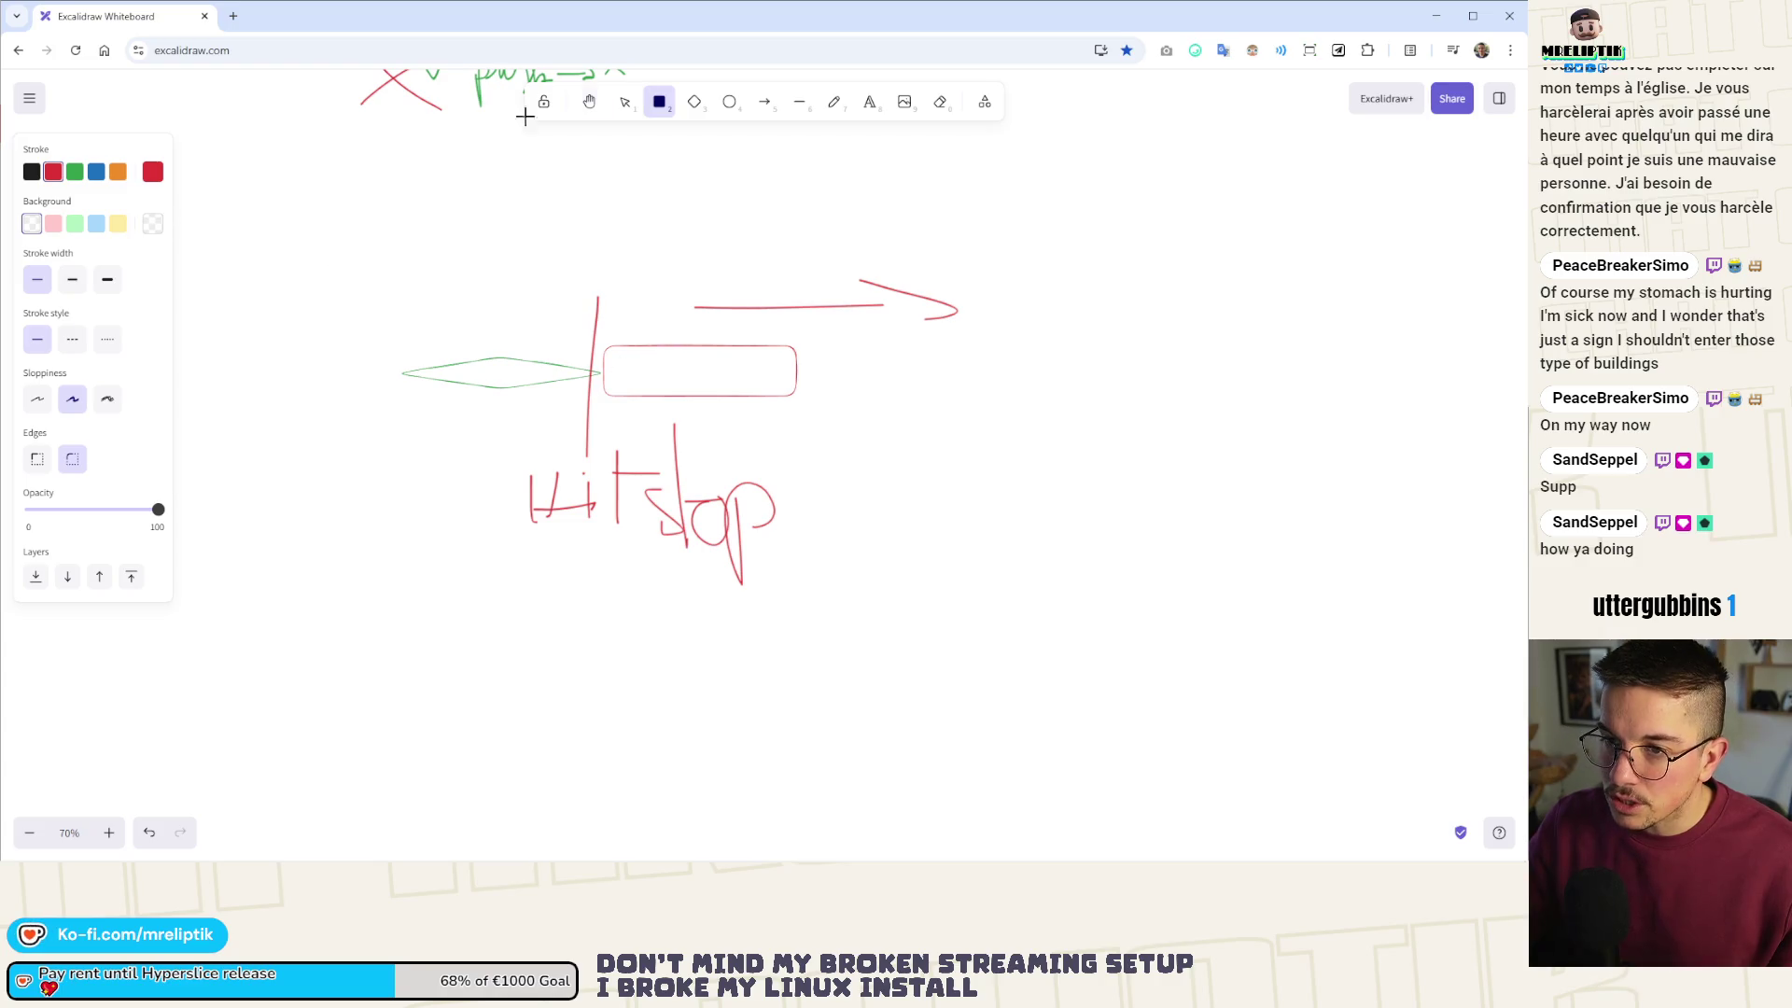
{"action": "key", "text": "v"}
{"action": "left_click", "coordinate": [650, 348]}
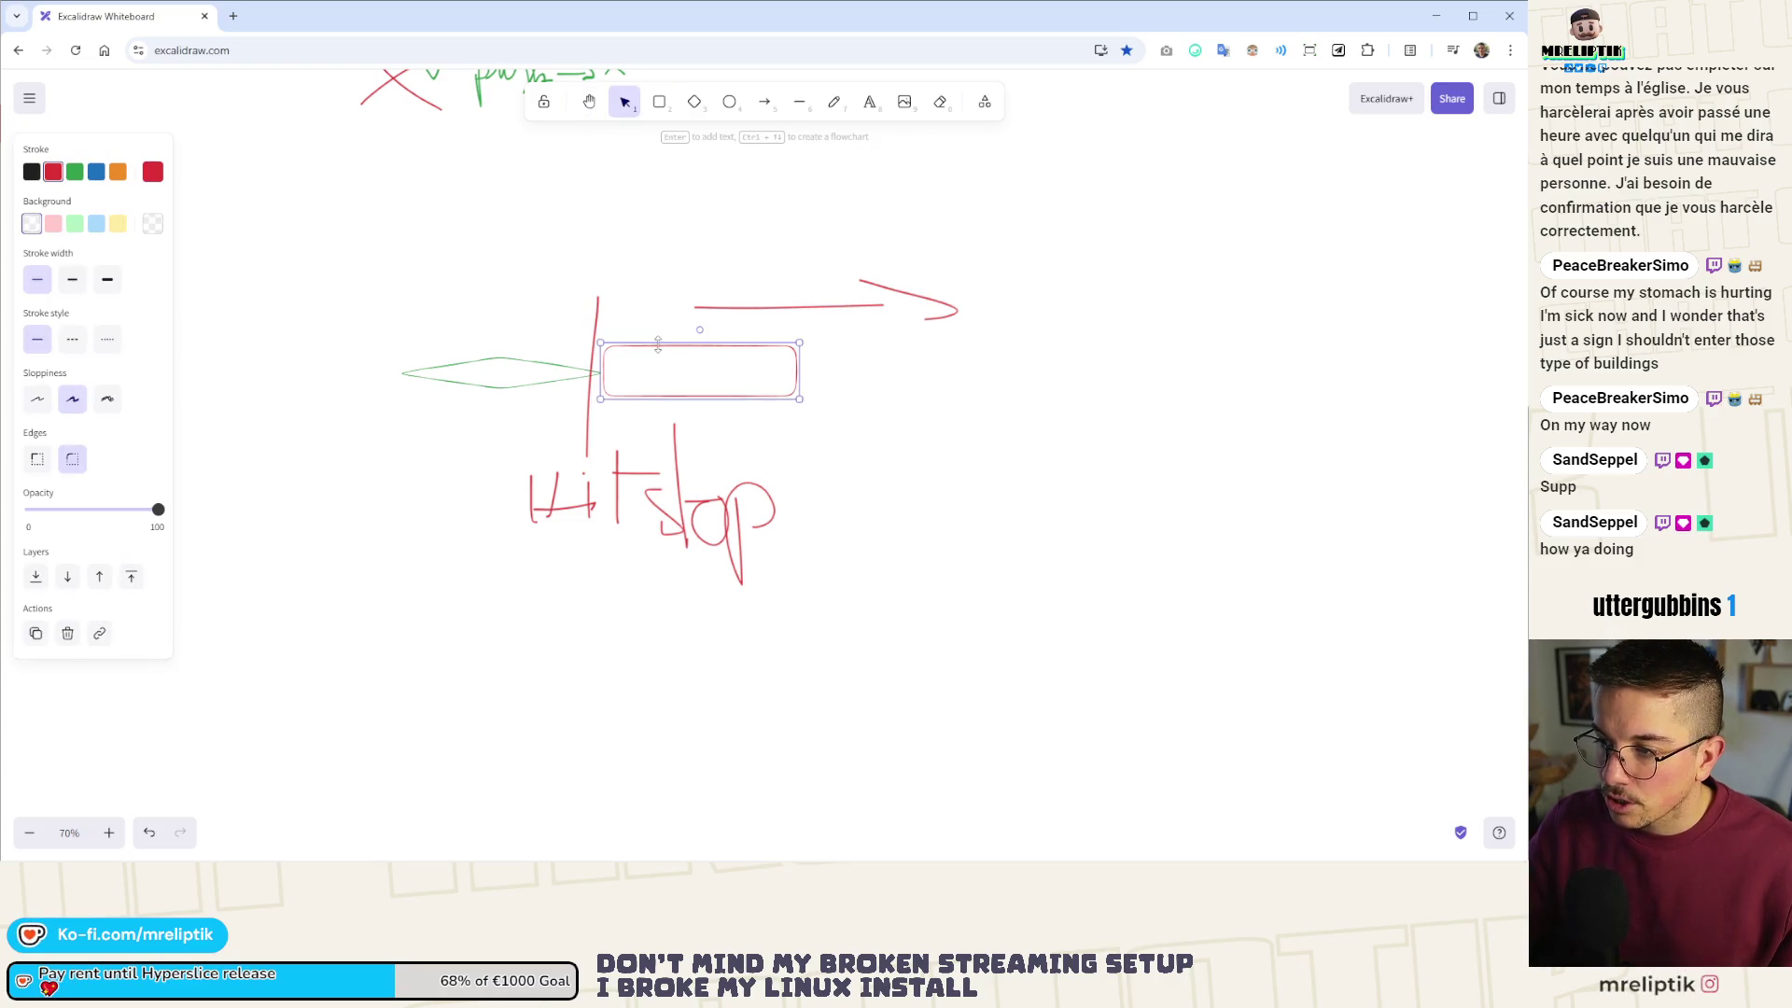
{"action": "left_click_drag", "start_coordinate": [654, 350], "coordinate": [657, 272]}
{"action": "key", "text": "ctrl+z"}
{"action": "mouse_move", "coordinate": [651, 355]}
{"action": "left_mouse_down", "text": "alt"}
{"action": "mouse_move", "coordinate": [620, 306]}
{"action": "mouse_move", "coordinate": [660, 280]}
{"action": "mouse_move", "coordinate": [635, 281]}
{"action": "mouse_move", "coordinate": [639, 303]}
{"action": "mouse_move", "coordinate": [625, 283]}
{"action": "left_mouse_up", "text": "alt"}
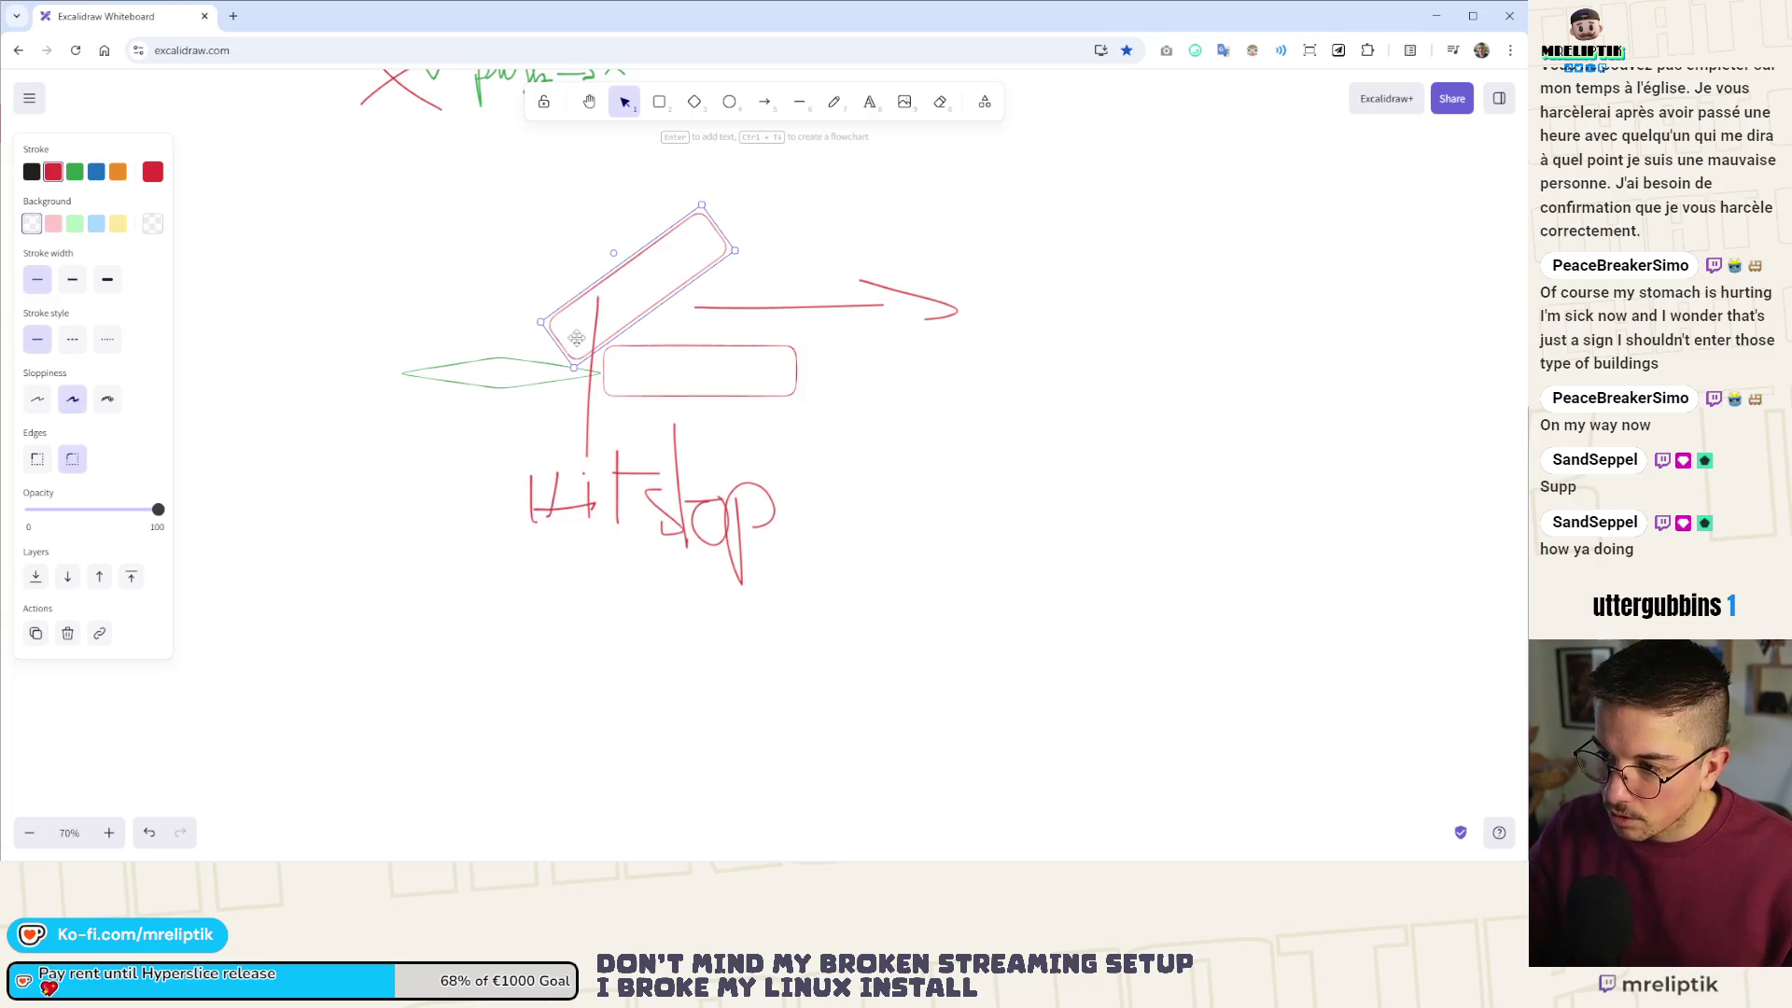
- Draw an arrow leftward out of the diamond
{"action": "left_click", "coordinate": [770, 110]}
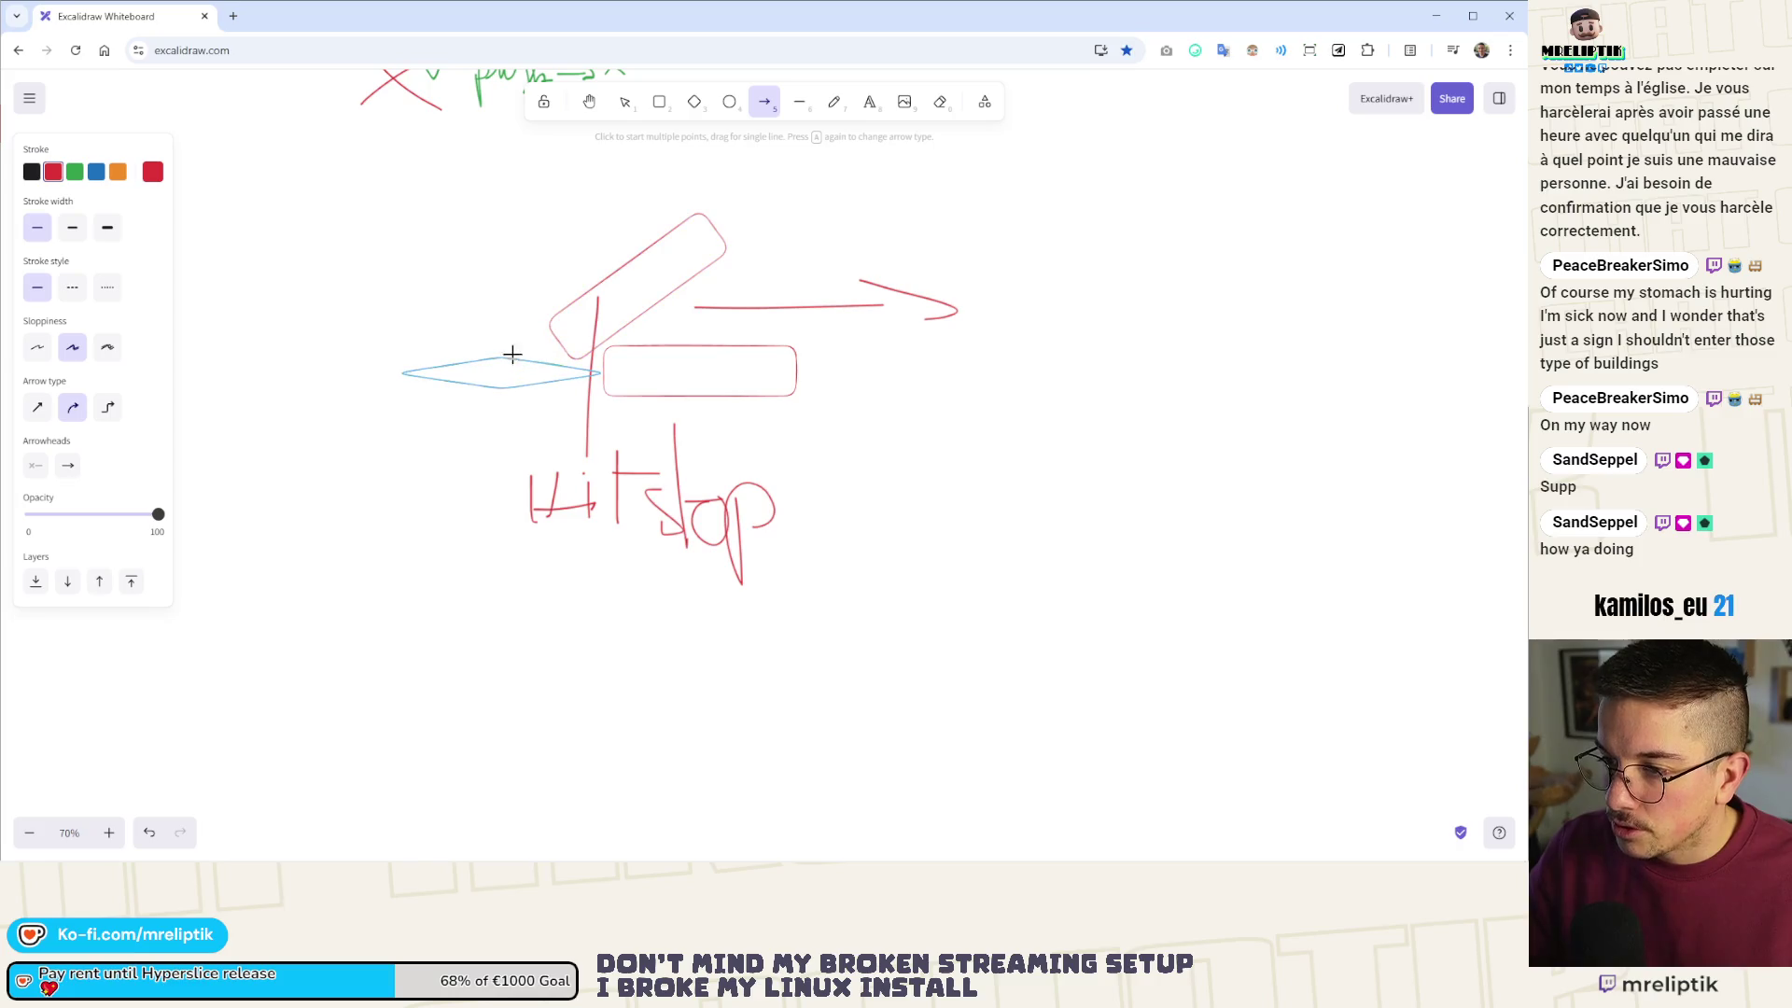
{"action": "left_click_drag", "start_coordinate": [404, 370], "coordinate": [265, 369]}
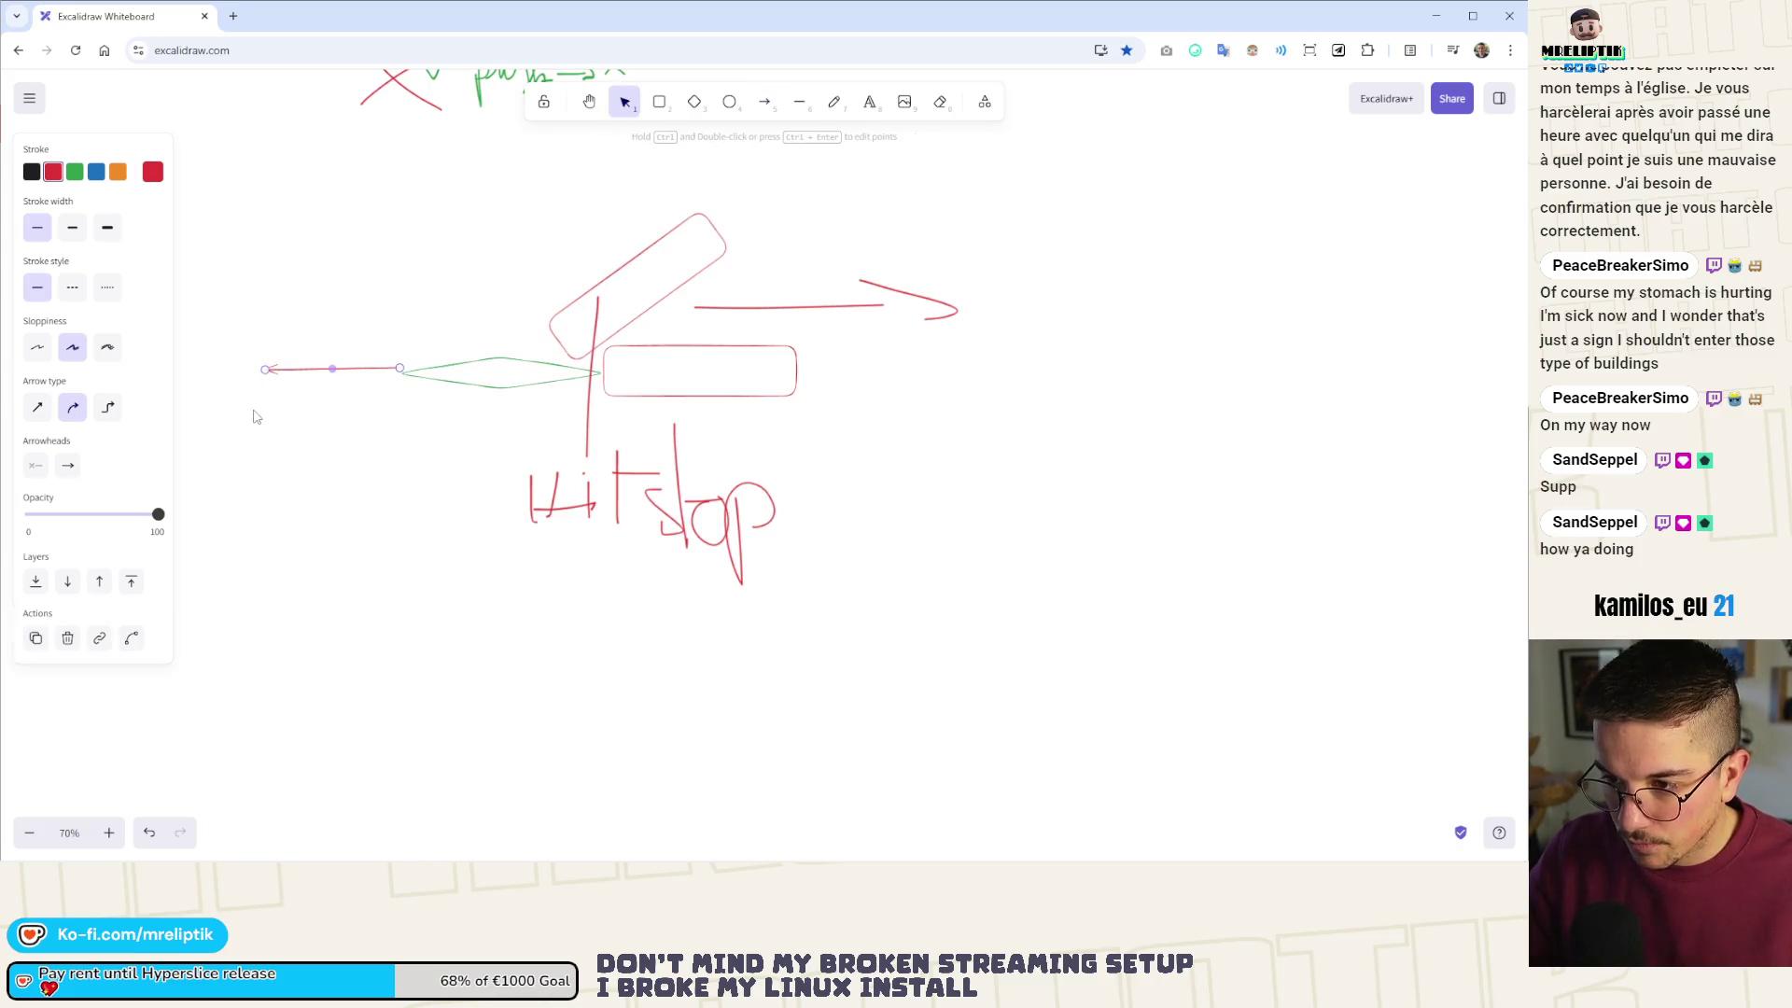
{"action": "scroll", "coordinate": [672, 368], "scroll_direction": "up", "scroll_amount": 7}
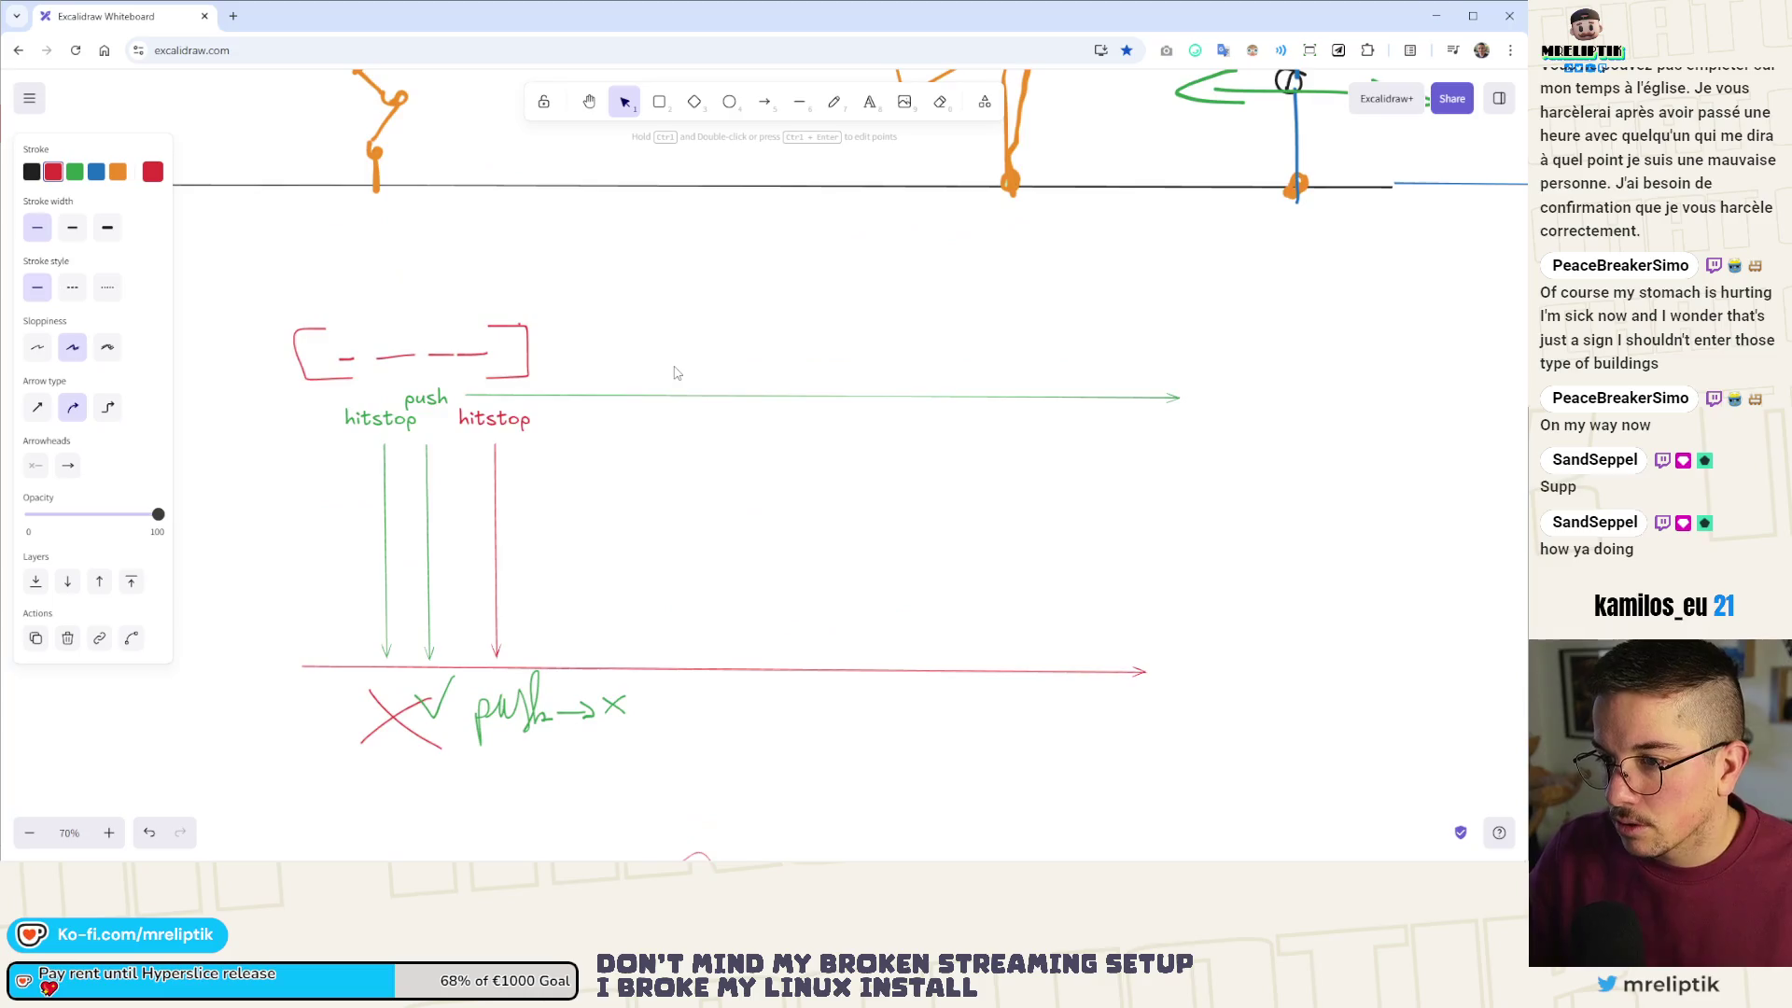
{"action": "scroll", "coordinate": [672, 367], "scroll_direction": "down", "scroll_amount": 6}
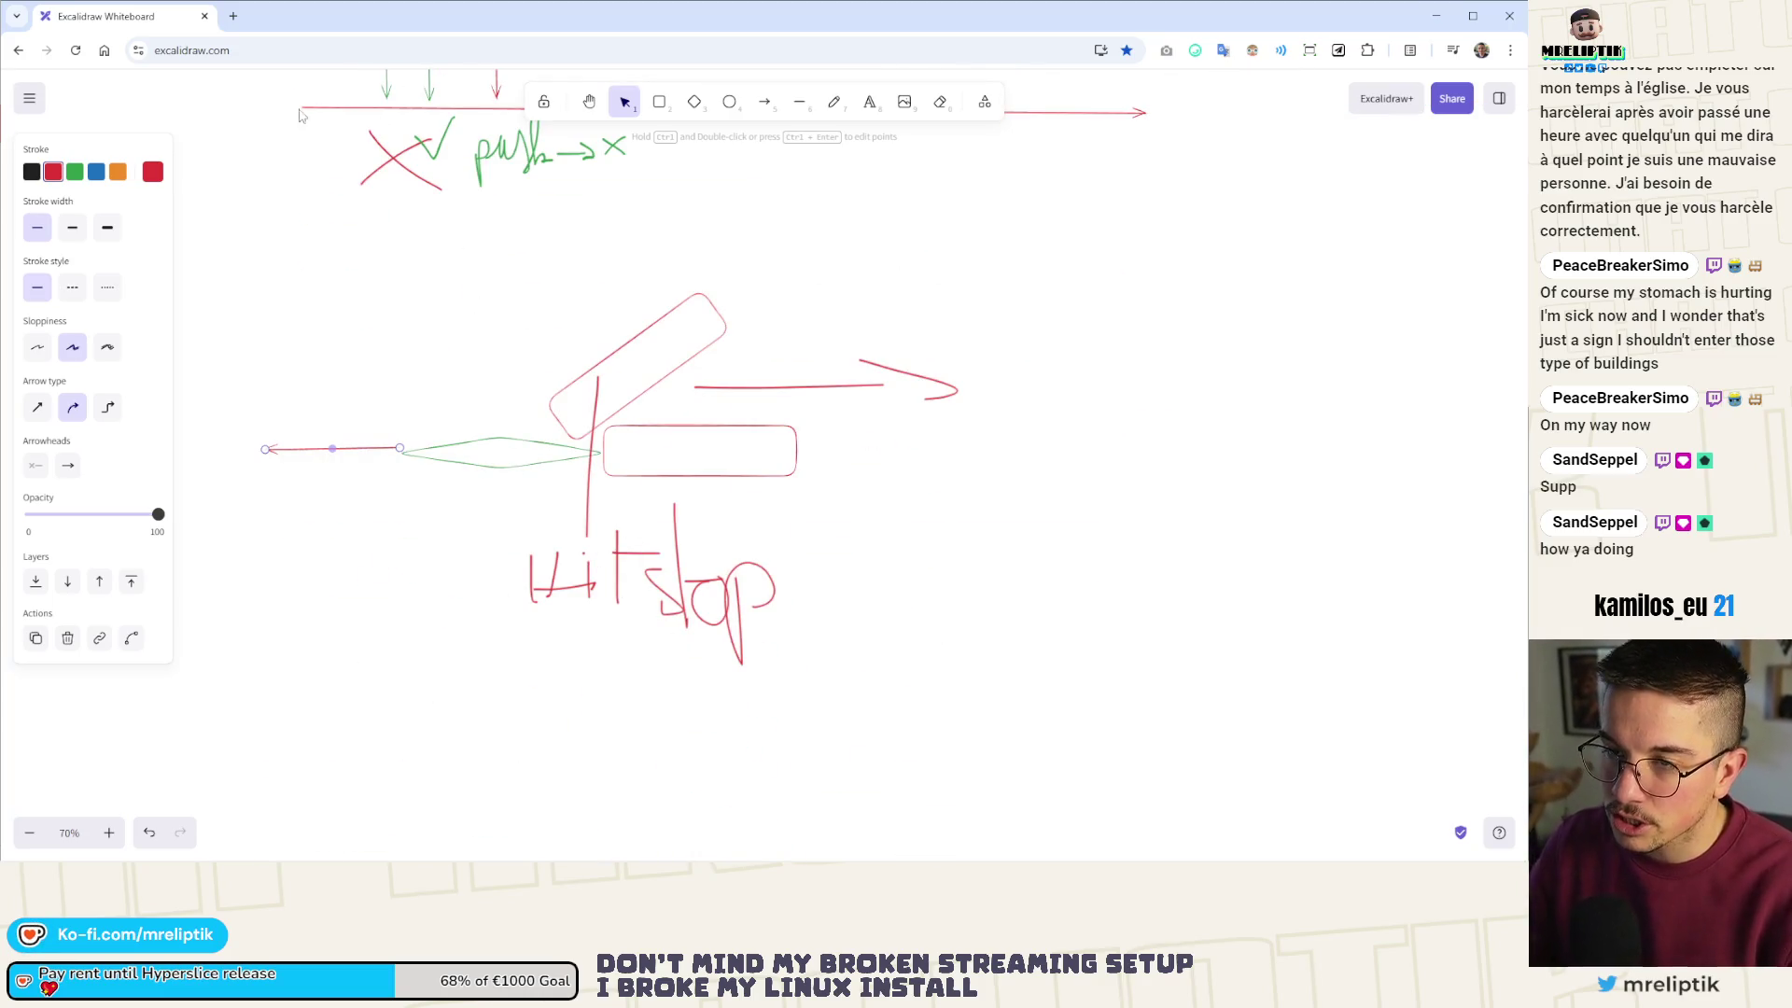
{"action": "key", "text": "alt+Tab"}
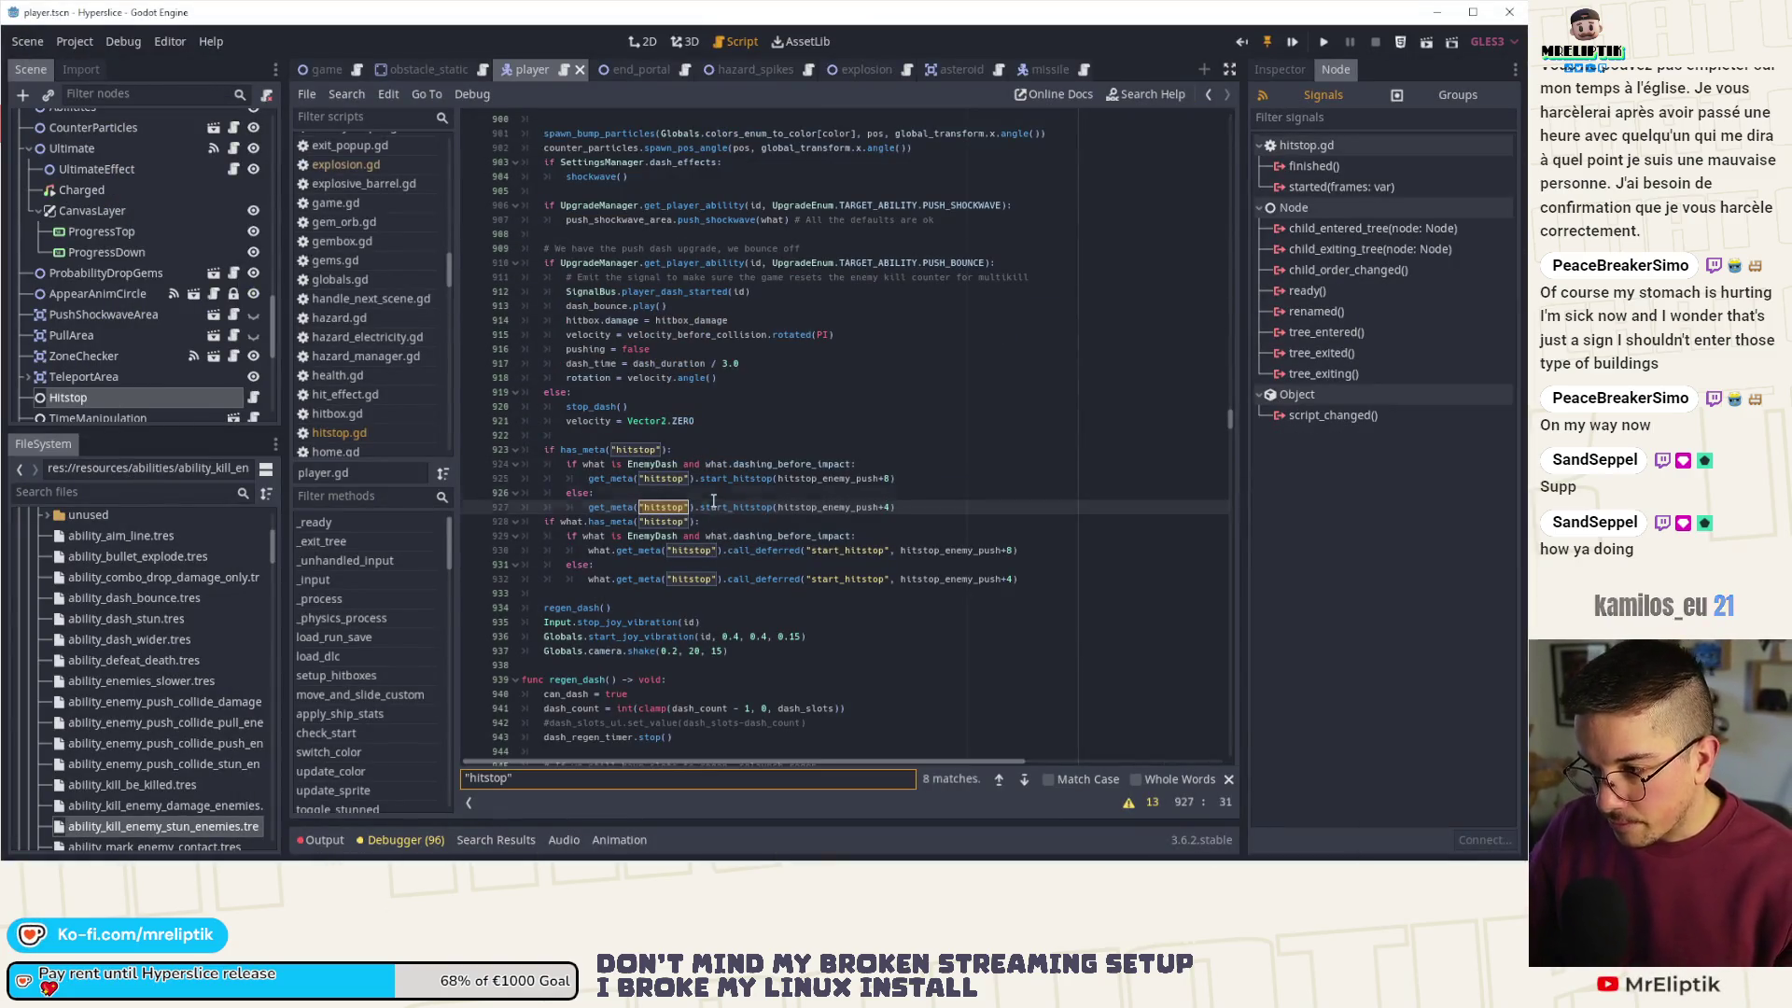
- Open the missile script and find the explosion_scene variable used in spawn_explosion
{"action": "double_click", "coordinate": [757, 508]}
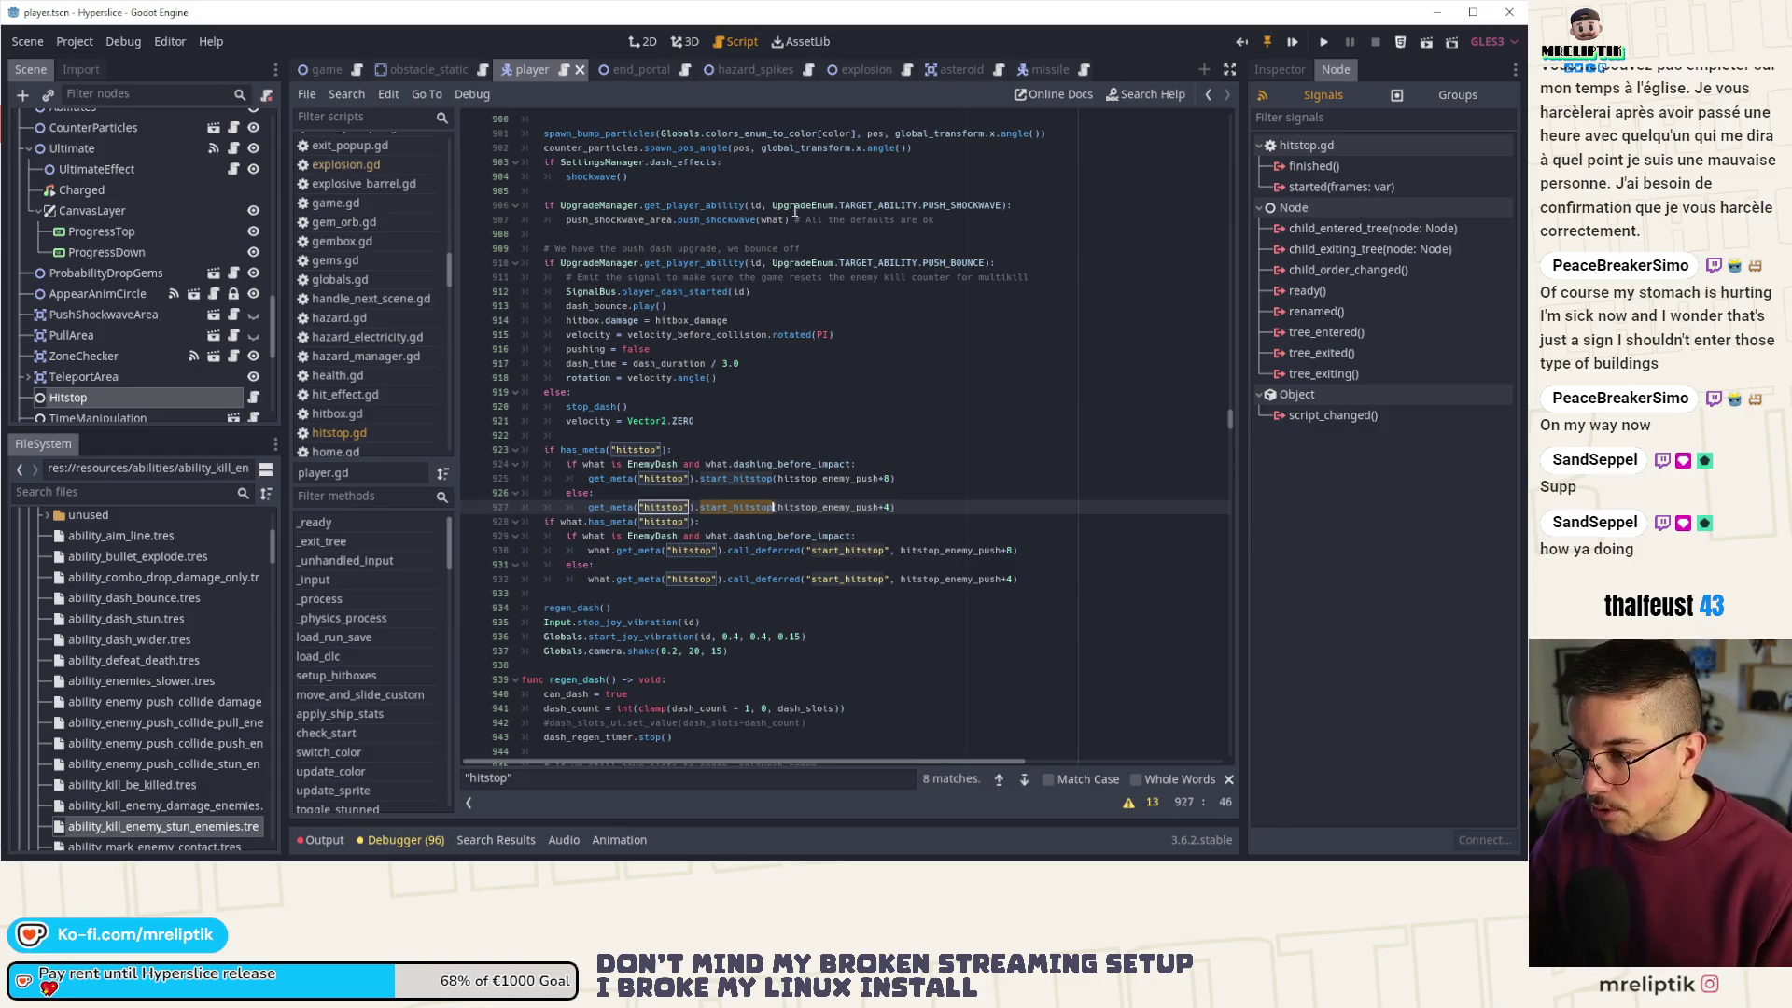
{"action": "mouse_move", "coordinate": [1038, 71]}
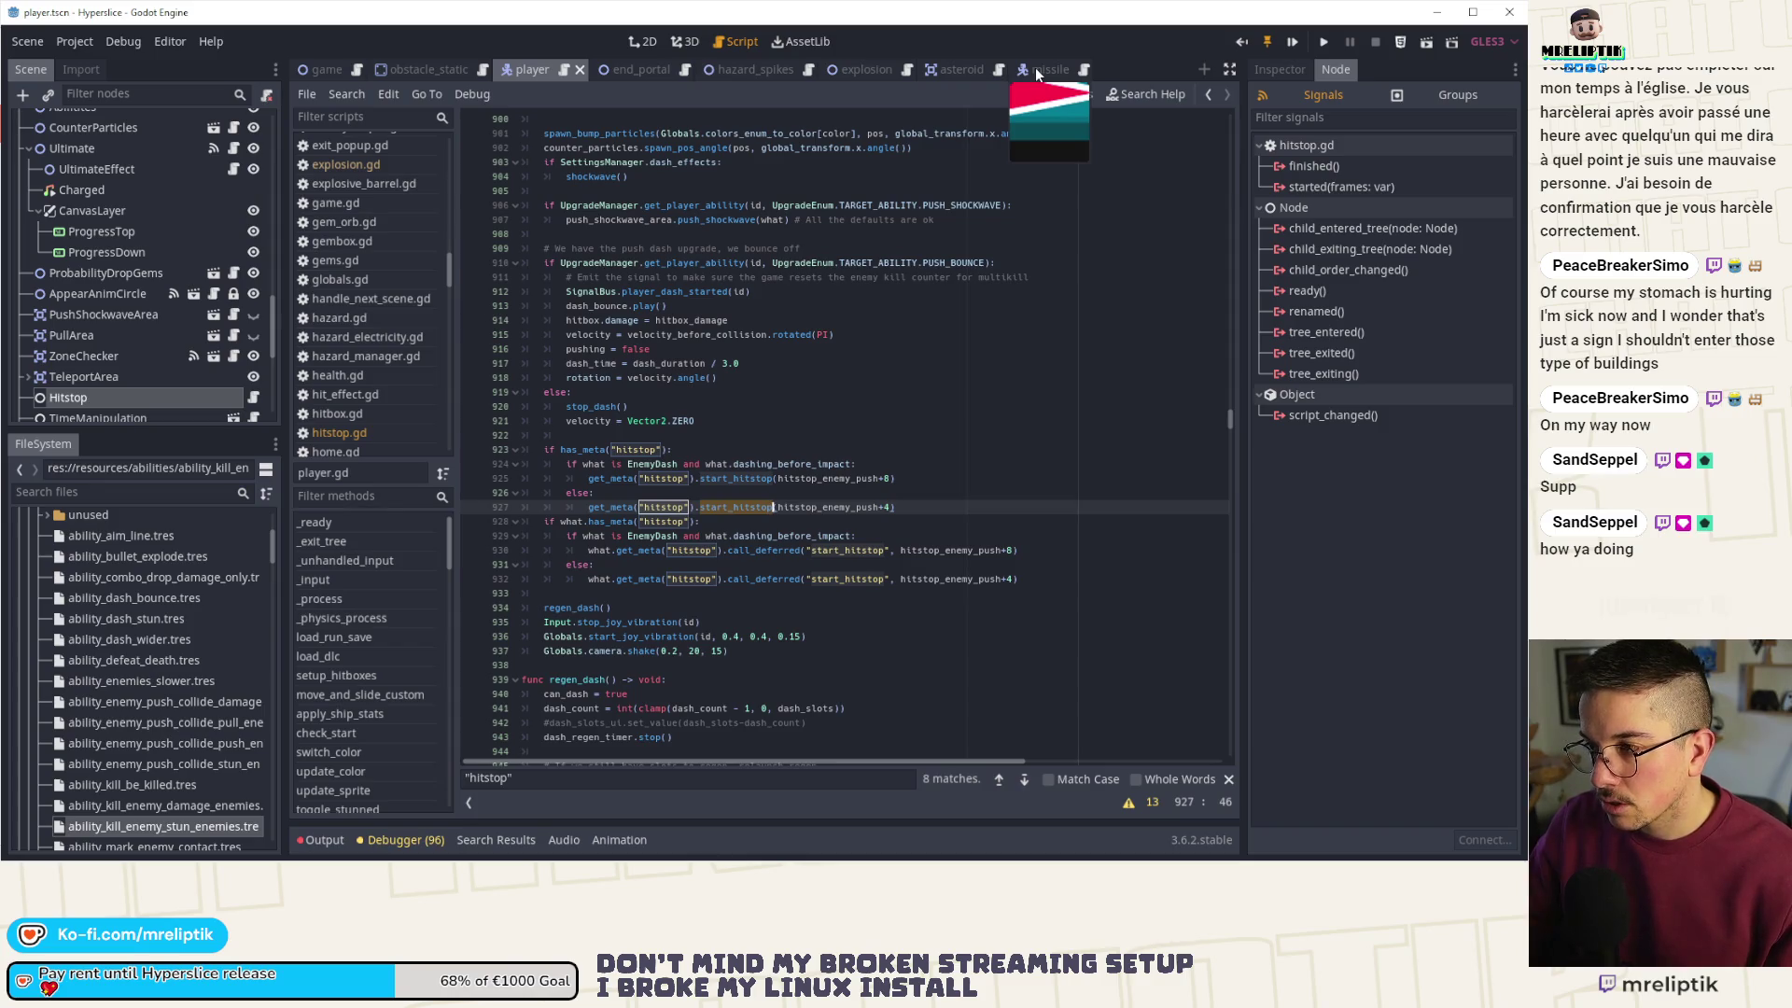
{"action": "left_click", "coordinate": [1034, 69]}
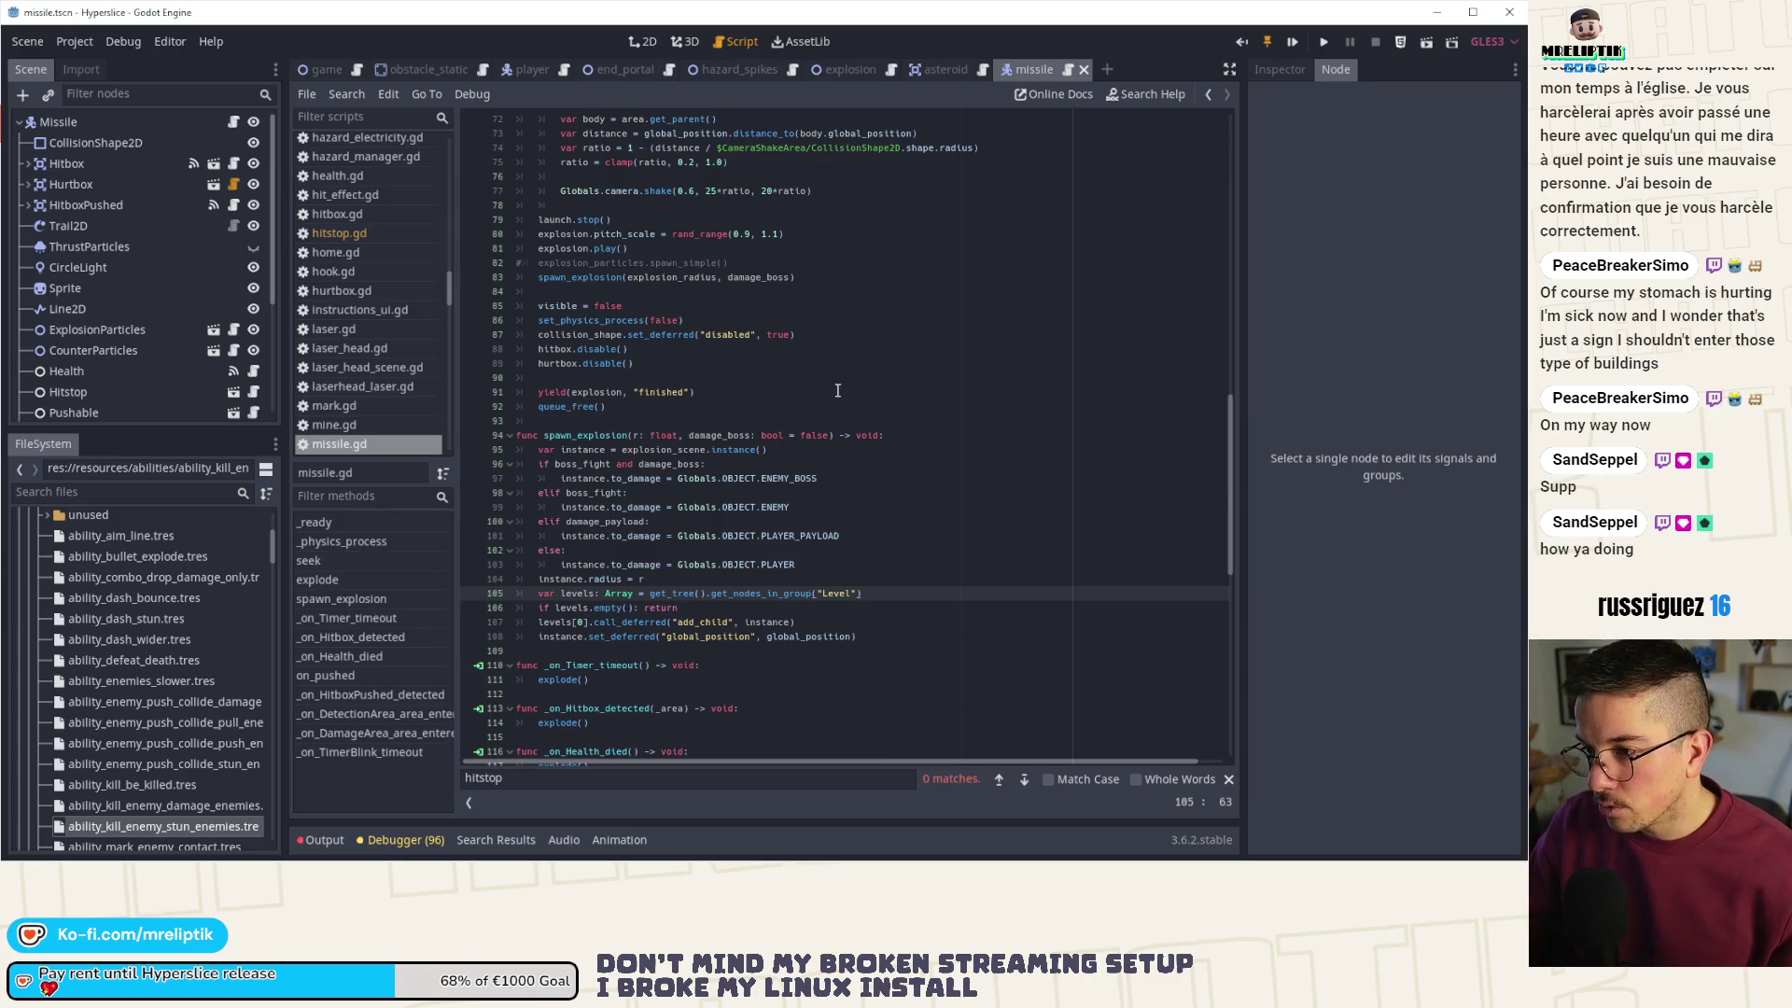
{"action": "scroll", "coordinate": [838, 390], "scroll_direction": "down", "scroll_amount": 2}
{"action": "scroll", "coordinate": [838, 390], "scroll_direction": "down", "scroll_amount": 14}
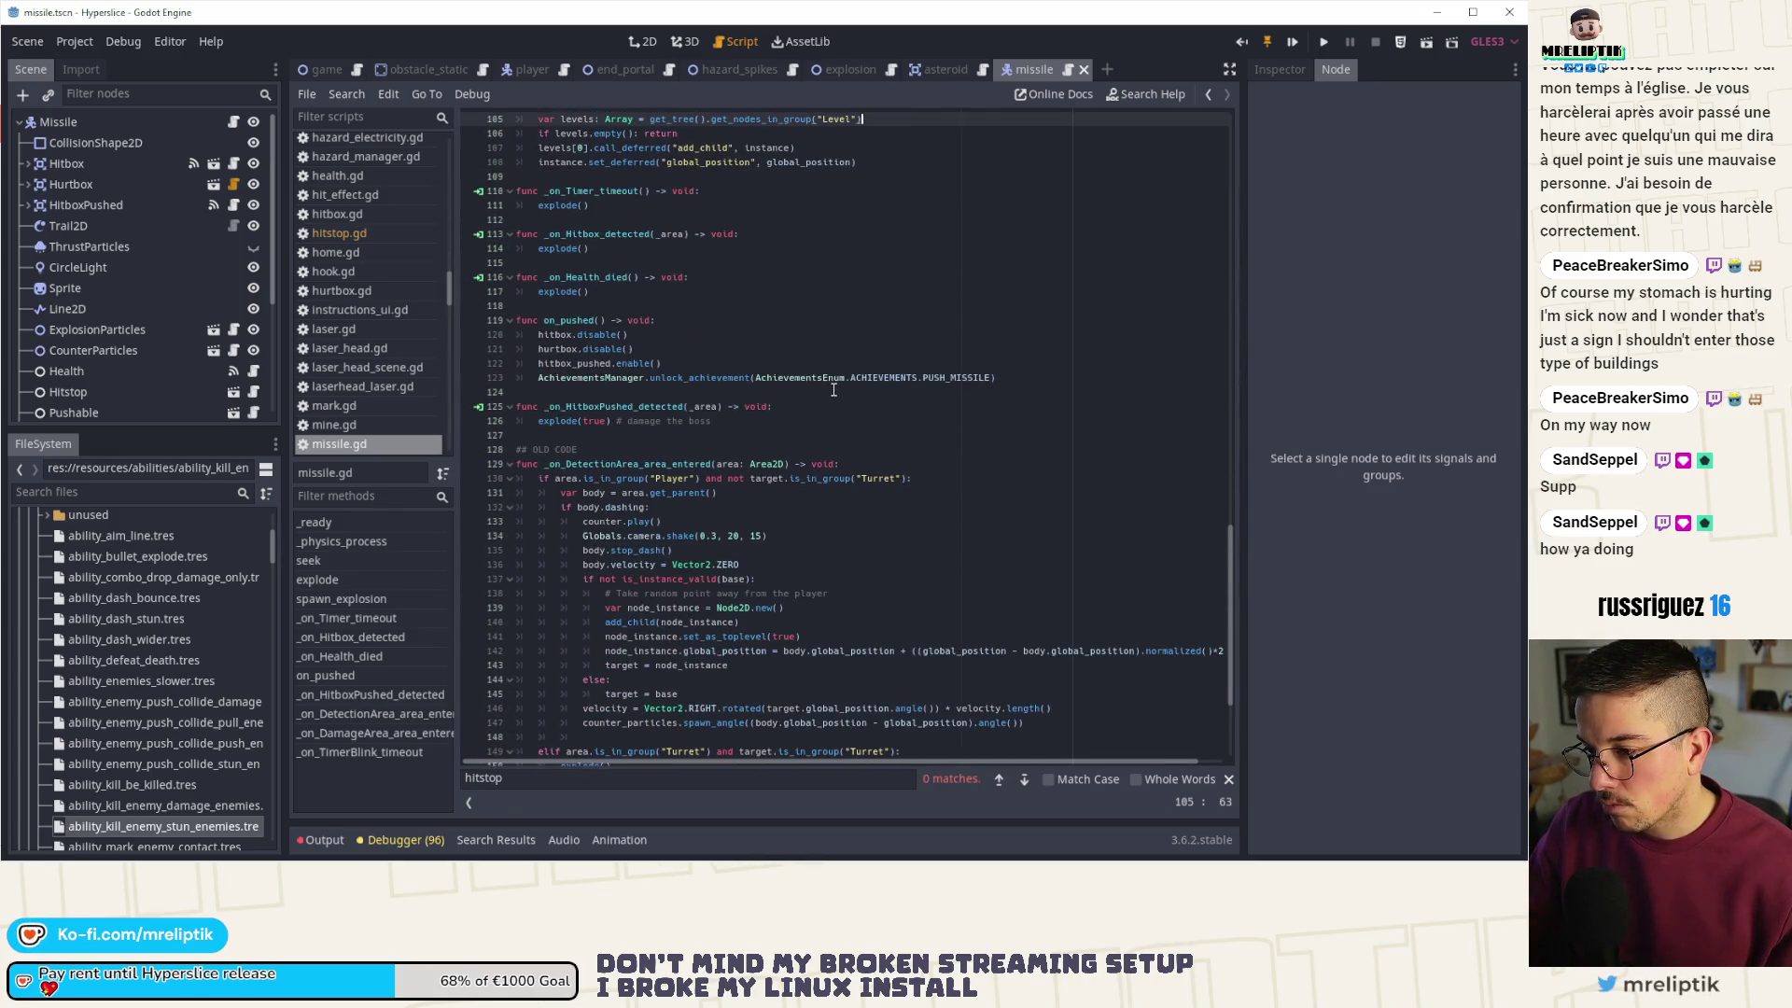
{"action": "scroll", "coordinate": [835, 388], "scroll_direction": "up", "scroll_amount": 13}
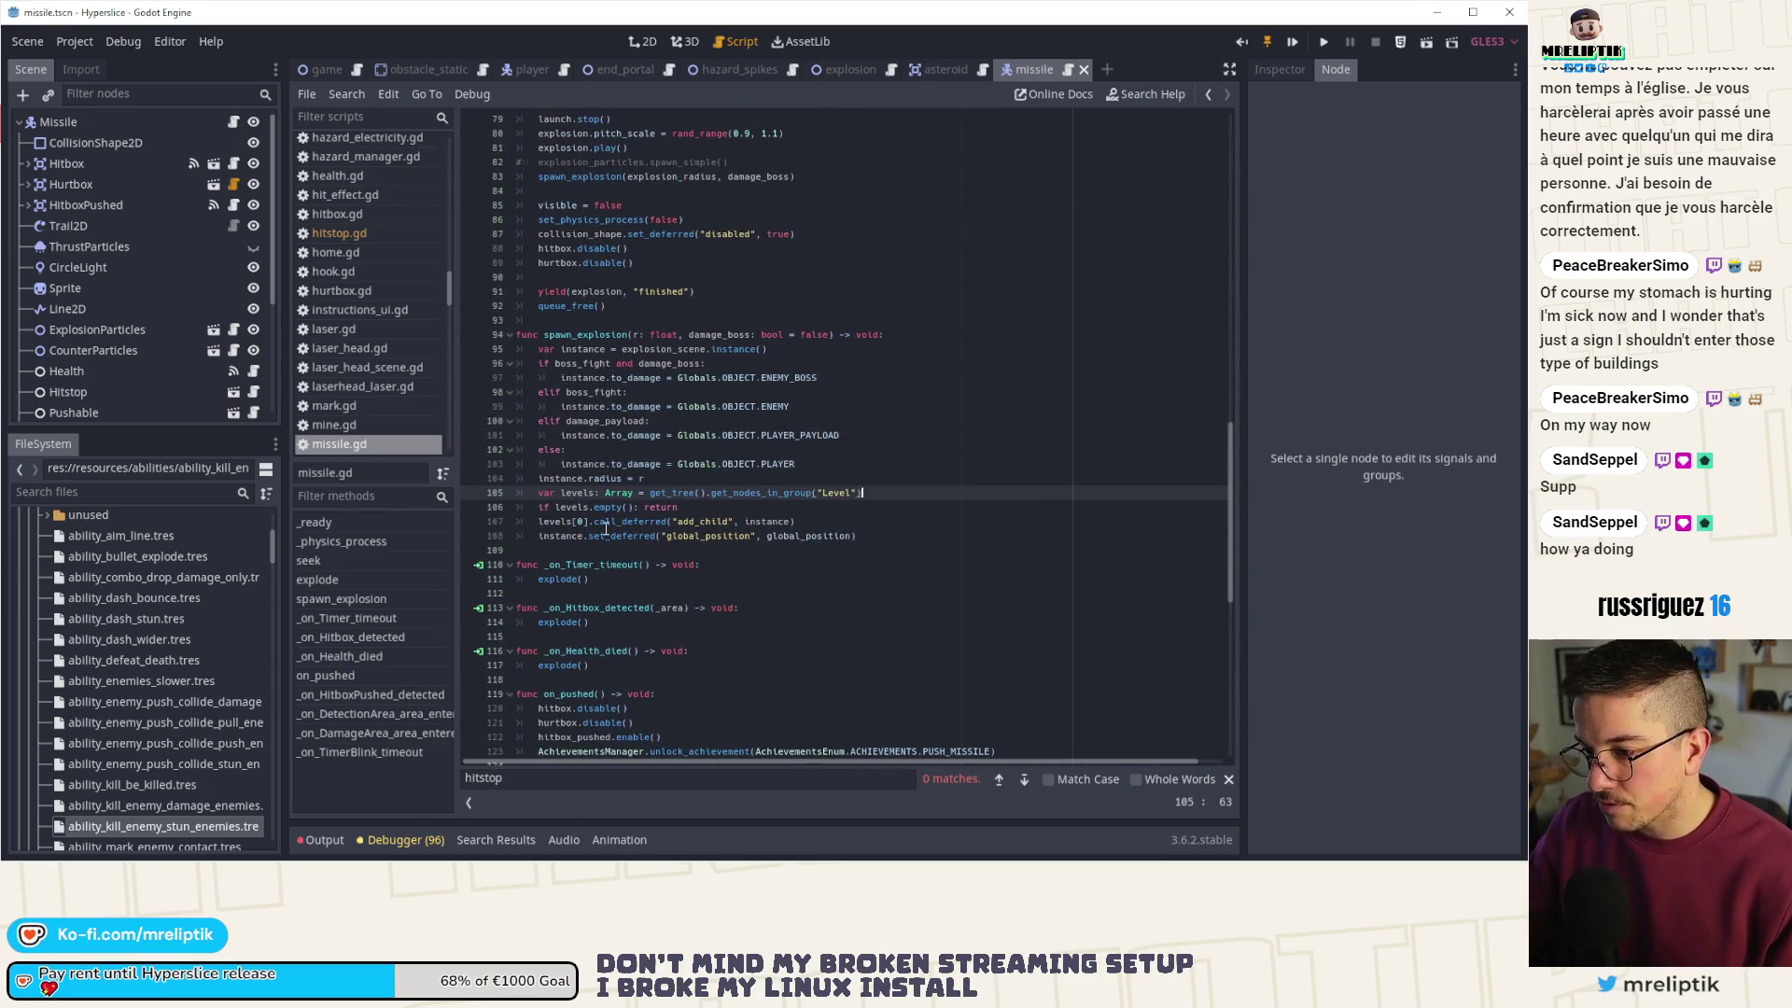
{"action": "double_click", "coordinate": [663, 349]}
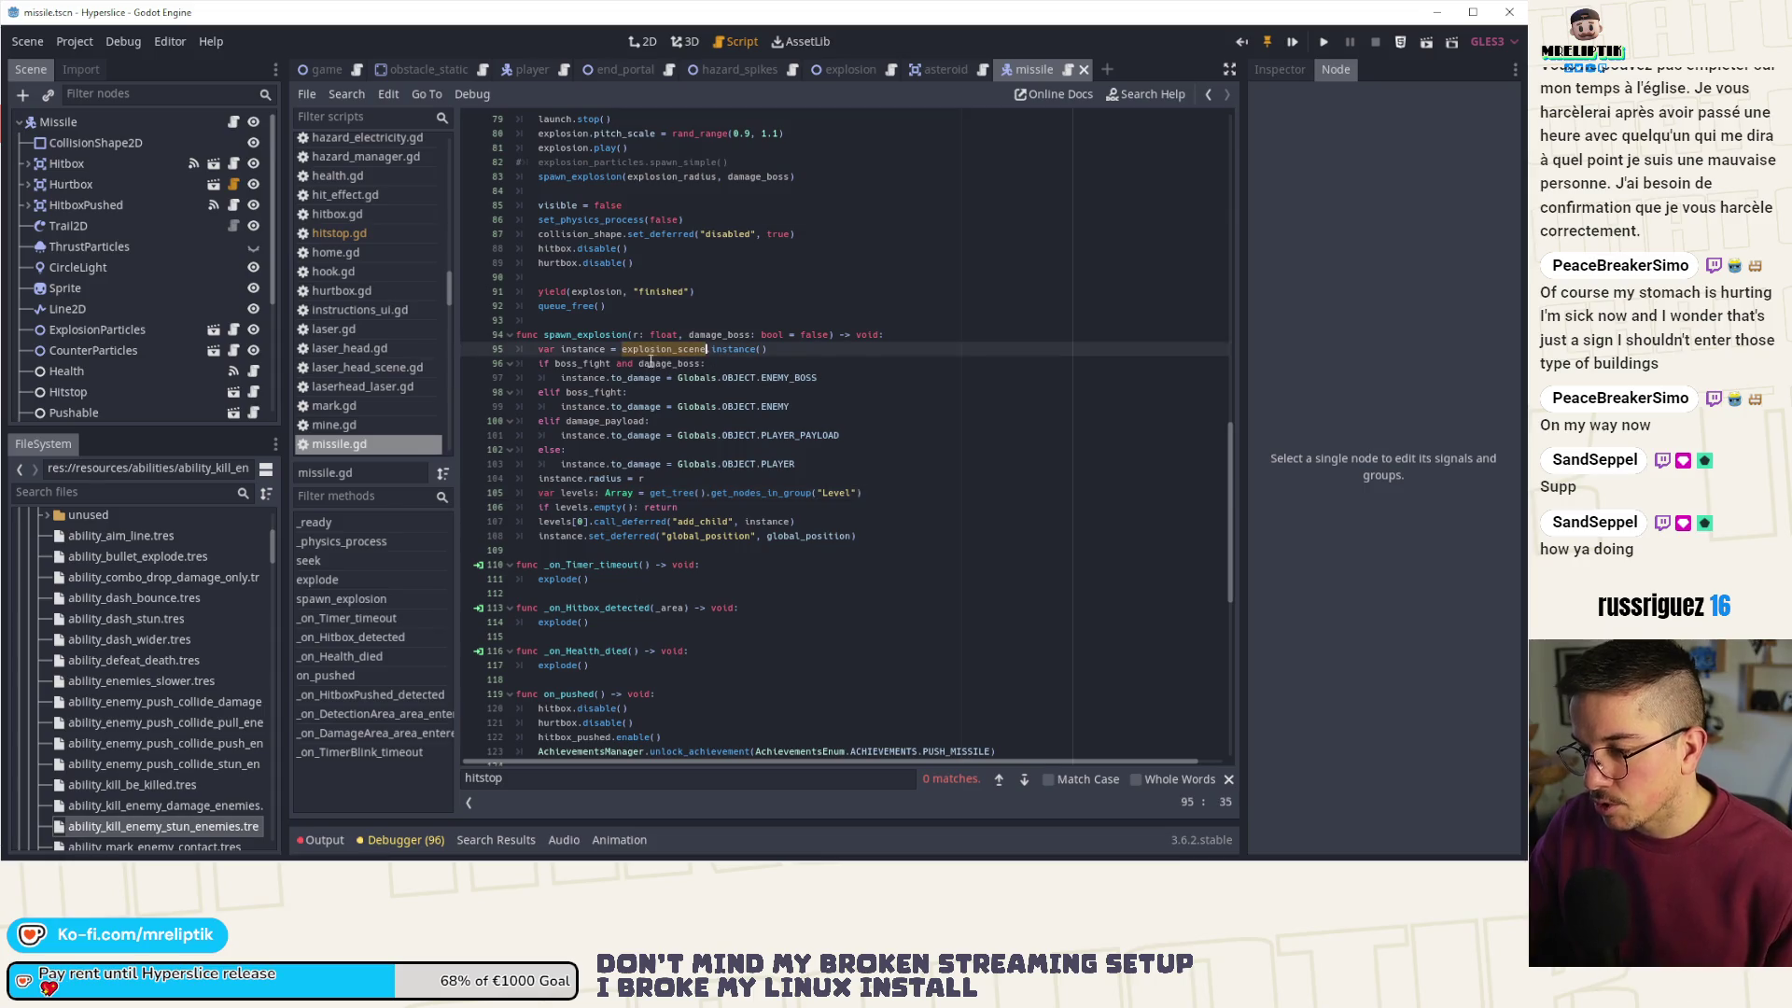
- Open the explosion scene assigned on the Missile root node in the Inspector
{"action": "left_click", "coordinate": [109, 122]}
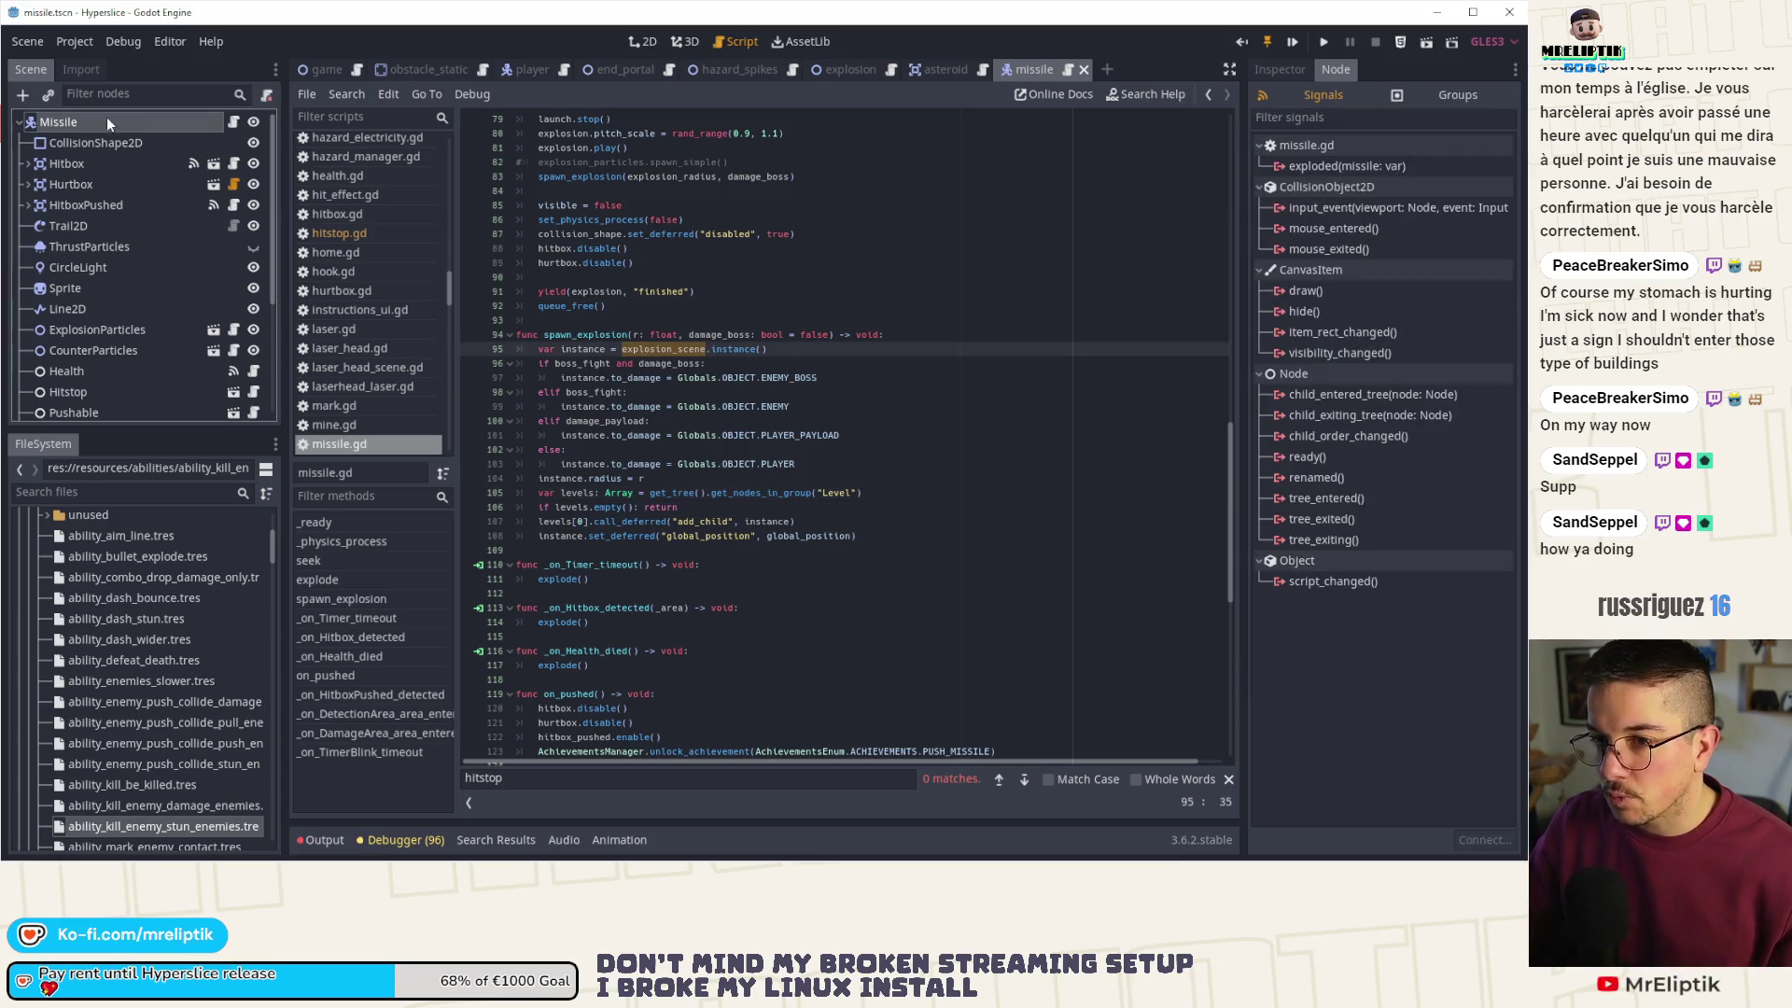
{"action": "left_click", "coordinate": [1286, 70]}
{"action": "left_click", "coordinate": [1405, 390]}
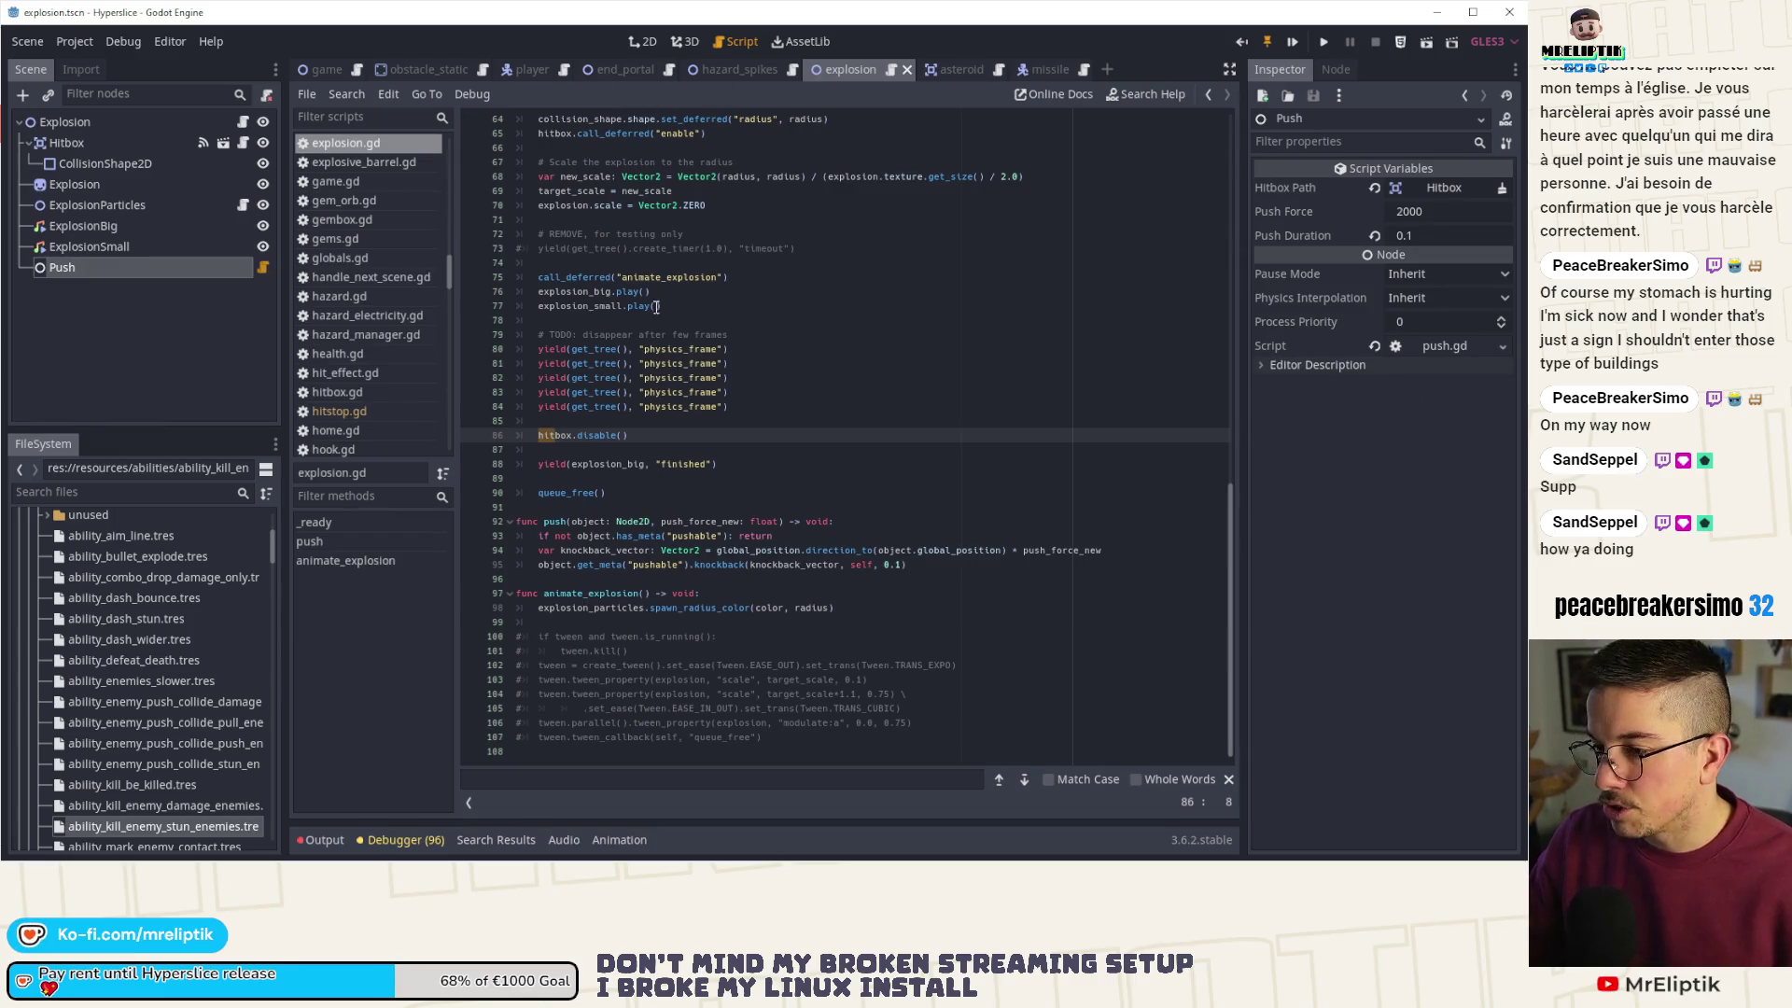
{"action": "scroll", "coordinate": [723, 401], "scroll_direction": "up", "scroll_amount": 5}
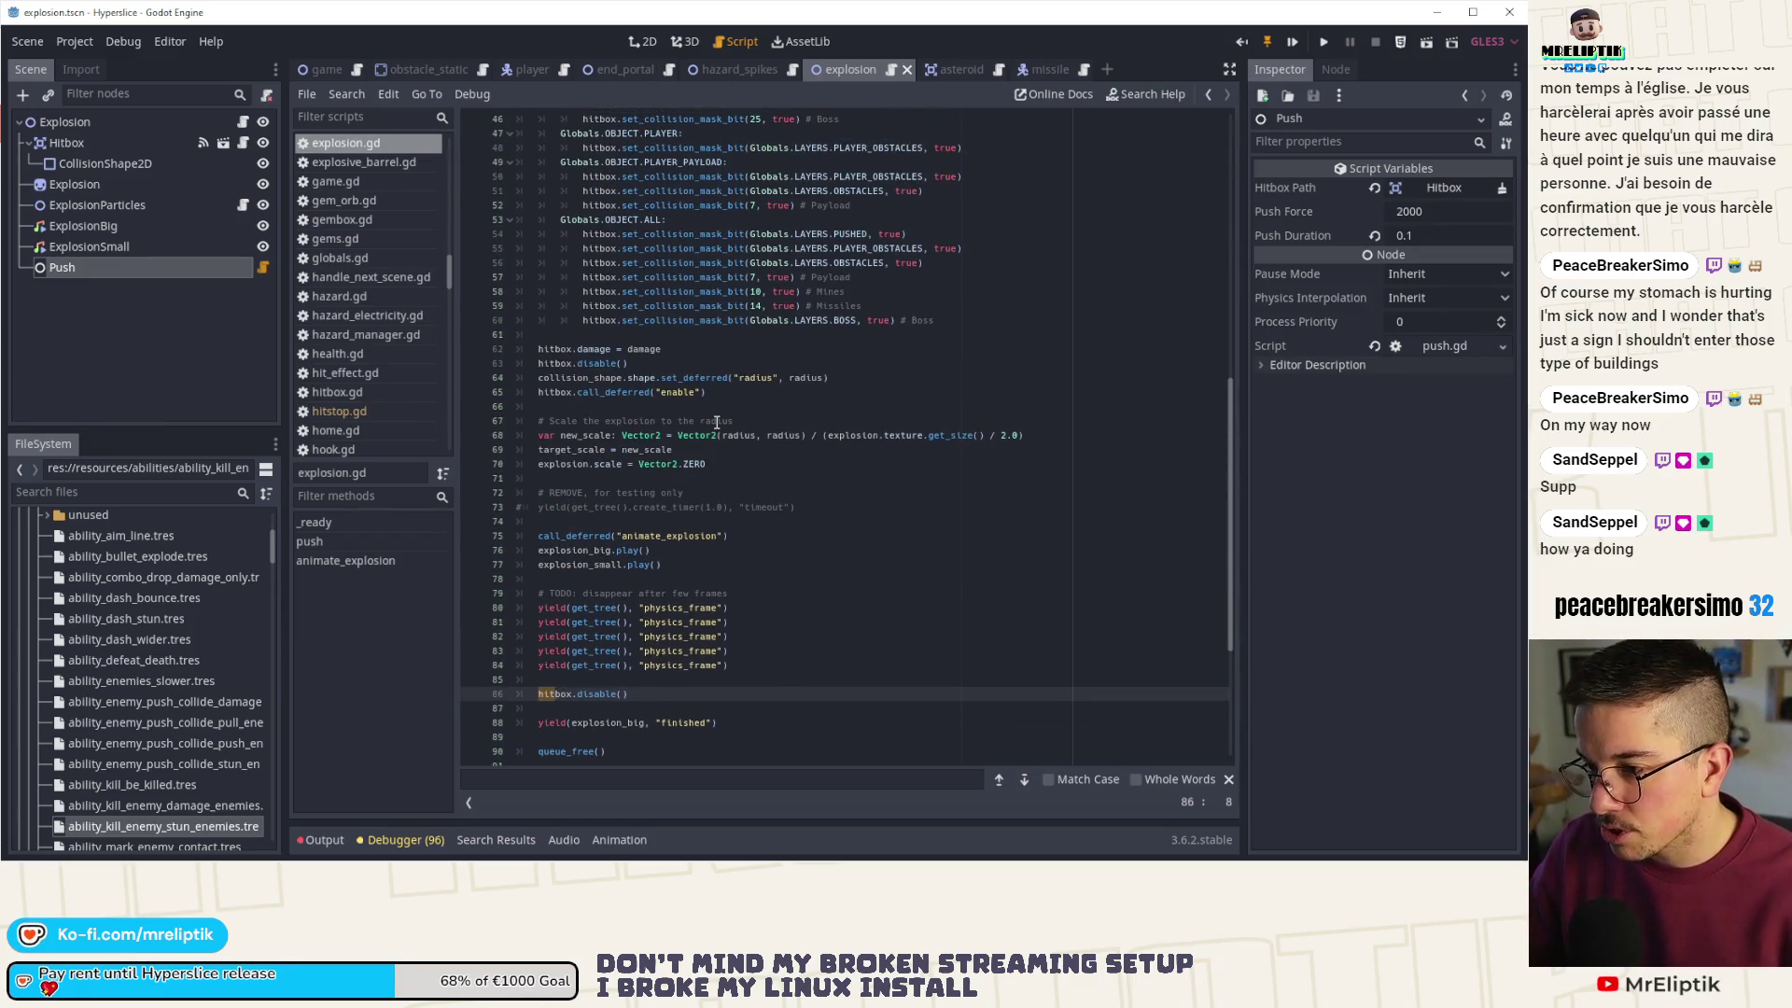
{"action": "scroll", "coordinate": [767, 418], "scroll_direction": "up", "scroll_amount": 9}
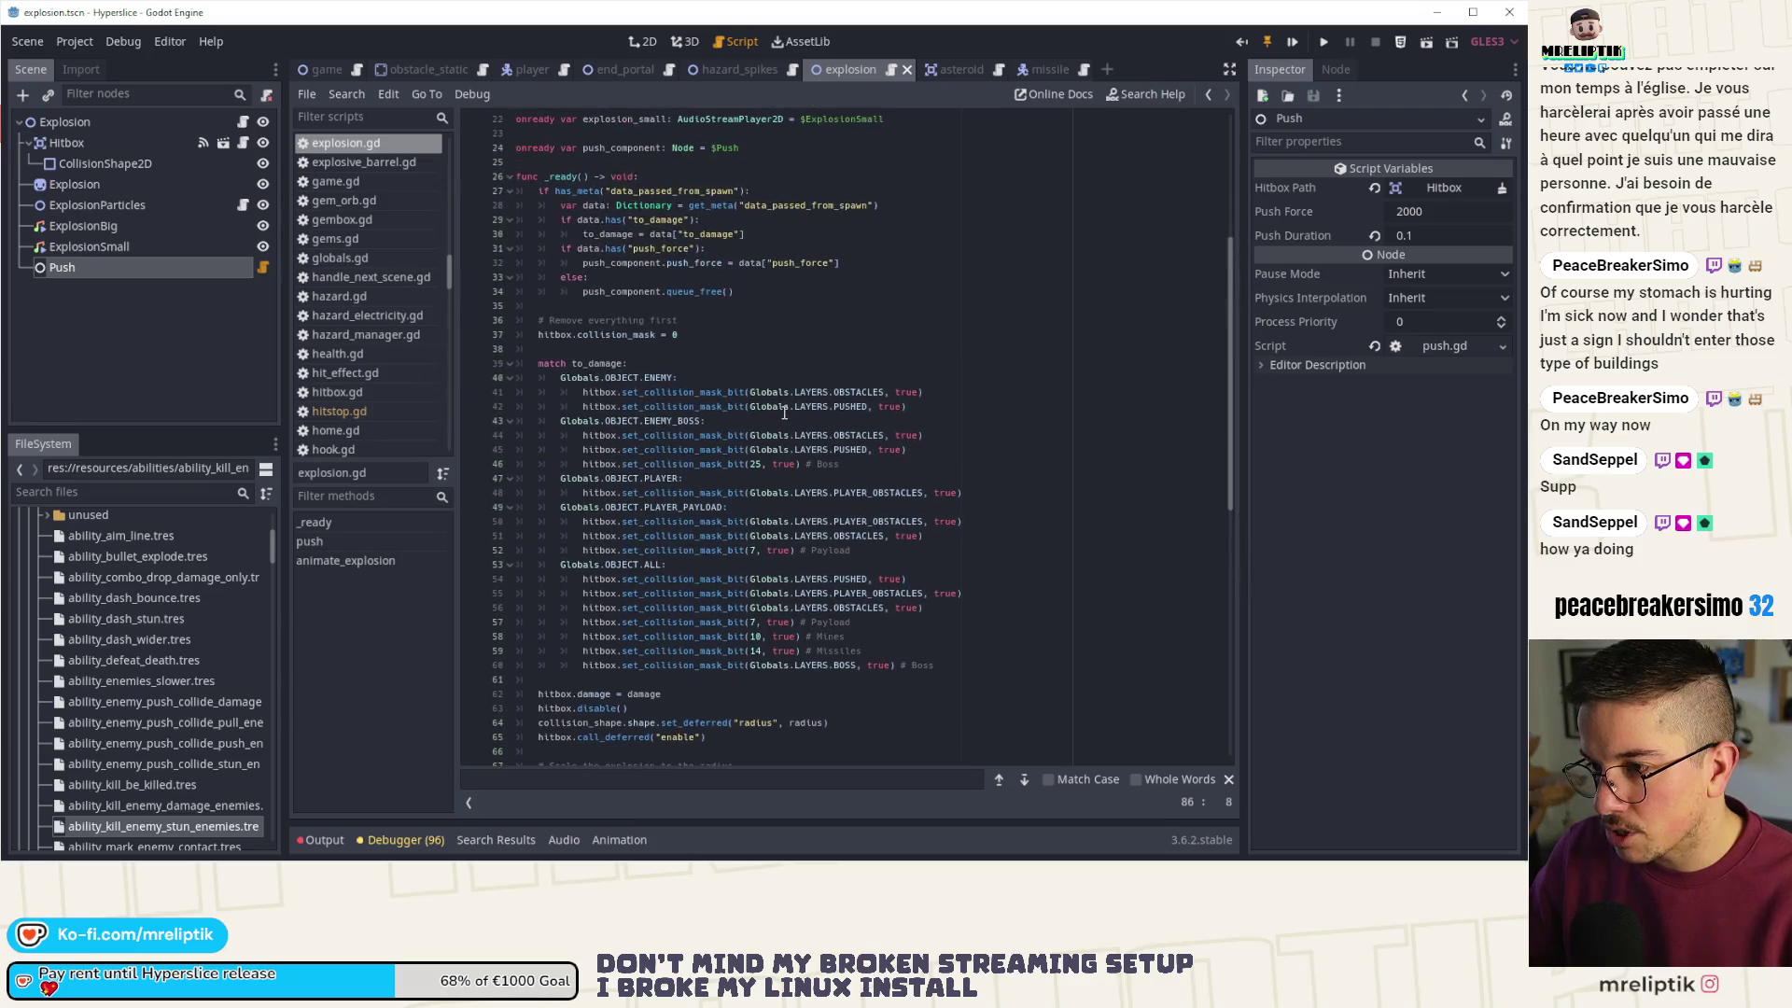
{"action": "scroll", "coordinate": [784, 414], "scroll_direction": "down", "scroll_amount": 14}
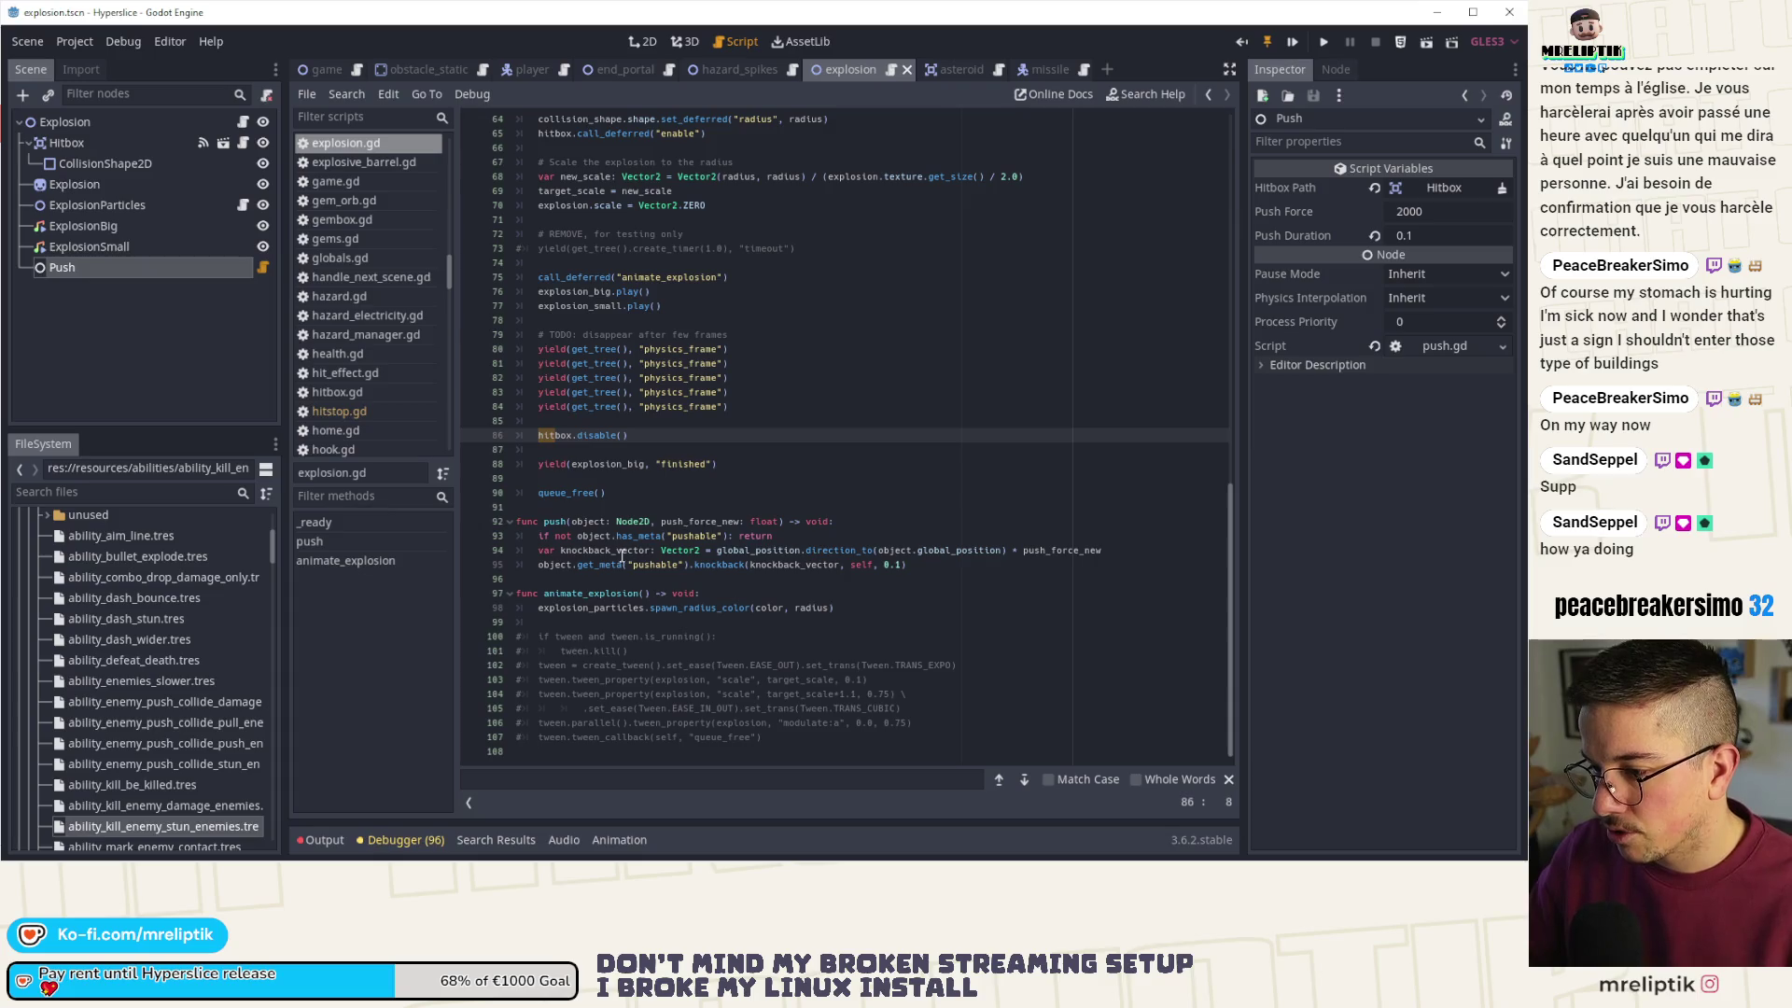
- Close the explosion scene and open hitstop.gd from the player scene
{"action": "middle_click", "coordinate": [821, 67]}
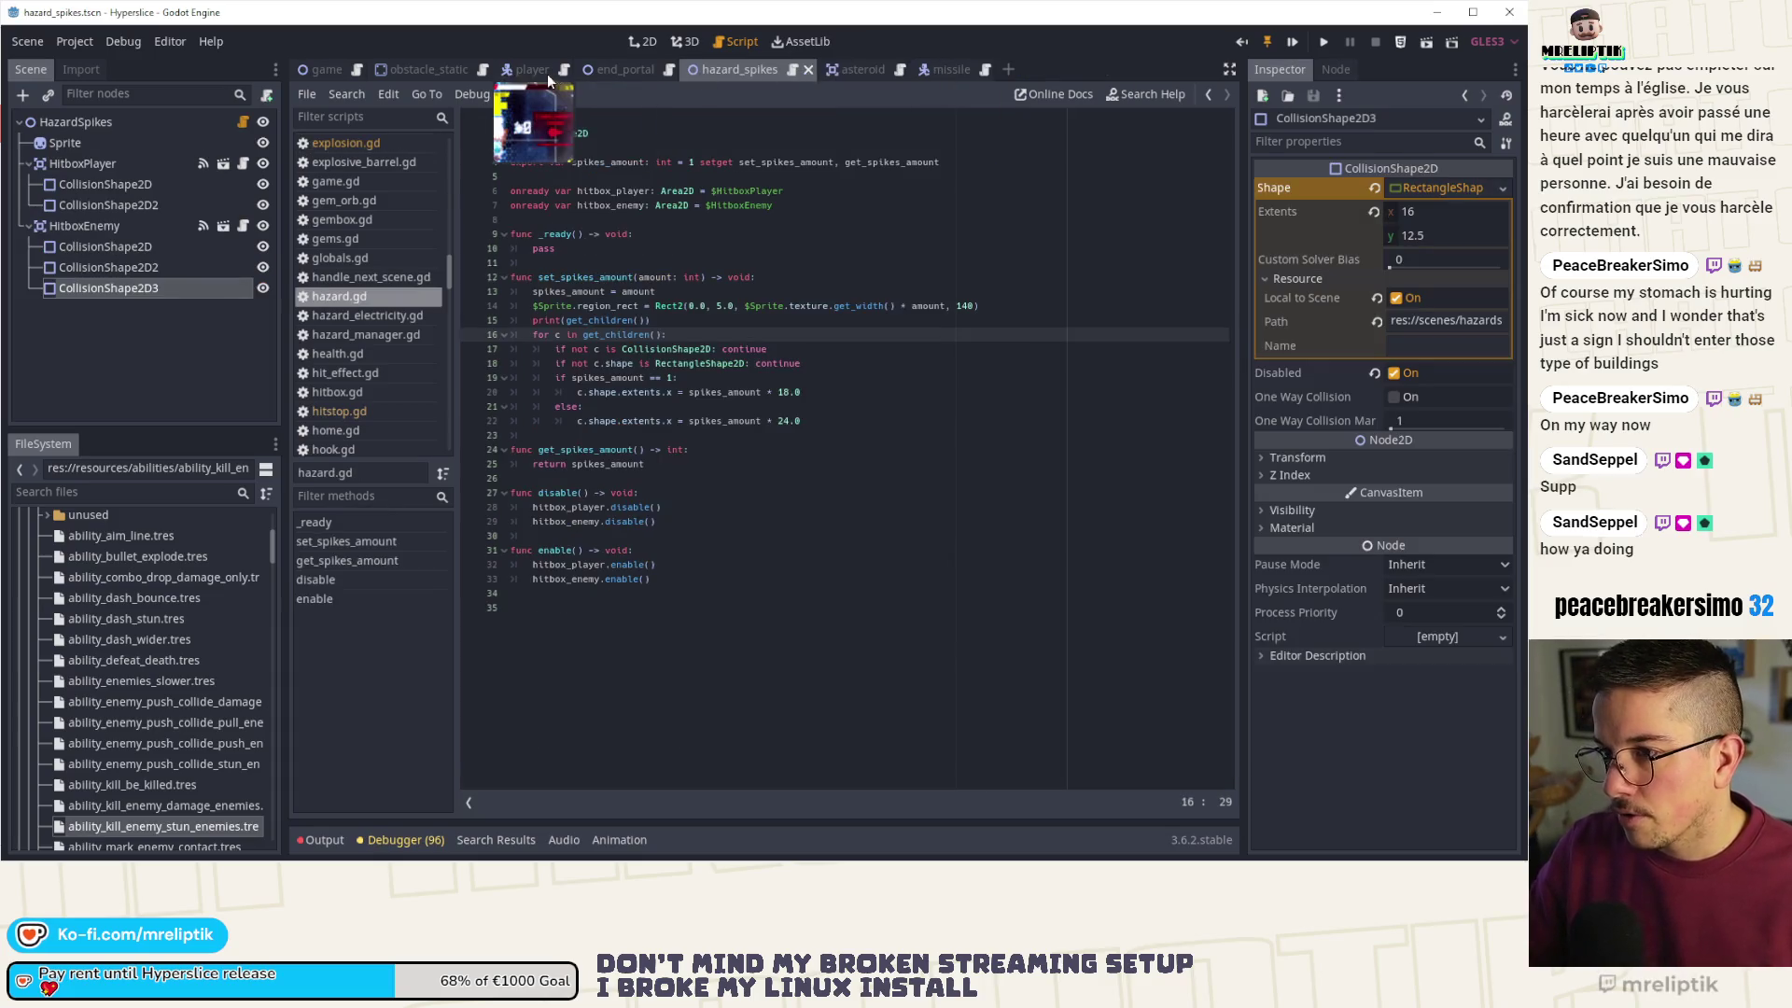
{"action": "left_click", "coordinate": [534, 69]}
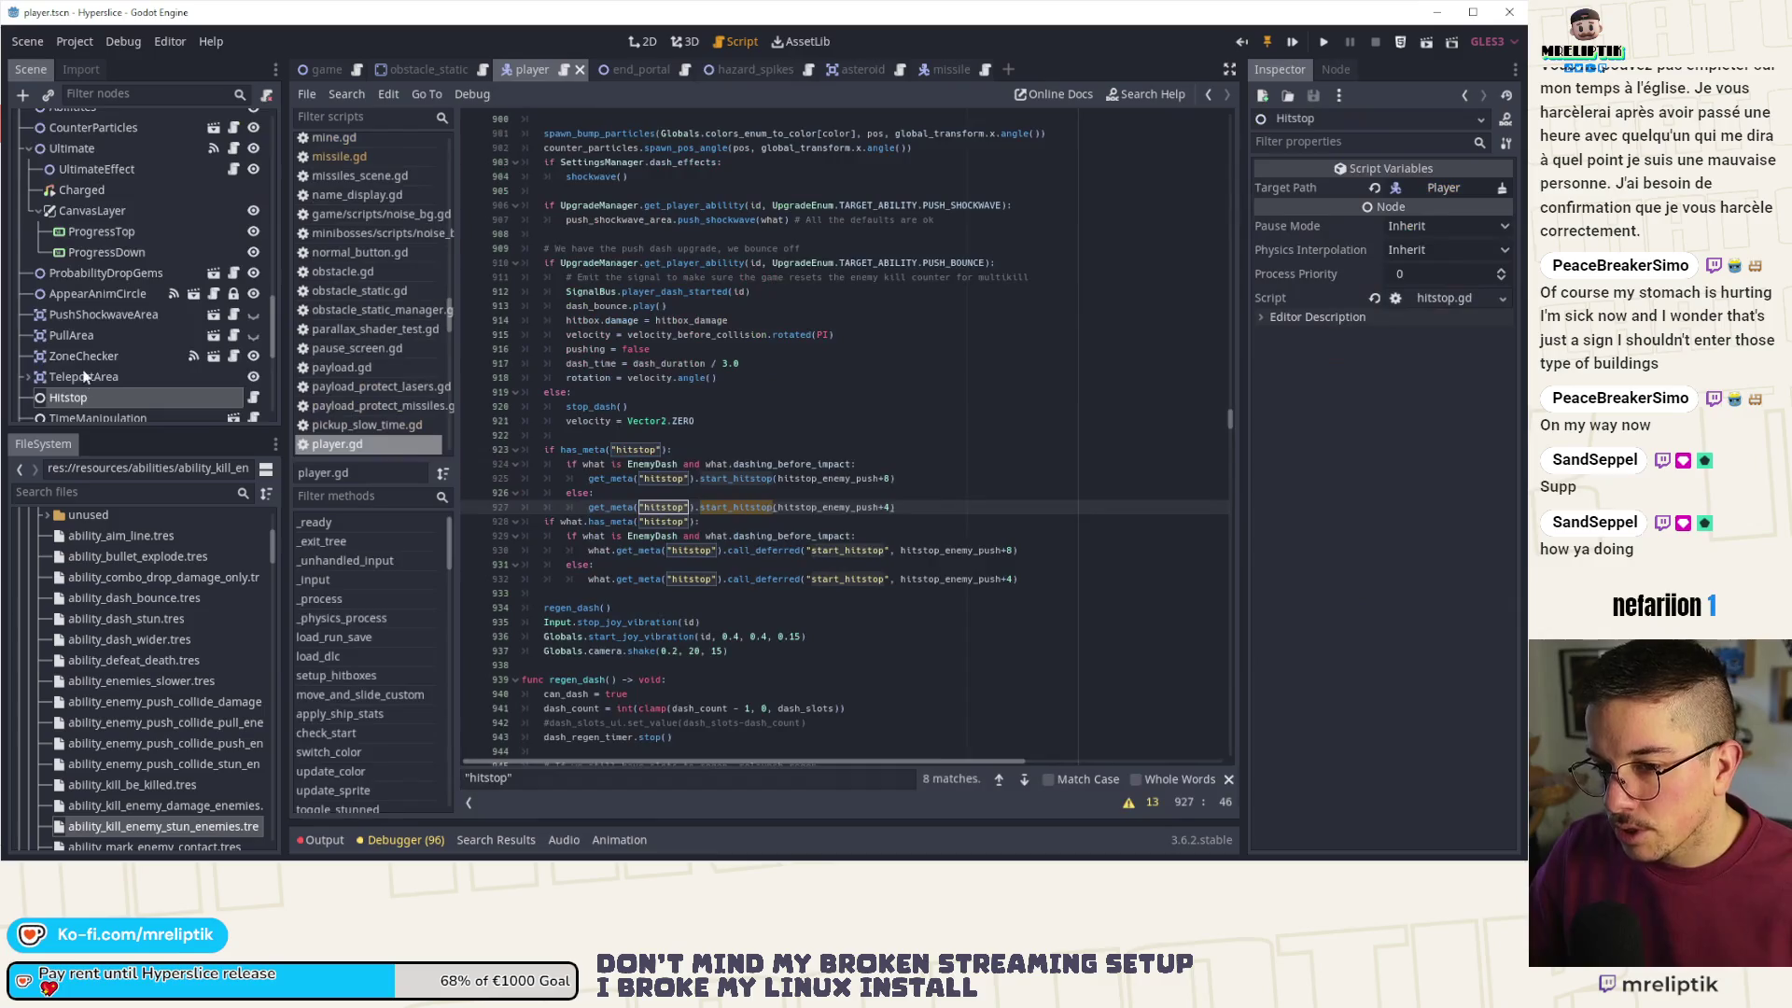
{"action": "left_click", "coordinate": [253, 321]}
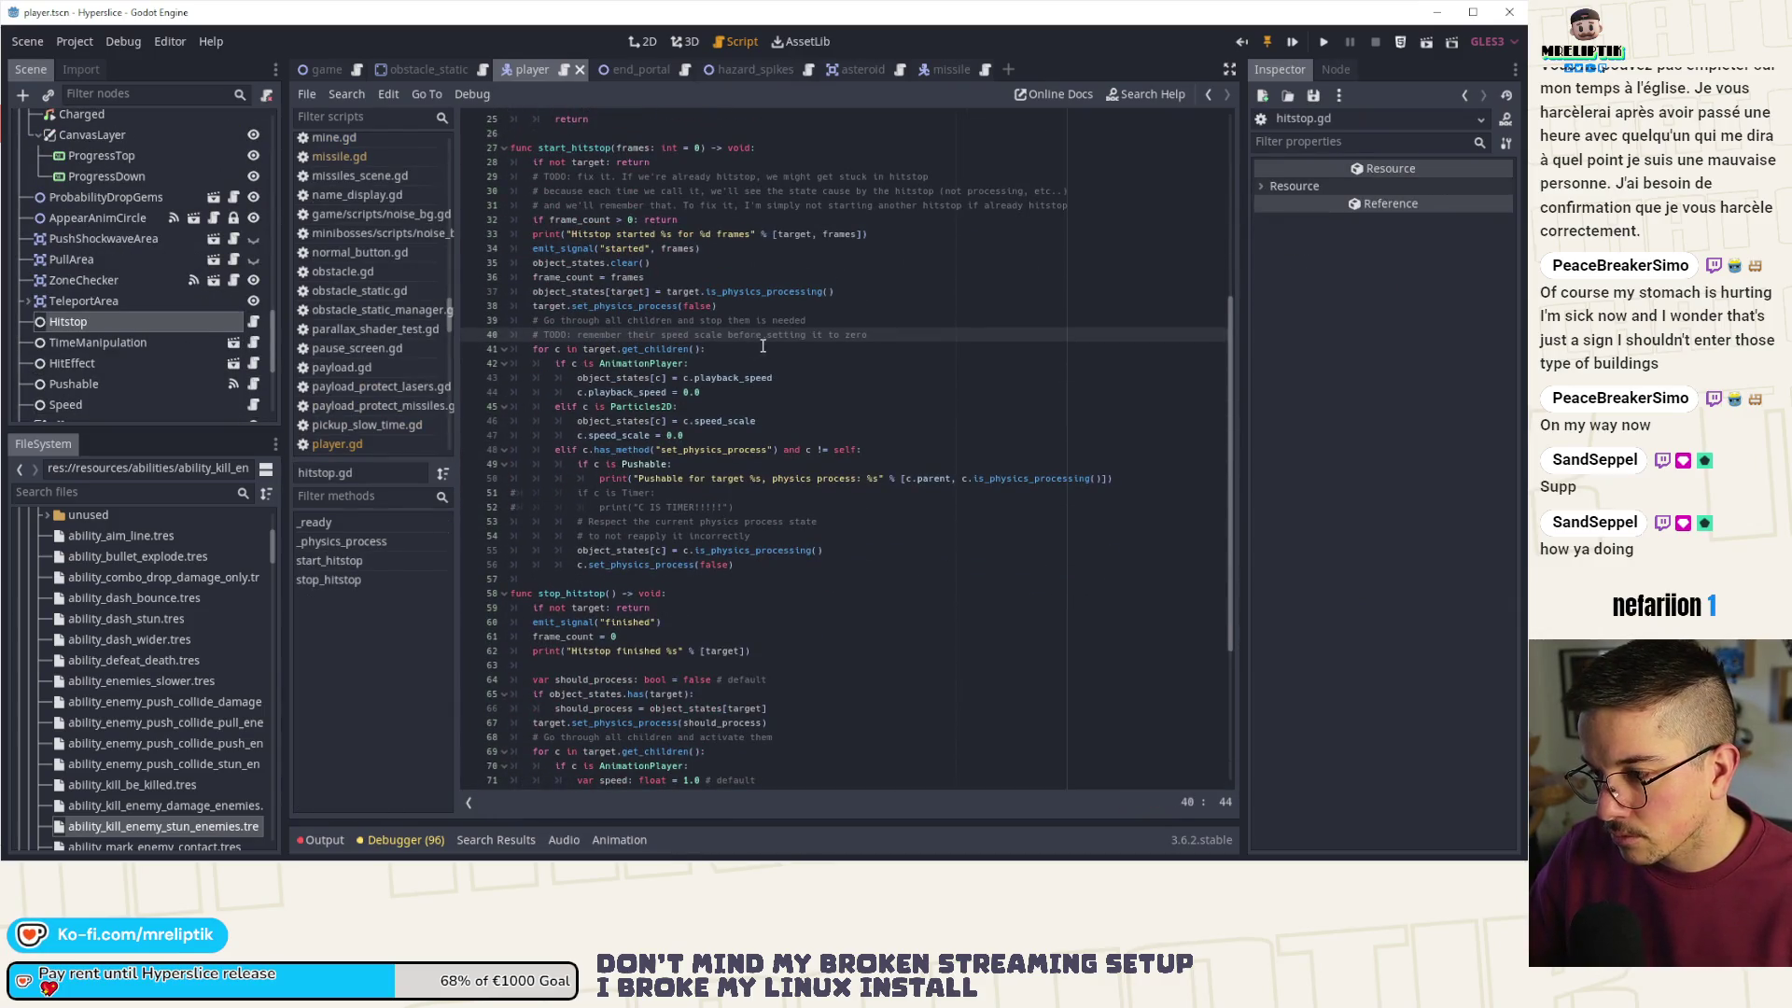
- Cut the speed-scale TODO comment line from start_hitstop in hitstop.gd
{"action": "left_click", "coordinate": [810, 406]}
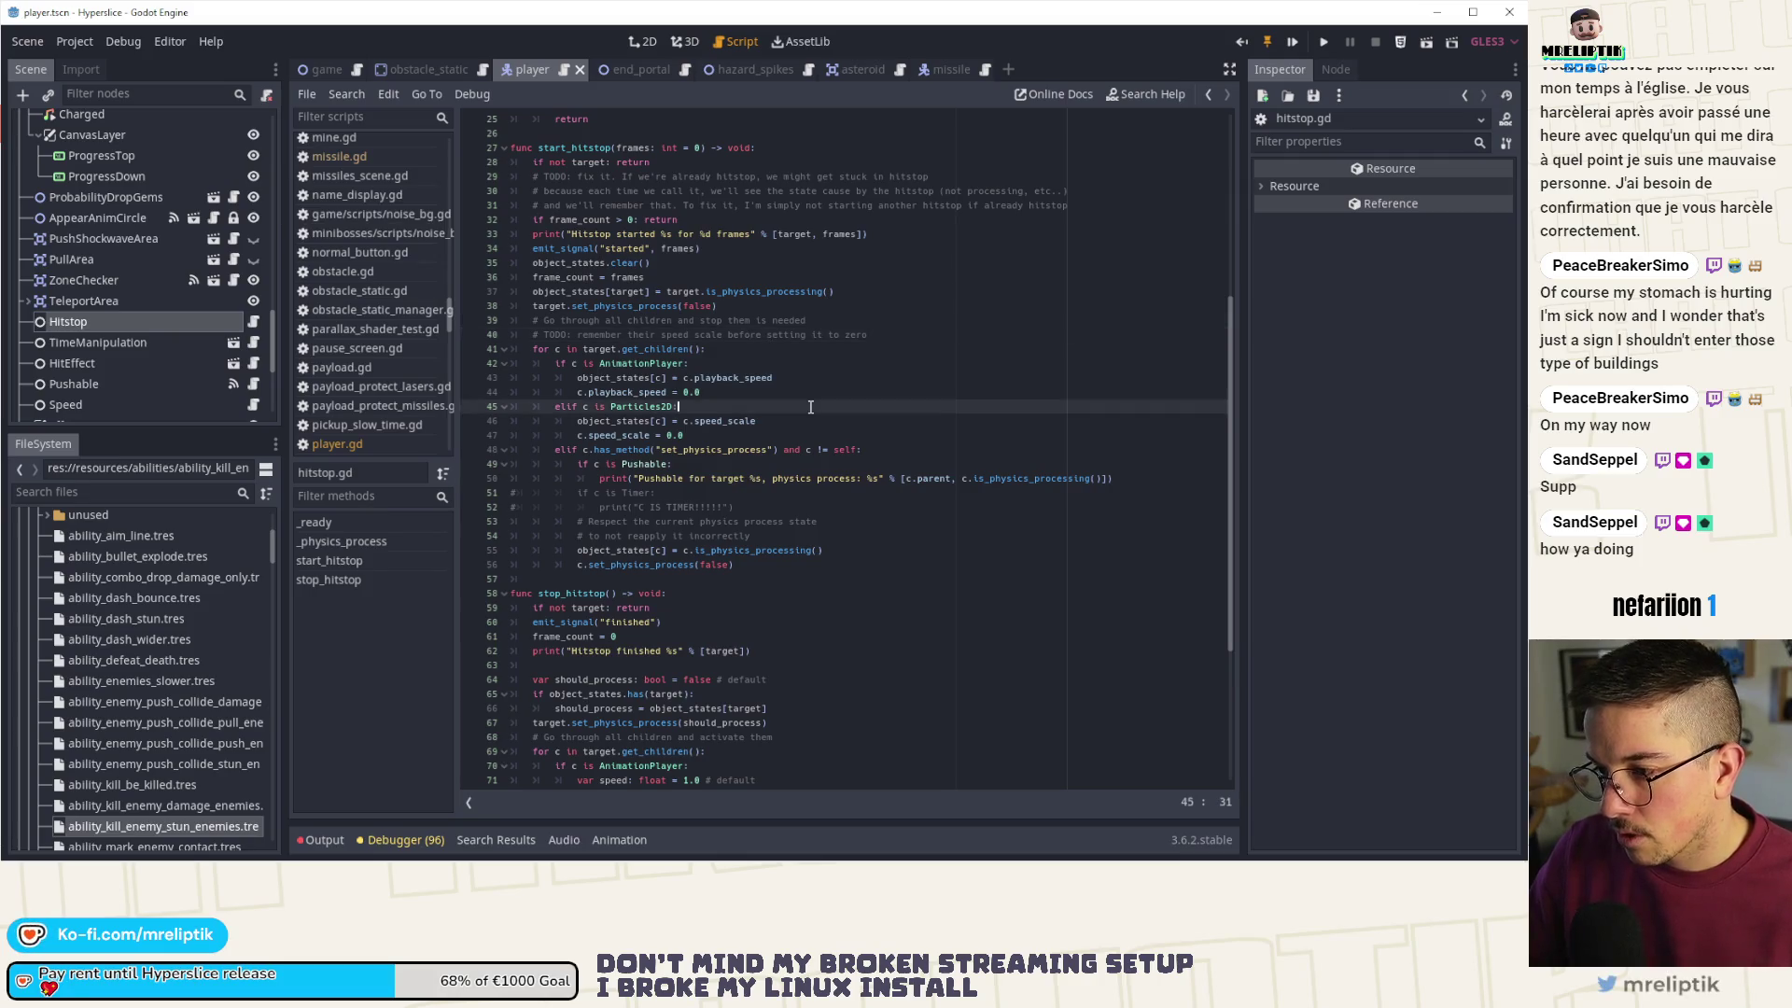
{"action": "left_click", "coordinate": [681, 335]}
{"action": "key", "text": "ctrl+x"}
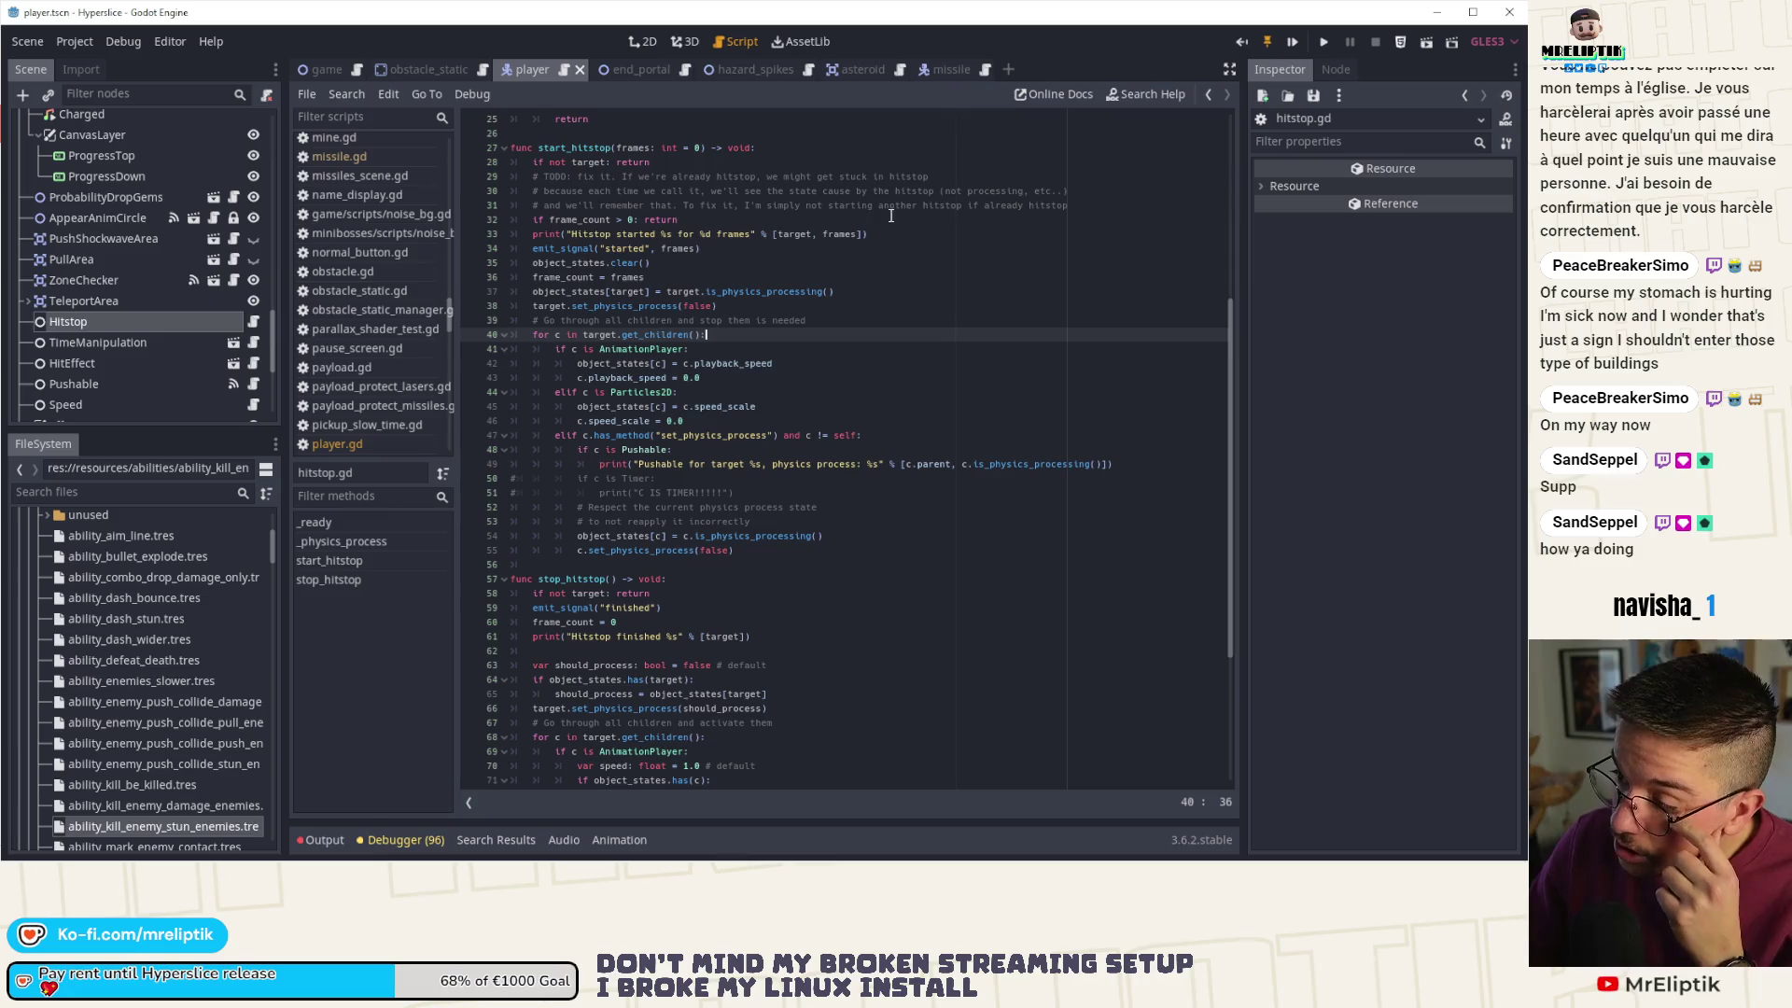
- Delete the remaining getting-stuck TODO lines, then highlight every use of object_states
{"action": "scroll", "coordinate": [835, 238], "scroll_direction": "down", "scroll_amount": 2}
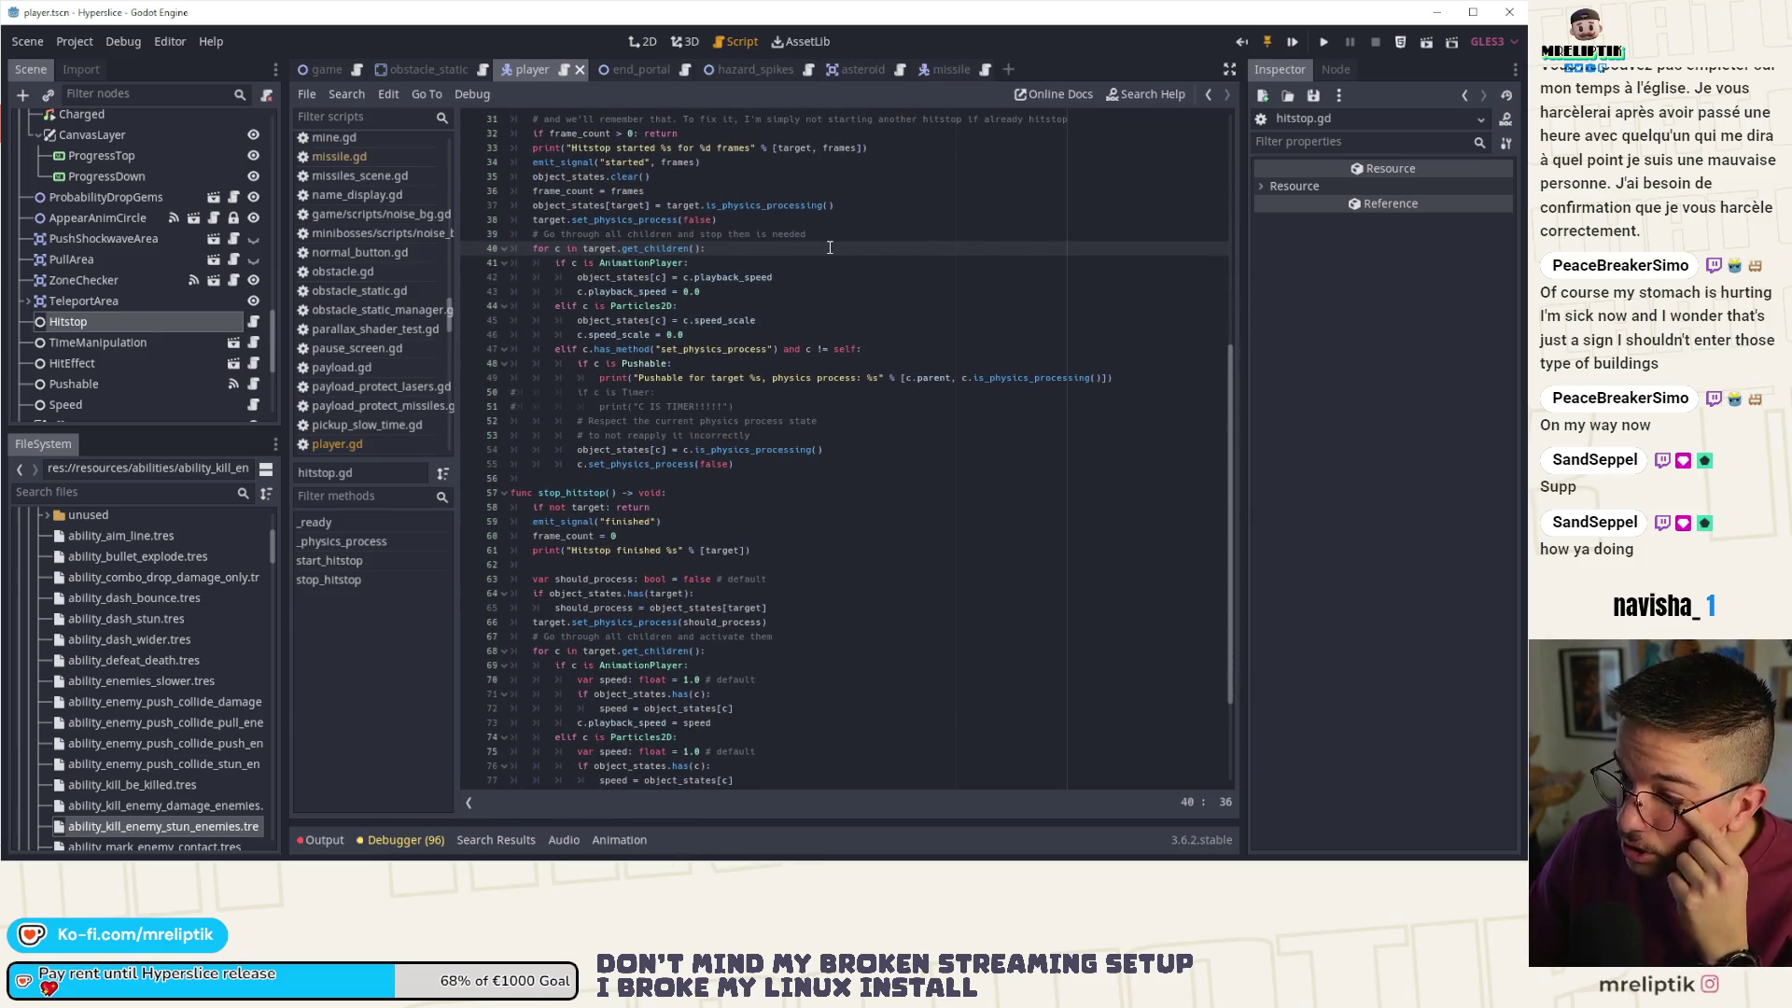
{"action": "scroll", "coordinate": [828, 261], "scroll_direction": "up", "scroll_amount": 4}
{"action": "scroll", "coordinate": [831, 266], "scroll_direction": "down", "scroll_amount": 1}
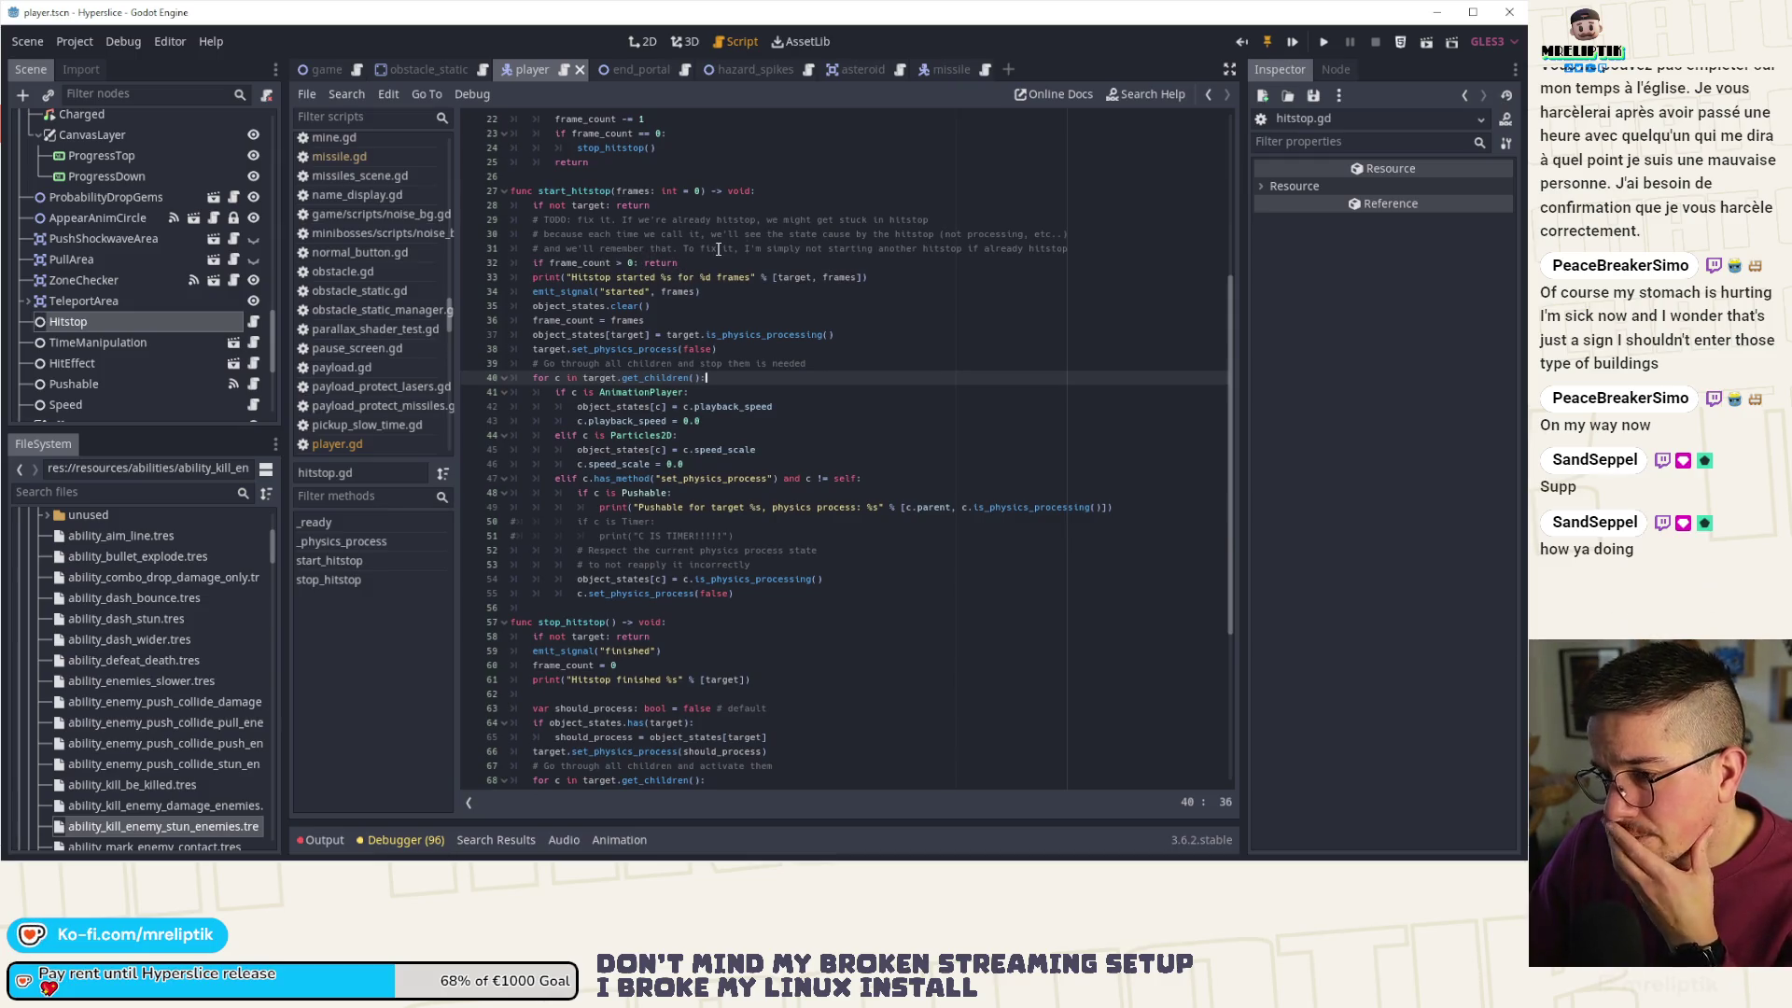
{"action": "left_click", "coordinate": [688, 220]}
{"action": "key", "text": "ctrl+shift+k"}
{"action": "key", "text": "ctrl+shift+k"}
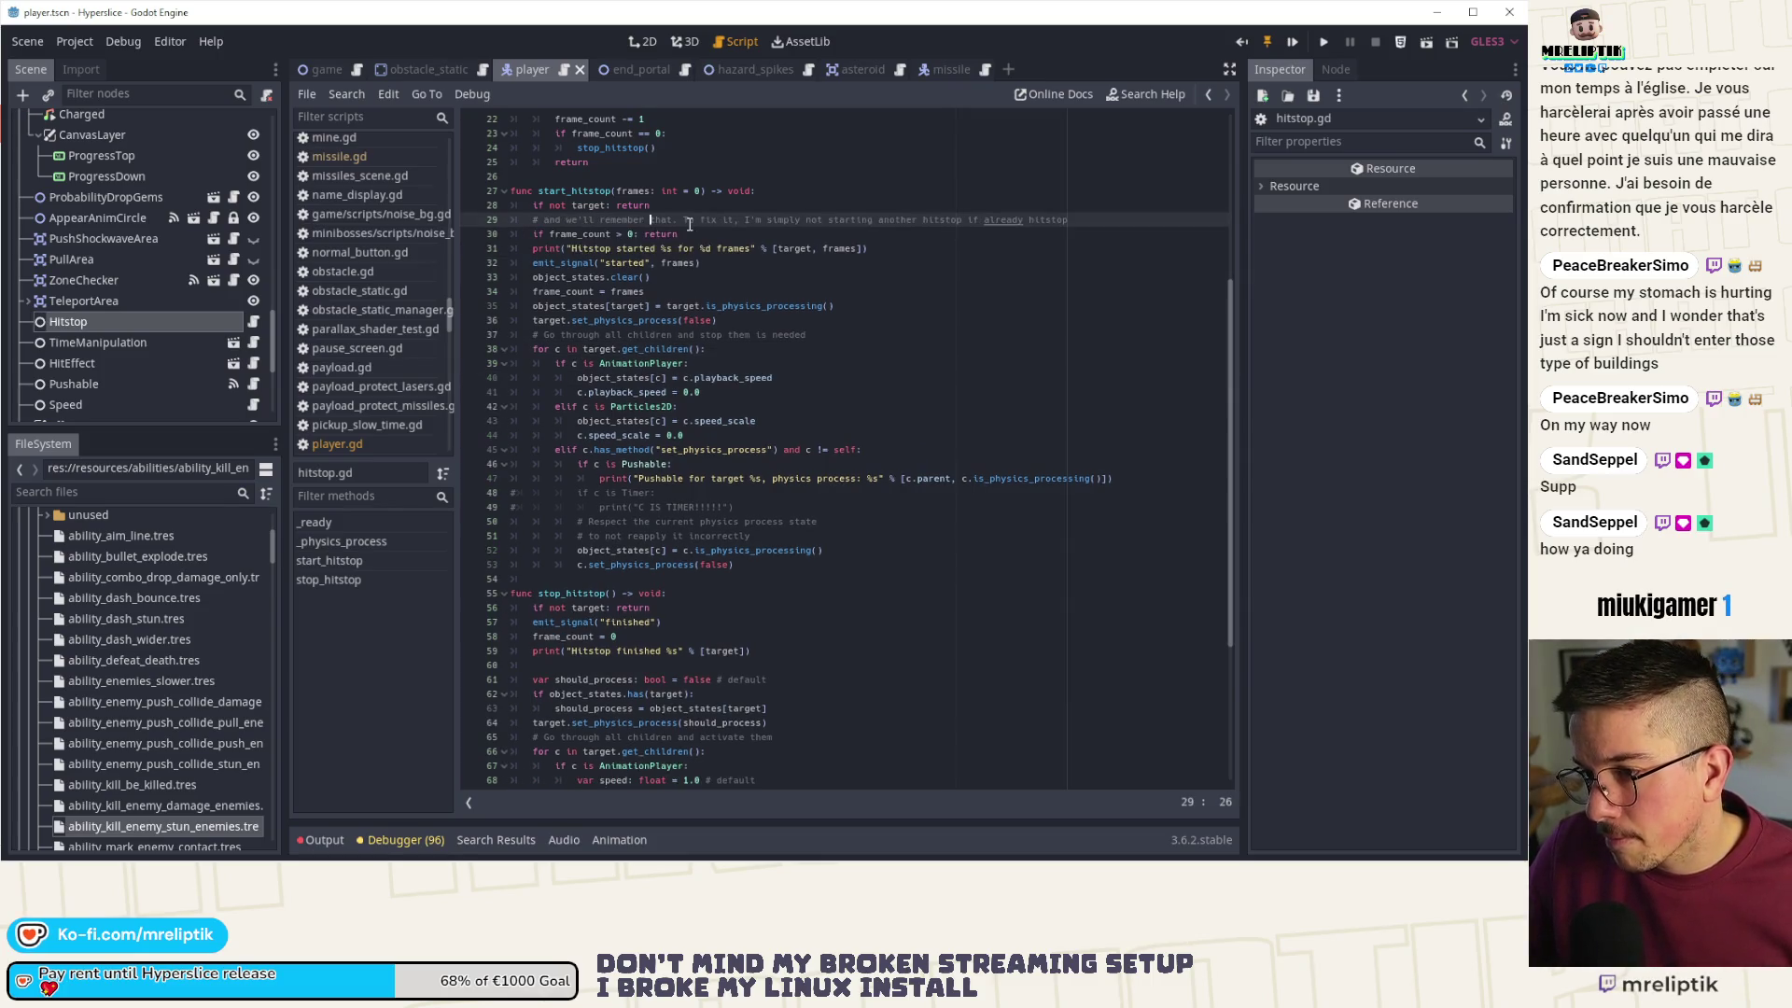
{"action": "key", "text": "ctrl+shift+k"}
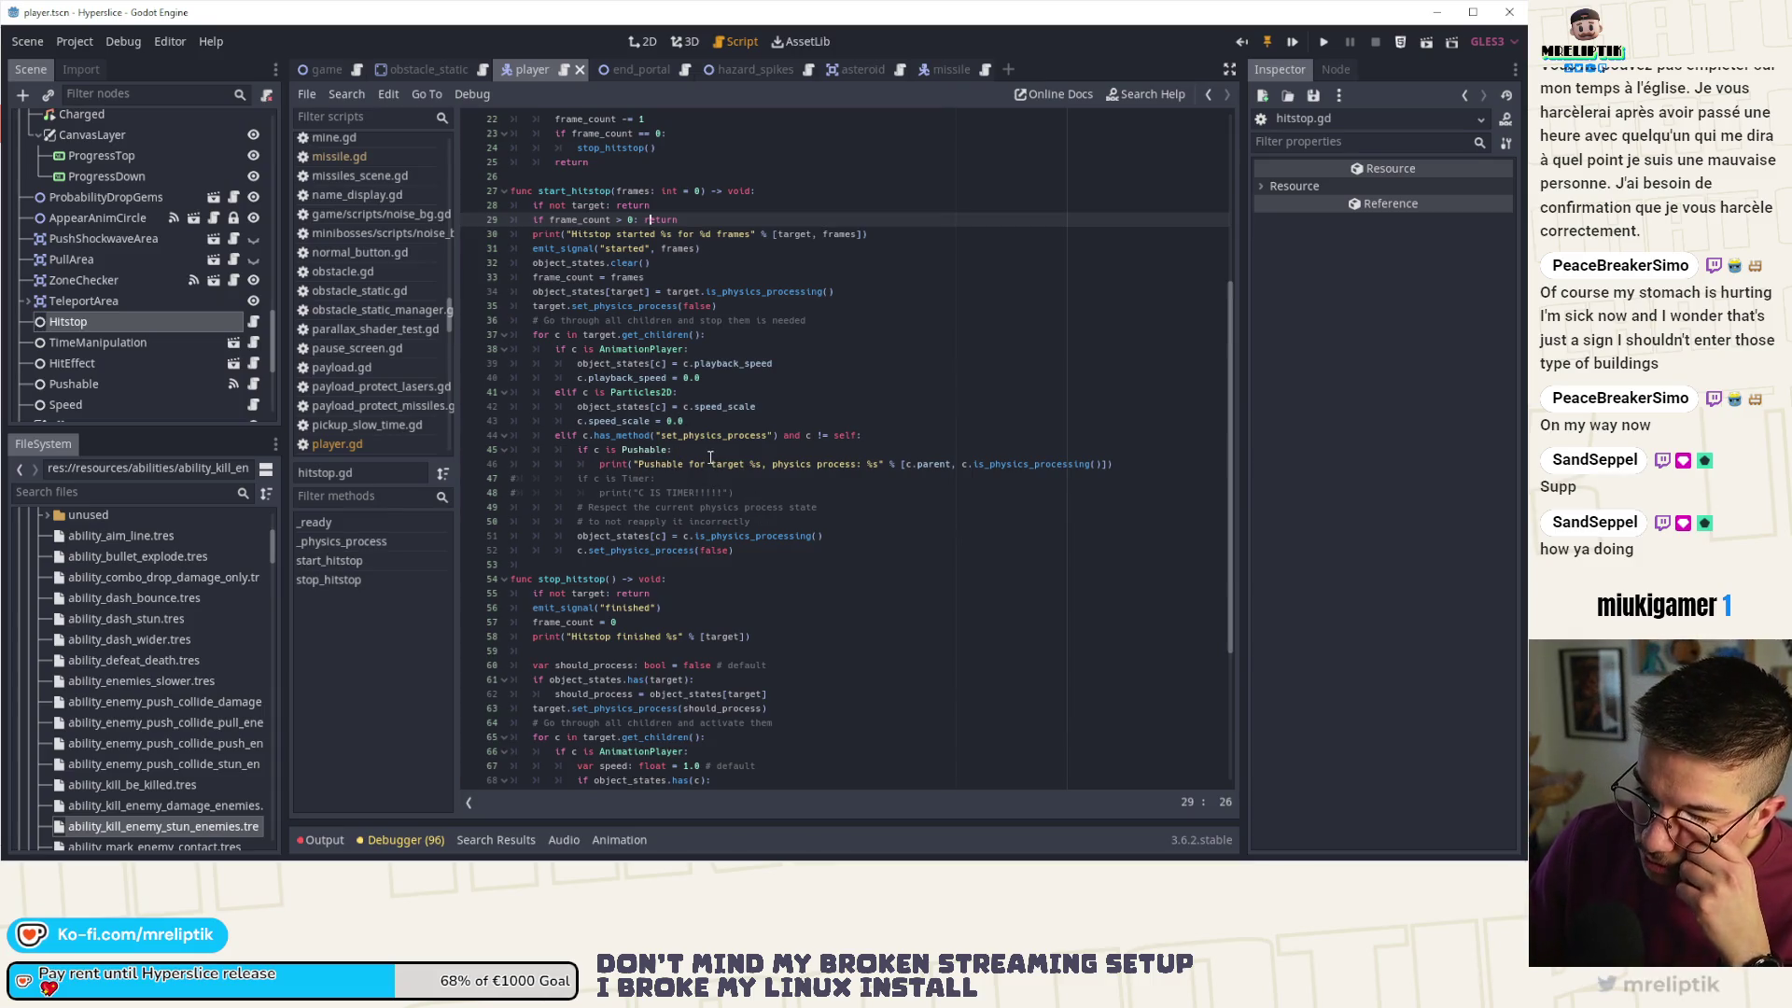
{"action": "double_click", "coordinate": [632, 408]}
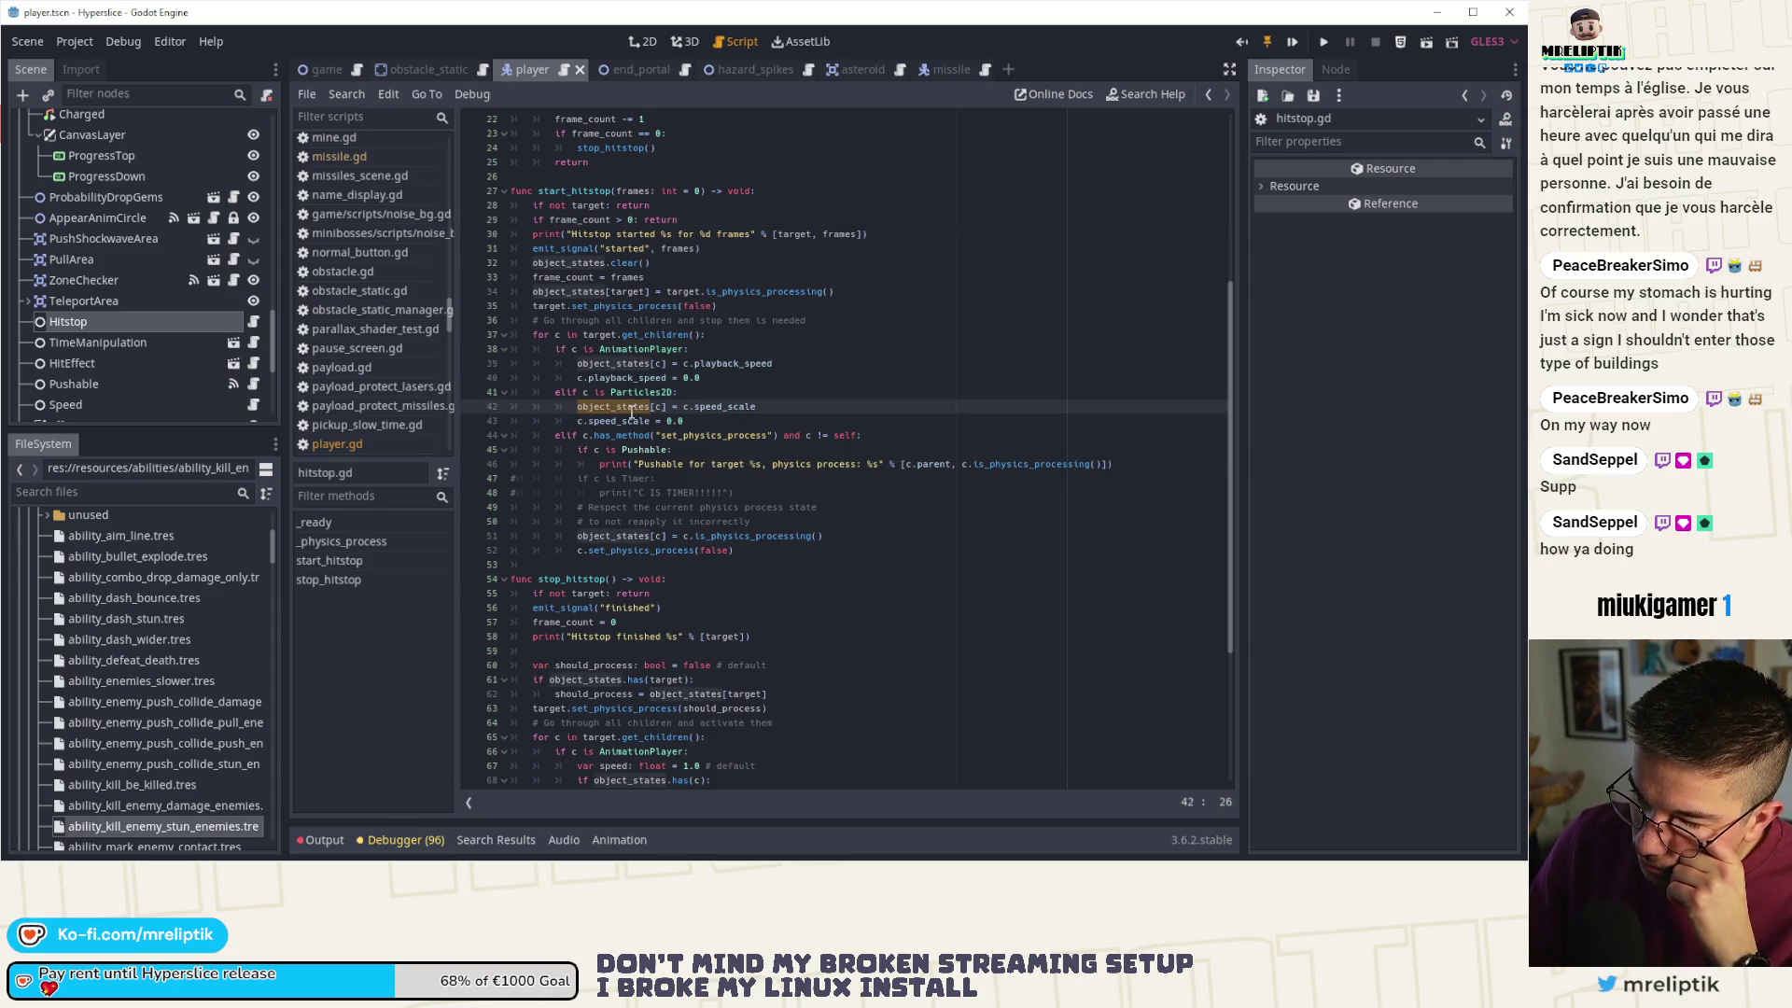
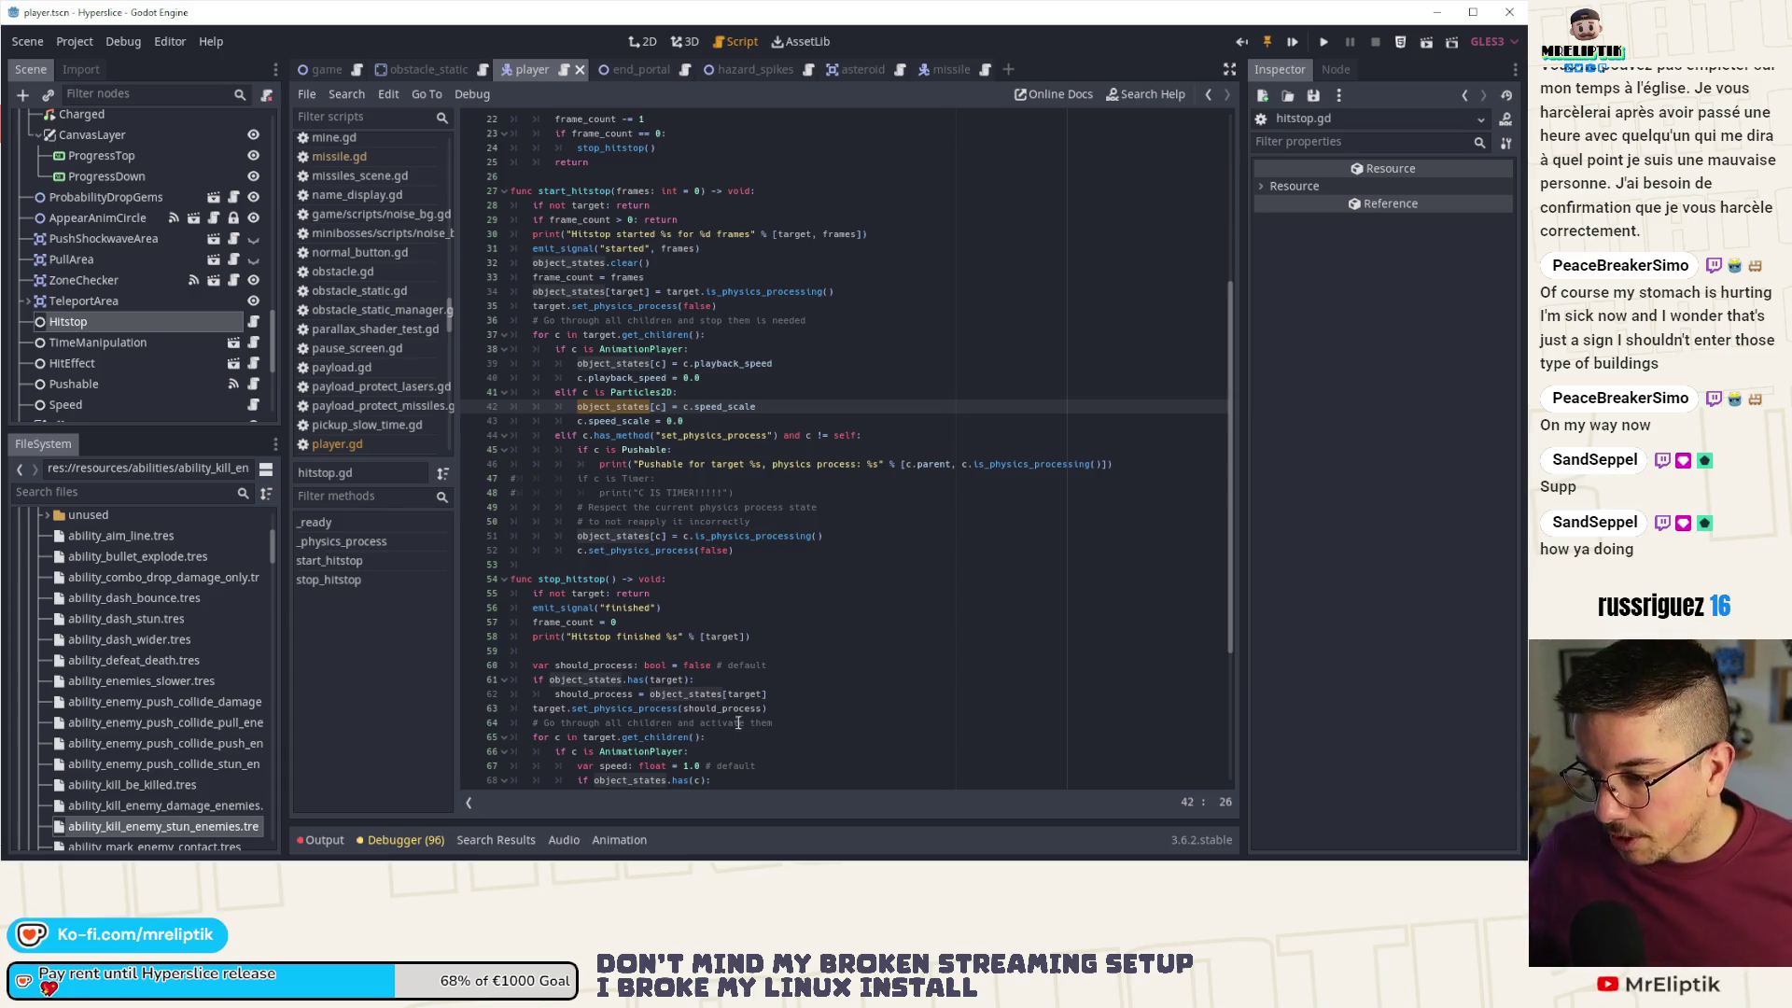
- Highlight uses of speed, set_physics_process, should_process and false, then add a blank line after line 81
{"action": "scroll", "coordinate": [698, 552], "scroll_direction": "down", "scroll_amount": 5}
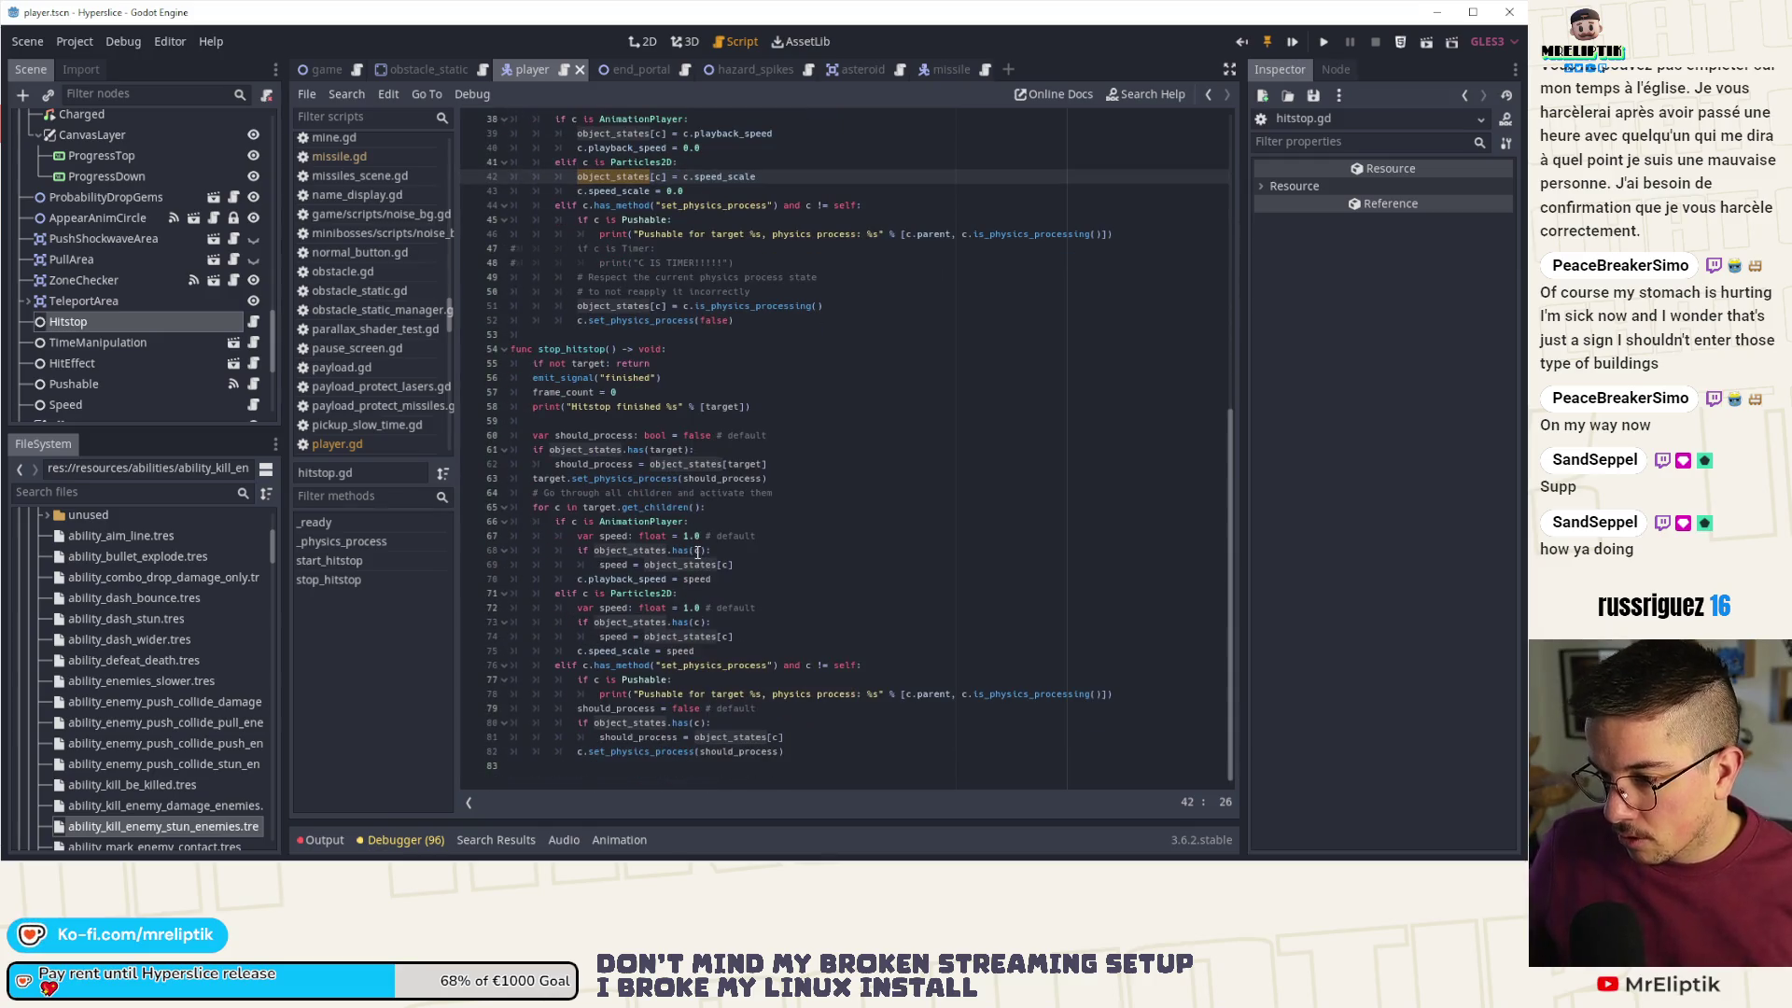
{"action": "left_click", "coordinate": [625, 564]}
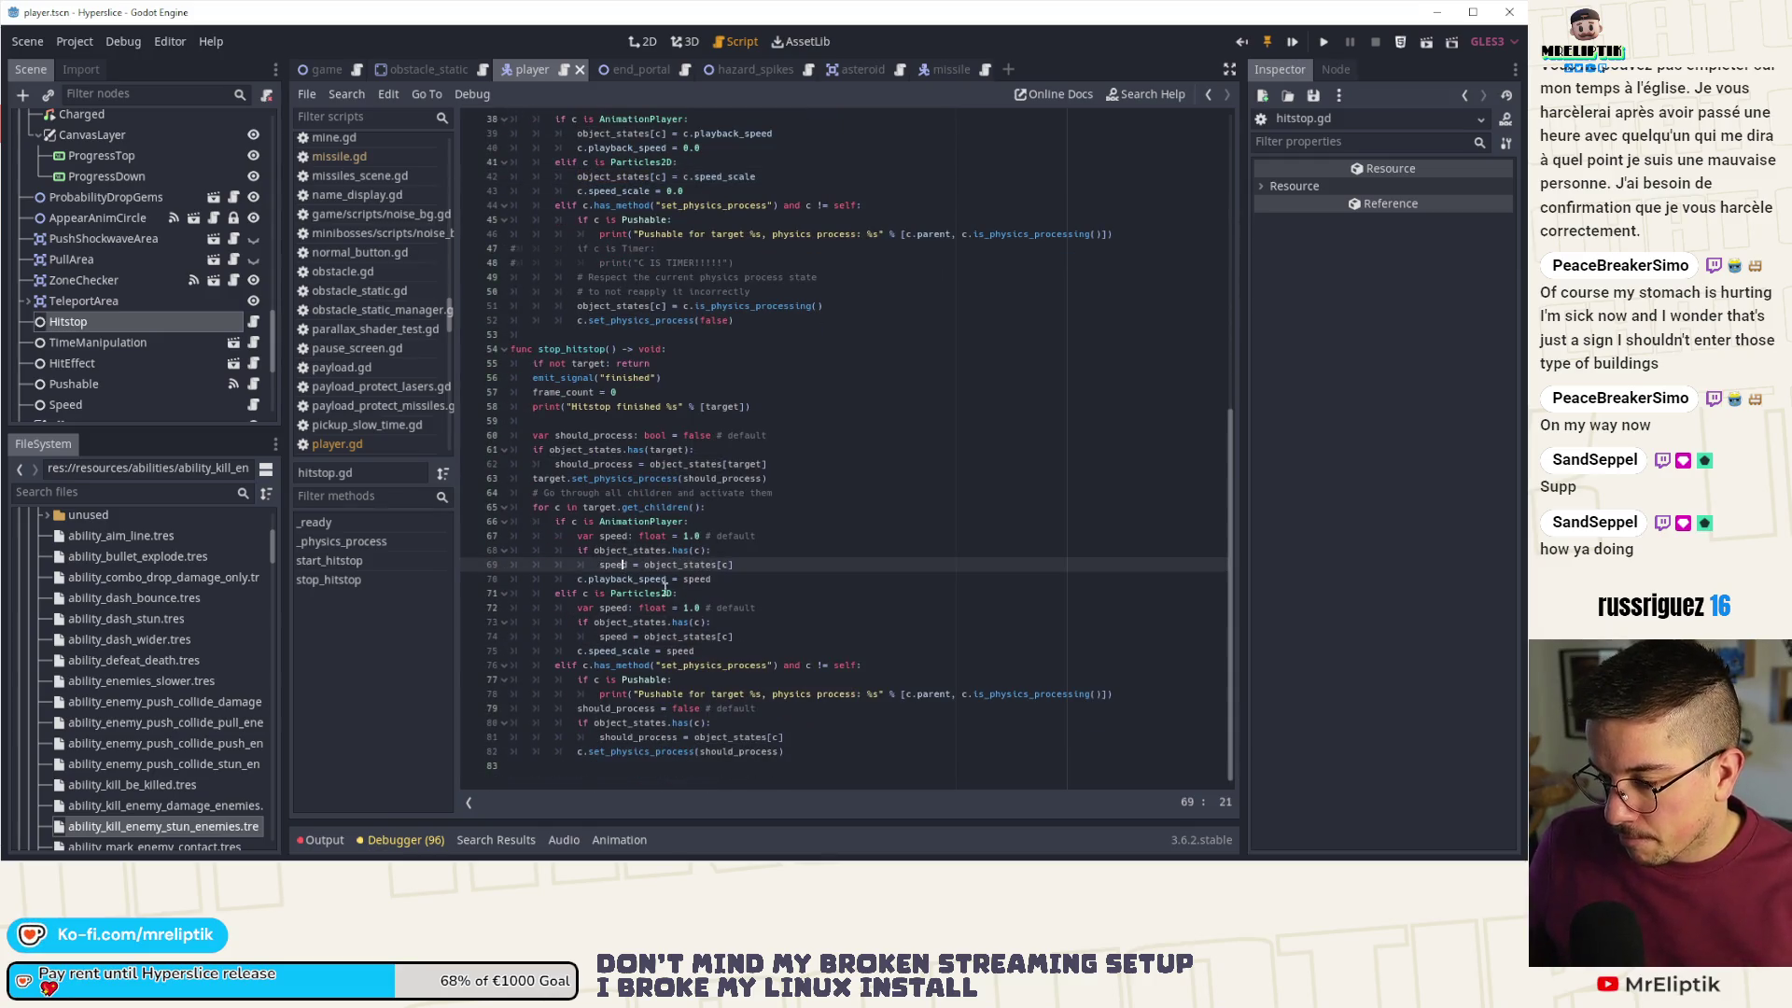
{"action": "double_click", "coordinate": [614, 564]}
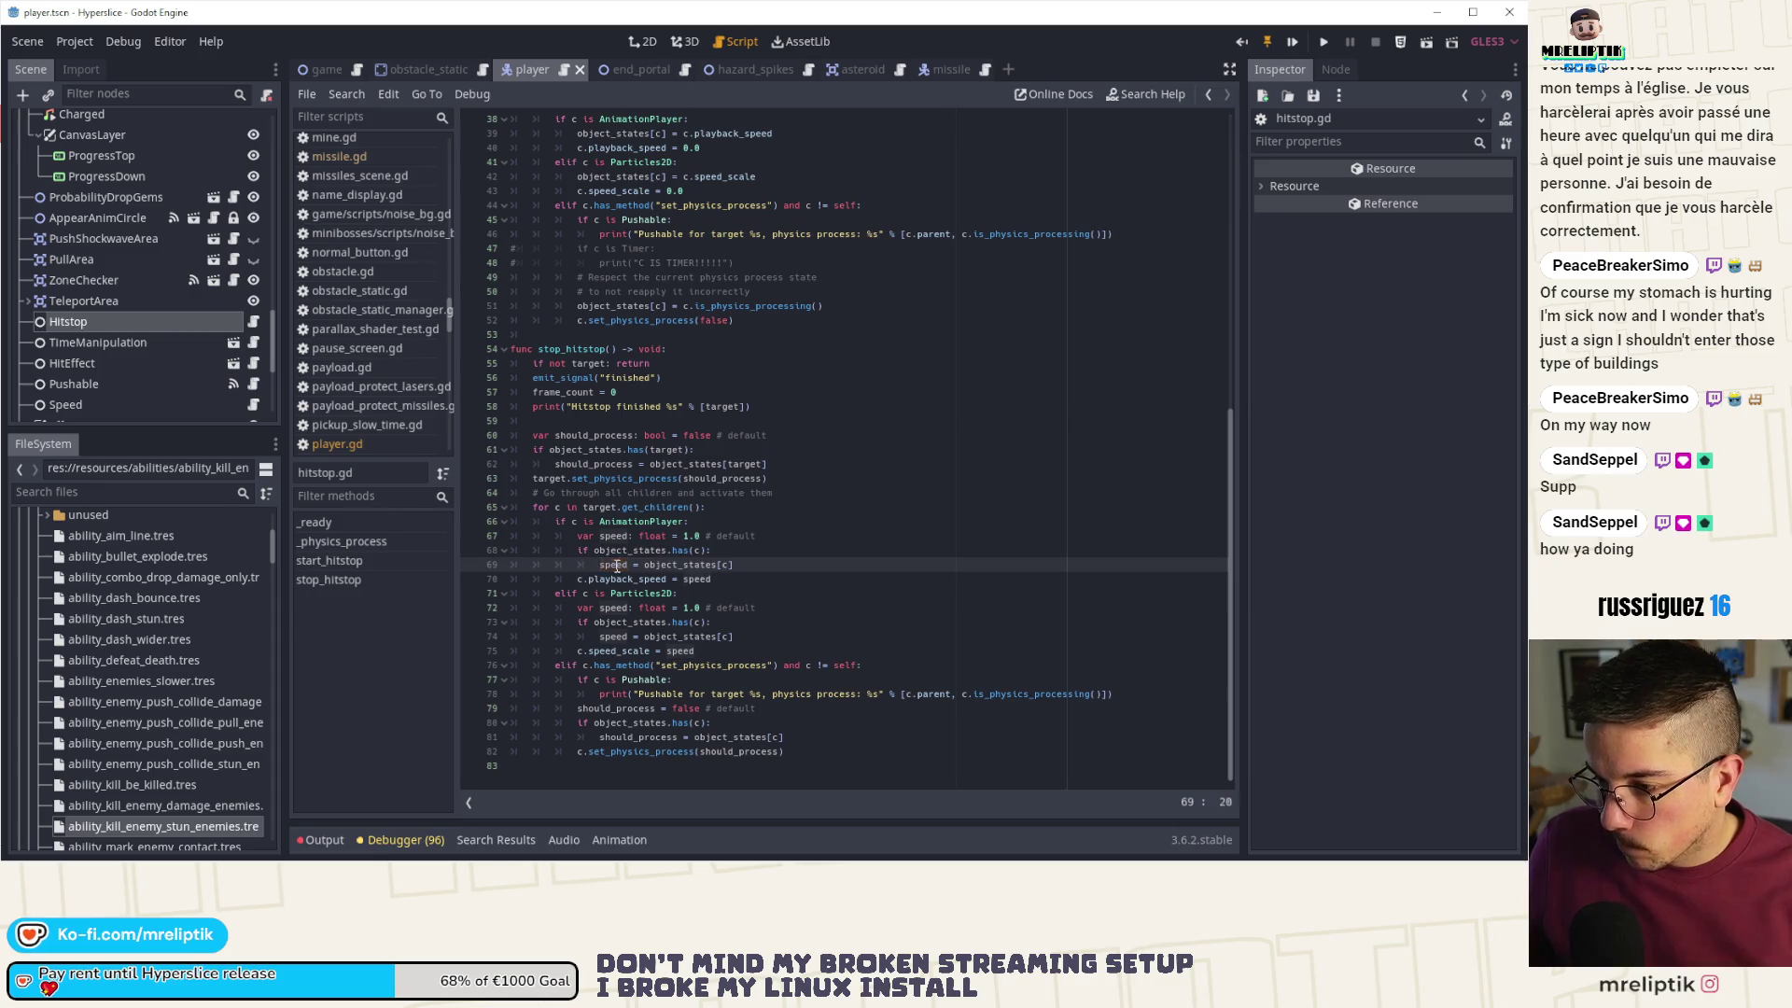
{"action": "double_click", "coordinate": [619, 752]}
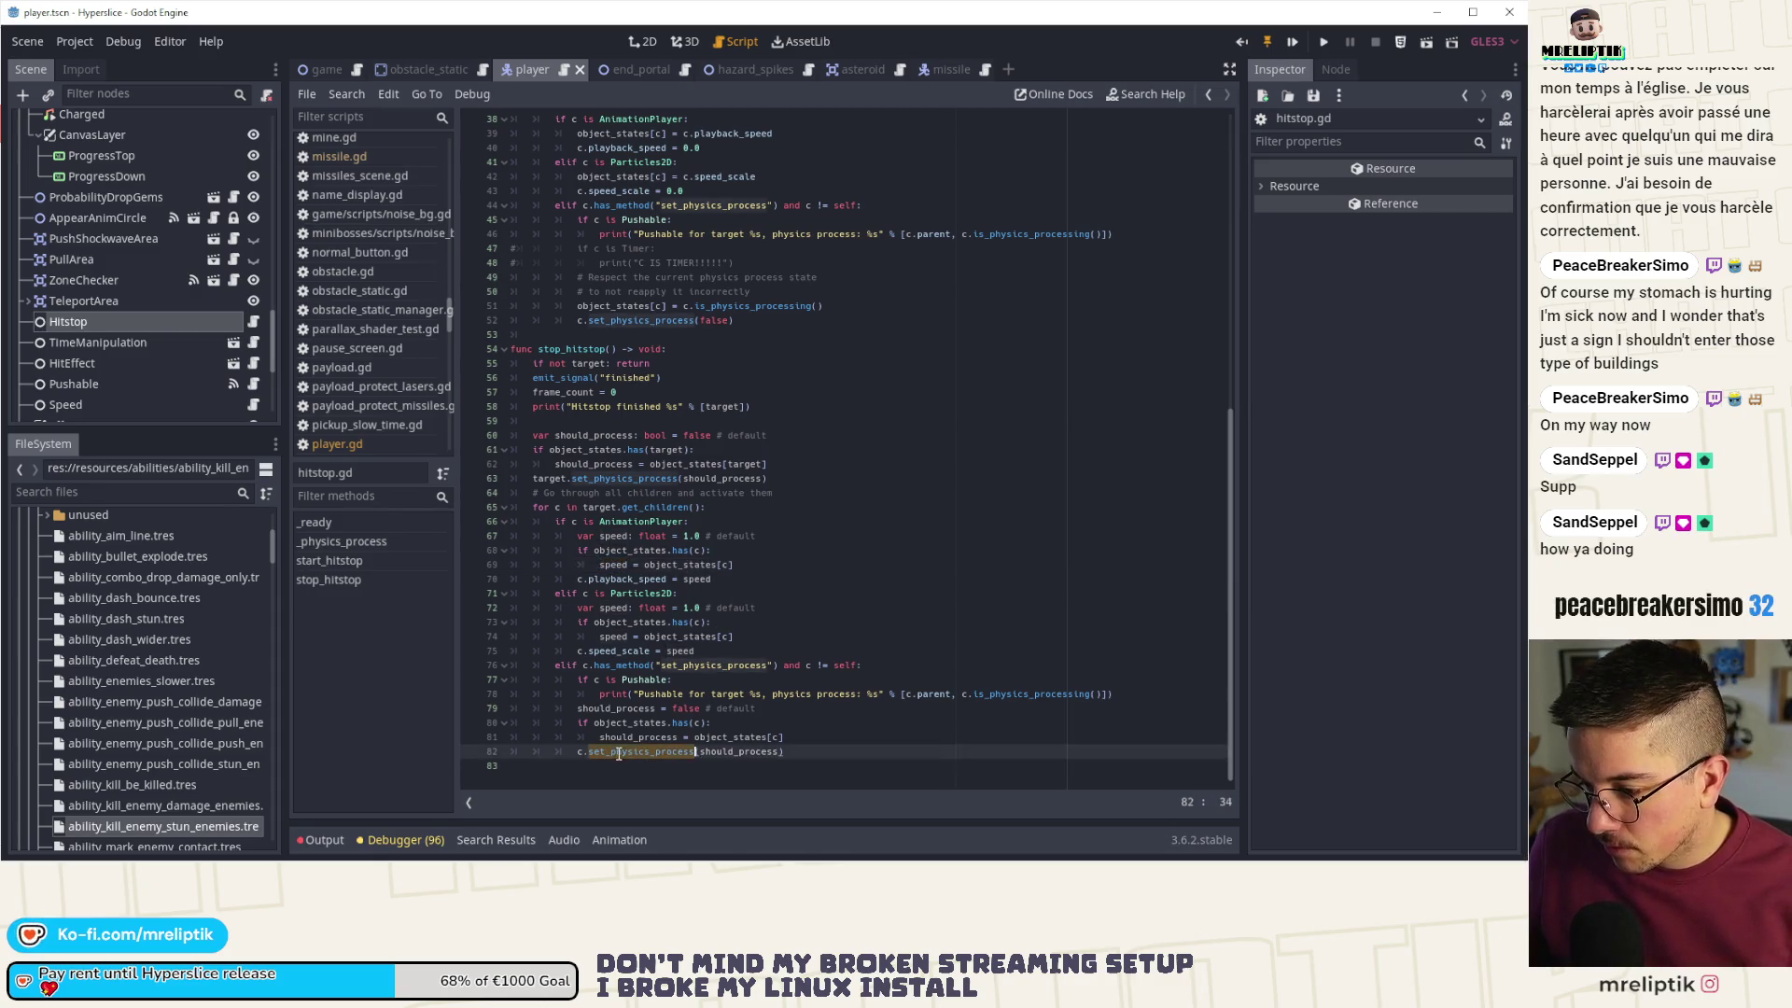
{"action": "double_click", "coordinate": [625, 736]}
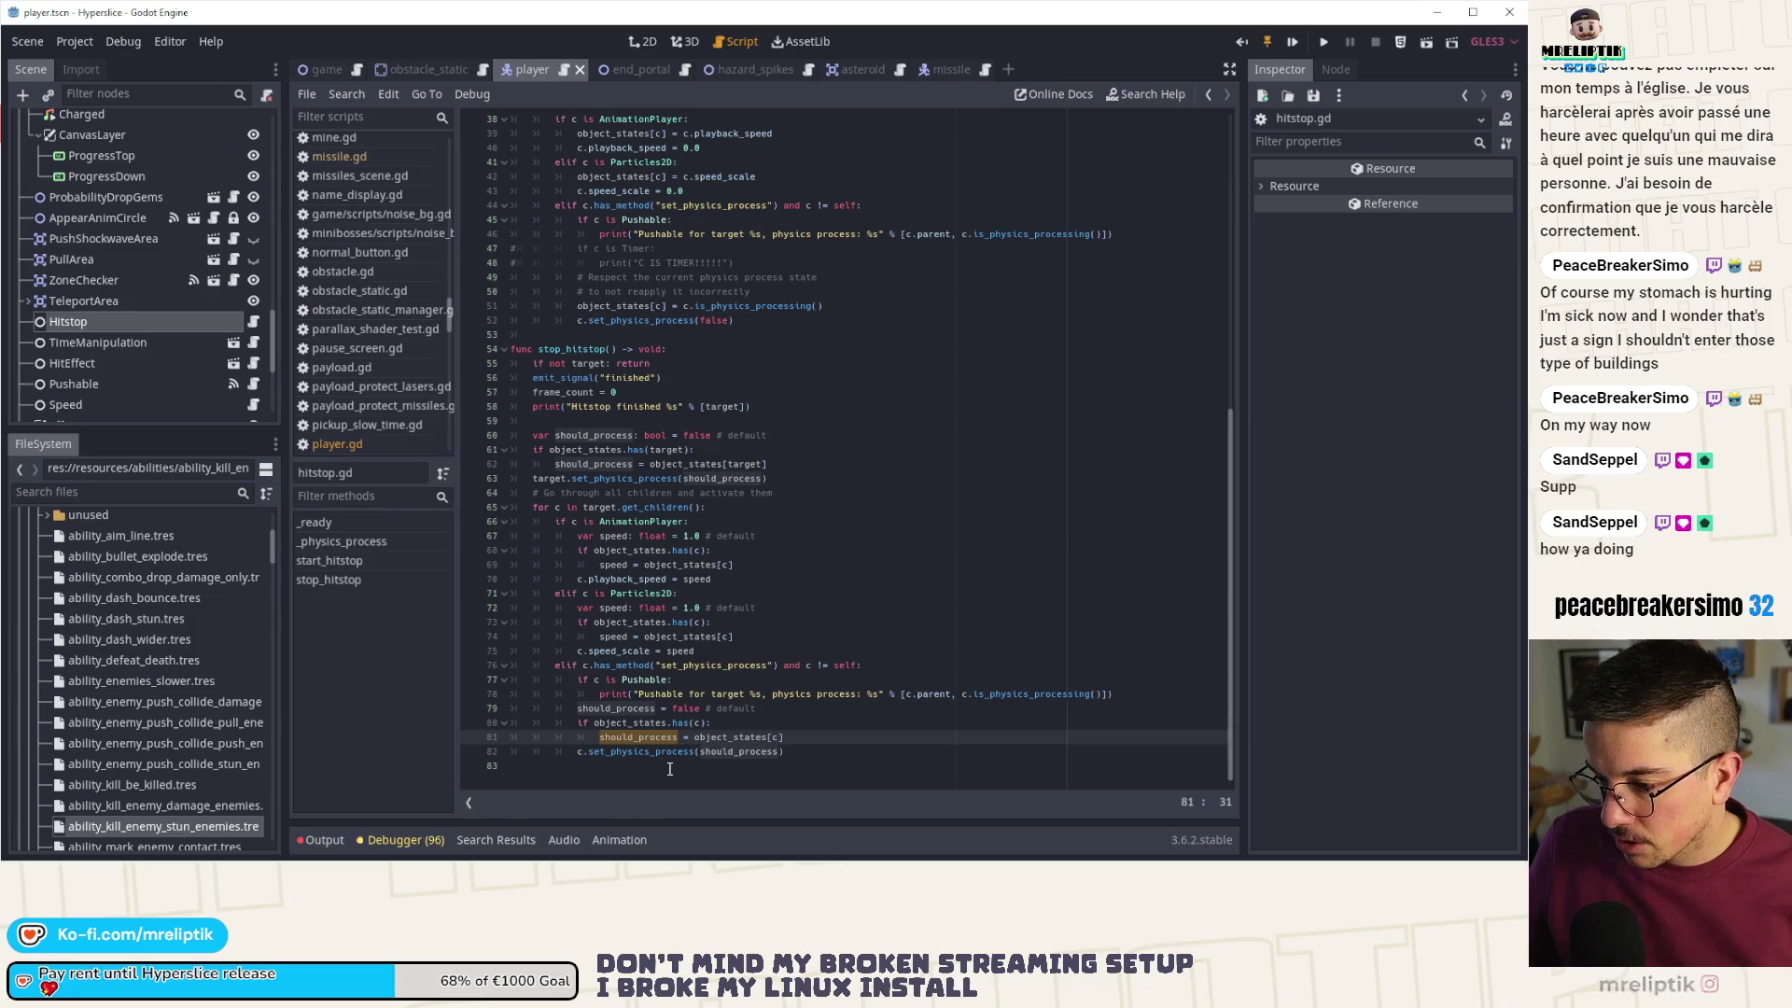
{"action": "double_click", "coordinate": [698, 709]}
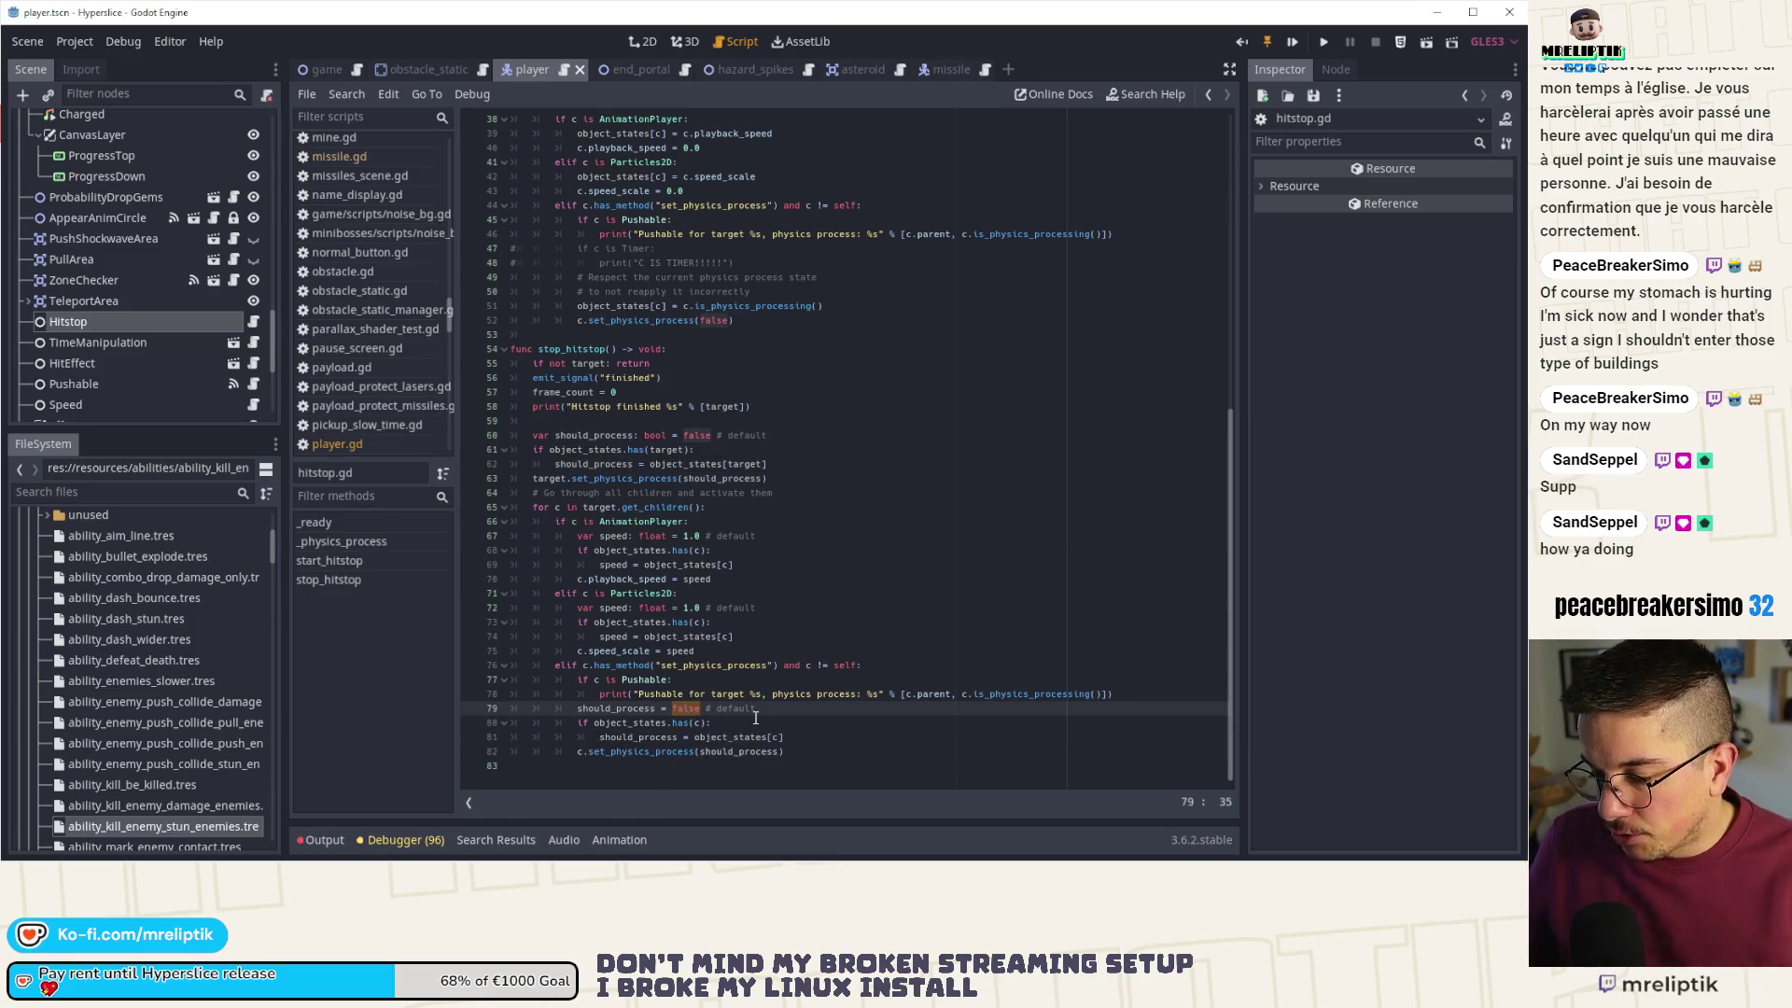
{"action": "left_click", "coordinate": [820, 736]}
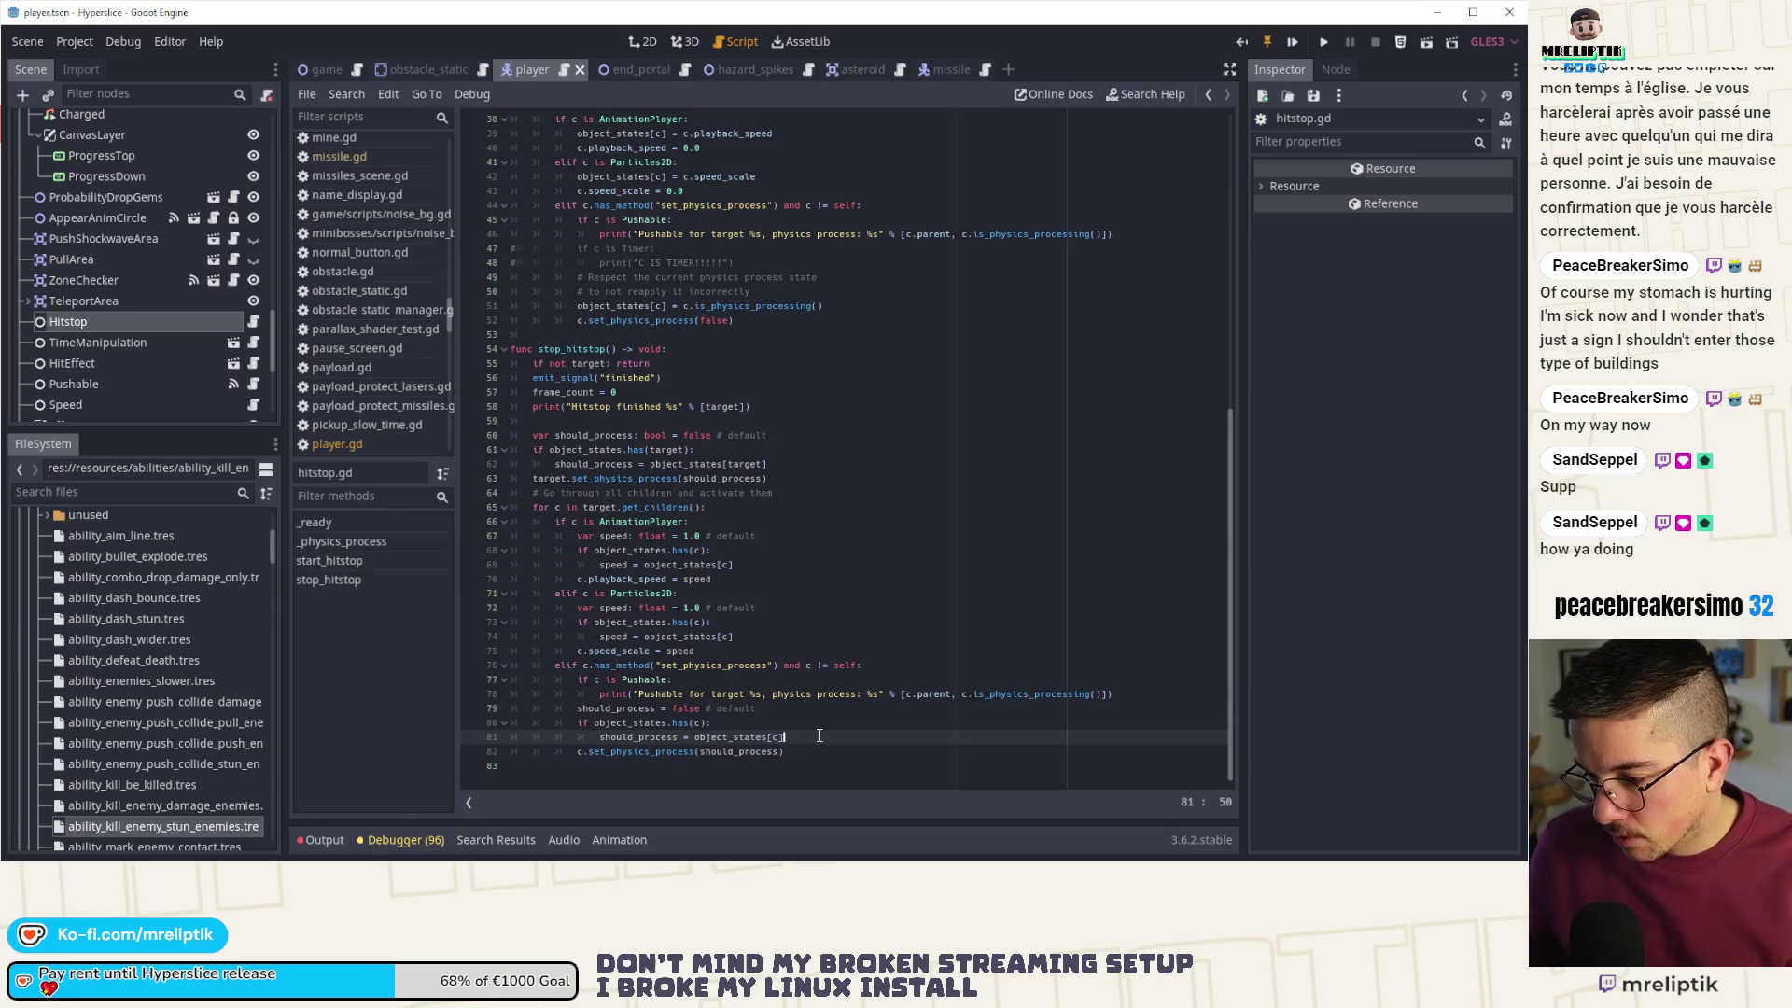
{"action": "key", "text": "Return"}
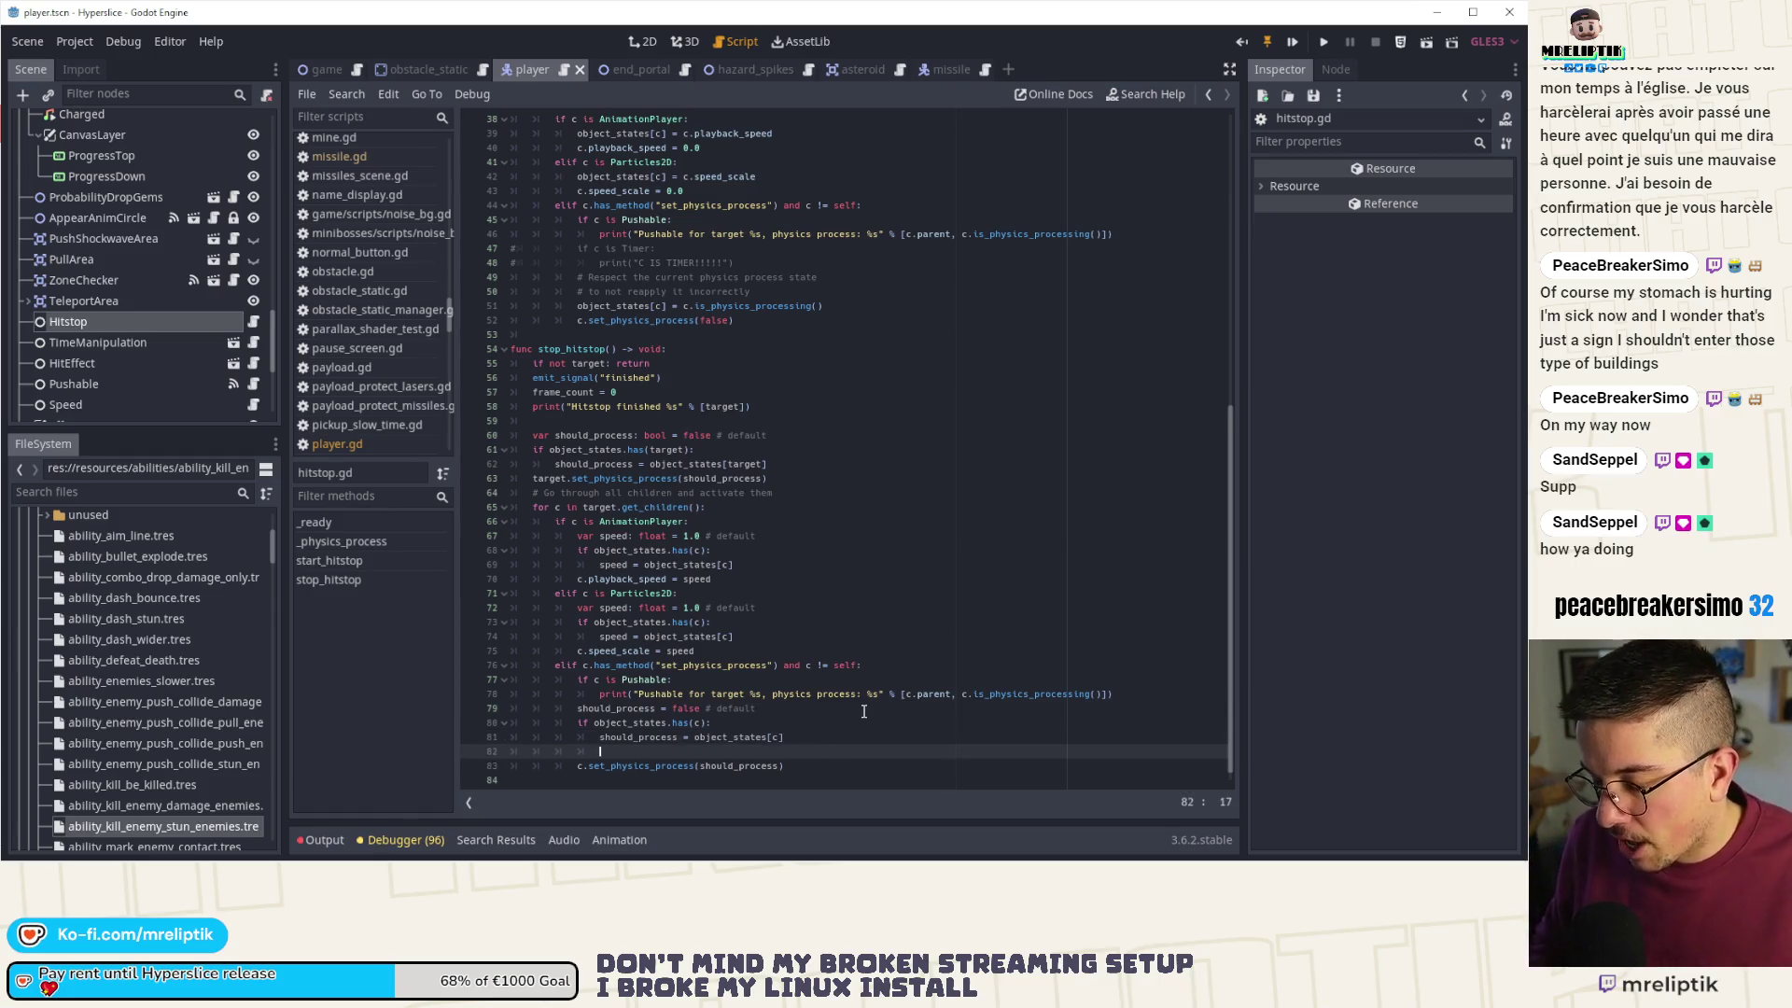
- Write the check 'if c.is_physics_processing() != should_process:' on line 82
{"action": "type", "text": "if "}
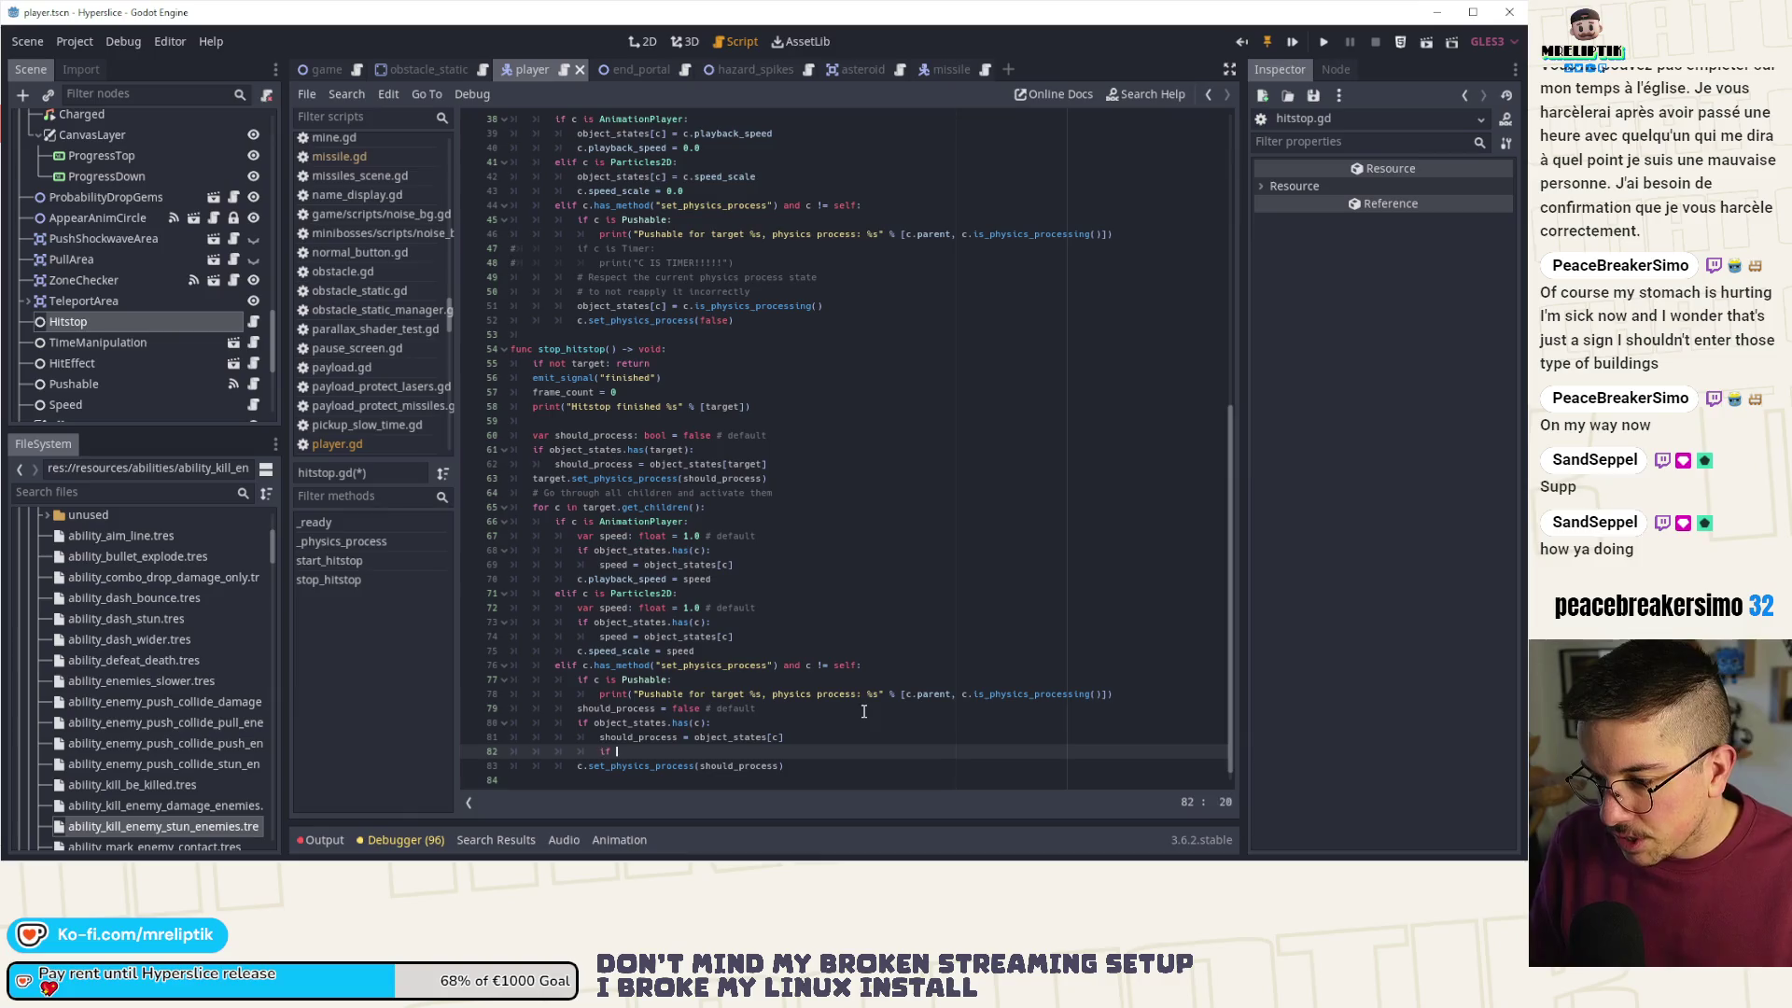
{"action": "type", "text": "should_process"}
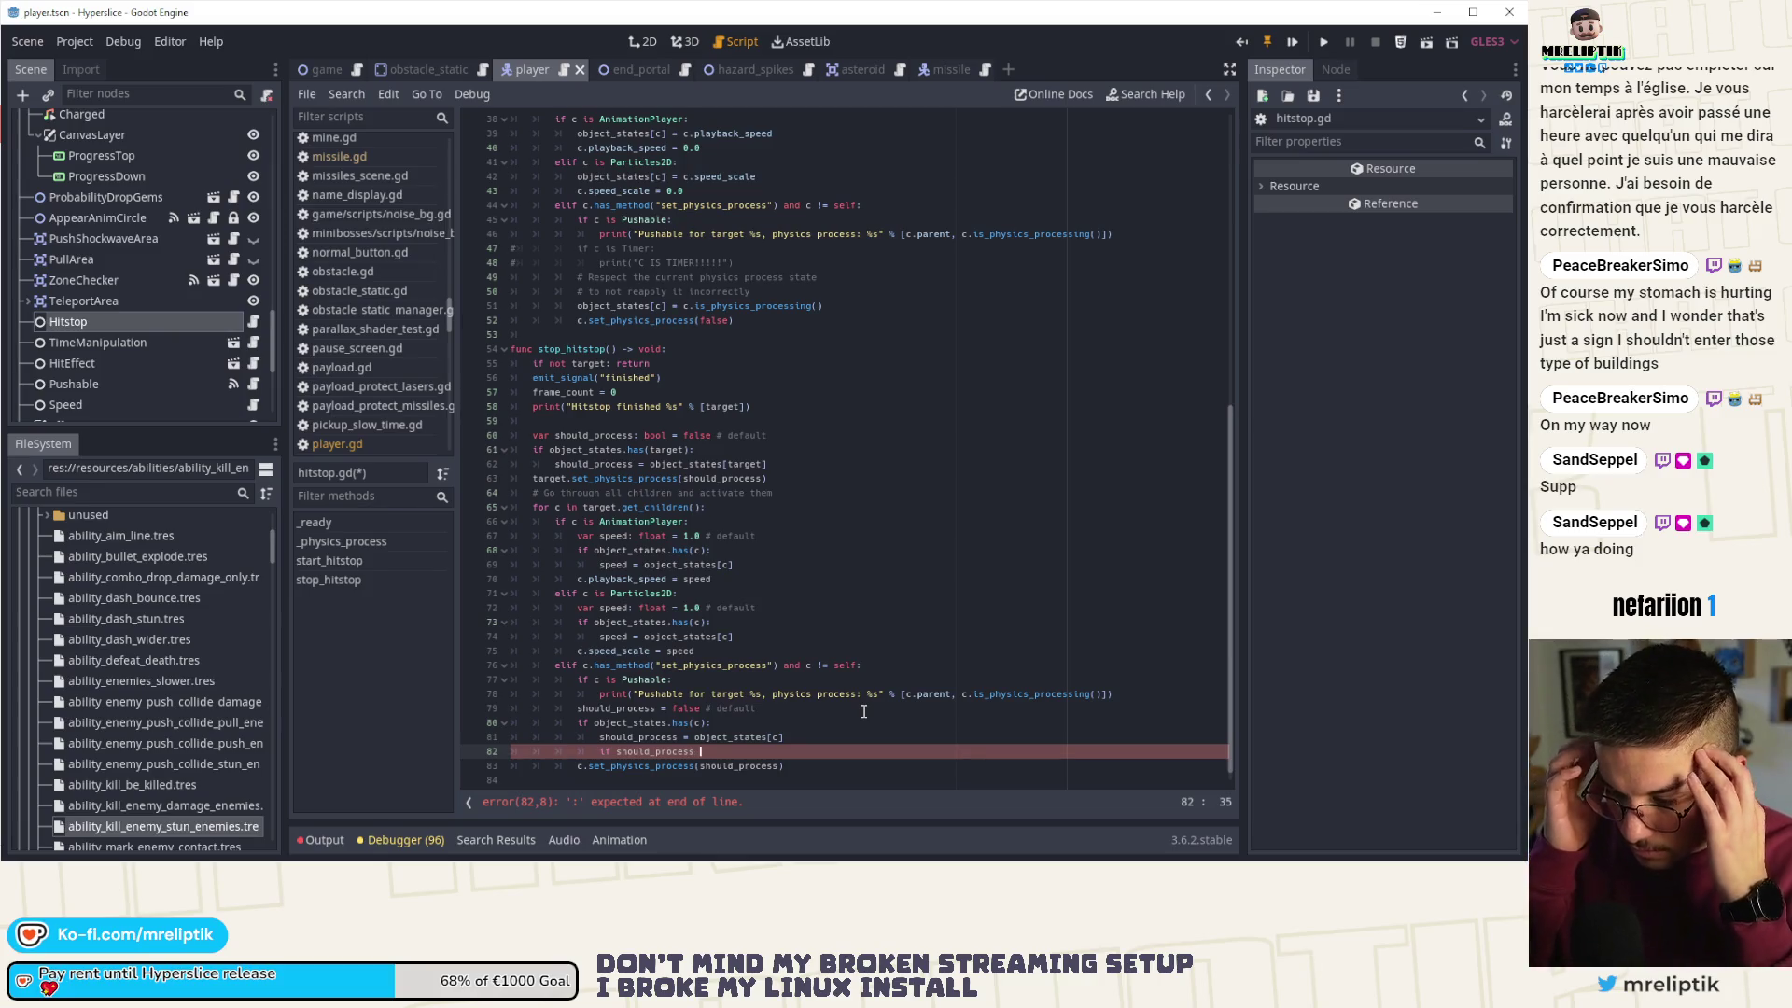
{"action": "key", "text": "shift+Home"}
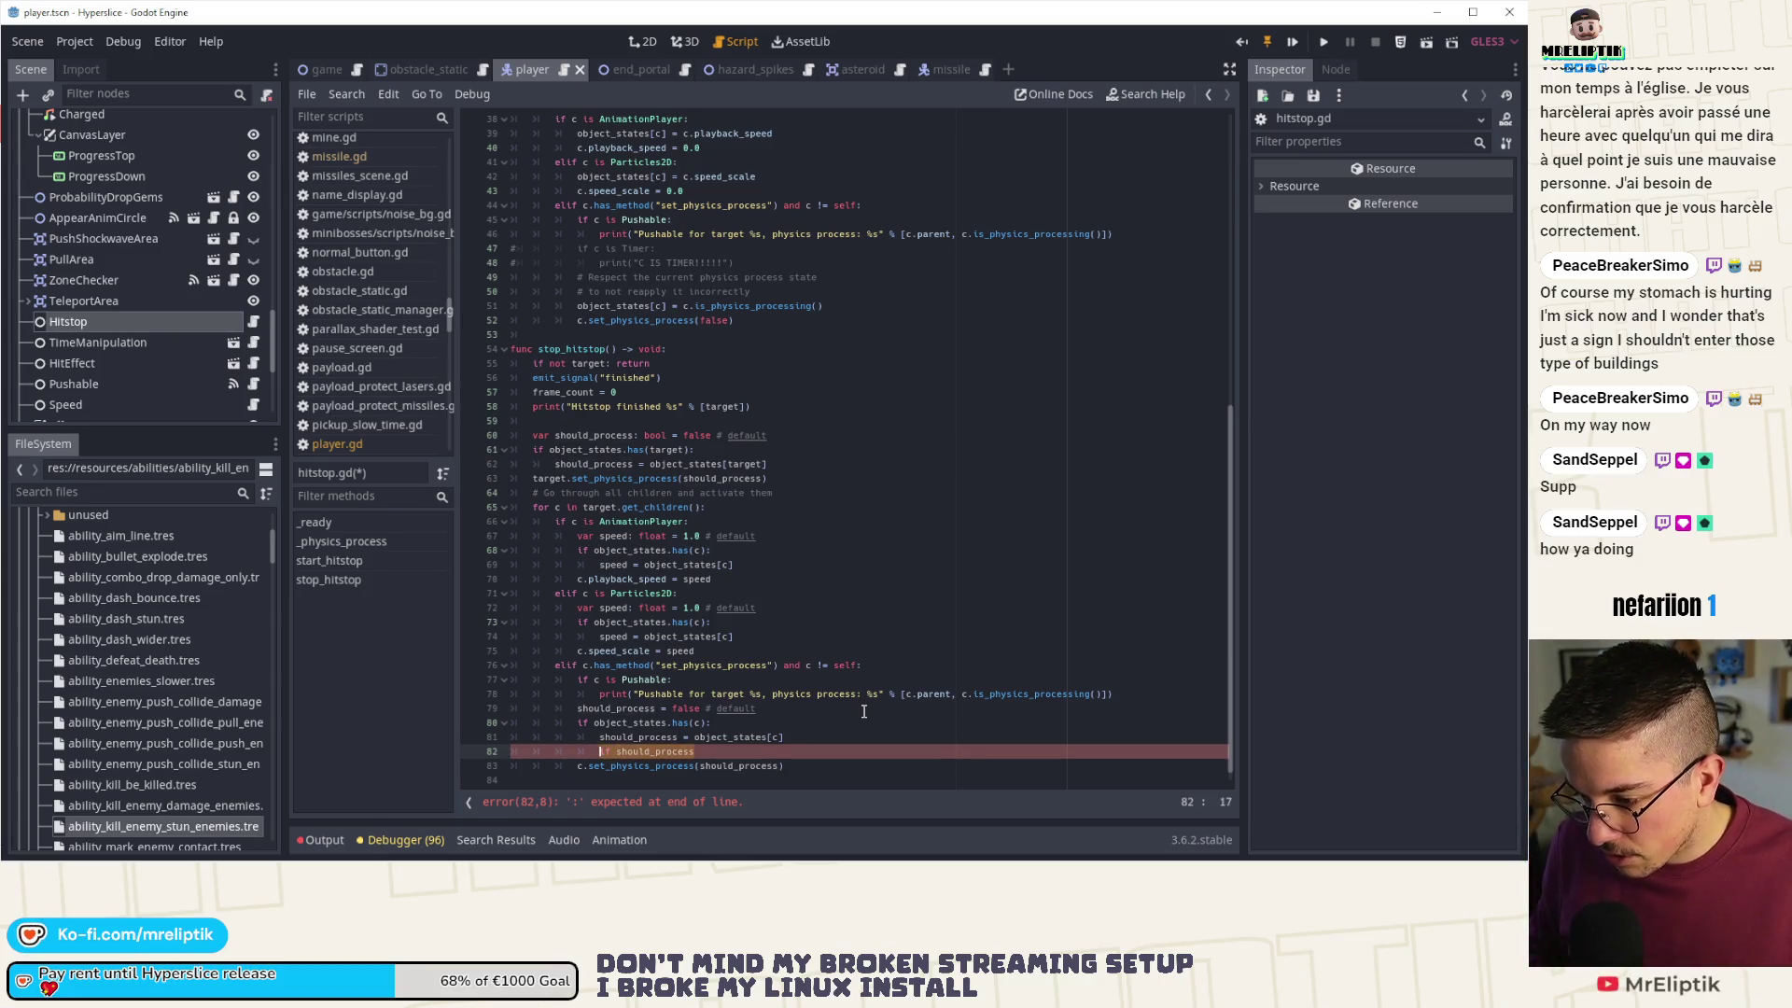
{"action": "type", "text": "if "}
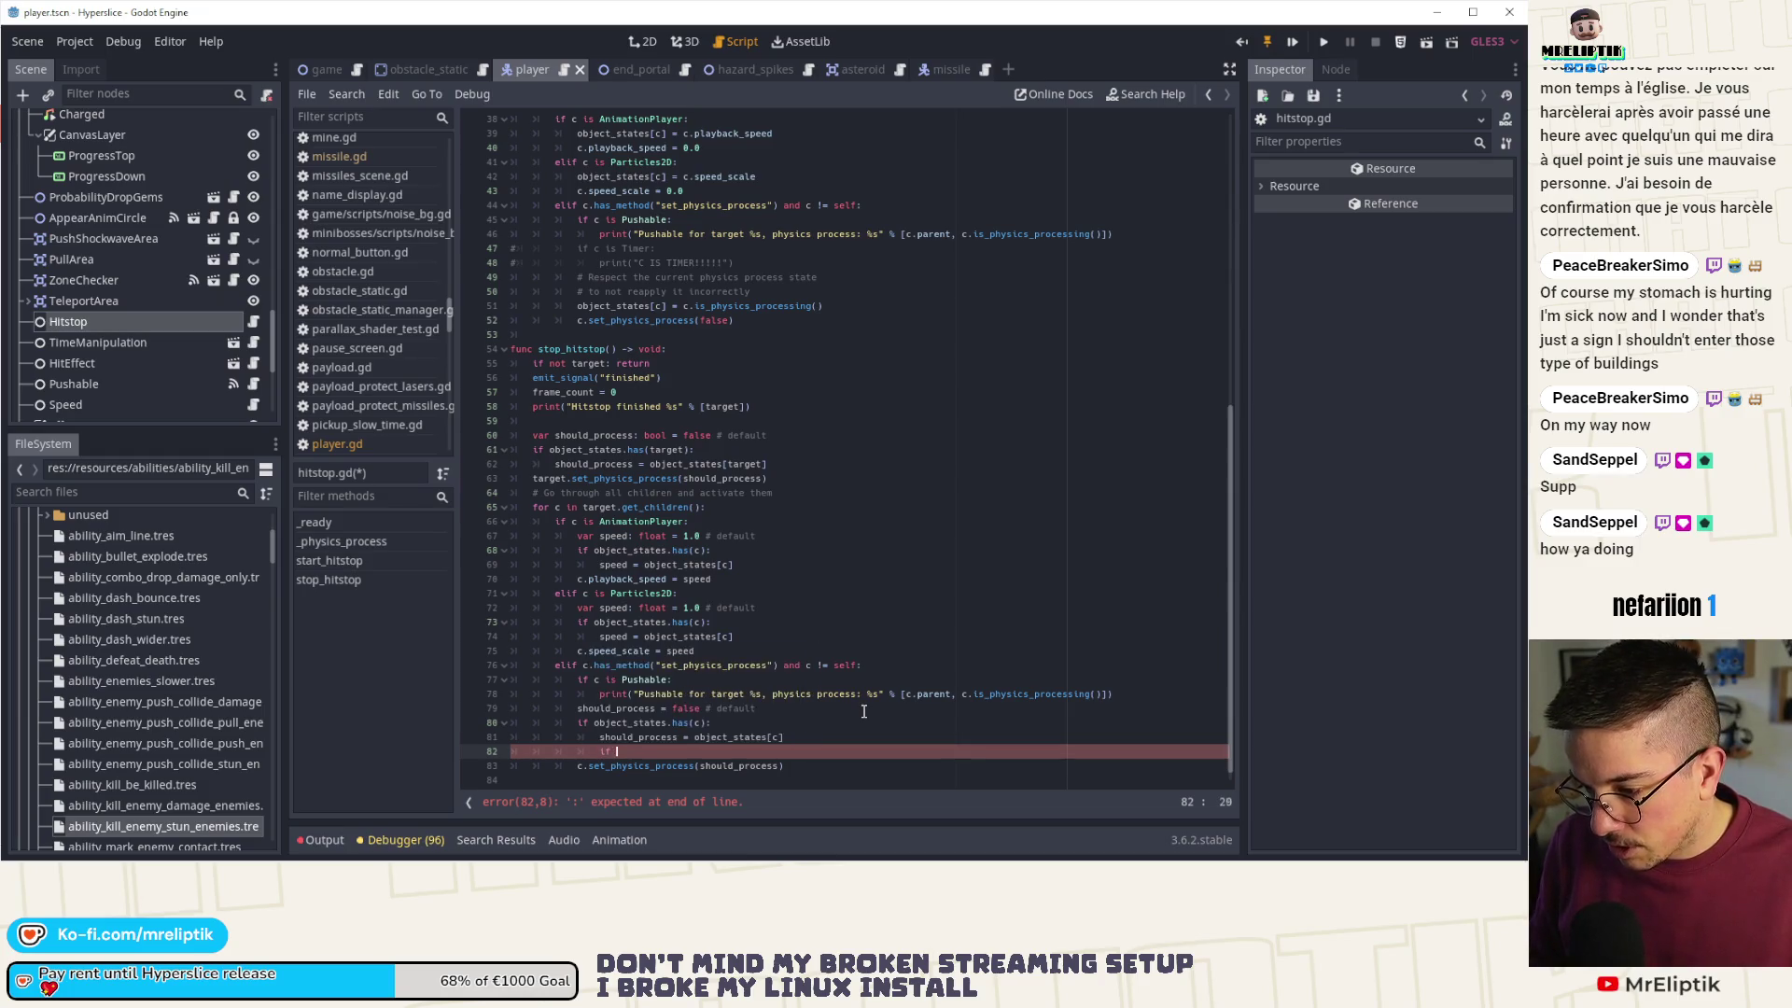
{"action": "type", "text": "c.is_phys"}
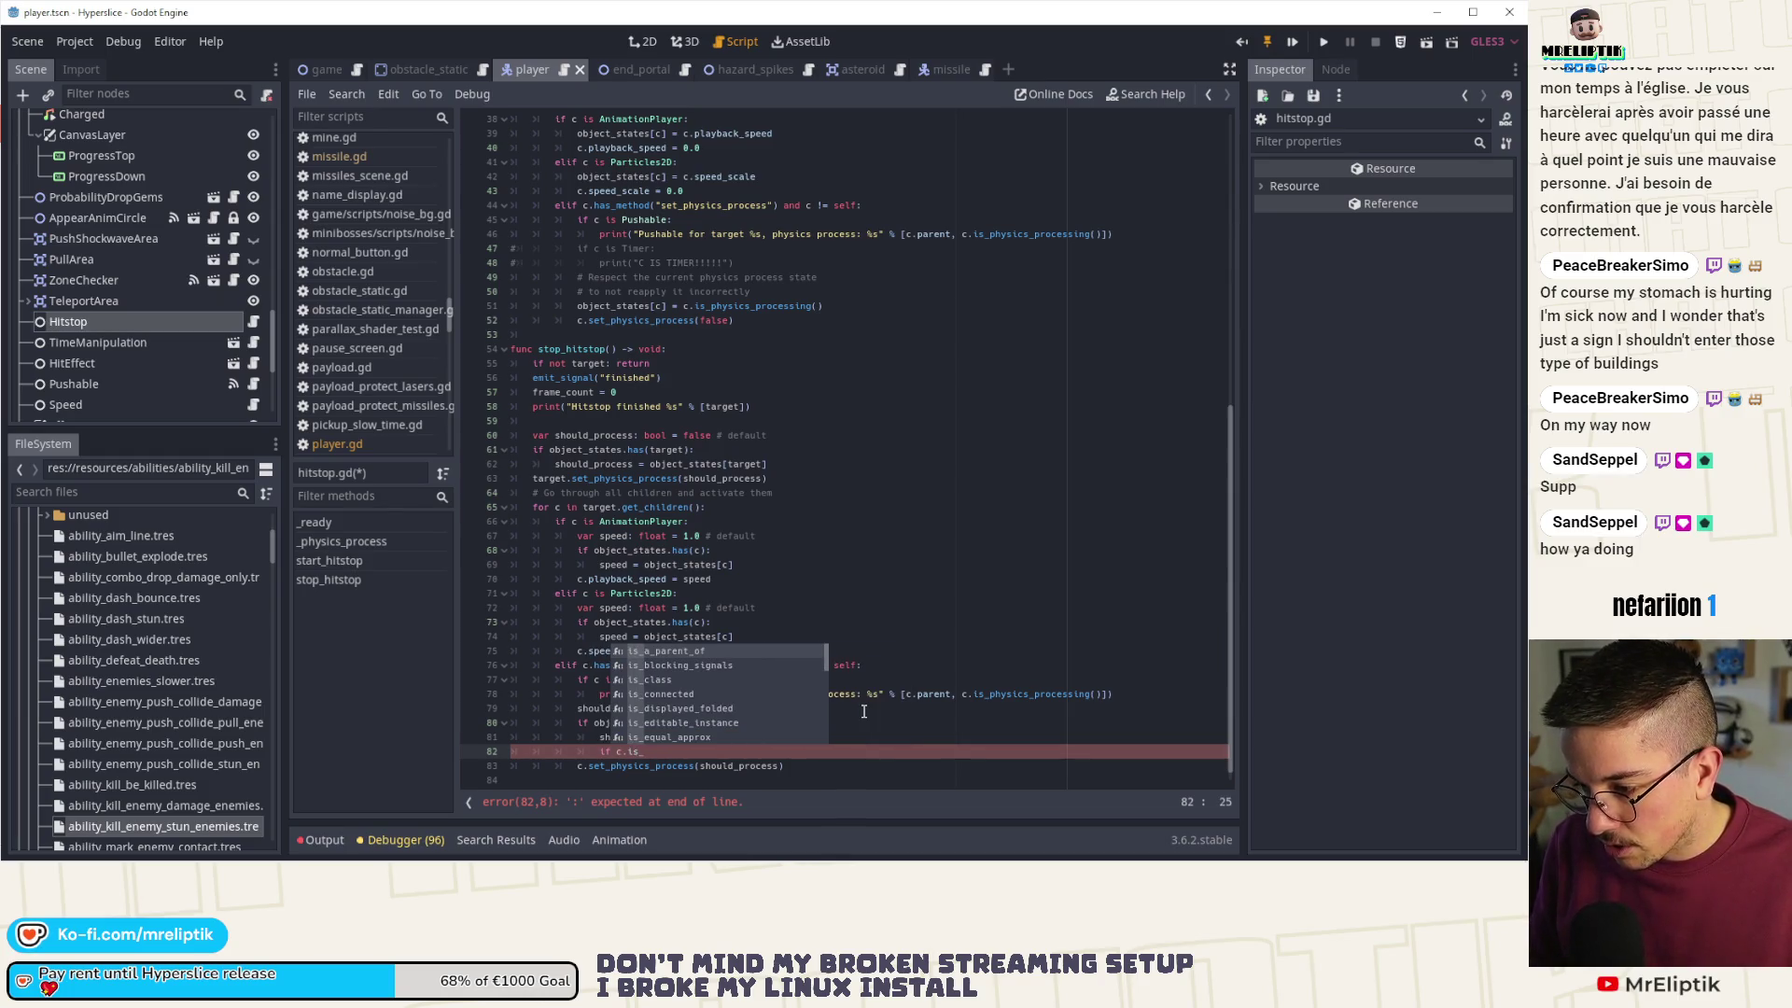
{"action": "key", "text": "Down"}
{"action": "key", "text": "Down"}
{"action": "key", "text": "Return"}
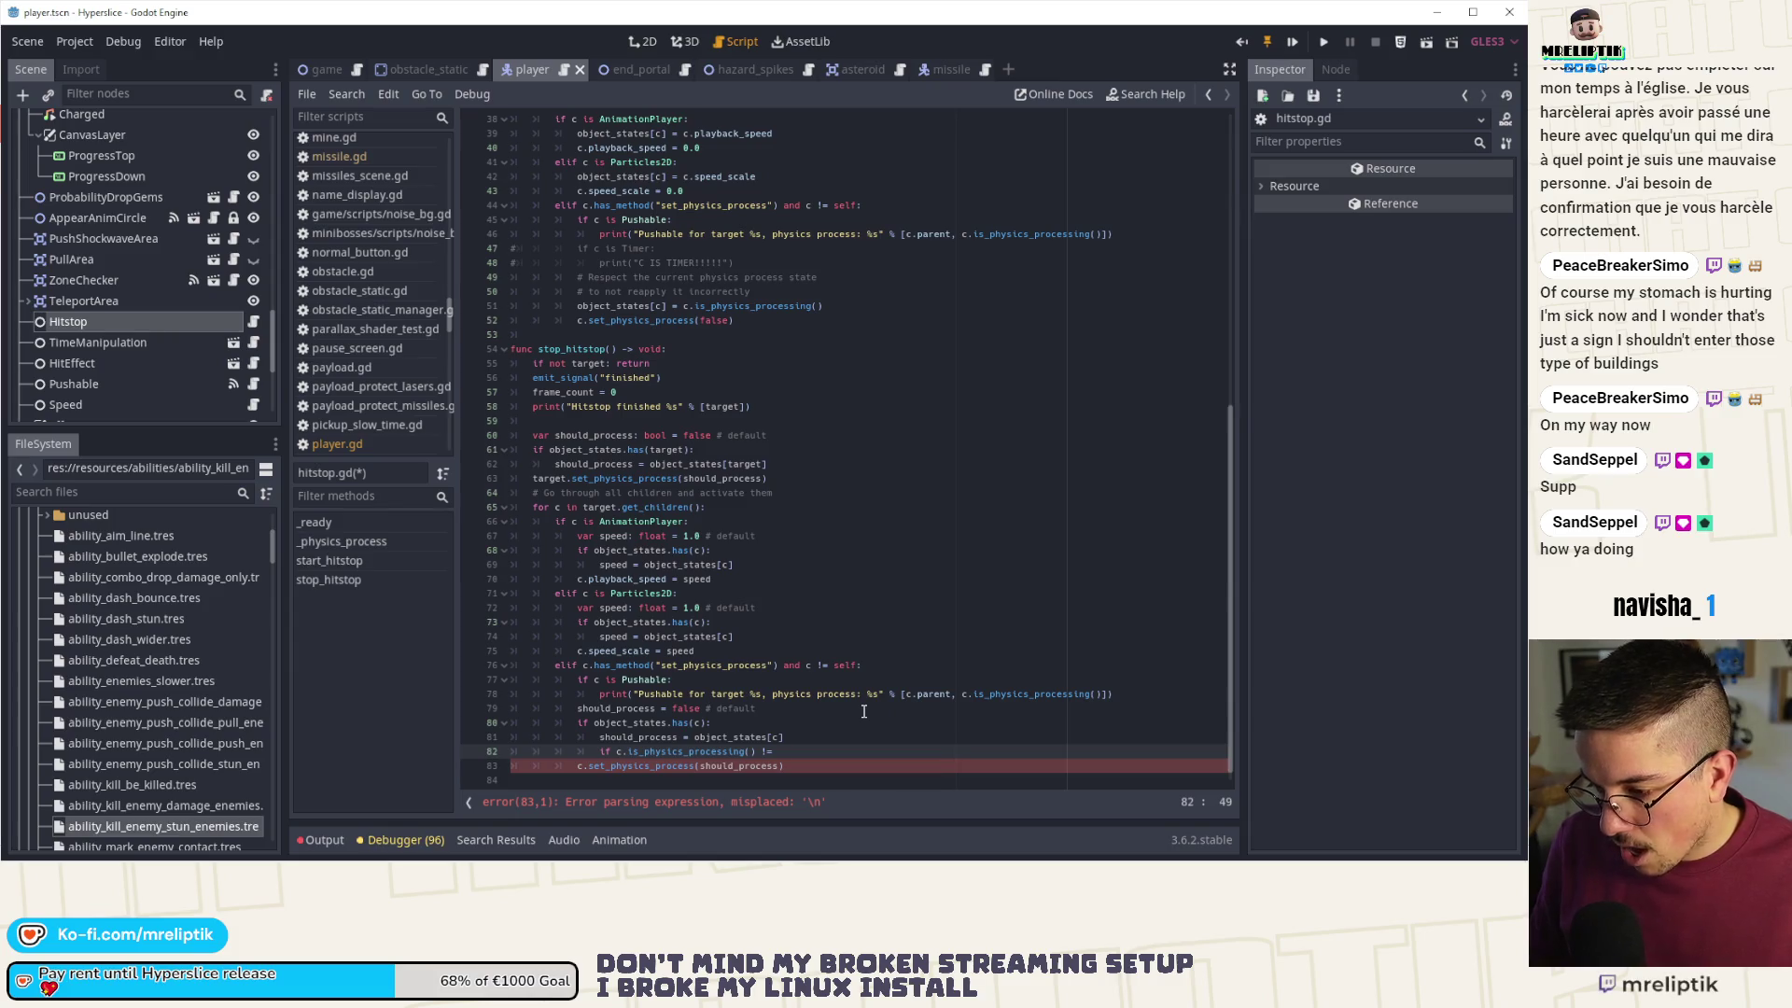
{"action": "type", "text": "should_process"}
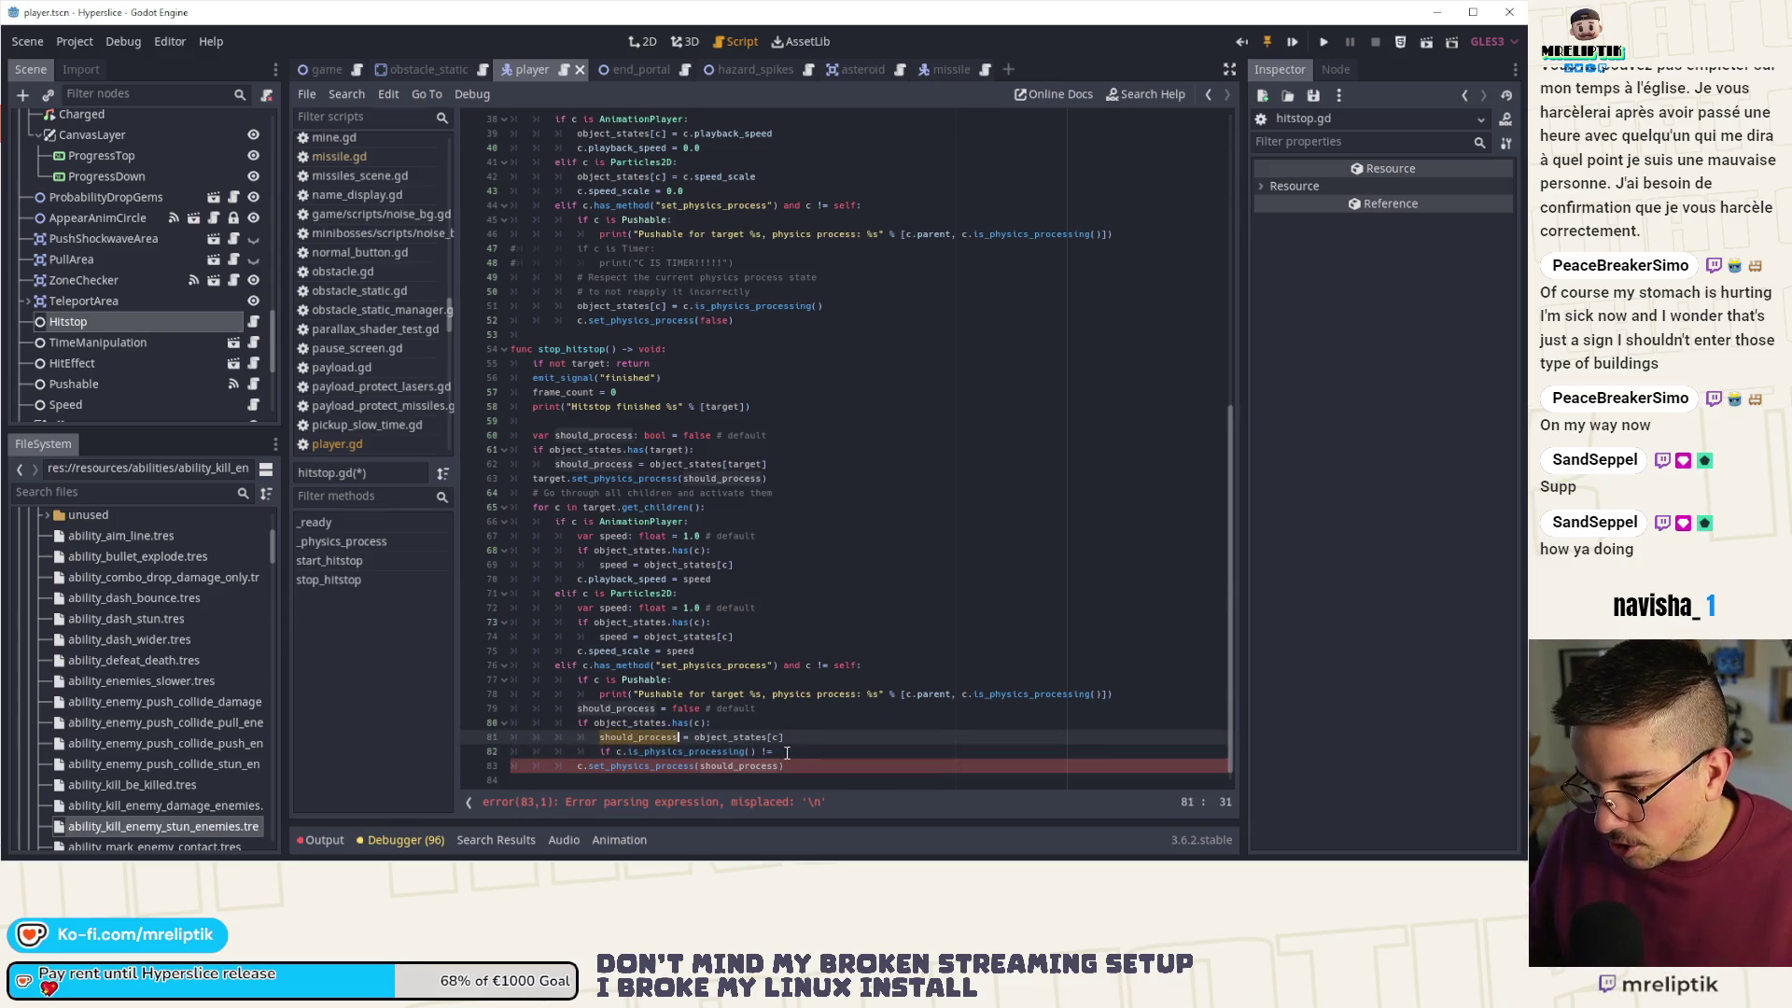
{"action": "key", "text": "ctrl+Left"}
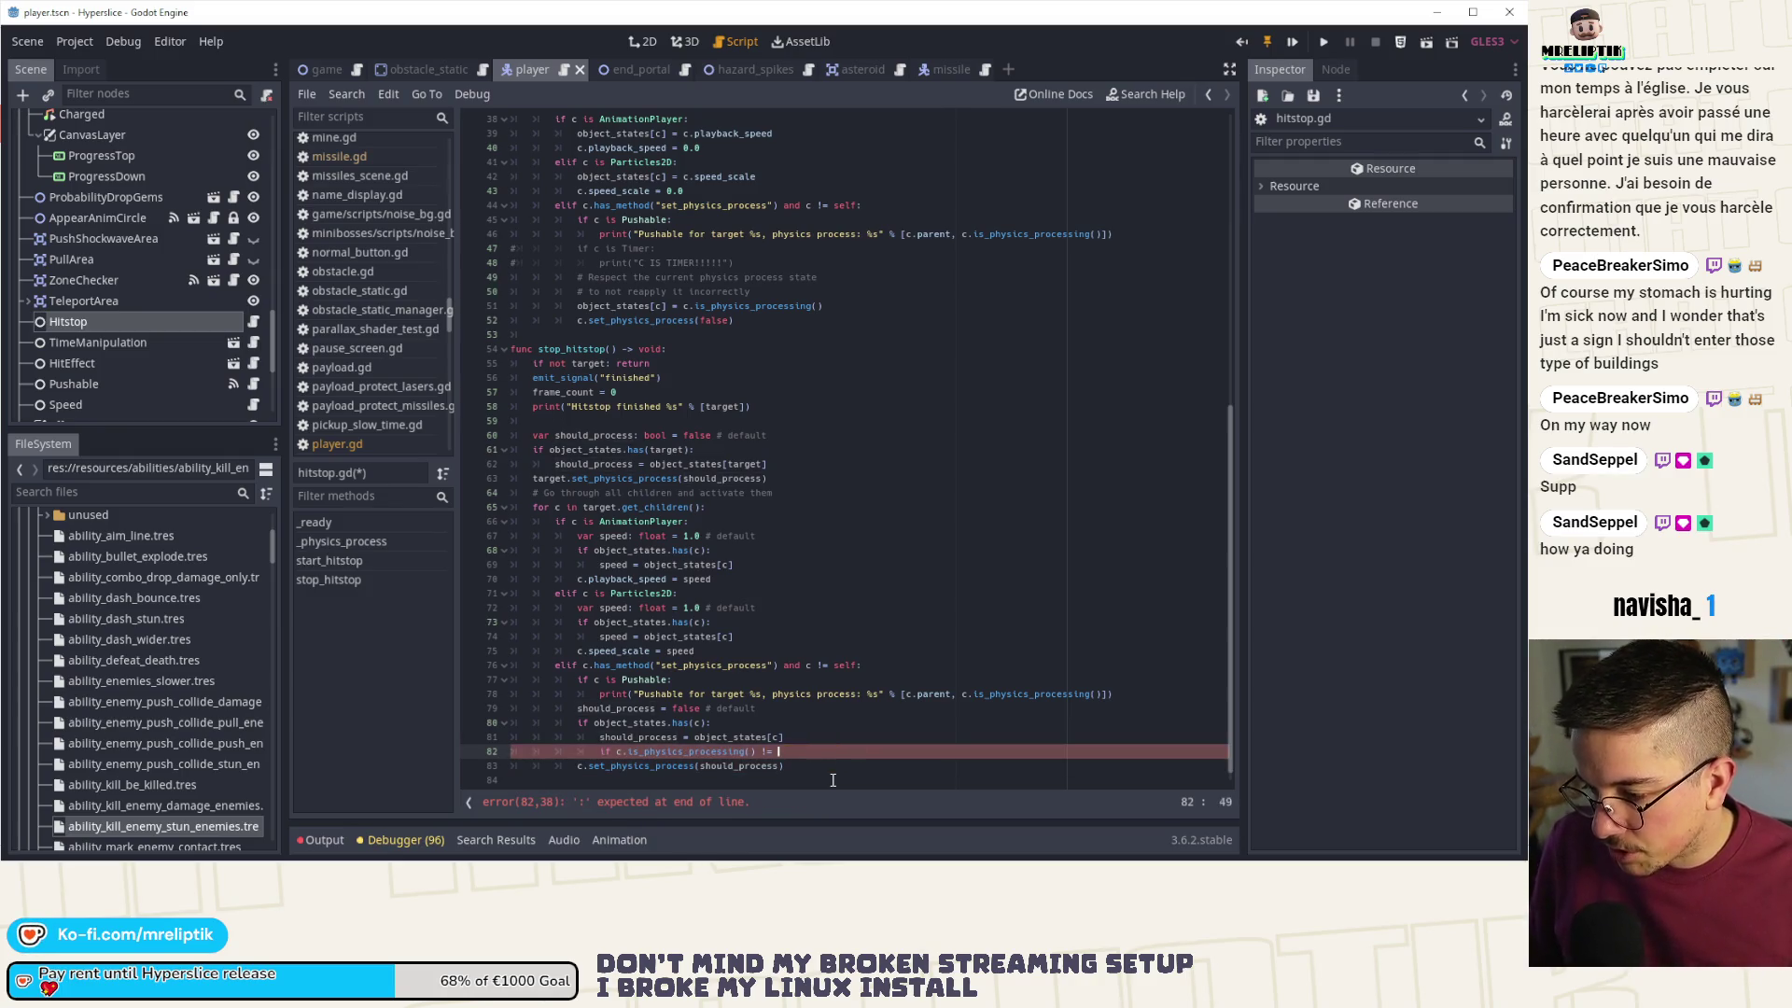
{"action": "key", "text": "ctrl+Delete"}
{"action": "key", "text": "BackSpace"}
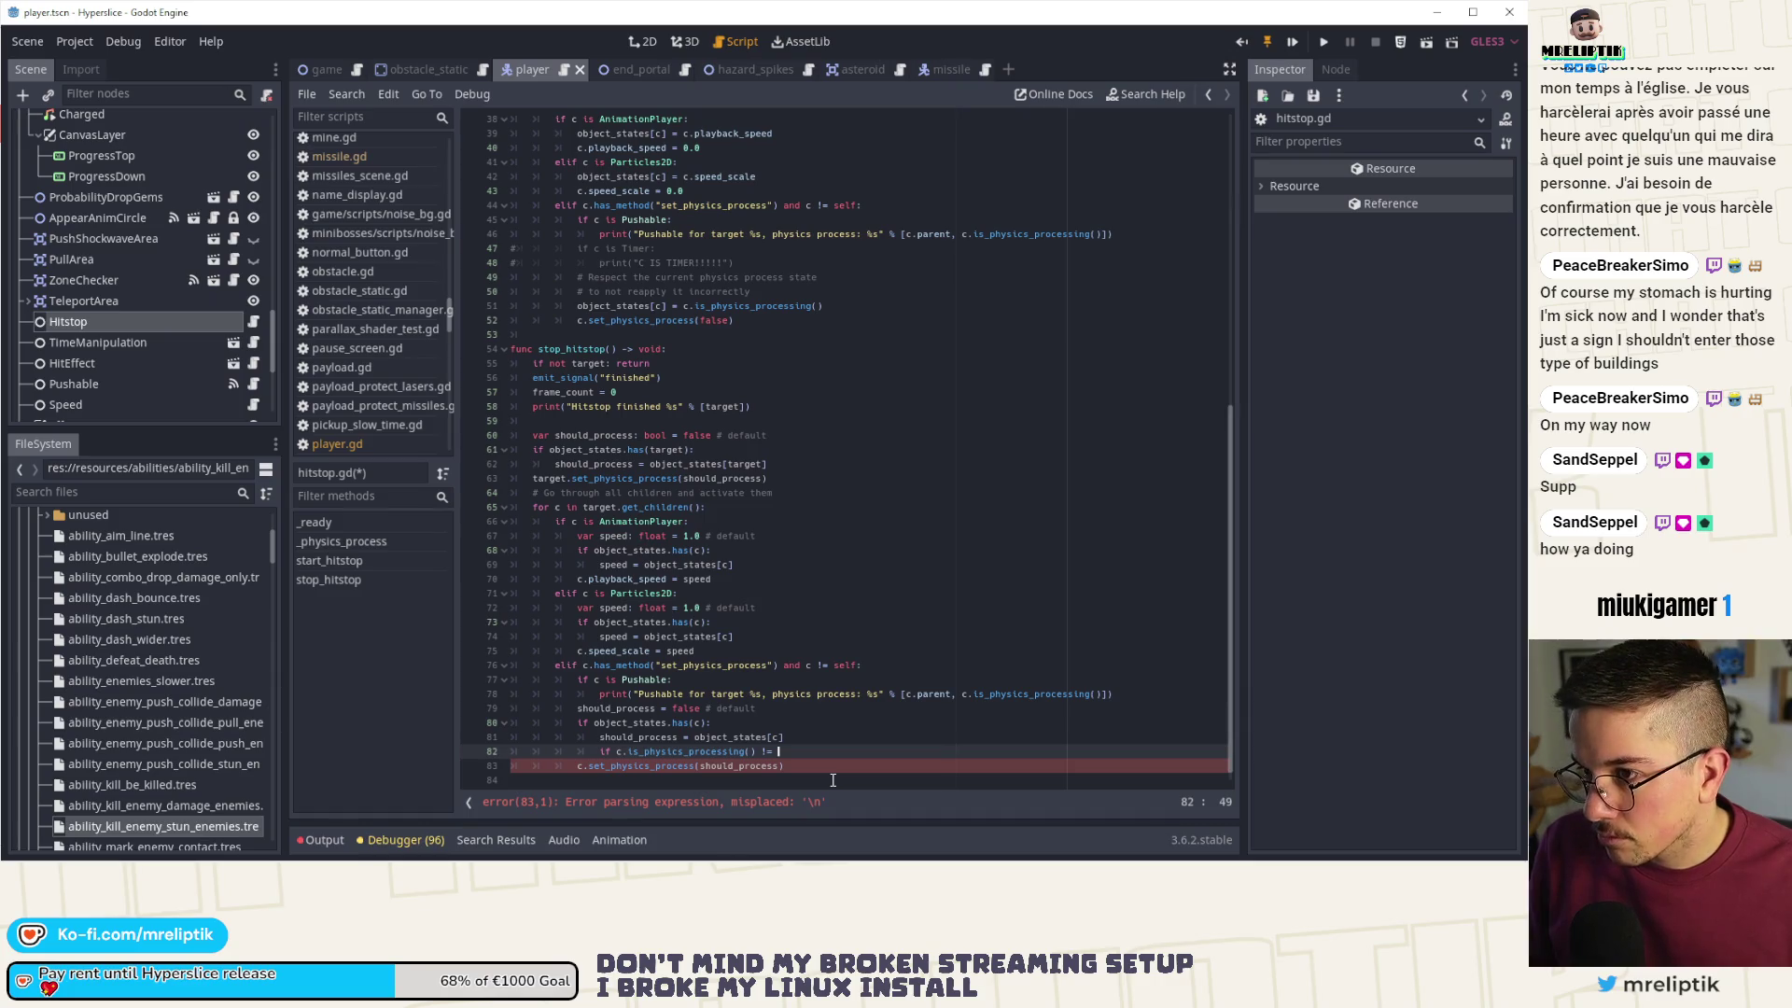
{"action": "type", "text": "c."}
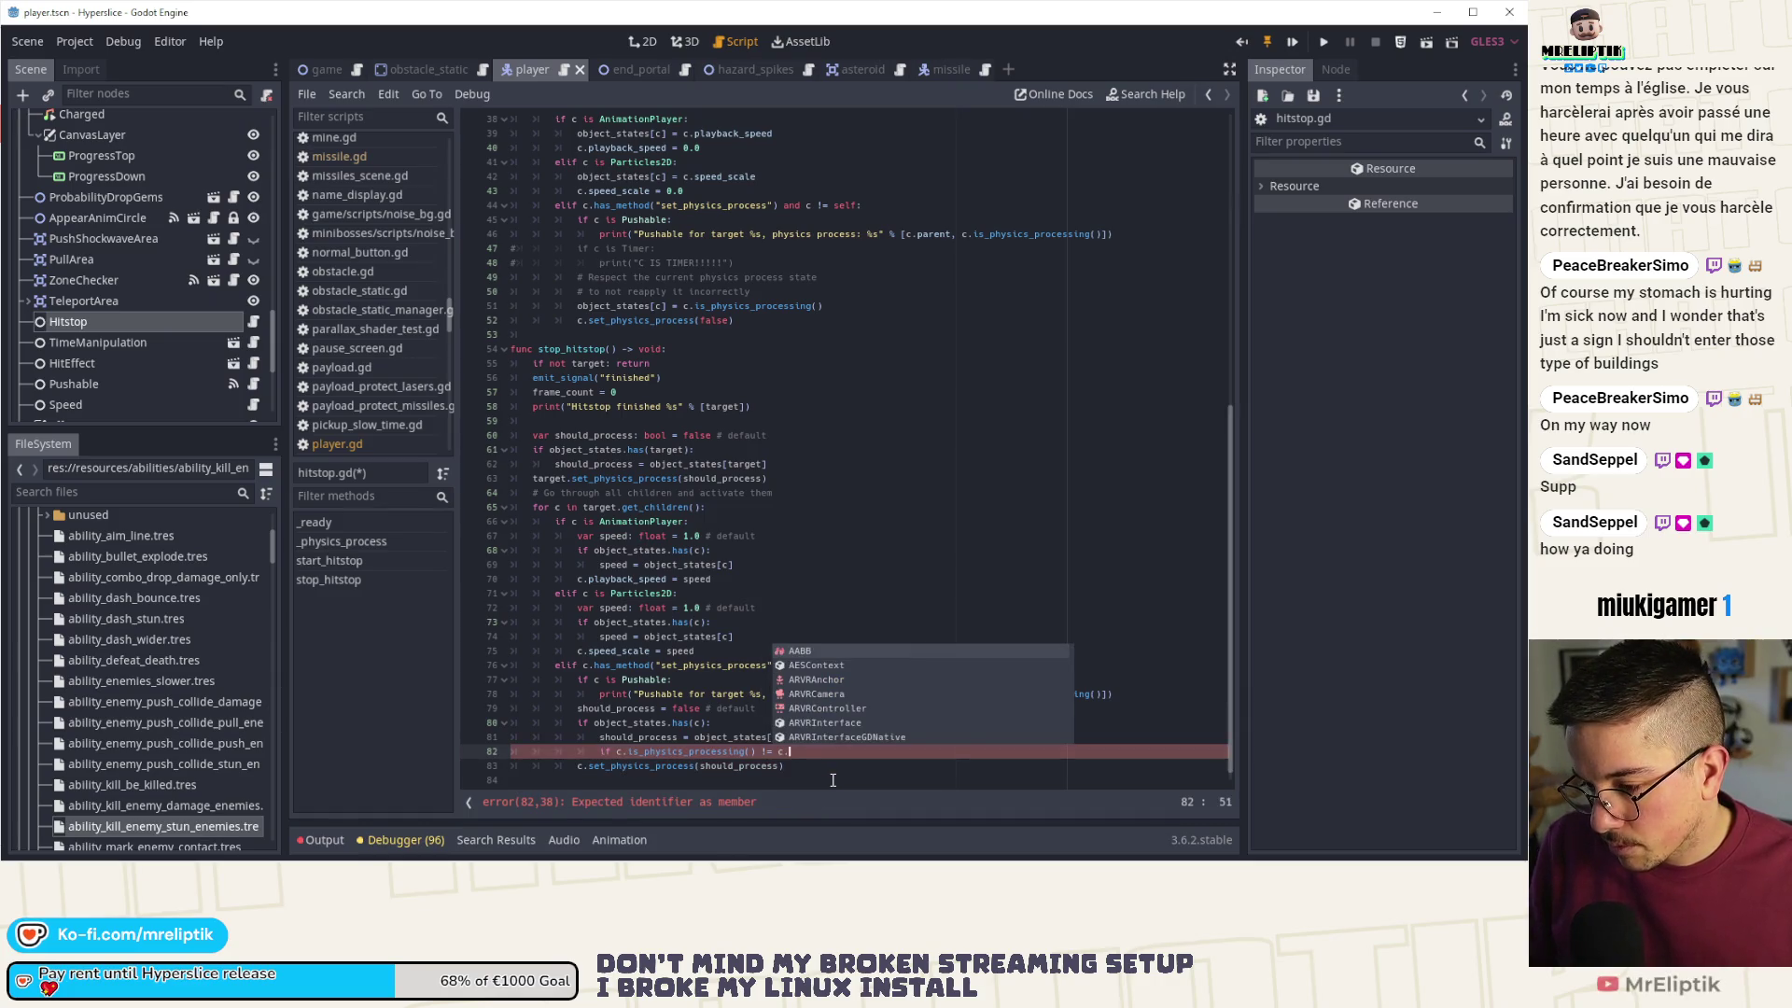
{"action": "type", "text": "hit"}
{"action": "key", "text": "BackSpace"}
{"action": "key", "text": "BackSpace"}
{"action": "key", "text": "BackSpace"}
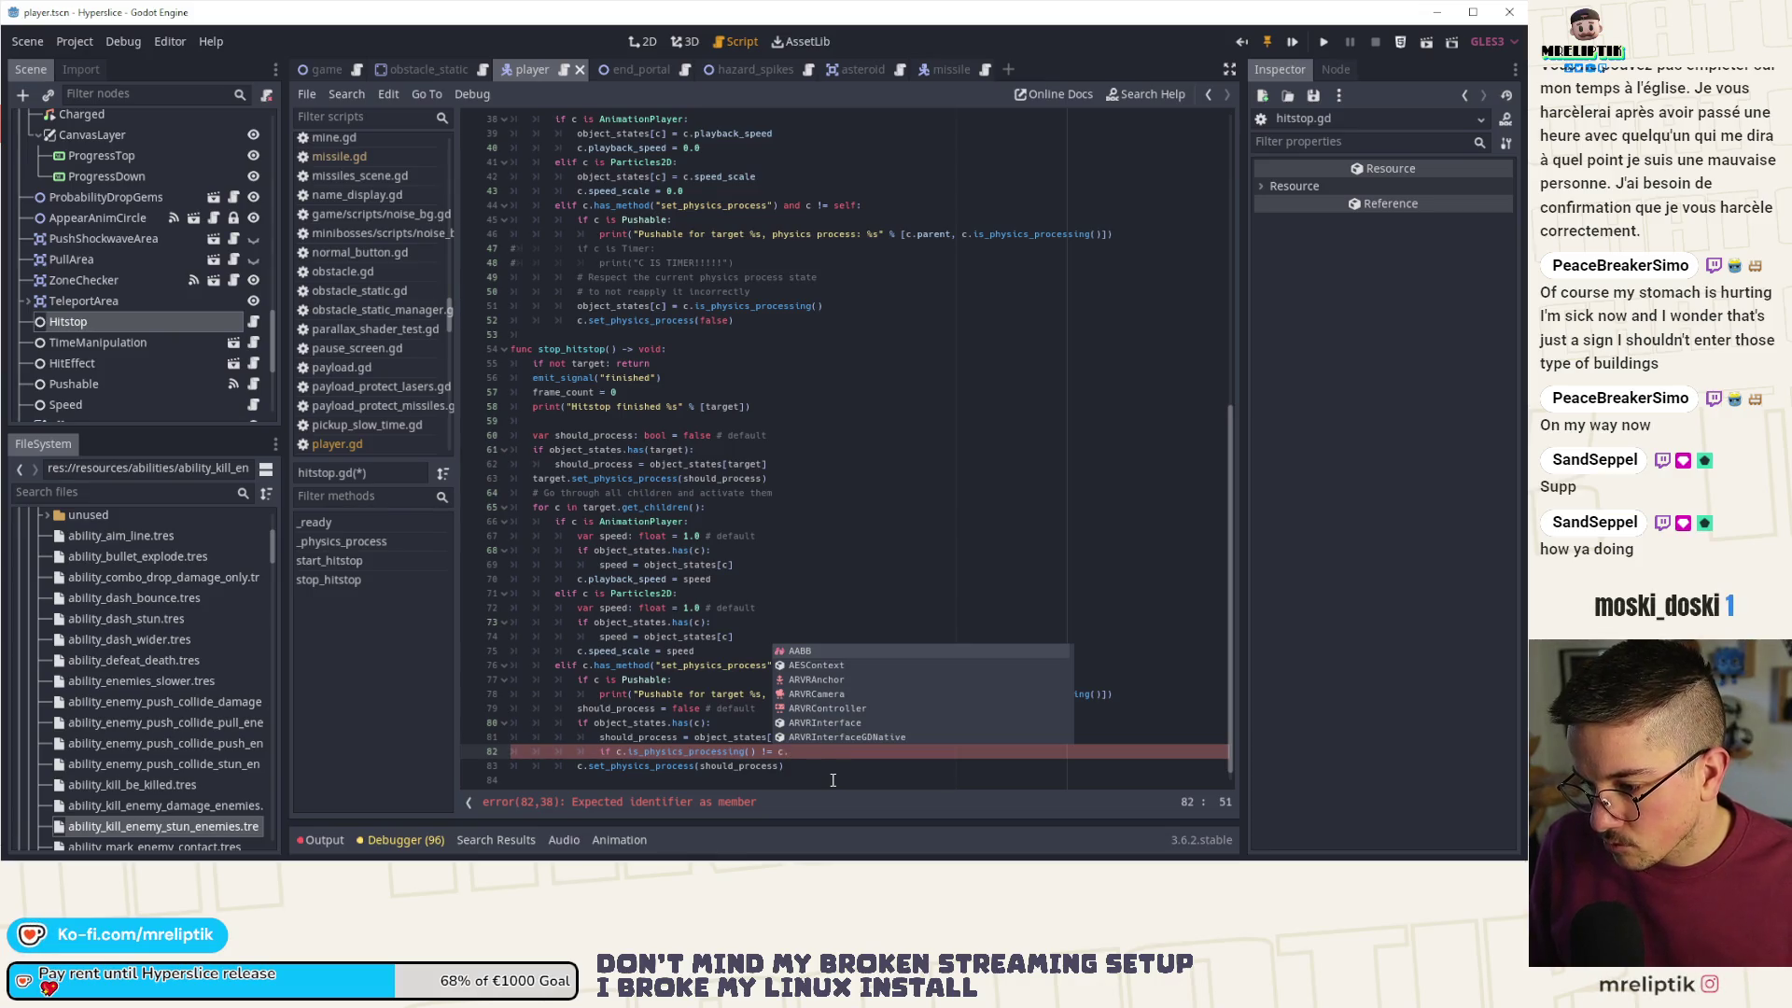
{"action": "key", "text": "BackSpace"}
{"action": "key", "text": "BackSpace"}
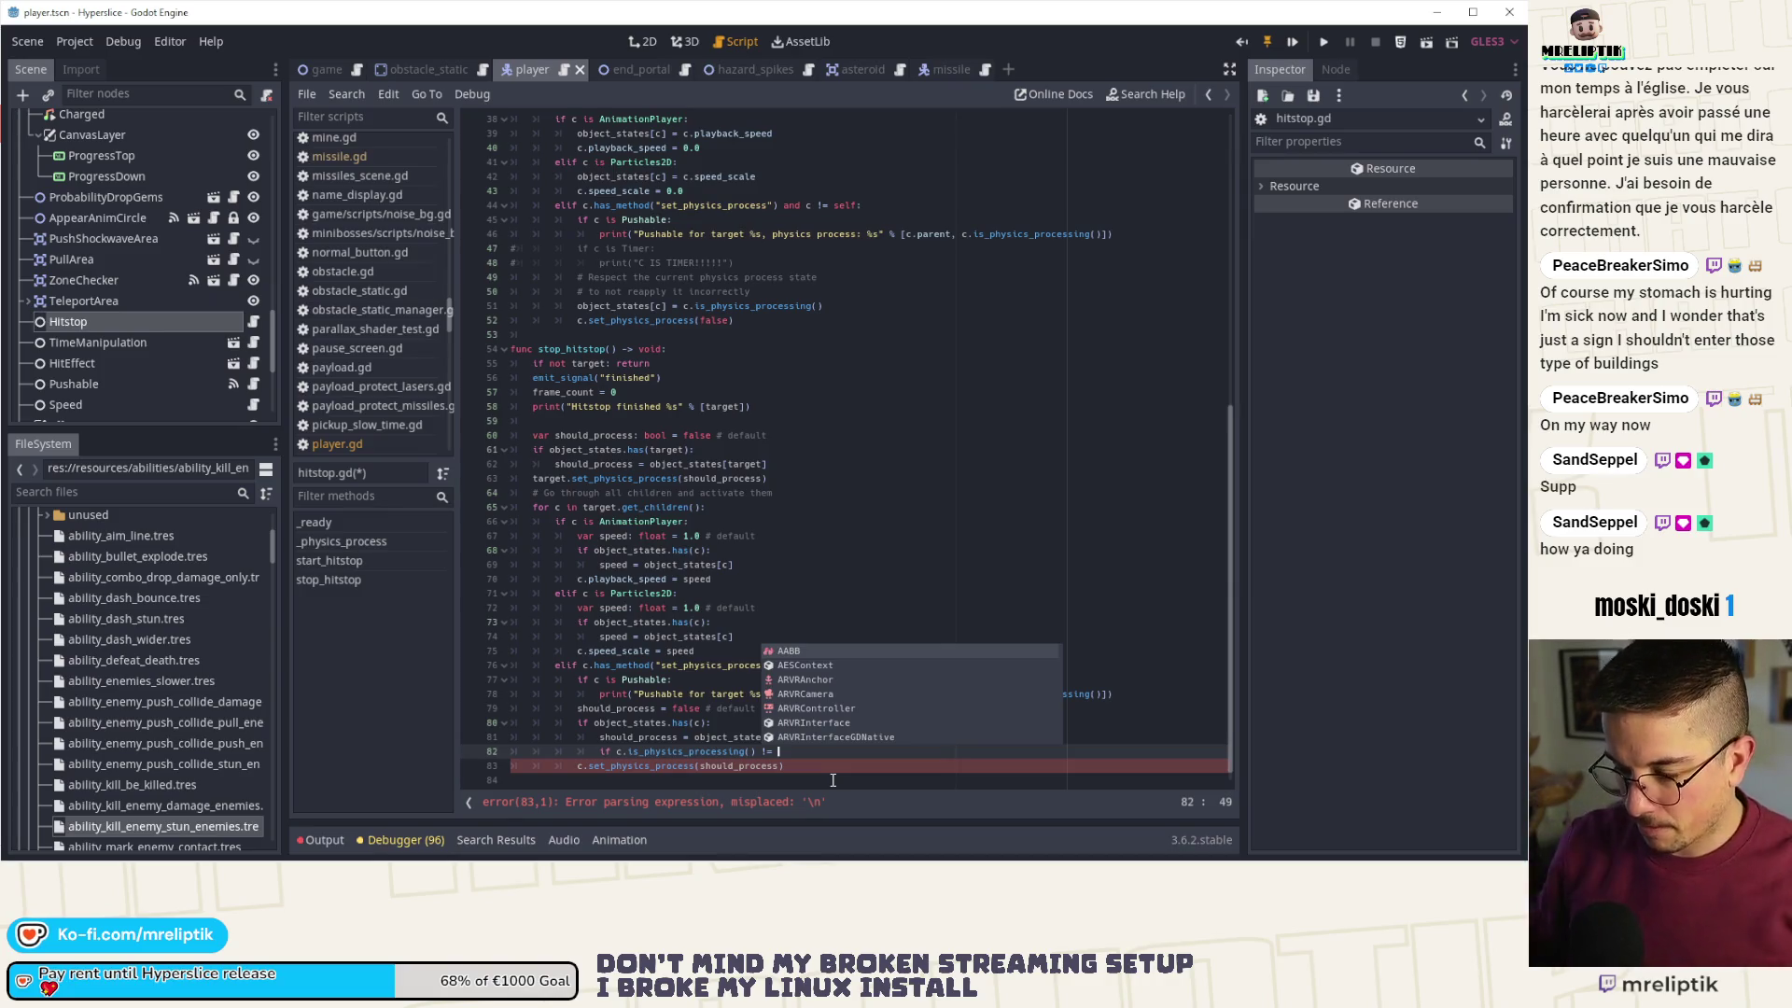
{"action": "key", "text": "Escape"}
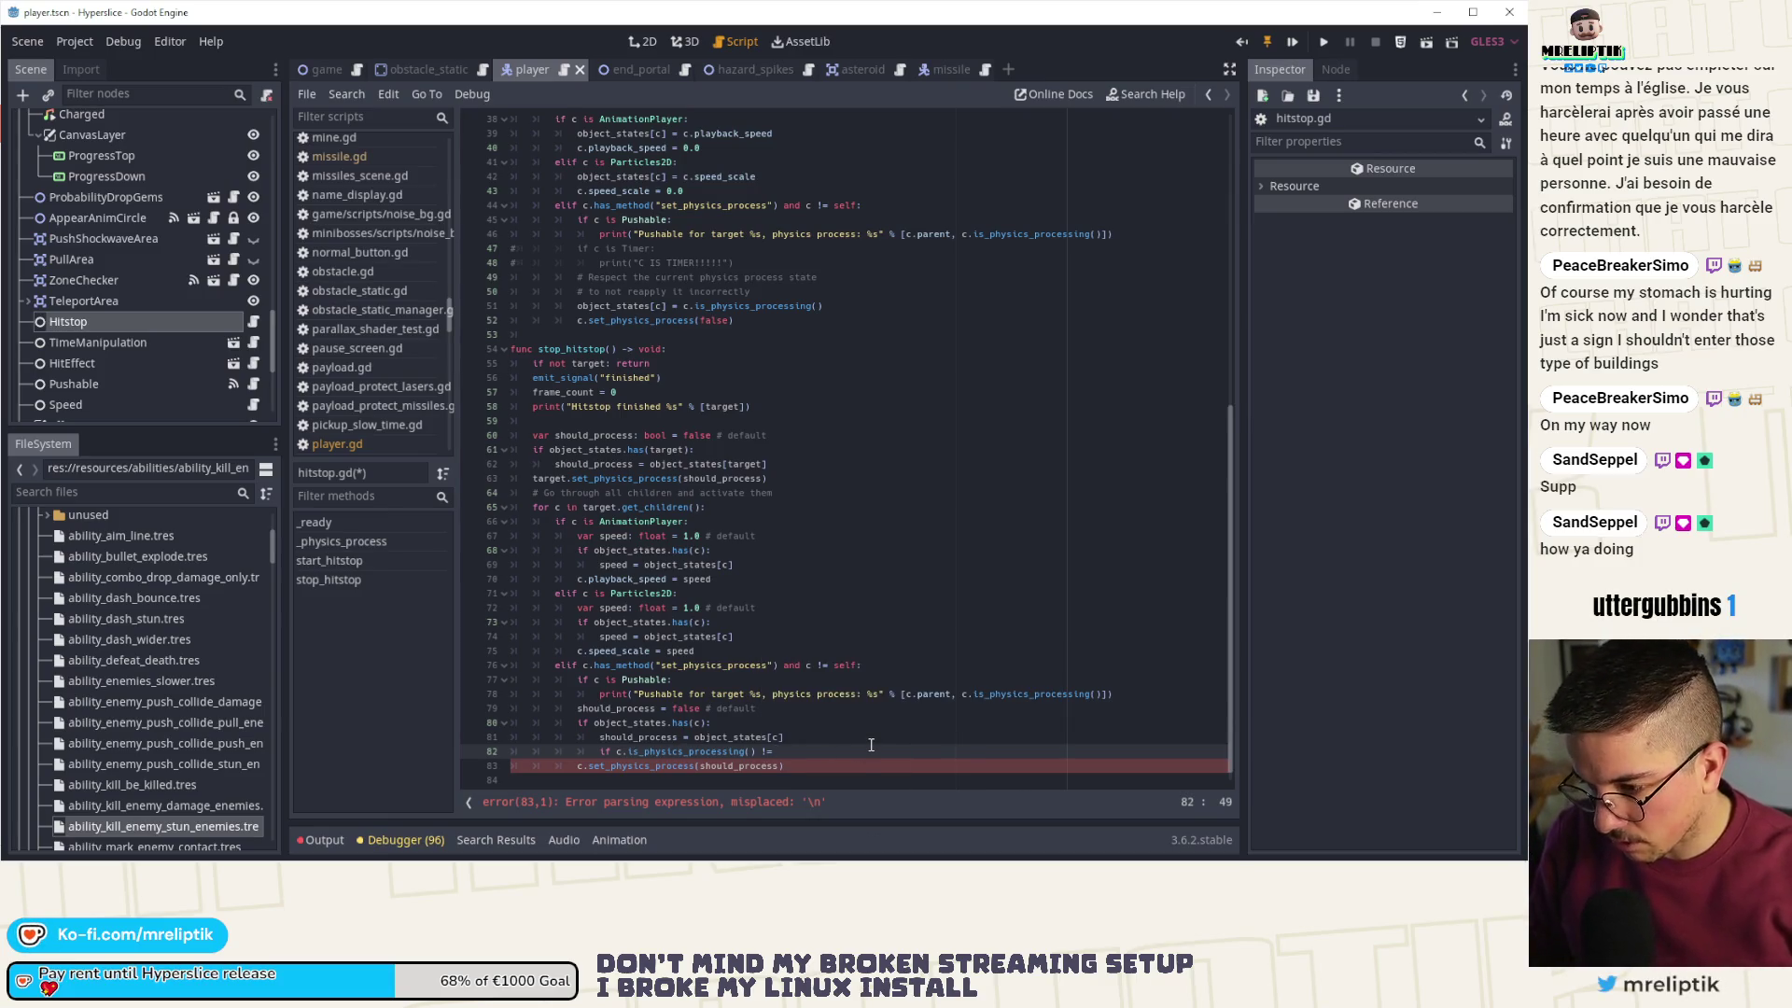
{"action": "type", "text": "should"}
{"action": "key", "text": "Return"}
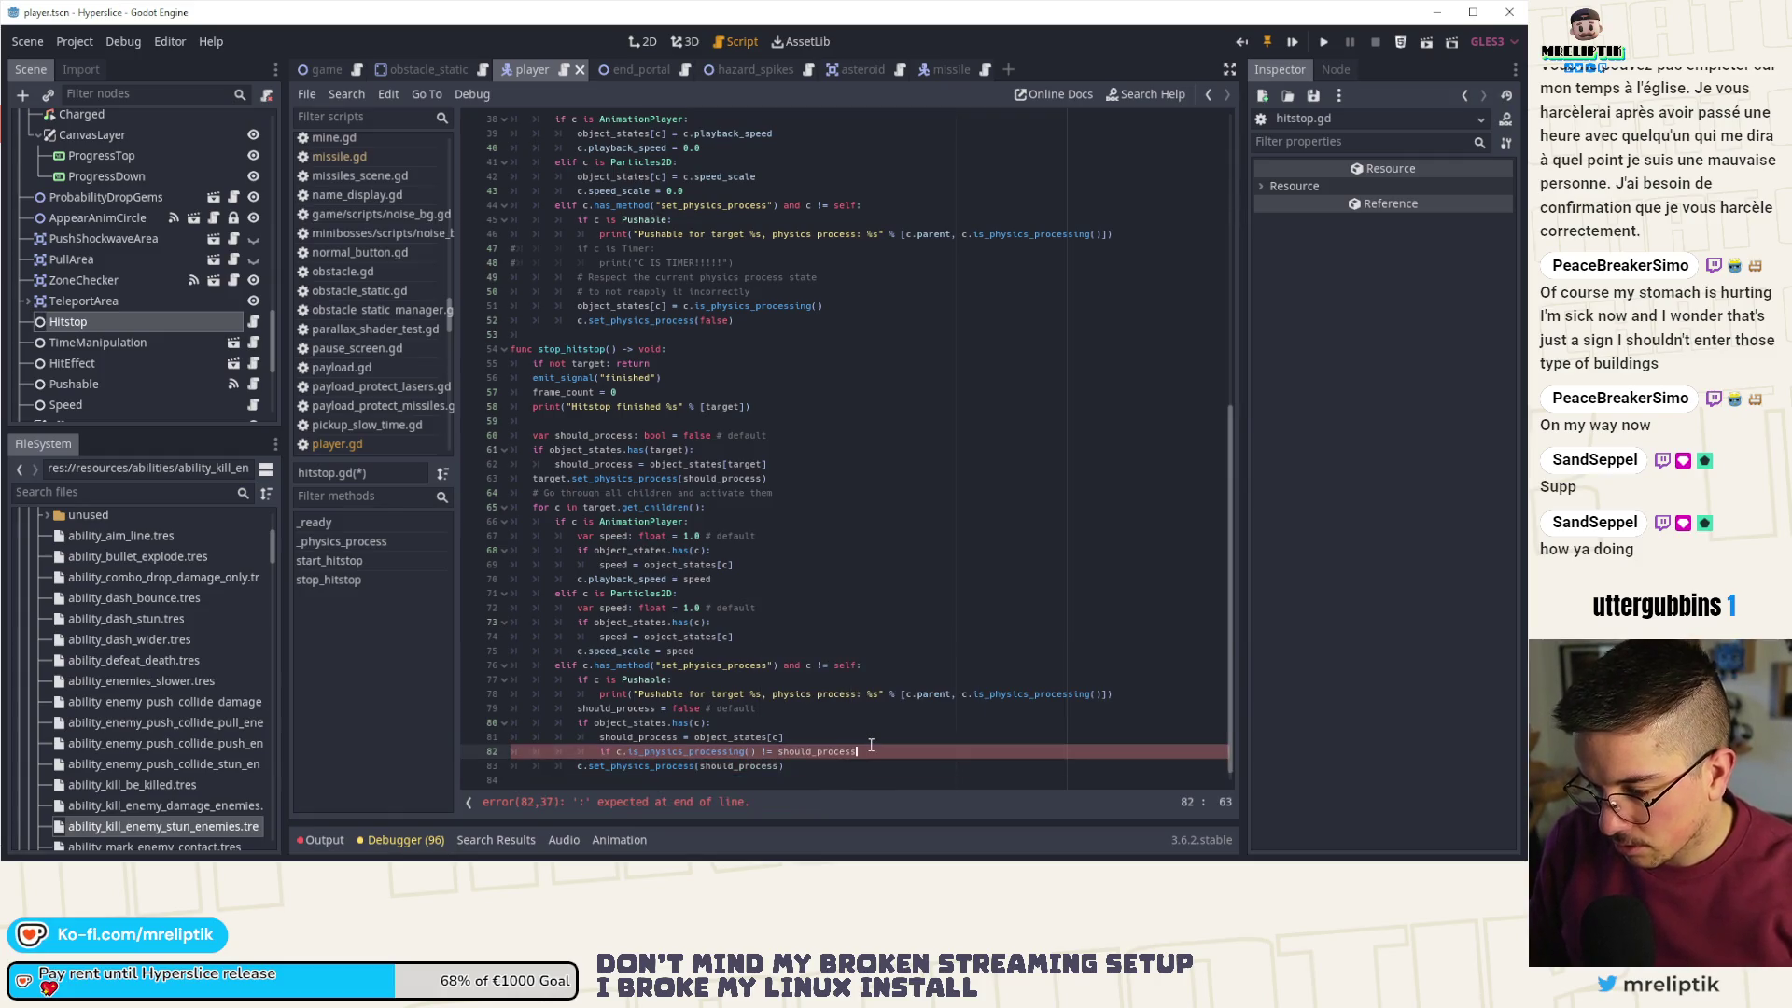
{"action": "type", "text": ":"}
- Add 'continue' under the check, save, and start a comment above it about processing changing during hitstop
{"action": "key", "text": "Return"}
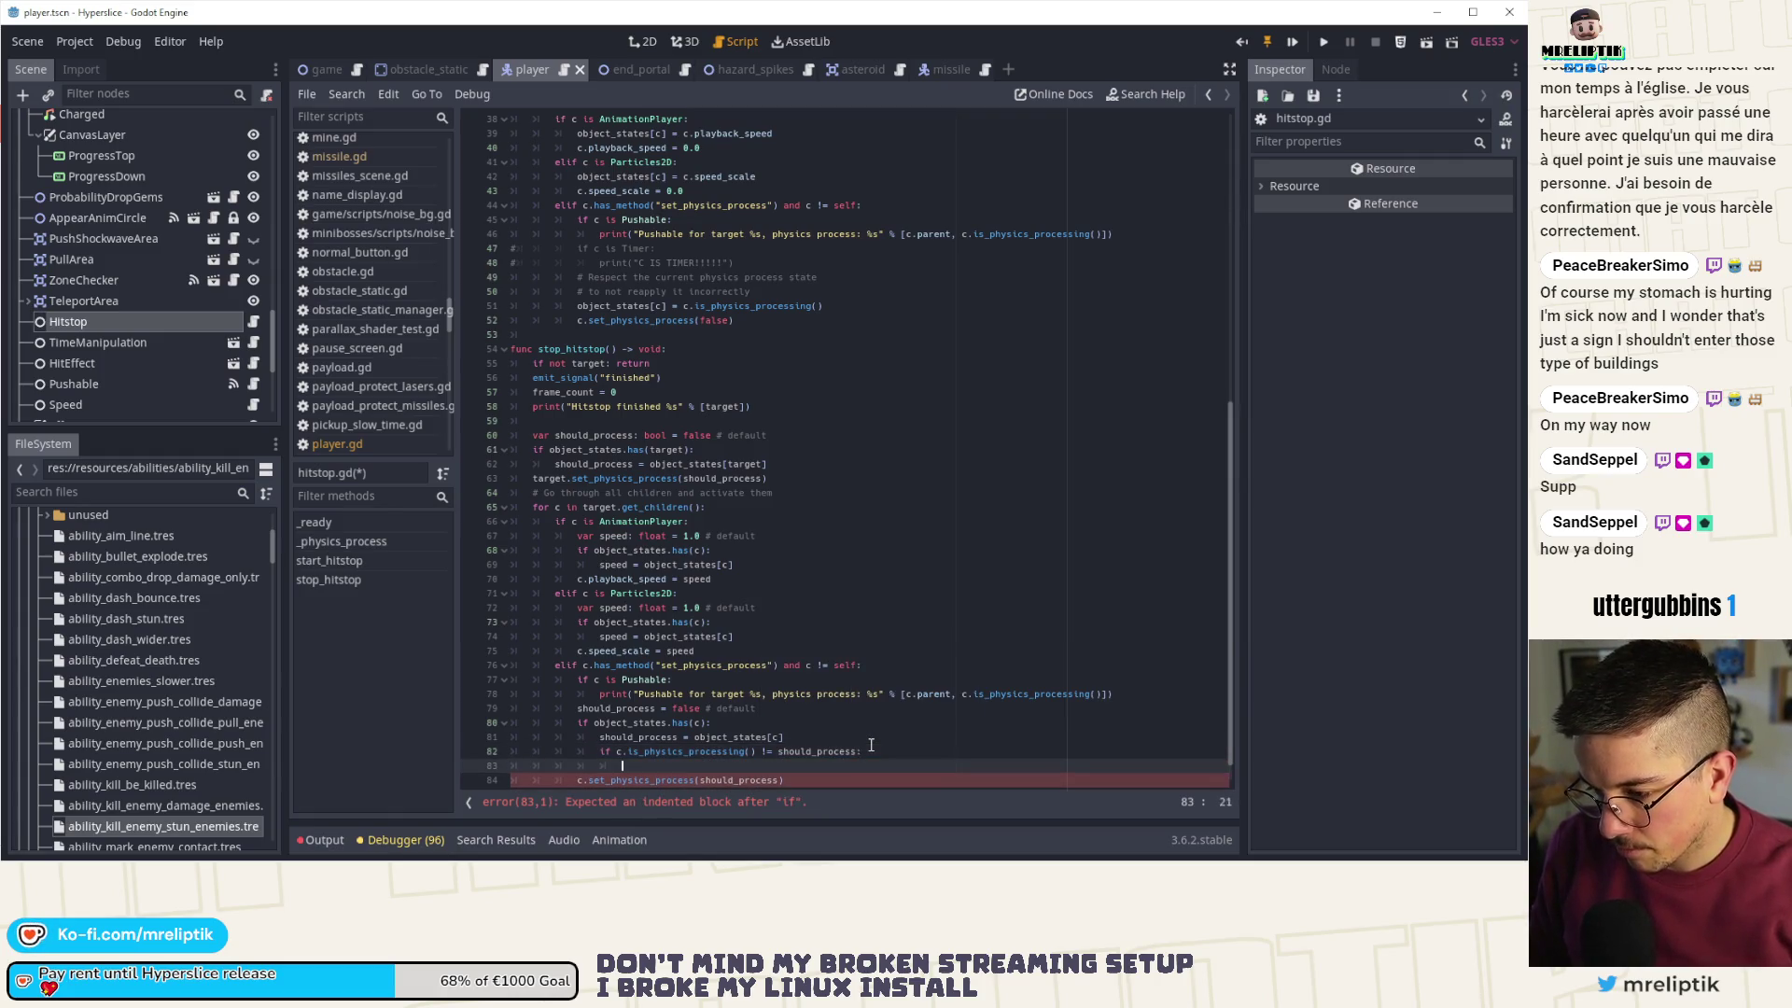
{"action": "type", "text": "cotn"}
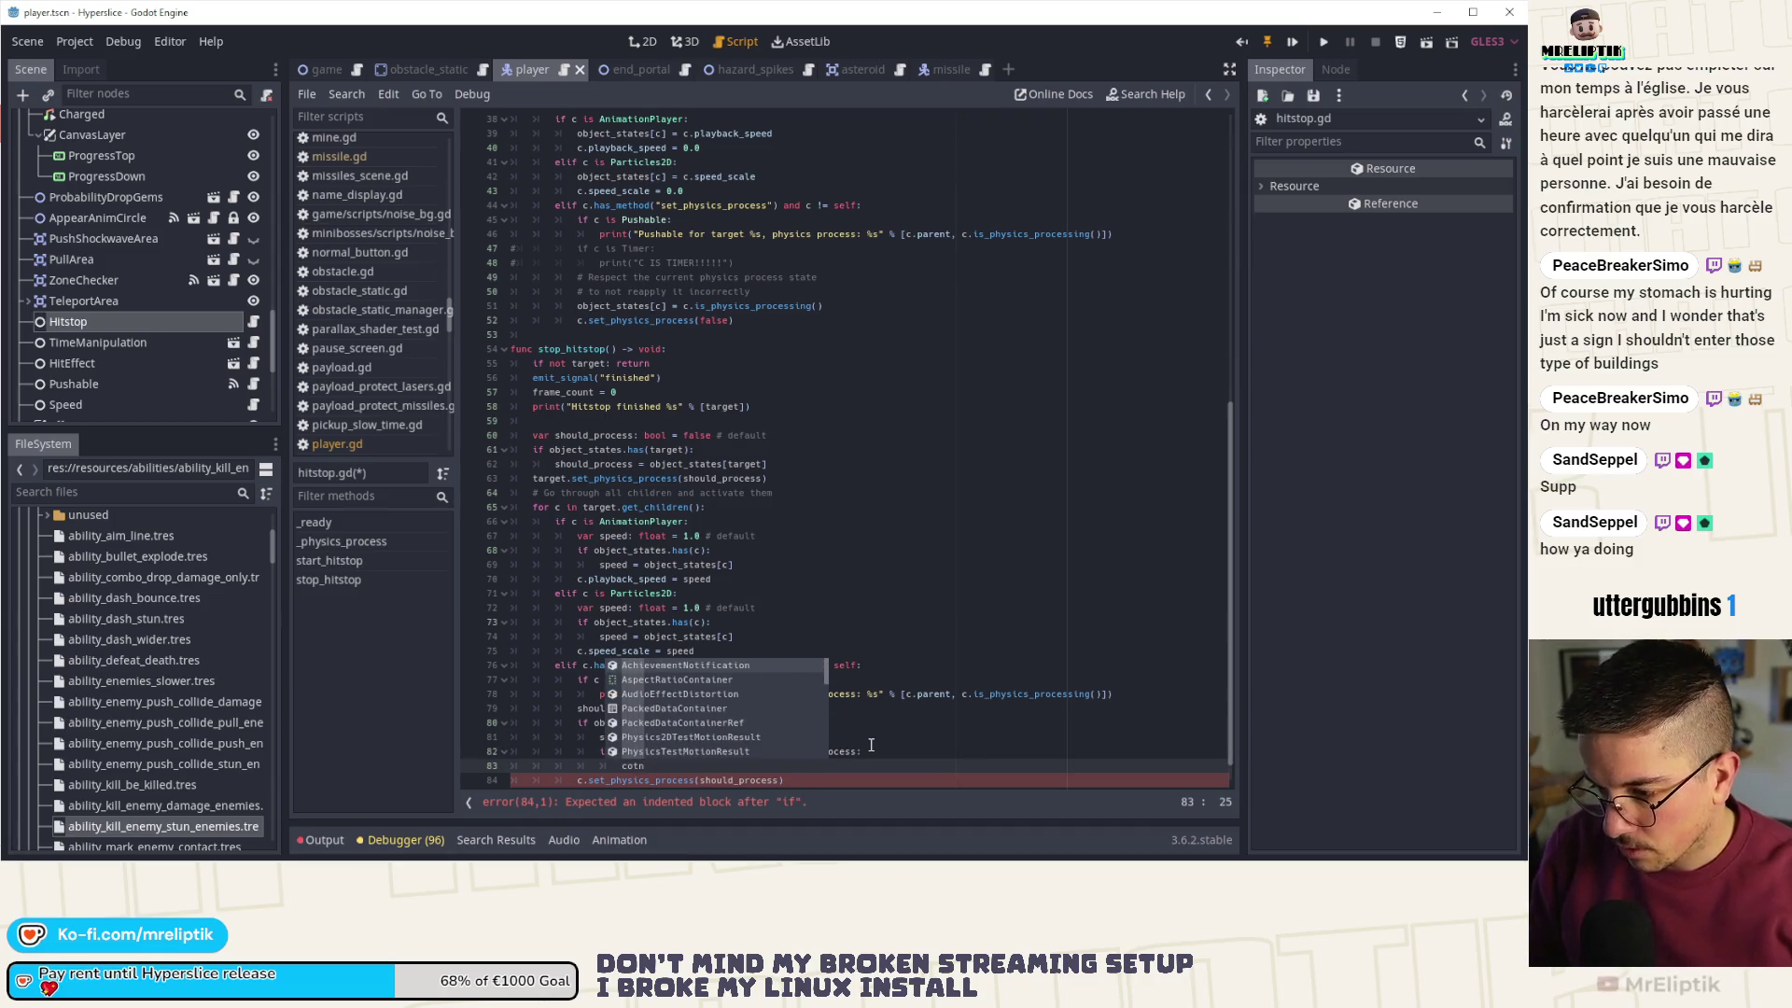
{"action": "key", "text": "BackSpace"}
{"action": "key", "text": "BackSpace"}
{"action": "type", "text": "ntinue"}
{"action": "key", "text": "ctrl+s"}
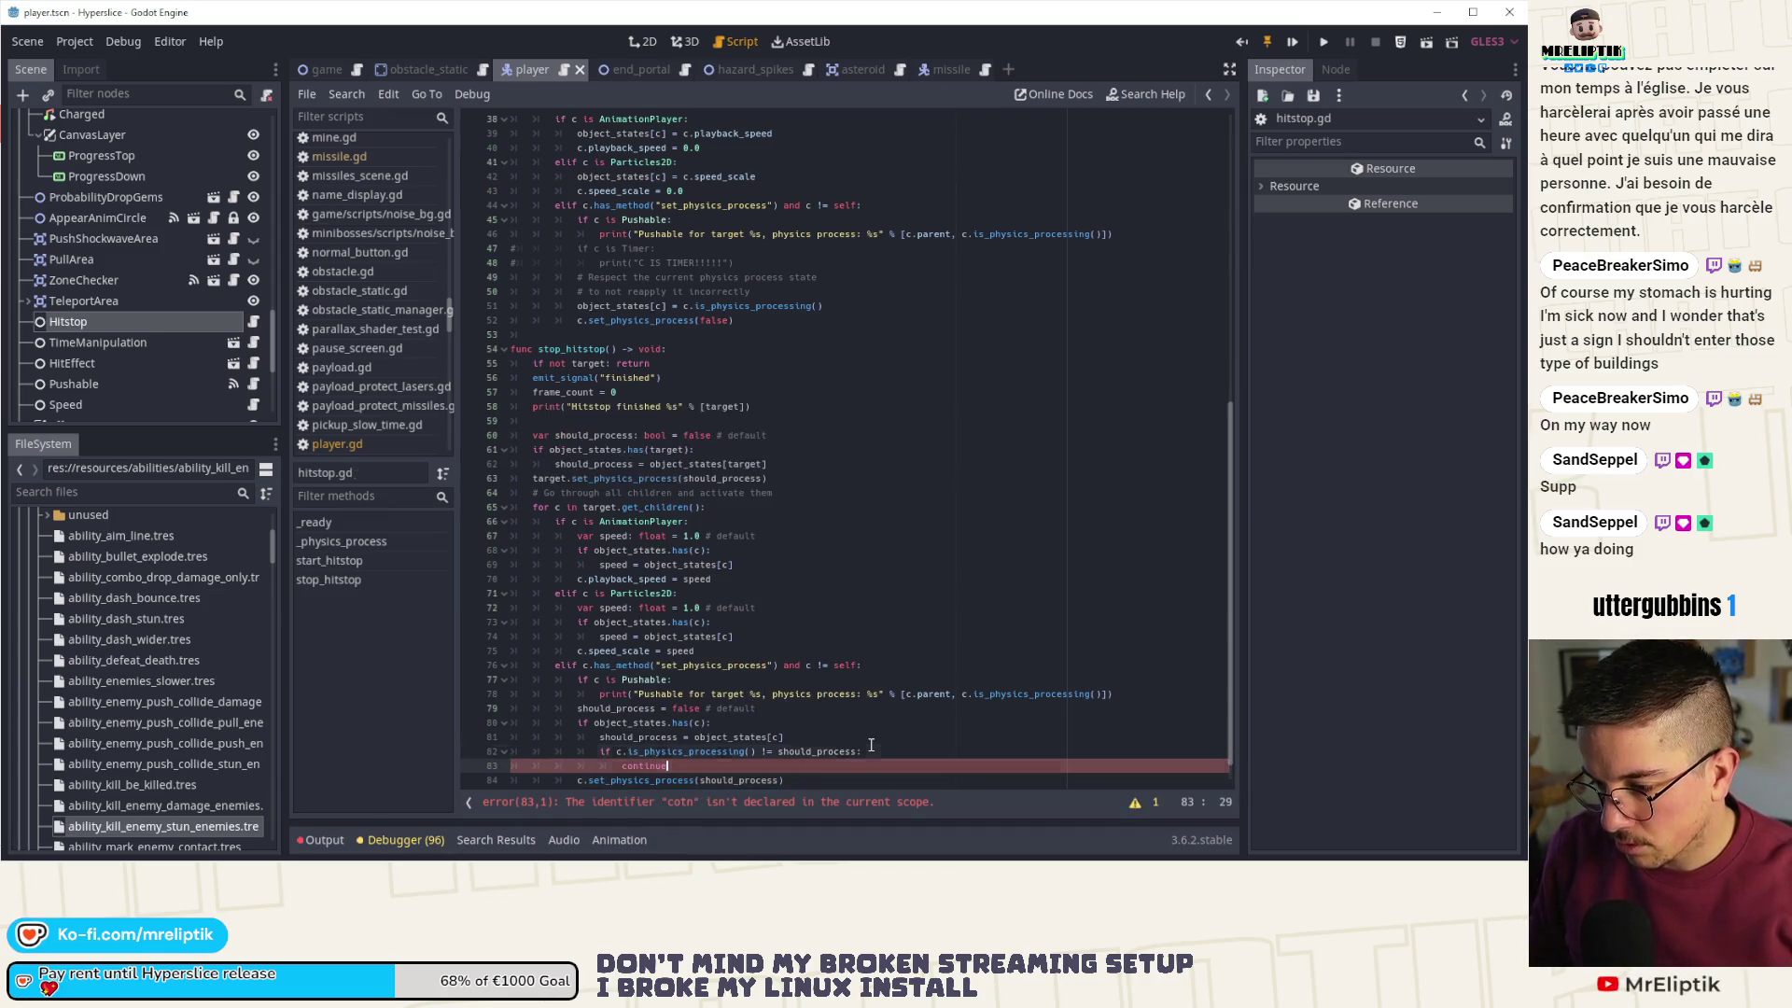
{"action": "key", "text": "ctrl+shift+Return"}
{"action": "type", "text": "# If "}
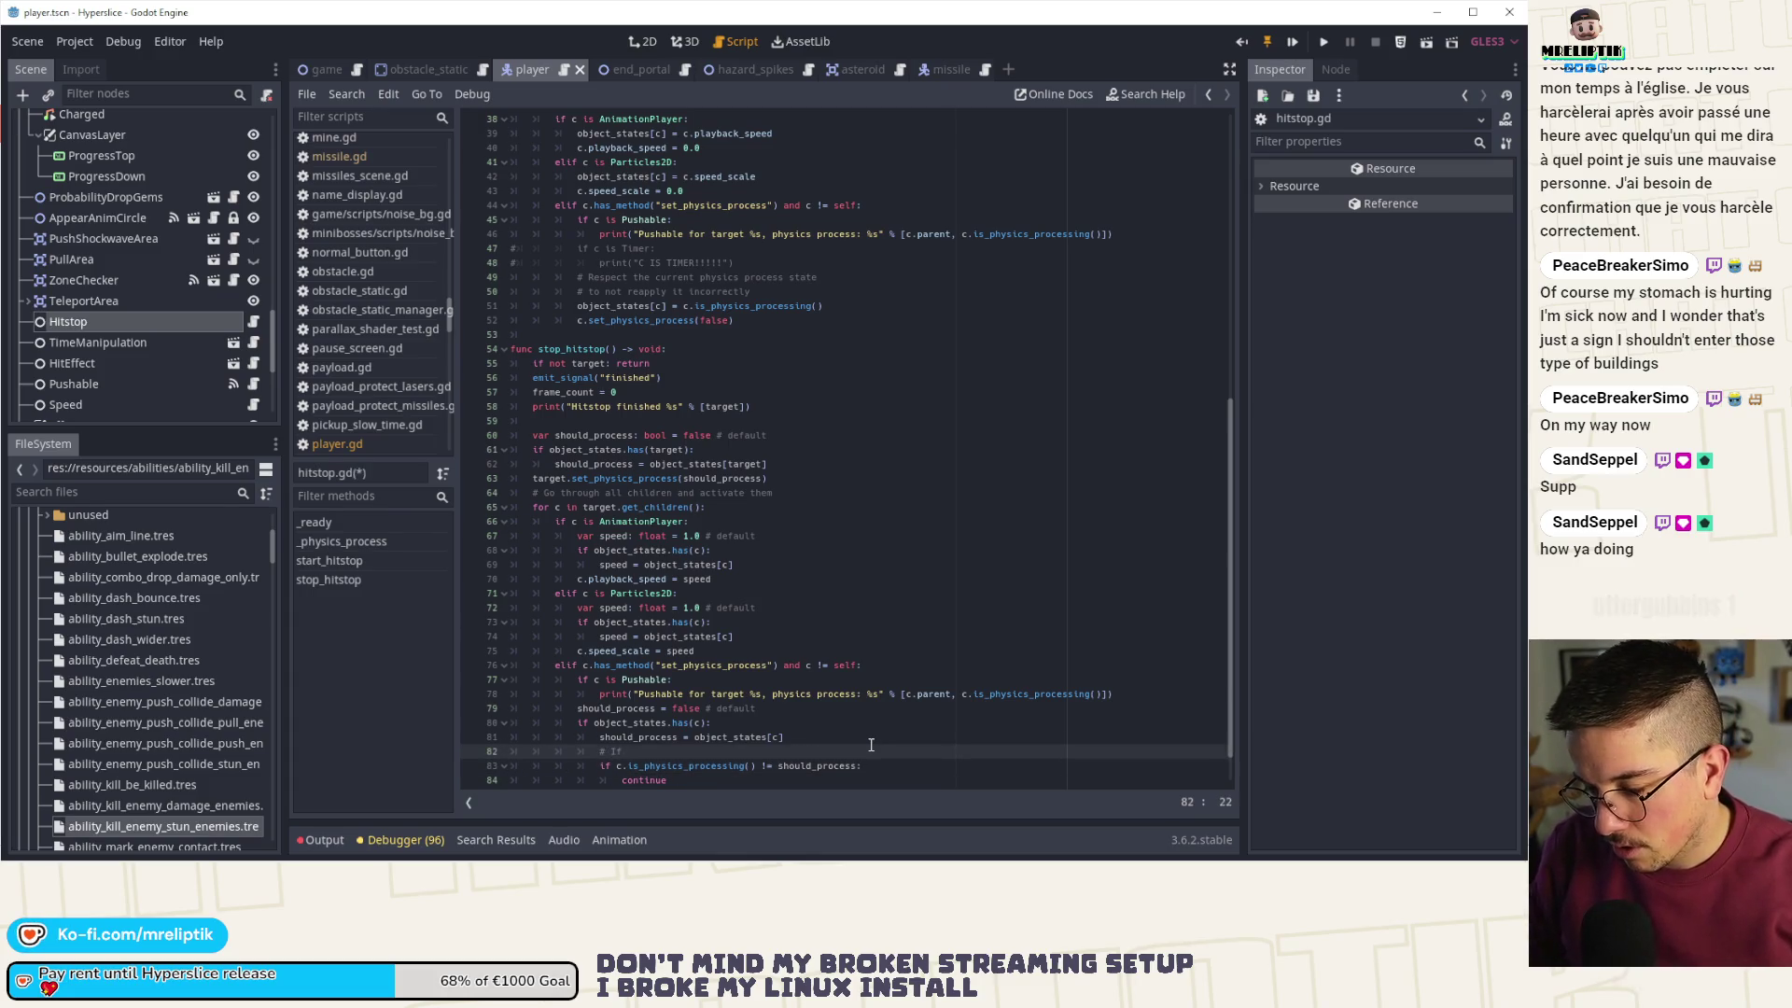
{"action": "type", "text": "the obje"}
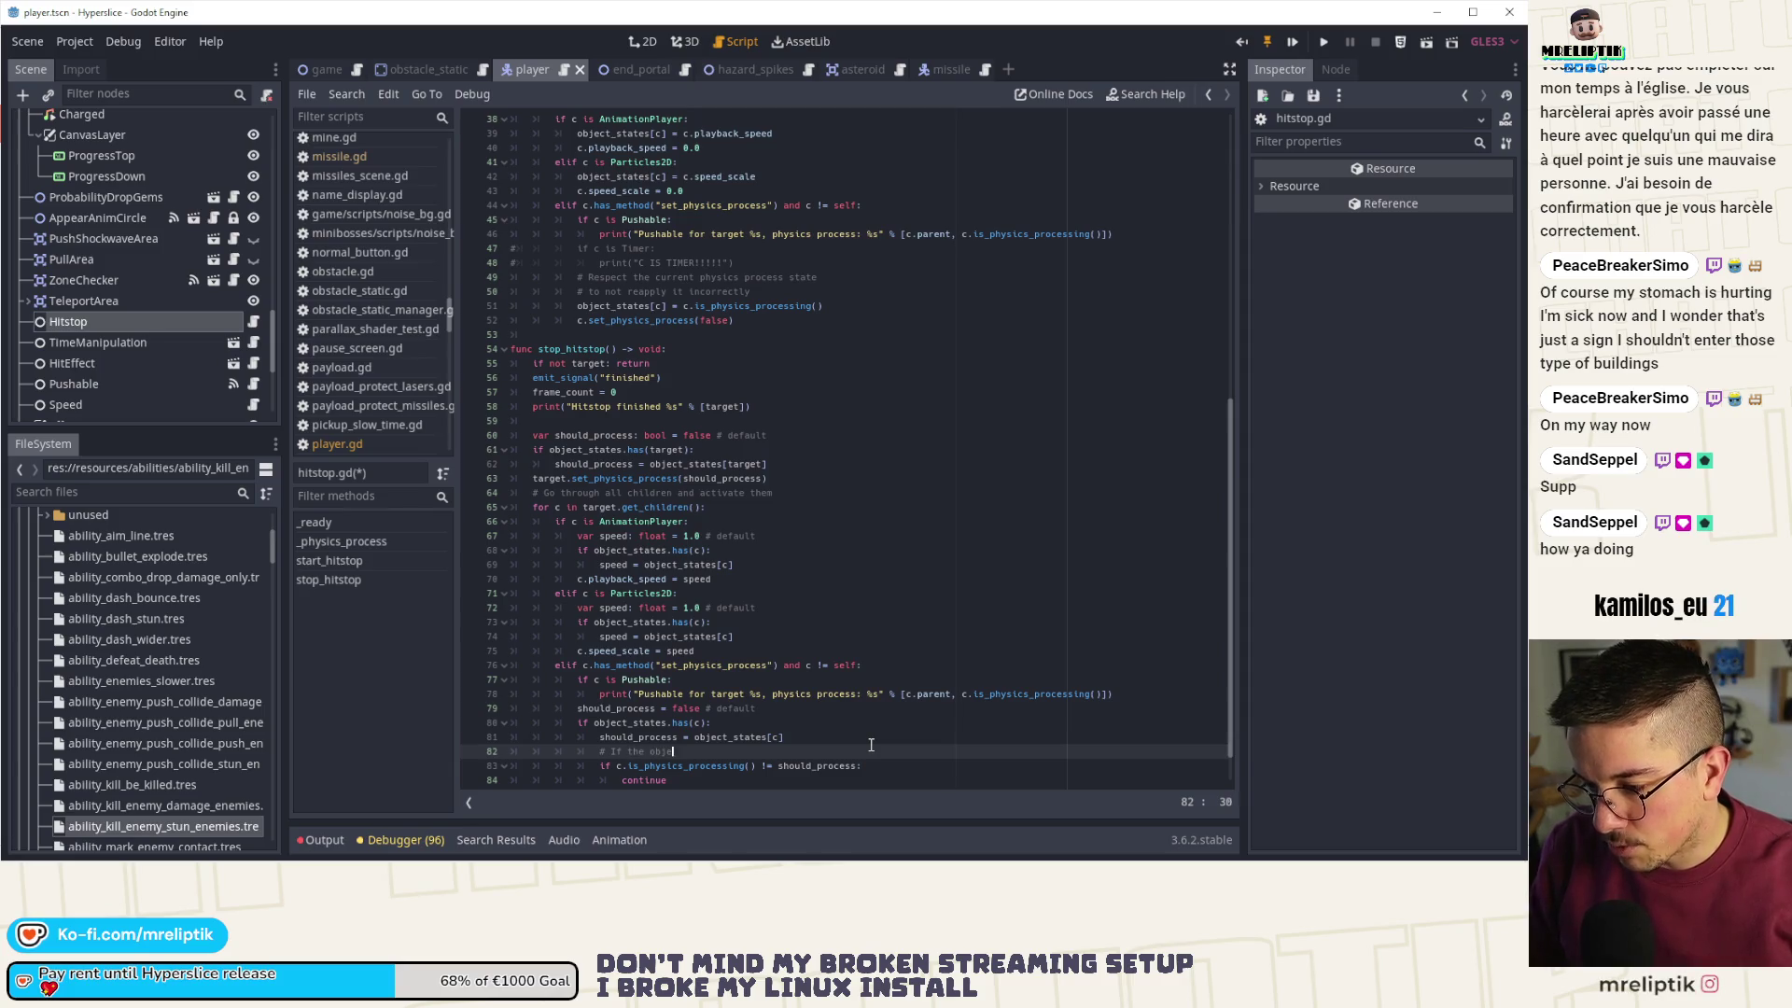
{"action": "type", "text": "ct changed "}
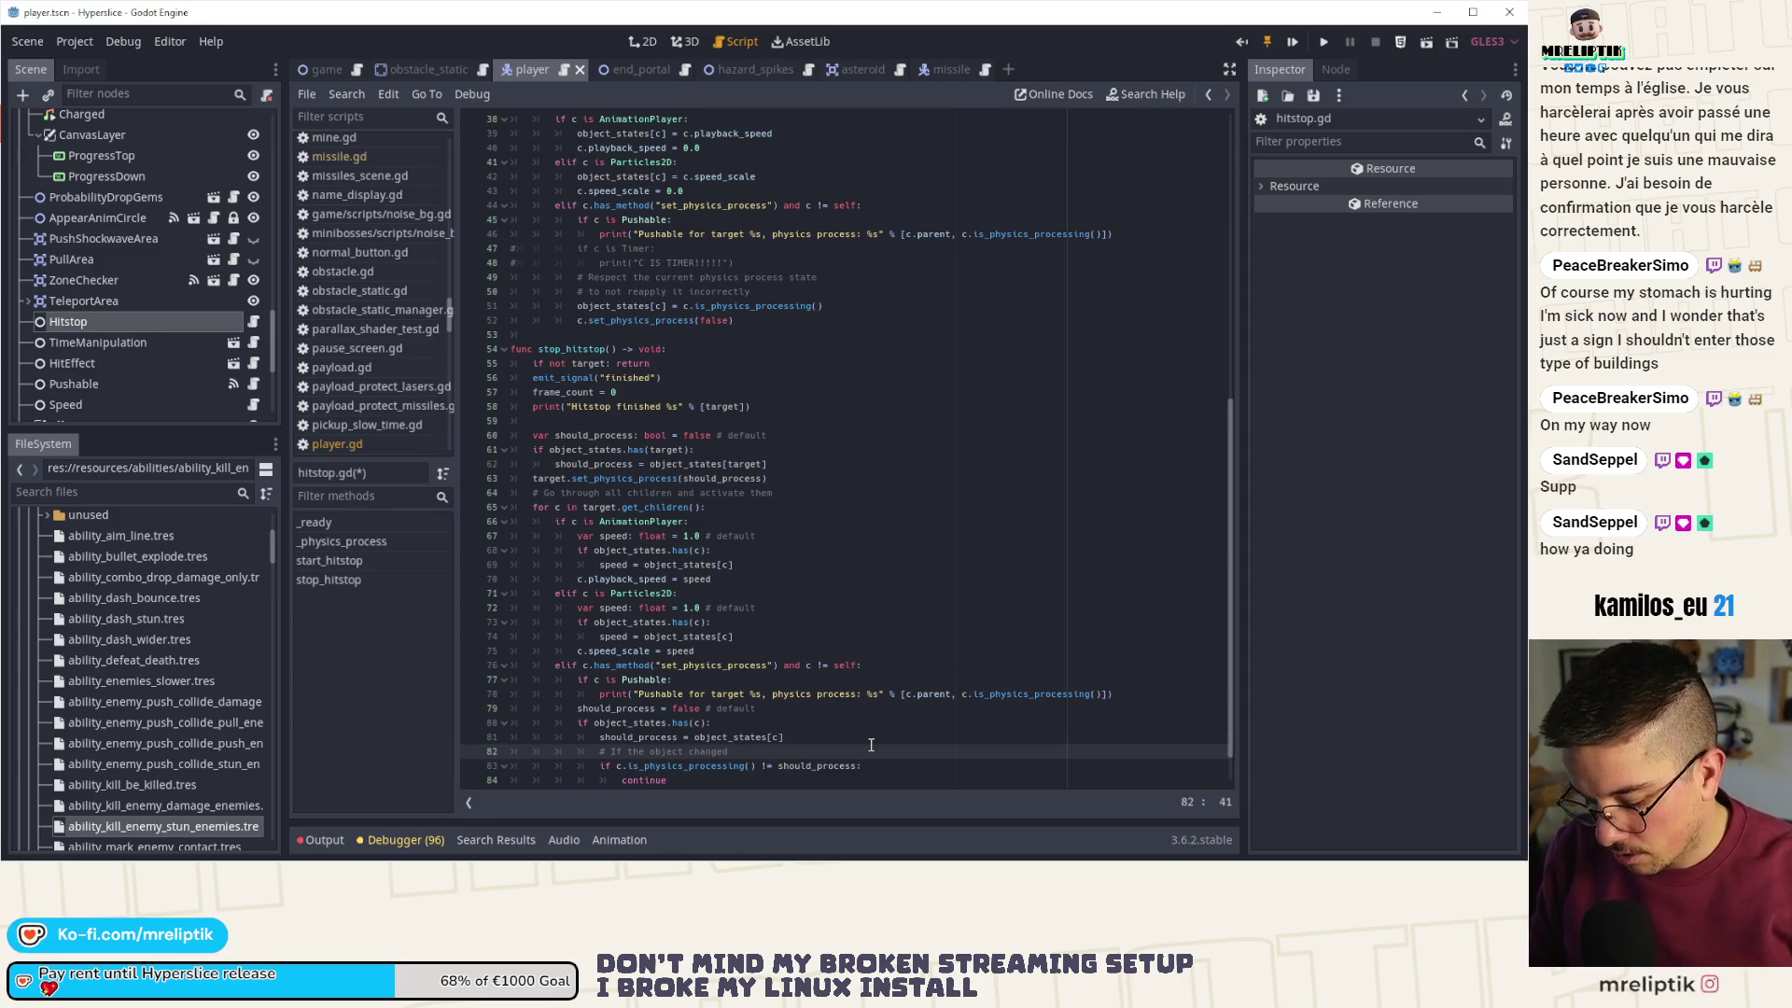
{"action": "type", "text": "process"}
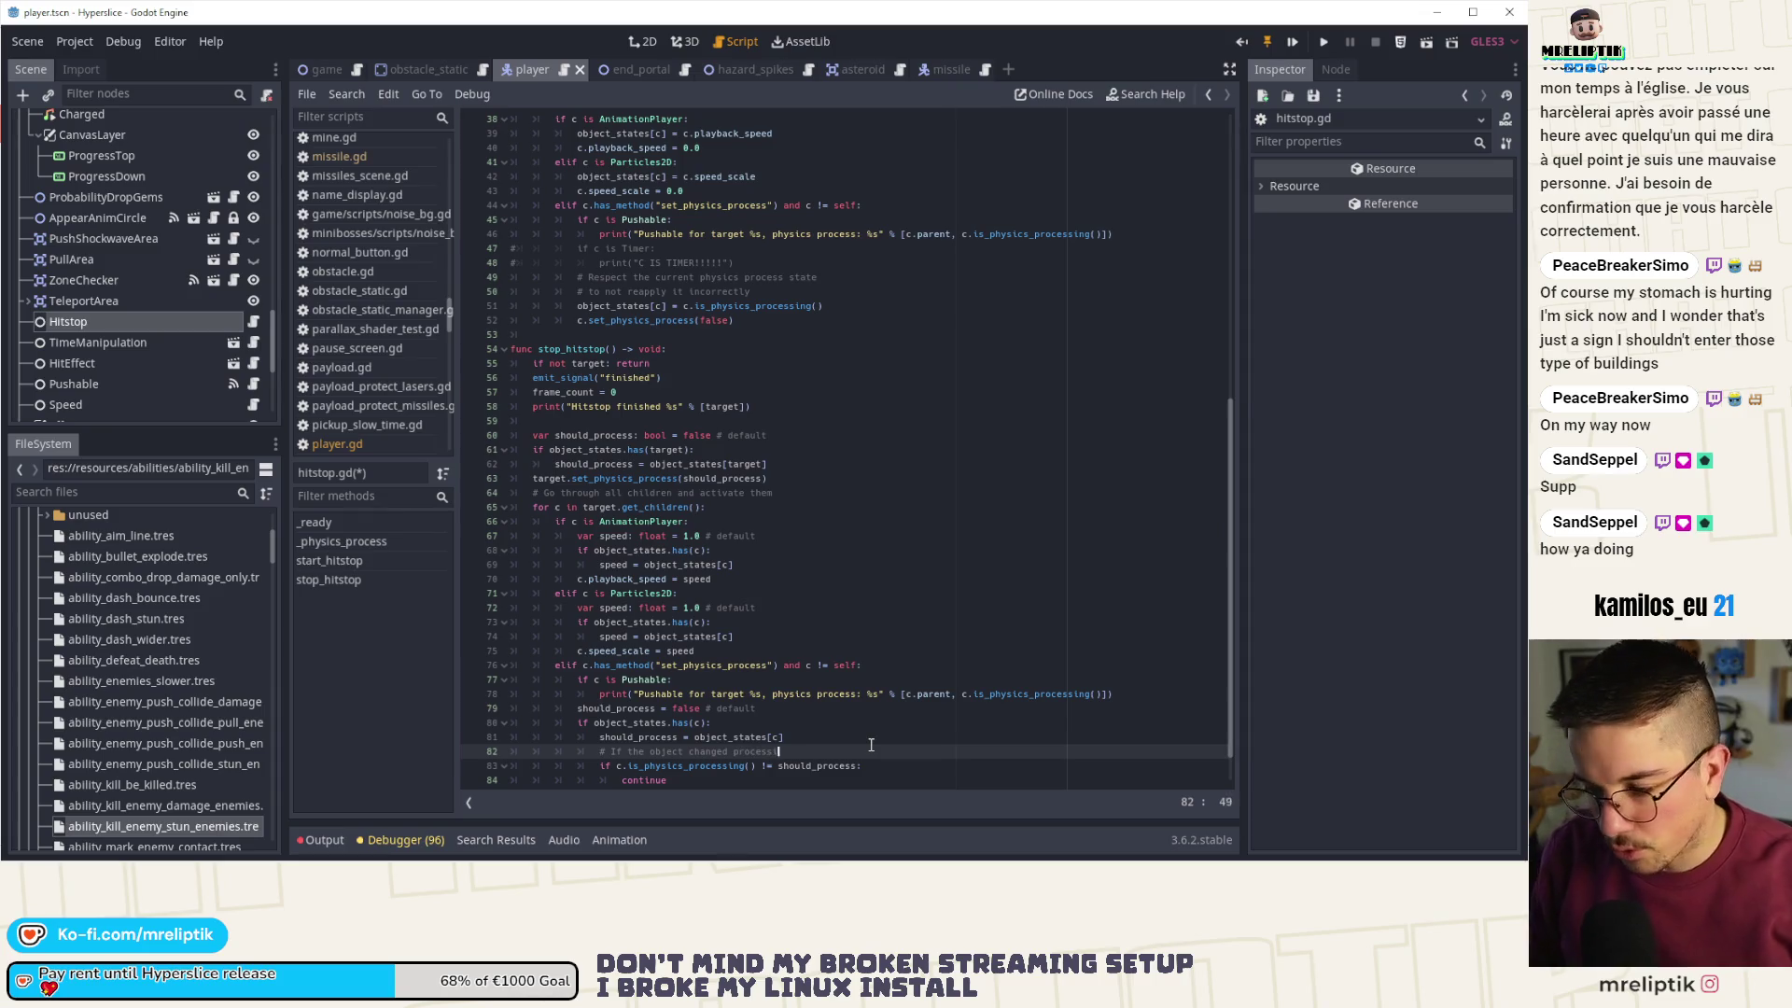
{"action": "type", "text": "ing during the "}
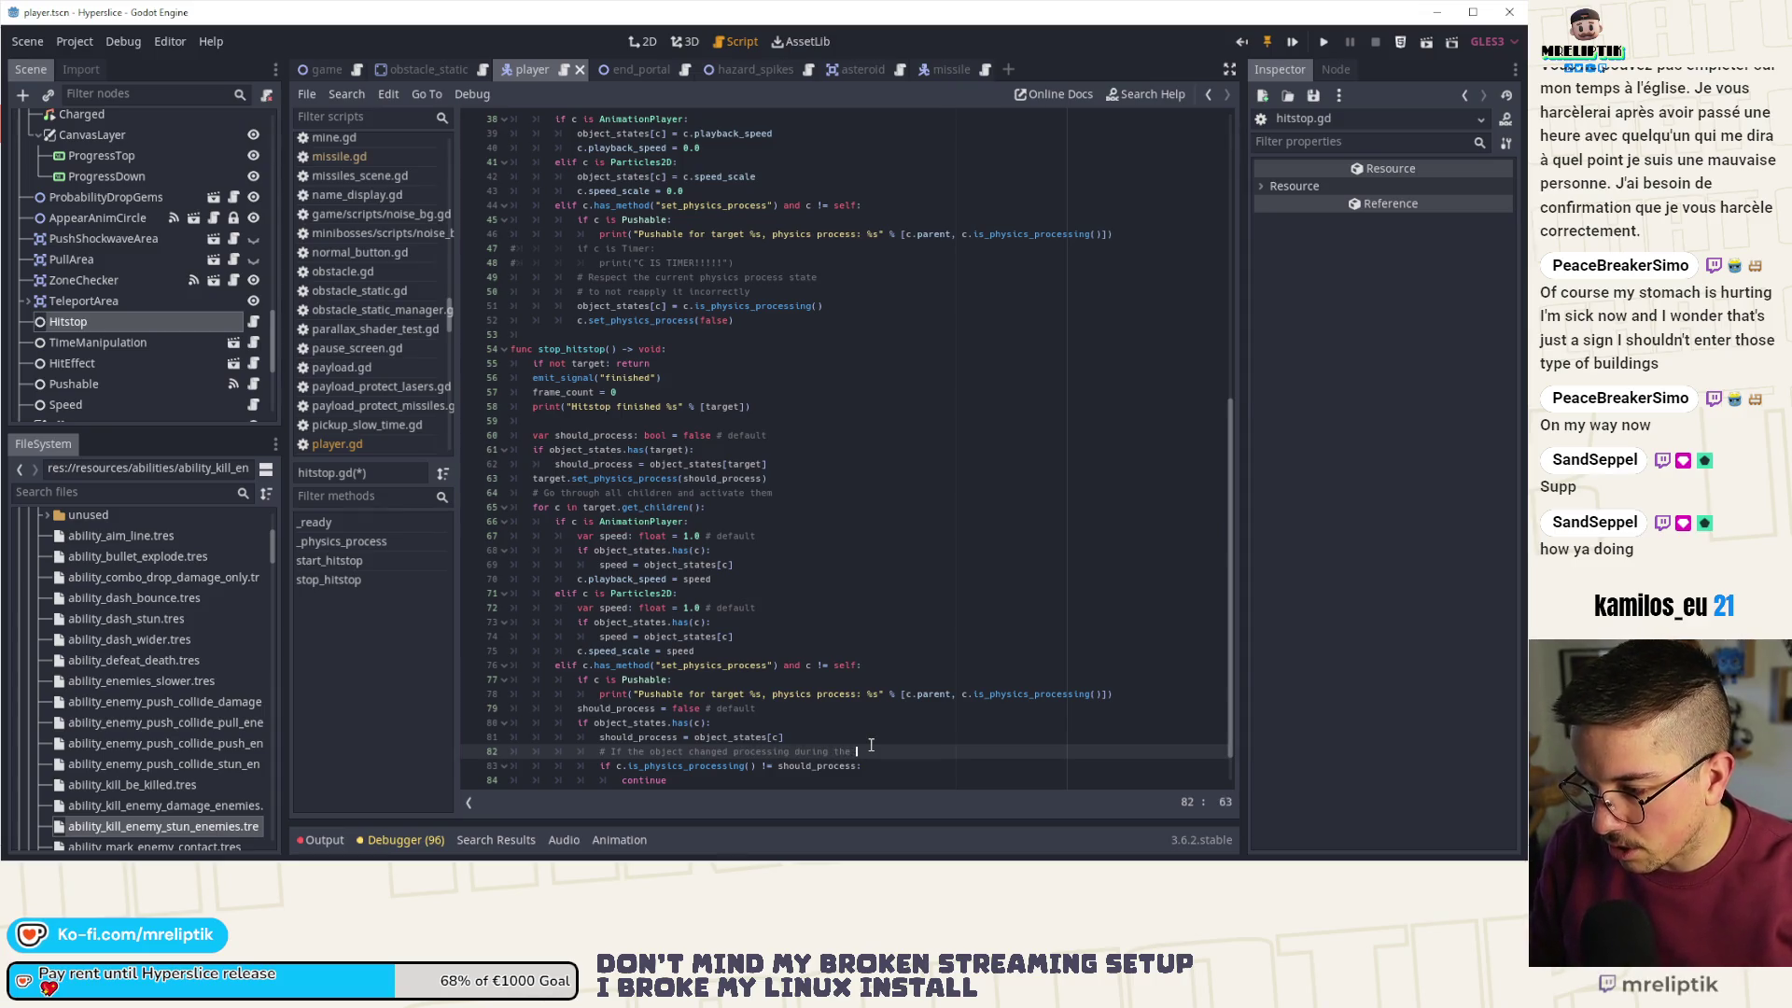
{"action": "type", "text": "hitstop"}
- Extend the comment: something else modified the processing during the hitstop, so leave it untouched
{"action": "key", "text": "Return"}
{"action": "type", "text": "# it means something el"}
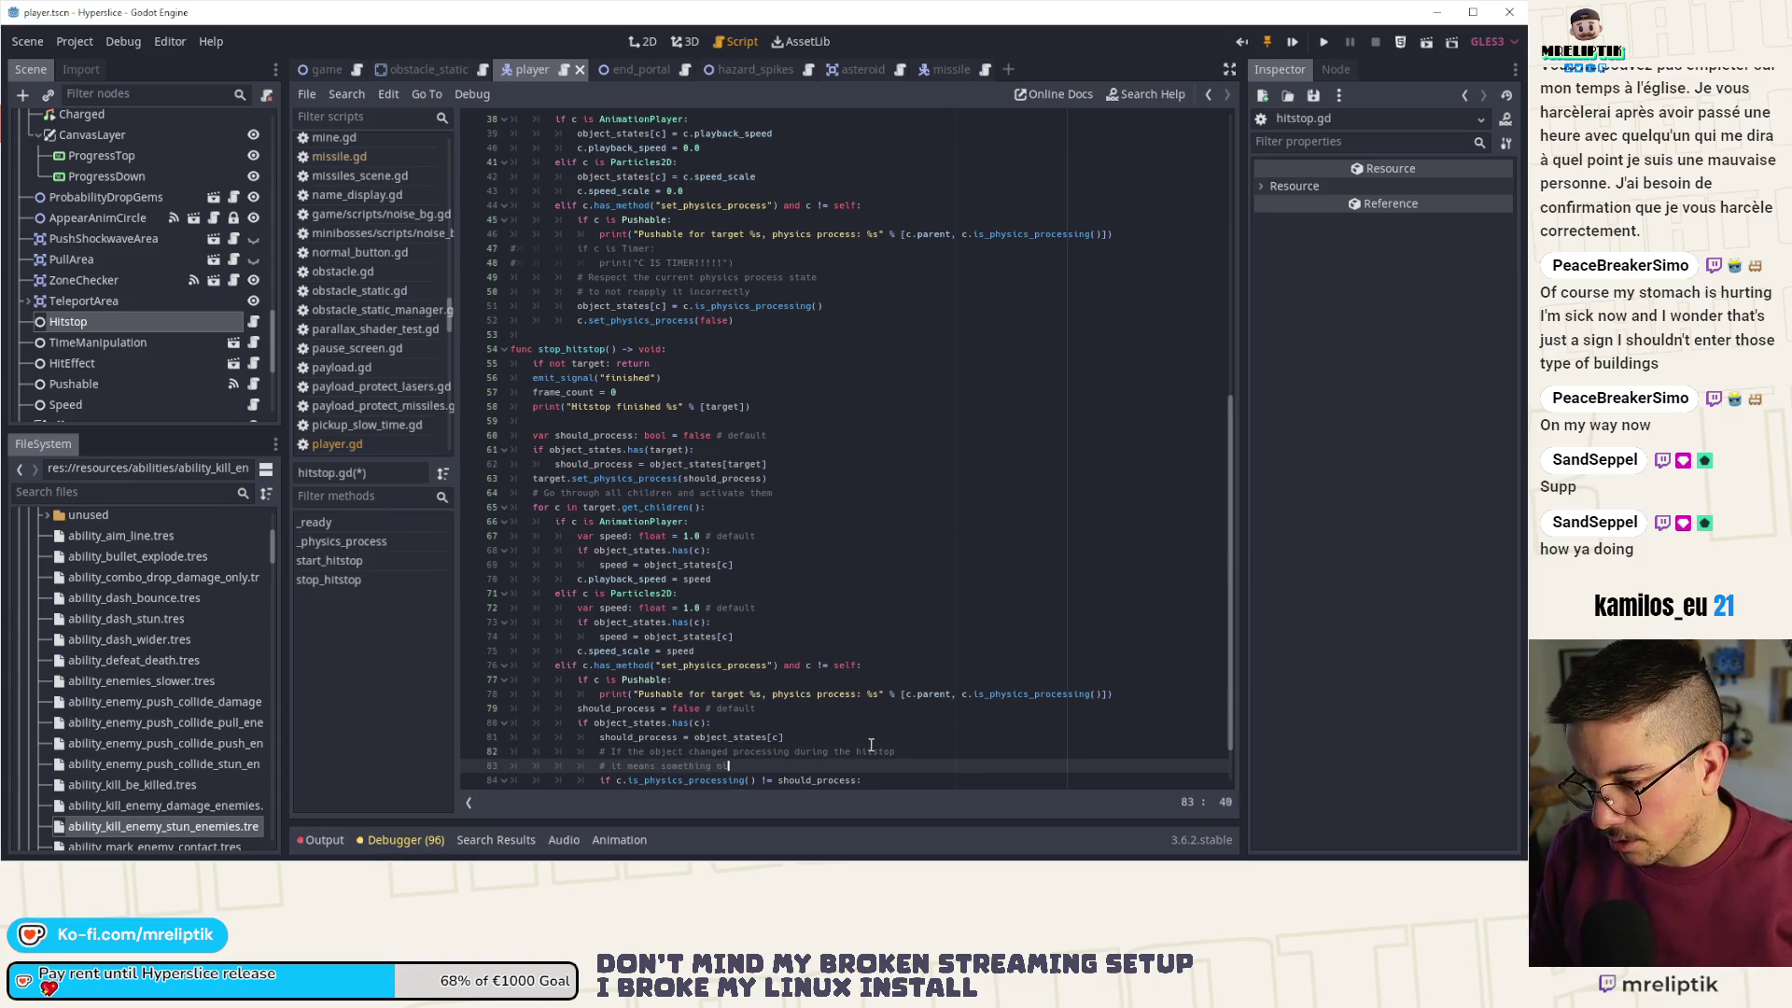
{"action": "type", "text": "se "}
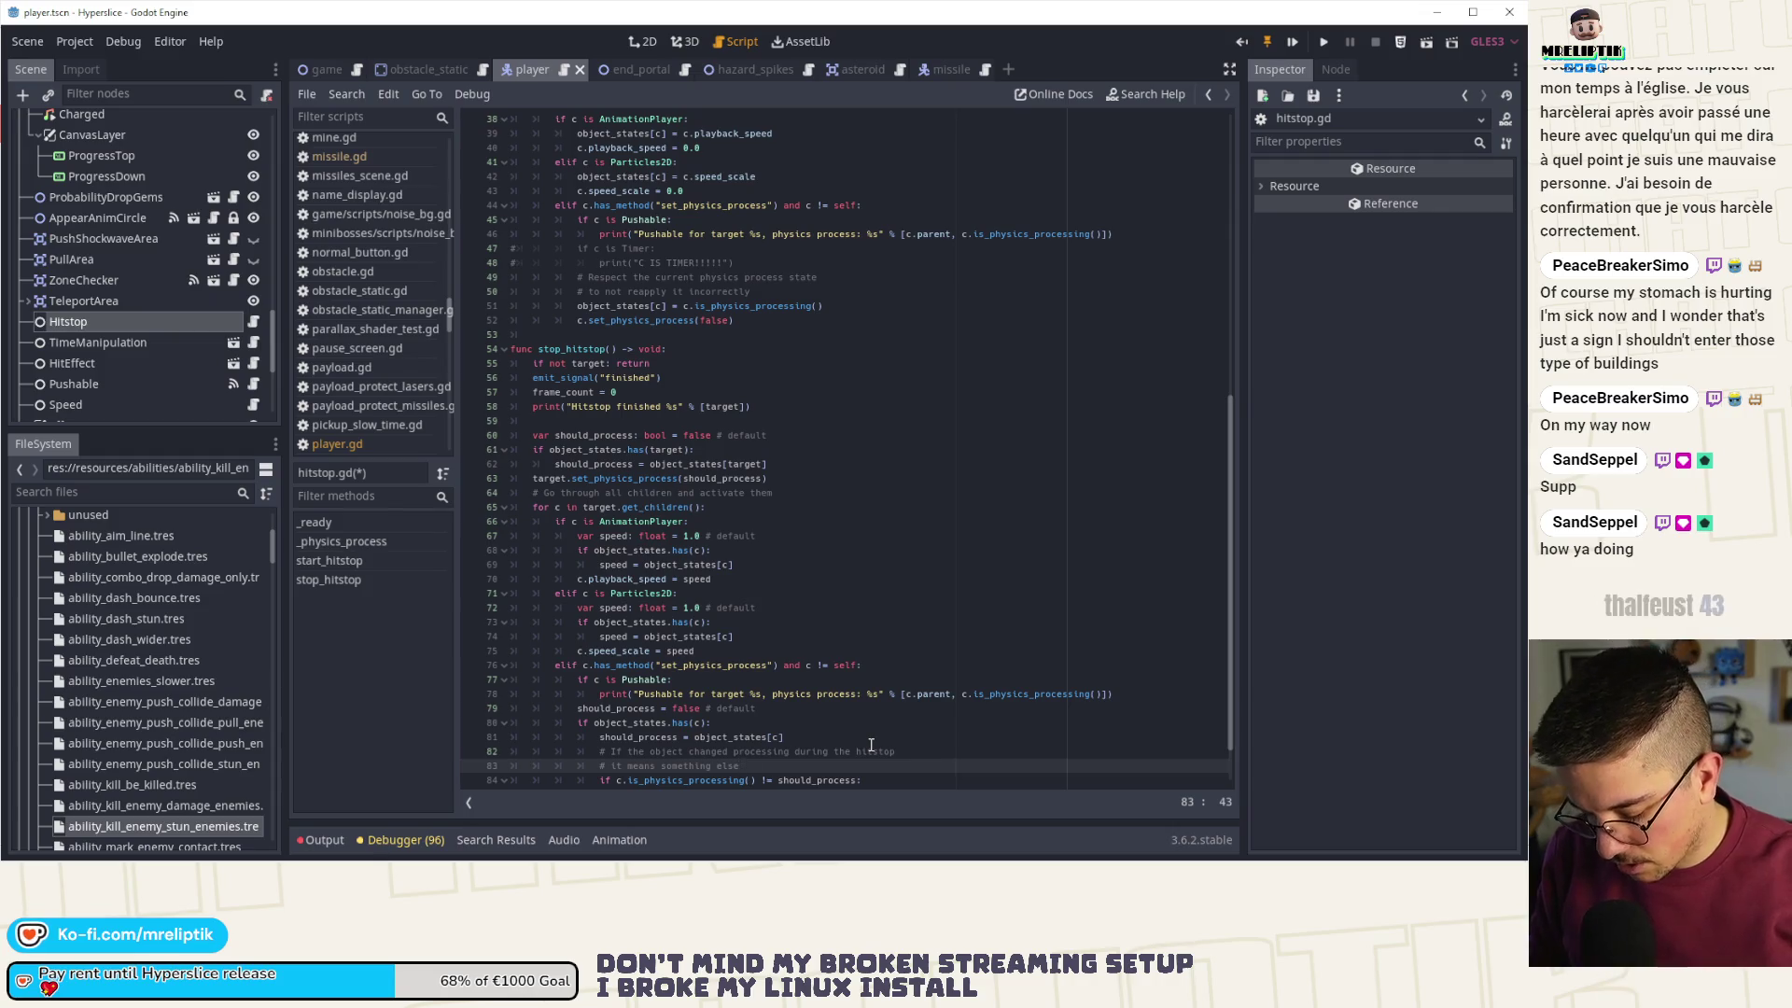
{"action": "type", "text": "ified it."}
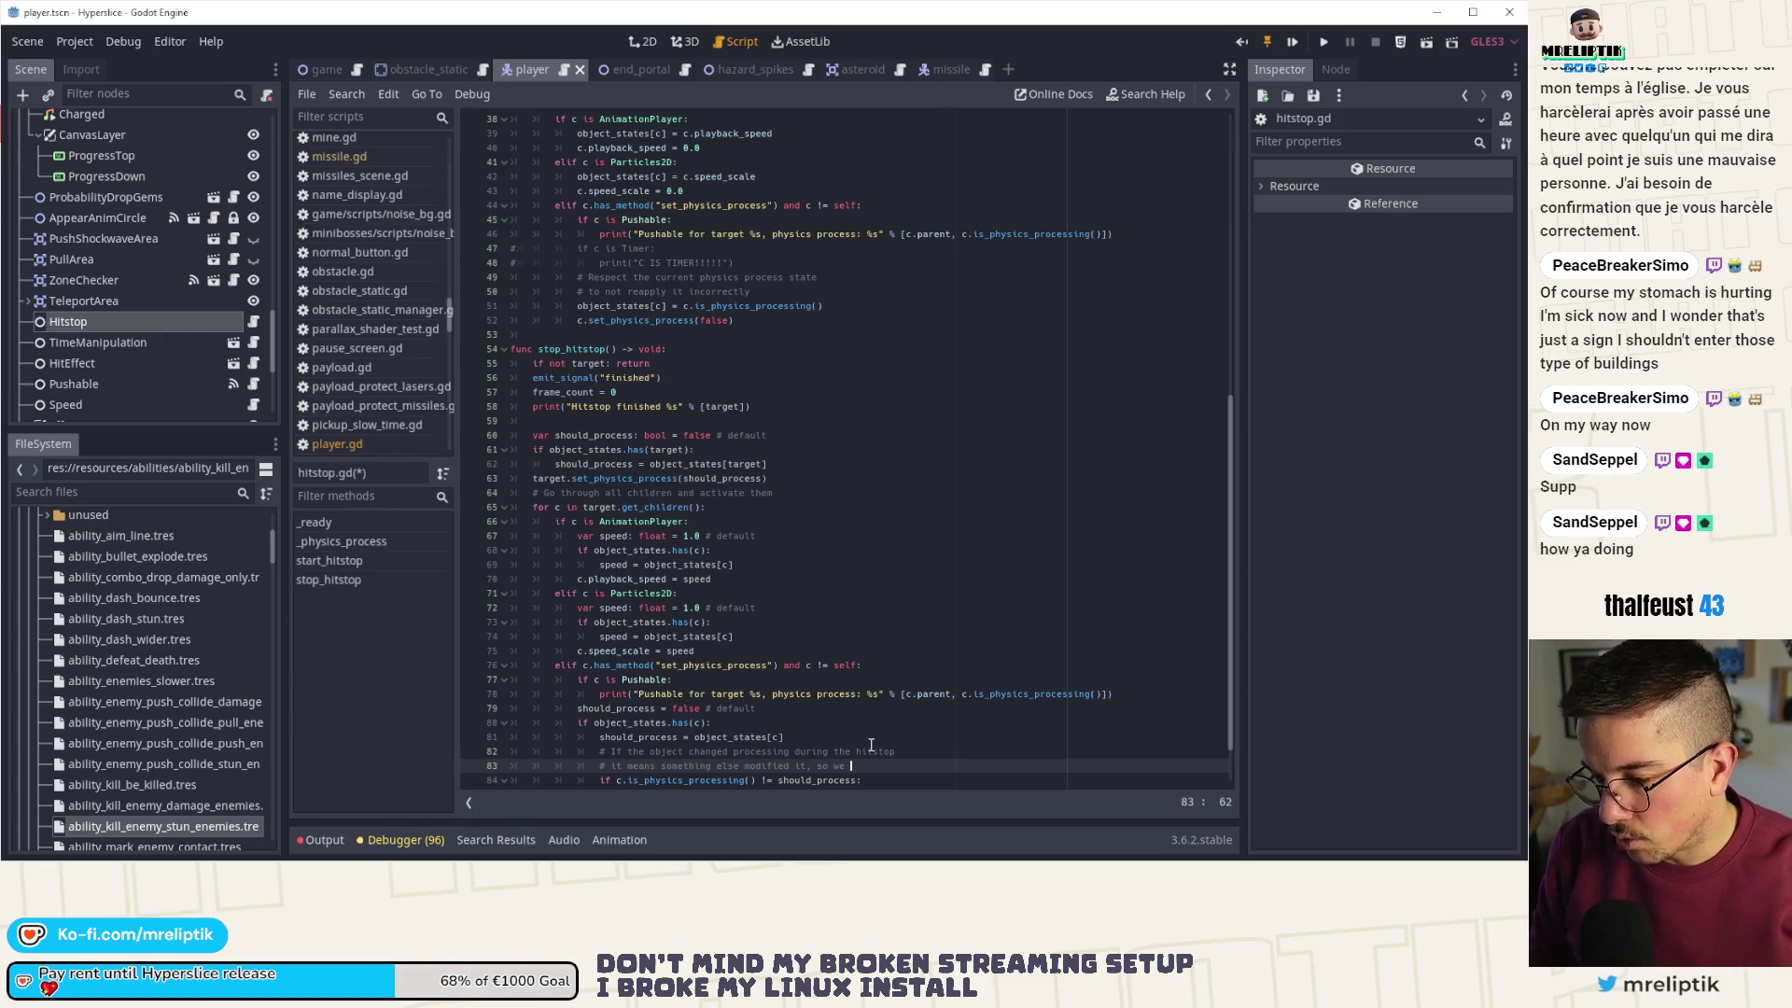
{"action": "type", "text": "ch it"}
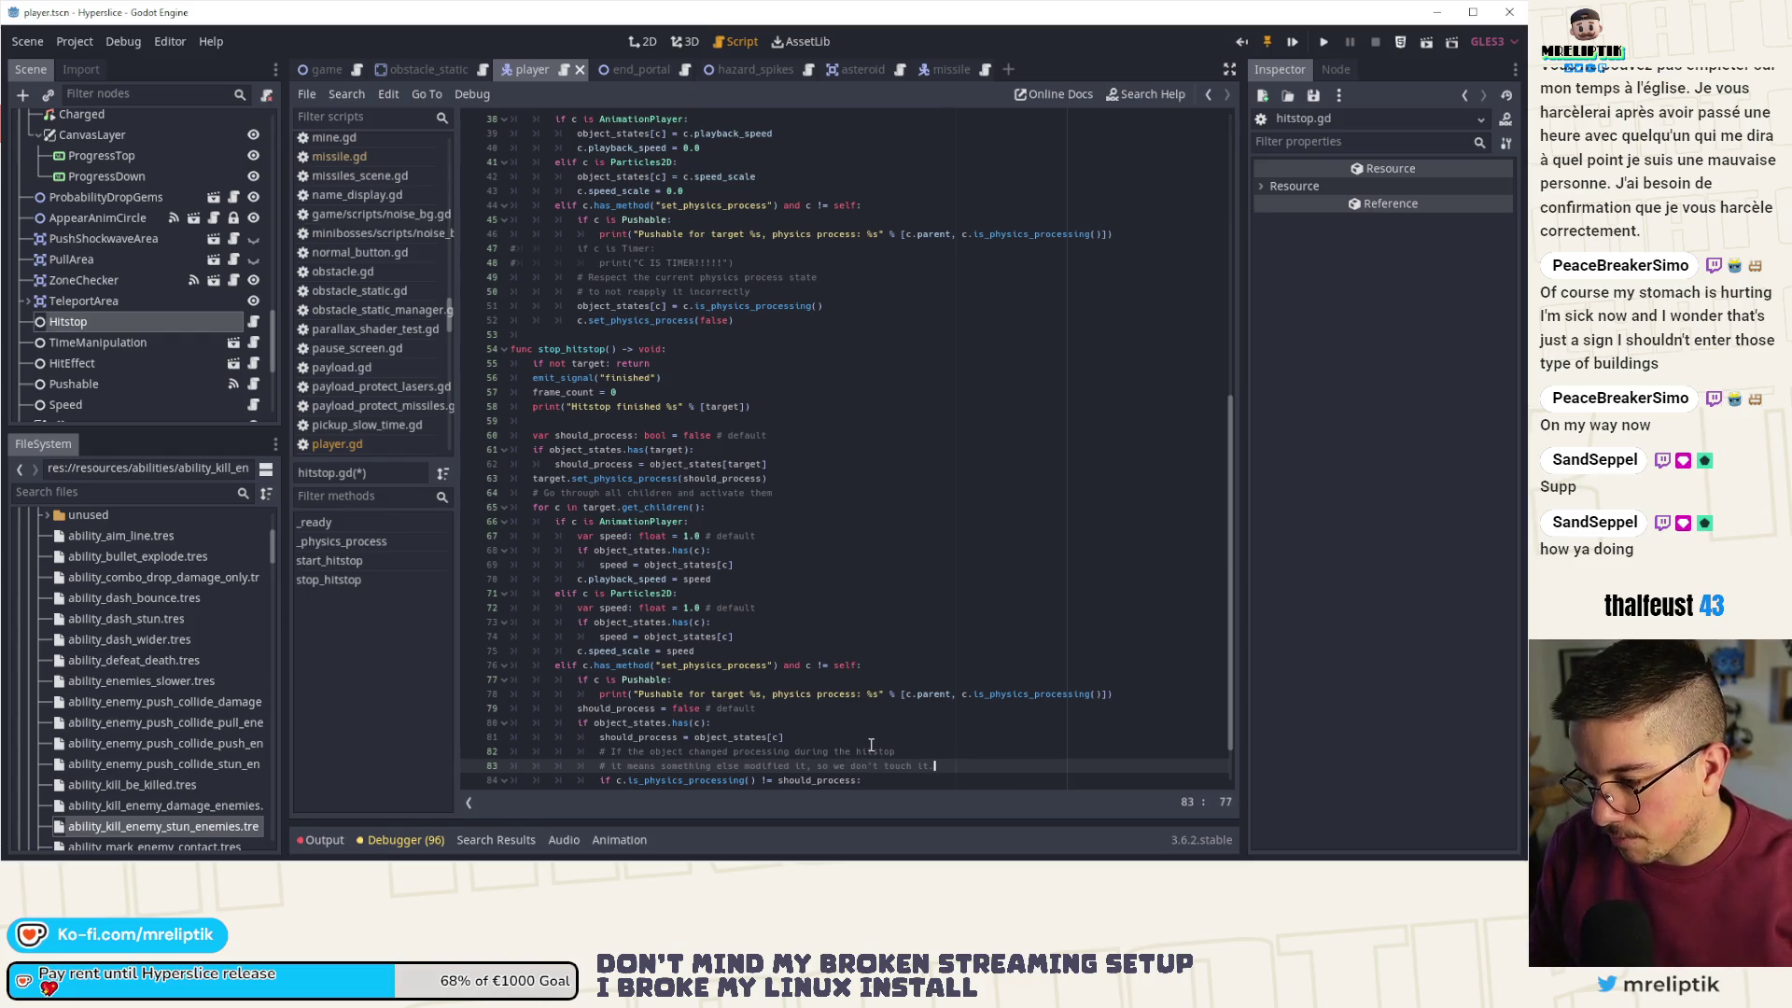
{"action": "scroll", "coordinate": [873, 743], "scroll_direction": "down", "scroll_amount": 2}
{"action": "left_click", "coordinate": [878, 678]}
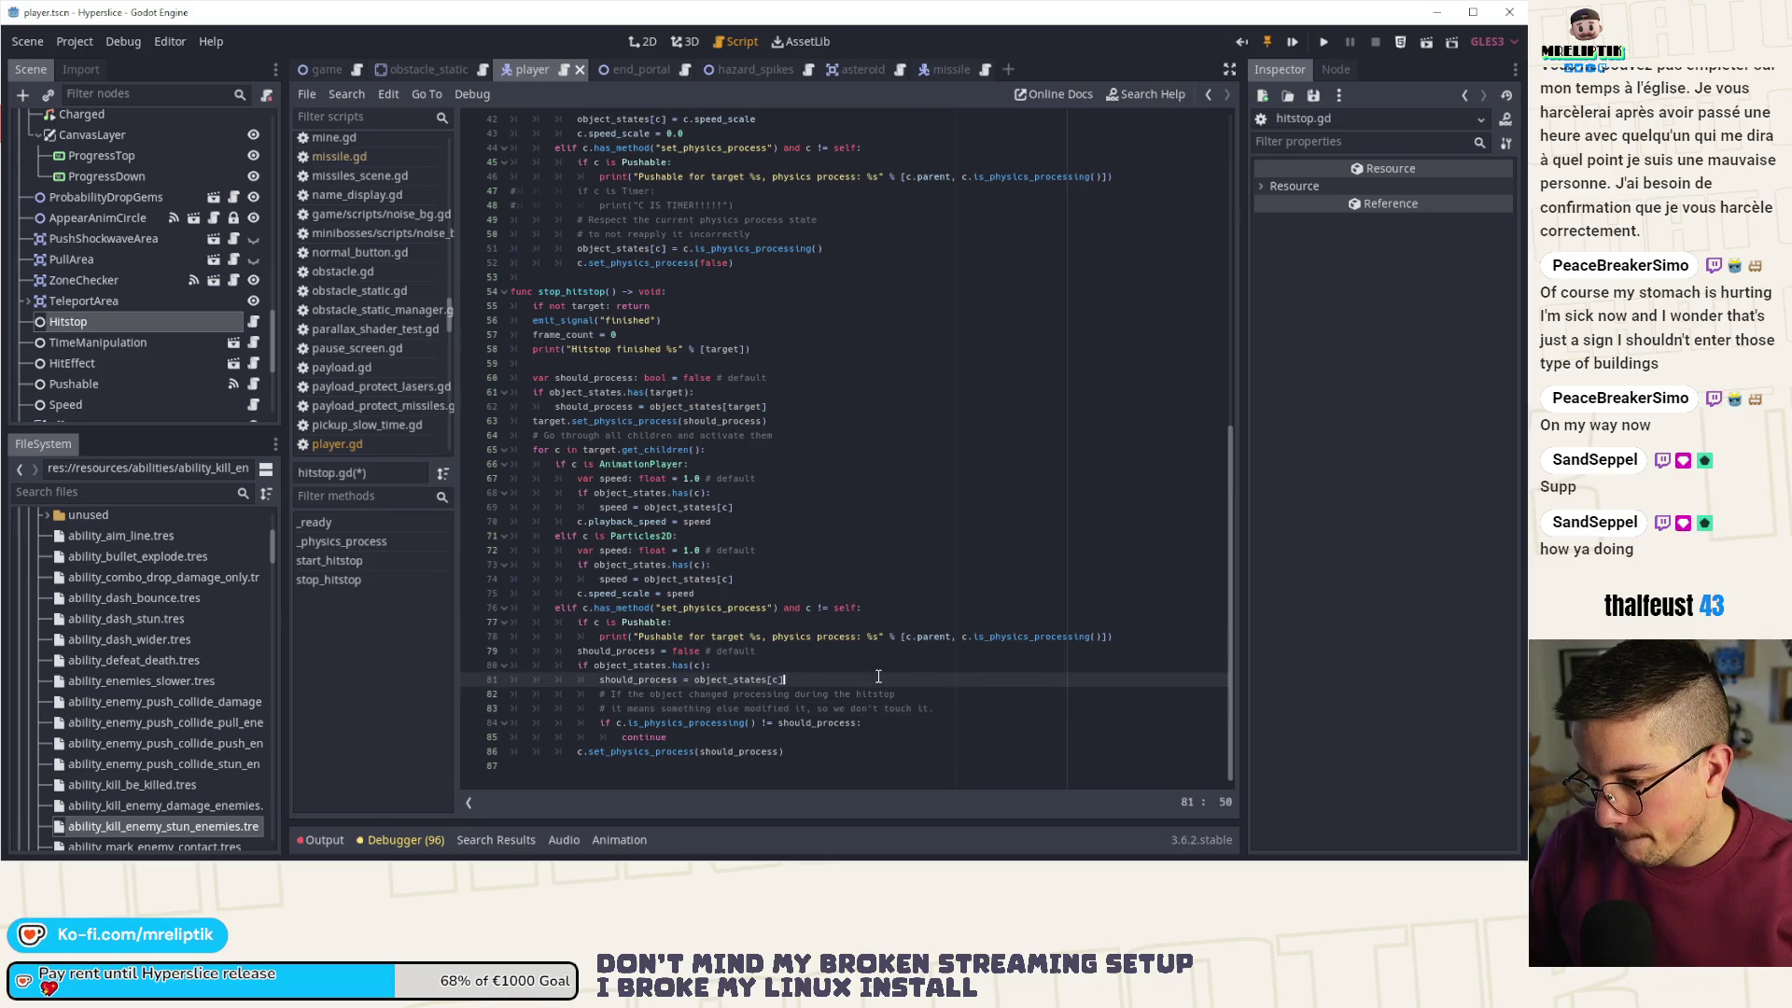
- Save hitstop.gd and switch over to the Hyperslice bug page in Notion
{"action": "key", "text": "ctrl+s"}
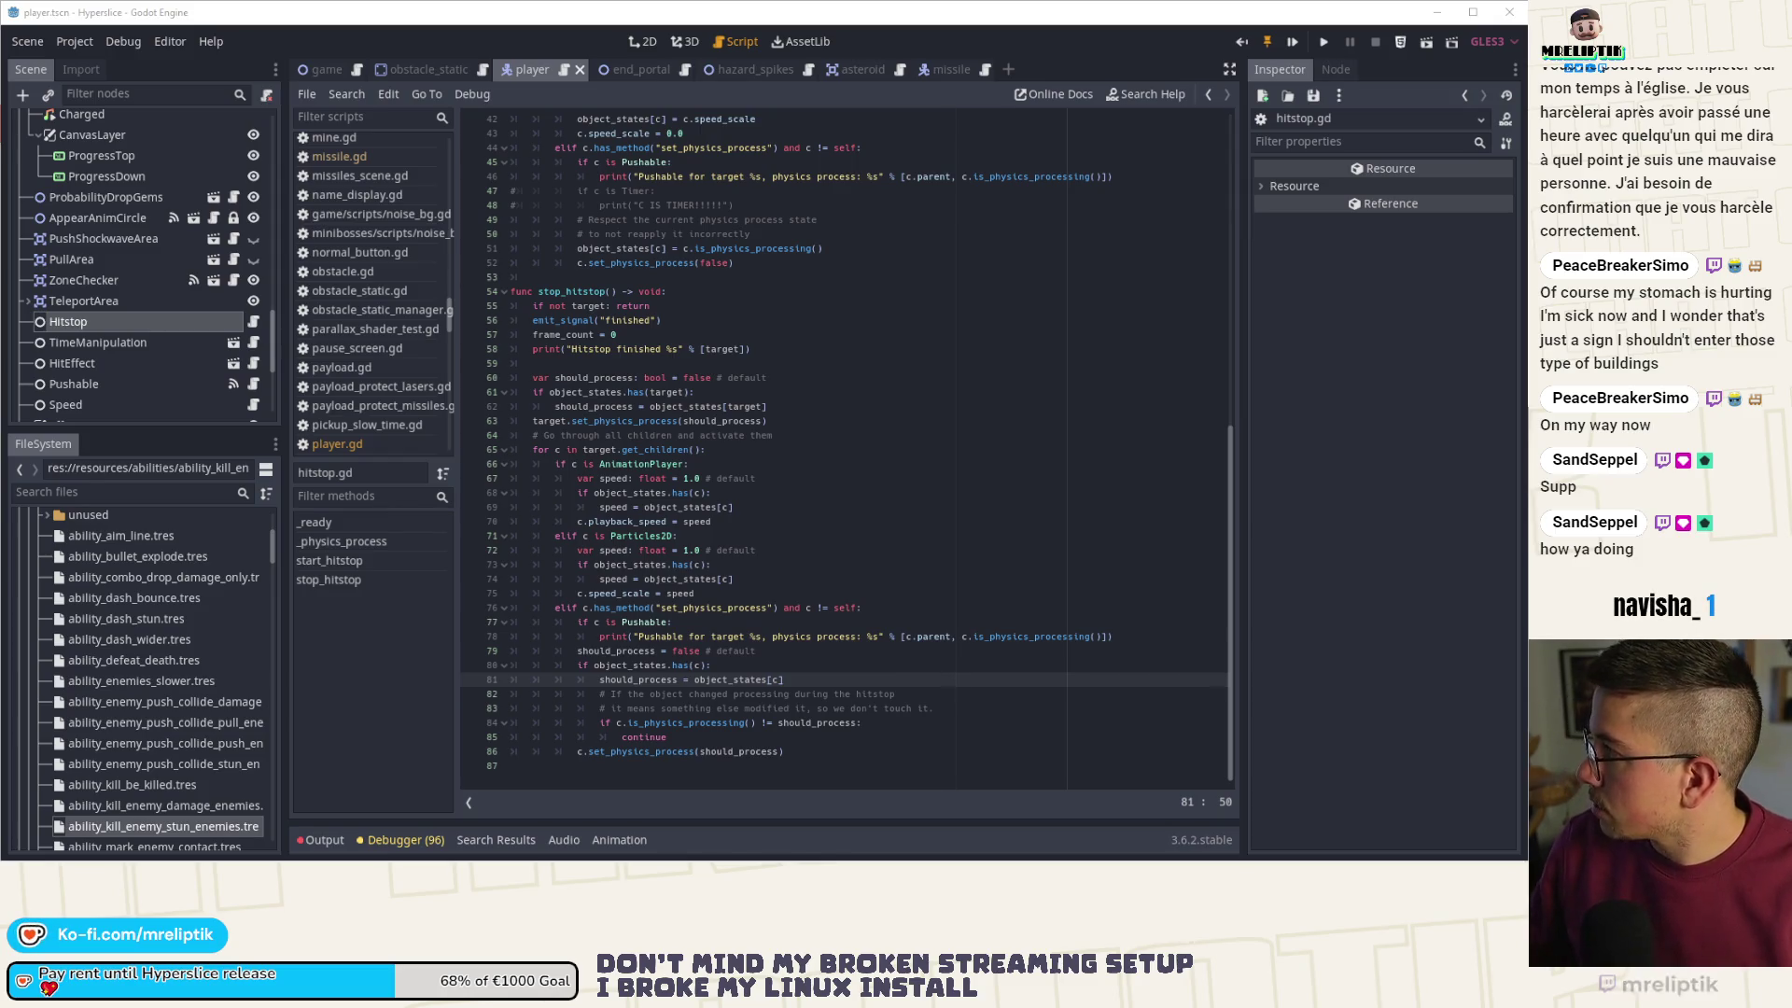
{"action": "key", "text": "alt+Tab"}
- Write the Today note: hitstop restores processing states to what they were at its start, stopping the pushable
{"action": "scroll", "coordinate": [933, 653], "scroll_direction": "down", "scroll_amount": 3}
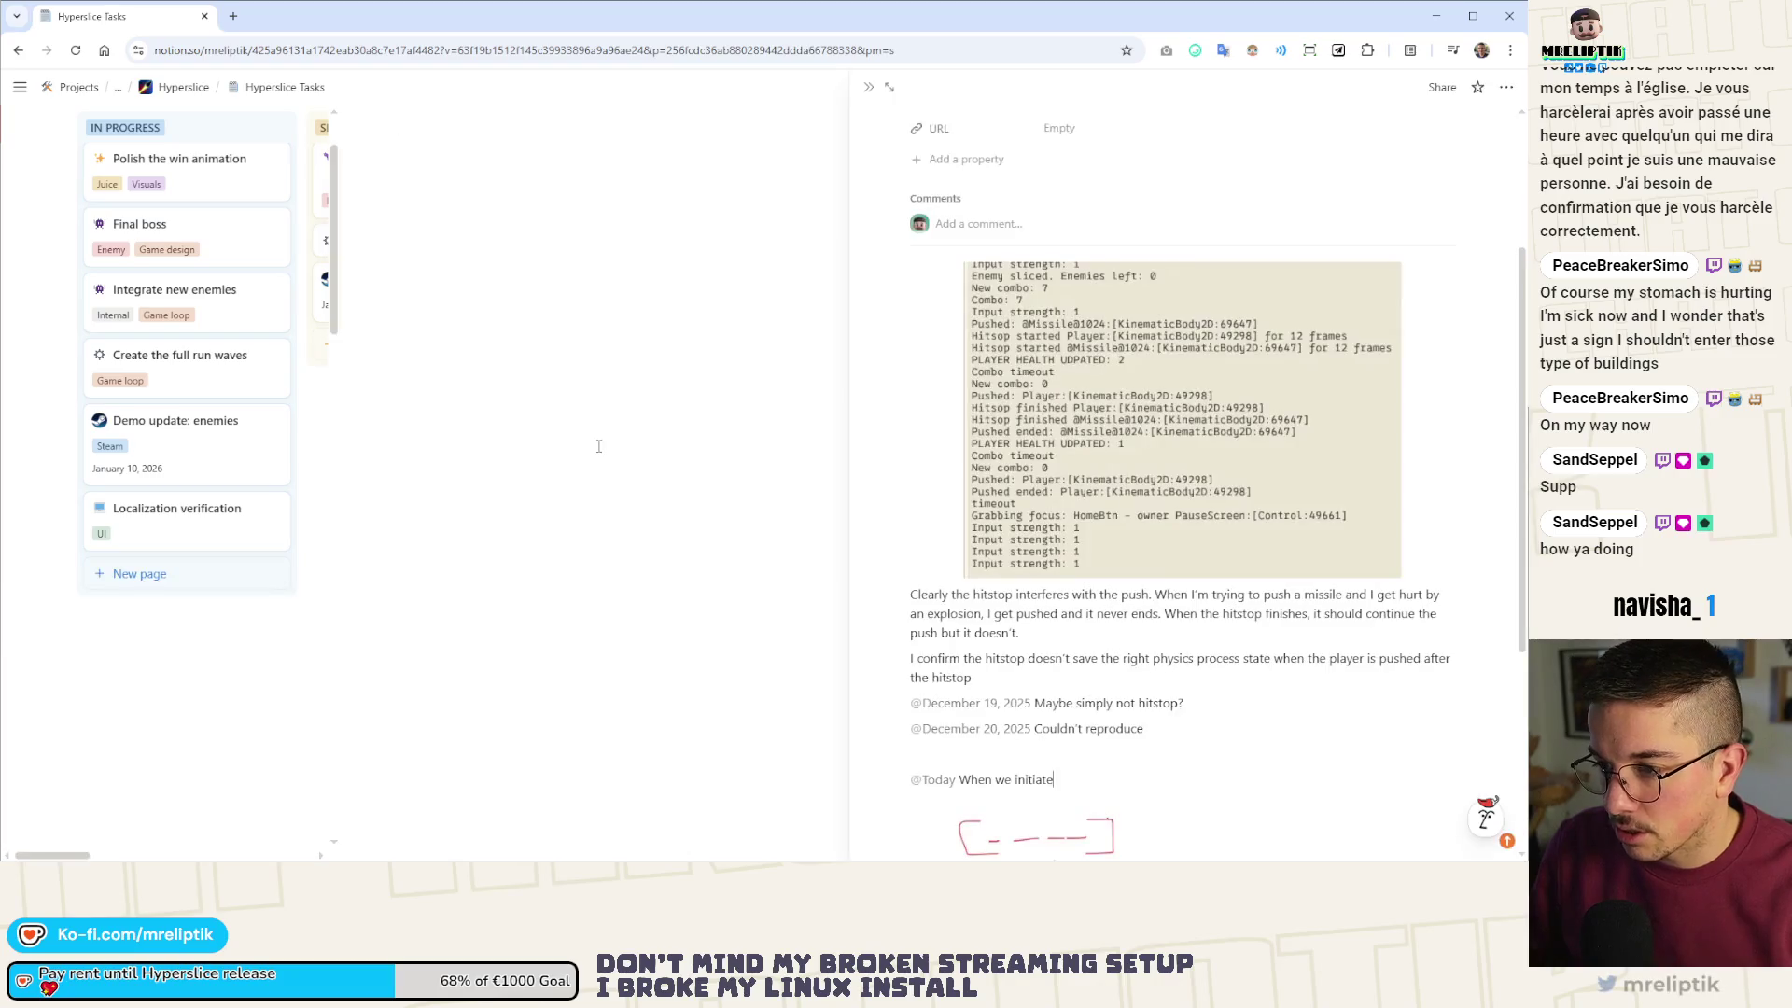
{"action": "scroll", "coordinate": [933, 653], "scroll_direction": "down", "scroll_amount": 1}
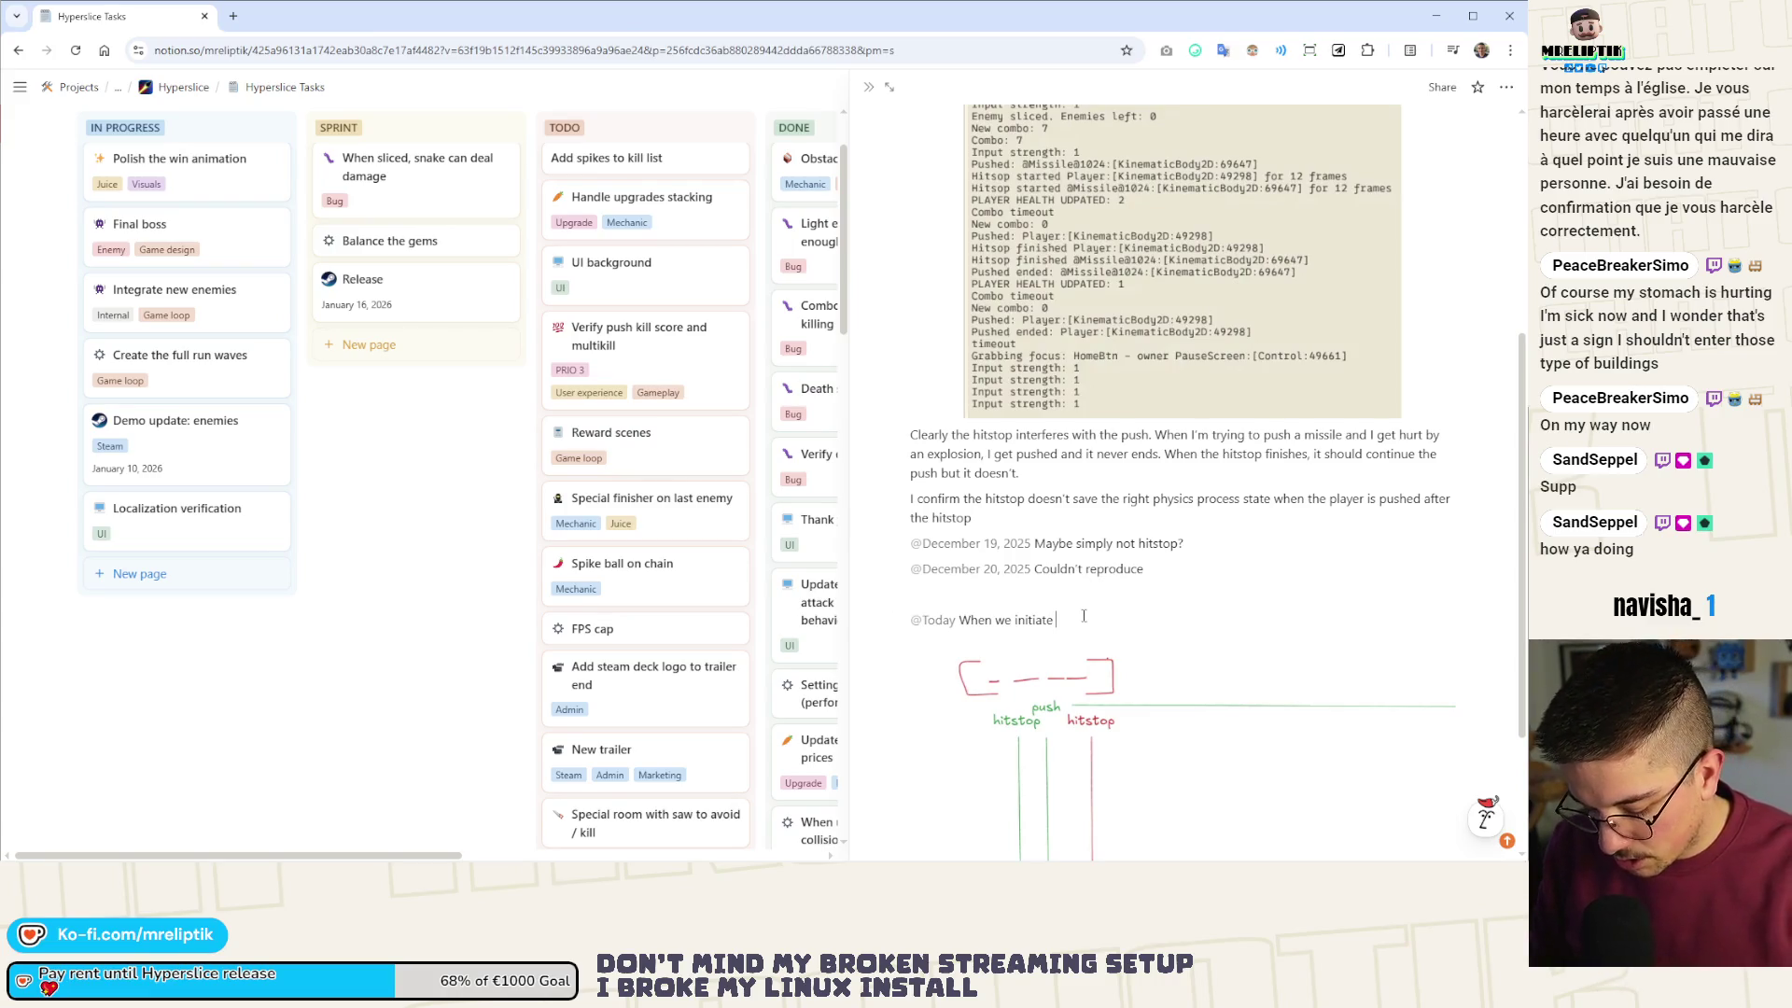
{"action": "type", "text": "a hitstop"}
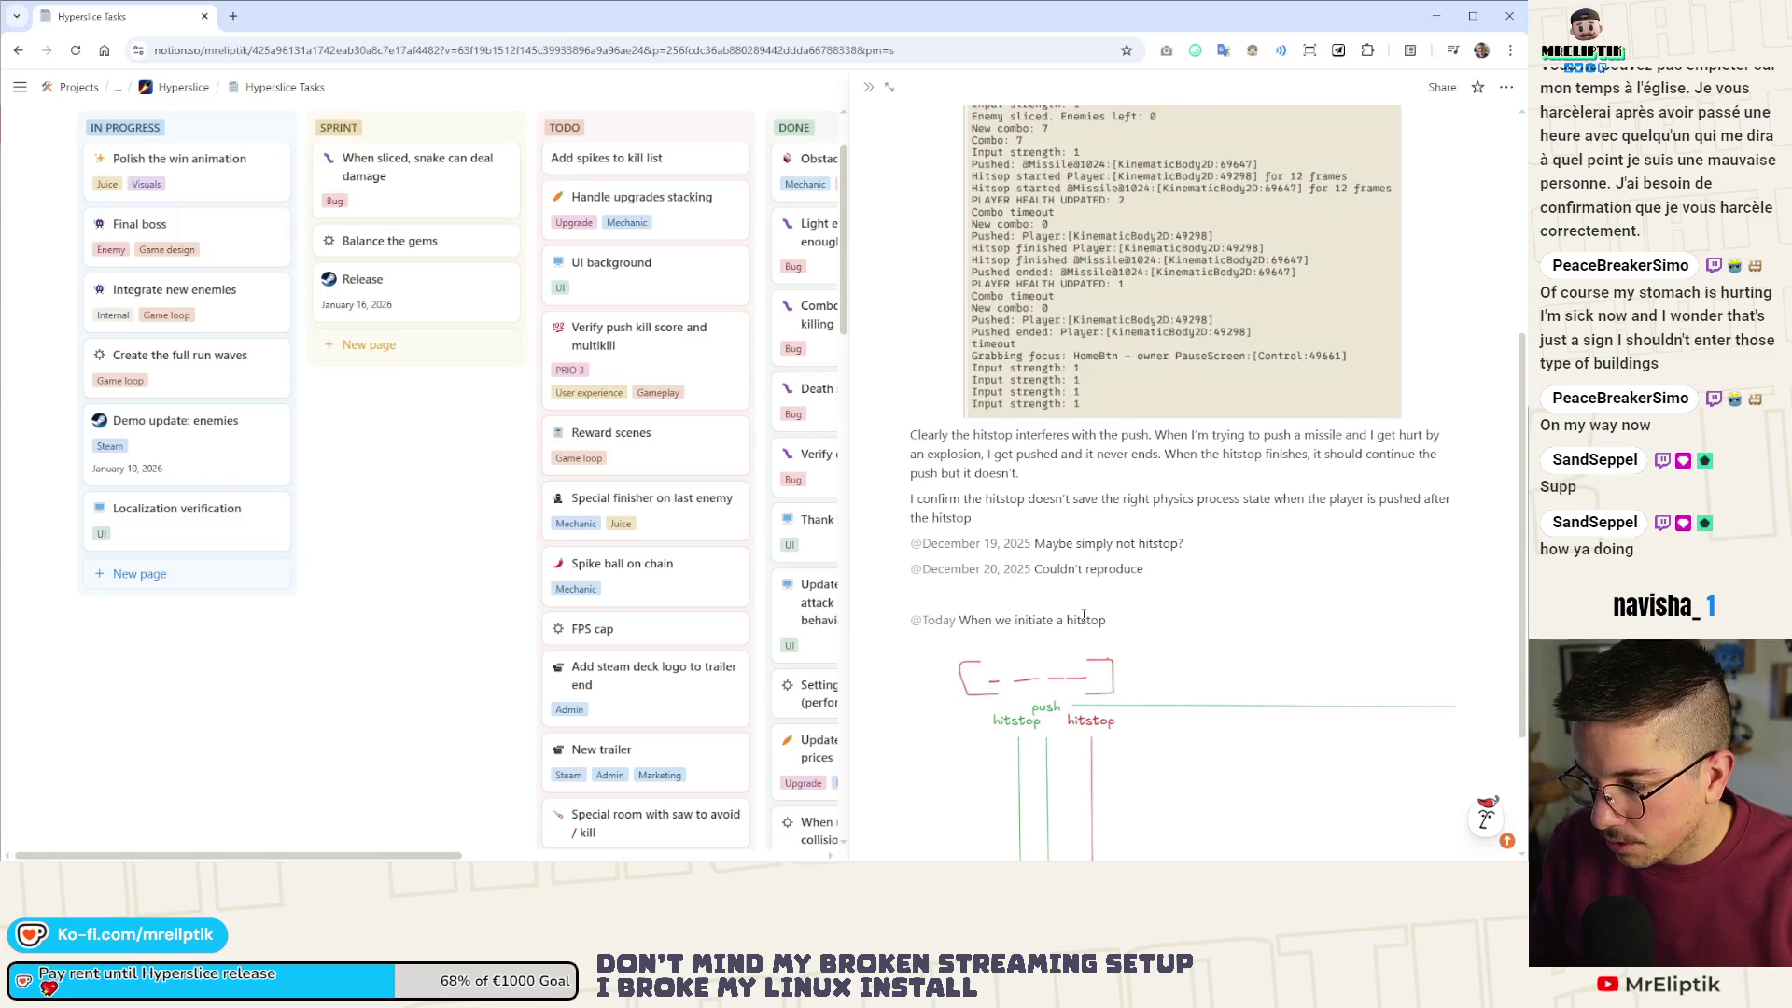
{"action": "type", "text": "in the playuer because"}
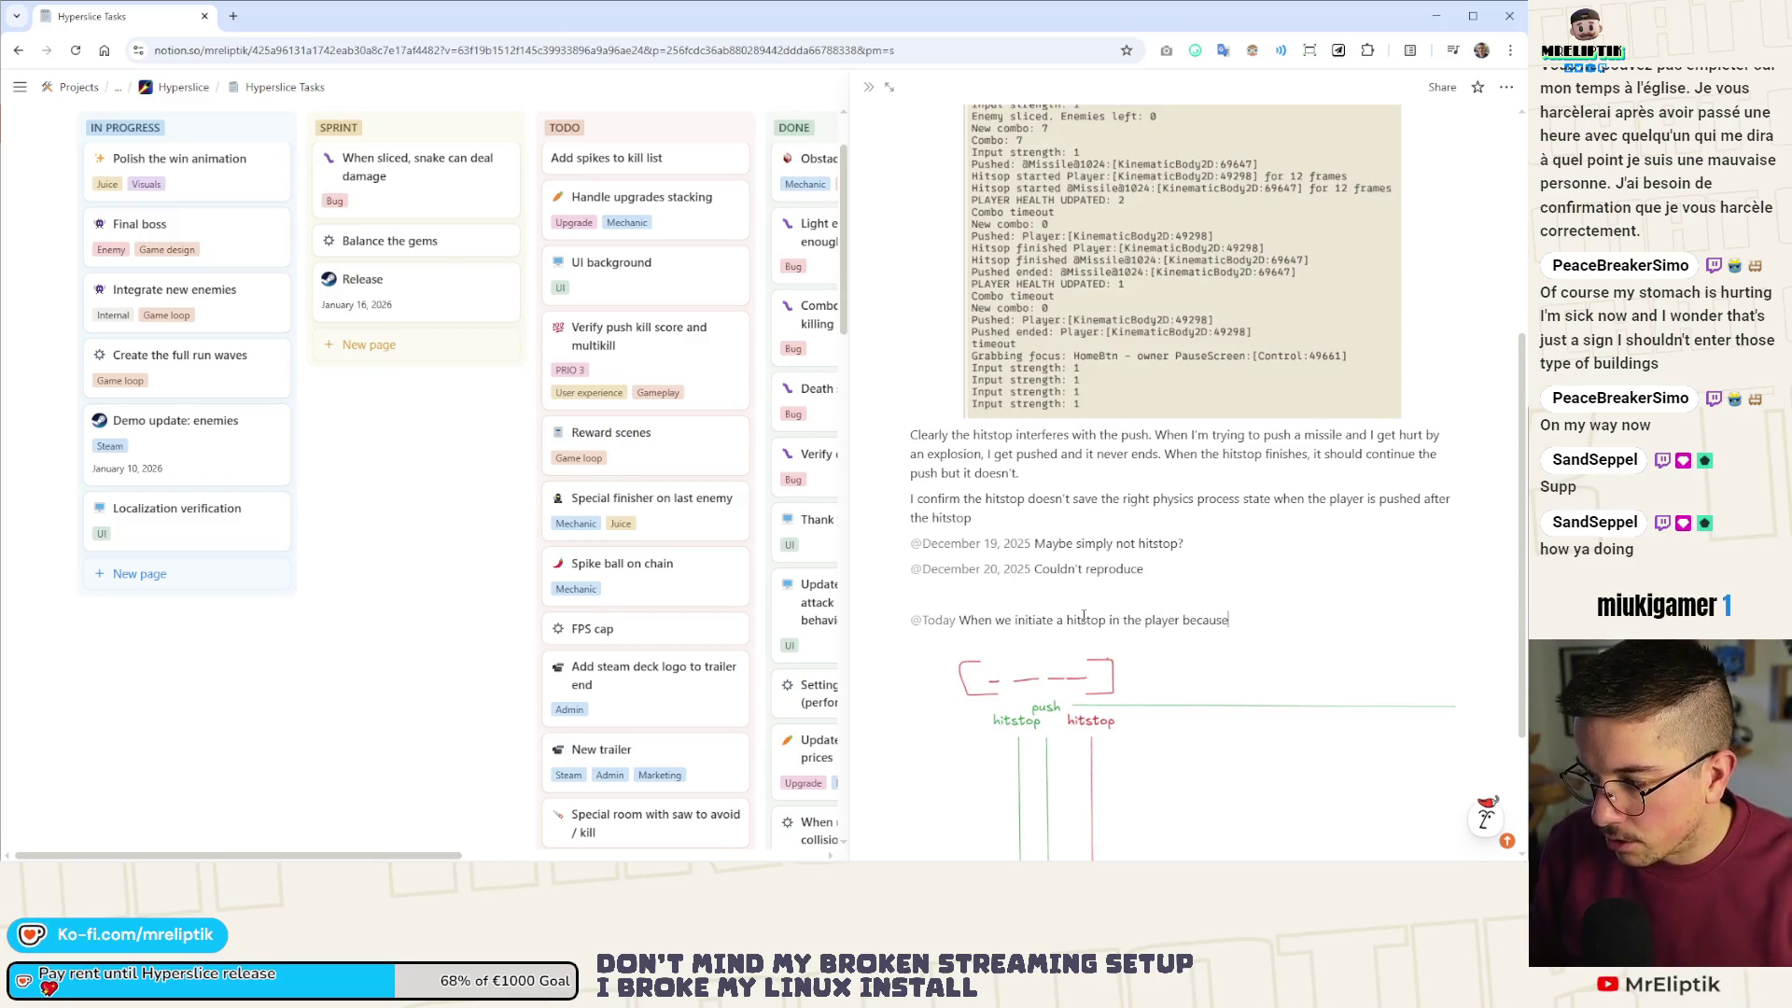
{"action": "type", "text": " we push someth"}
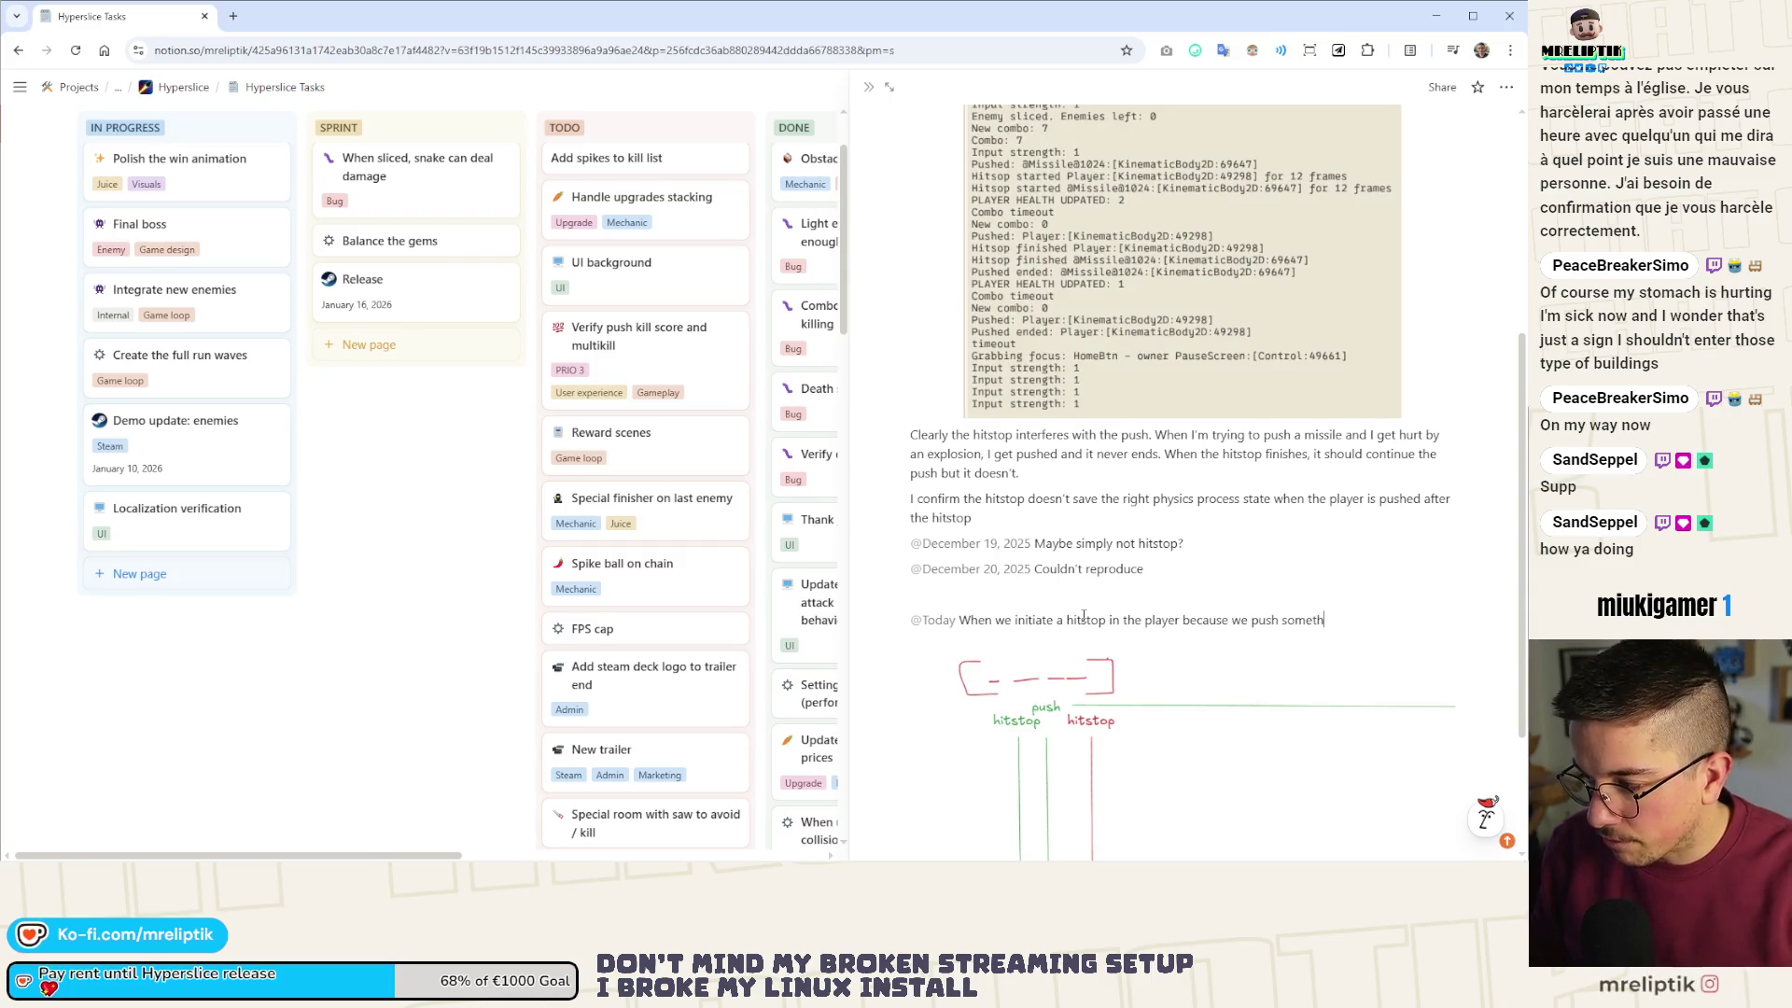
{"action": "type", "text": "ing, we rem"}
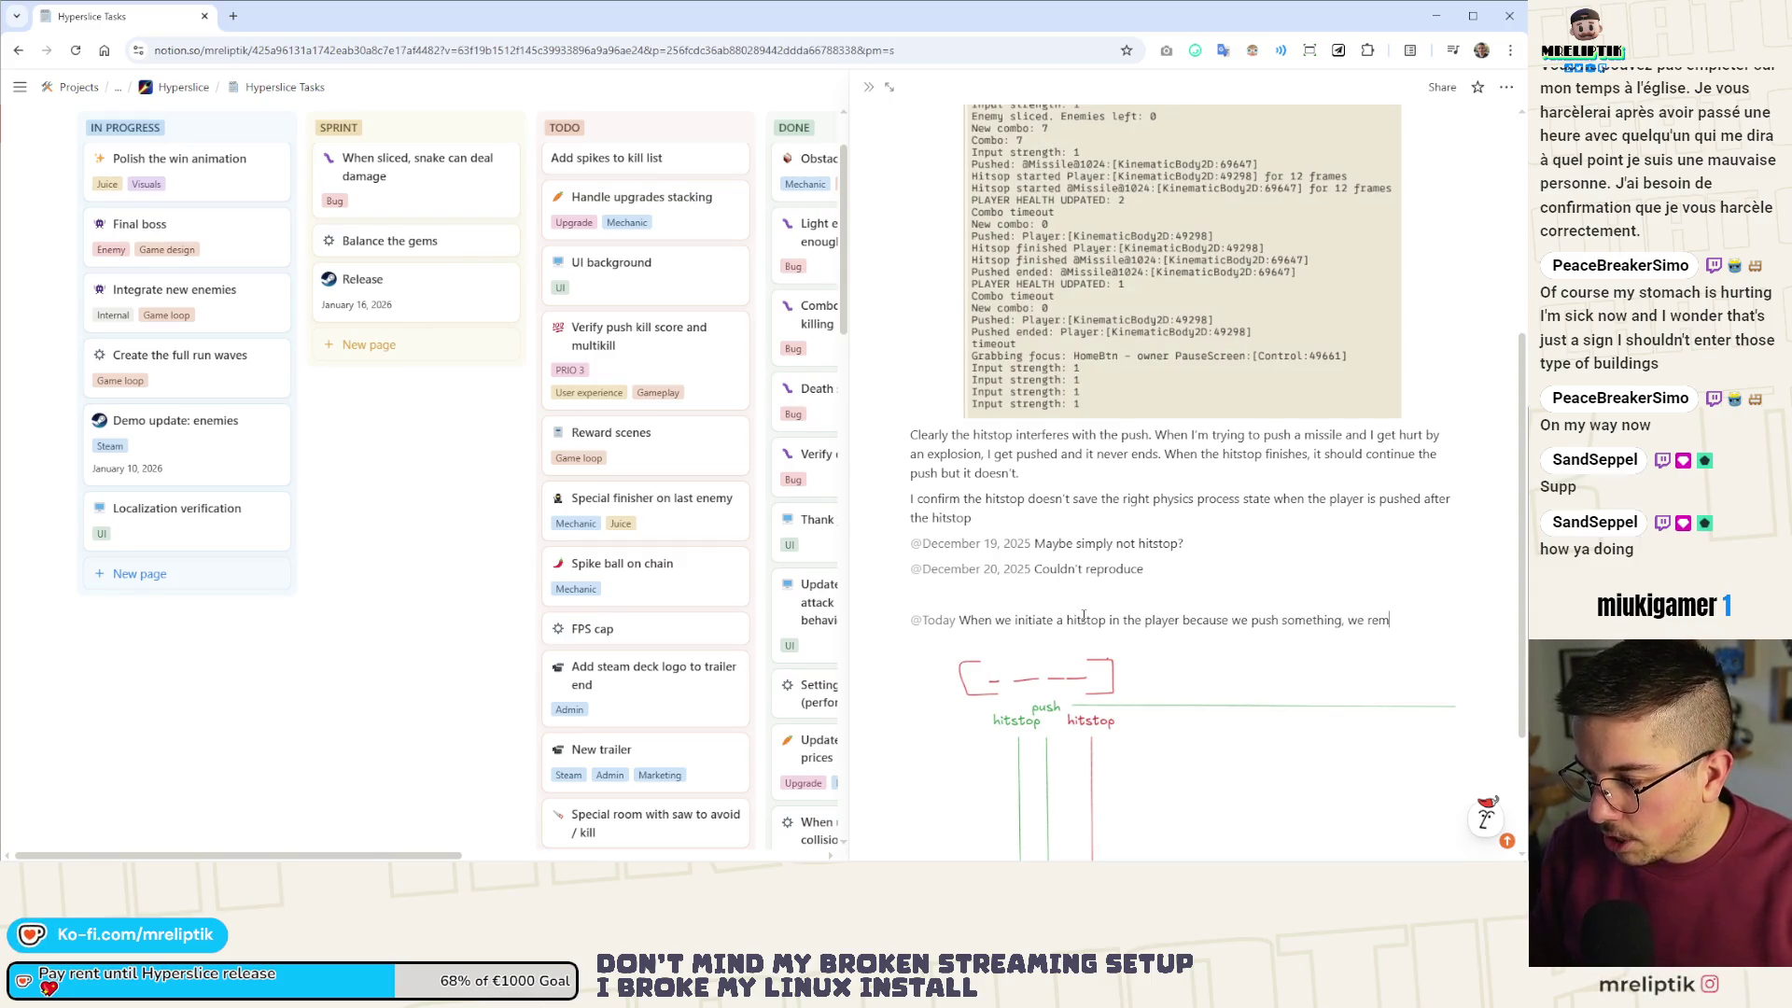
{"action": "type", "text": "ember the ph"}
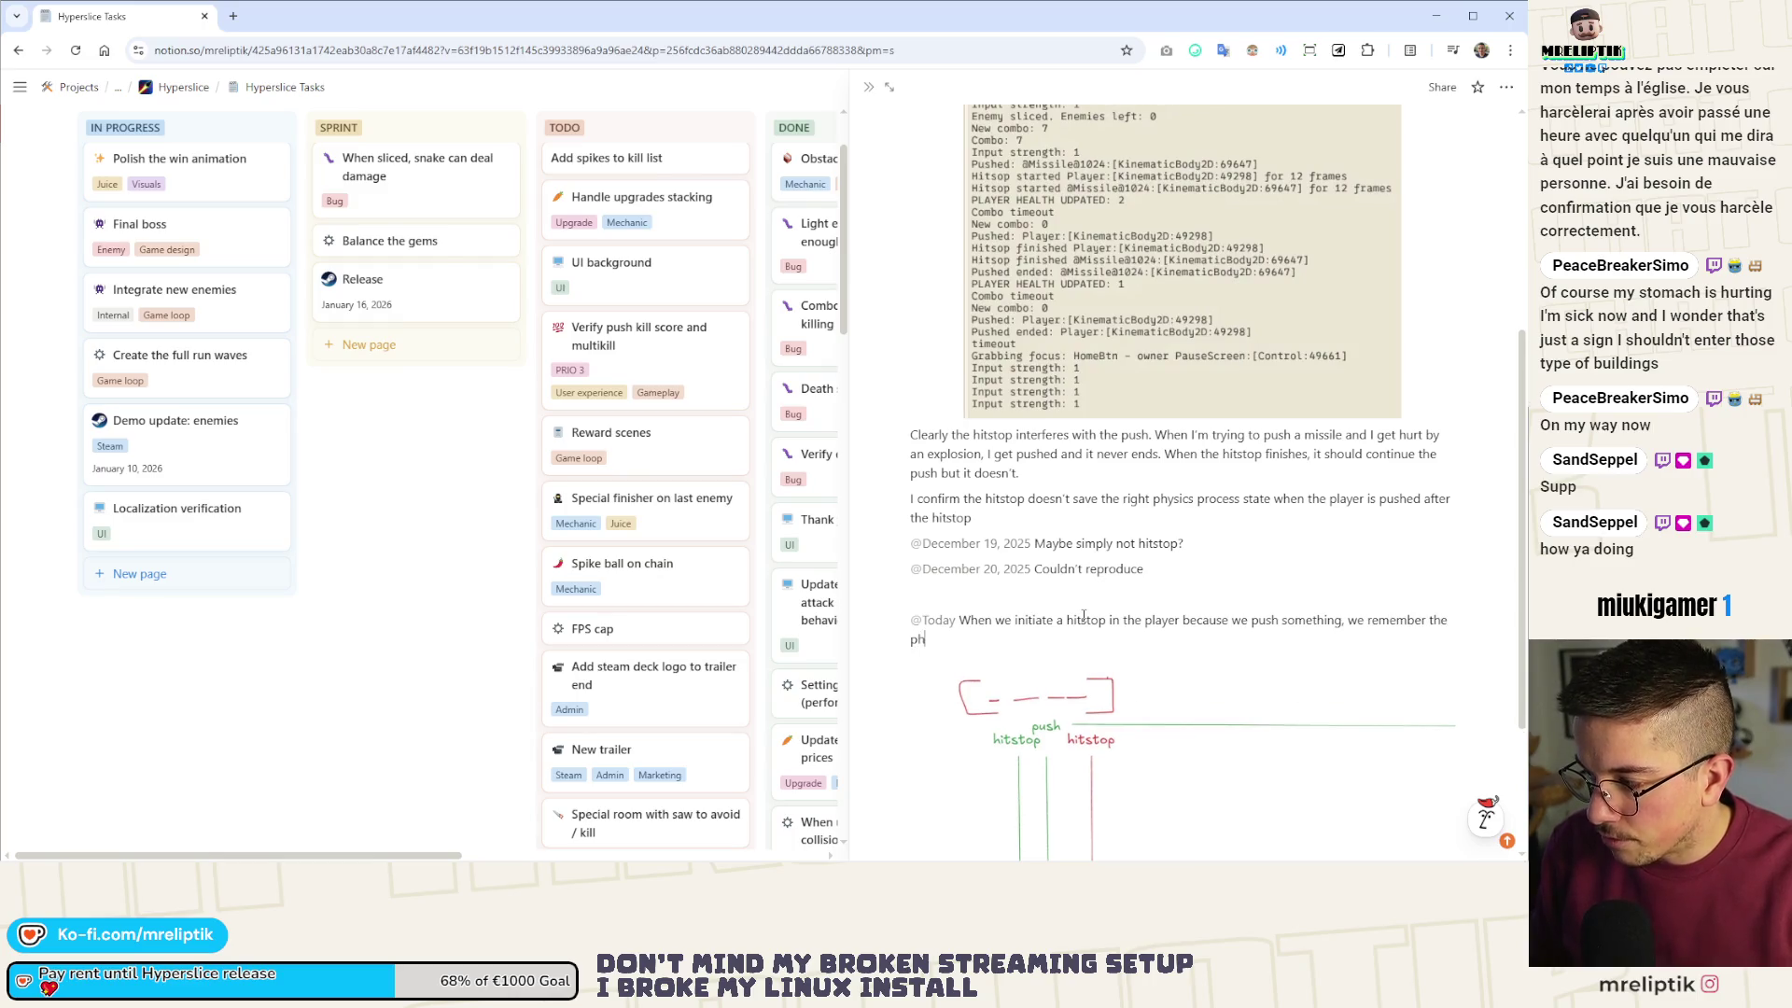
{"action": "type", "text": " of the p"}
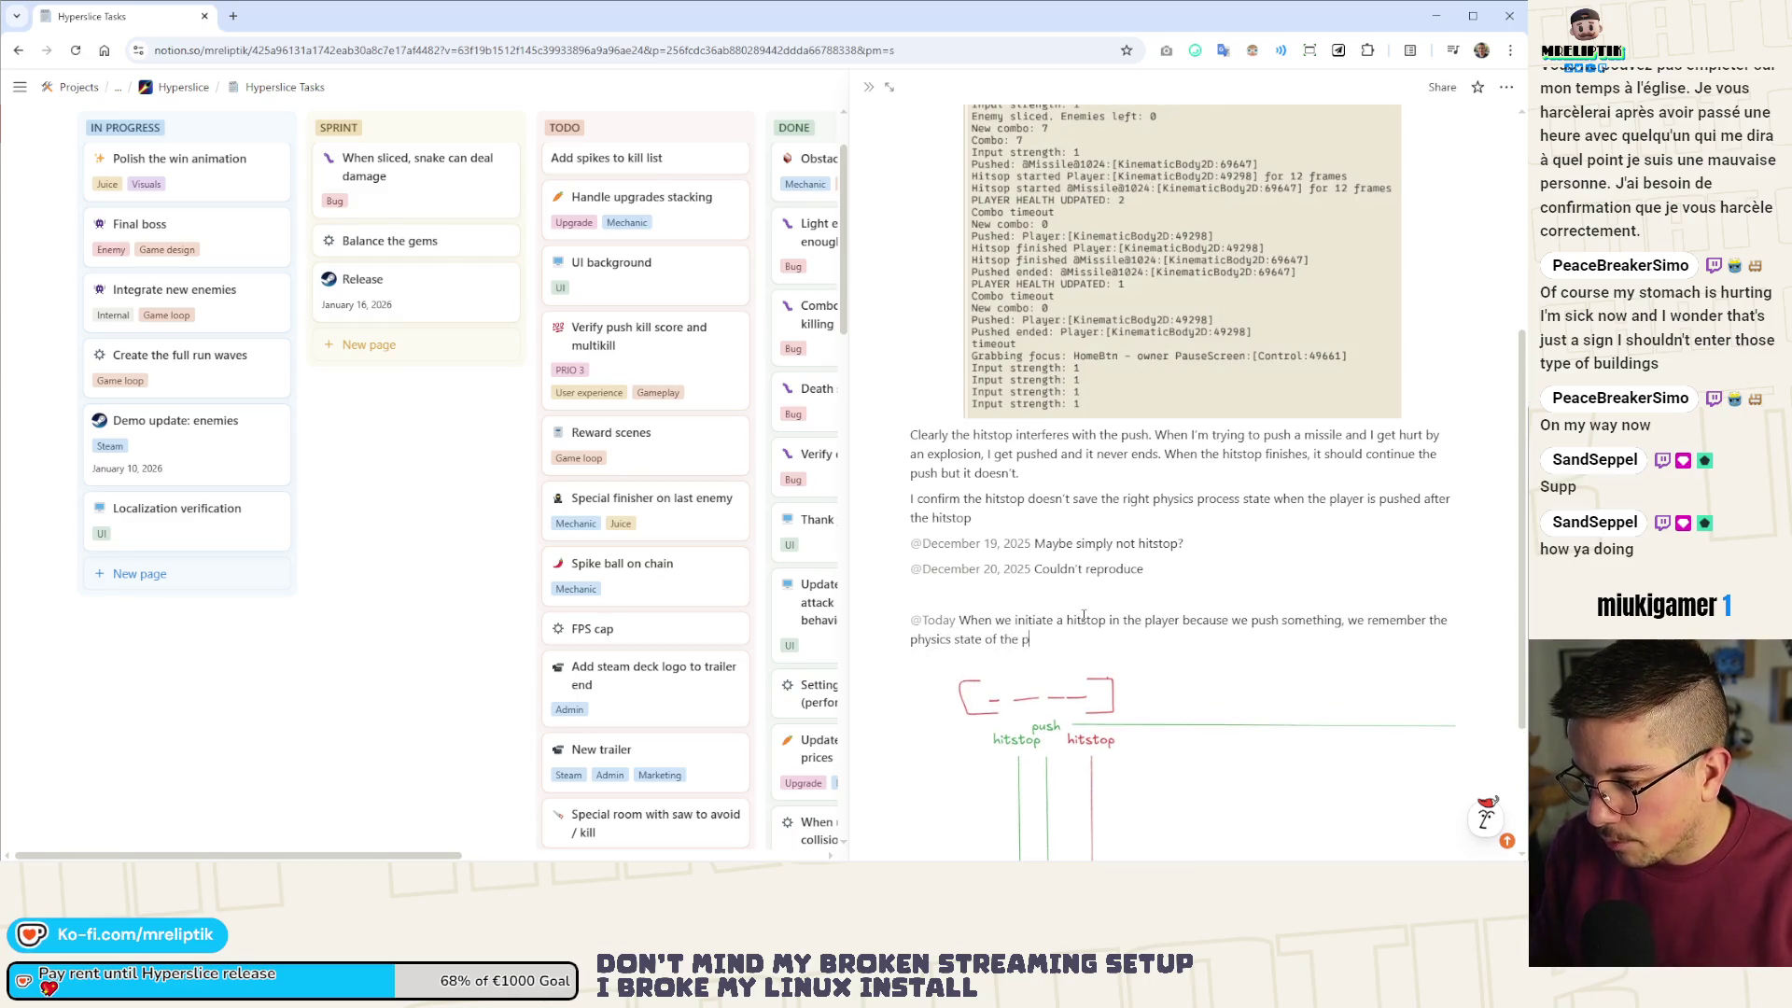
{"action": "type", "text": "layer an"}
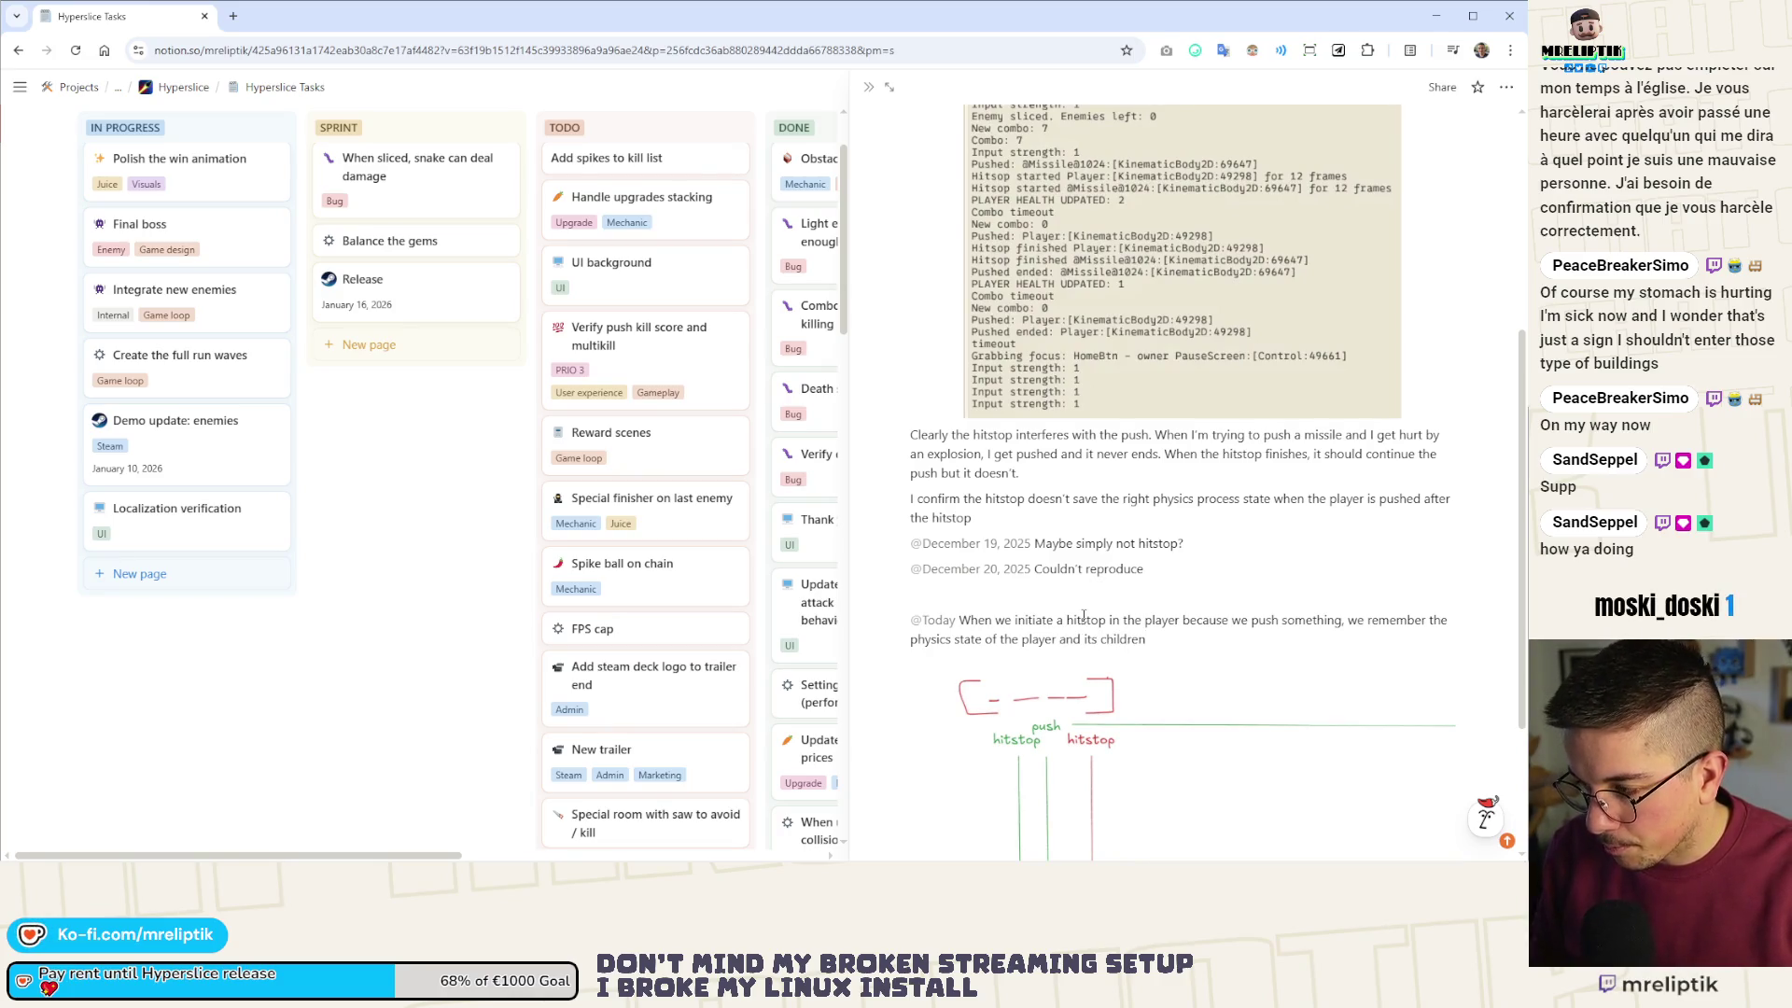
{"action": "type", "text": "dfA"}
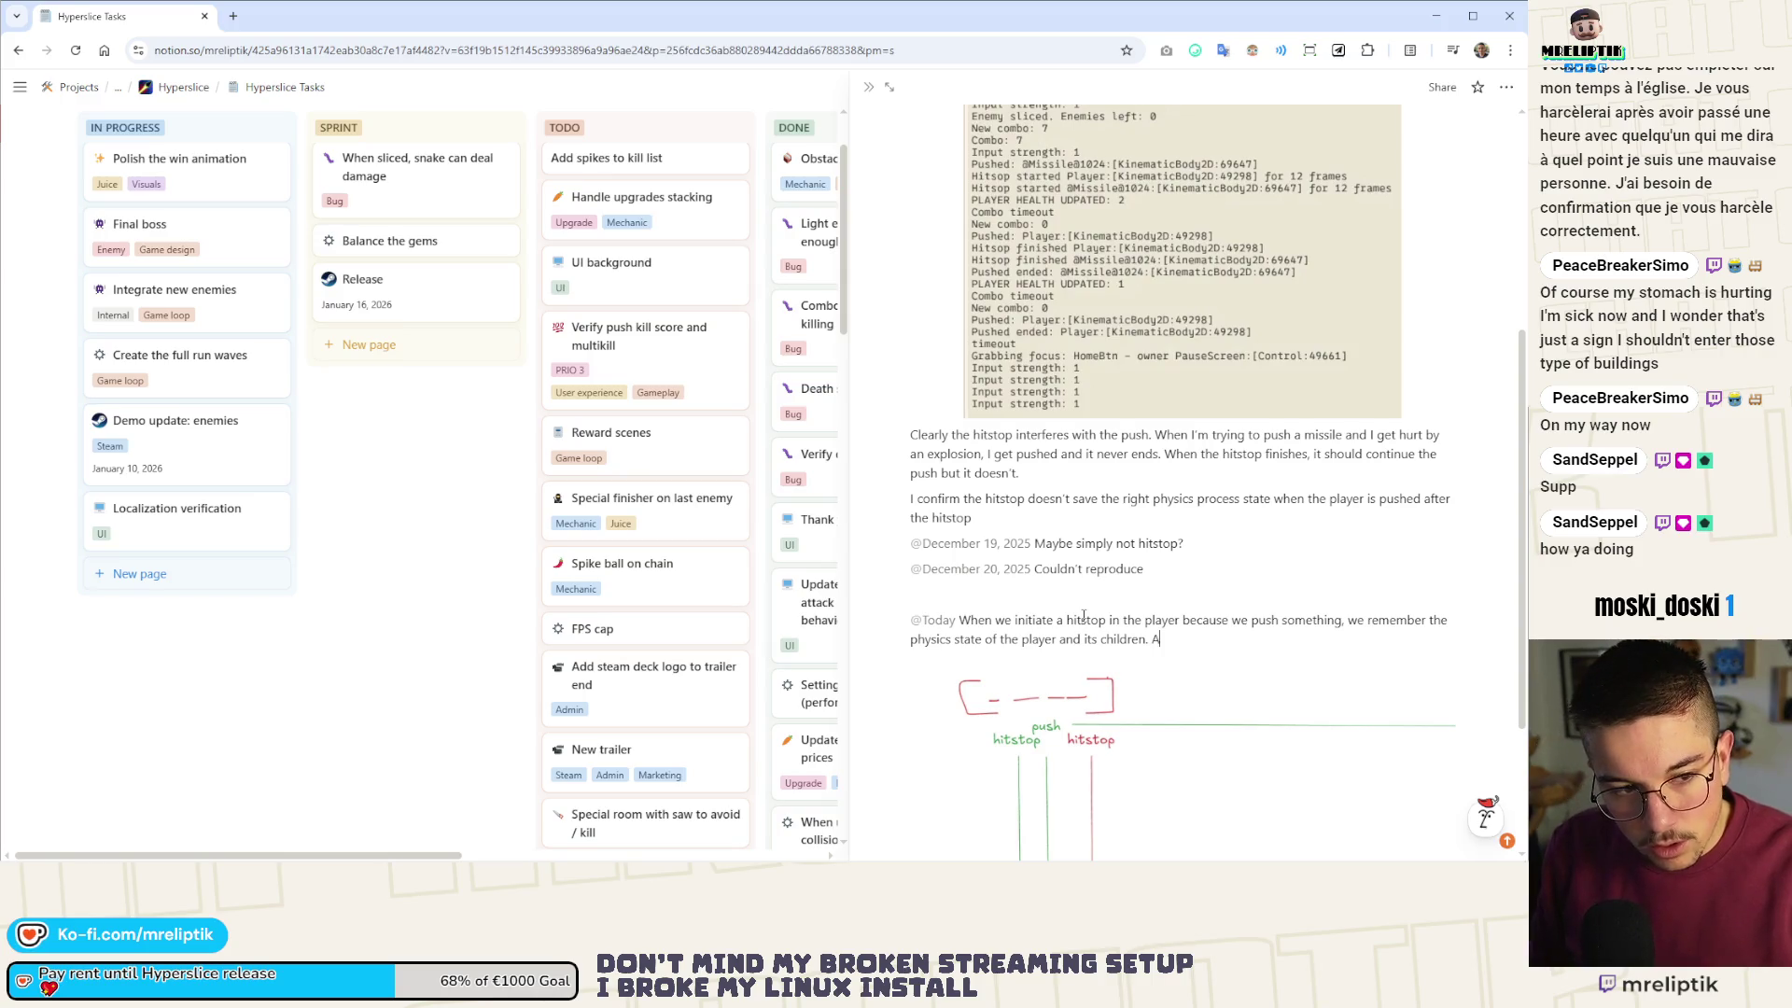
{"action": "type", "text": "t the moment, the pushable is not processing."}
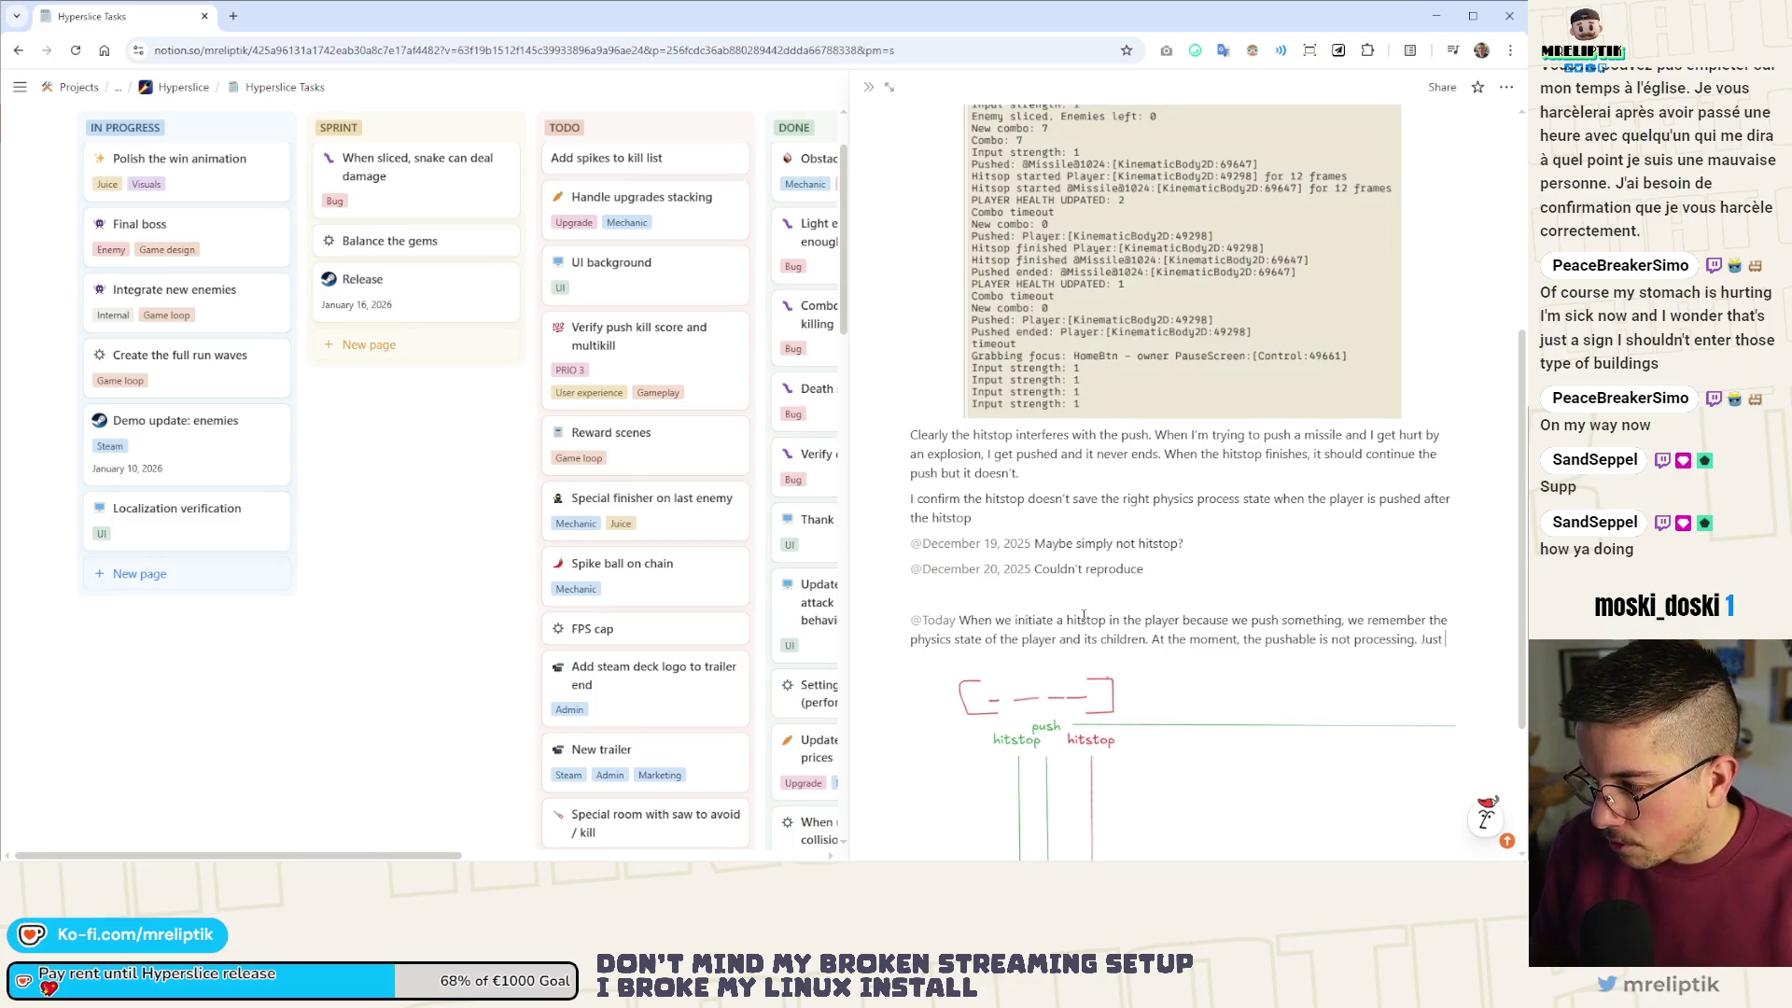
{"action": "type", "text": " Just after, "}
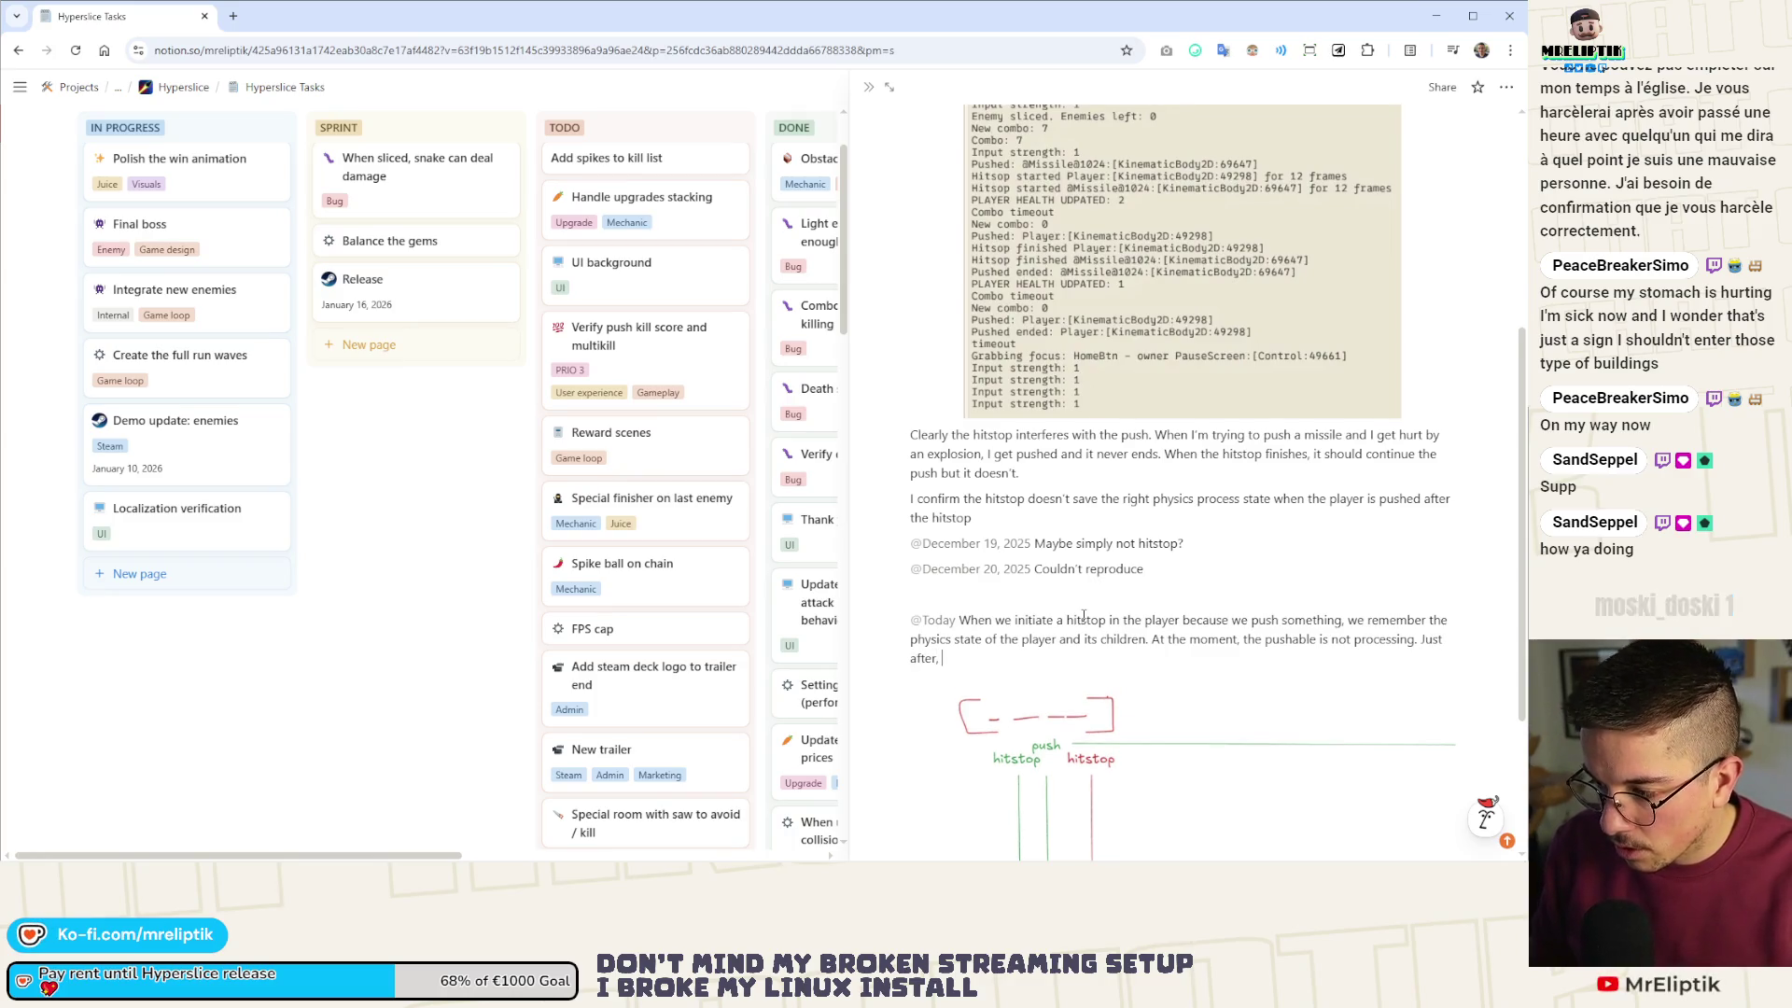
{"action": "type", "text": "we might"}
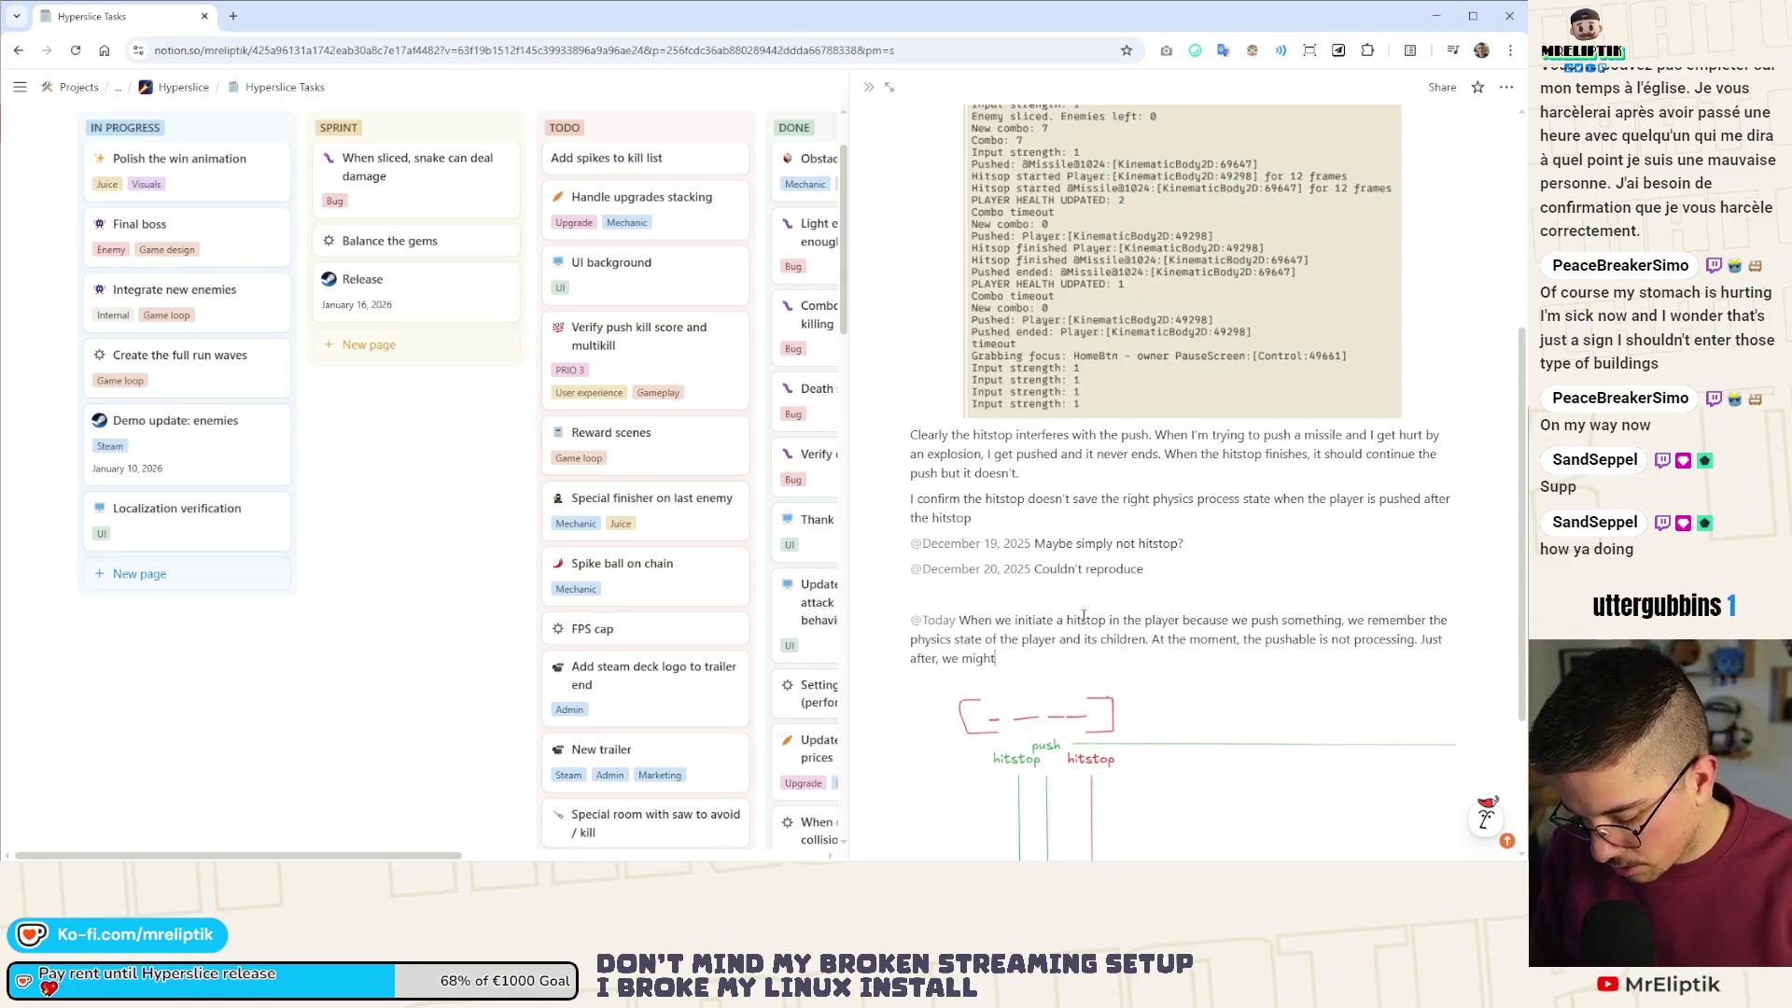
{"action": "type", "text": " take damagte"}
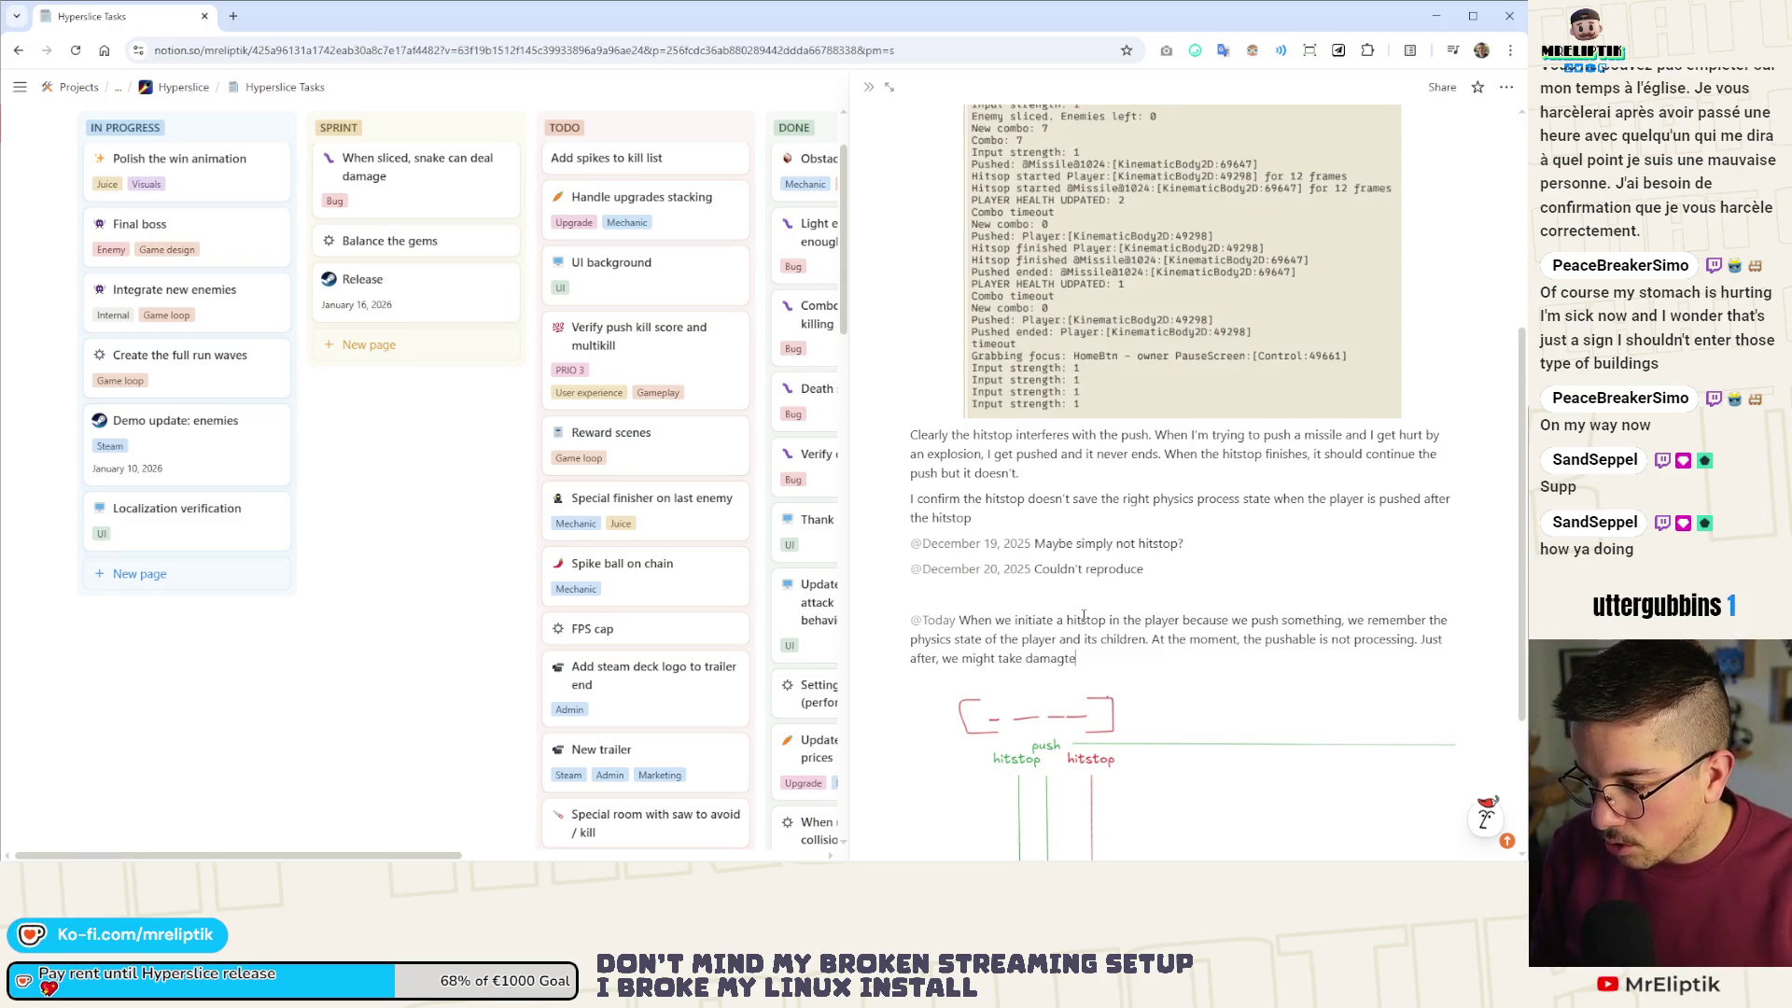
{"action": "type", "text": " or be pushed"}
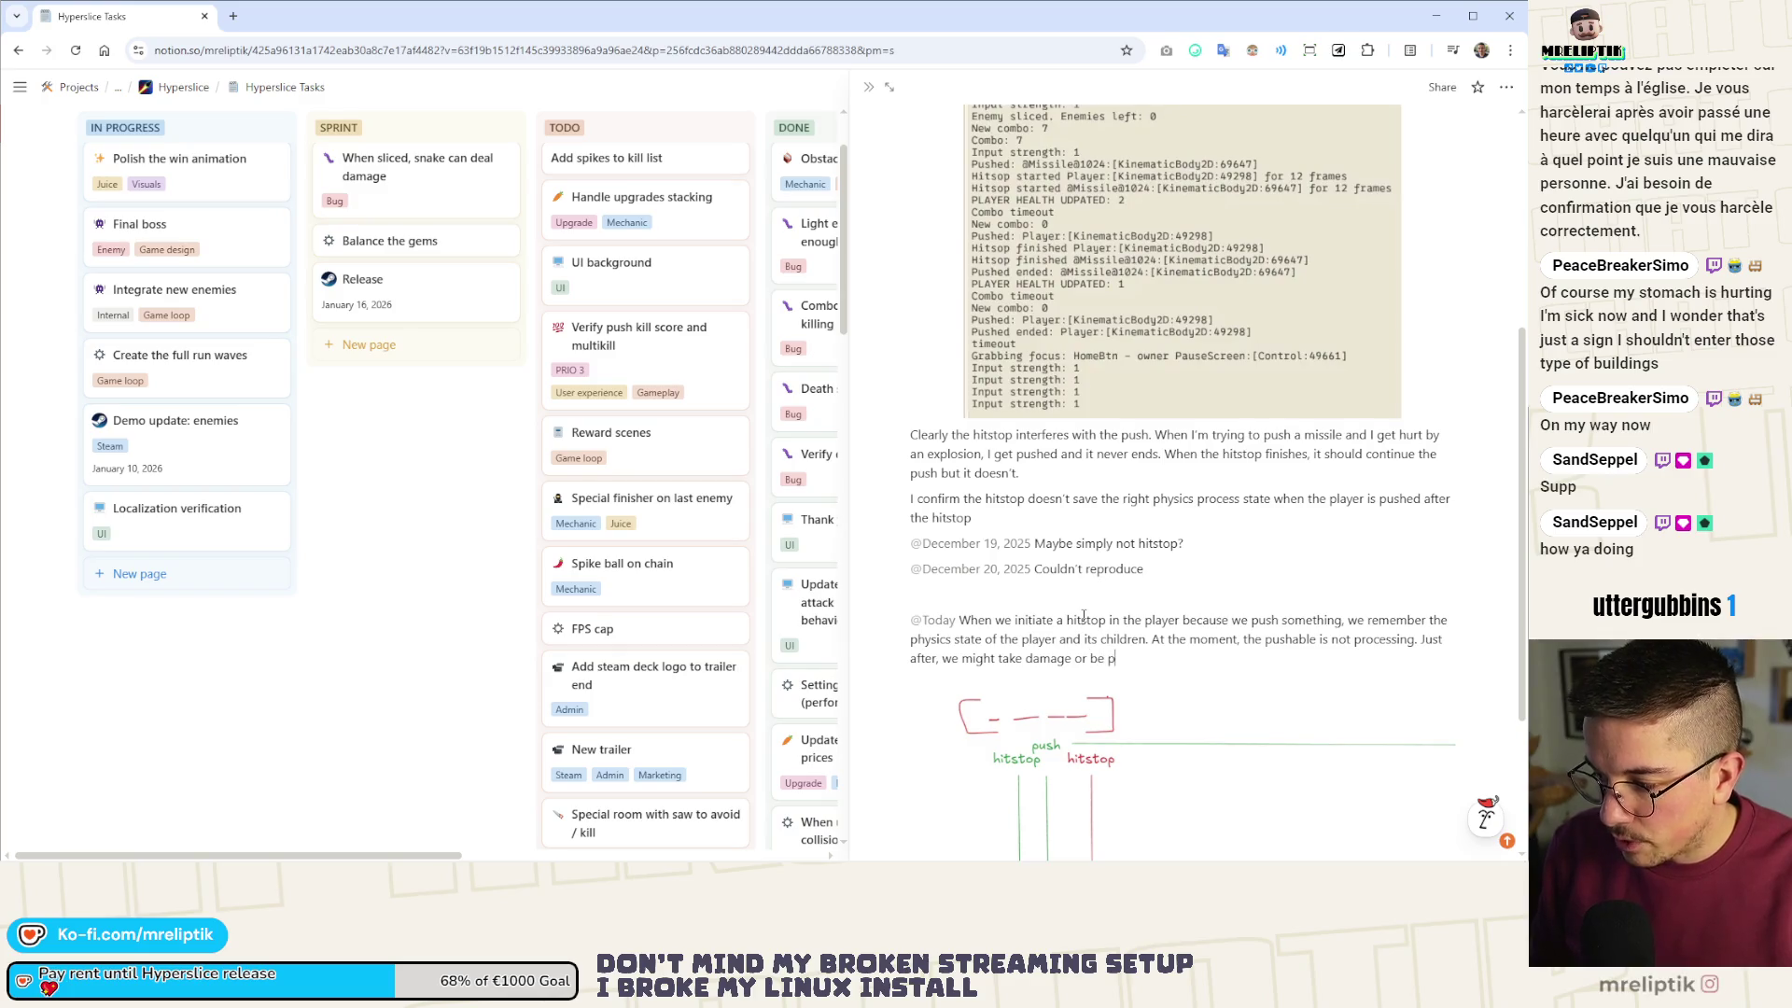
{"action": "type", "text": " by someth"}
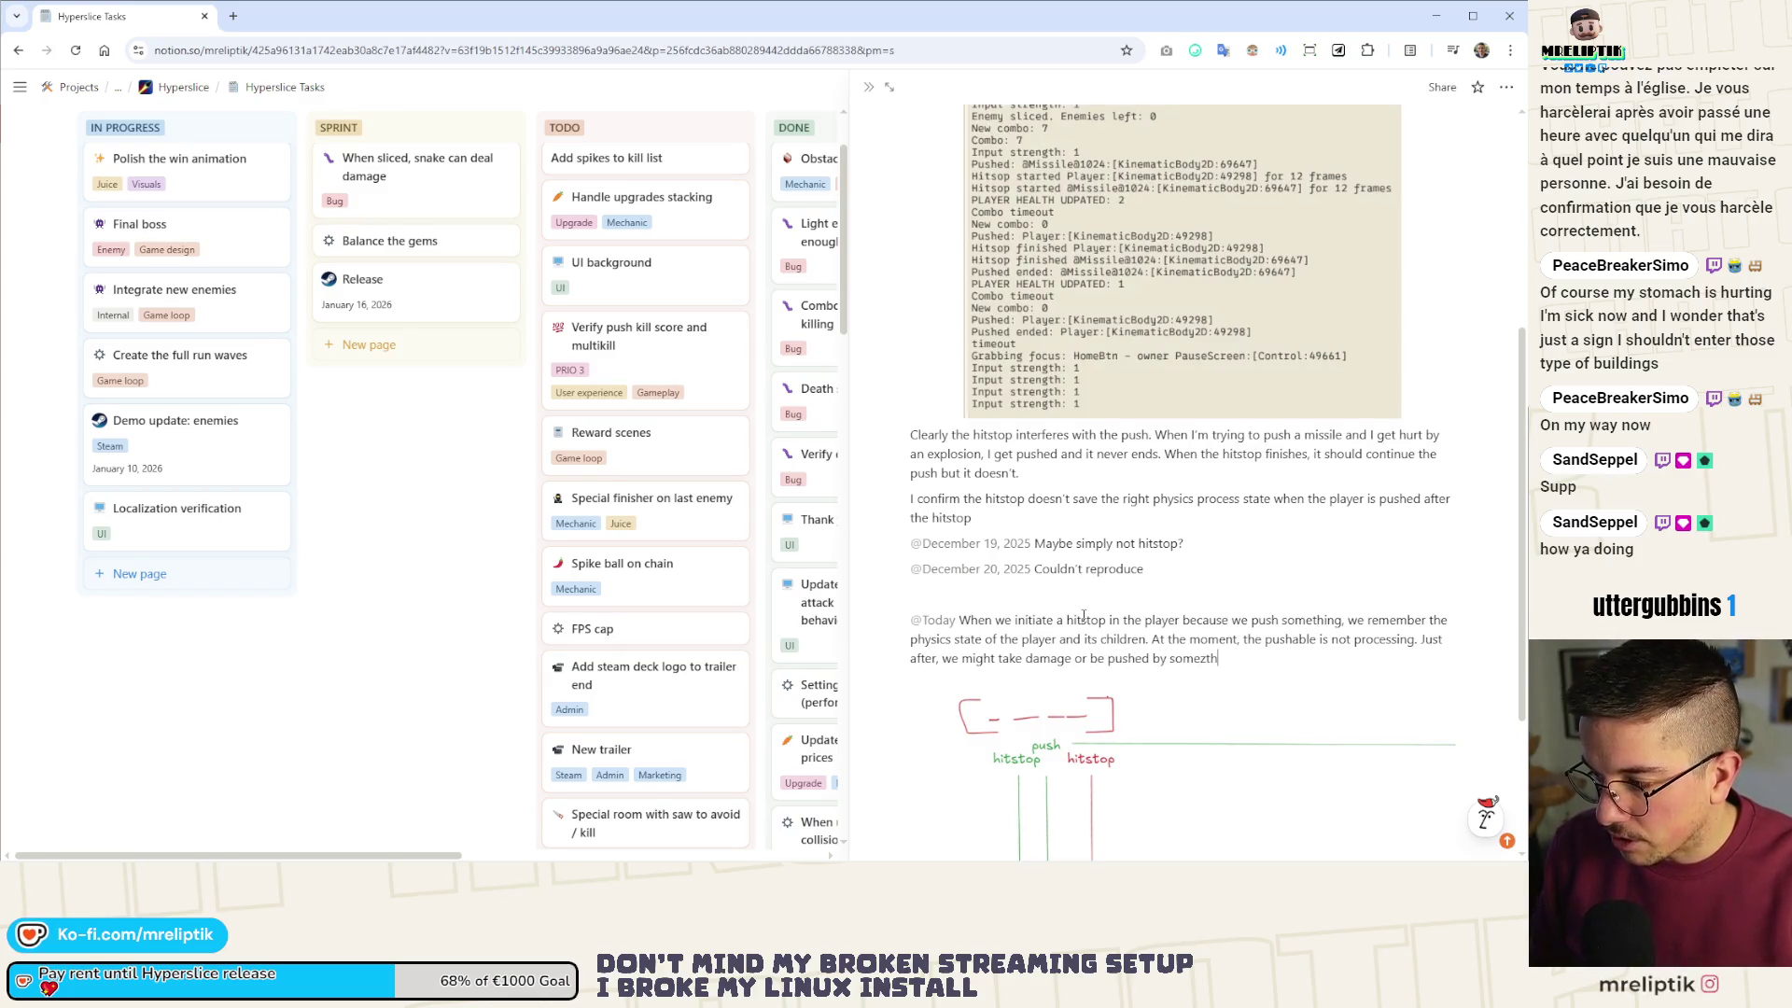
{"action": "type", "text": "ing. The "}
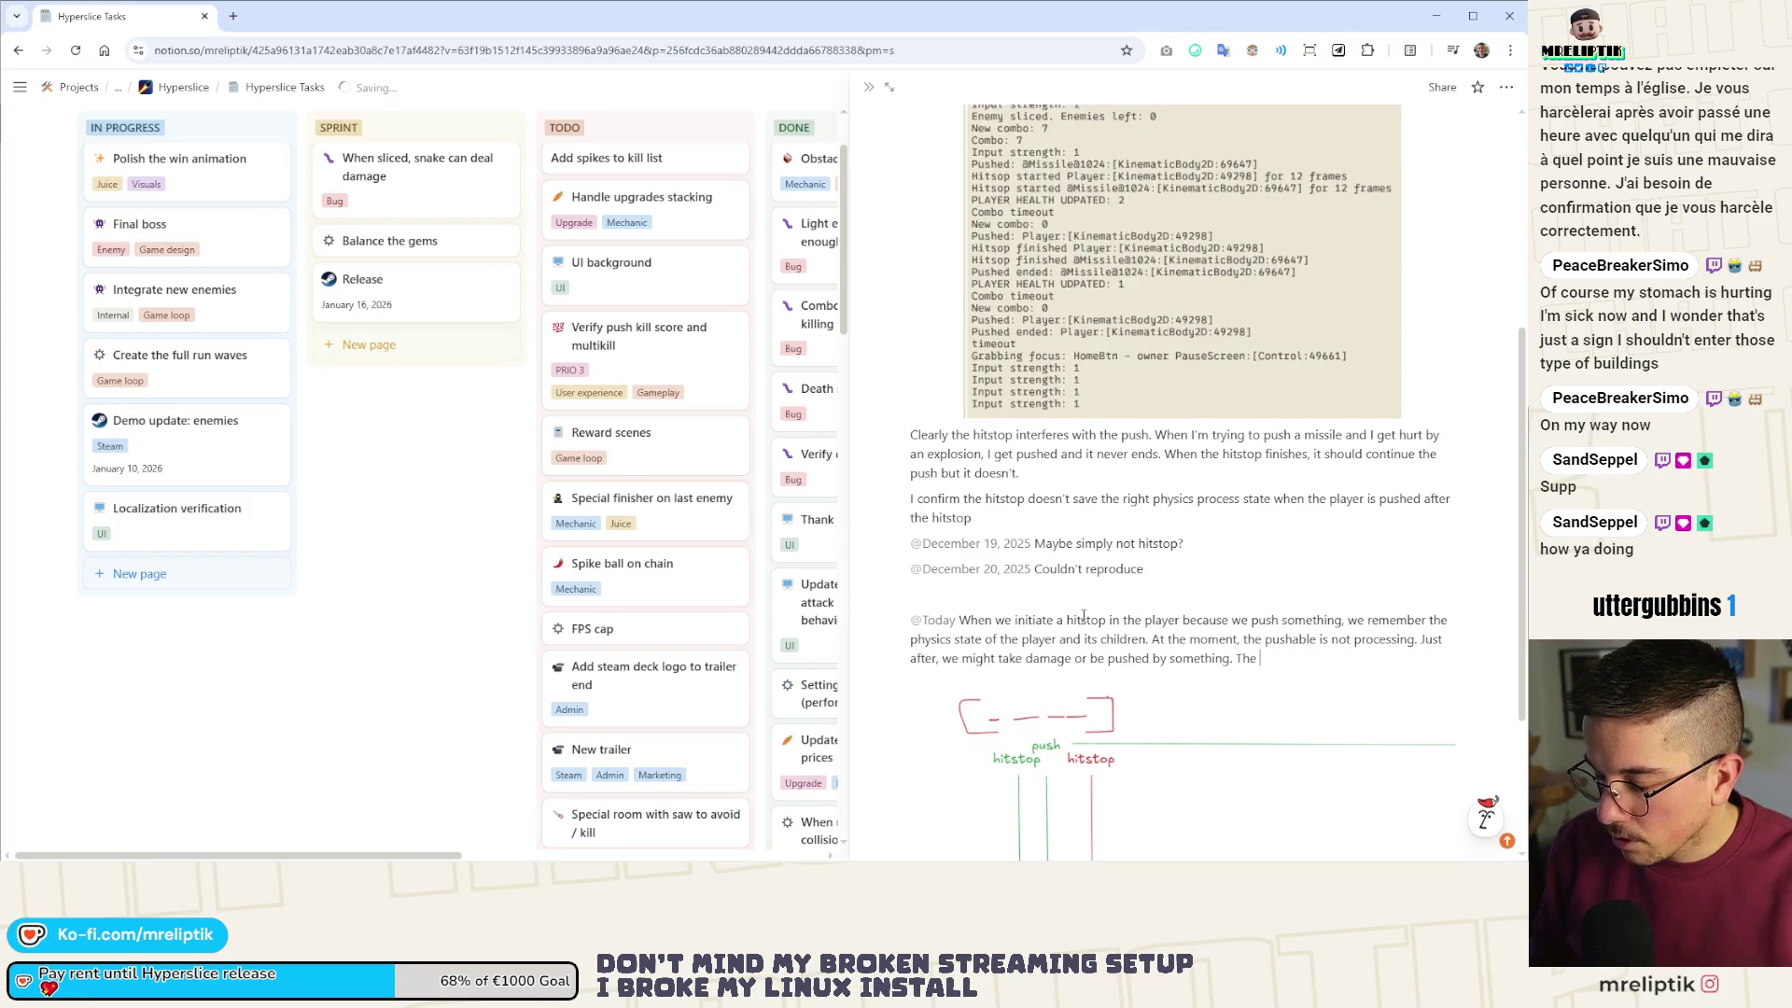
{"action": "type", "text": "push state"}
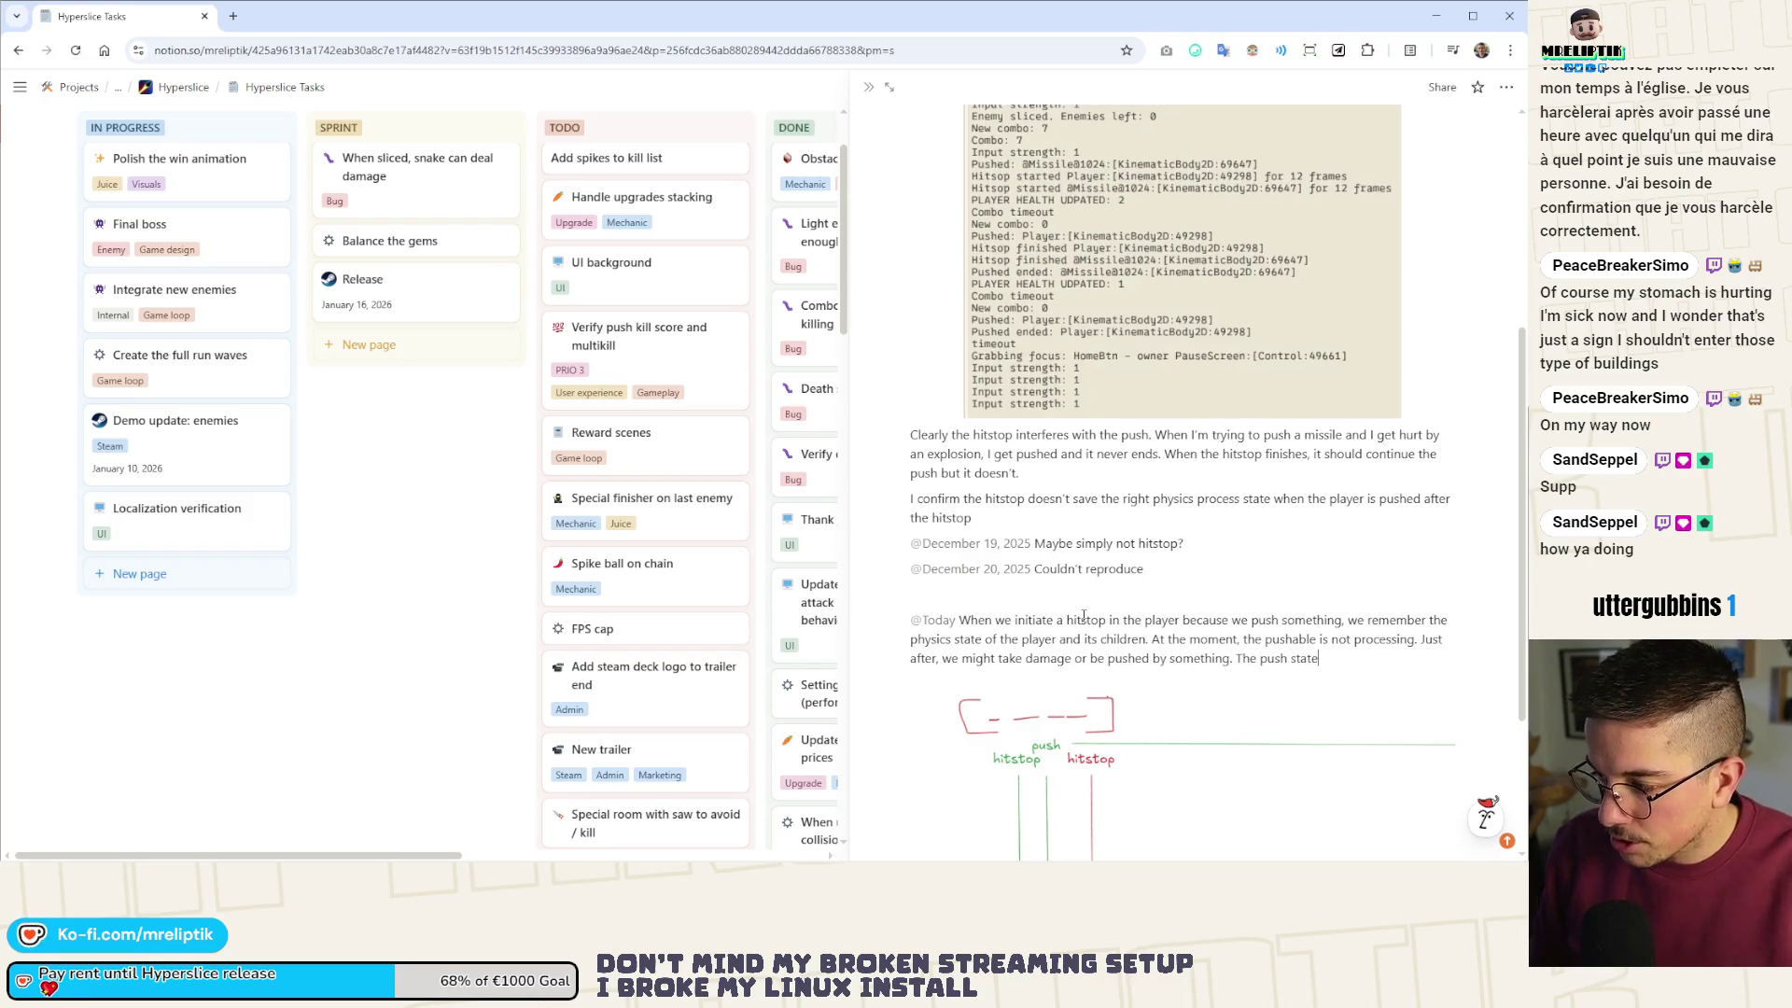
{"action": "type", "text": " and is now "}
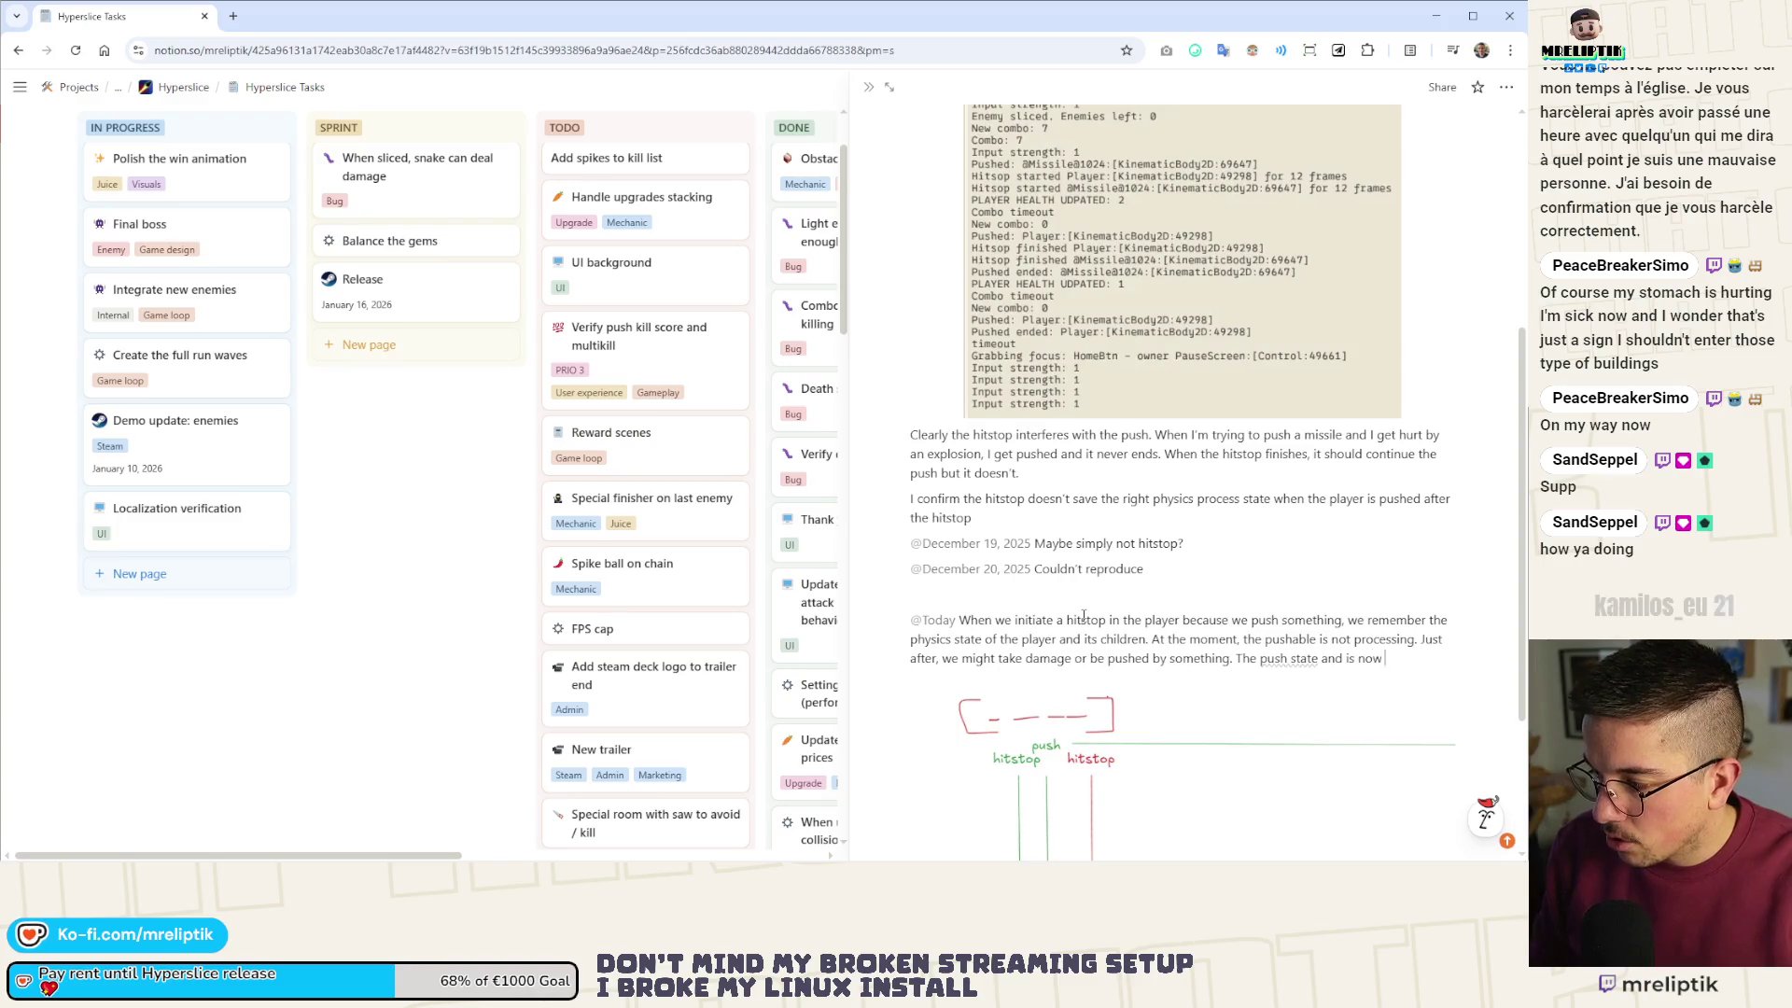
{"action": "type", "text": "processing. When the hitstop f"}
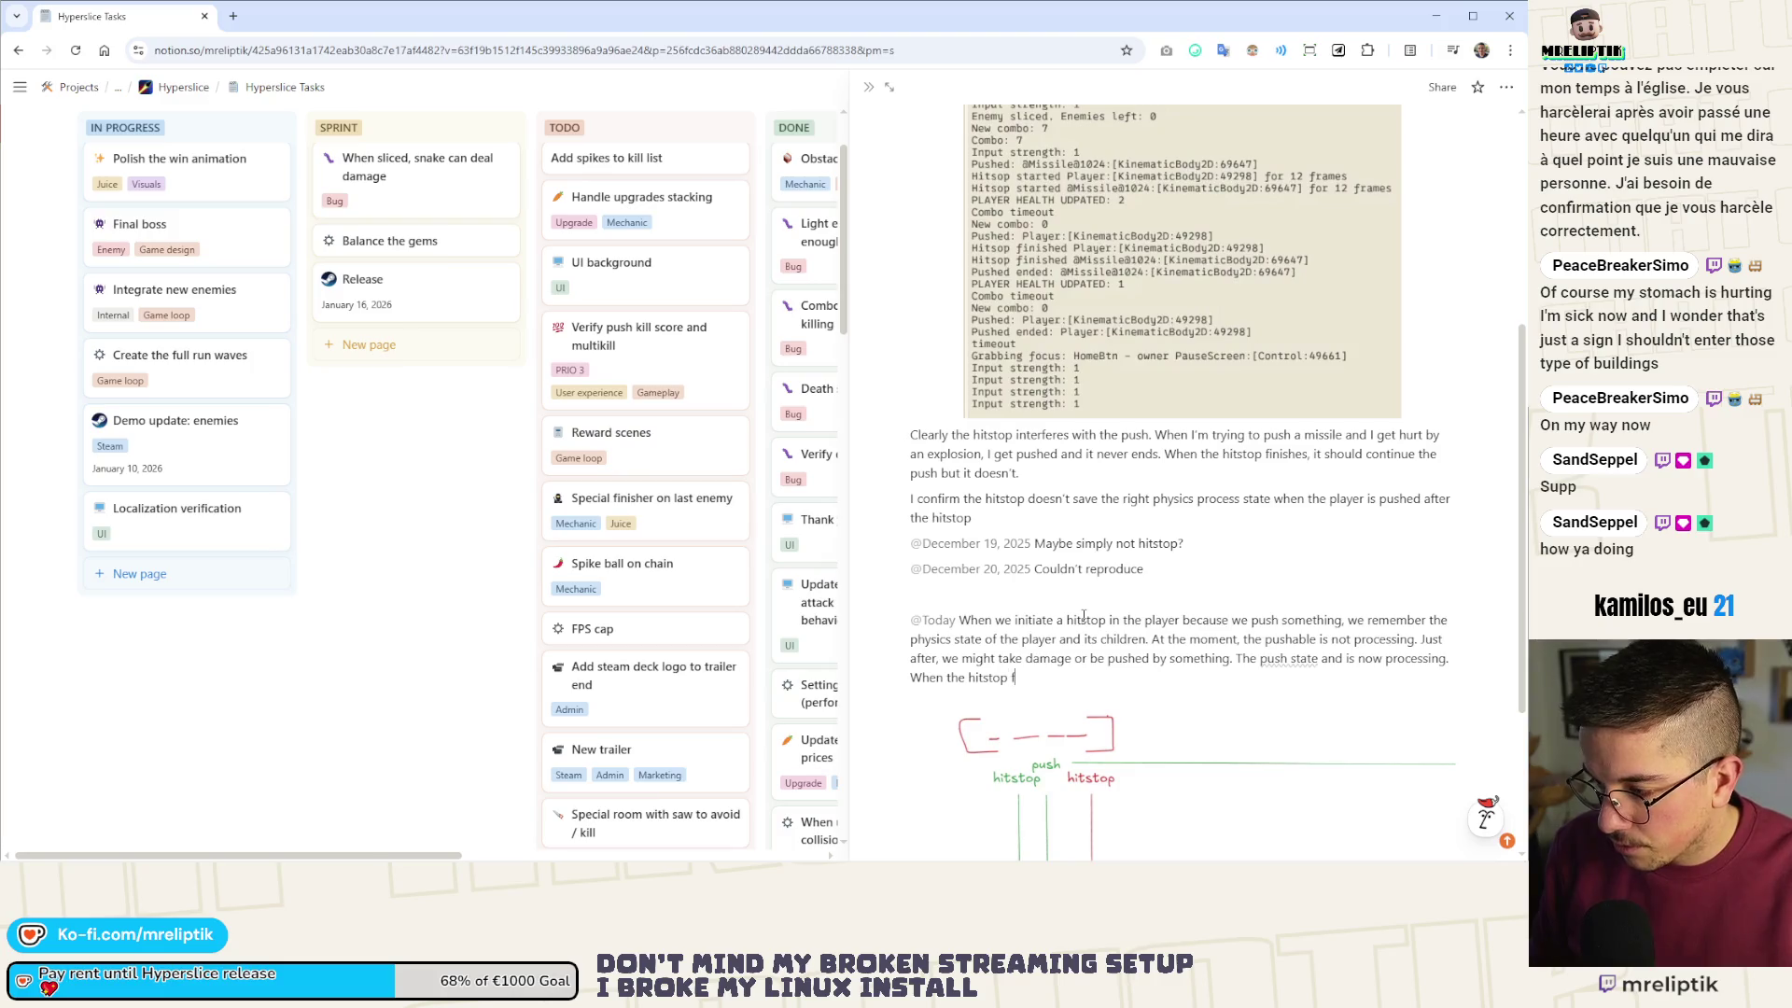
{"action": "type", "text": "inishes, it"}
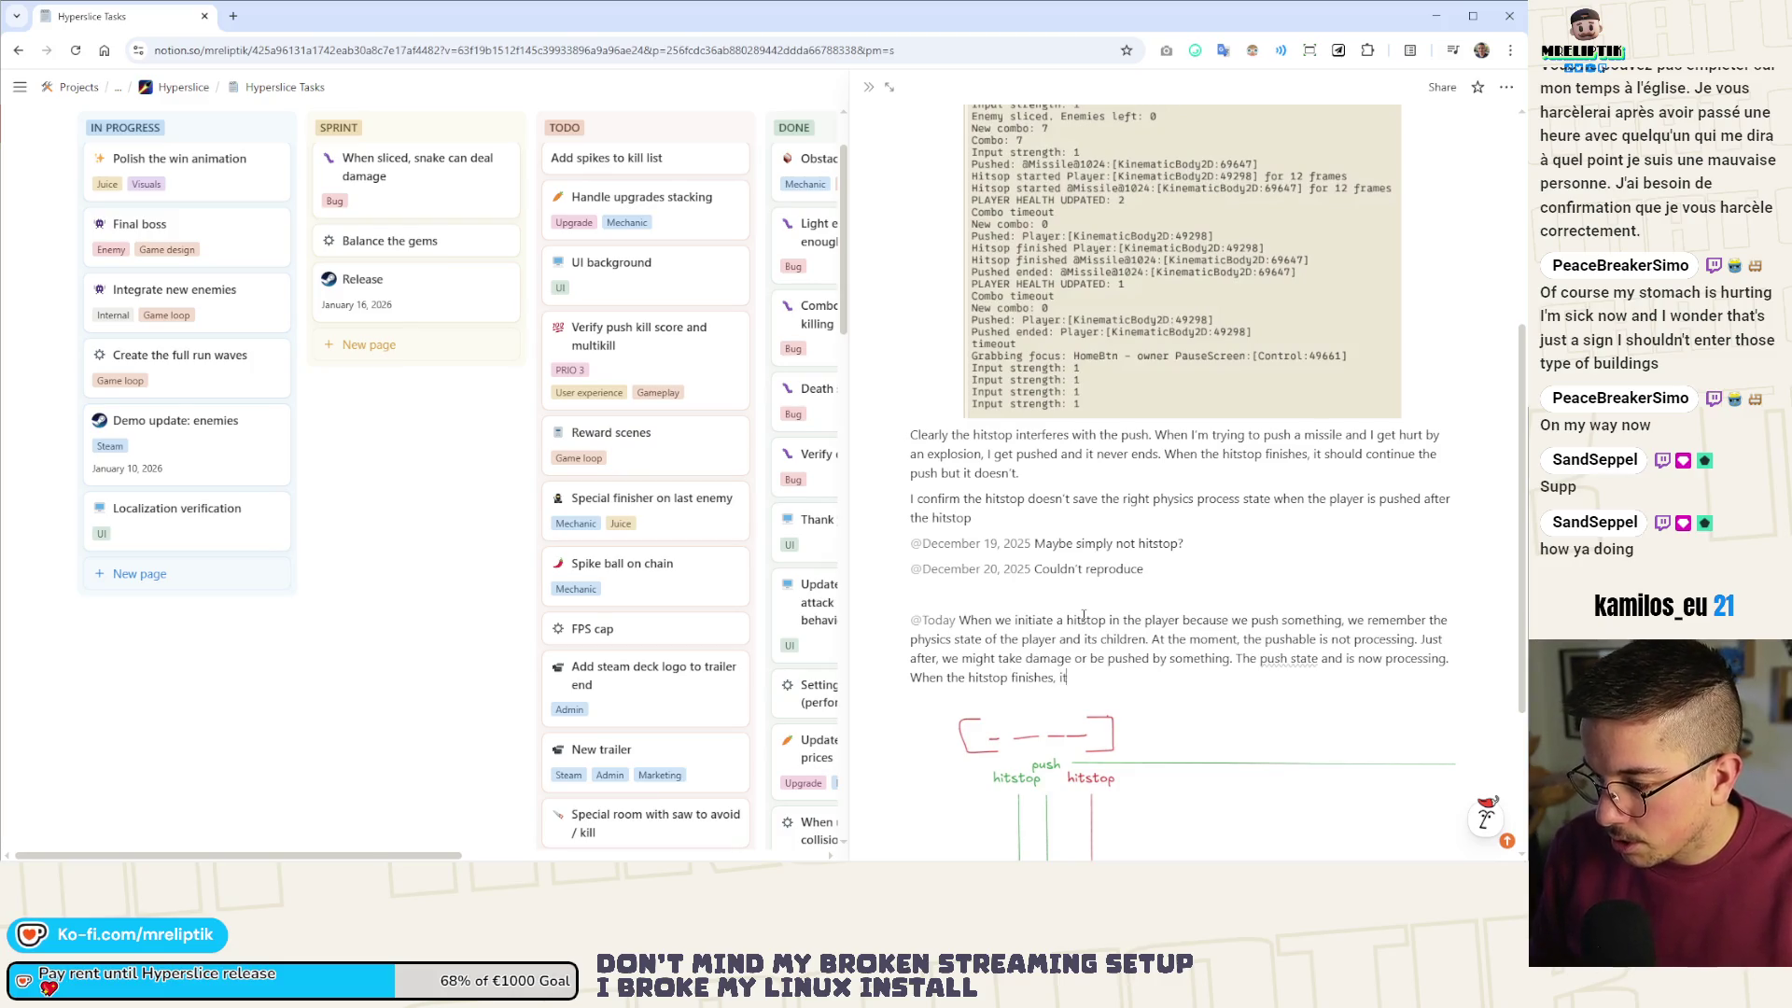
{"action": "type", "text": " tries to"}
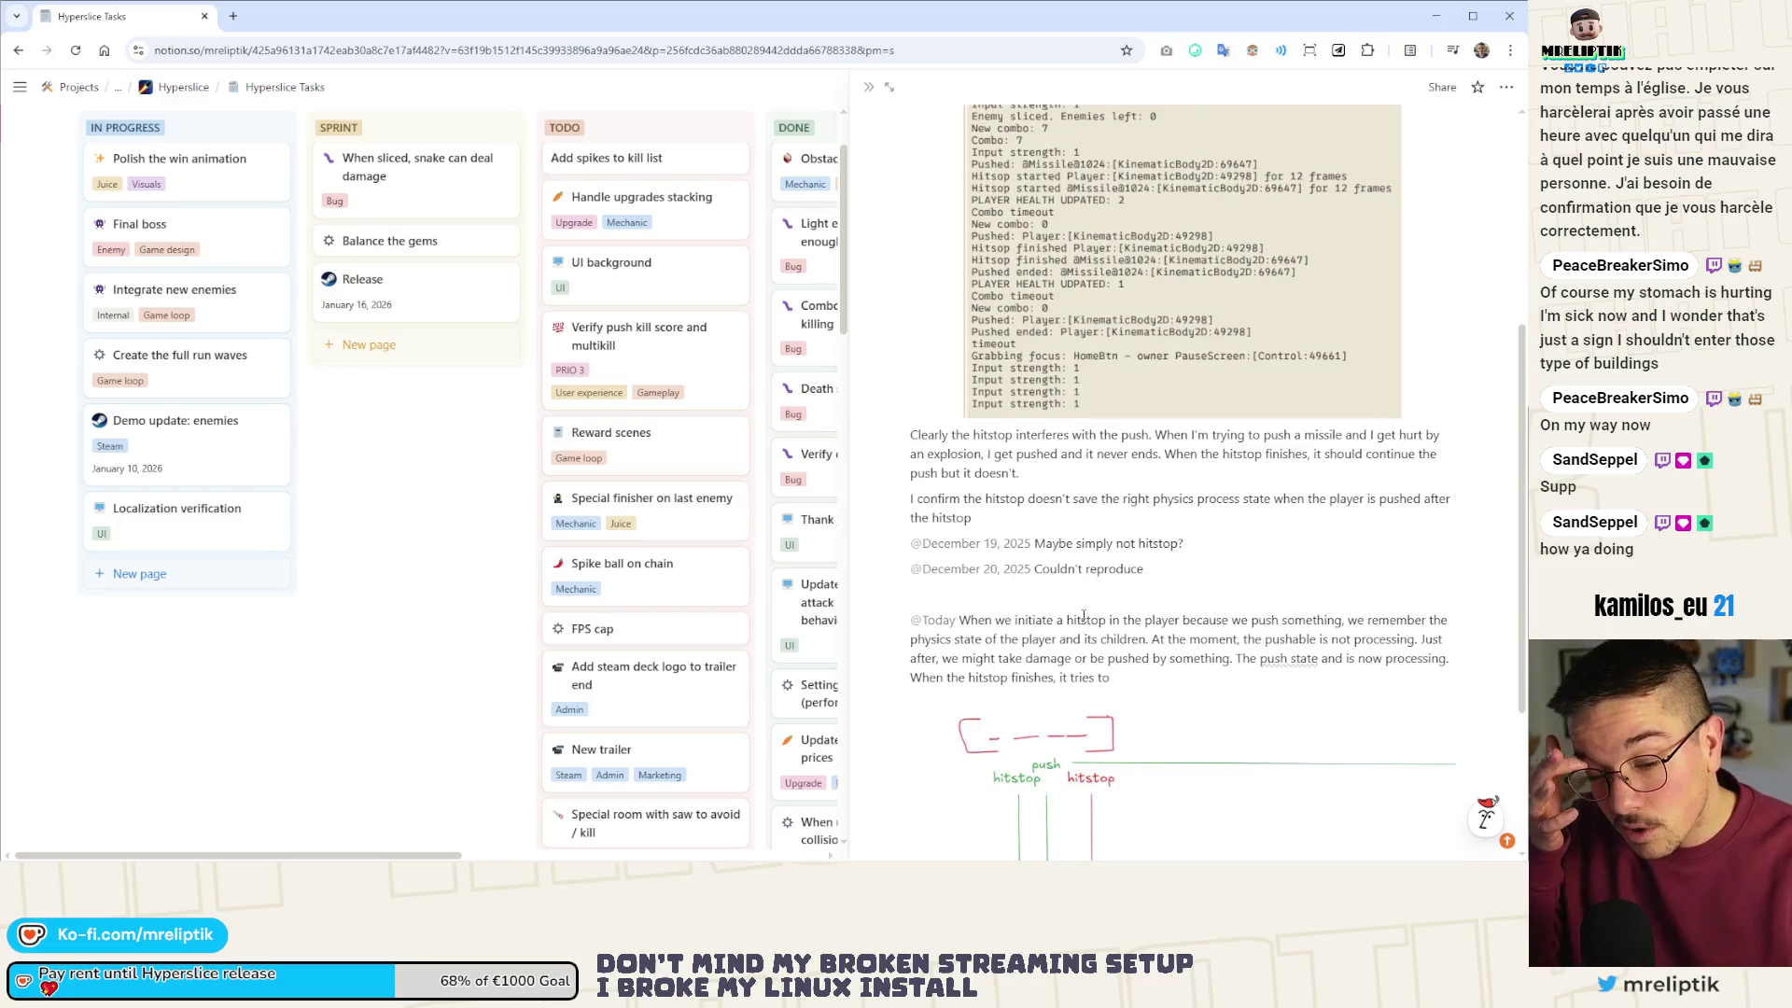
{"action": "type", "text": " set t"}
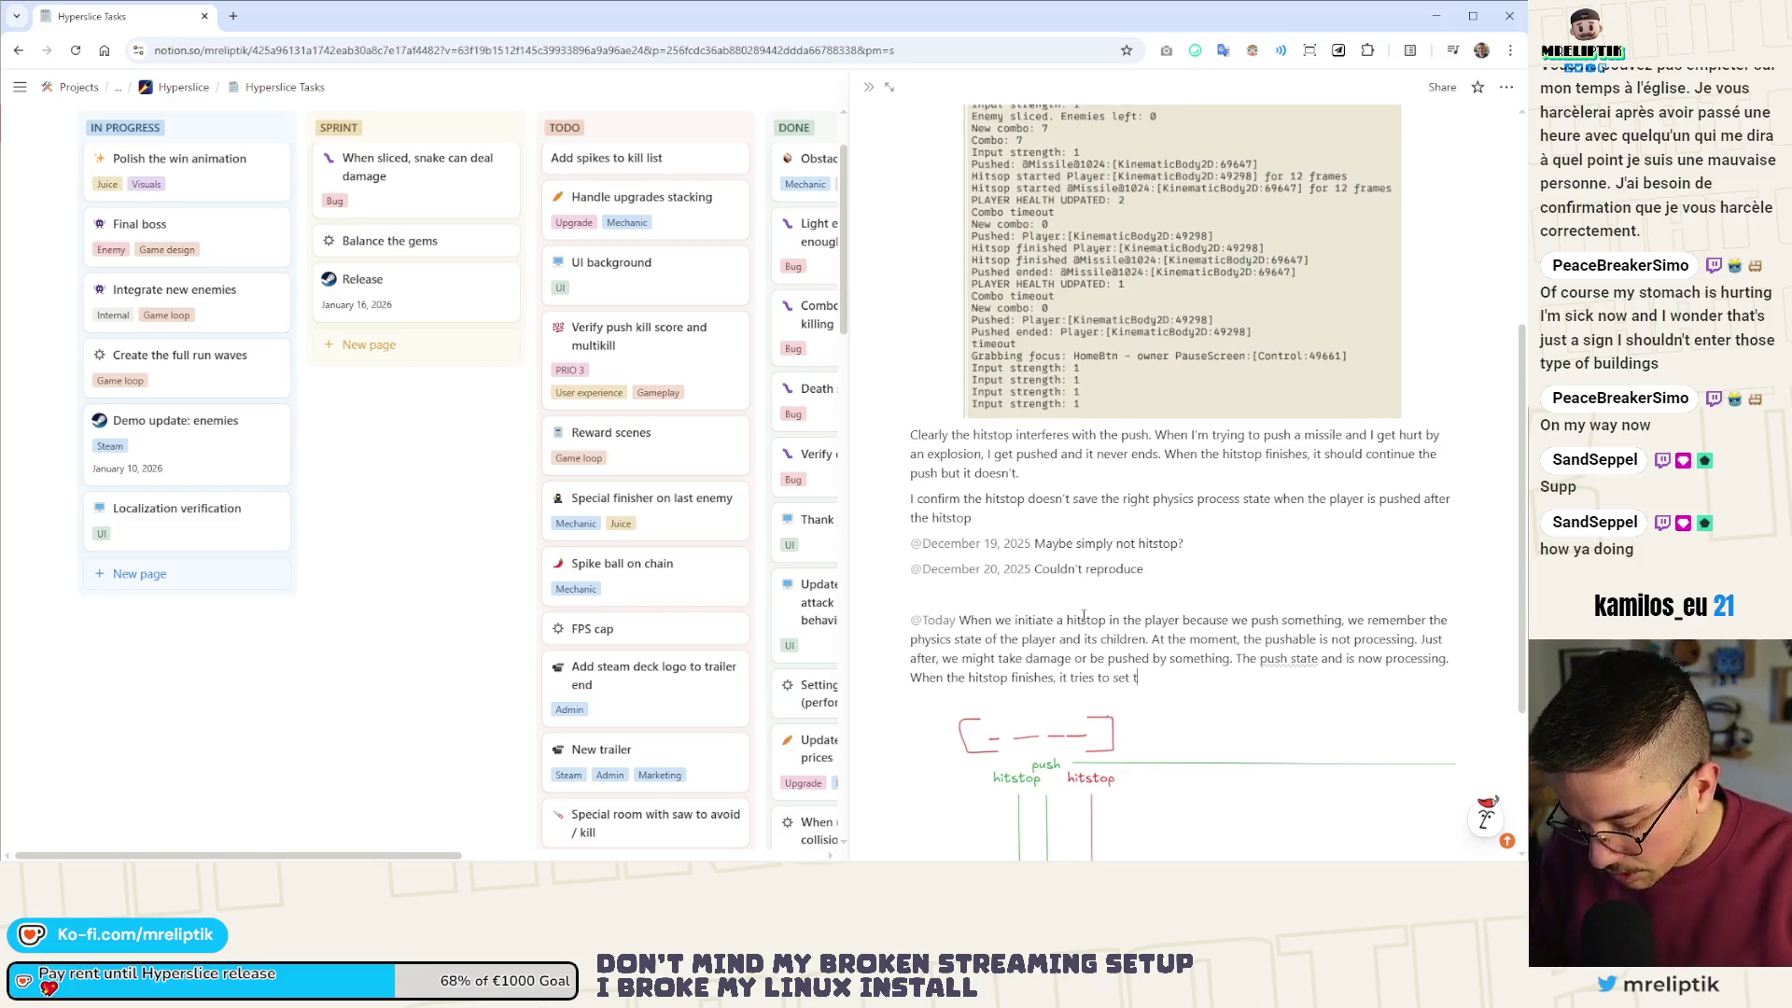
{"action": "type", "text": "he state back"}
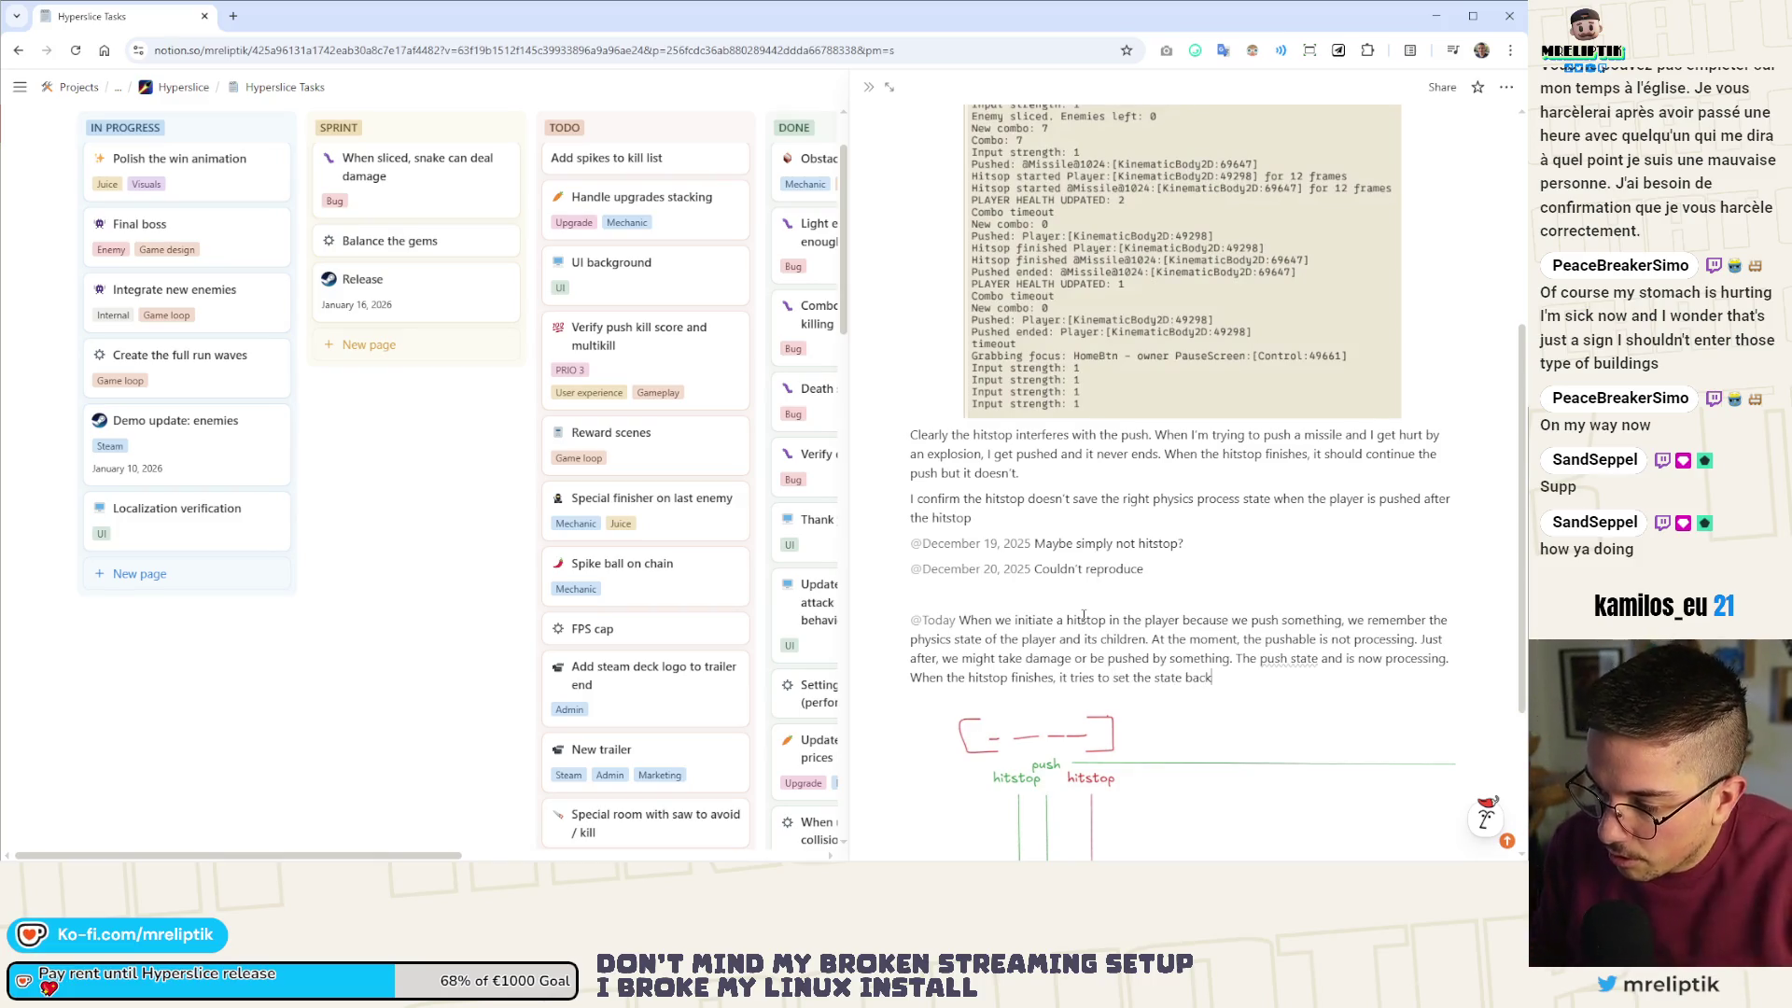
{"action": "type", "text": "s bac"}
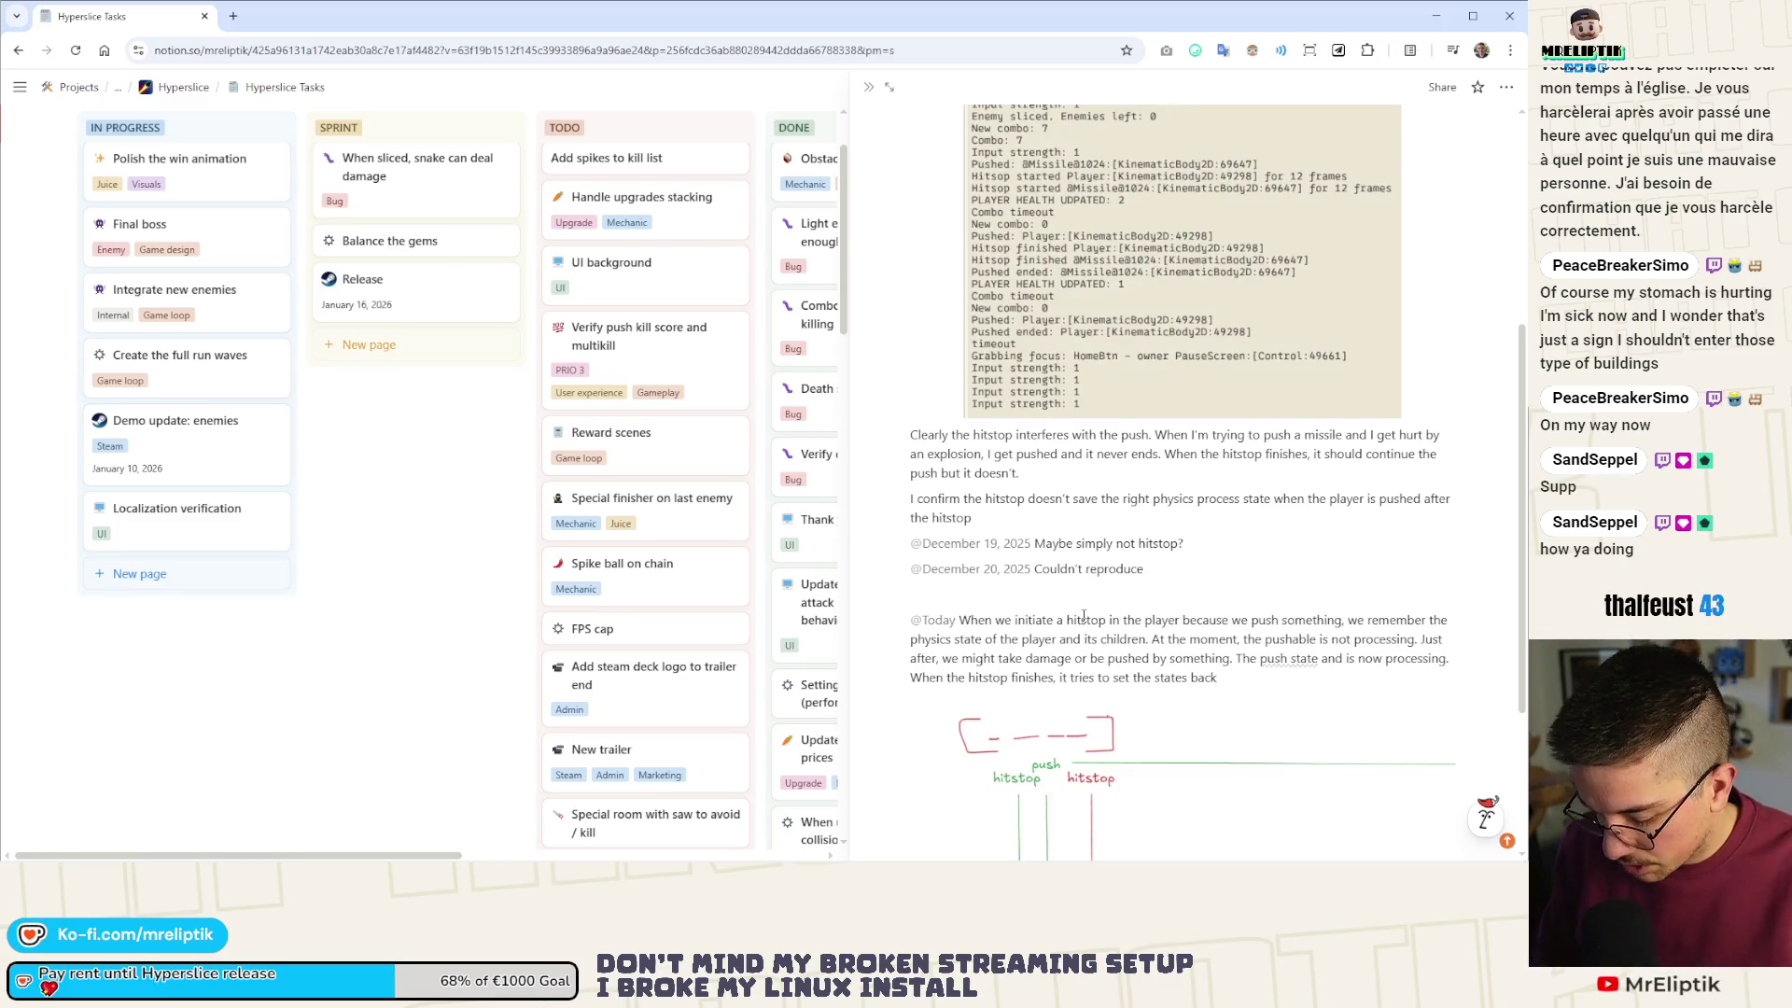
{"action": "type", "text": "processing"}
{"action": "key", "text": "End"}
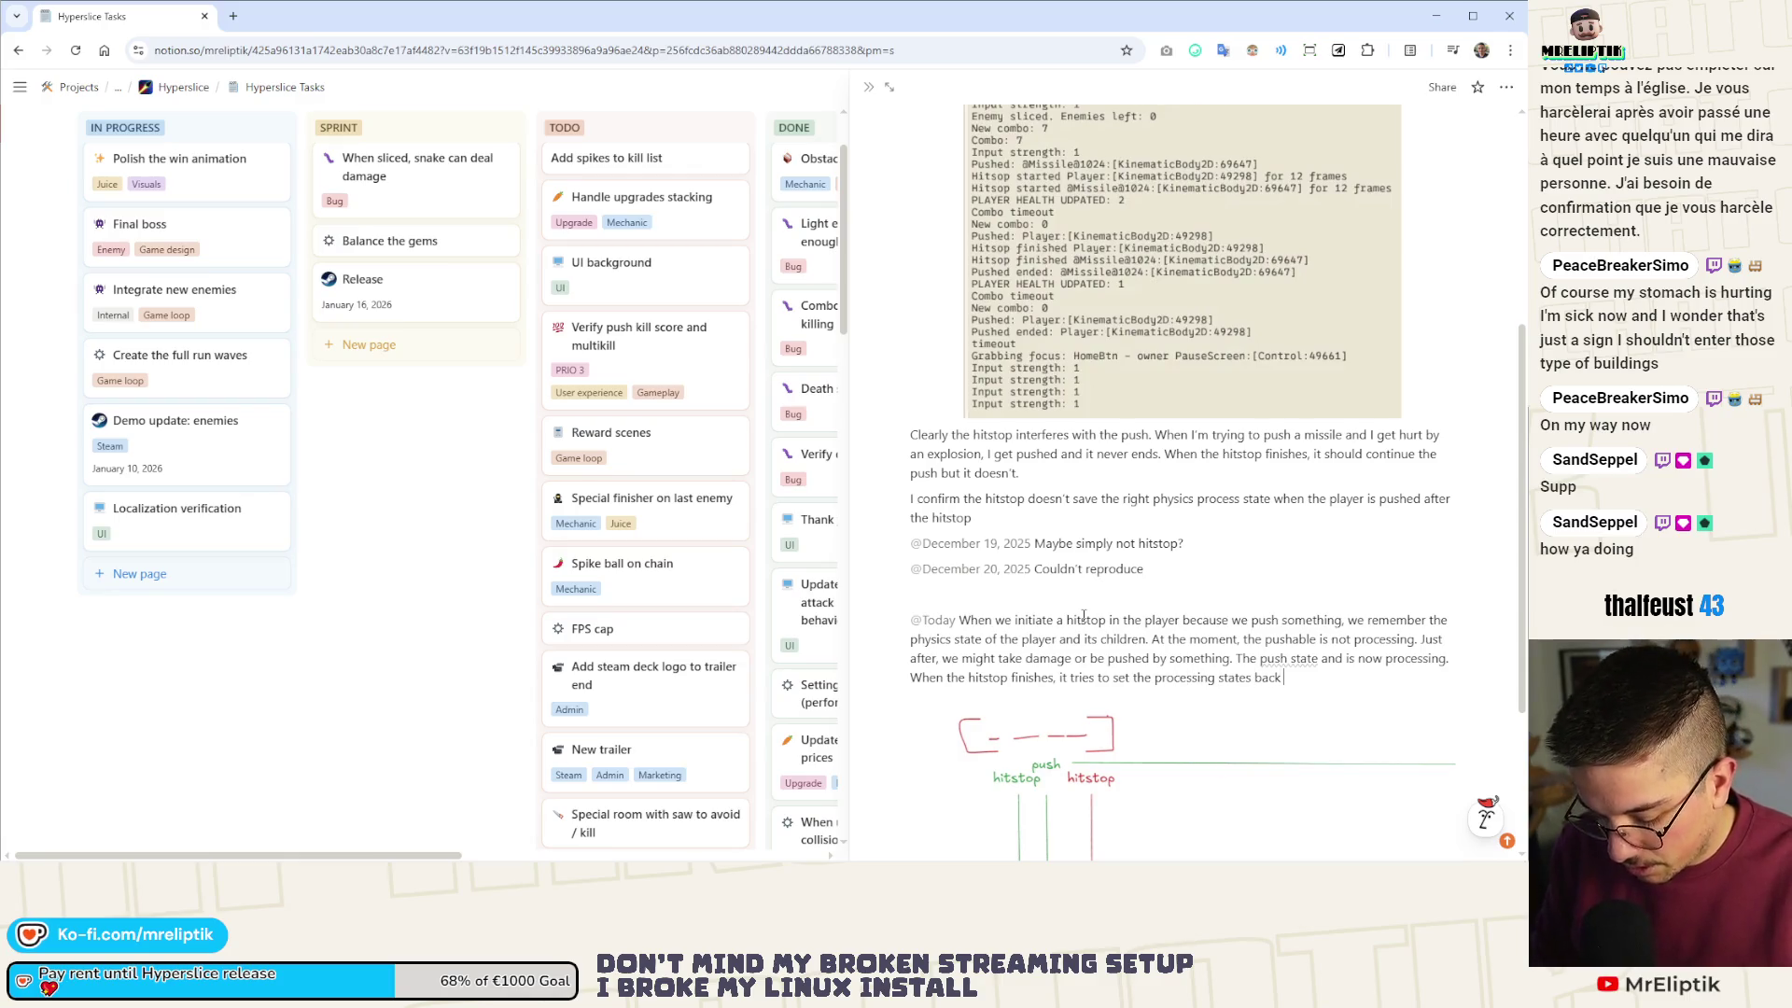
{"action": "type", "text": "hat it was"}
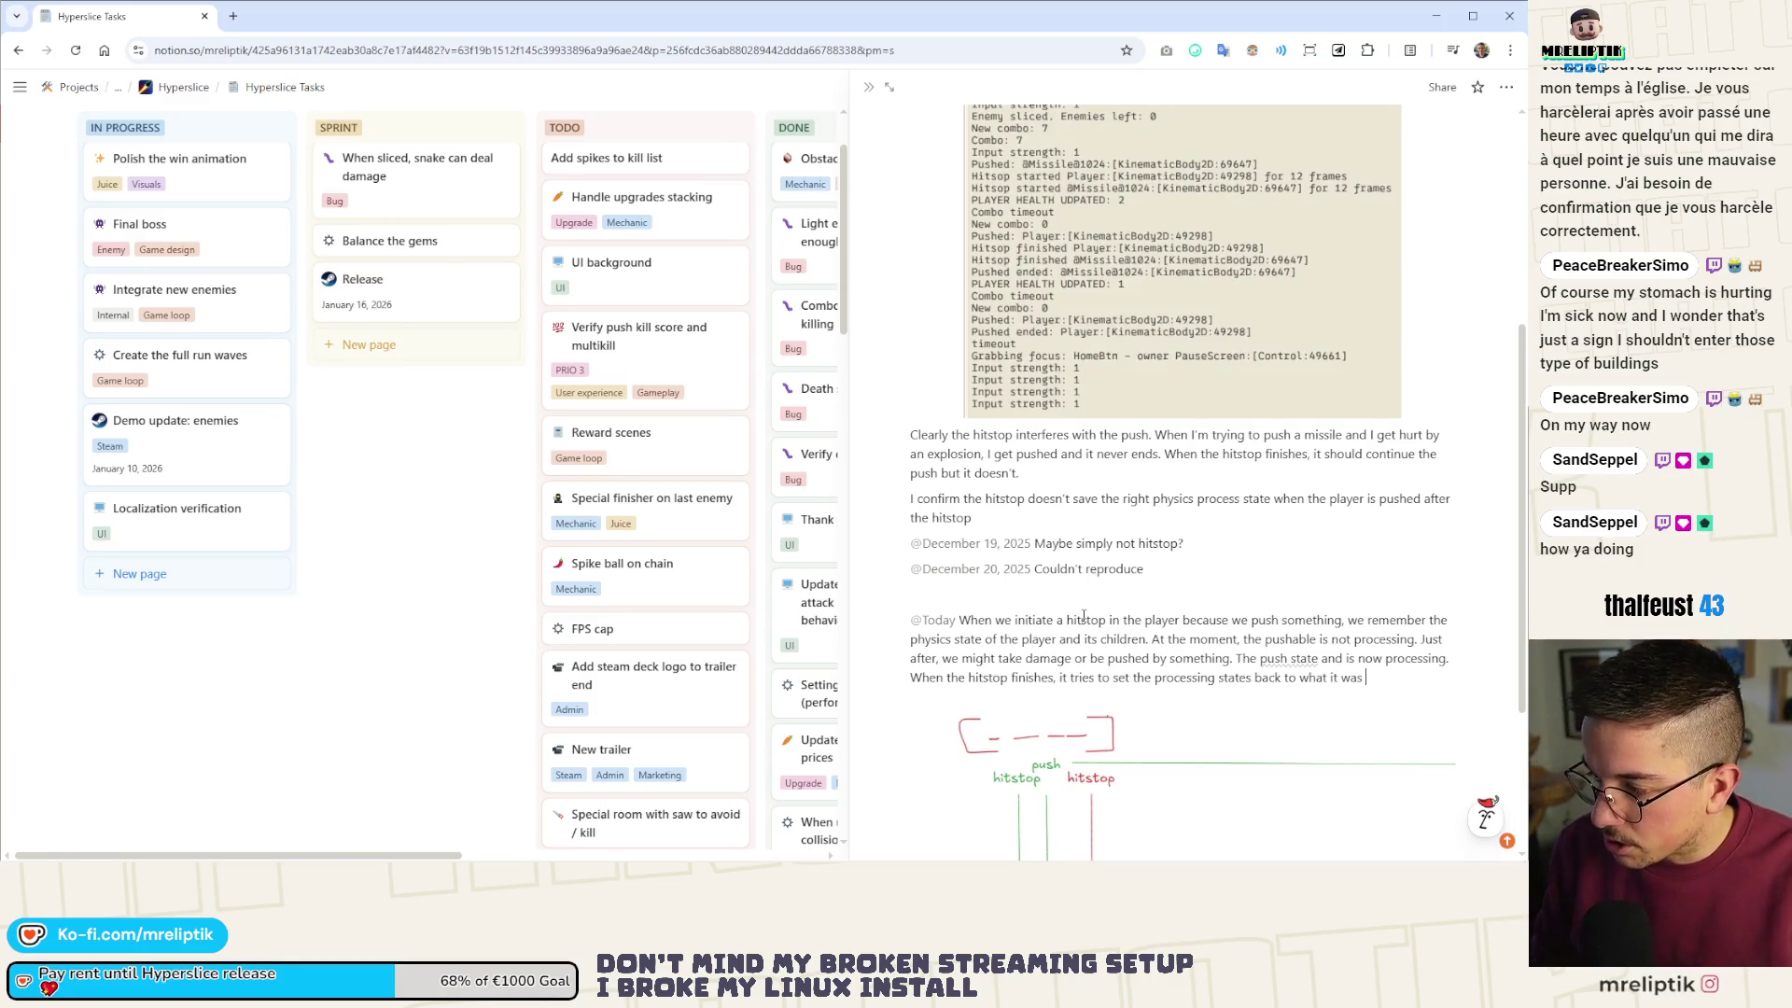
{"action": "type", "text": " when it sr"}
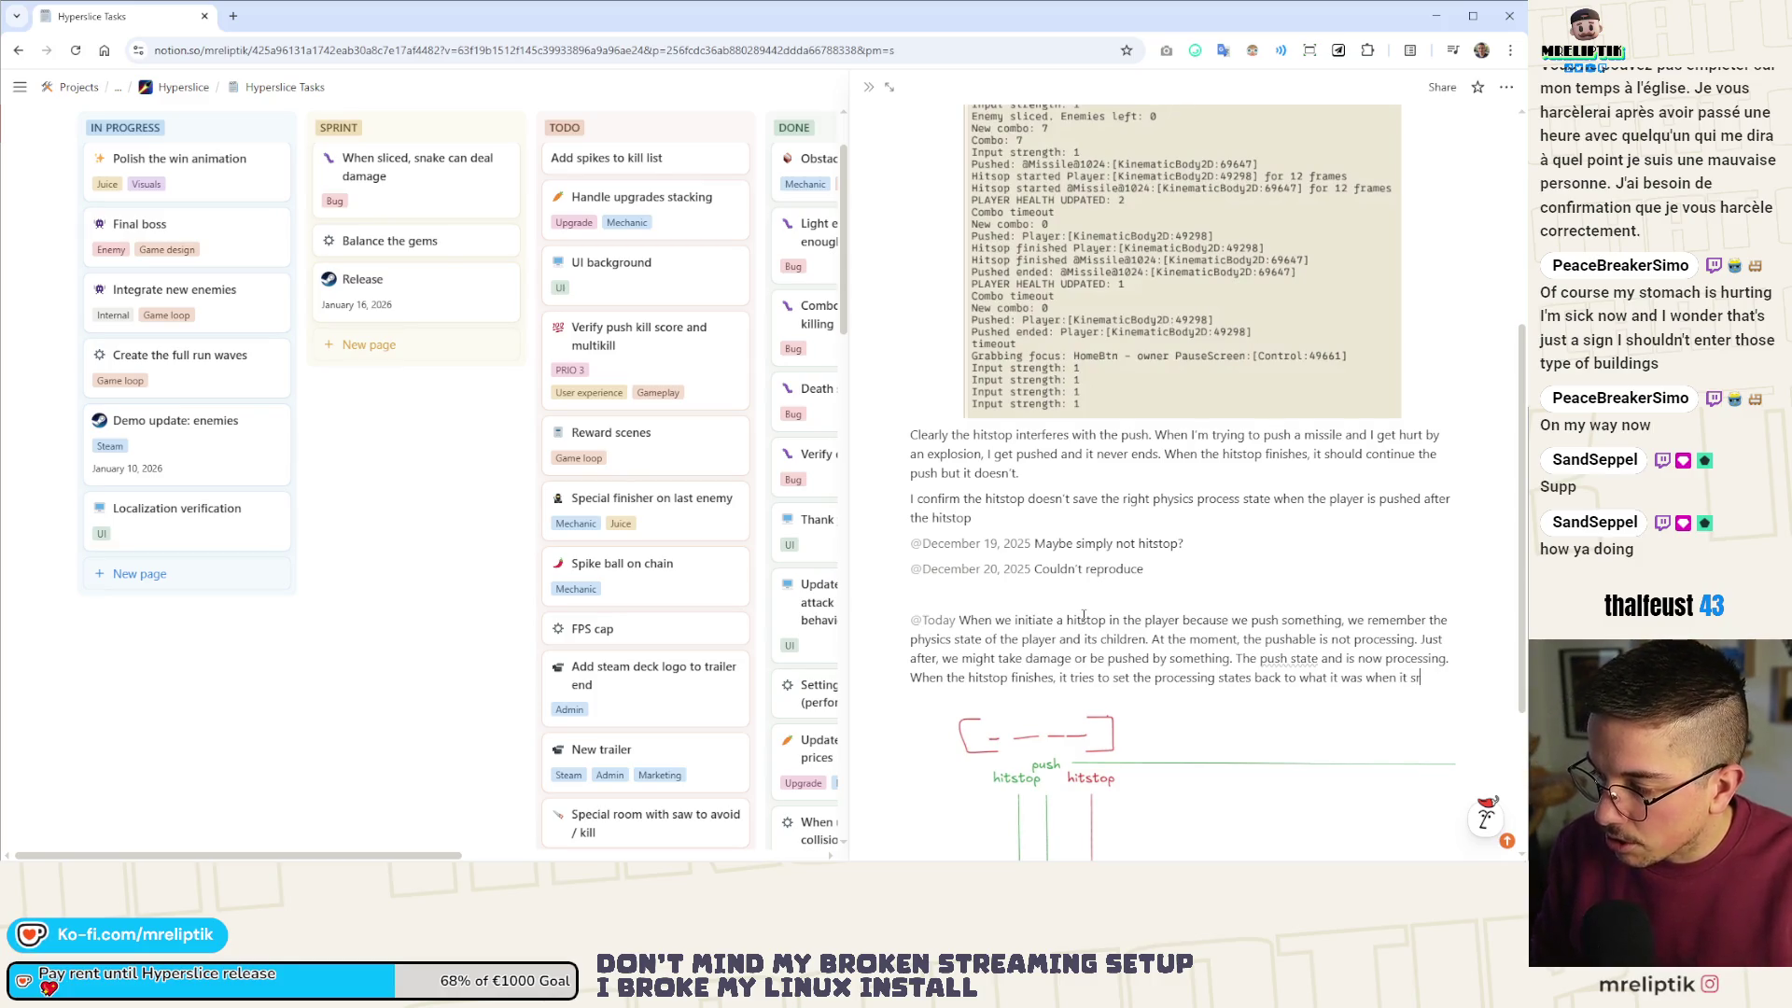
{"action": "key", "text": "BackSpace"}
{"action": "key", "text": "BackSpace"}
{"action": "key", "text": "BackSpace"}
{"action": "type", "text": "tarte"}
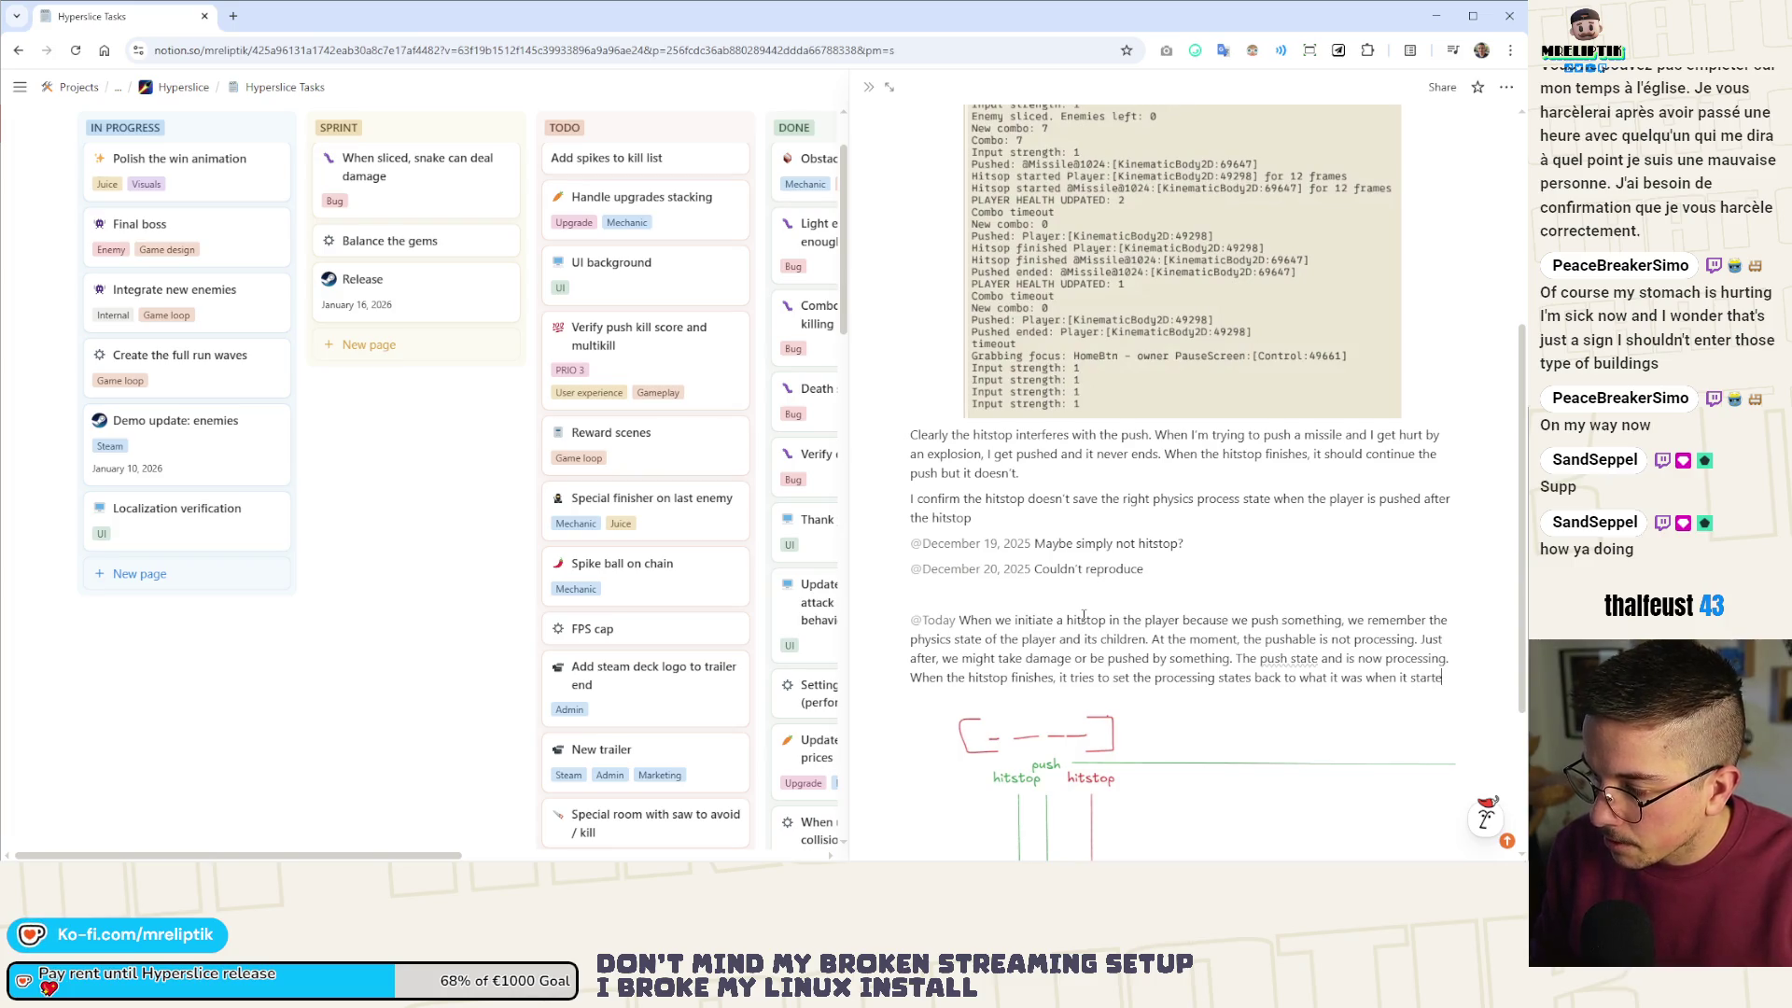
{"action": "type", "text": "d, thus it"}
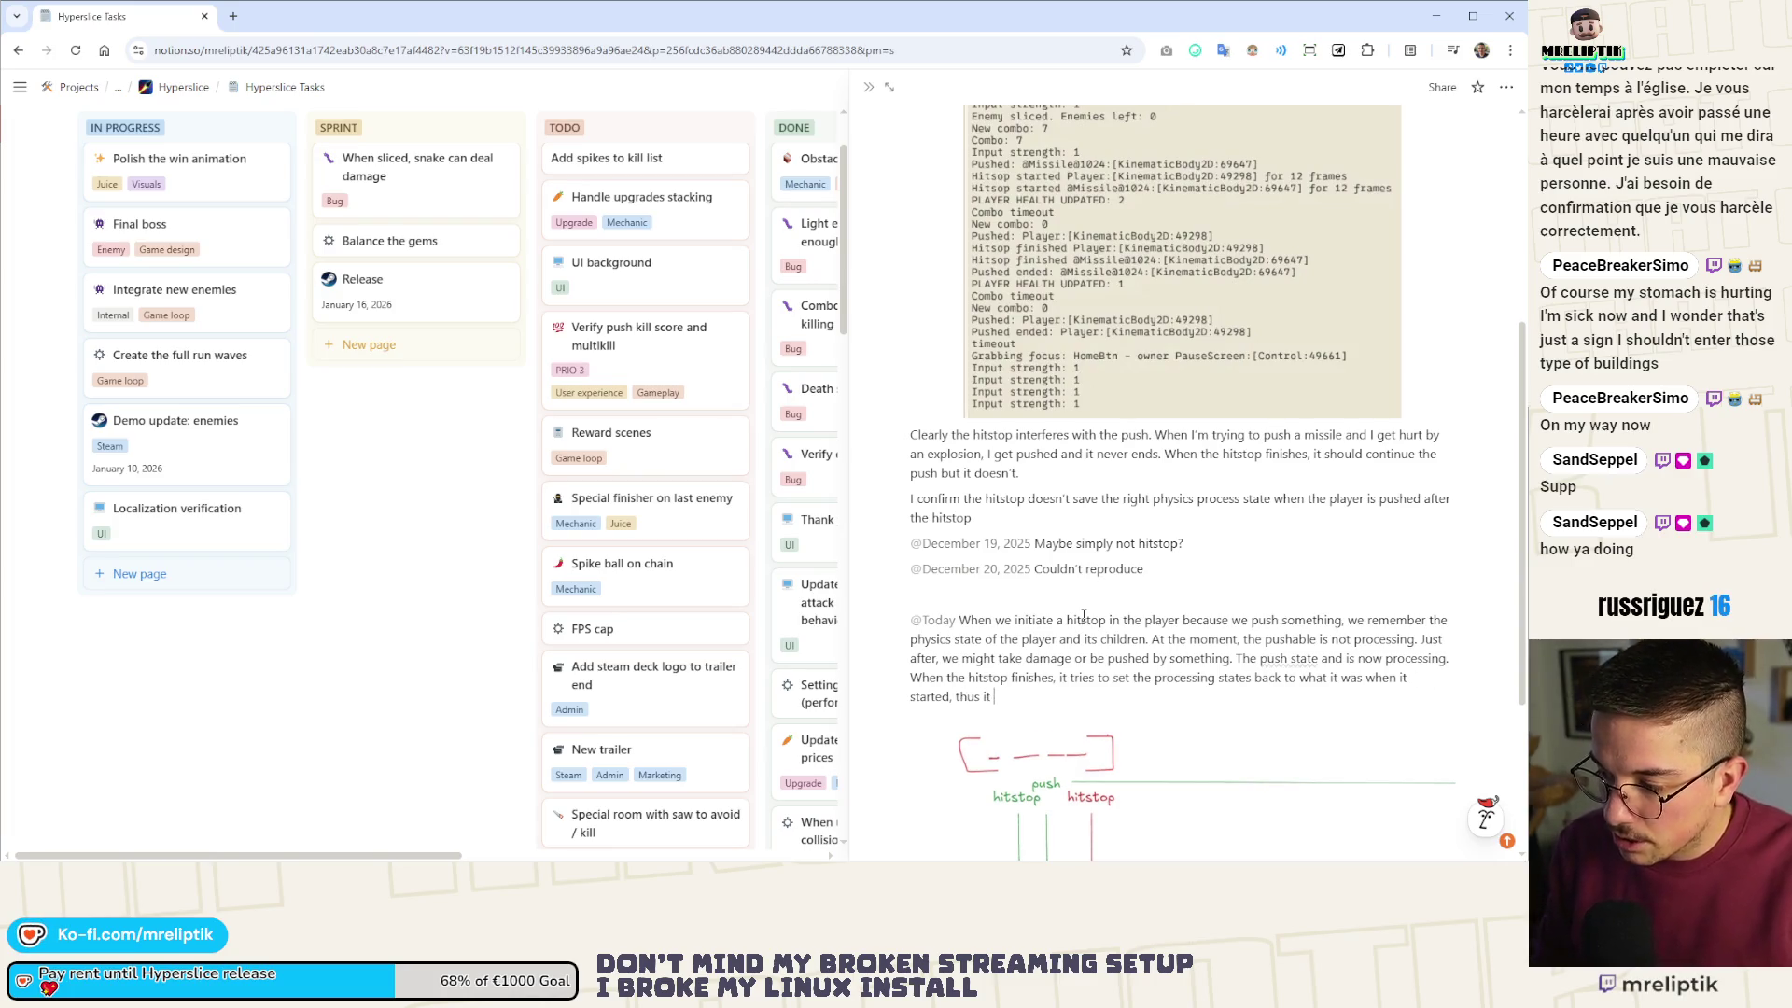
{"action": "key", "text": "BackSpace"}
{"action": "key", "text": "BackSpace"}
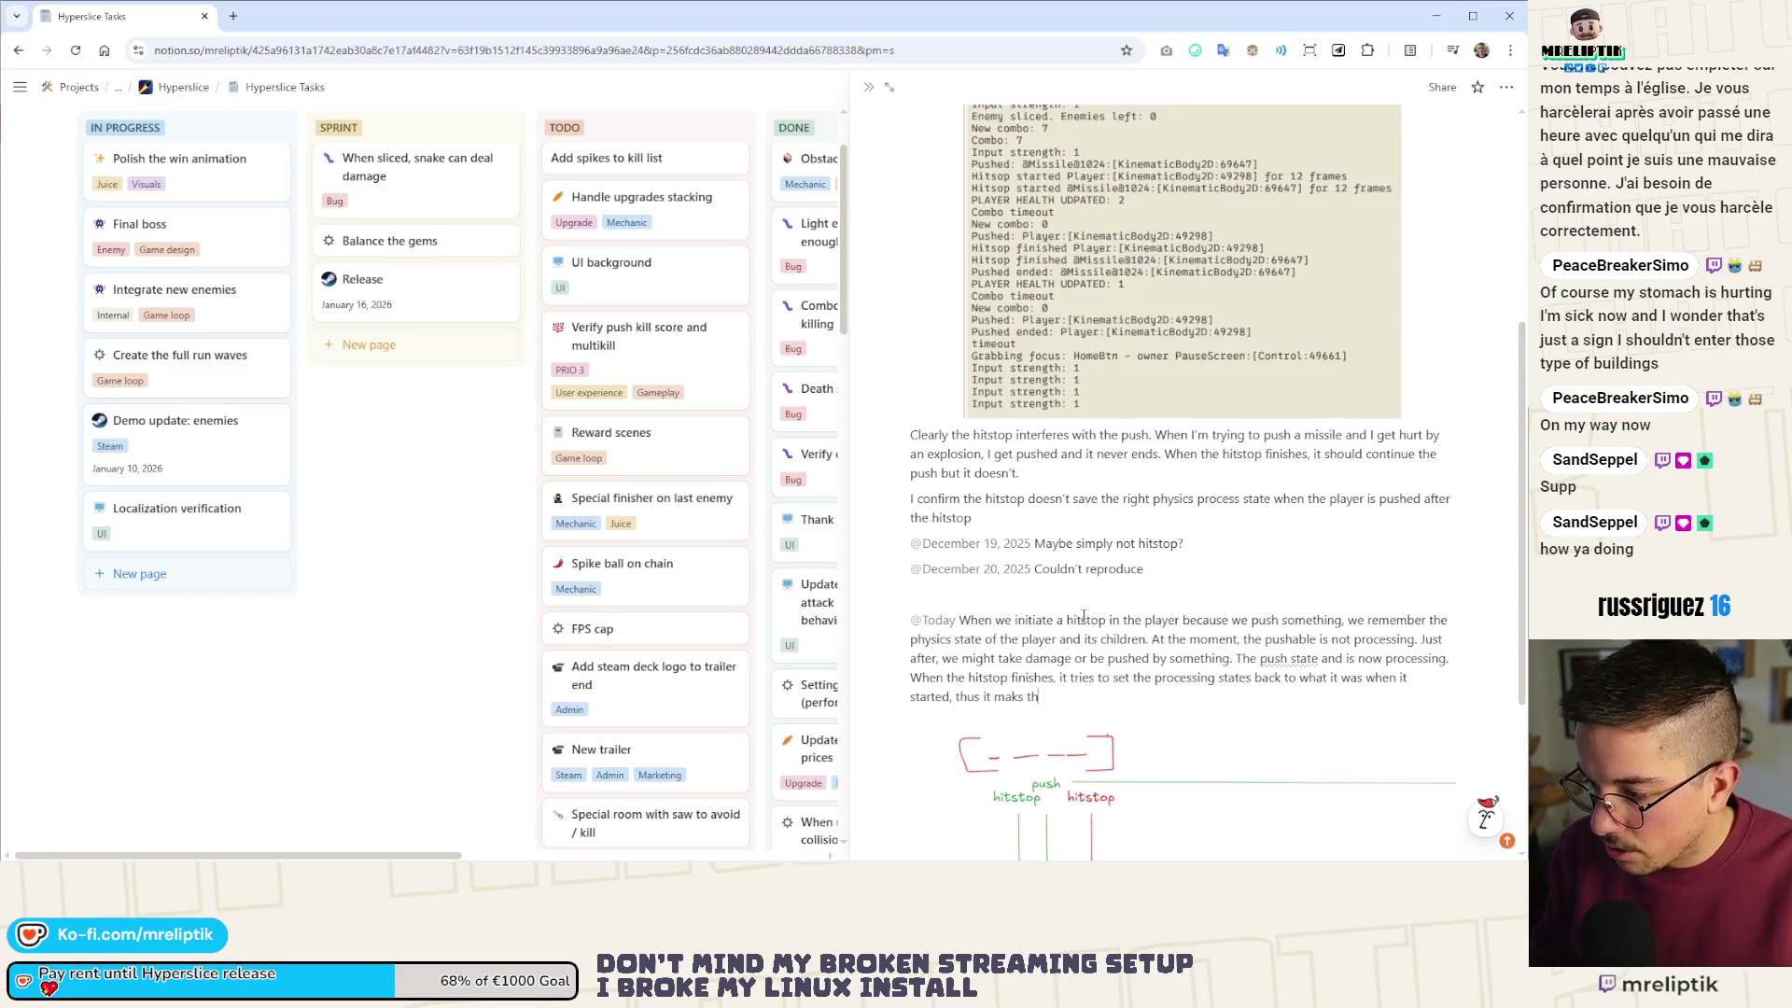
{"action": "key", "text": "BackSpace"}
{"action": "key", "text": "BackSpace"}
{"action": "key", "text": "BackSpace"}
{"action": "type", "text": "s"}
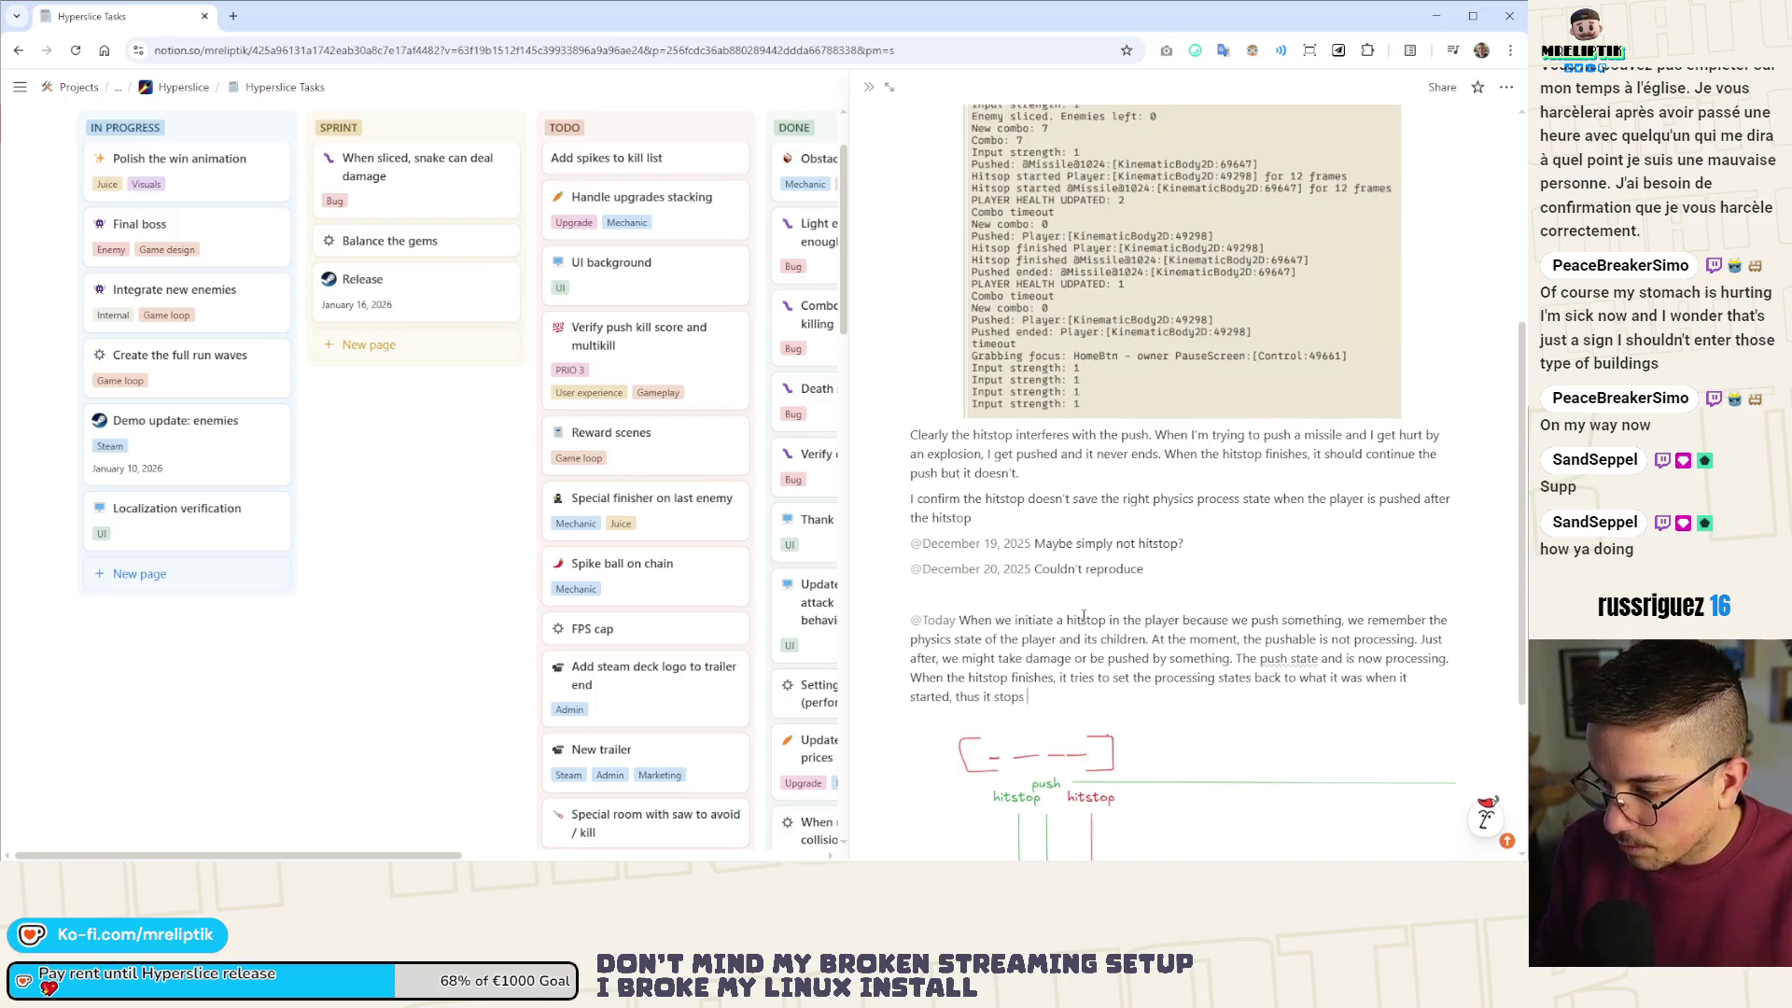
{"action": "type", "text": " the processing of the "}
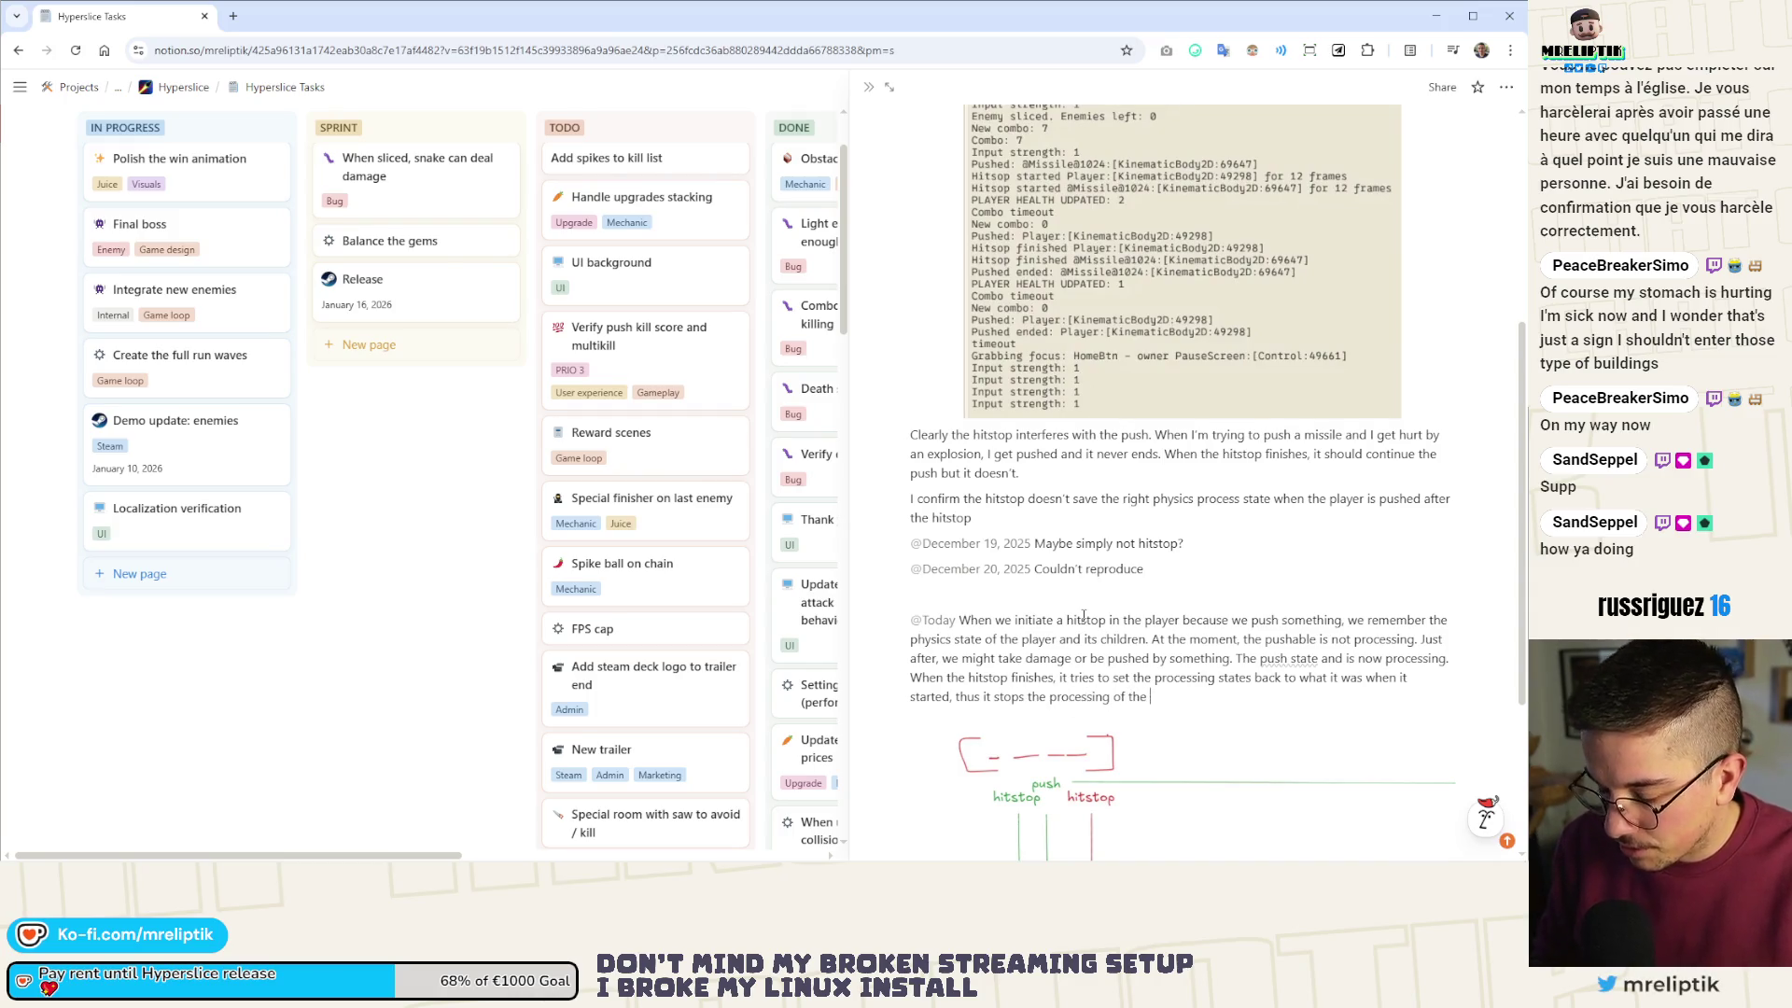
{"action": "type", "text": "ps"}
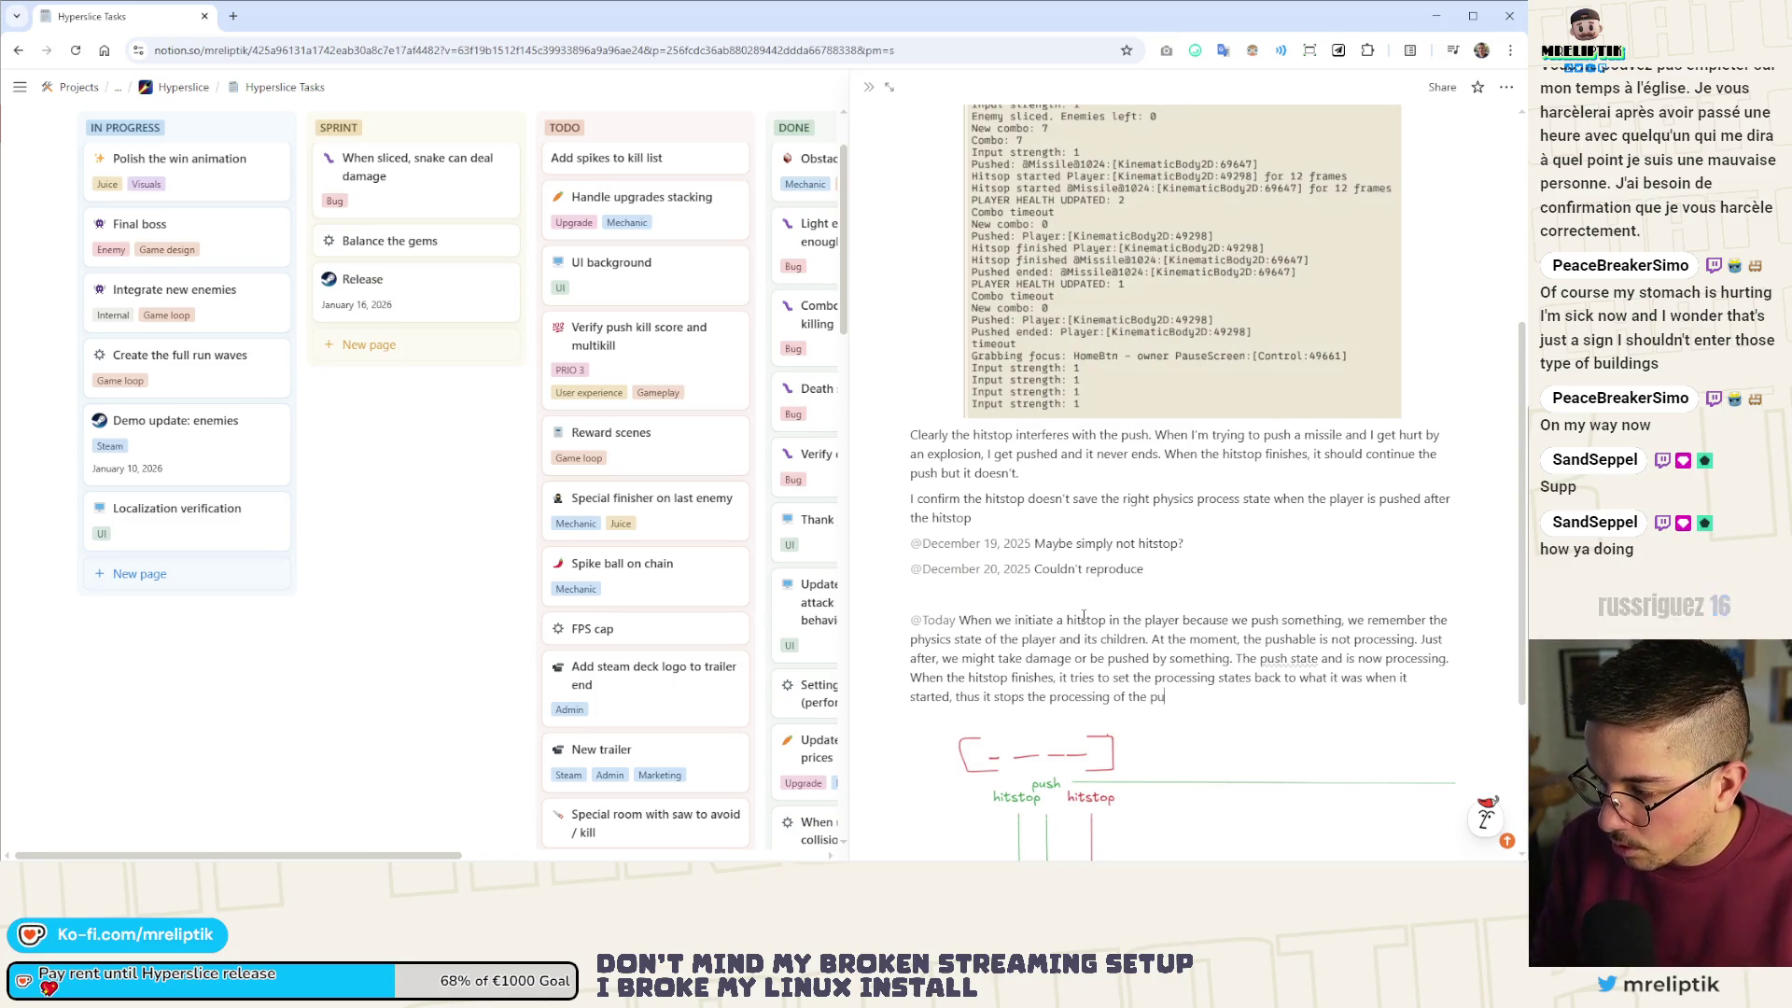
{"action": "type", "text": "shable. The"}
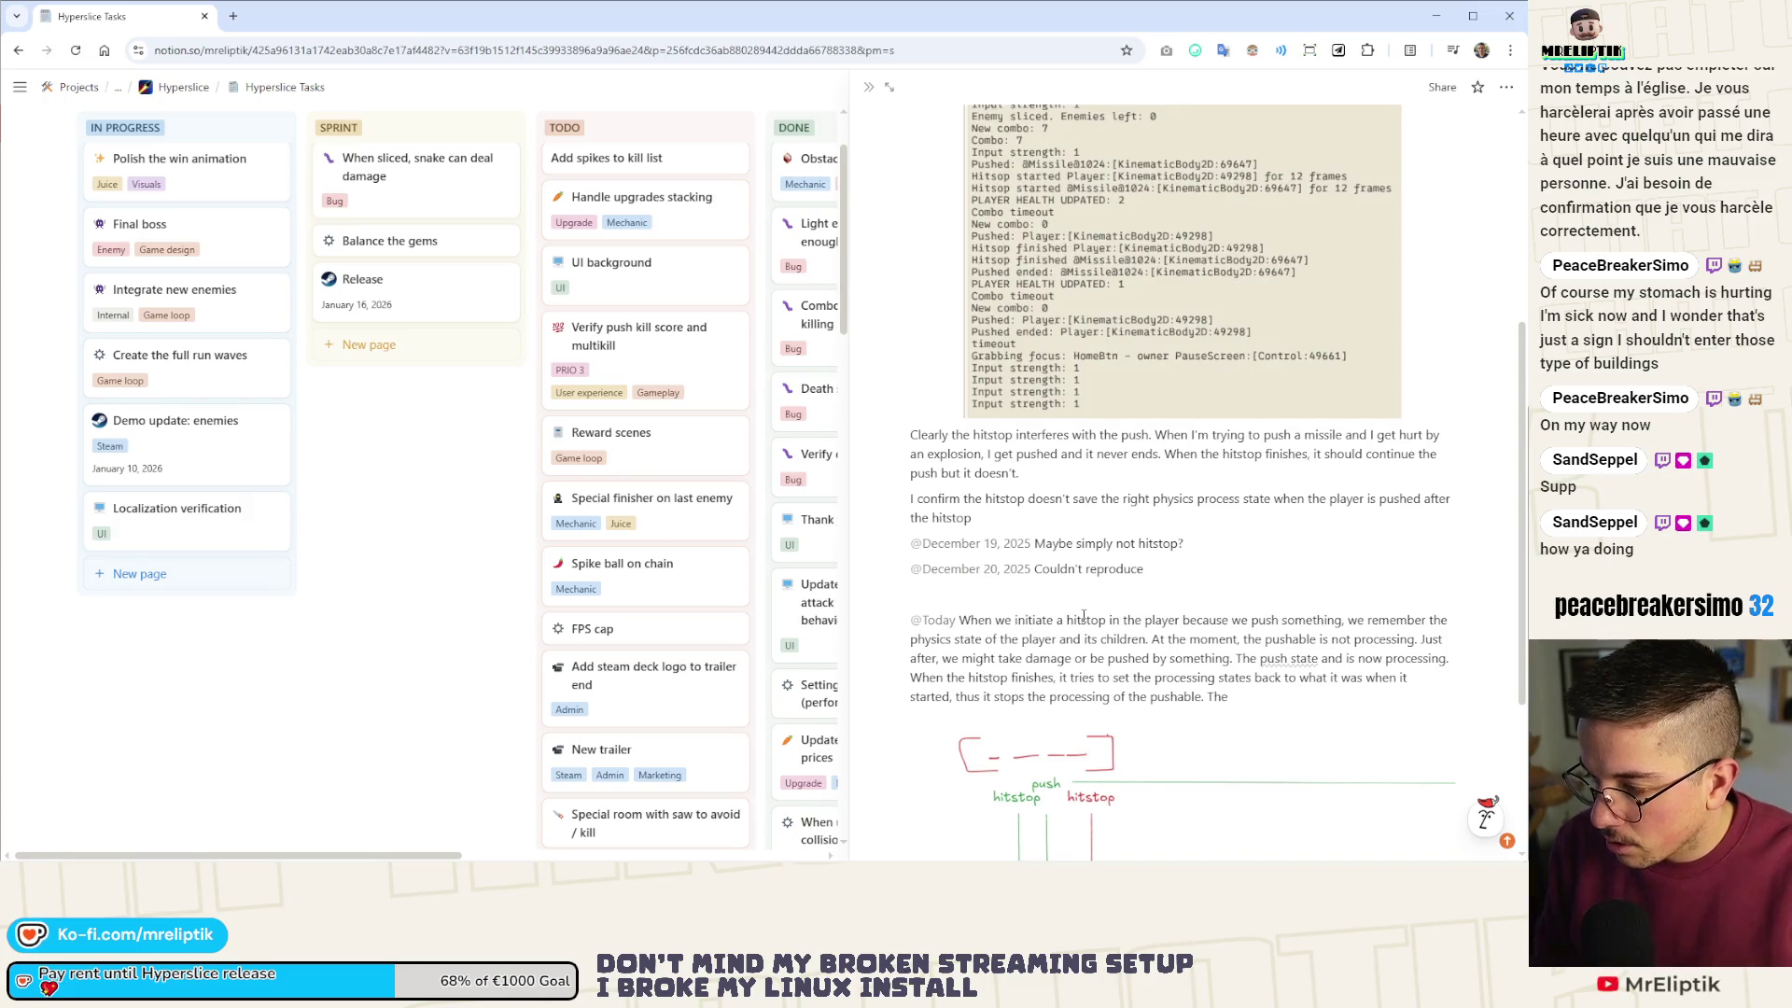
{"action": "type", "text": " player stops moving li"}
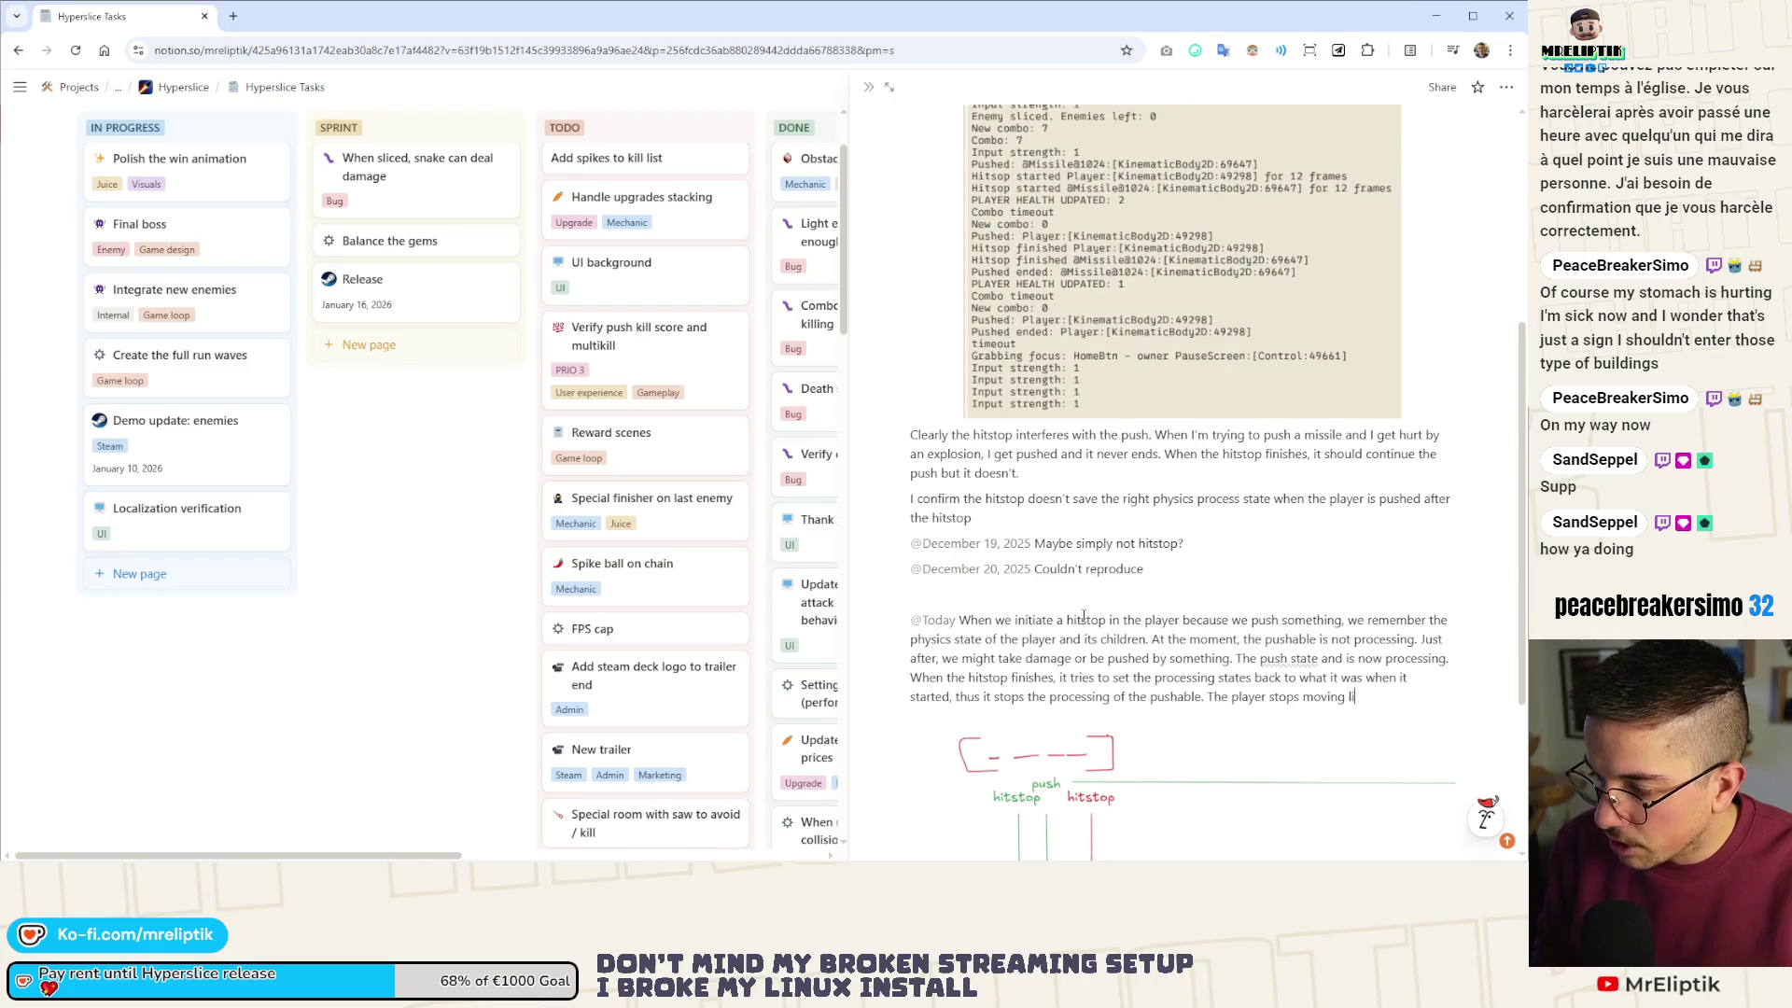
{"action": "type", "text": "ke a pbecause the pusha"}
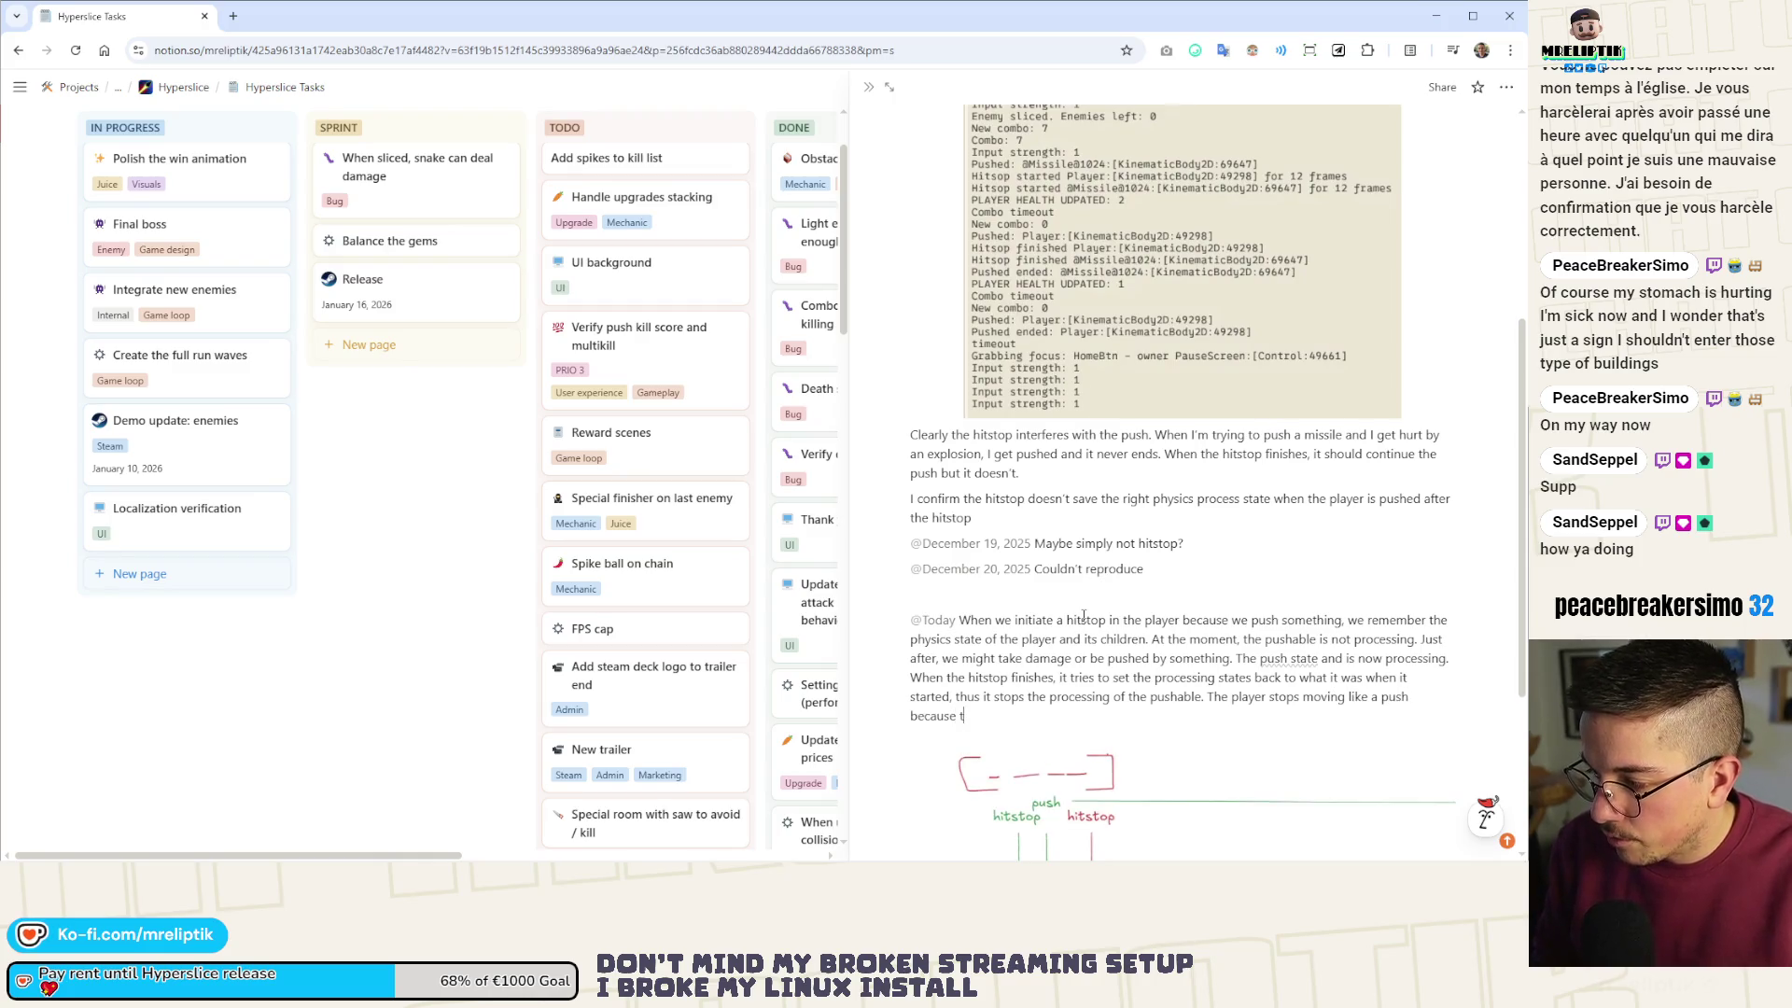
{"action": "type", "text": "ble doesn"}
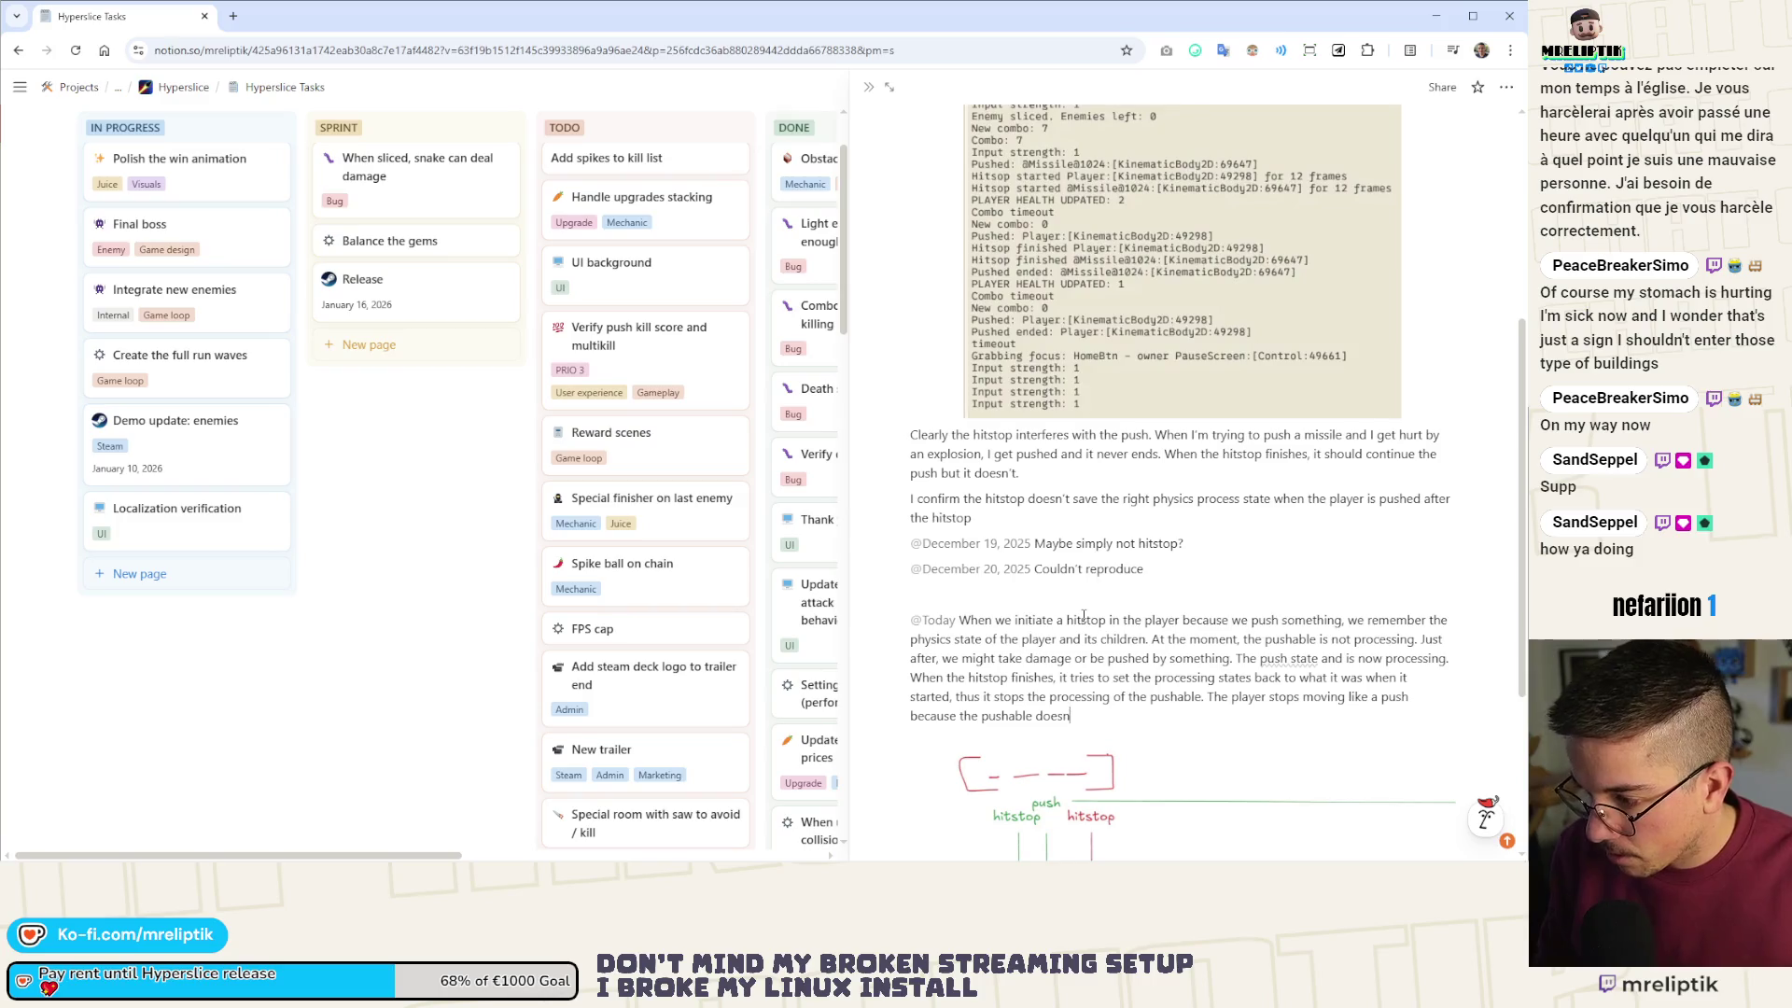
- Add that the push never ends, so the player moves normally but cannot dash
{"action": "type", "text": "'t proces"}
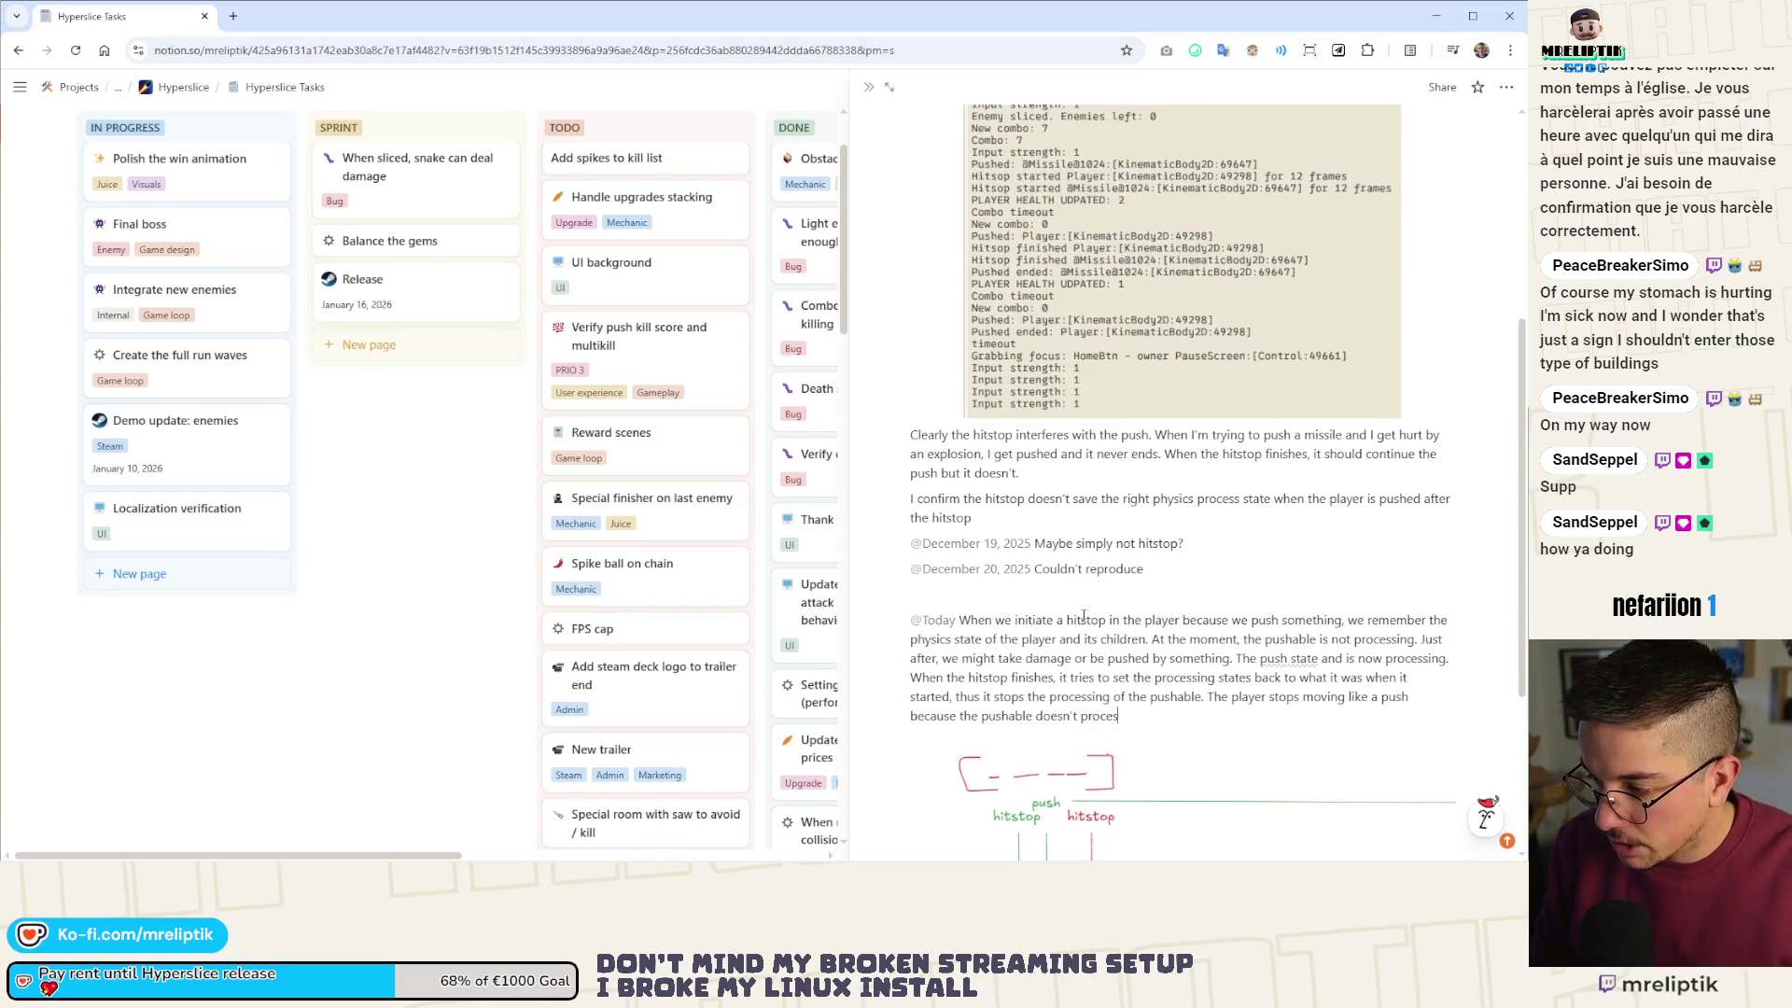
{"action": "type", "text": "s, but "}
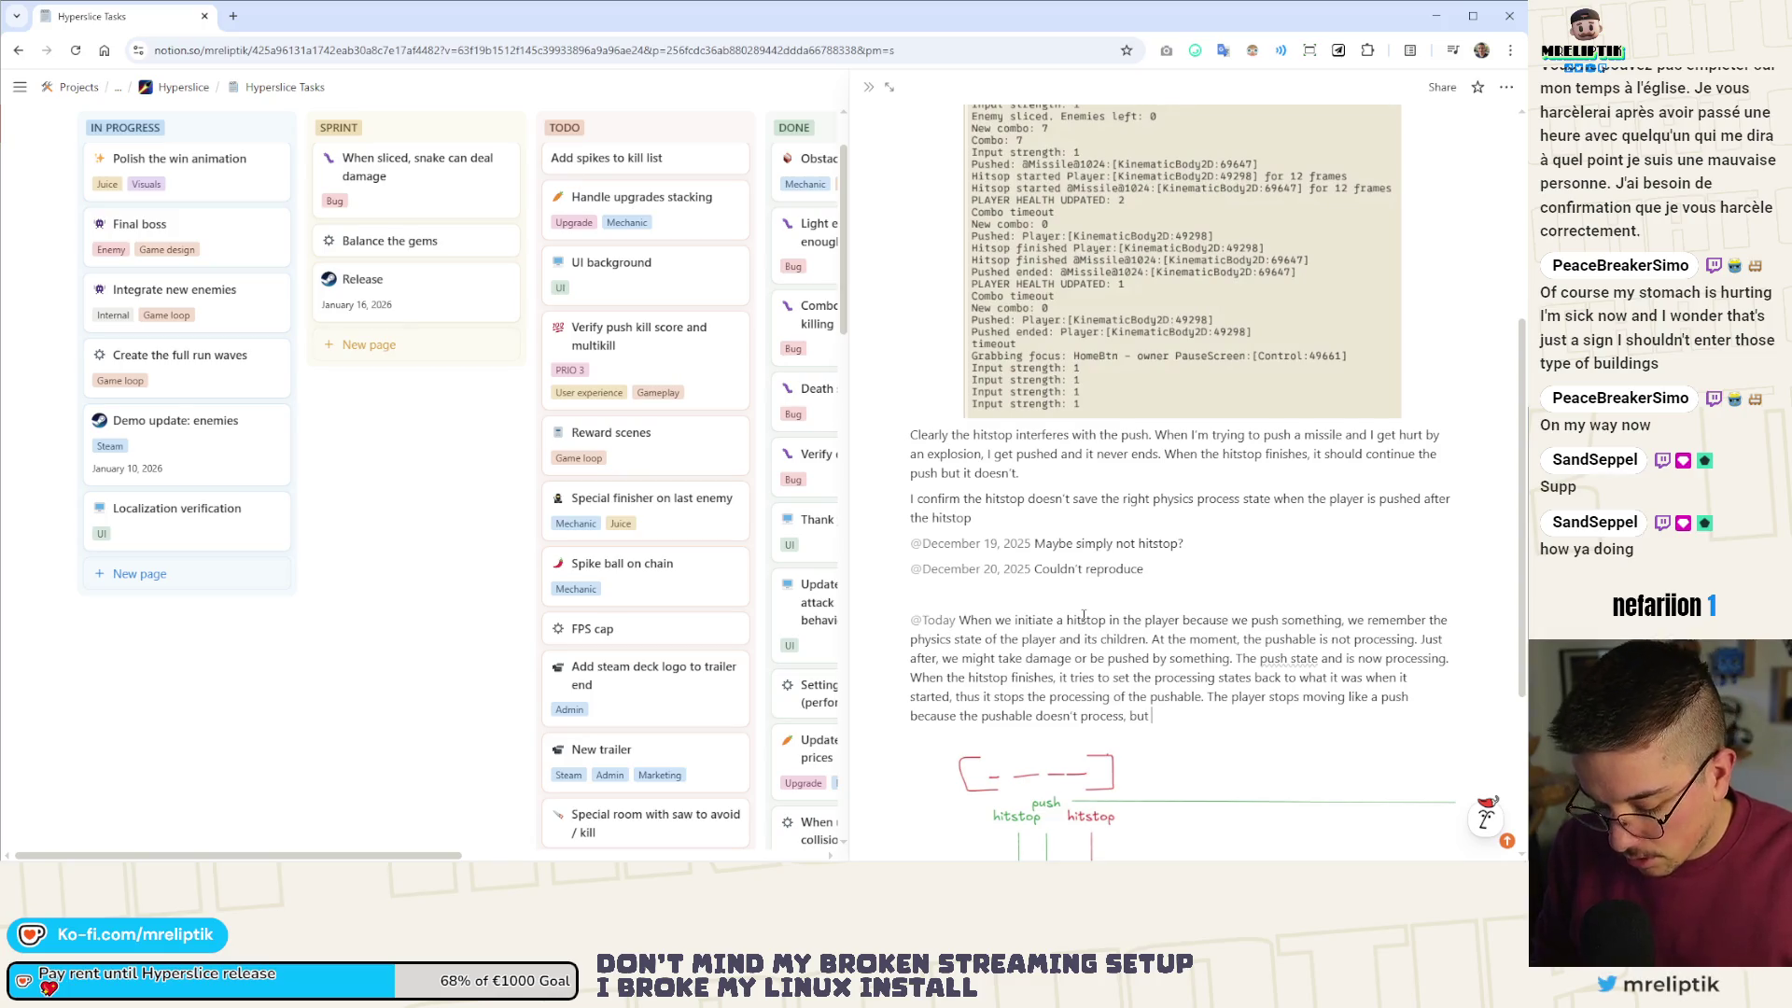
{"action": "type", "text": "the ps"}
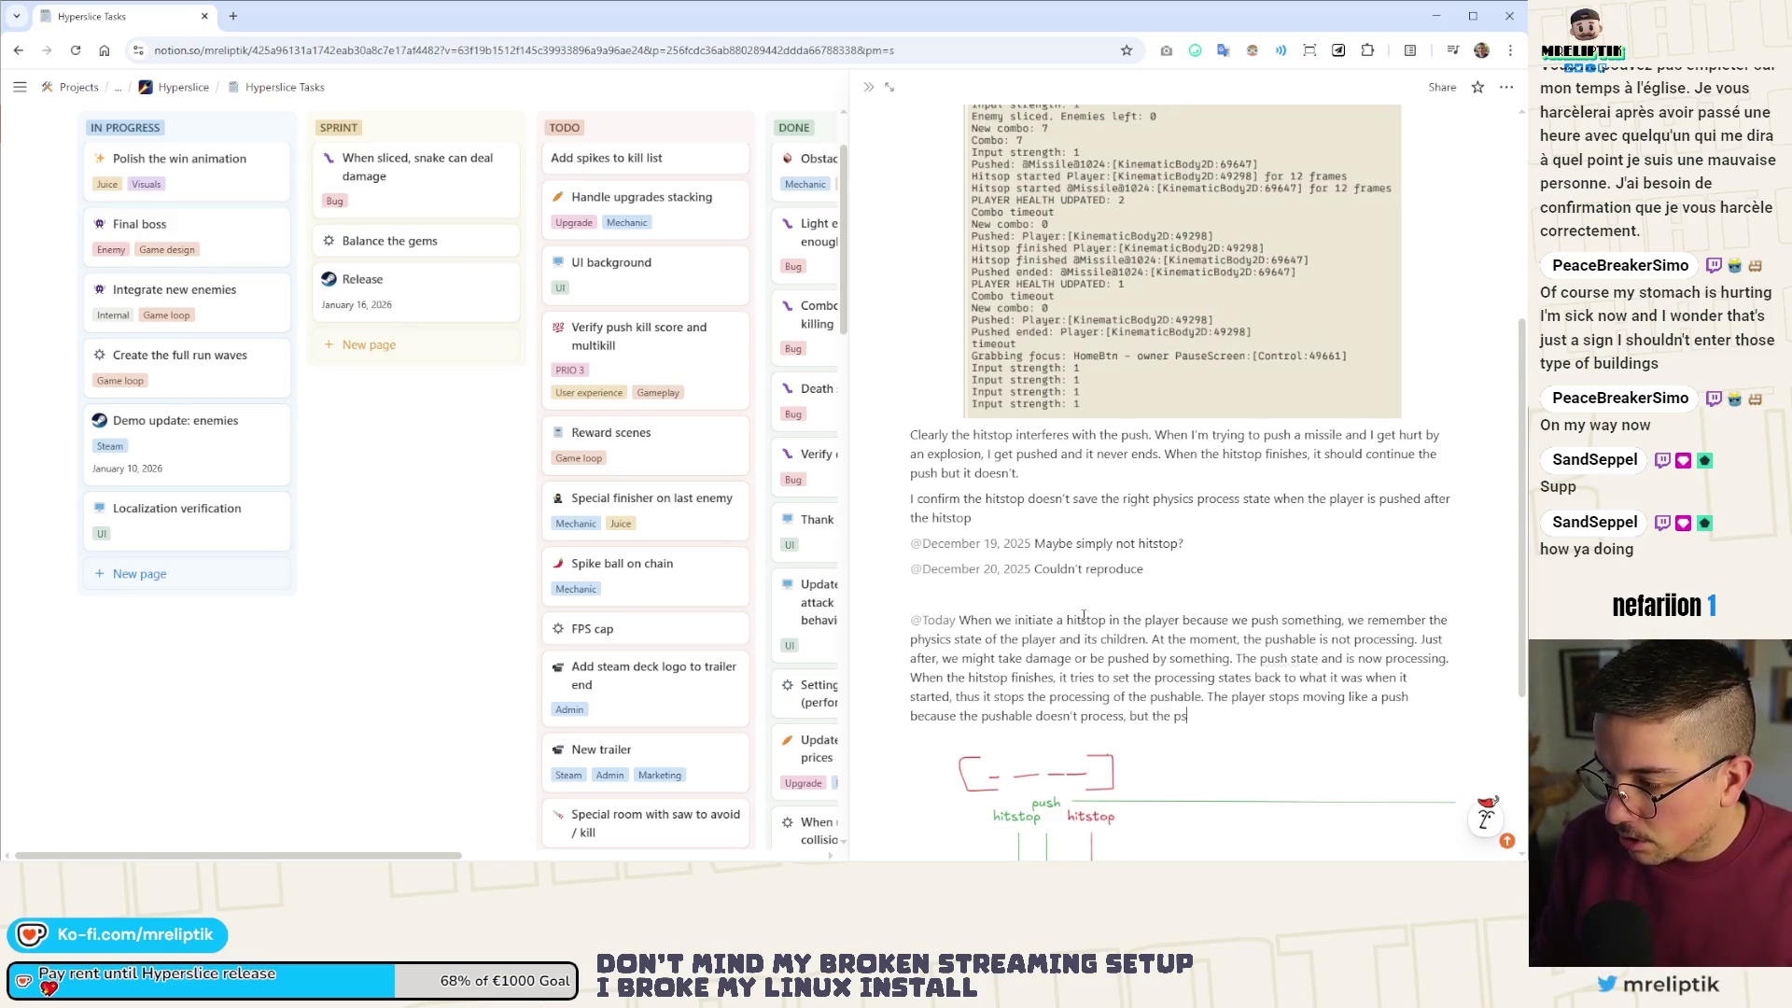
{"action": "key", "text": "BackSpace"}
{"action": "type", "text": "ush has "}
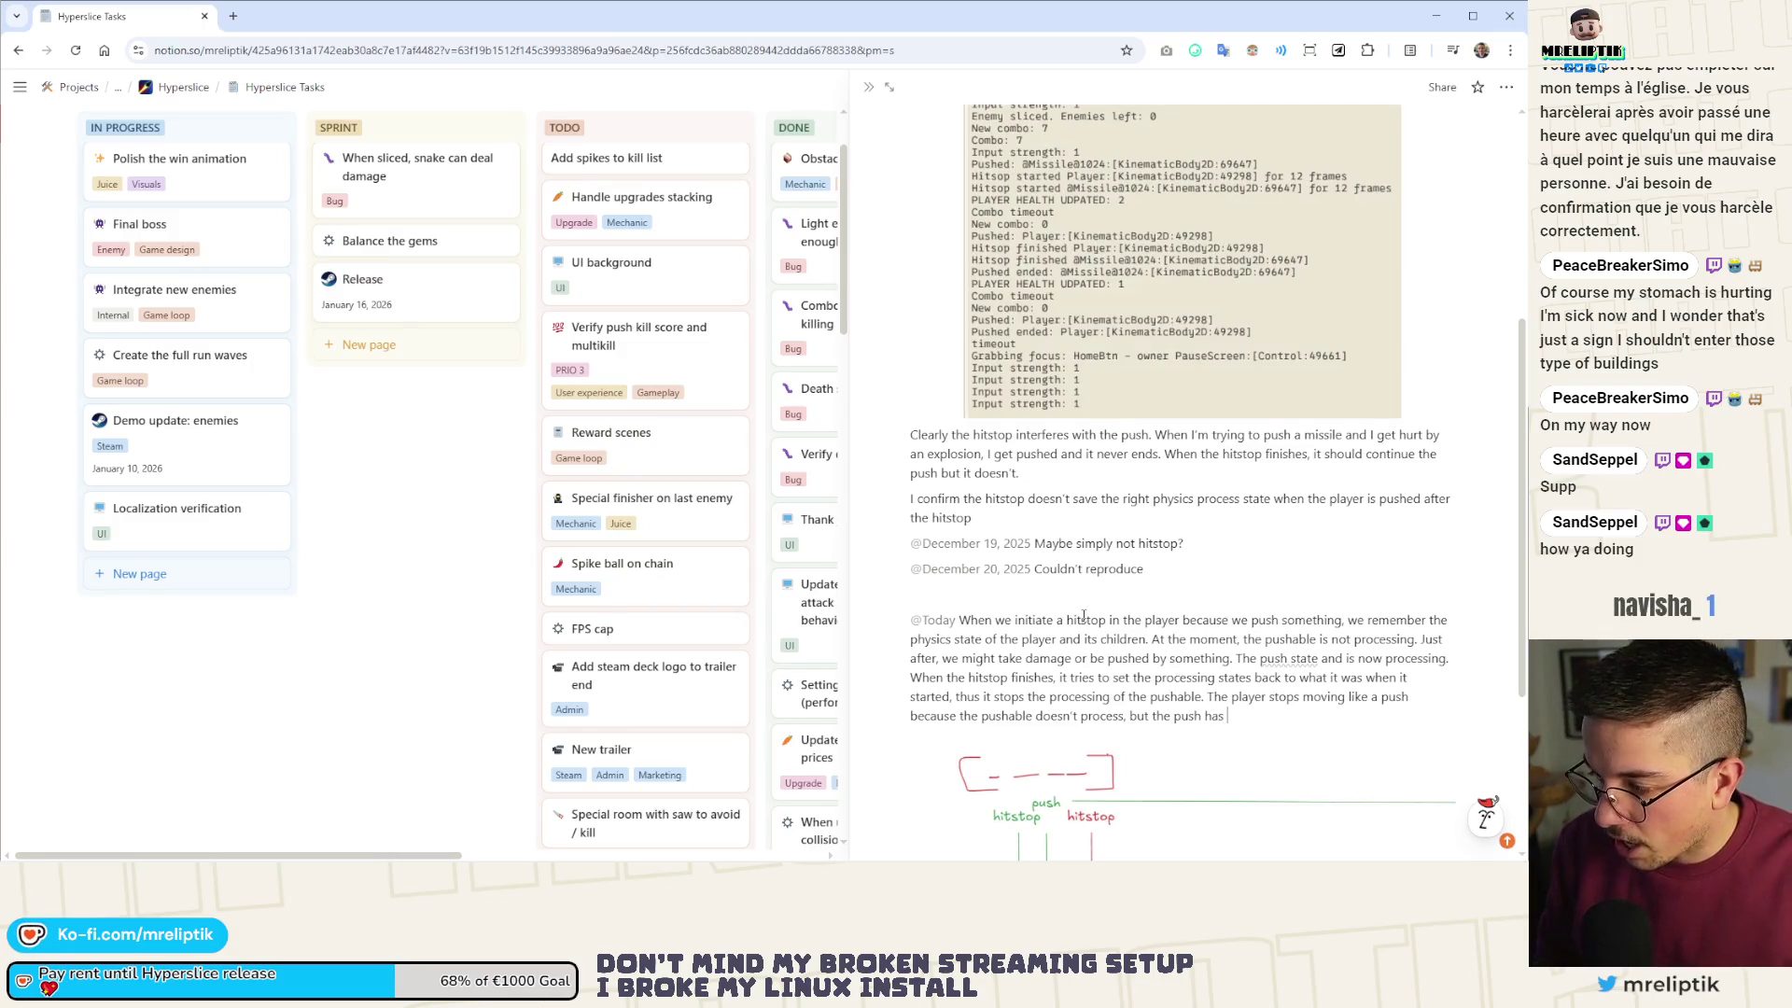
{"action": "type", "text": "never stopped"}
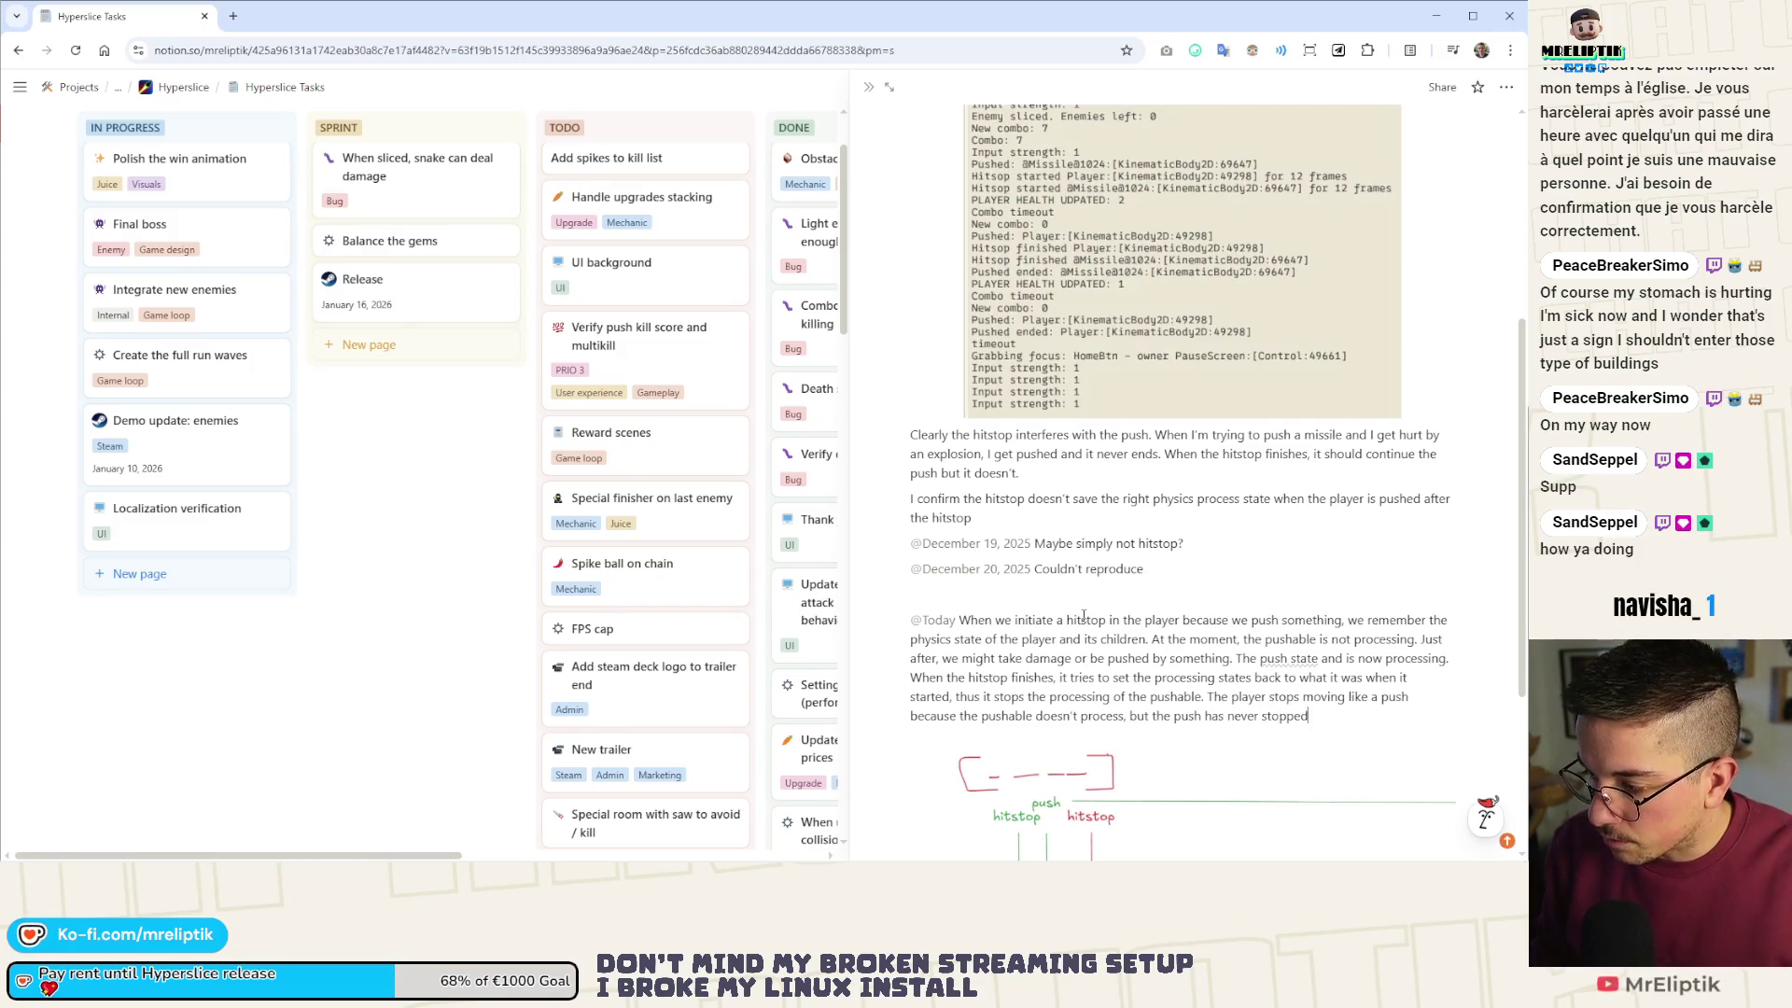
{"action": "type", "text": " (ti or co"}
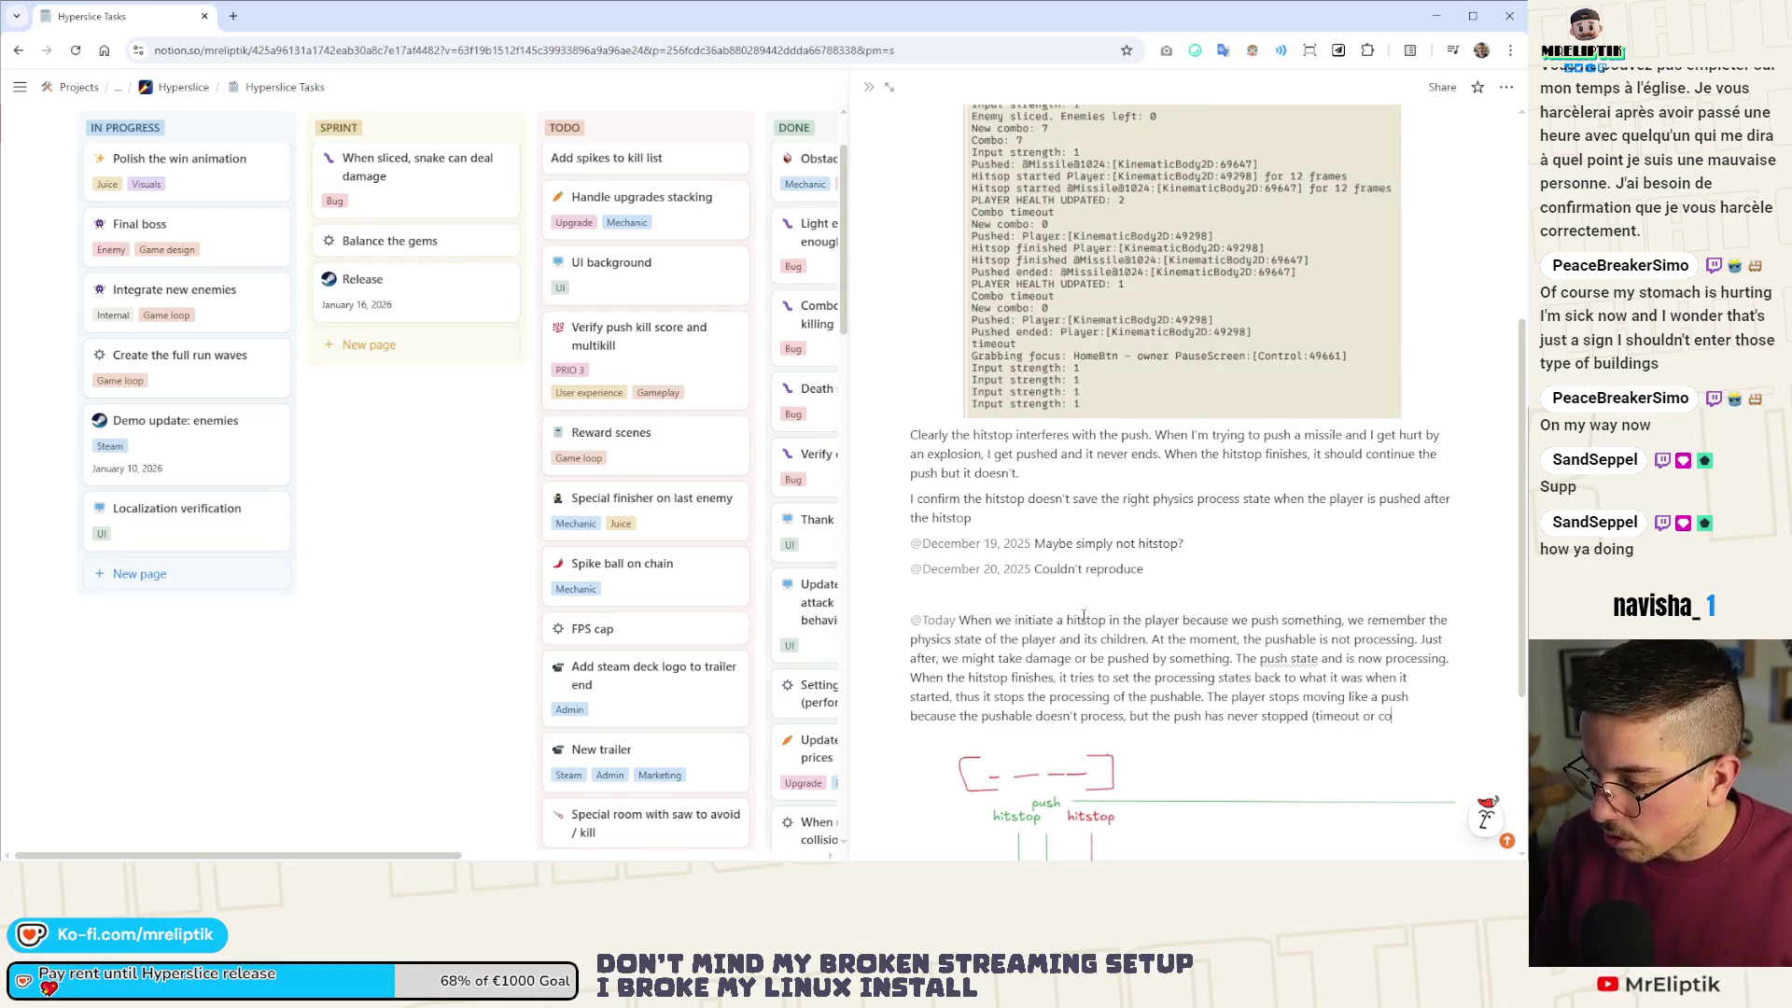
{"action": "type", "text": "on)"}
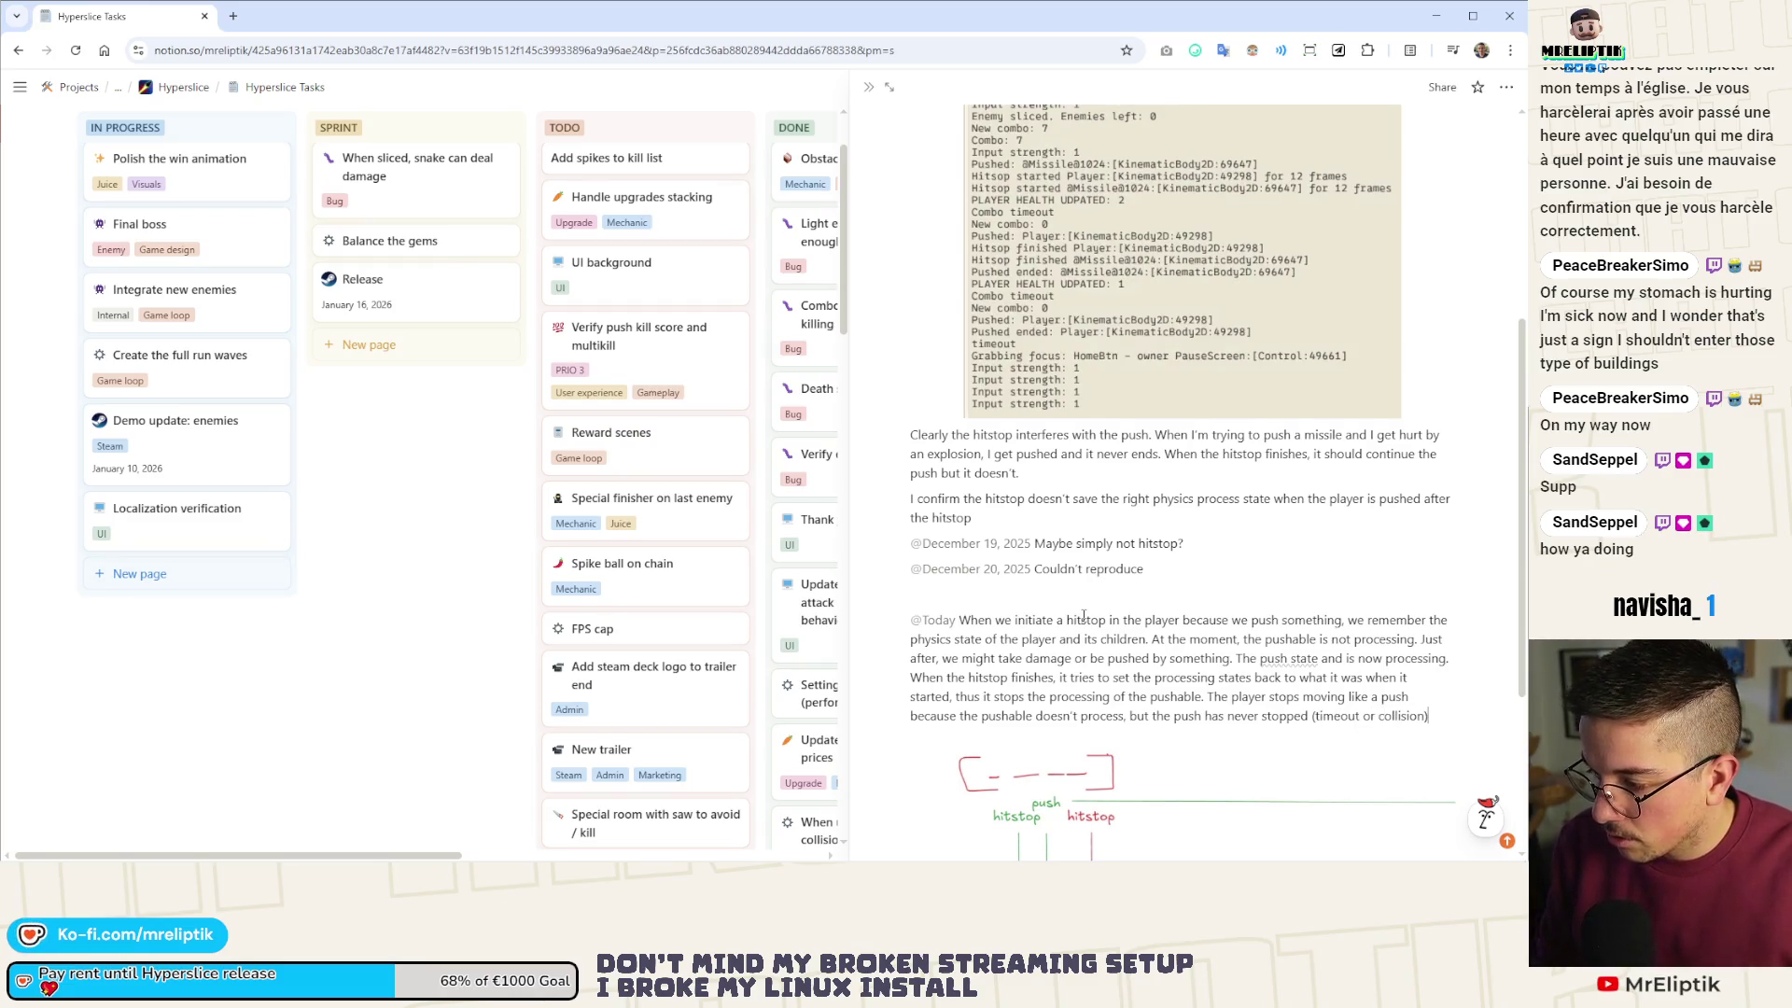
{"action": "type", "text": " block"}
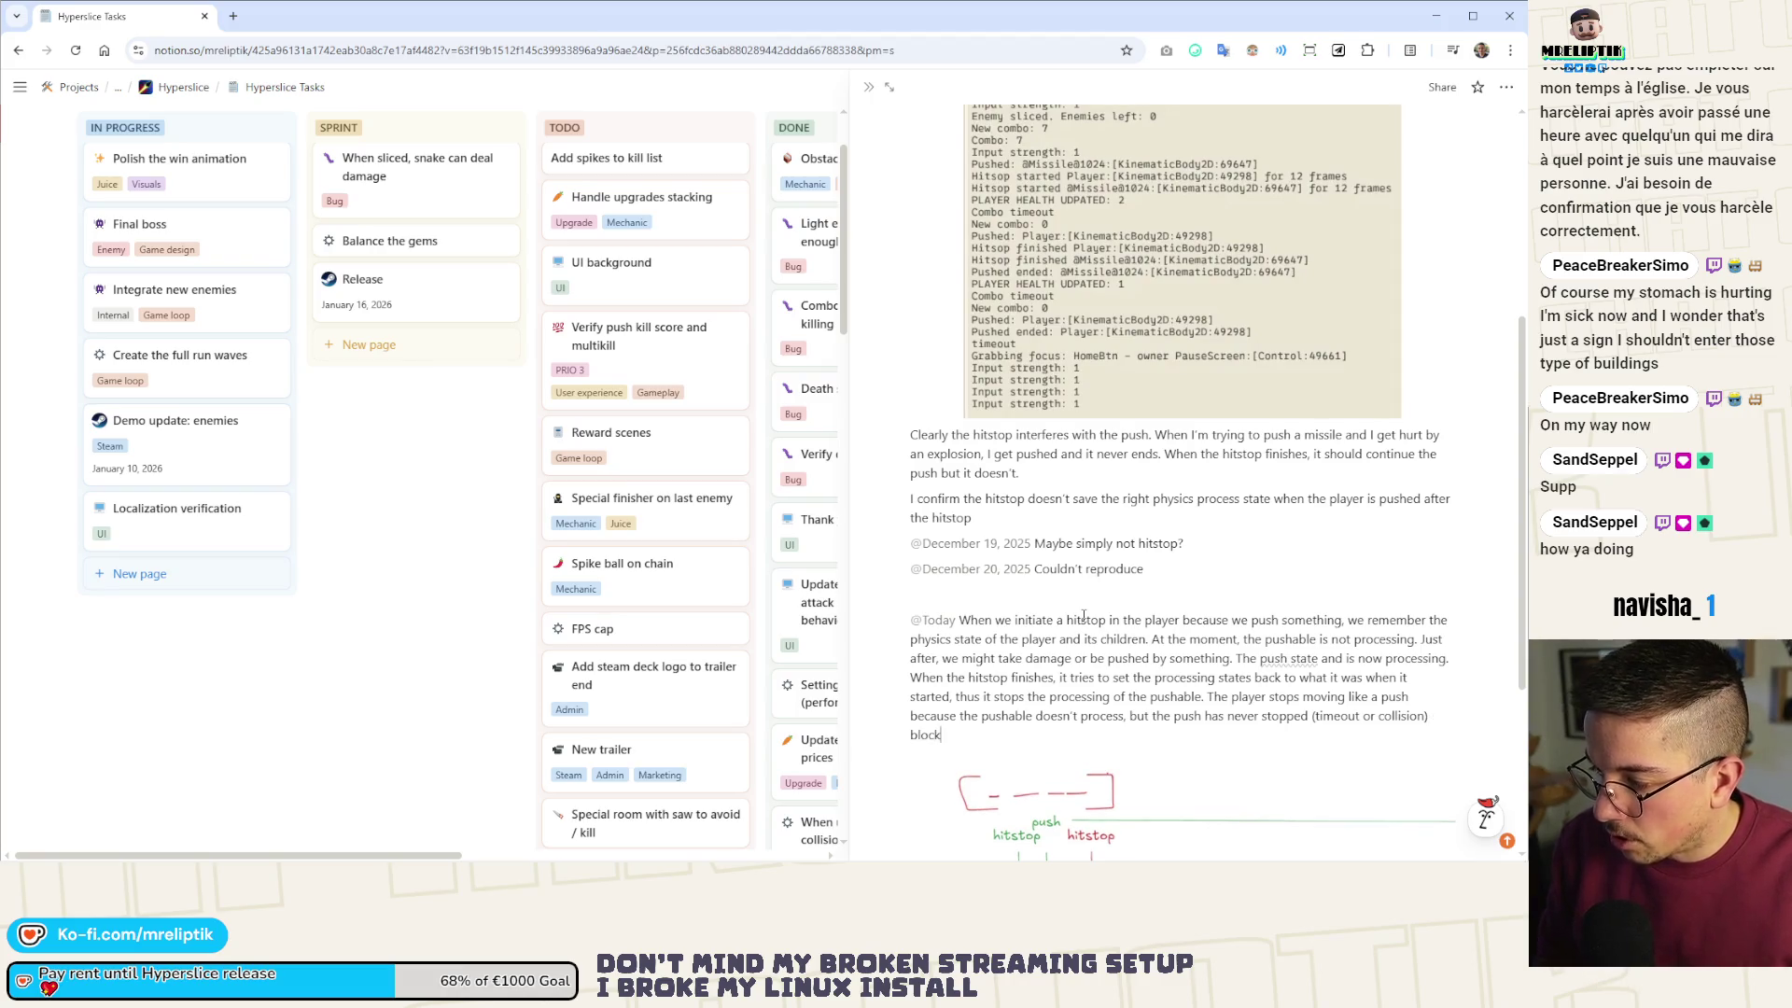
{"action": "key", "text": "BackSpace"}
{"action": "key", "text": "BackSpace"}
{"action": "key", "text": "BackSpace"}
{"action": "type", "text": ". T"}
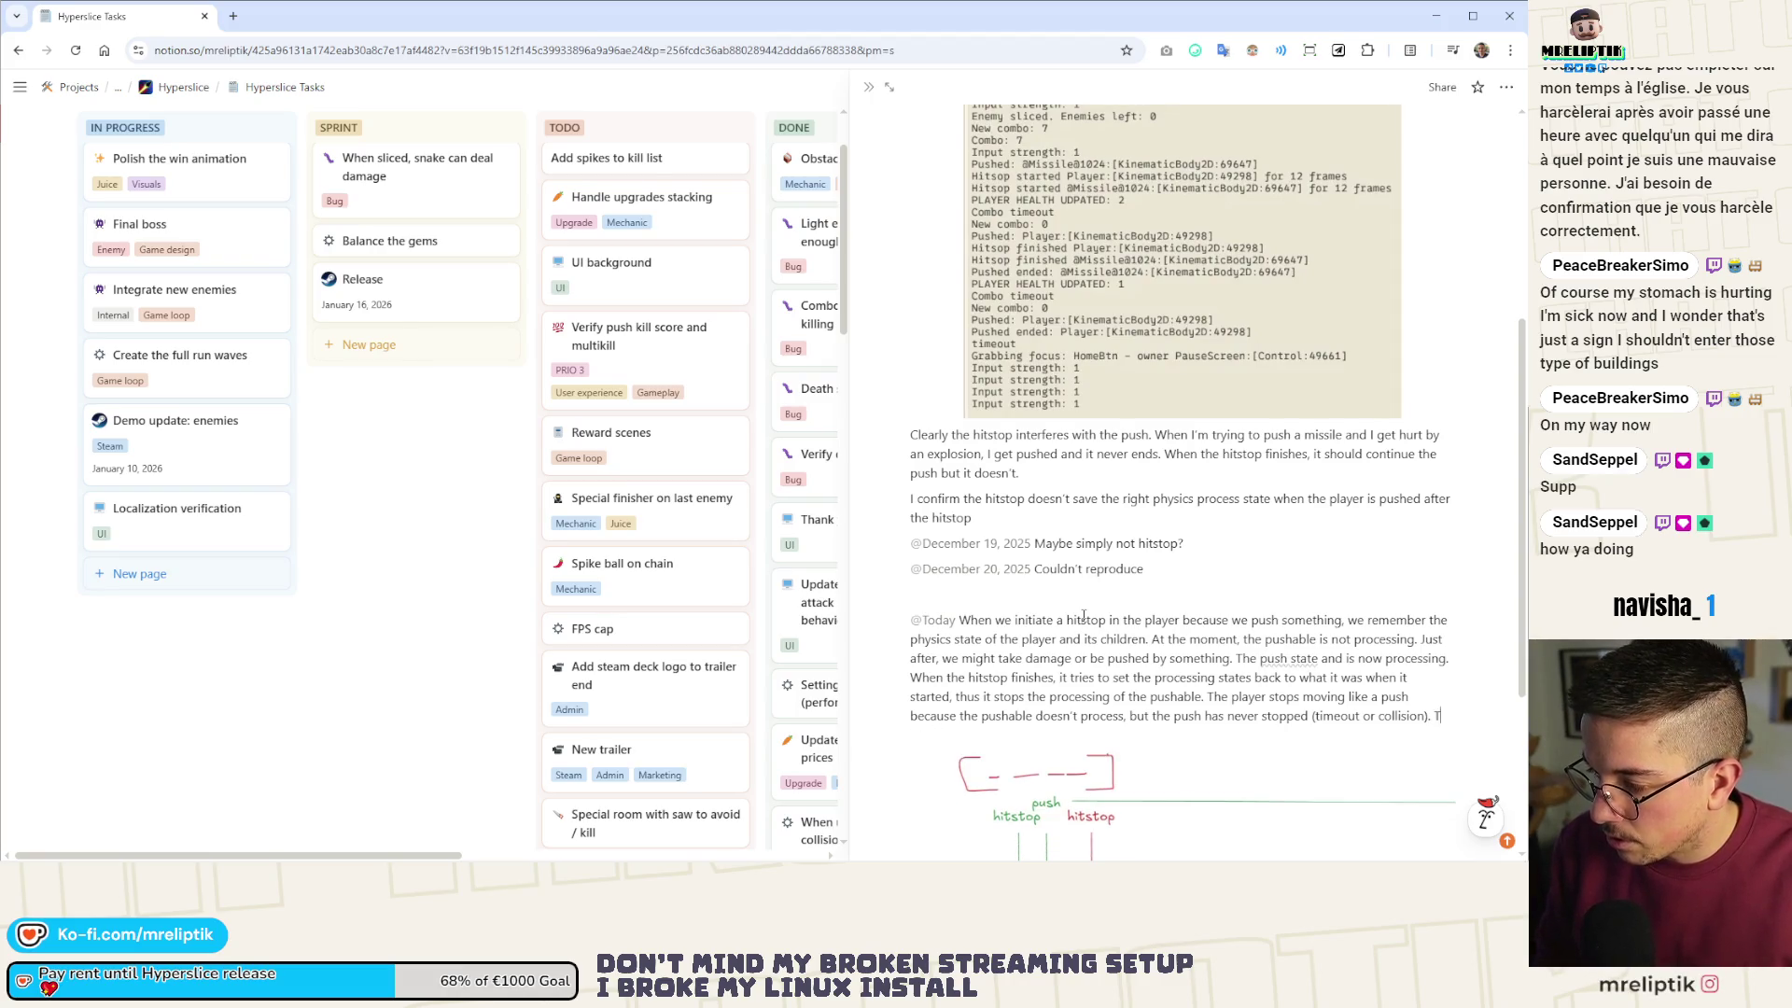
{"action": "type", "text": "his allows the player"}
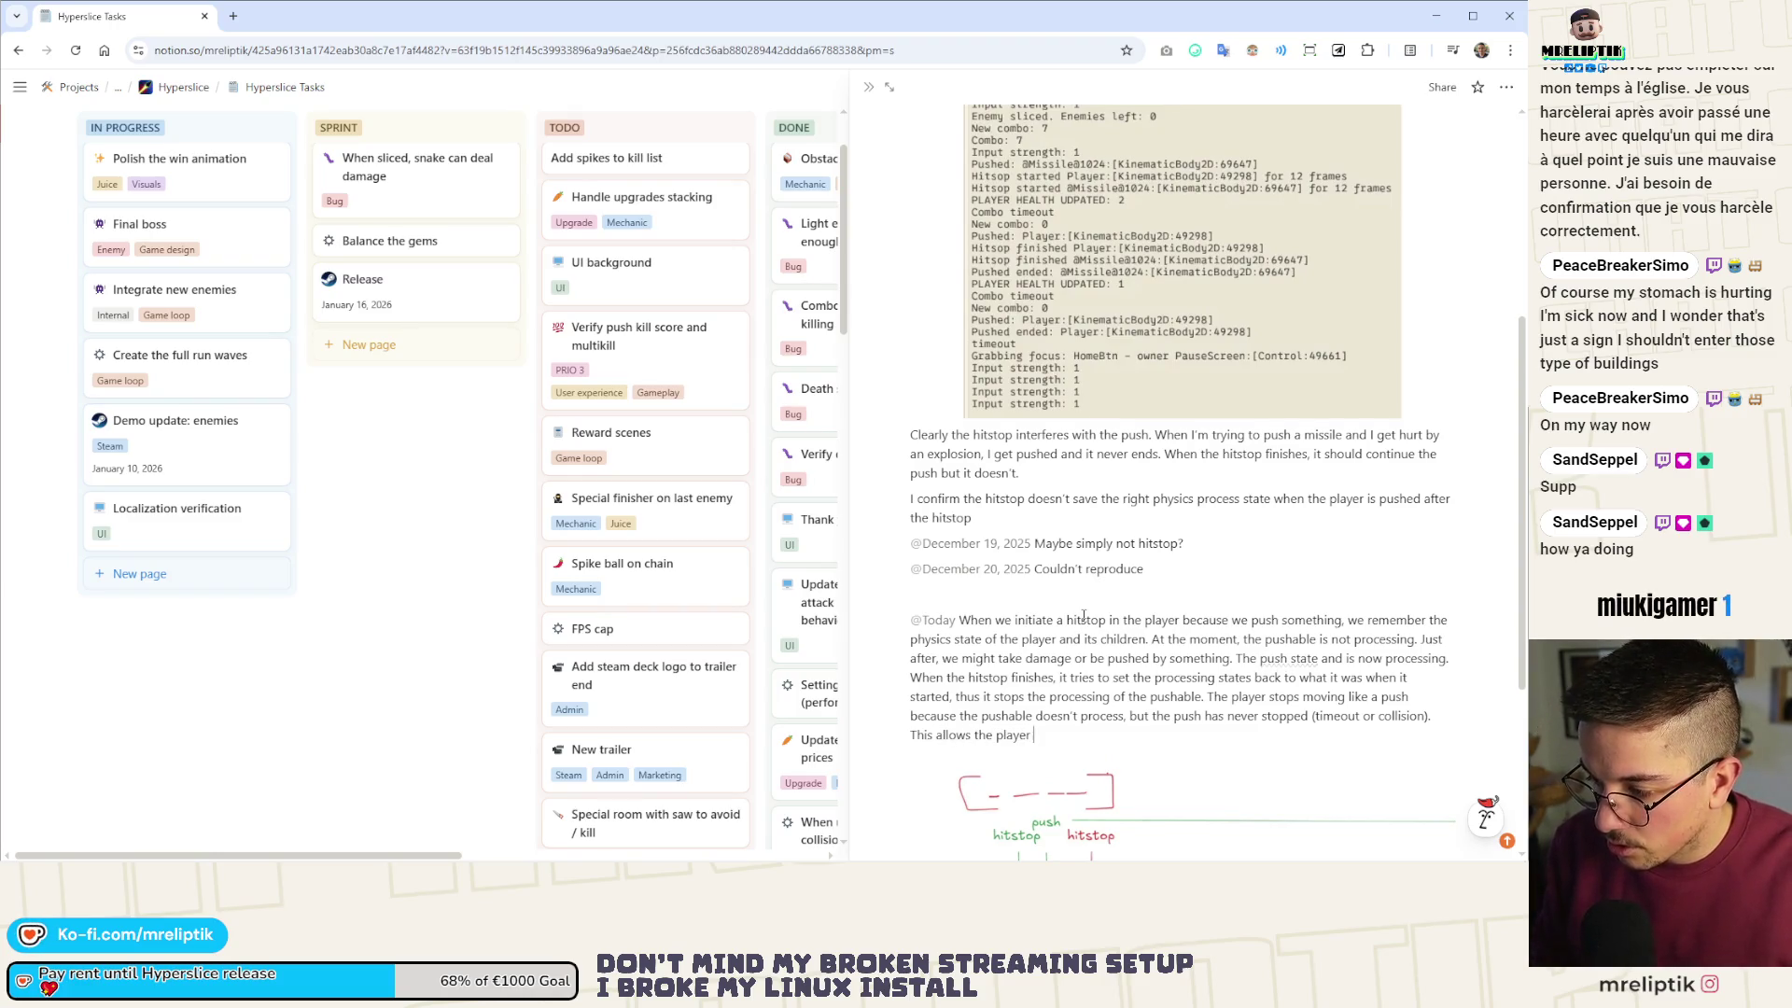
{"action": "type", "text": "to move normally ("}
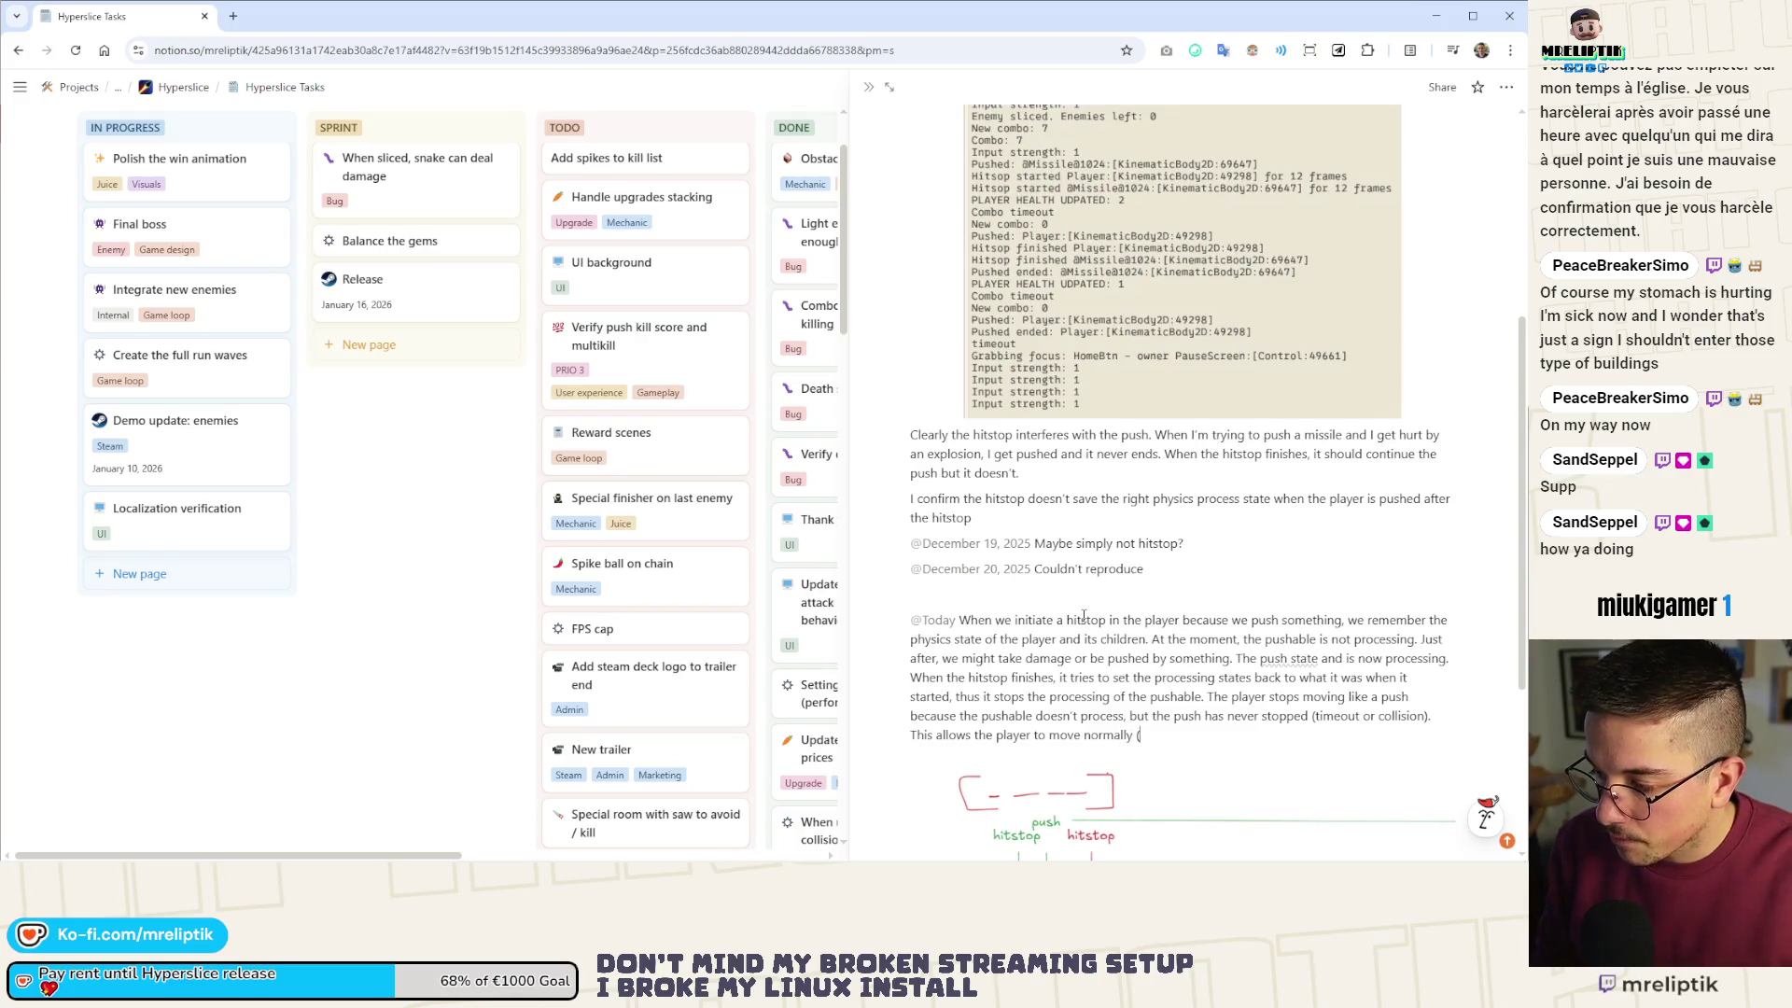
{"action": "type", "text": "its process is true"}
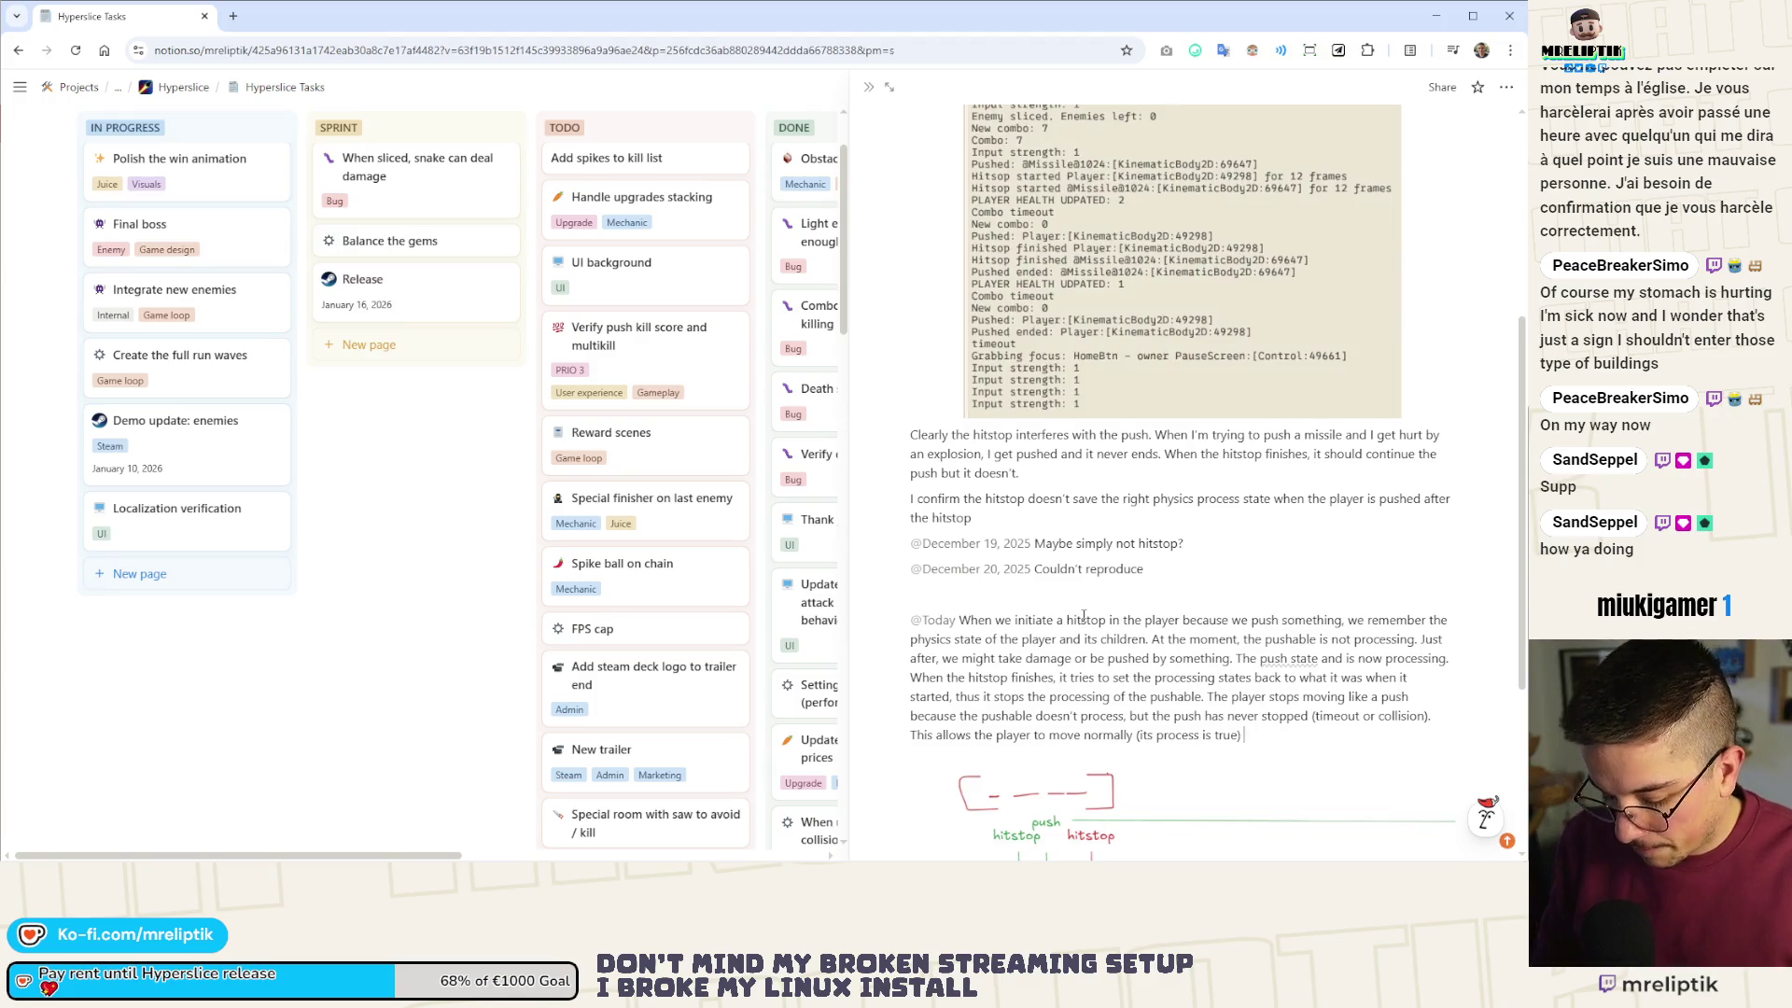
{"action": "type", "text": "not"}
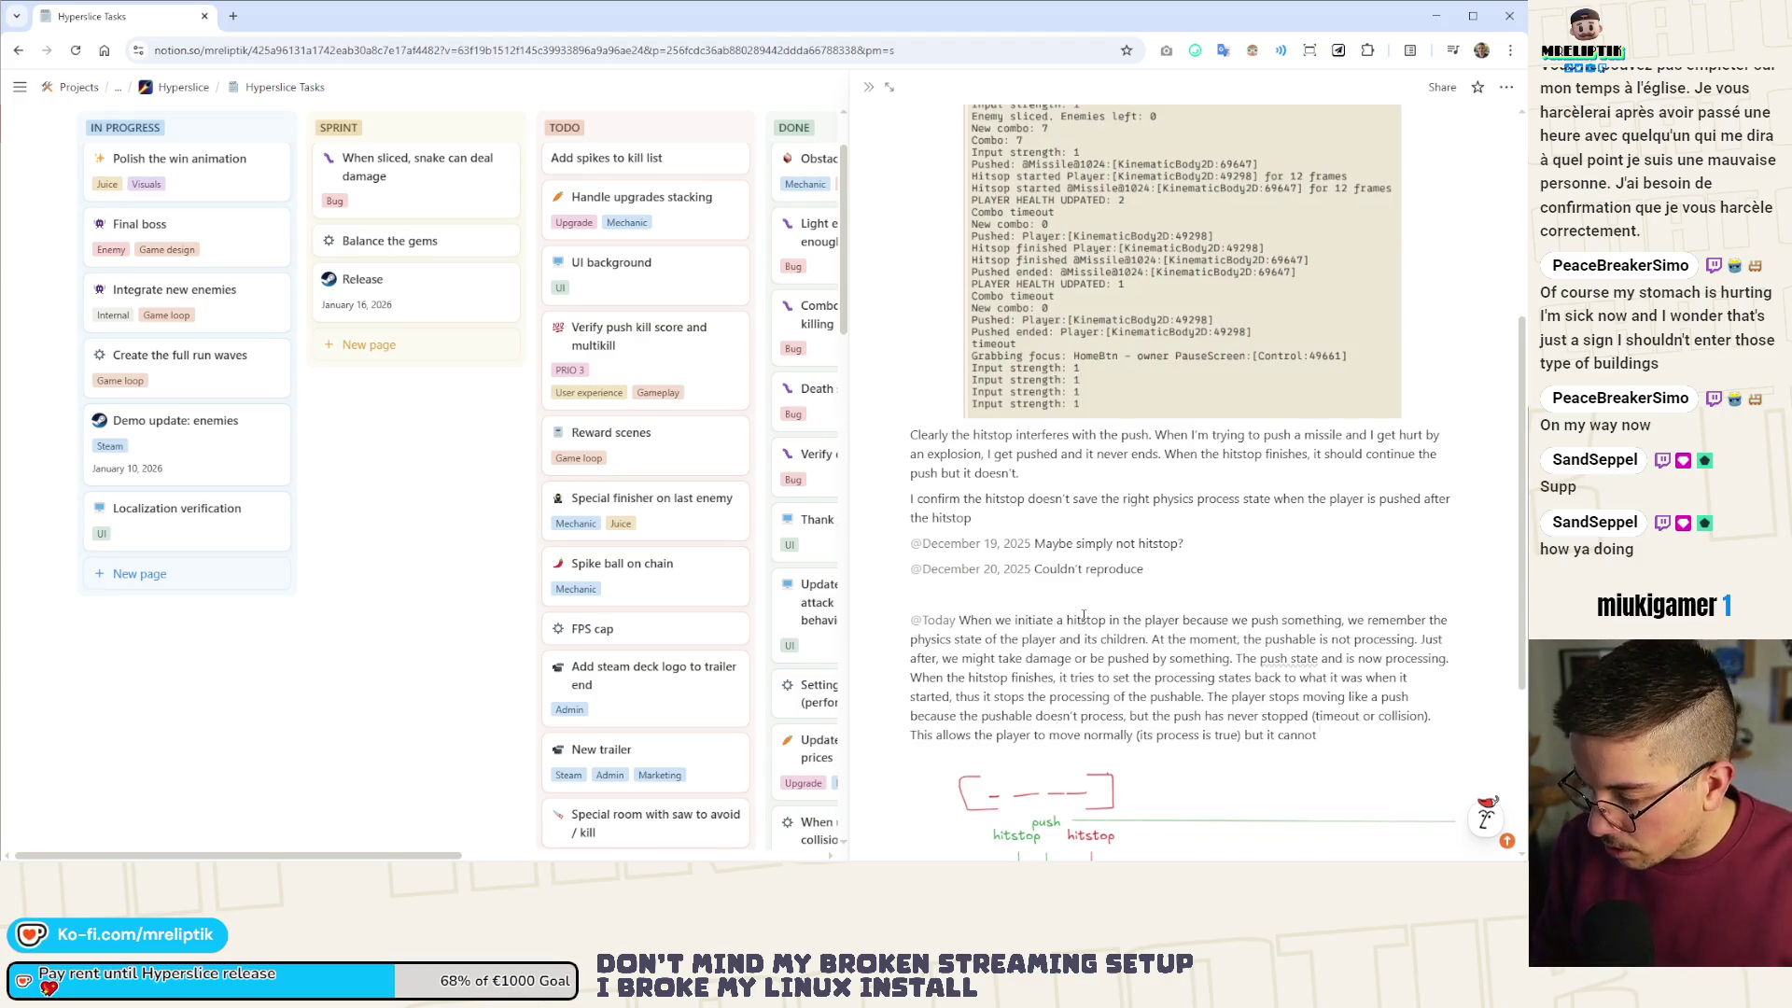
{"action": "type", "text": " dash as it"}
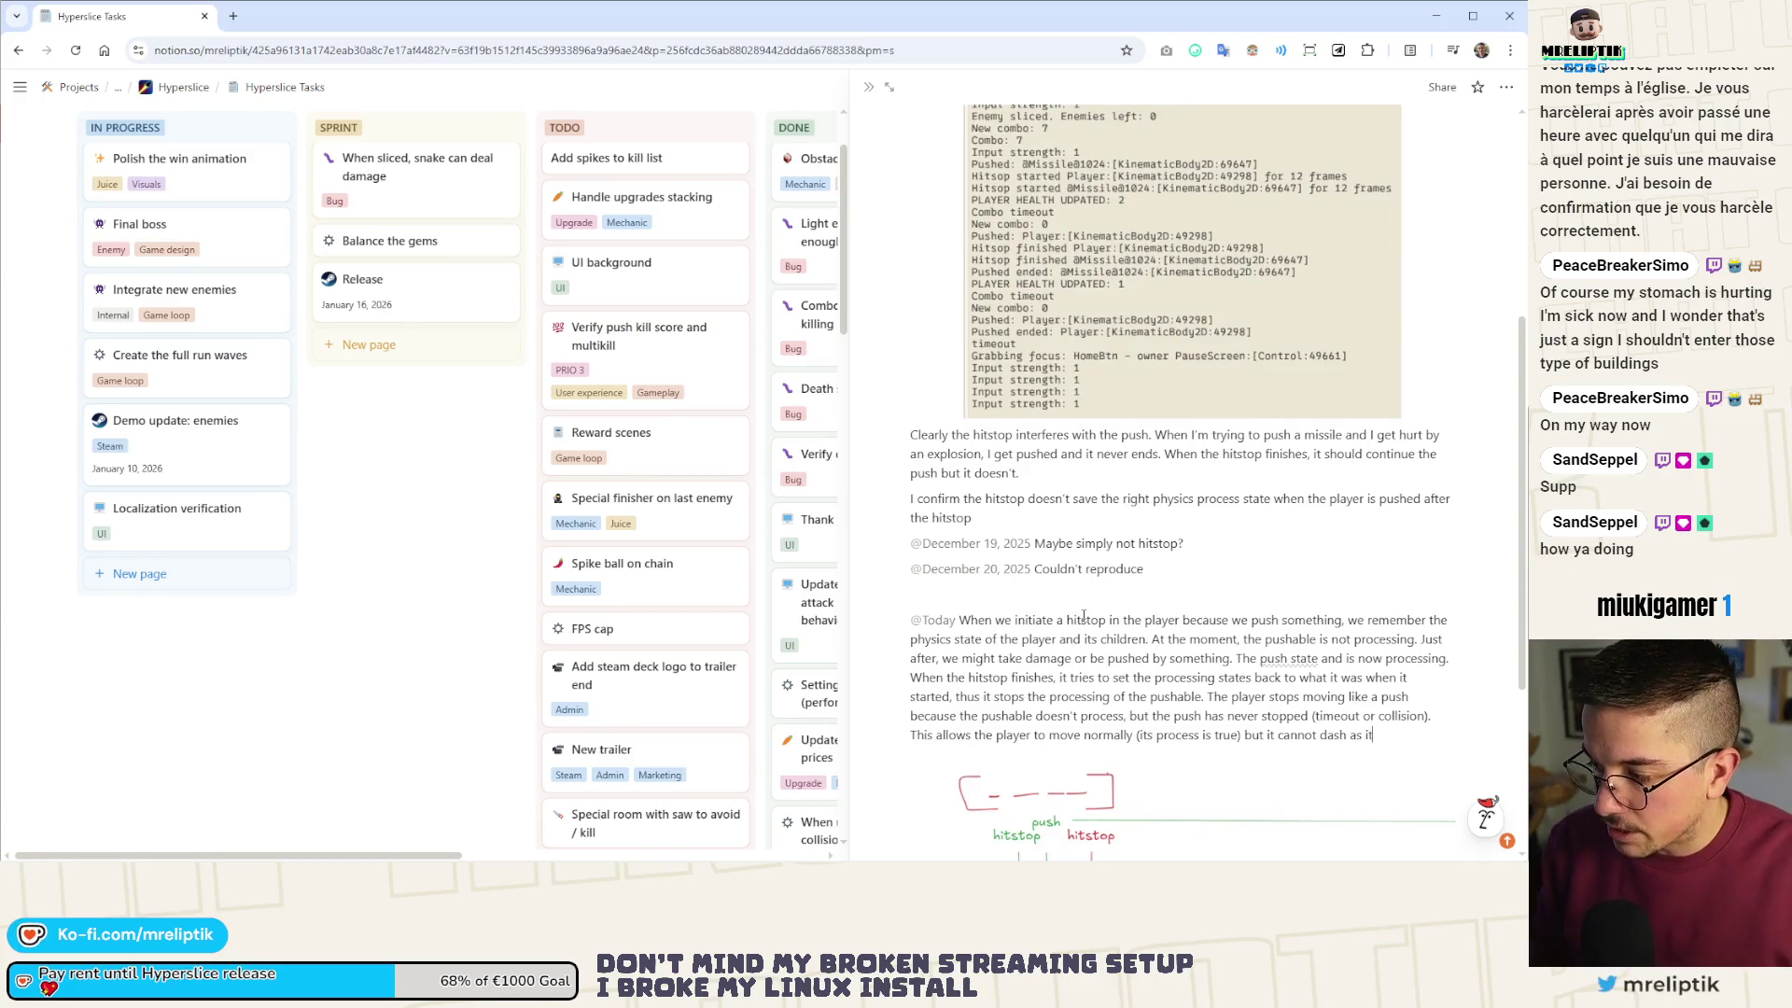
{"action": "type", "text": "thinkg"}
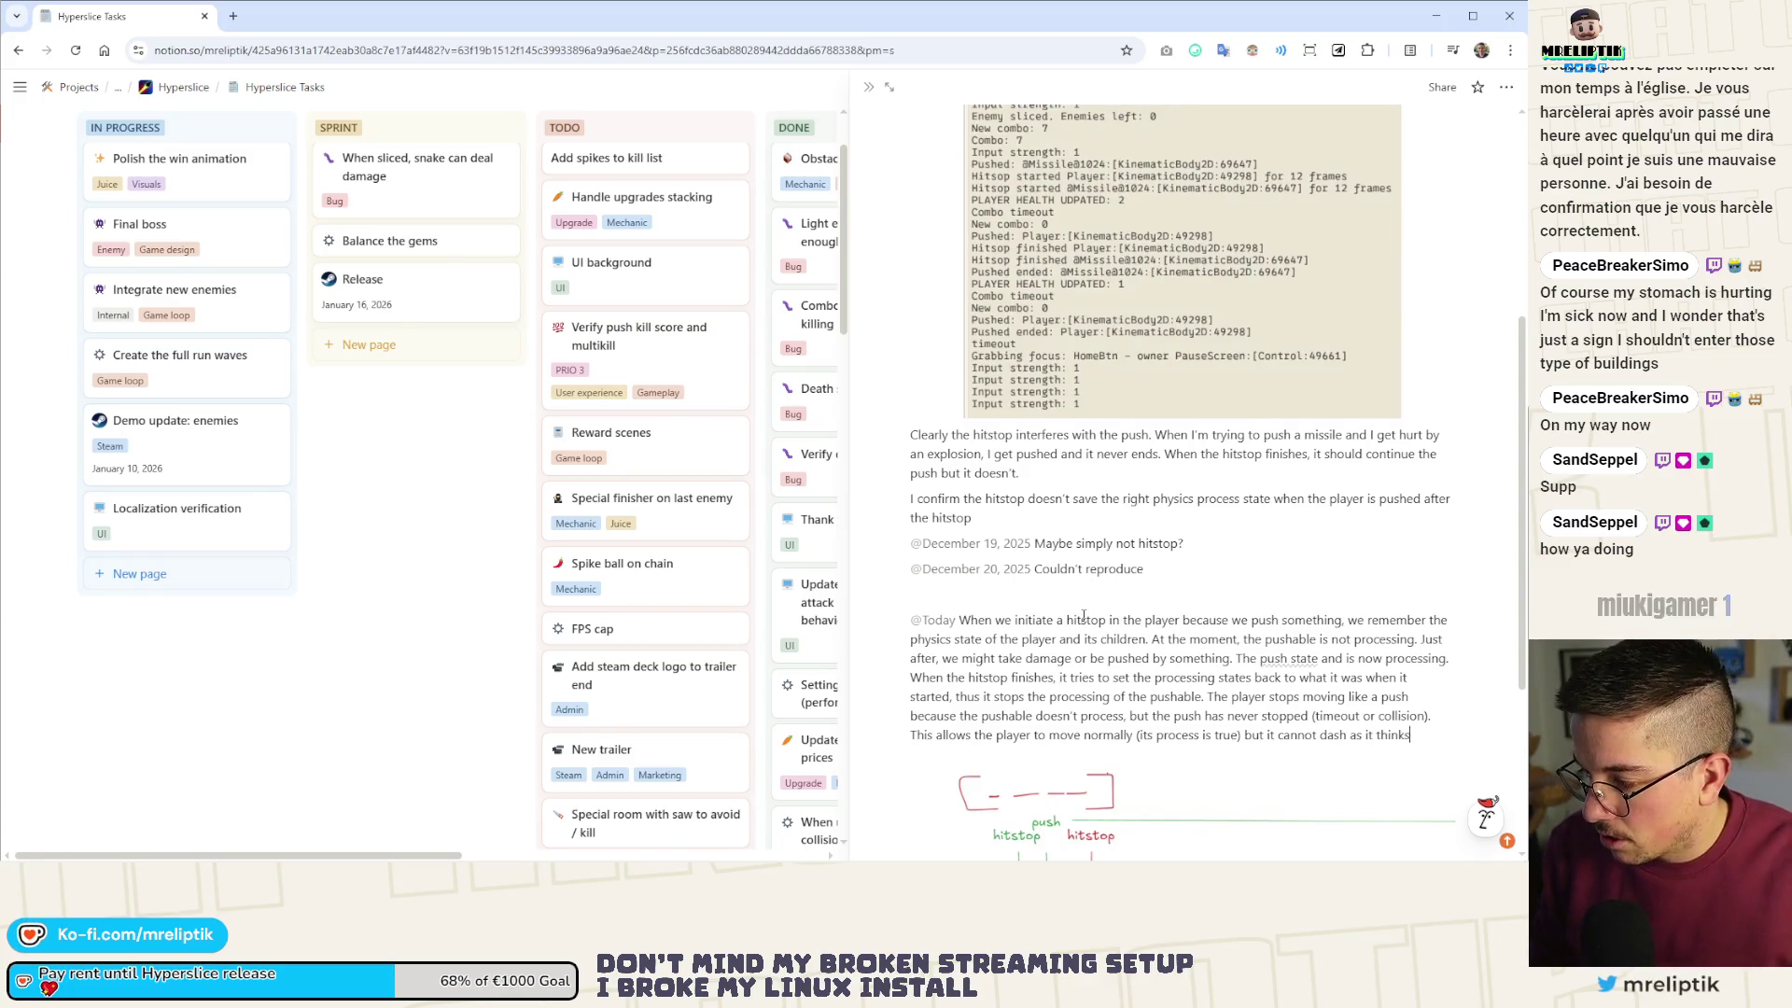
{"action": "type", "text": " p"}
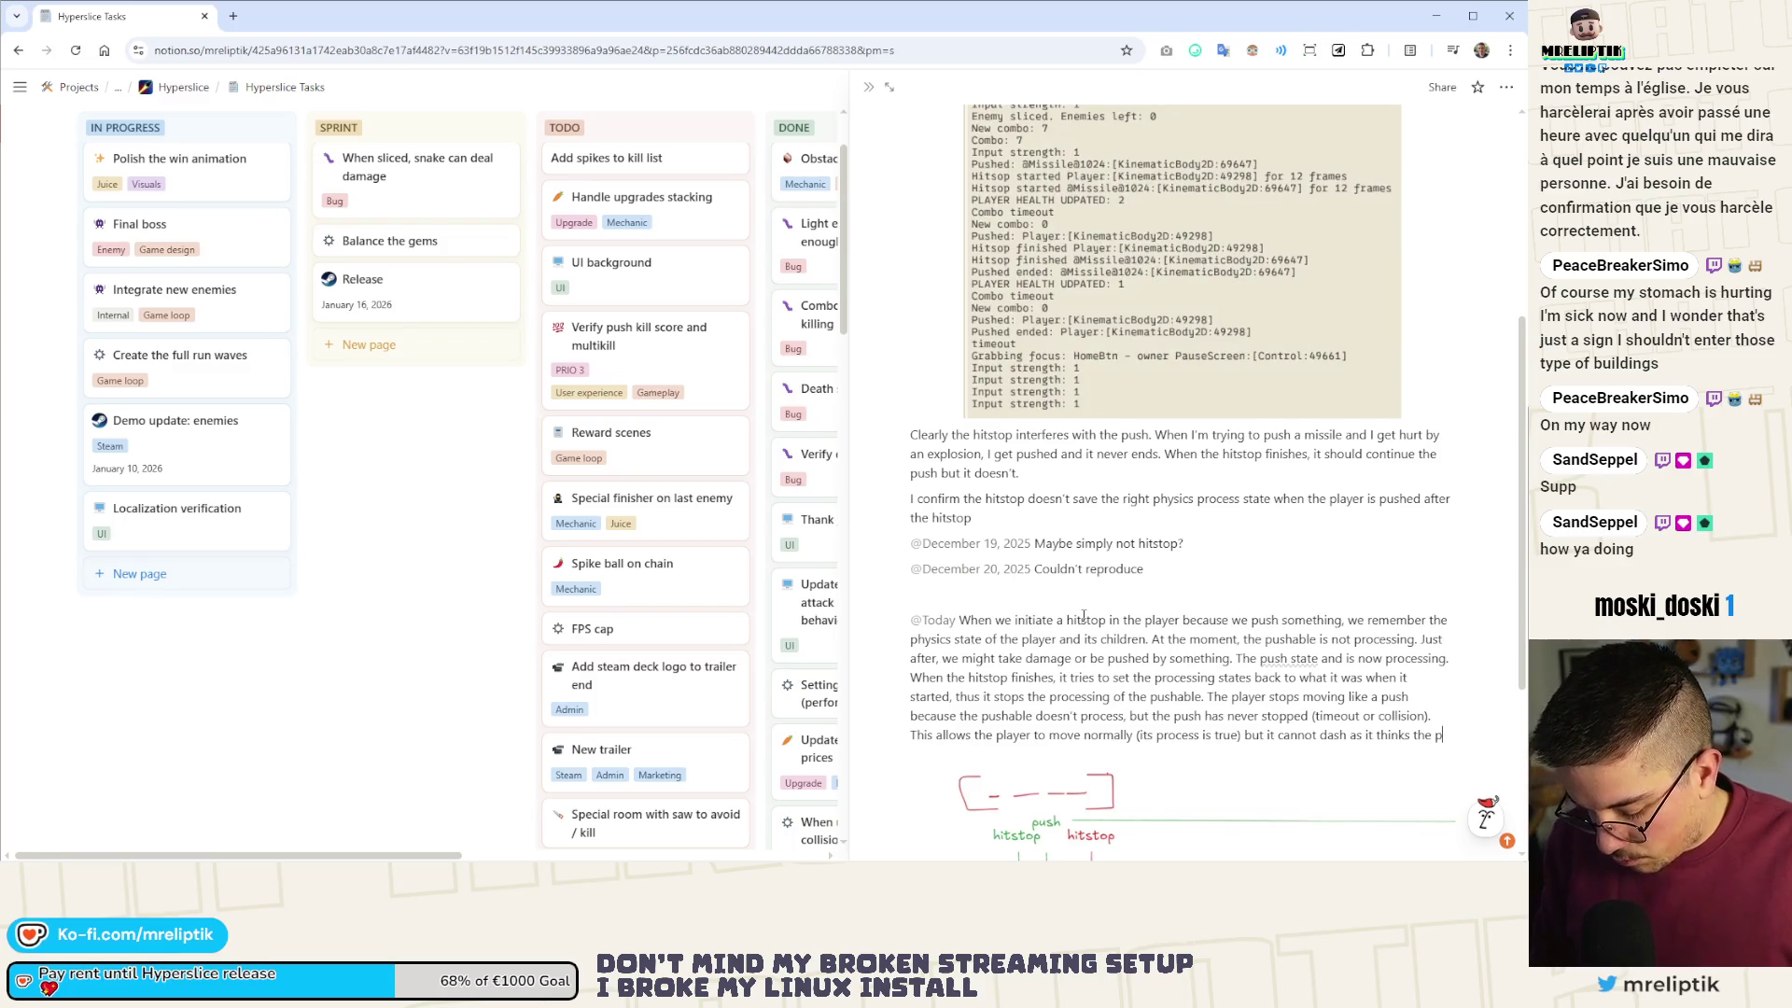
{"action": "type", "text": "ush is still happening"}
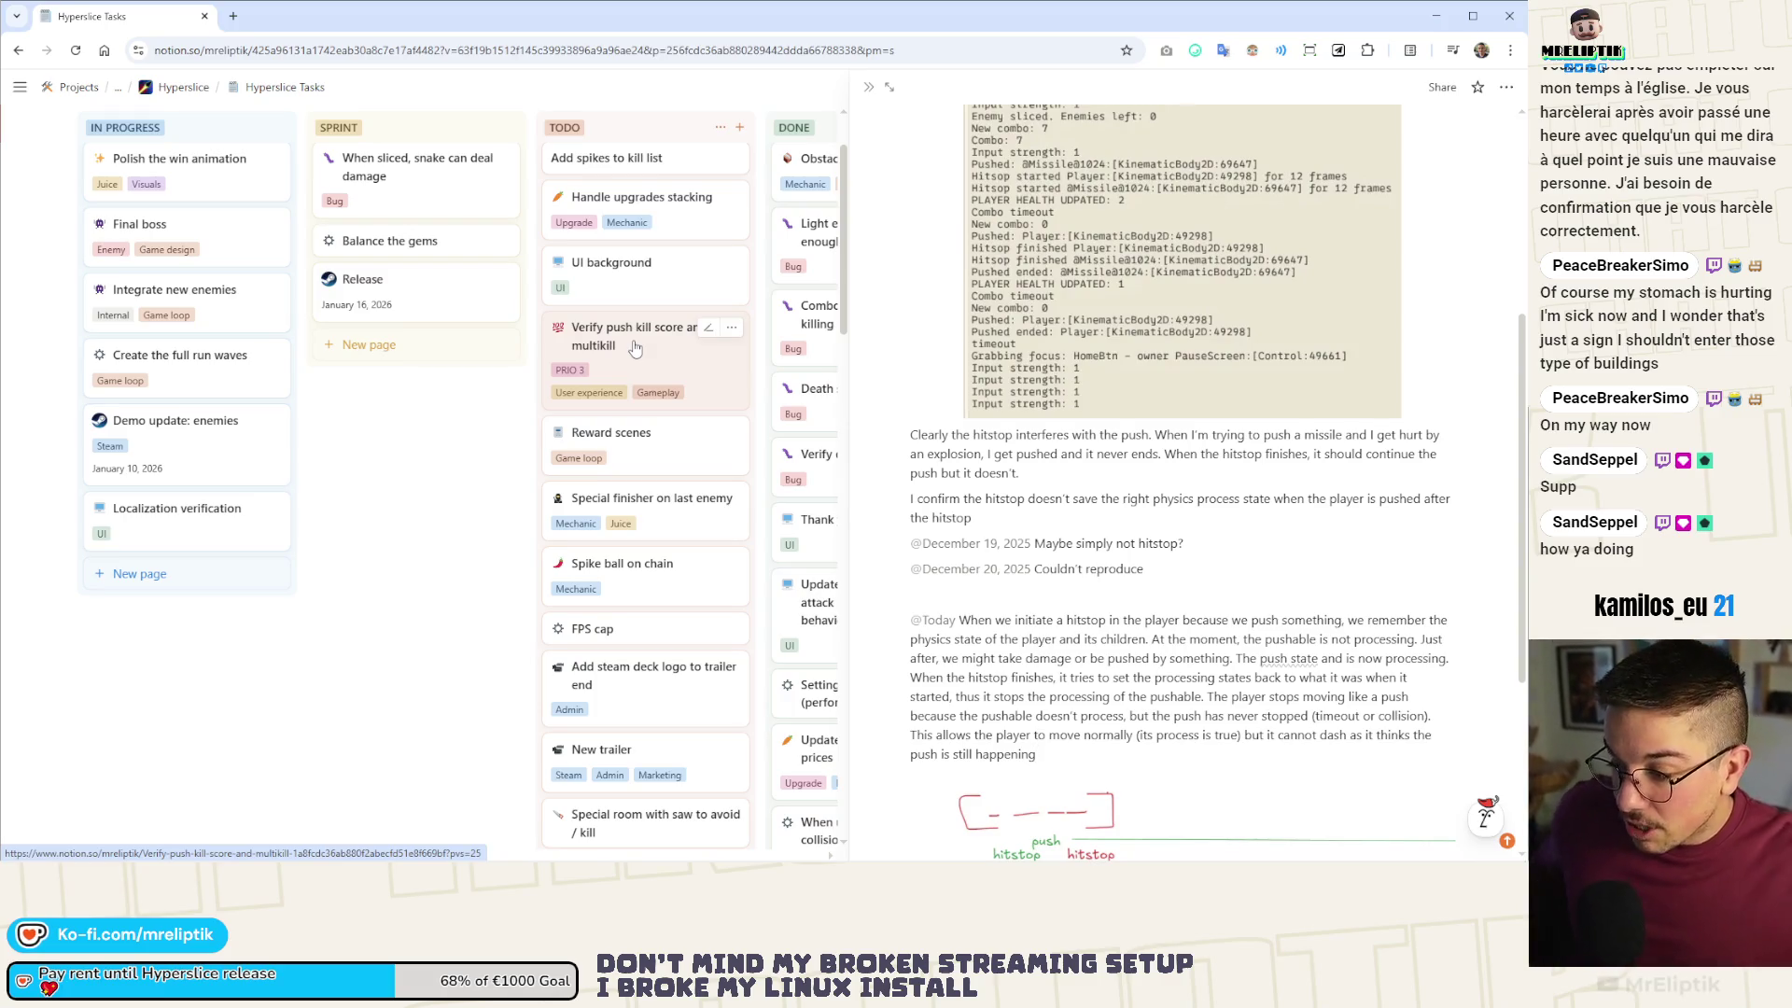
{"action": "left_click", "coordinate": [934, 596]}
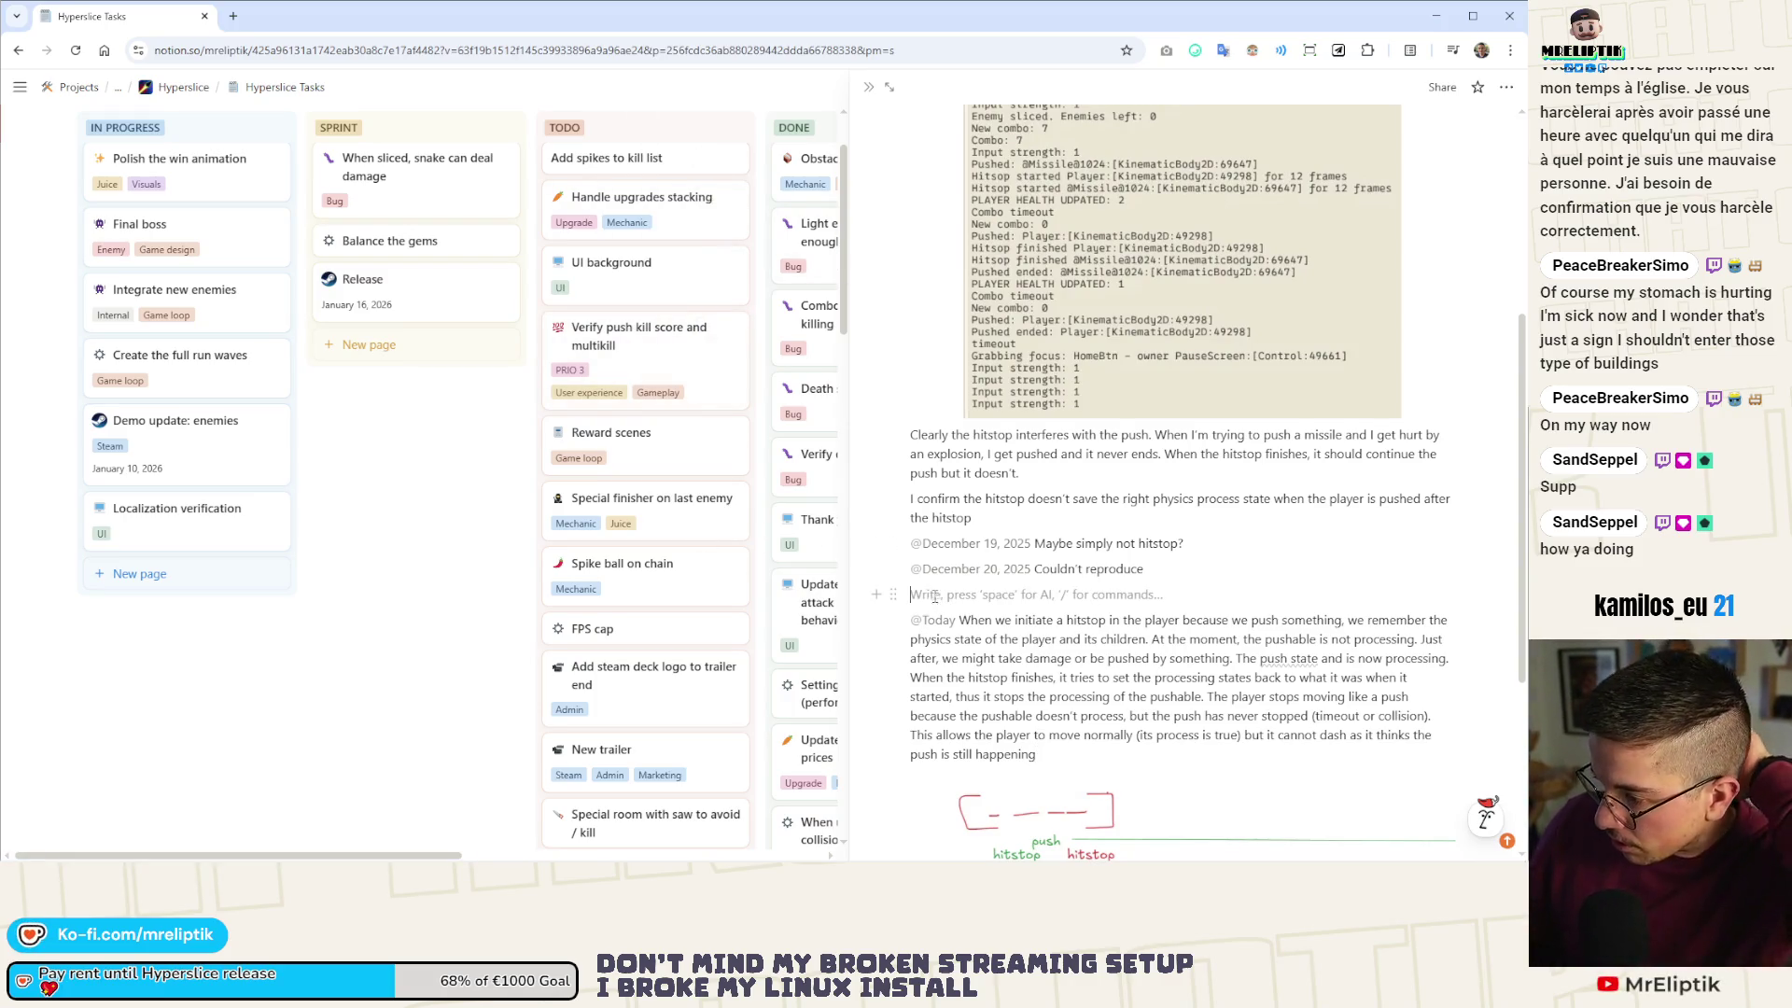
- Delete the blank line above the note and add 'I think the following fix should work and it's what I implemented:'
{"action": "key", "text": "BackSpace"}
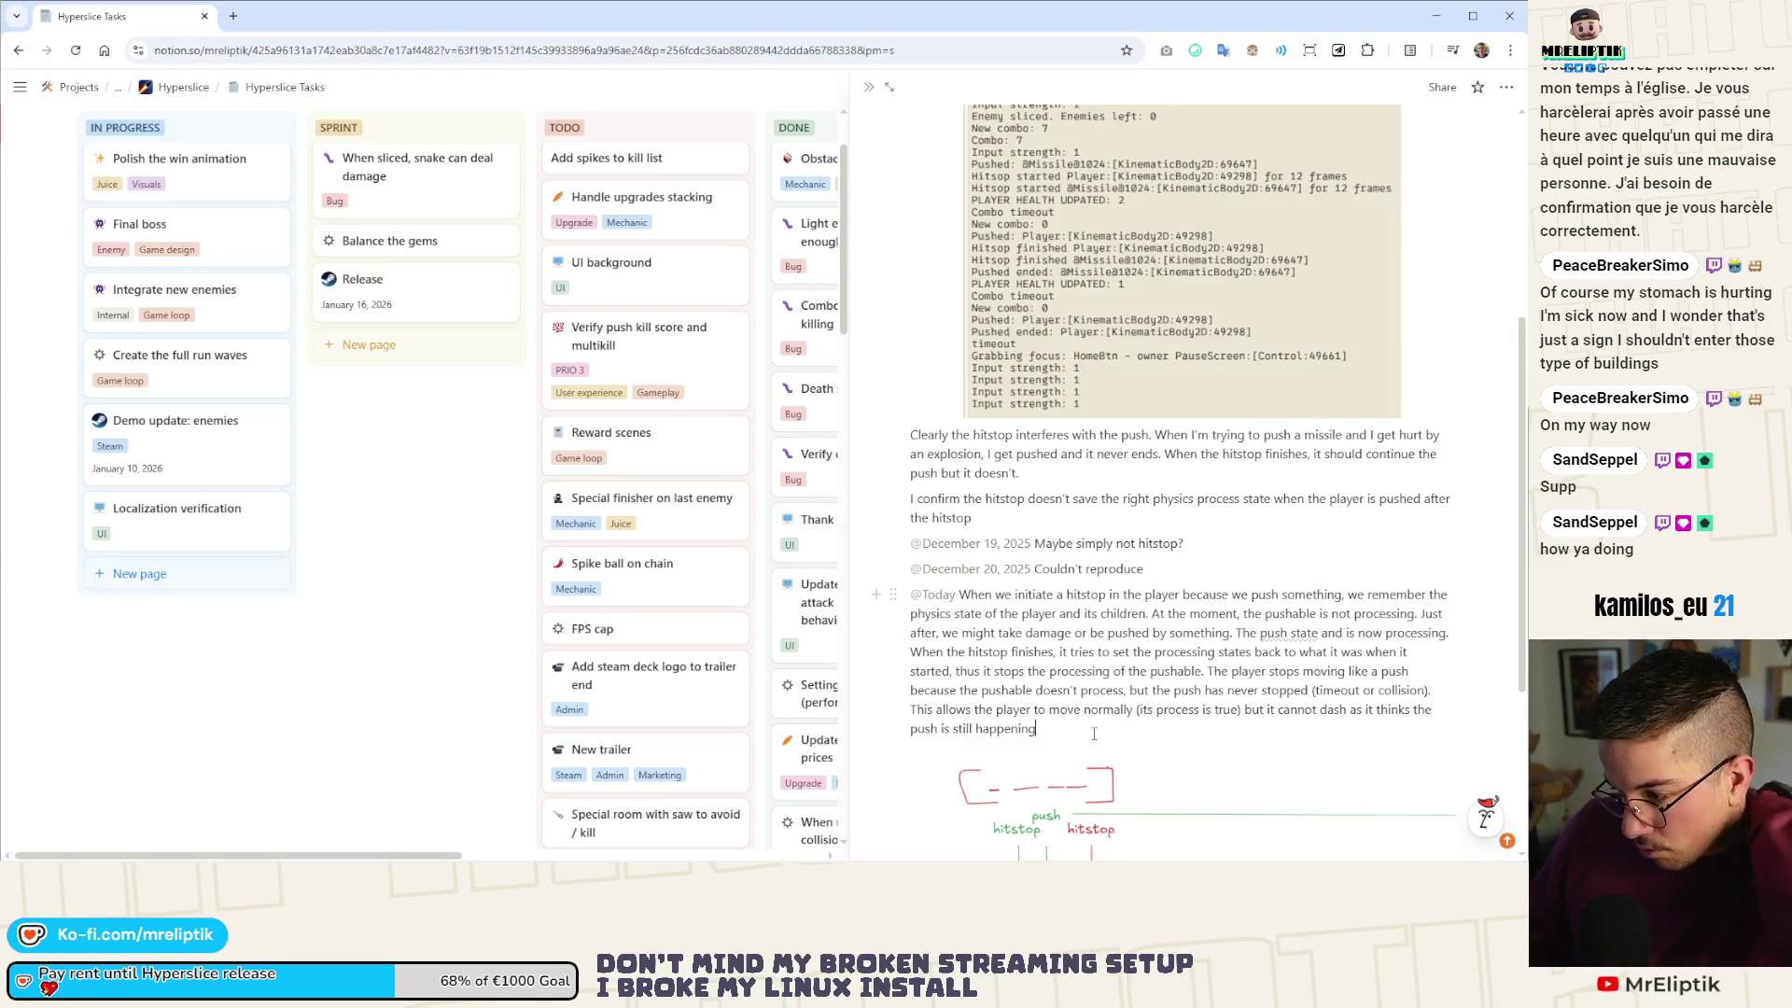
{"action": "left_click", "coordinate": [1095, 733]}
{"action": "type", "text": "."}
{"action": "key", "text": "Return"}
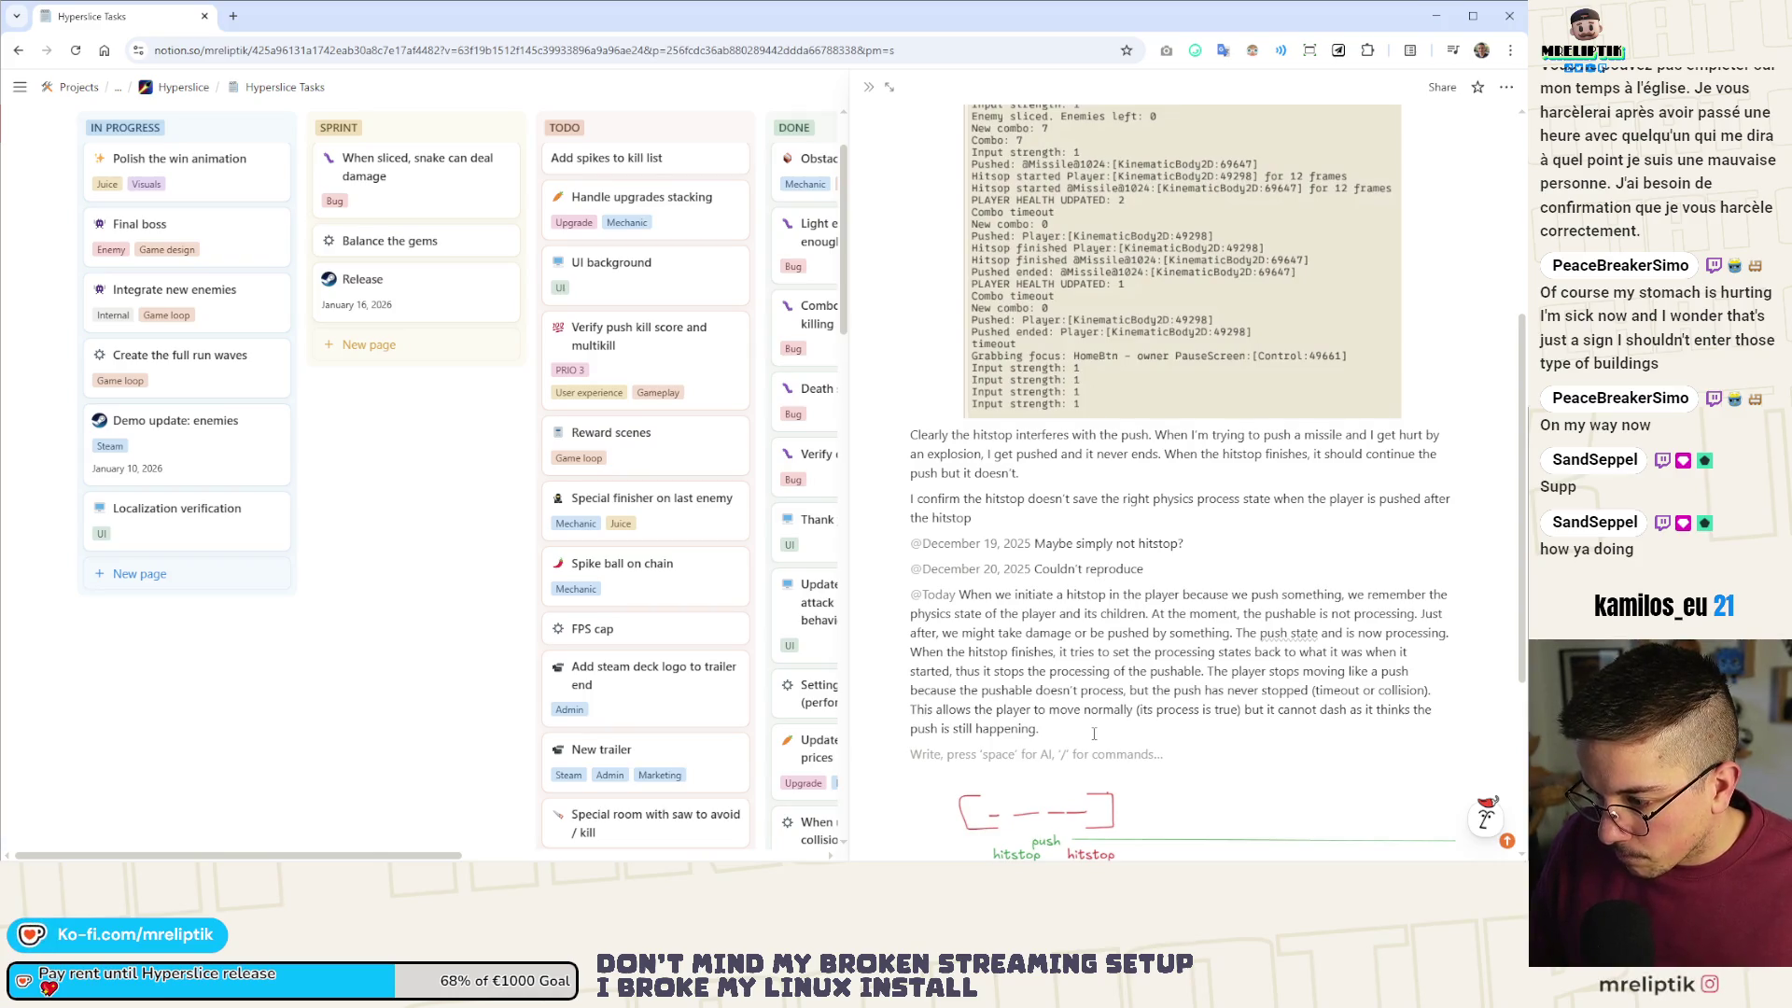
{"action": "type", "text": "I think"}
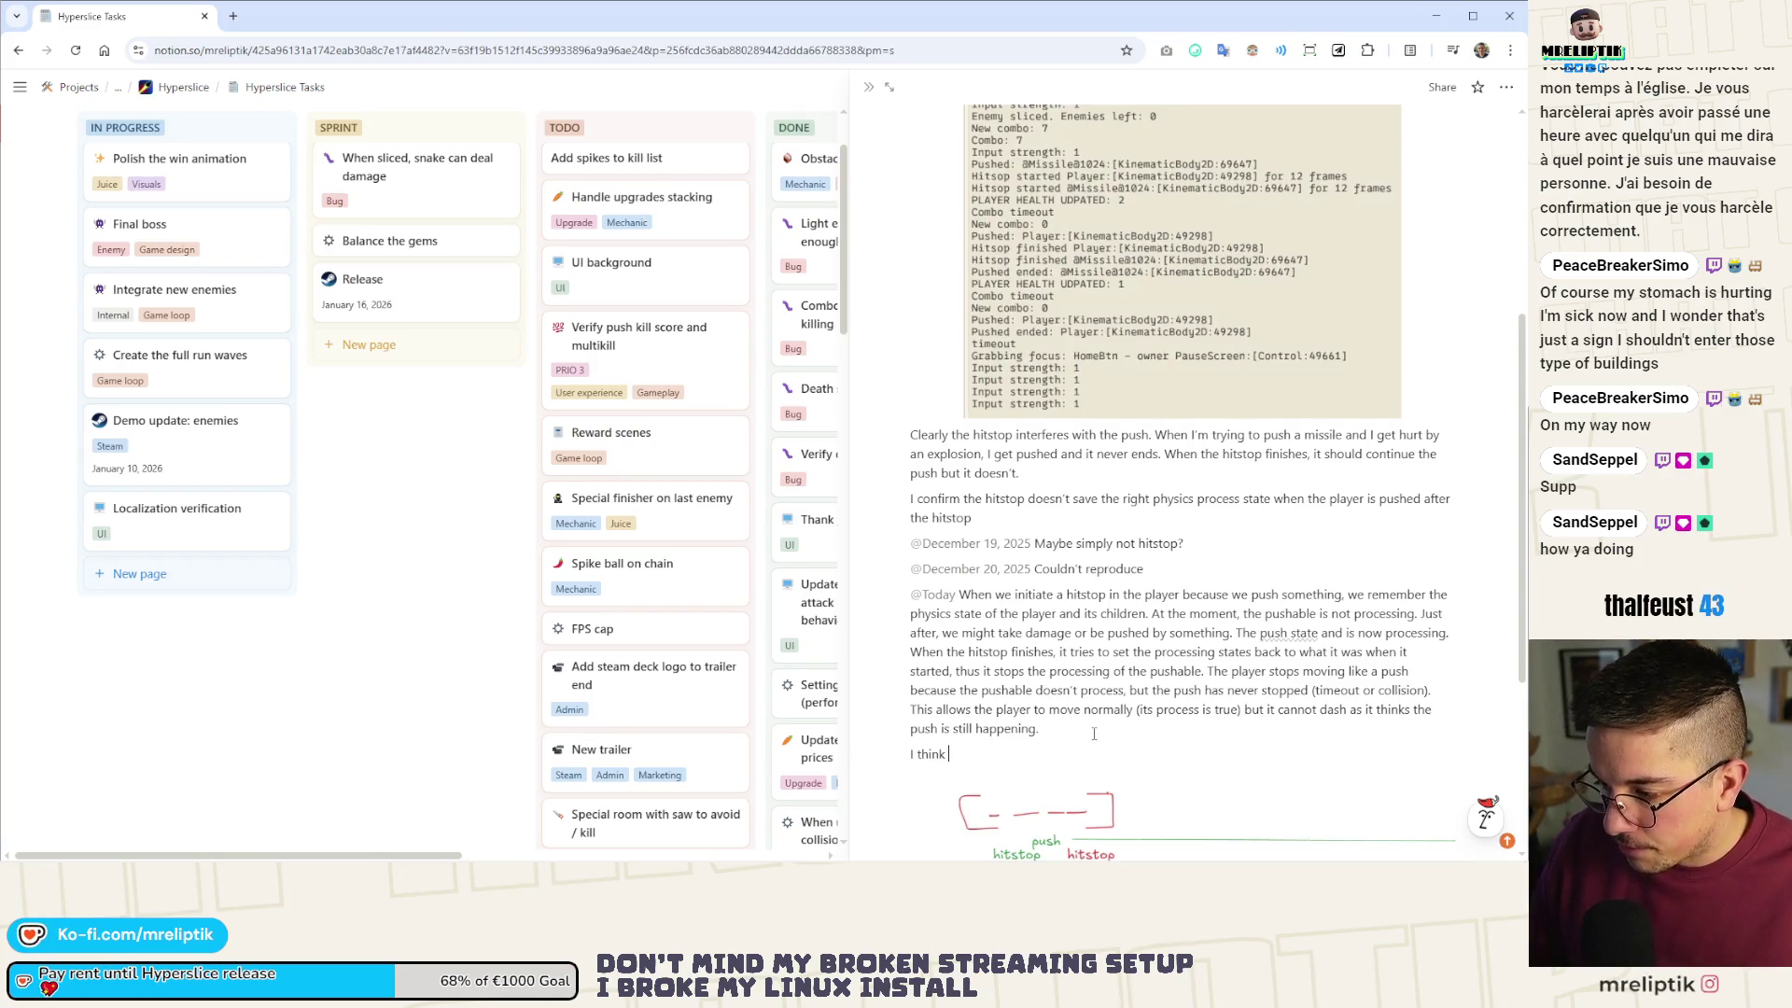
{"action": "type", "text": " the foloowi"}
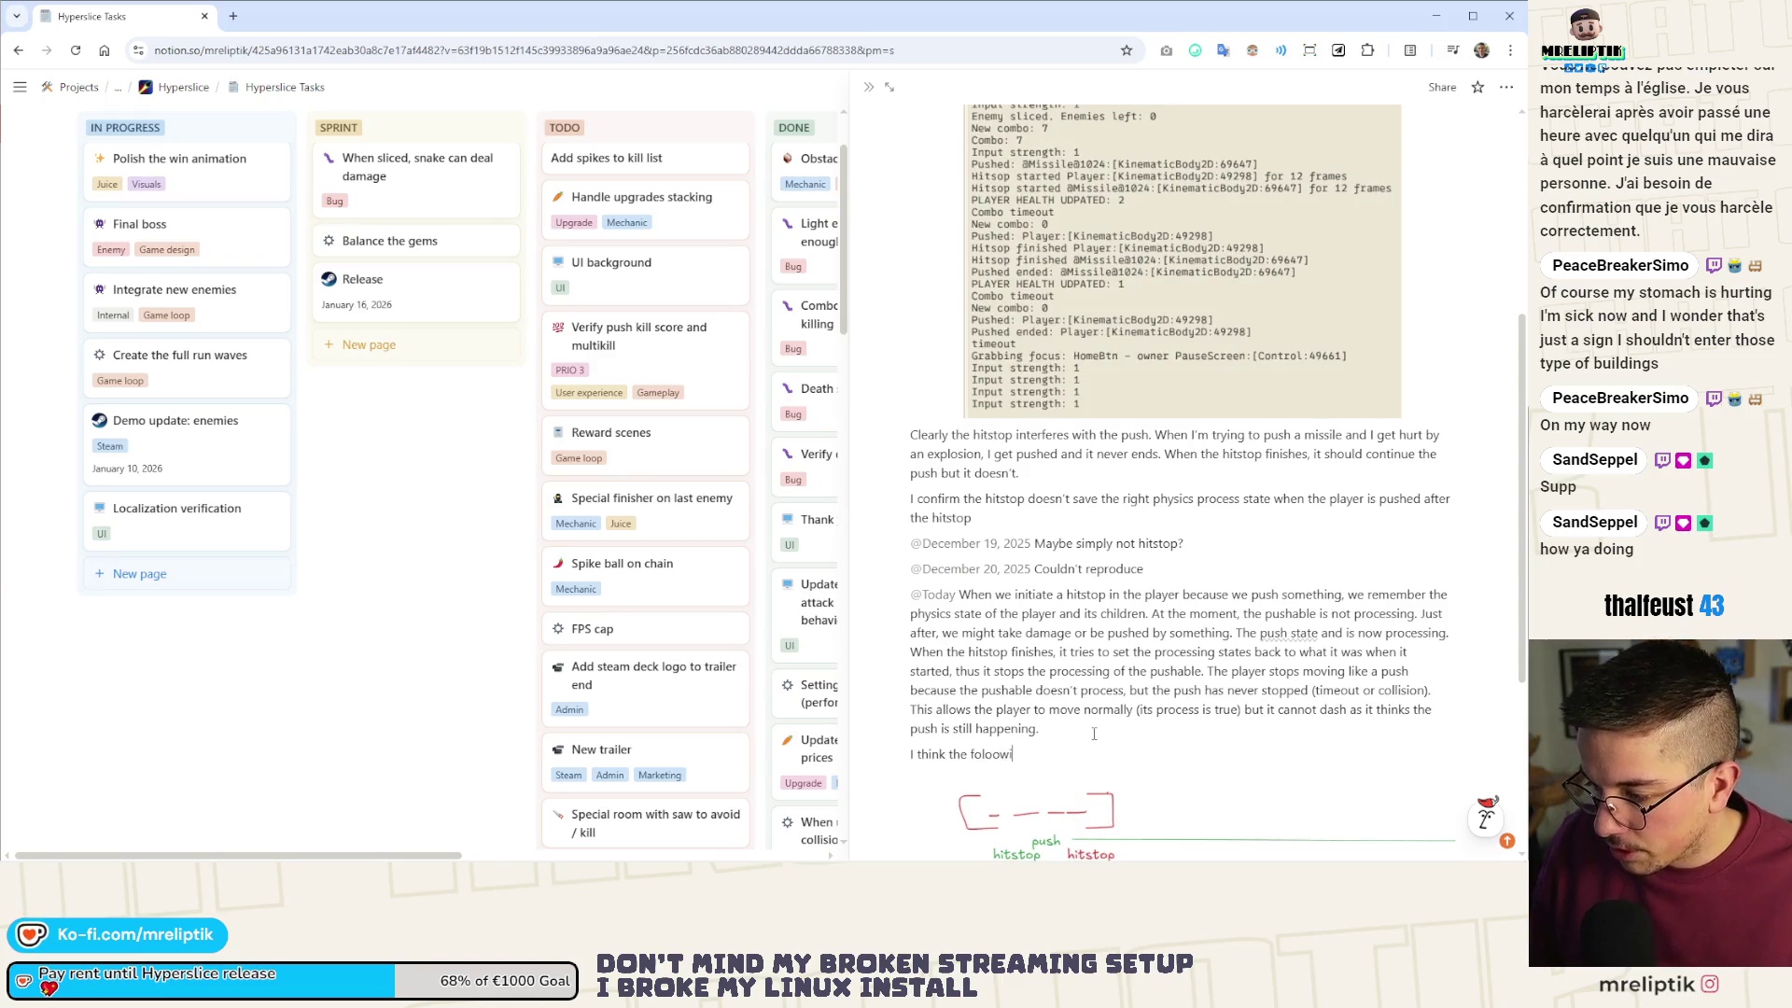
{"action": "key", "text": "BackSpace"}
{"action": "key", "text": "BackSpace"}
{"action": "key", "text": "BackSpace"}
{"action": "key", "text": "BackSpace"}
{"action": "type", "text": "lowing fix shoul"}
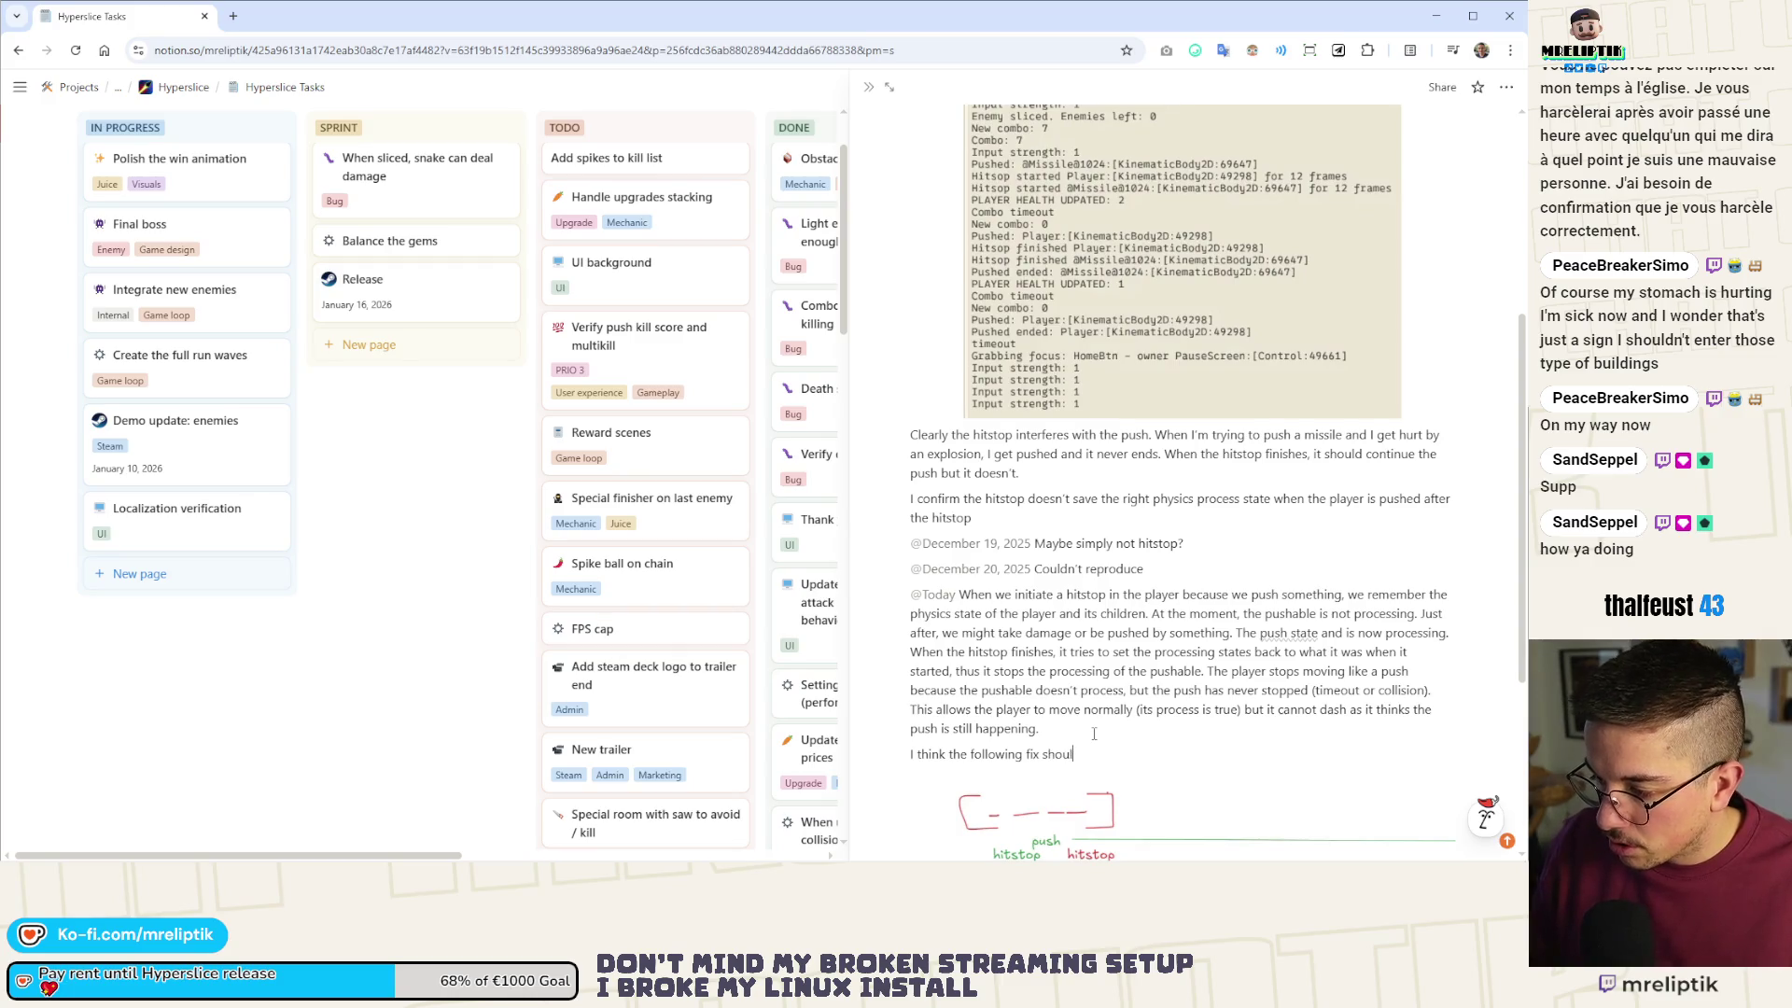
{"action": "type", "text": "d work and "}
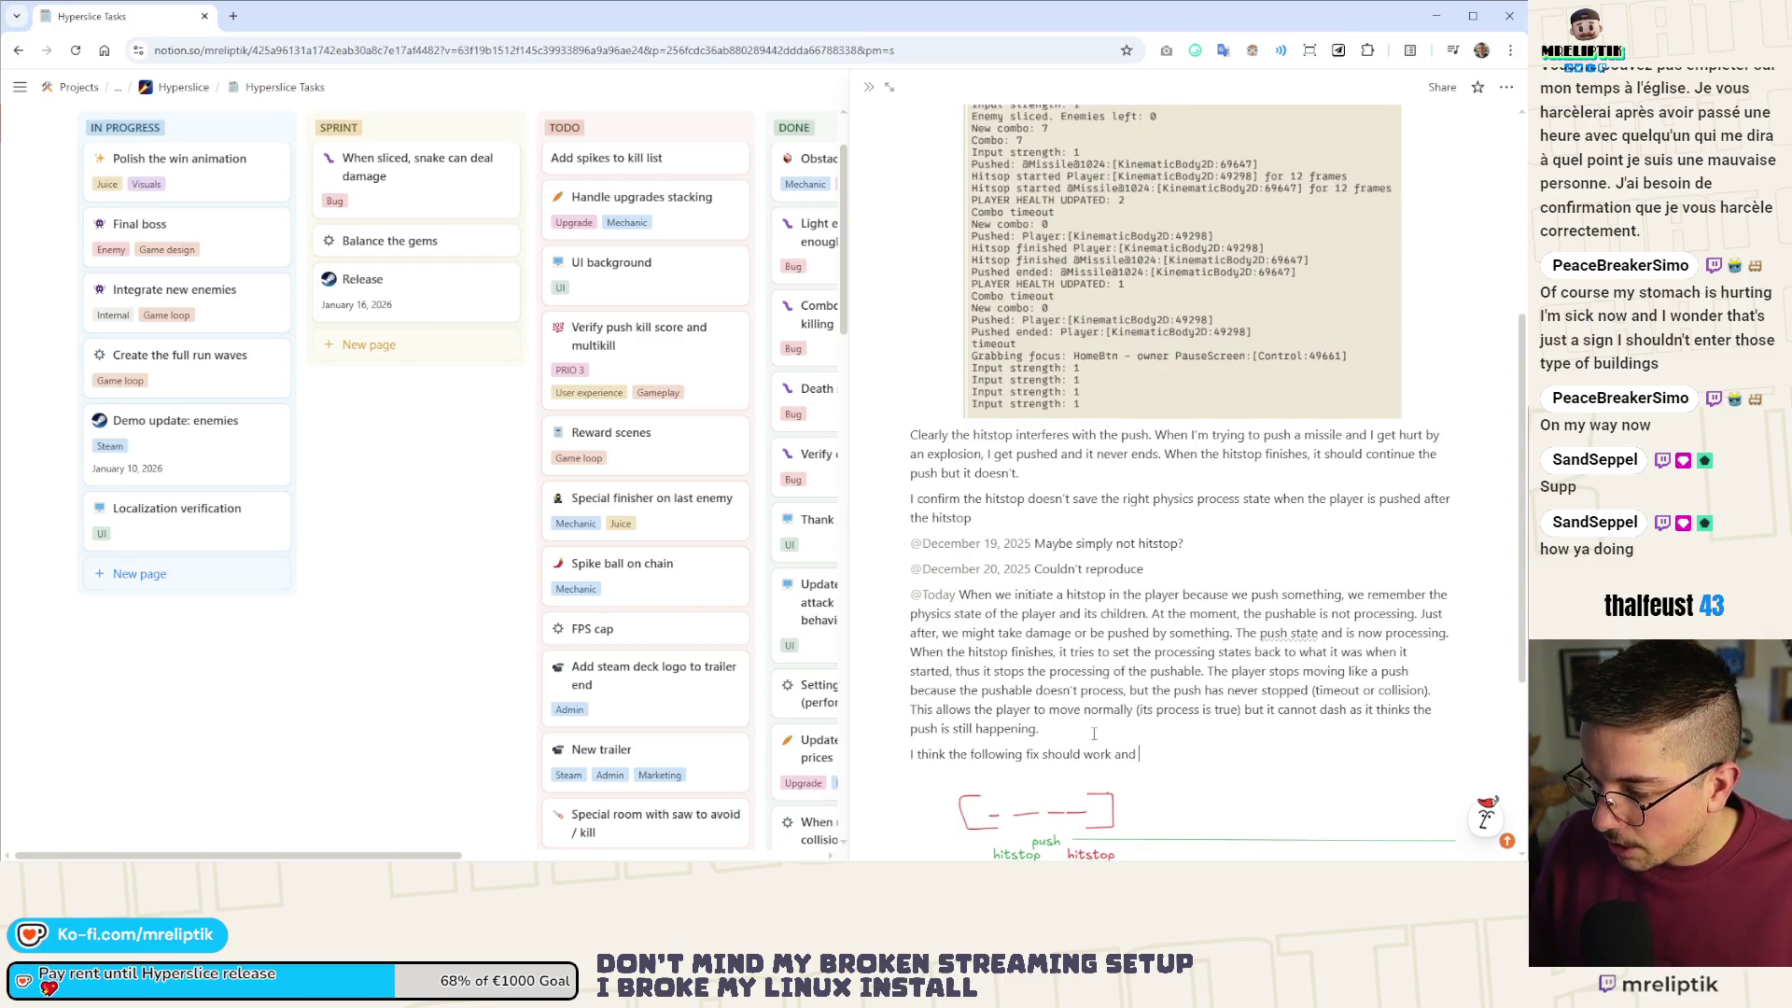
{"action": "type", "text": "it's what I"}
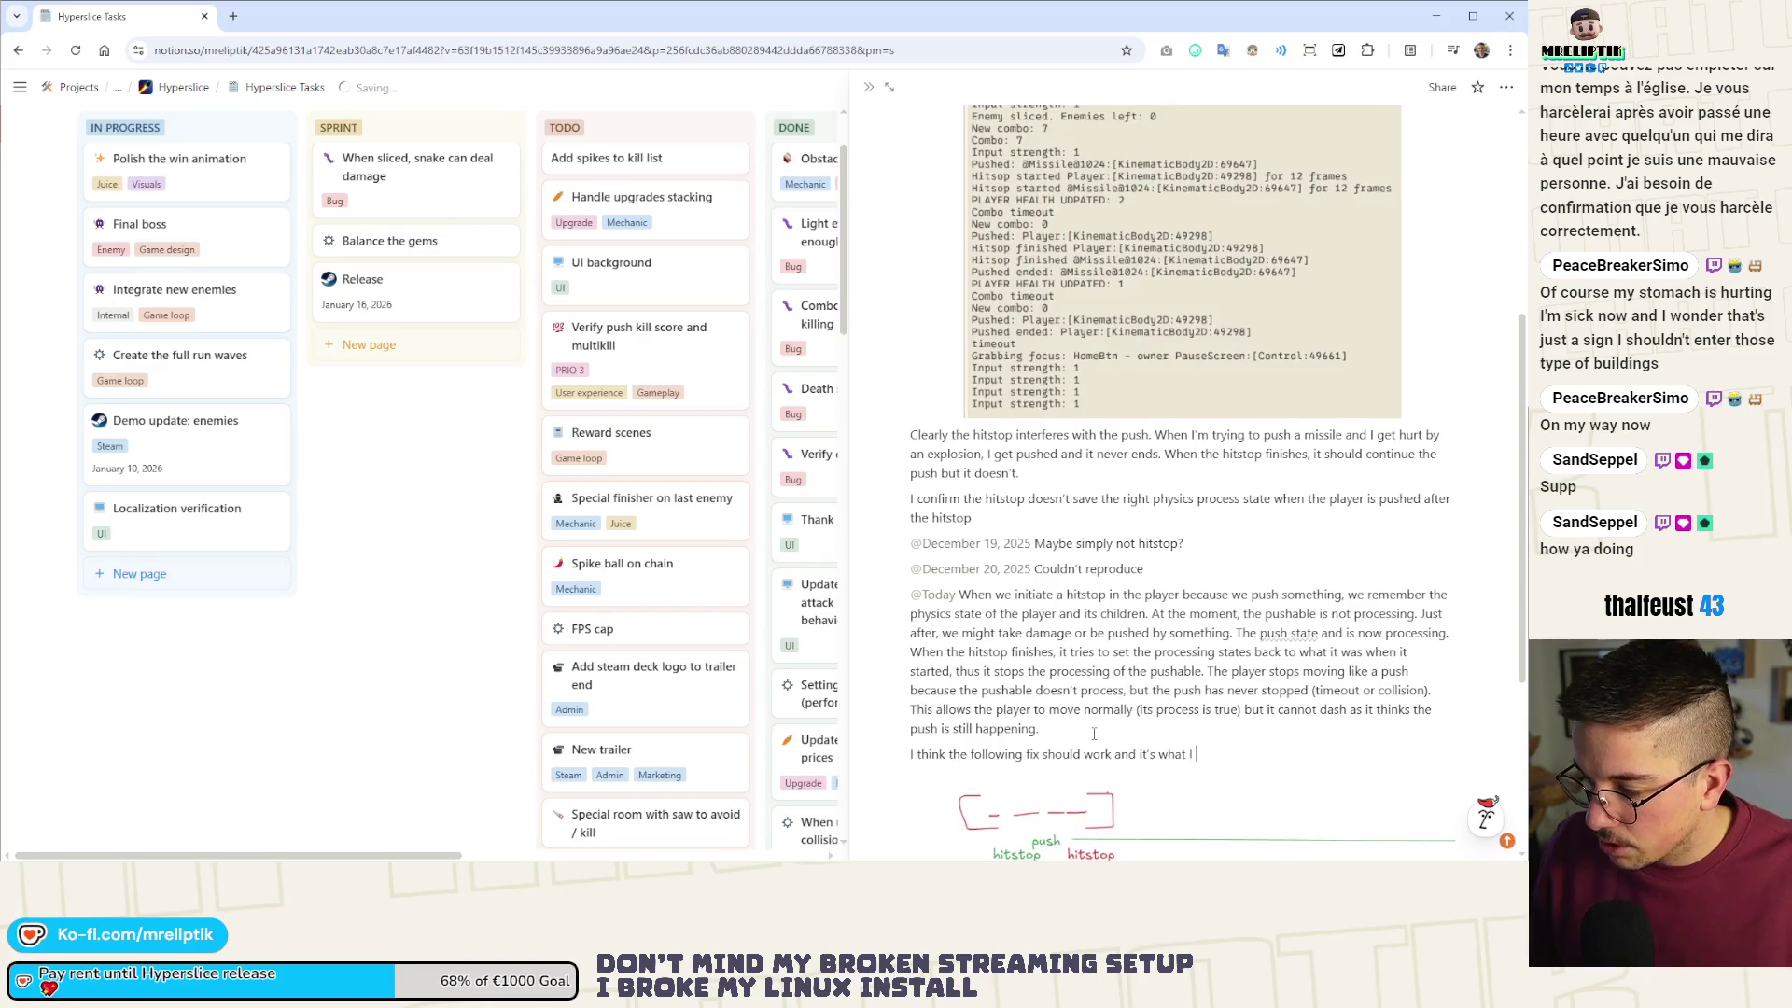
{"action": "key", "text": "BackSpace"}
{"action": "key", "text": "BackSpace"}
{"action": "type", "text": "lemented:"}
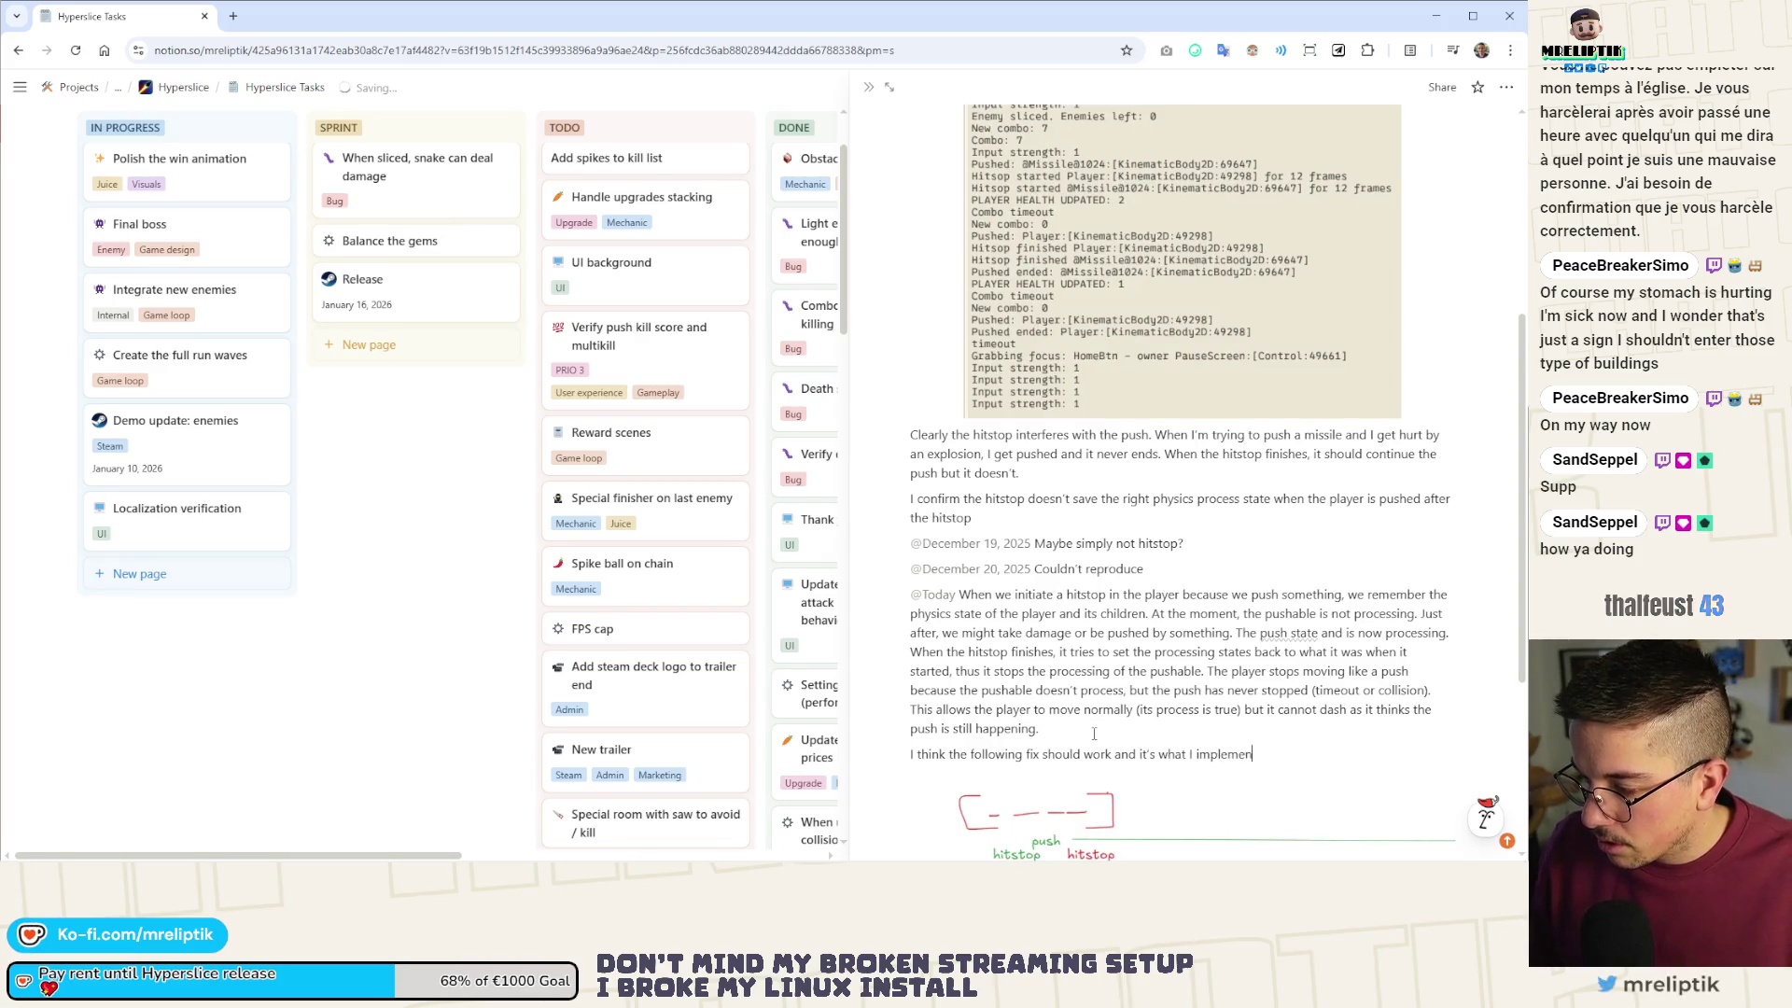
{"action": "key", "text": "Return"}
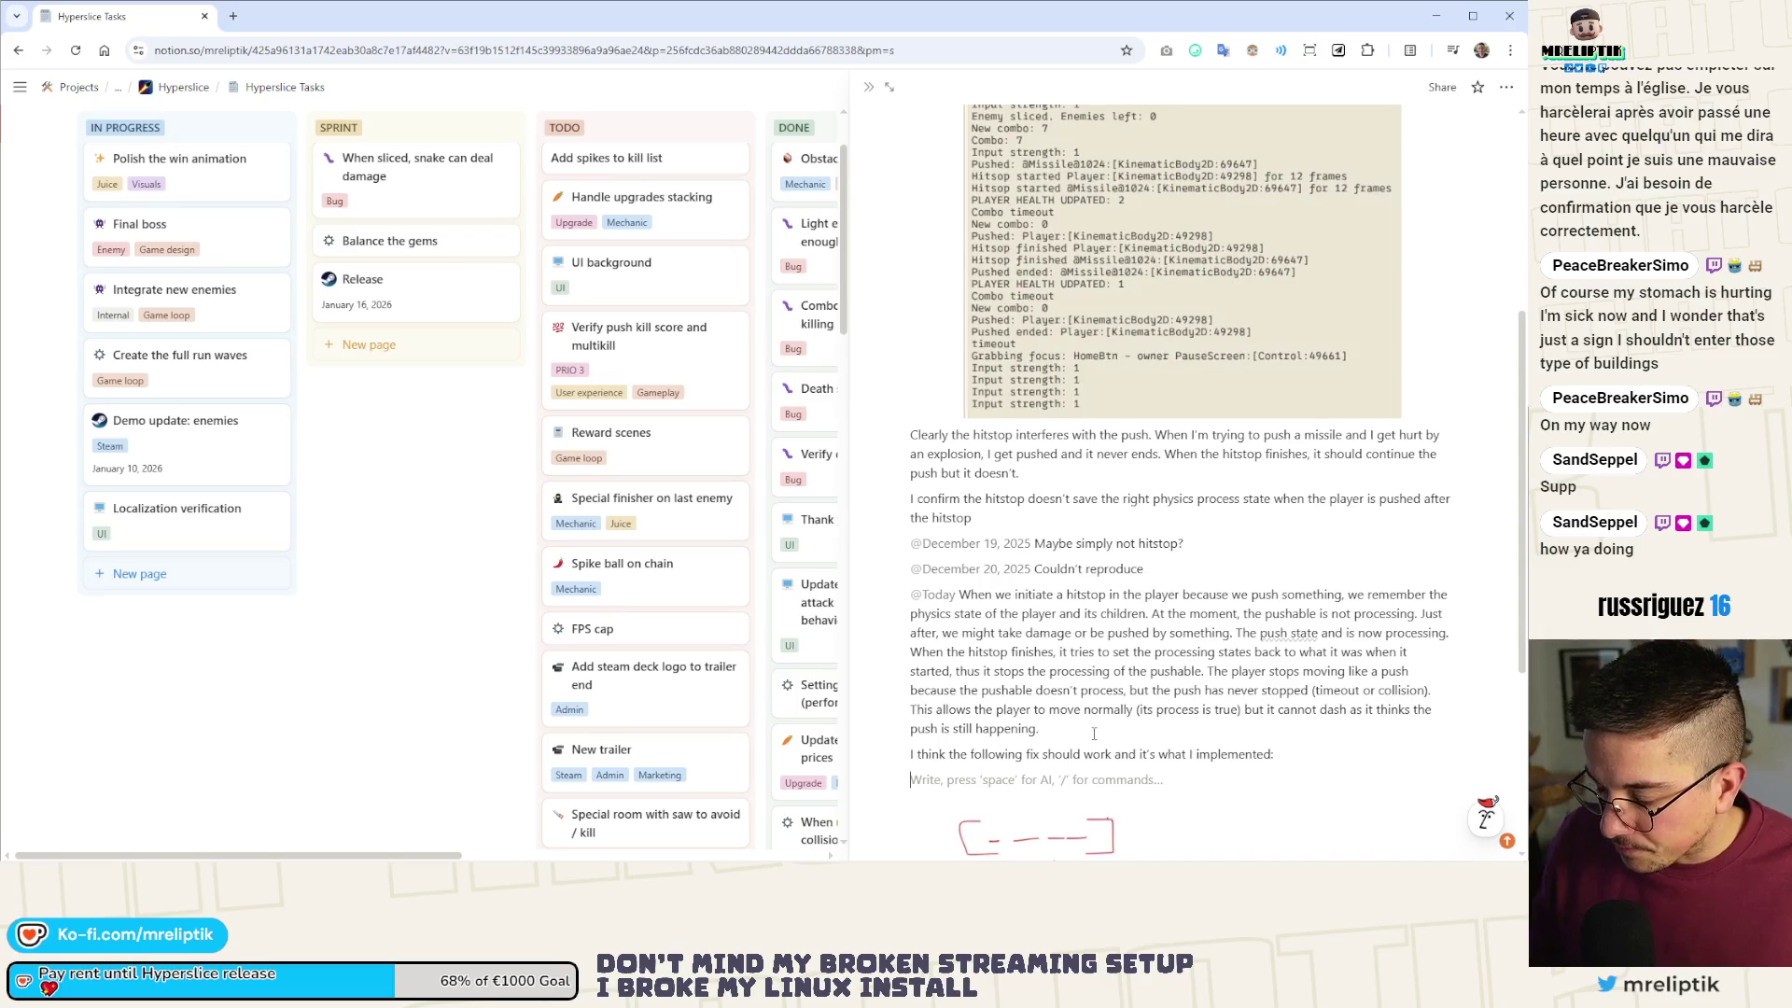
- Explain that hitstop won't set the process back, so the push won't return to not processing
{"action": "type", "text": "The hitstop wi"}
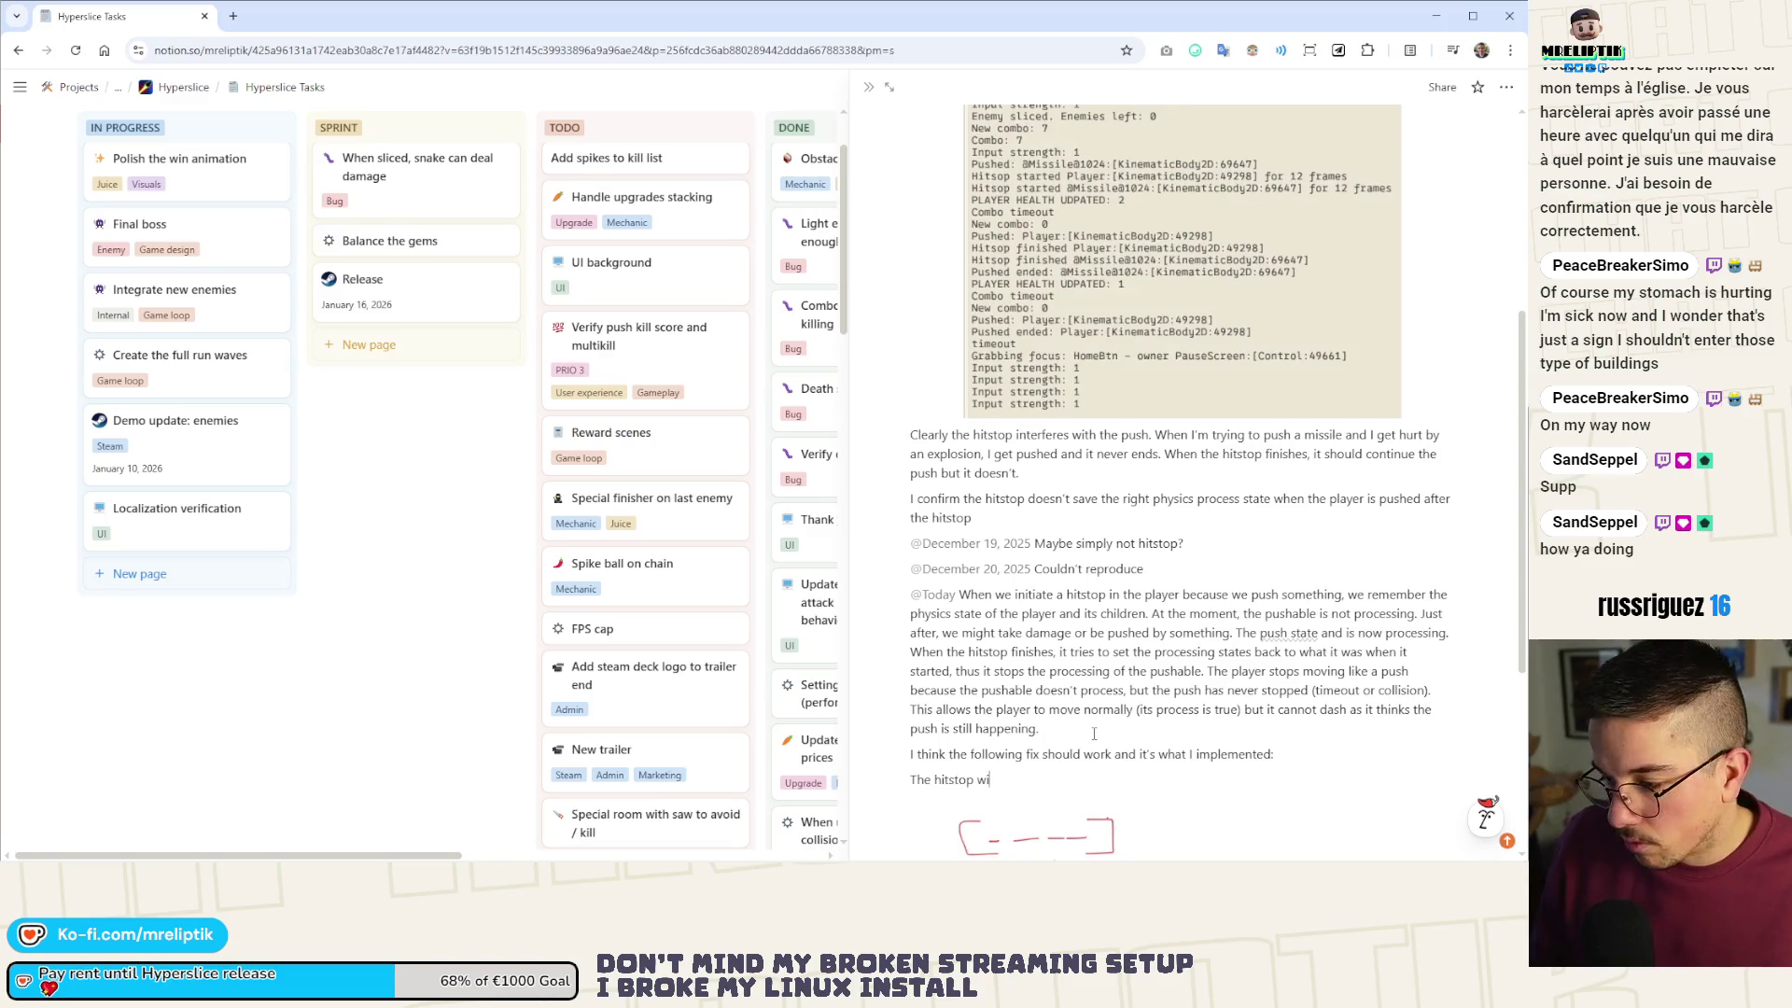
{"action": "key", "text": "BackSpace"}
{"action": "key", "text": "BackSpace"}
{"action": "key", "text": "BackSpace"}
{"action": "key", "text": "BackSpace"}
{"action": "key", "text": "BackSpace"}
{"action": "type", "text": "When t"}
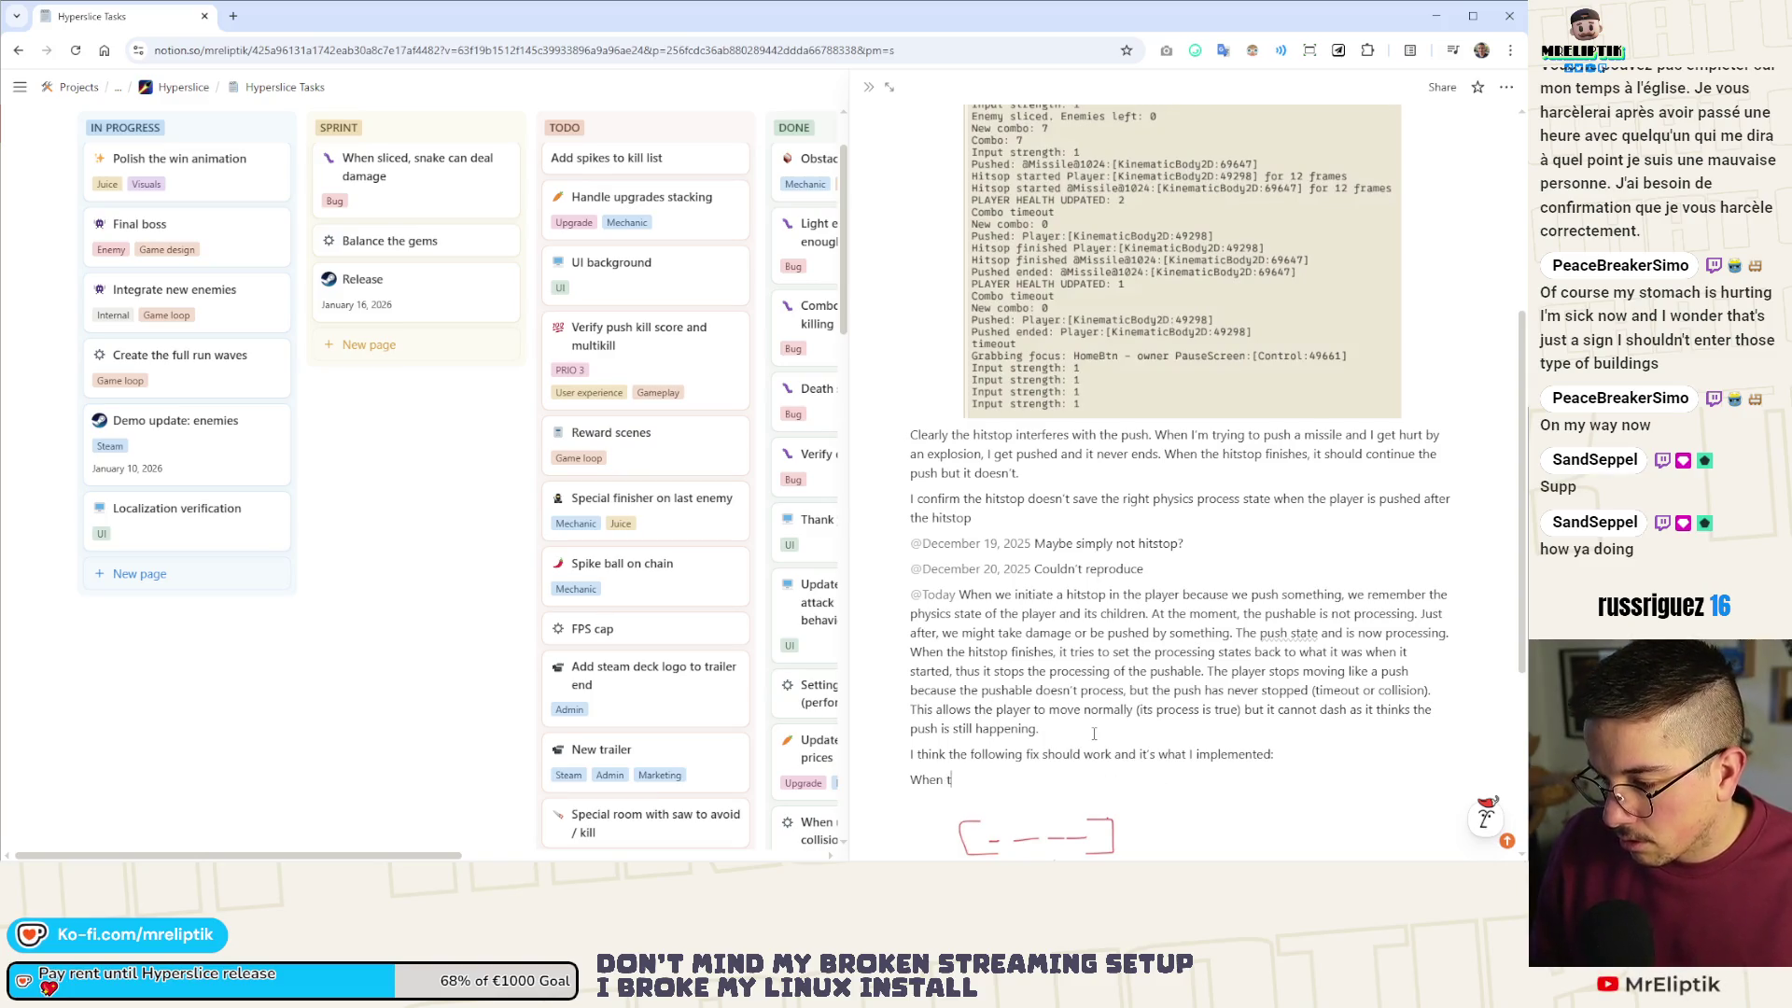
{"action": "type", "text": "he hitstop finis"}
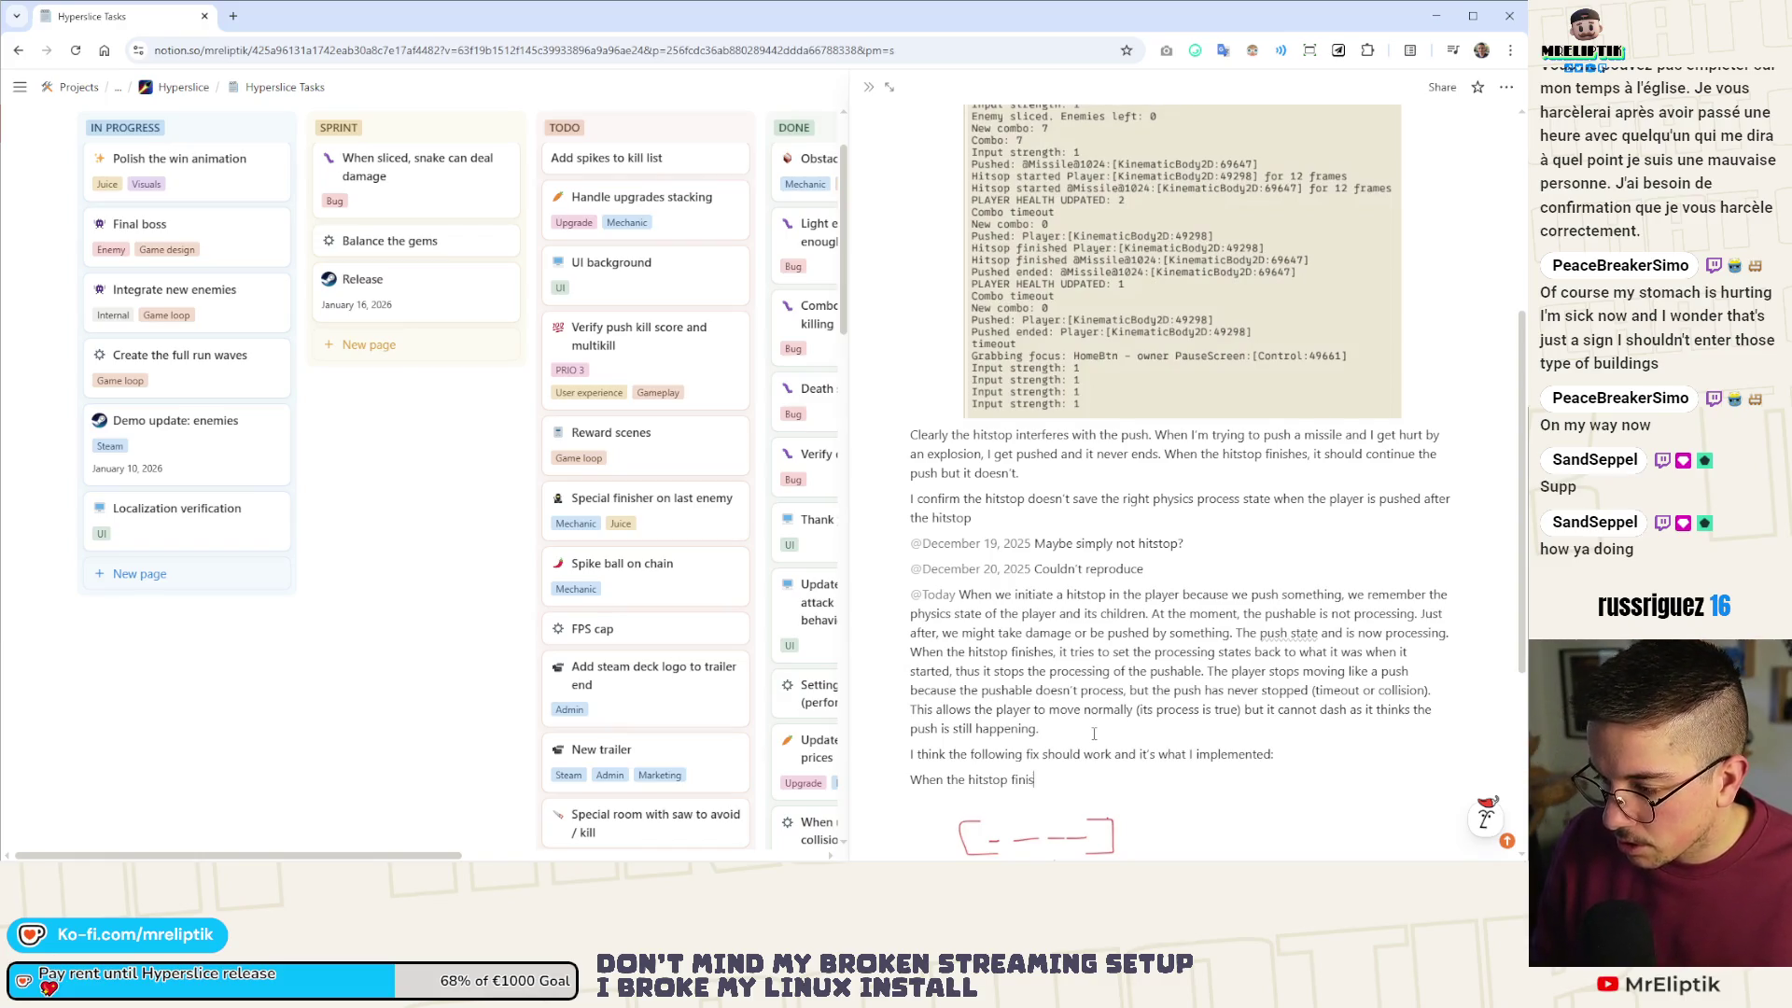
{"action": "type", "text": "hes, it will not "}
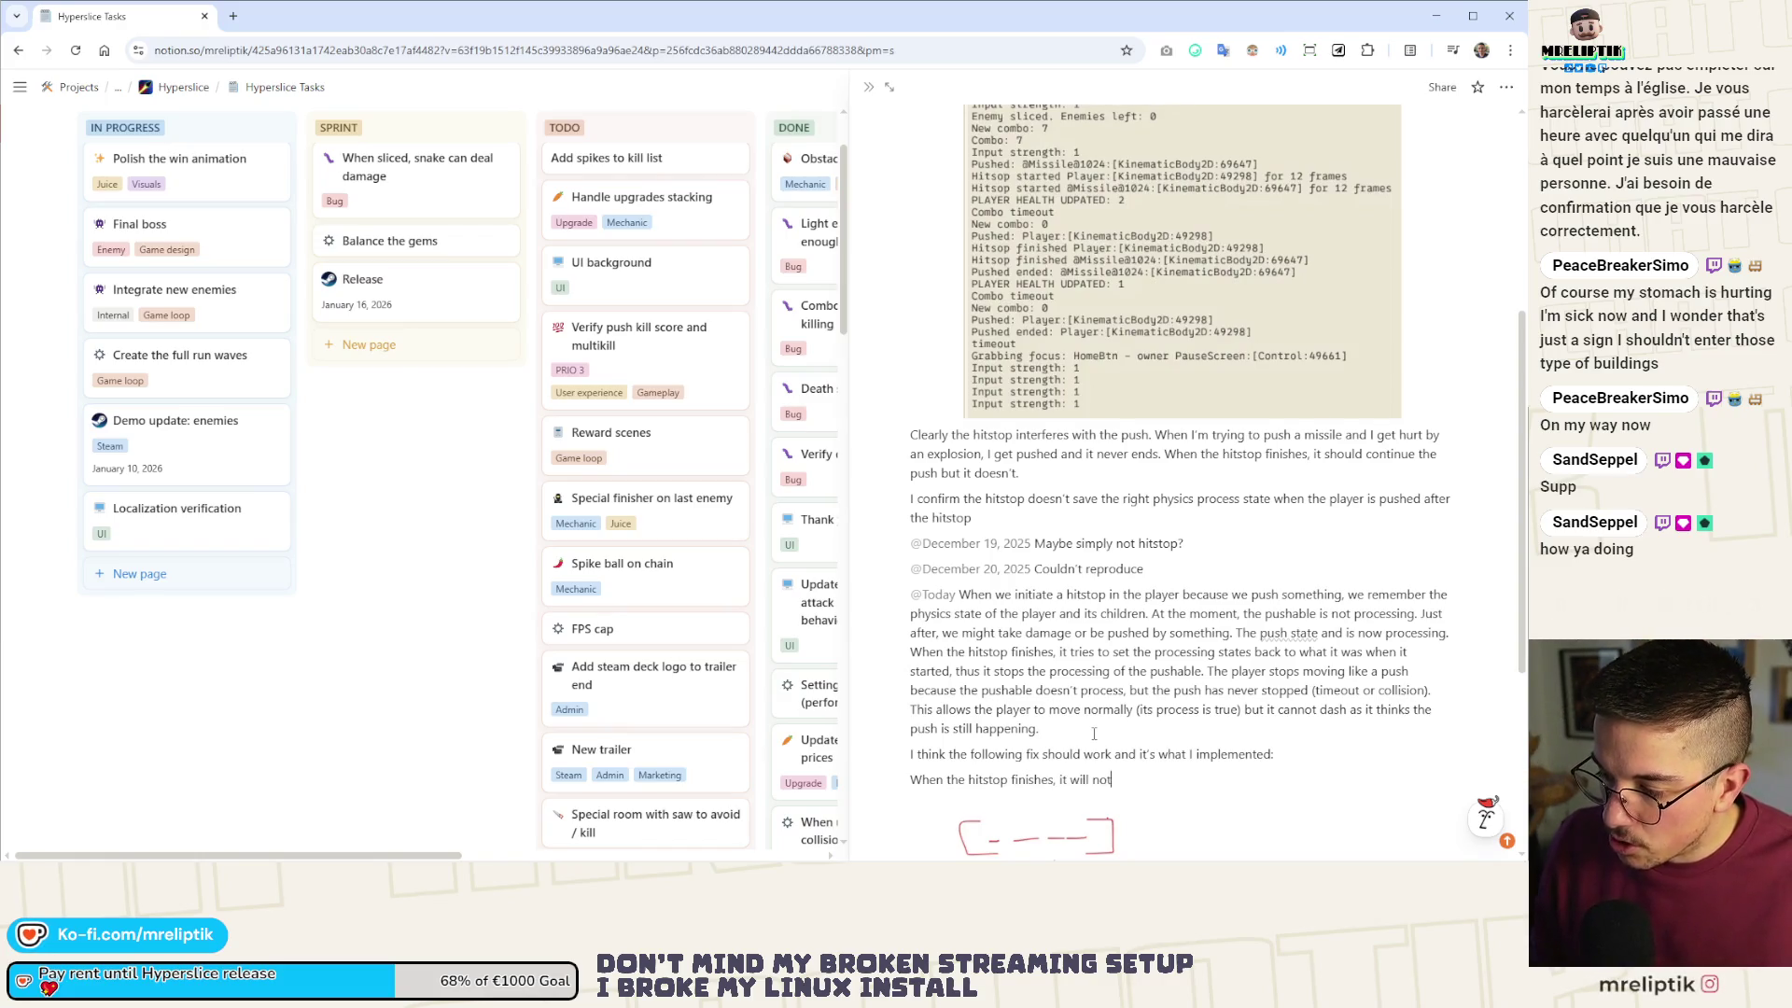
{"action": "type", "text": "set the process ba"}
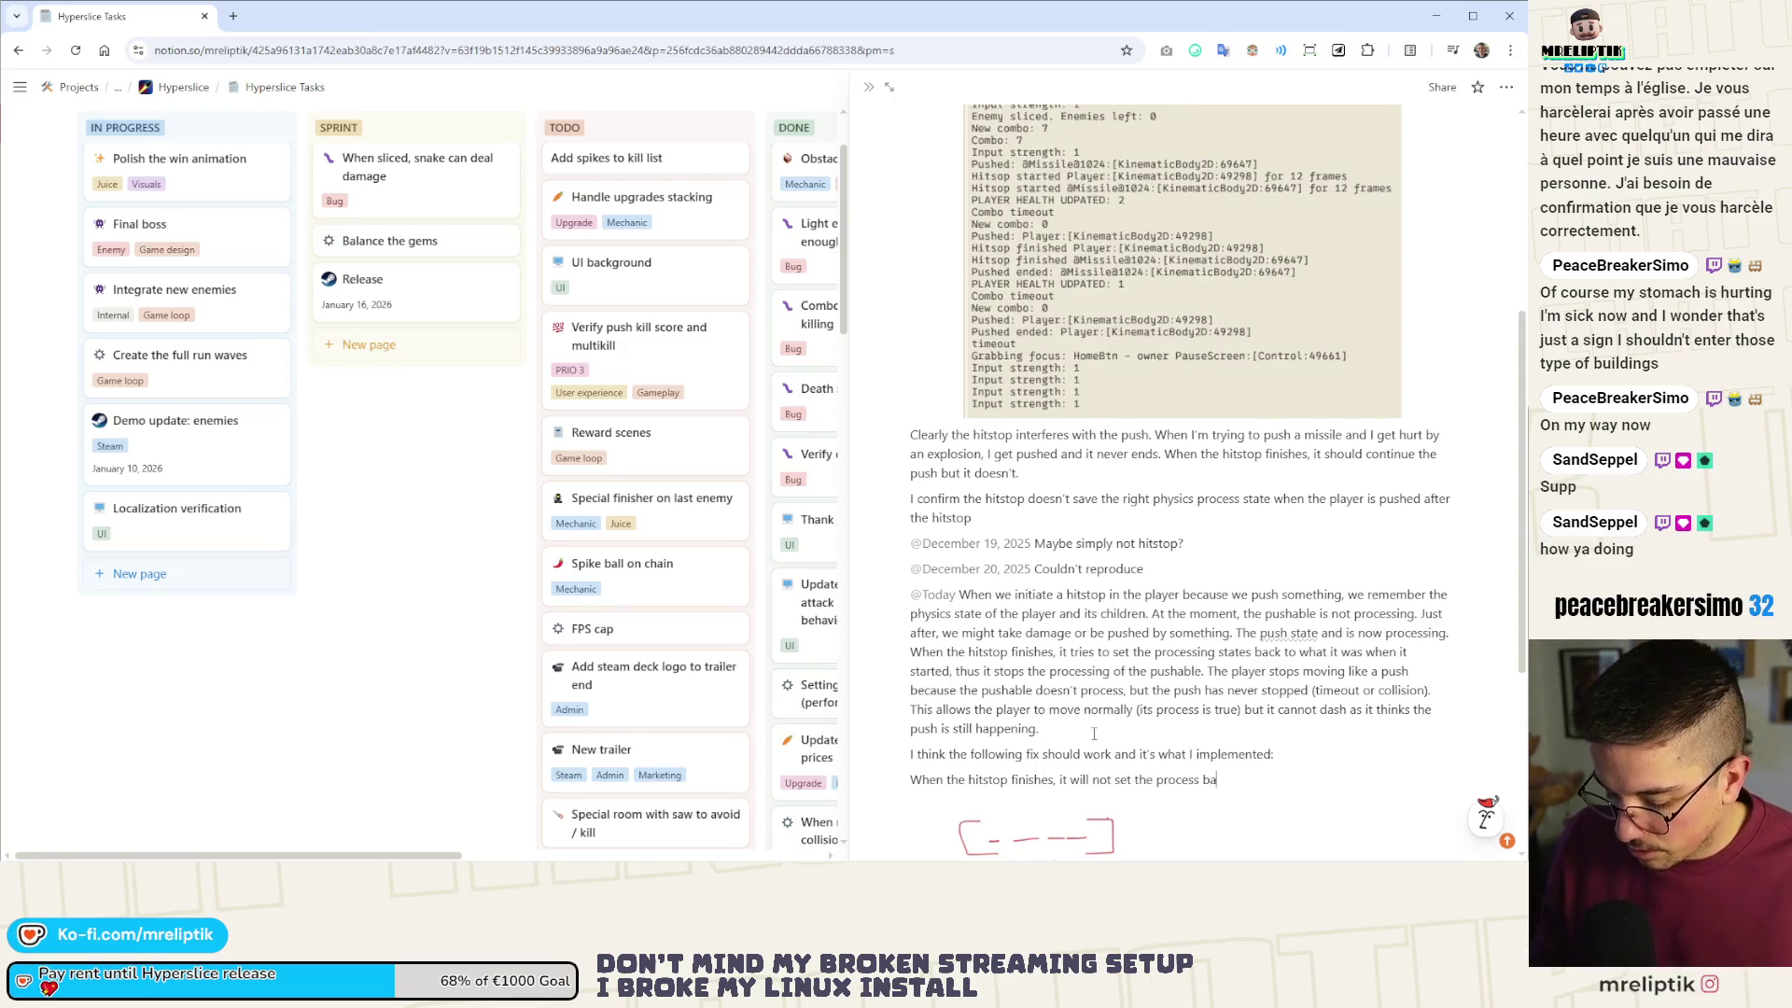
{"action": "type", "text": "ck to what it"}
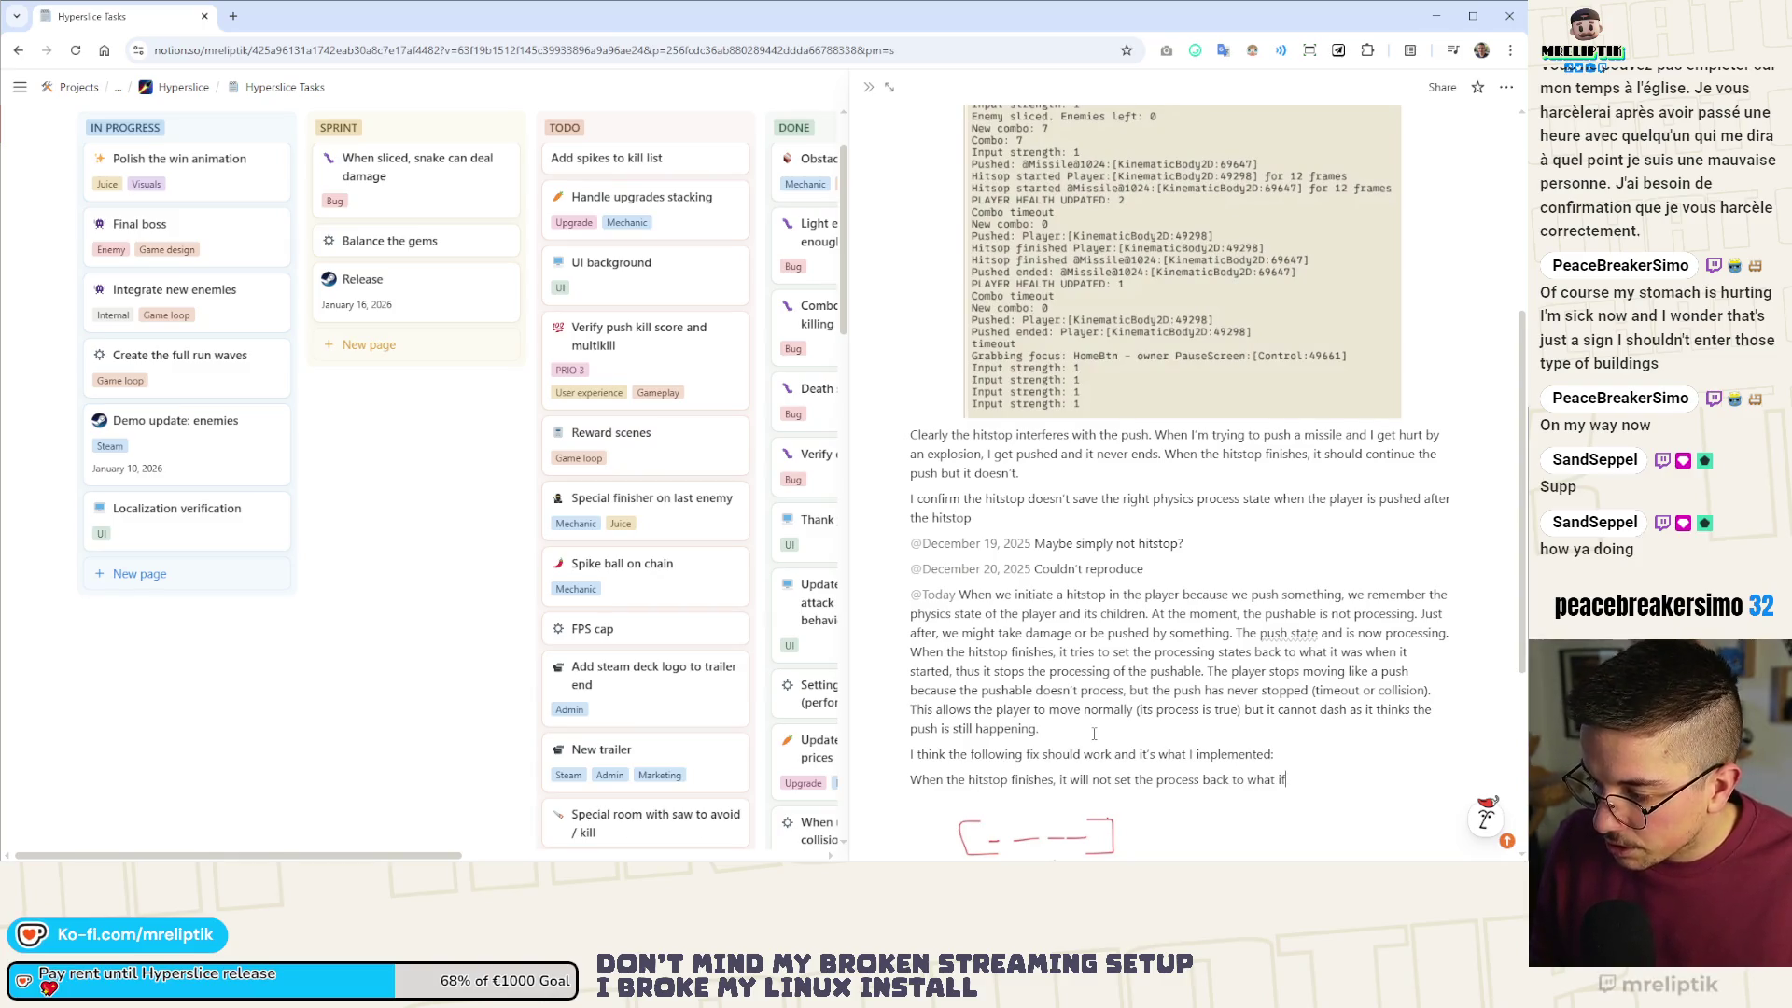
{"action": "type", "text": " was if it changed."}
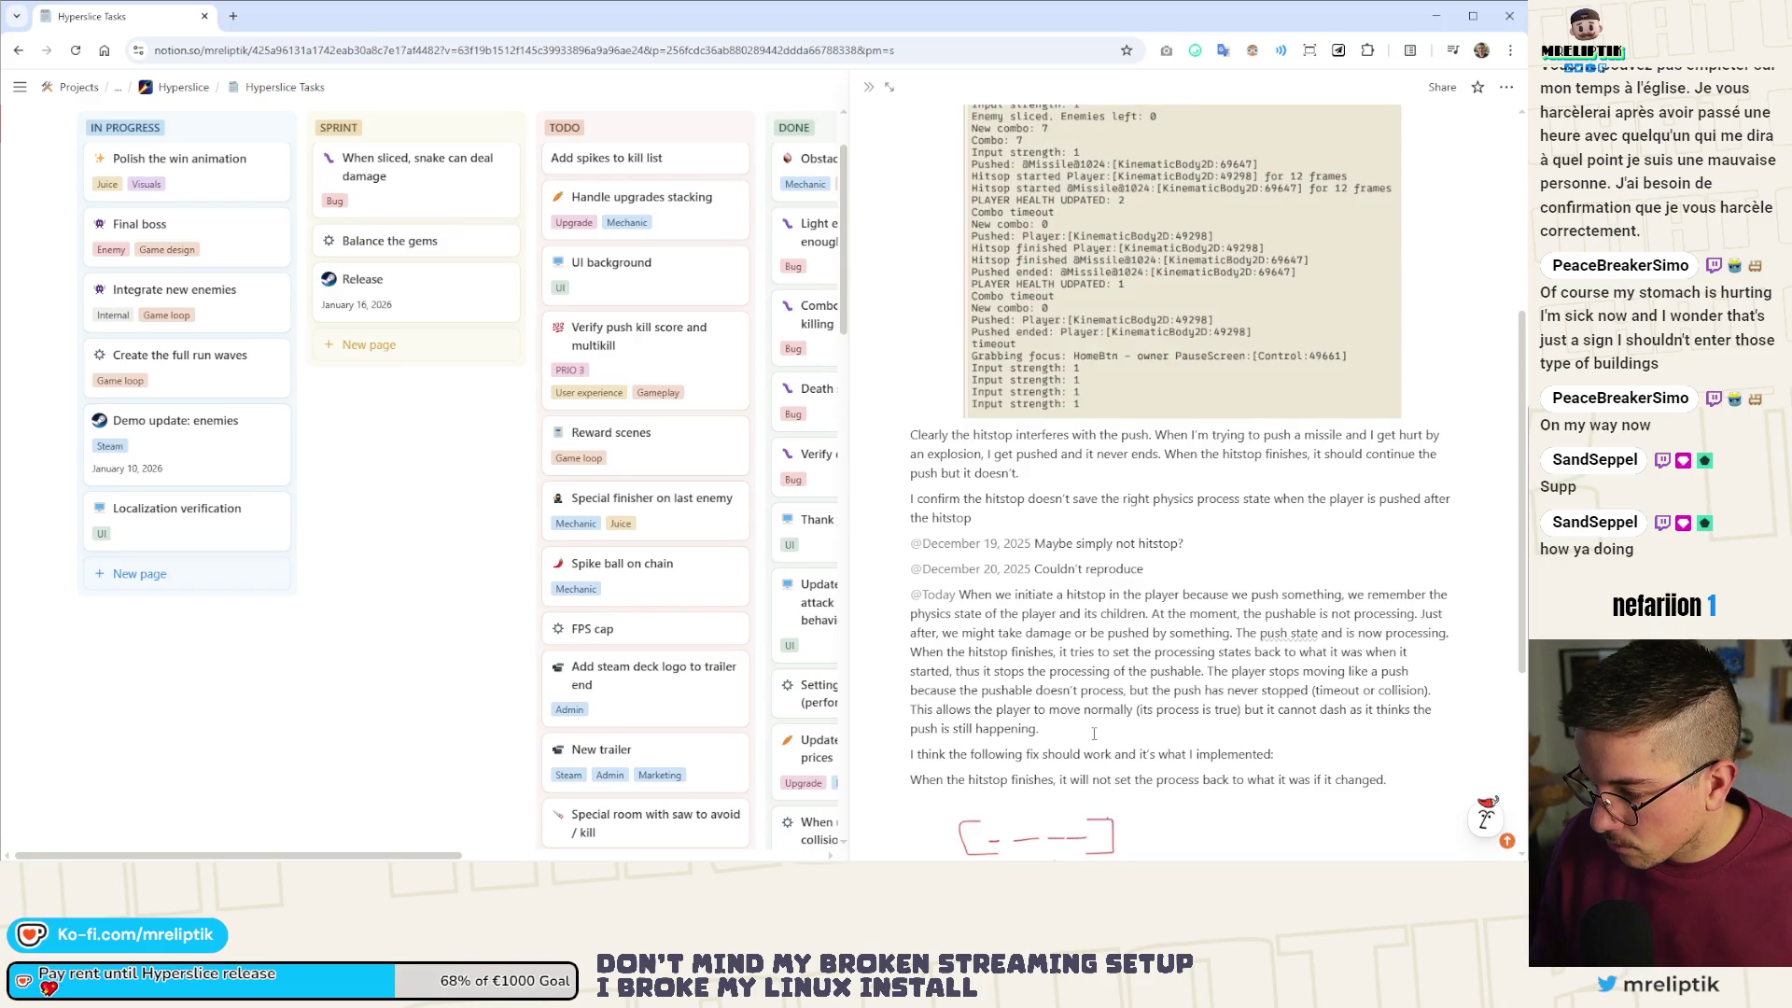
{"action": "type", "text": " T"}
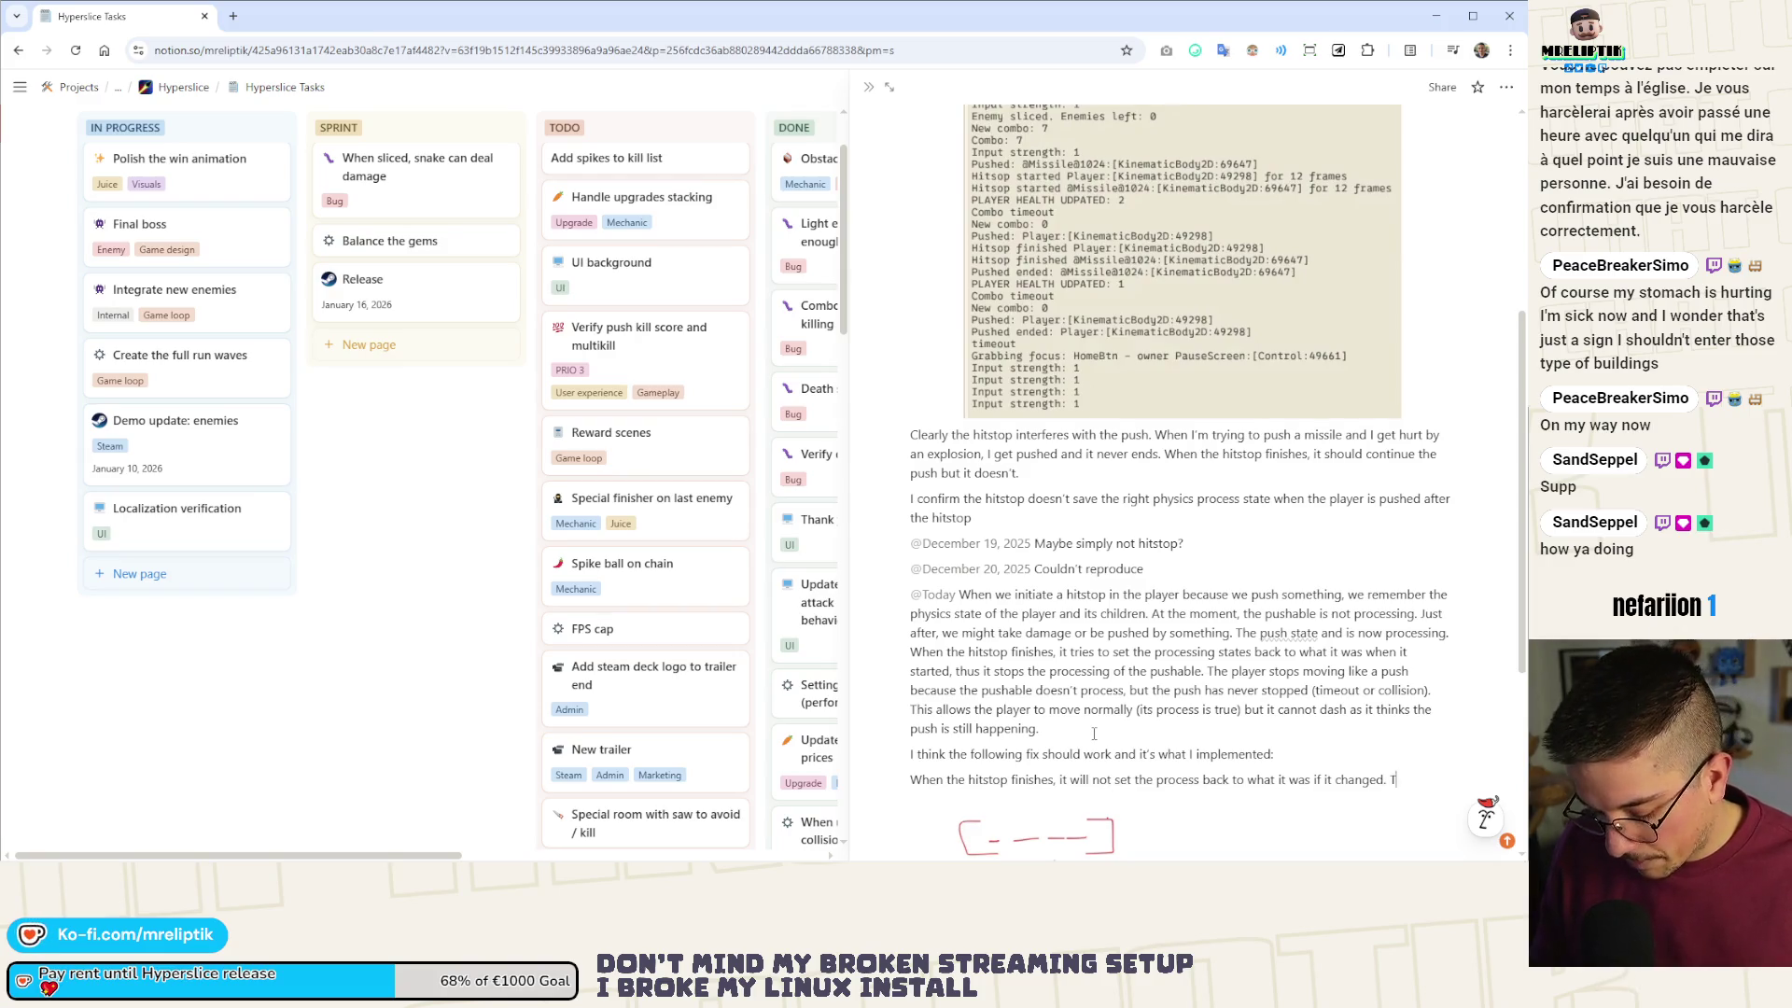
{"action": "type", "text": "his means p"}
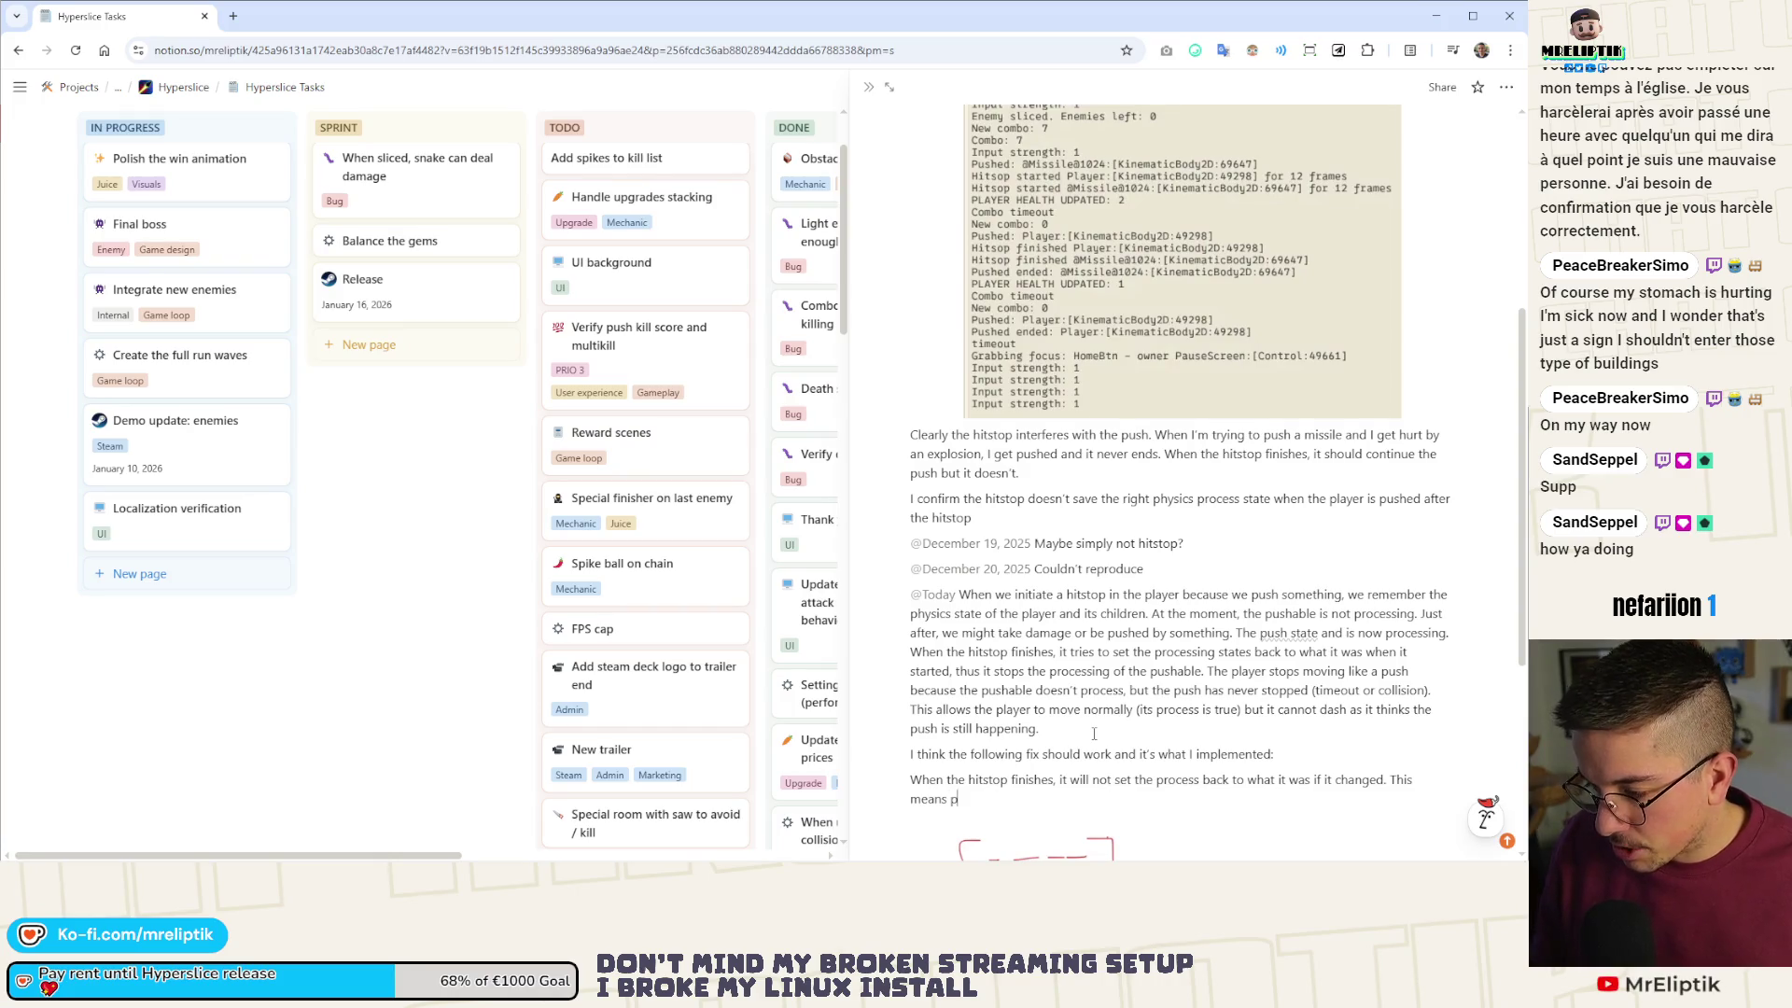
{"action": "key", "text": "BackSpace"}
{"action": "type", "text": "the push"}
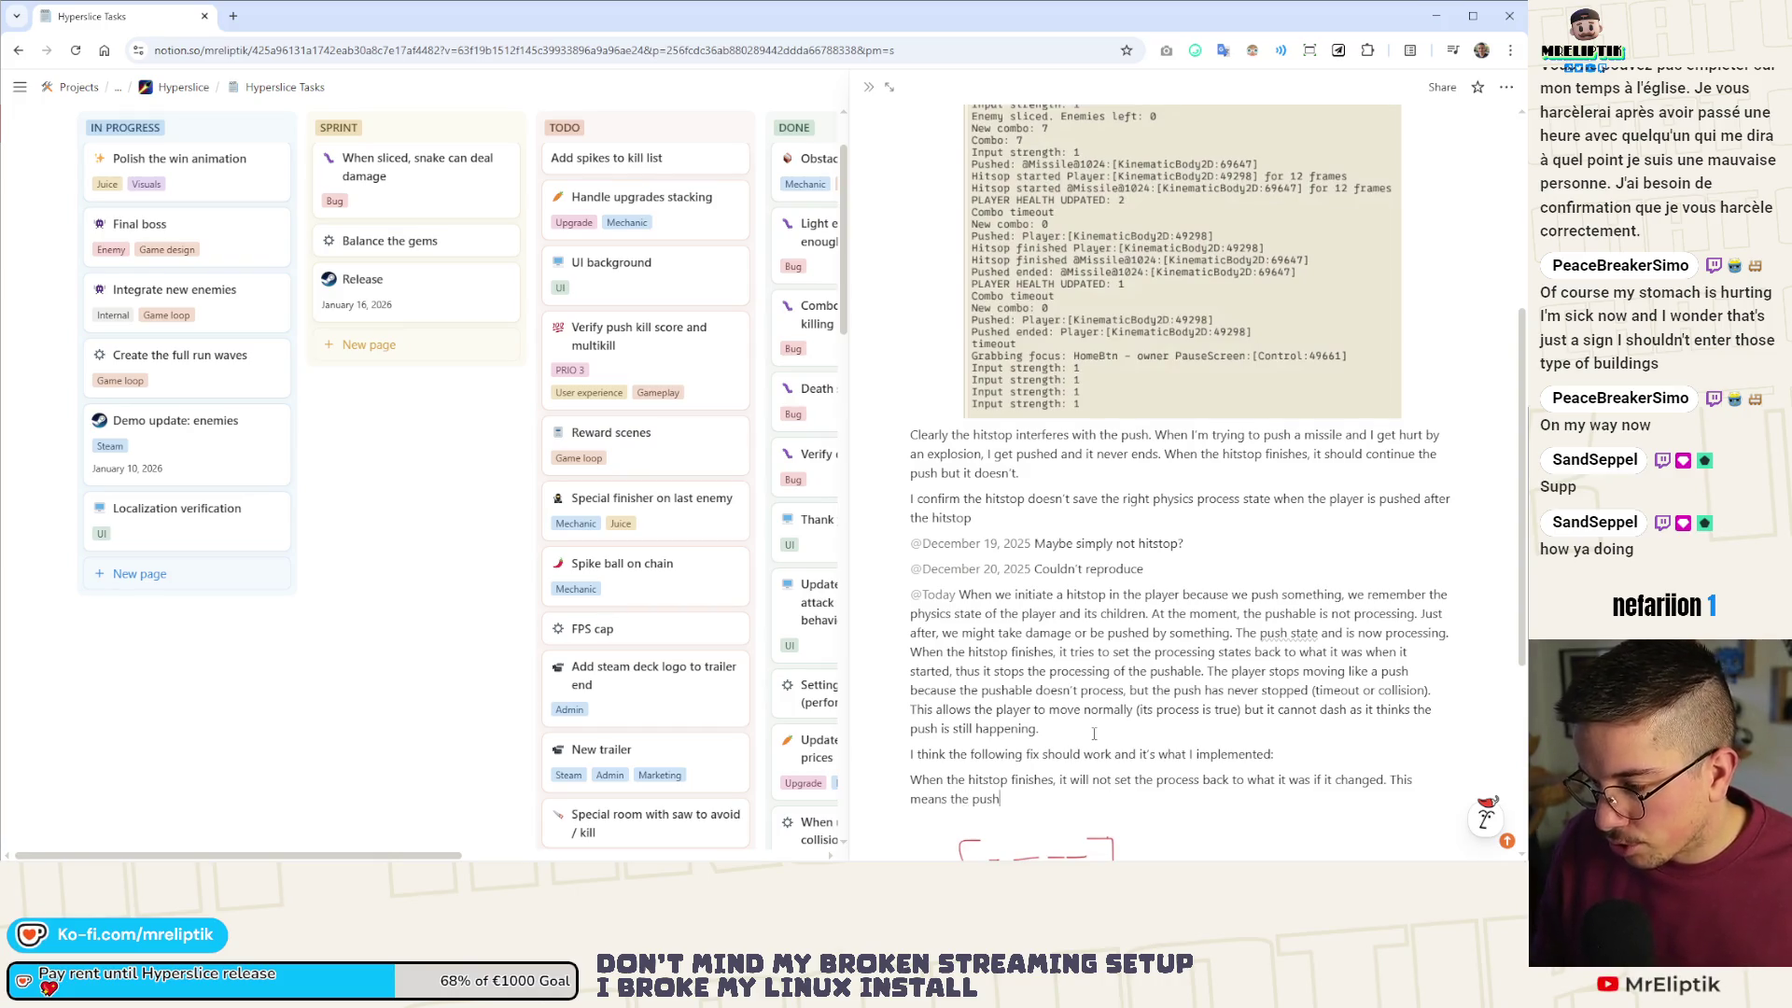
{"action": "type", "text": "shoul"}
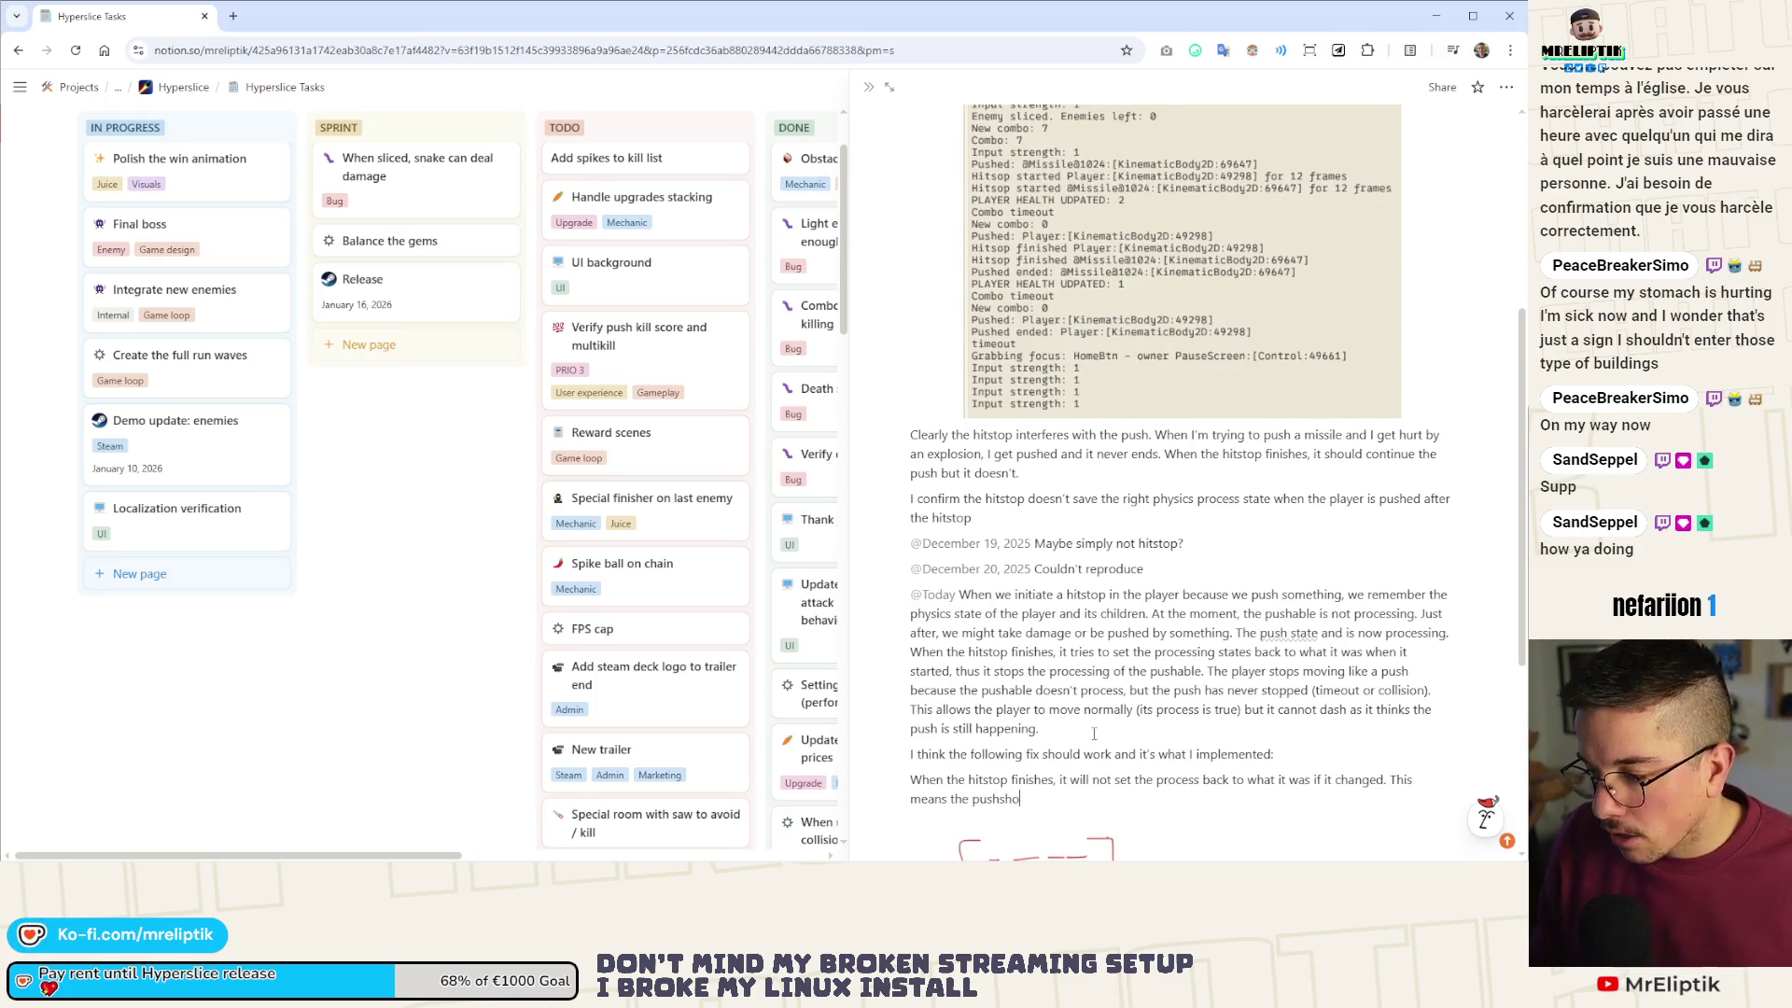
{"action": "key", "text": "BackSpace"}
{"action": "key", "text": "BackSpace"}
{"action": "key", "text": "BackSpace"}
{"action": "type", "text": "push"}
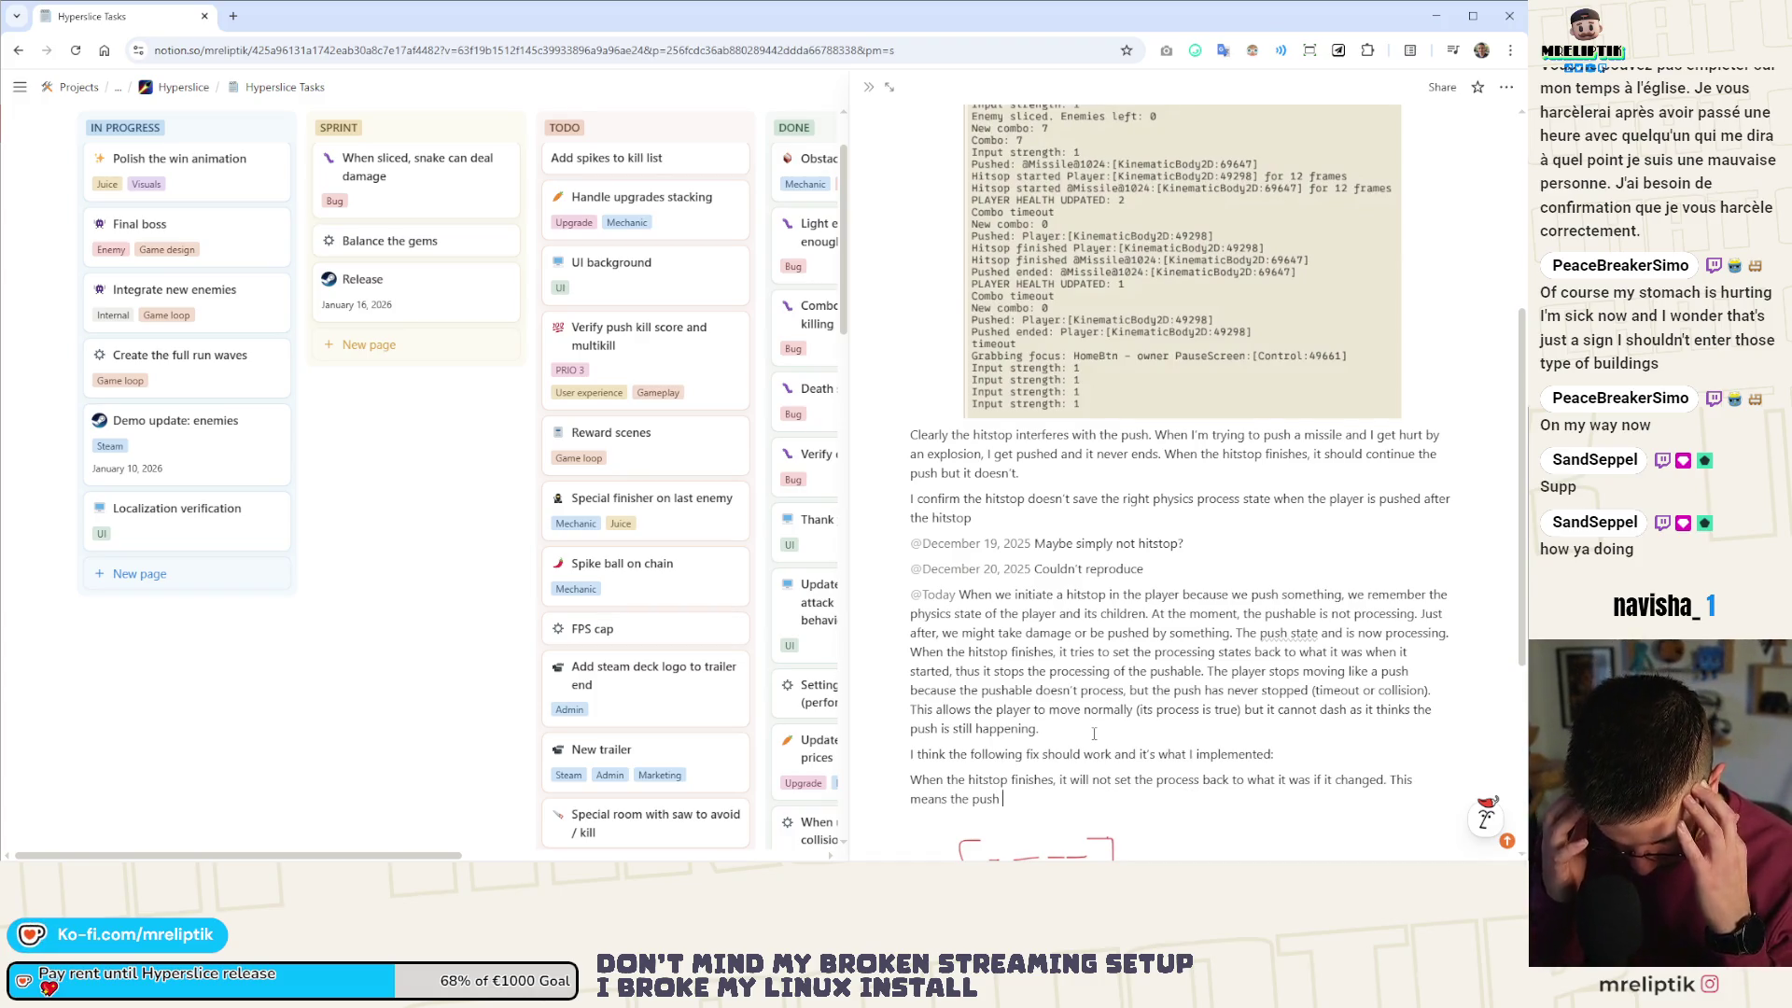
{"action": "type", "text": " will not "}
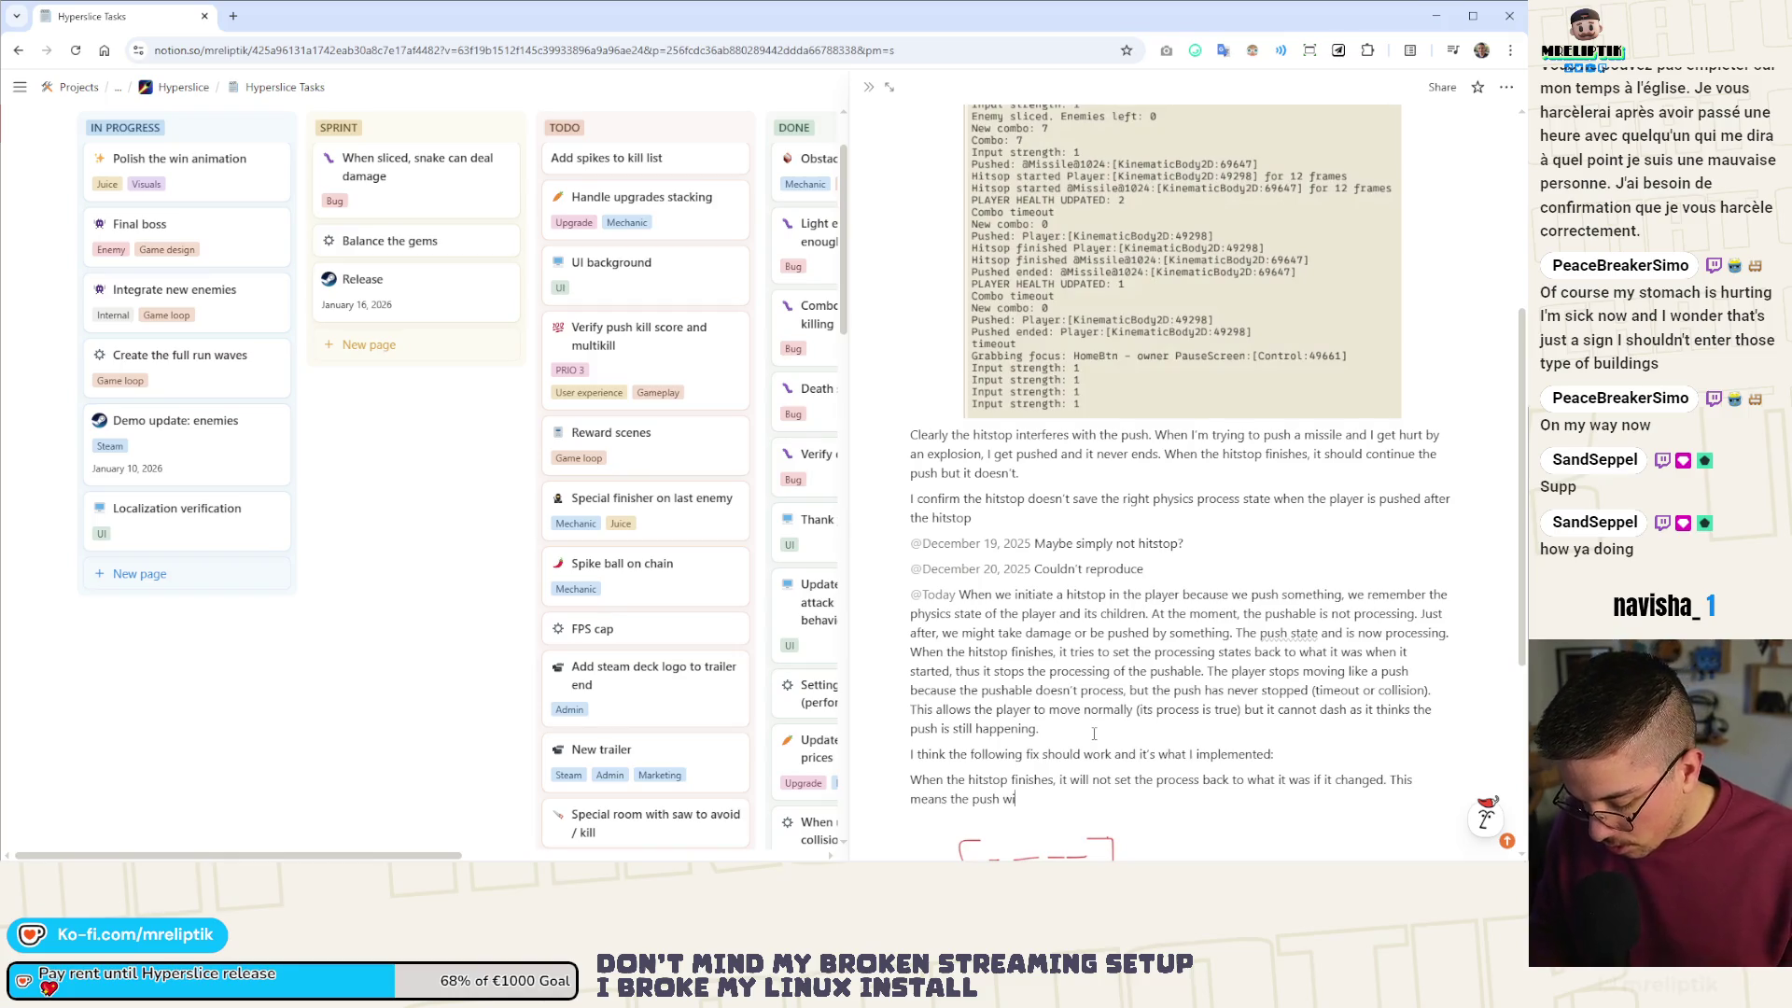
{"action": "type", "text": "go bac"}
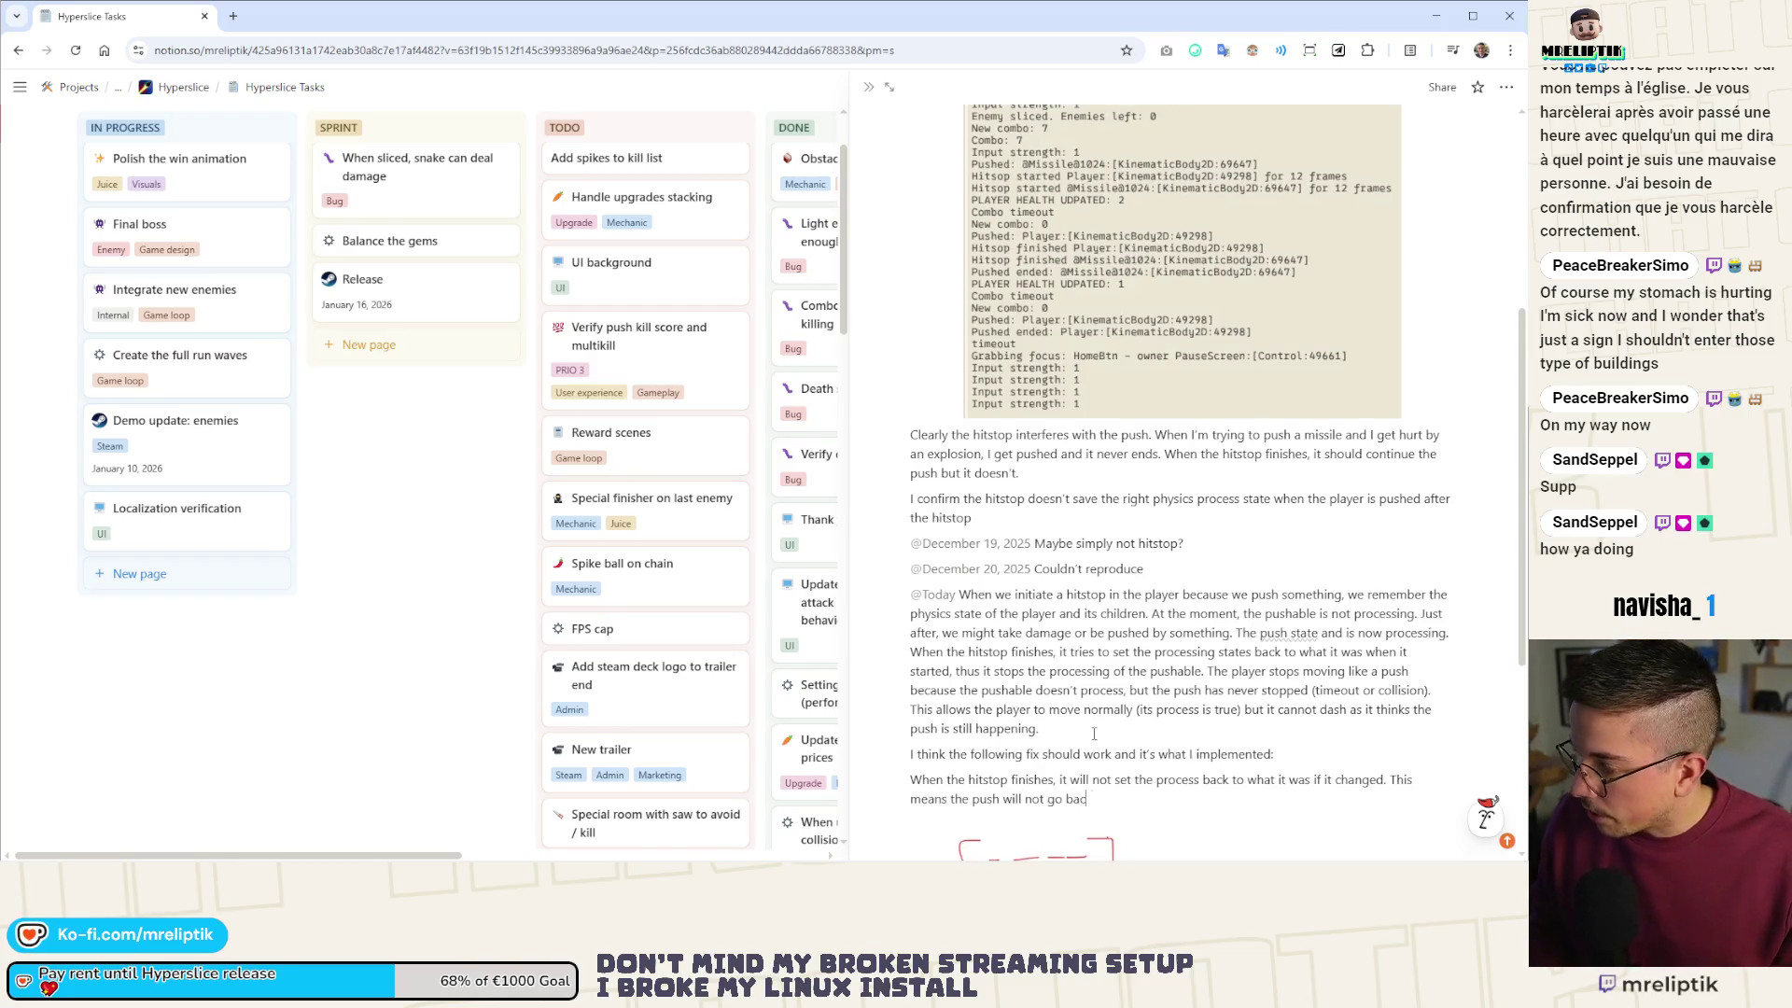
{"action": "type", "text": "k to pro"}
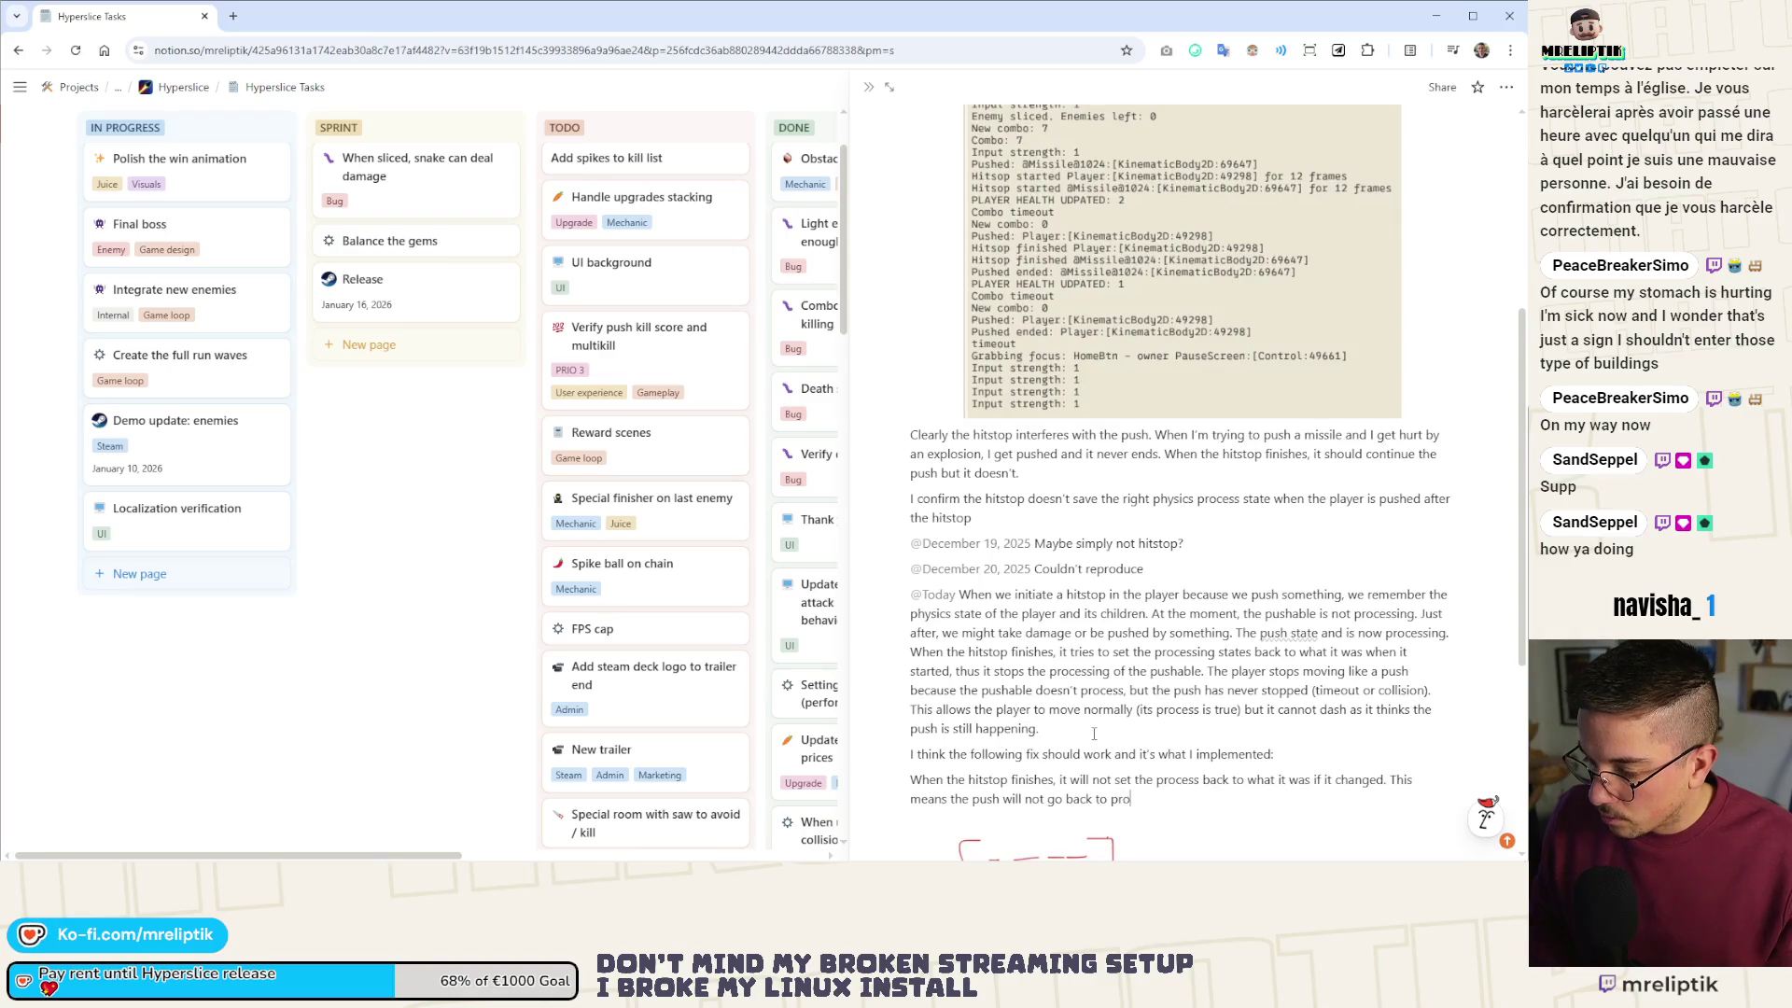
{"action": "key", "text": "BackSpace"}
{"action": "key", "text": "BackSpace"}
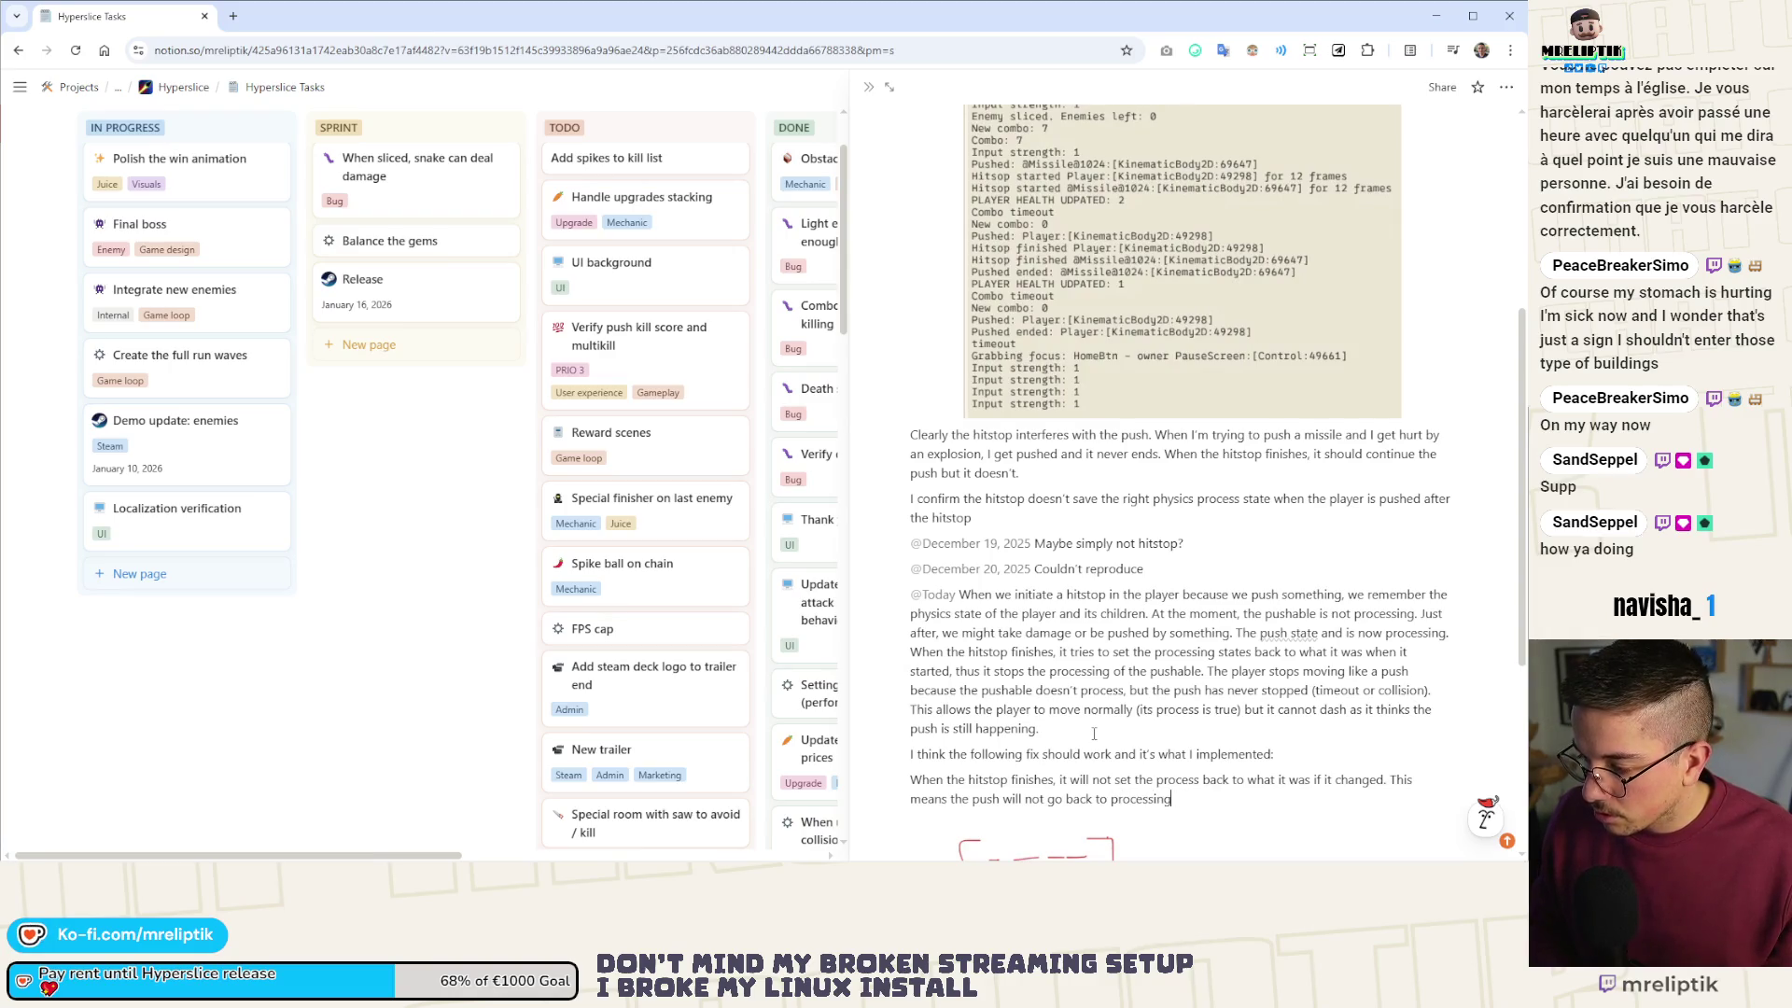
{"action": "type", "text": " == false"}
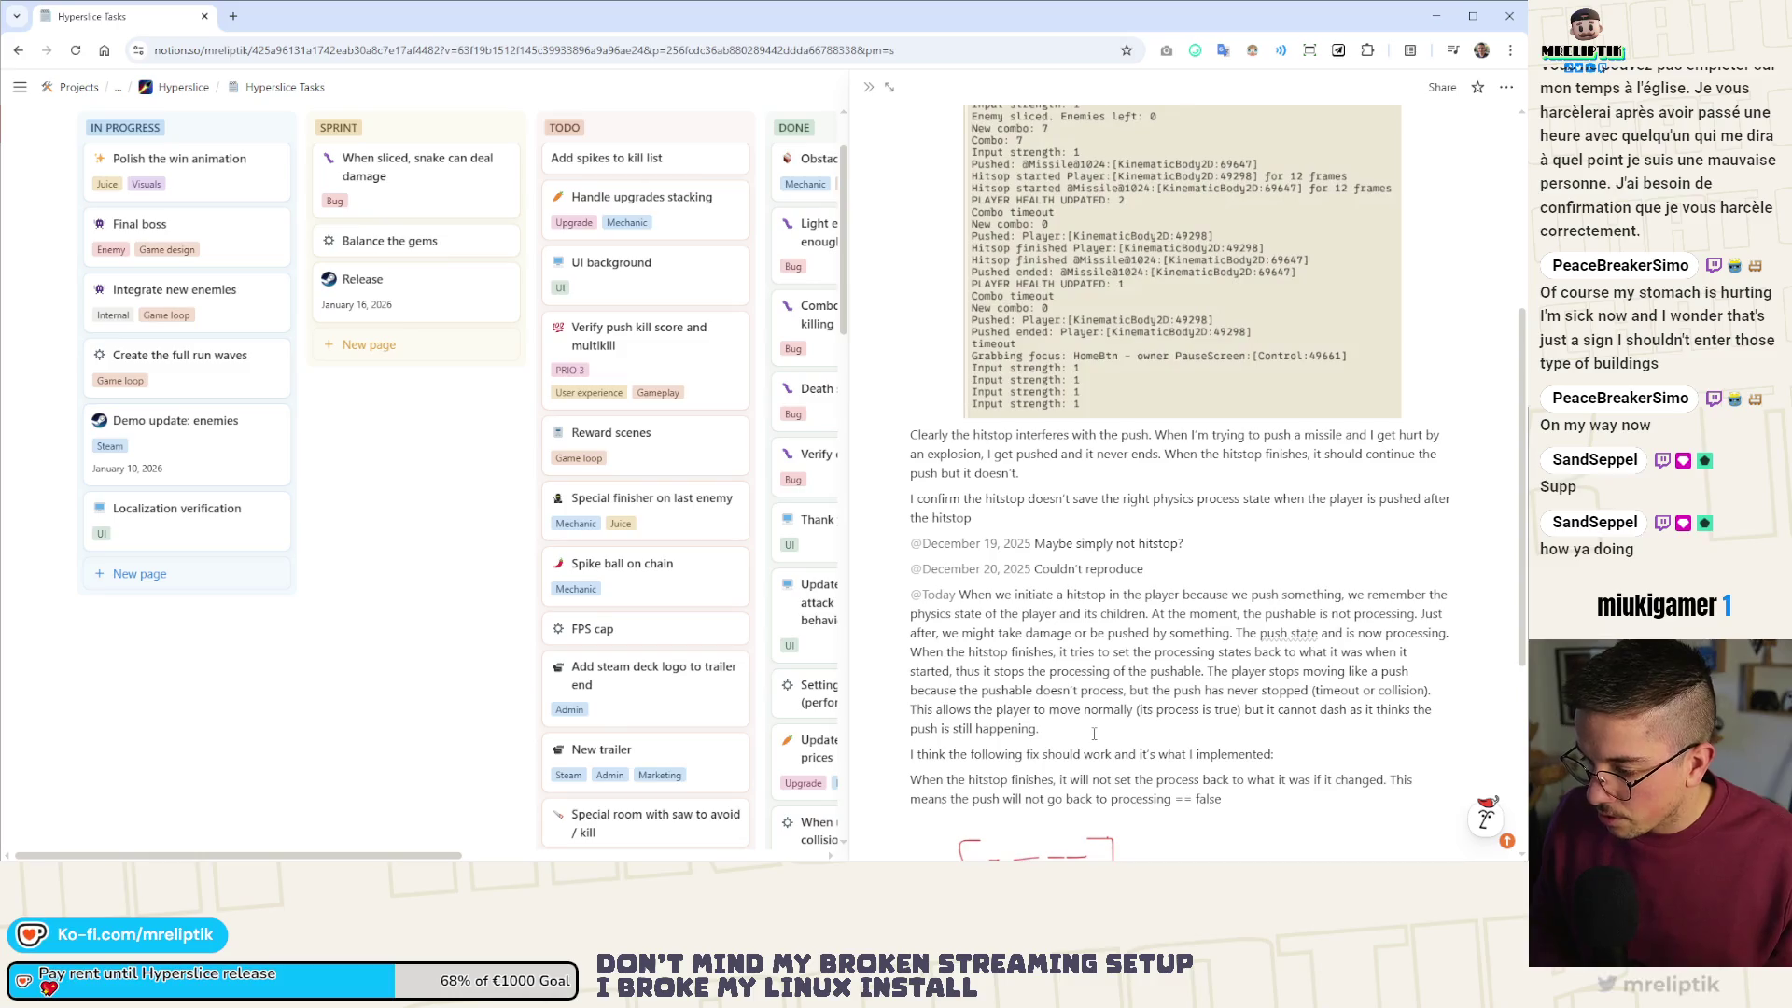
{"action": "type", "text": " as it changed to true afyter"}
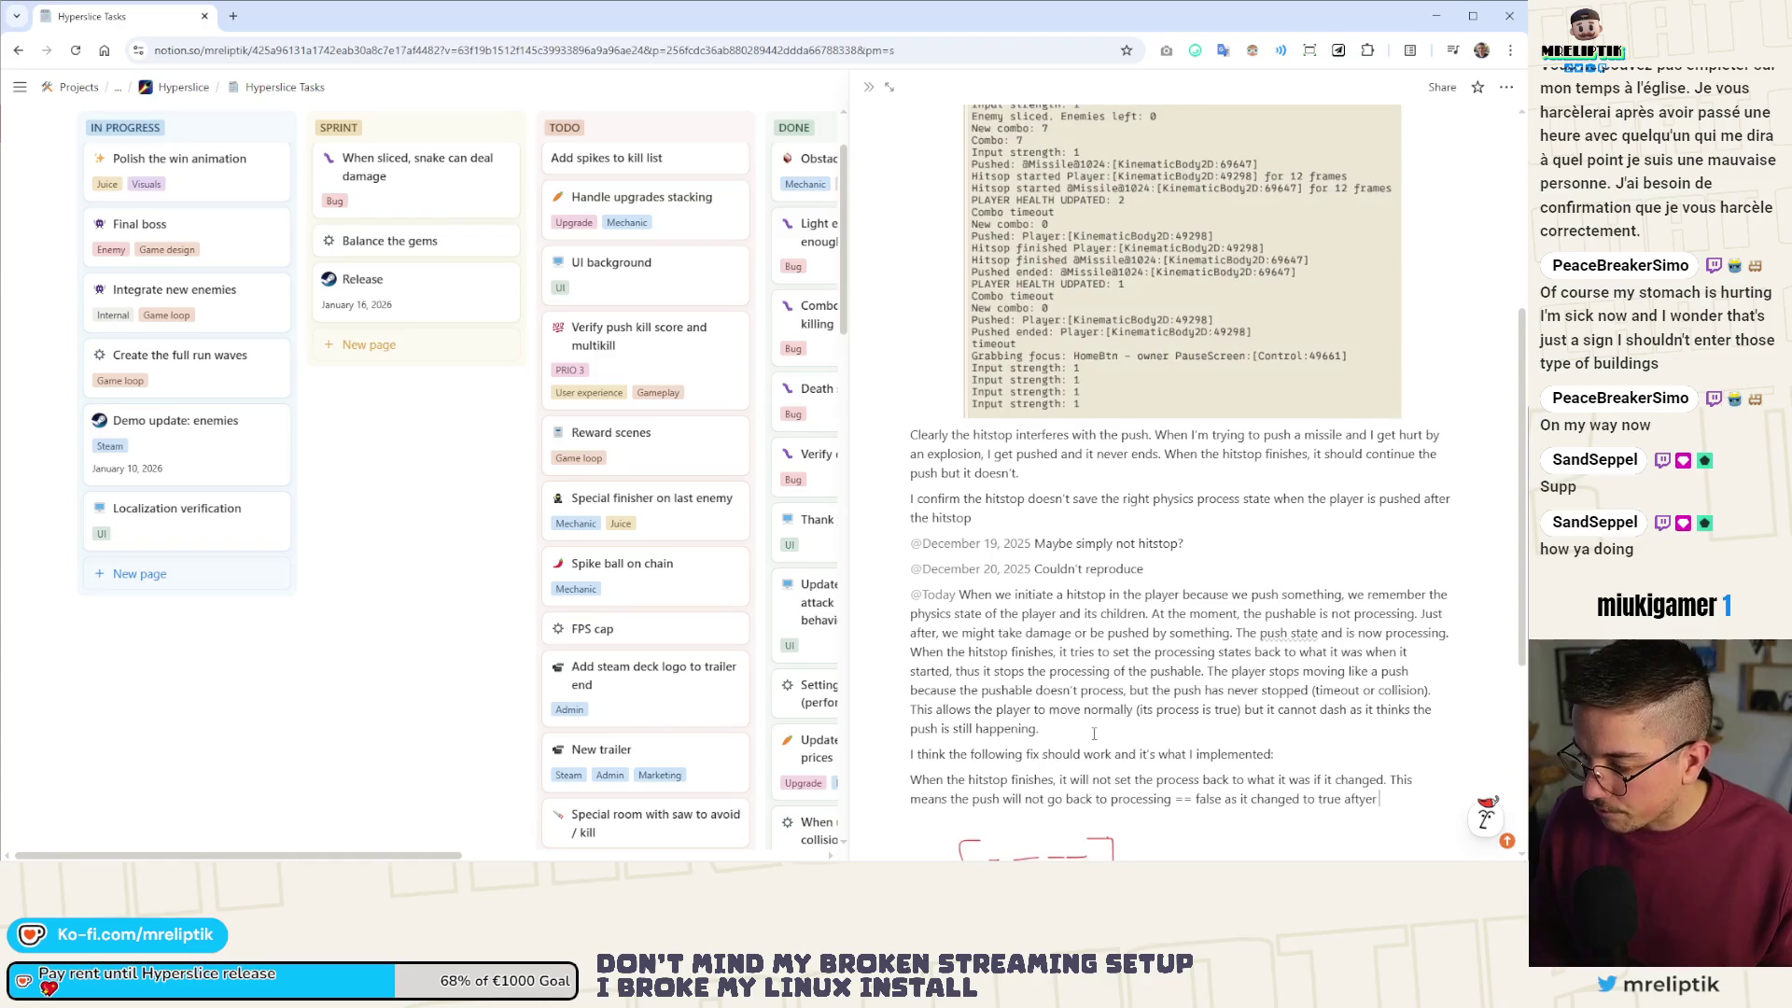
{"action": "type", "text": " tyhe "}
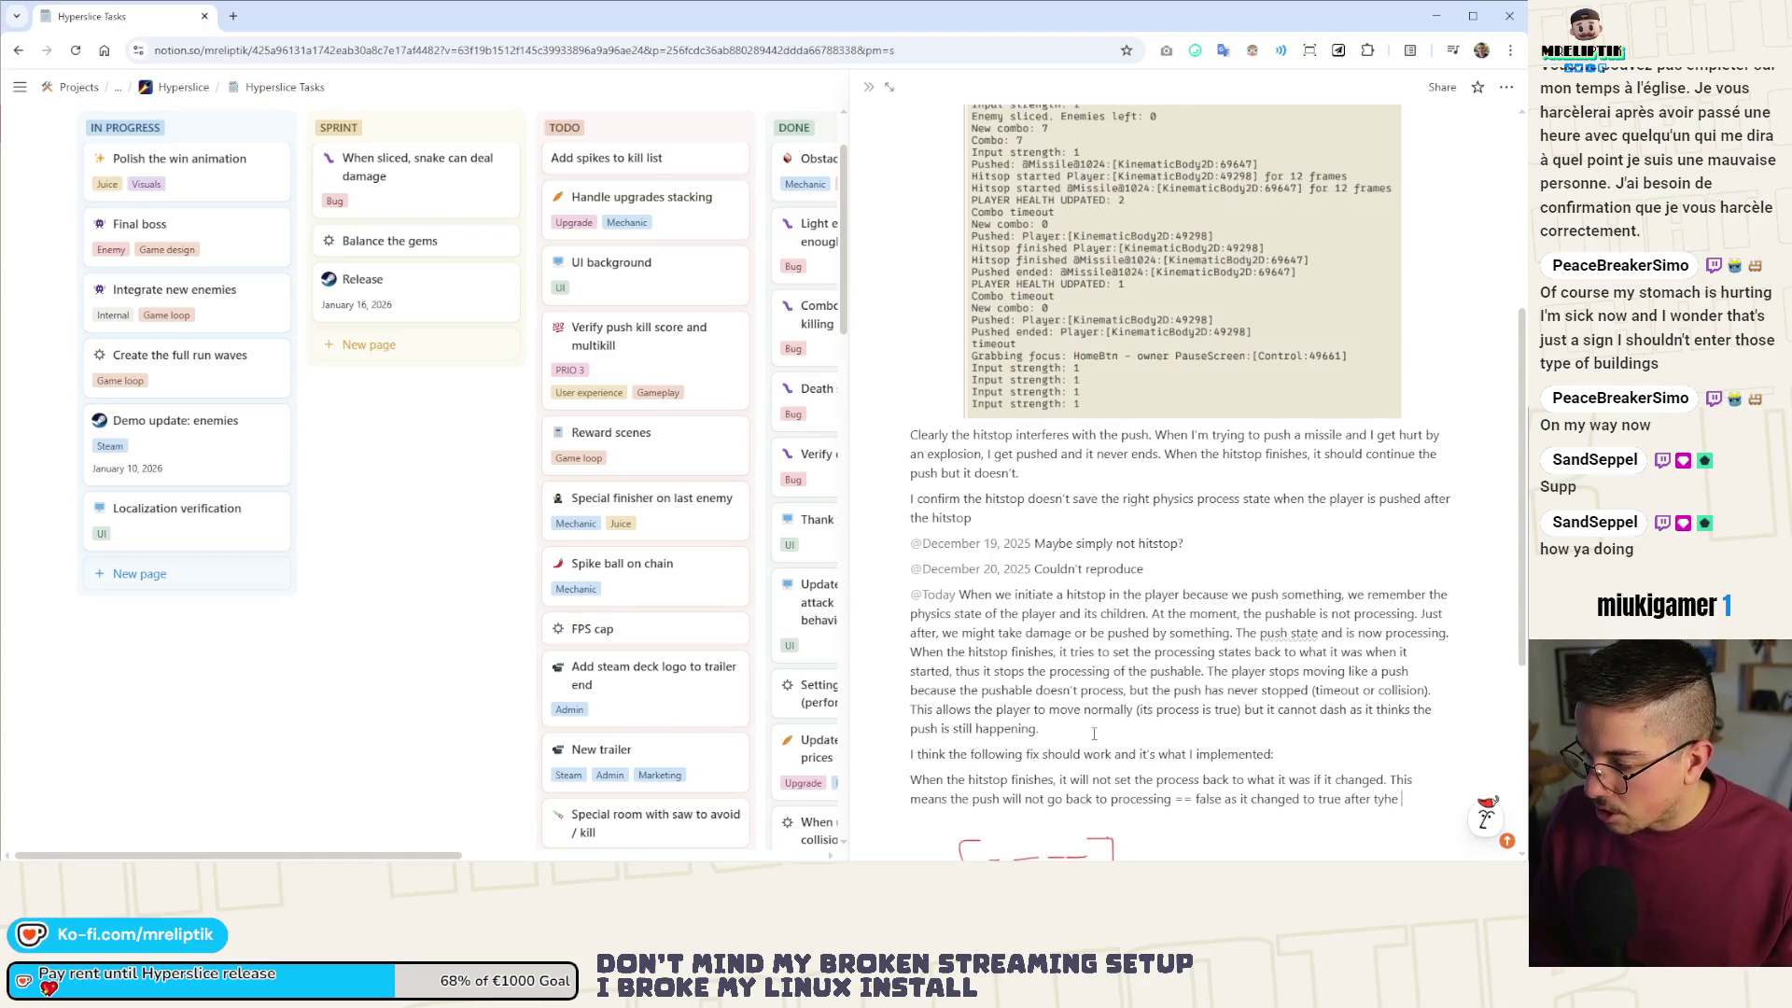
{"action": "type", "text": "he hitstopo"}
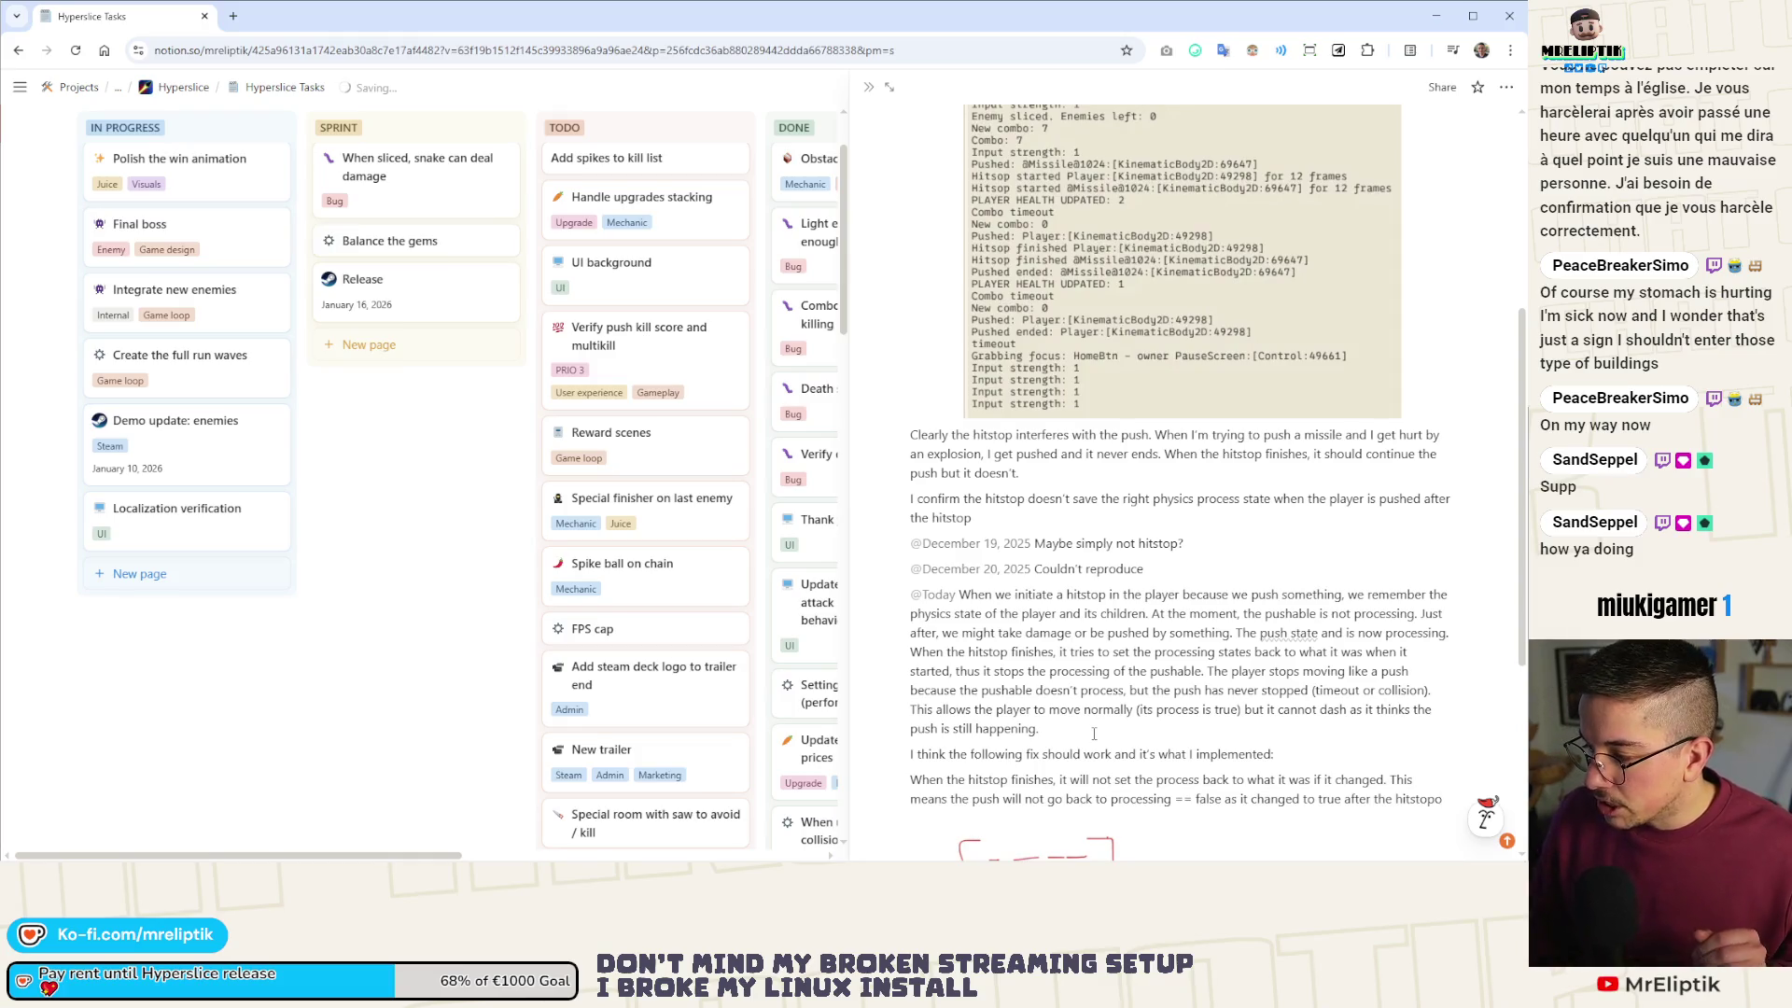
{"action": "key", "text": "BackSpace"}
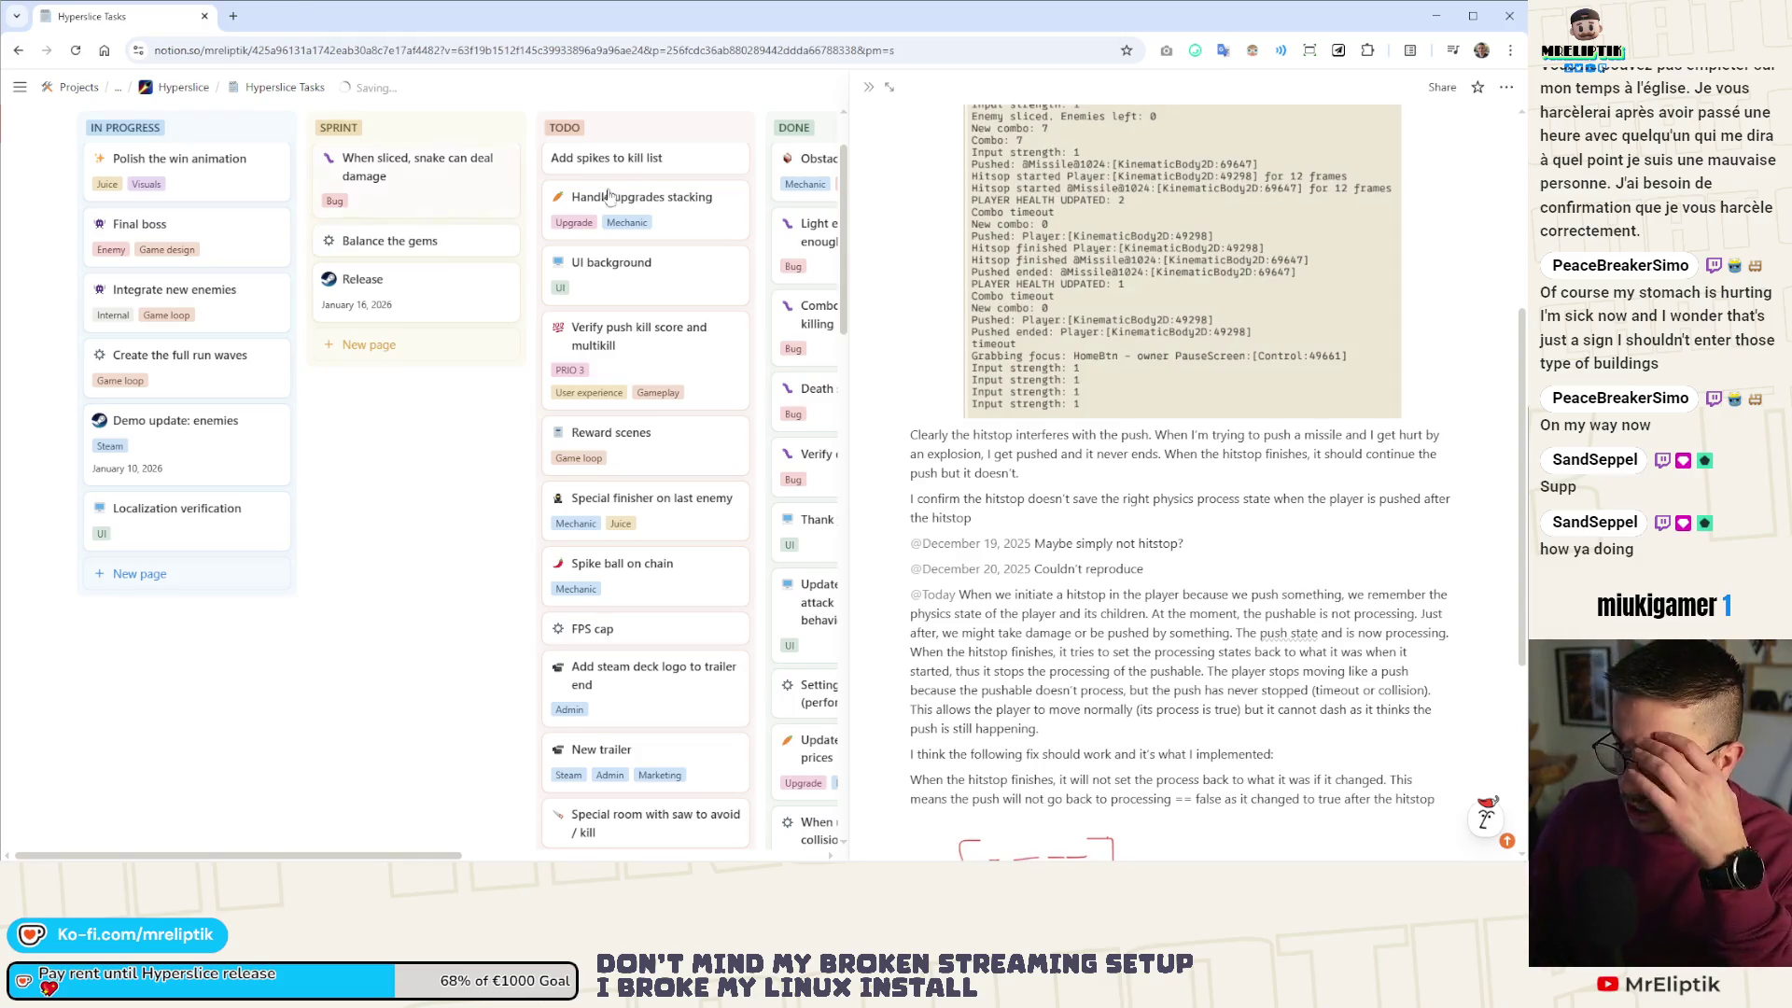
{"action": "key", "text": "alt+Tab"}
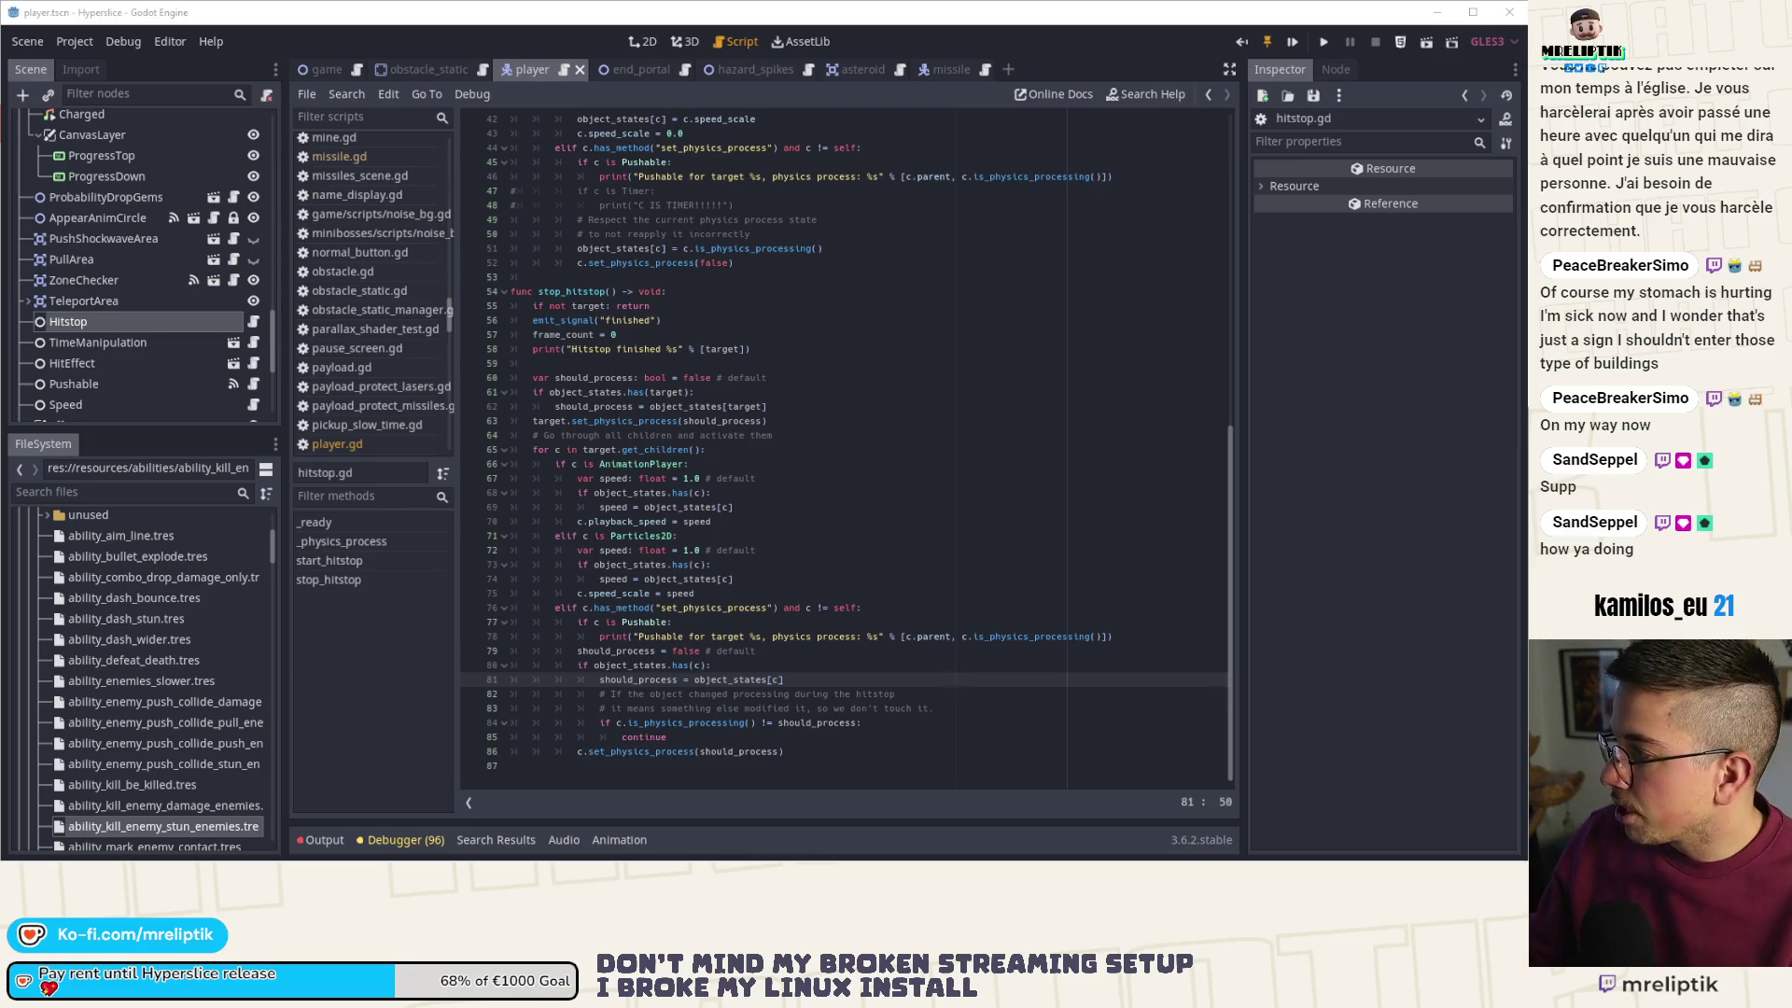
{"action": "left_click", "coordinate": [891, 391]}
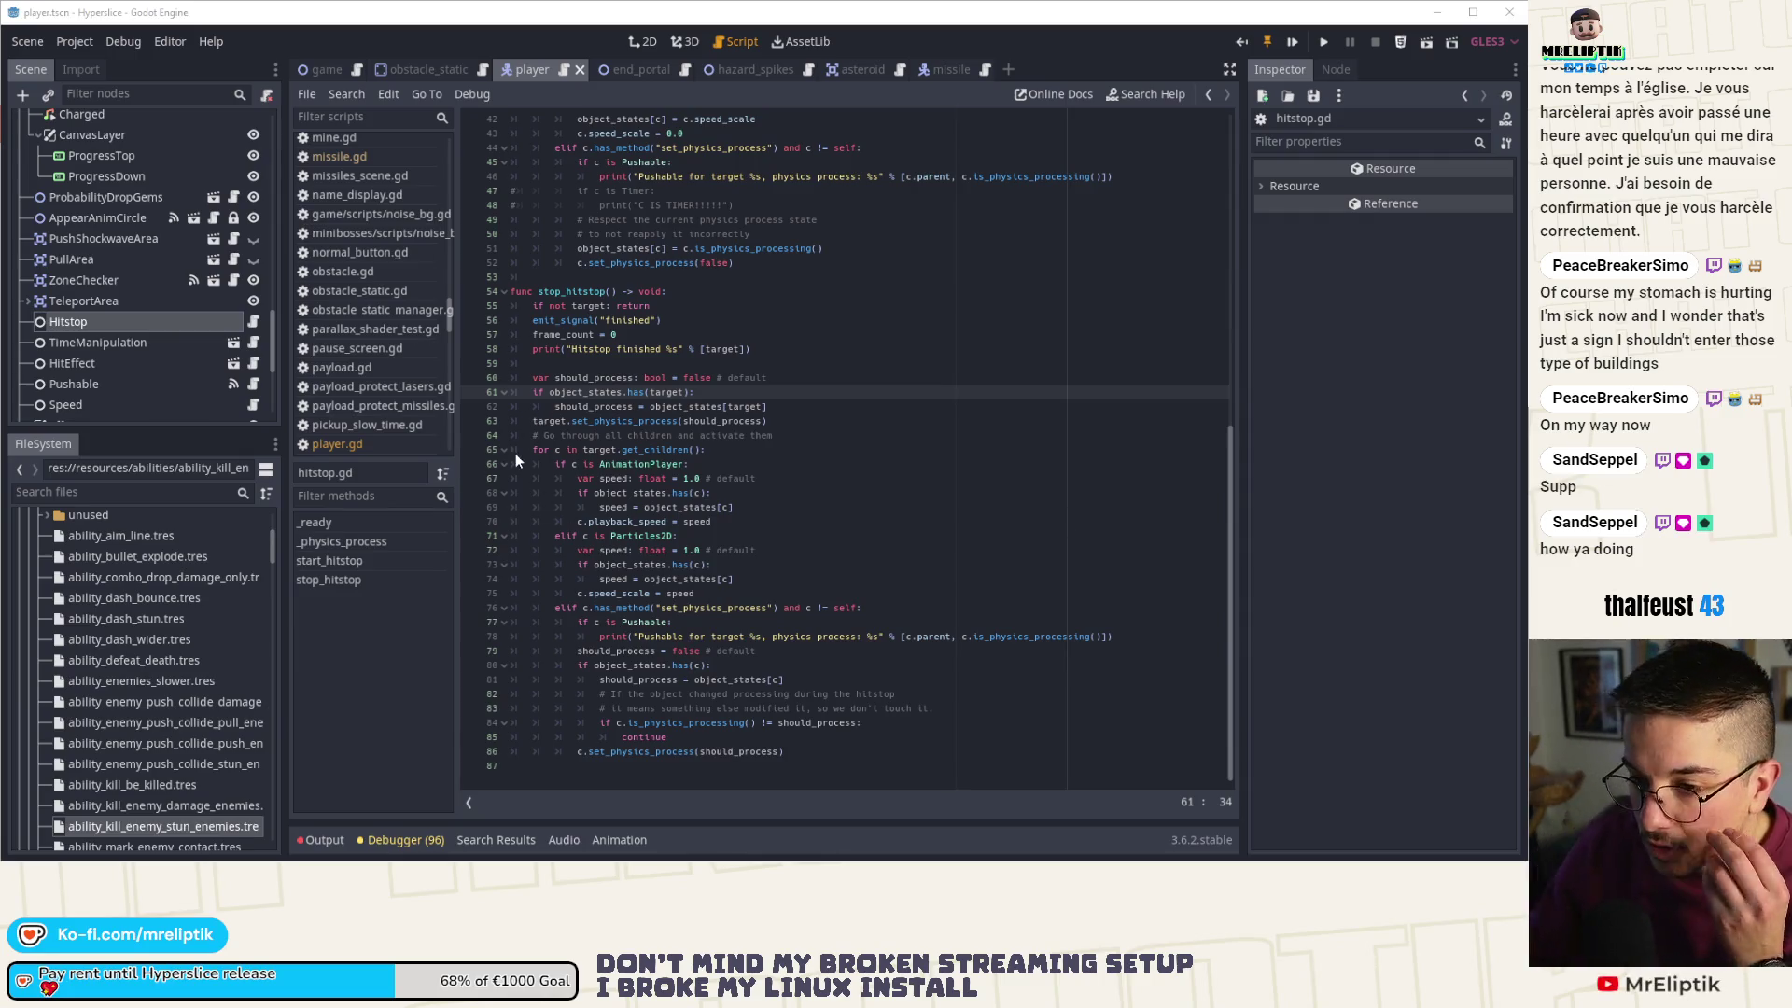
{"action": "left_click", "coordinate": [622, 116]}
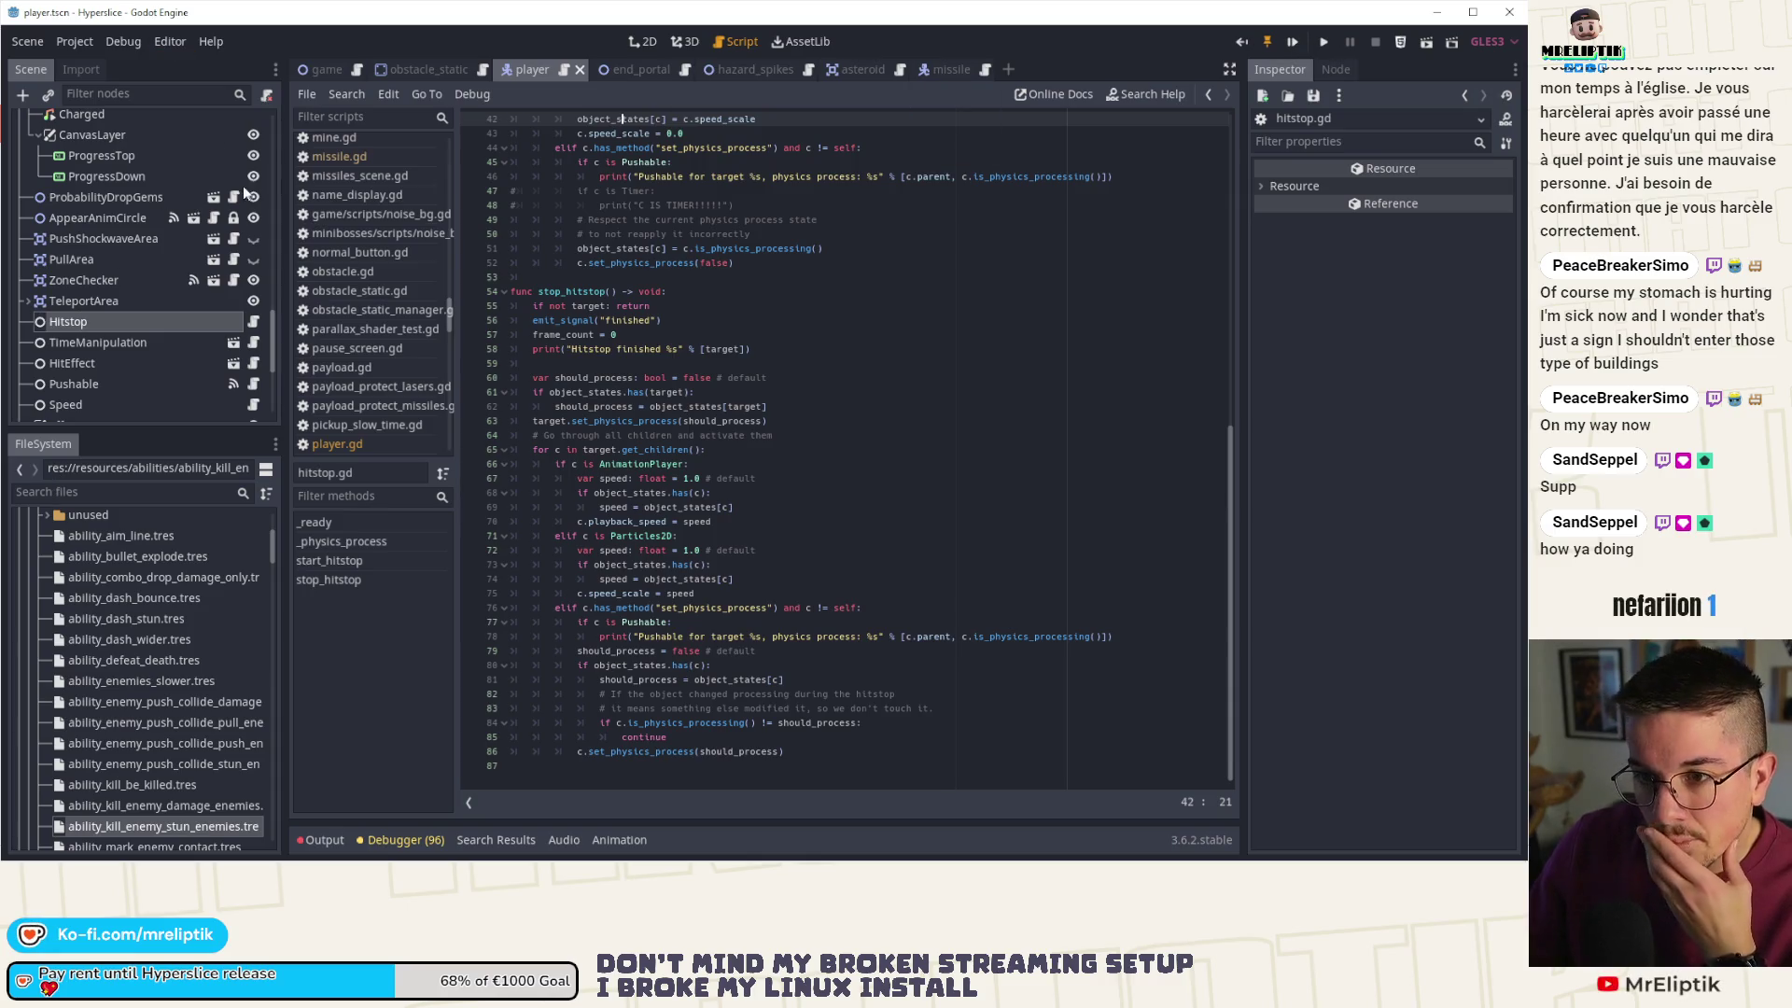
{"action": "scroll", "coordinate": [230, 149], "scroll_direction": "up", "scroll_amount": 8}
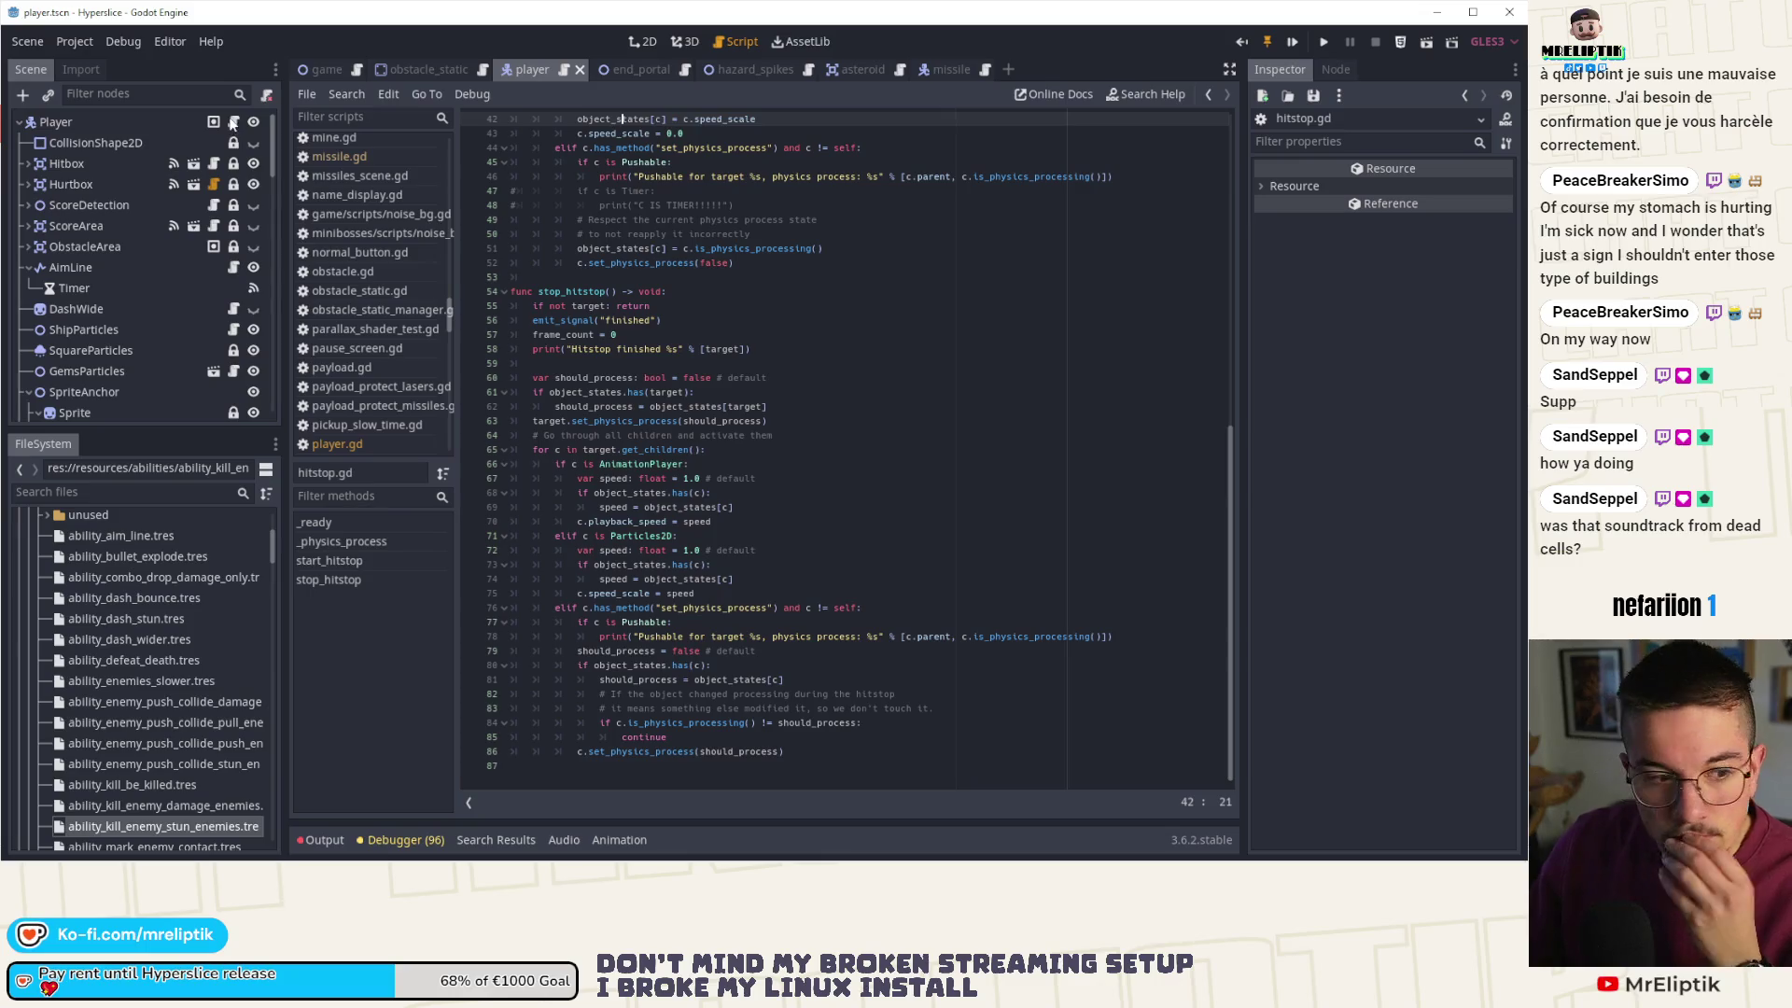
- Search game.gd for 'start(' to reach the wave_manager start calls near line 1150
{"action": "left_click", "coordinate": [232, 122]}
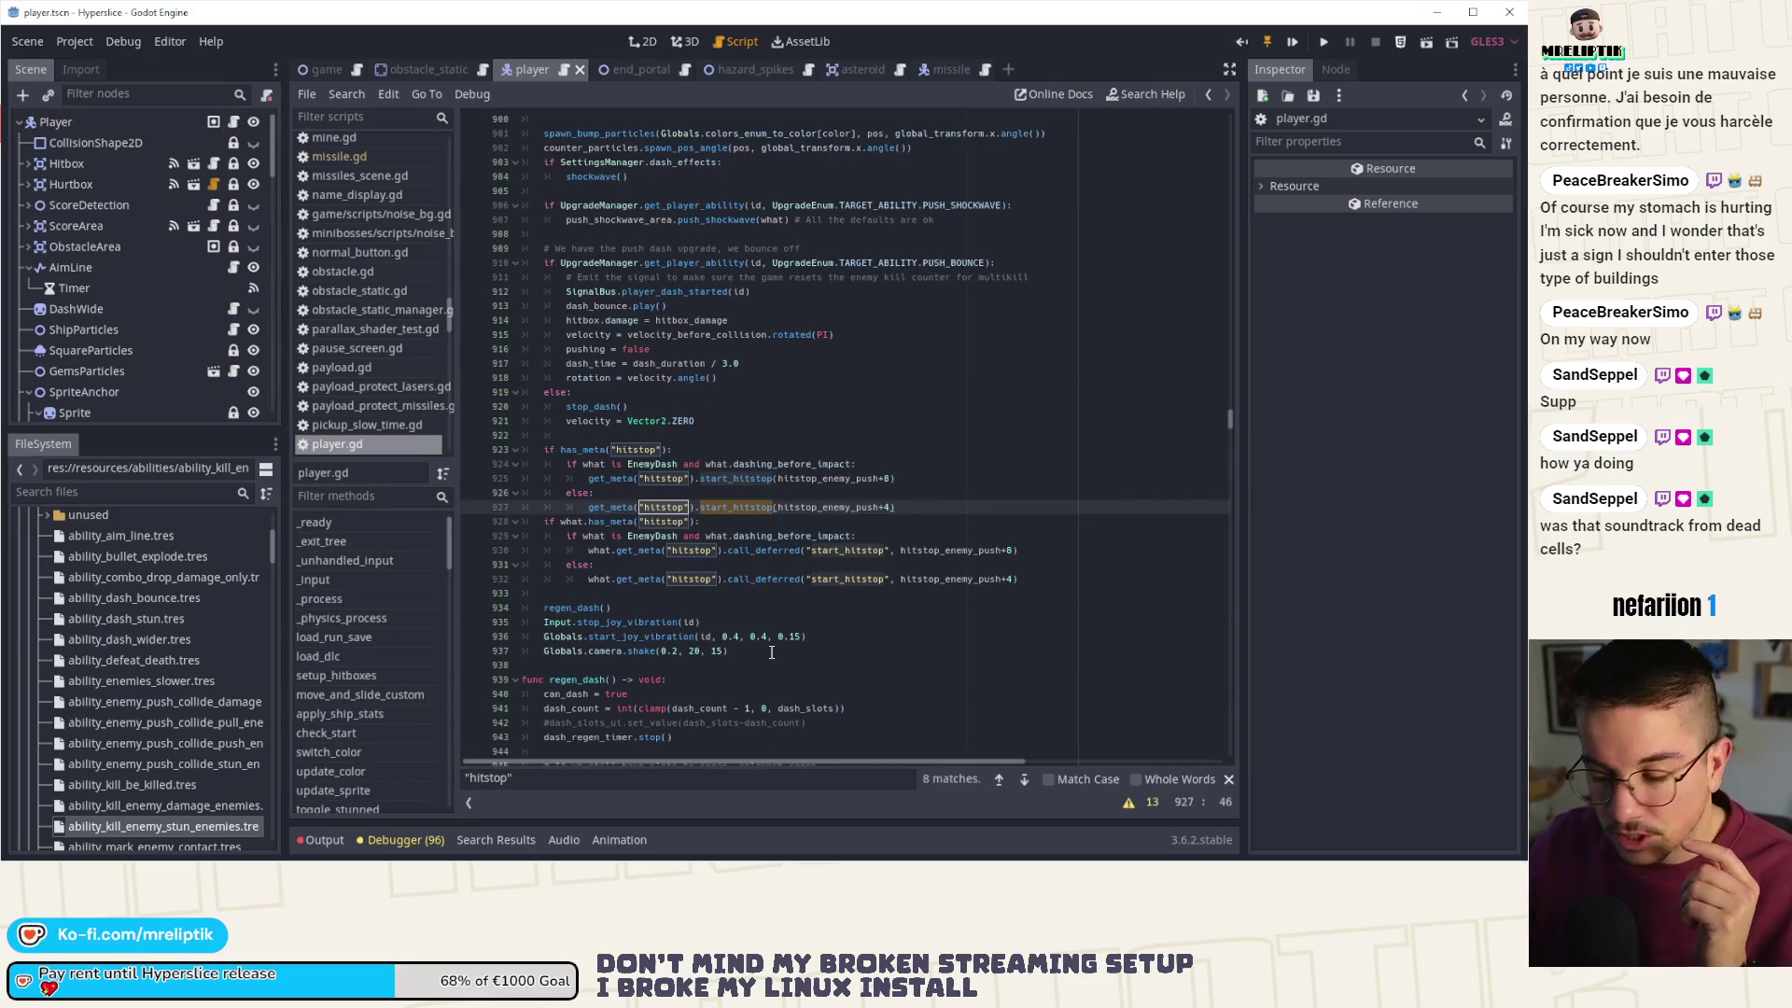
{"action": "left_click", "coordinate": [583, 782]}
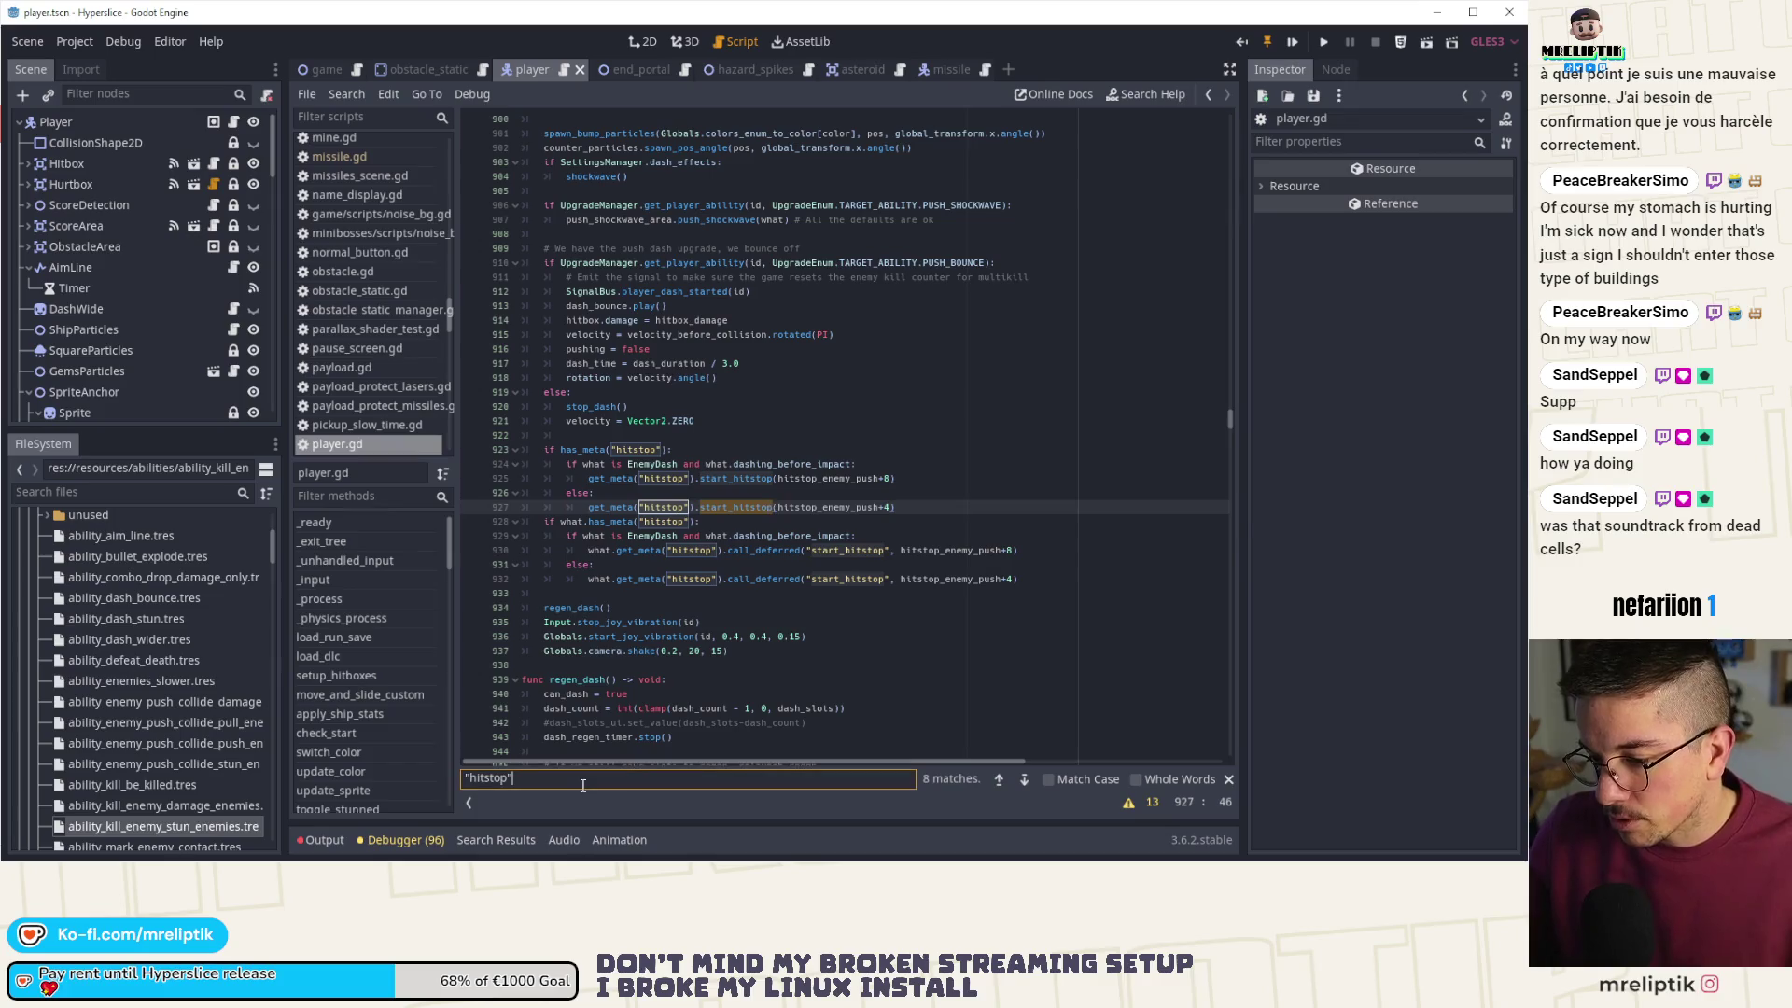
{"action": "left_click", "coordinate": [322, 69]}
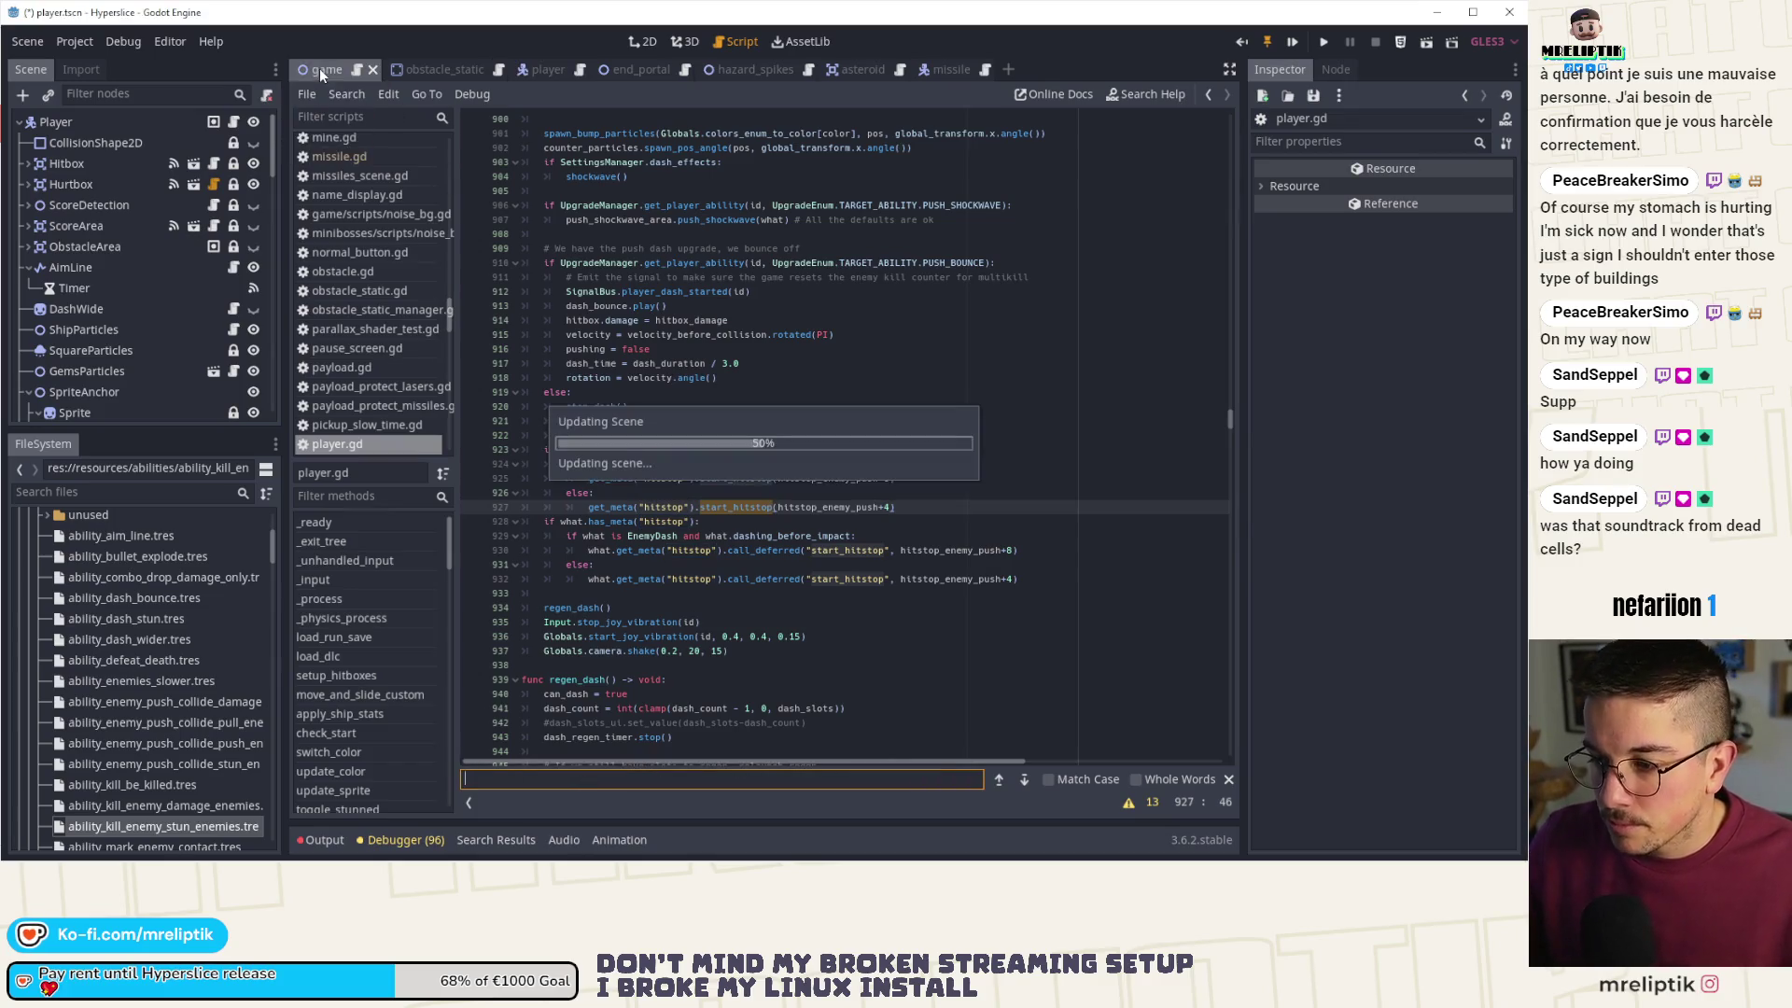
{"action": "double_click", "coordinate": [576, 779]}
{"action": "type", "text": "st"}
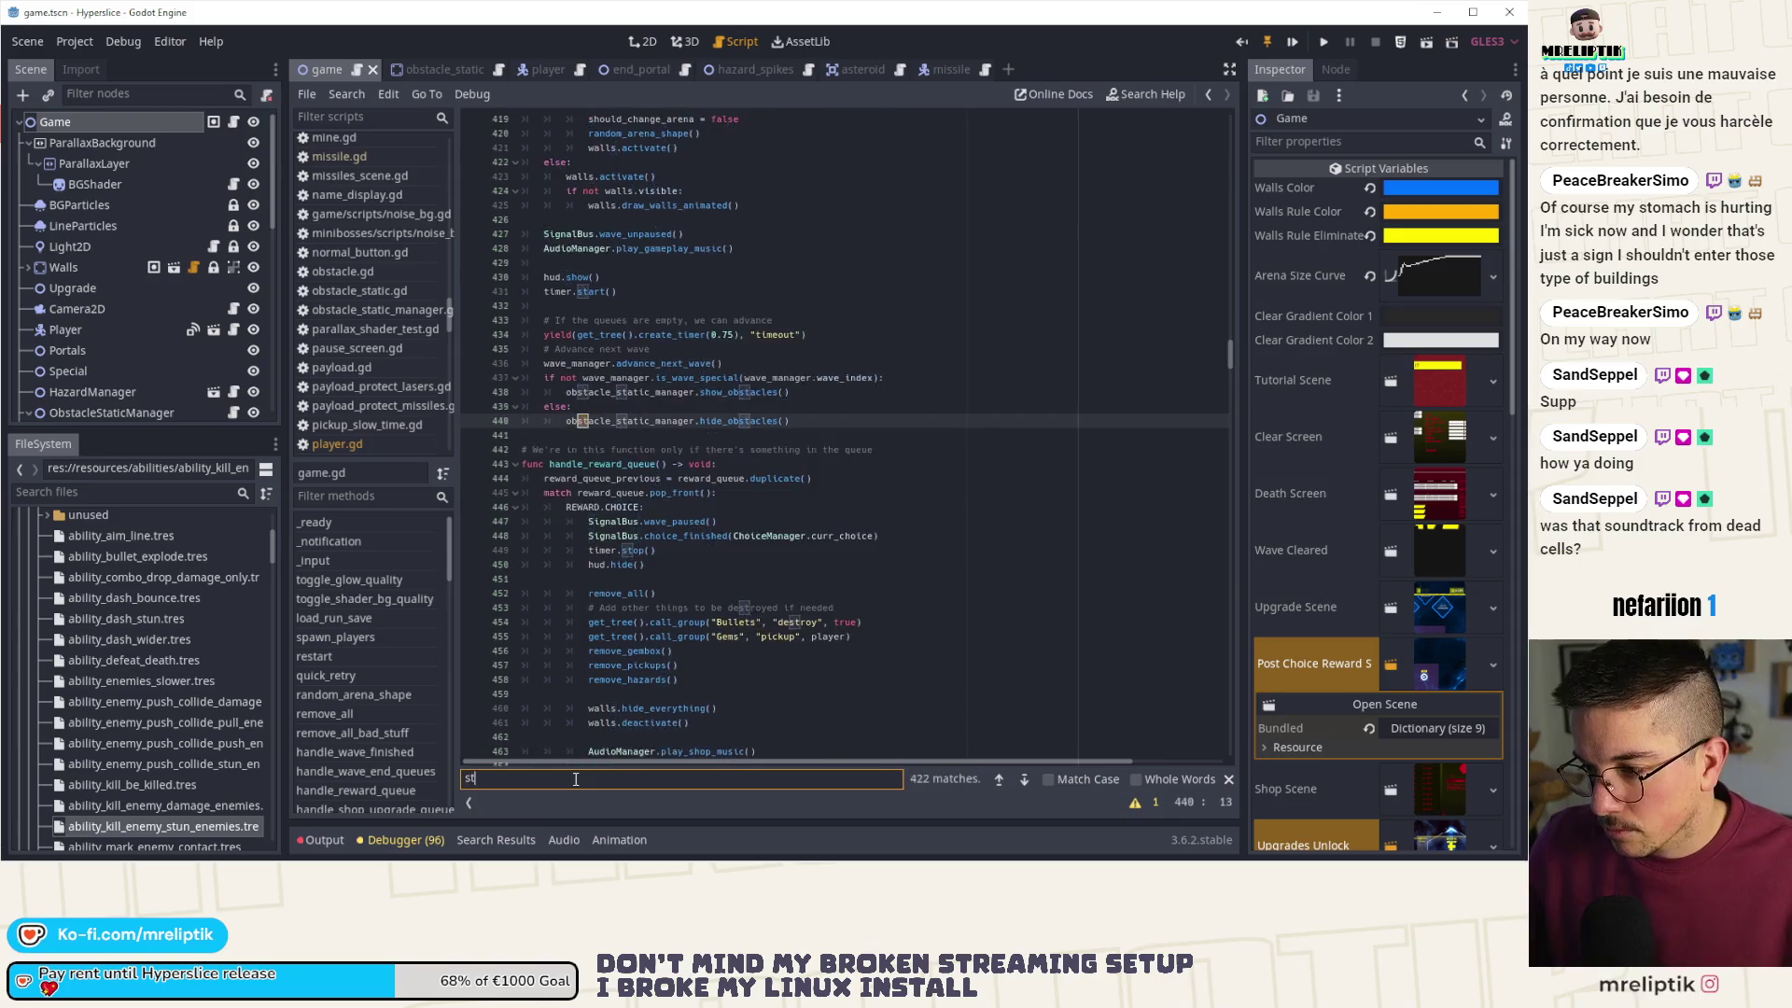
{"action": "type", "text": "art("}
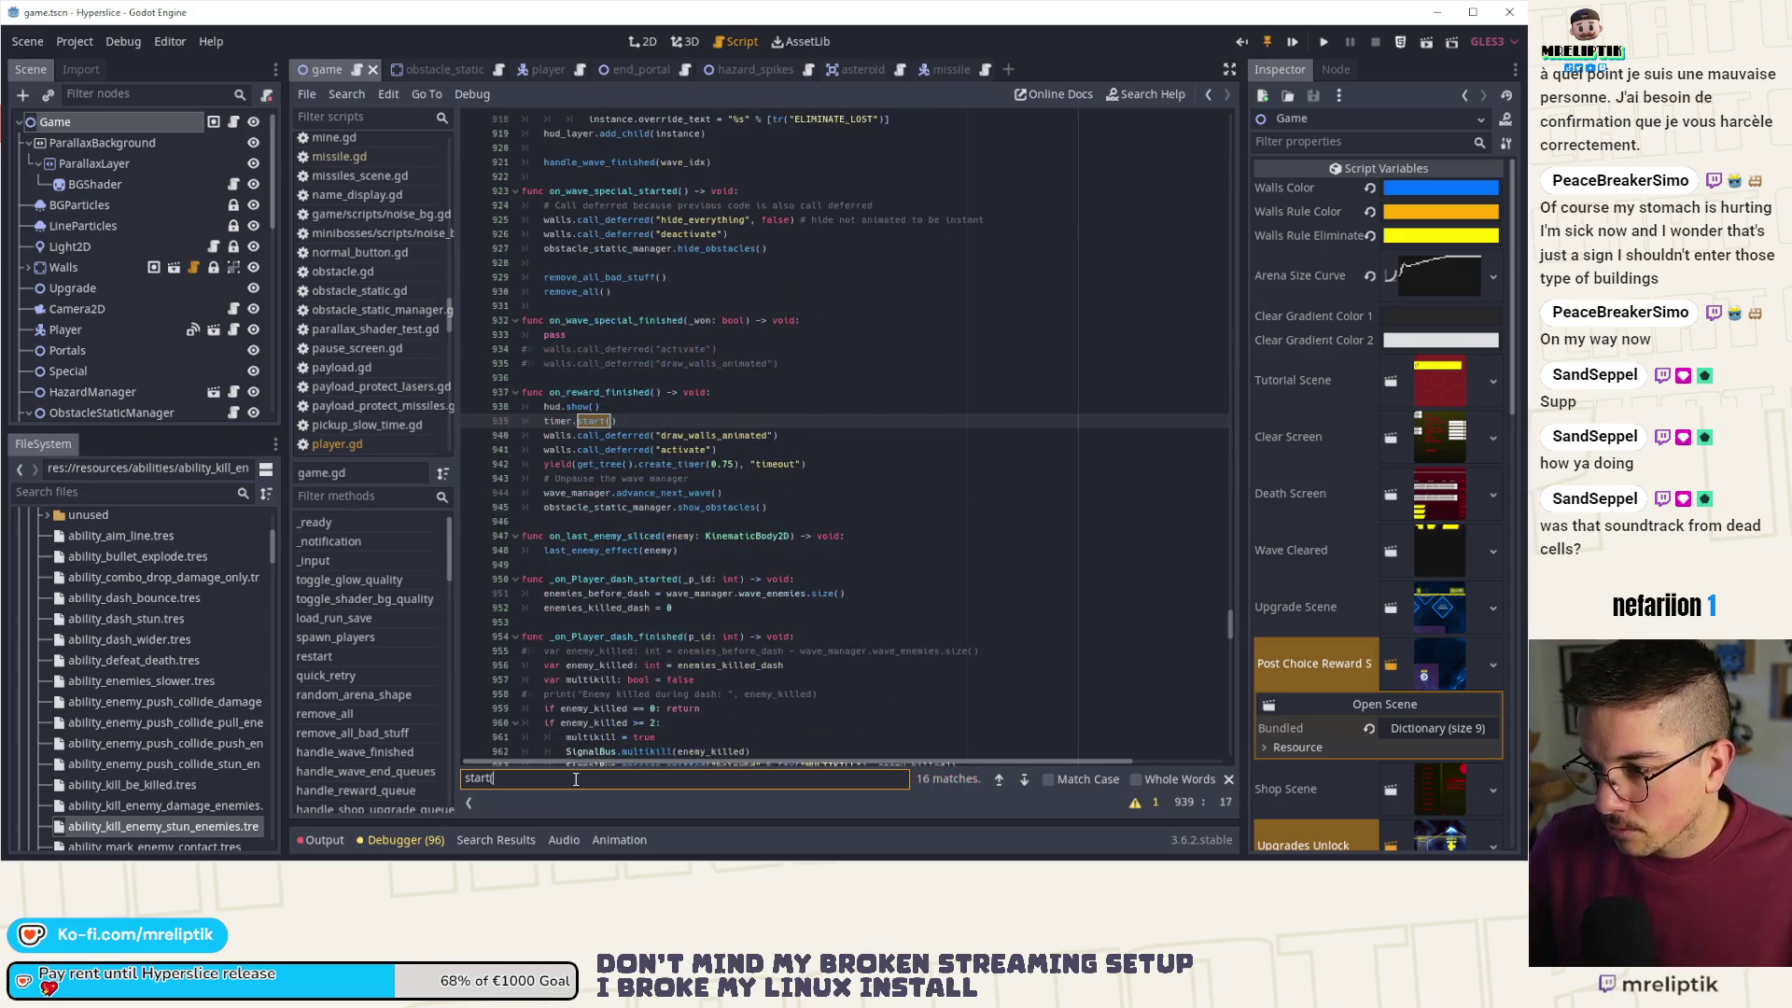
{"action": "left_click", "coordinate": [1000, 780]}
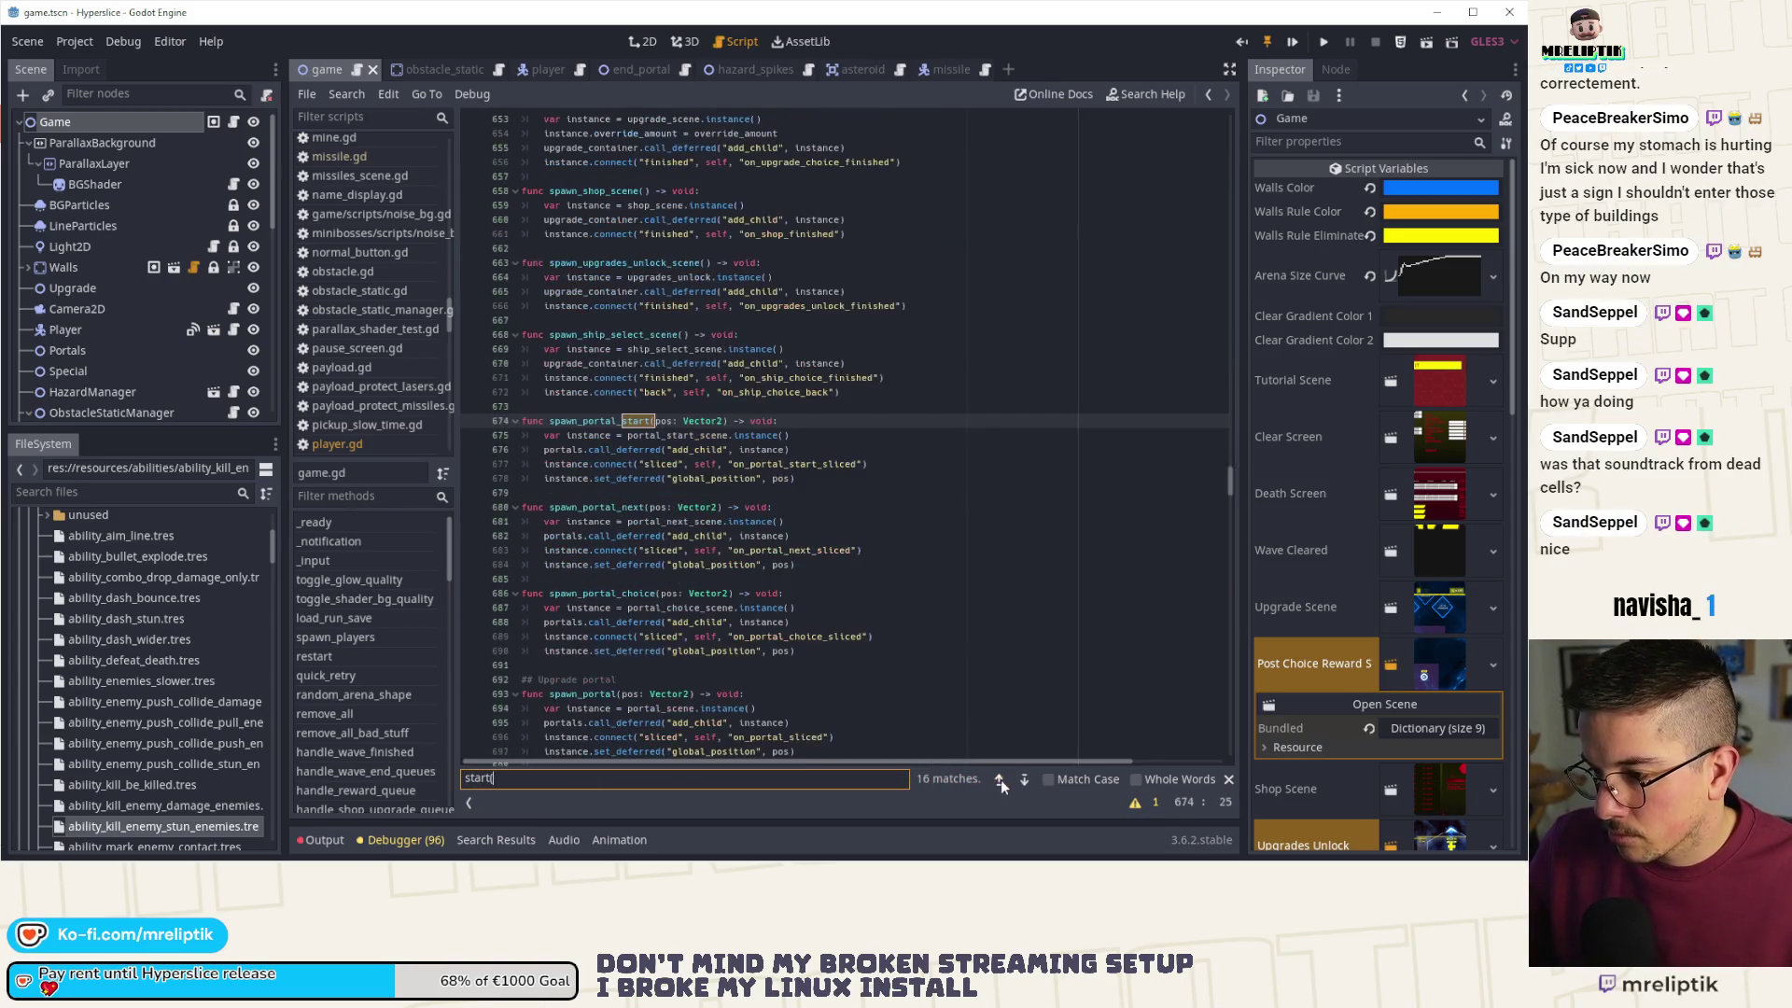
{"action": "left_click", "coordinate": [1000, 780]}
{"action": "left_click", "coordinate": [1000, 780]}
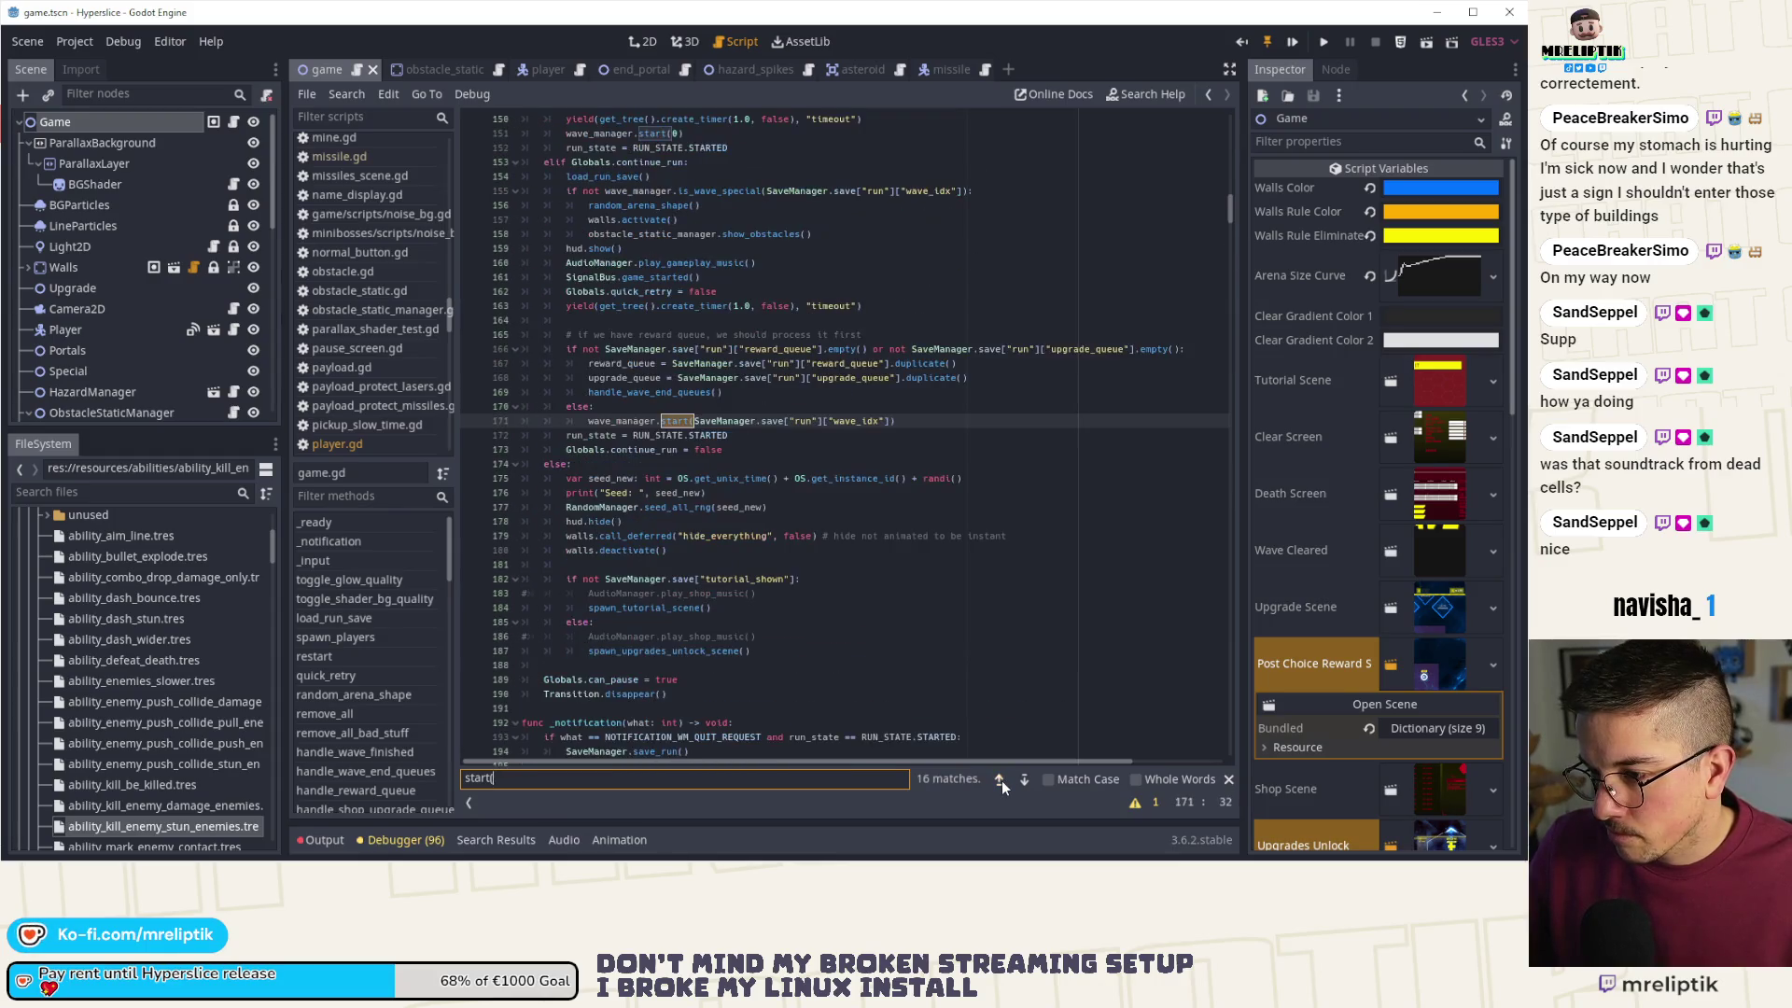
{"action": "left_click", "coordinate": [1000, 780]}
{"action": "left_click", "coordinate": [1001, 780]}
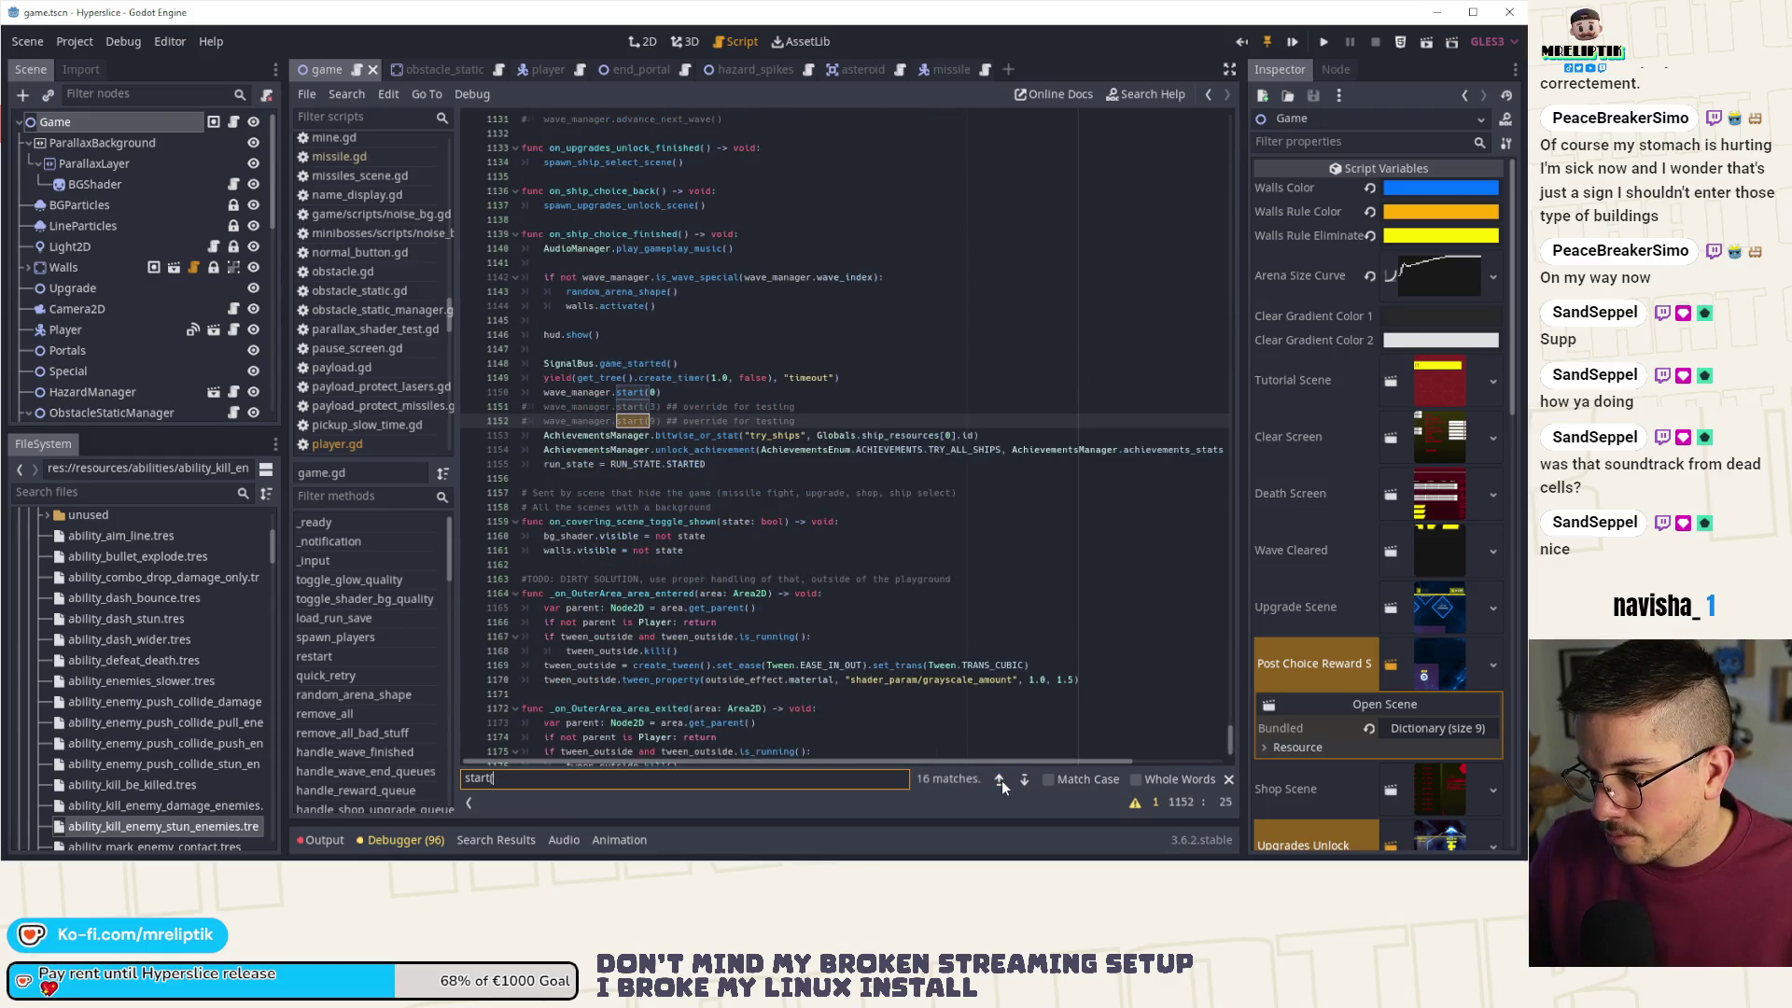
- Comment out wave_manager.start(0), enable the testing wave override, and run the game scene
{"action": "left_click", "coordinate": [708, 394]}
{"action": "key", "text": "ctrl+k"}
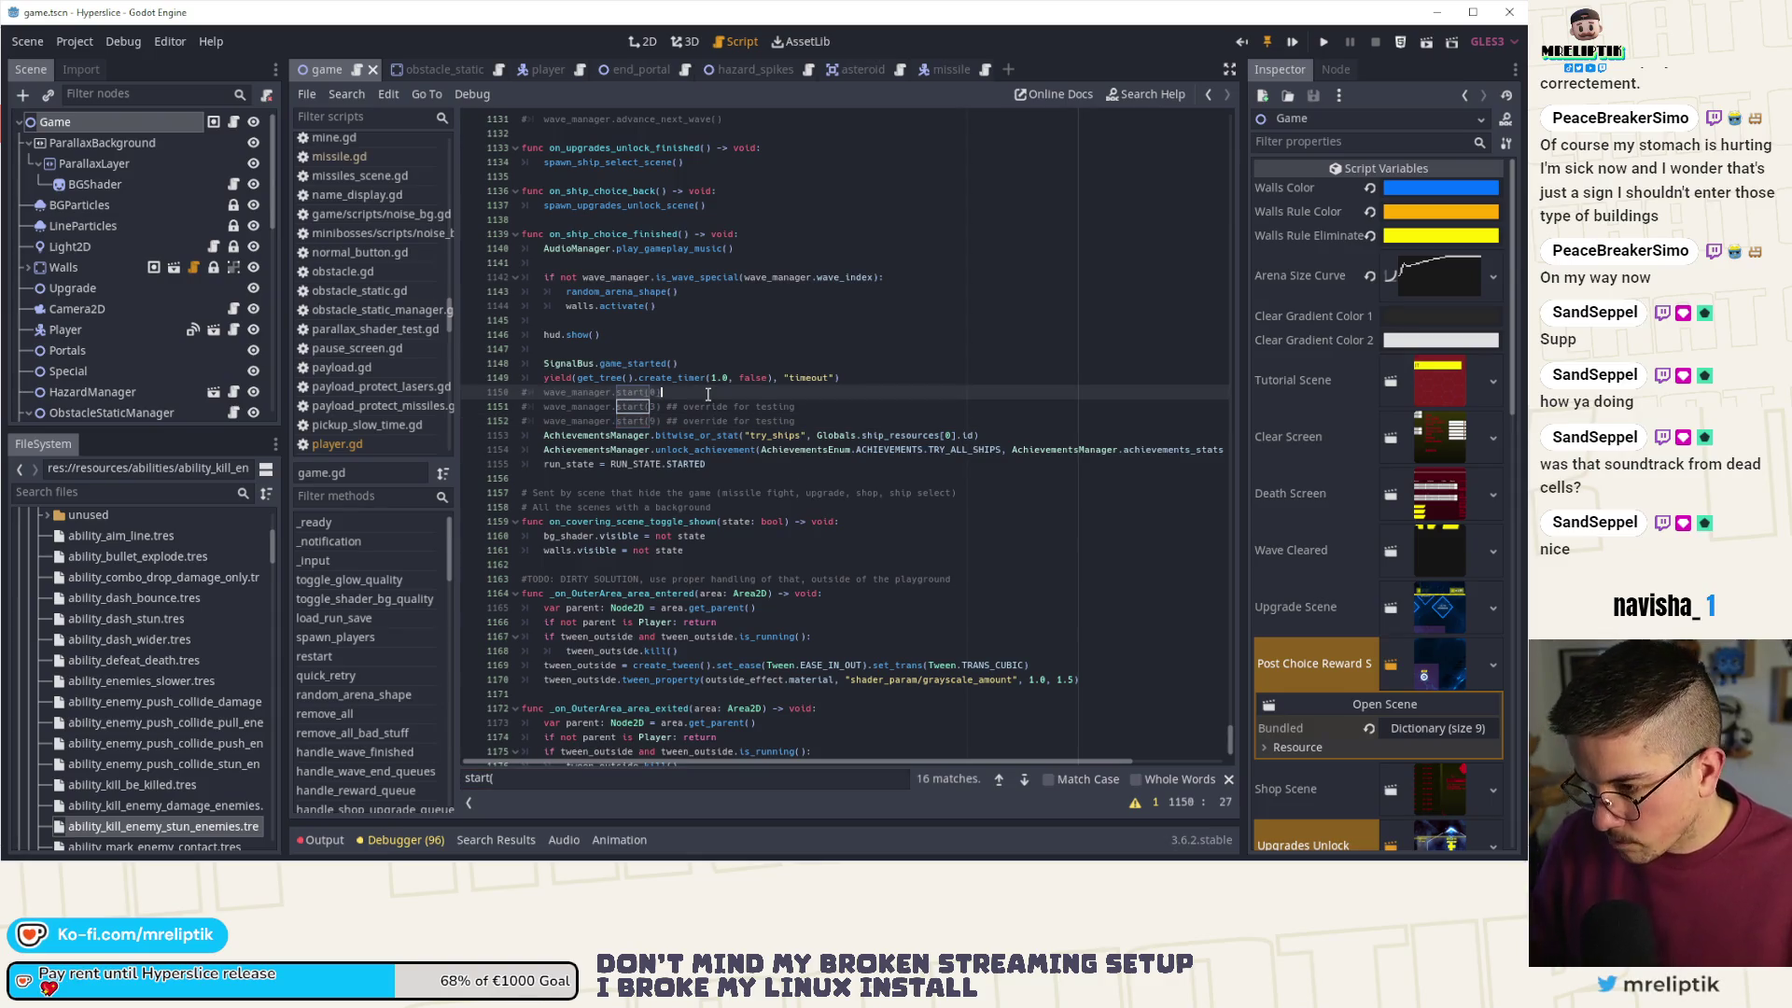
{"action": "key", "text": "Down"}
{"action": "key", "text": "Down"}
{"action": "key", "text": "BackSpace"}
{"action": "key", "text": "BackSpace"}
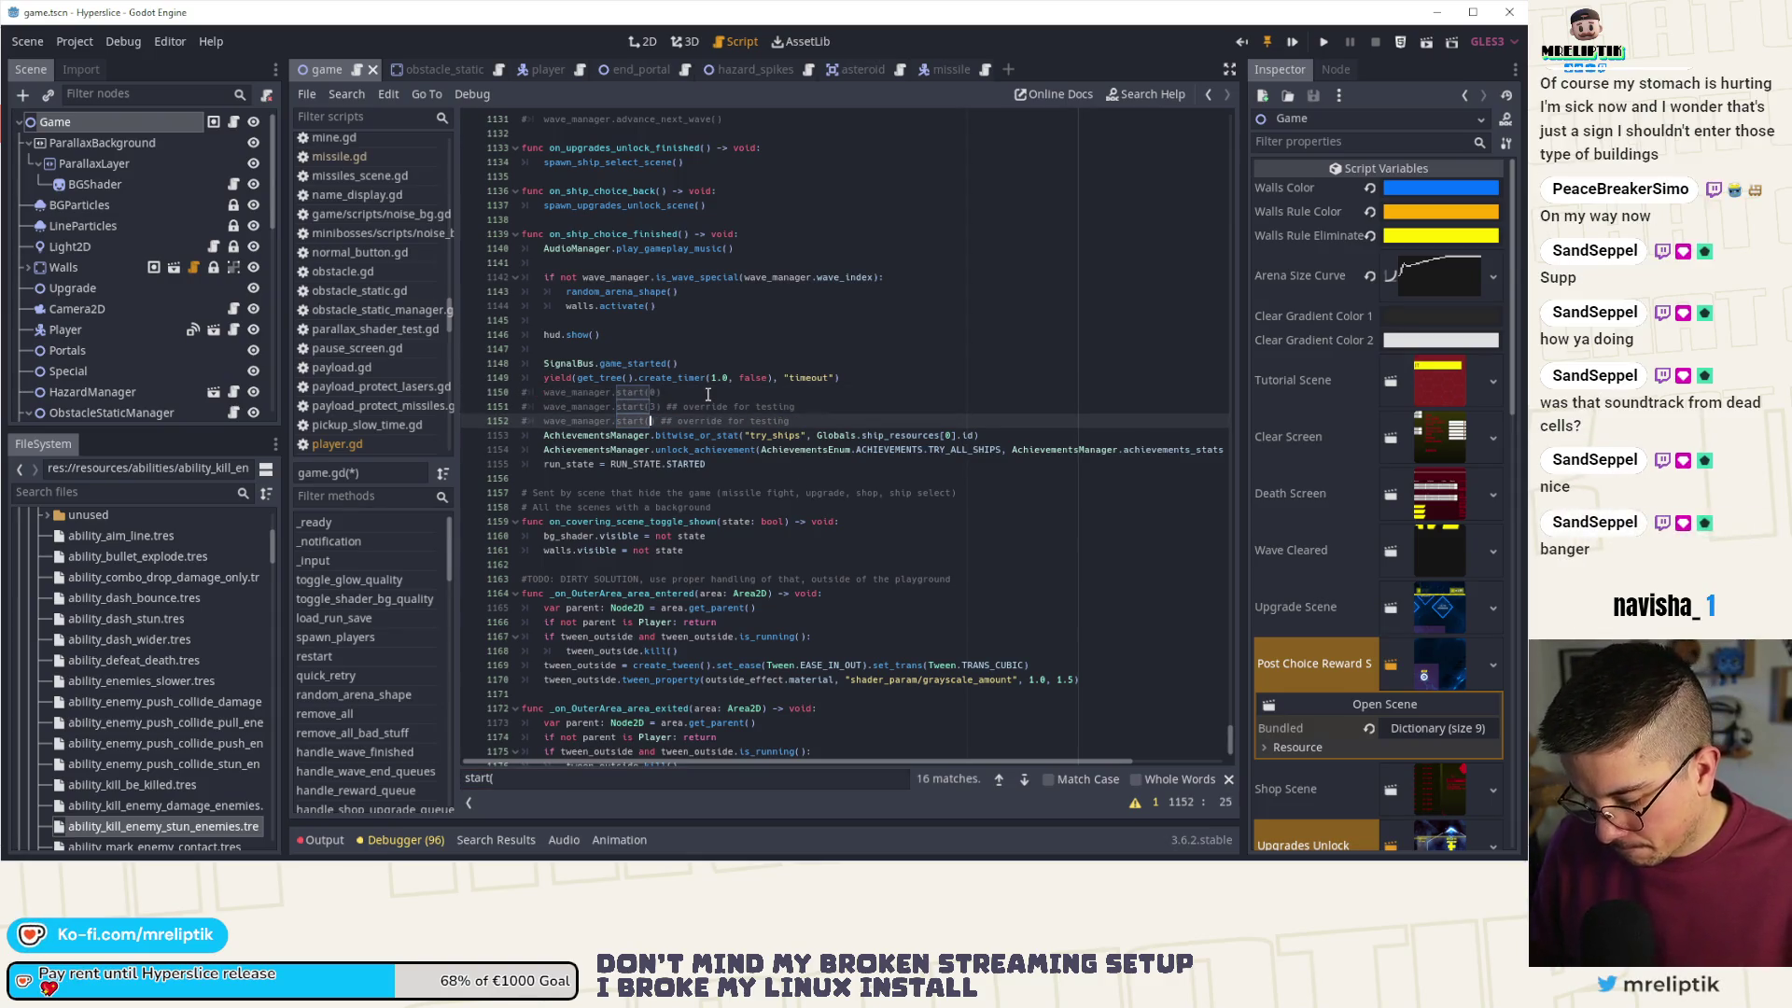
{"action": "left_click", "coordinate": [1293, 42]}
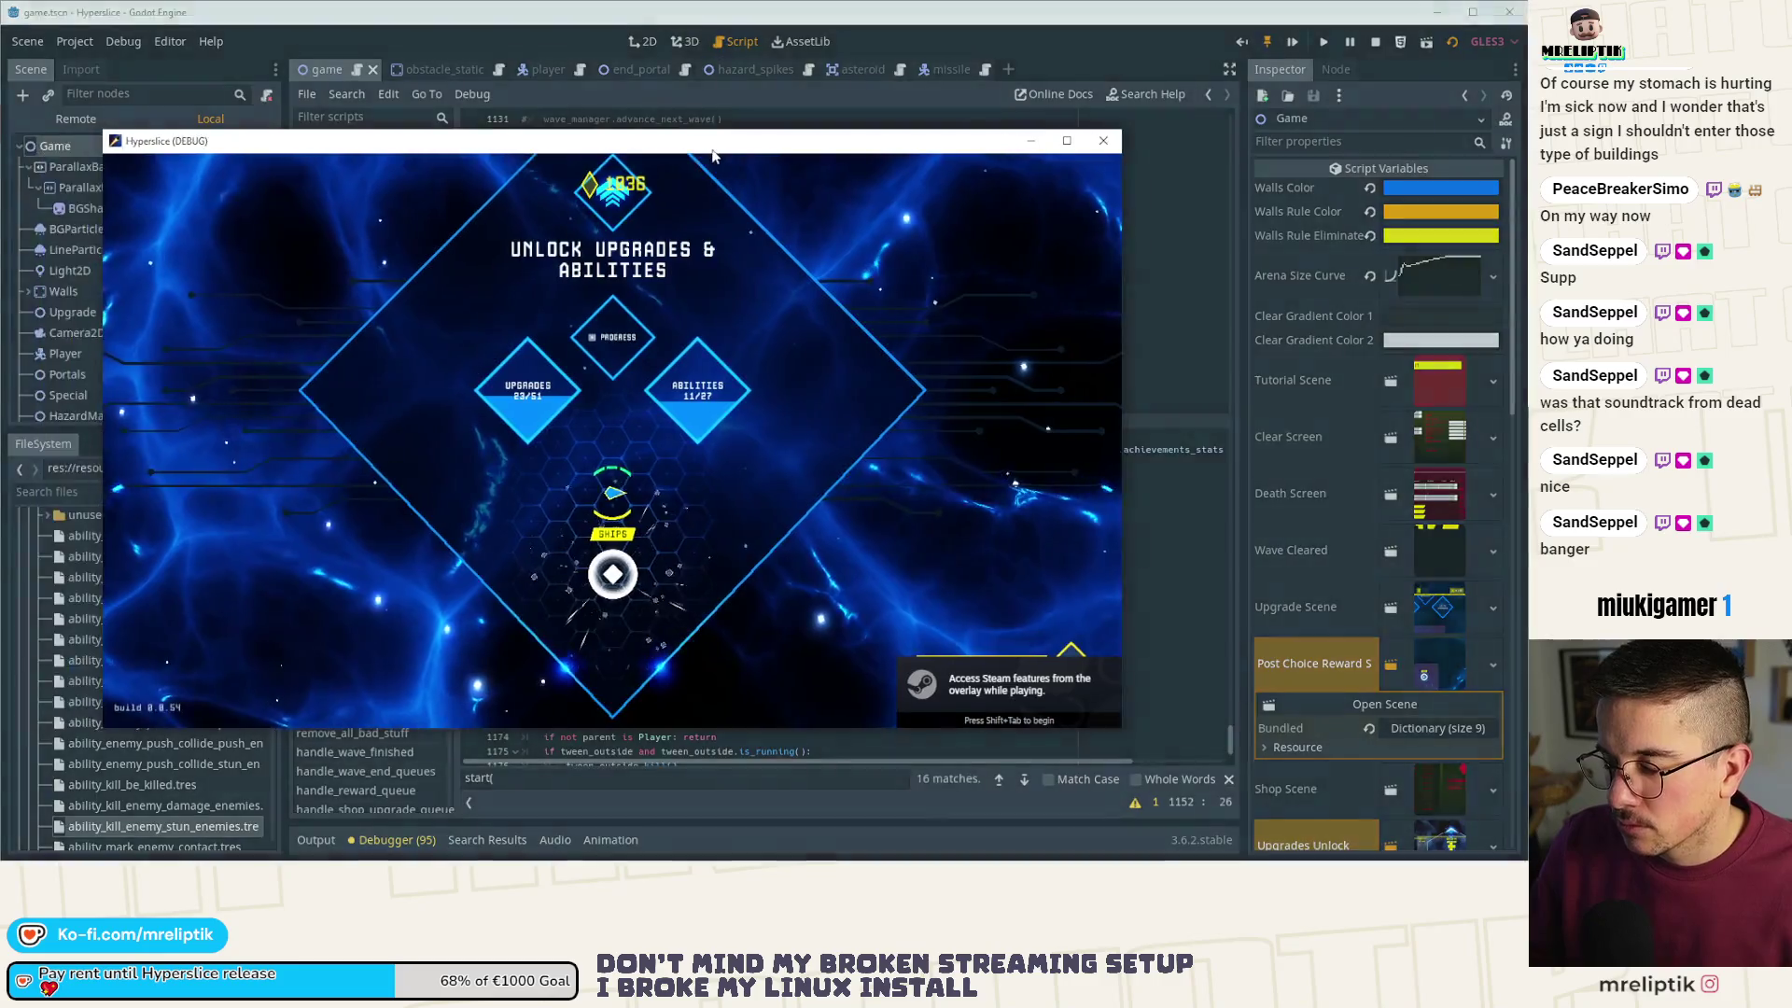
- Play the wave-10 run maximized until the Desynchronized death screen, then close the game
{"action": "double_click", "coordinate": [678, 138]}
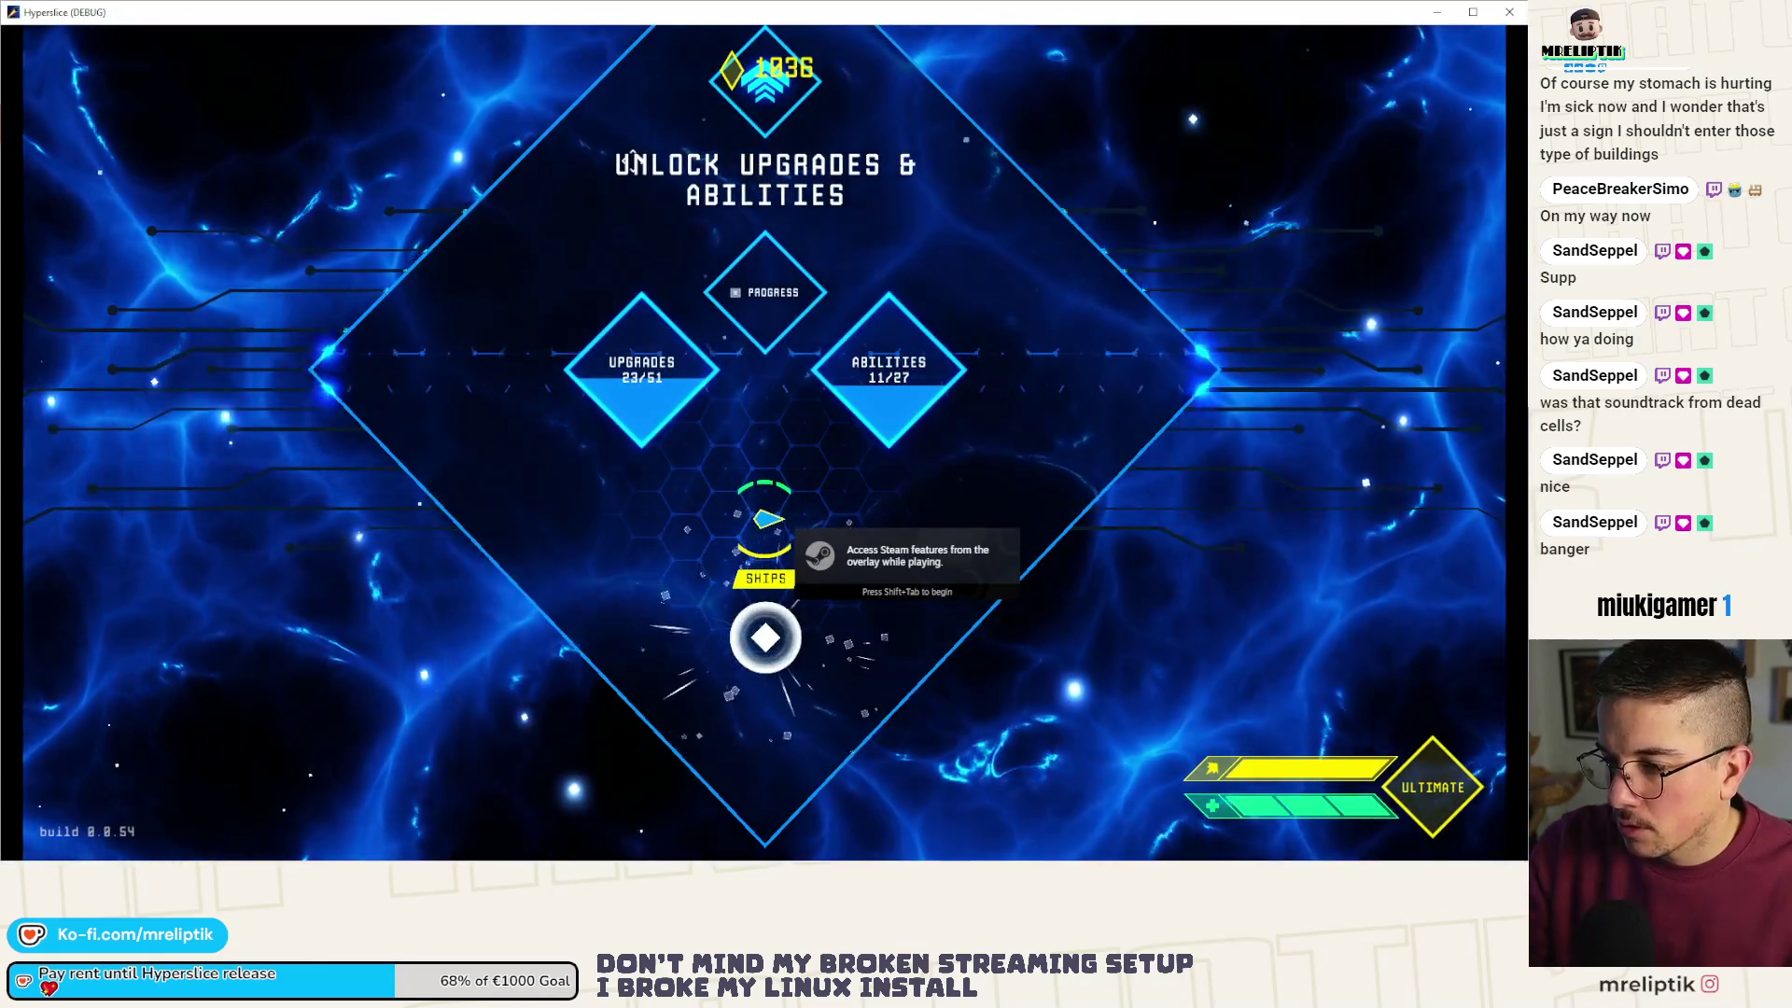
{"action": "key", "text": "space"}
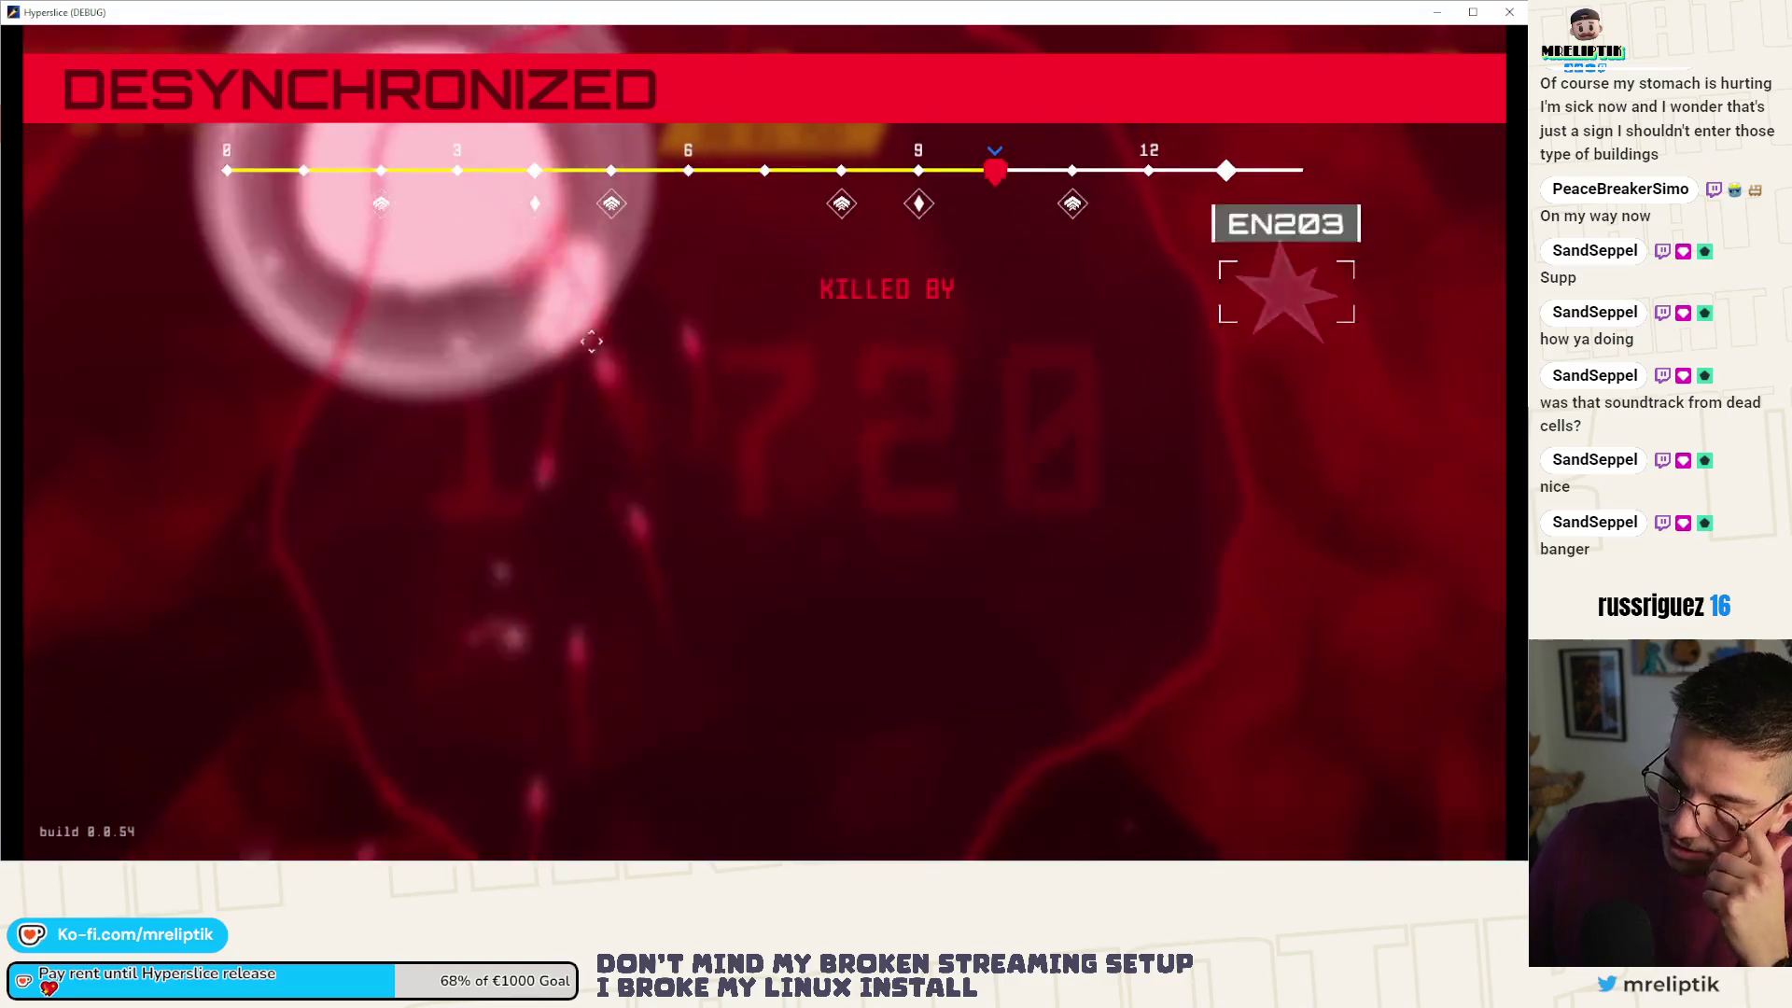
{"action": "key", "text": "alt+F4"}
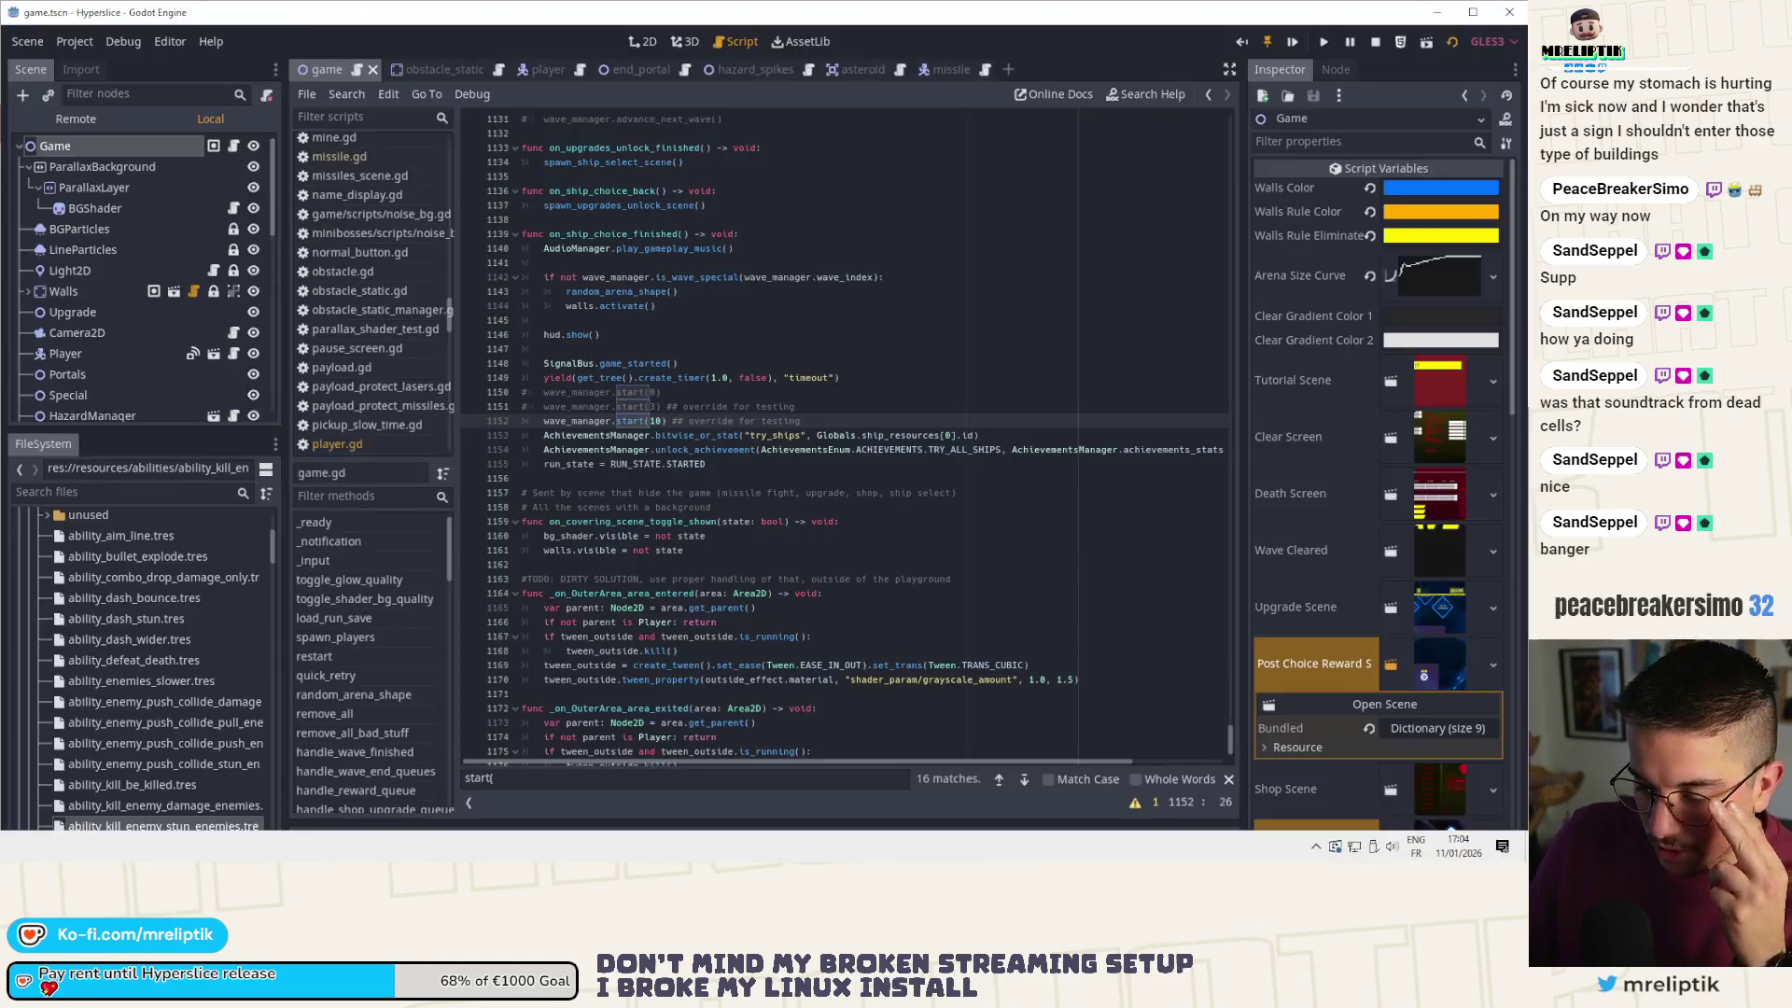
- Change the override to wave_manager.start(9), relaunch the game with F6, and maximize its window
{"action": "type", "text": "0"}
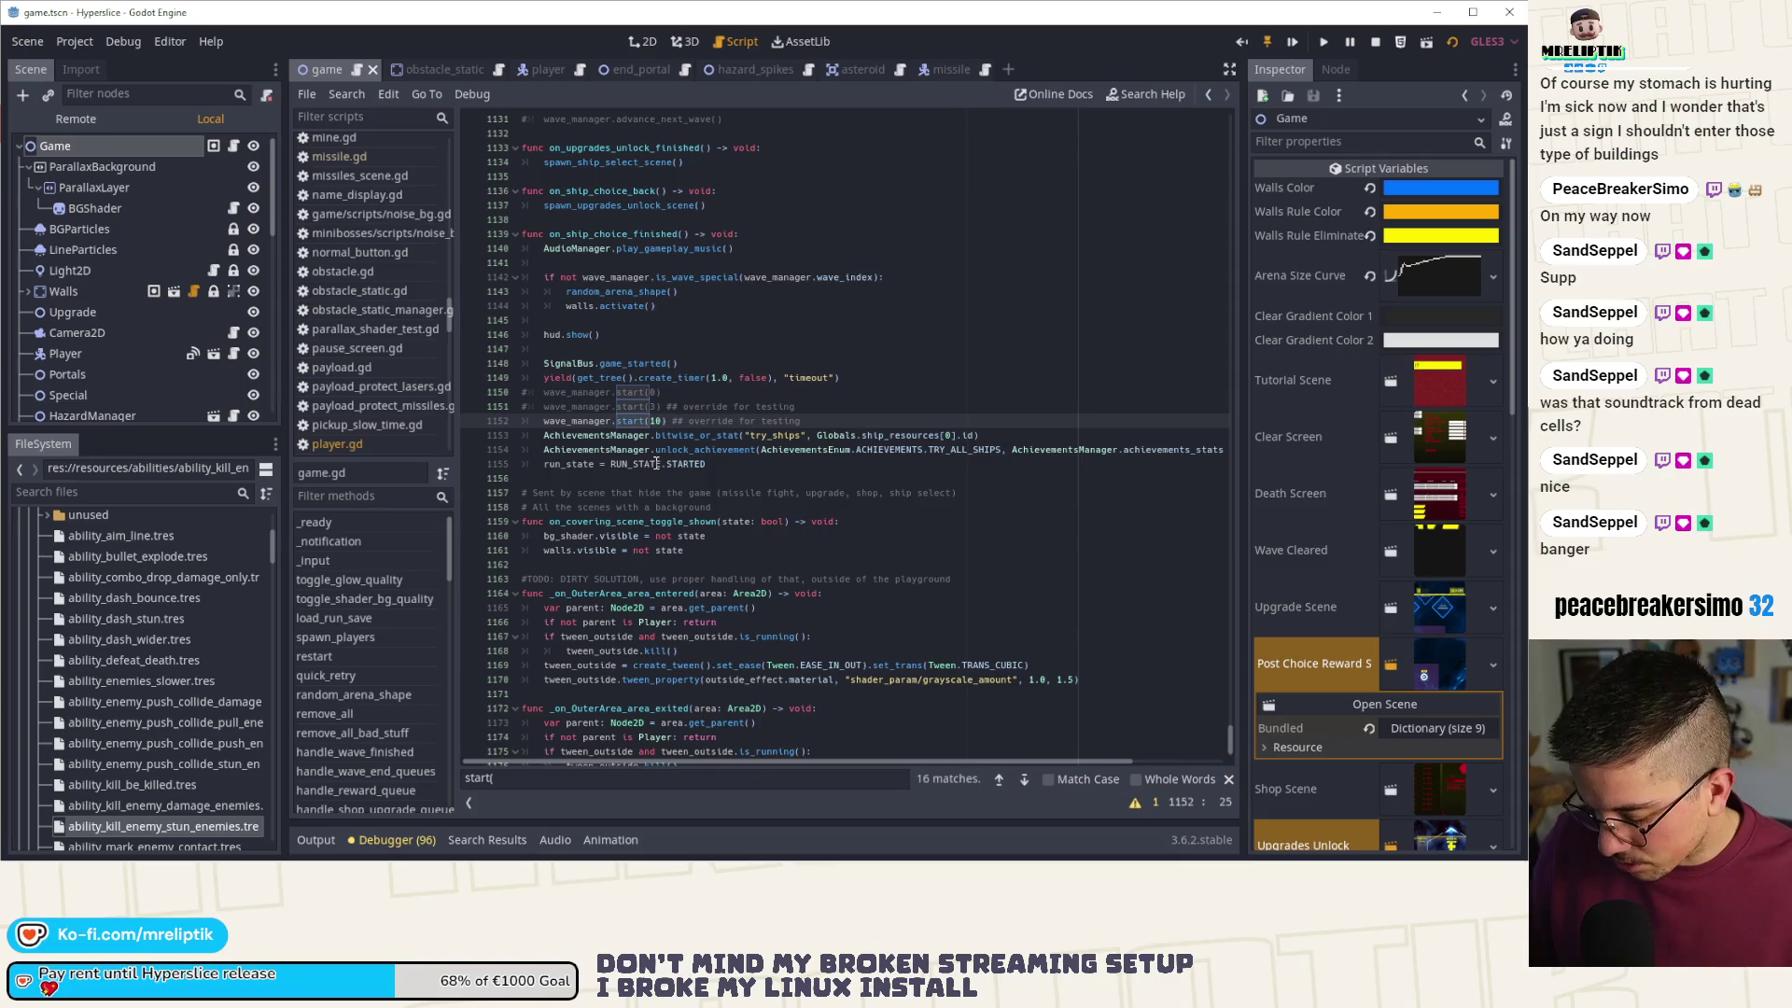
{"action": "type", "text": "9"}
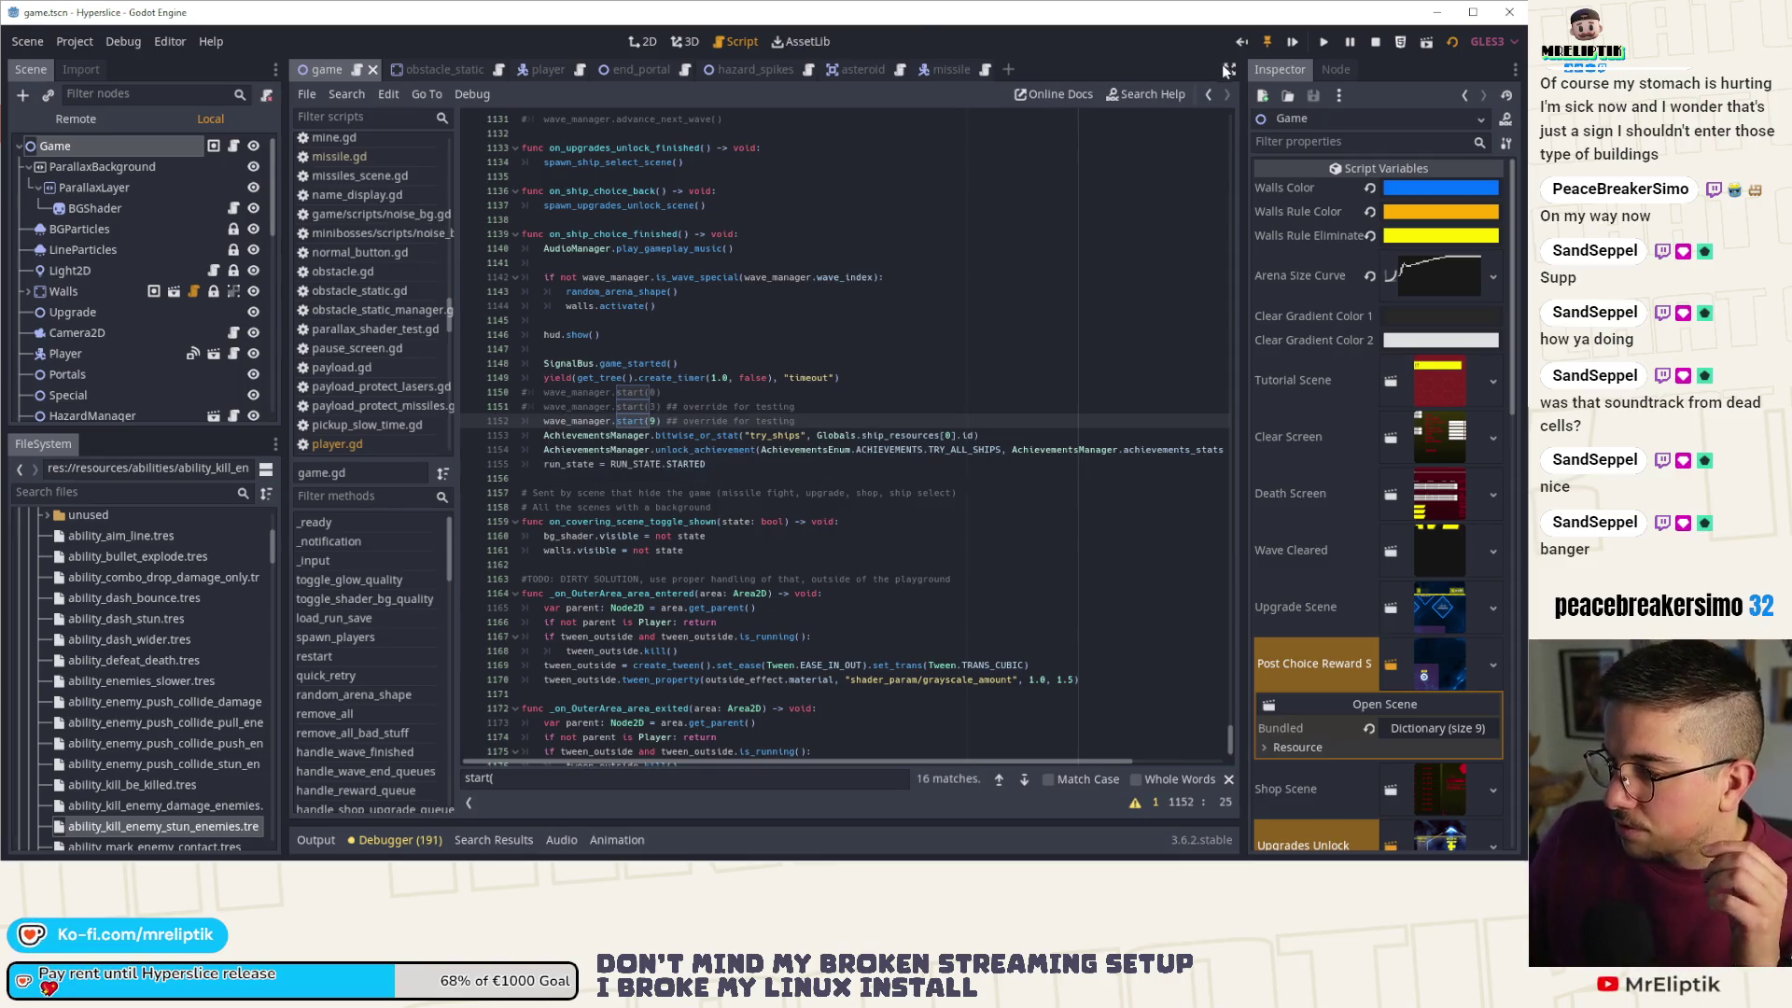
{"action": "left_click", "coordinate": [1295, 43]}
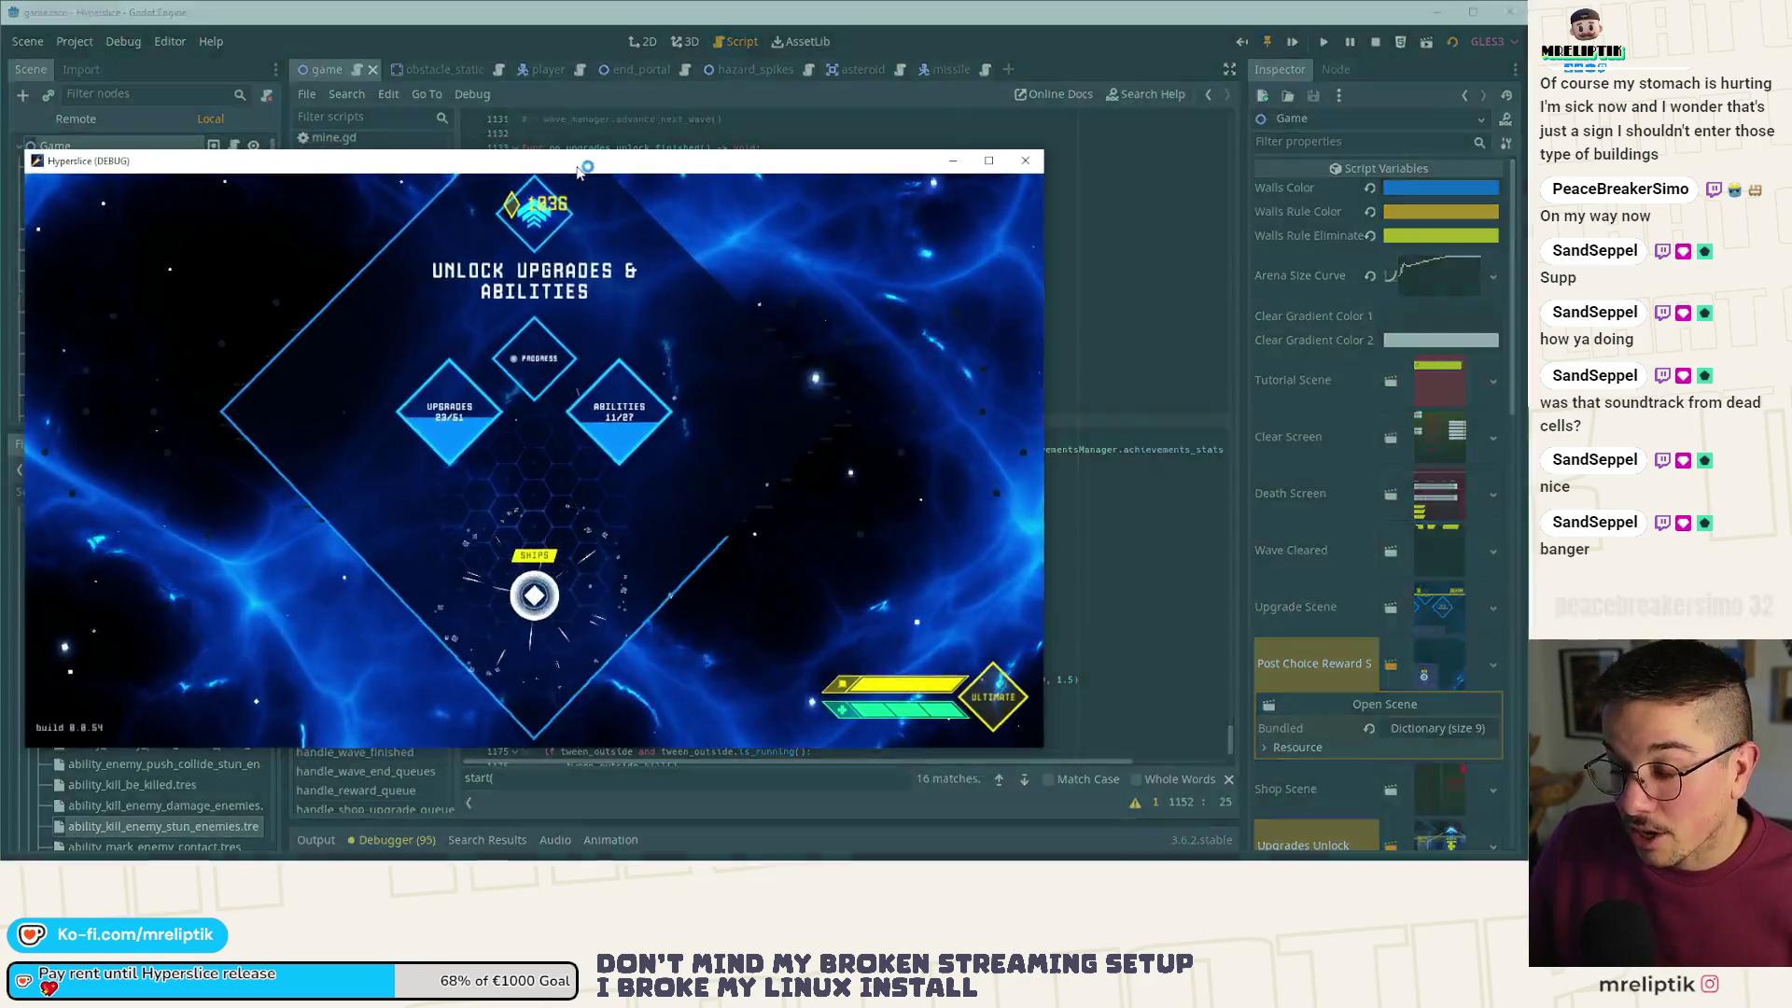
{"action": "double_click", "coordinate": [588, 147]}
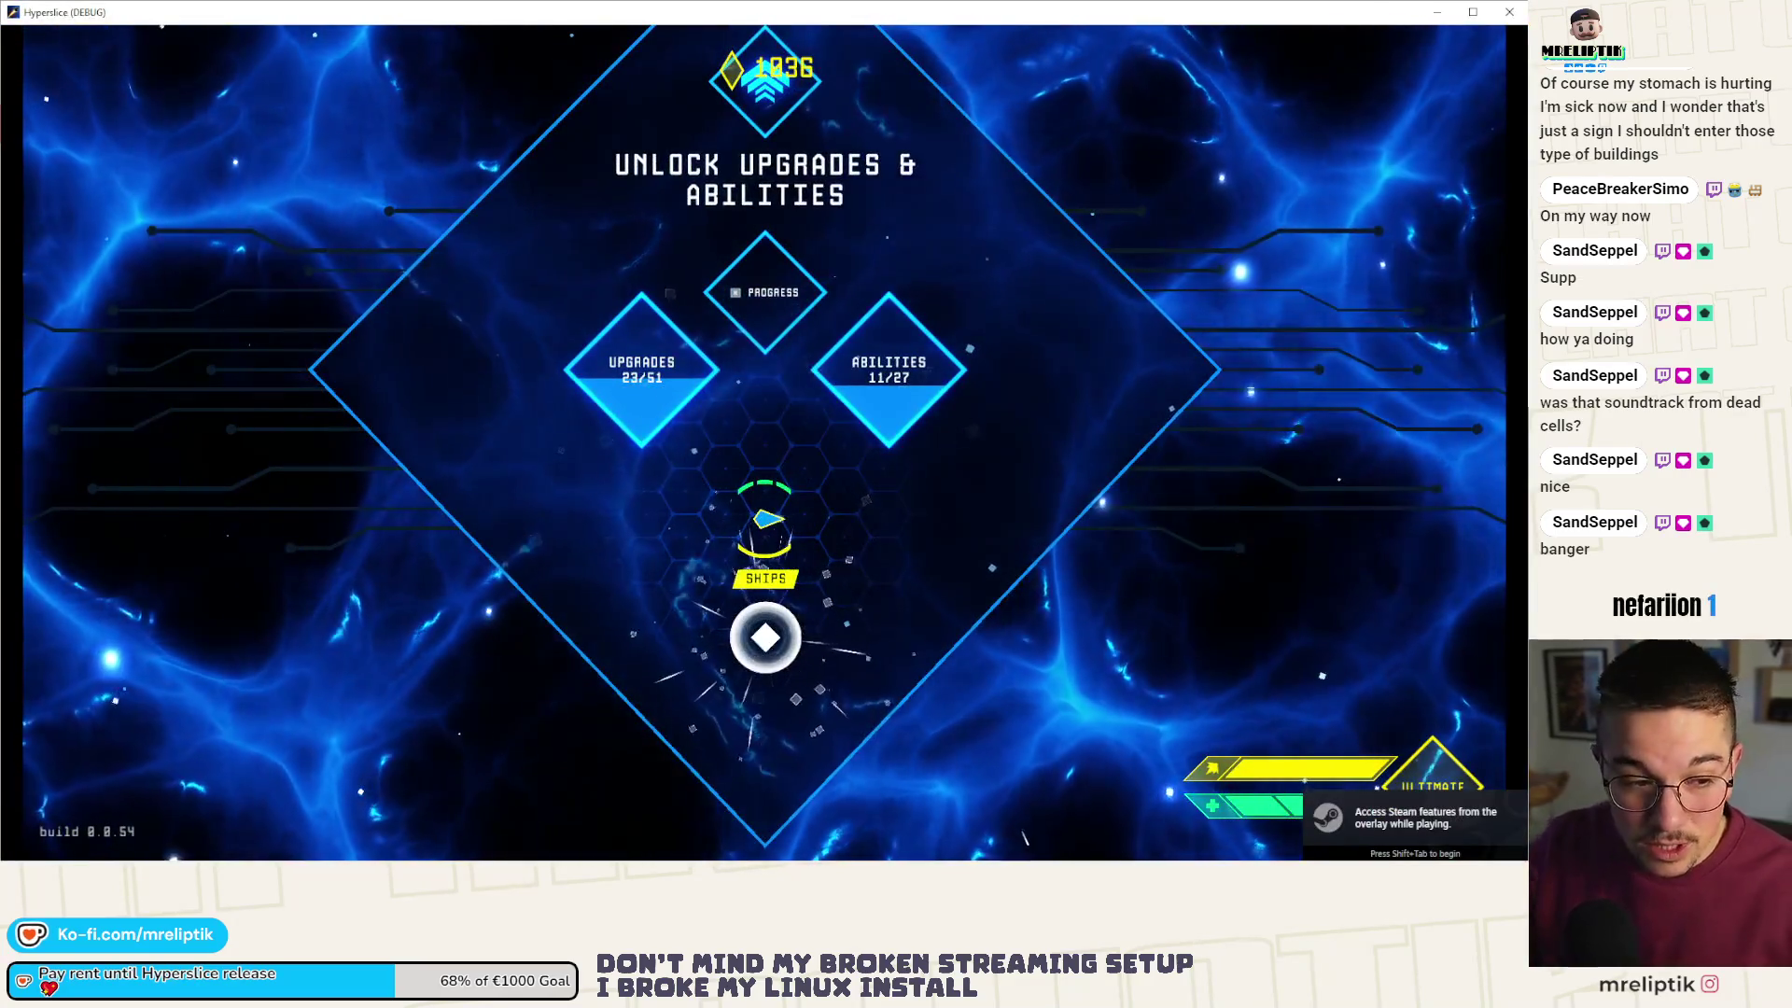
- Pick a ship, dash twice through the wave 9 enemy groups, then close the game with F8
{"action": "key", "text": "space"}
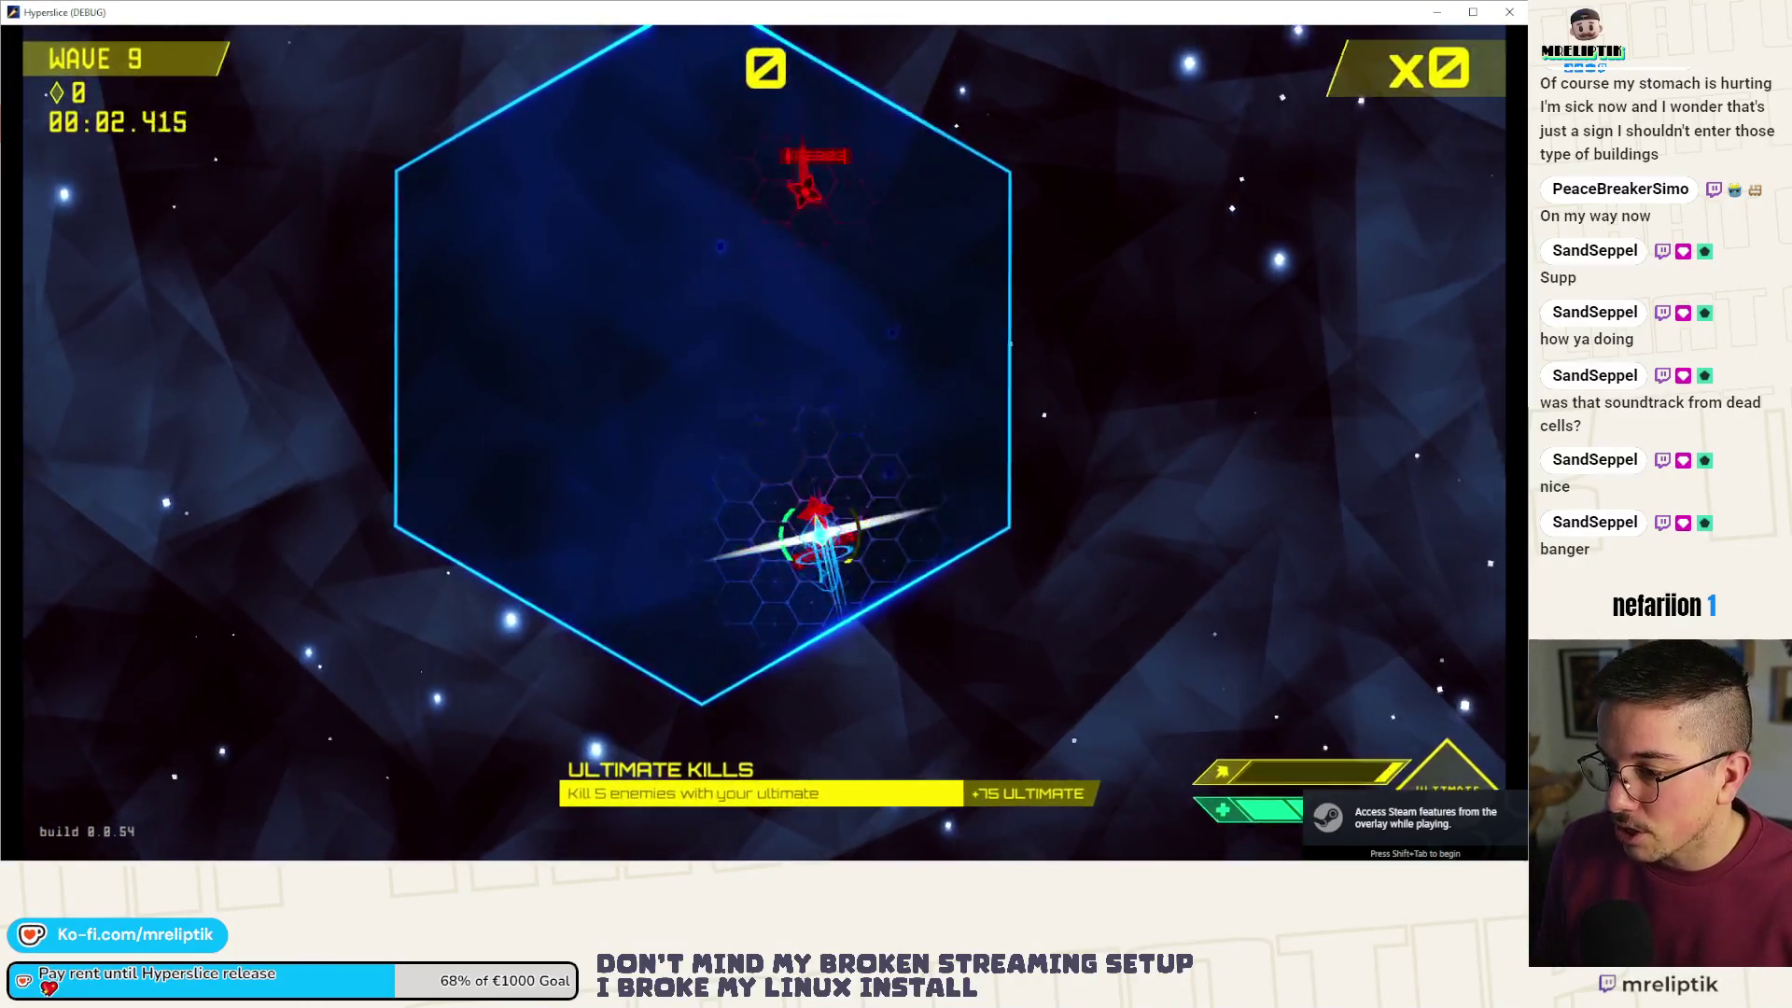
{"action": "key", "text": "space"}
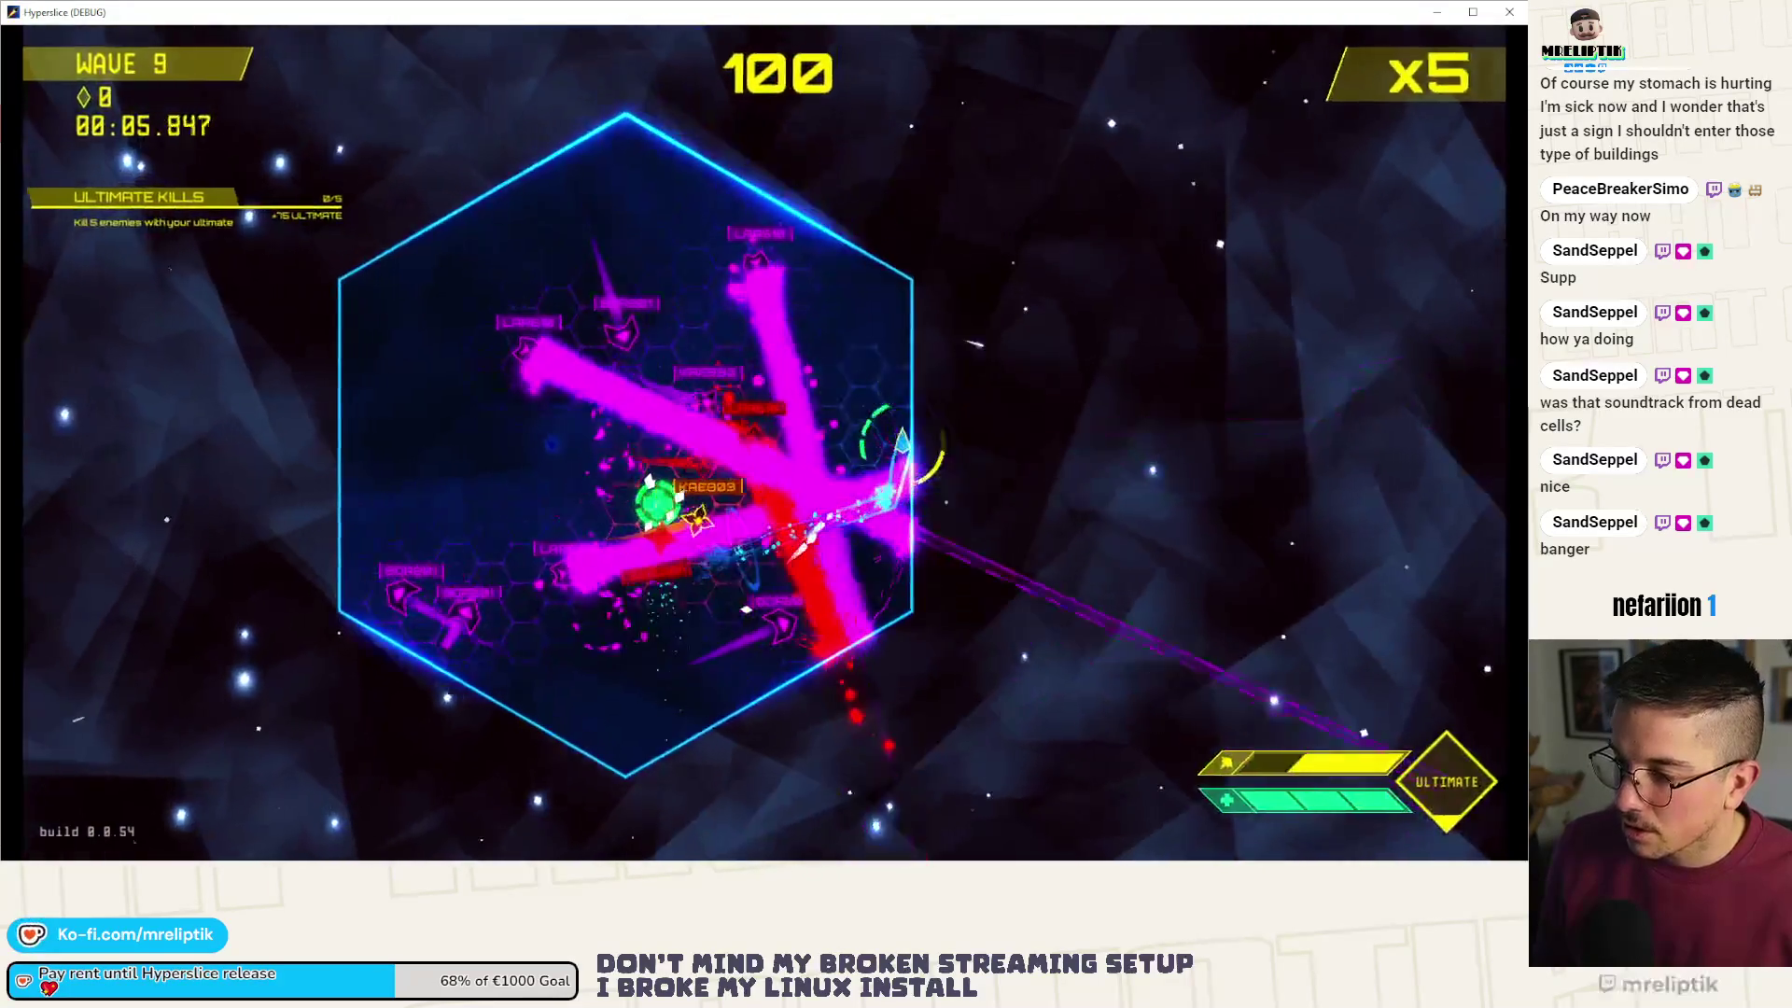
{"action": "key", "text": "space"}
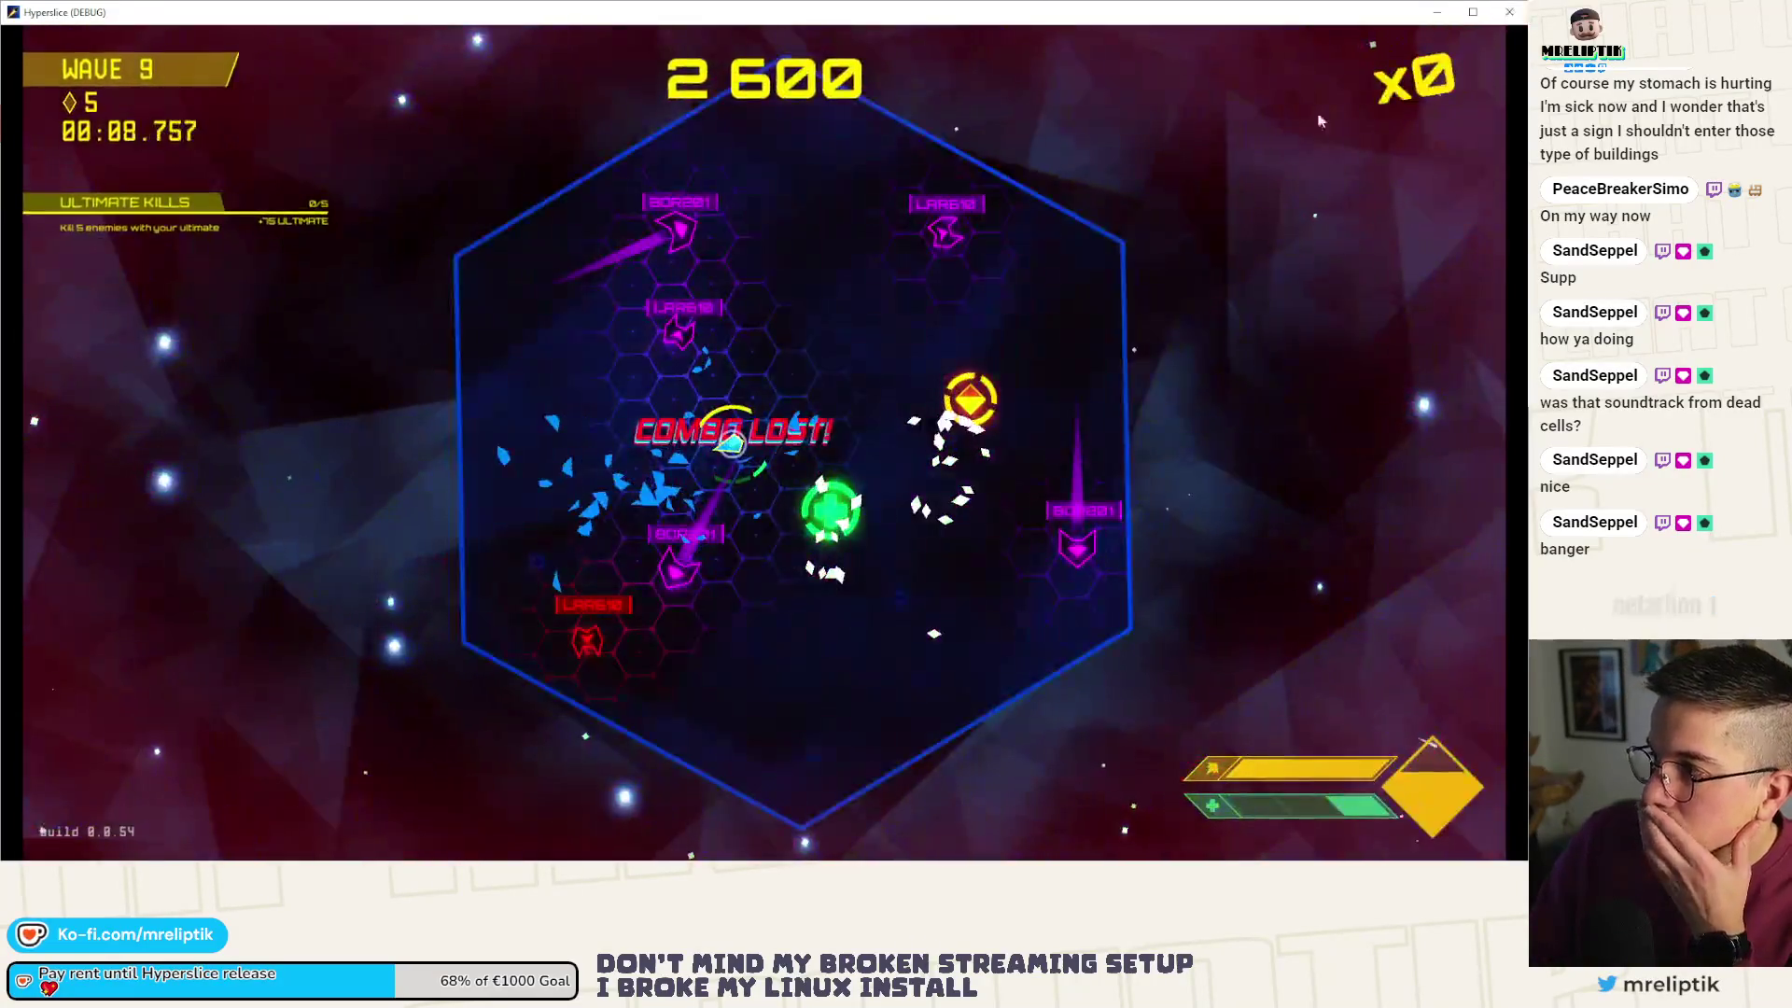
{"action": "key", "text": "F8"}
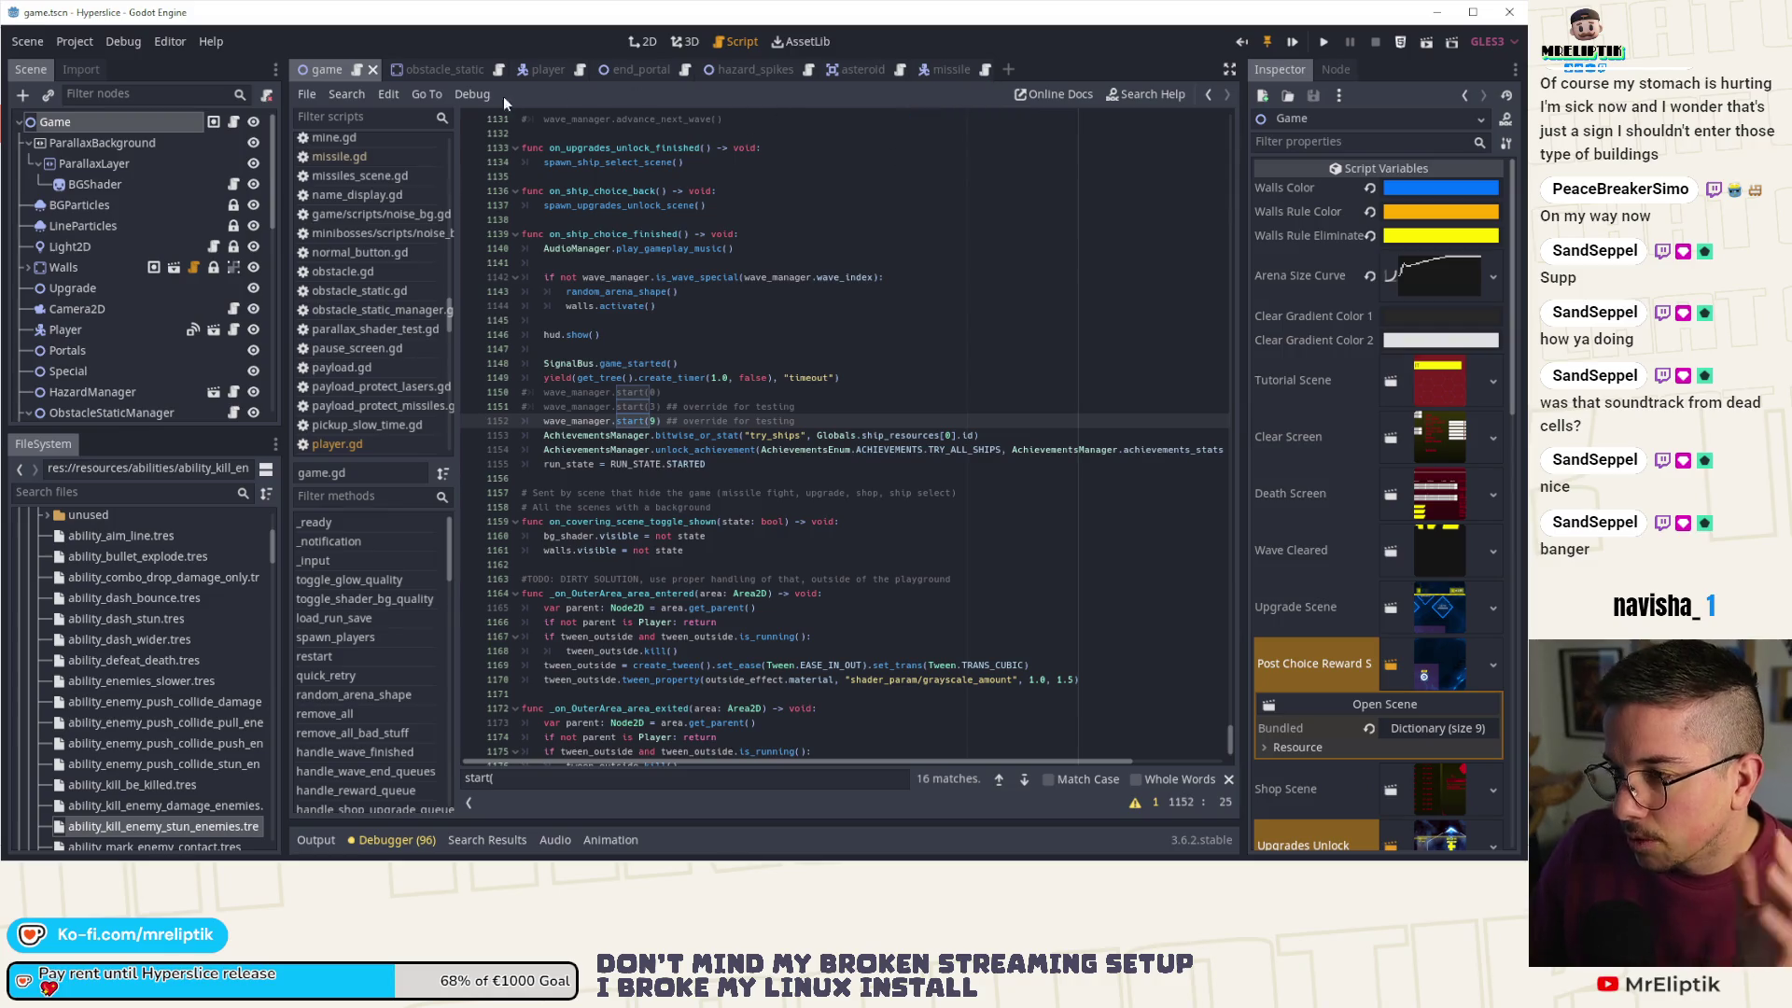
- Switch to the player scene and open the Hitstop node's hitstop.gd script
{"action": "scroll", "coordinate": [153, 353], "scroll_direction": "down", "scroll_amount": 8}
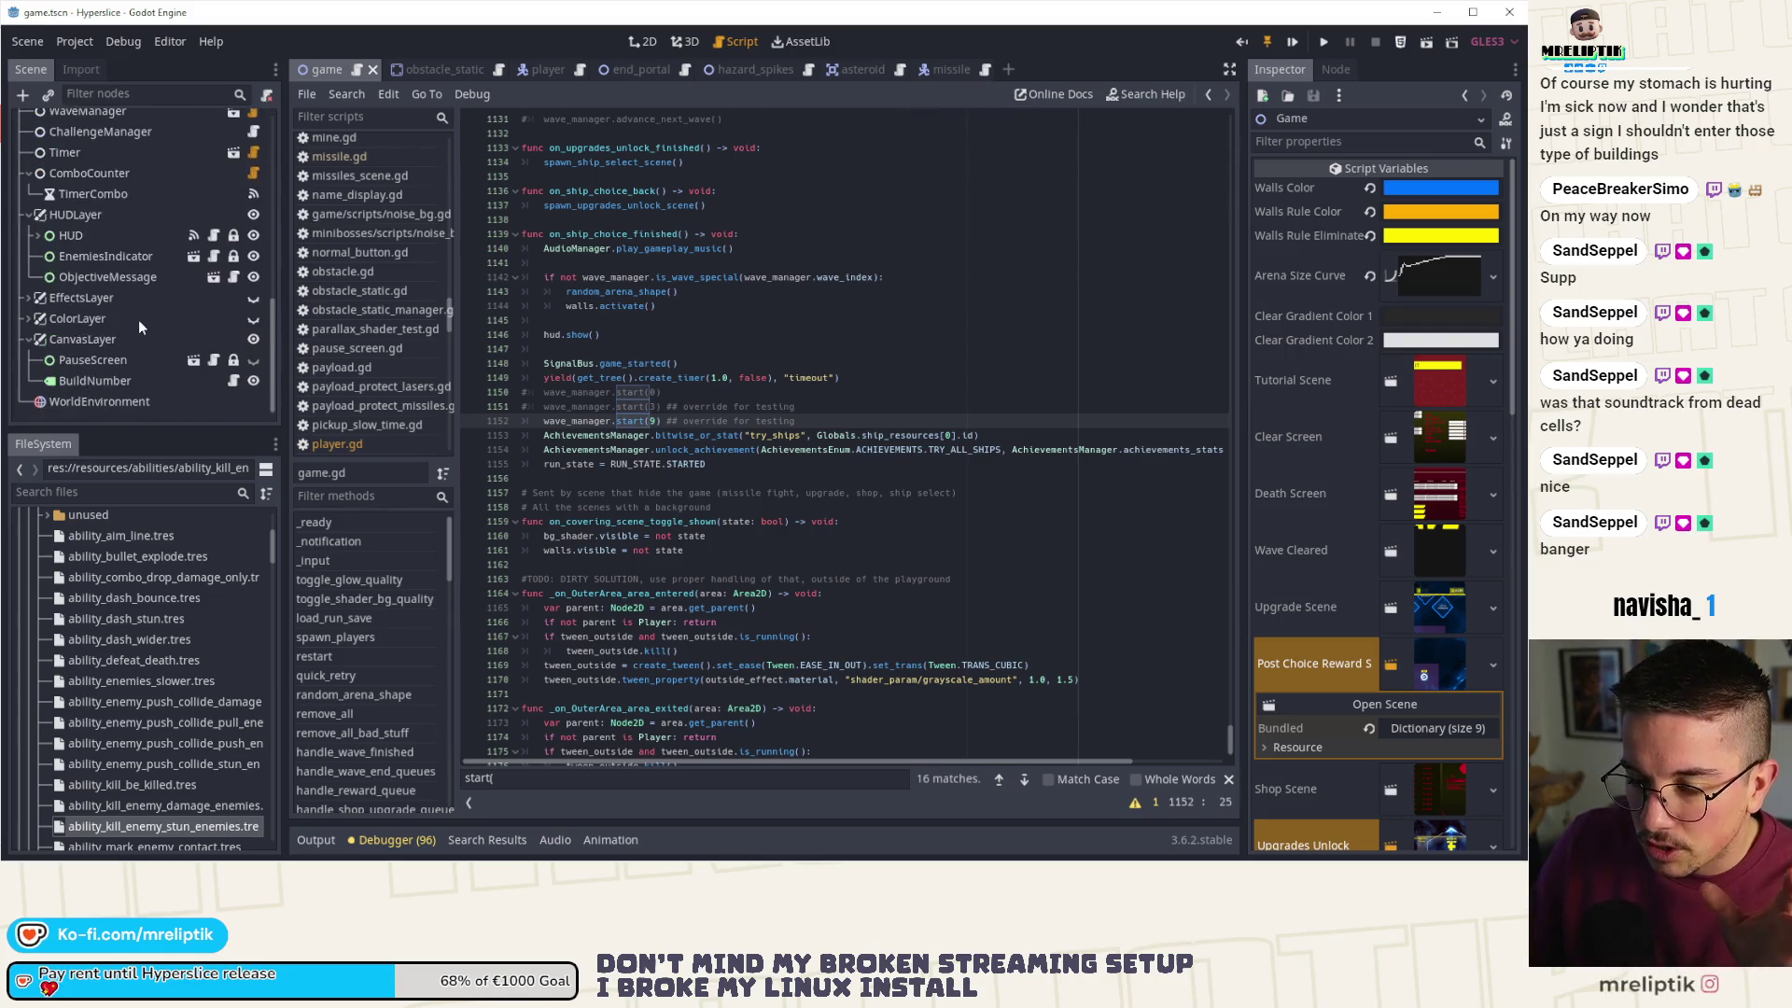
{"action": "scroll", "coordinate": [127, 318], "scroll_direction": "up", "scroll_amount": 8}
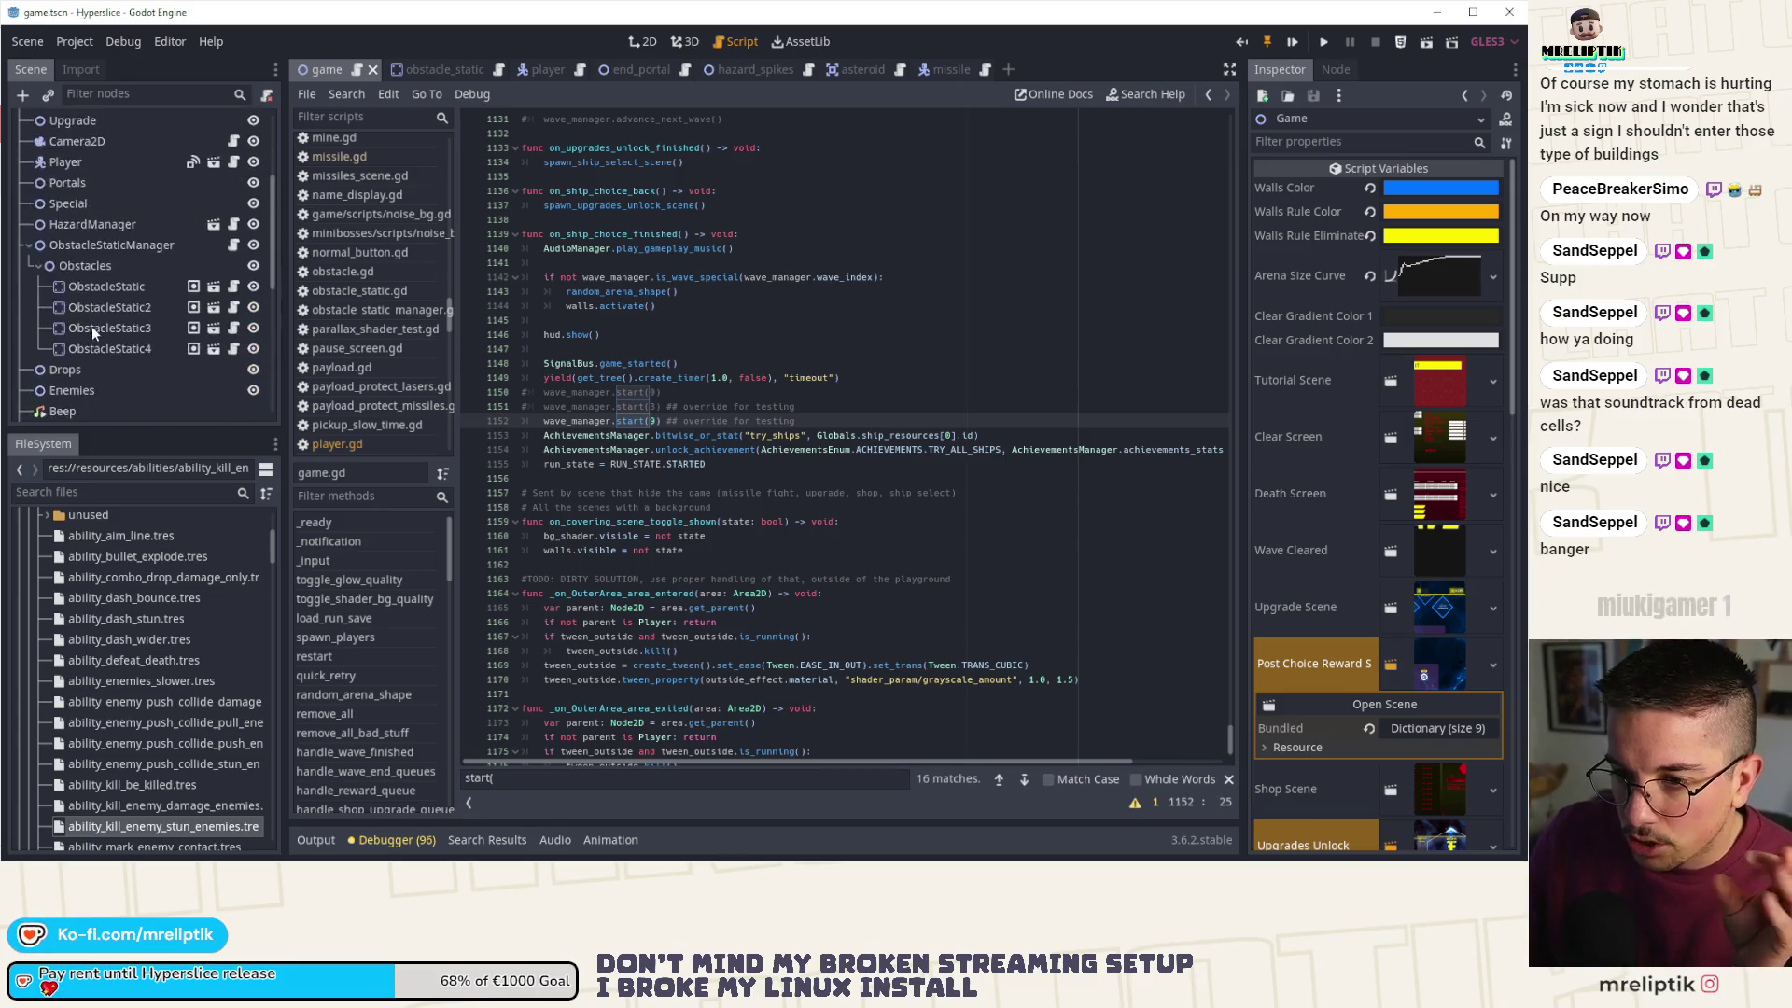
{"action": "left_click", "coordinate": [551, 70]}
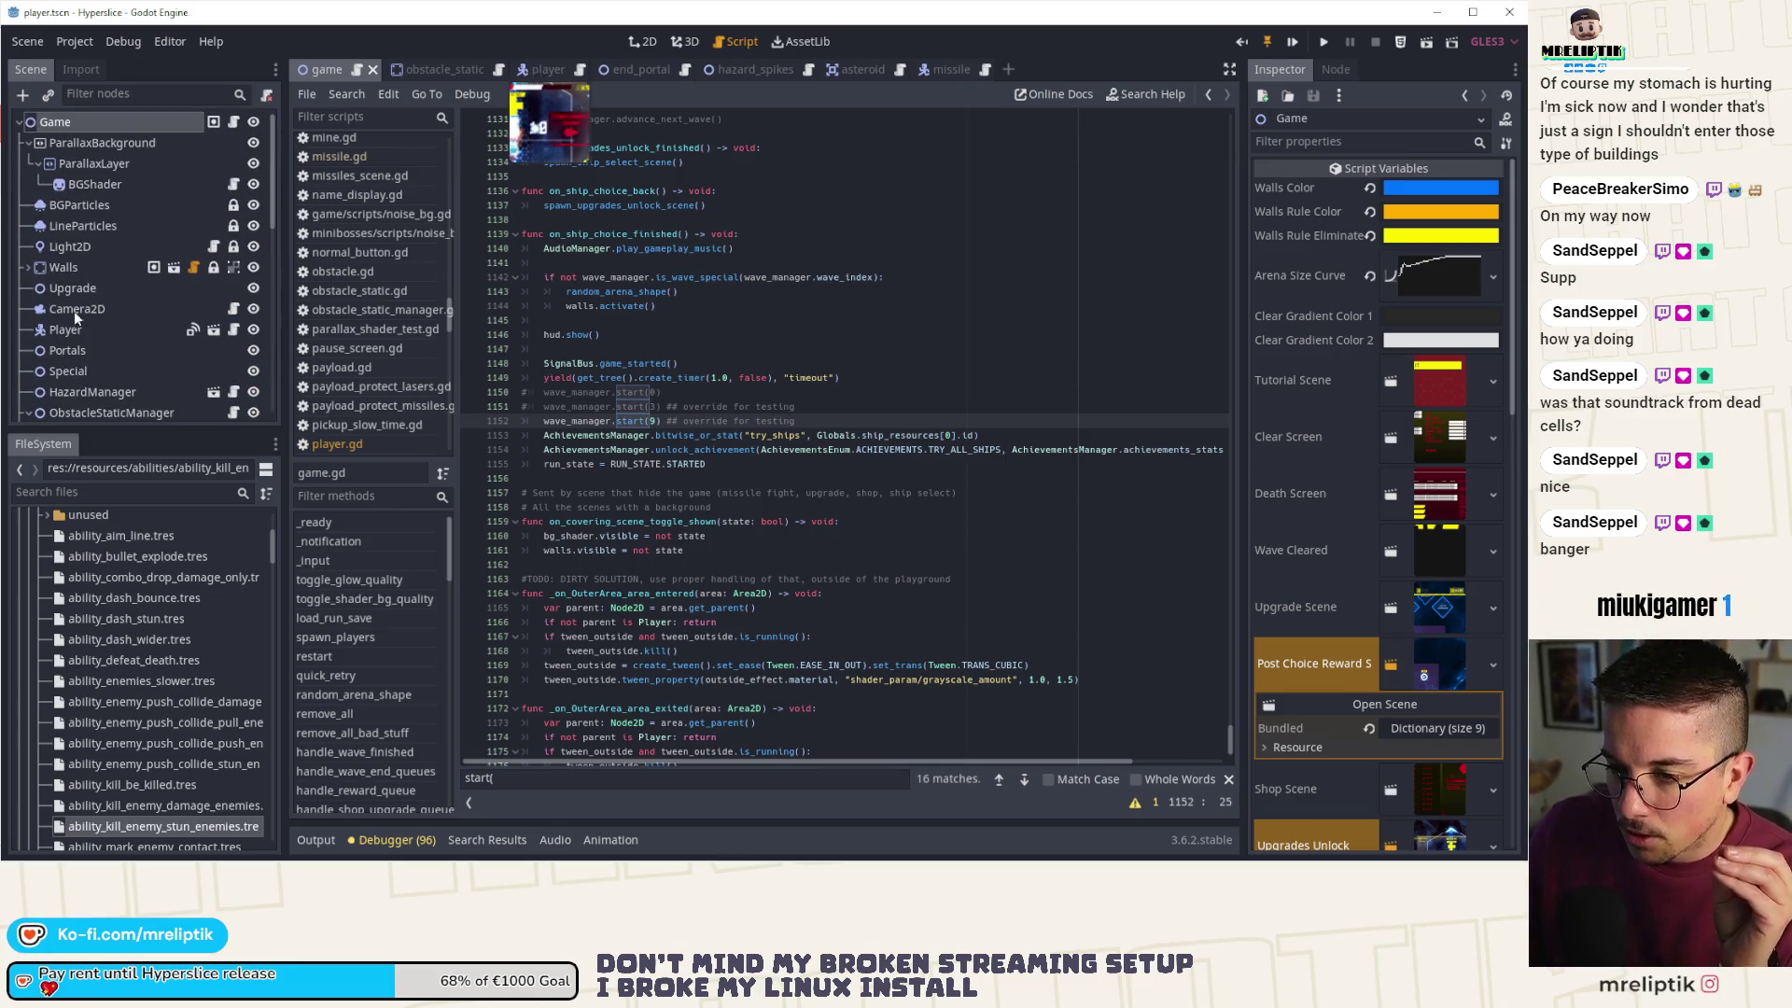
{"action": "scroll", "coordinate": [168, 336], "scroll_direction": "down", "scroll_amount": 2}
{"action": "left_click", "coordinate": [253, 321]}
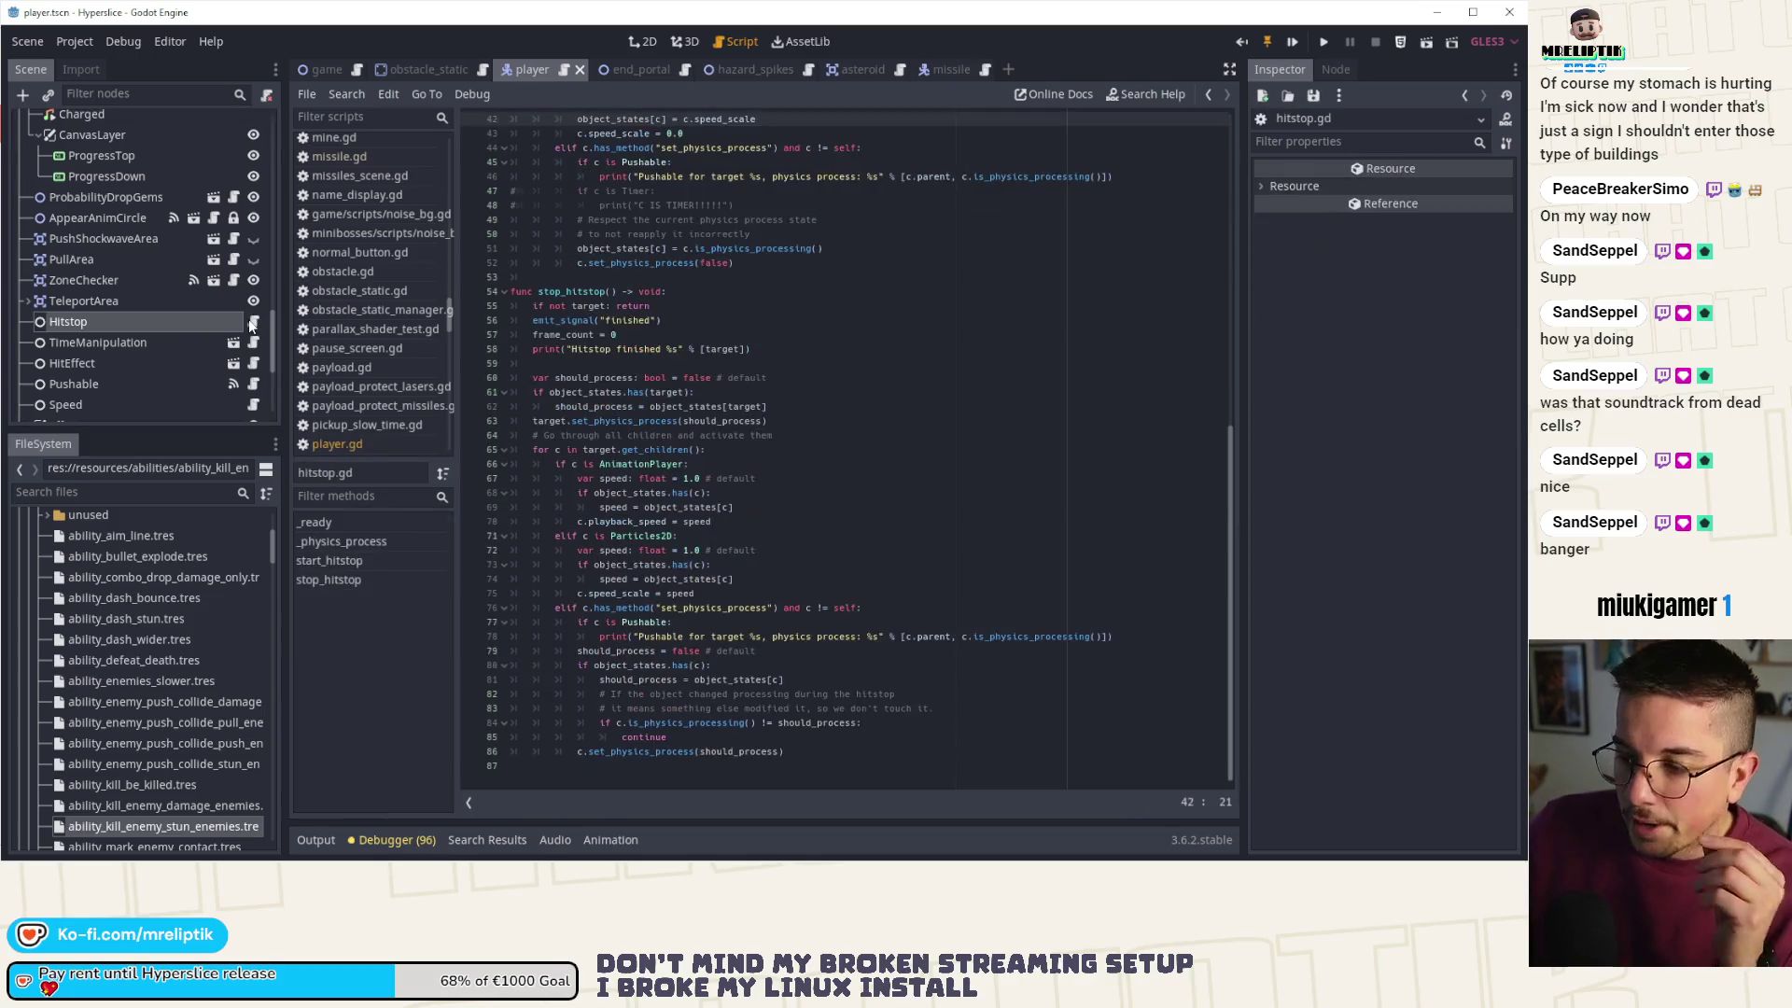
- Highlight is_physics_processing, object_states and should_process uses in stop_hitstop, including line 81's assignment
{"action": "double_click", "coordinate": [699, 724]}
{"action": "double_click", "coordinate": [644, 666]}
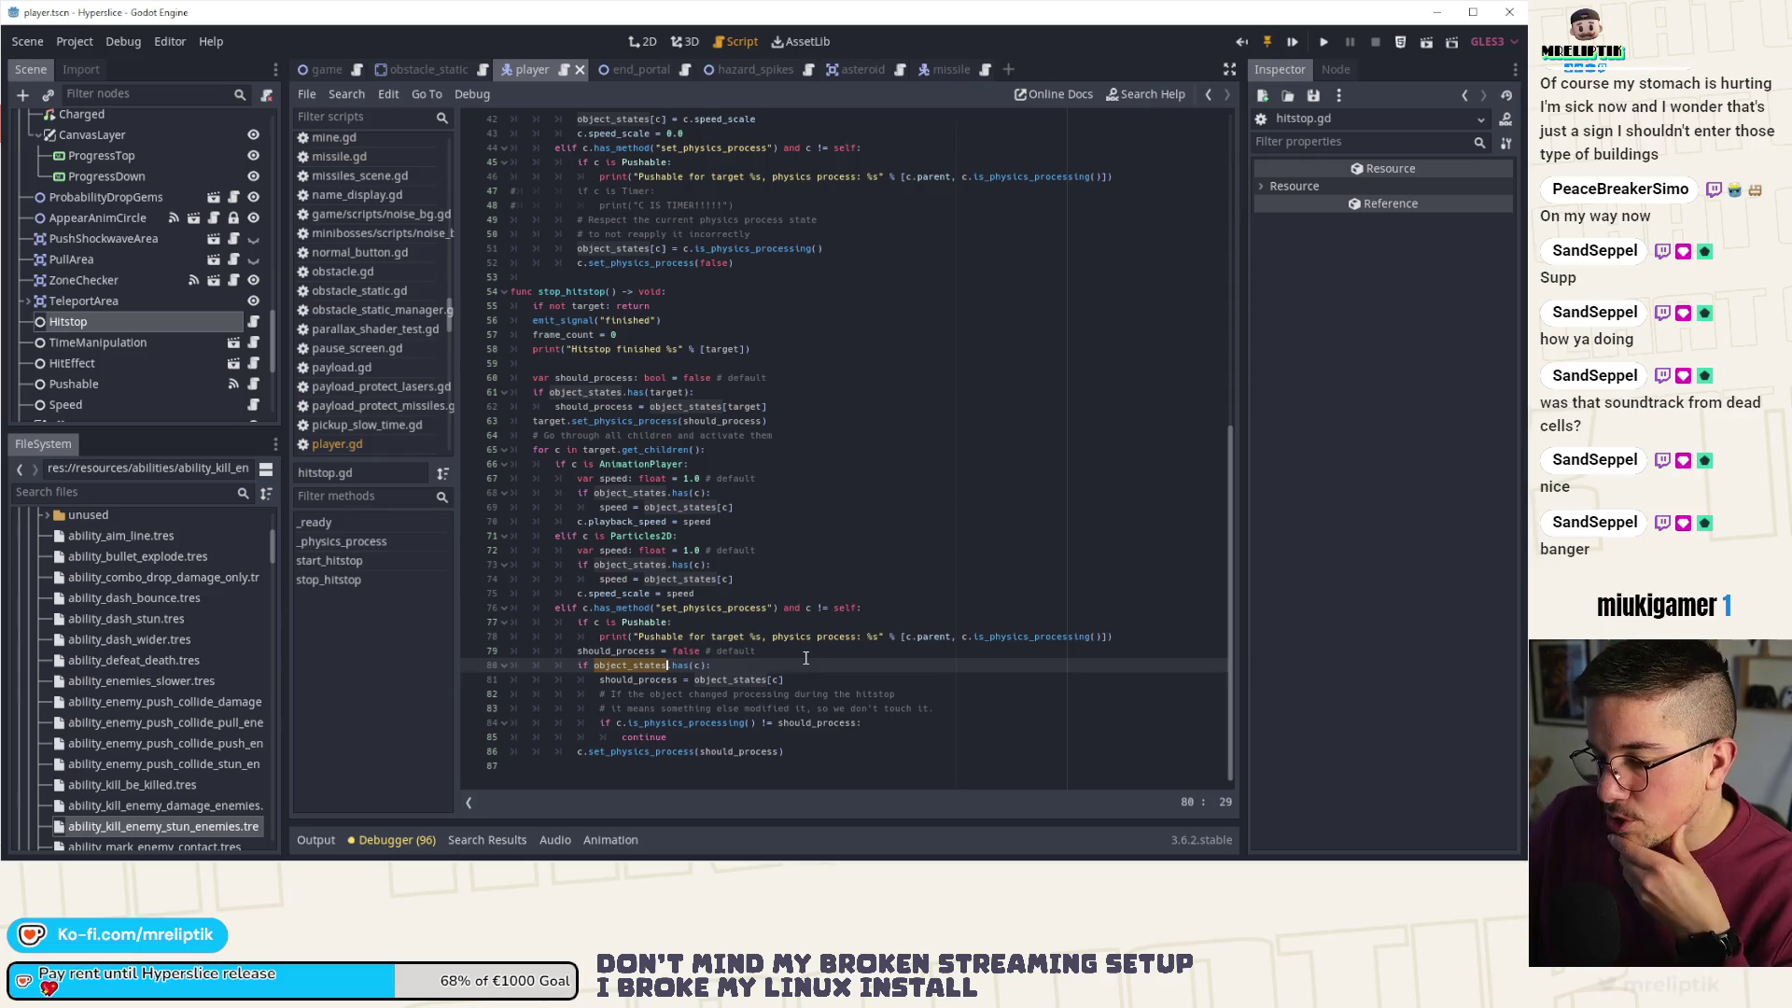
{"action": "double_click", "coordinate": [732, 752]}
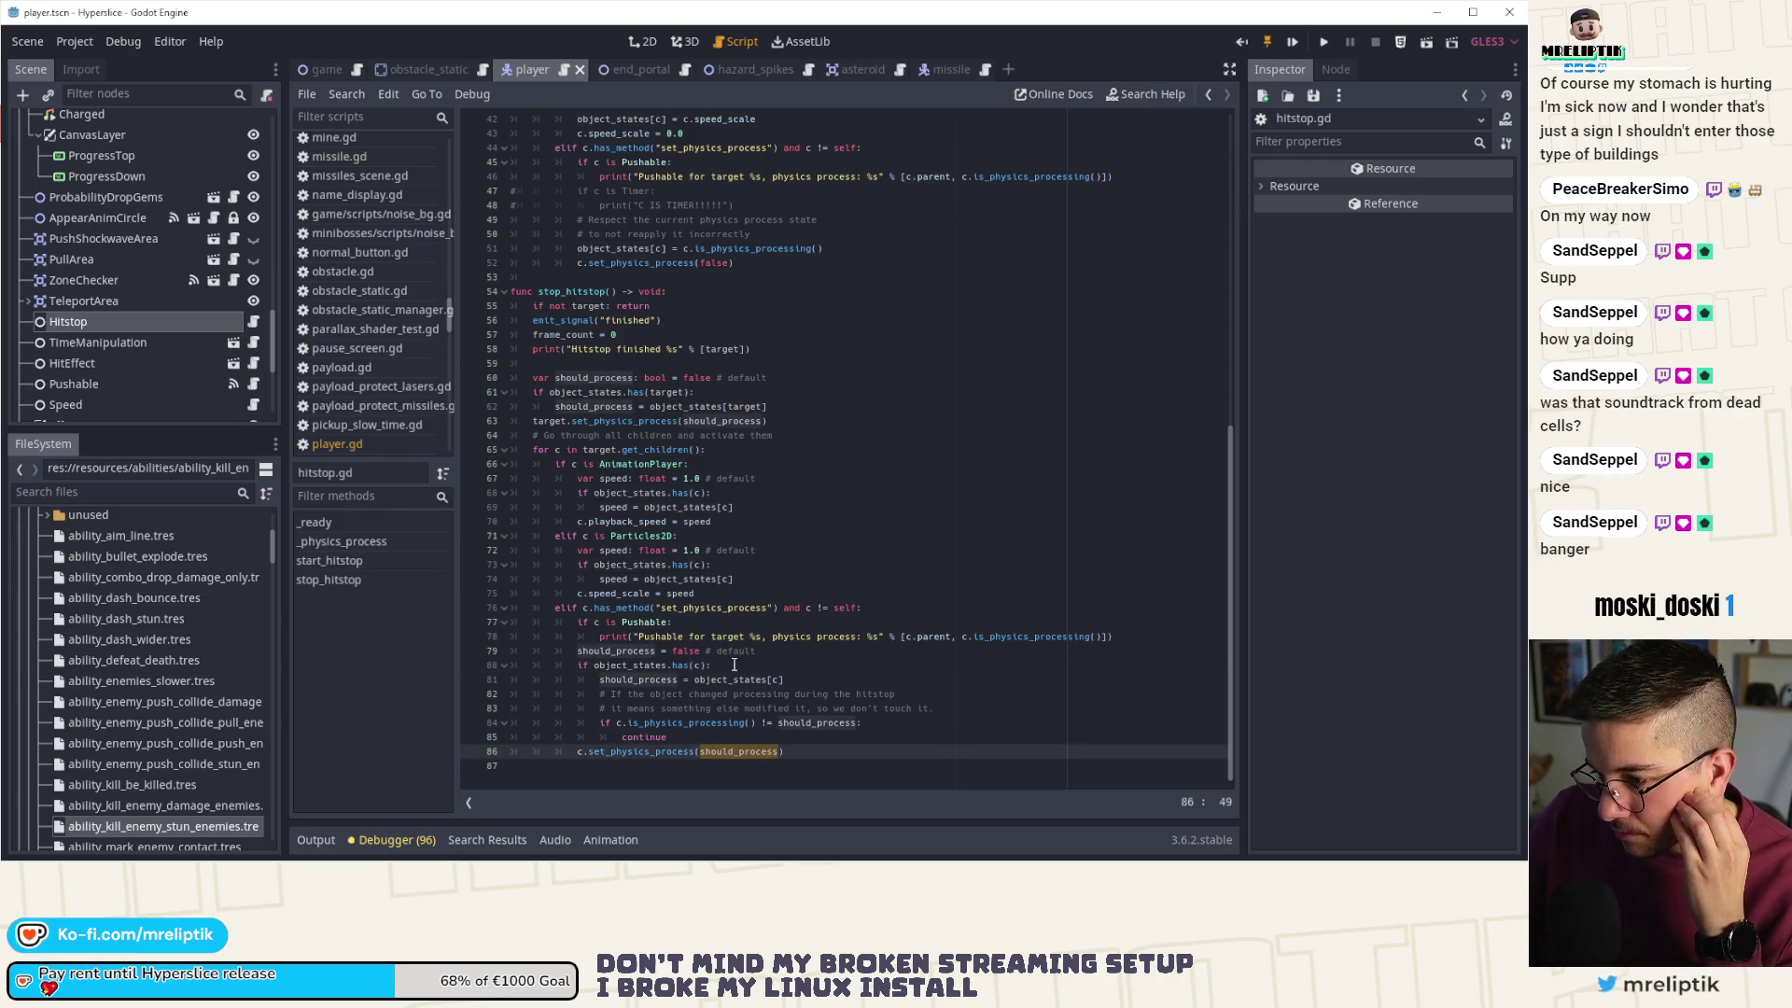
{"action": "double_click", "coordinate": [648, 681]}
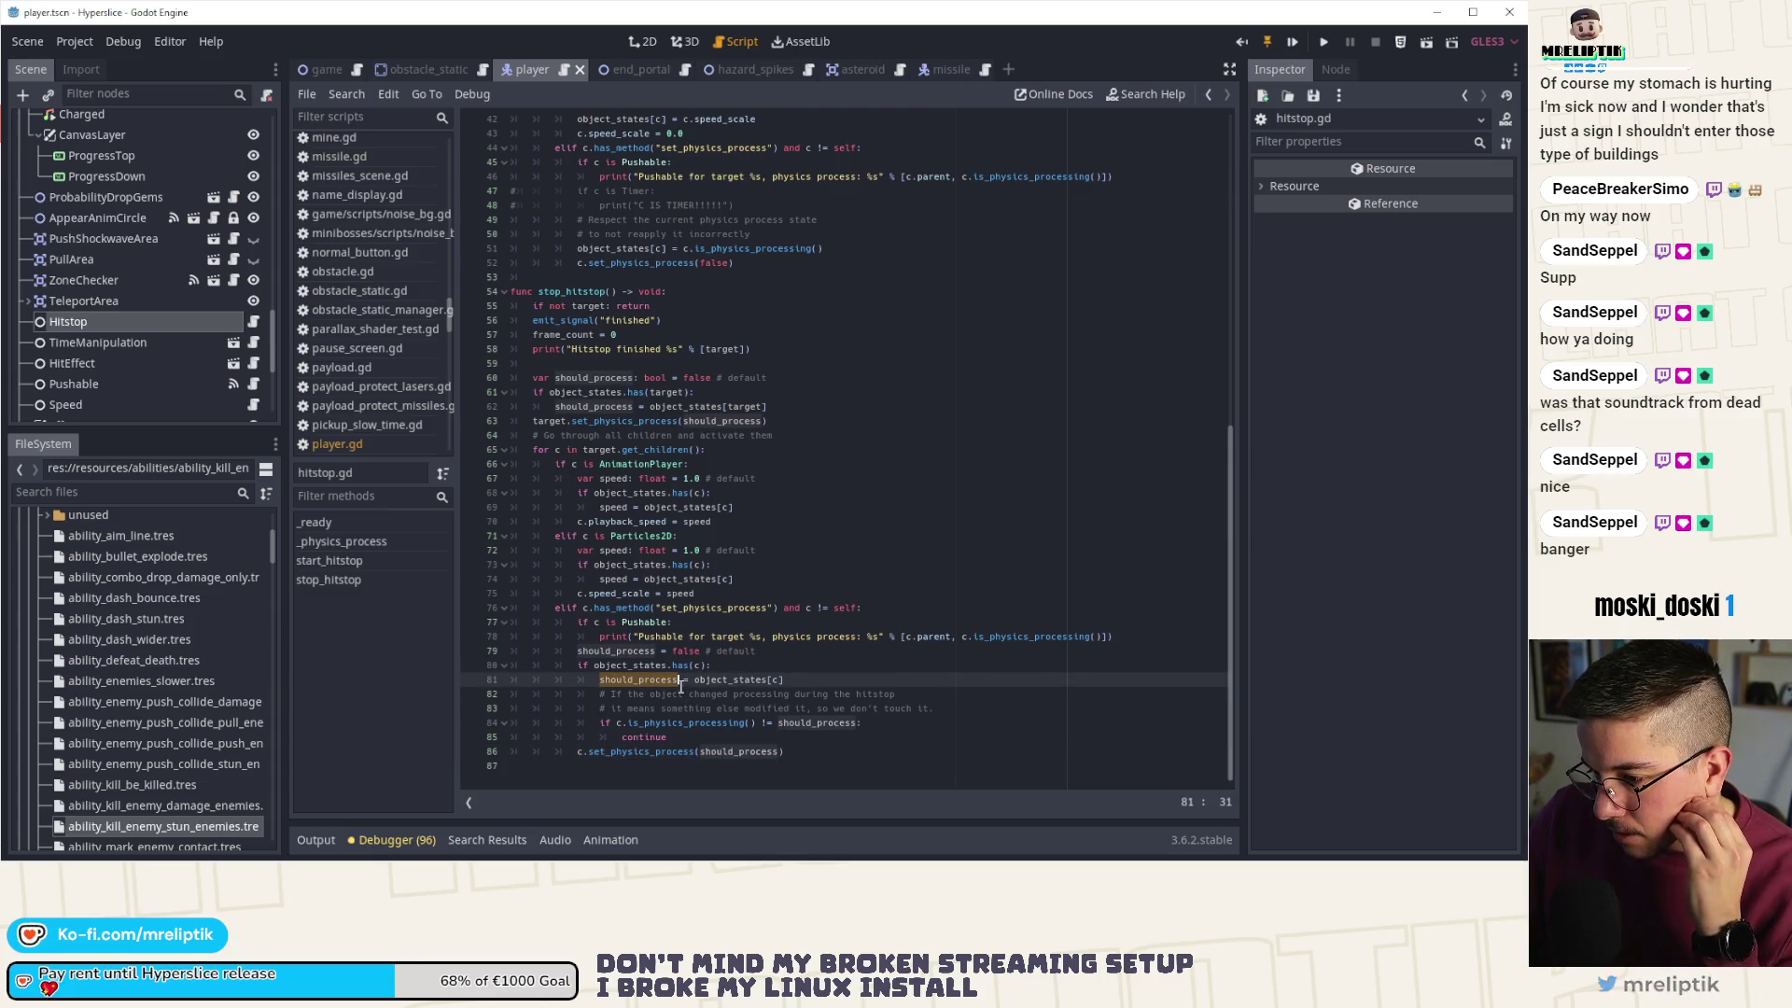
{"action": "key", "text": "Escape"}
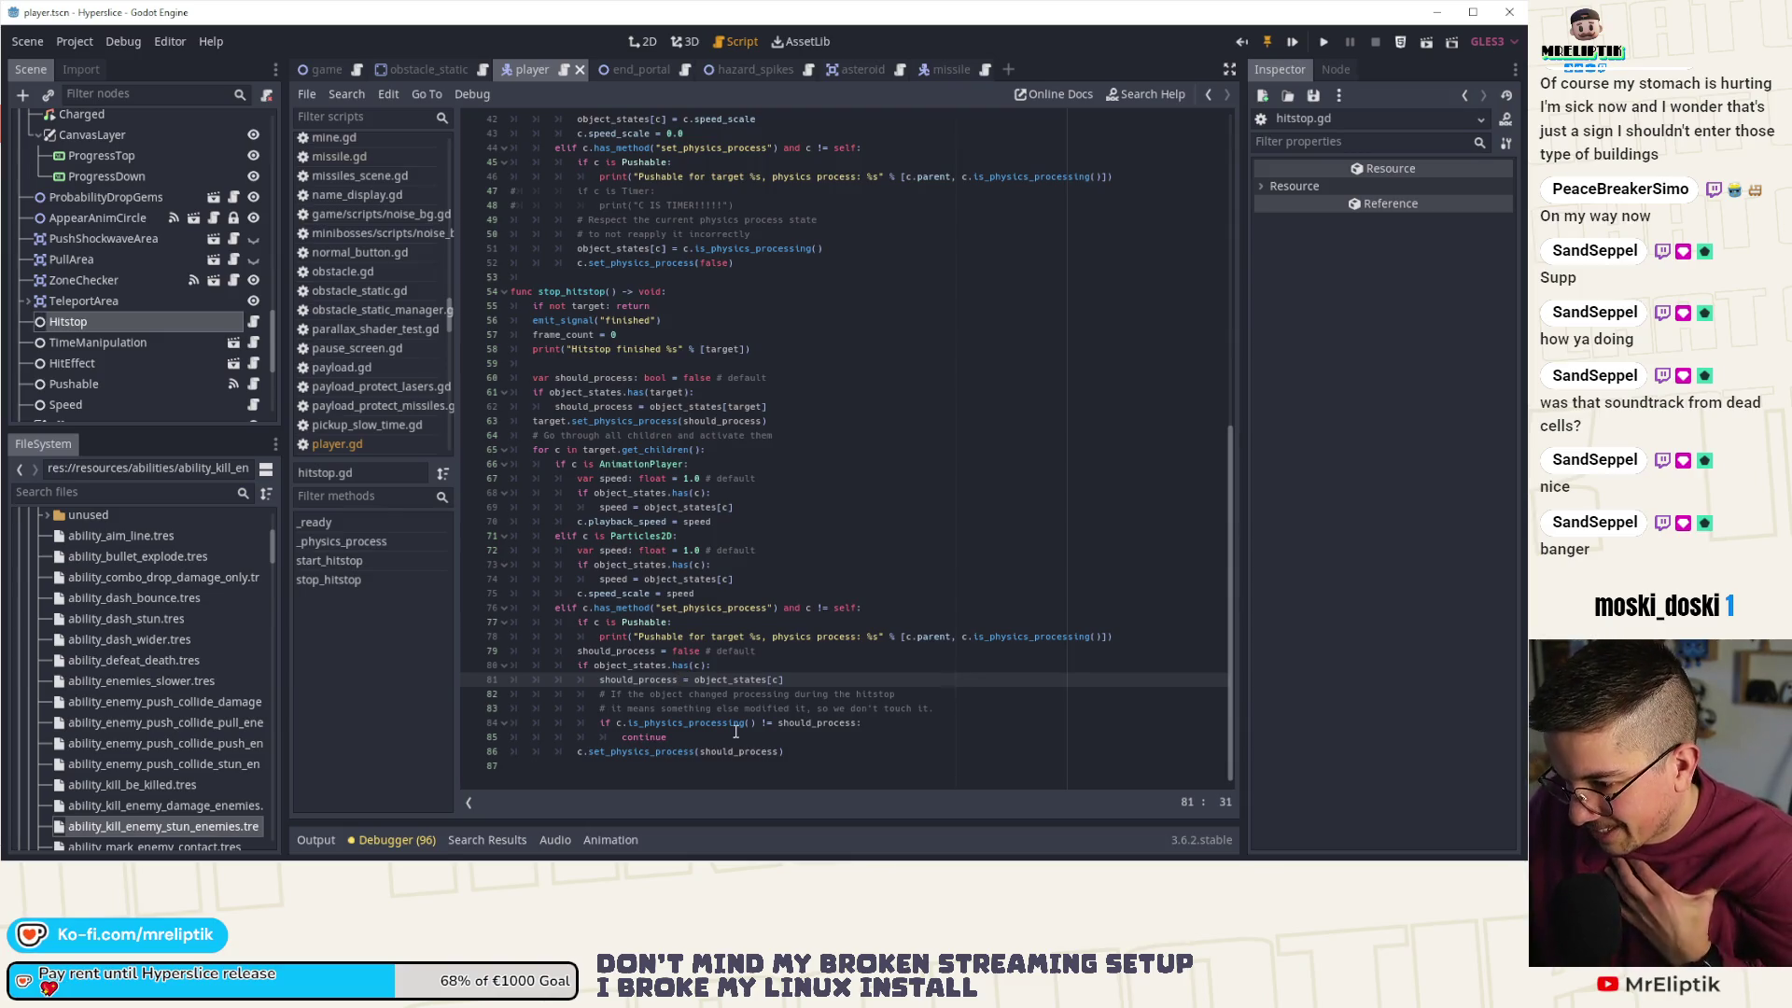
- Trace should_process through the line 84 comparison, line 85 continue, and the set_physics_process call
{"action": "double_click", "coordinate": [734, 724]}
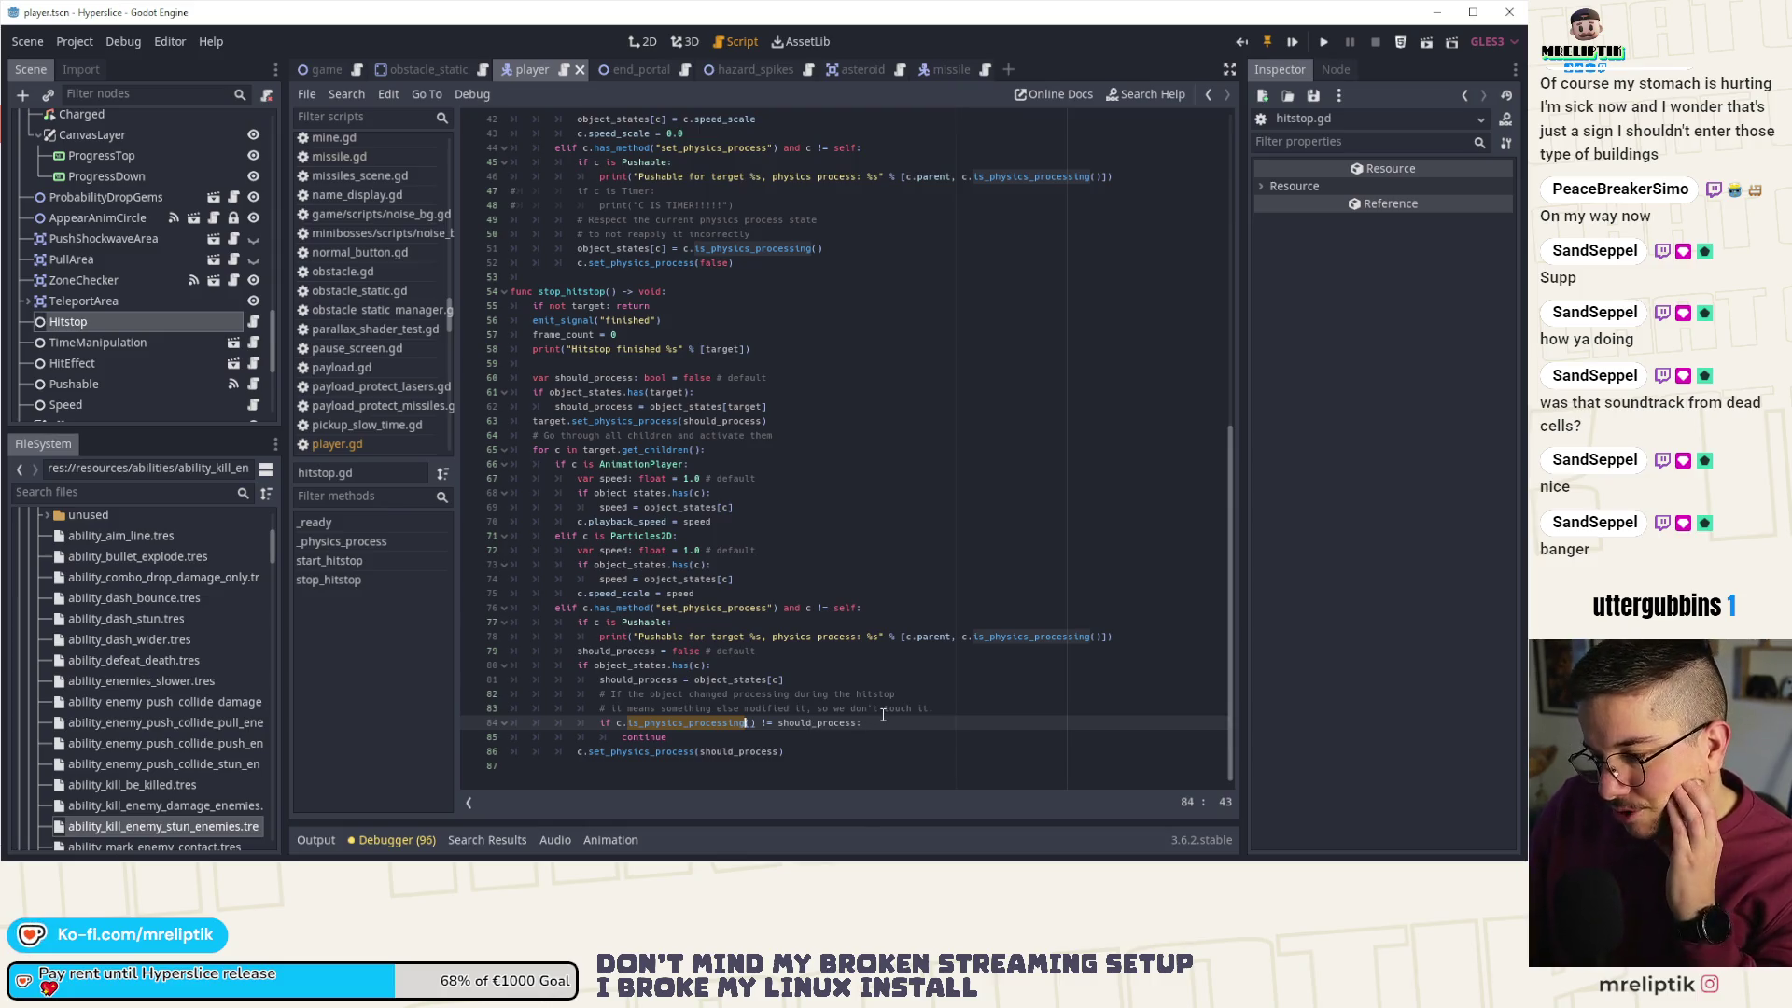
{"action": "double_click", "coordinate": [813, 725]}
{"action": "double_click", "coordinate": [640, 737]}
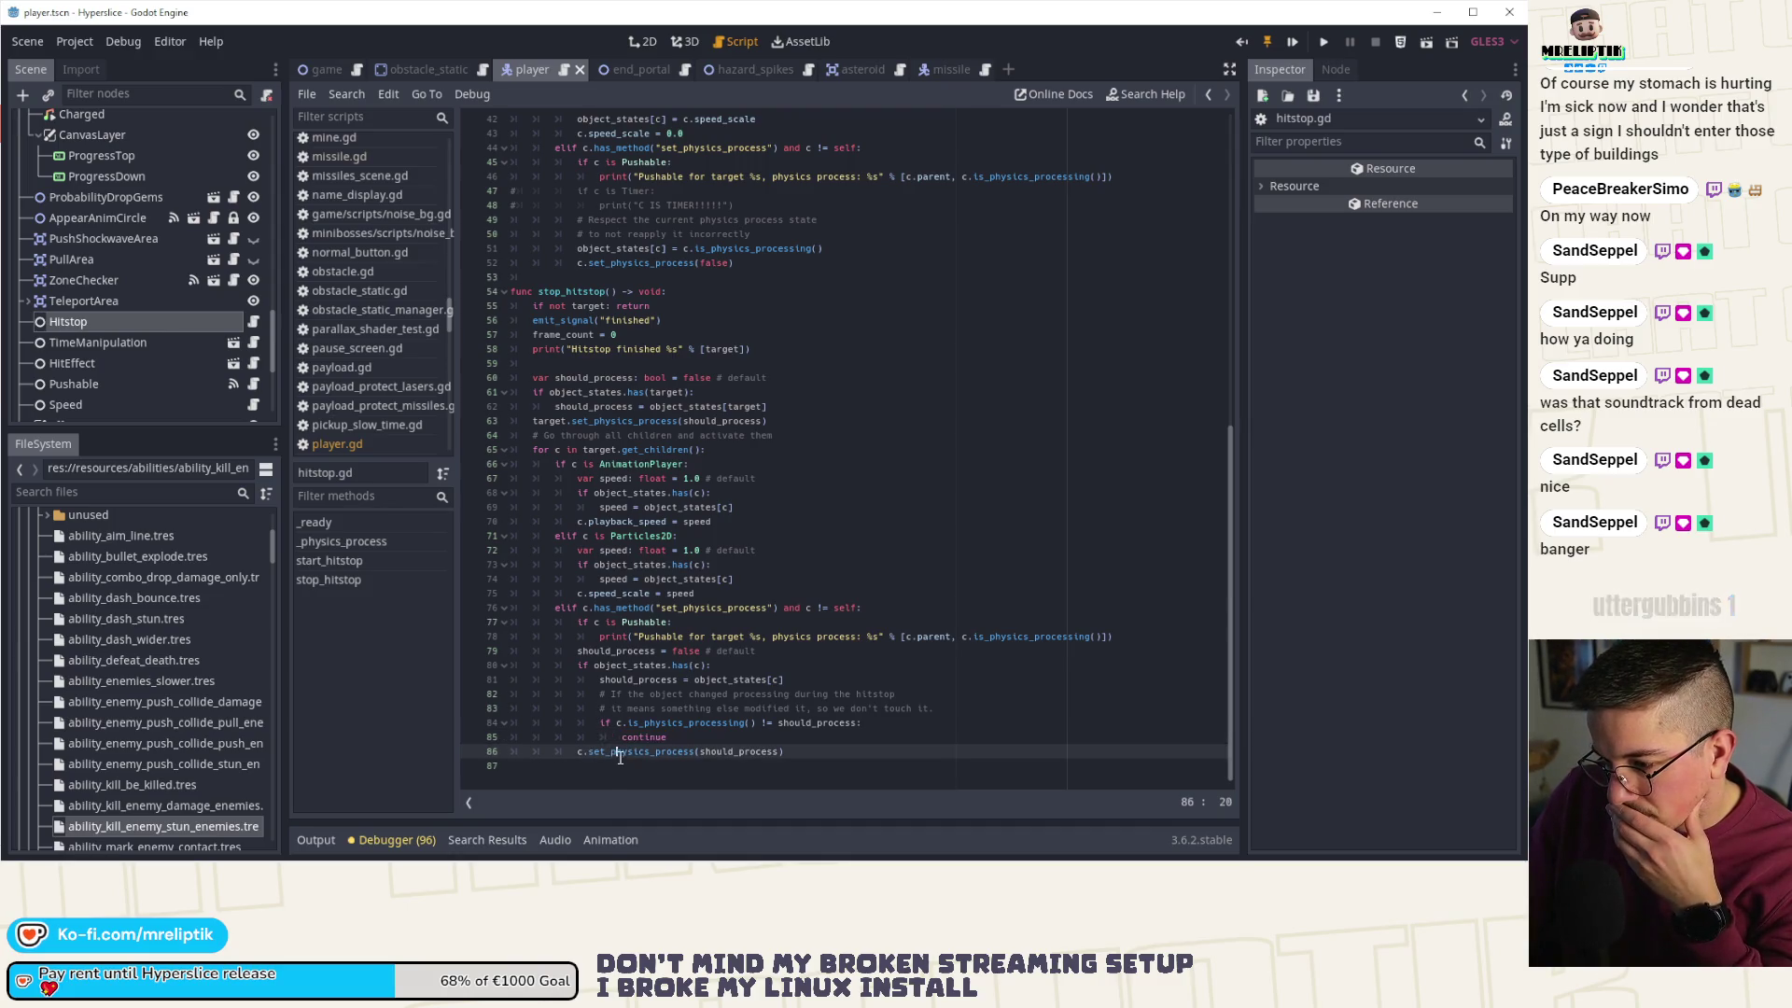
{"action": "double_click", "coordinate": [621, 752]}
{"action": "double_click", "coordinate": [724, 752]}
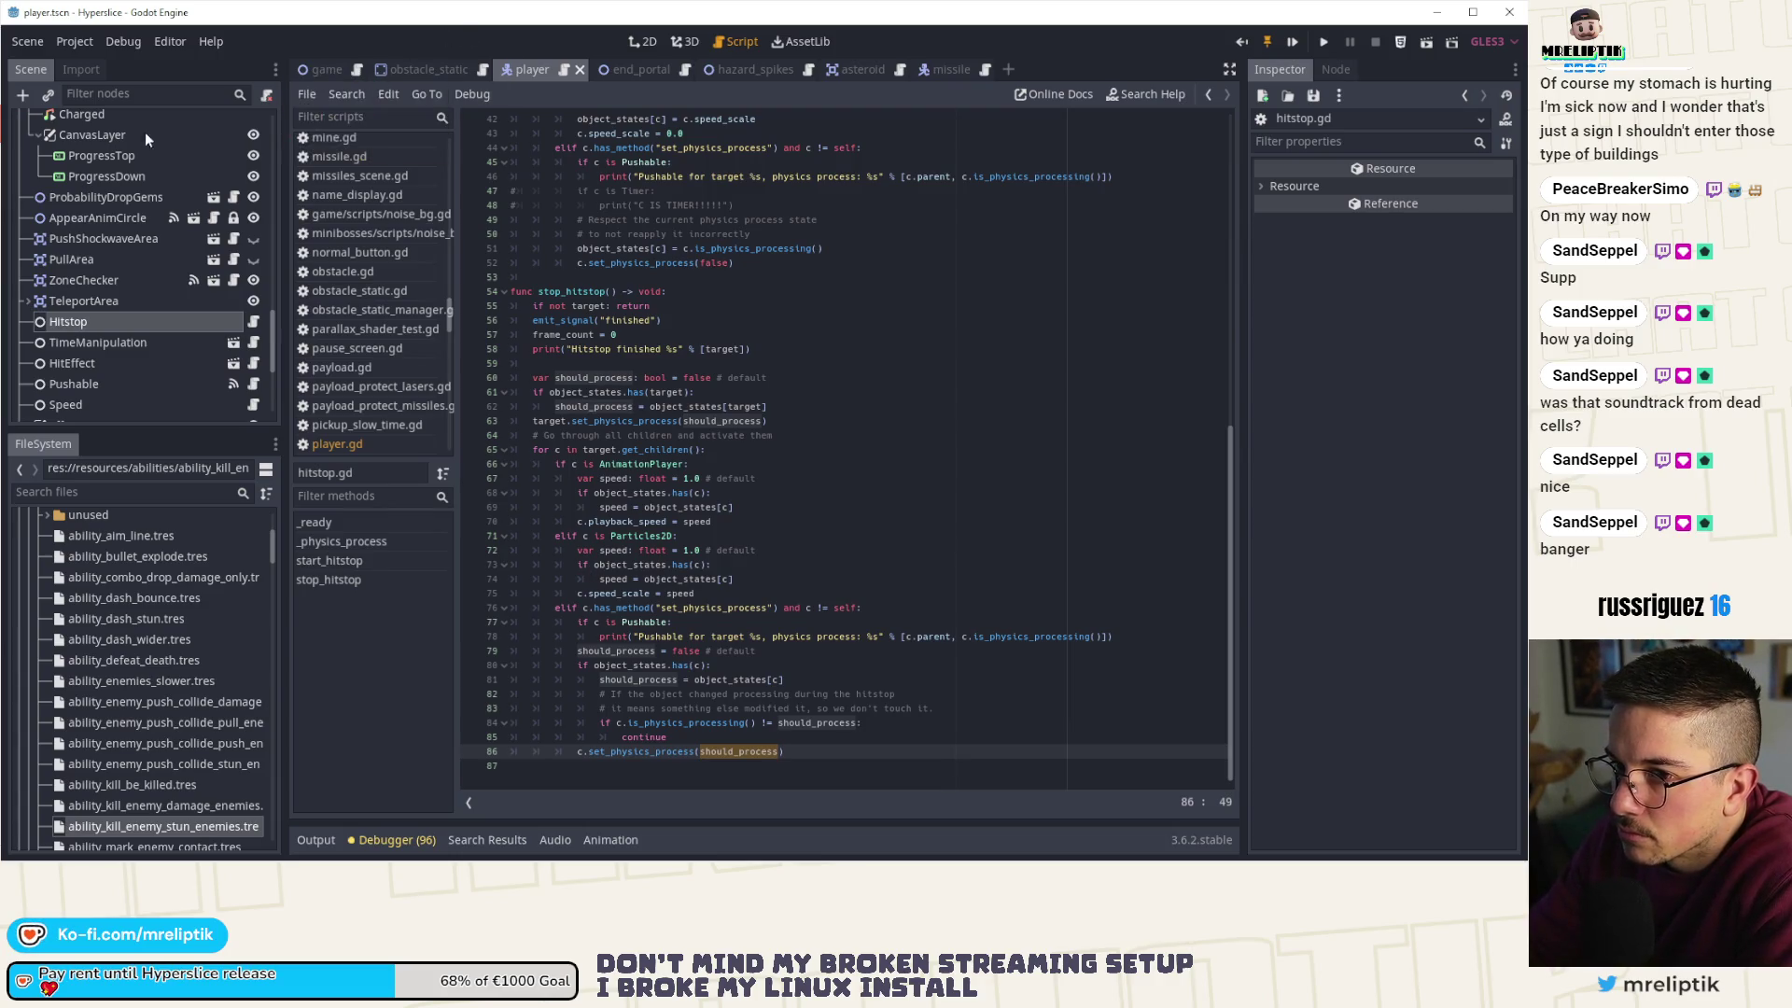
{"action": "scroll", "coordinate": [178, 158], "scroll_direction": "up", "scroll_amount": 3}
{"action": "scroll", "coordinate": [177, 233], "scroll_direction": "up", "scroll_amount": 5}
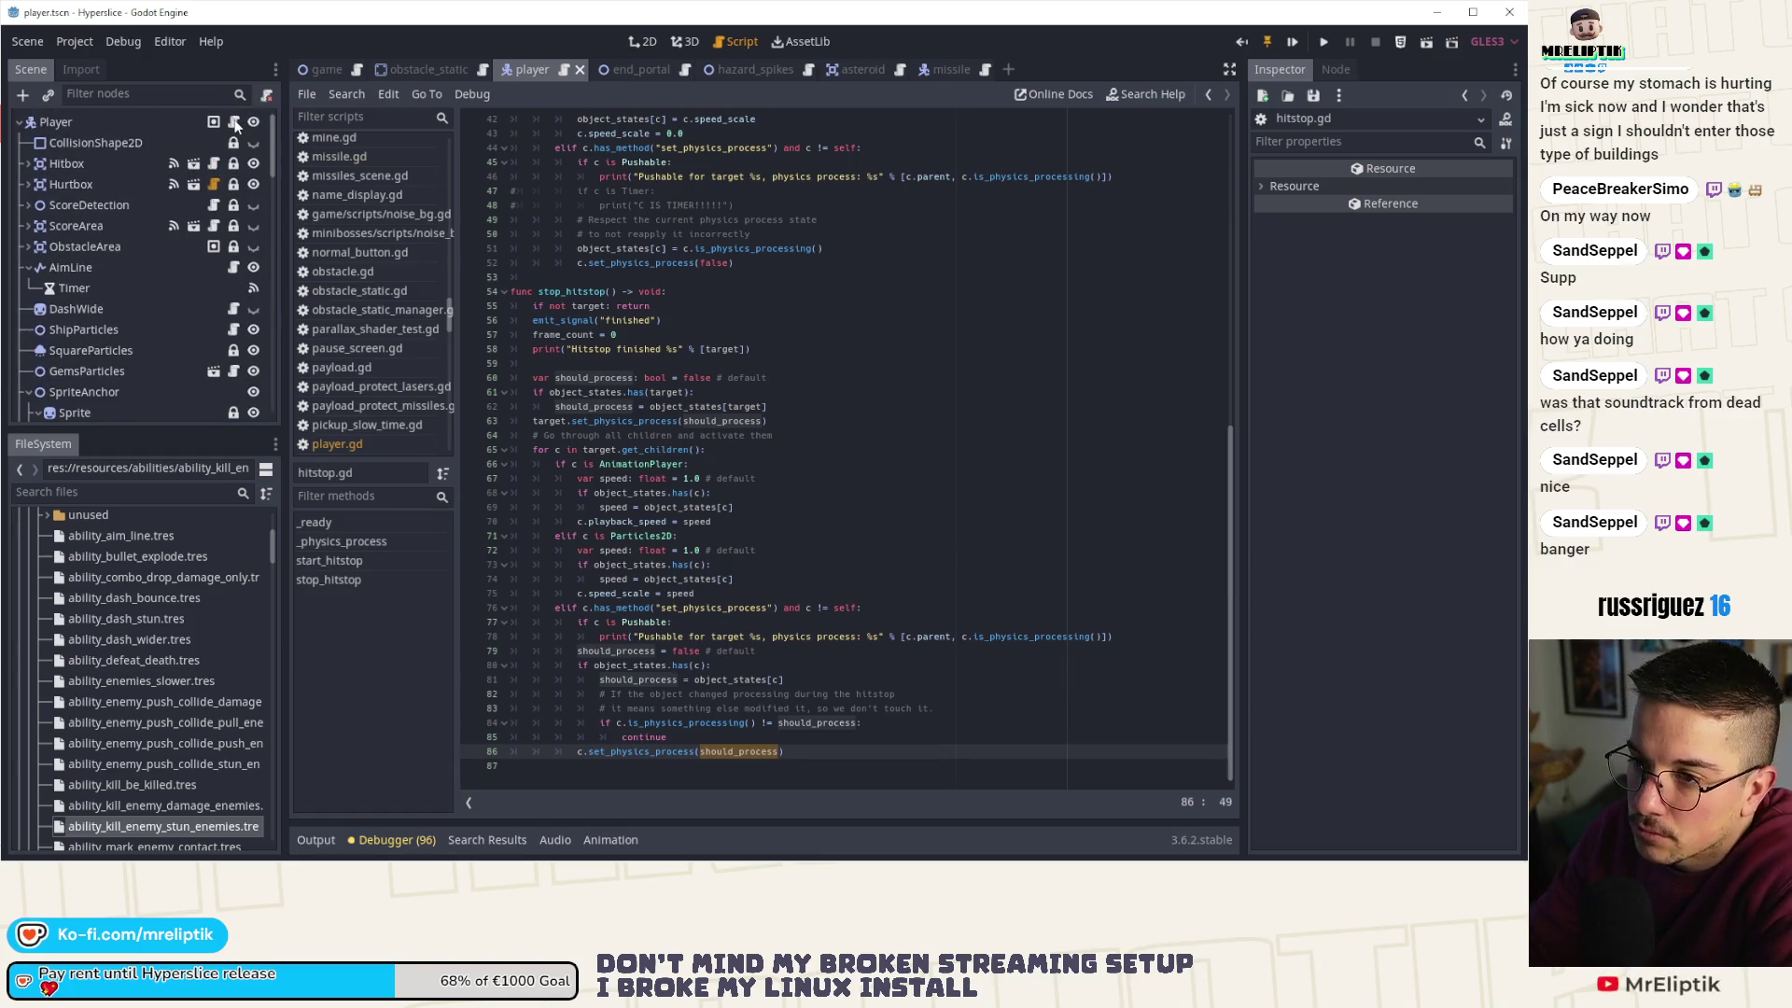
{"action": "left_click", "coordinate": [233, 121]}
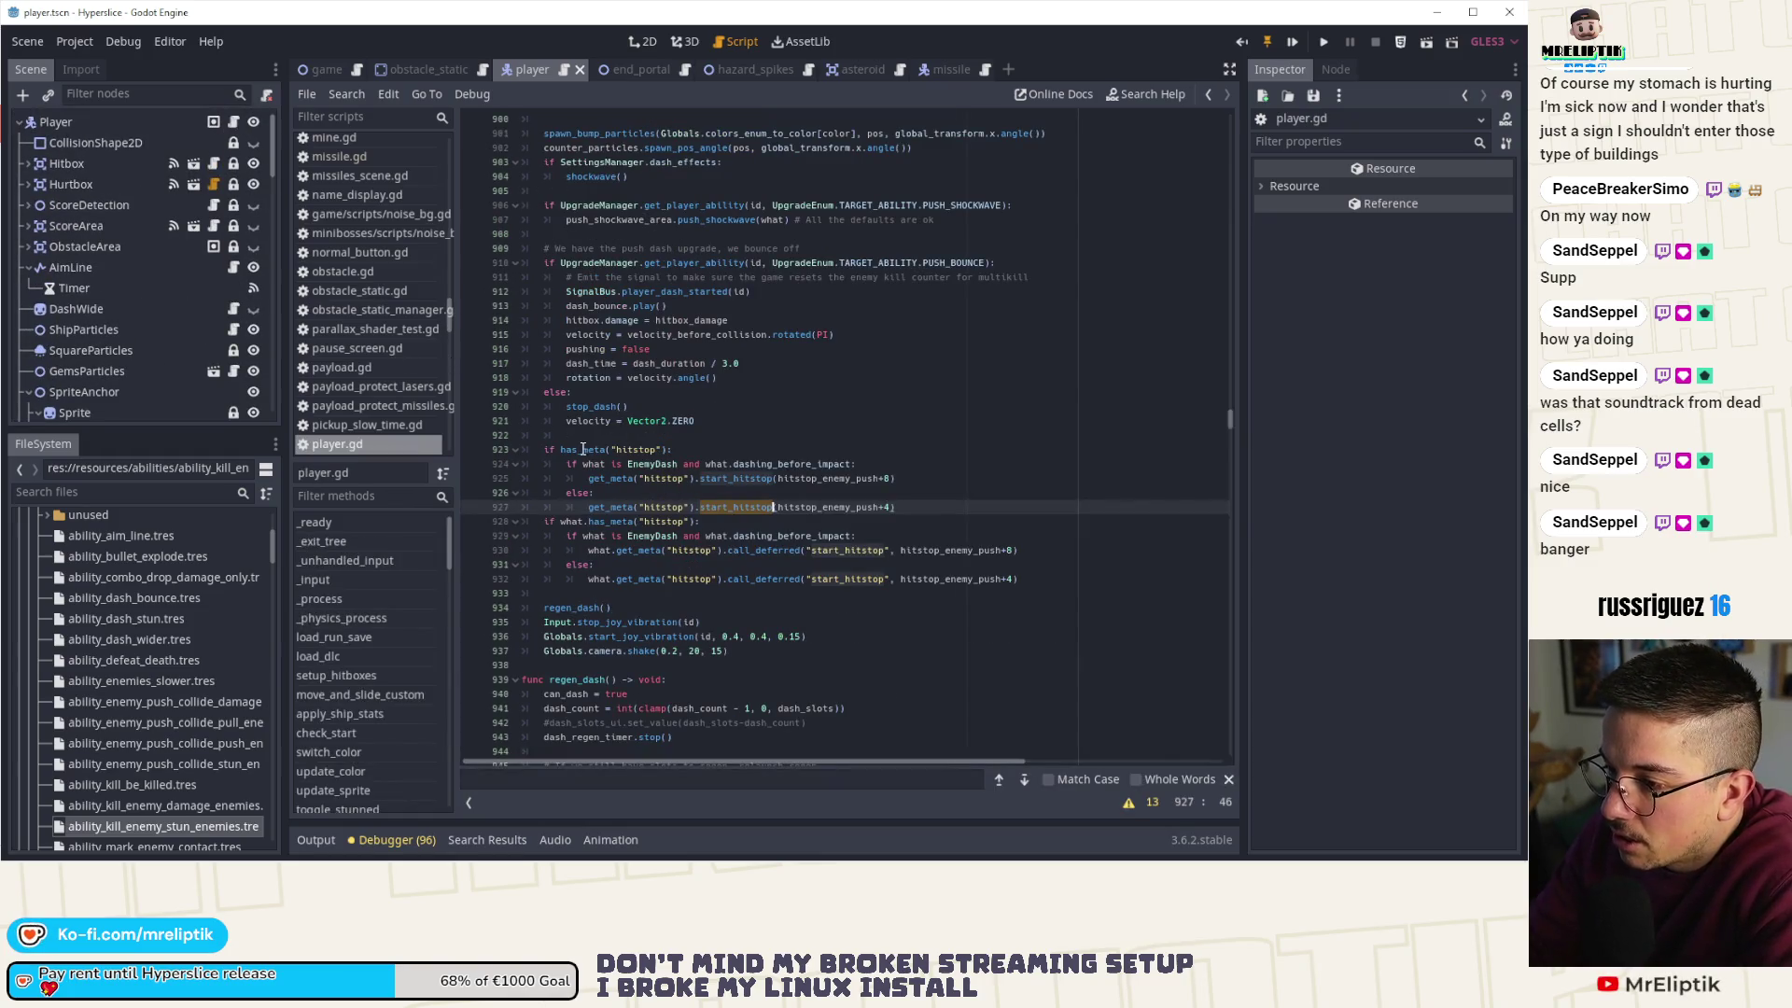
{"action": "scroll", "coordinate": [679, 478], "scroll_direction": "up", "scroll_amount": 2}
{"action": "scroll", "coordinate": [680, 478], "scroll_direction": "down", "scroll_amount": 2}
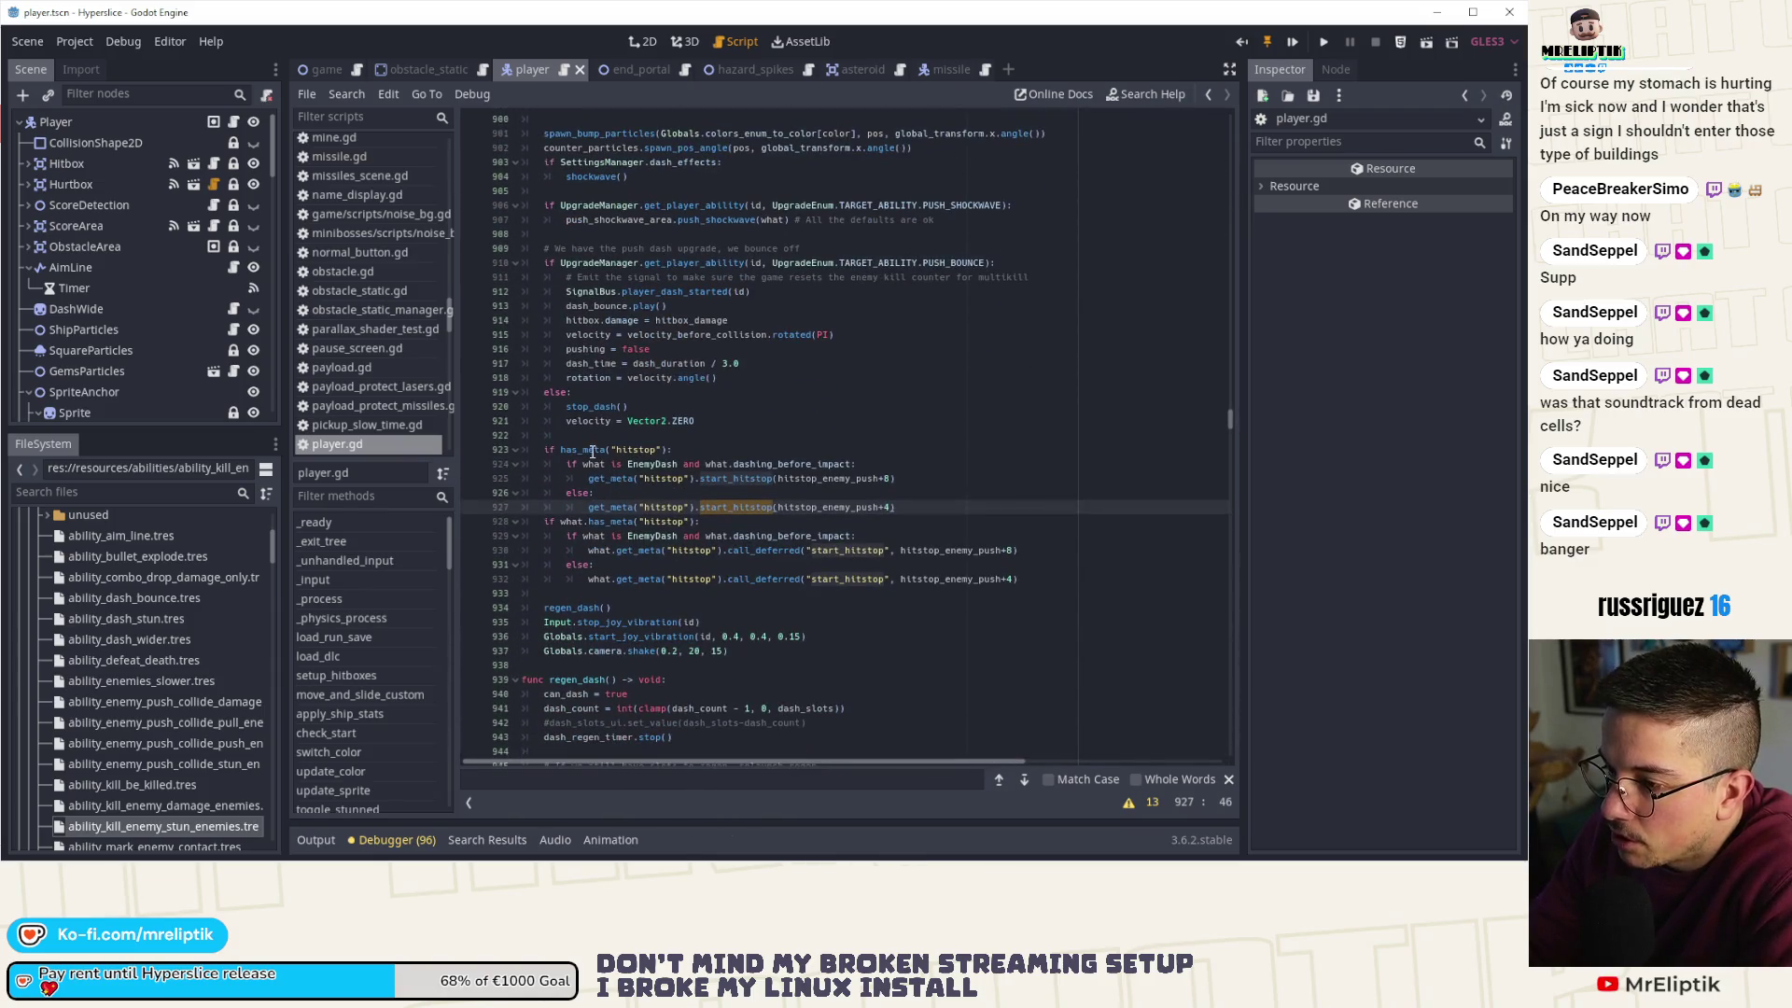
{"action": "key", "text": "Left"}
{"action": "key", "text": "Left"}
{"action": "key", "text": "Left"}
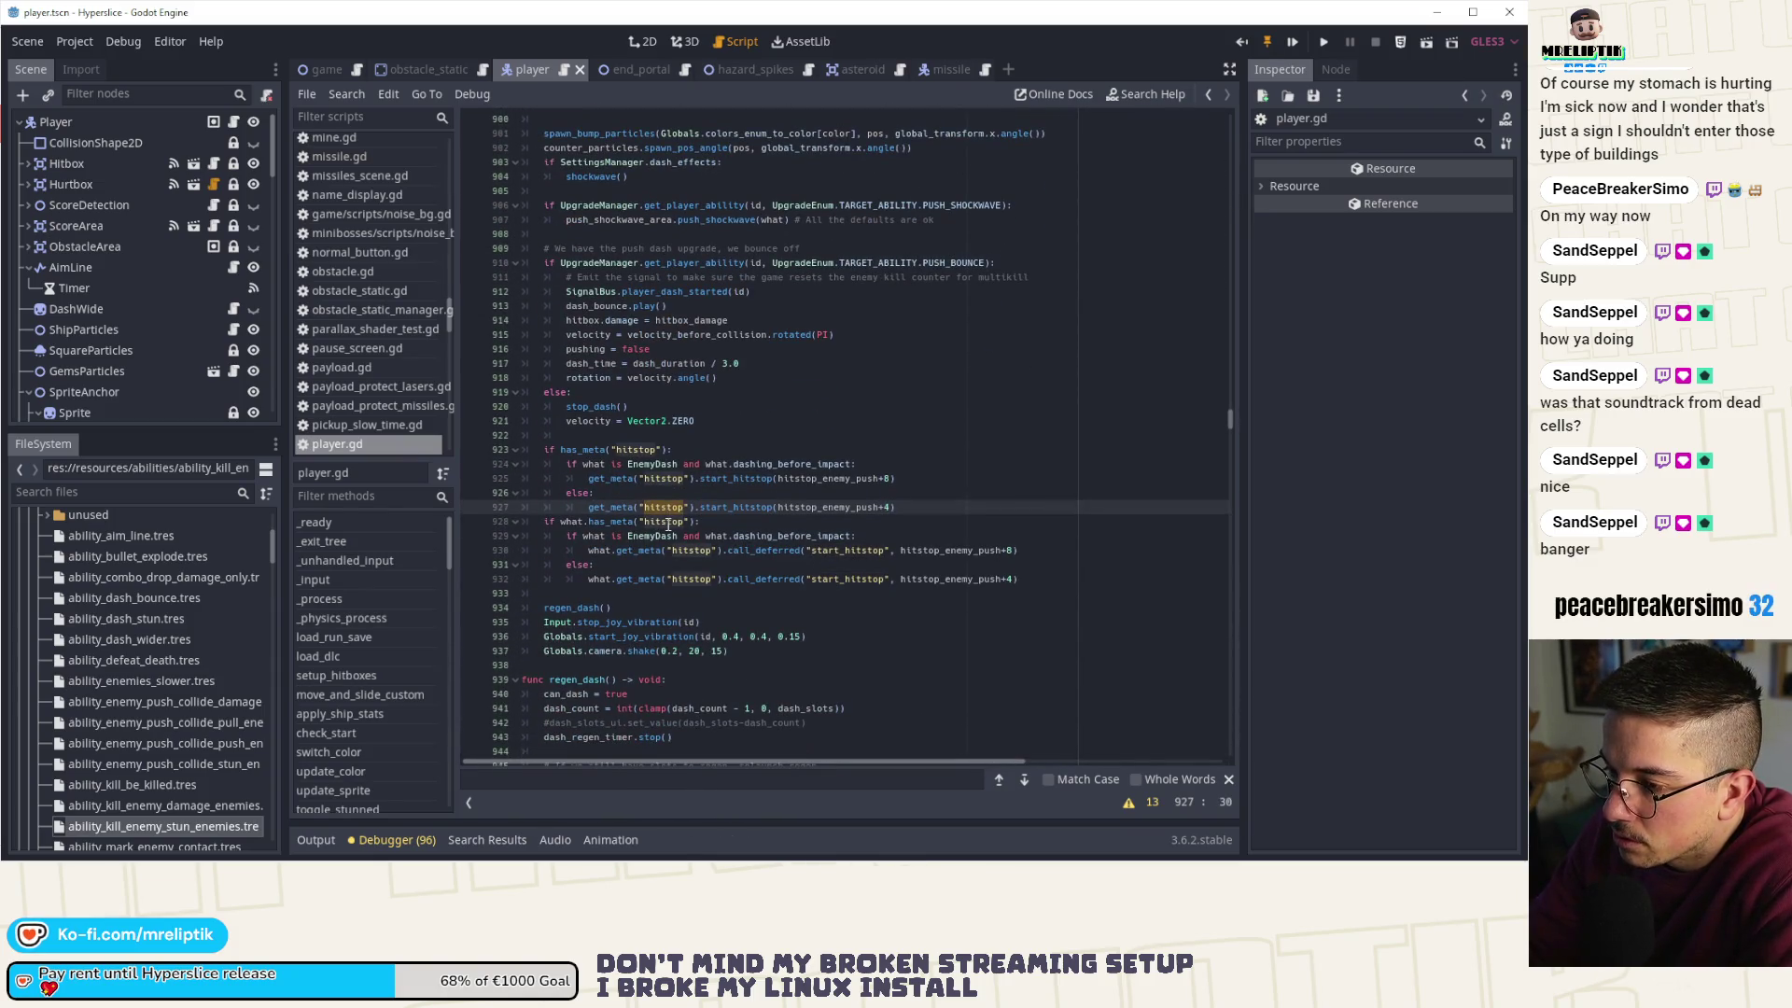
{"action": "scroll", "coordinate": [693, 356], "scroll_direction": "up", "scroll_amount": 6}
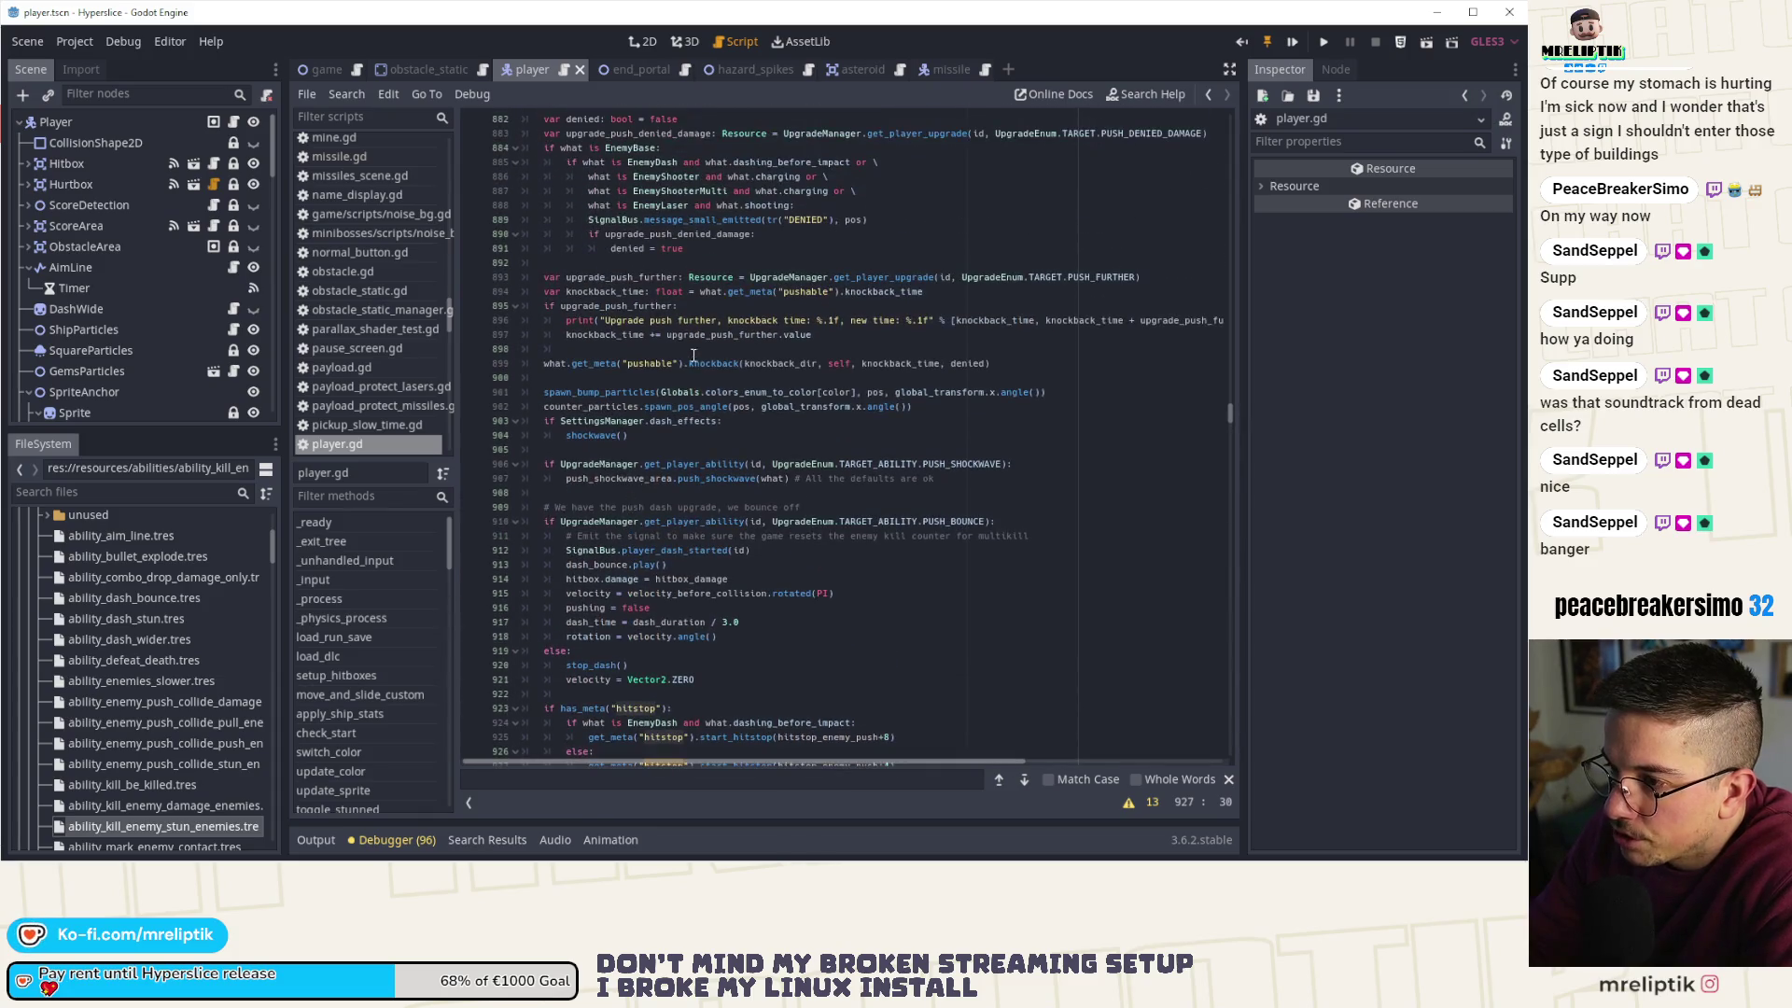
{"action": "left_click", "coordinate": [653, 349]}
{"action": "left_click", "coordinate": [673, 363]}
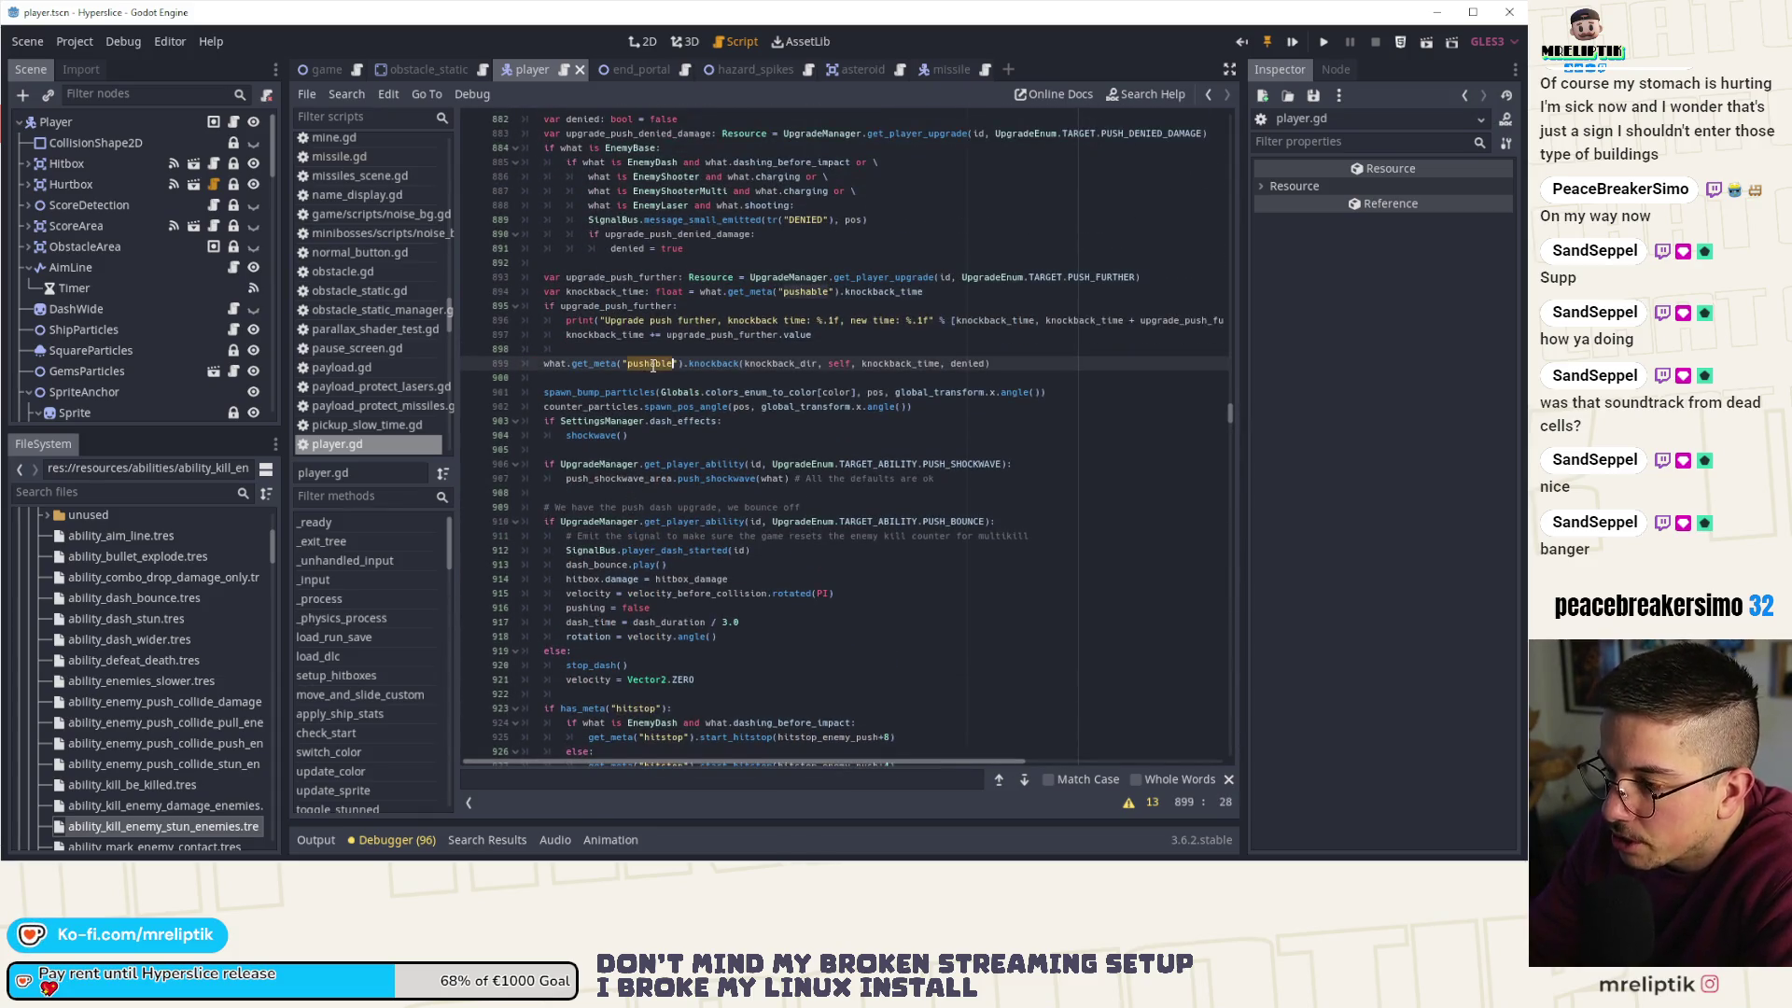
{"action": "scroll", "coordinate": [648, 534], "scroll_direction": "down", "scroll_amount": 5}
{"action": "left_click", "coordinate": [633, 490]}
{"action": "scroll", "coordinate": [633, 486], "scroll_direction": "up", "scroll_amount": 3}
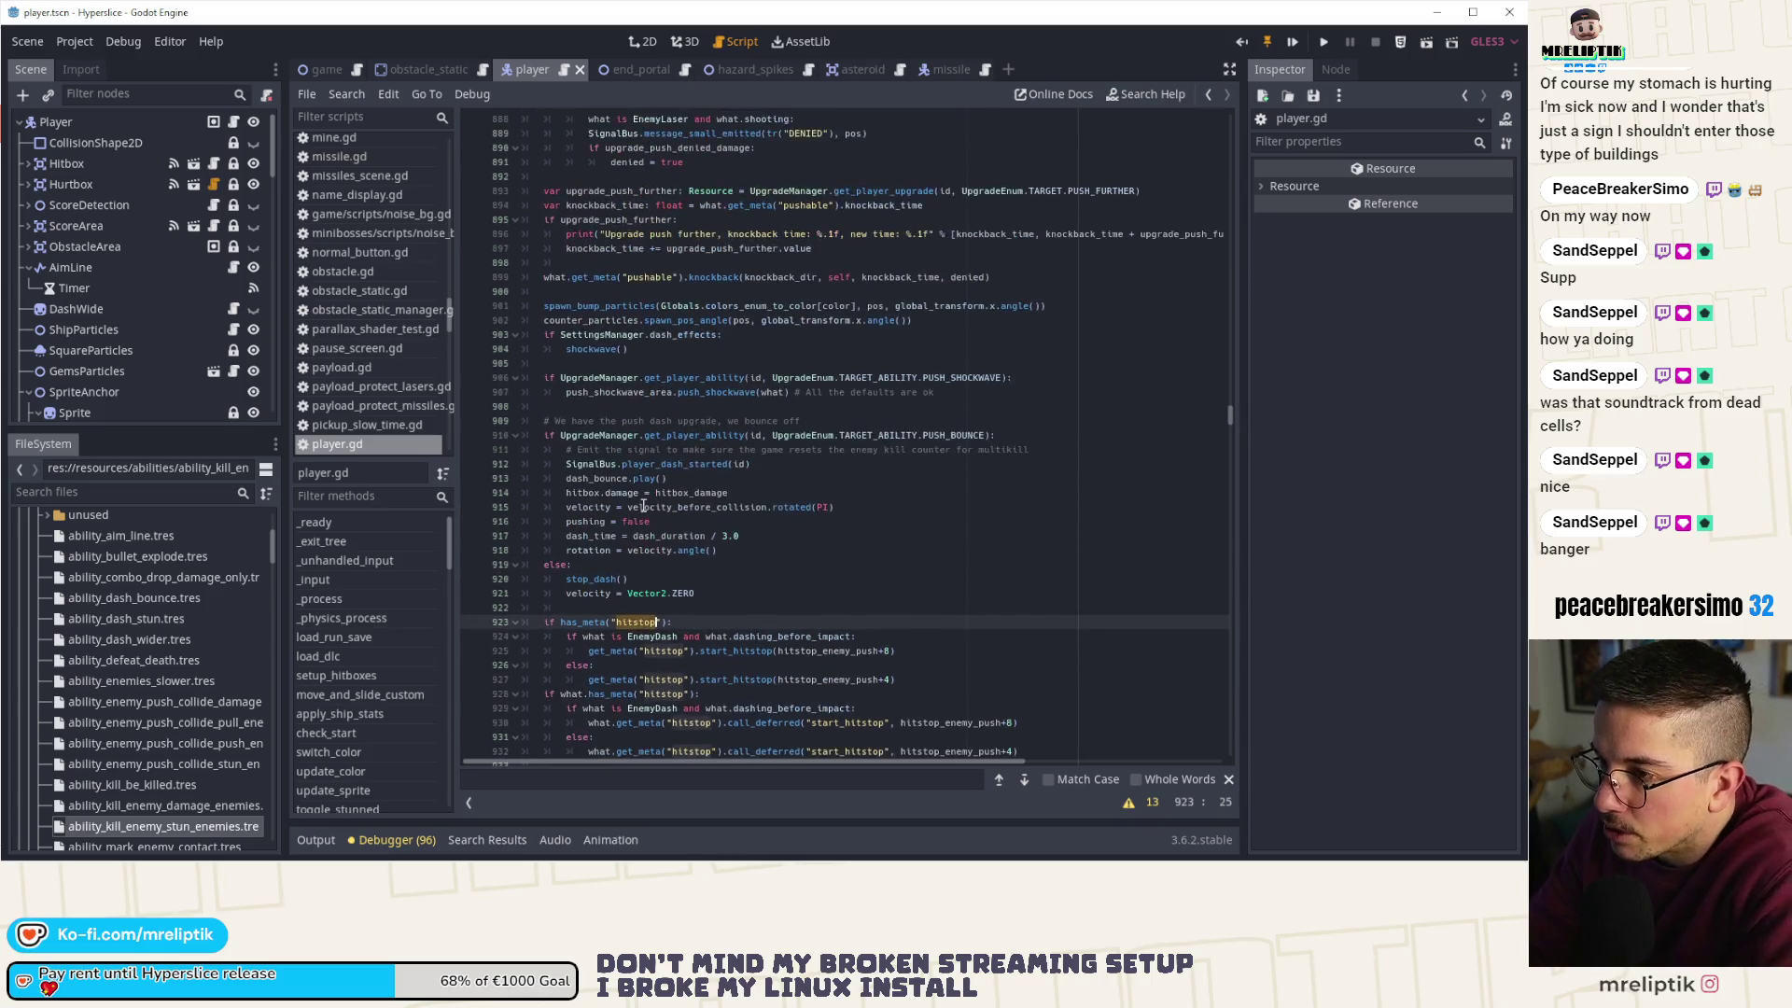
{"action": "left_click", "coordinate": [629, 278]}
{"action": "scroll", "coordinate": [639, 317], "scroll_direction": "down", "scroll_amount": 5}
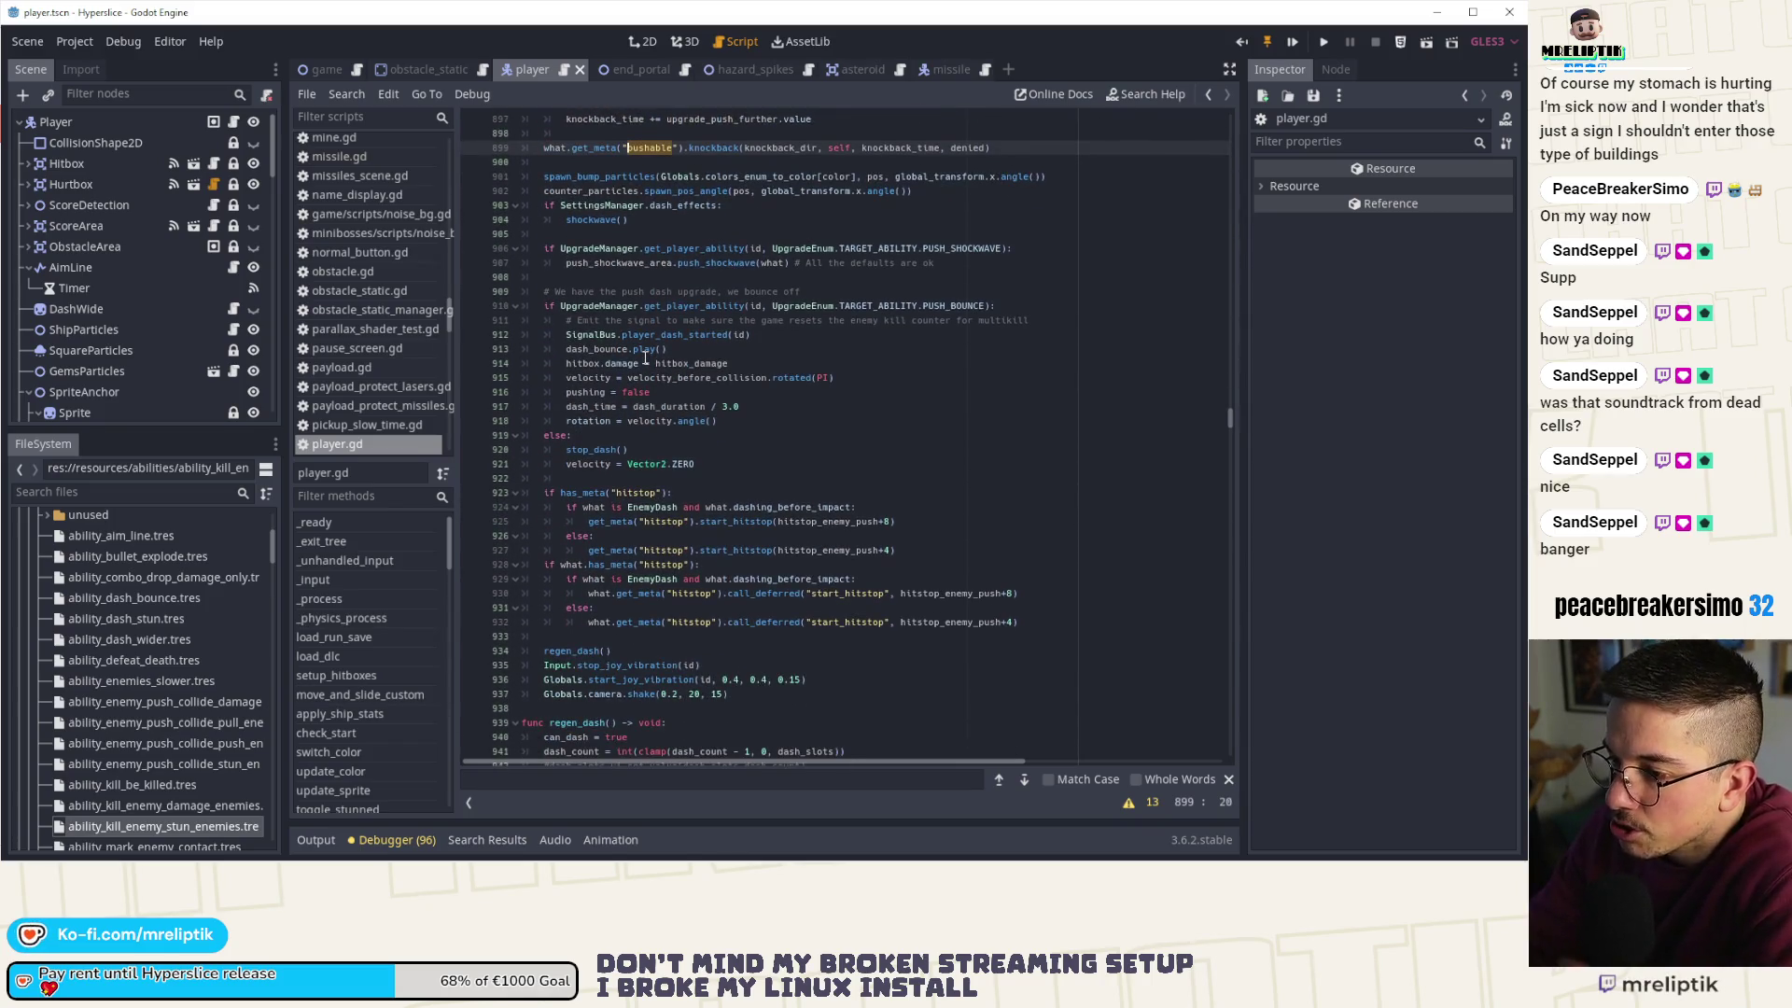
{"action": "double_click", "coordinate": [656, 464]}
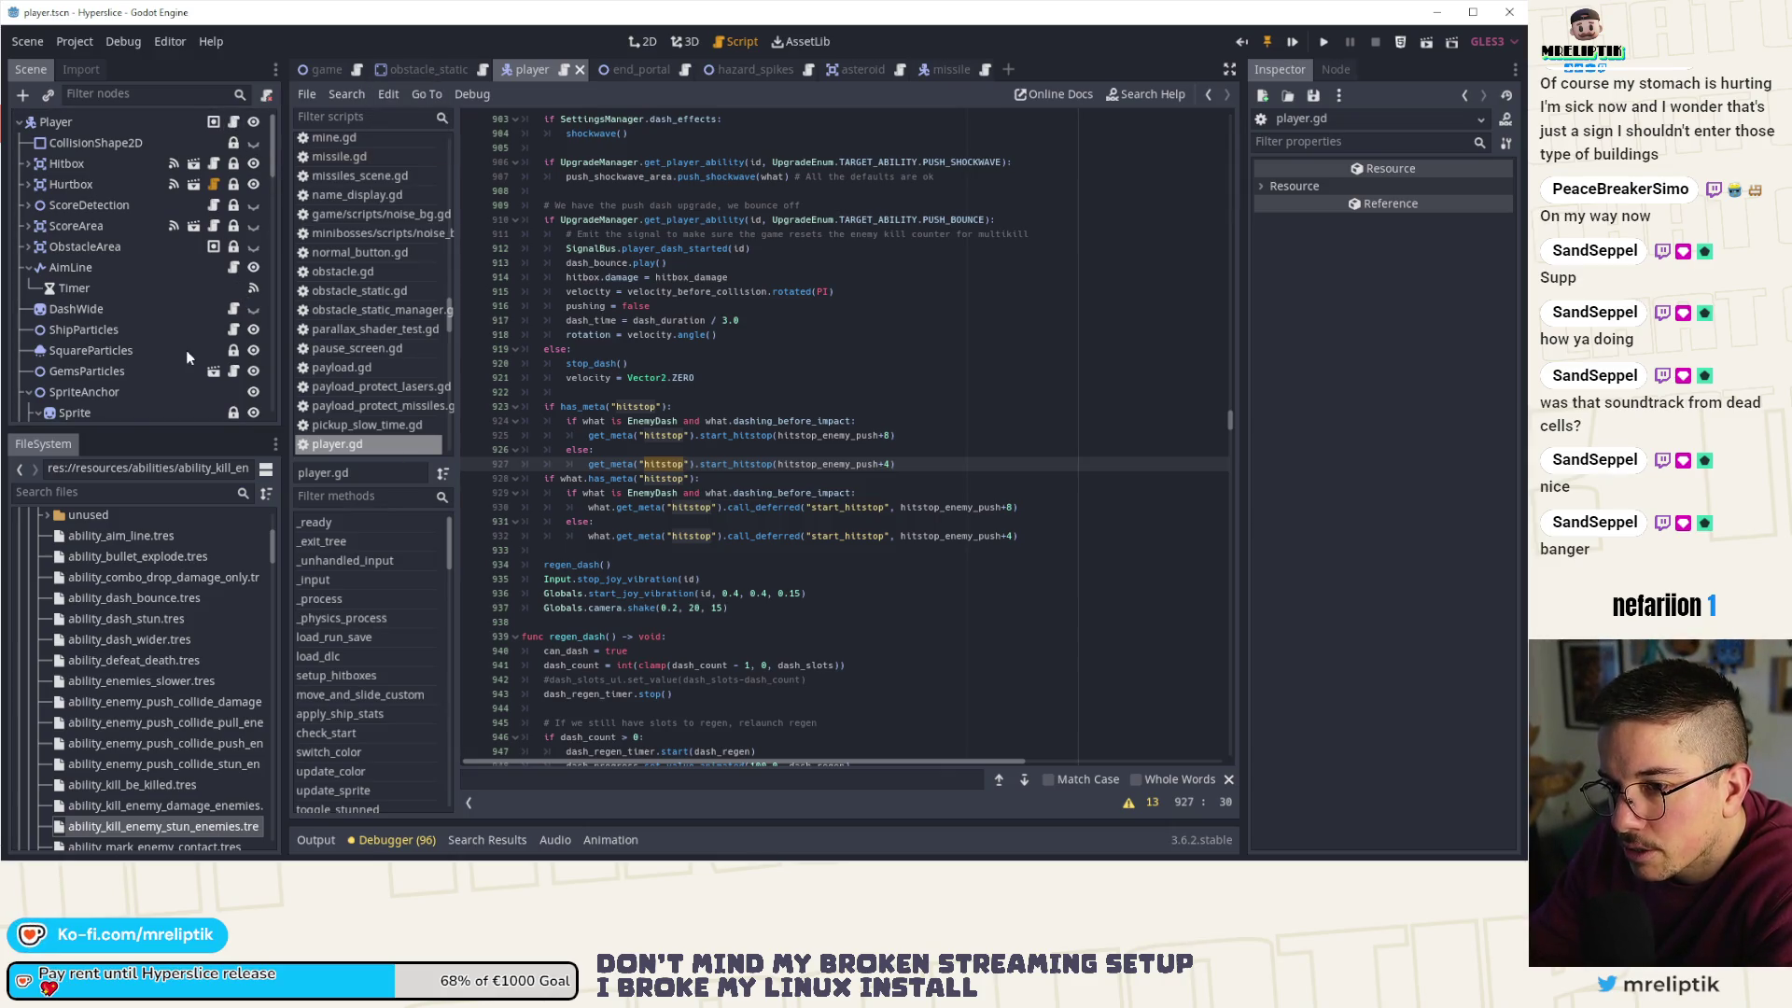
{"action": "scroll", "coordinate": [187, 350], "scroll_direction": "down", "scroll_amount": 5}
{"action": "scroll", "coordinate": [185, 353], "scroll_direction": "down", "scroll_amount": 5}
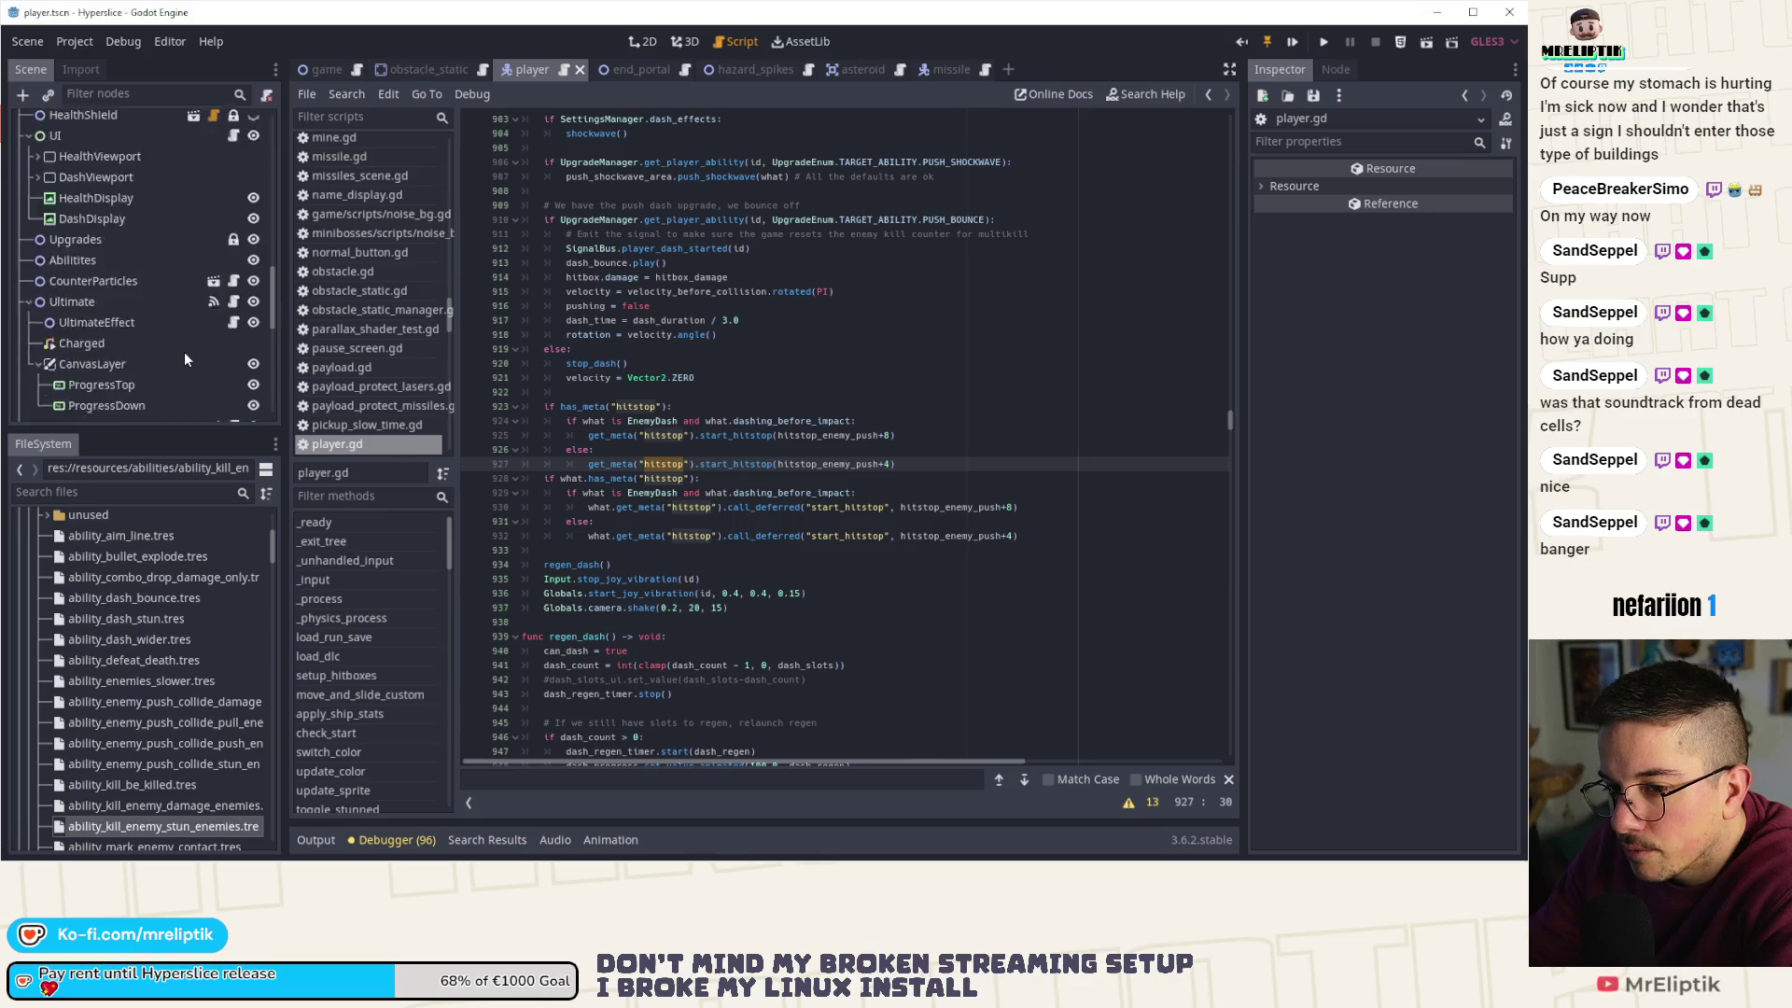
{"action": "scroll", "coordinate": [183, 351], "scroll_direction": "down", "scroll_amount": 1}
{"action": "left_click", "coordinate": [253, 323]}
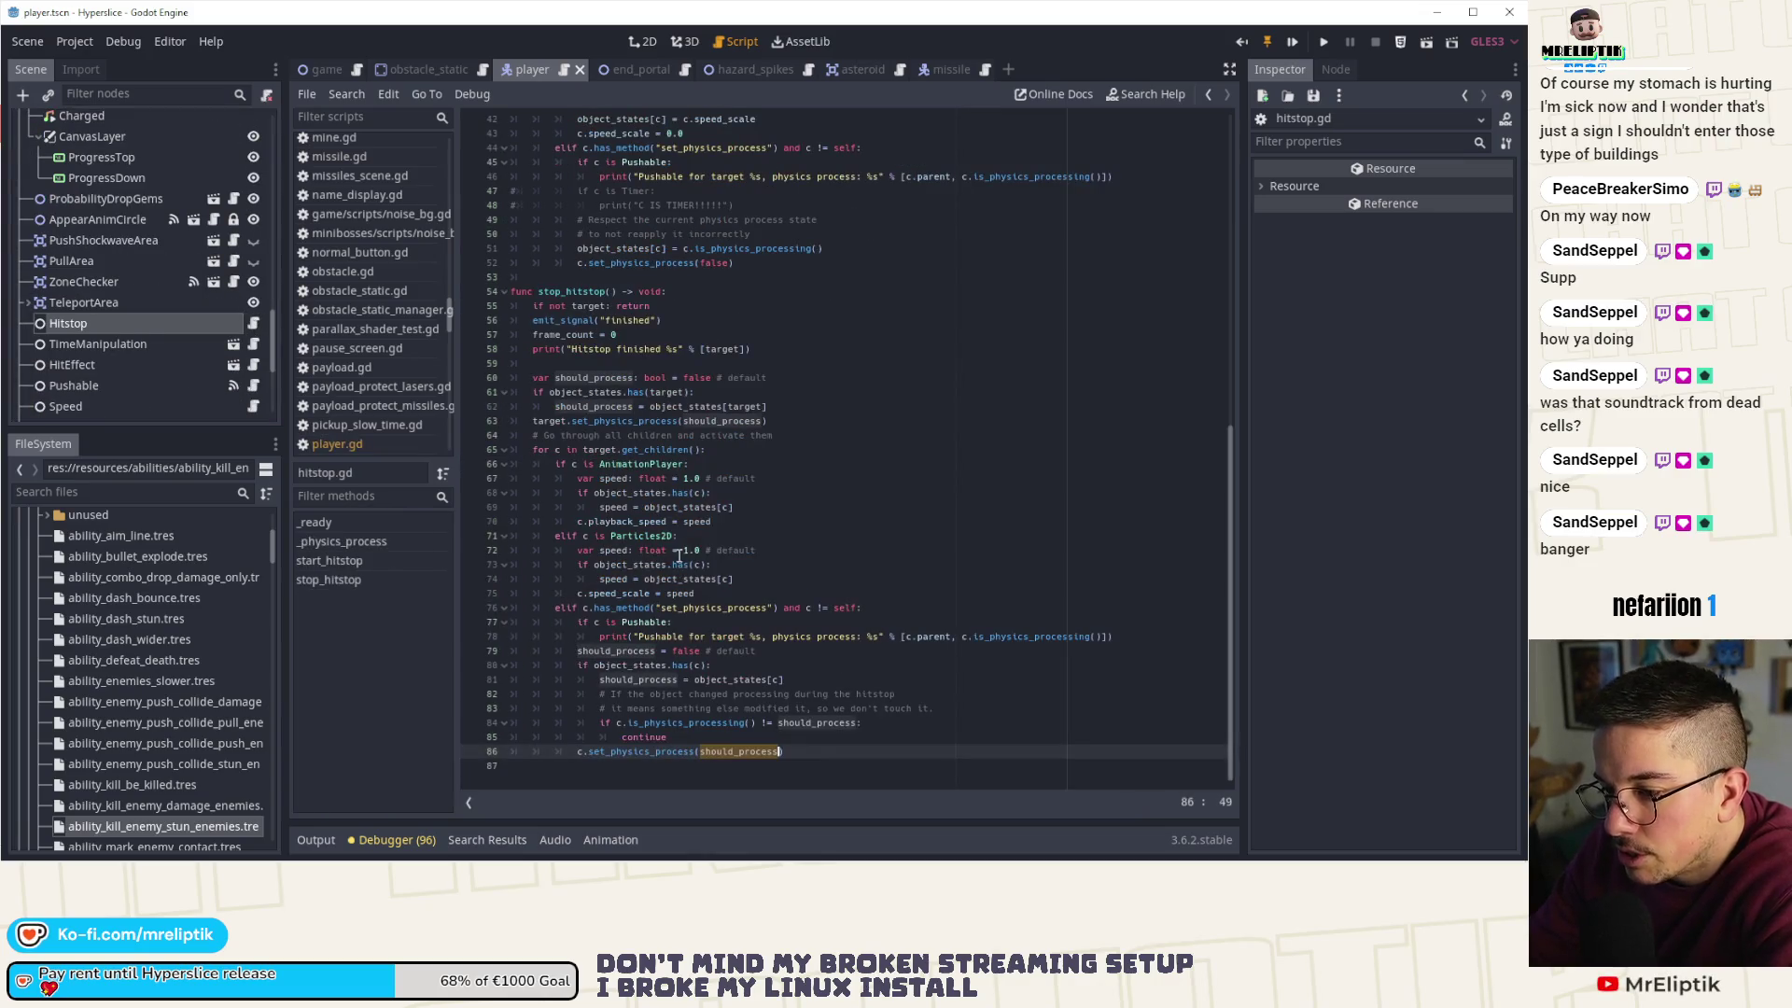
- Compare line 79's should_process with start_hitstop's object_states save and set_physics_process on lines 51-52
{"action": "double_click", "coordinate": [624, 651]}
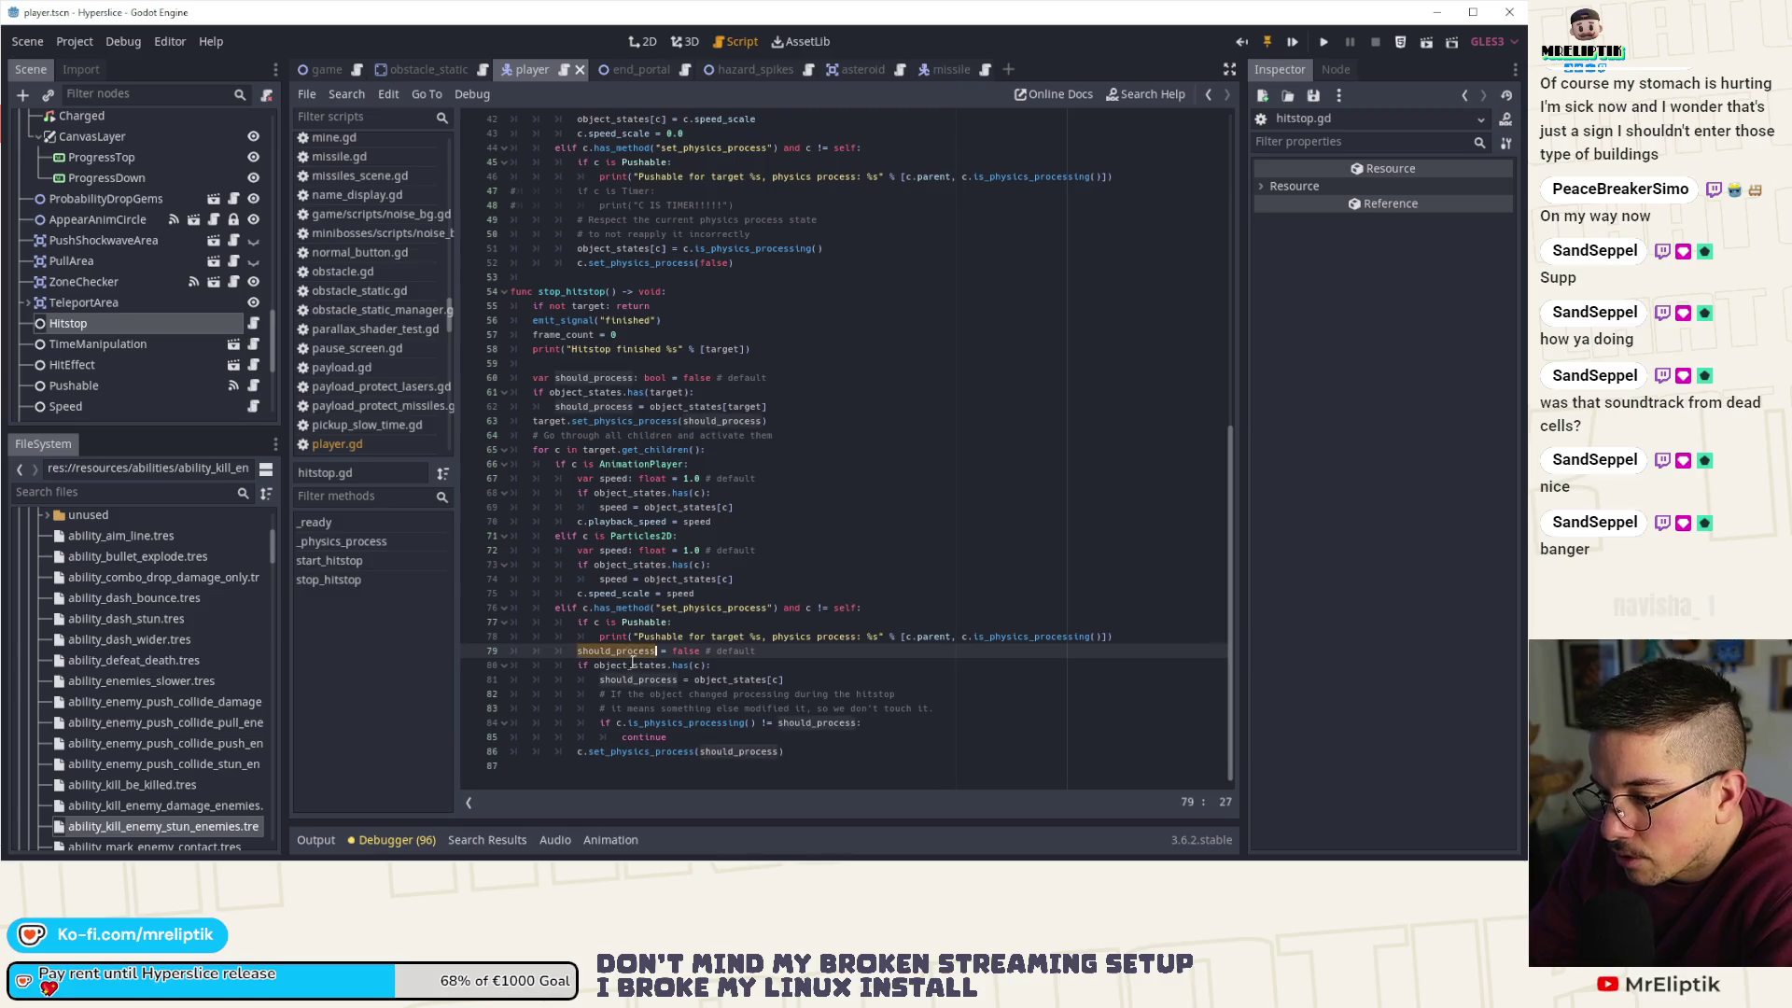
{"action": "scroll", "coordinate": [616, 560], "scroll_direction": "up", "scroll_amount": 4}
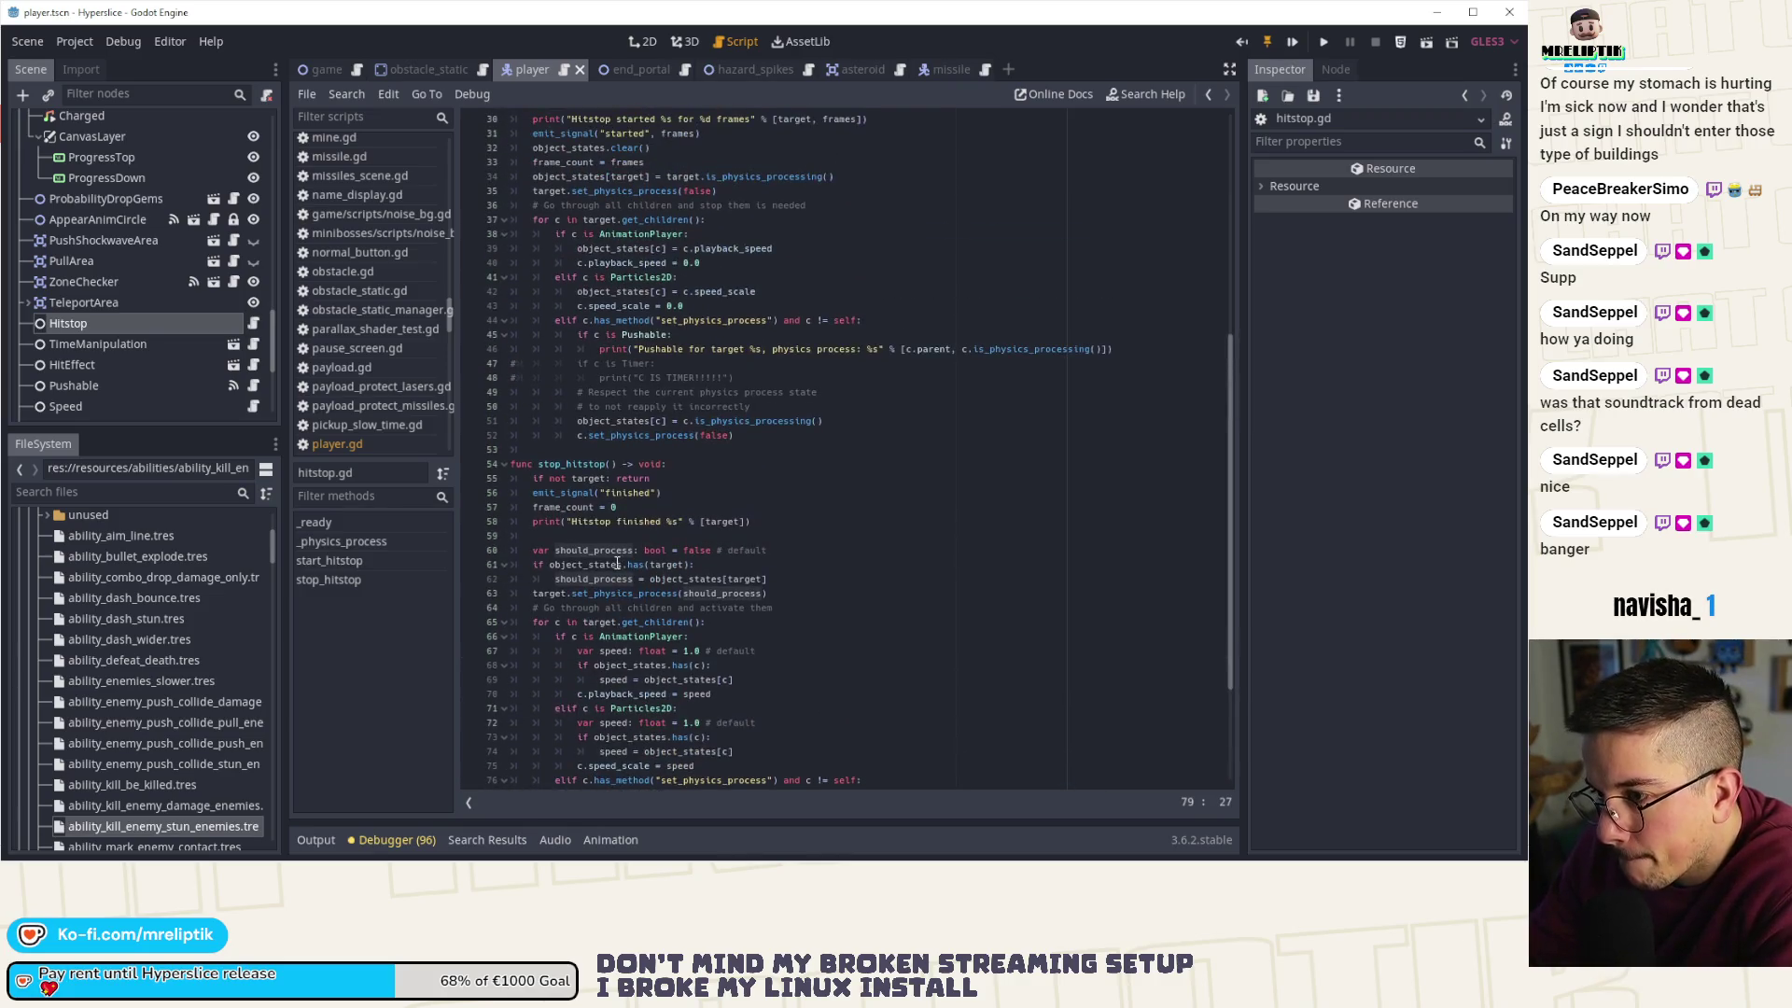
{"action": "left_click", "coordinate": [733, 421]}
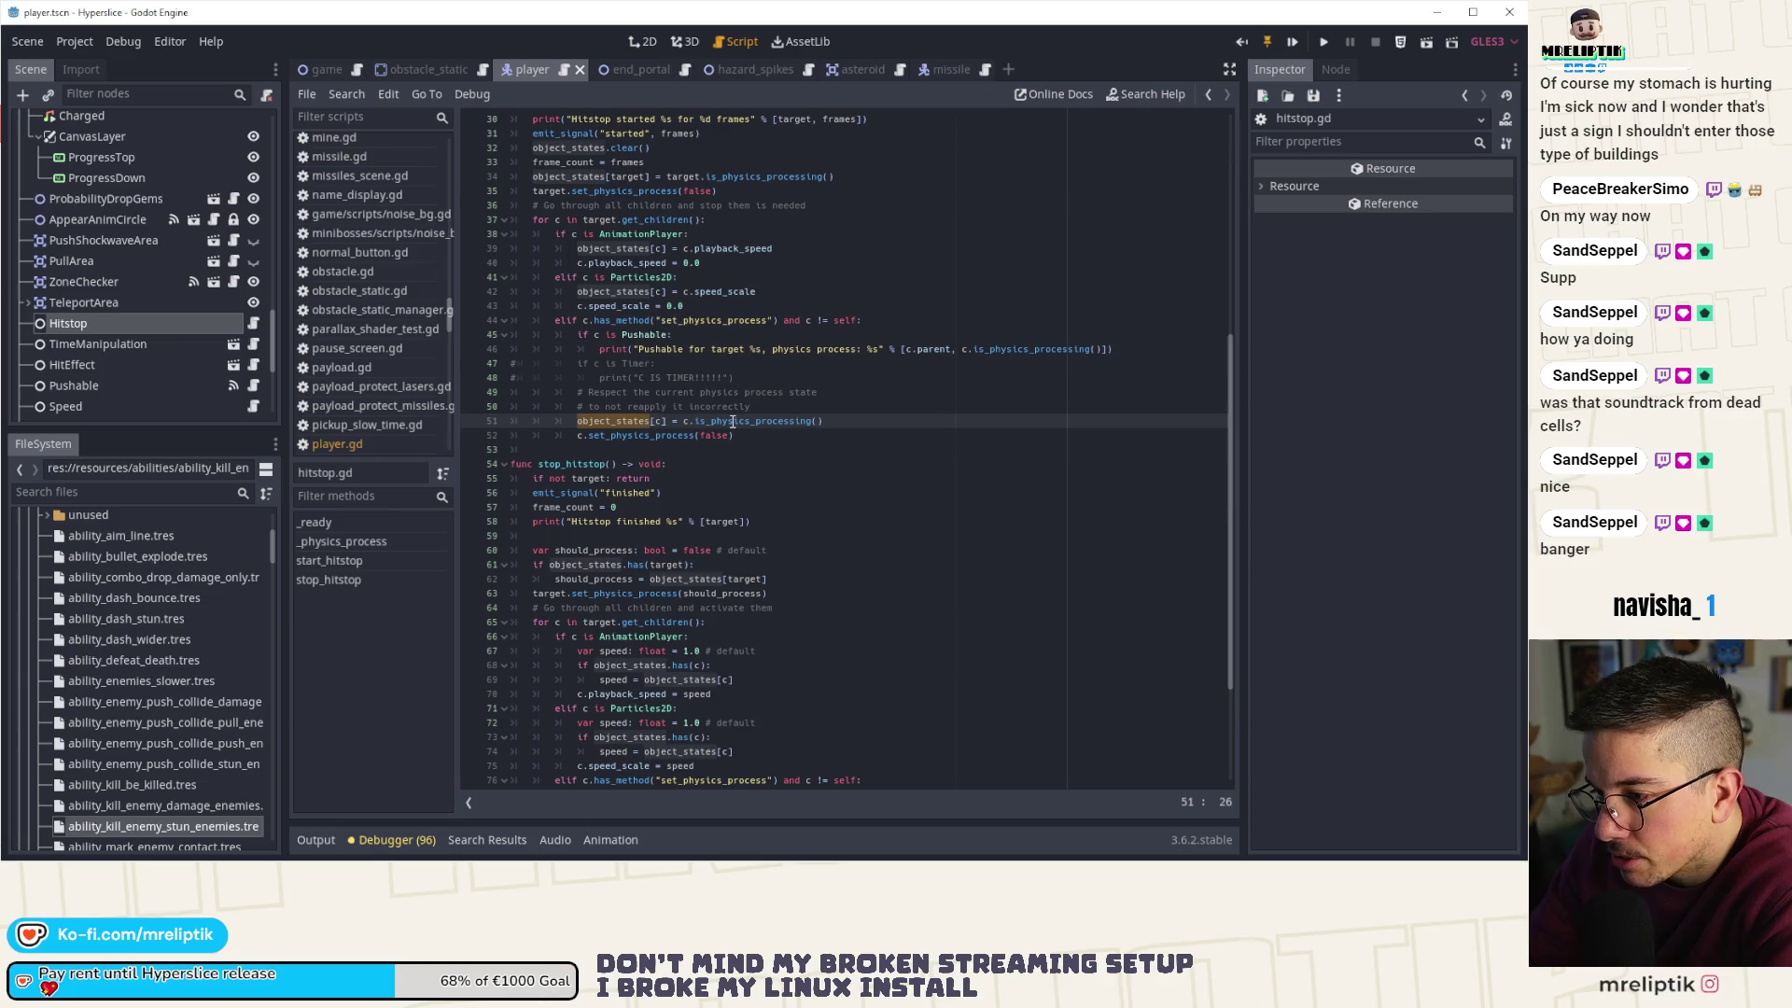
{"action": "key", "text": "Down"}
{"action": "key", "text": "End"}
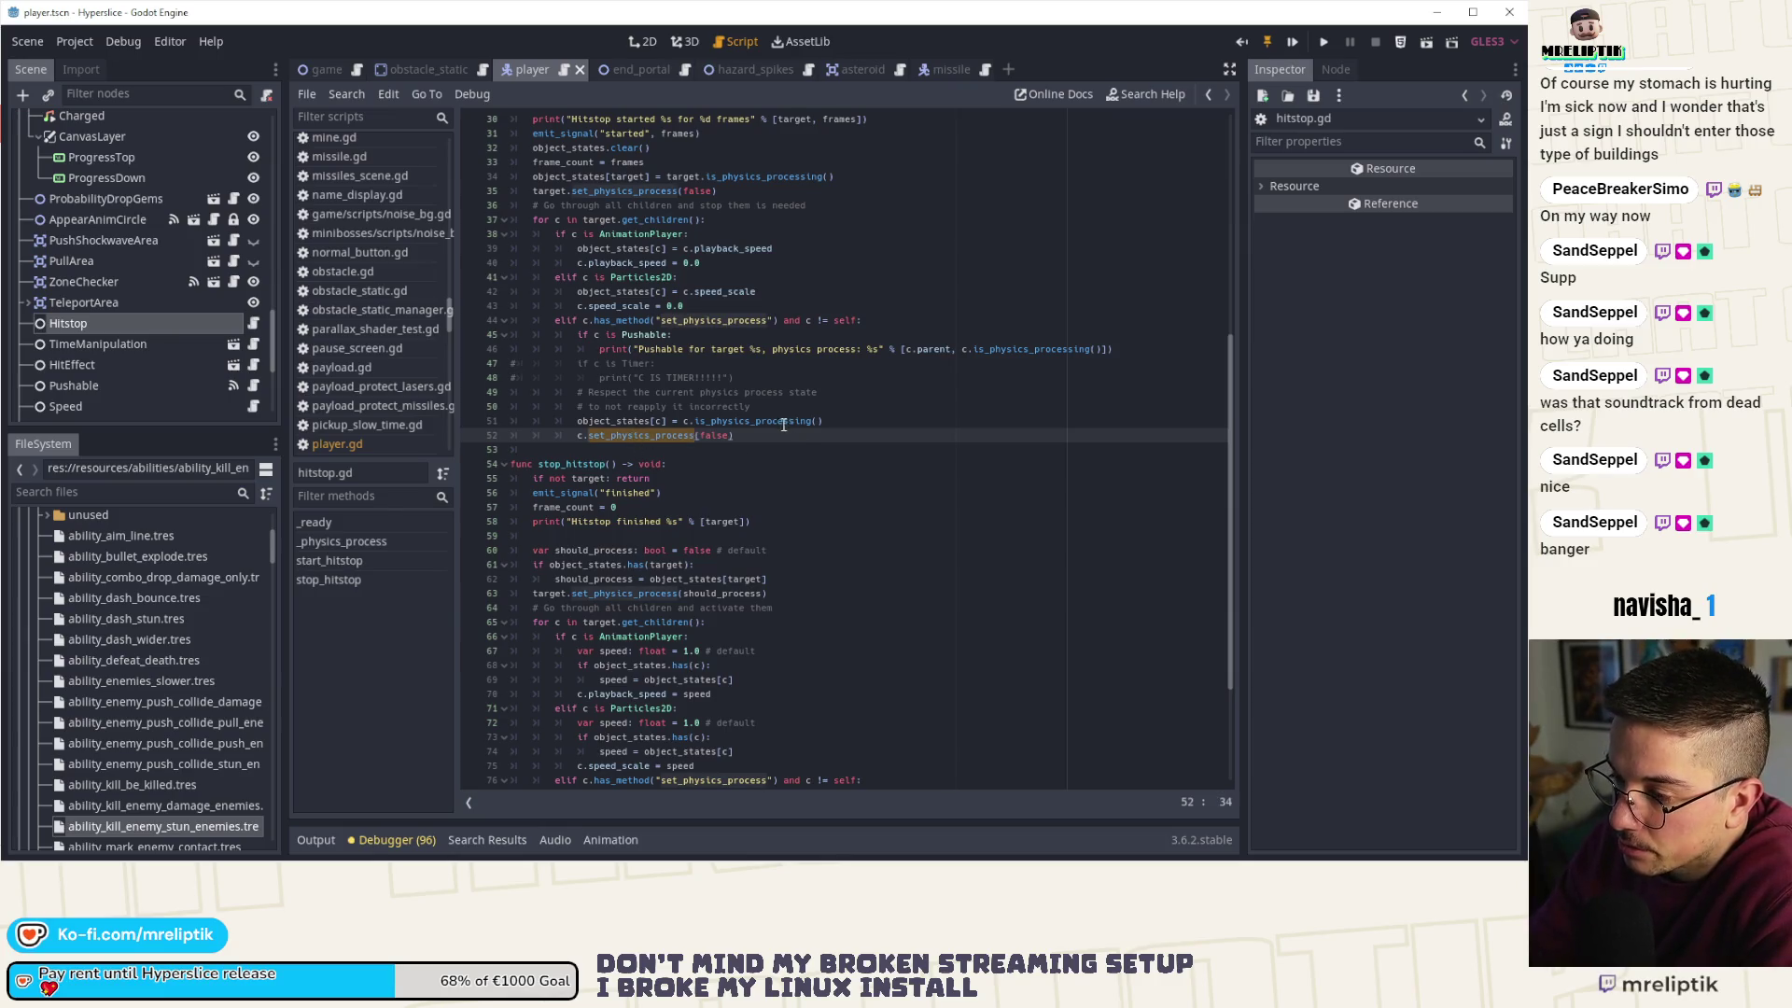
{"action": "left_click", "coordinate": [657, 435]}
{"action": "double_click", "coordinate": [657, 436]}
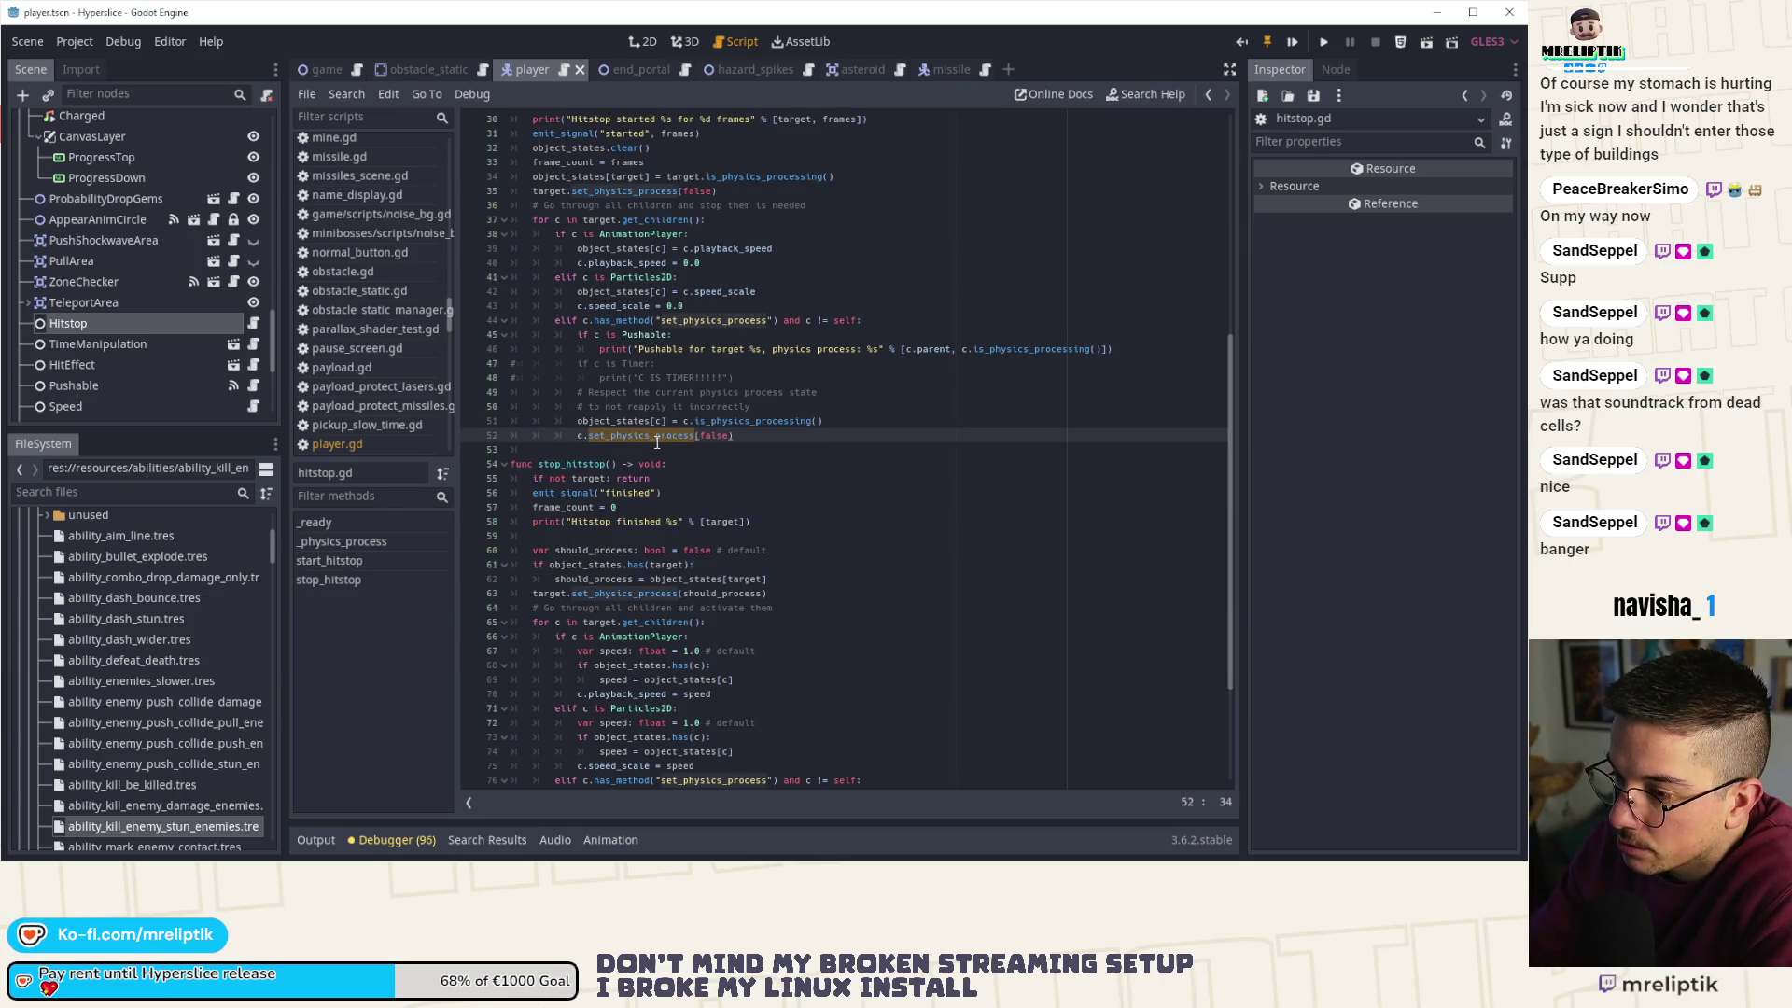
- Highlight should_process uses in stop_hitstop, then bring up the Windows taskbar
{"action": "scroll", "coordinate": [620, 269], "scroll_direction": "down", "scroll_amount": 4}
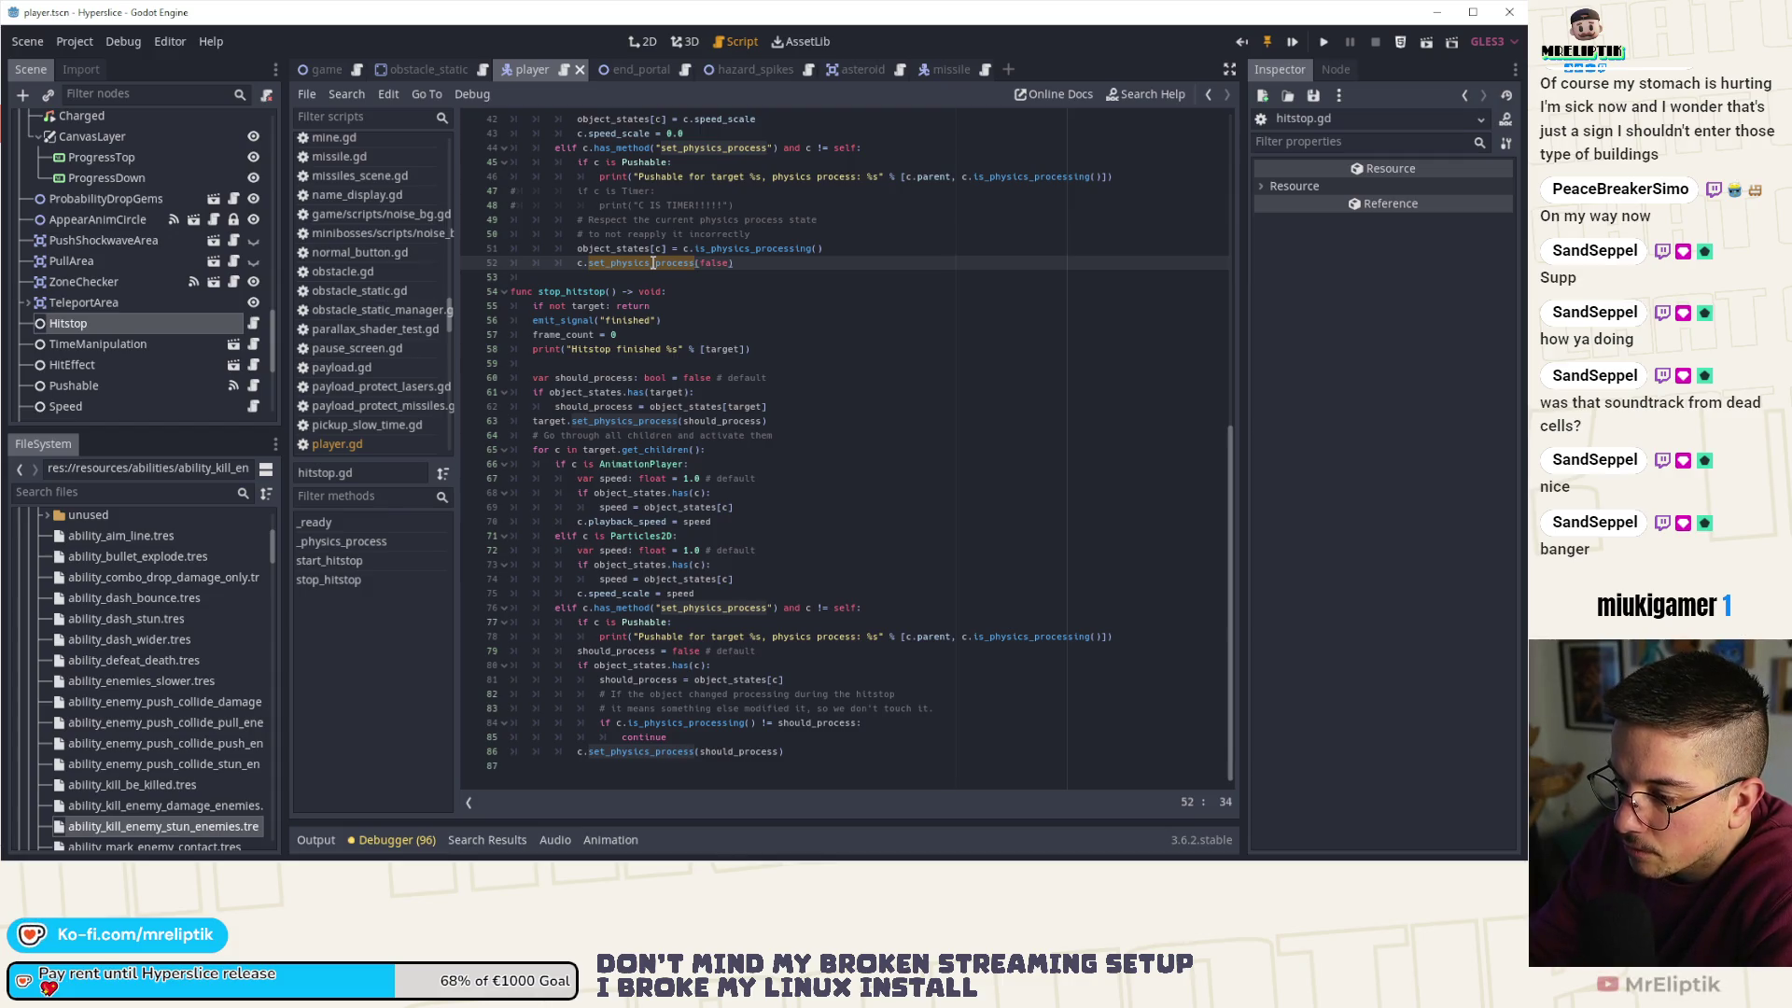
{"action": "double_click", "coordinate": [792, 726]}
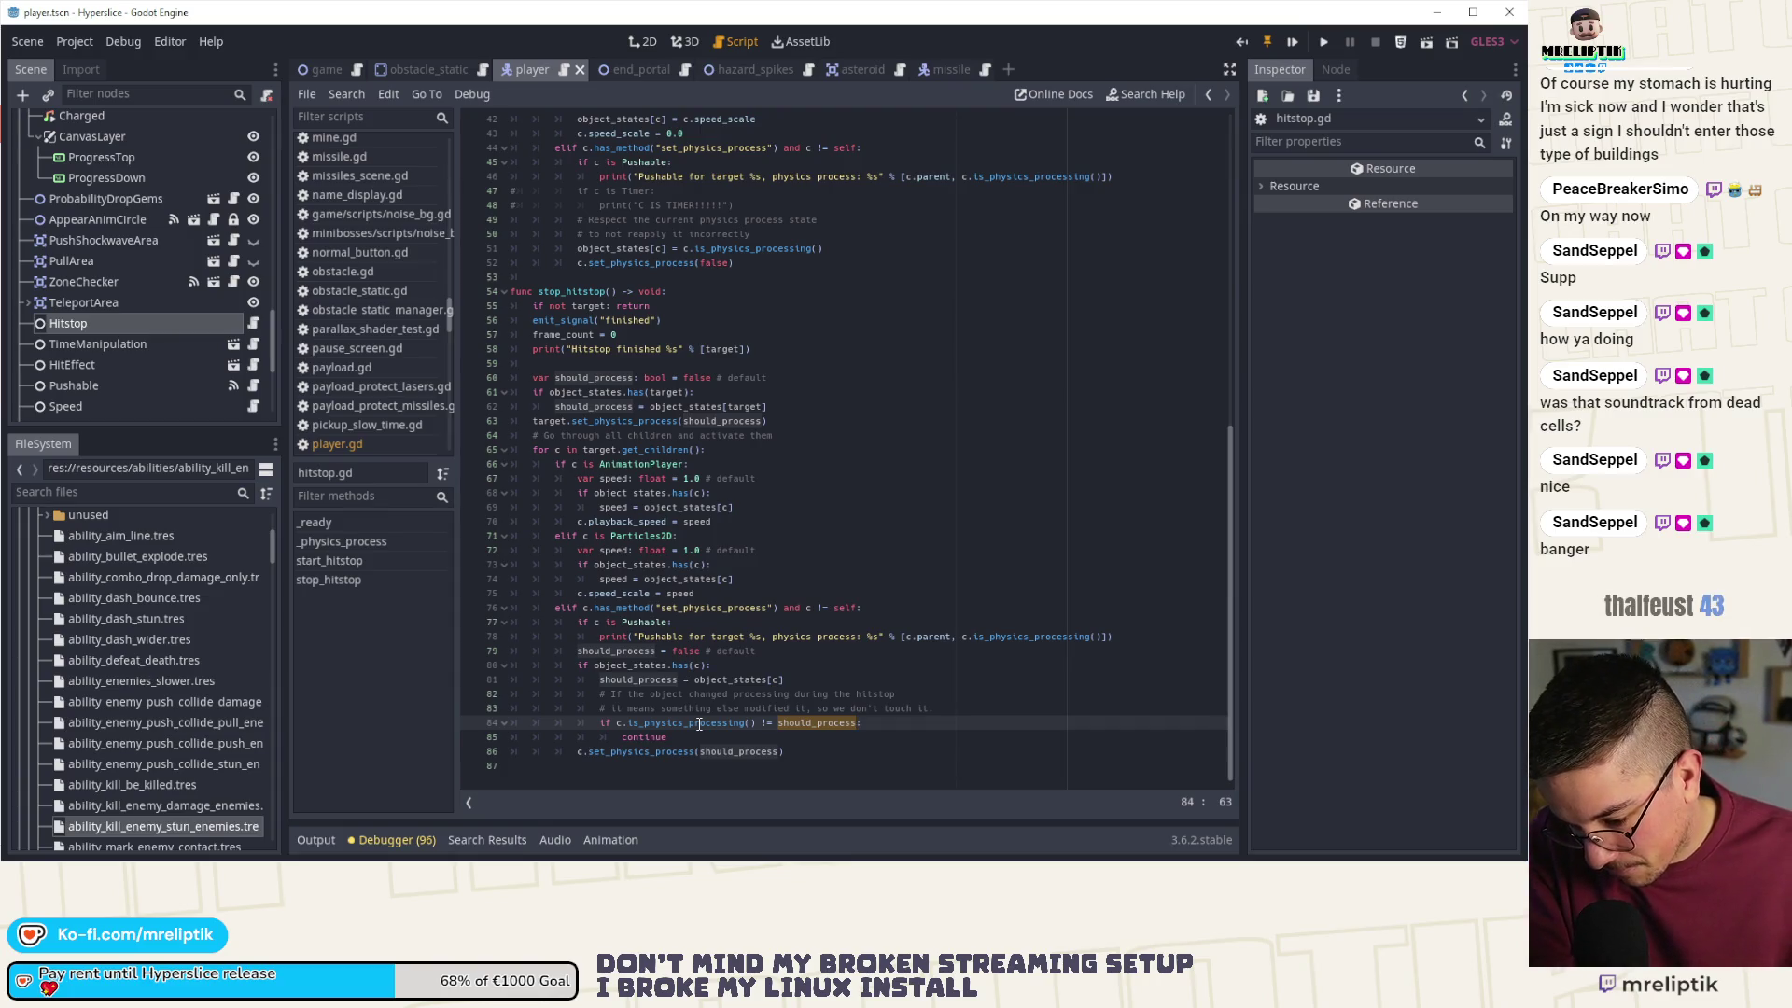
{"action": "key", "text": "super"}
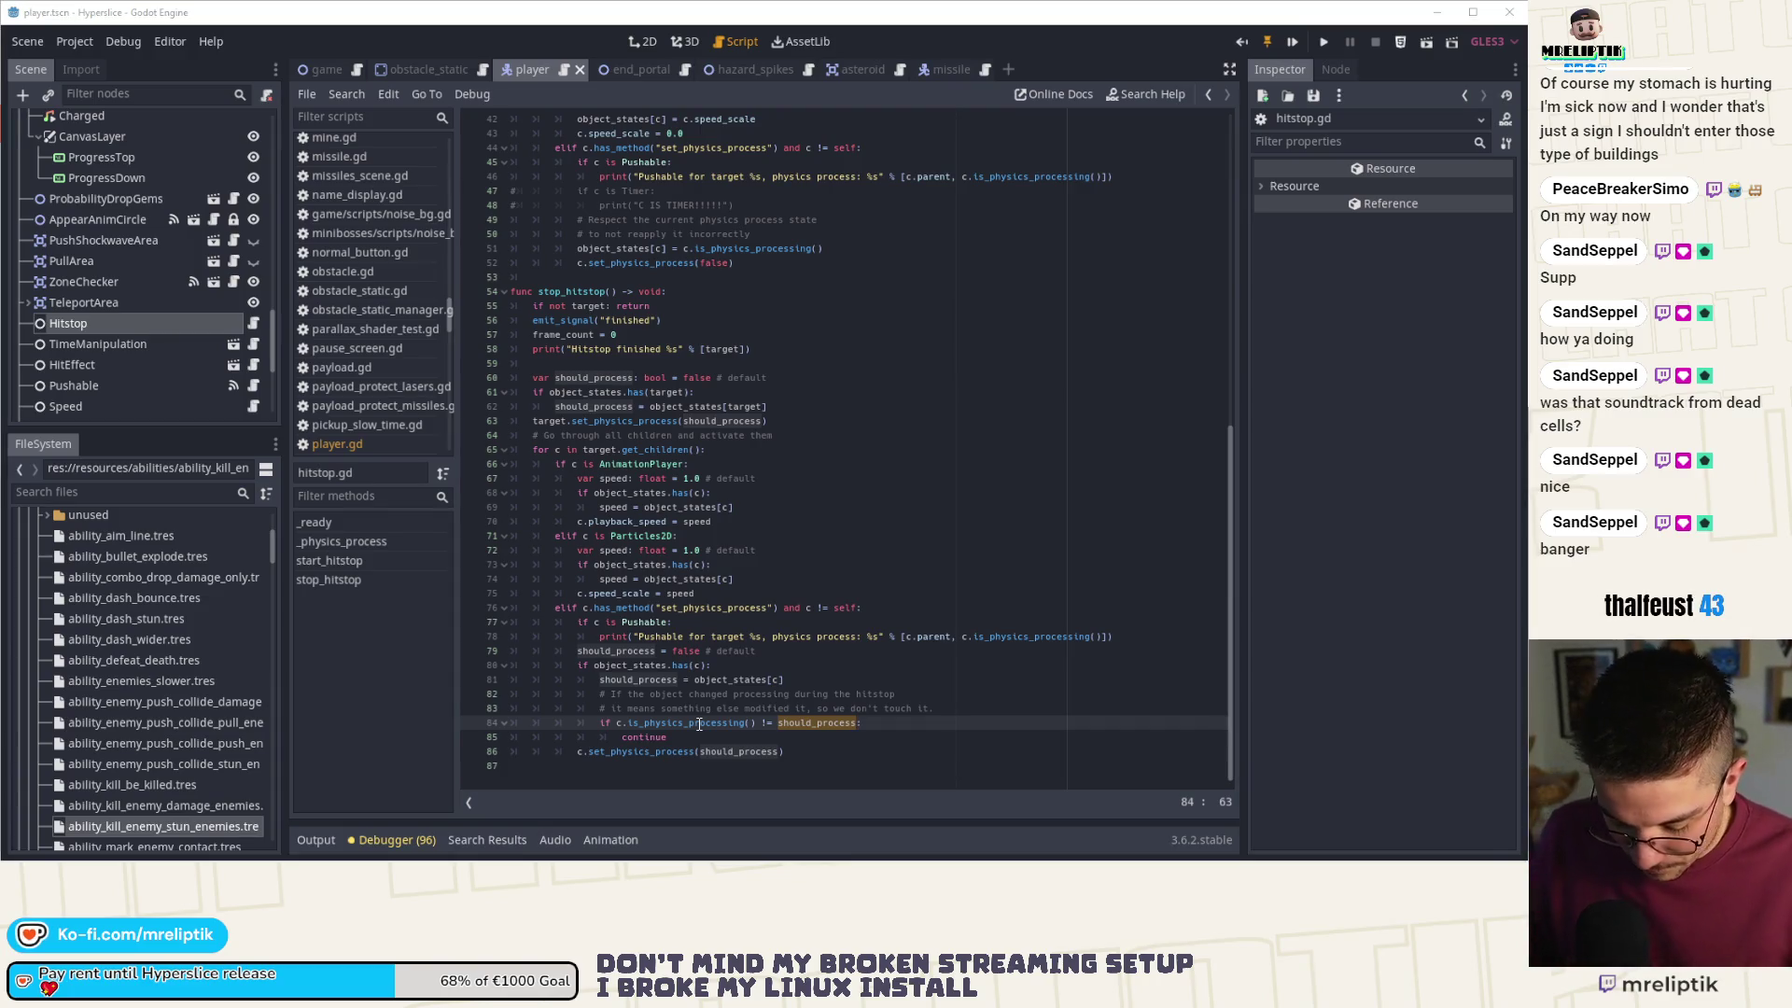